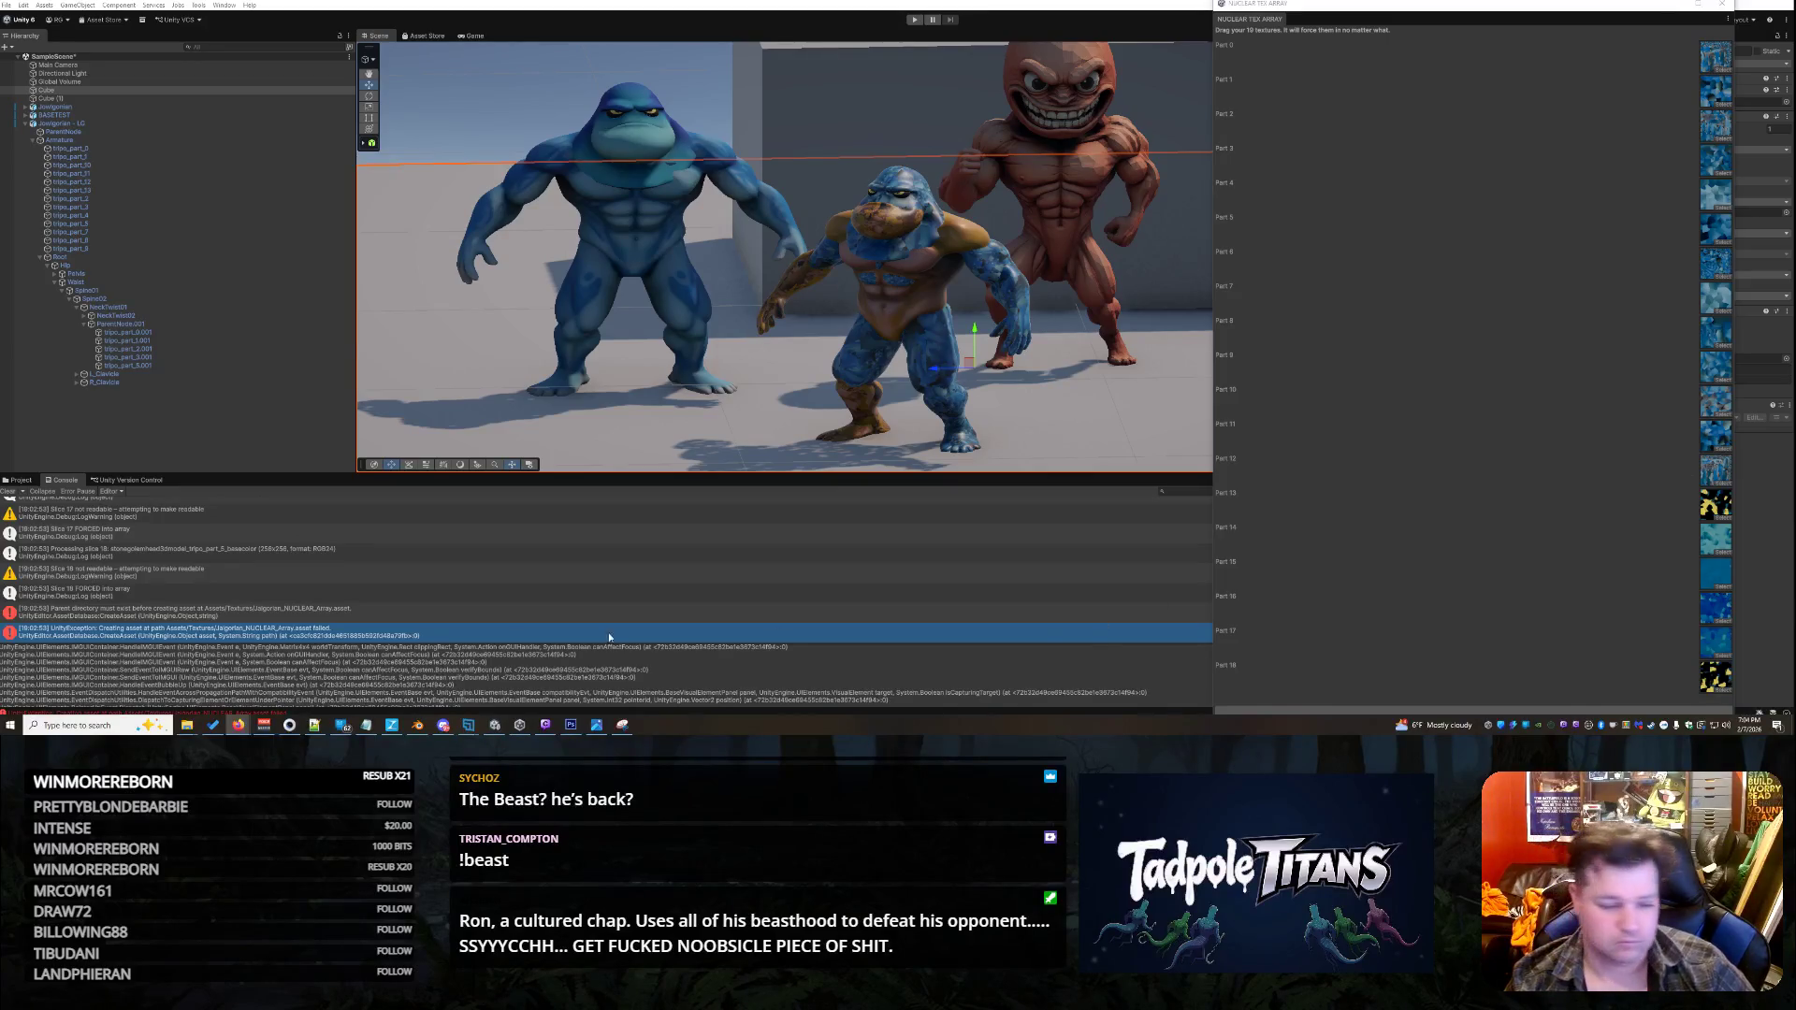
- Create a new Textures folder in the project's Assets folder in File Explorer, then minimize Explorer
mouse_move(188, 725)
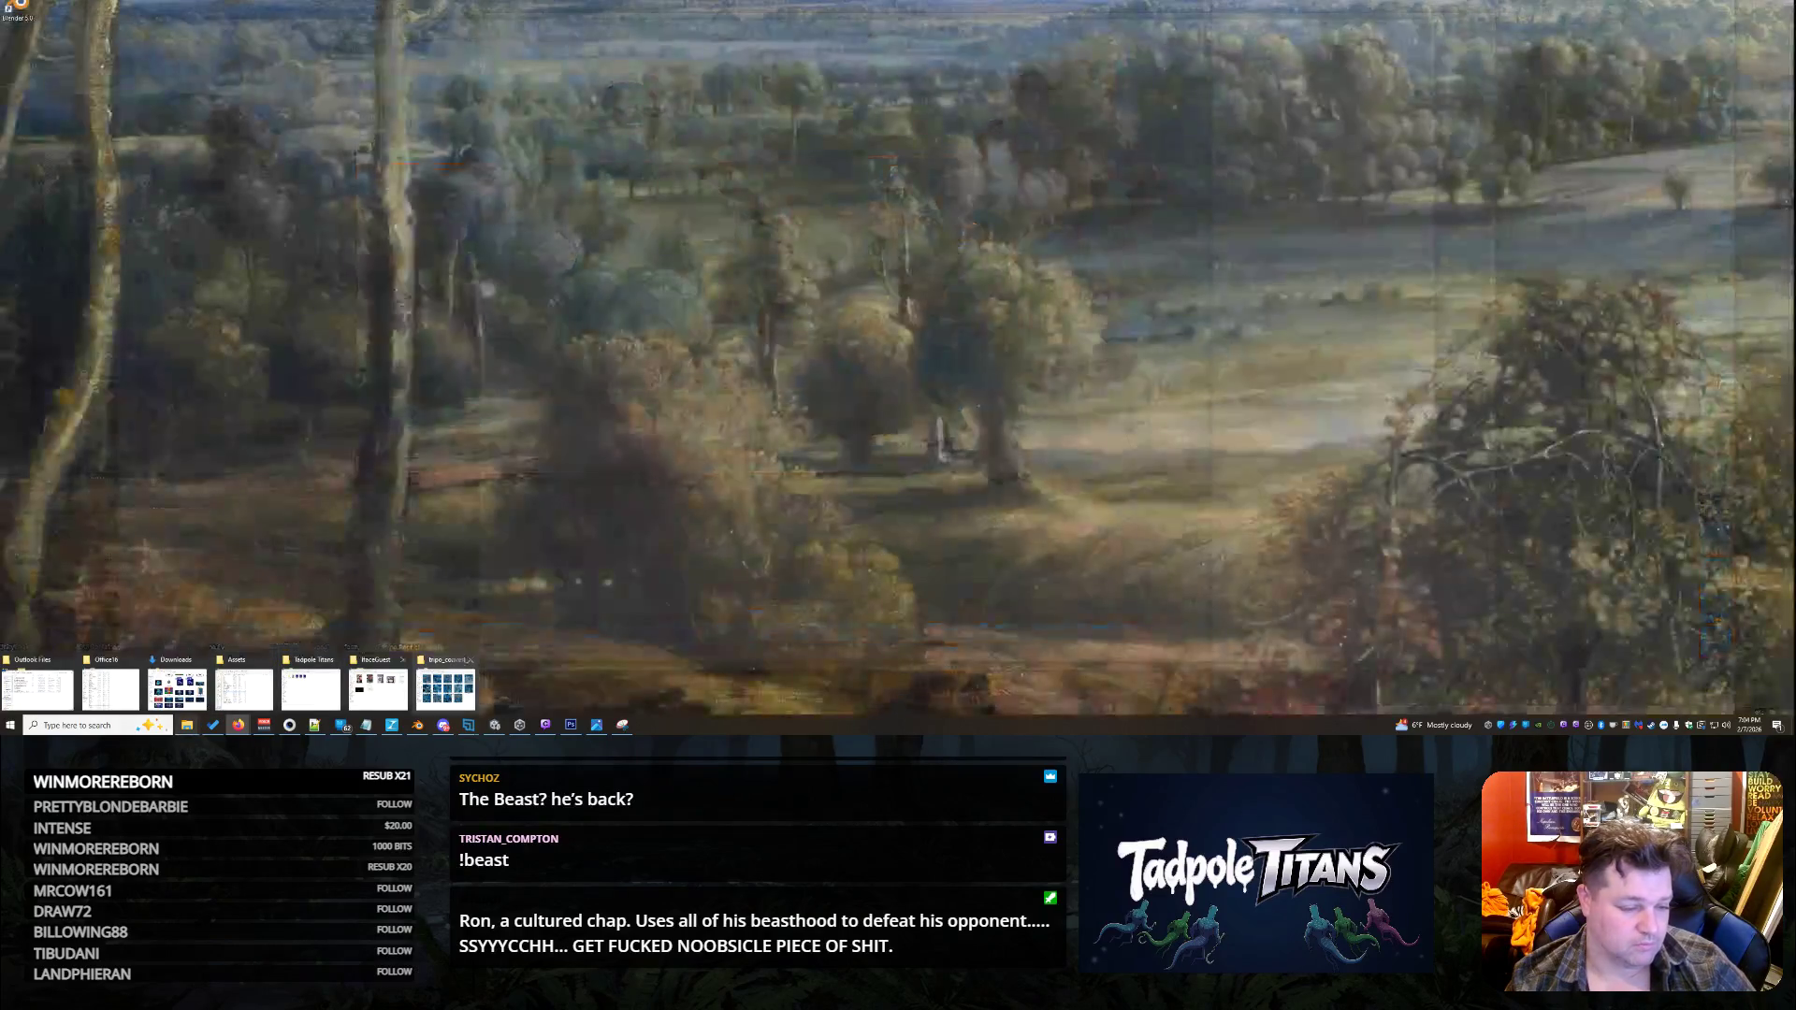
click(253, 689)
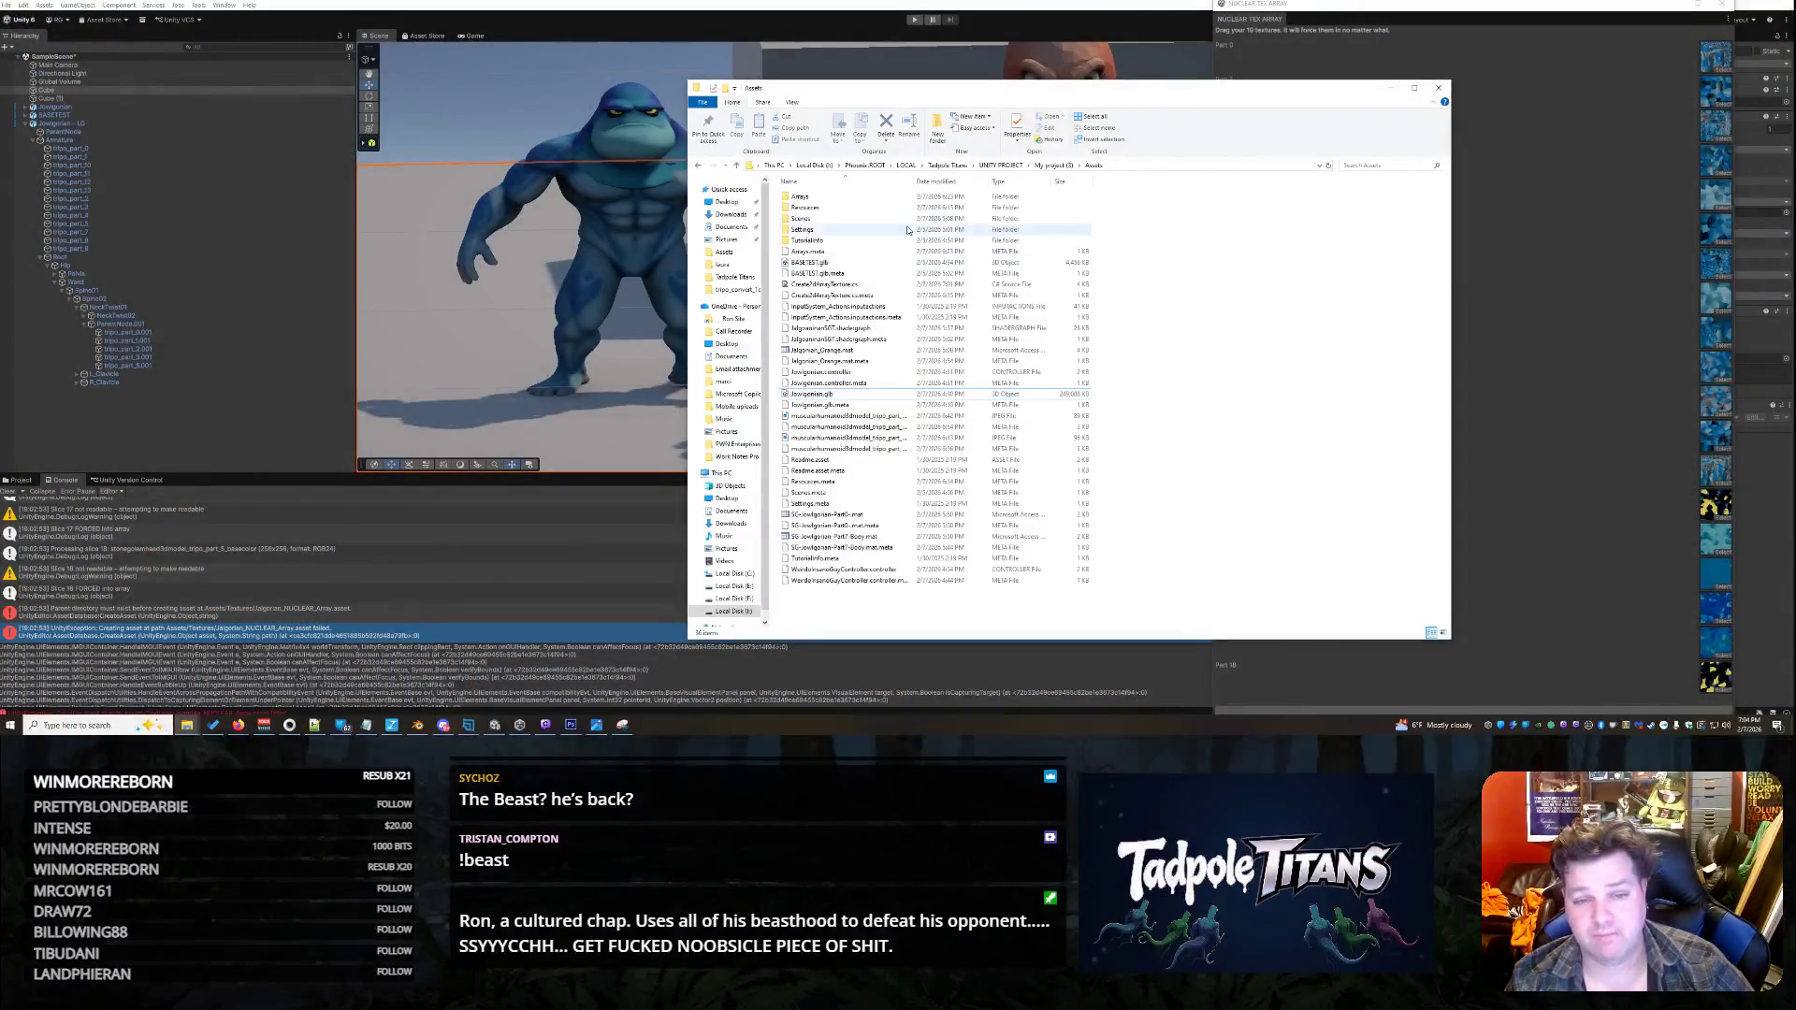
double_click(800, 196)
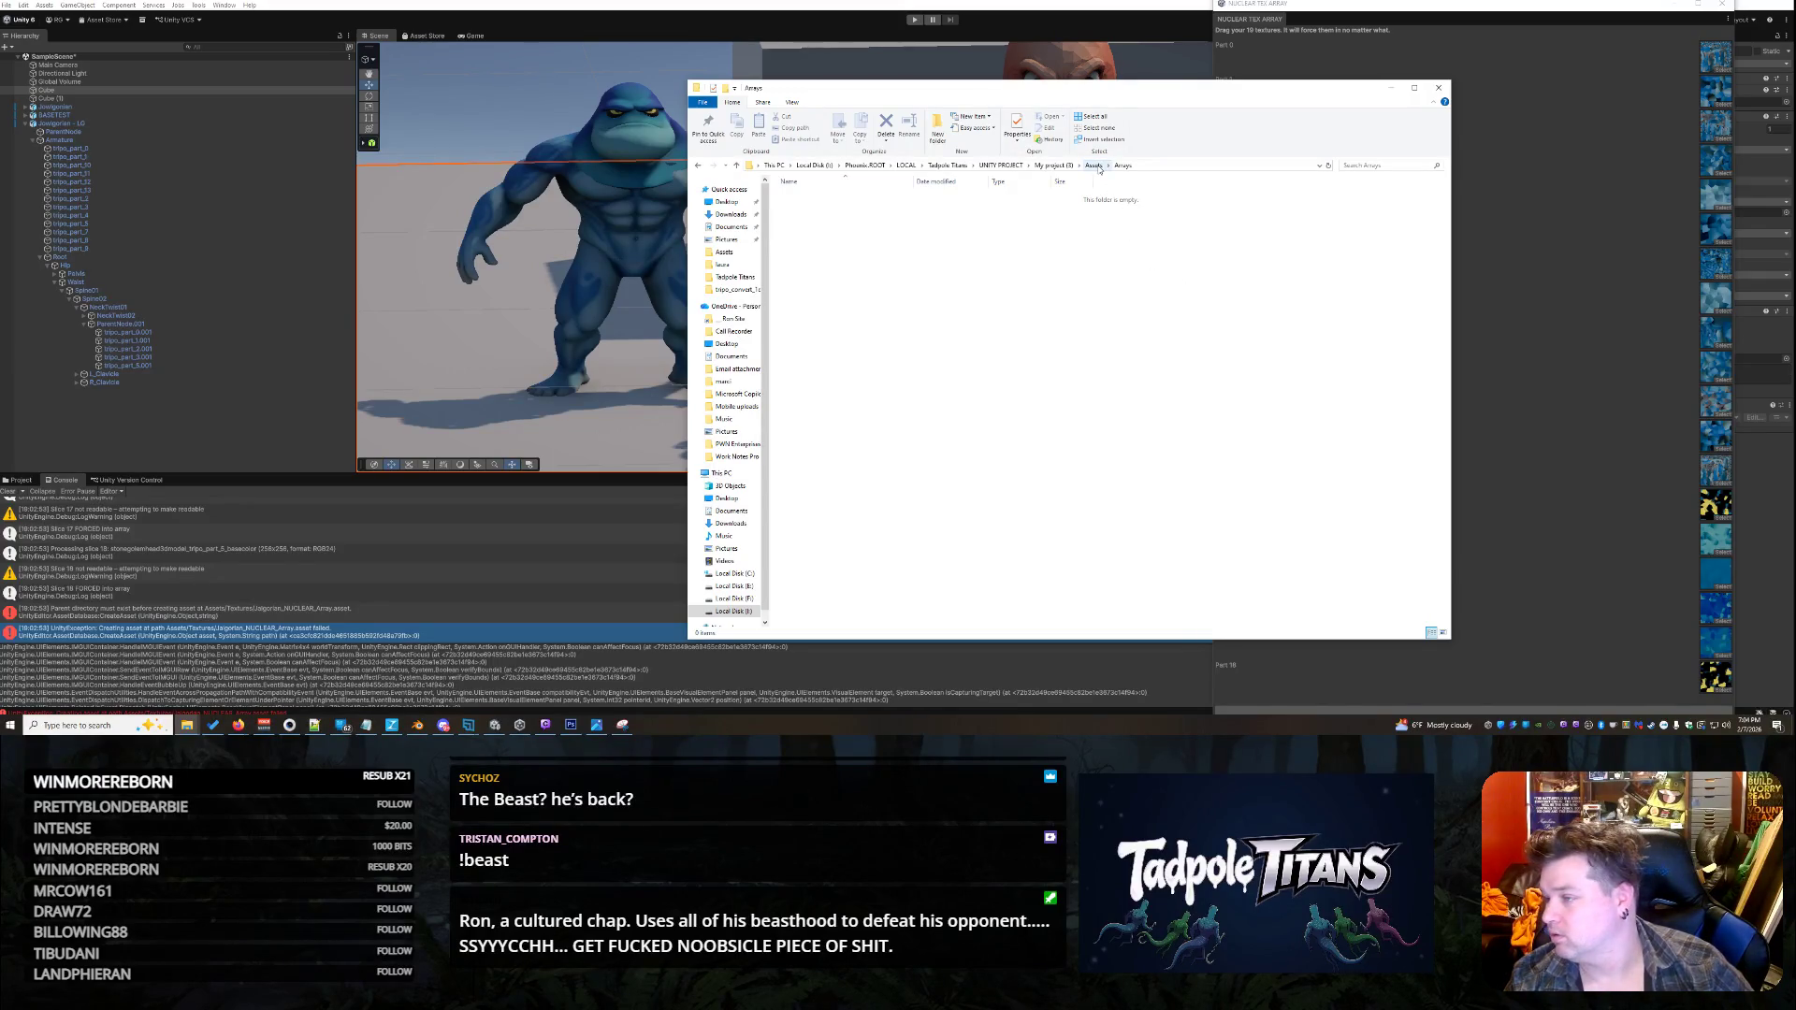
click(1095, 165)
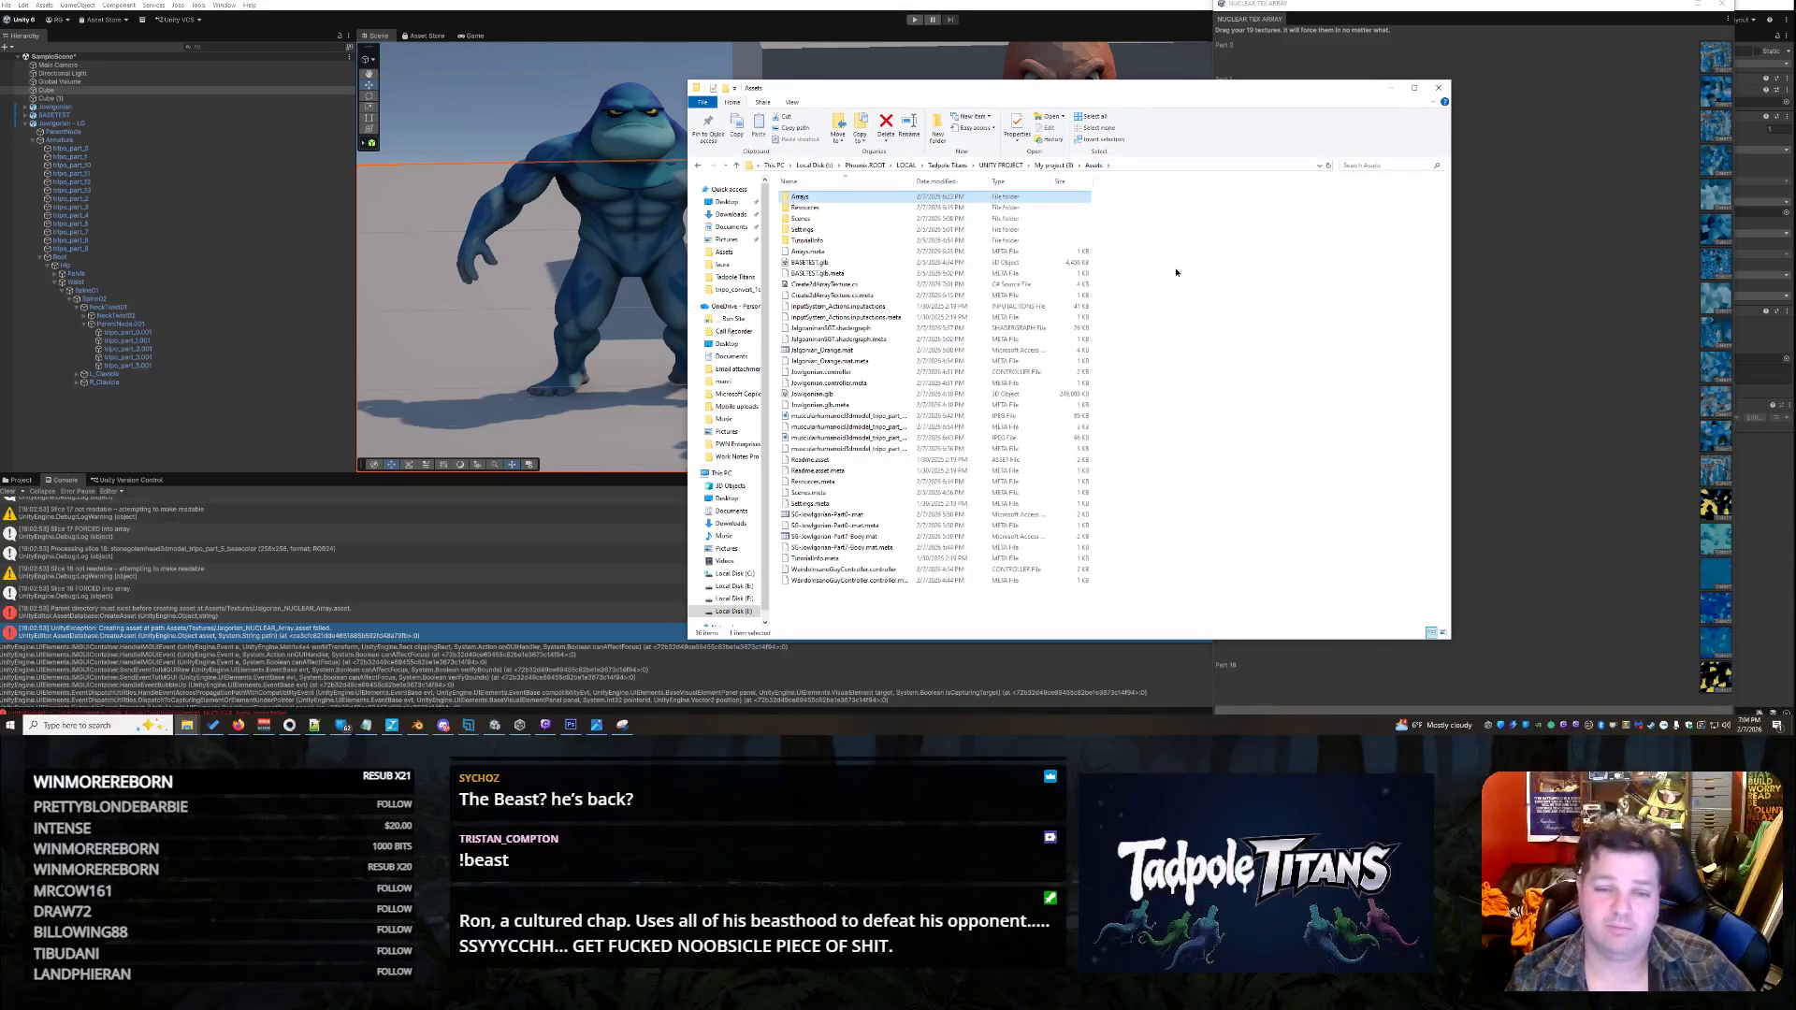
right_click(1175, 268)
click(1345, 426)
text(Textures)
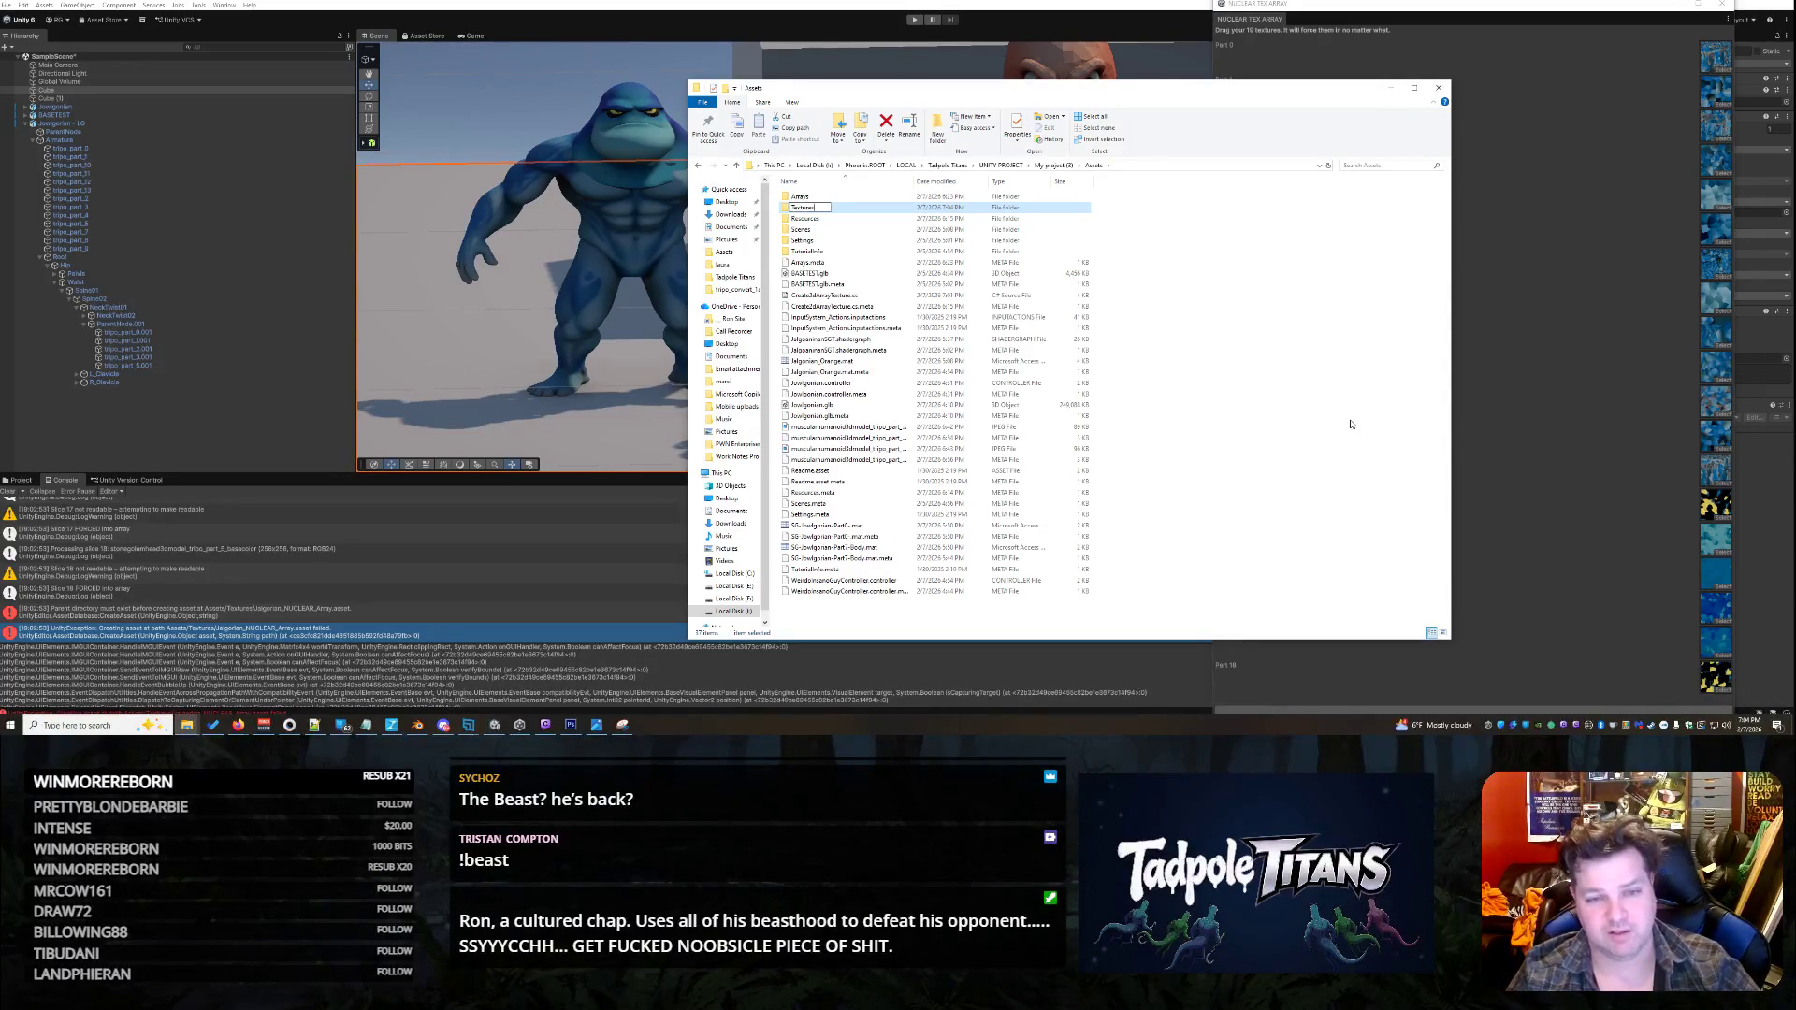
key(Return)
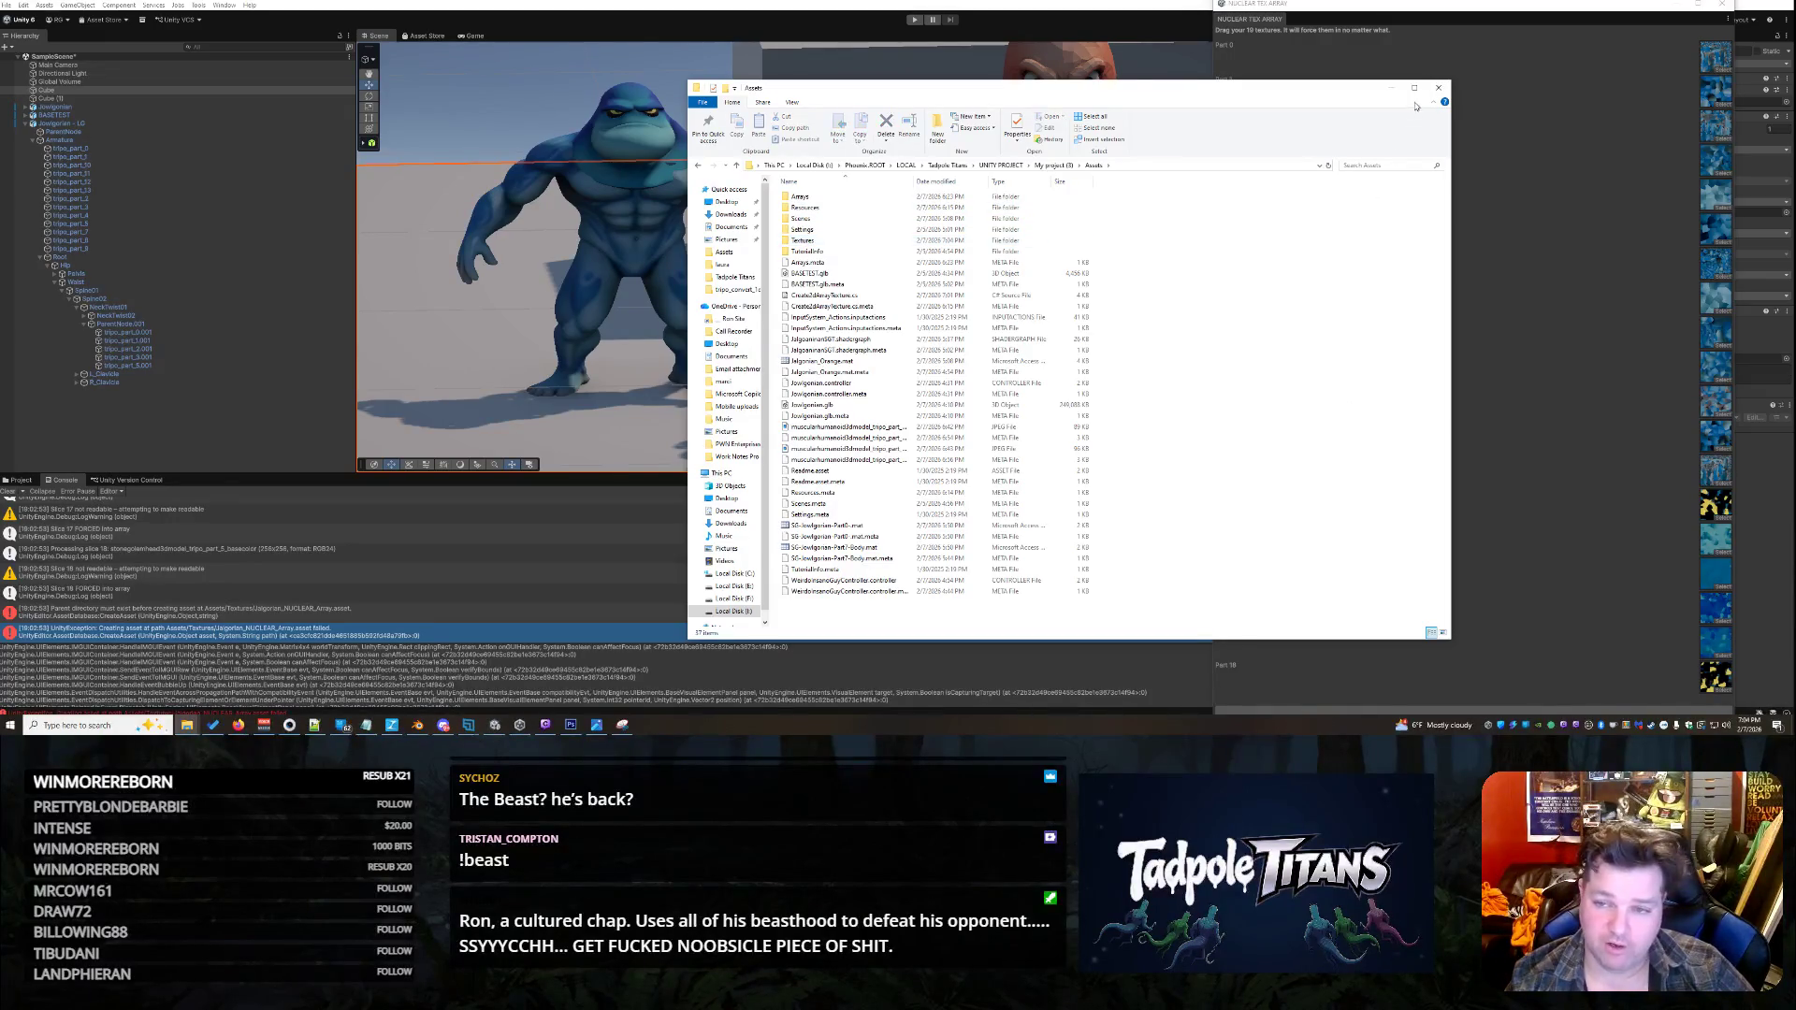
click(1390, 88)
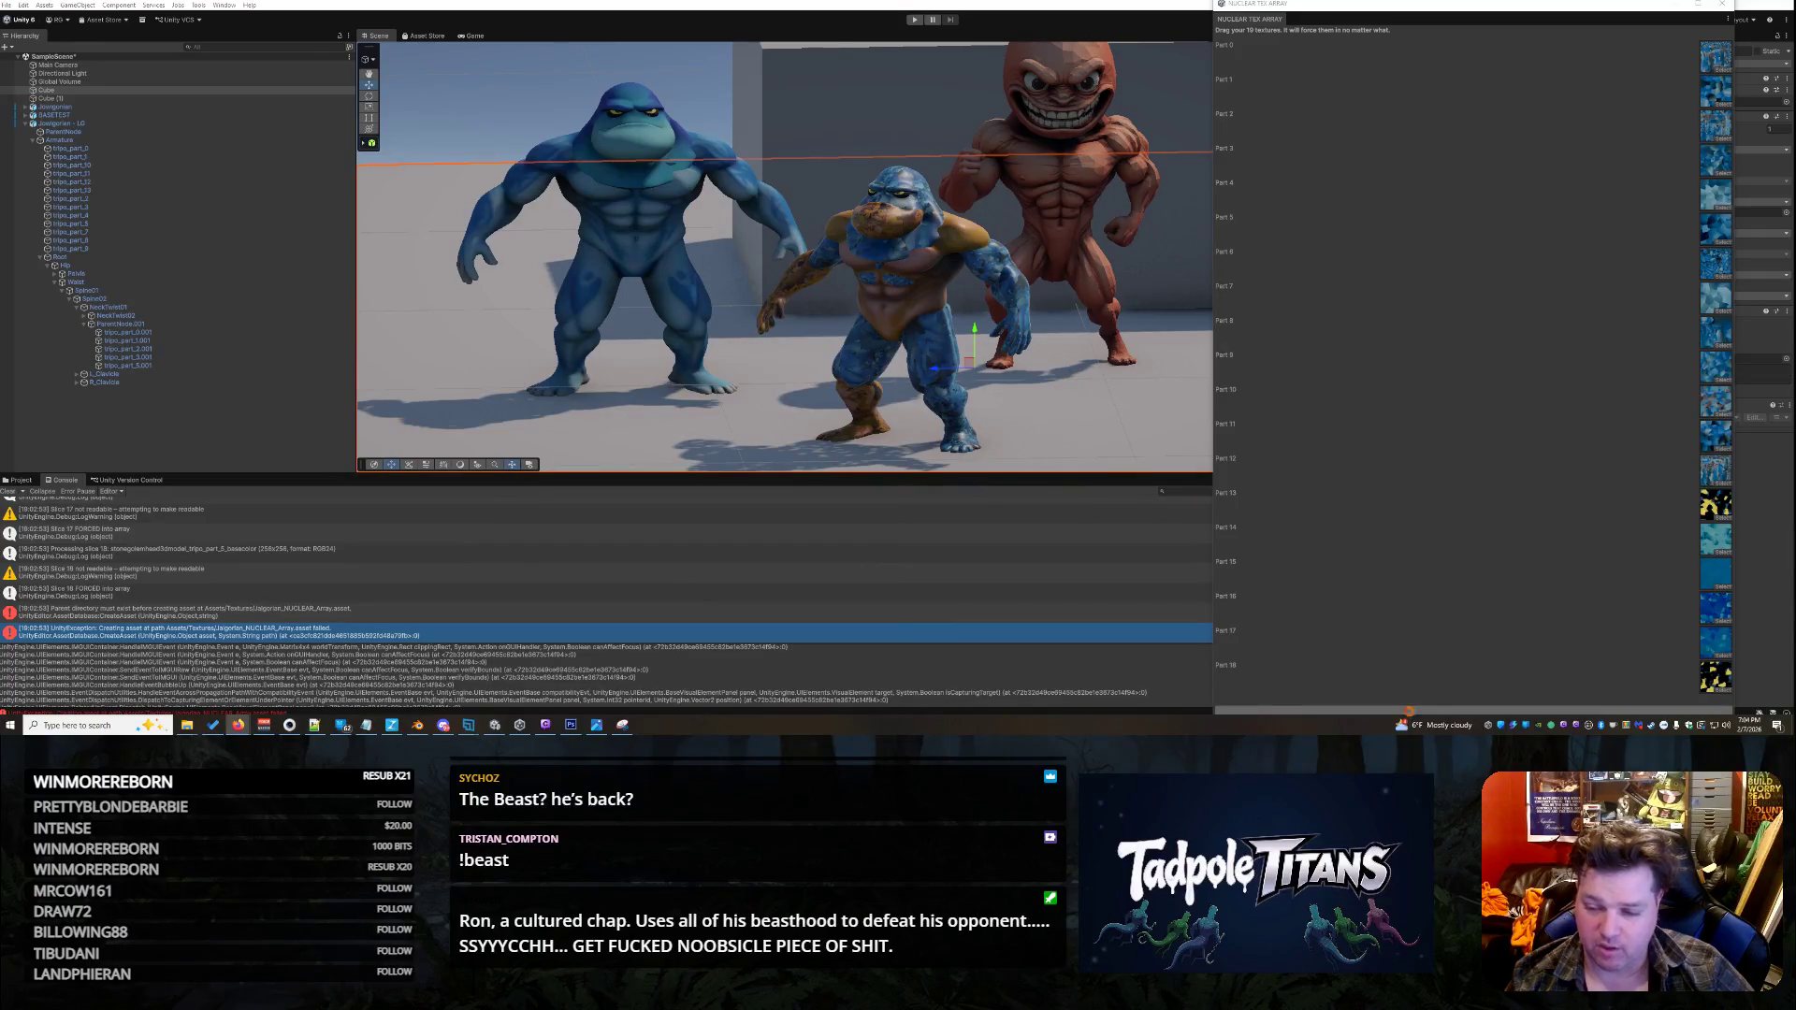
- Clear the Console and build the Nuclear texture array asset into Assets/Textures
scroll(260, 664, down, 3)
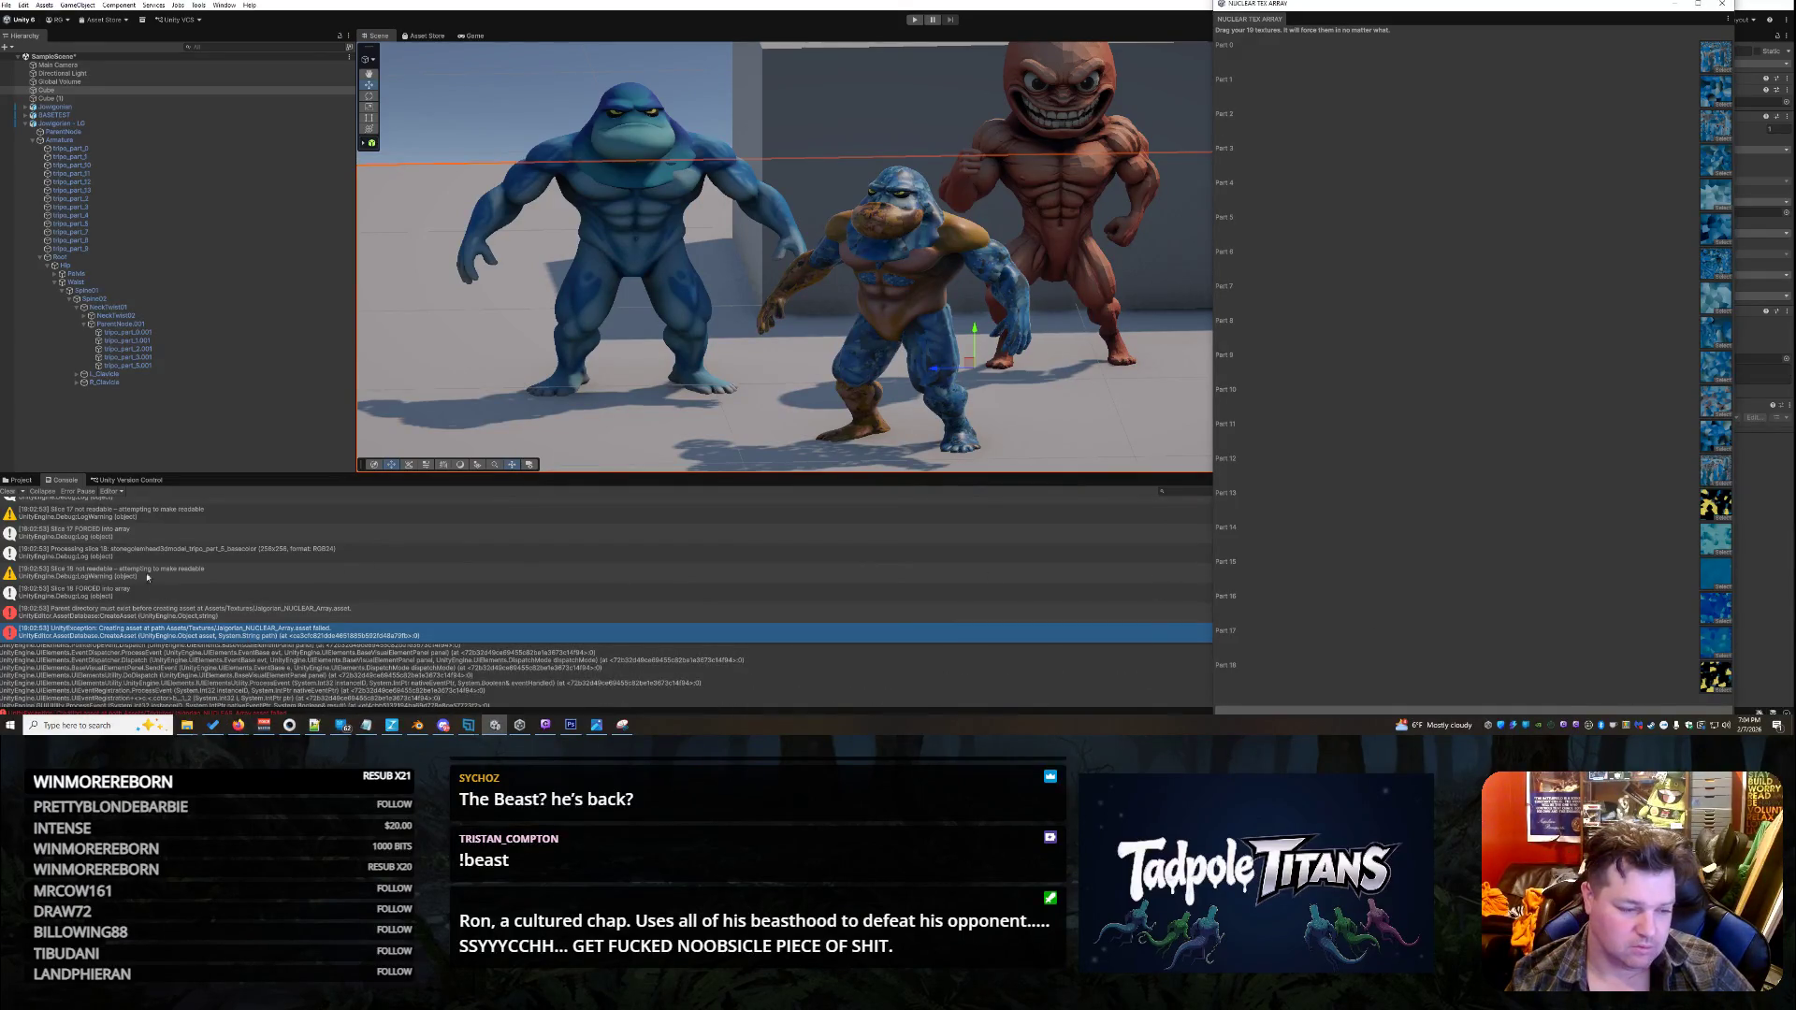
click(9, 492)
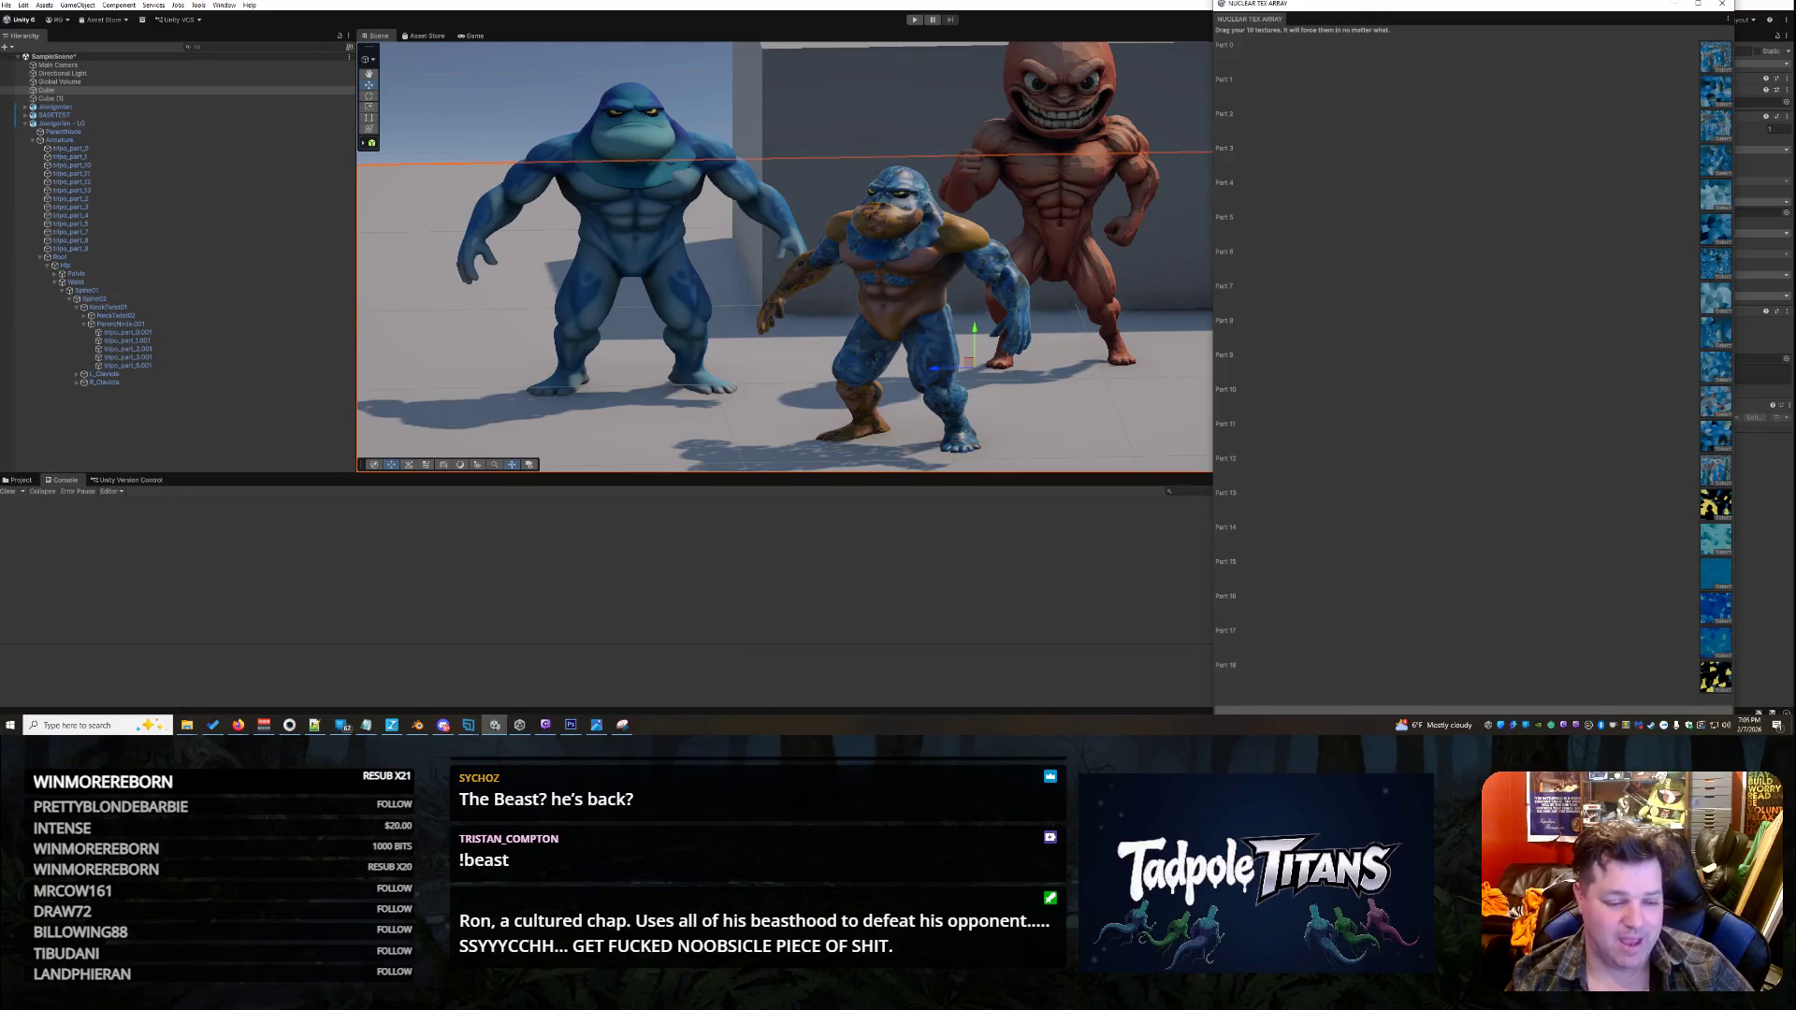
mouse_move(190, 725)
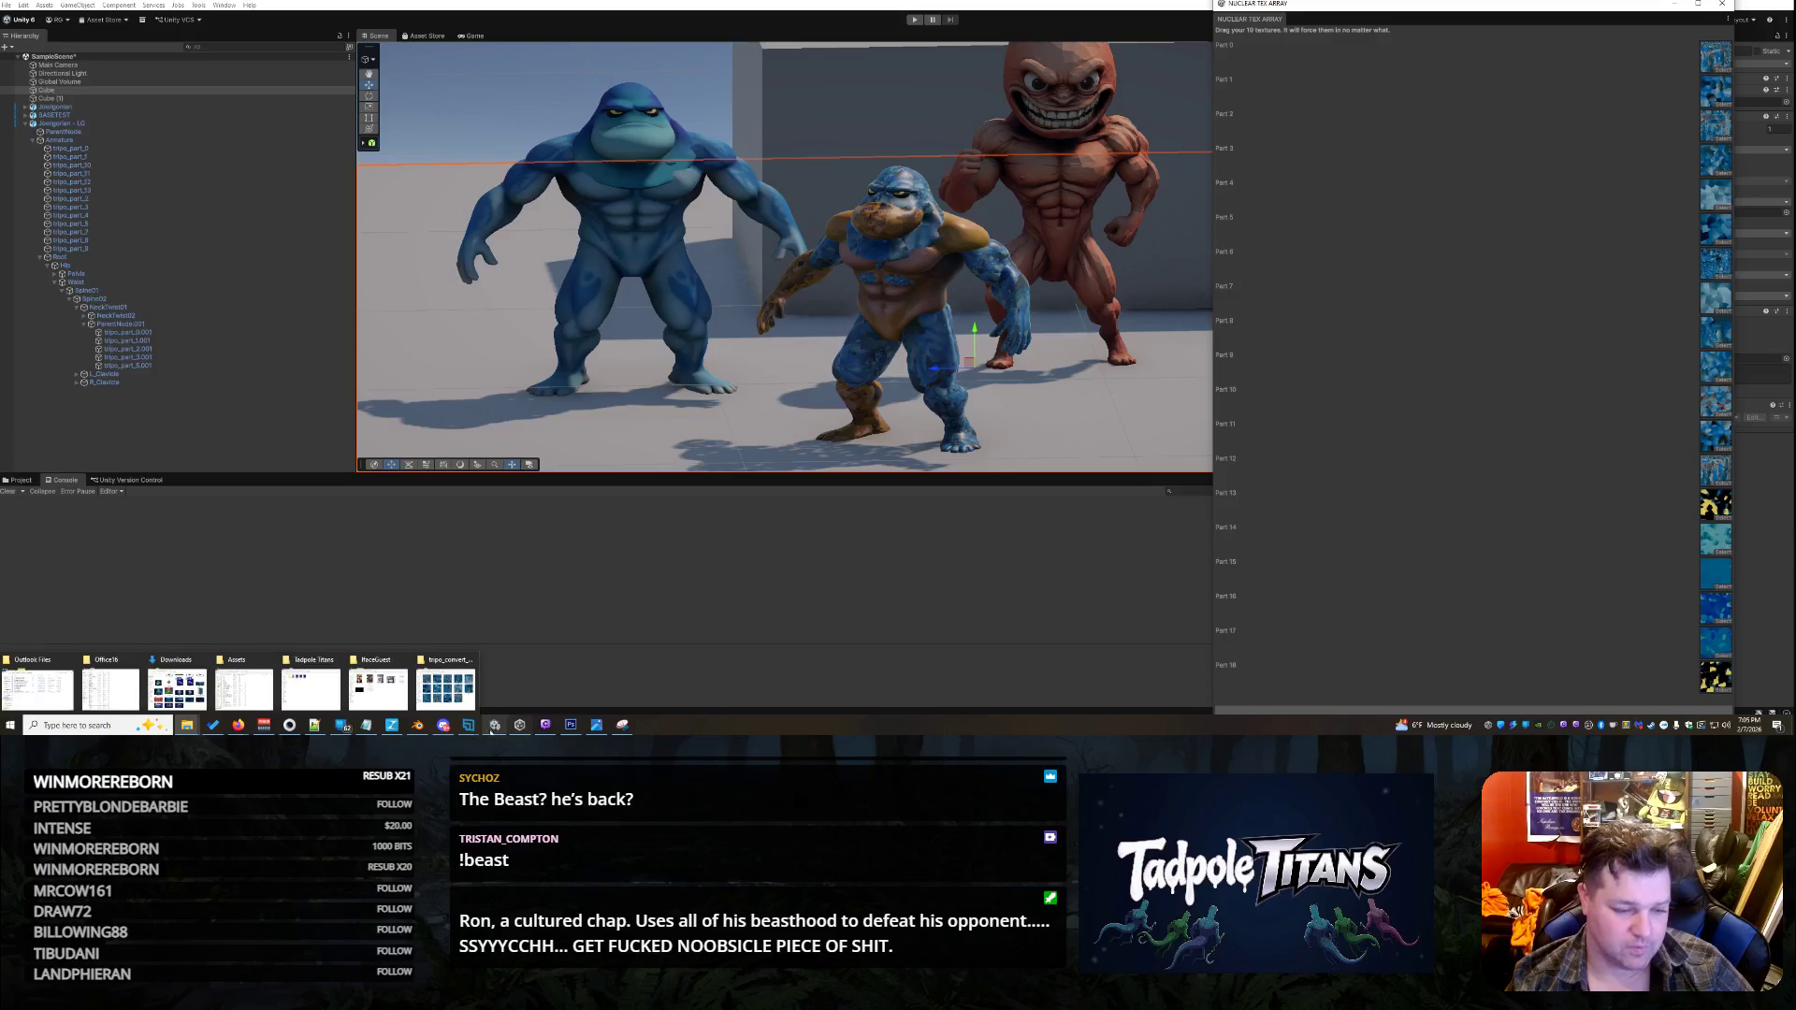
click(238, 687)
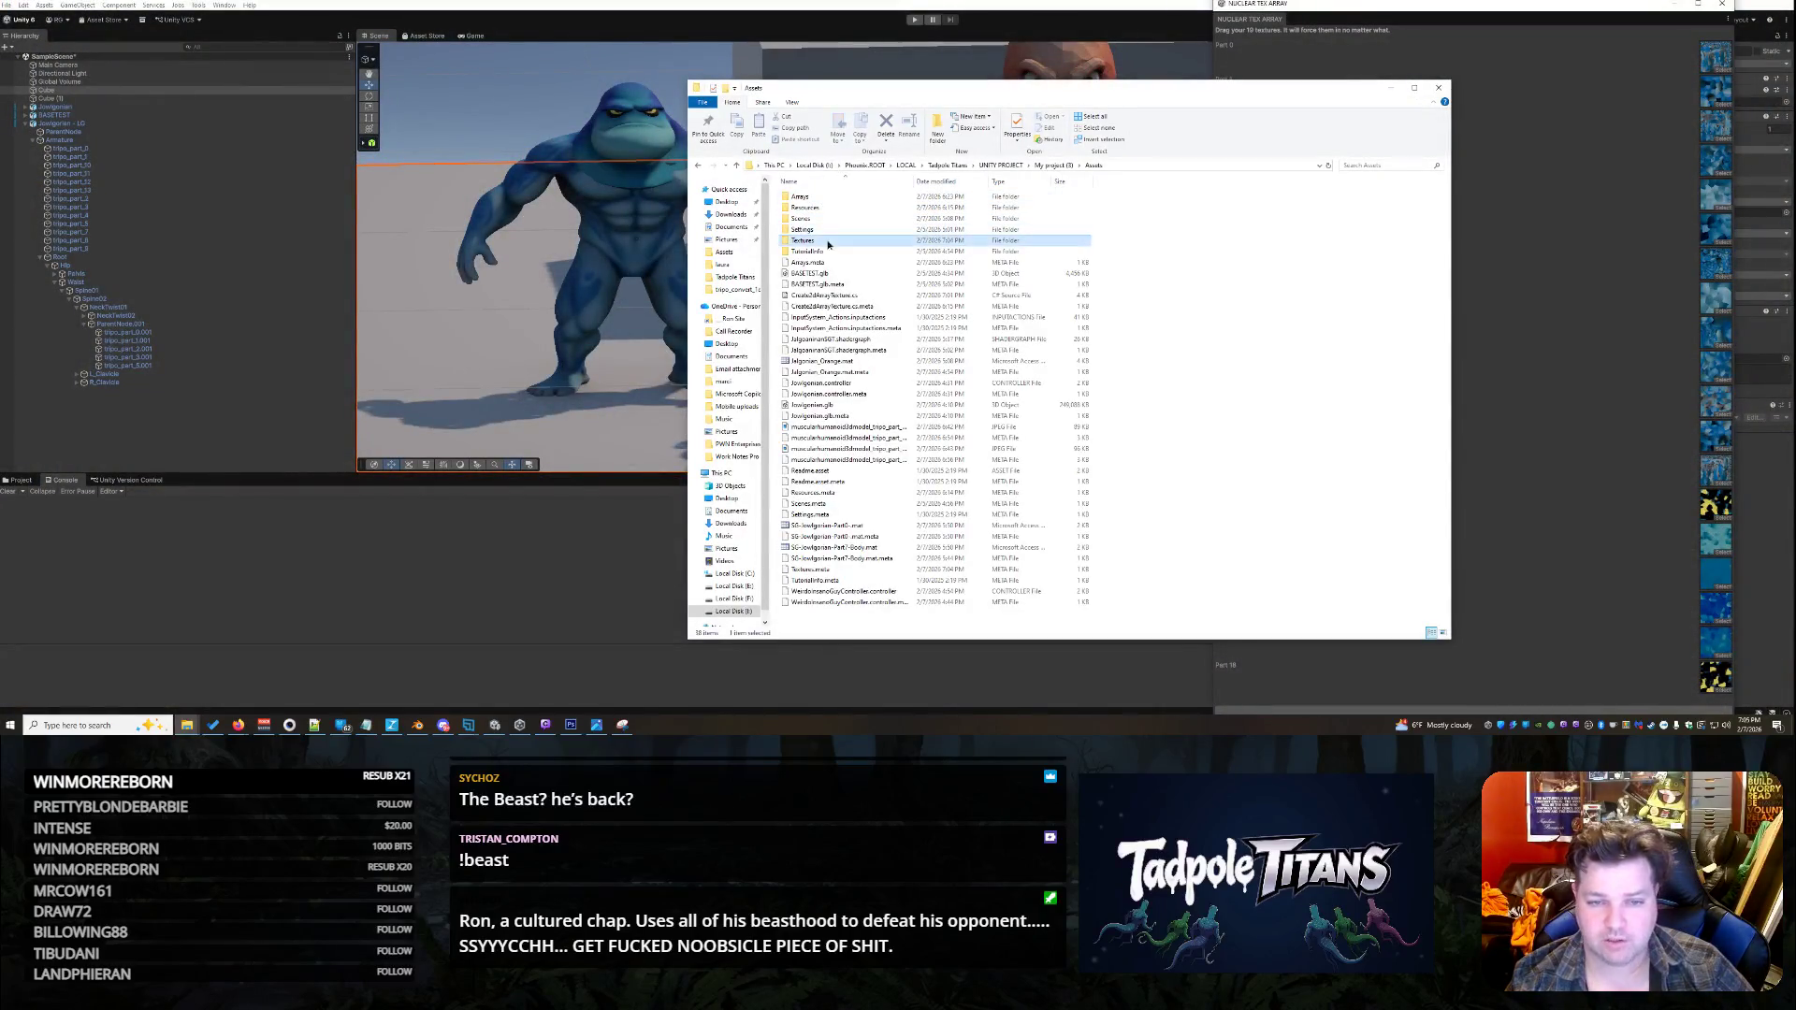
double_click(802, 240)
key(alt+Tab)
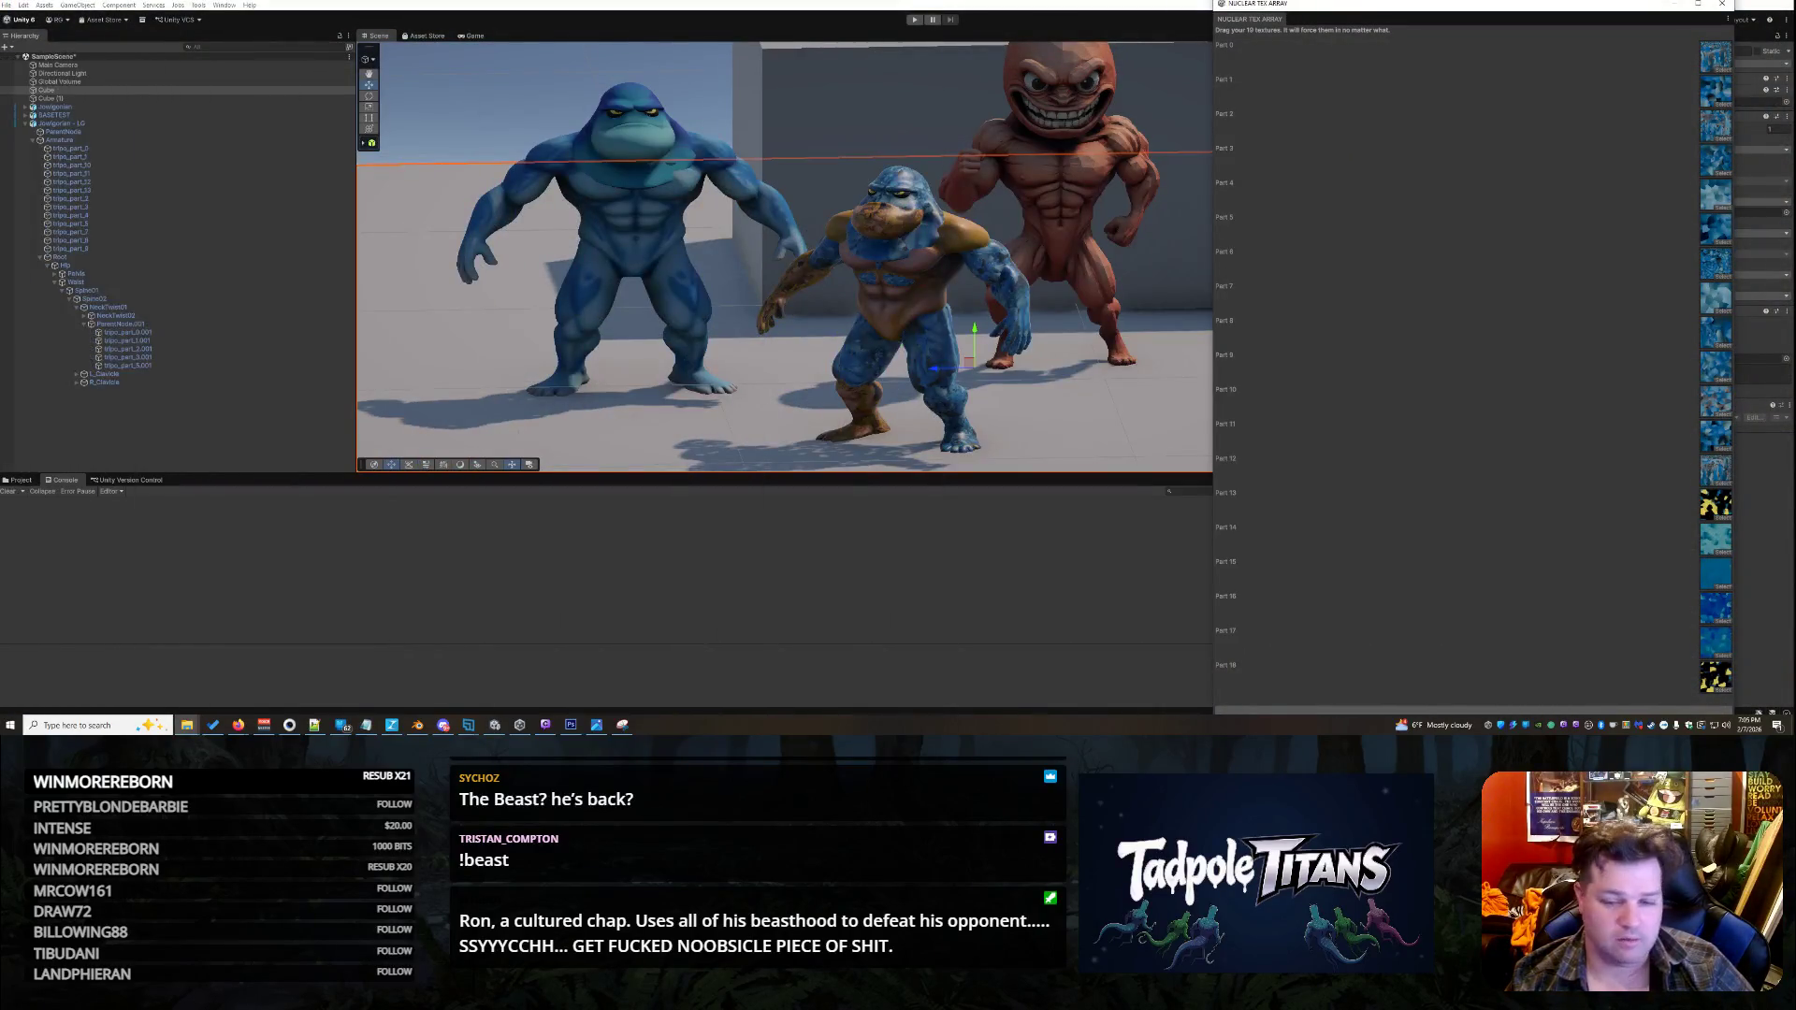
click(1404, 712)
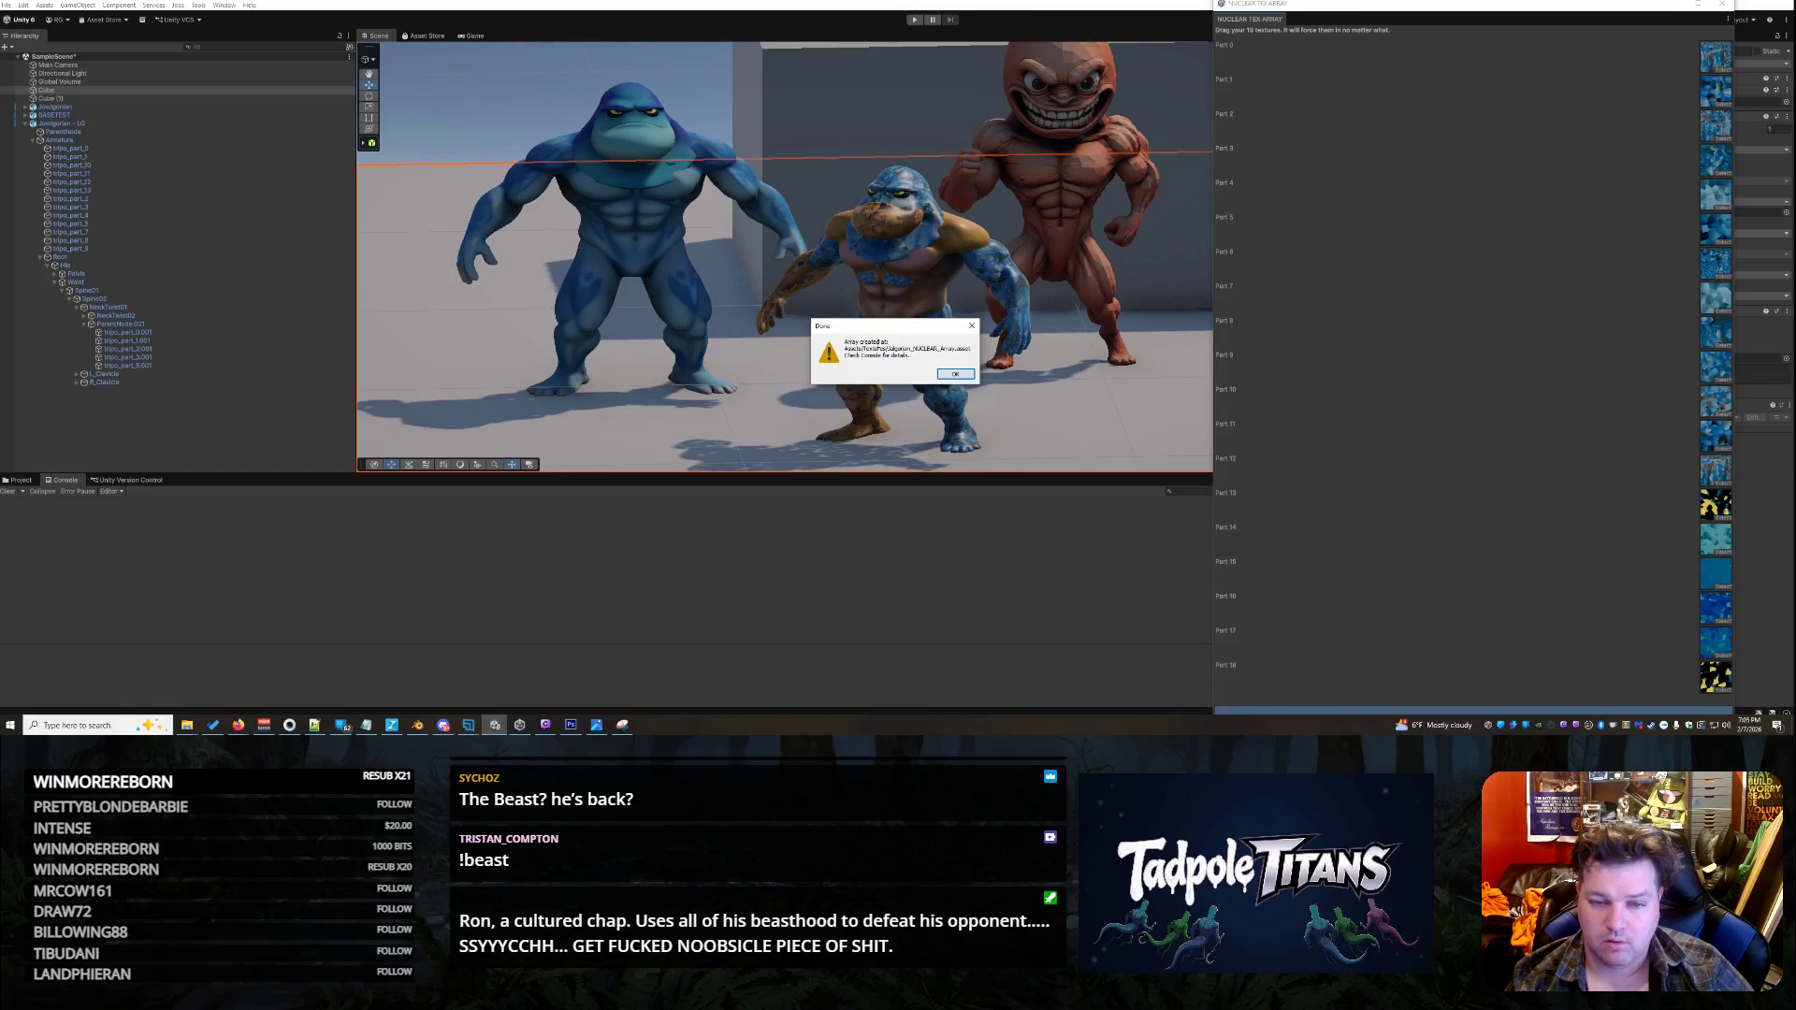
click(955, 375)
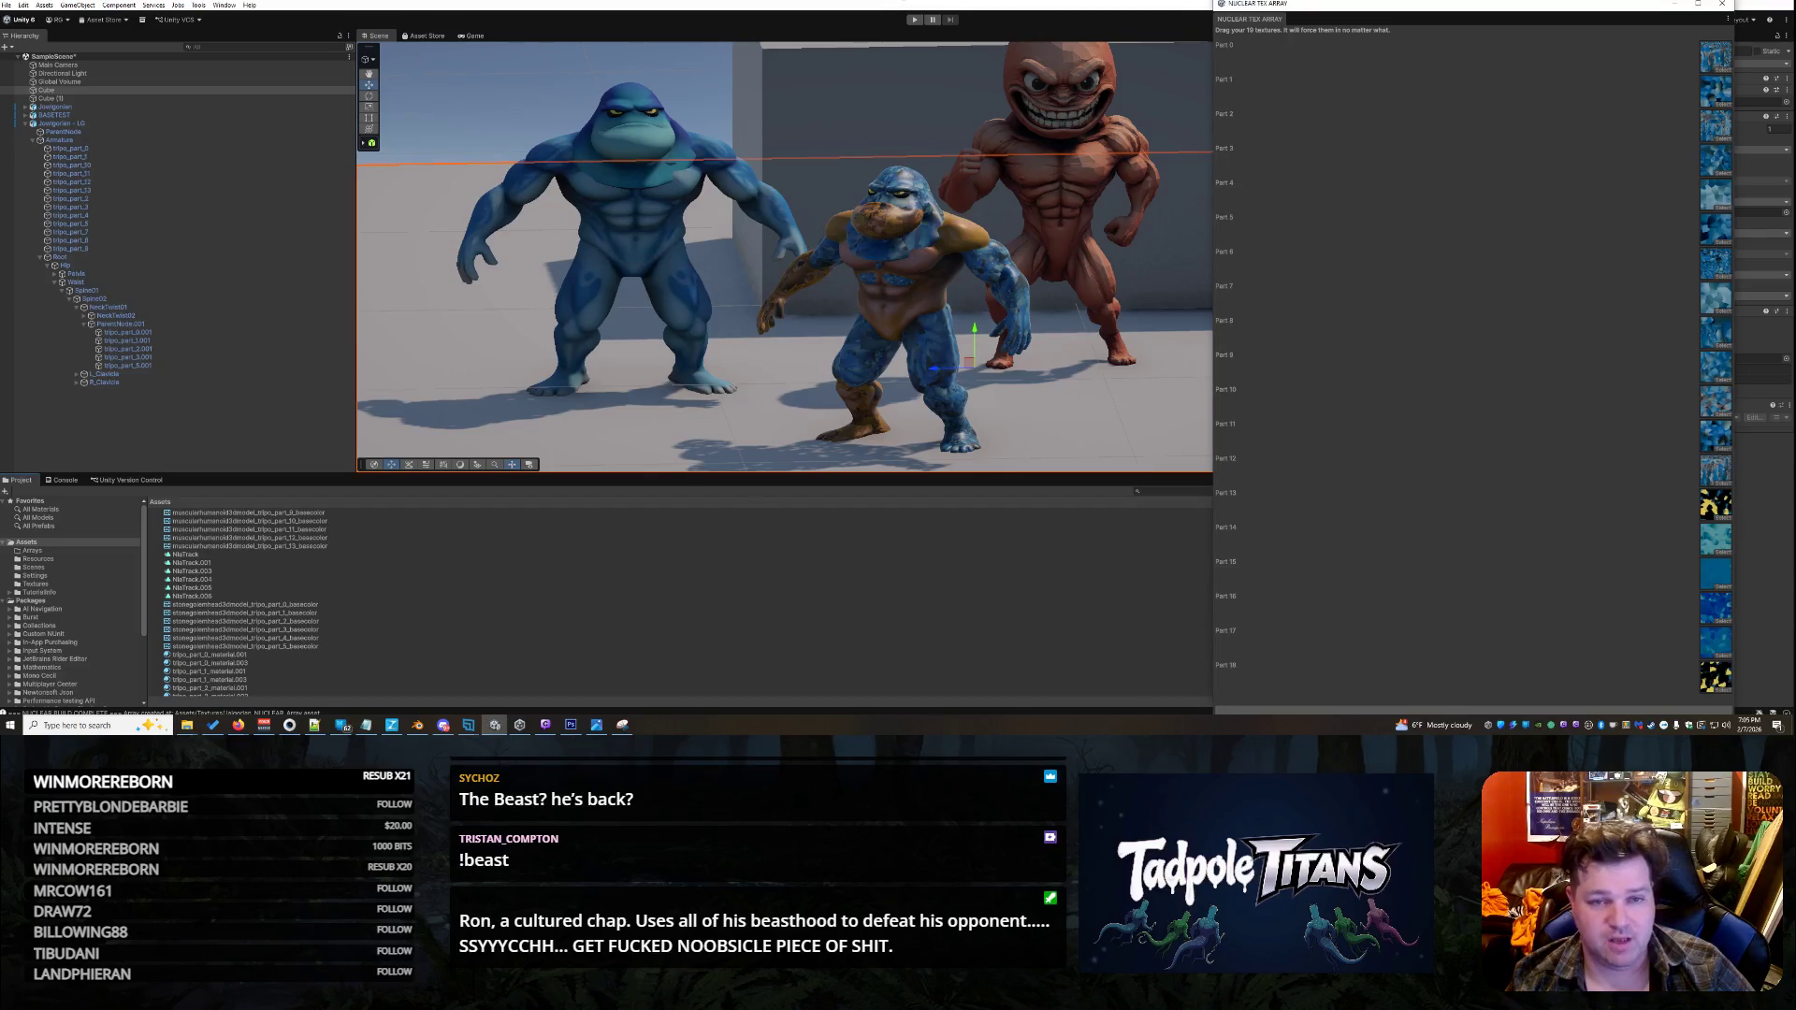
- Close the texture-array tool and open the character's shader graph for editing
click(1722, 4)
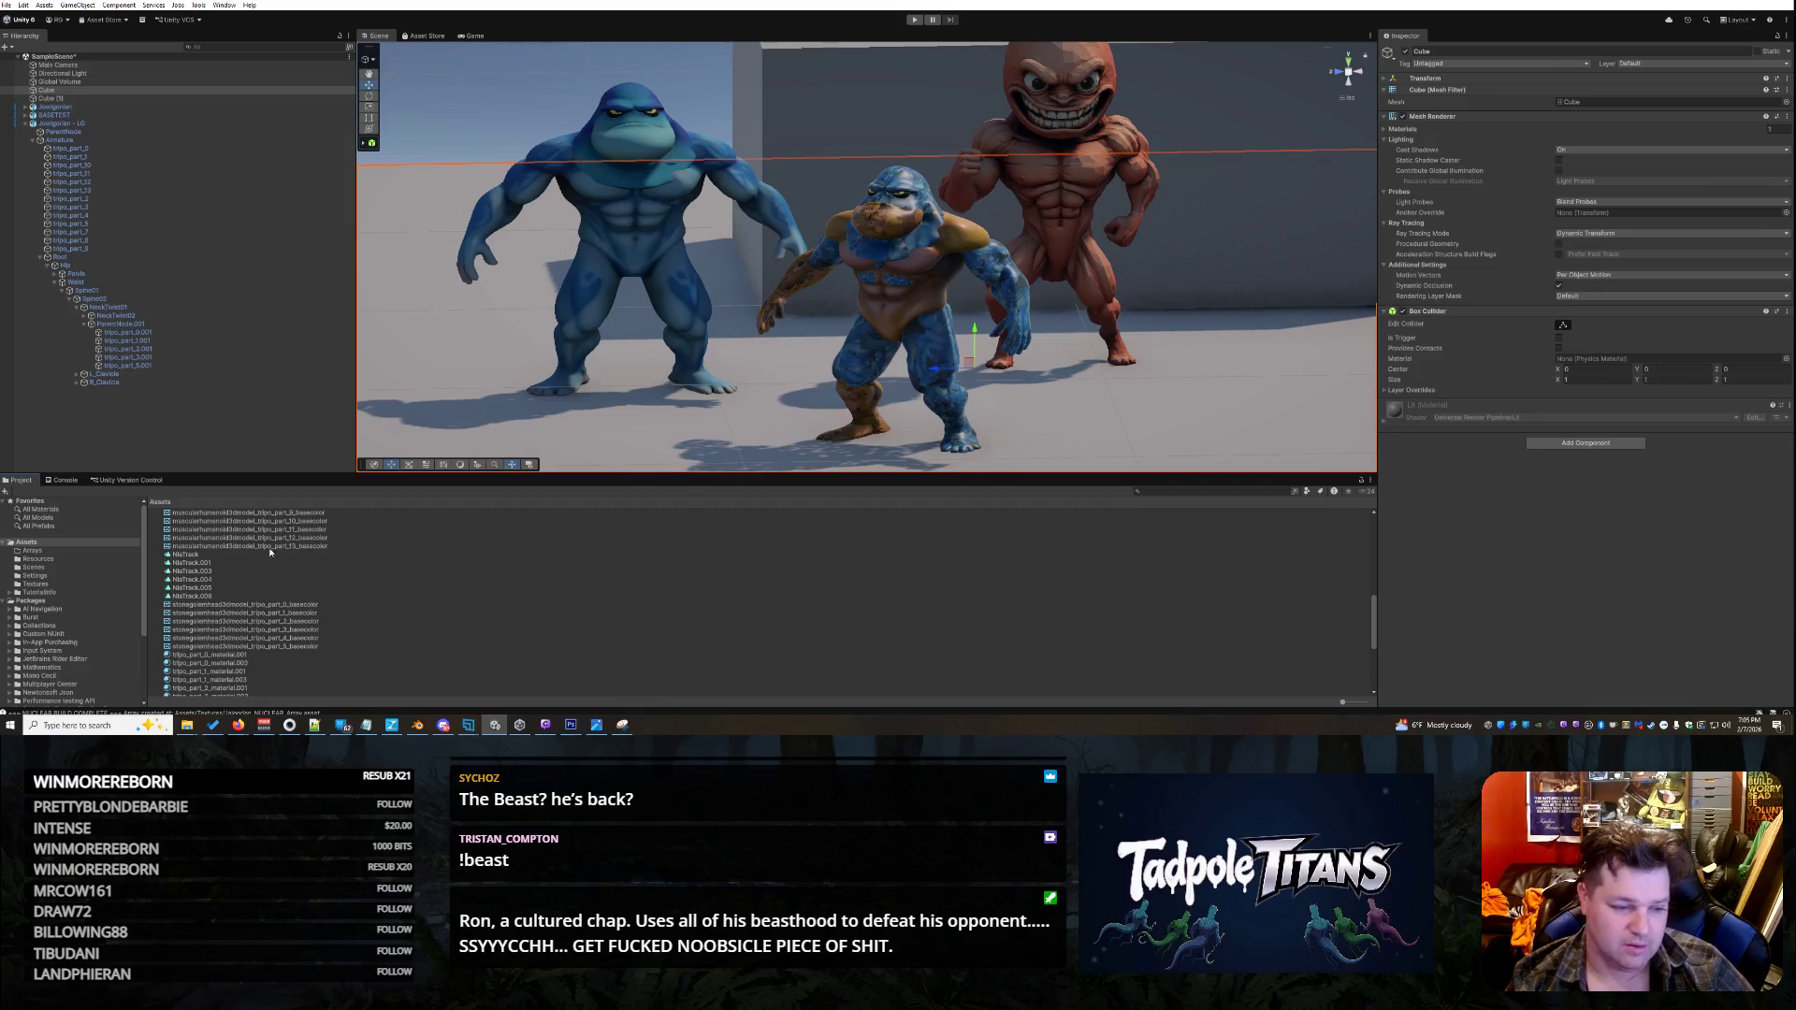
scroll(270, 553, up, 15)
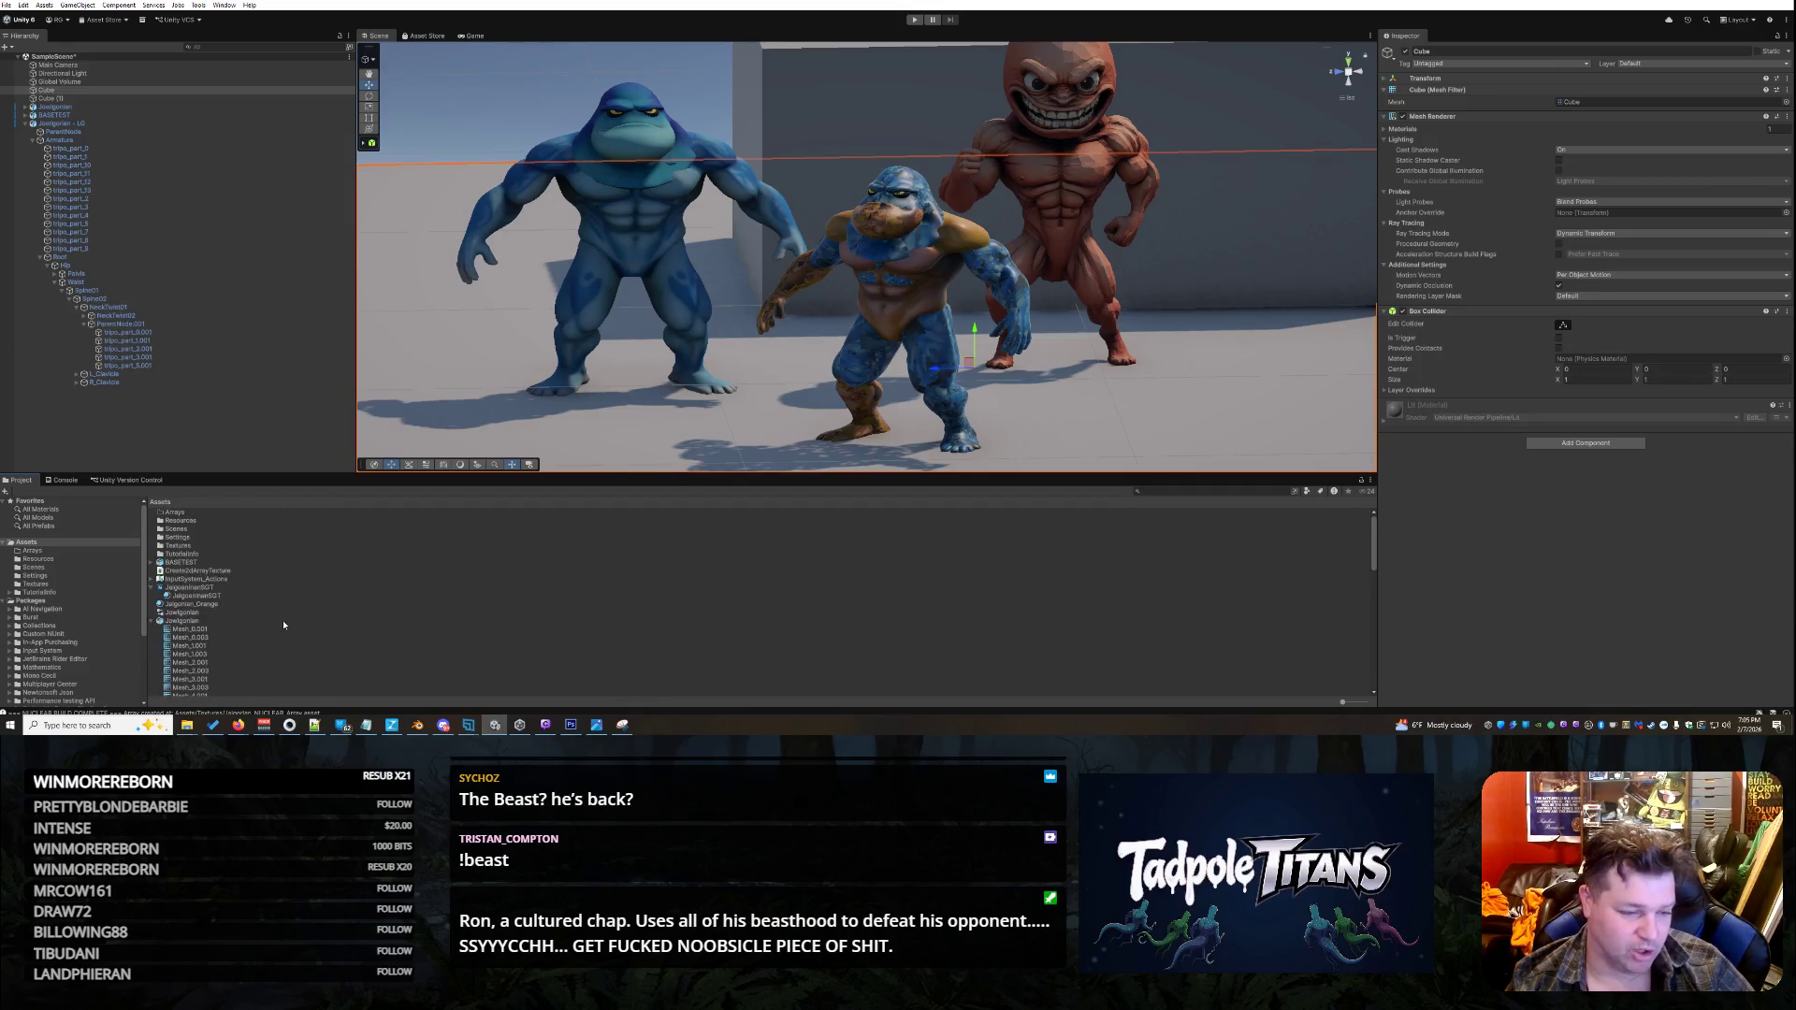
click(197, 595)
right_click(209, 587)
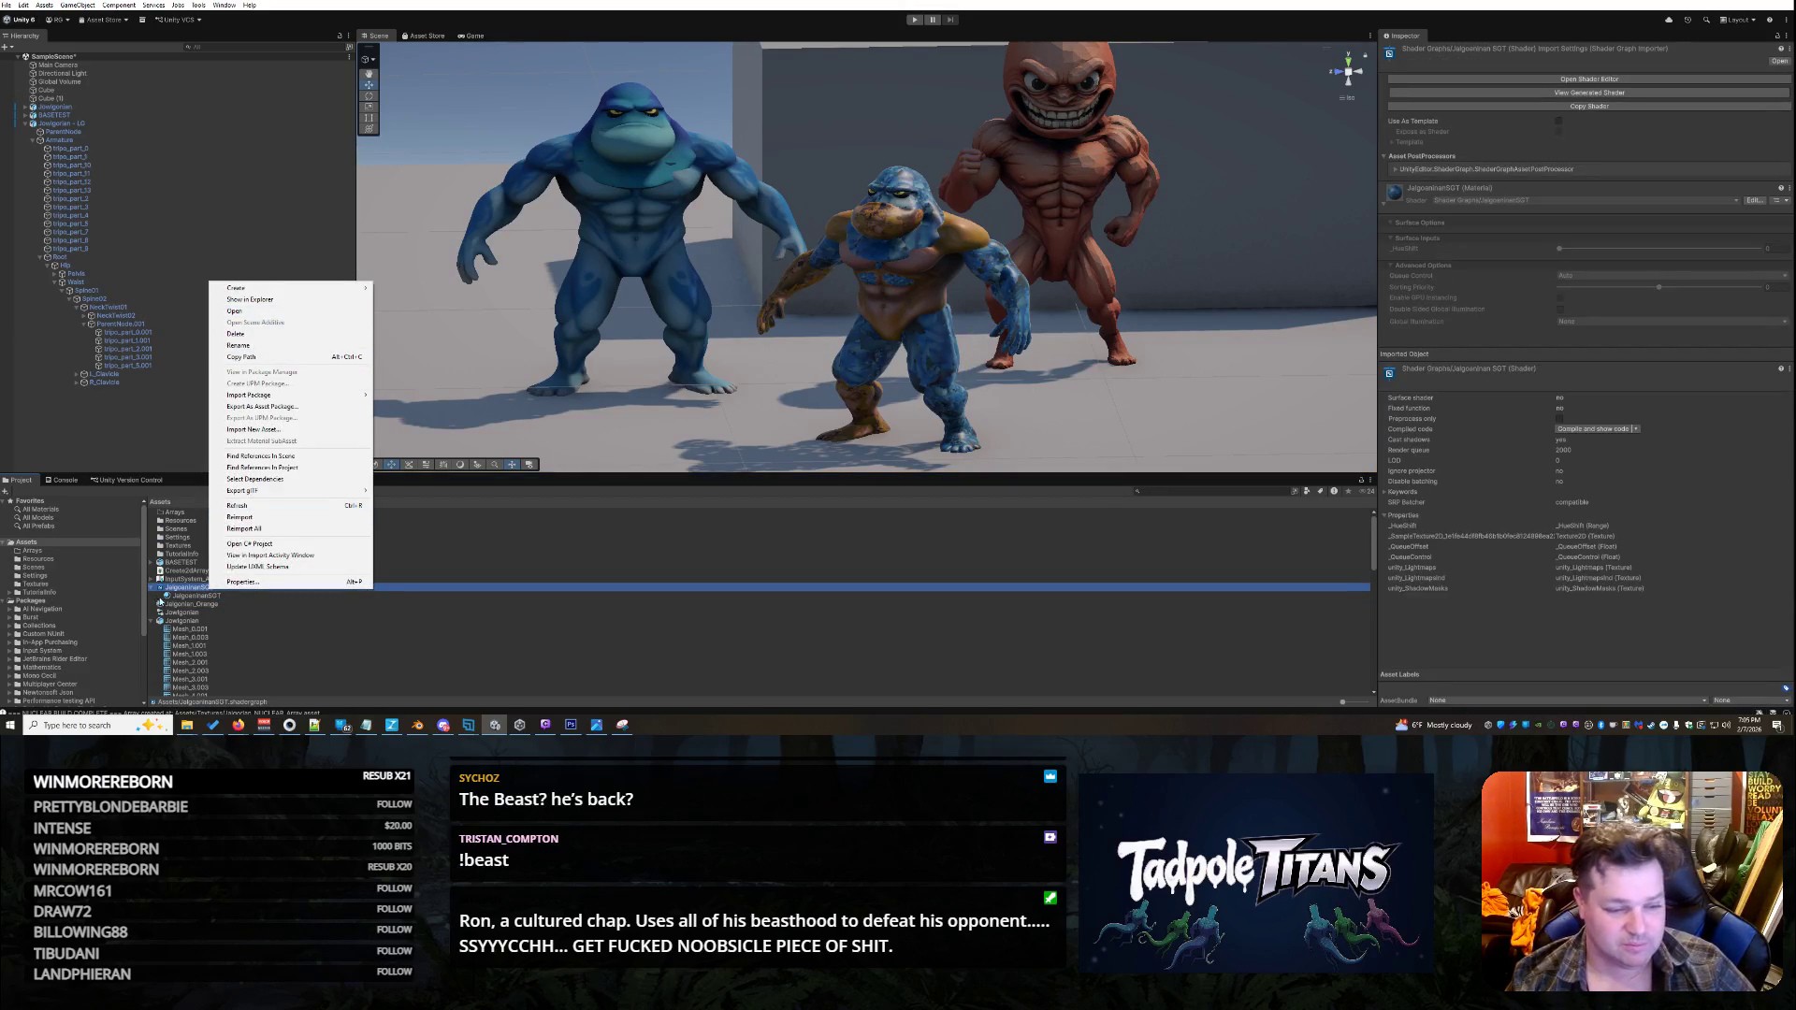
click(173, 593)
double_click(272, 590)
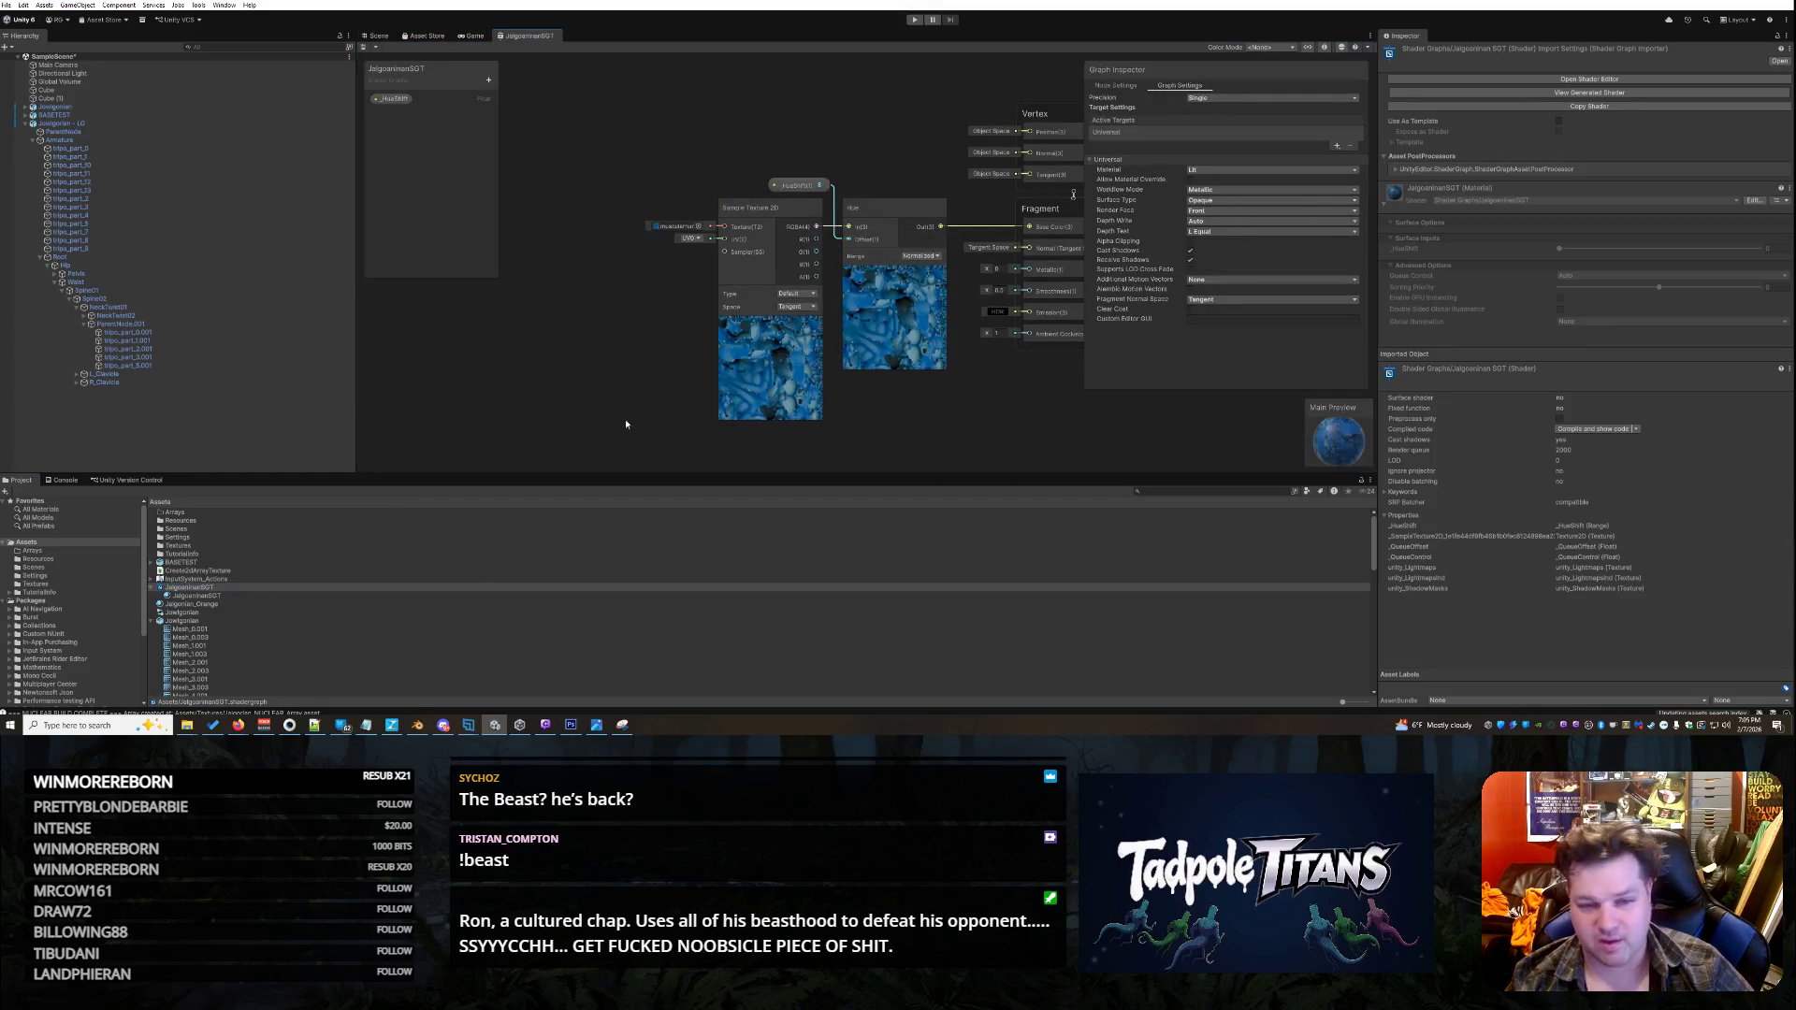
- Replace the Sample Texture 2D node with a new Texture 2D Array Asset node
click(786, 213)
right_click(695, 207)
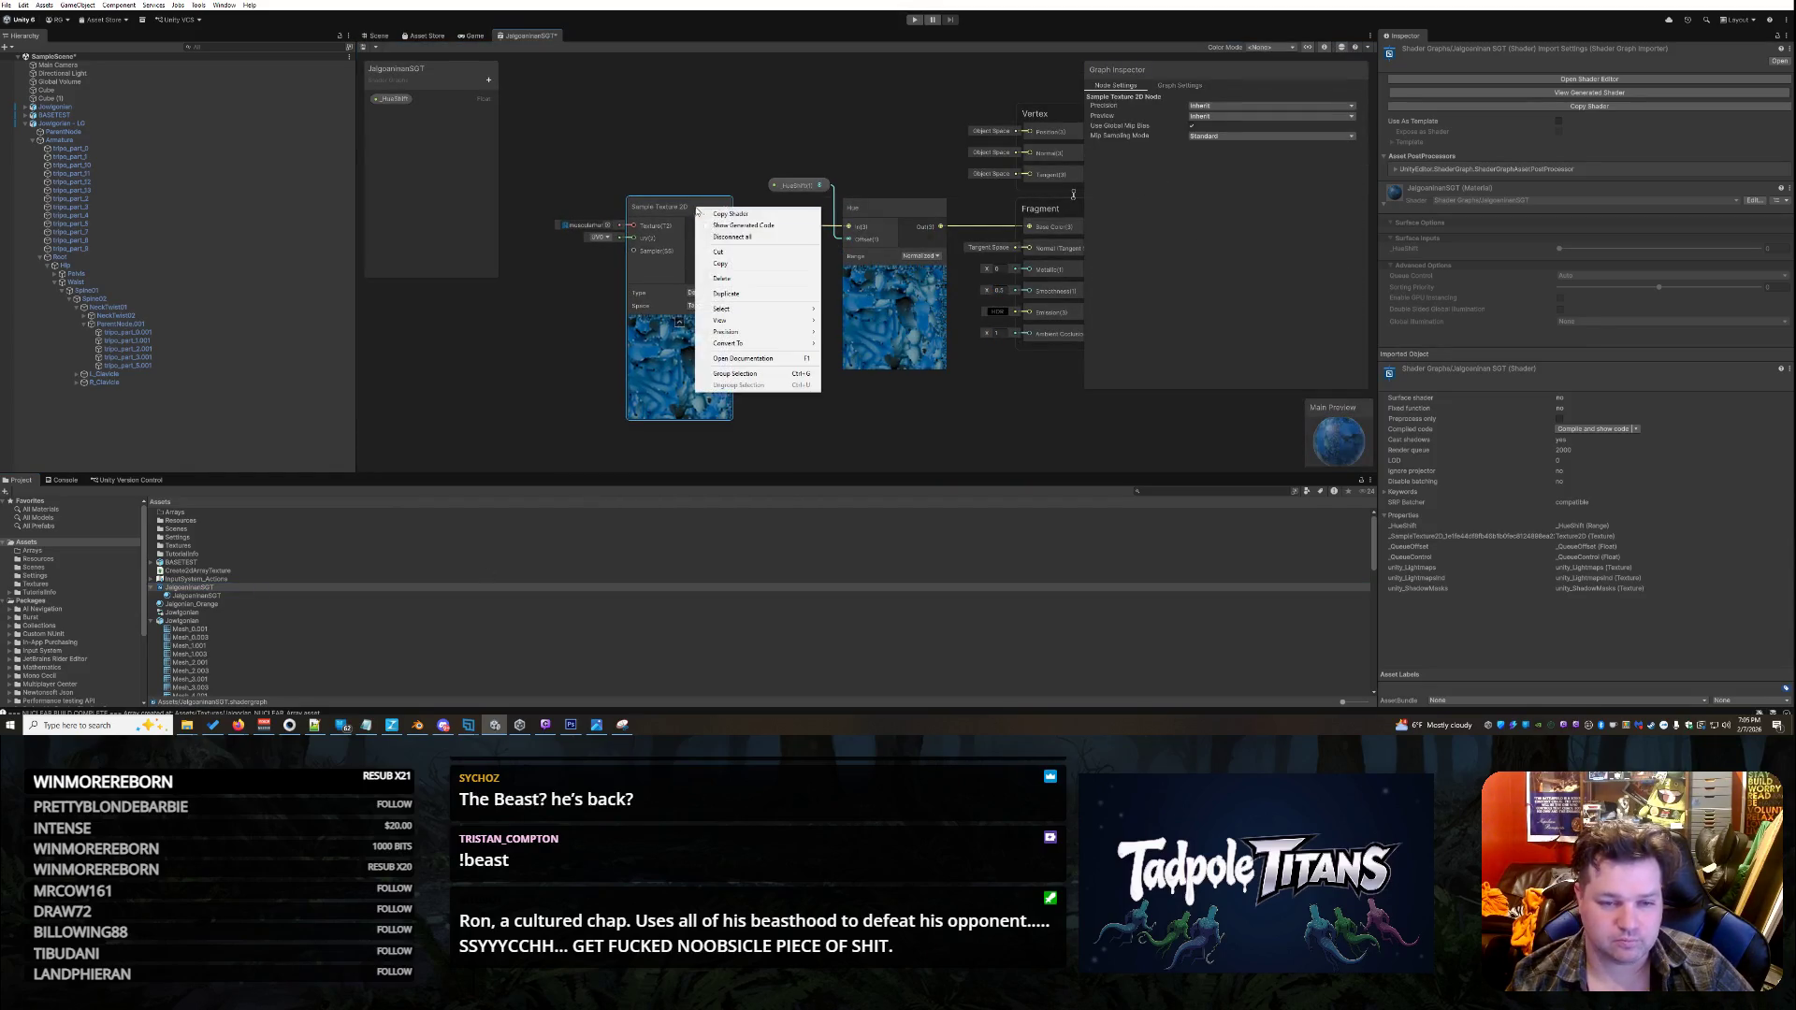
click(738, 279)
right_click(586, 212)
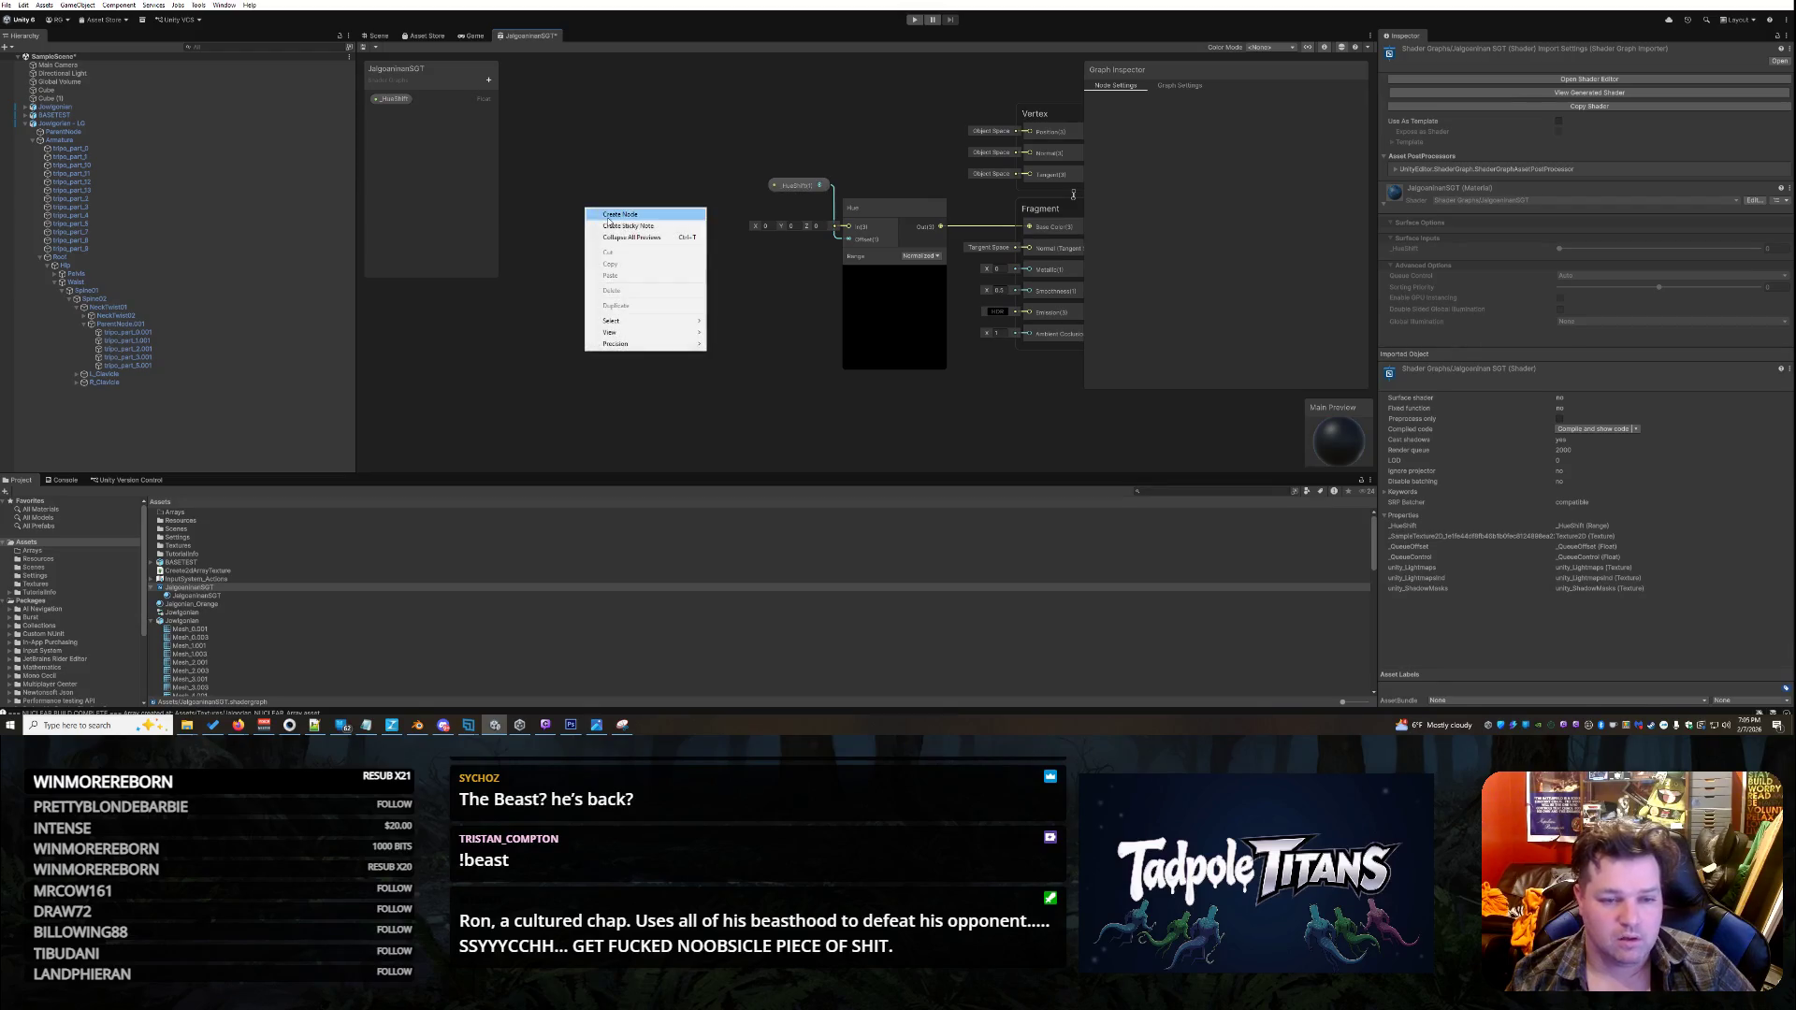
click(612, 216)
text(array)
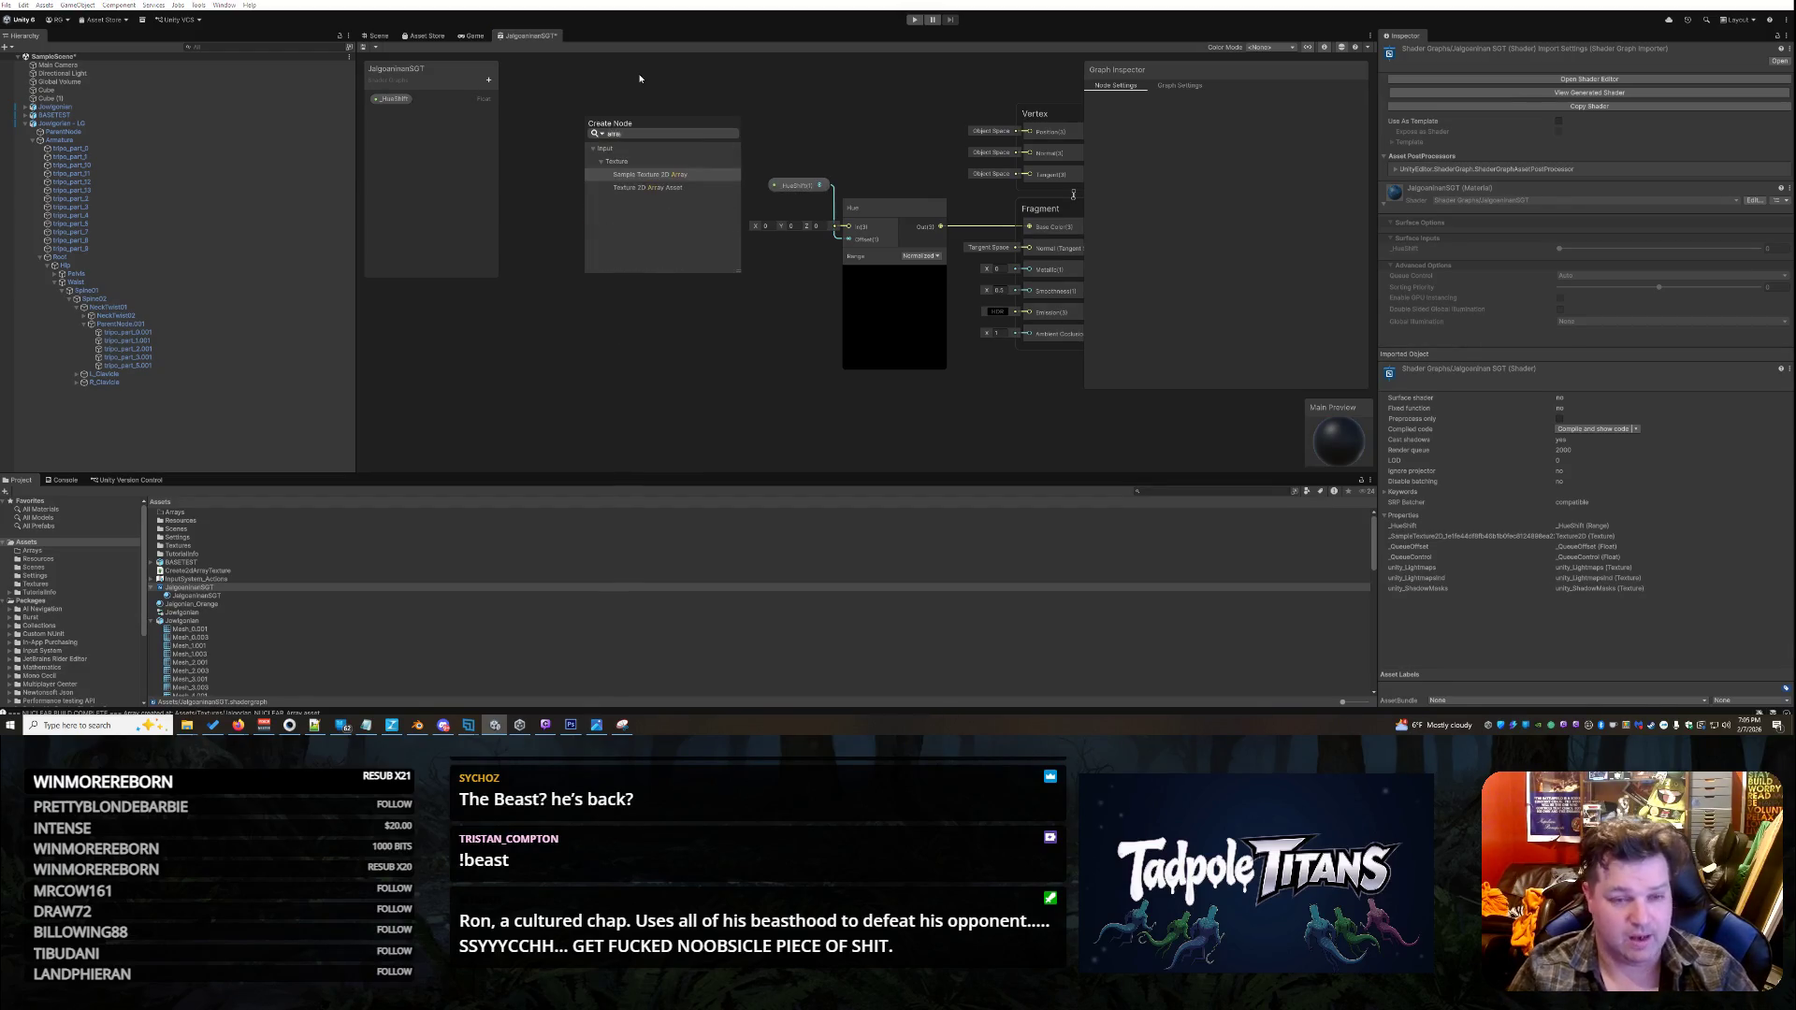
click(673, 189)
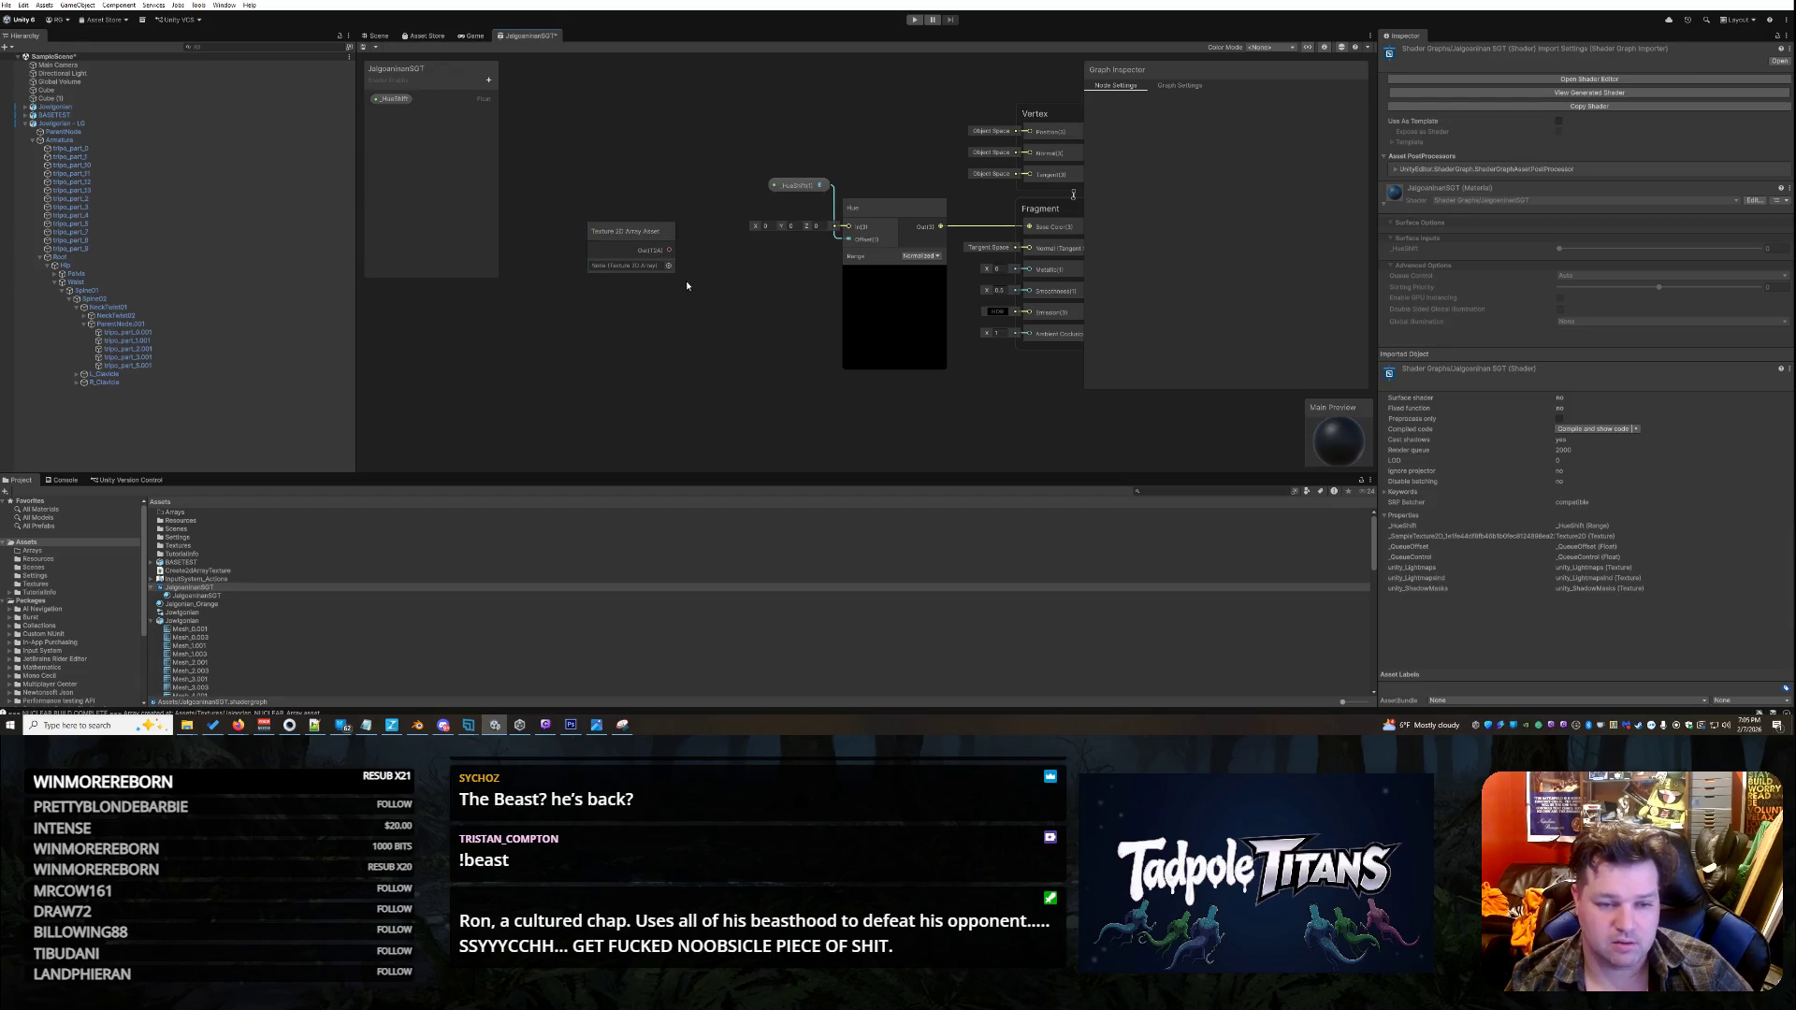
- Assign Jalgorian_NUCLEAR_Array to the Texture 2D Array Asset node
click(637, 263)
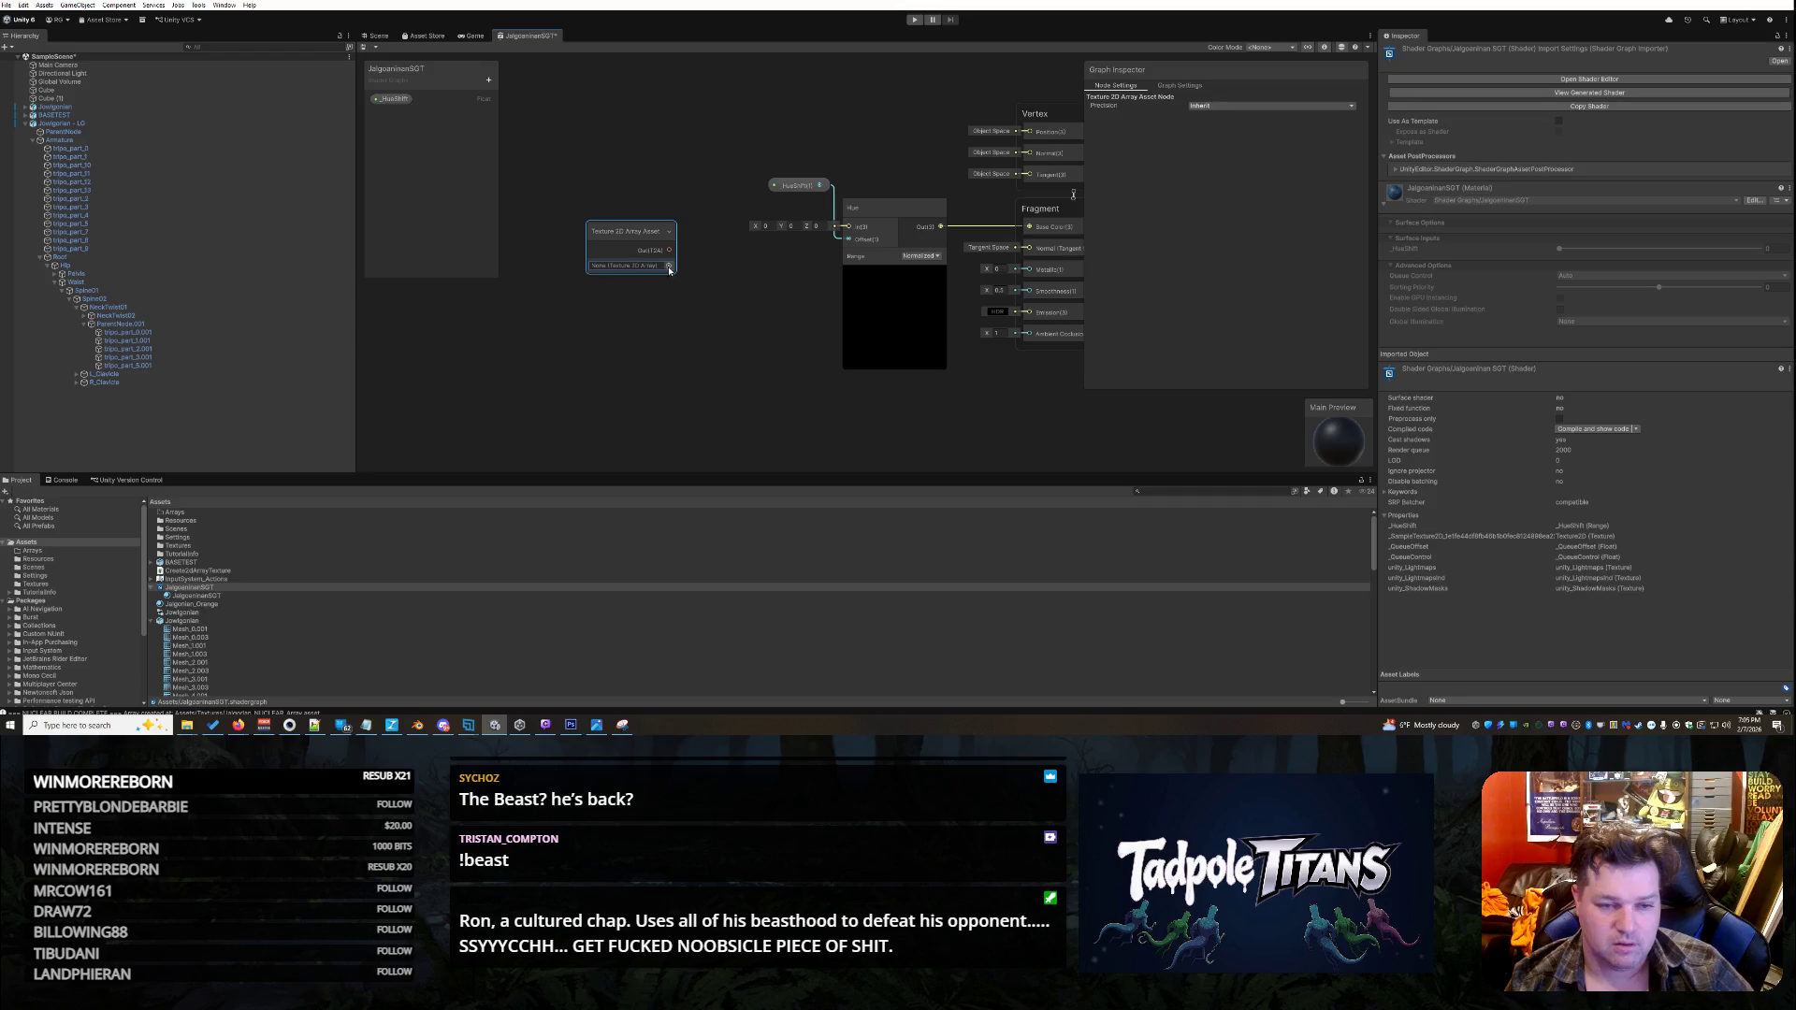
click(669, 266)
click(759, 318)
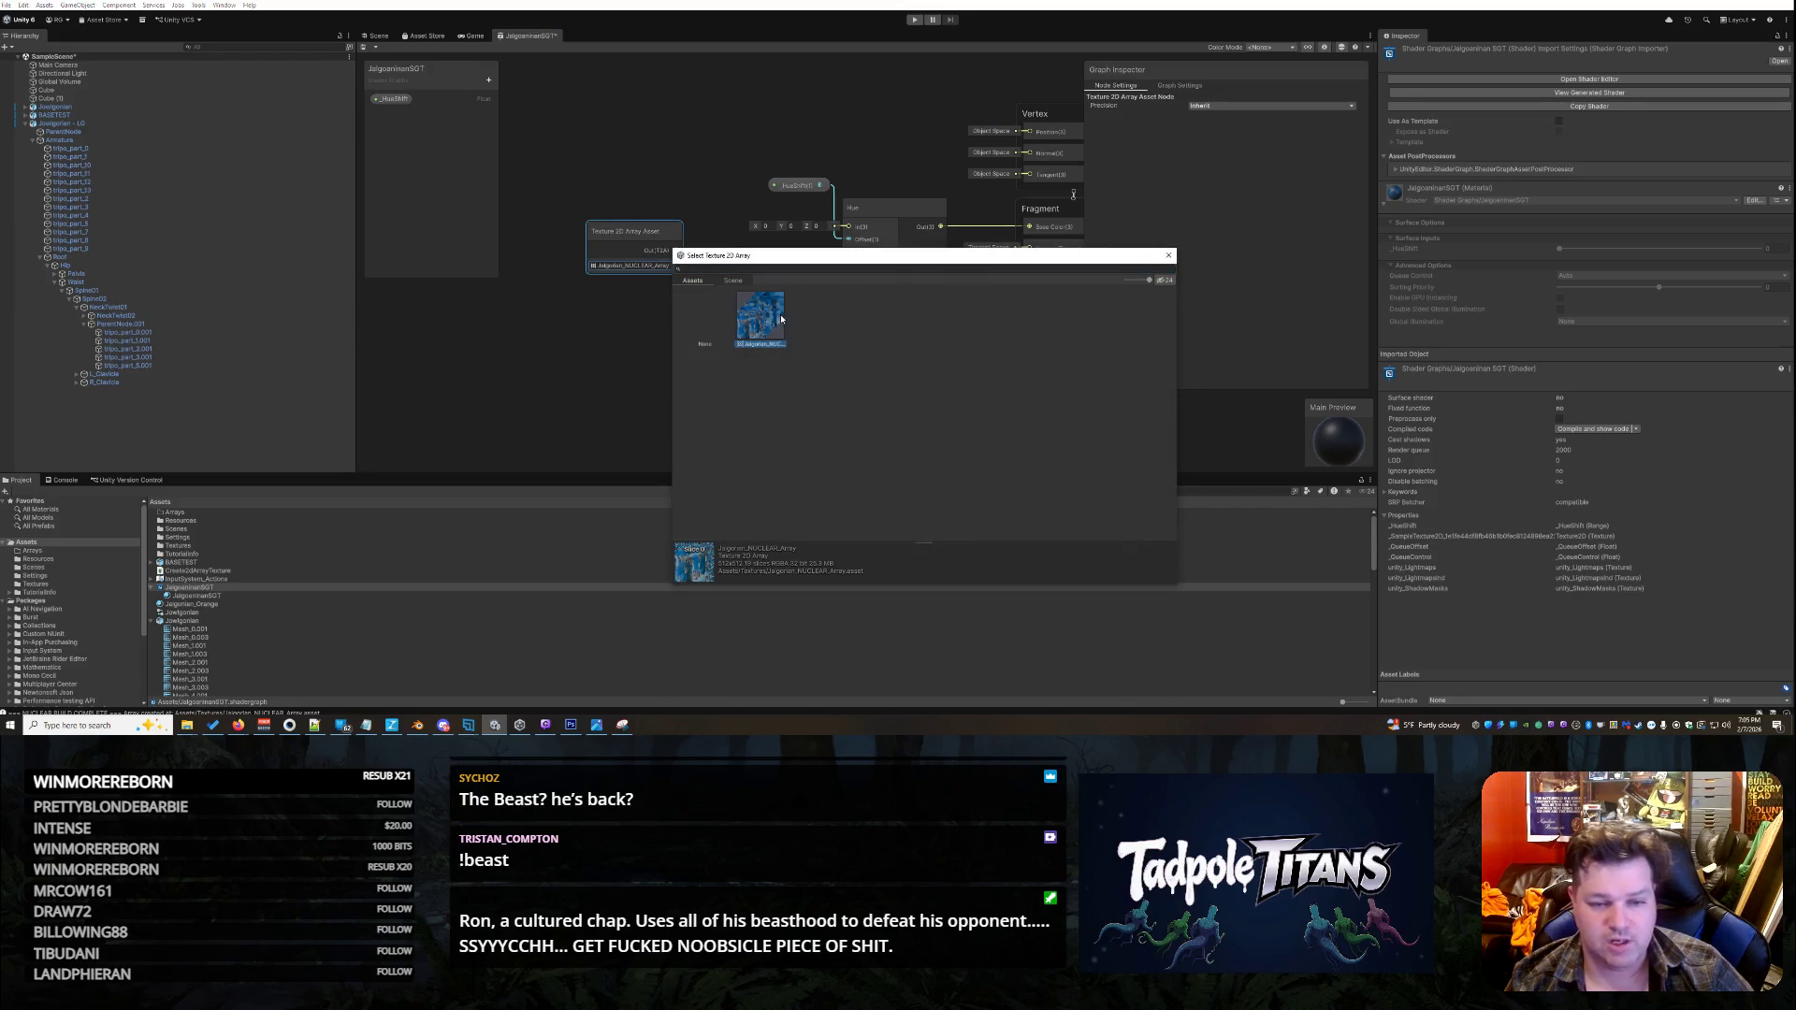
double_click(781, 319)
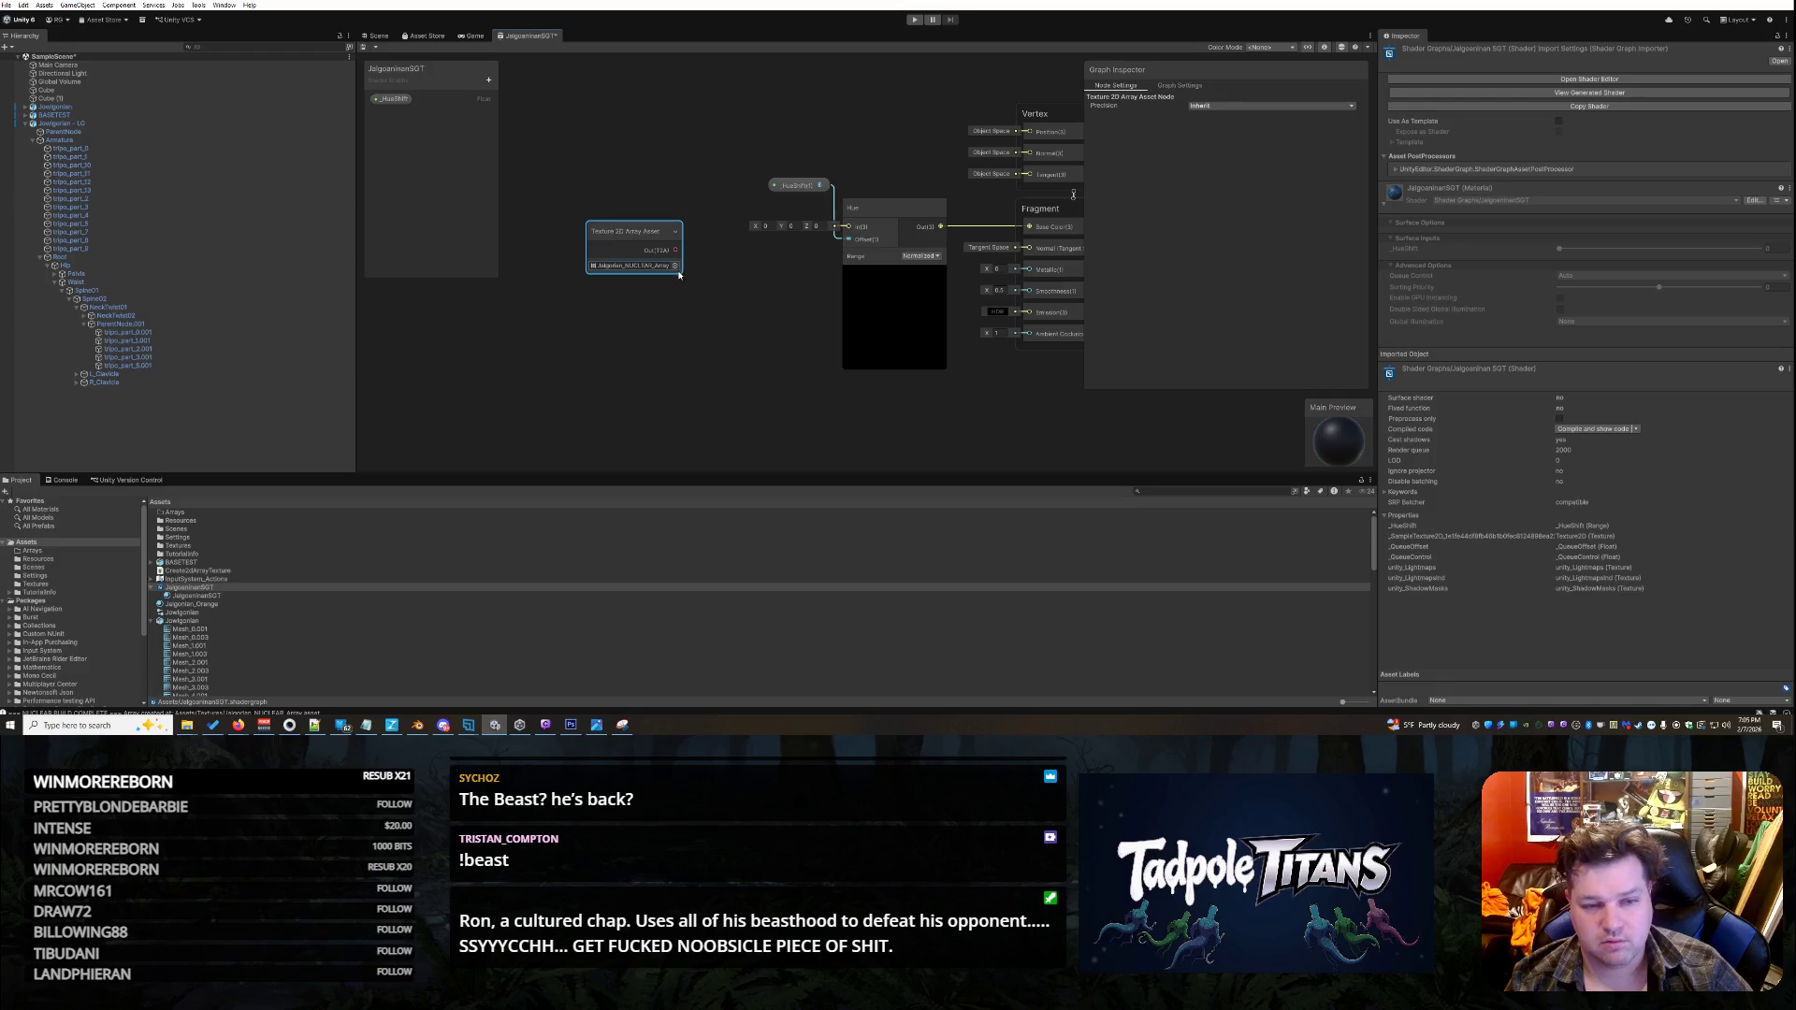
- Move the array node beside the Hue node and ping its asset in the Project window
mouse_move(627, 231)
mouse_down()
mouse_move(602, 192)
mouse_move(856, 235)
mouse_move(837, 228)
mouse_up()
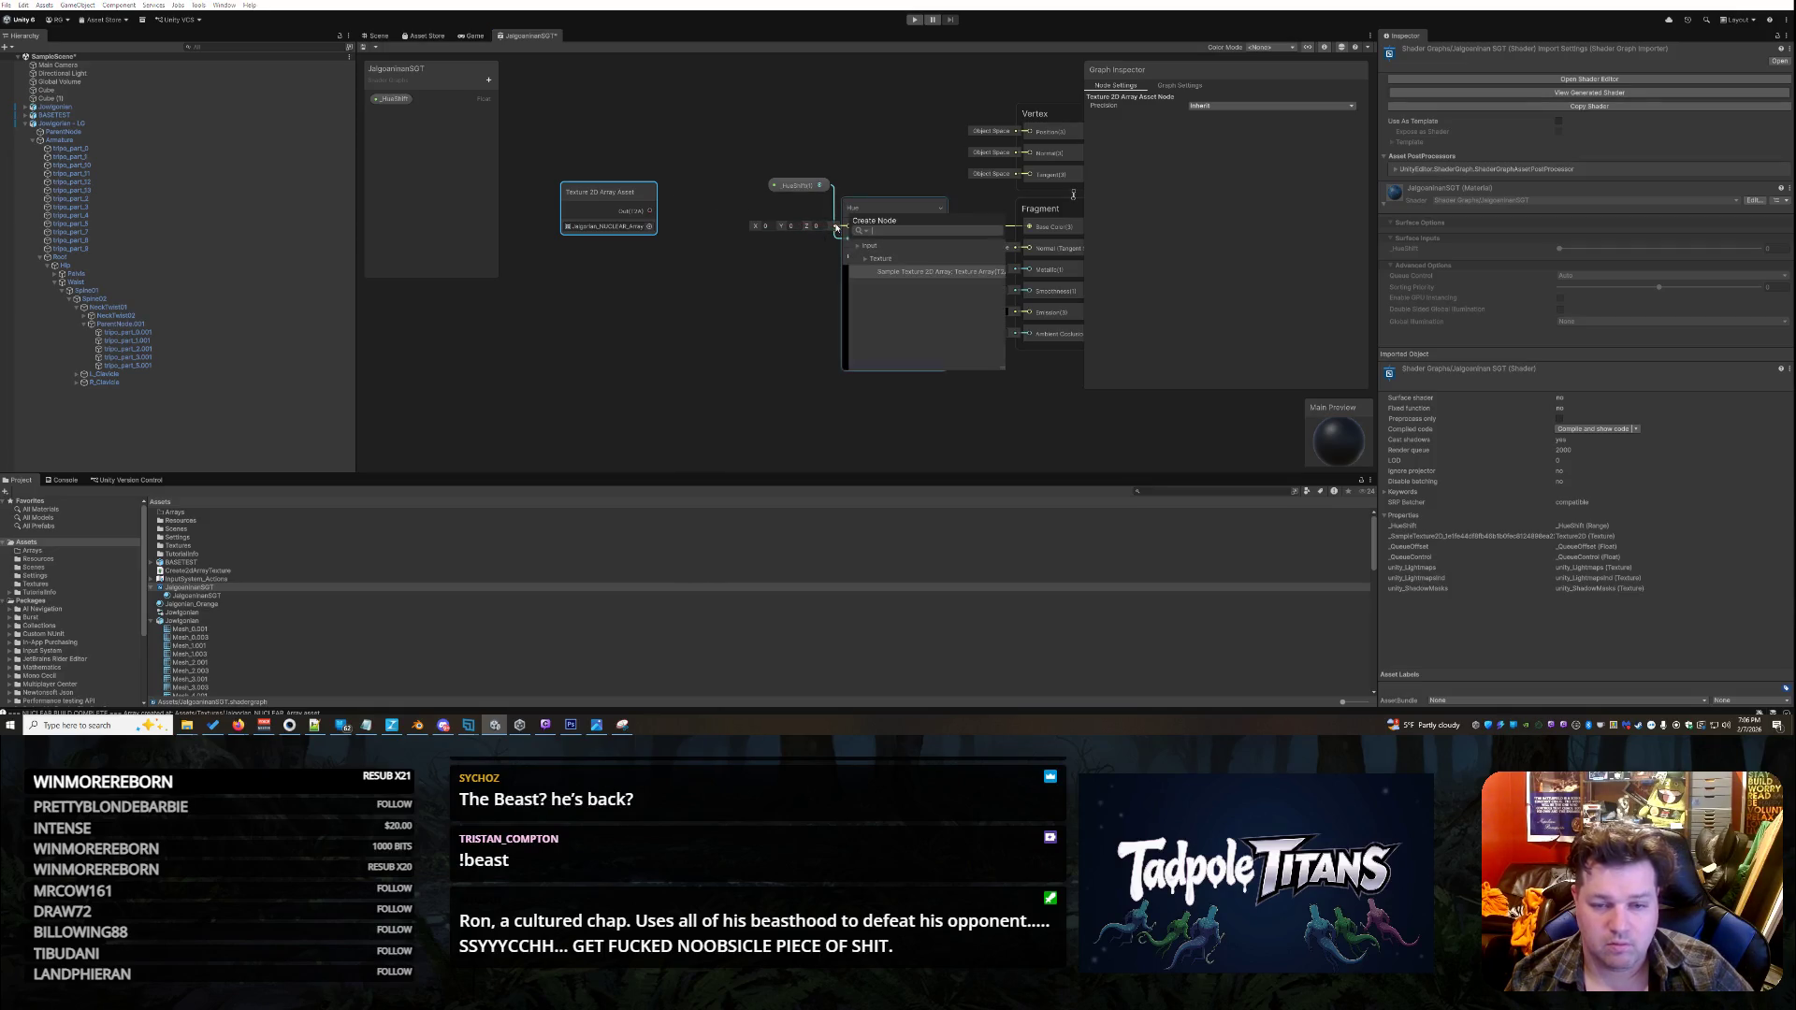
click(730, 291)
drag(594, 186, 625, 214)
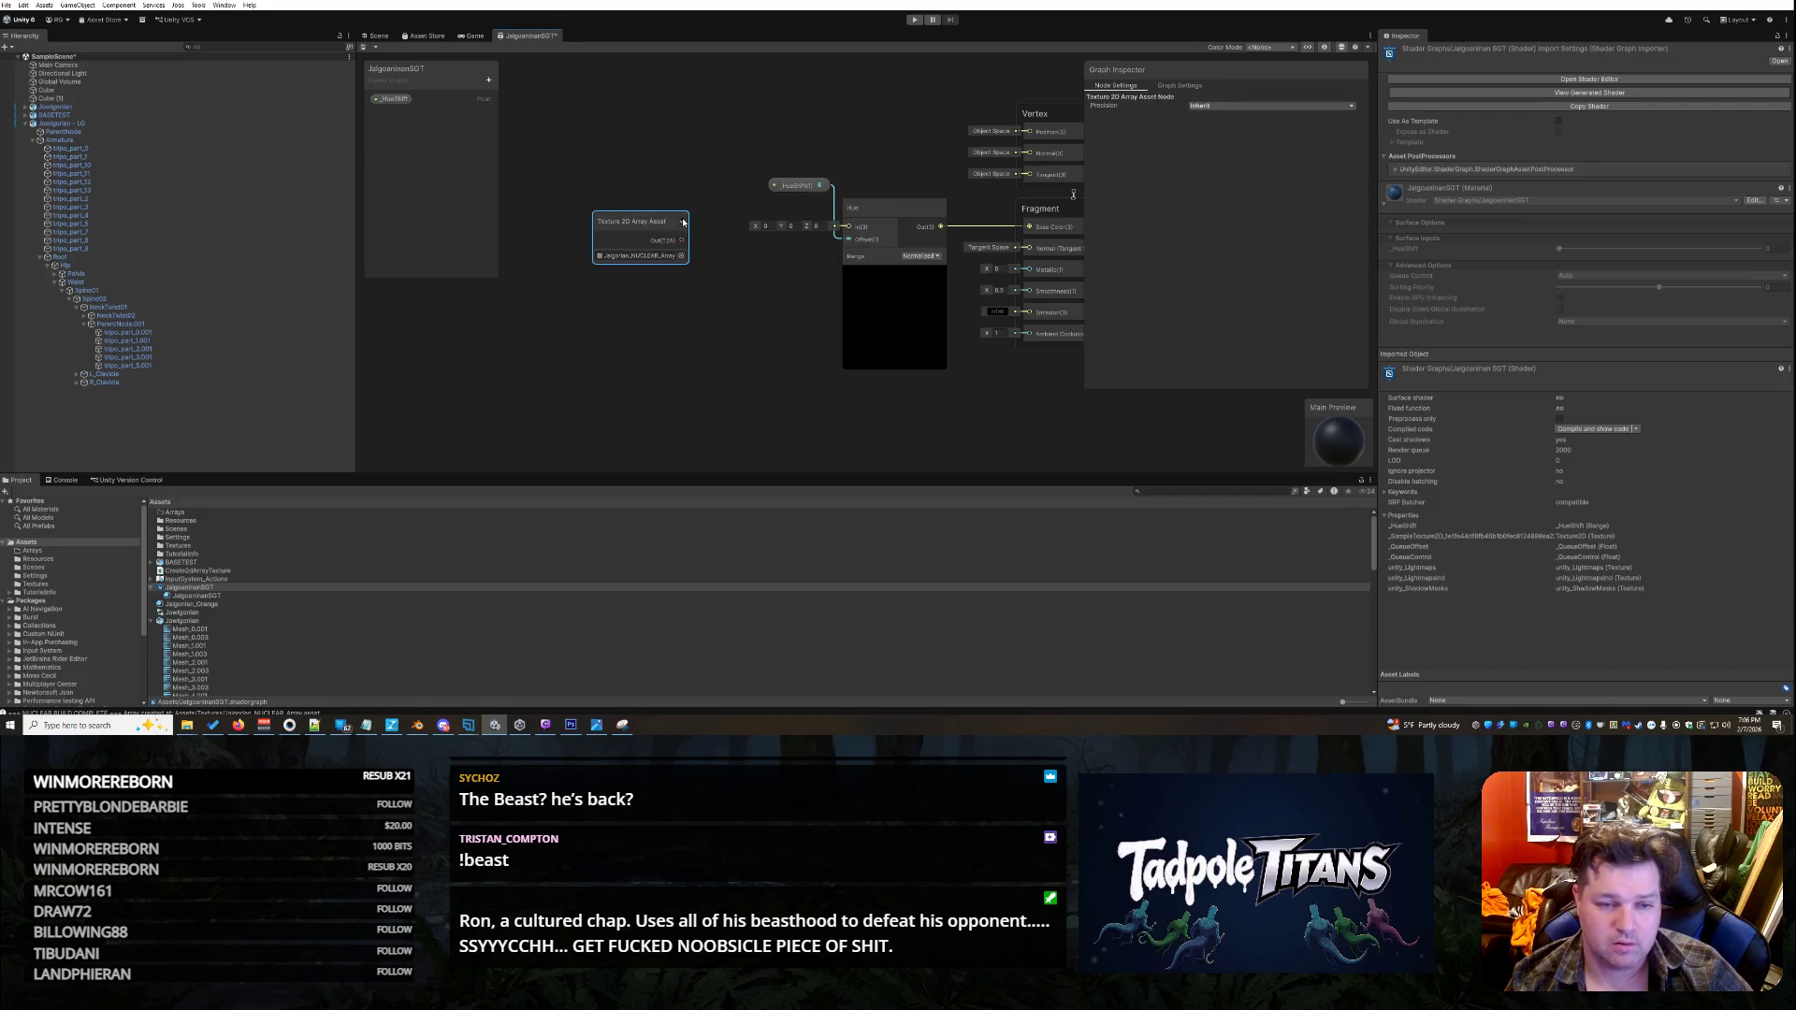
click(651, 257)
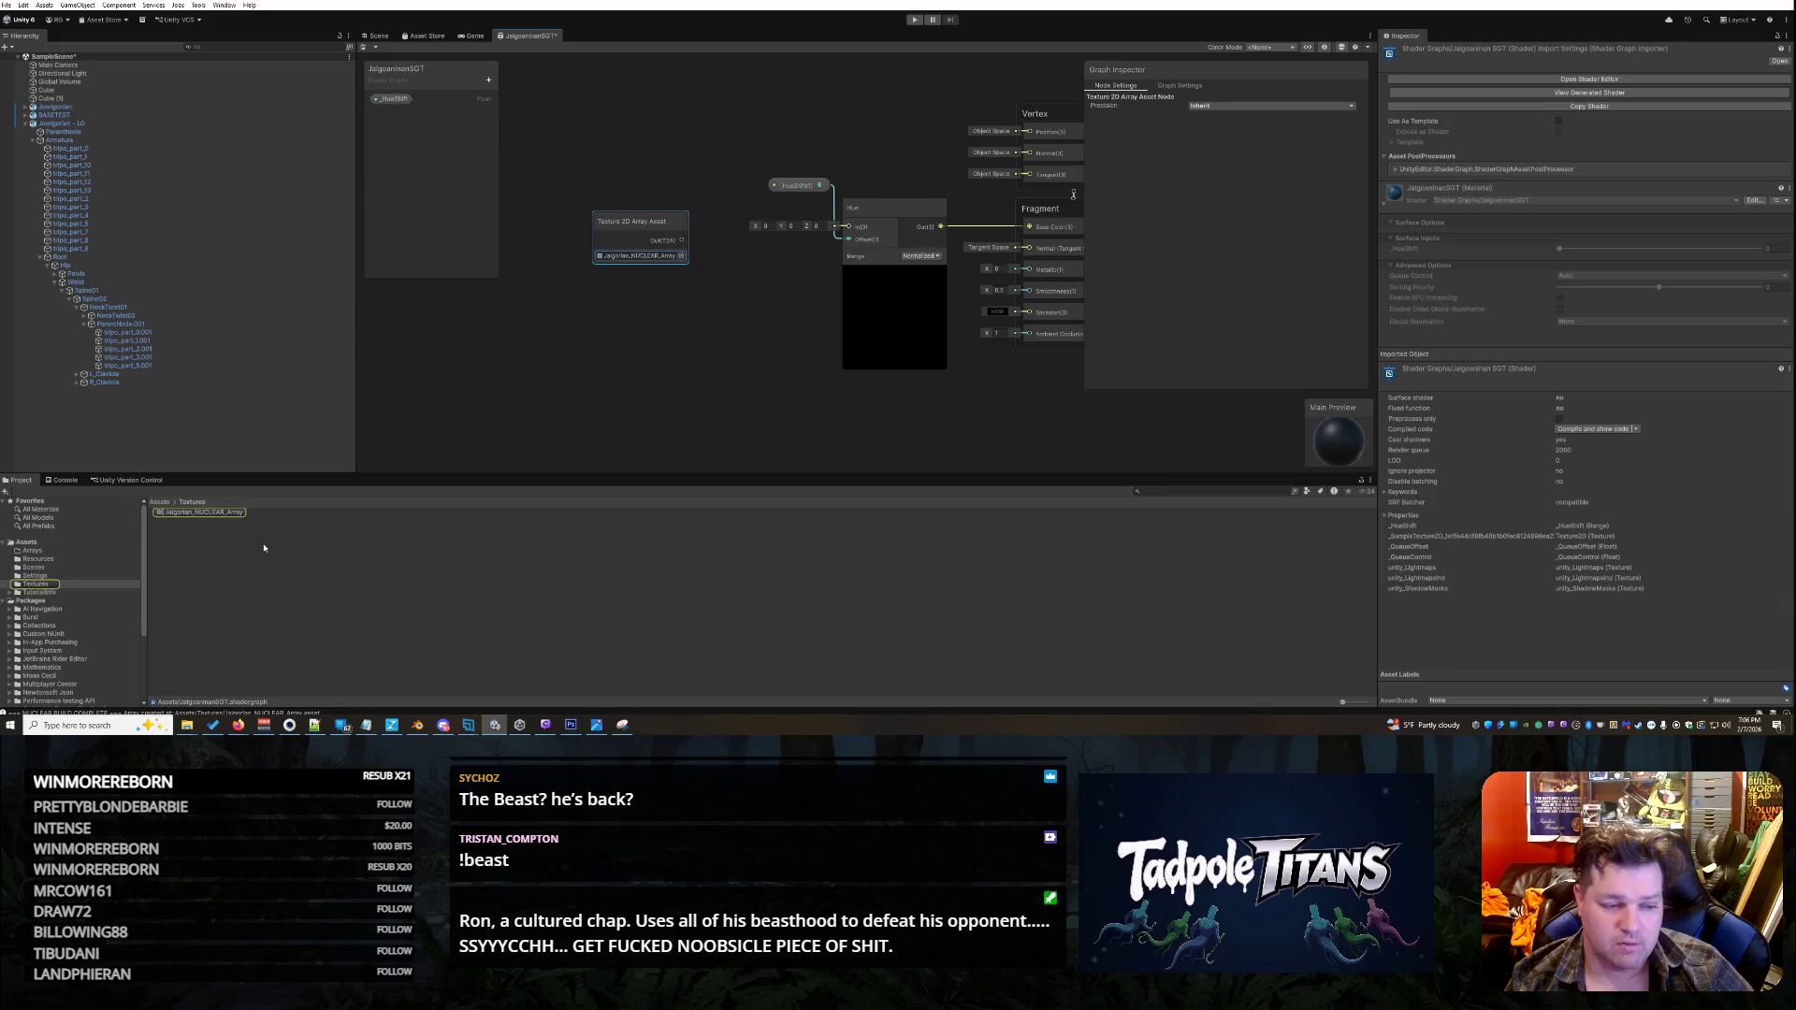
- View Jalgorian_NUCLEAR_Array's settings and wire the array node's output into the Hue node
click(204, 513)
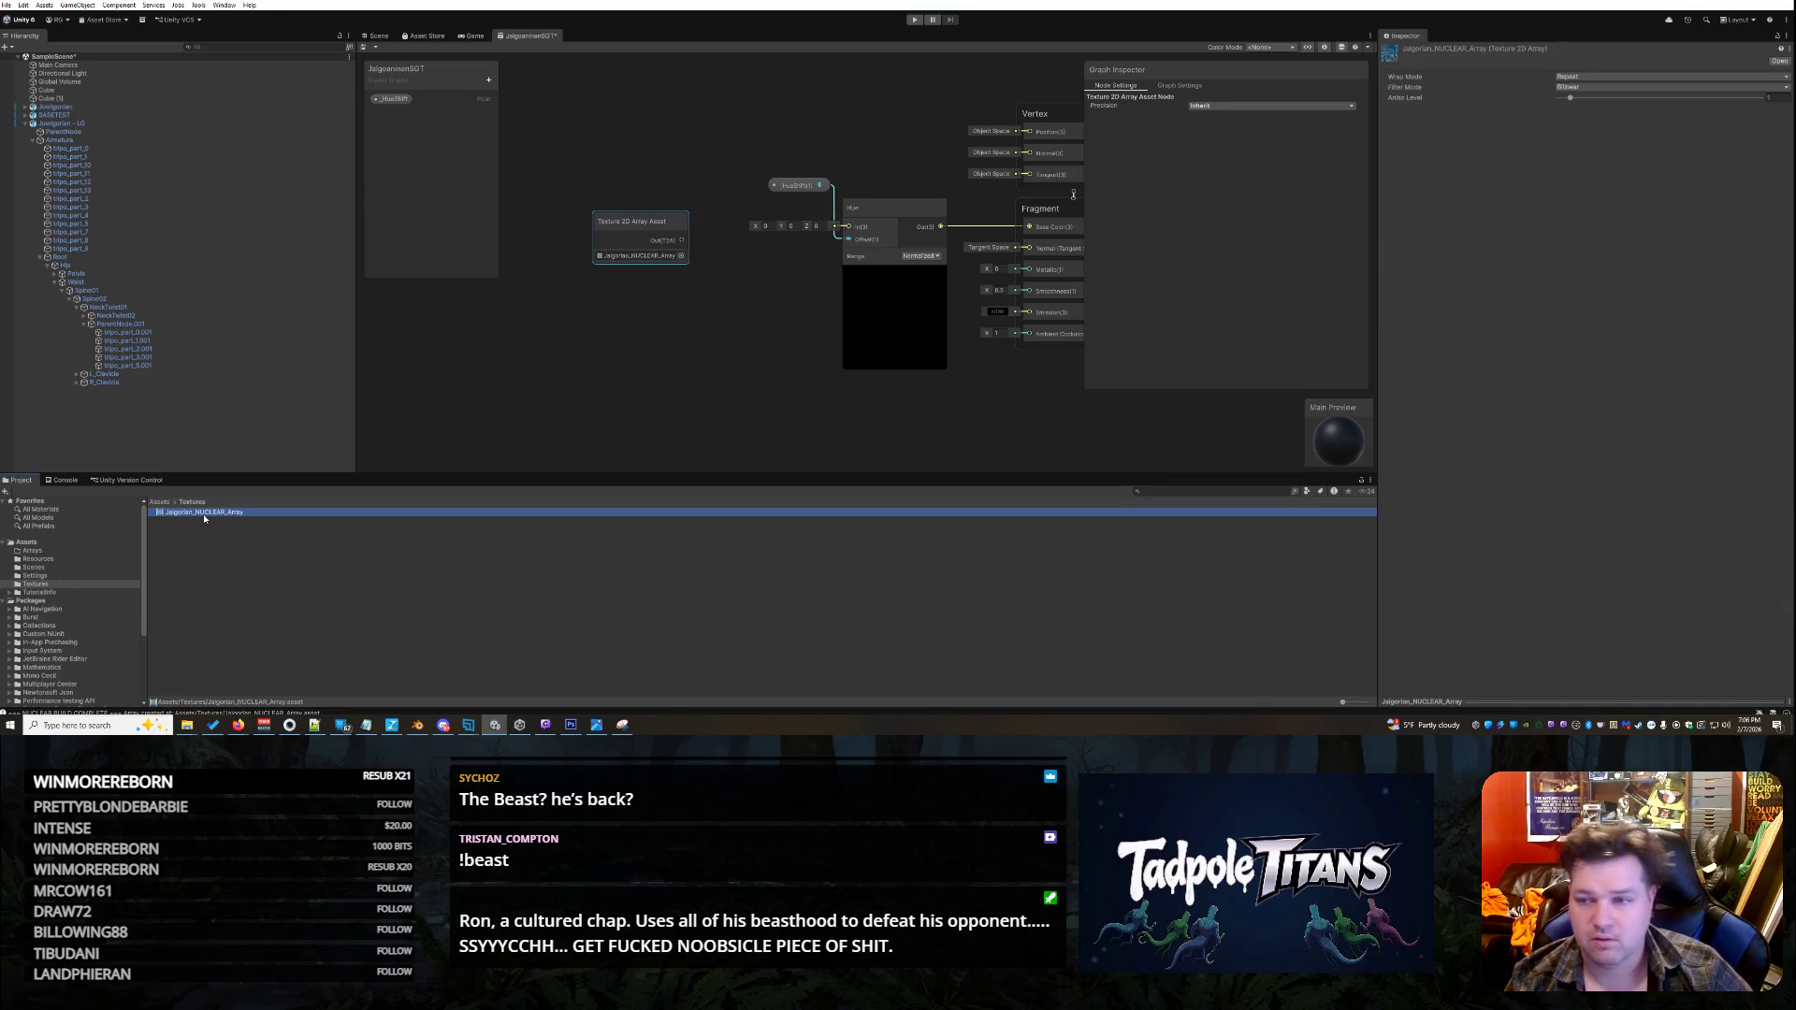
click(602, 341)
drag(681, 240, 842, 232)
key(Escape)
drag(684, 246, 845, 230)
key(Escape)
key(alt+Tab)
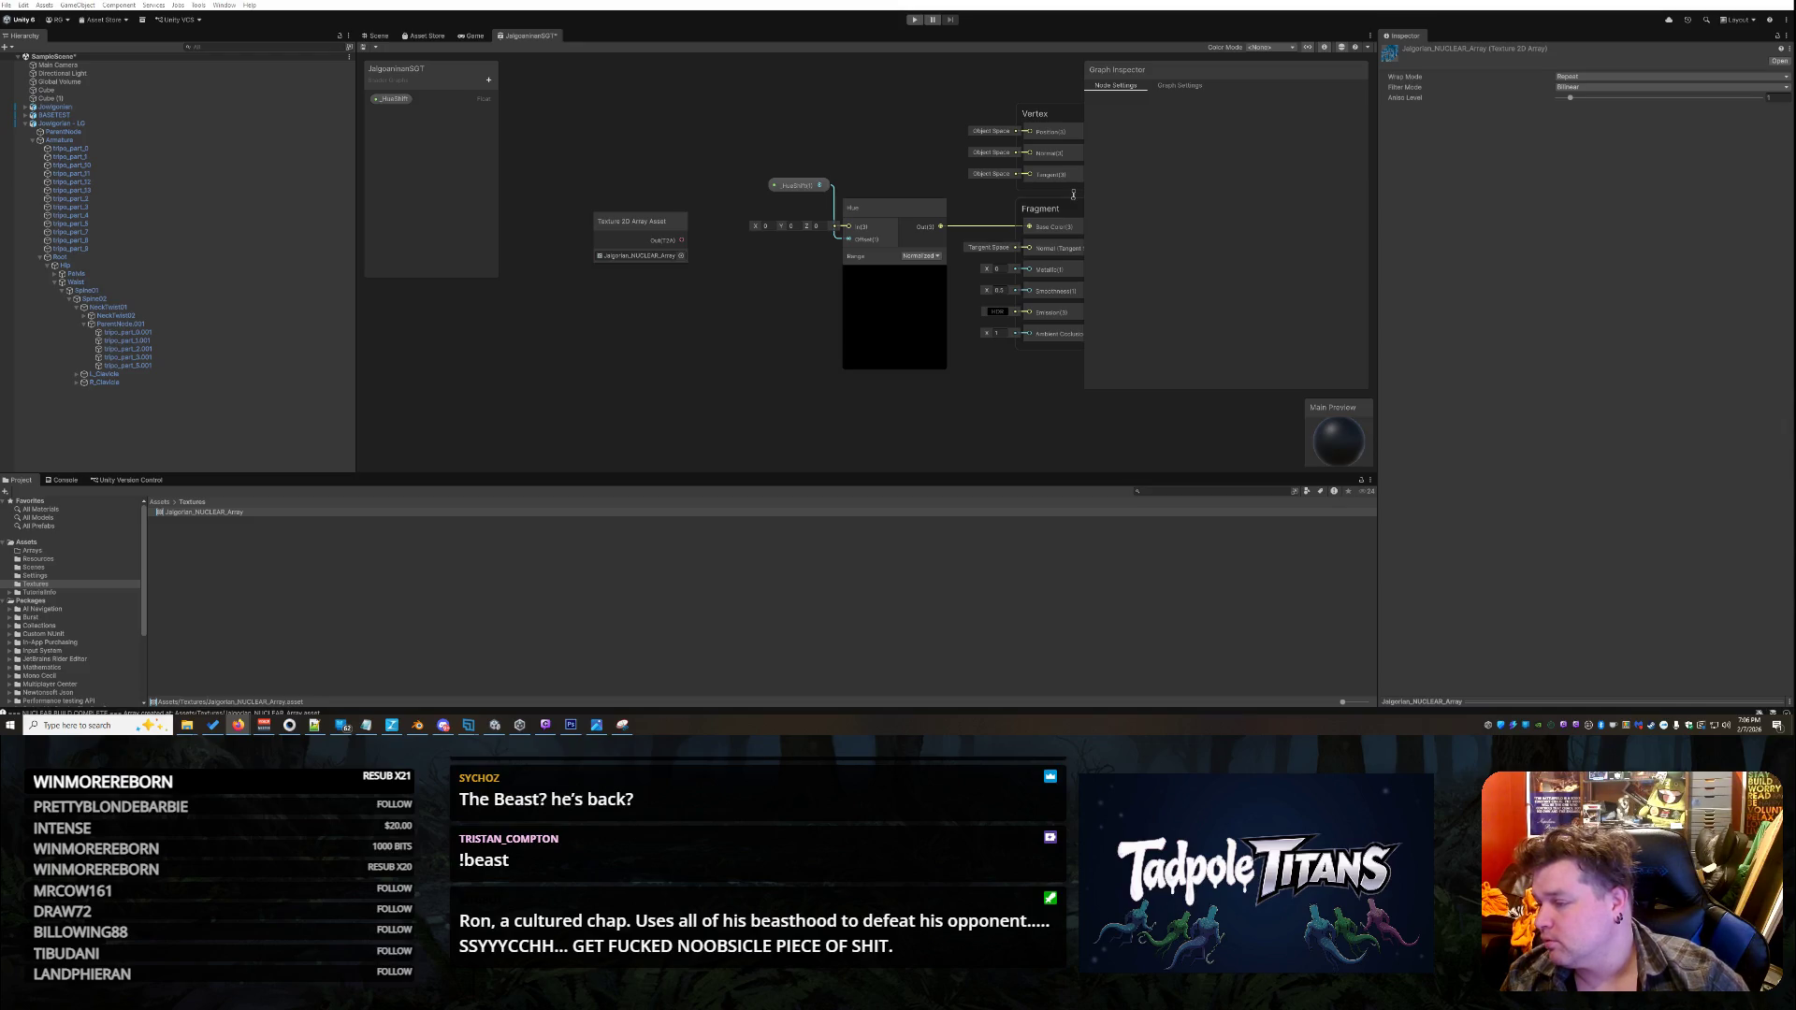
- Delete the Texture 2D Array Asset node and add a Sample Texture 2D Array node
click(655, 222)
click(677, 224)
right_click(678, 226)
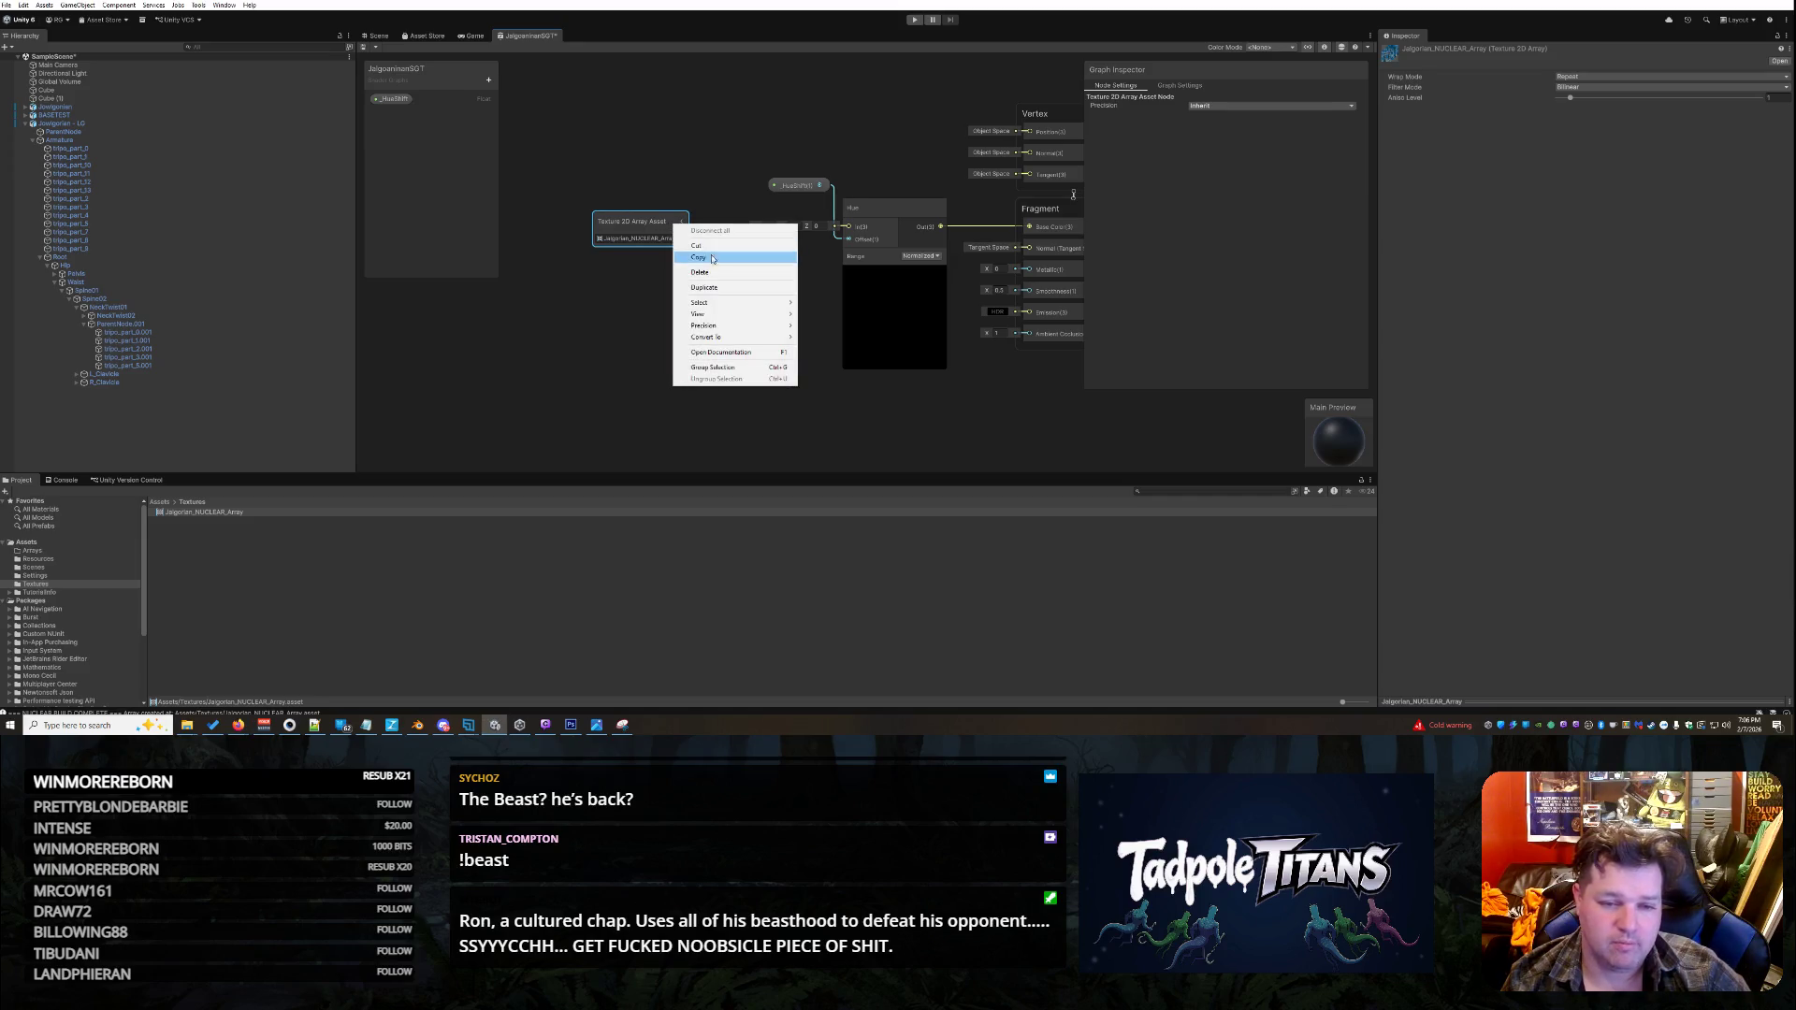
click(701, 271)
right_click(666, 226)
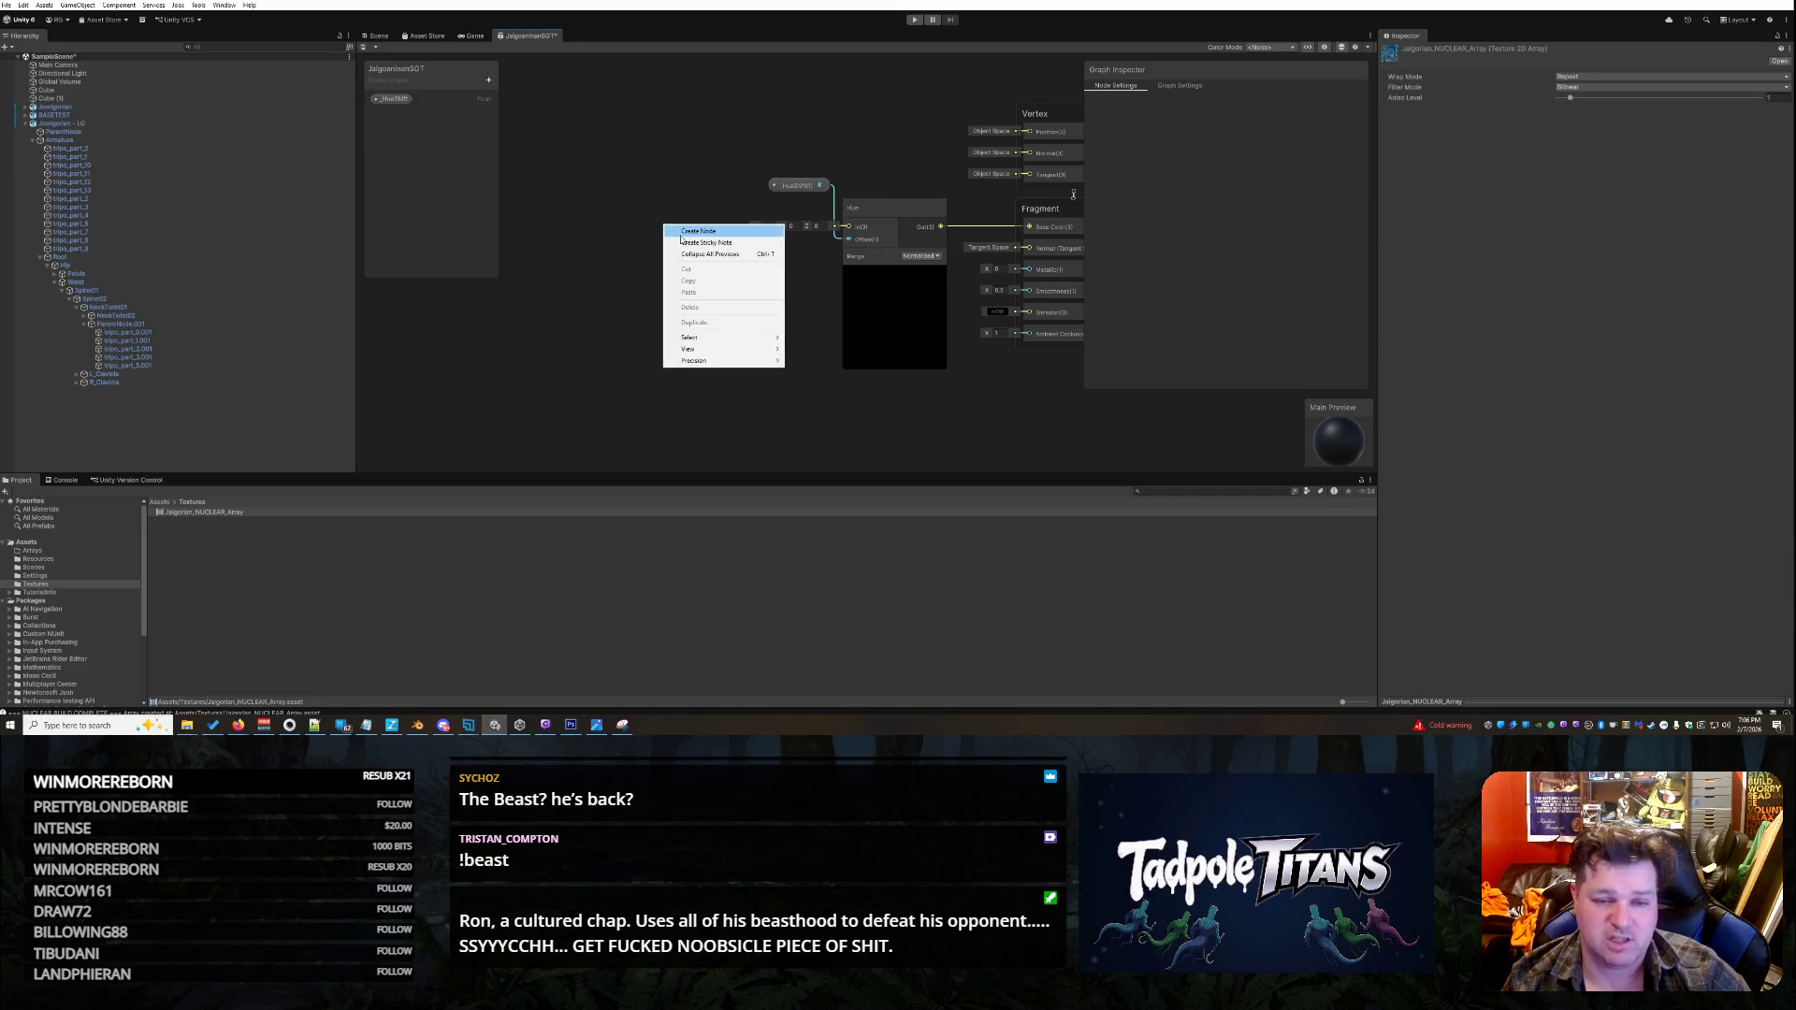
click(681, 232)
text(texture)
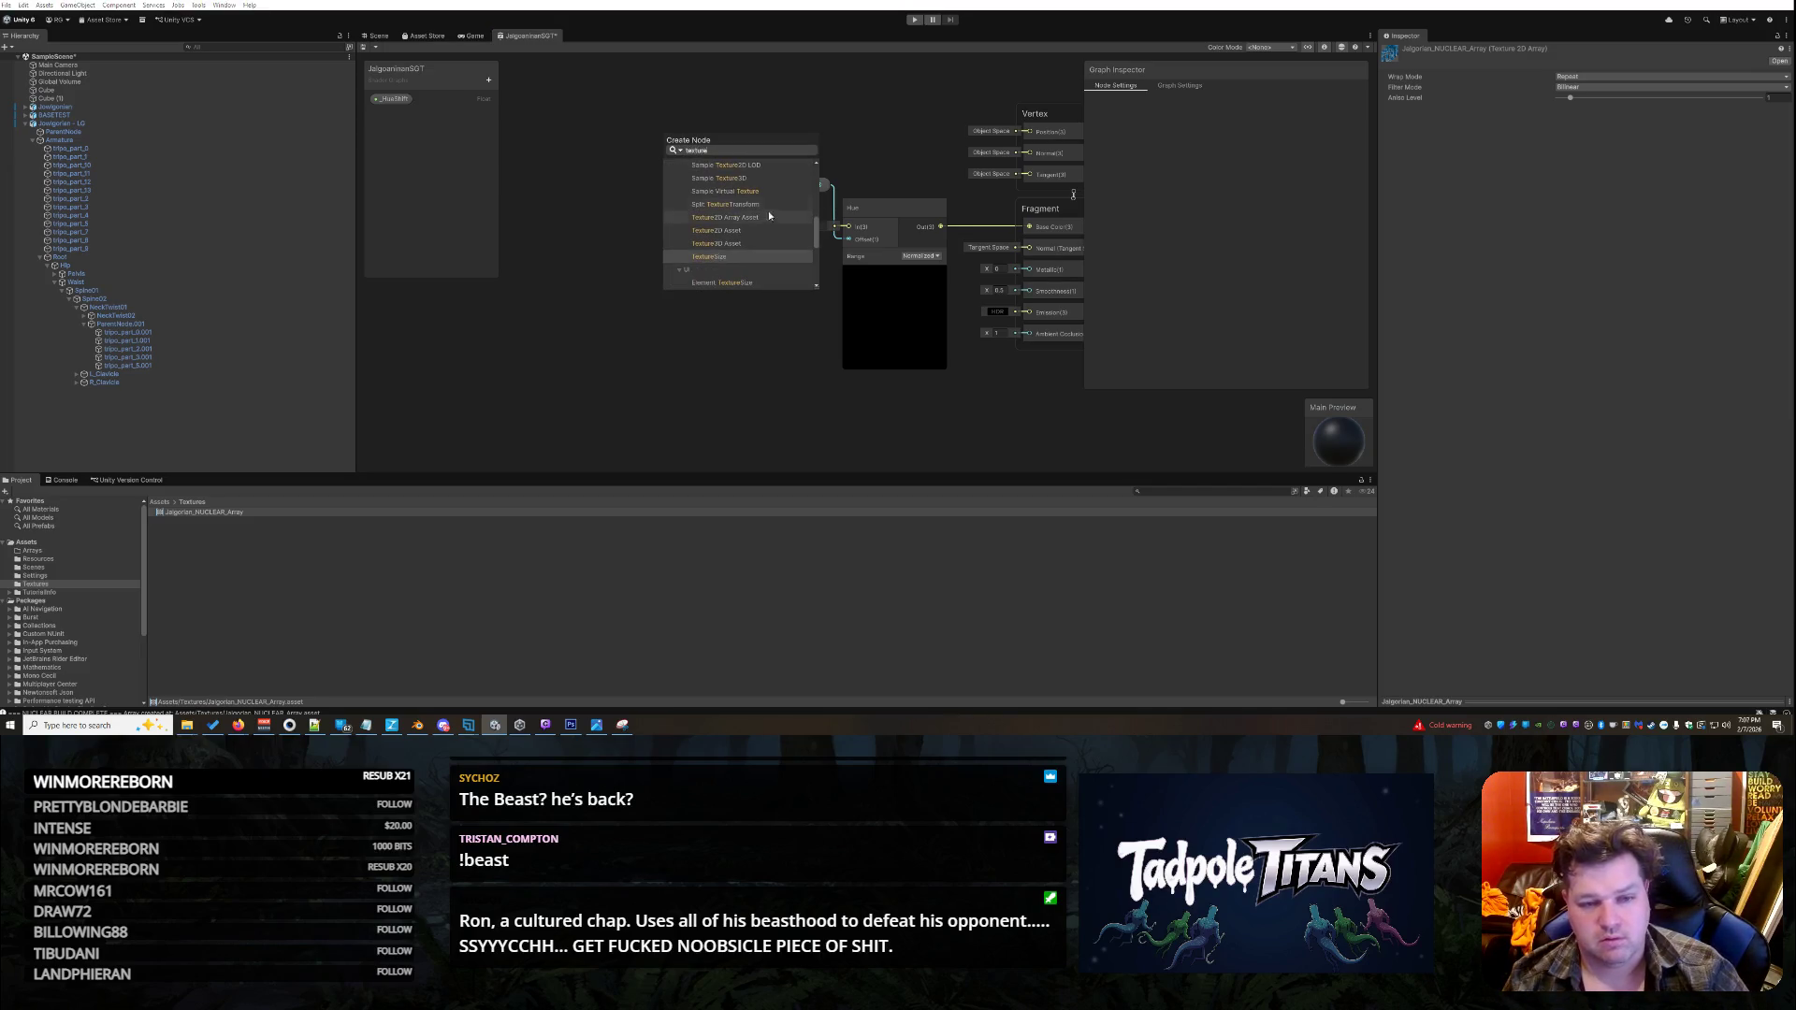
scroll(757, 230, up, 3)
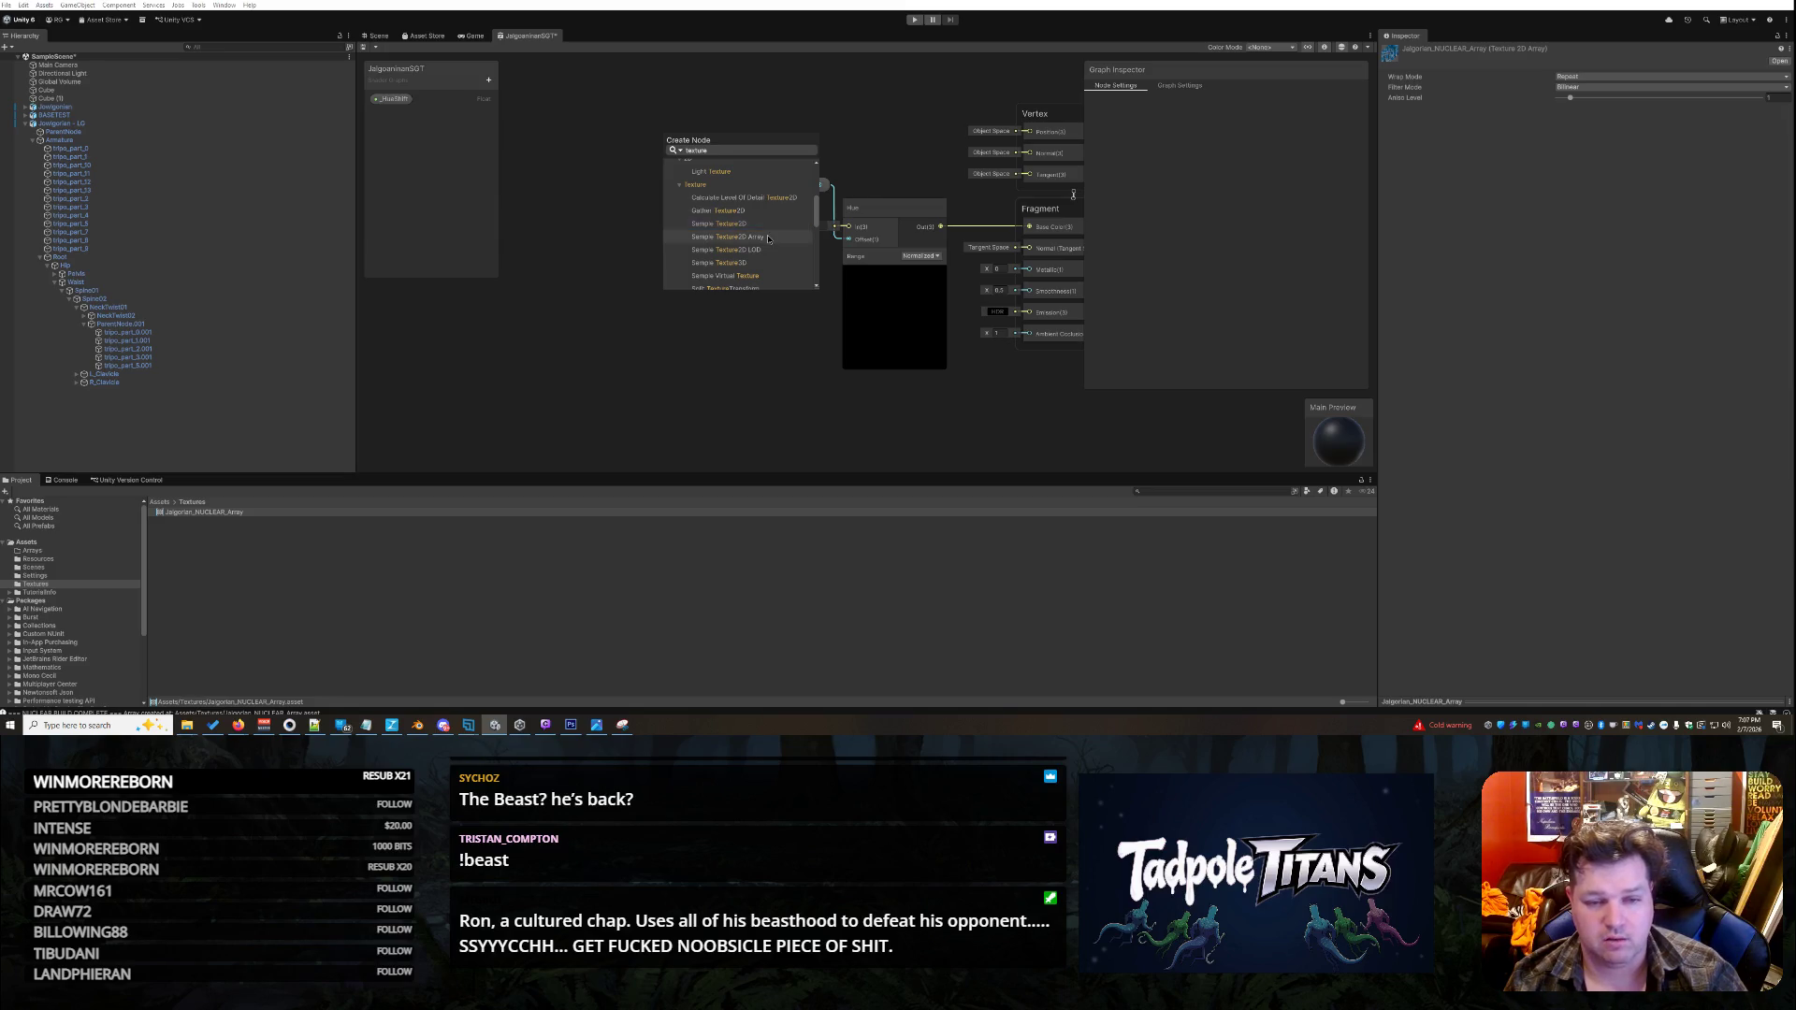
click(766, 235)
- Set the sampler's texture to Jalgorian_NUCLEAR_Array and position the node in the graph
drag(711, 249, 598, 235)
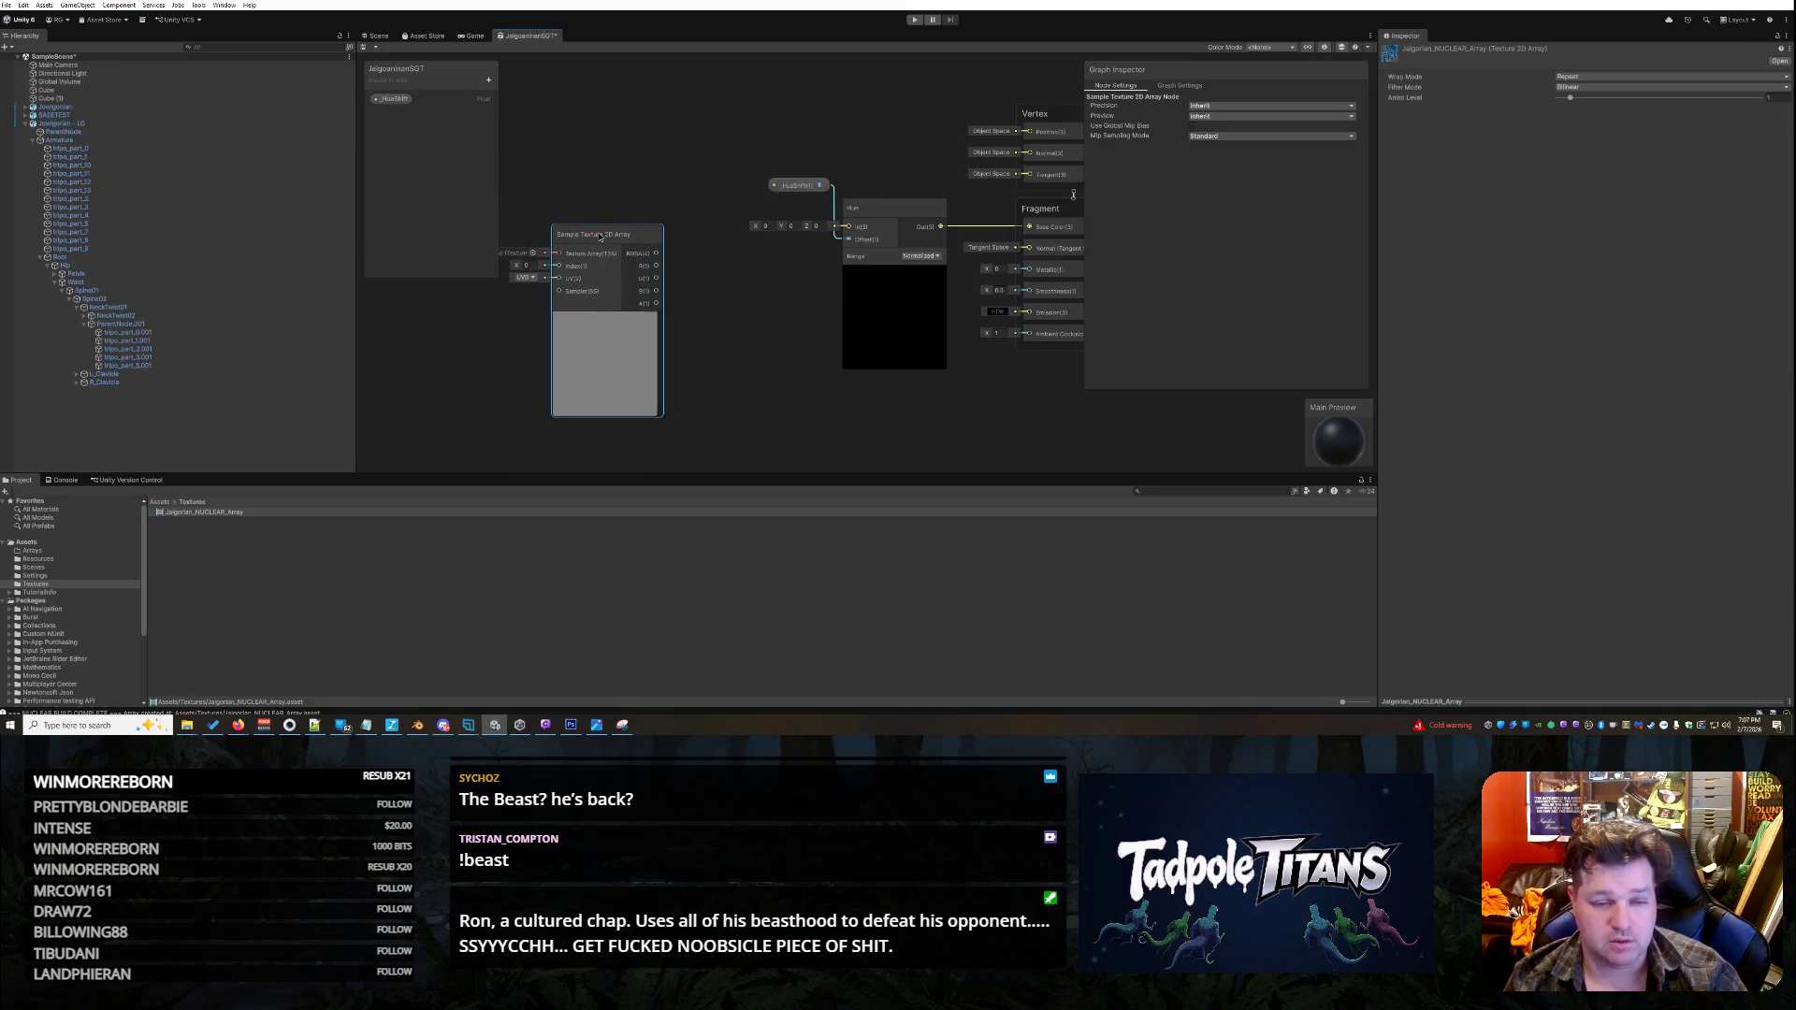
click(533, 252)
click(613, 309)
double_click(614, 308)
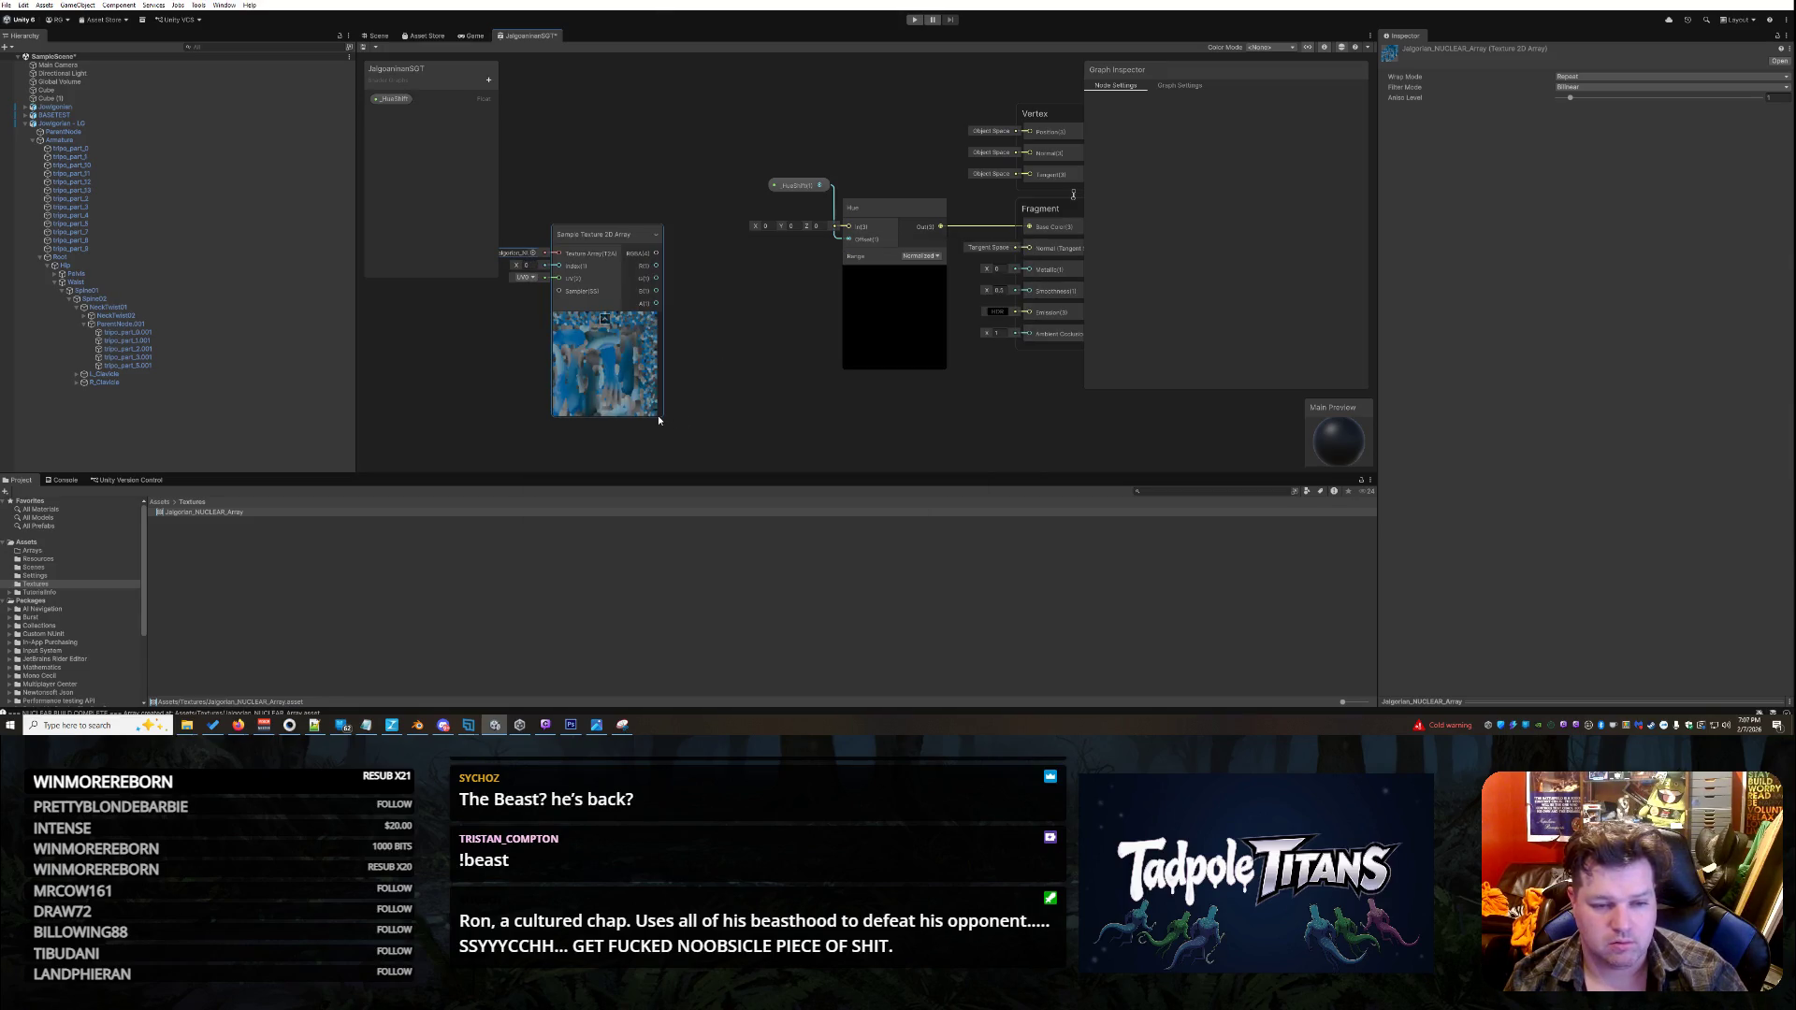
drag(608, 236, 848, 226)
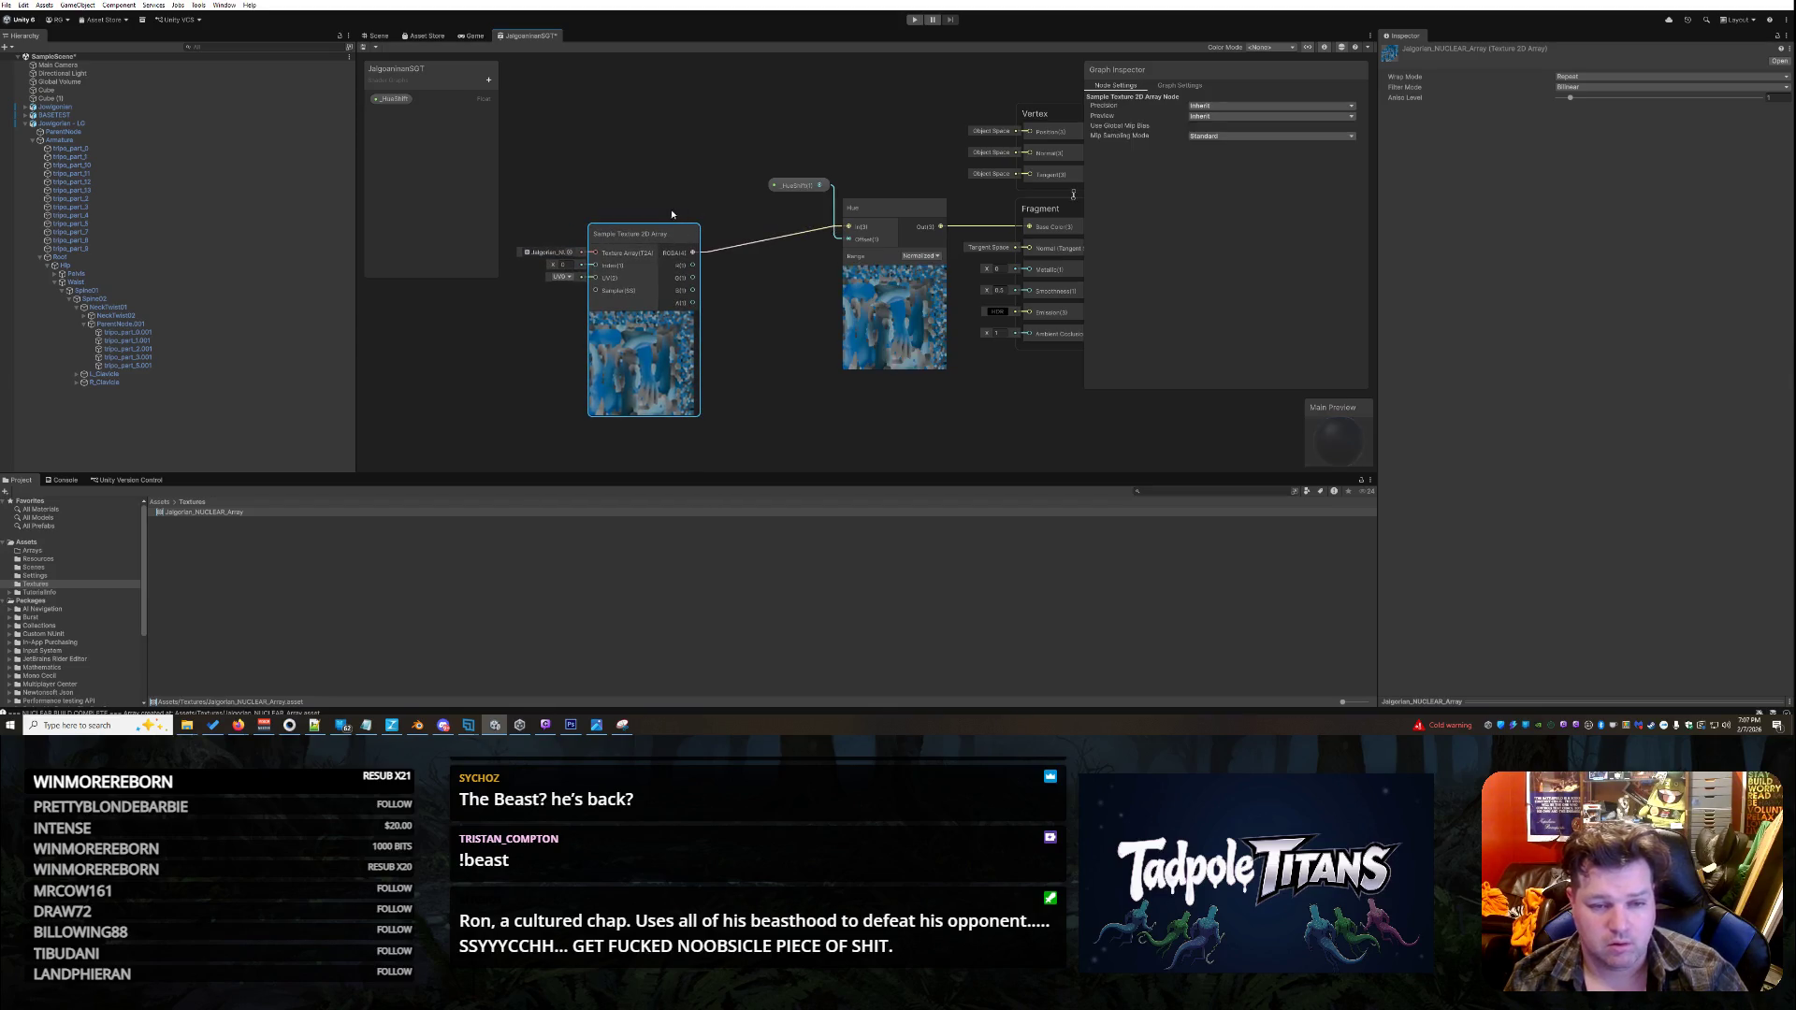
mouse_move(642, 237)
mouse_down()
mouse_move(664, 196)
mouse_move(664, 213)
mouse_move(715, 197)
mouse_move(592, 210)
mouse_move(686, 200)
mouse_up()
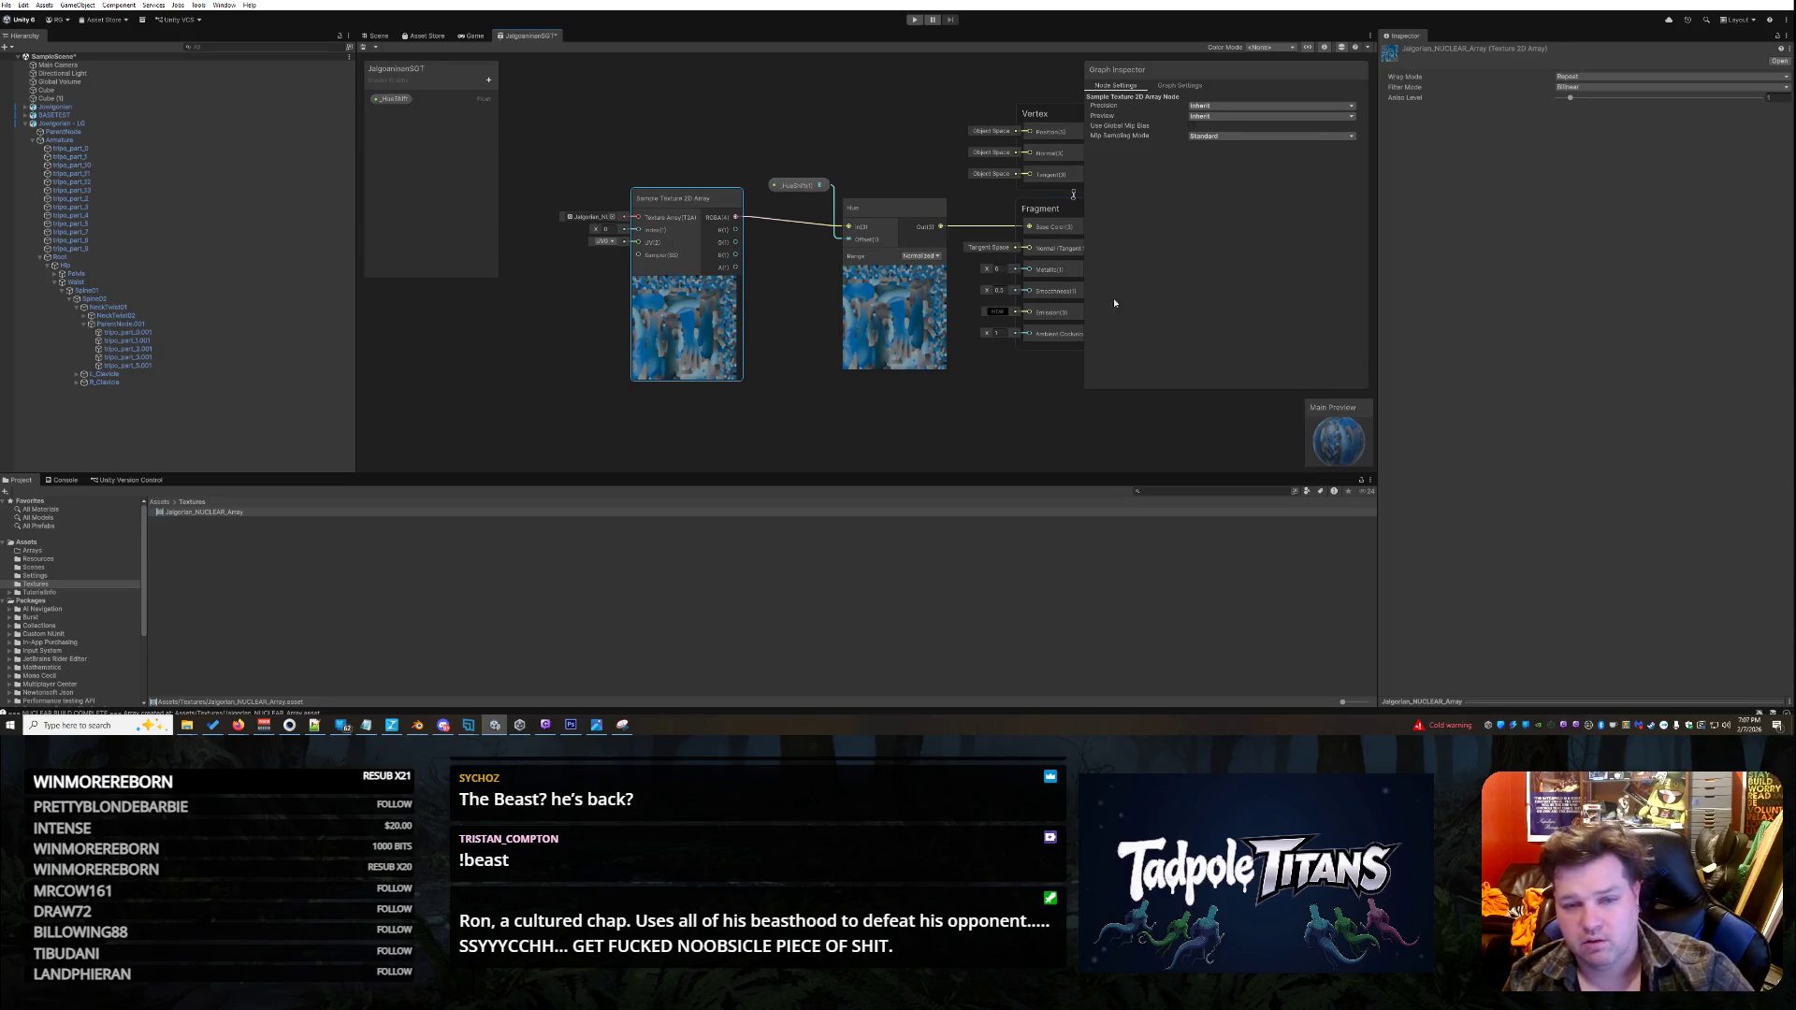
drag(675, 196, 685, 212)
click(685, 211)
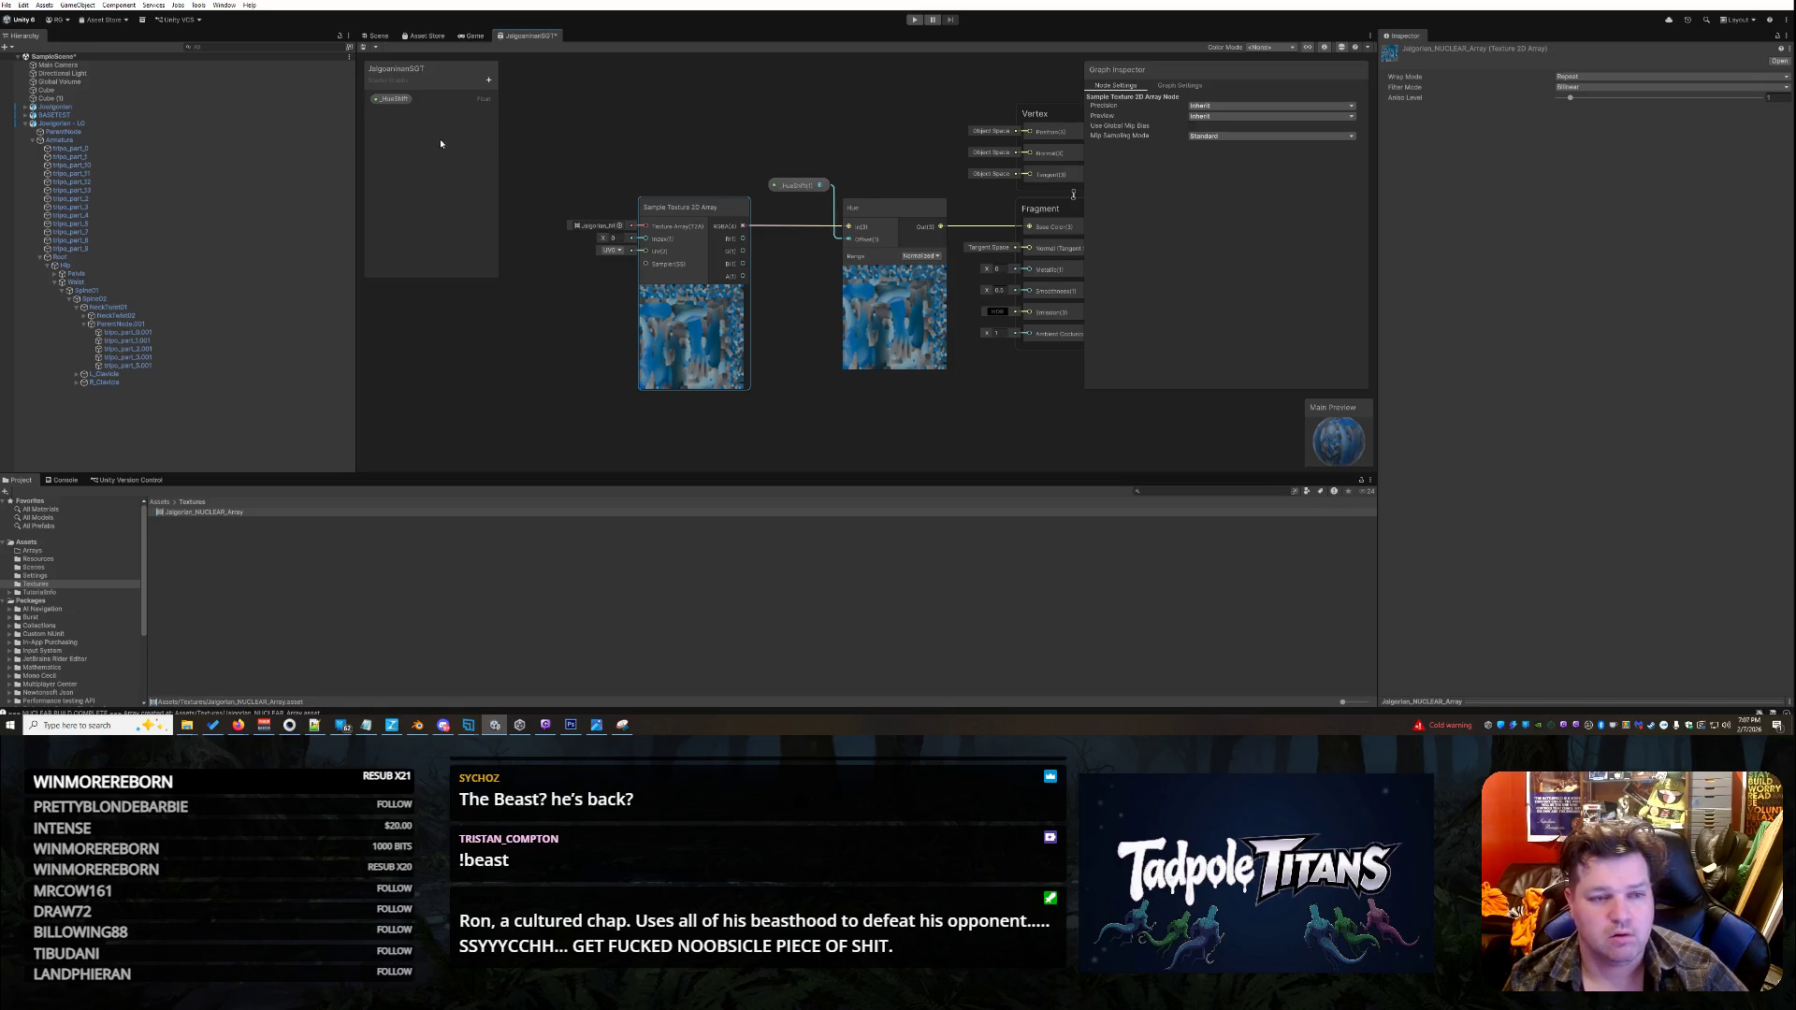
- Add a Float property to the Blackboard named _SkIndex
click(487, 78)
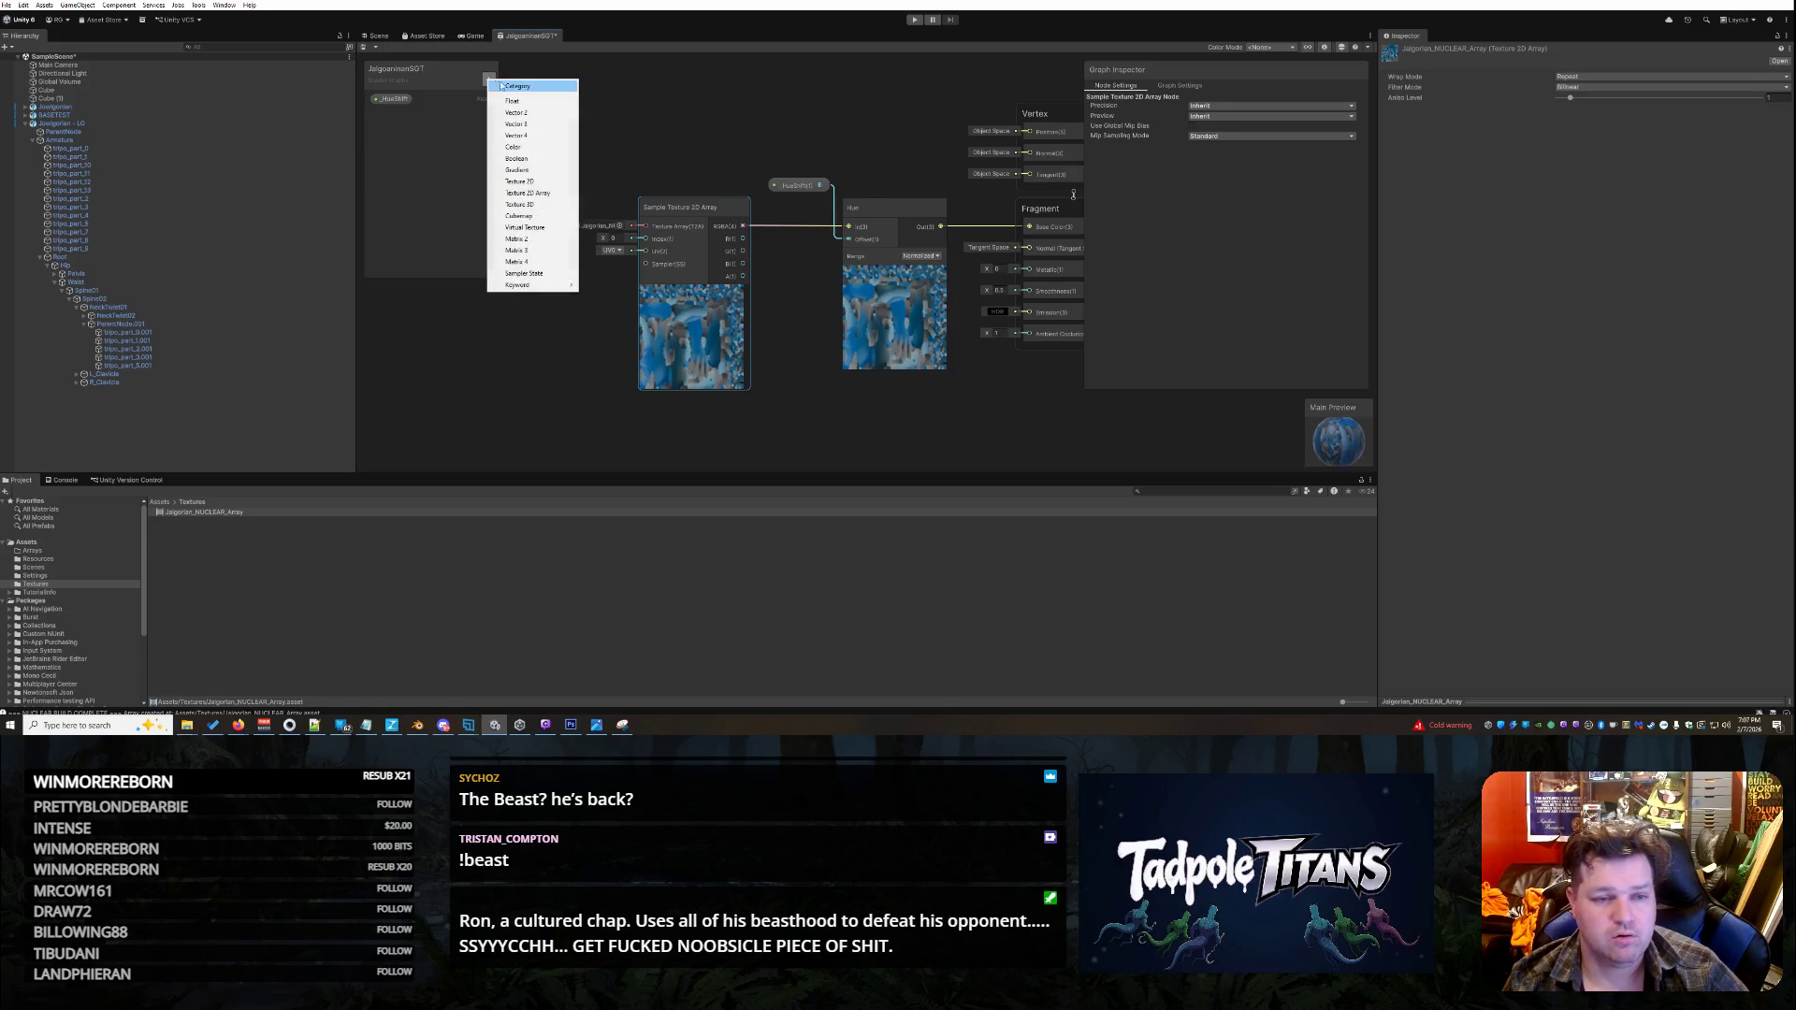
click(529, 101)
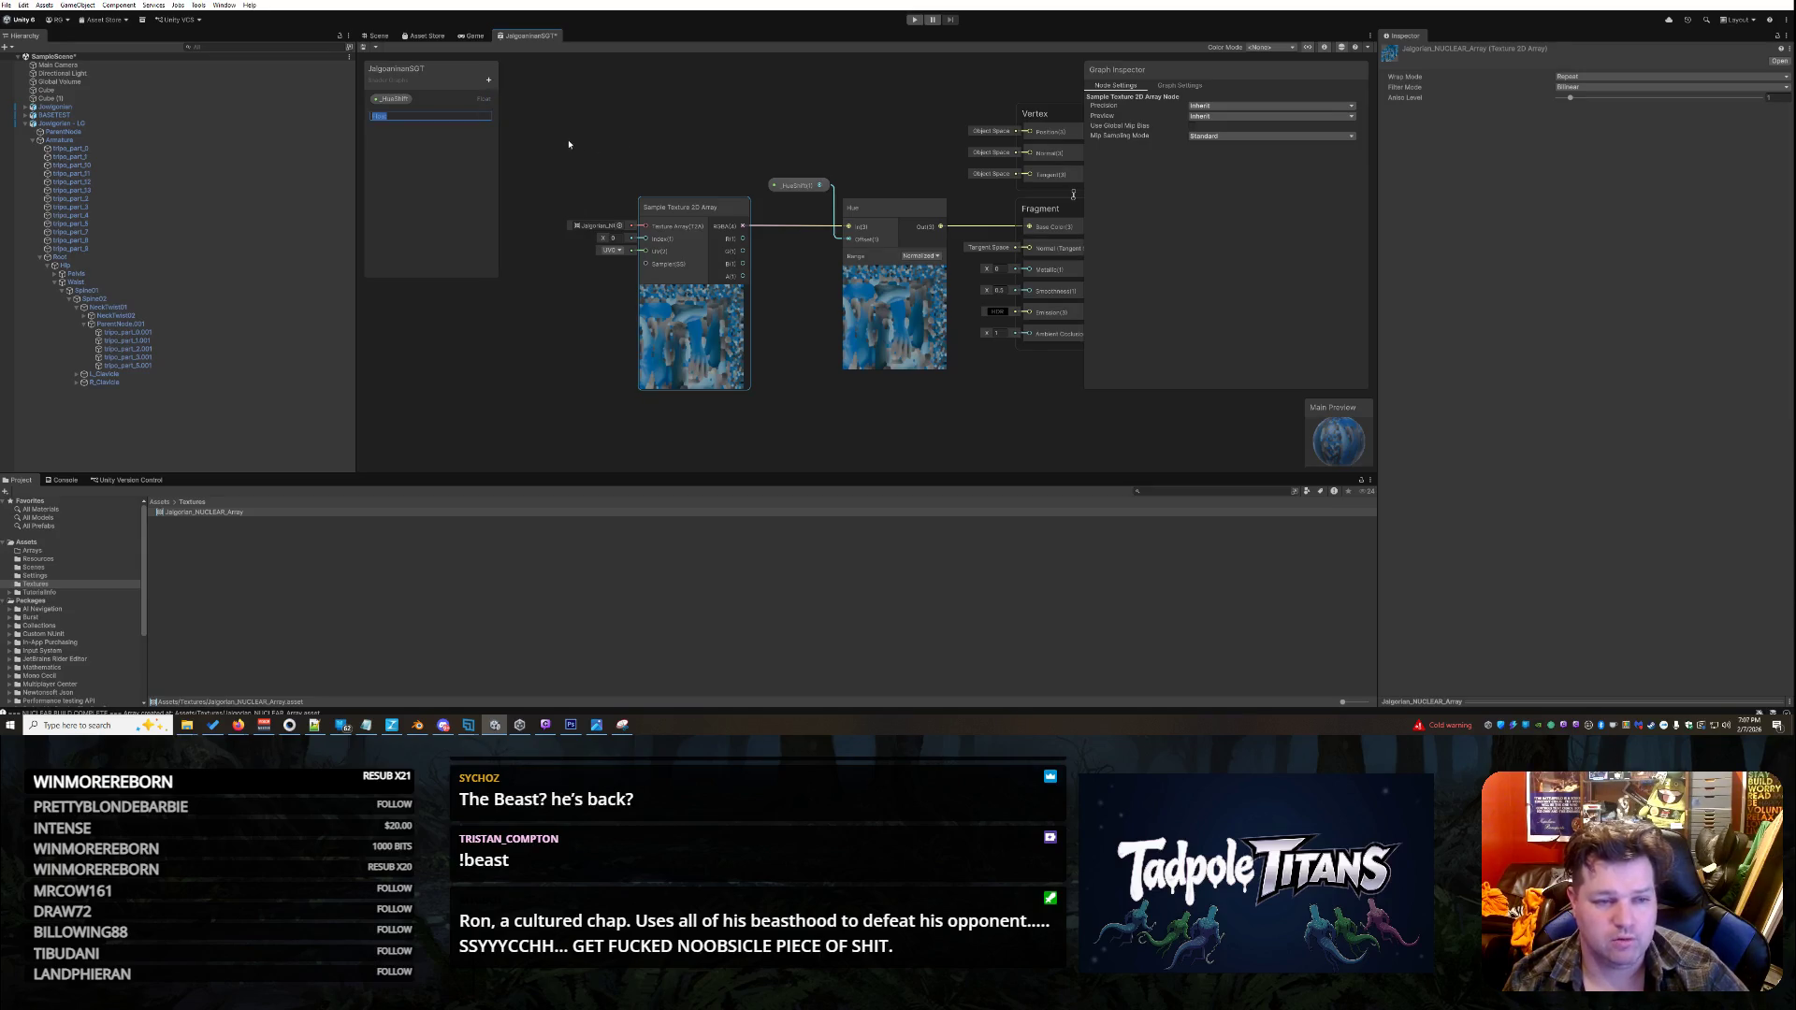
key(BackSpace)
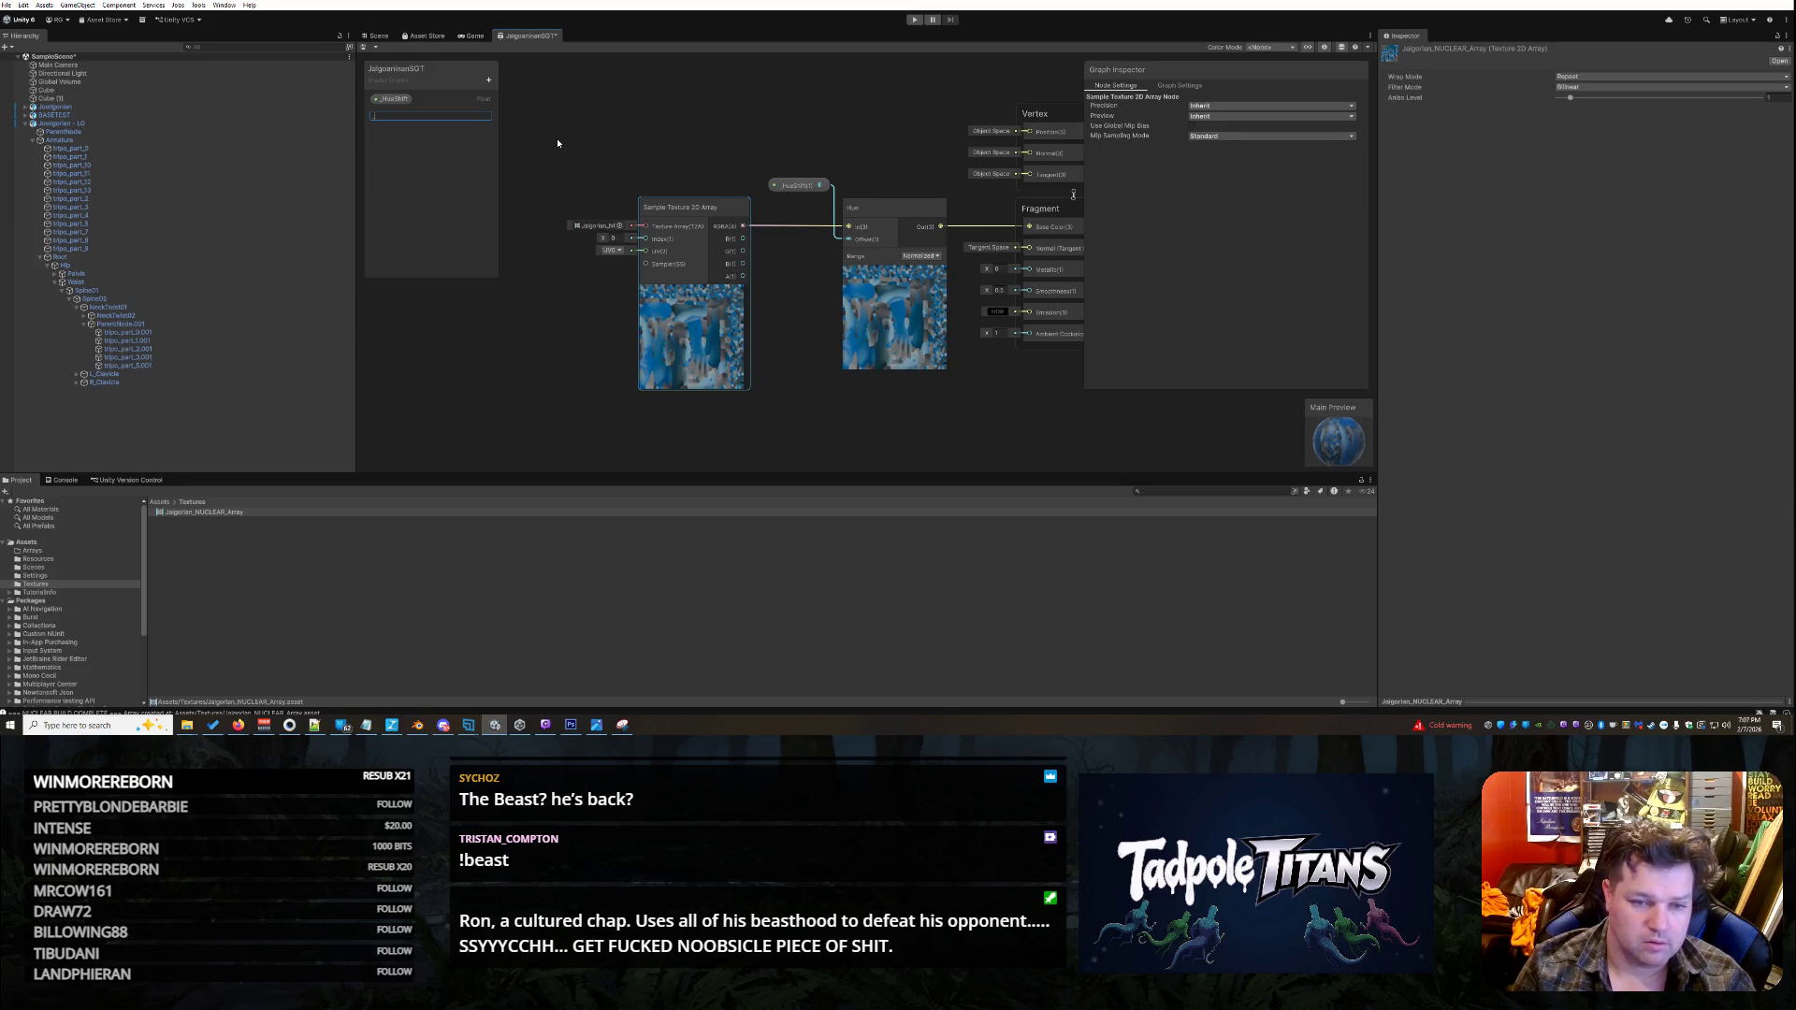
text(_SkIndex)
key(Return)
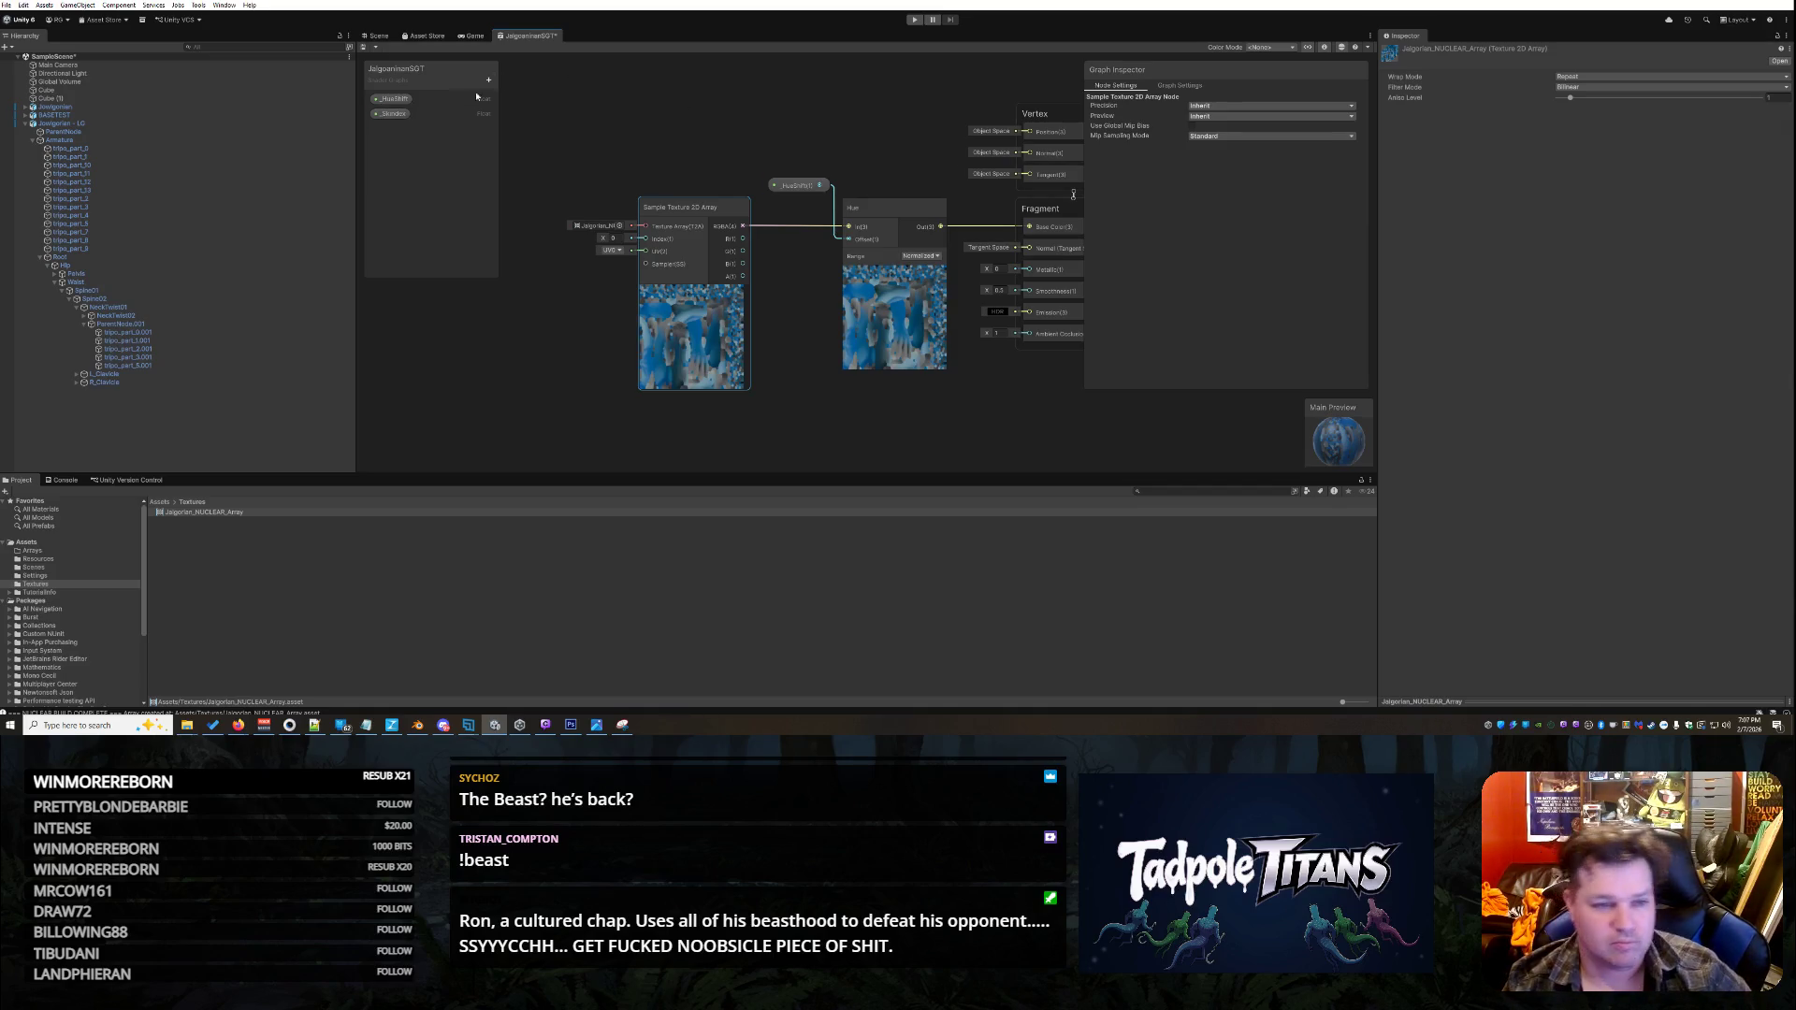
- Make _SkIndex a Per Material slider with max 18 and place it above the sampler node
click(393, 113)
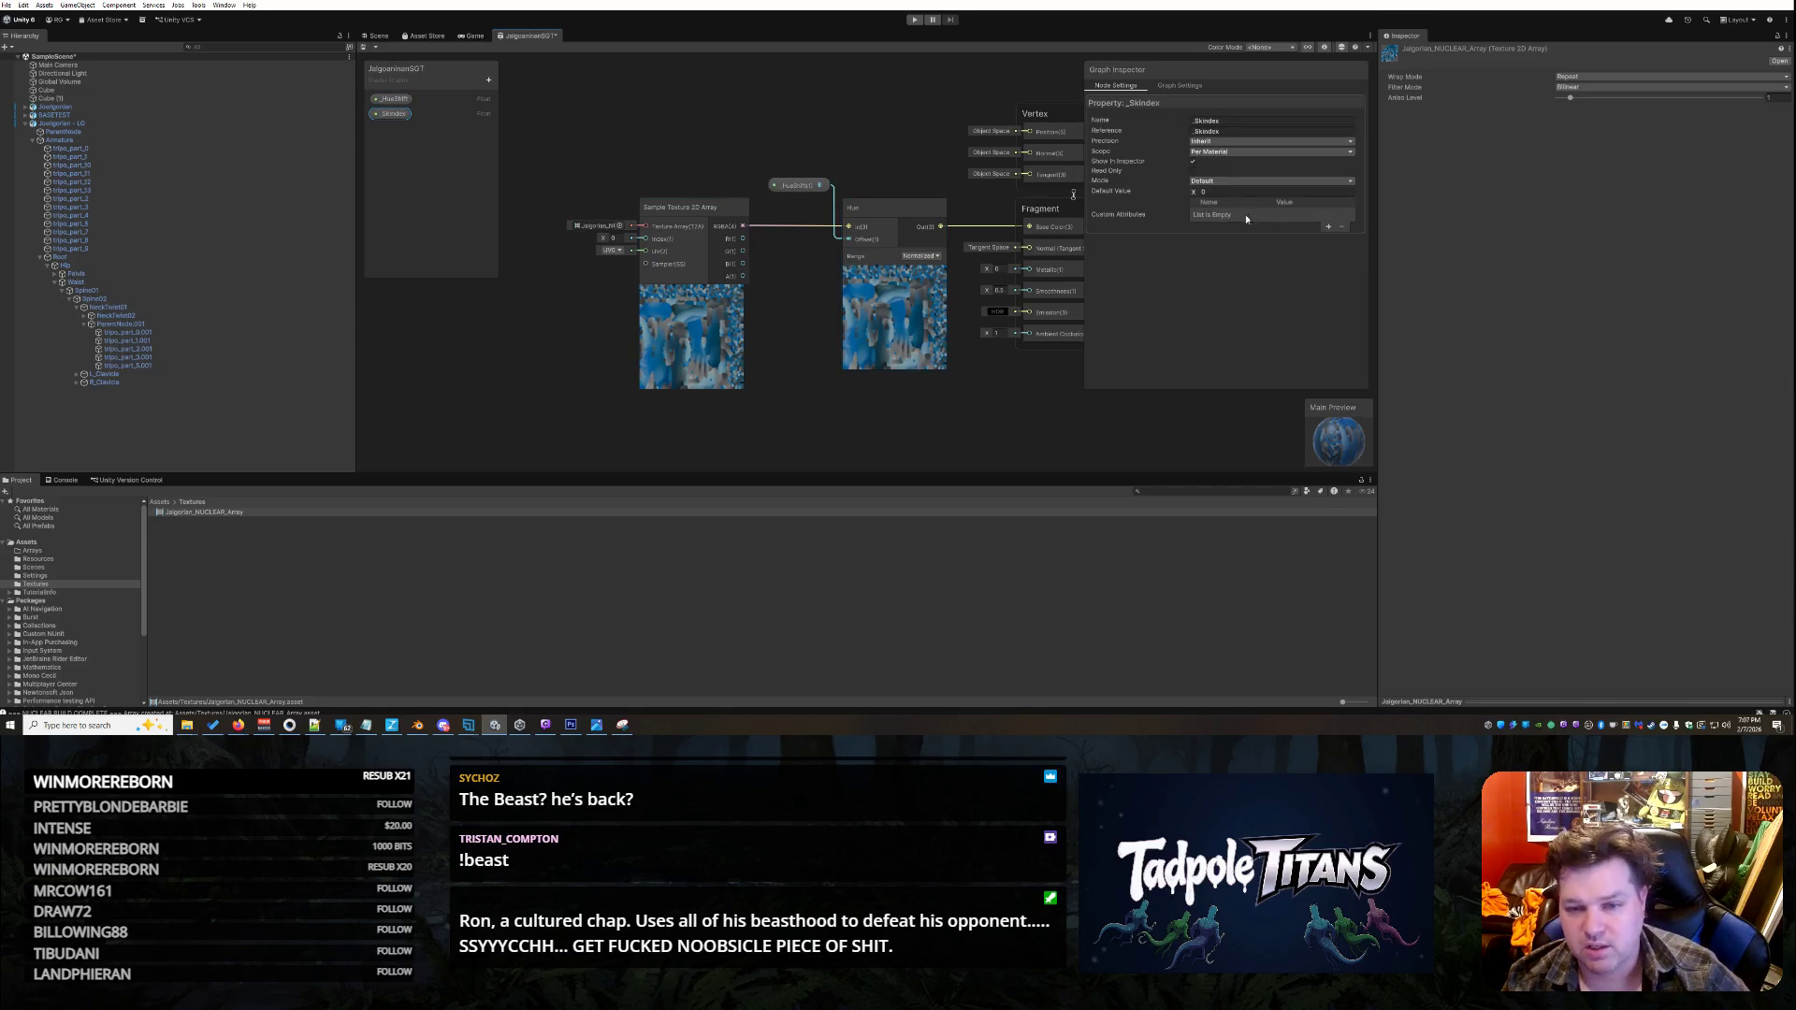
click(1218, 153)
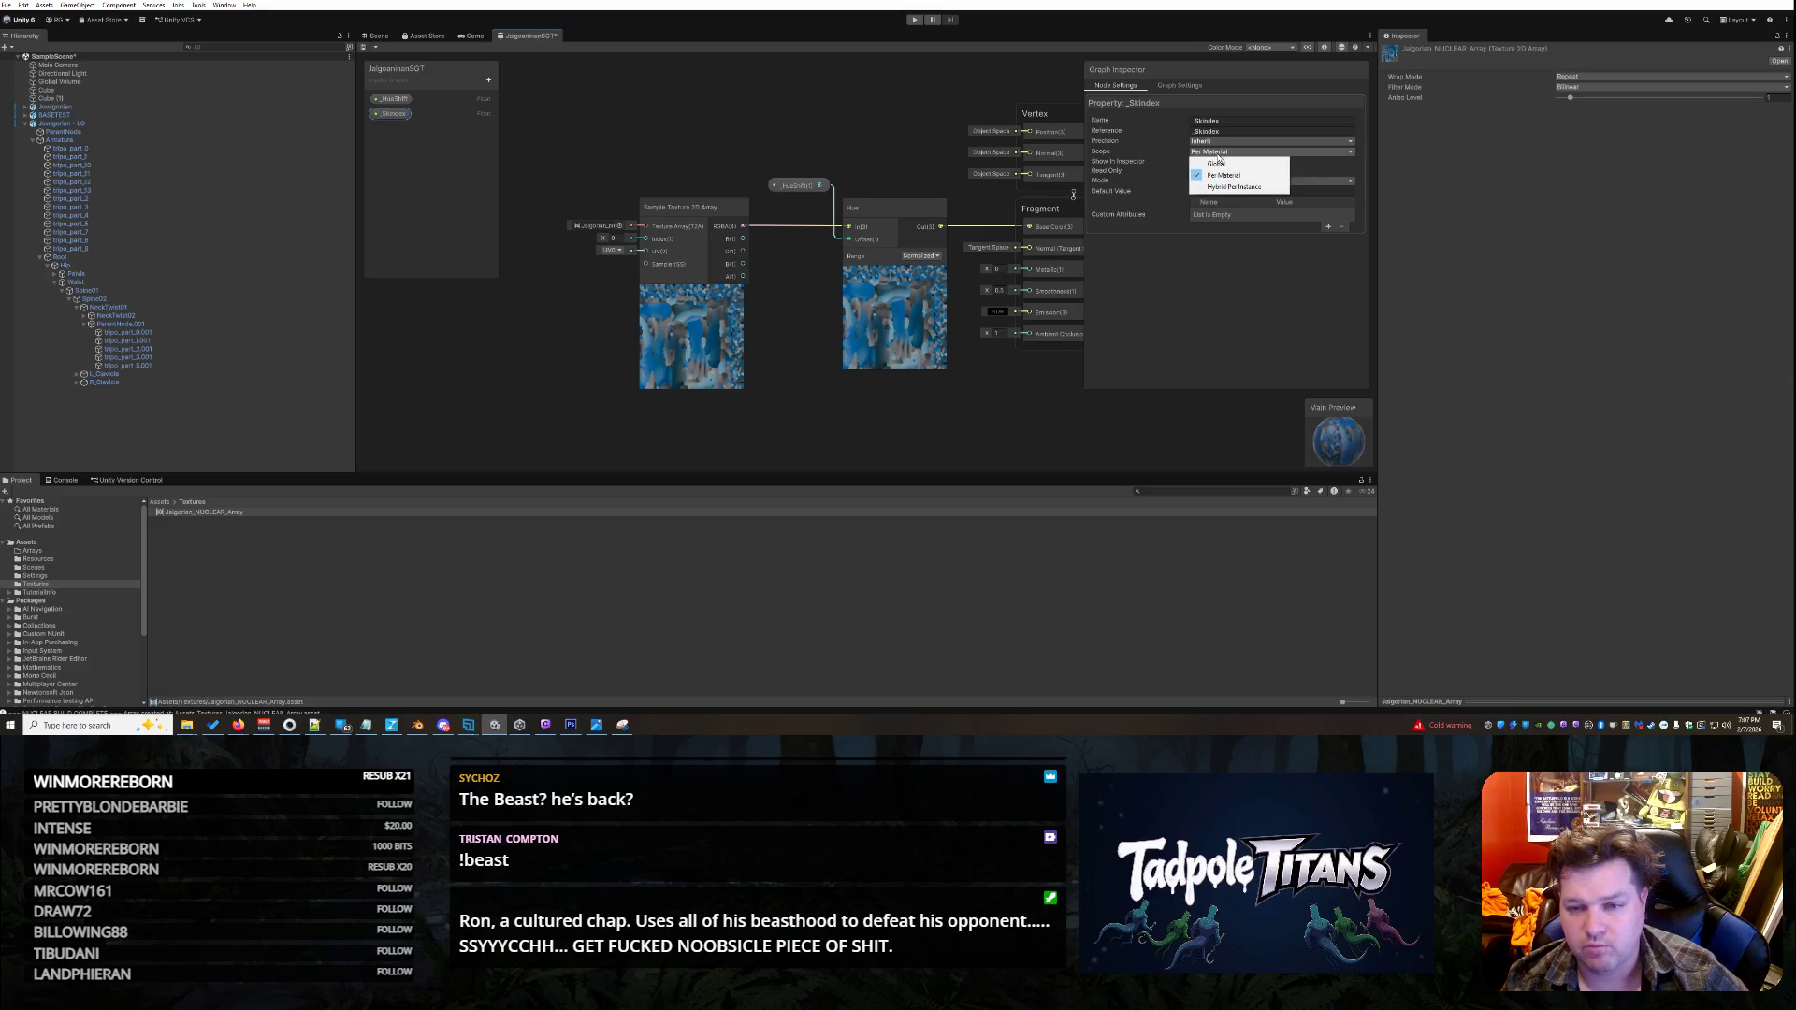
click(1232, 250)
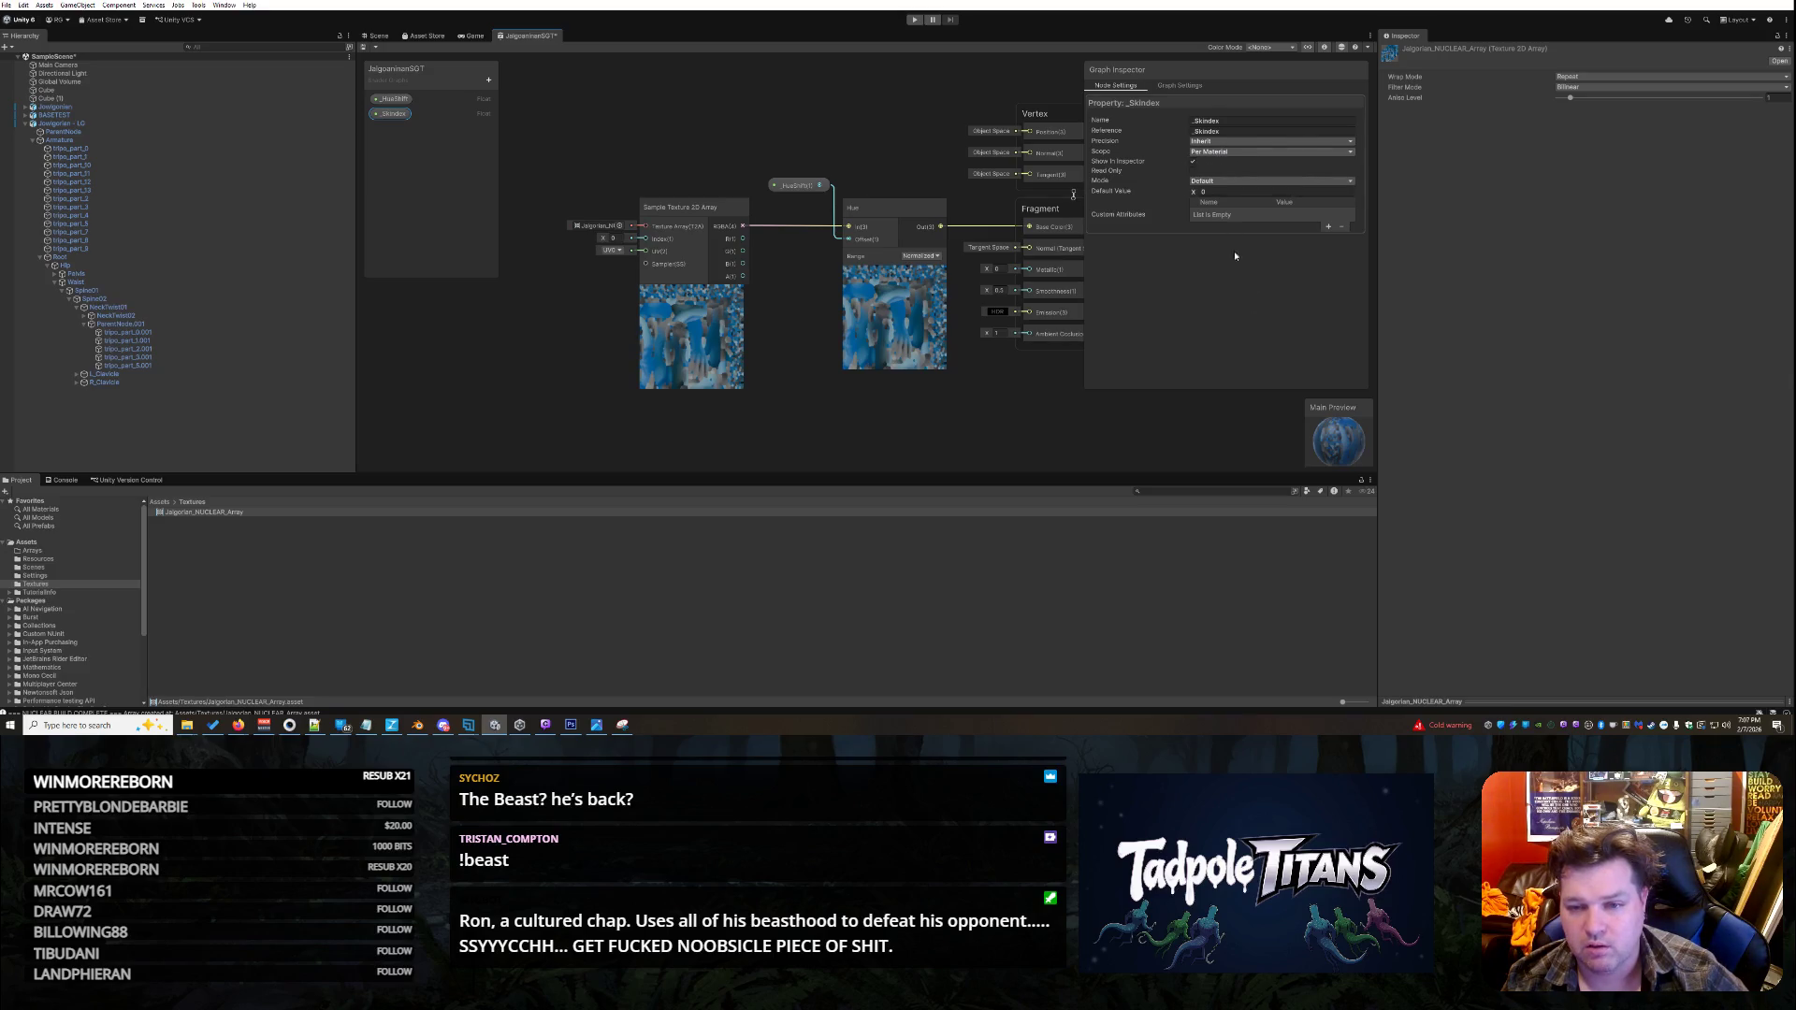
click(1222, 183)
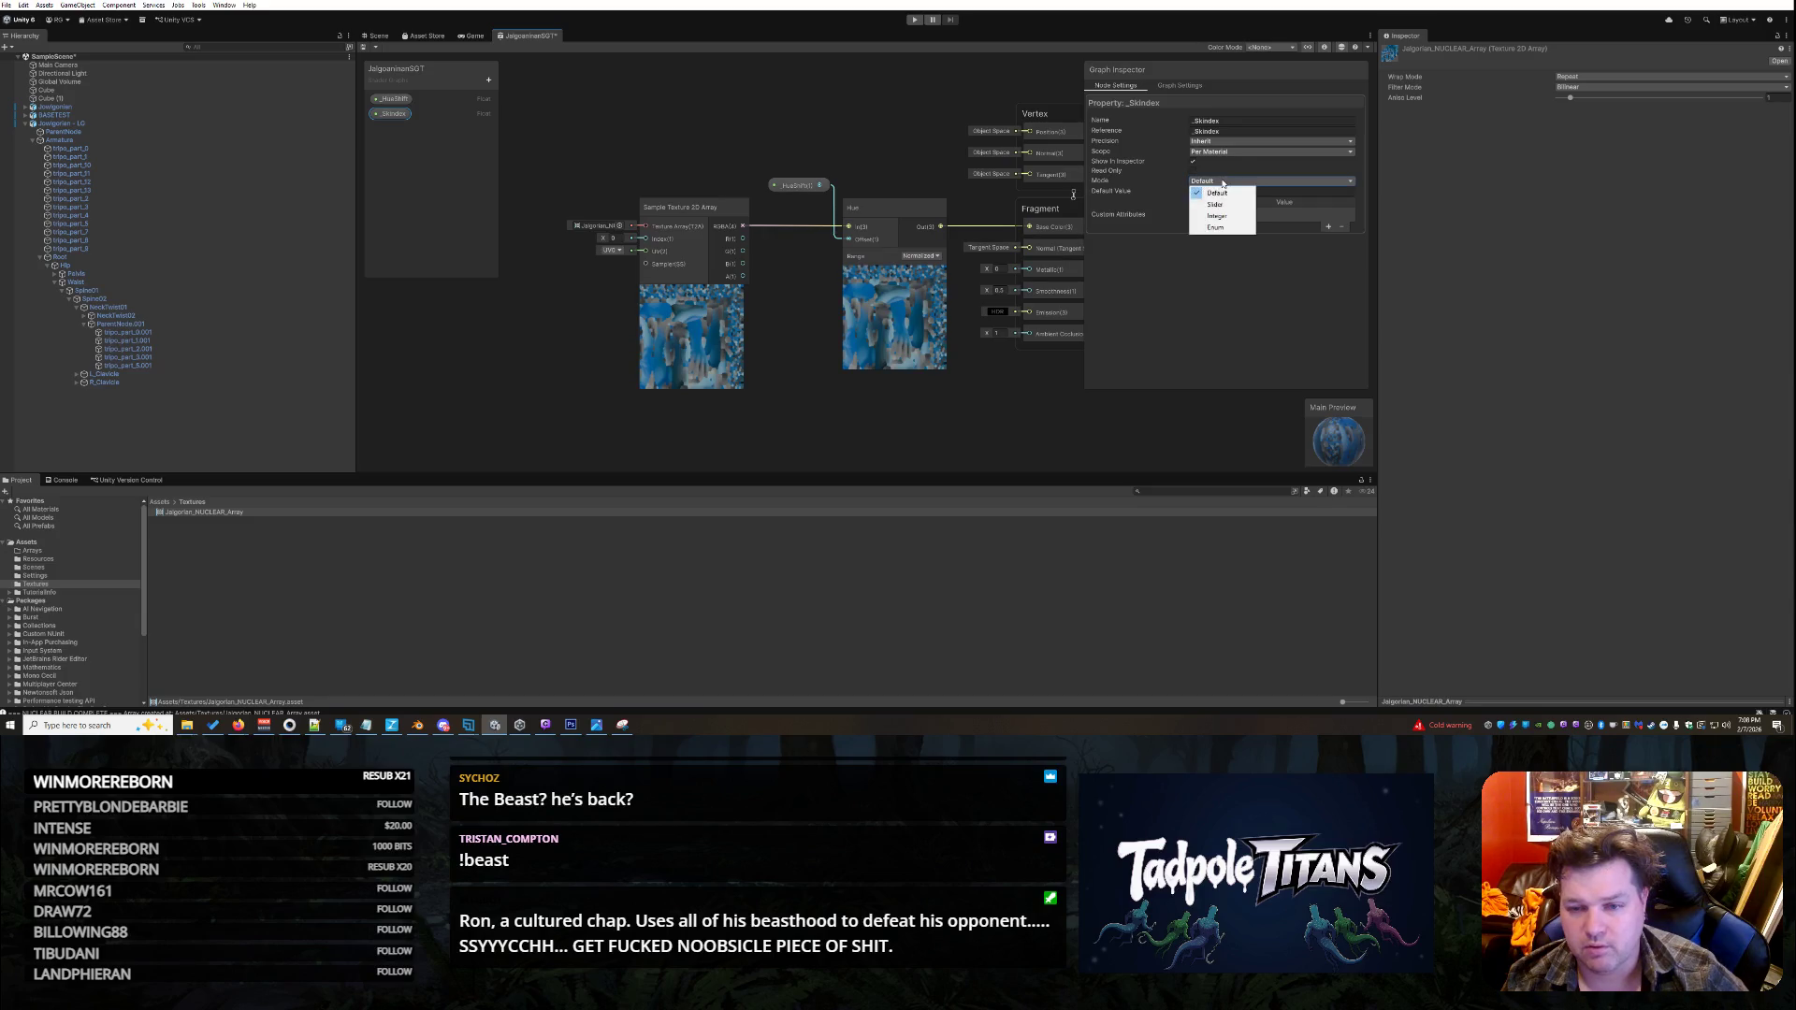
click(1216, 198)
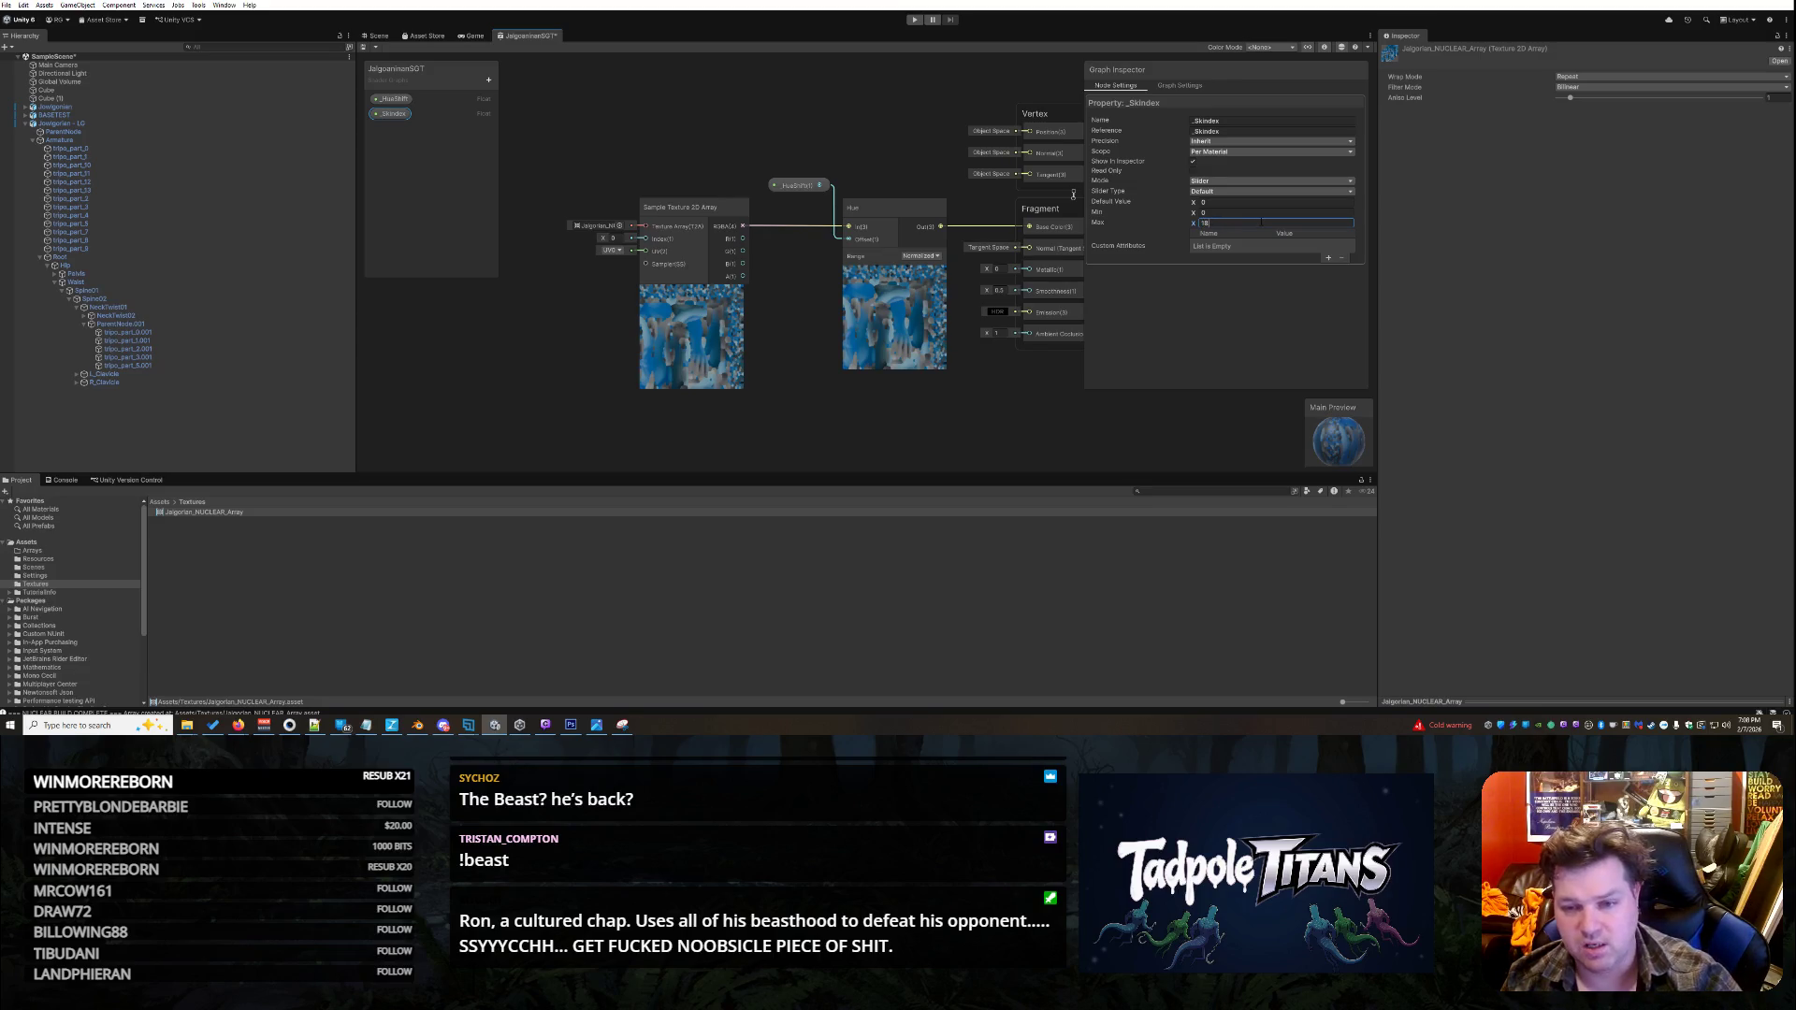
click(1207, 306)
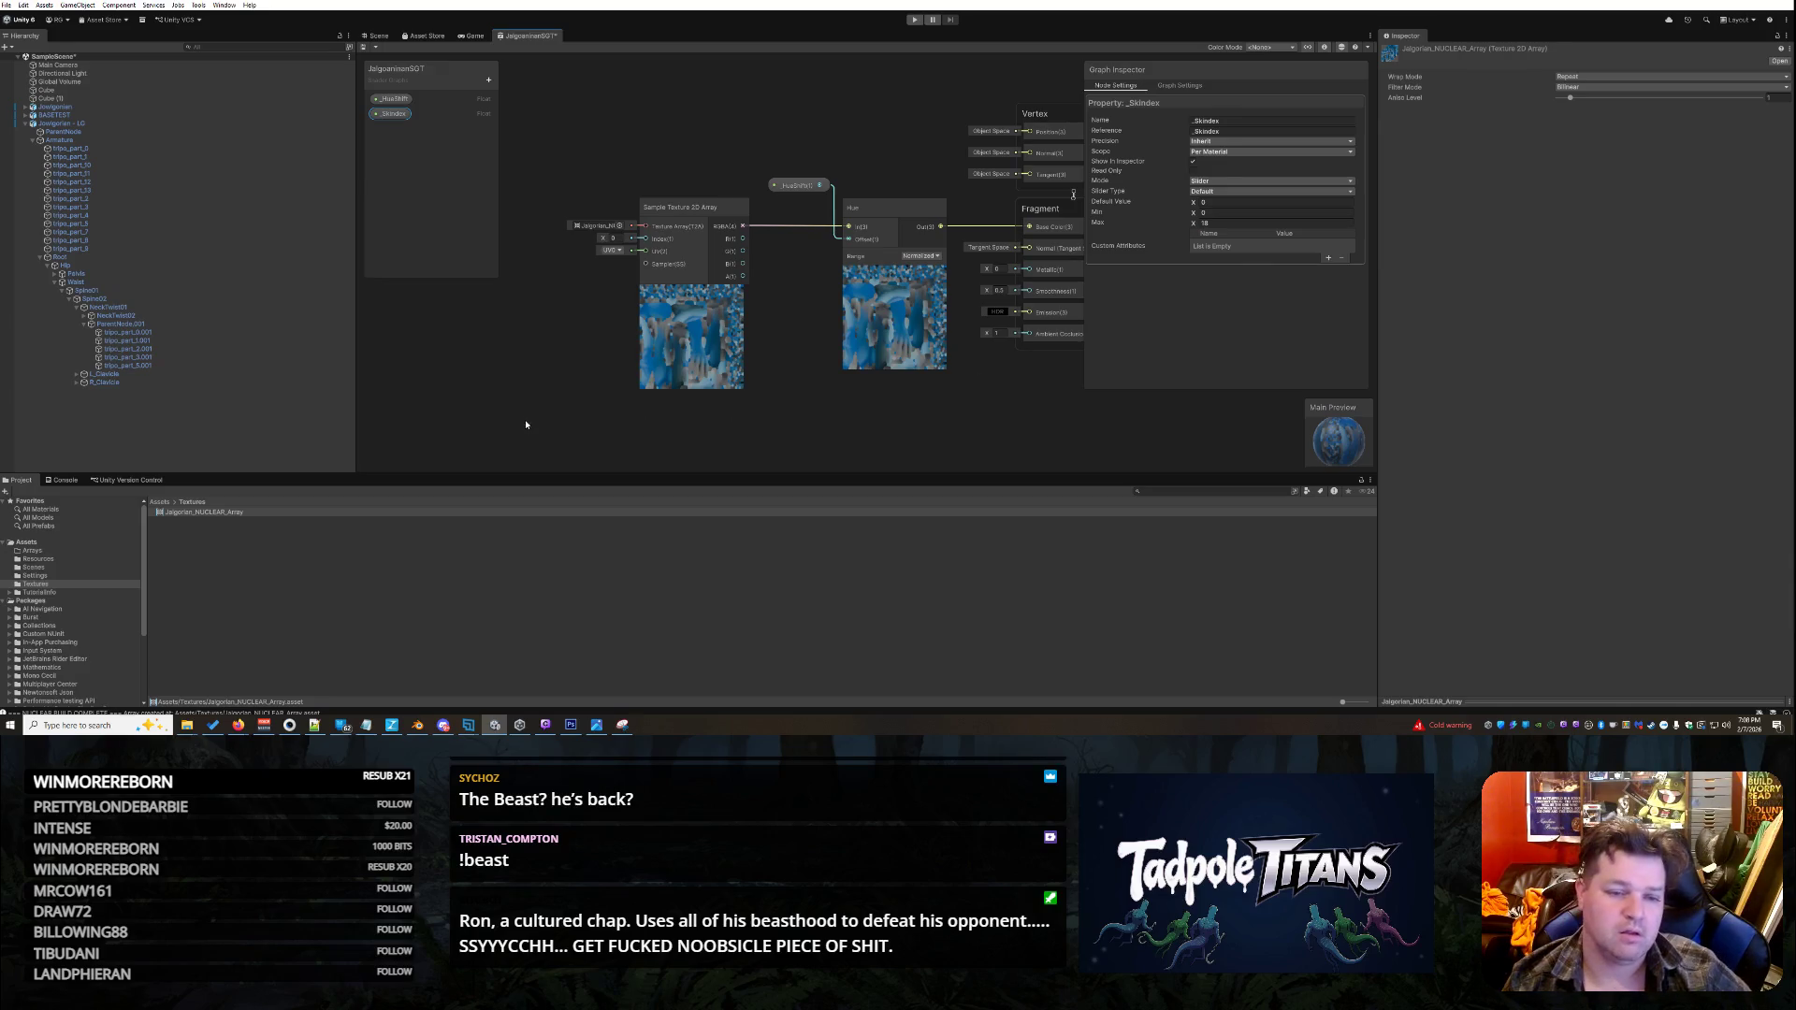
mouse_move(391, 113)
mouse_down()
mouse_move(668, 185)
mouse_move(604, 184)
mouse_move(652, 248)
mouse_move(602, 184)
mouse_up()
click(810, 428)
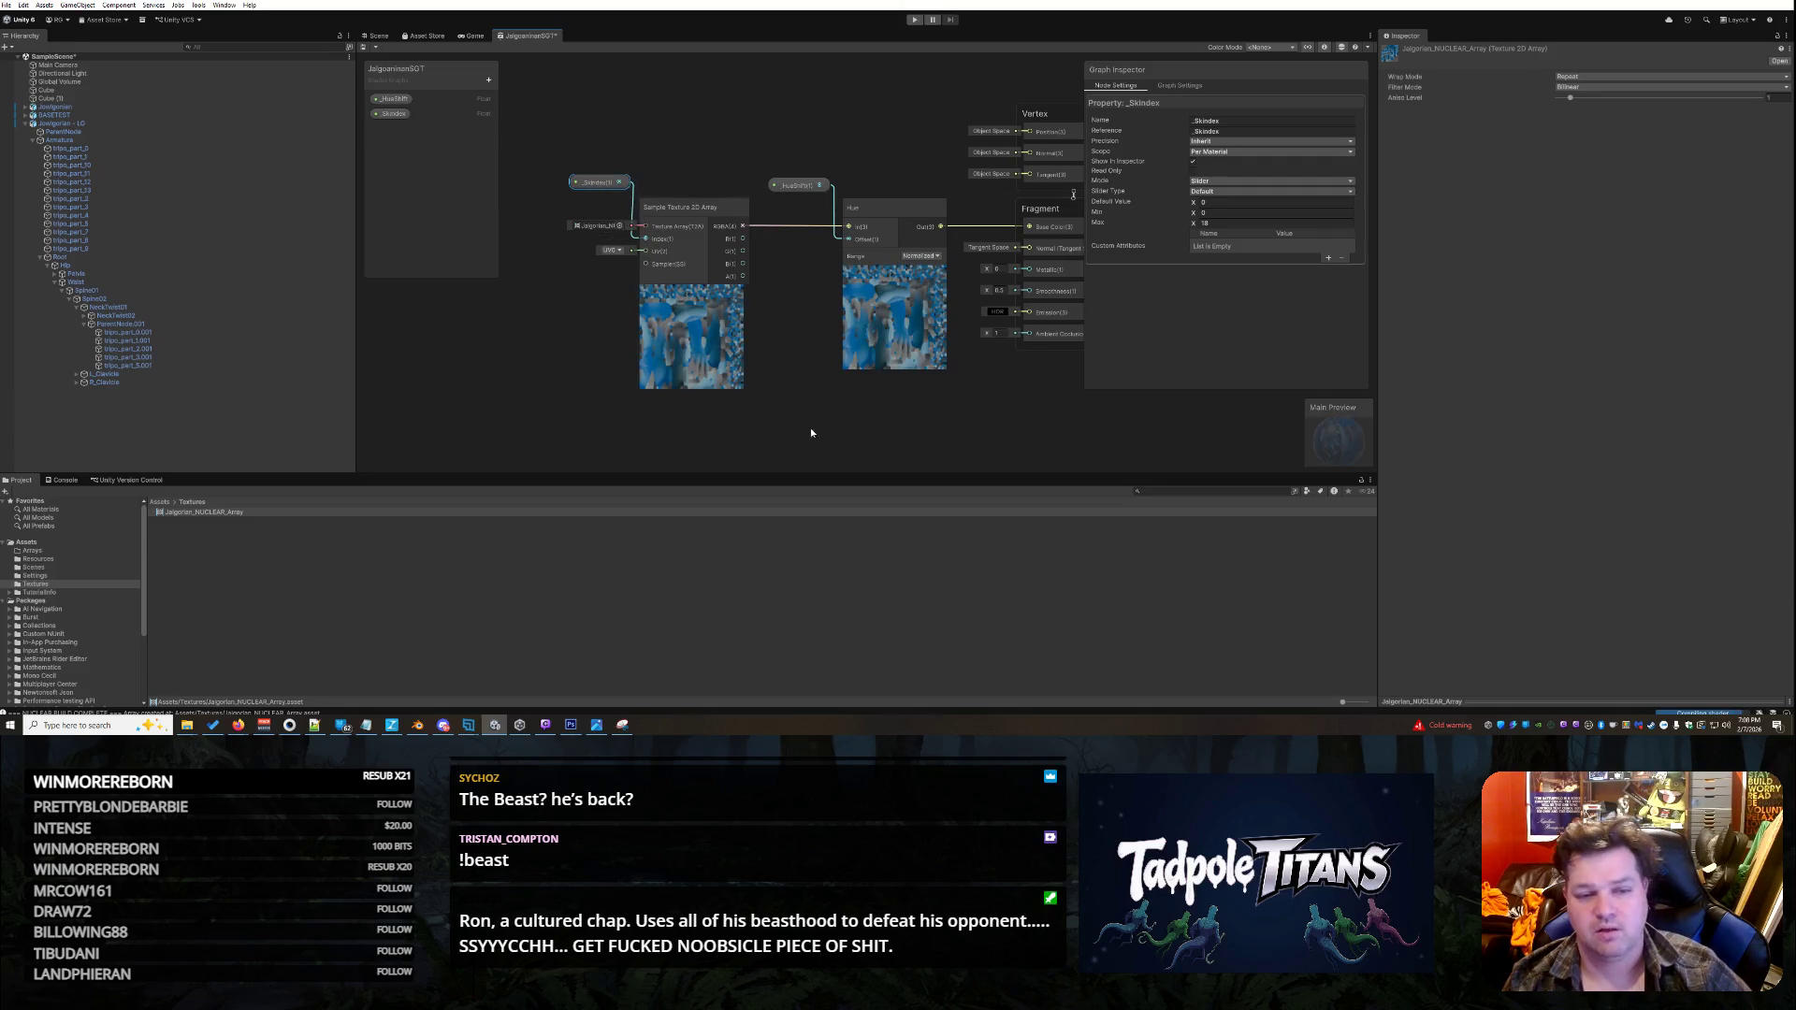
- Close the shader graph tab, saving the graph changes
right_click(536, 40)
click(552, 57)
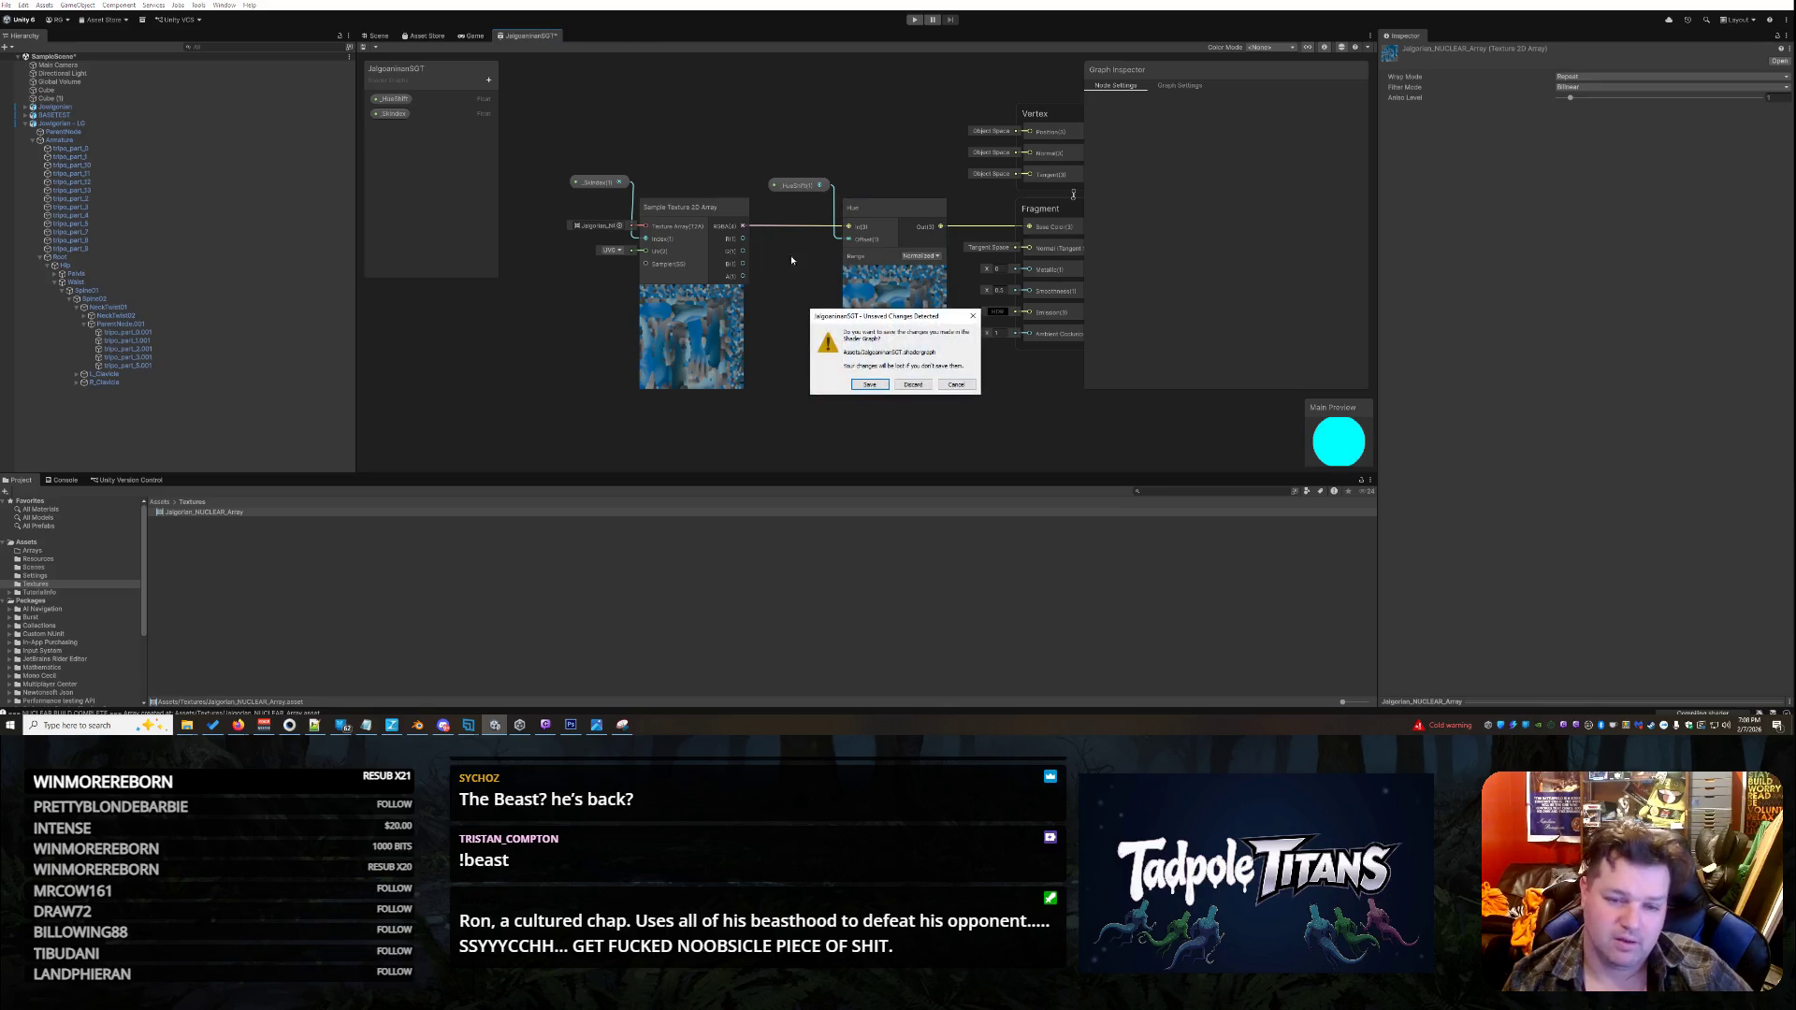
click(870, 383)
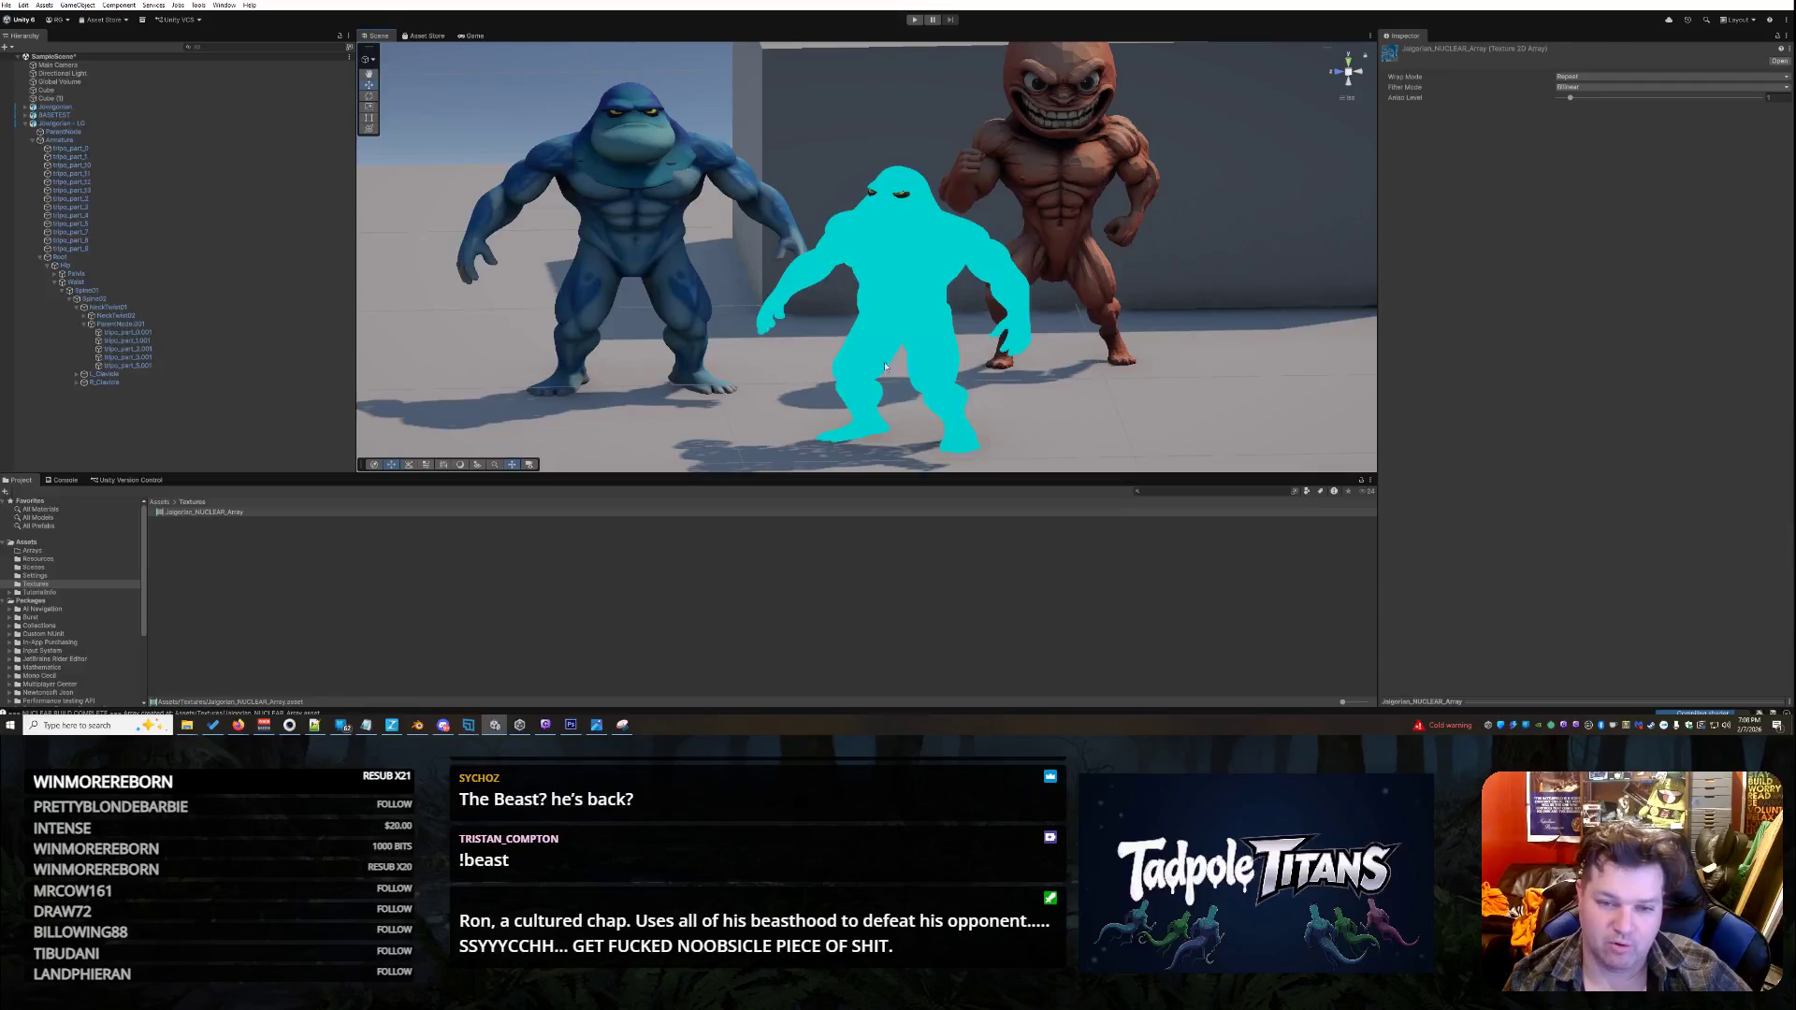
scroll(905, 262, down, 2)
- Select the middle monster's head in the Scene view and browse the Assets folder contents
click(905, 262)
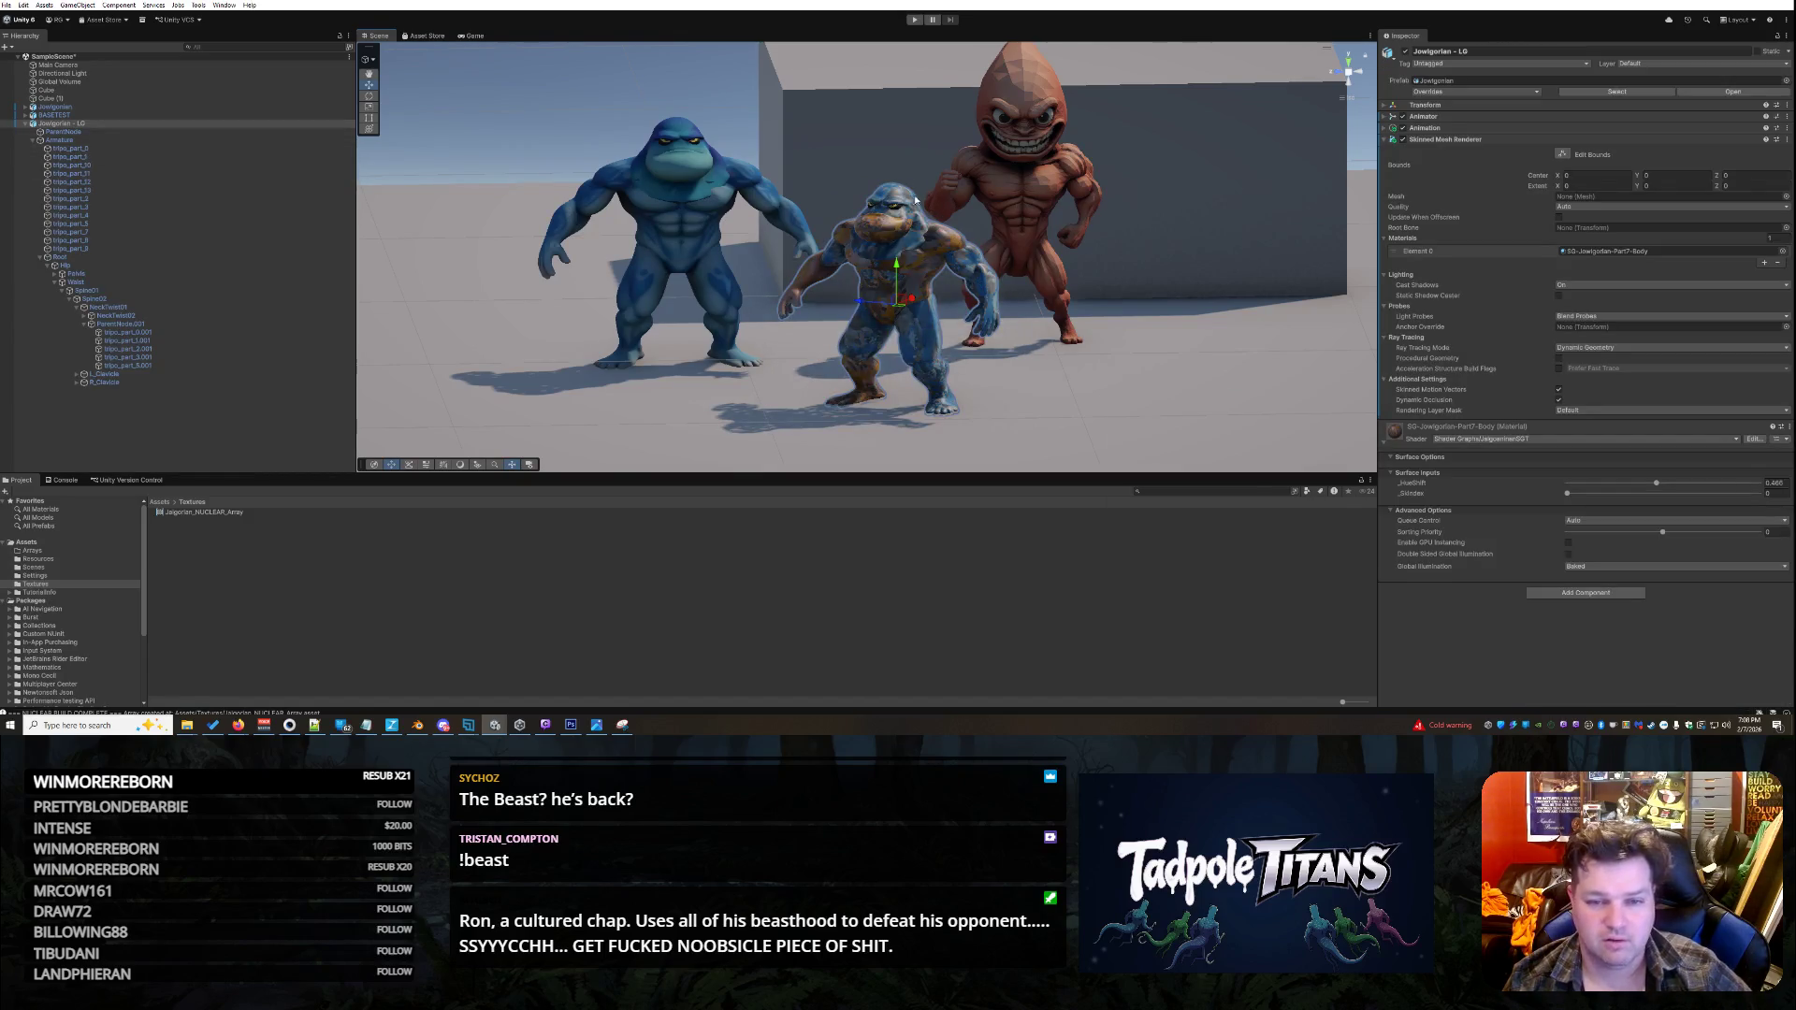
click(915, 200)
click(934, 365)
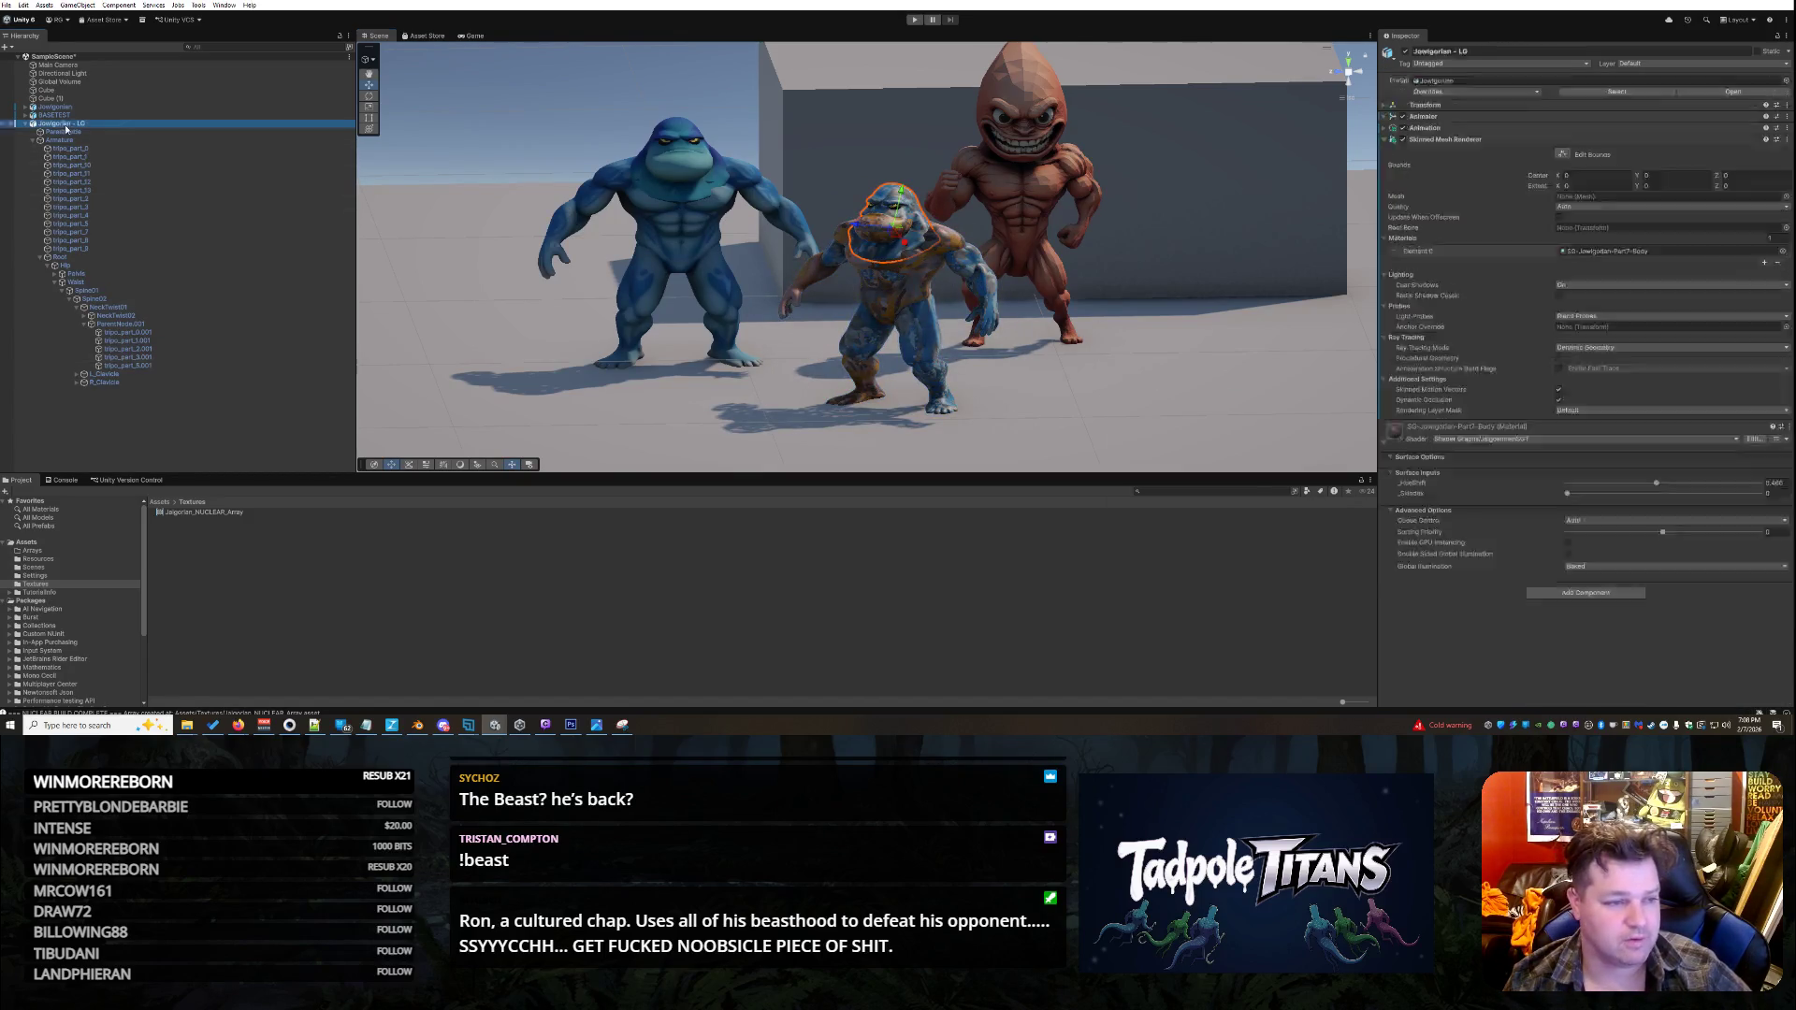
click(896, 201)
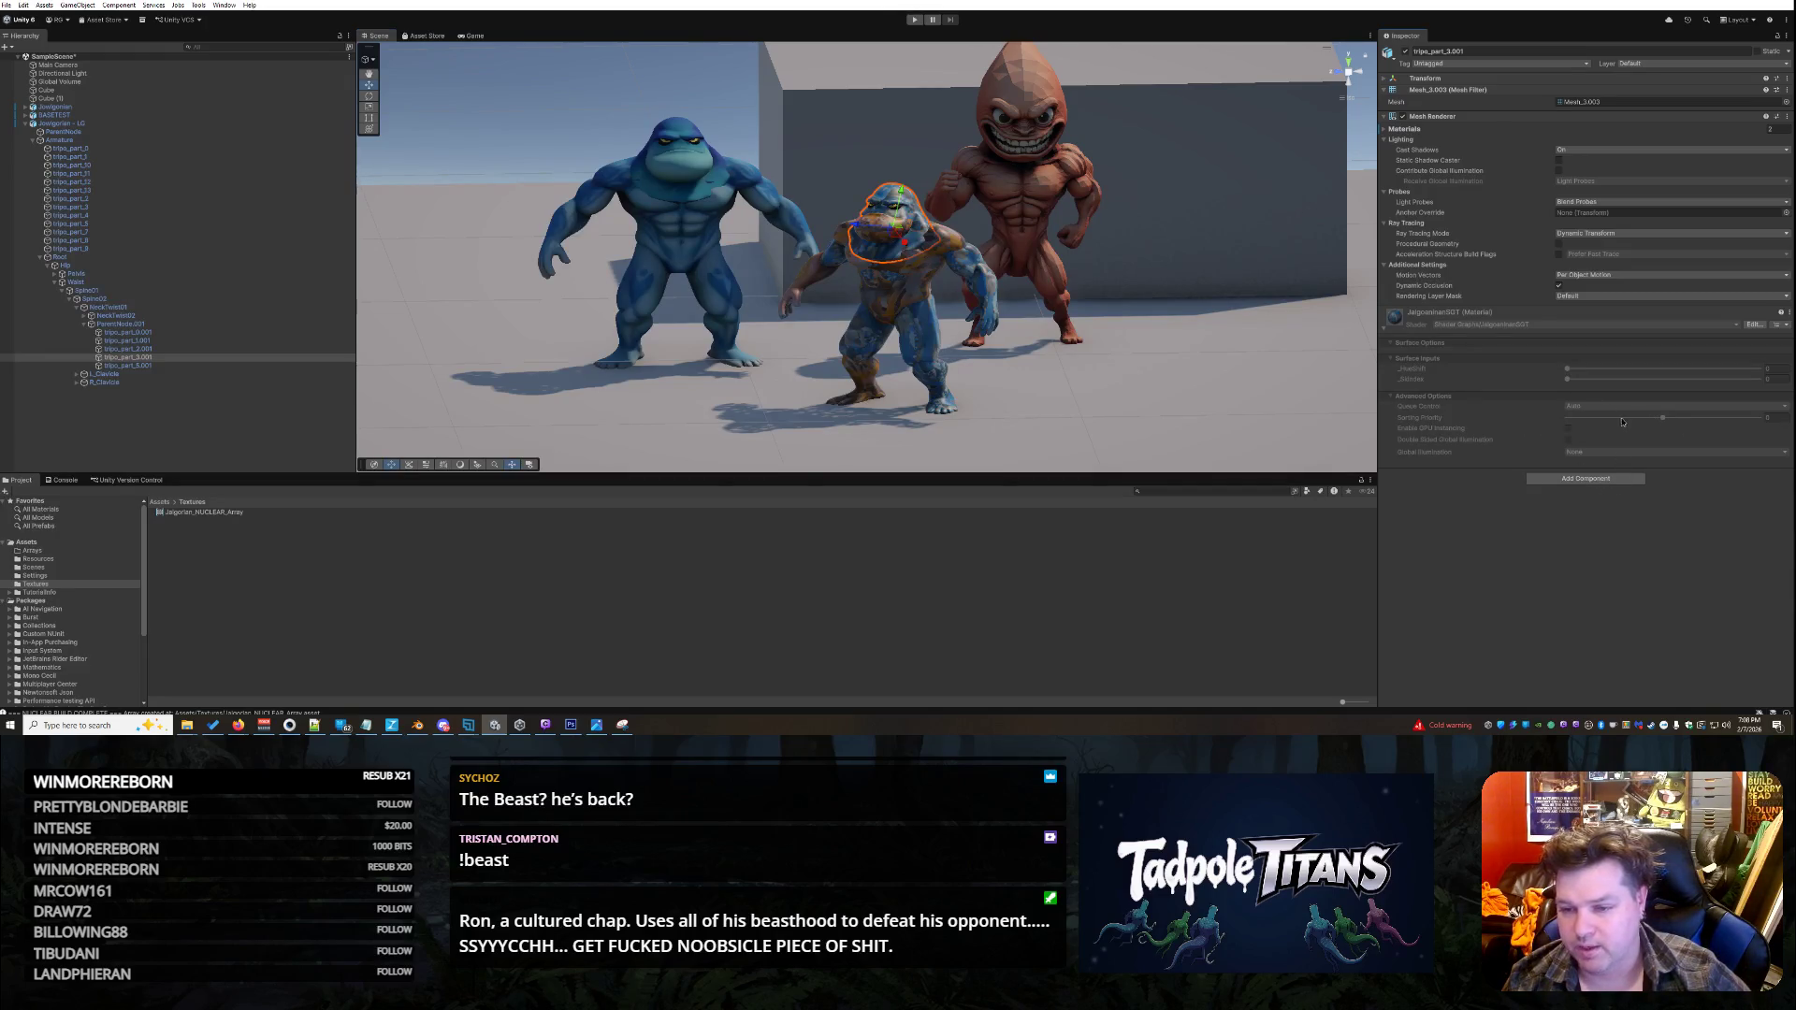
click(63, 541)
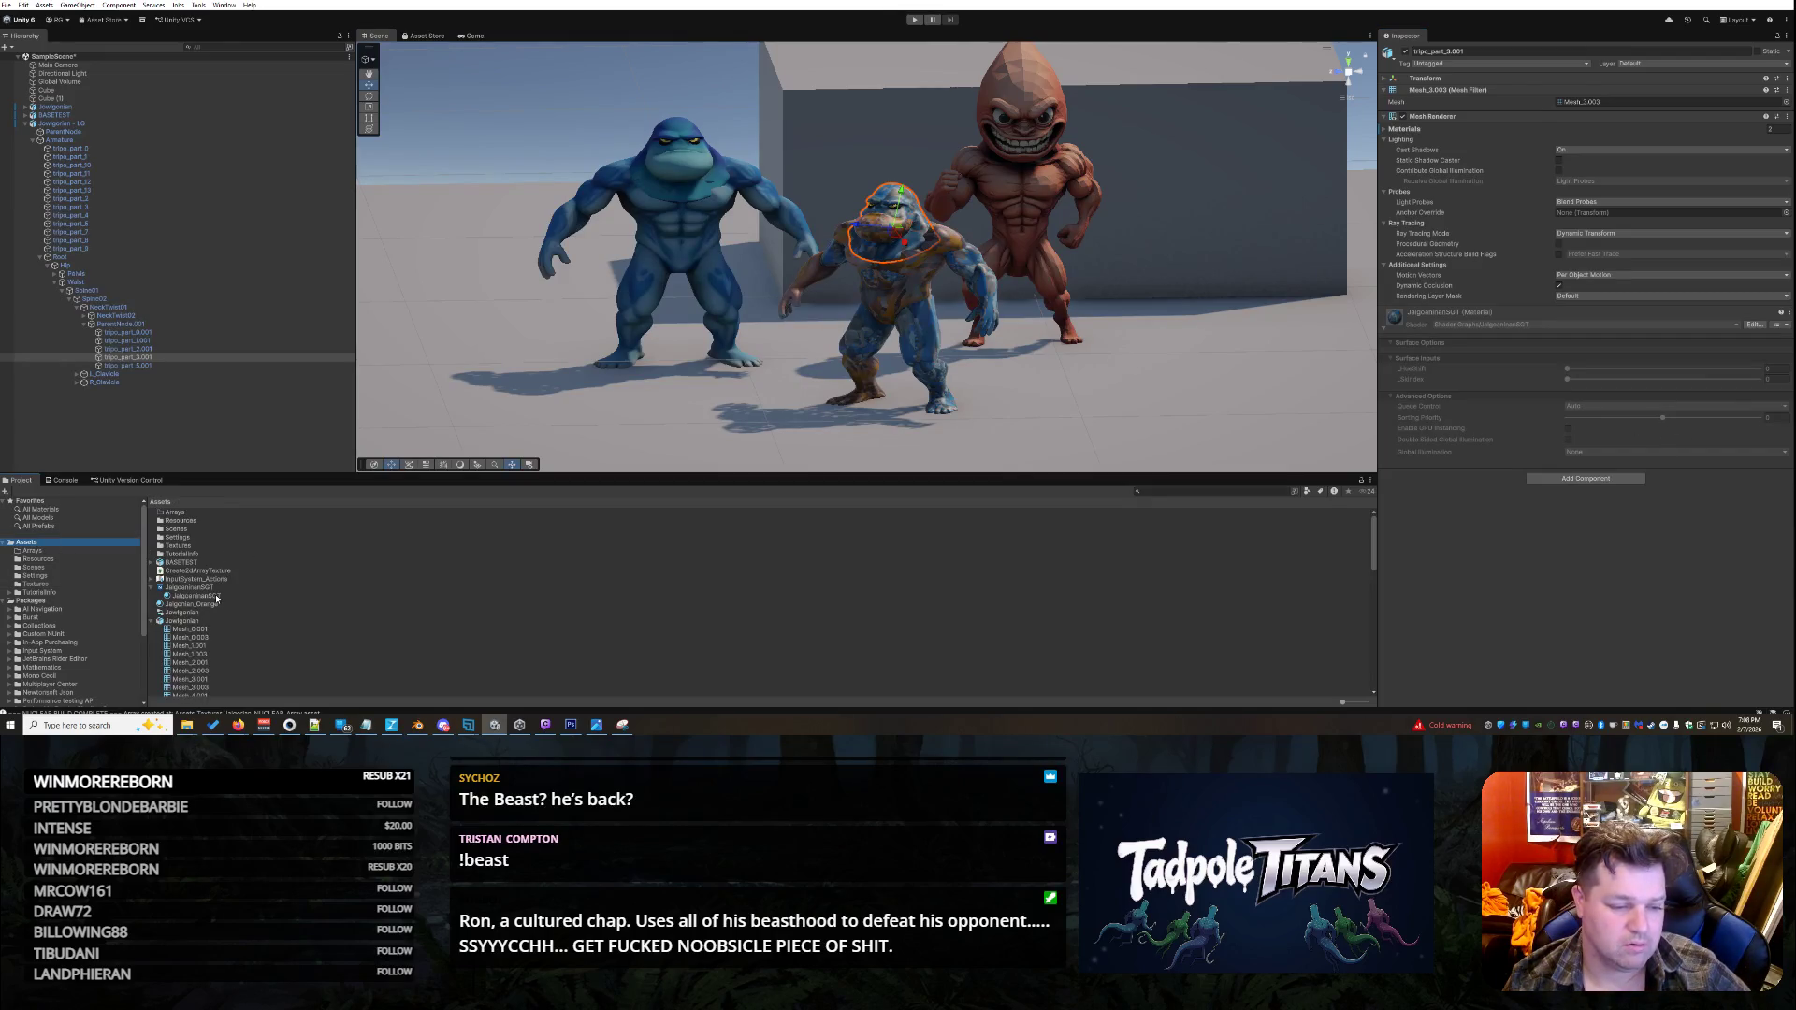
click(152, 621)
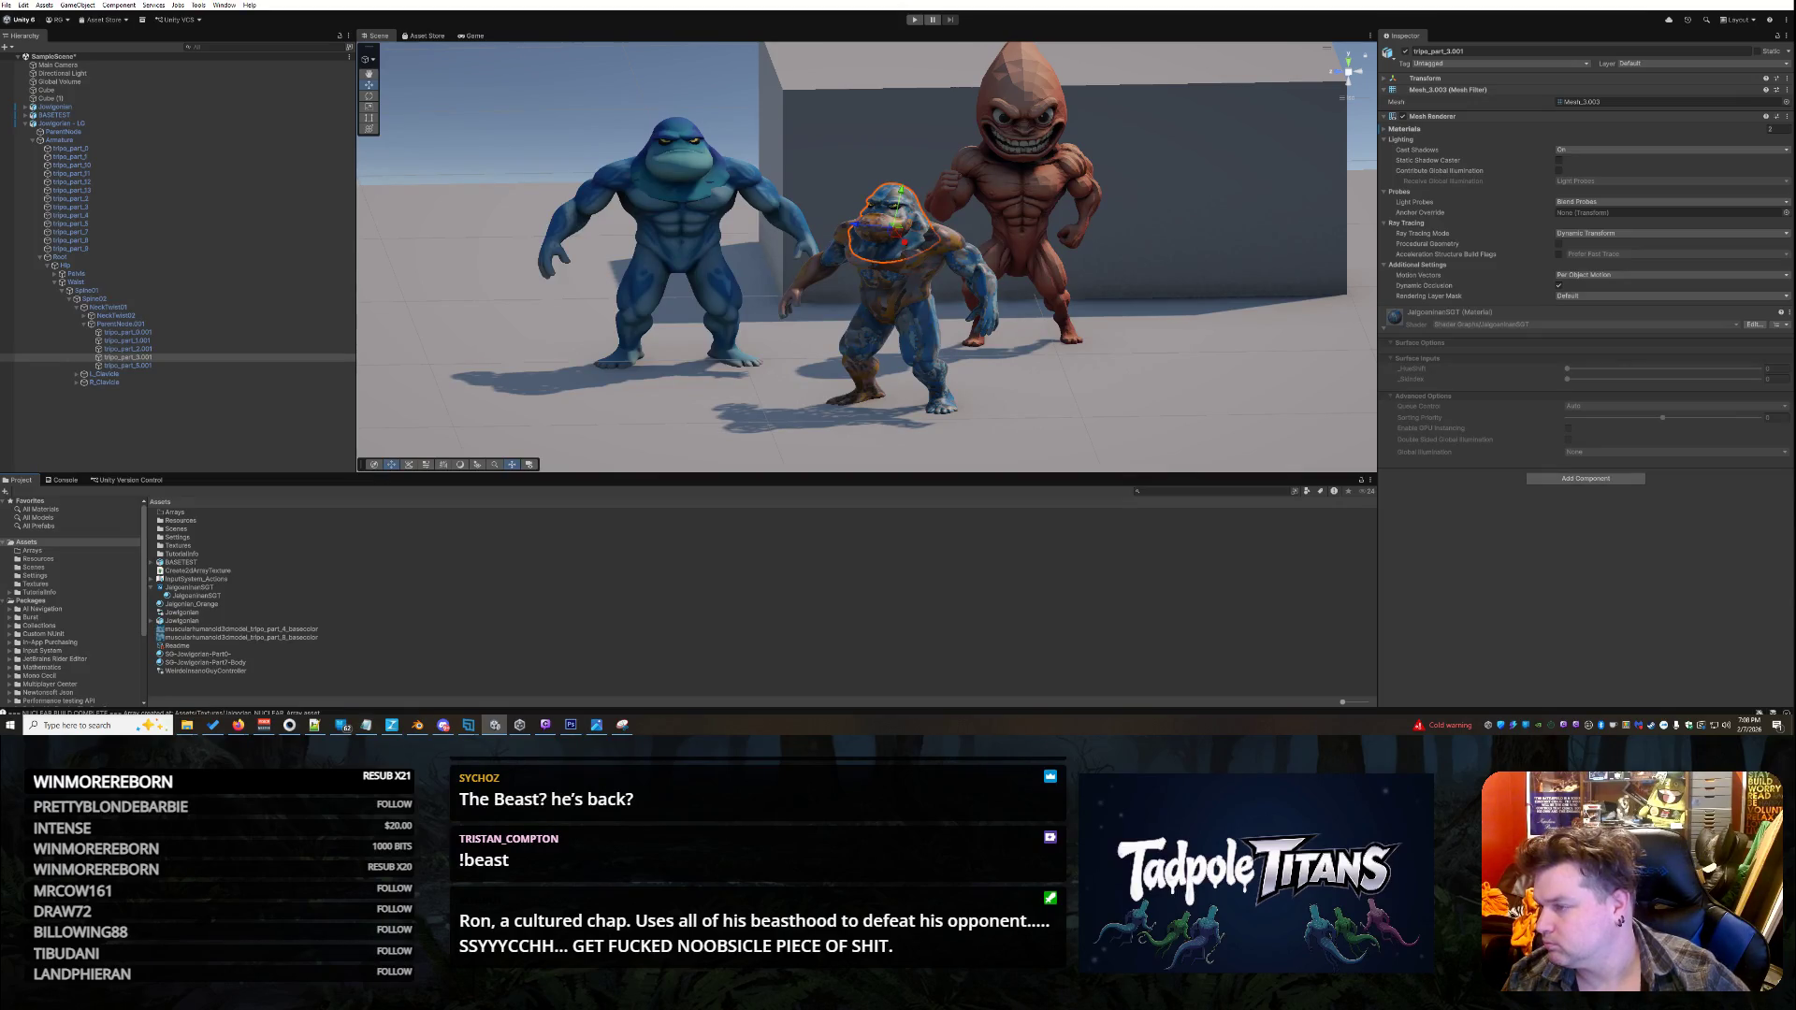
right_click(637, 611)
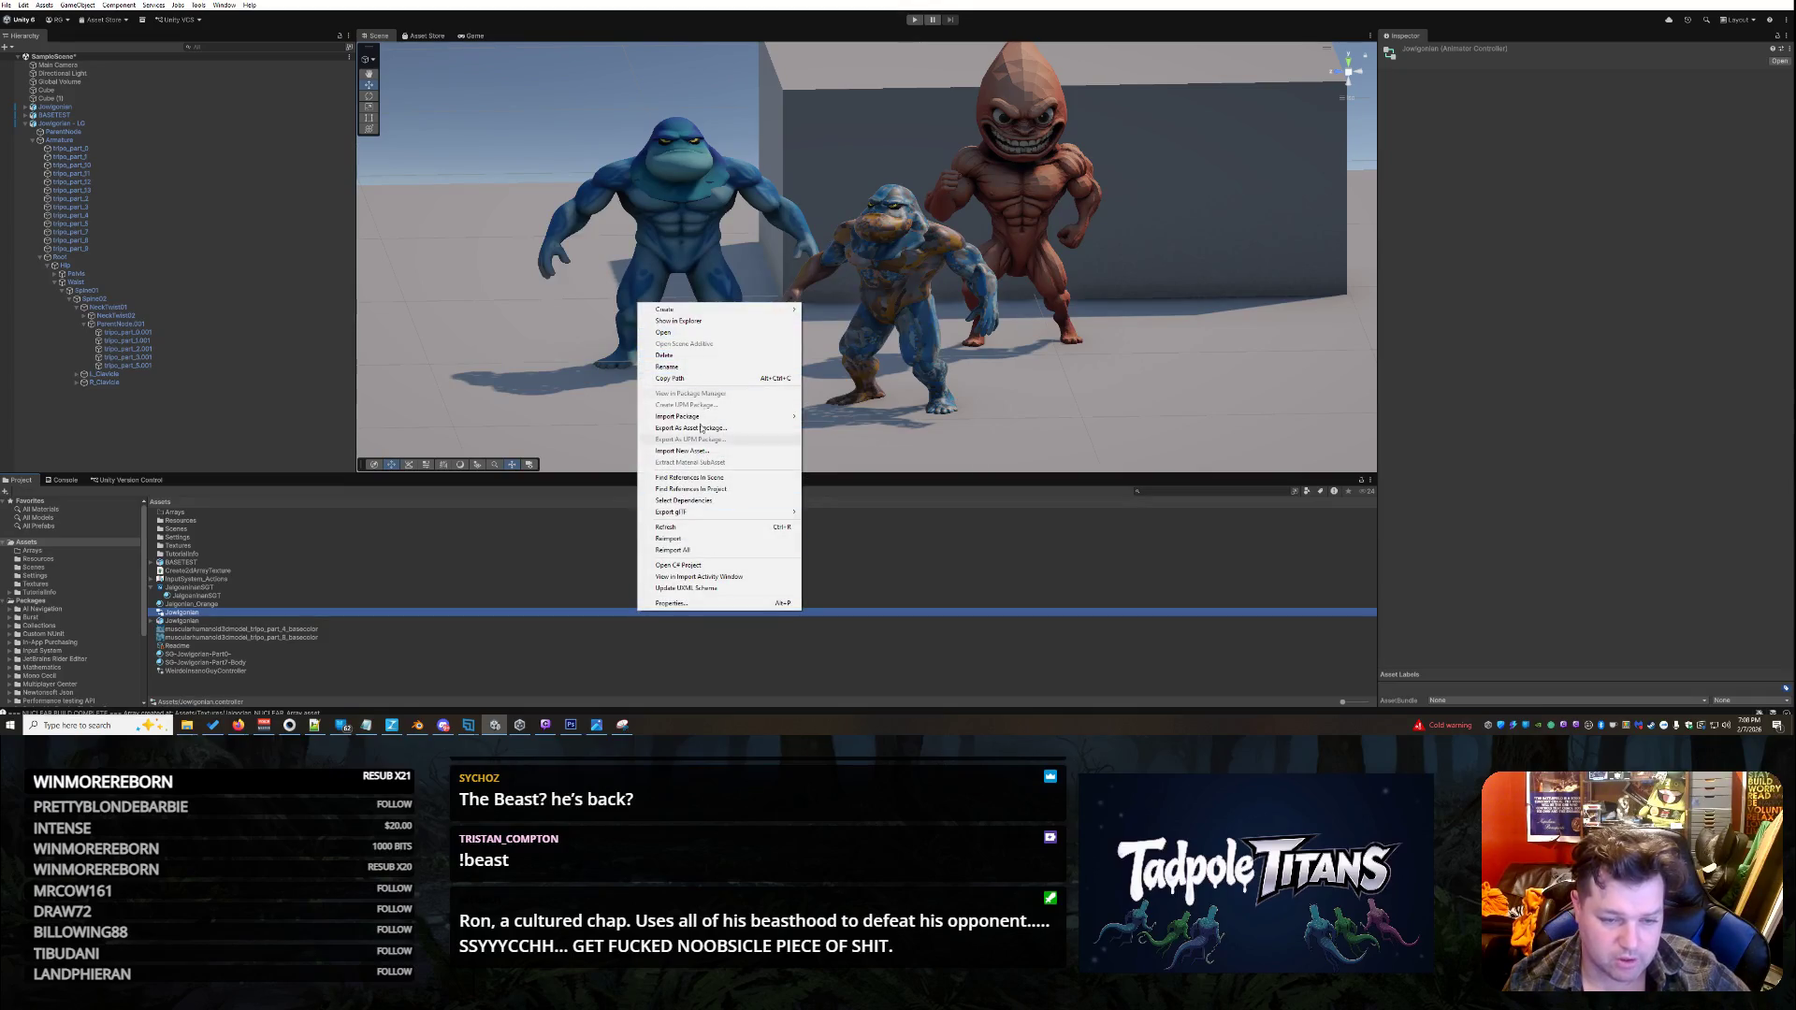
- Delete the Jalgorian_Orange material from the Assets folder
click(666, 527)
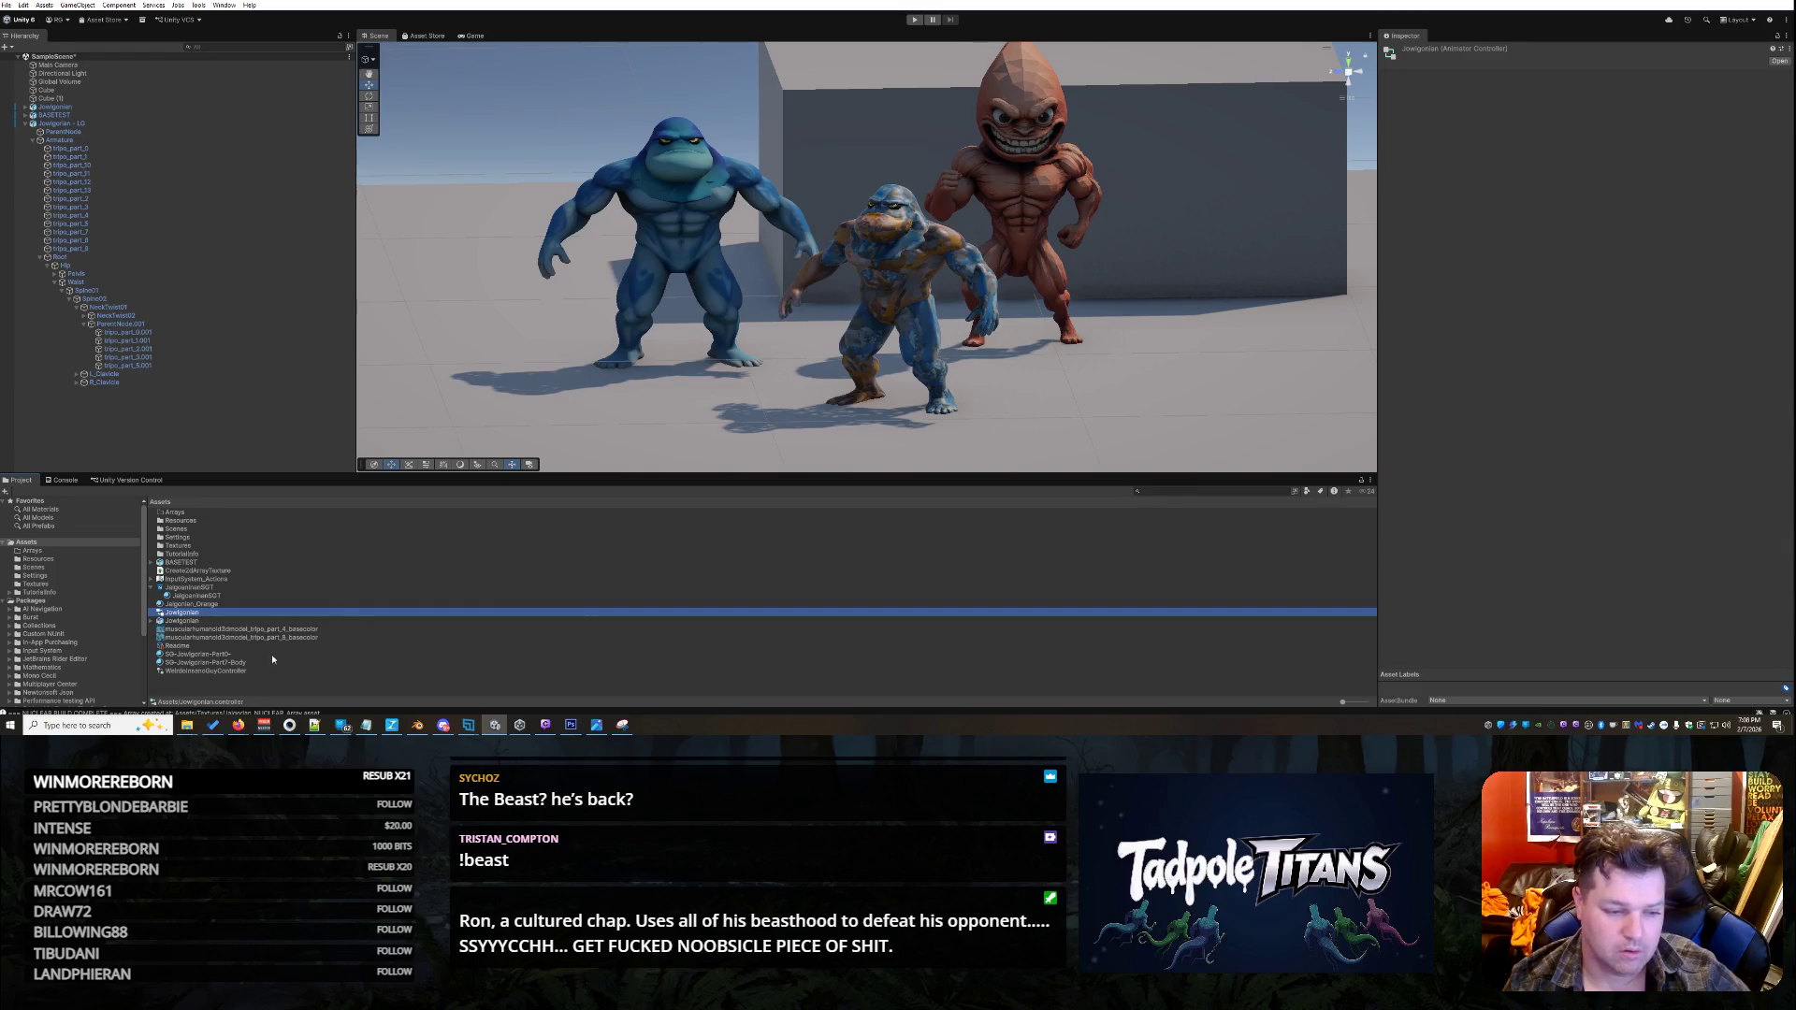
click(236, 658)
click(223, 604)
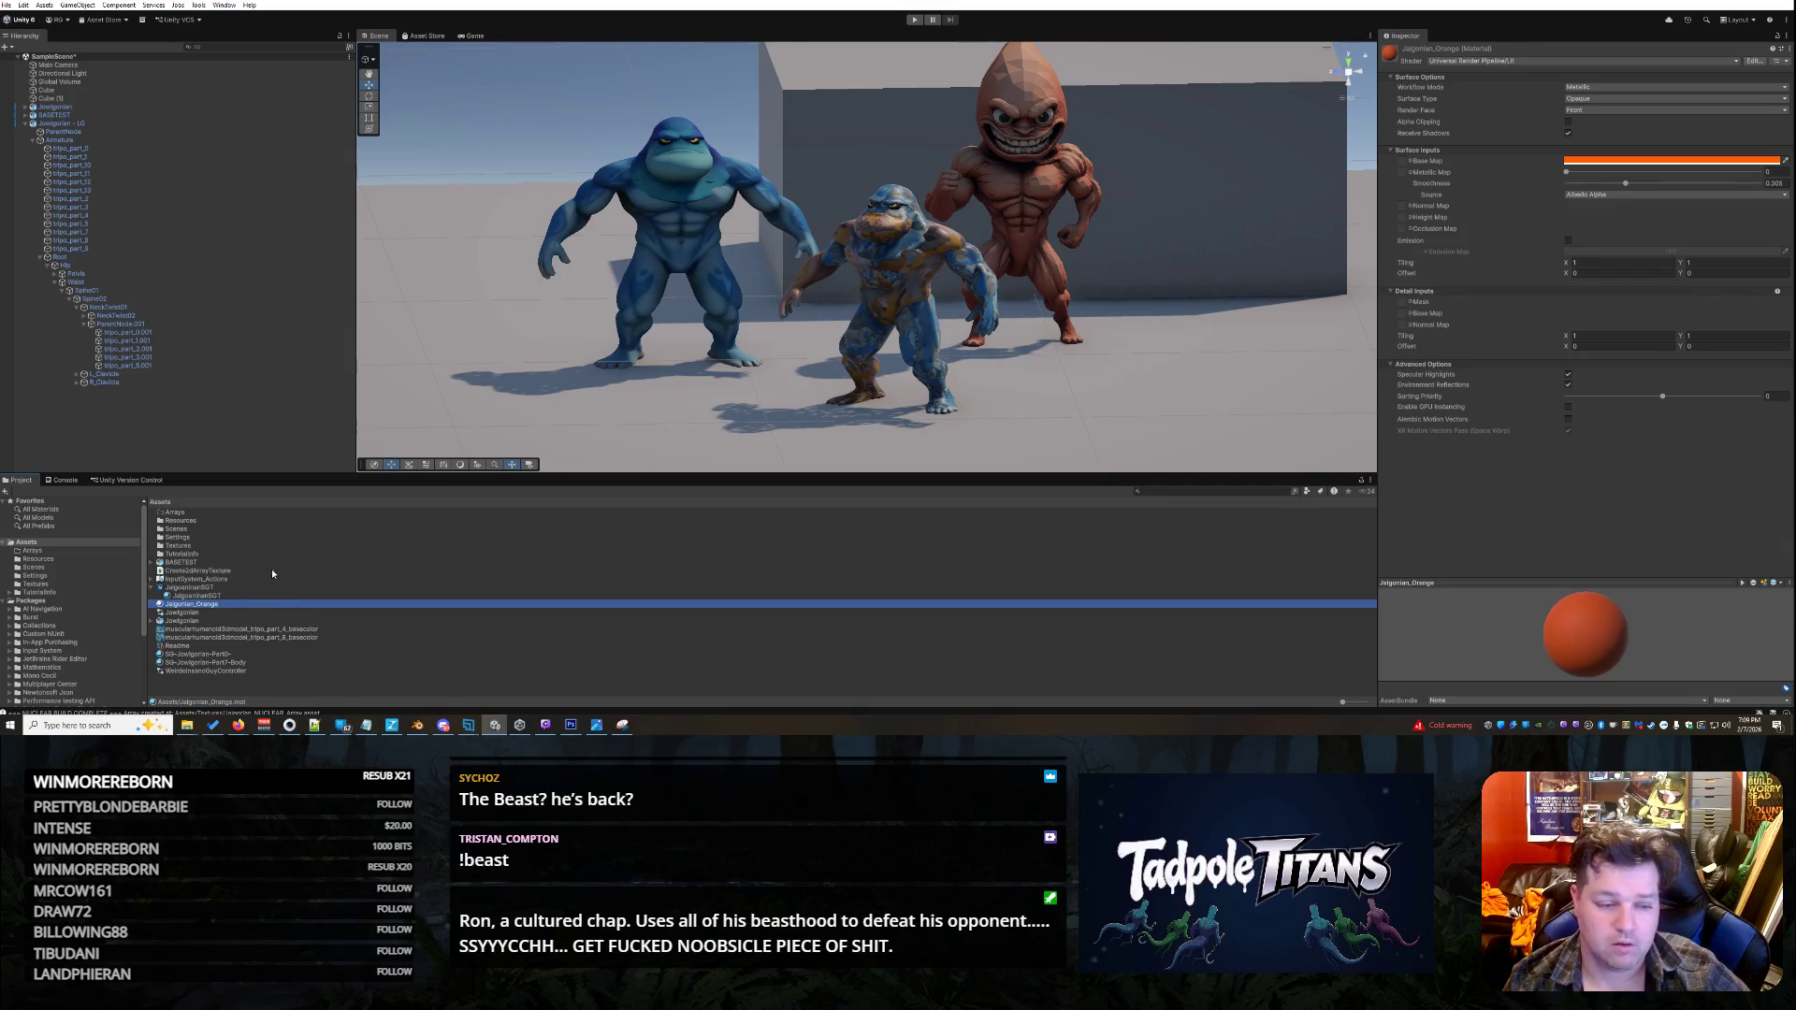
right_click(229, 608)
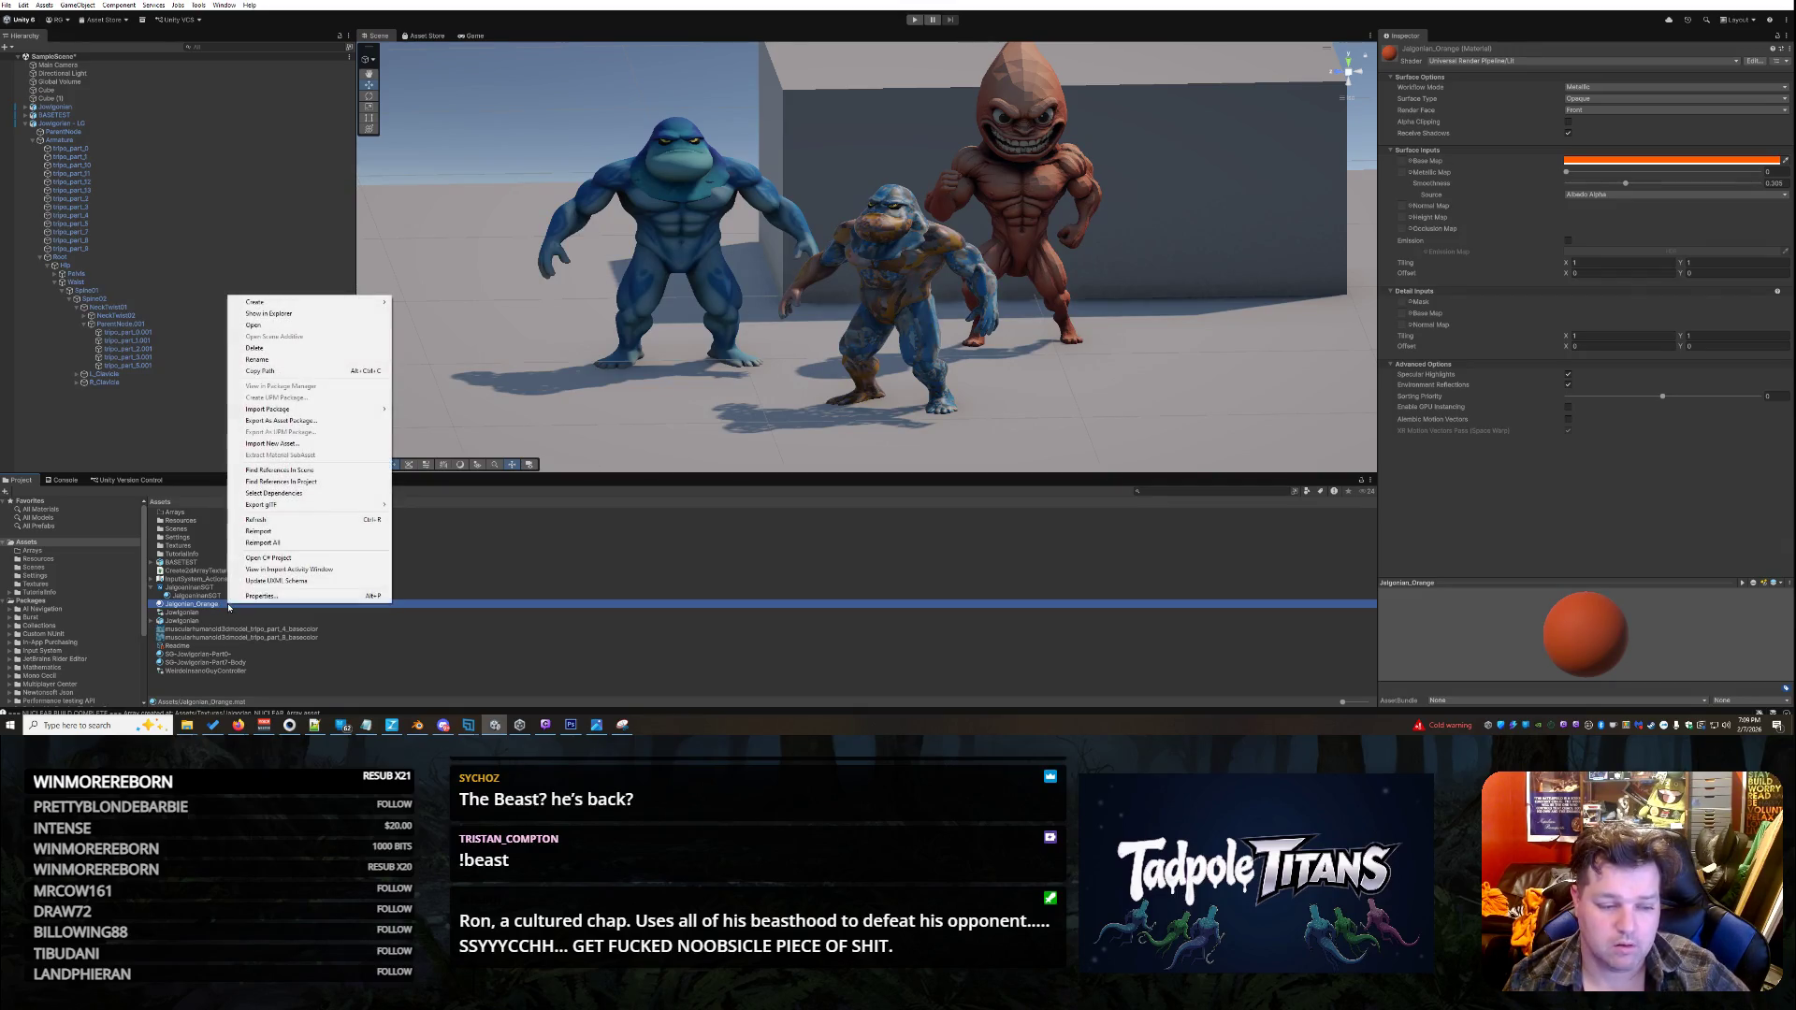
click(323, 348)
click(901, 377)
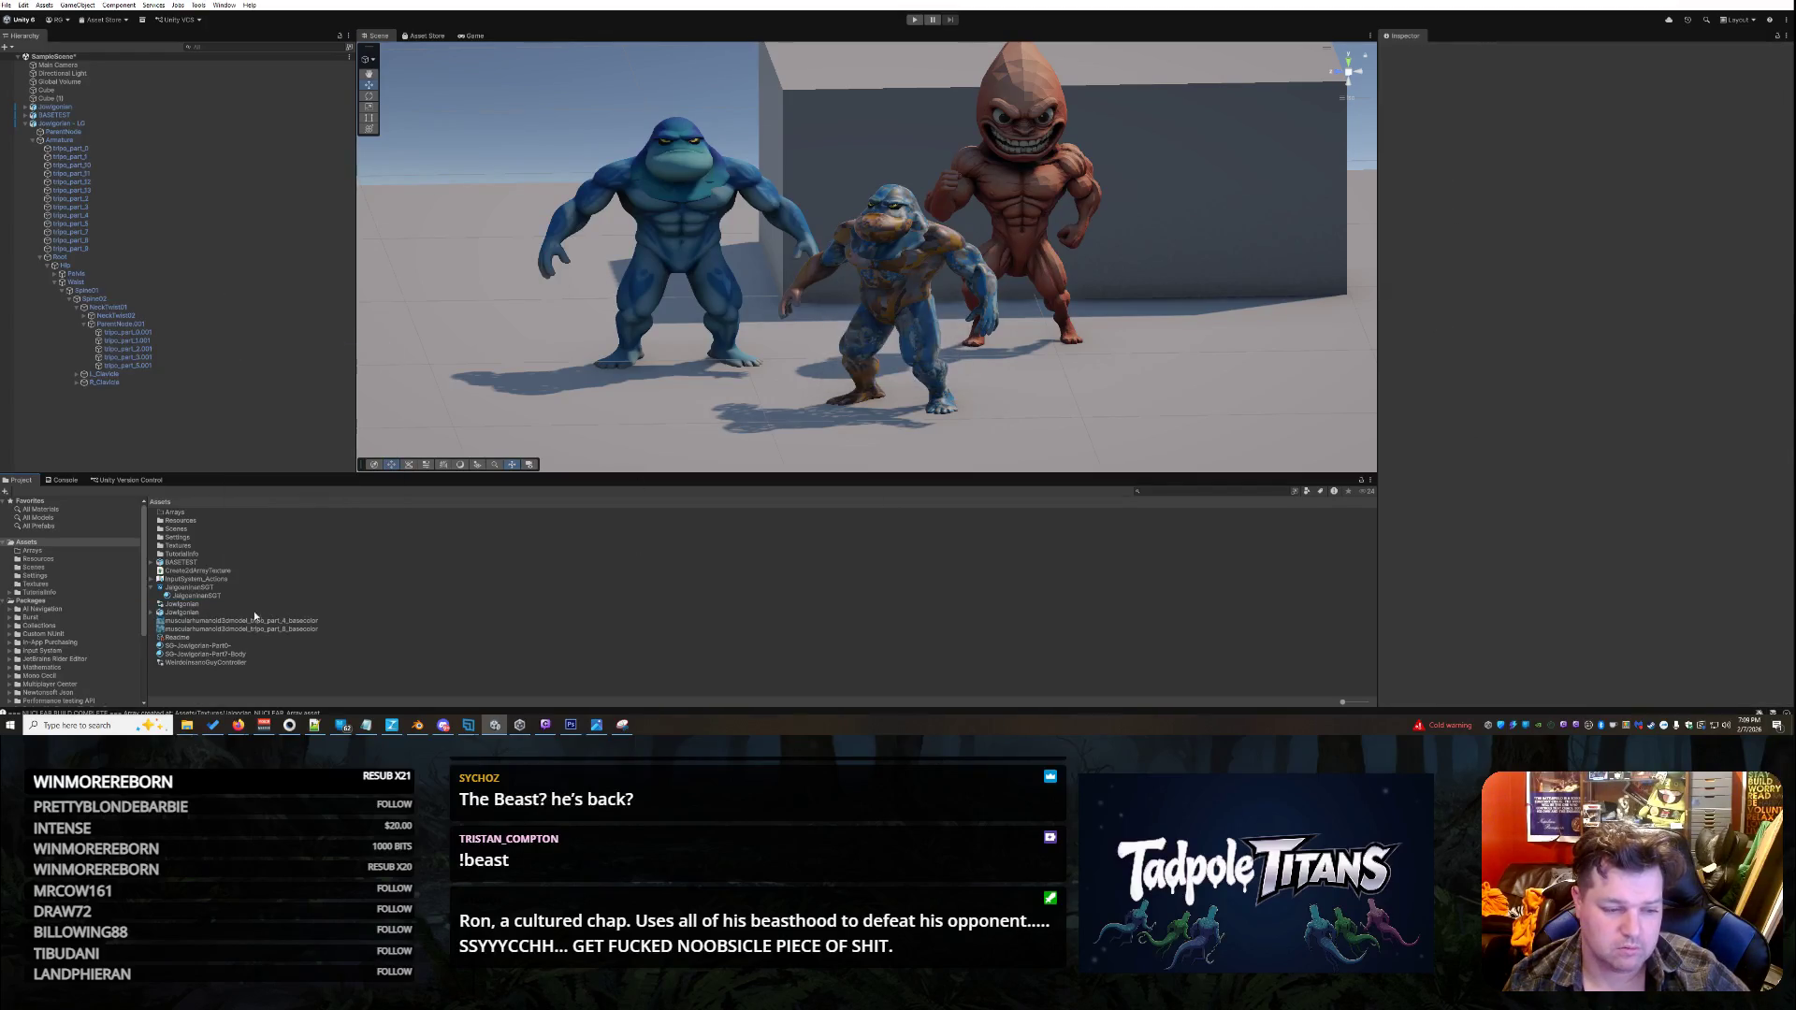
- Create a new material from the JalgorianSGT shader graph
click(186, 588)
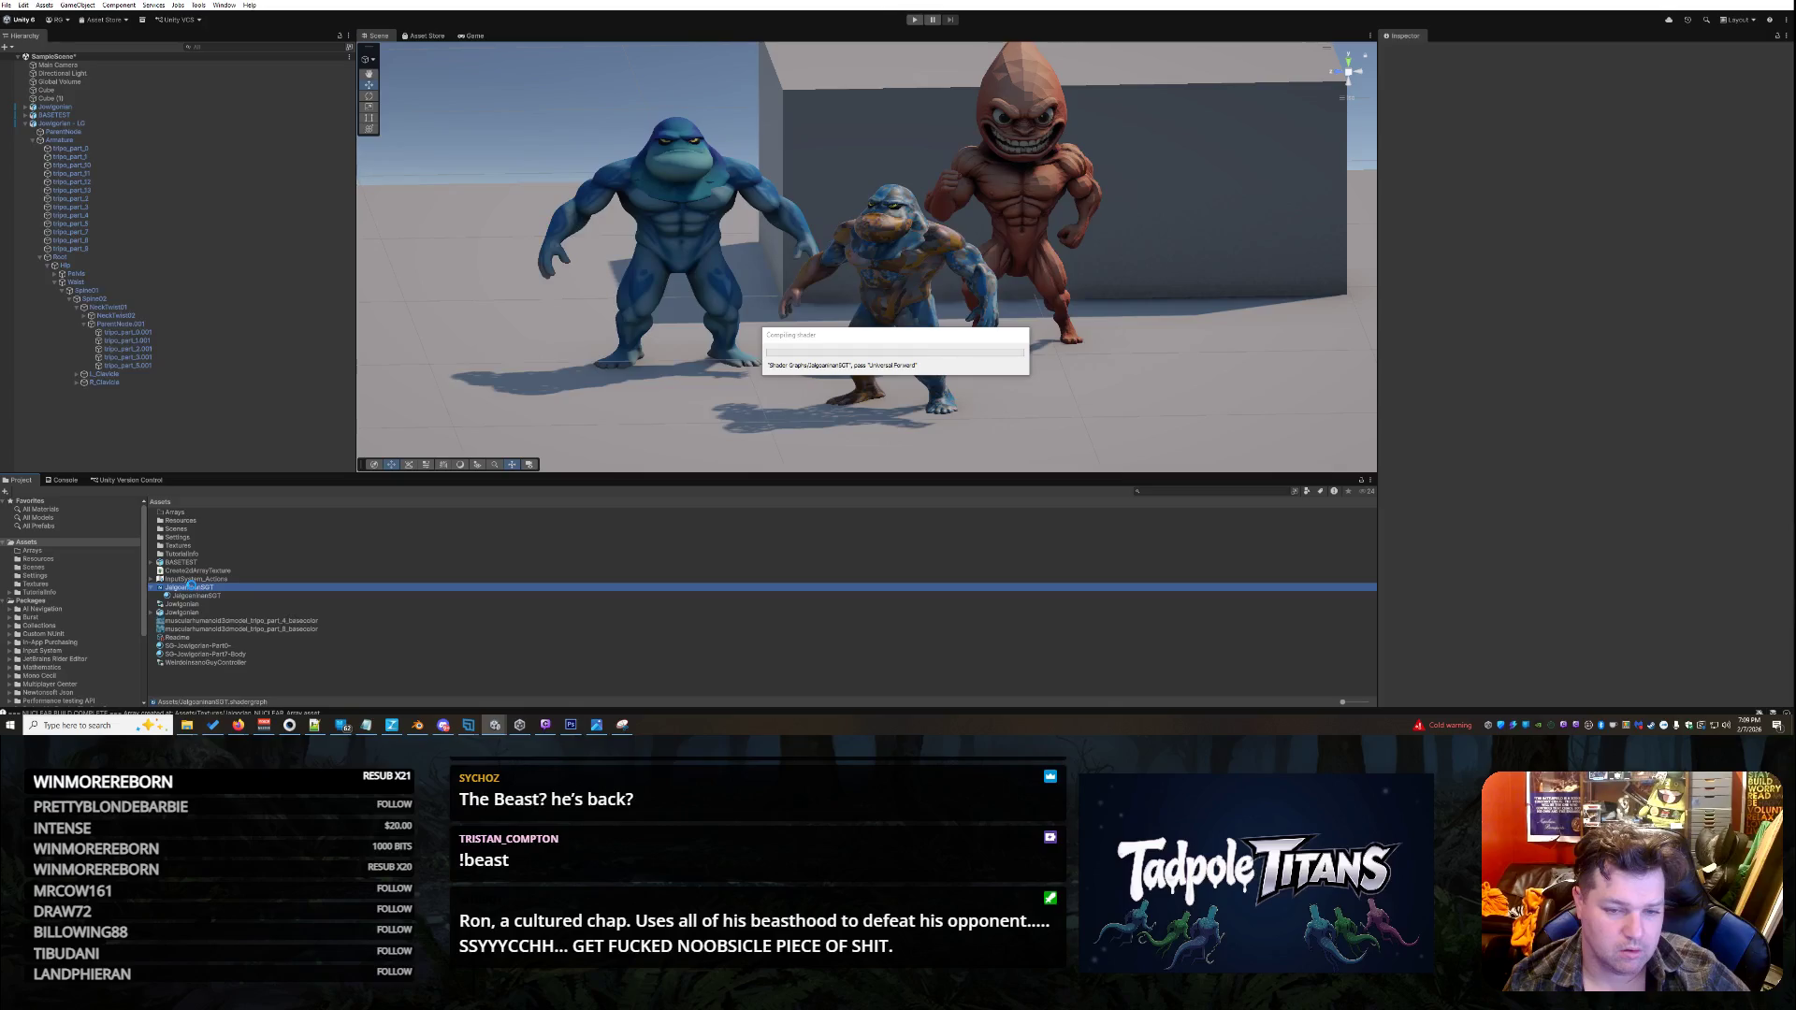
right_click(188, 587)
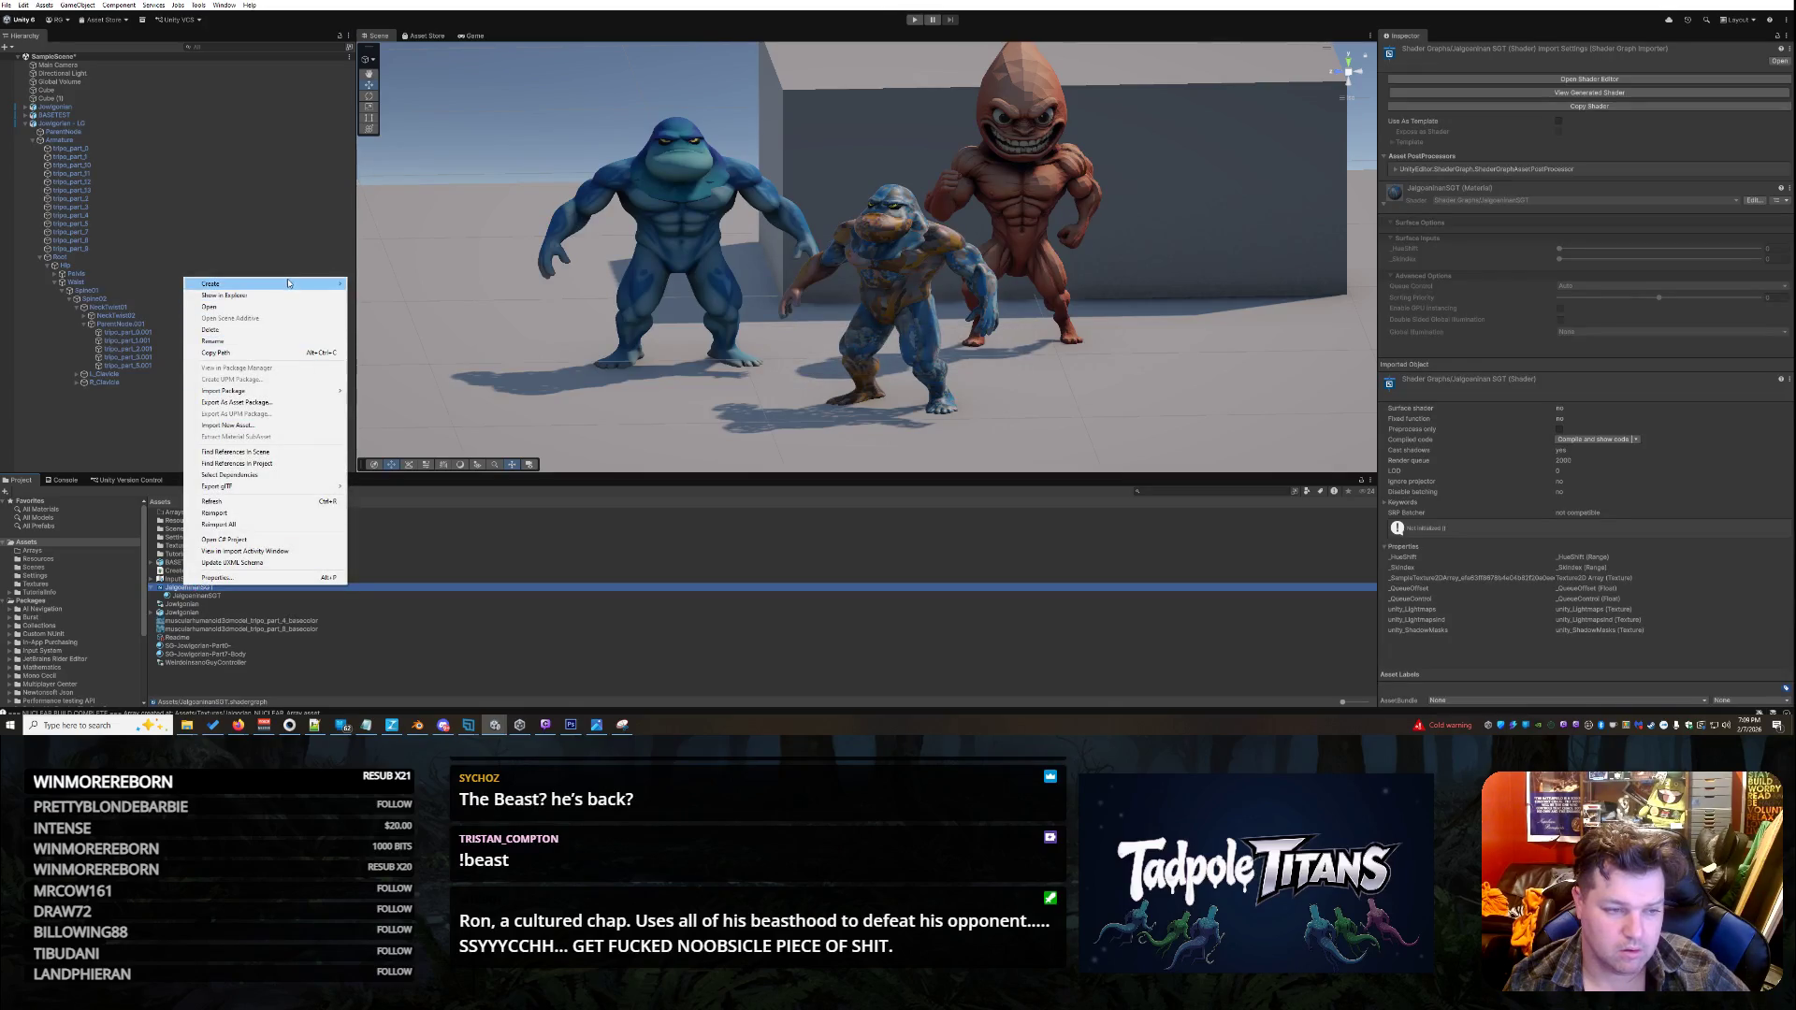
mouse_move(288, 282)
click(374, 295)
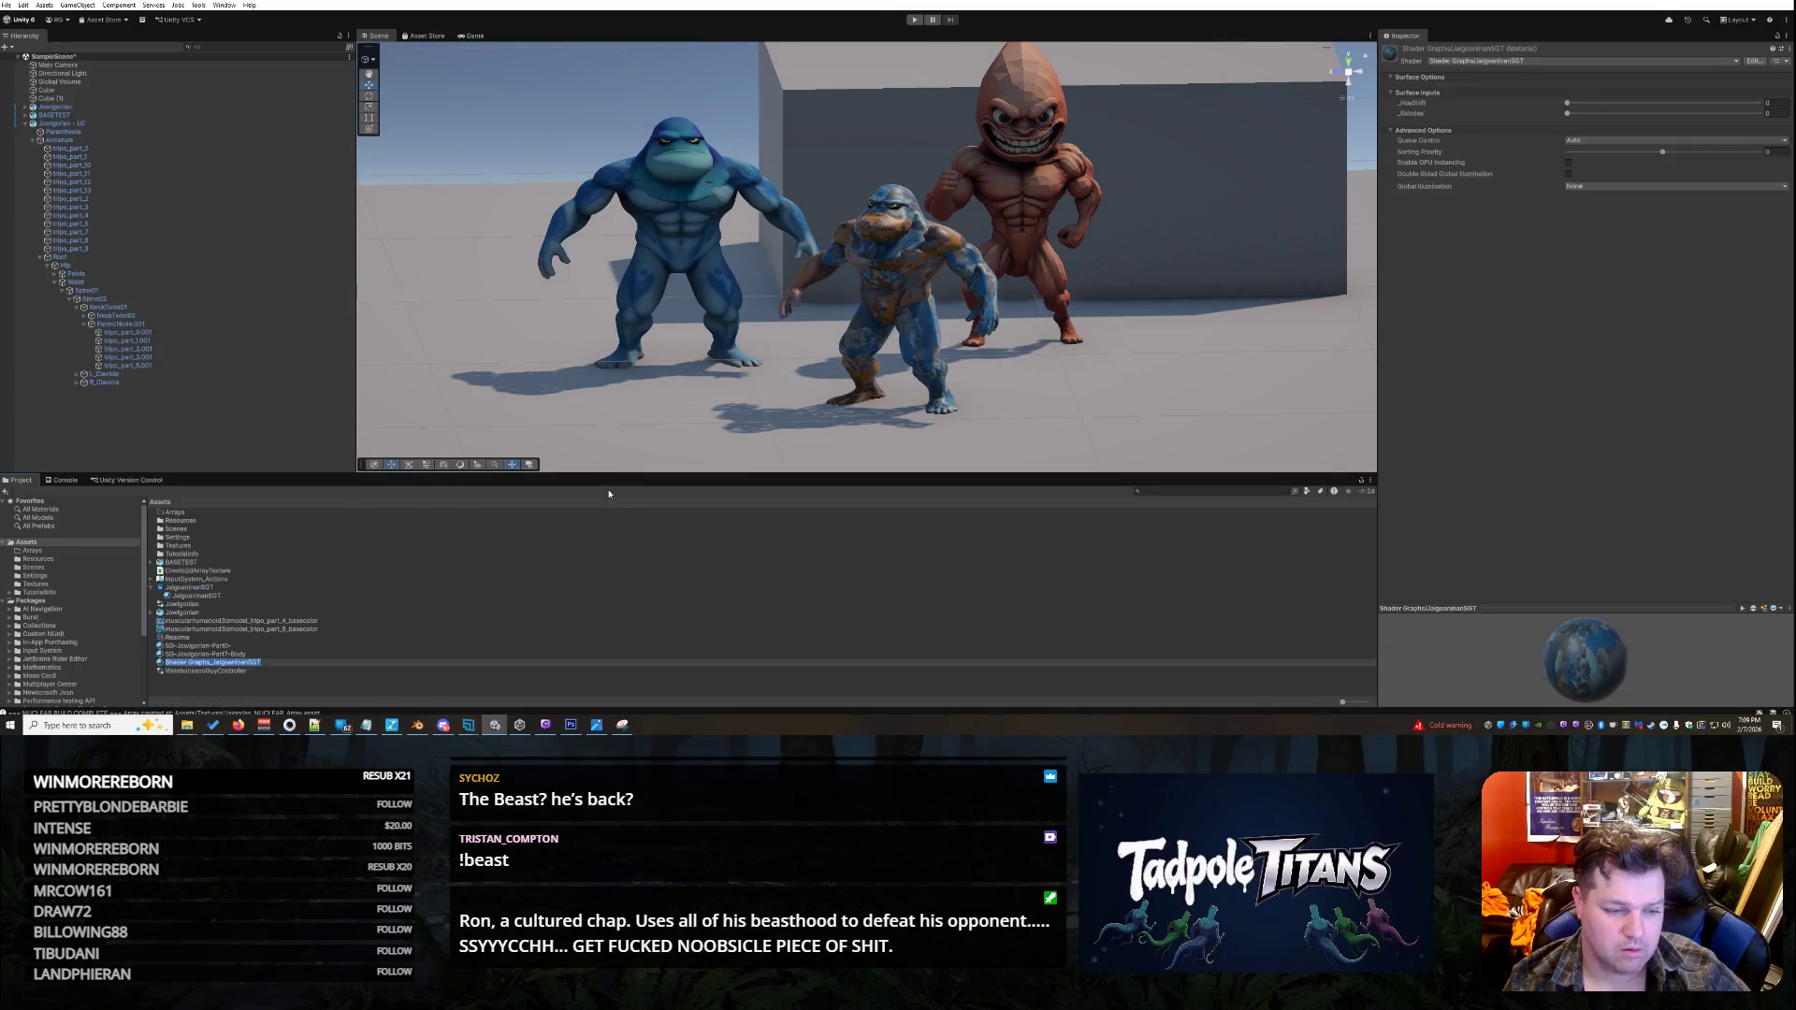
- Rename the material JalgorianArrayRGB and drop it onto the middle character in the Scene view
text(Jal)
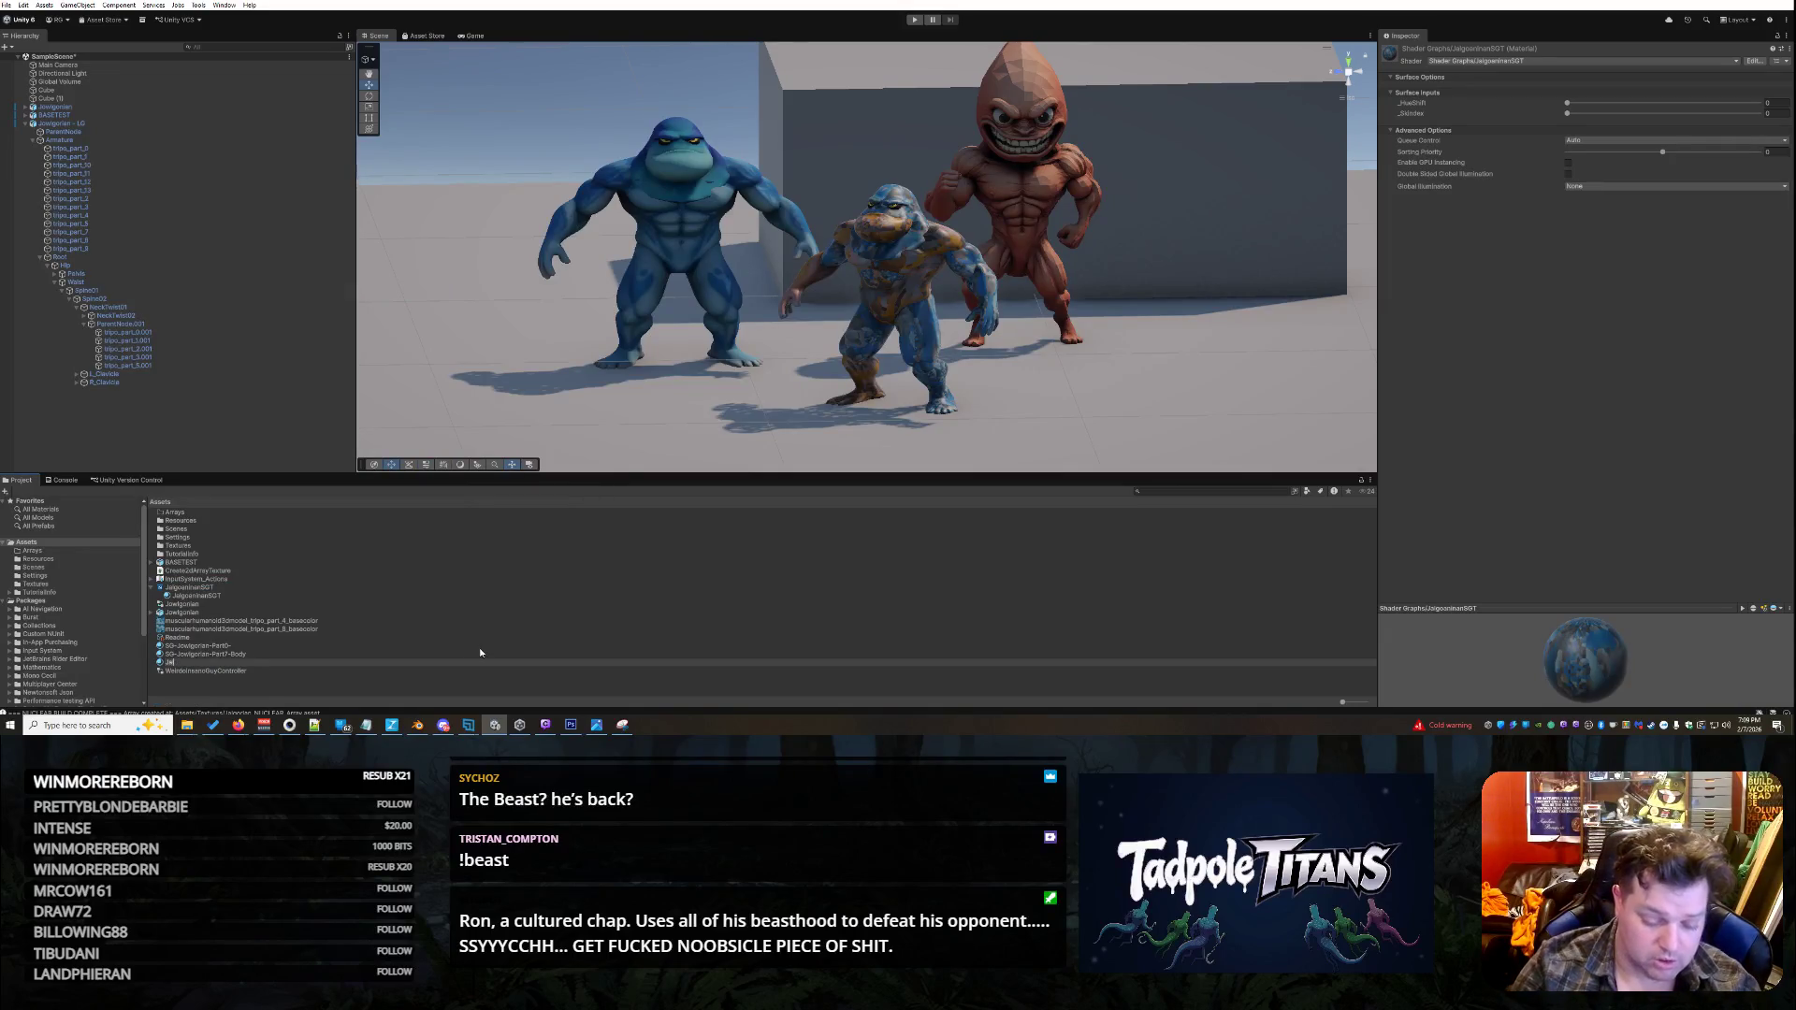
text(goriaArt)
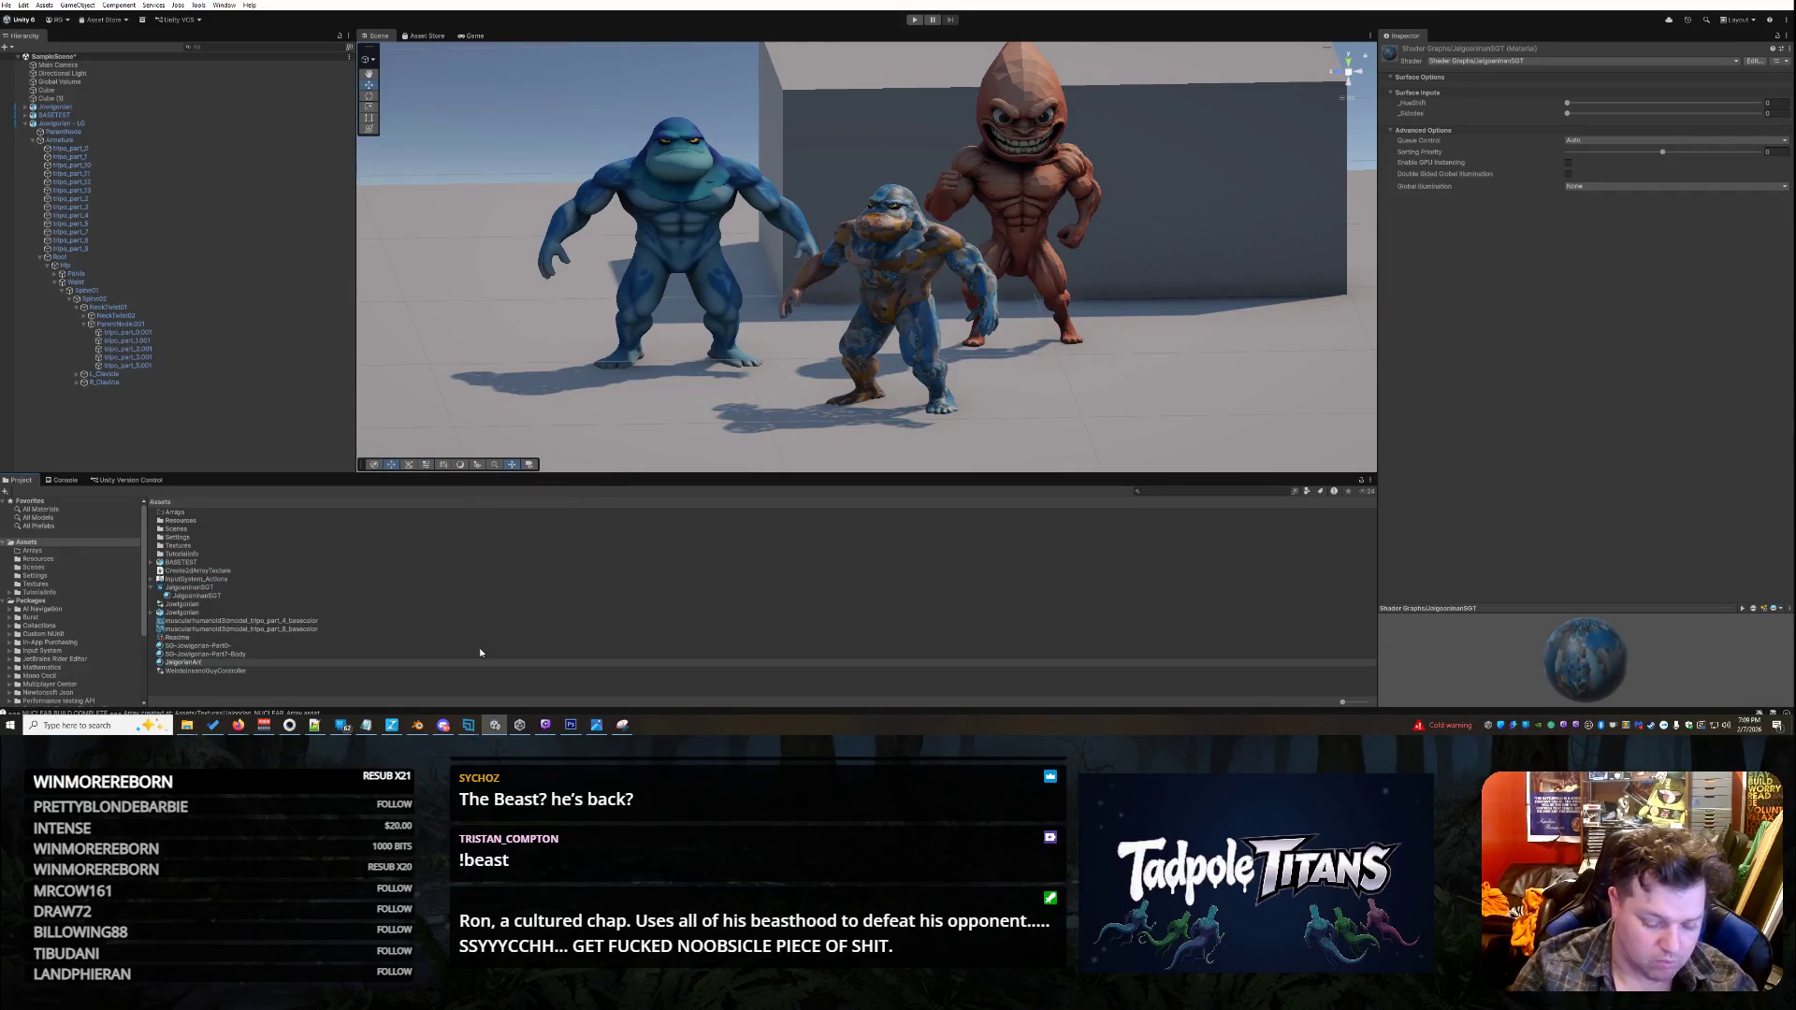
text(RGB)
key(Return)
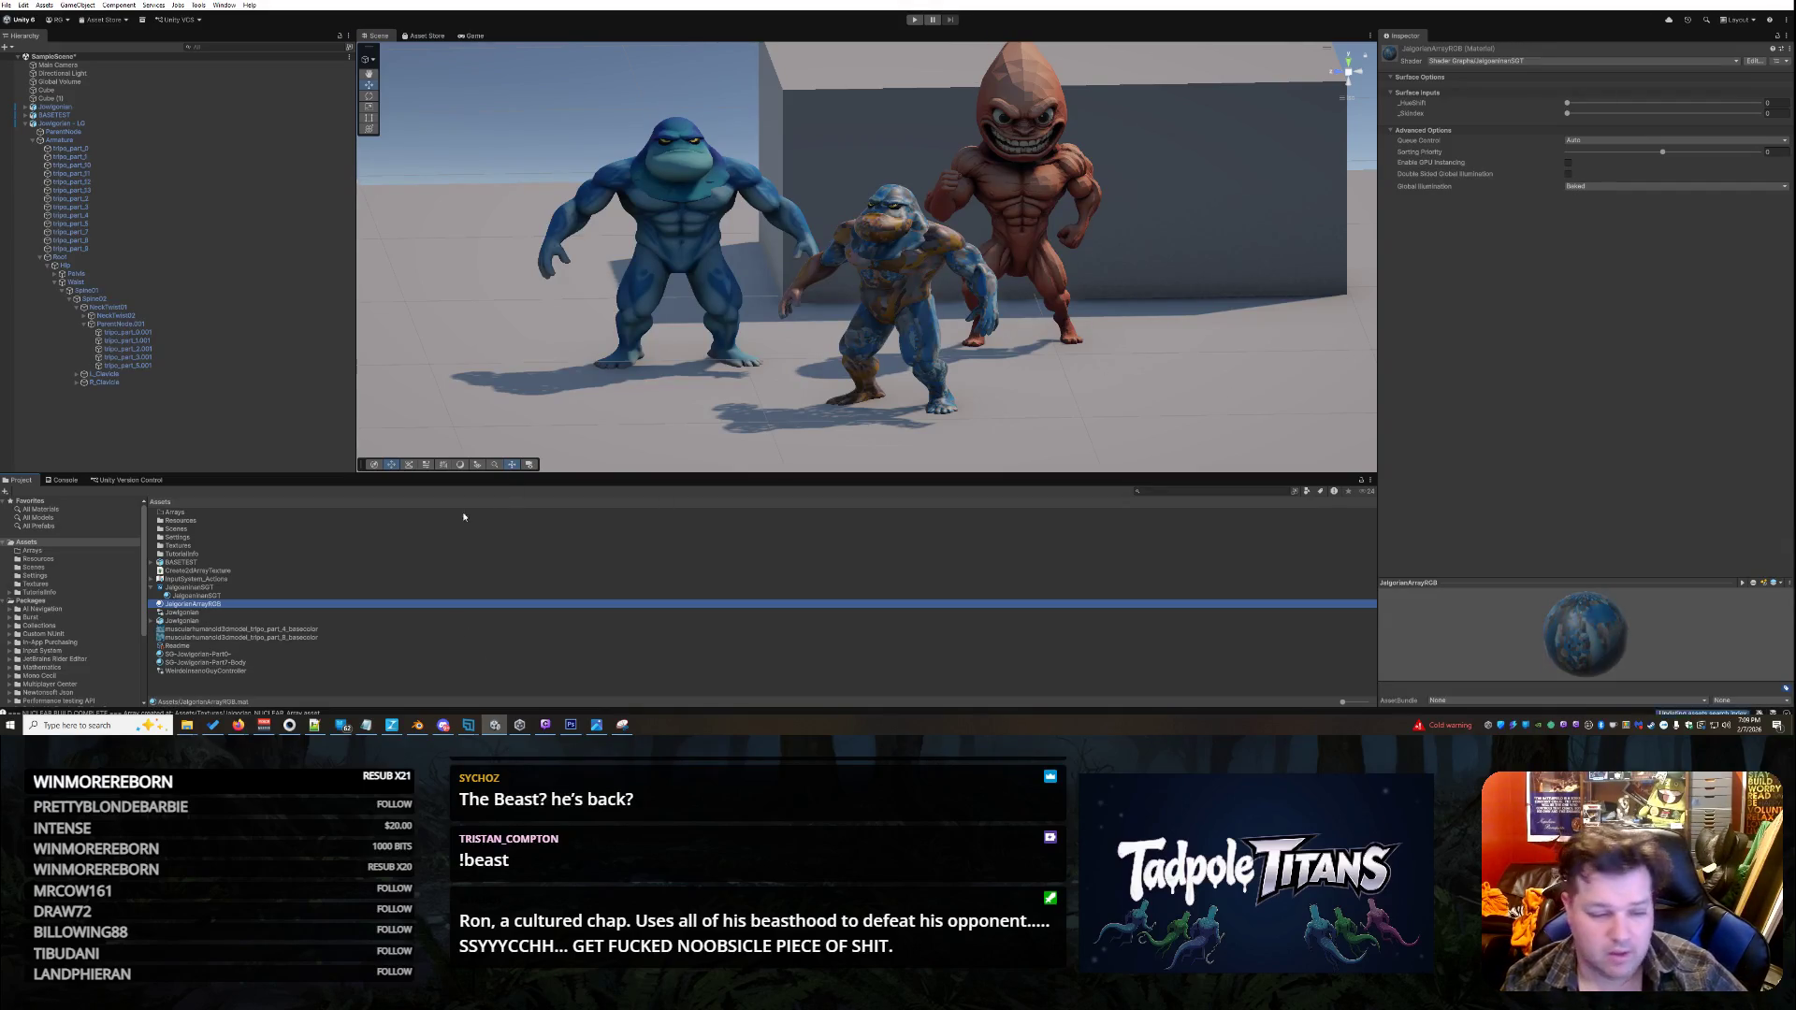
mouse_move(224, 606)
mouse_down()
mouse_move(916, 235)
mouse_move(898, 190)
mouse_move(903, 284)
mouse_move(929, 297)
mouse_up()
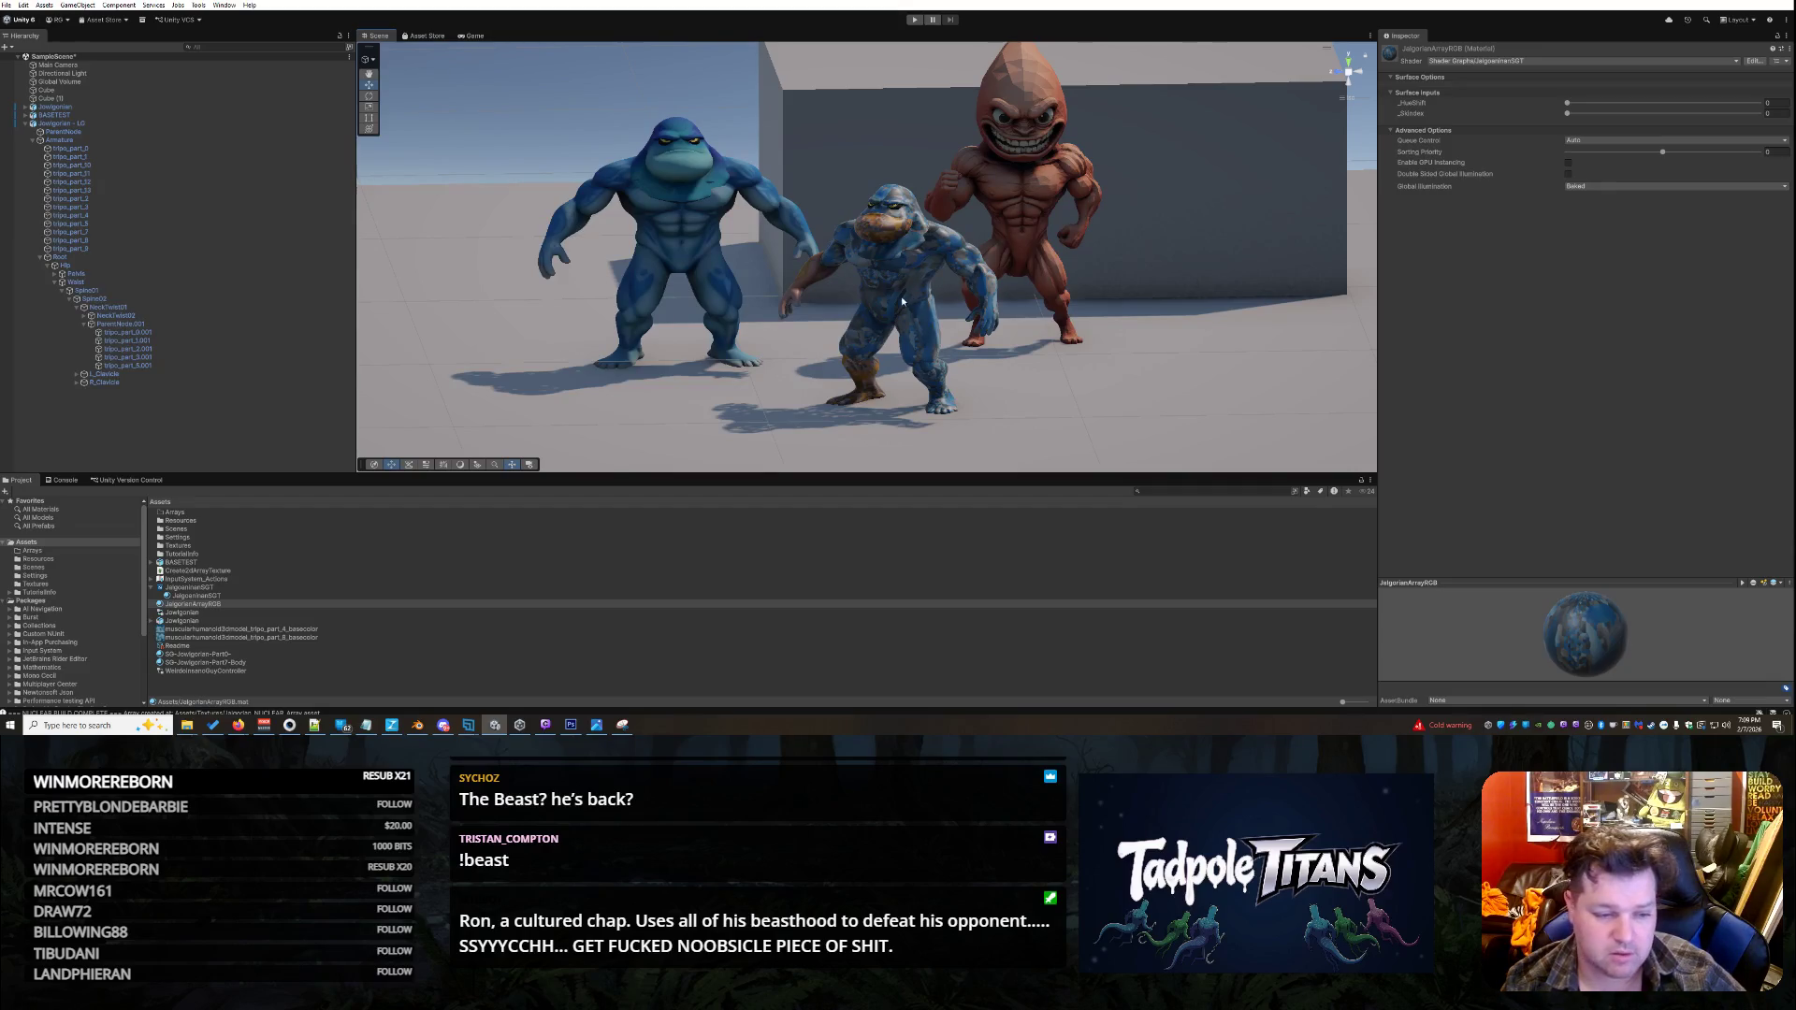
mouse_move(232, 615)
mouse_down()
mouse_move(842, 440)
mouse_move(875, 284)
mouse_up()
mouse_move(241, 606)
mouse_down()
mouse_move(876, 328)
mouse_move(896, 279)
mouse_up()
click(898, 281)
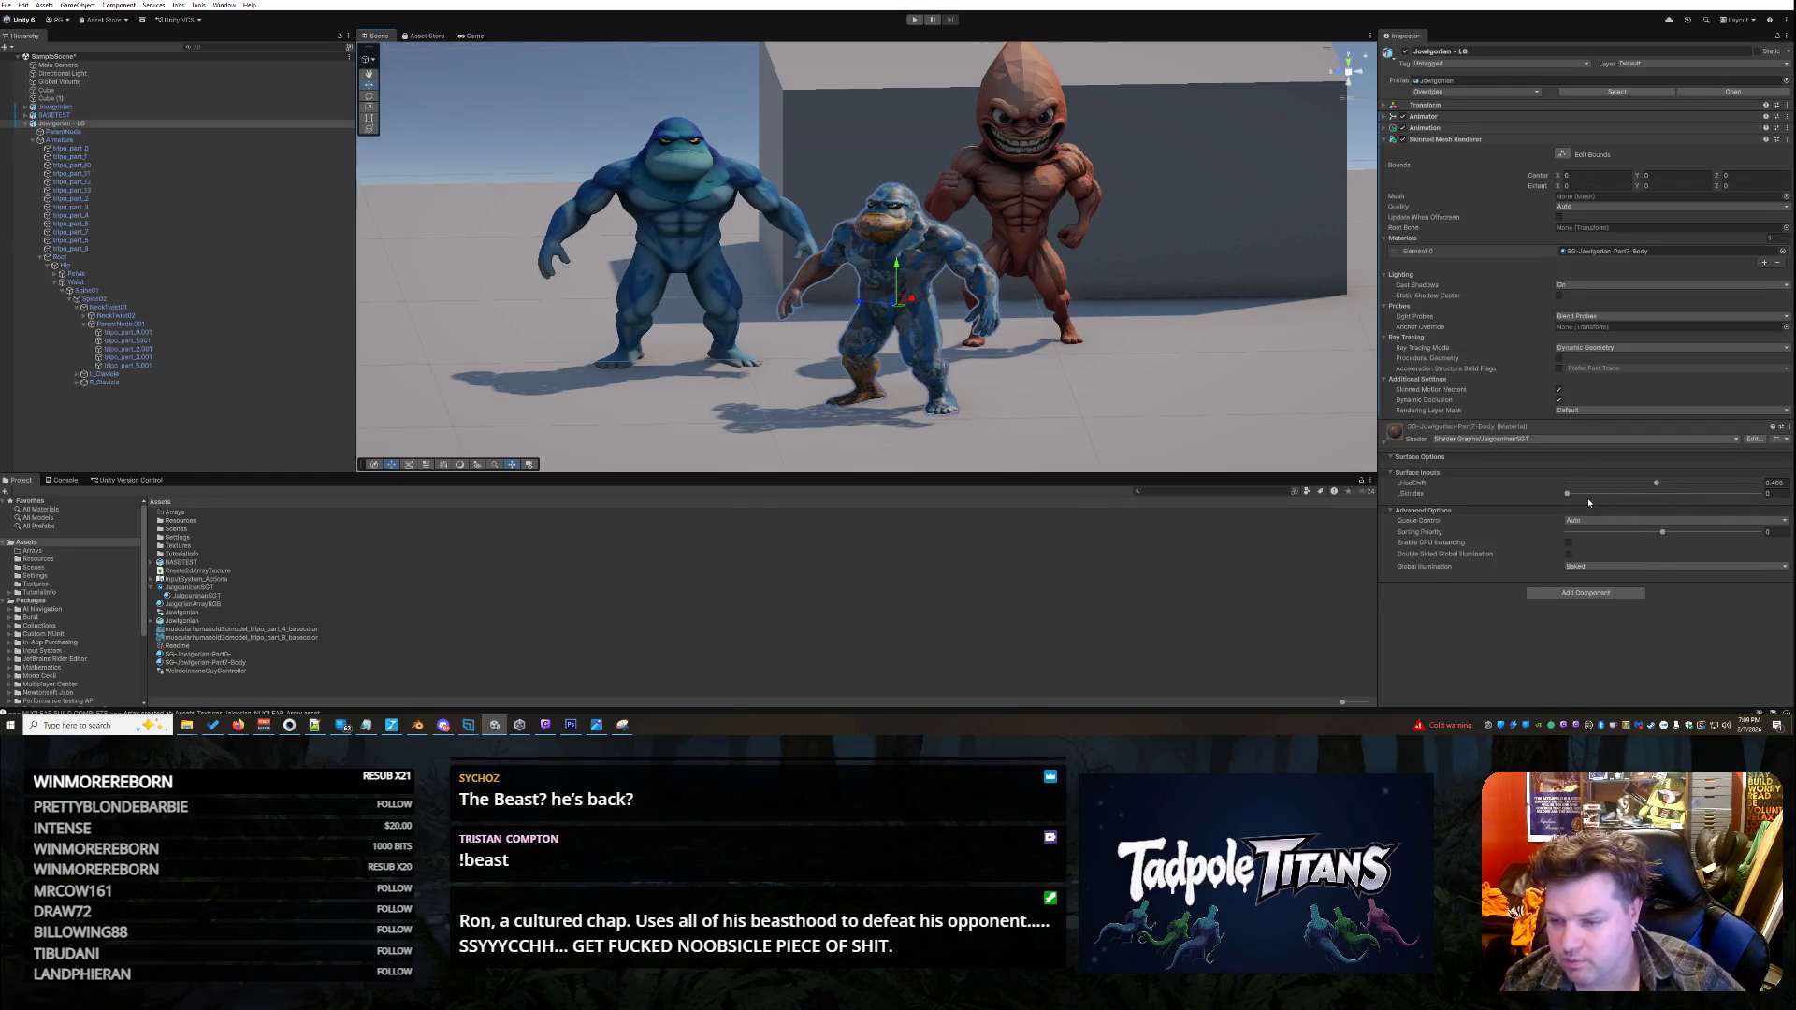
- Set the middle character's _Skindex to 7 and lower its _HueShift value
drag(1568, 495, 1643, 500)
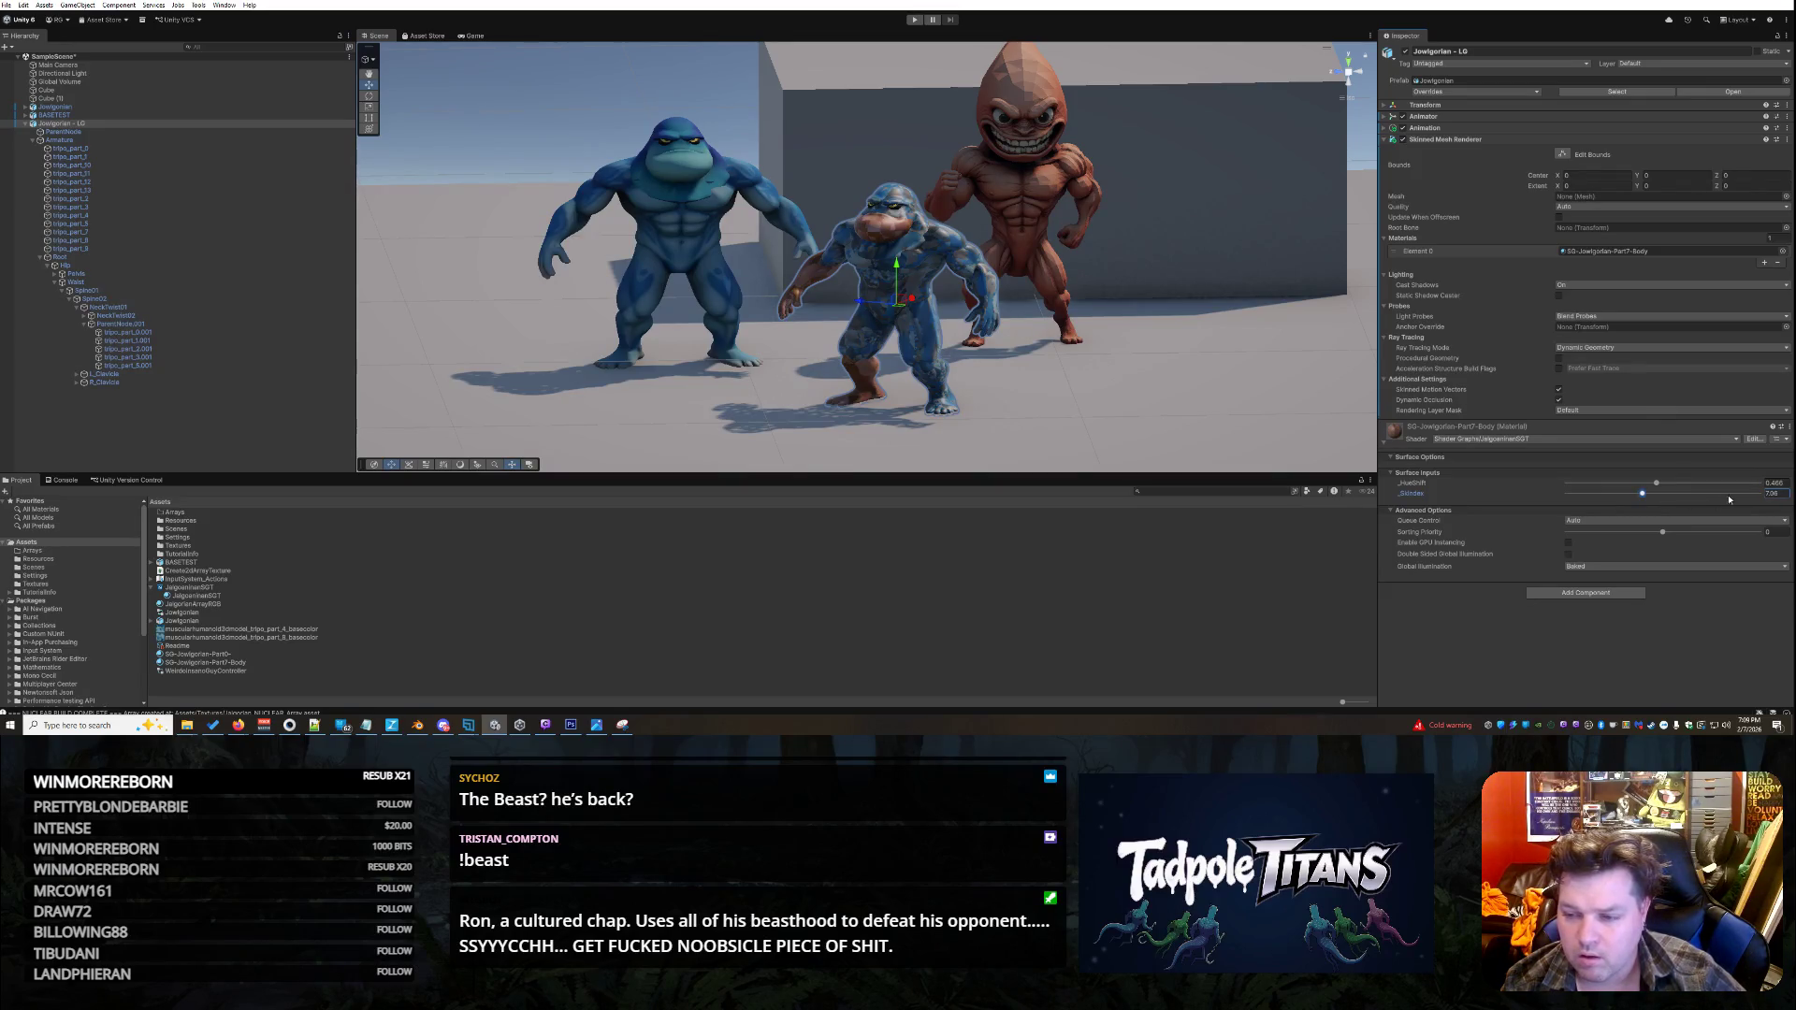
click(1773, 493)
text(7)
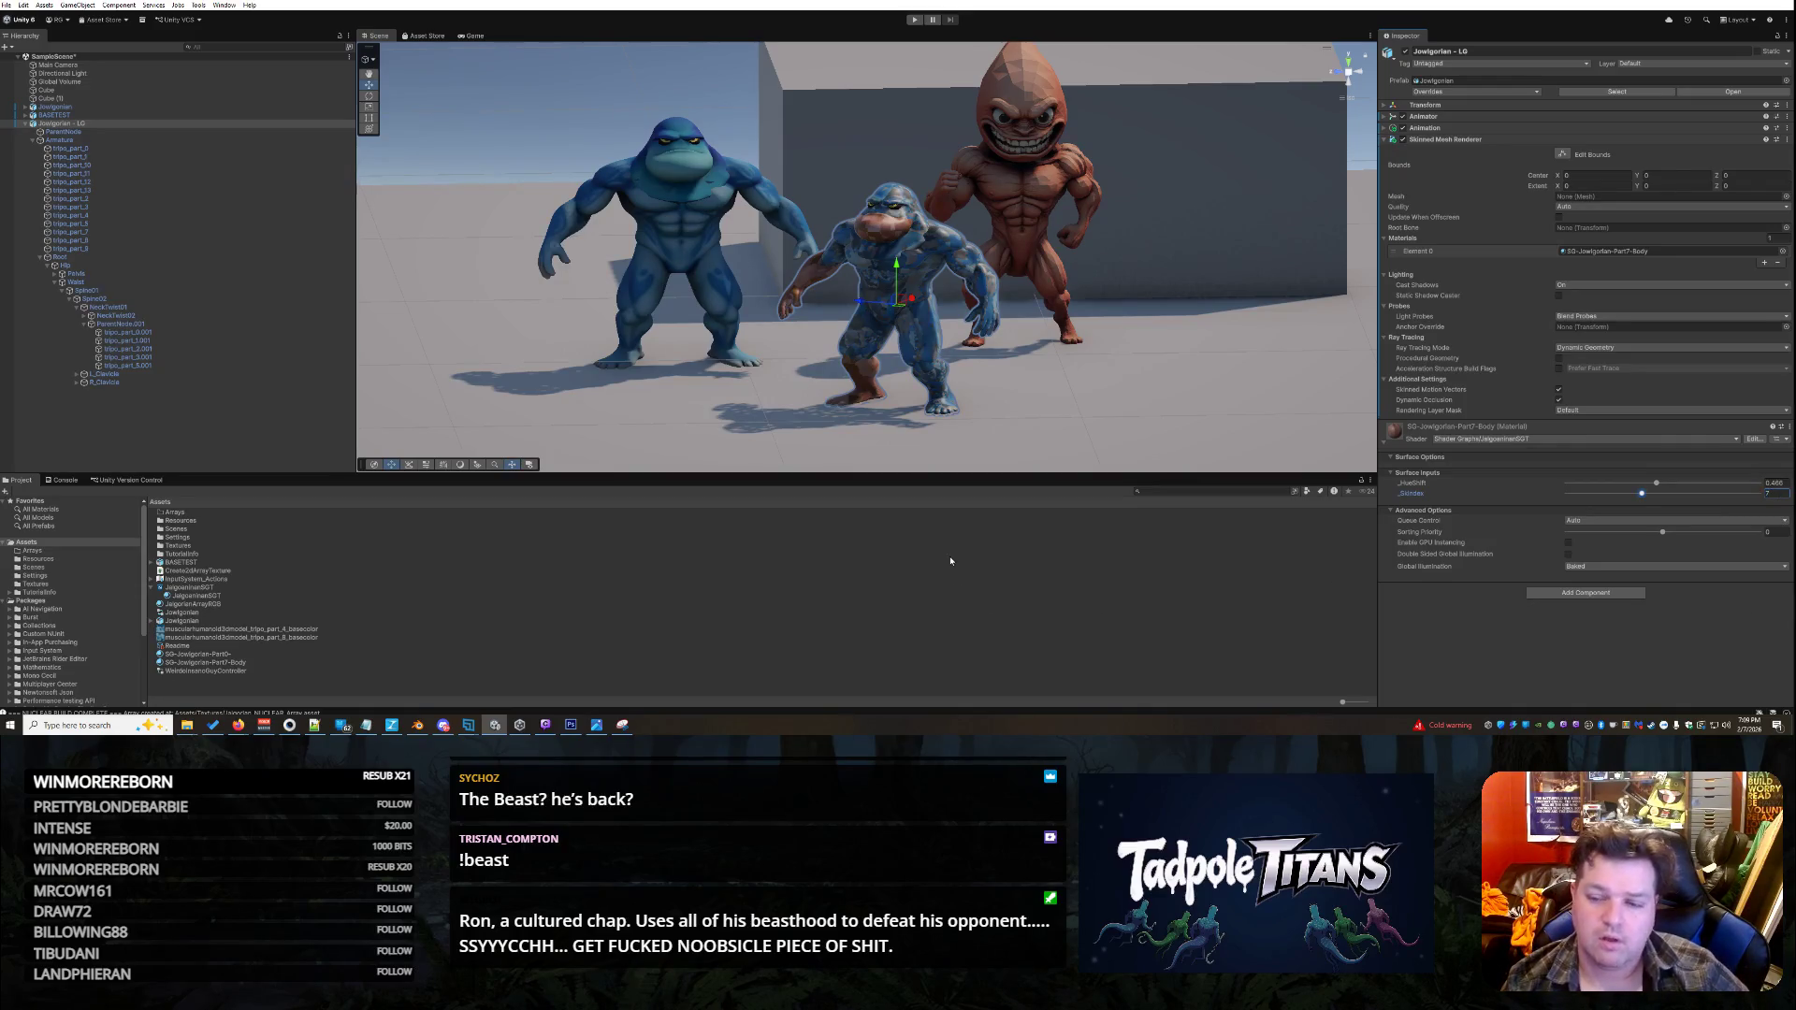
mouse_move(1662, 485)
mouse_down()
mouse_move(1685, 486)
mouse_move(1639, 479)
mouse_move(1661, 483)
mouse_up()
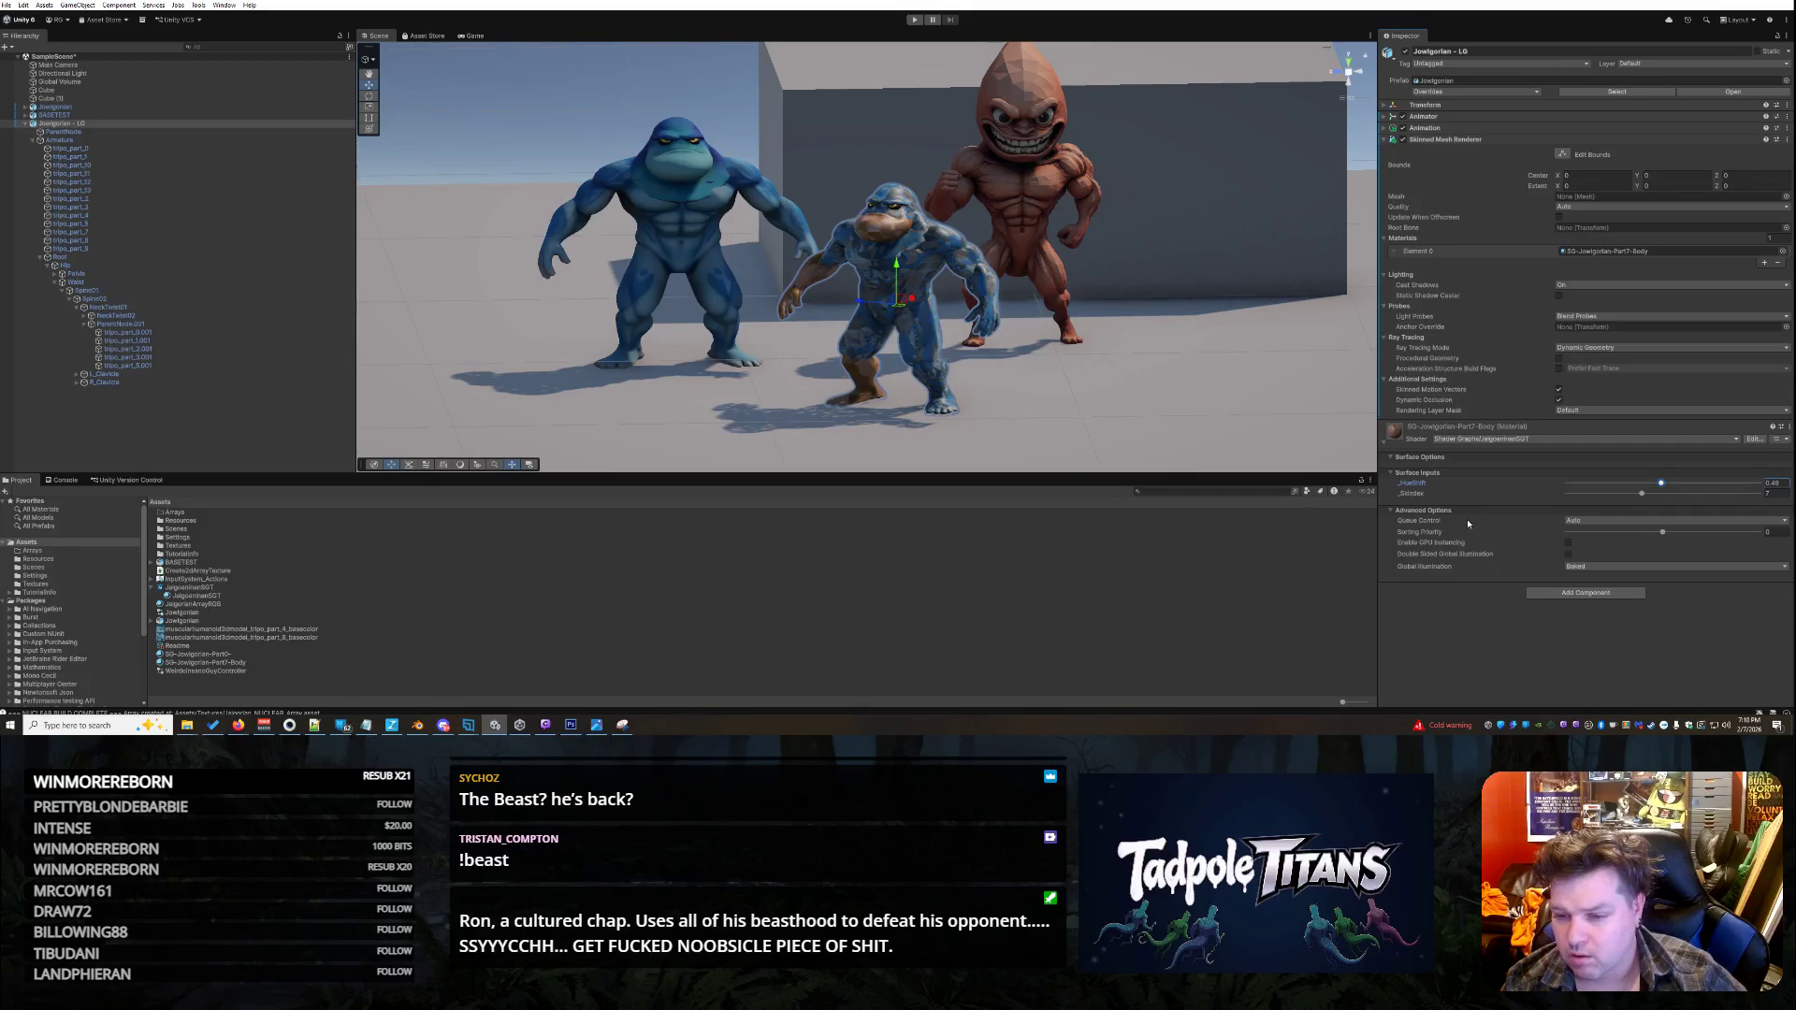
click(1413, 496)
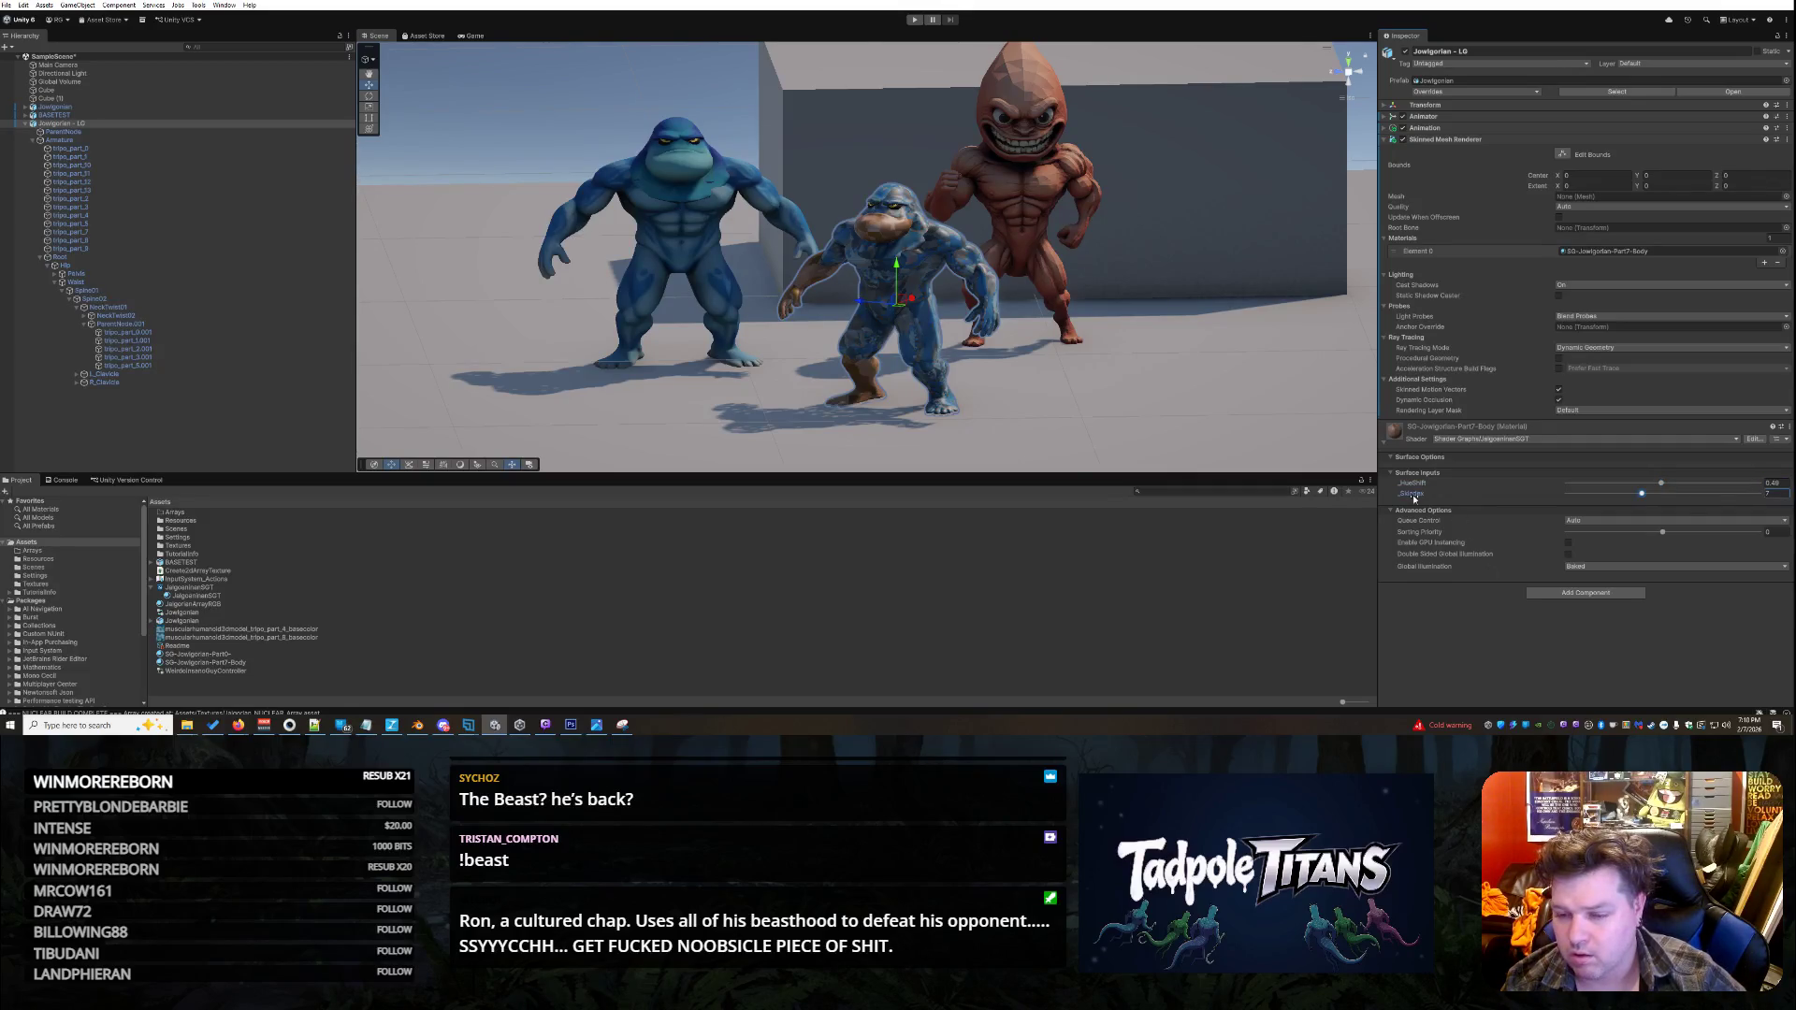
click(226, 587)
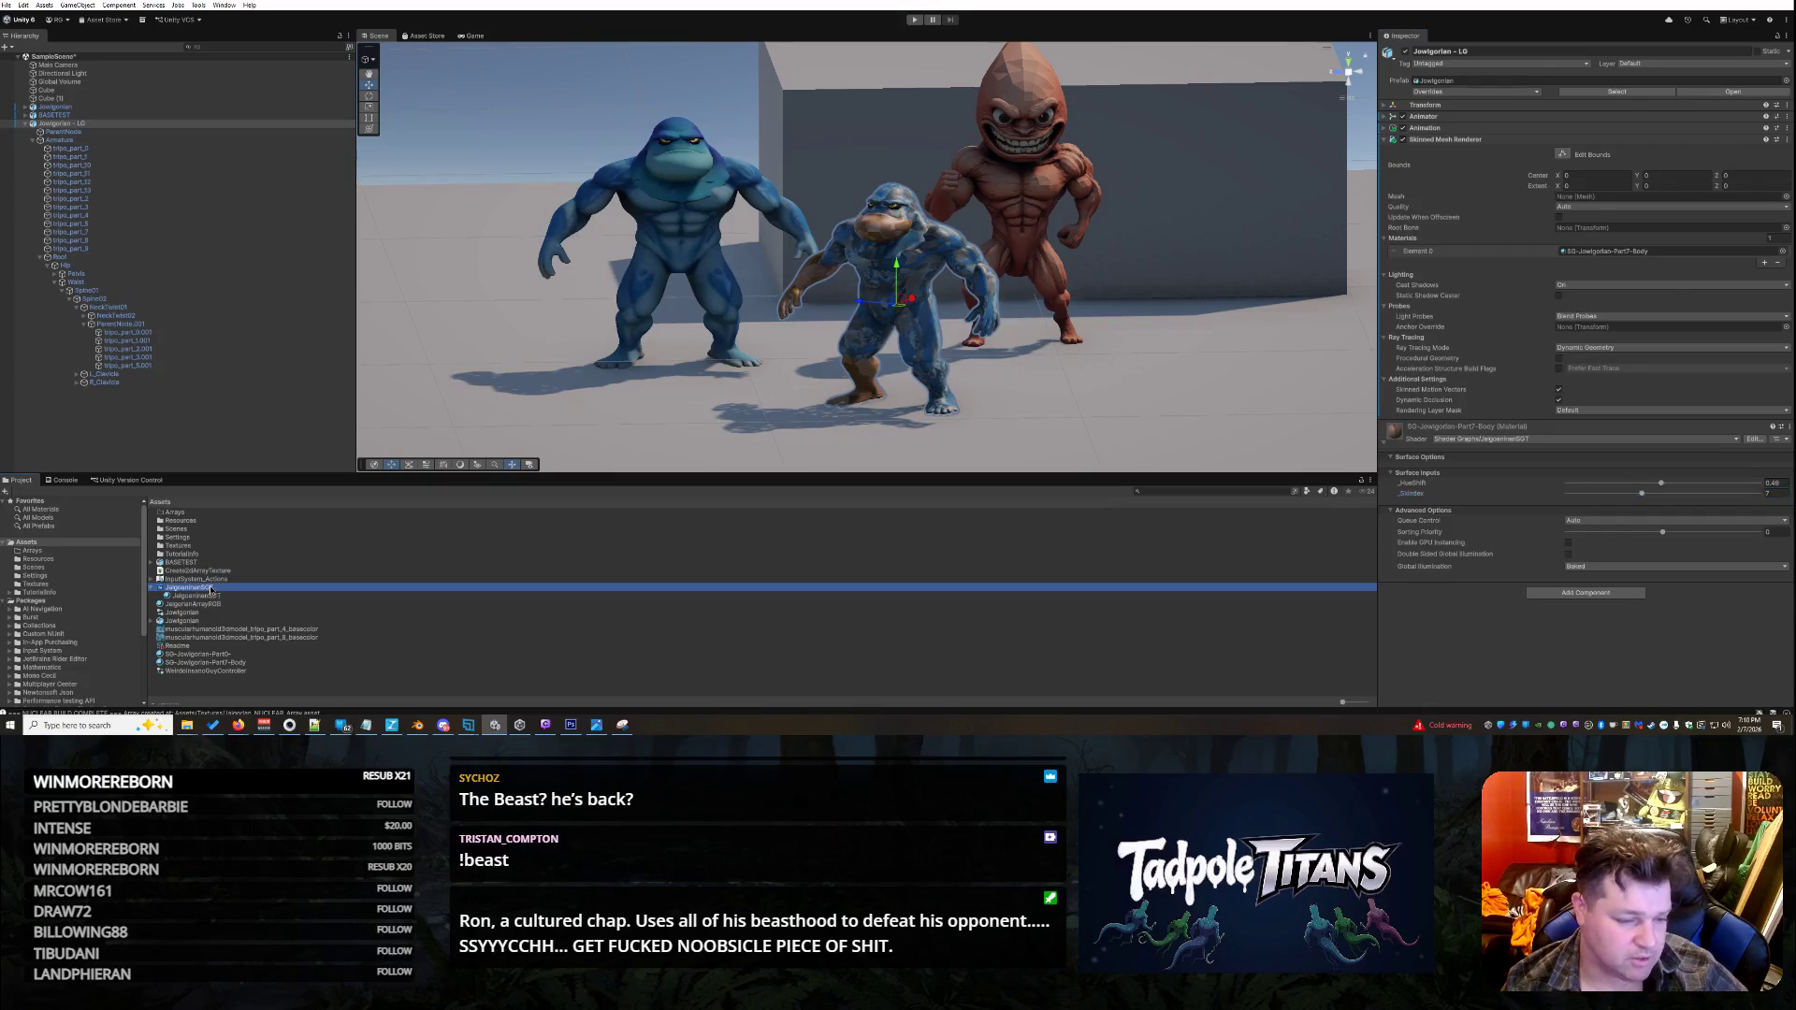
- Open the JalgorianSGT shader graph and delete the _Skindex node and its Blackboard property
double_click(226, 586)
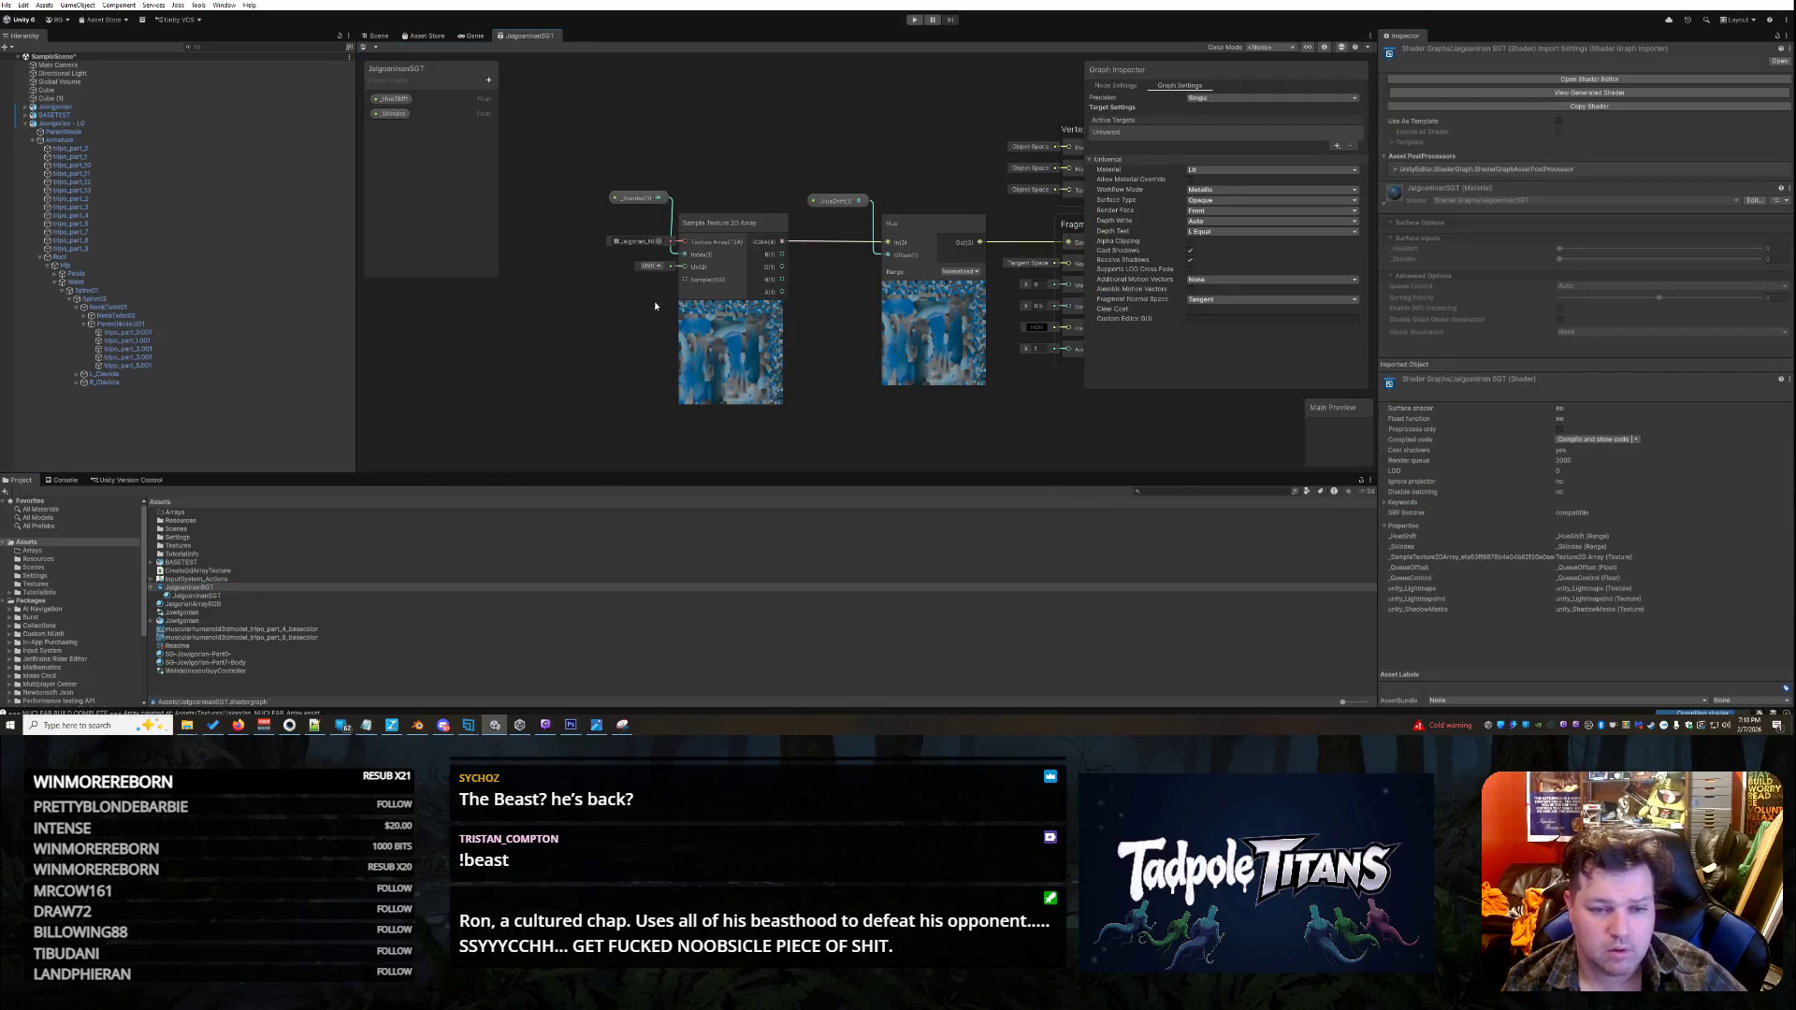
click(392, 113)
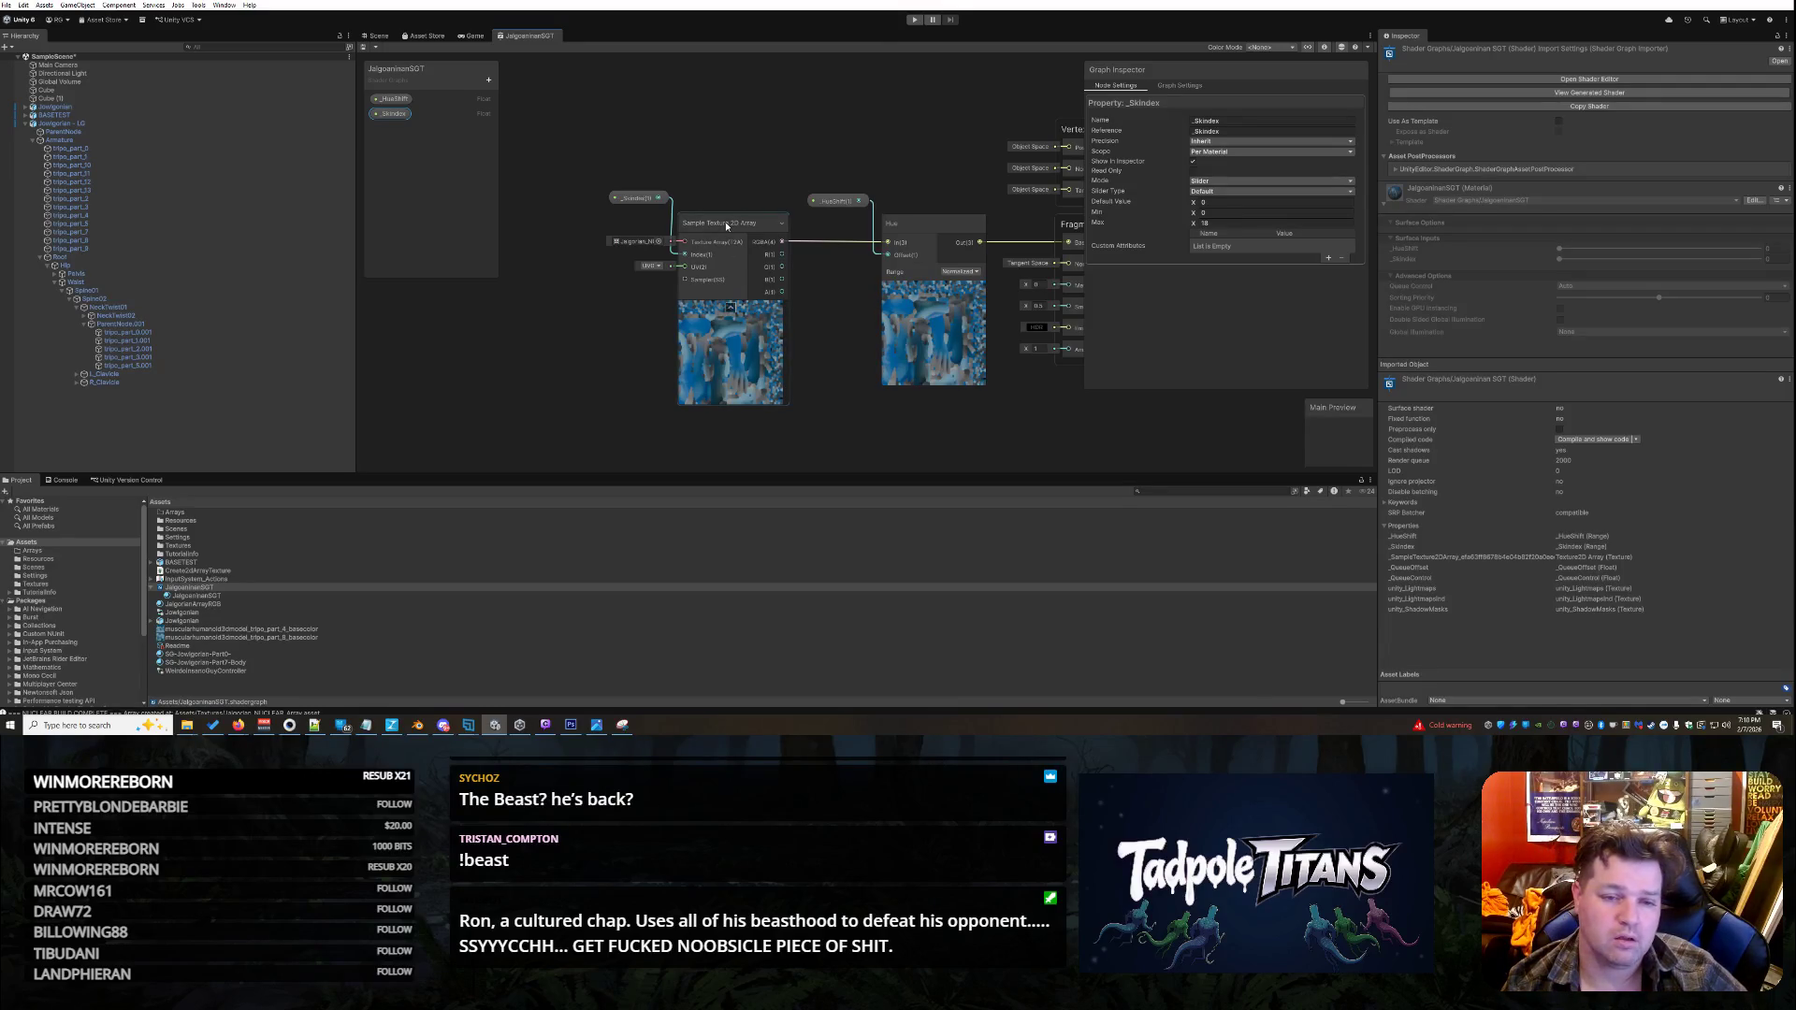
right_click(637, 198)
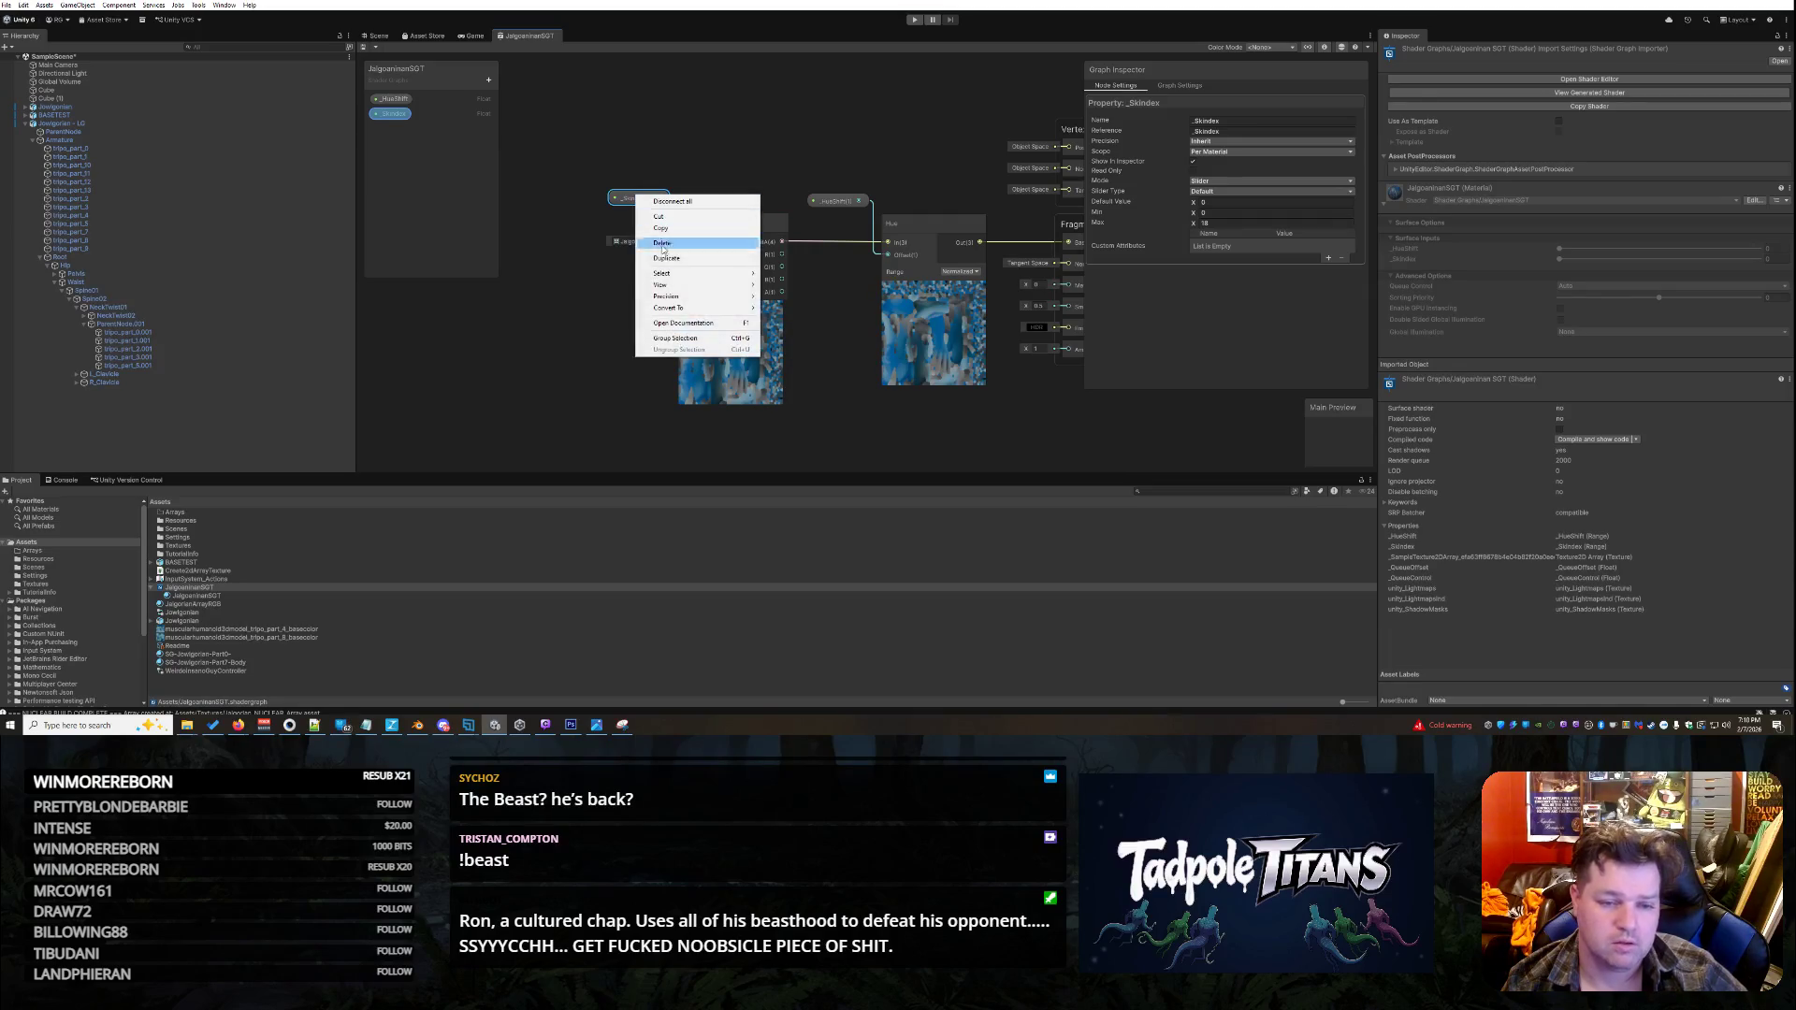
click(668, 249)
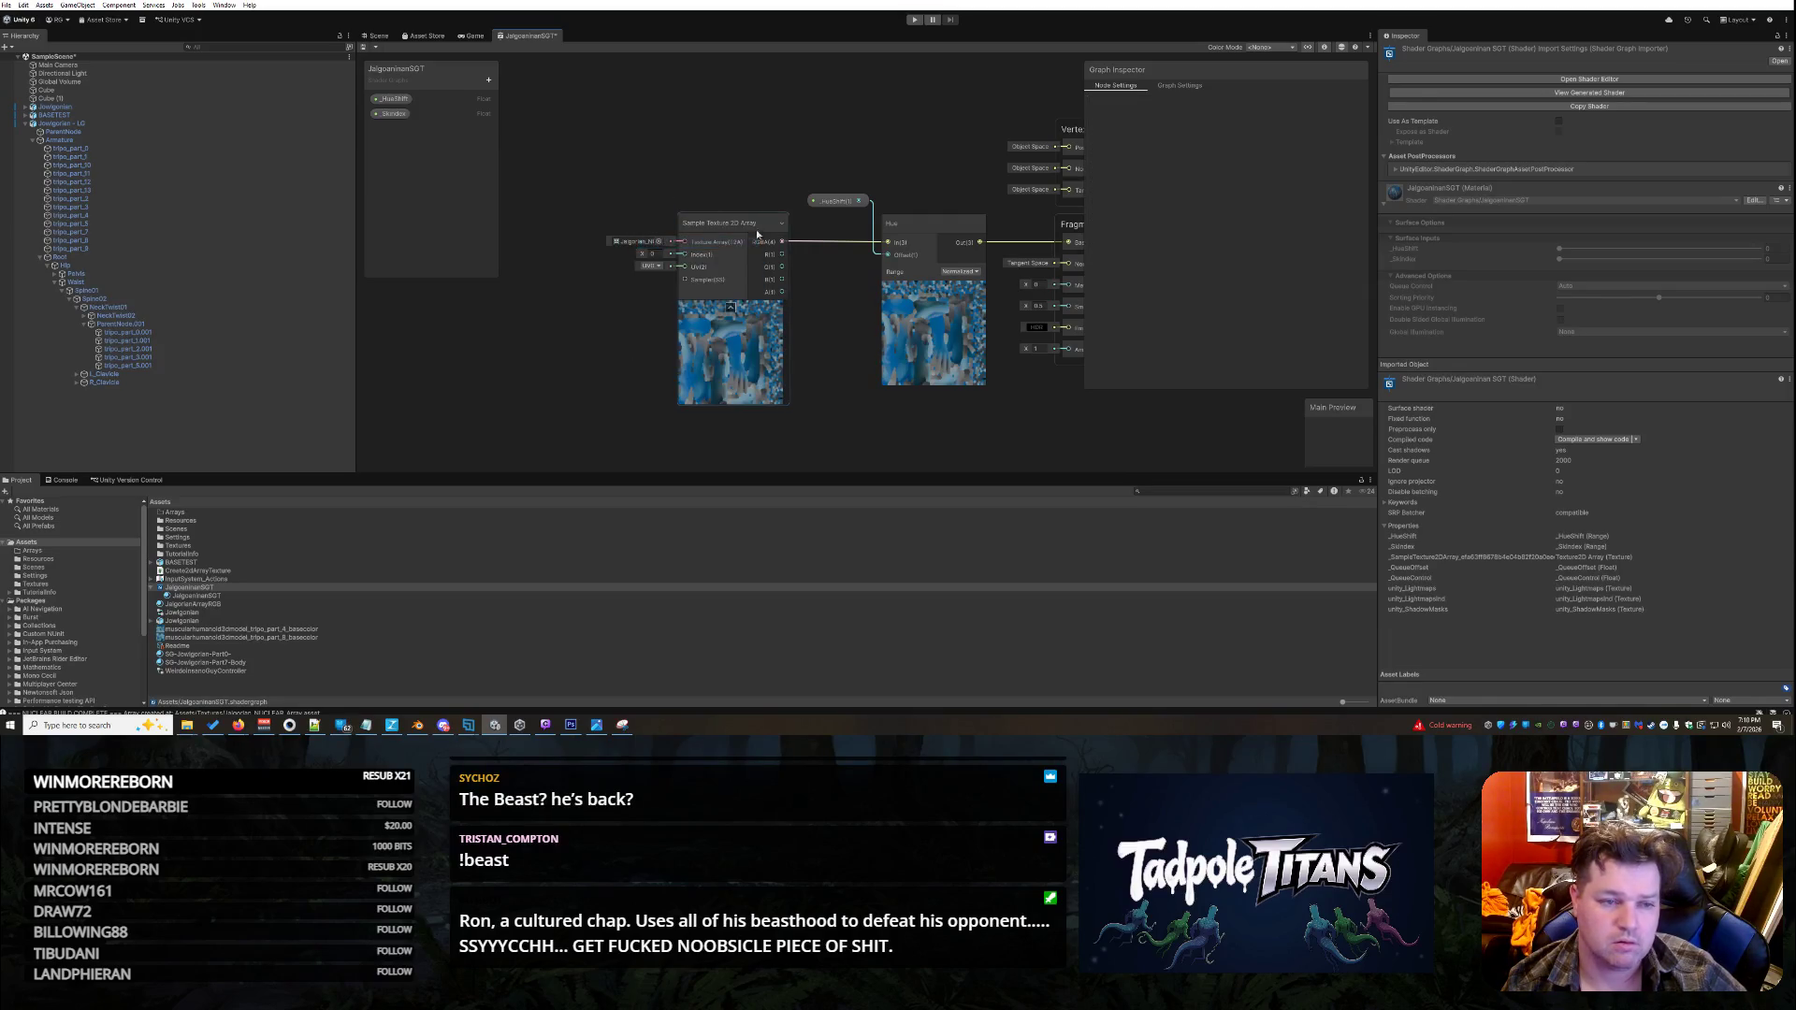
right_click(378, 114)
click(408, 133)
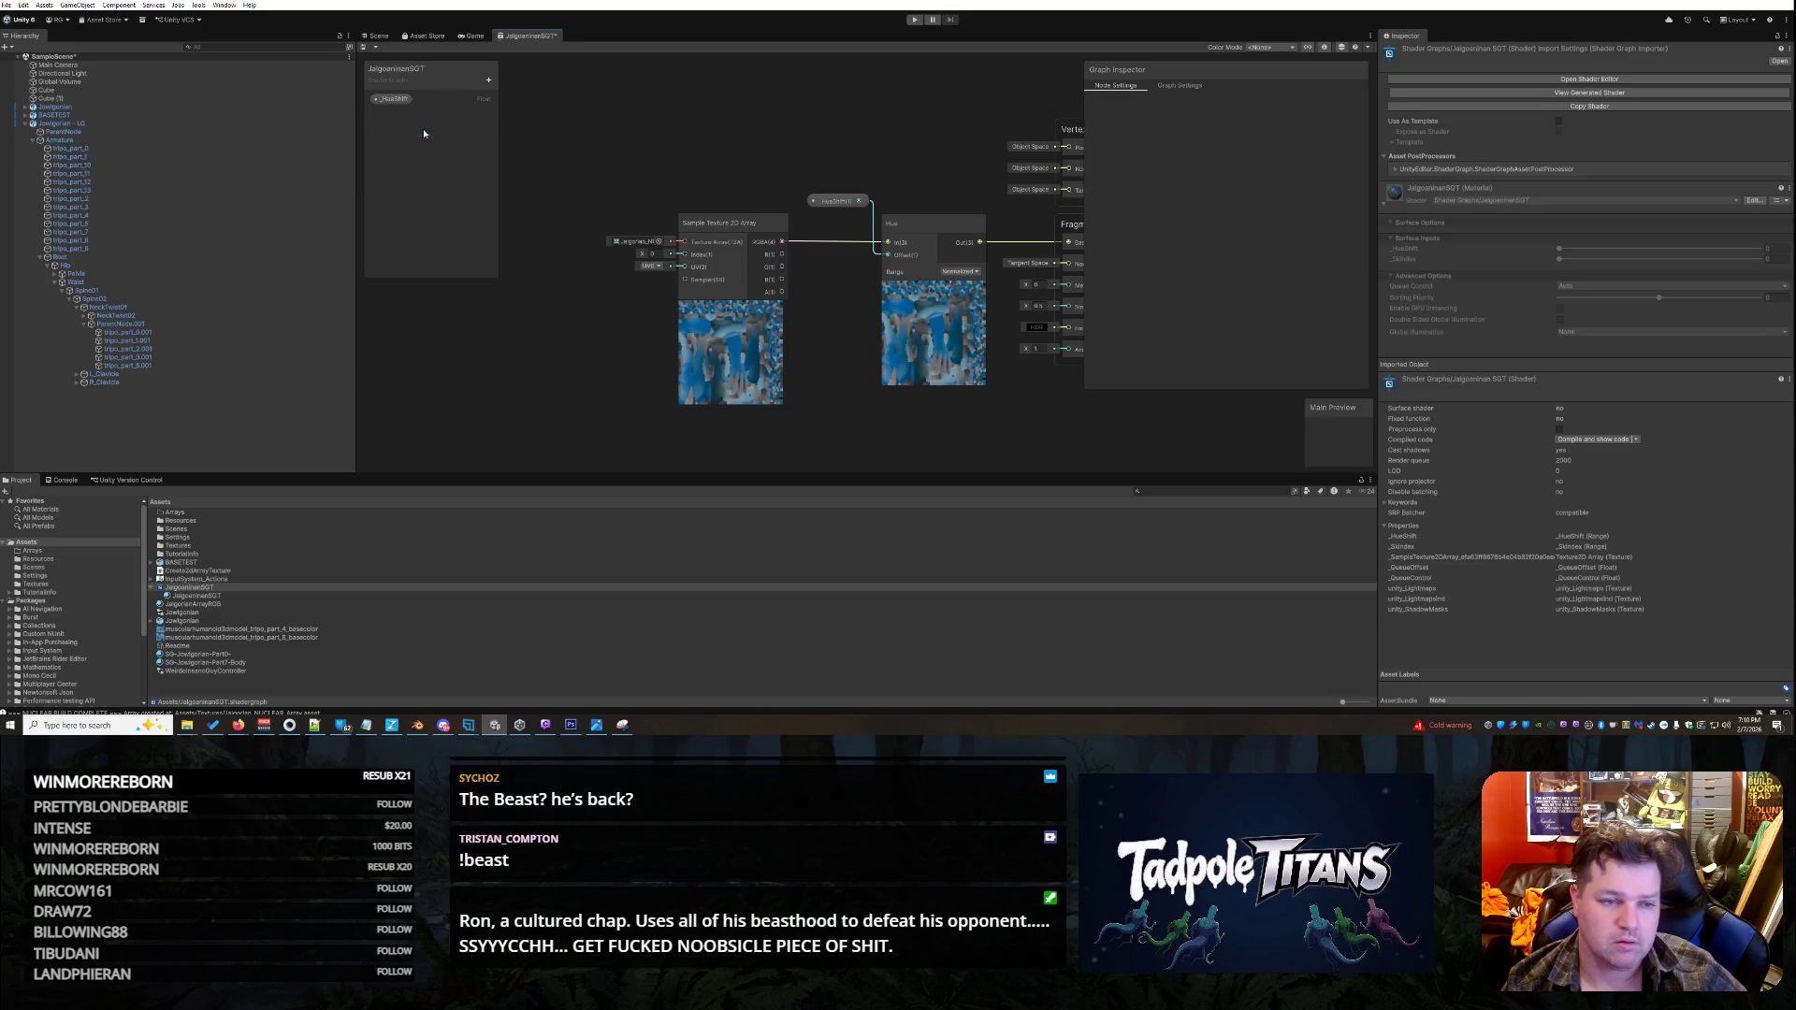
click(488, 79)
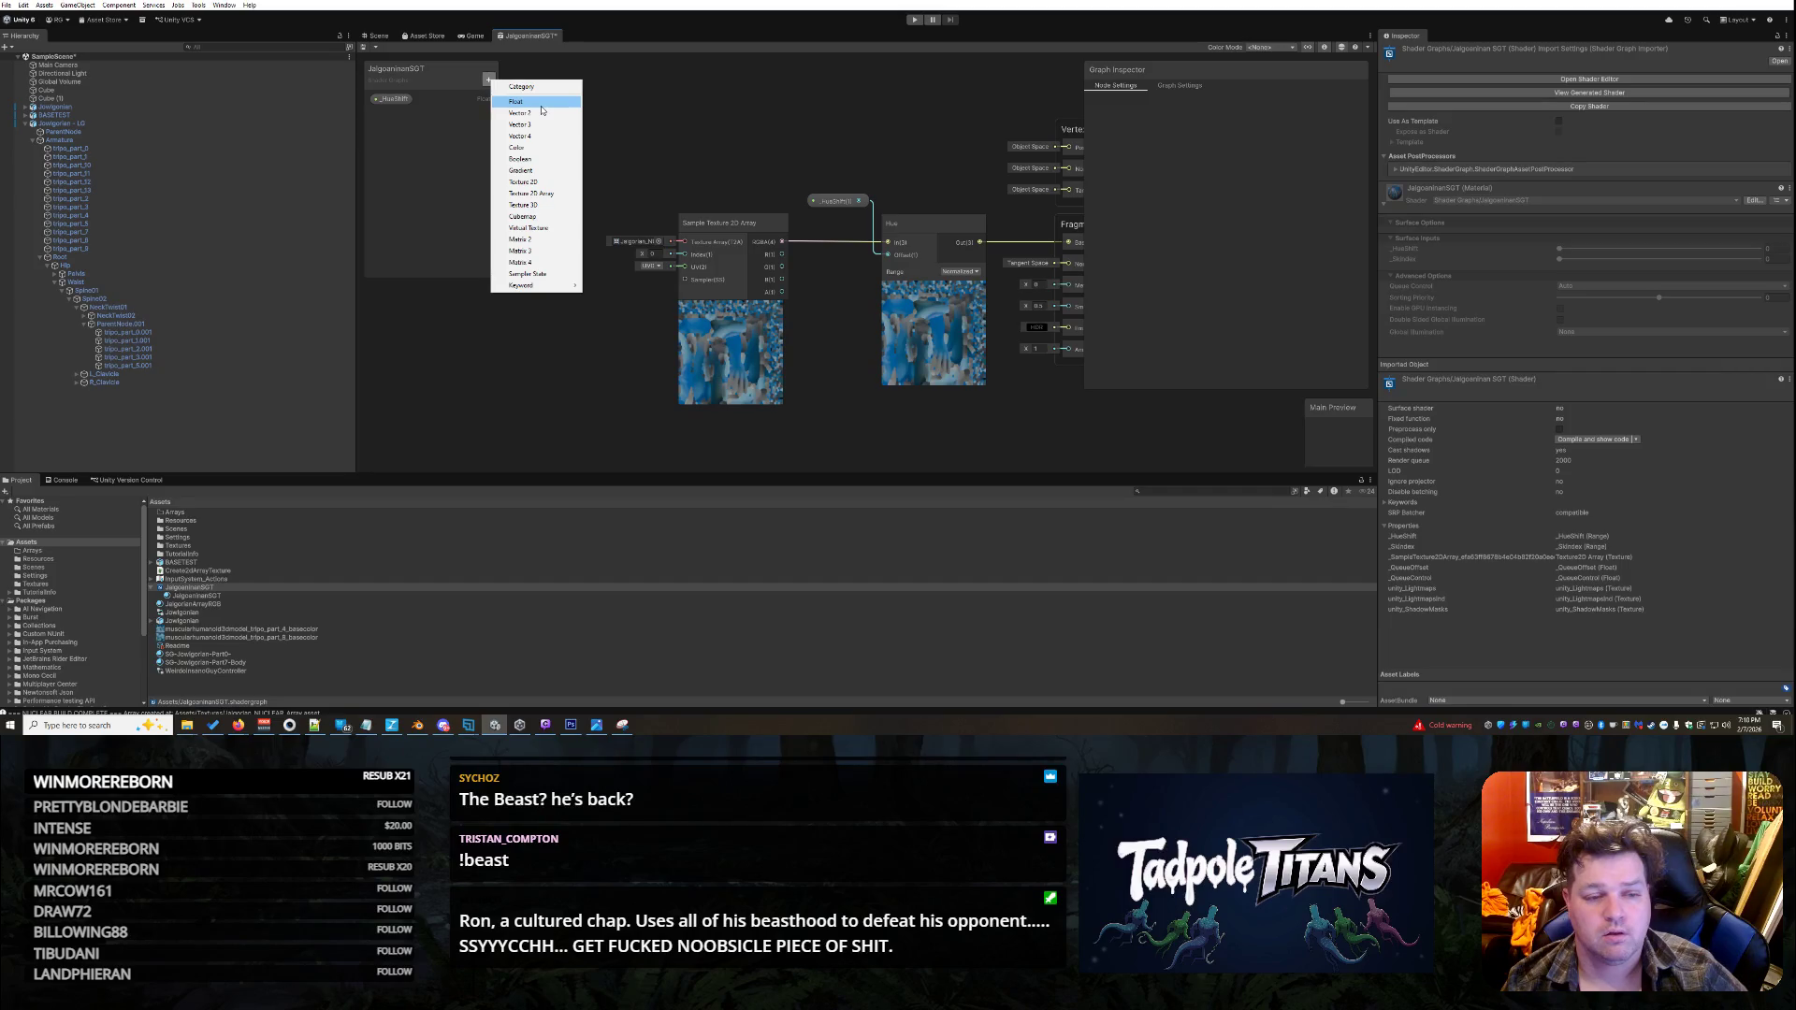
- Add a Float property named Skindex and place its node in the graph
click(541, 106)
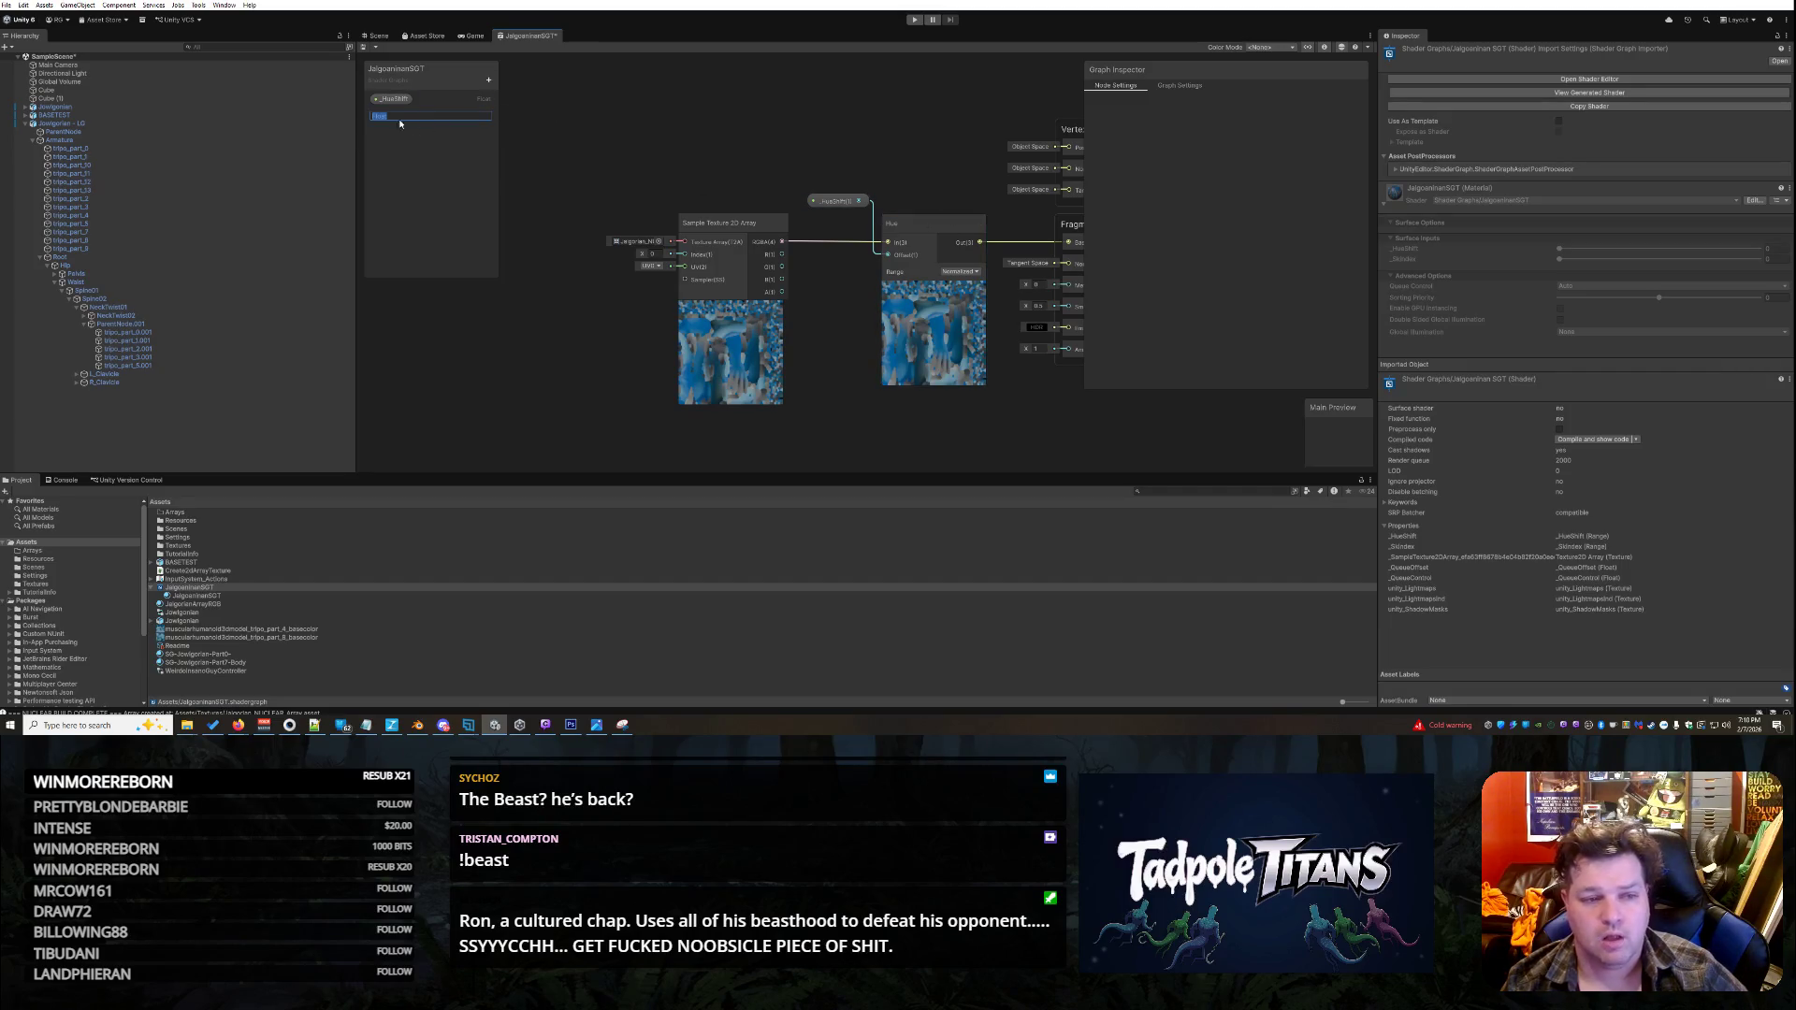
text(Skindex)
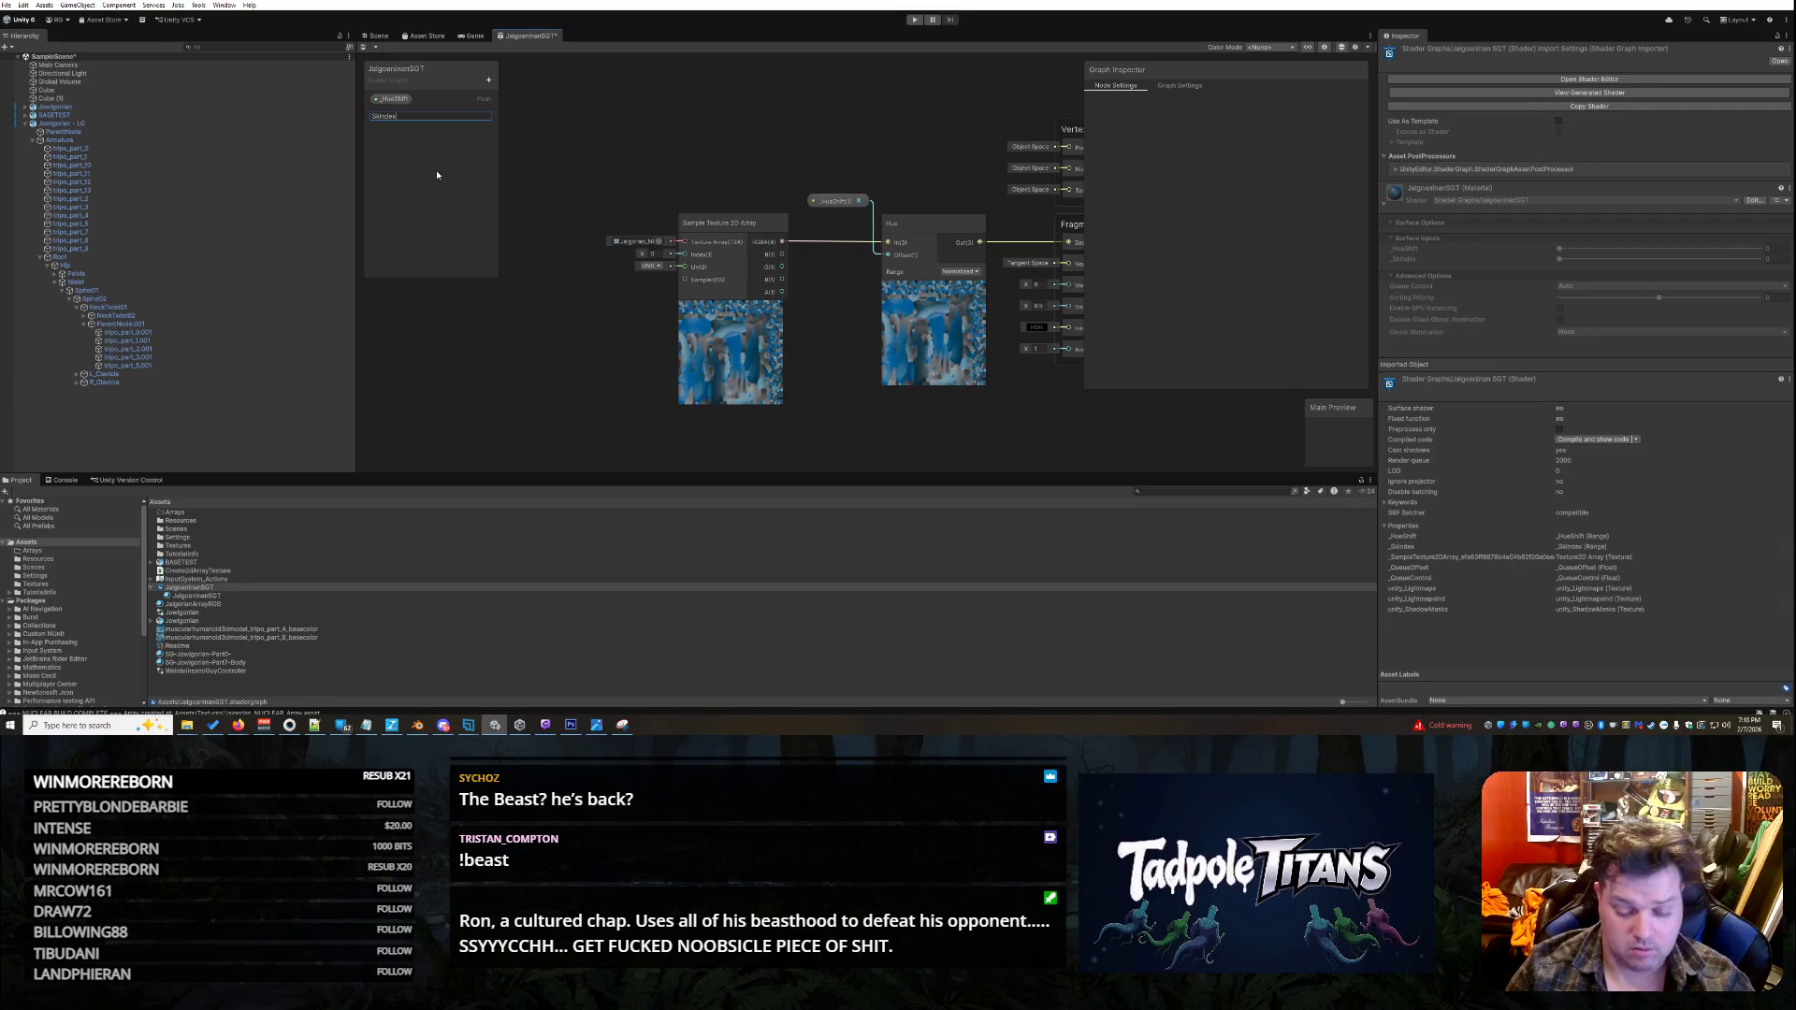
key(Return)
mouse_move(391, 113)
mouse_down()
mouse_move(660, 185)
mouse_move(683, 201)
mouse_move(684, 254)
mouse_move(666, 199)
mouse_move(638, 203)
mouse_up()
click(686, 205)
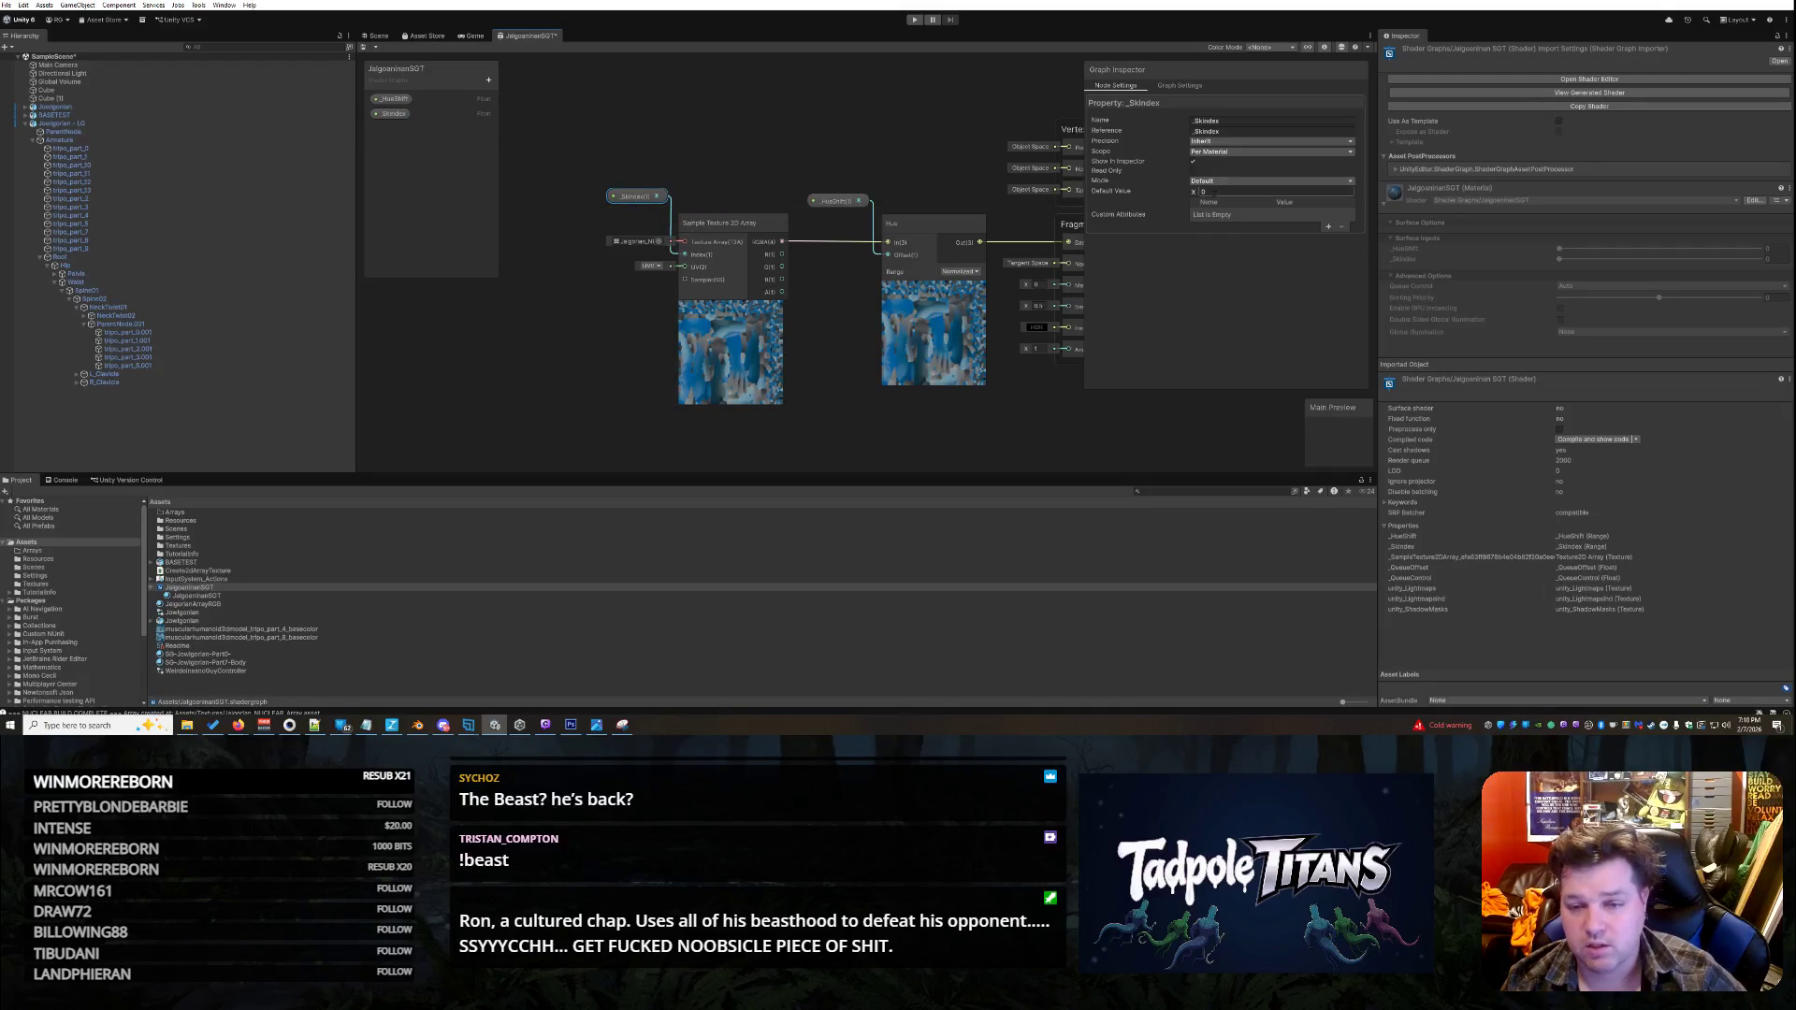
- Set the _Skindex property Mode to Slider with an Integer slider type
click(1220, 181)
click(1216, 204)
click(1225, 180)
click(1216, 216)
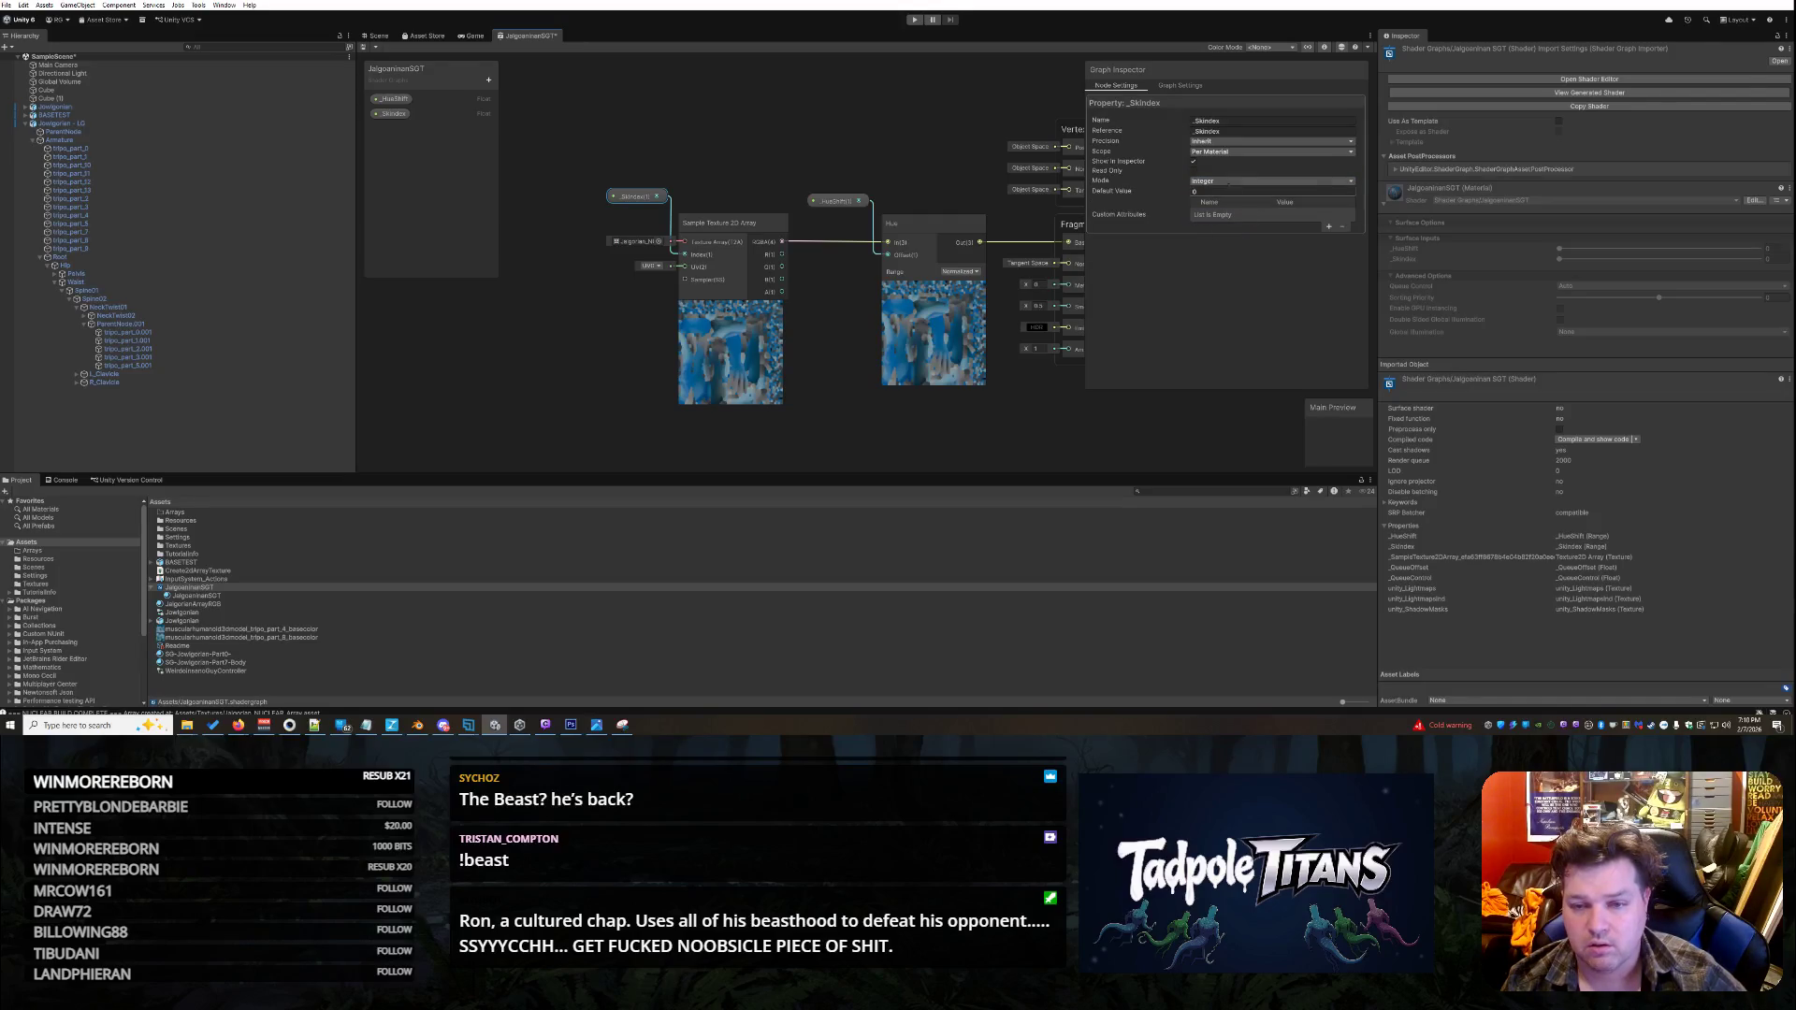
click(1222, 181)
click(1224, 204)
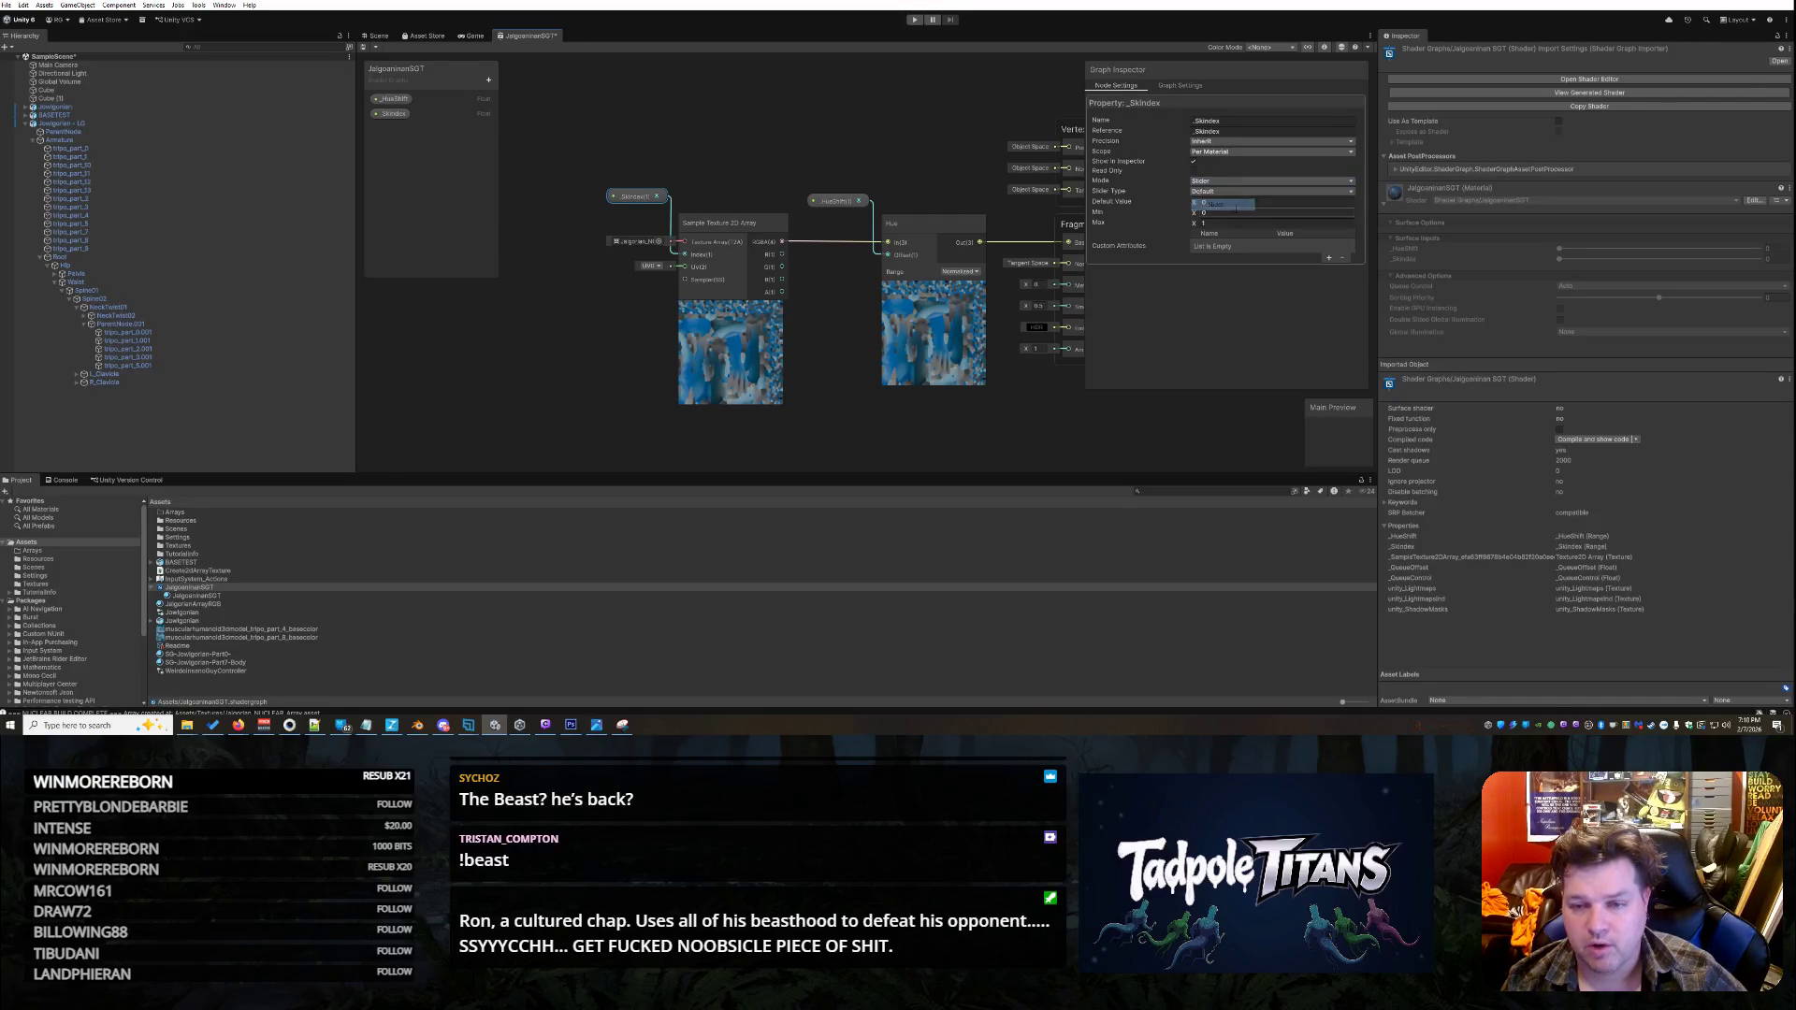
click(1220, 191)
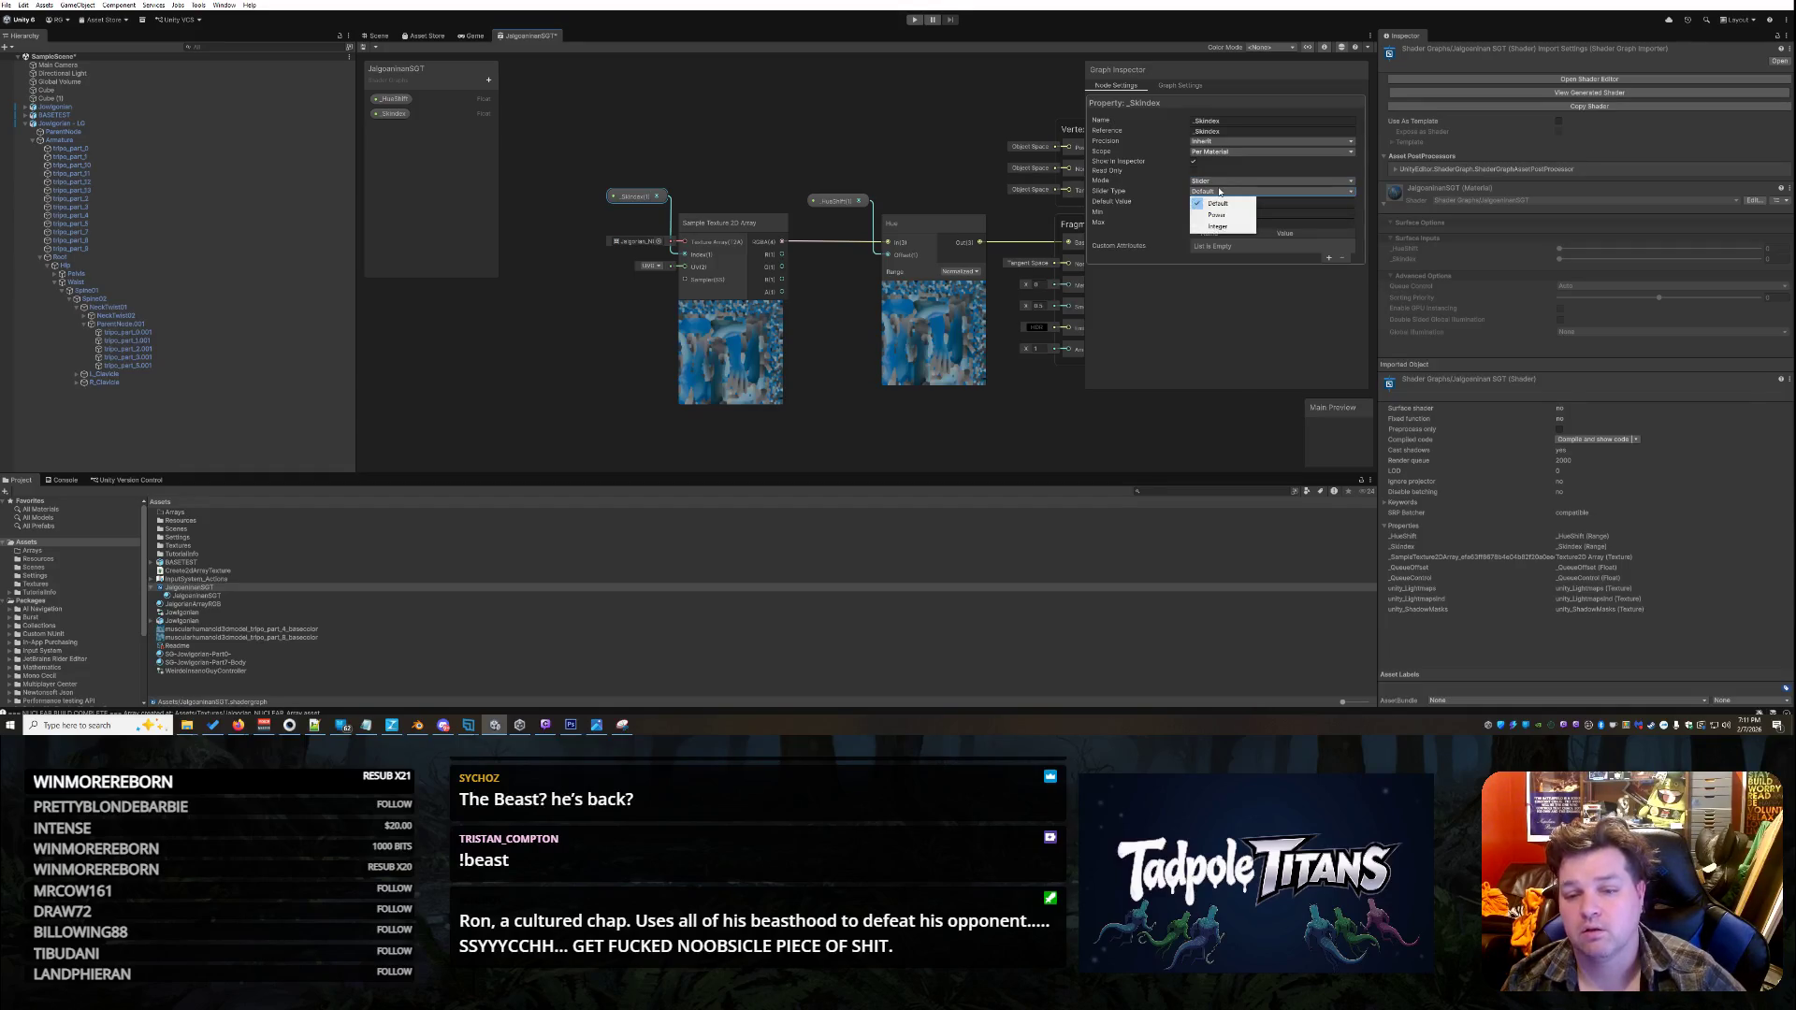
click(1218, 224)
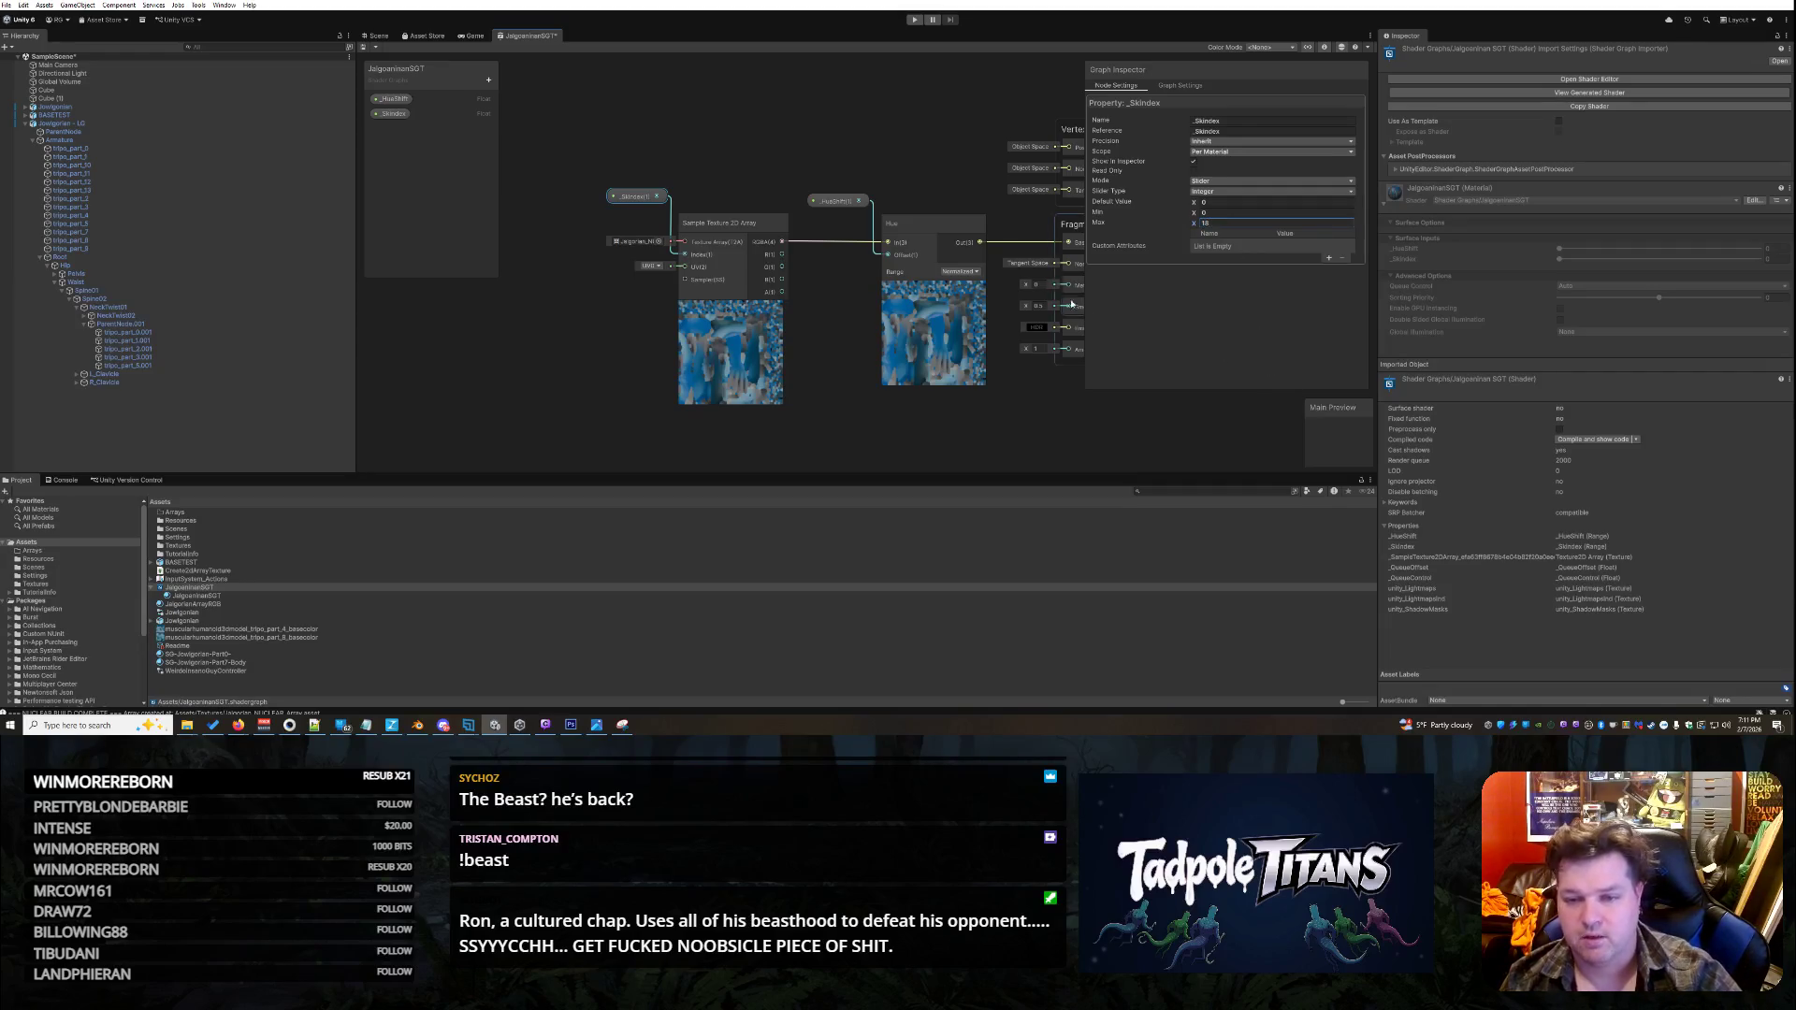
- Close the shader graph editor, saving the changes
right_click(533, 36)
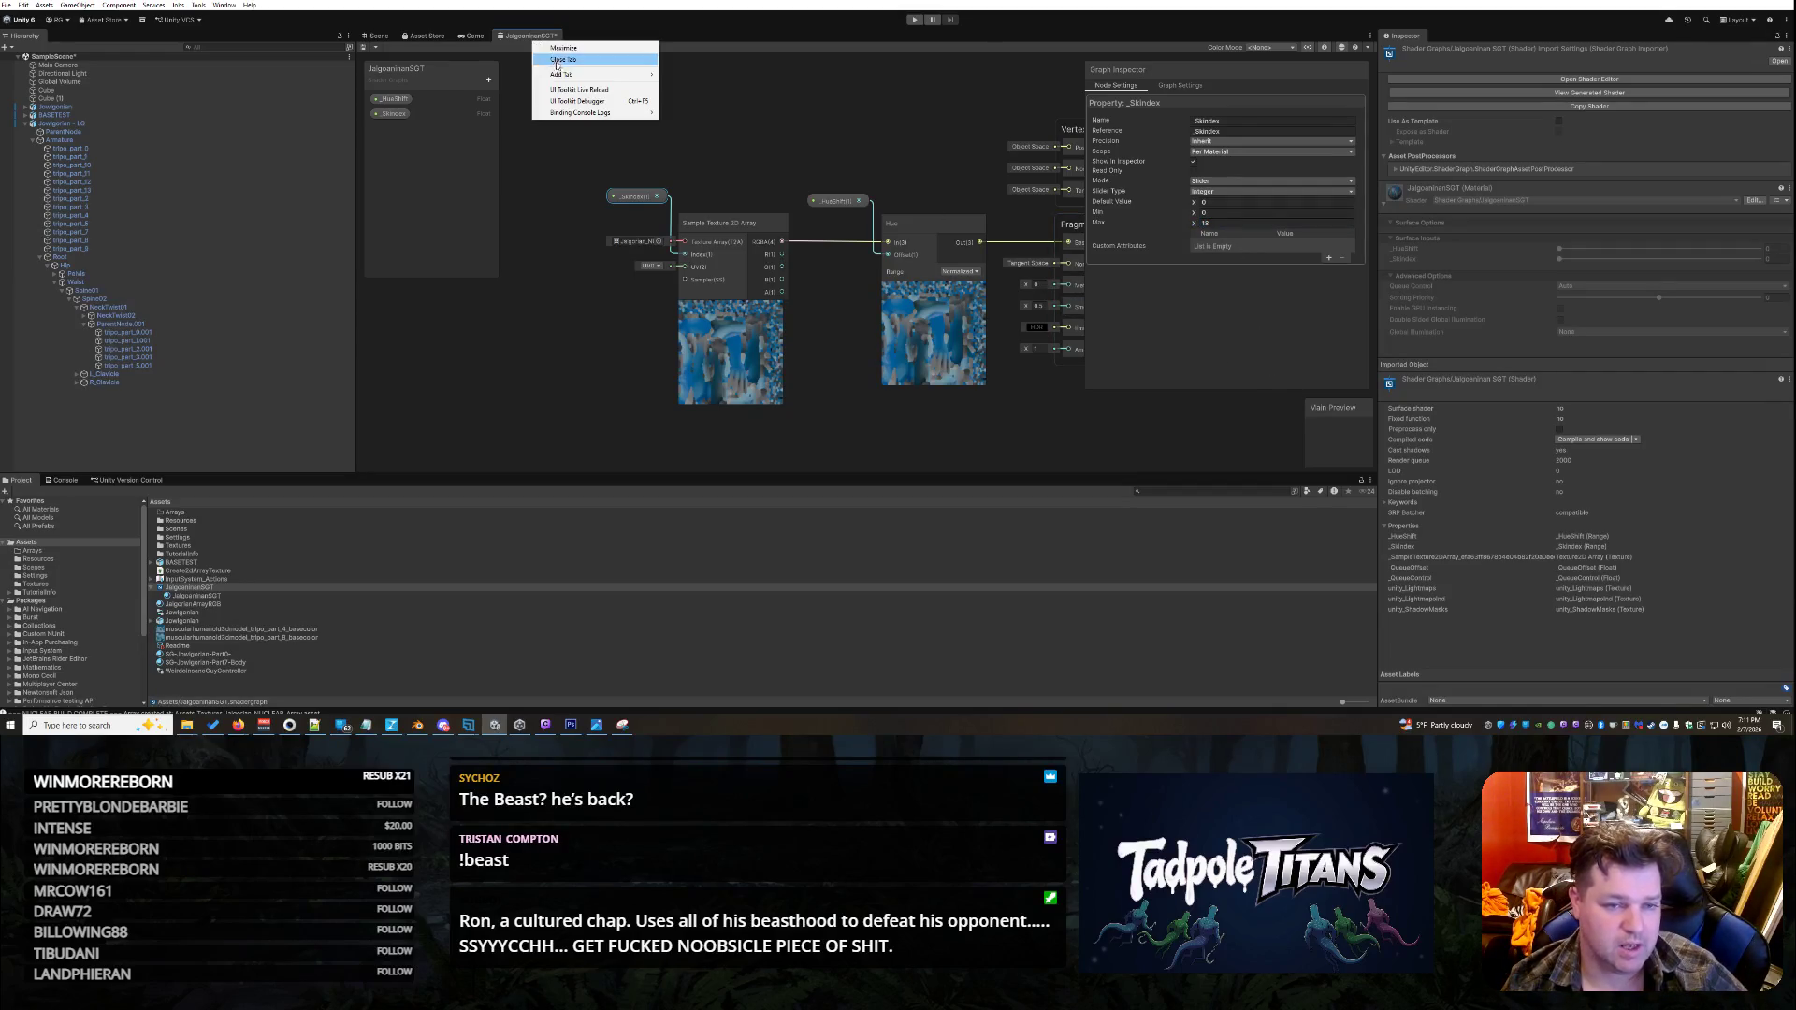
click(598, 60)
click(865, 381)
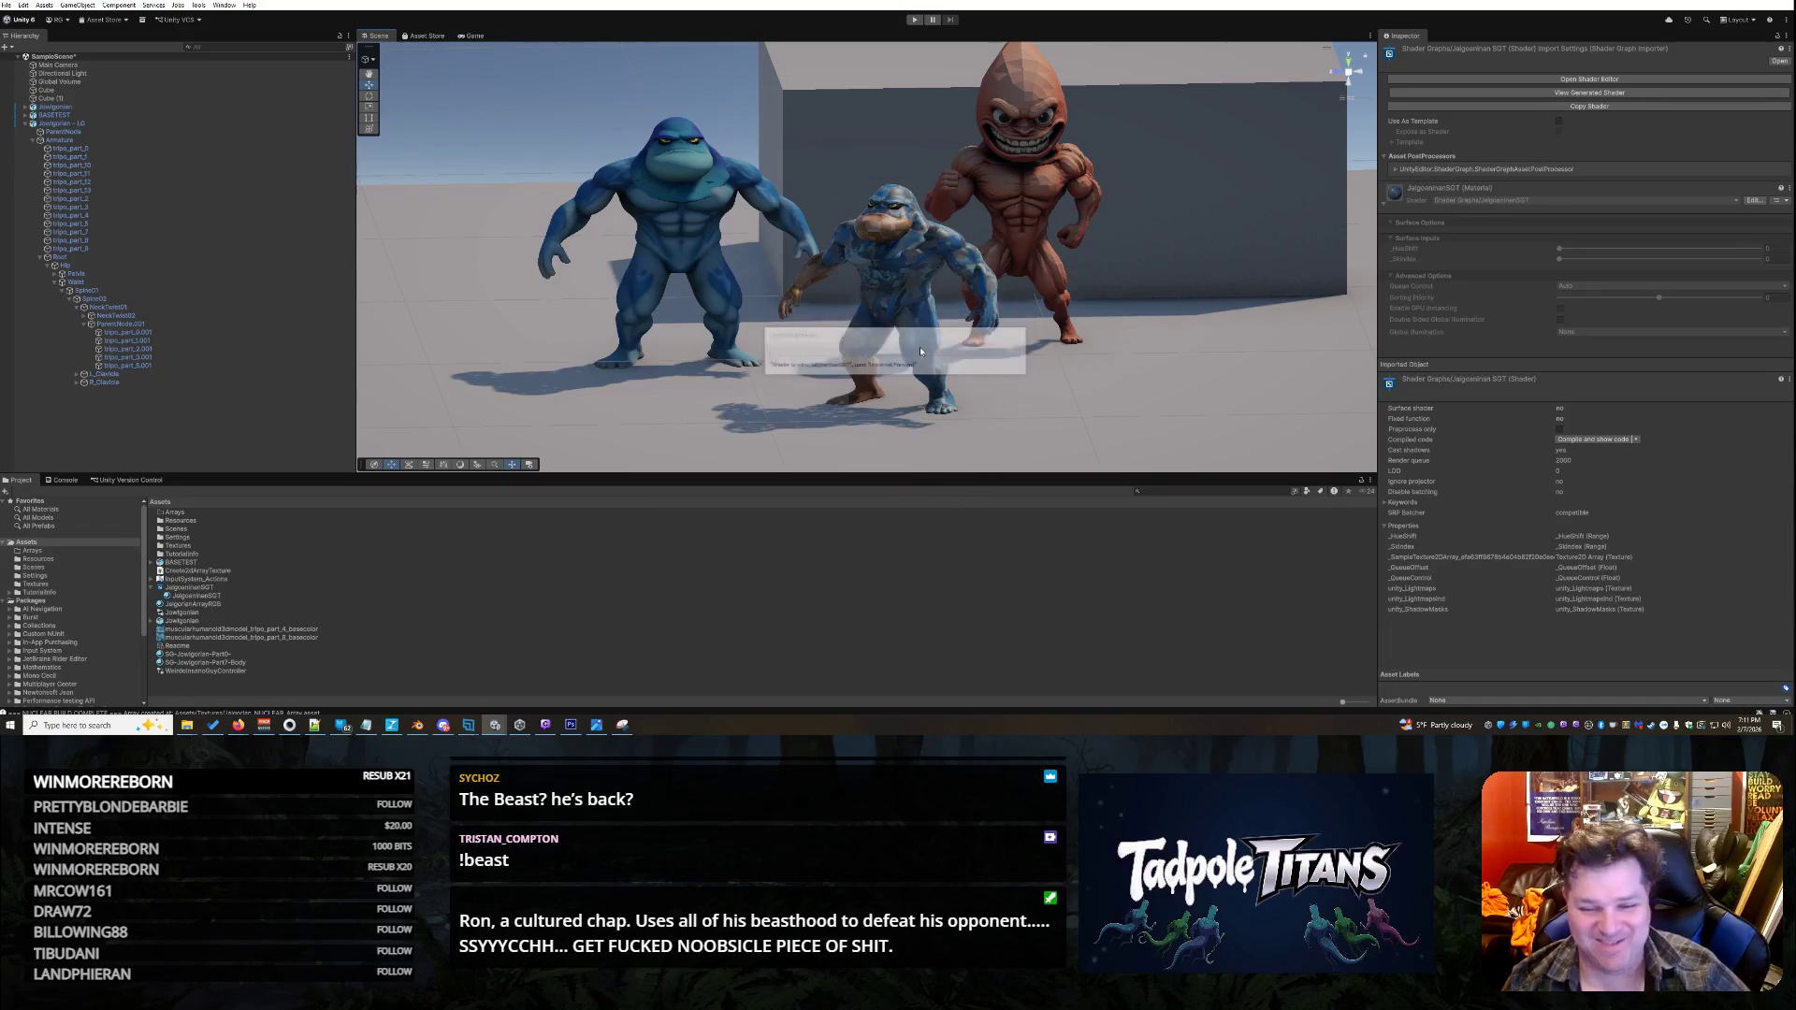
- On the middle character's tripo_part_7 material, set _SkIndex to 4 and _HueShift to 0.405
click(904, 281)
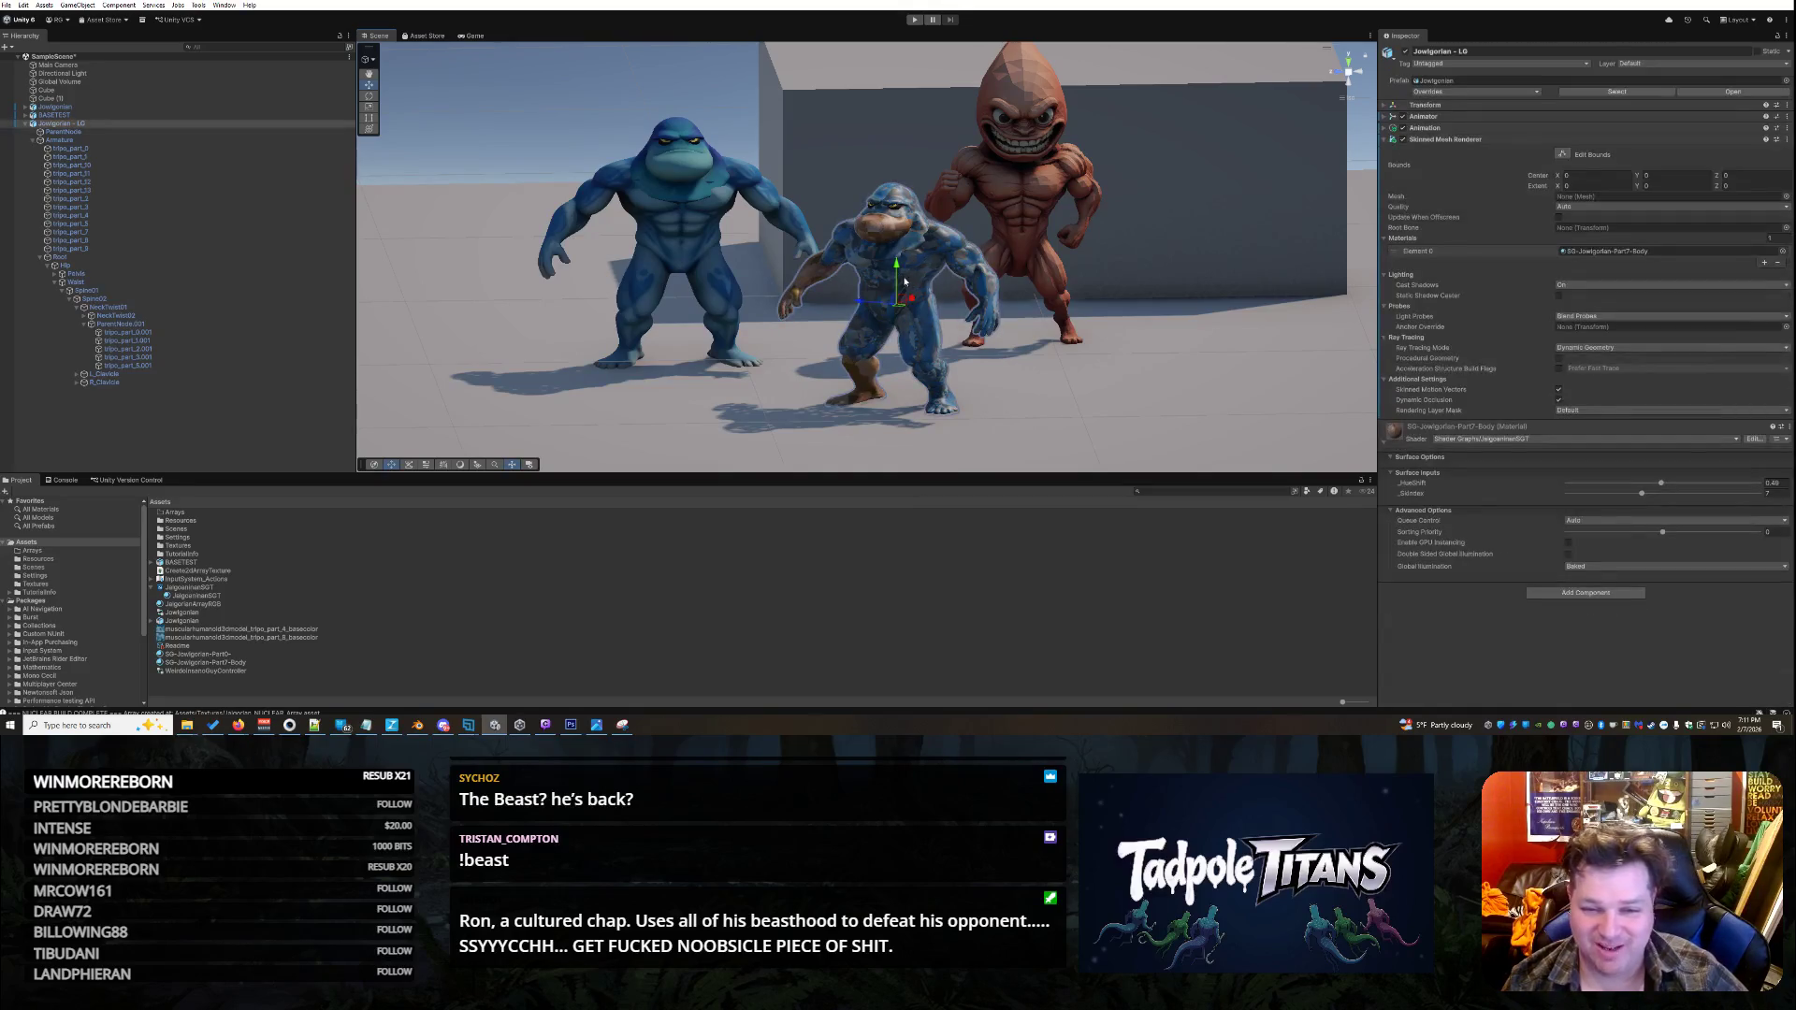
click(913, 274)
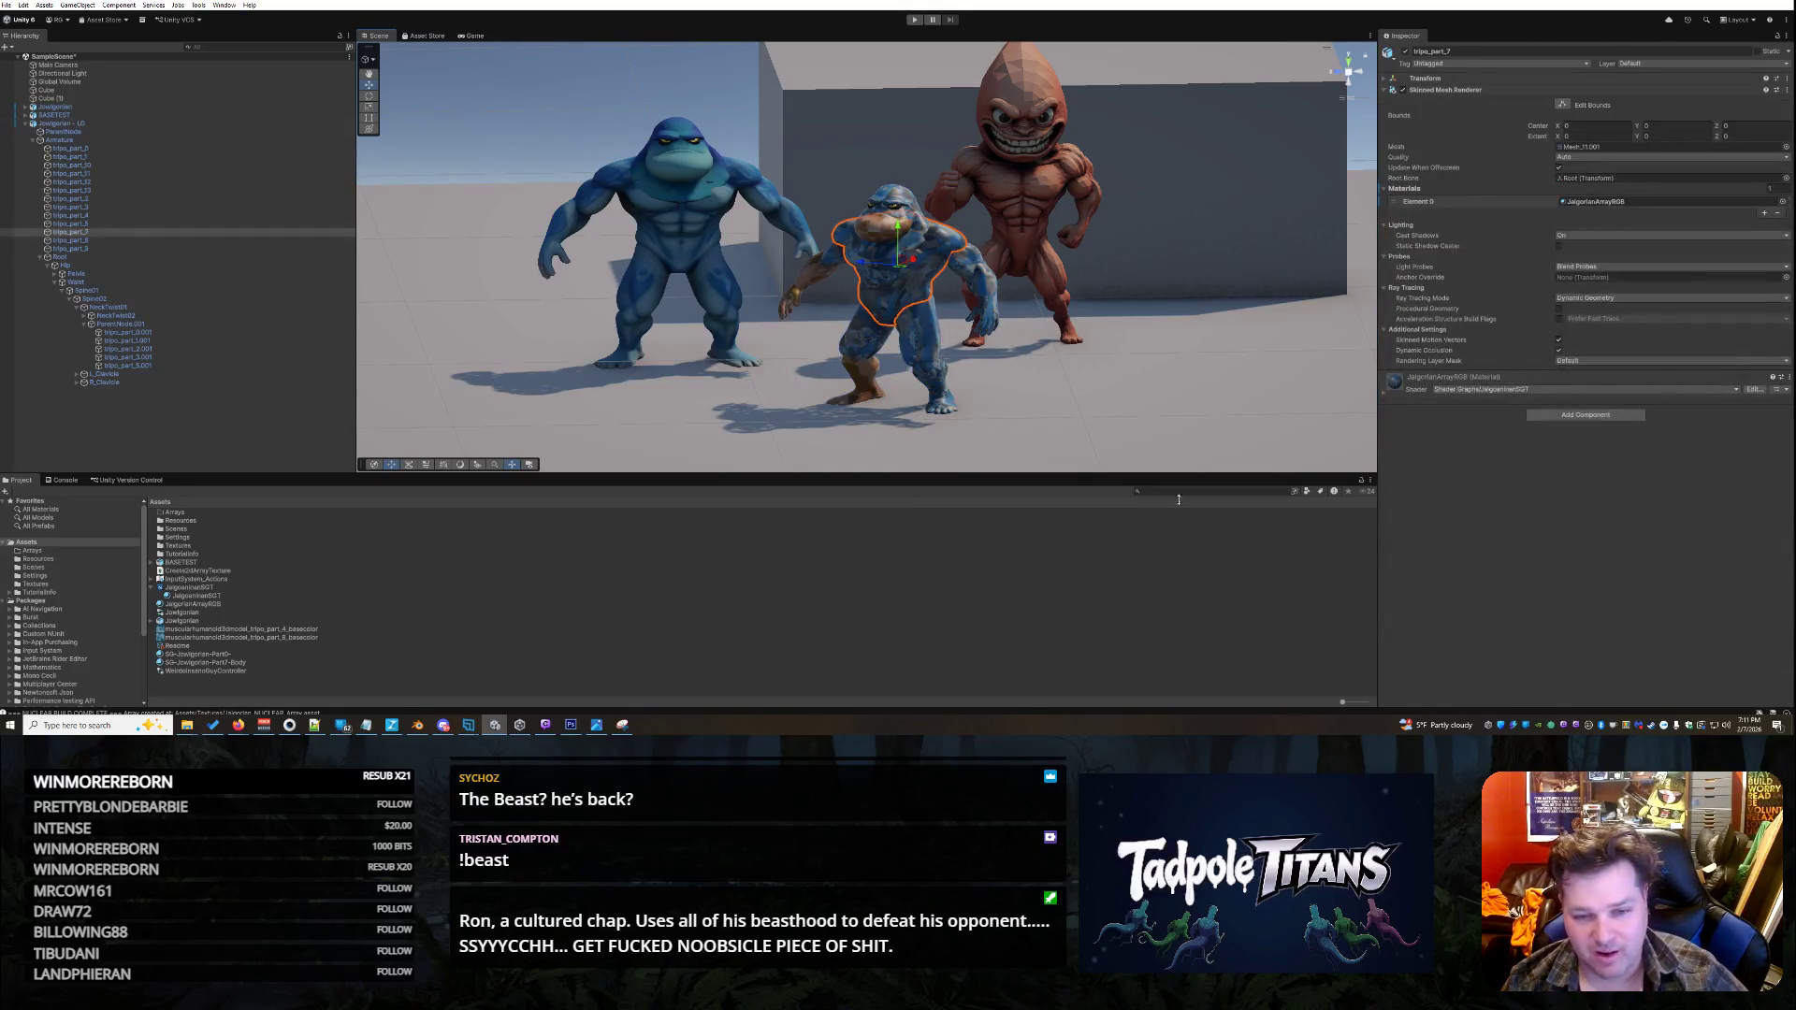
click(1385, 396)
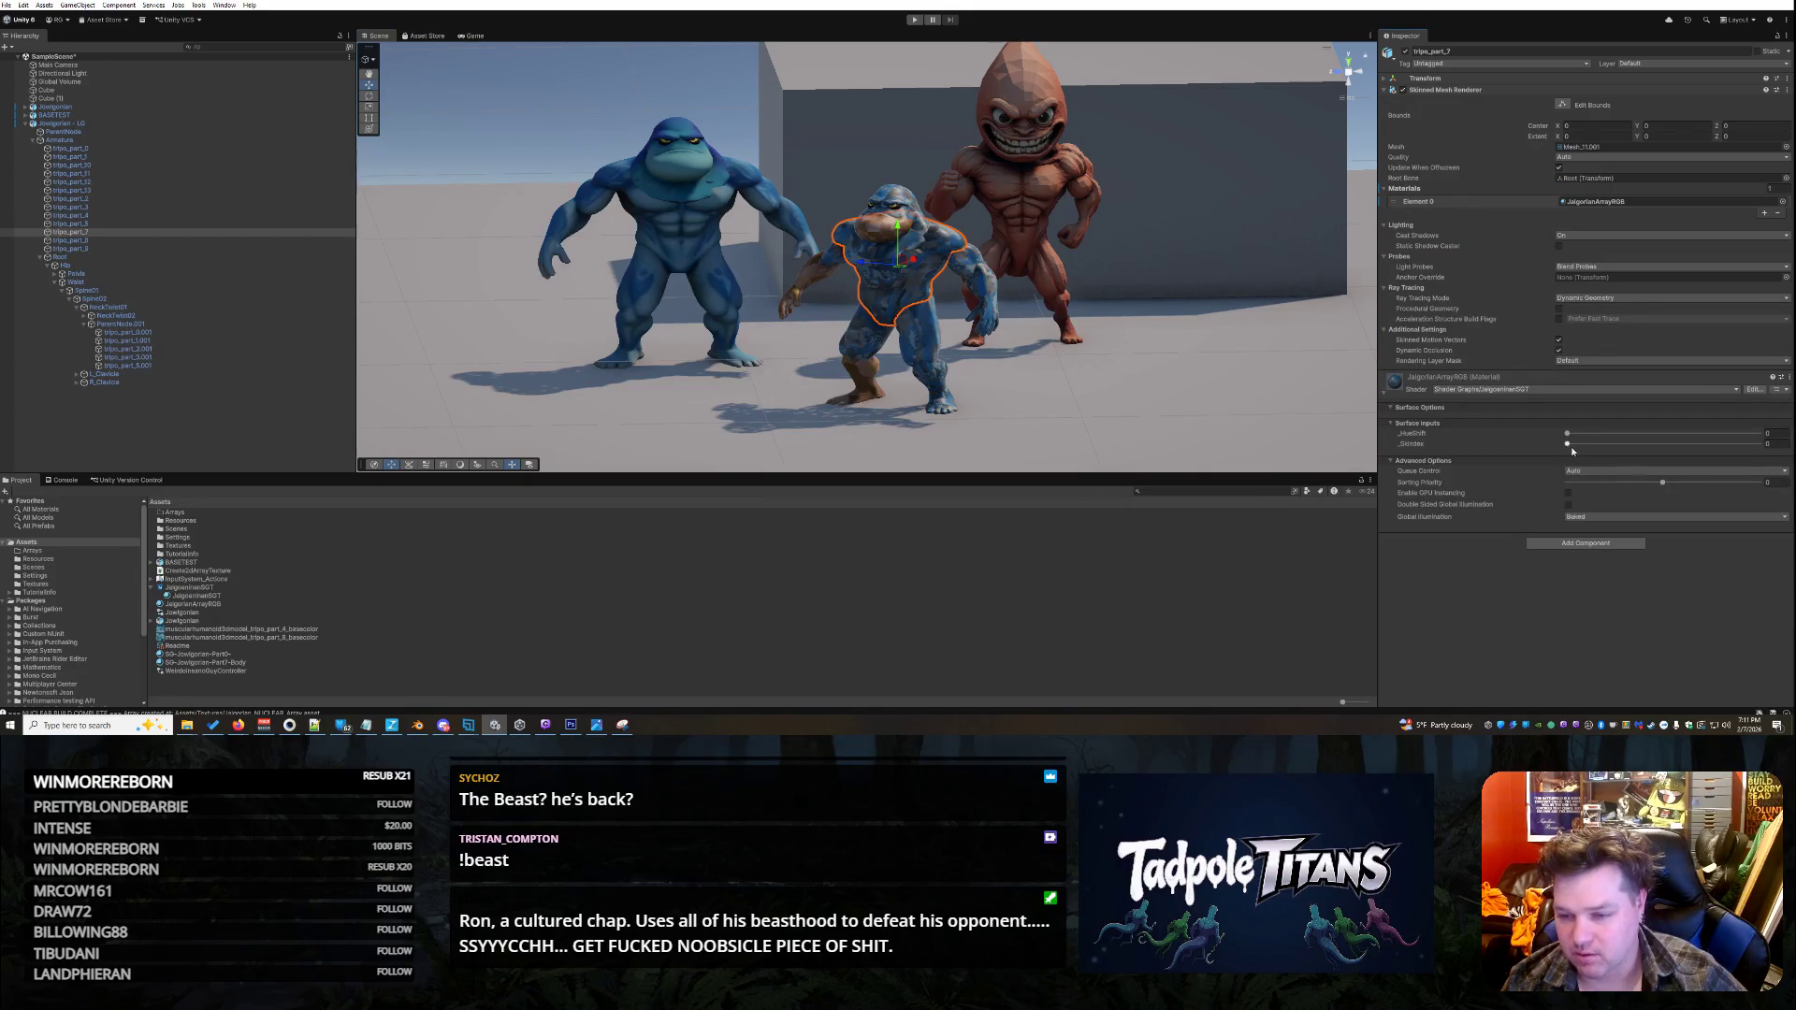
drag(1568, 446, 1634, 457)
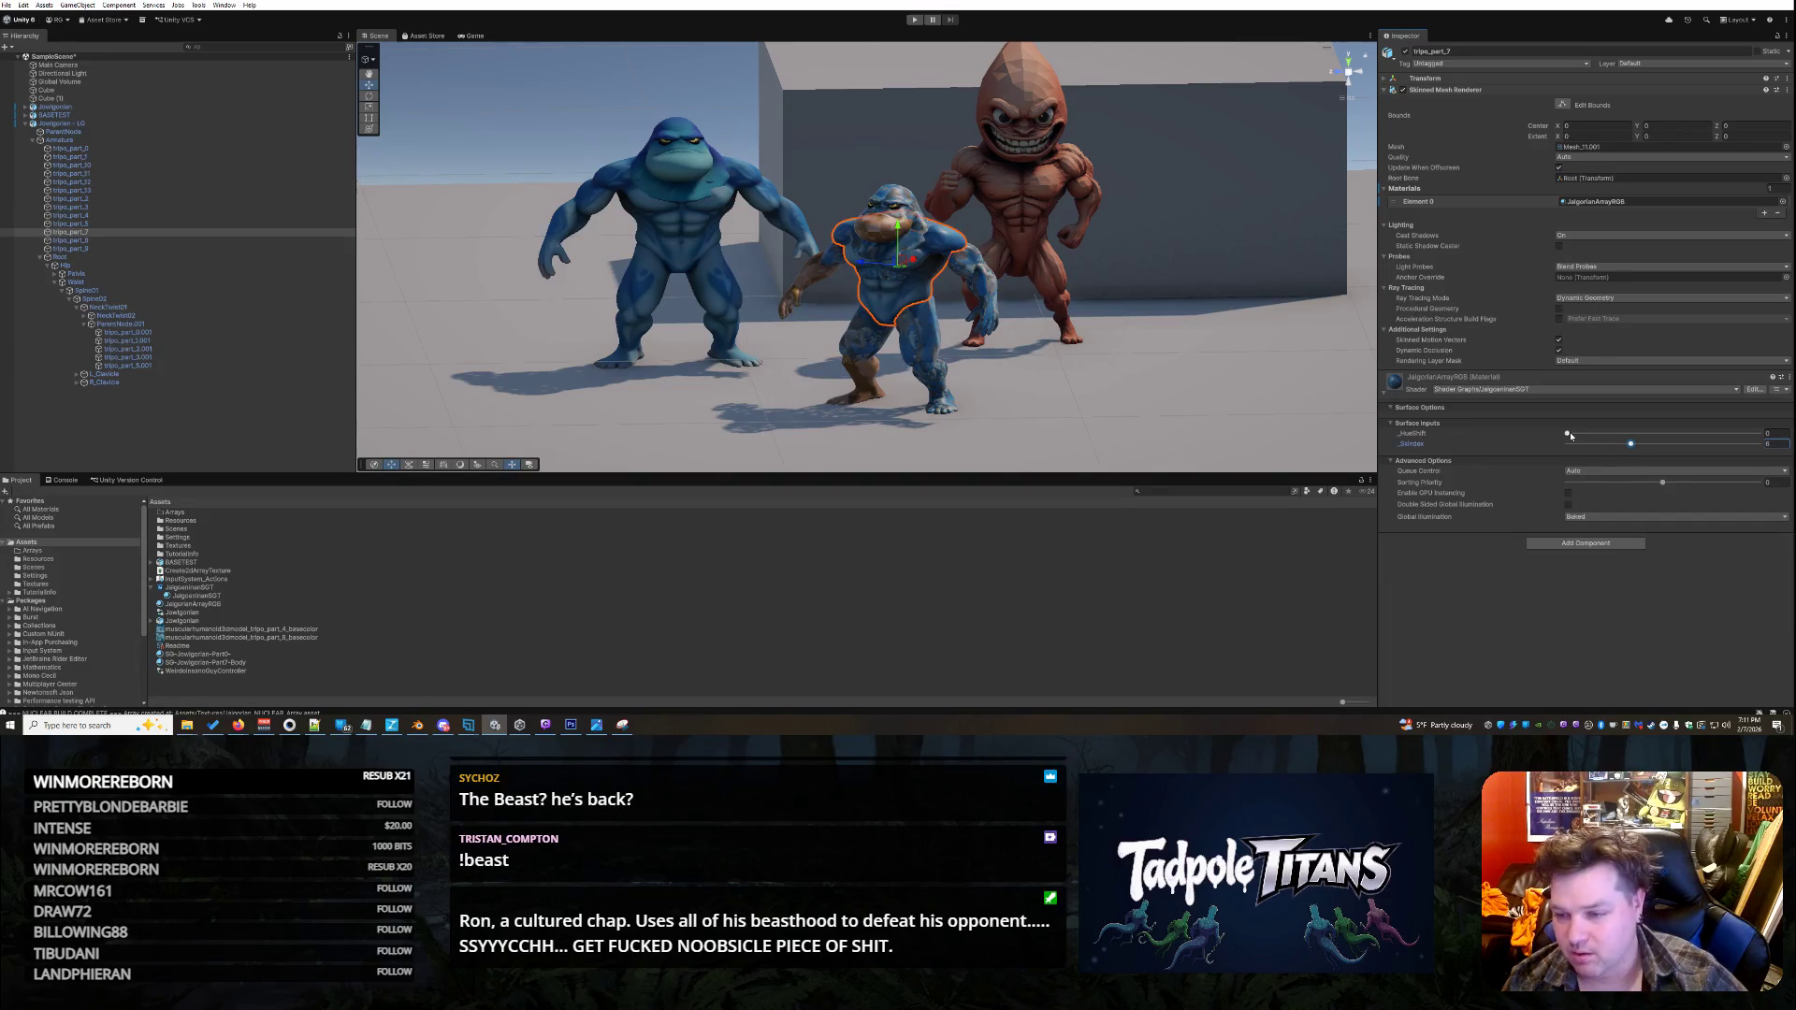
mouse_move(1567, 434)
mouse_down()
mouse_move(1760, 435)
mouse_move(1656, 428)
mouse_up()
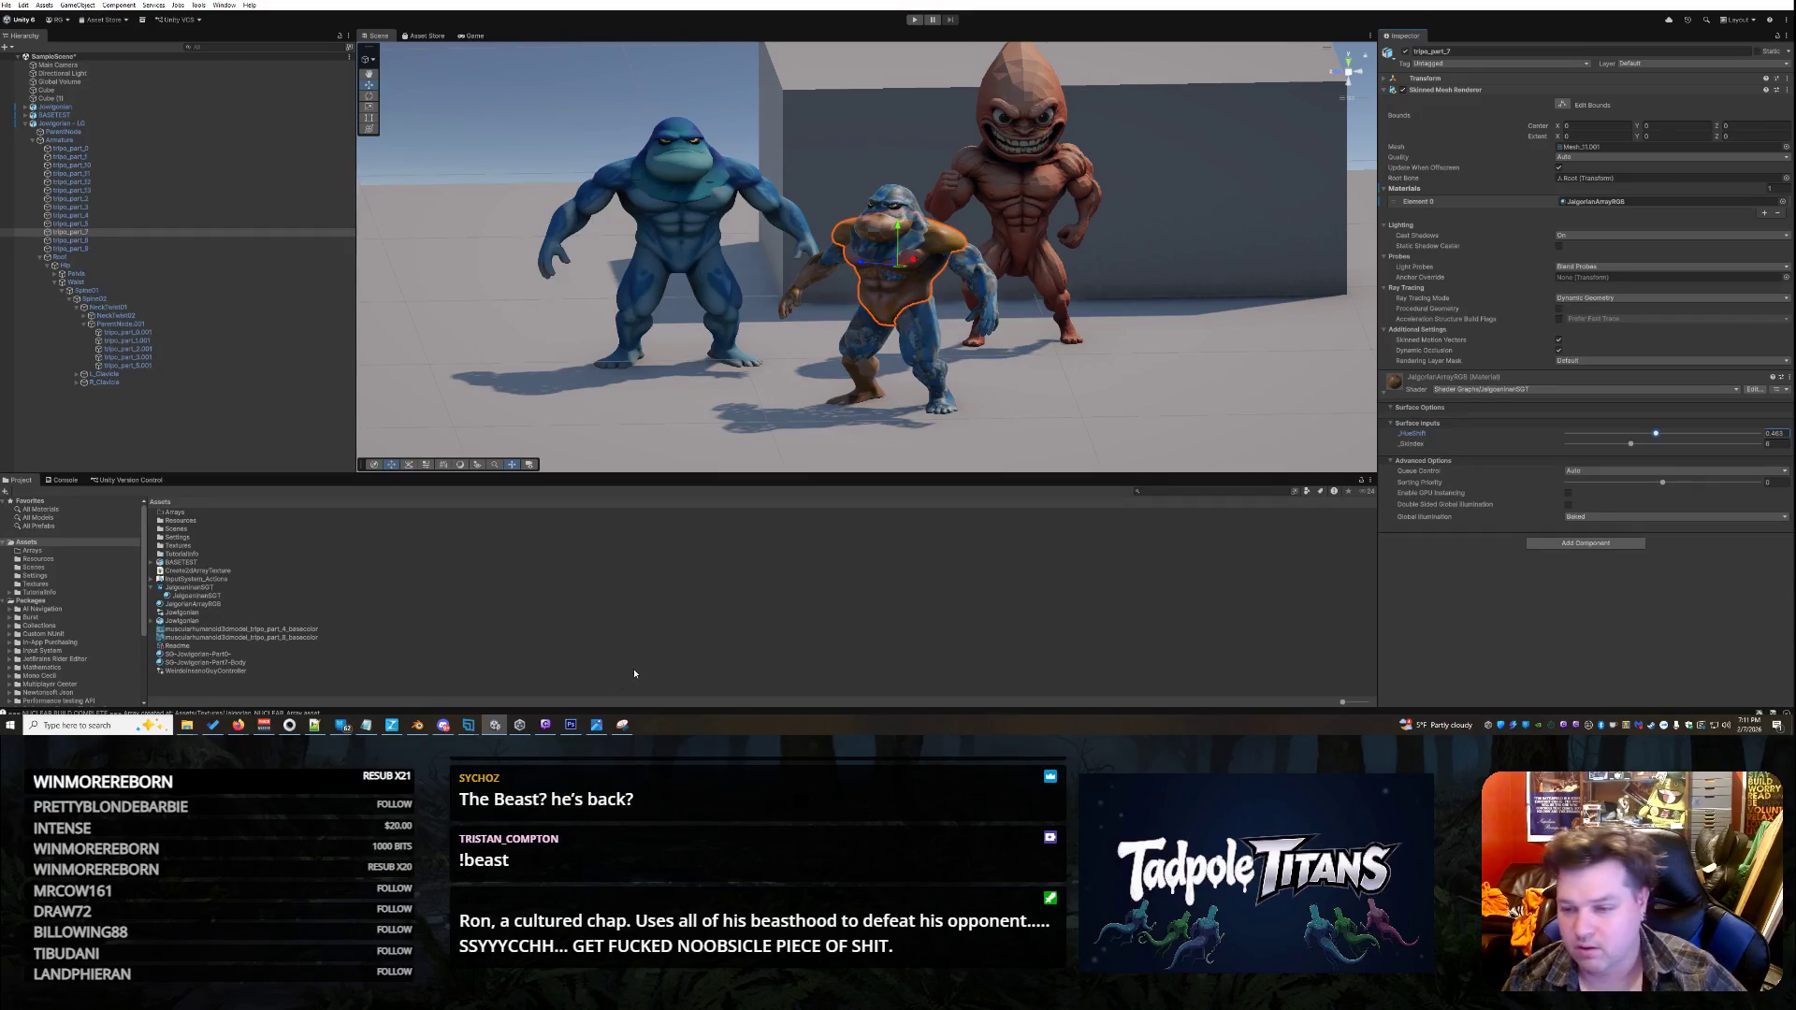
click(210, 595)
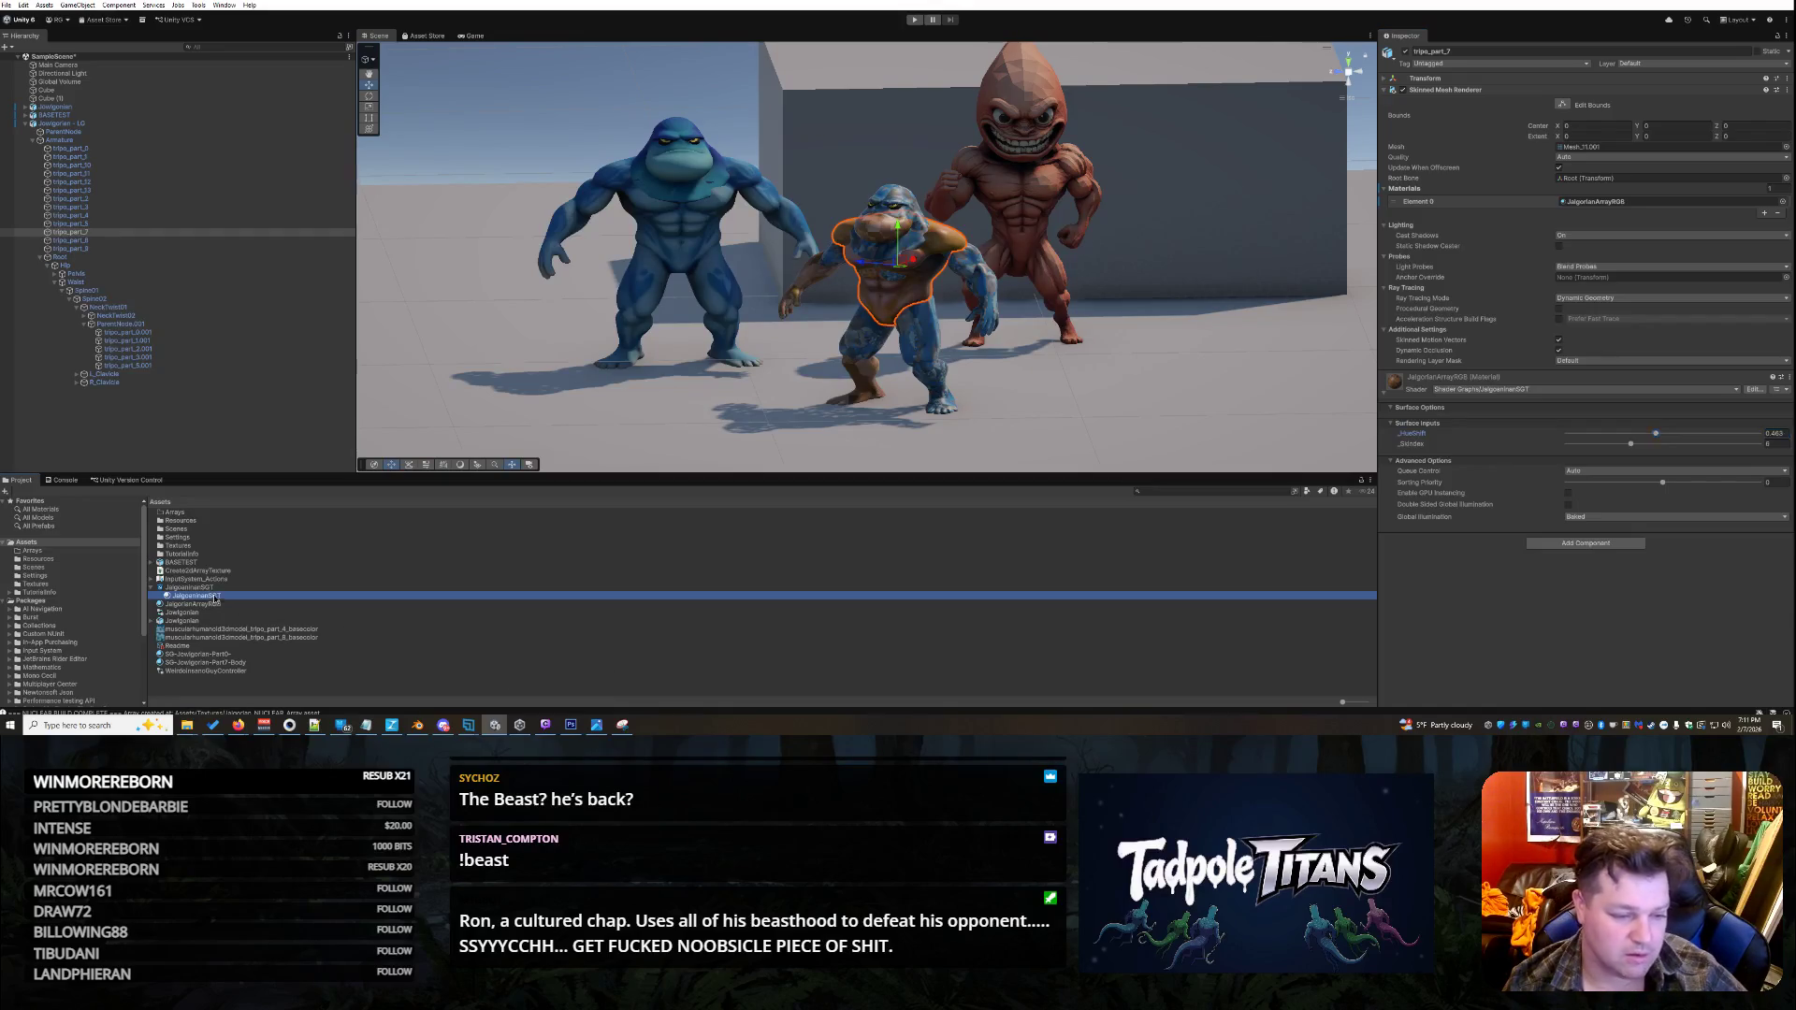
- Apply the JalgorianArrayRGB material to the middle creature
mouse_move(210, 595)
mouse_down()
mouse_move(484, 553)
mouse_move(886, 331)
mouse_up()
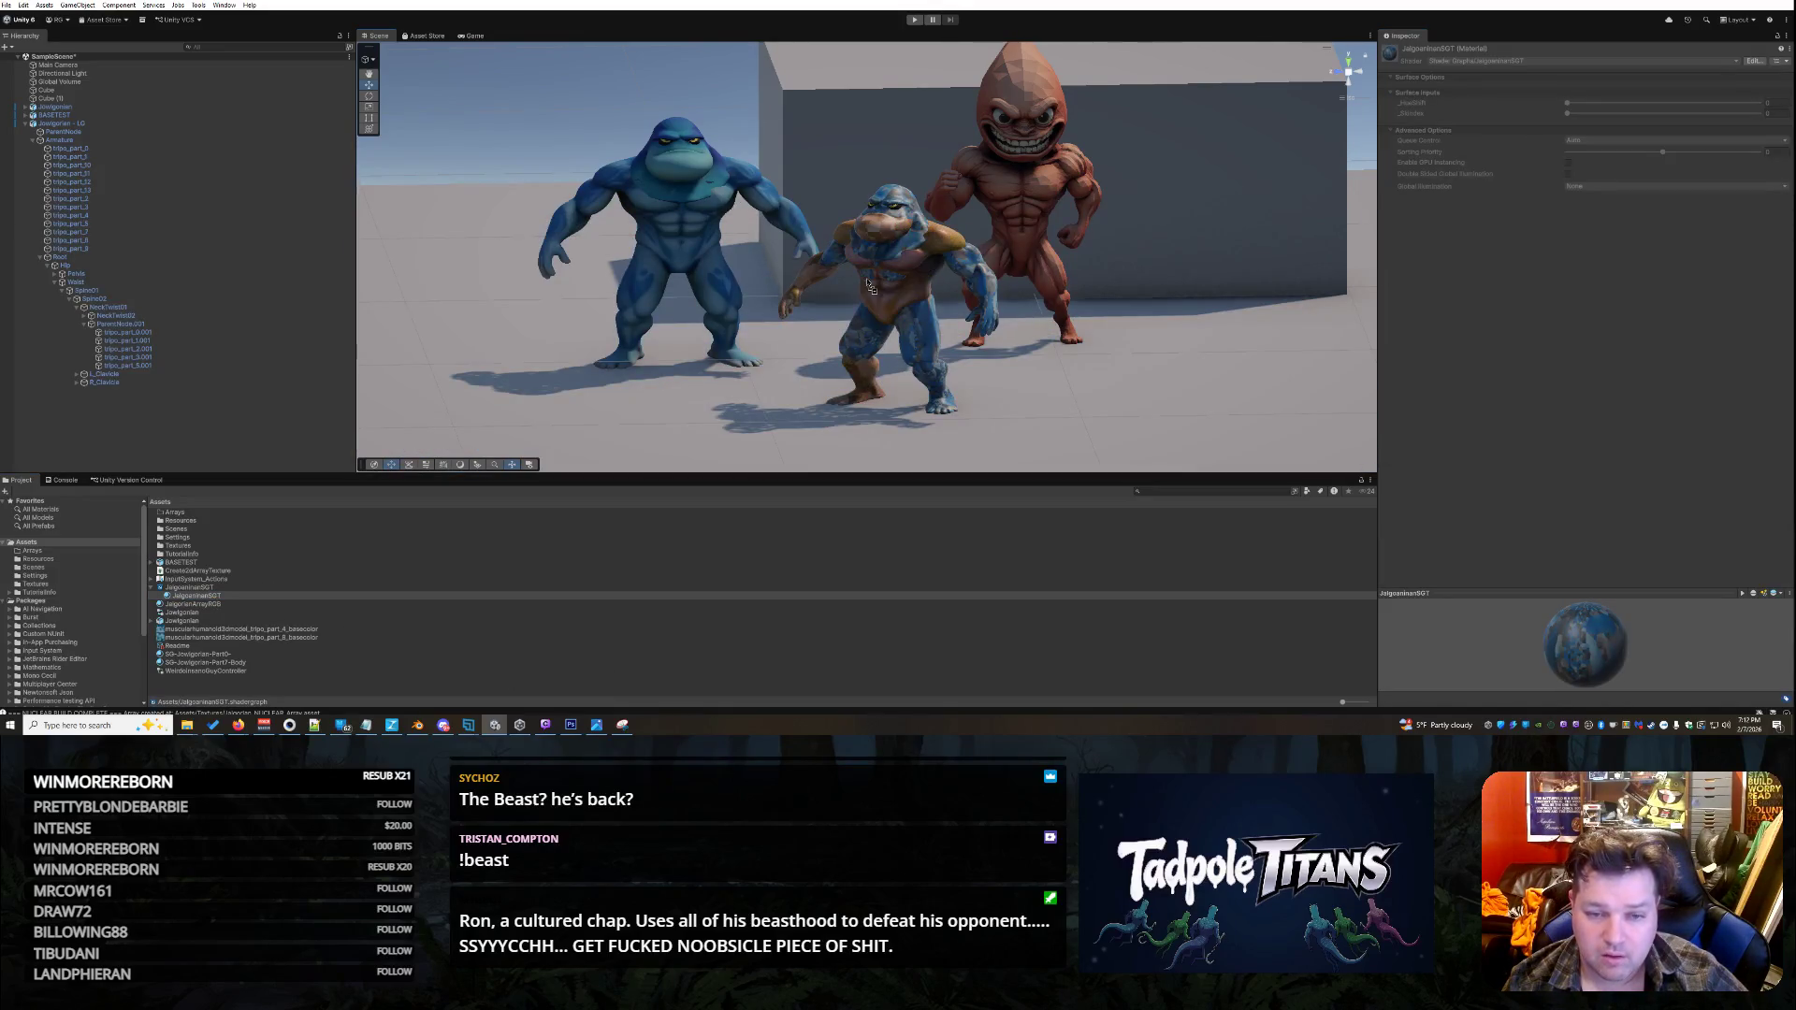
click(957, 306)
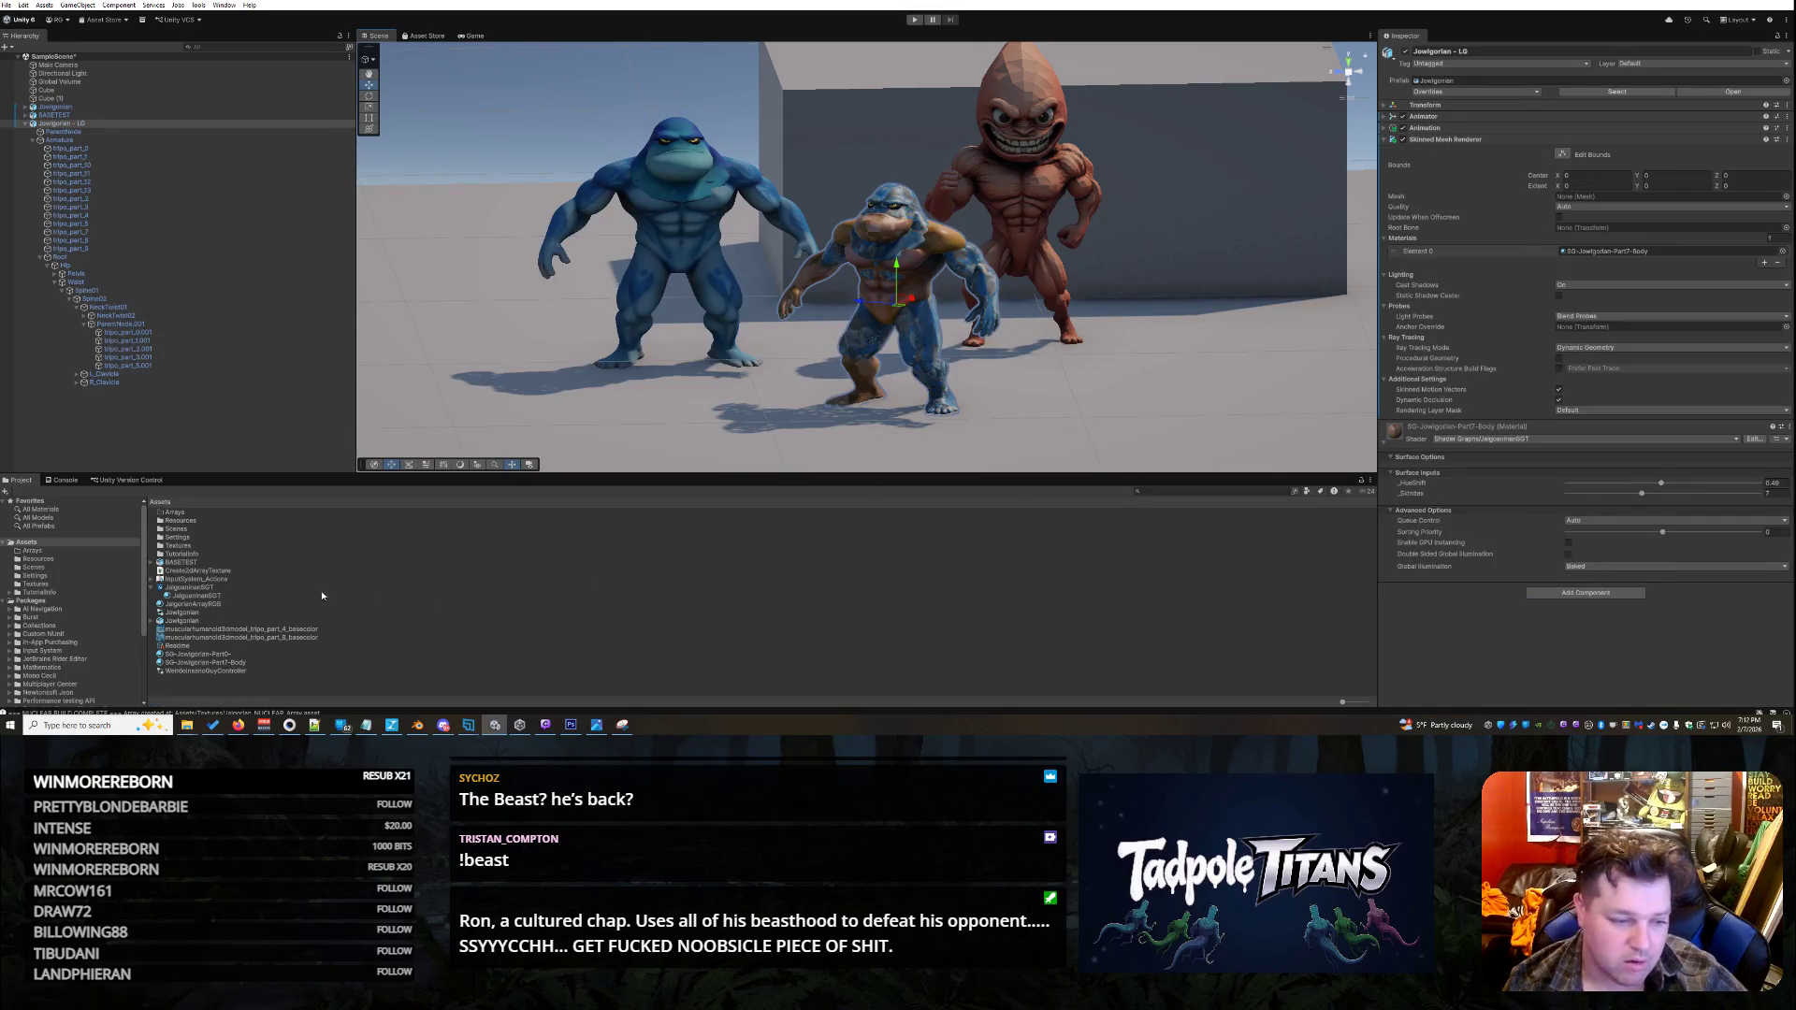
click(213, 596)
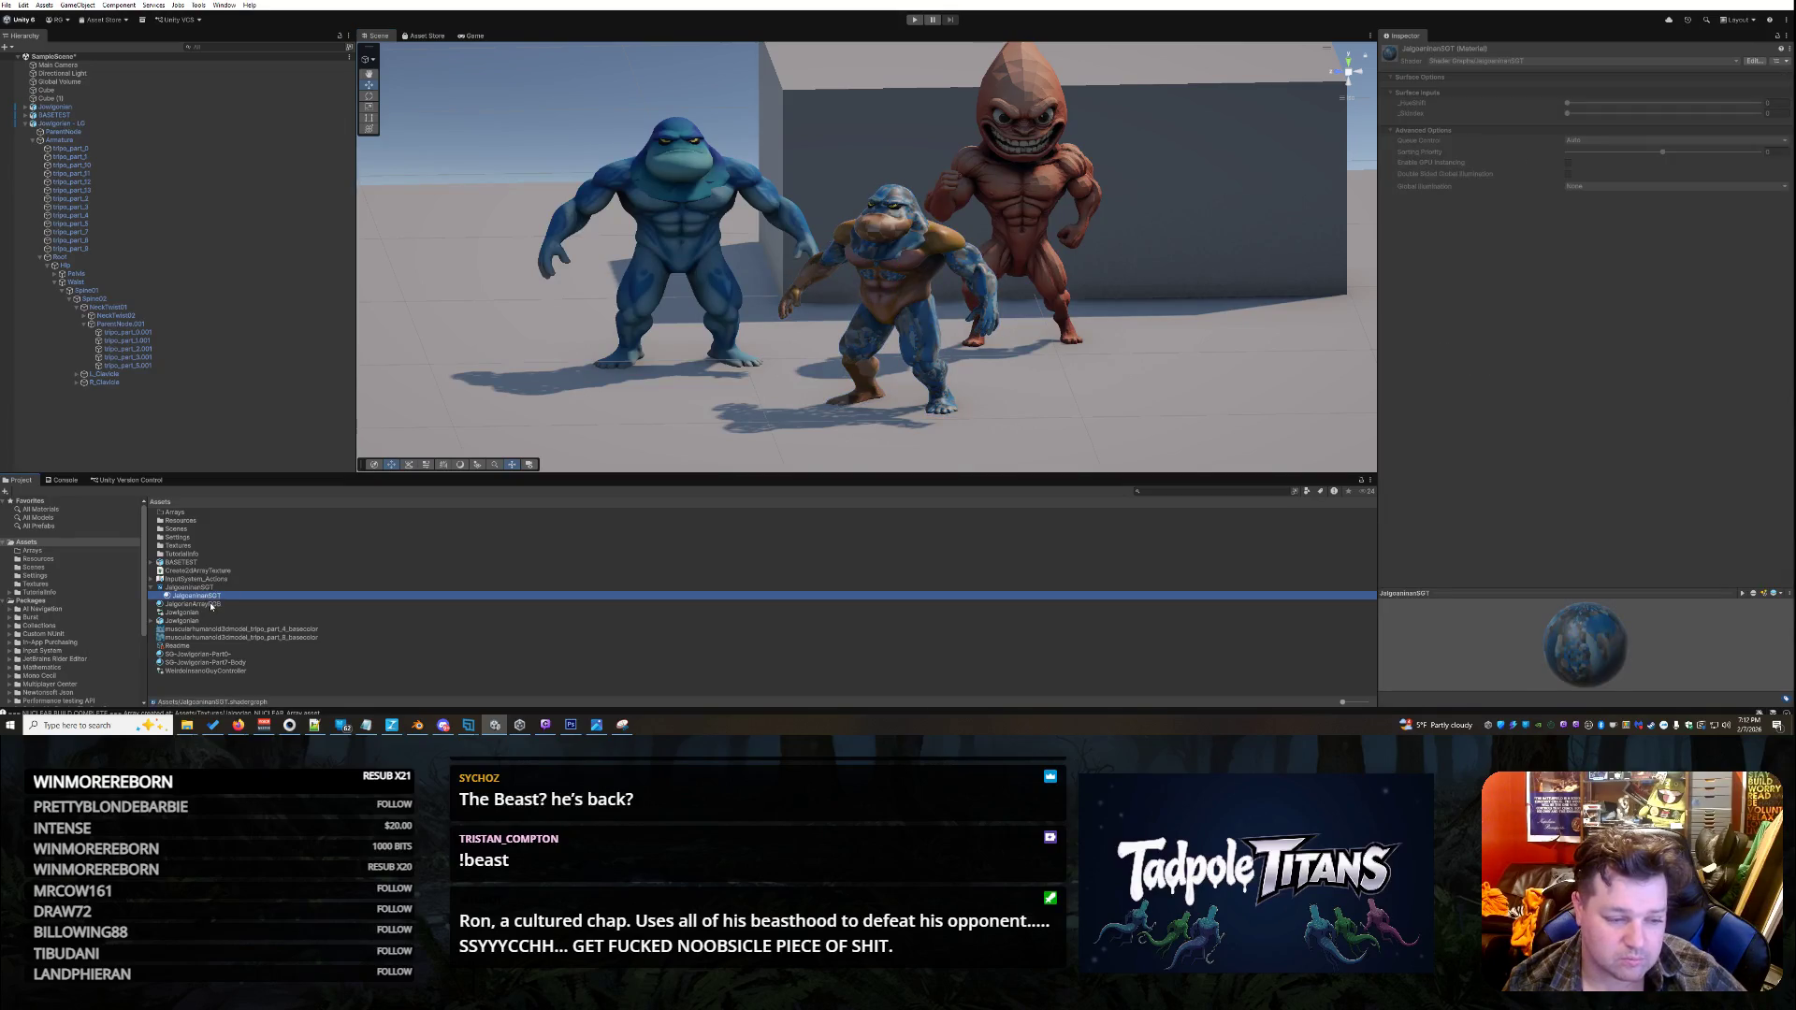
click(211, 605)
mouse_move(212, 605)
mouse_down()
mouse_move(866, 277)
mouse_move(899, 297)
mouse_up()
- On tripo_part_4, raise the _SkIndex slider from 6 to 7 and inspect the result
click(888, 277)
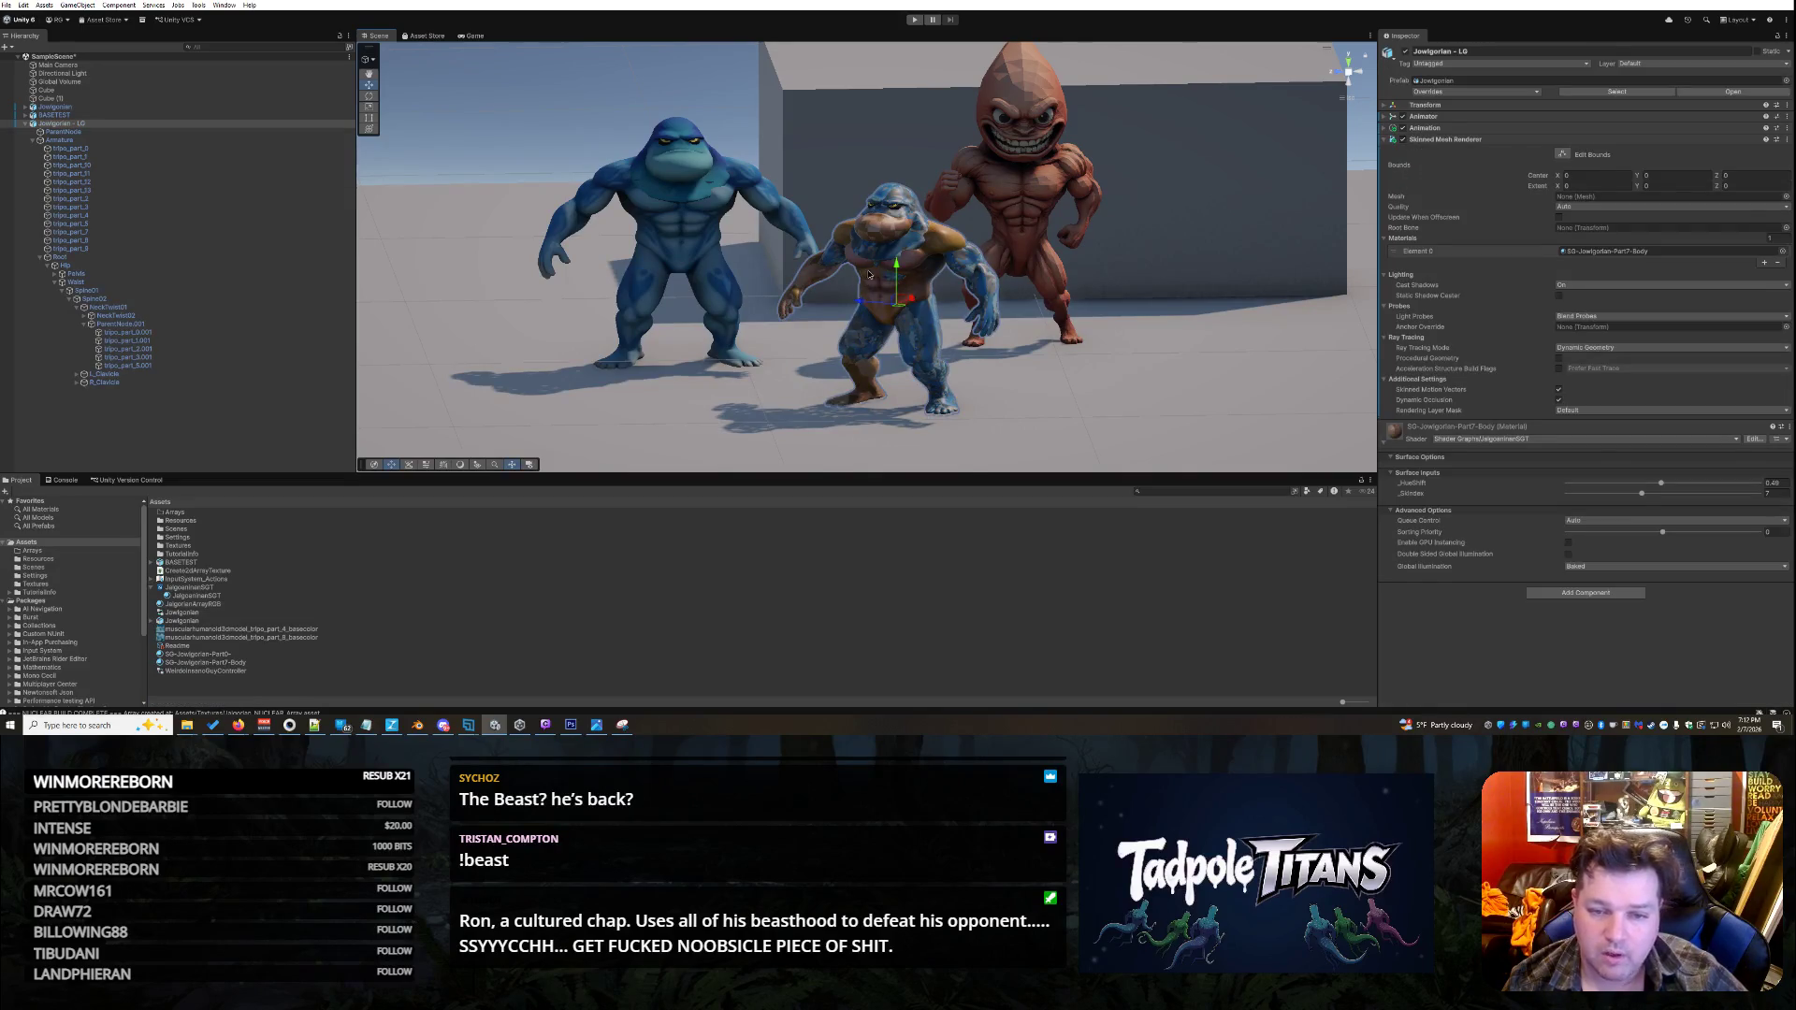
click(869, 274)
click(871, 277)
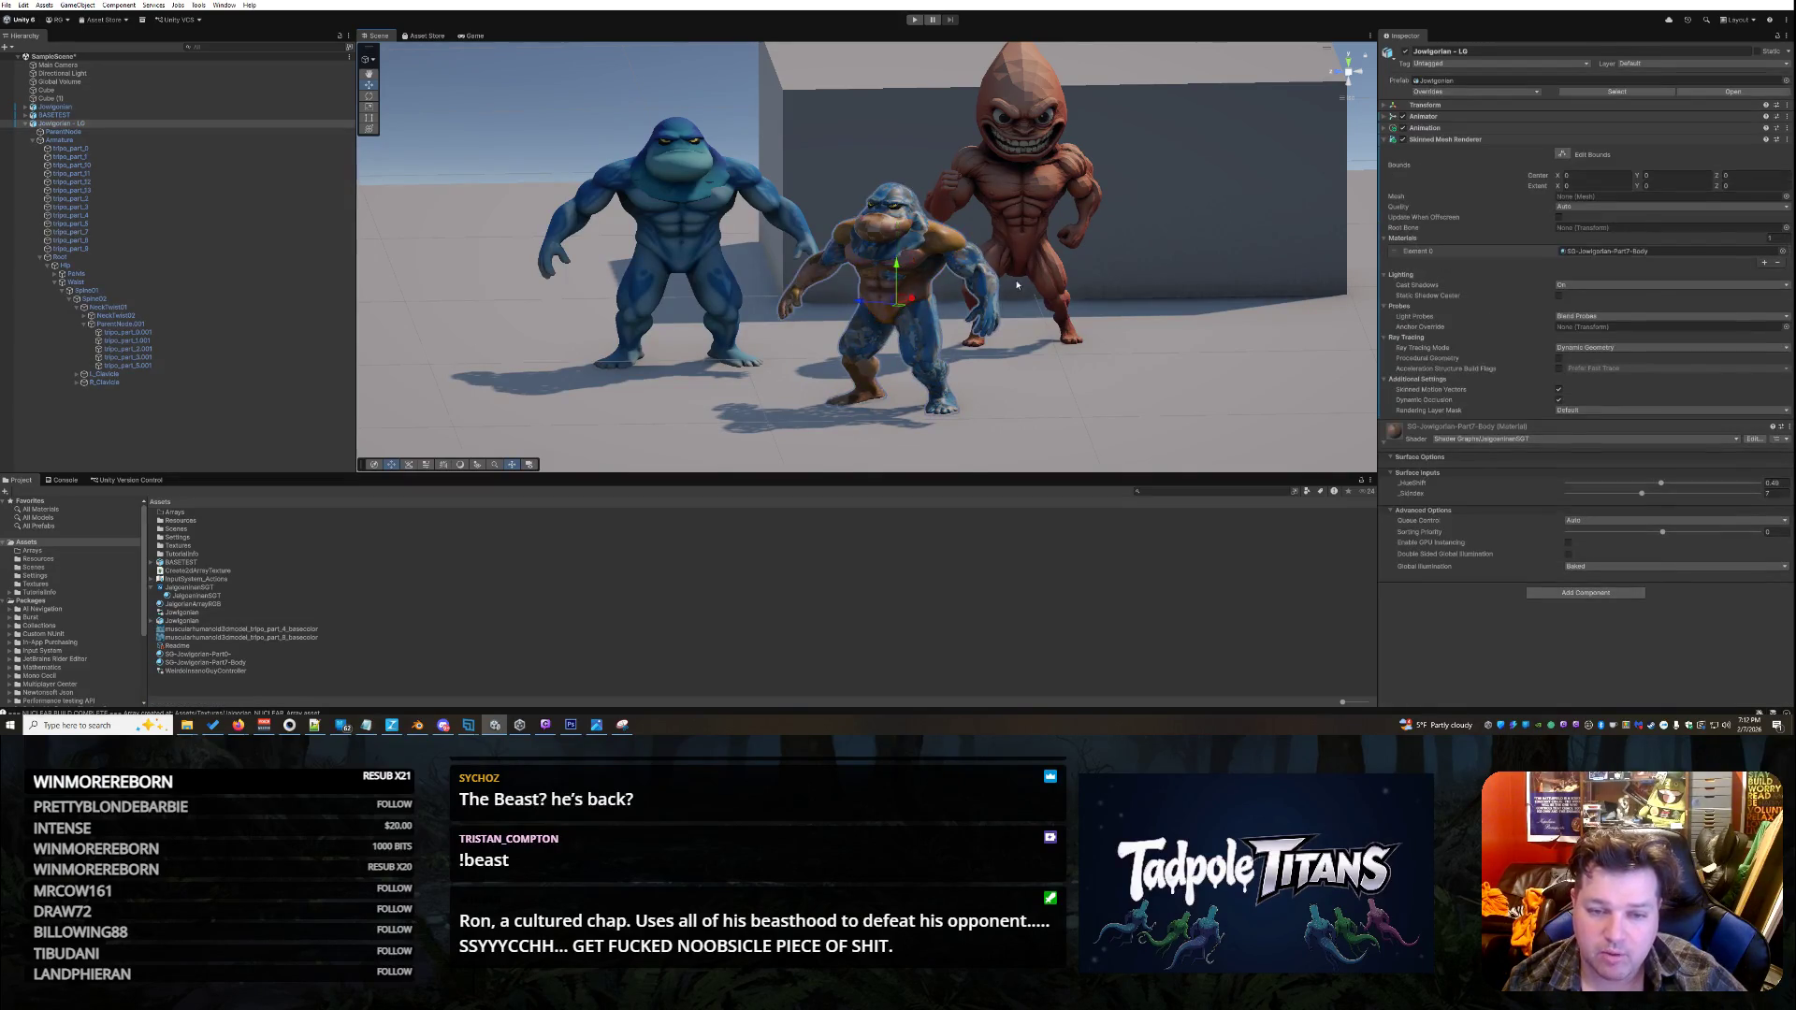
scroll(872, 280, up, 5)
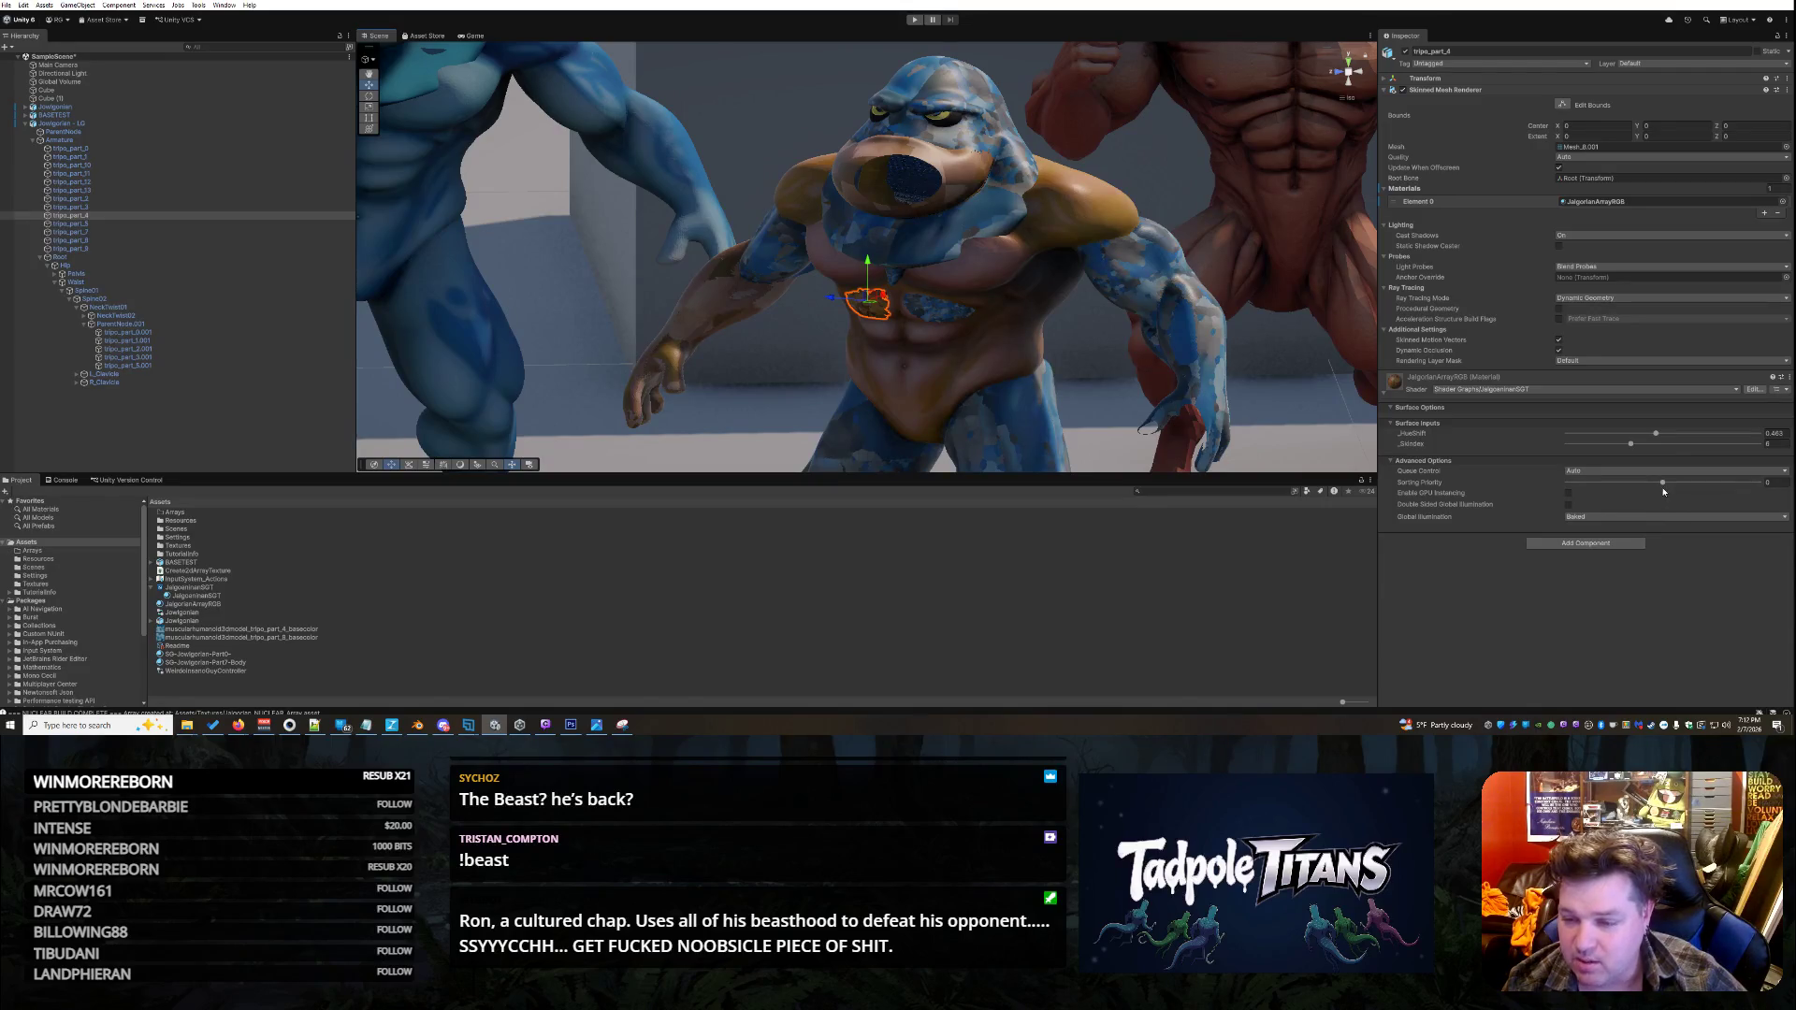
mouse_move(1633, 447)
mouse_down()
mouse_move(1663, 449)
mouse_move(1644, 447)
mouse_up()
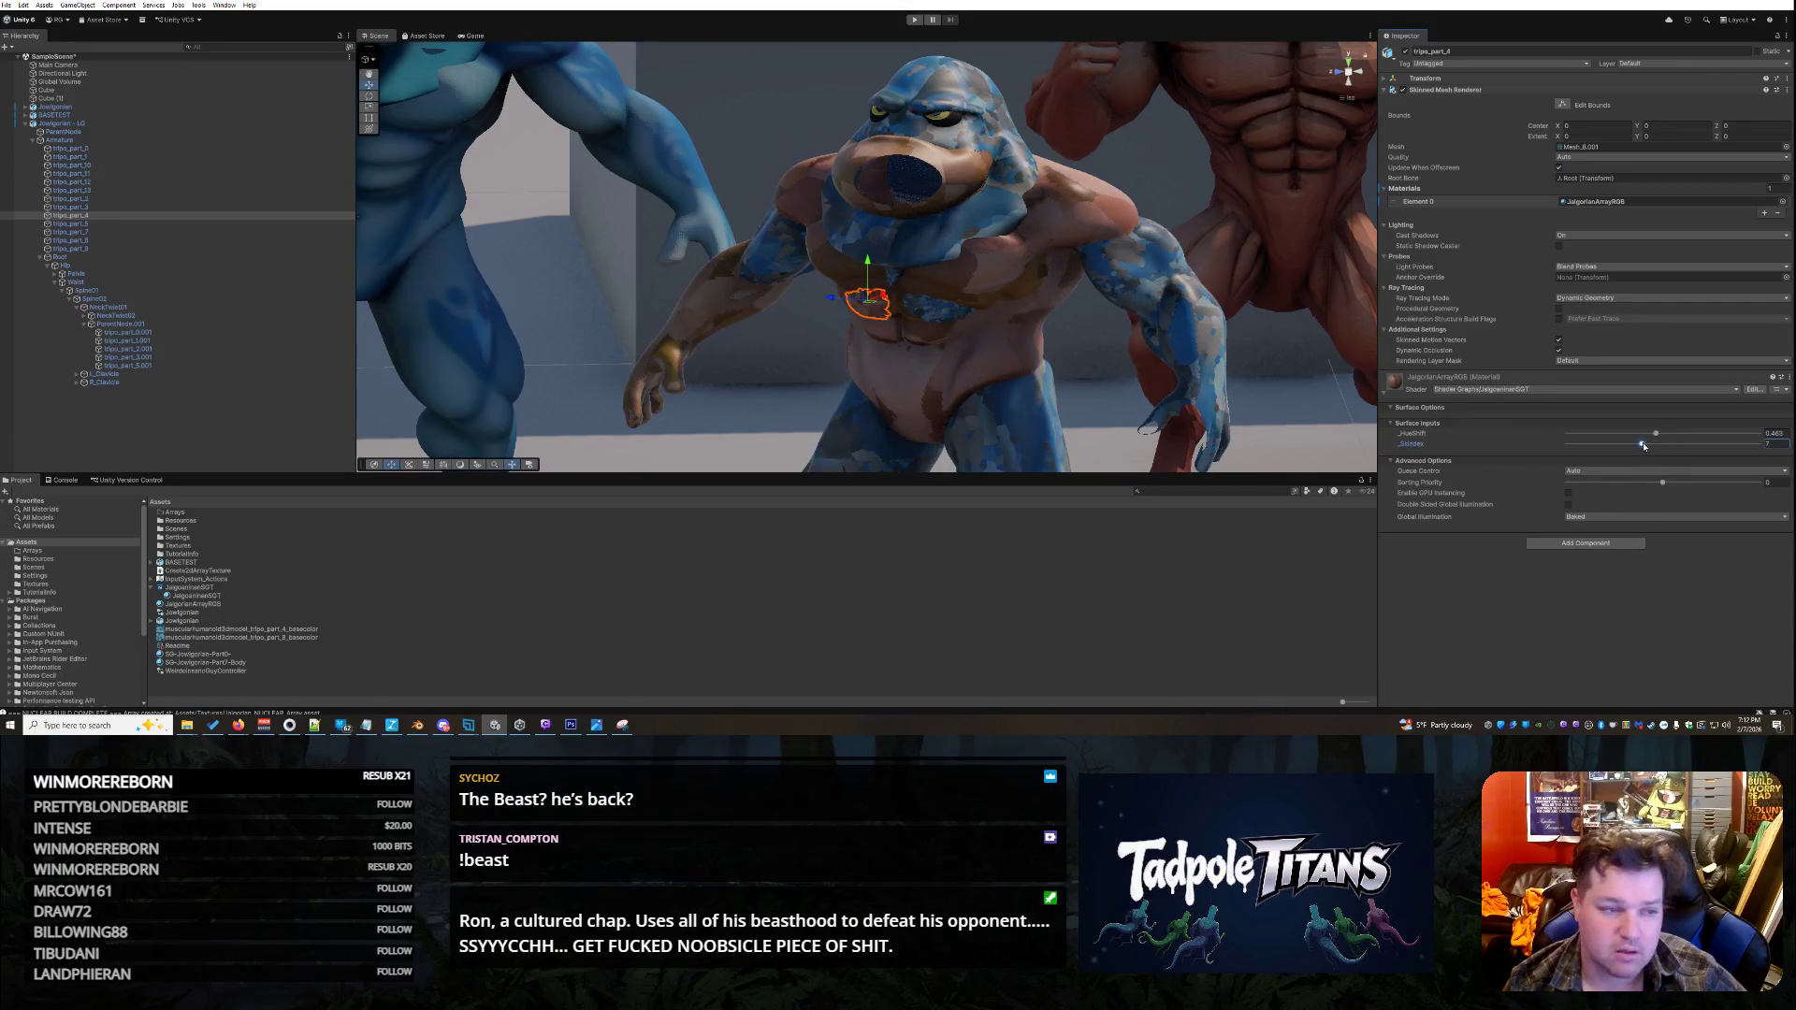
click(109, 216)
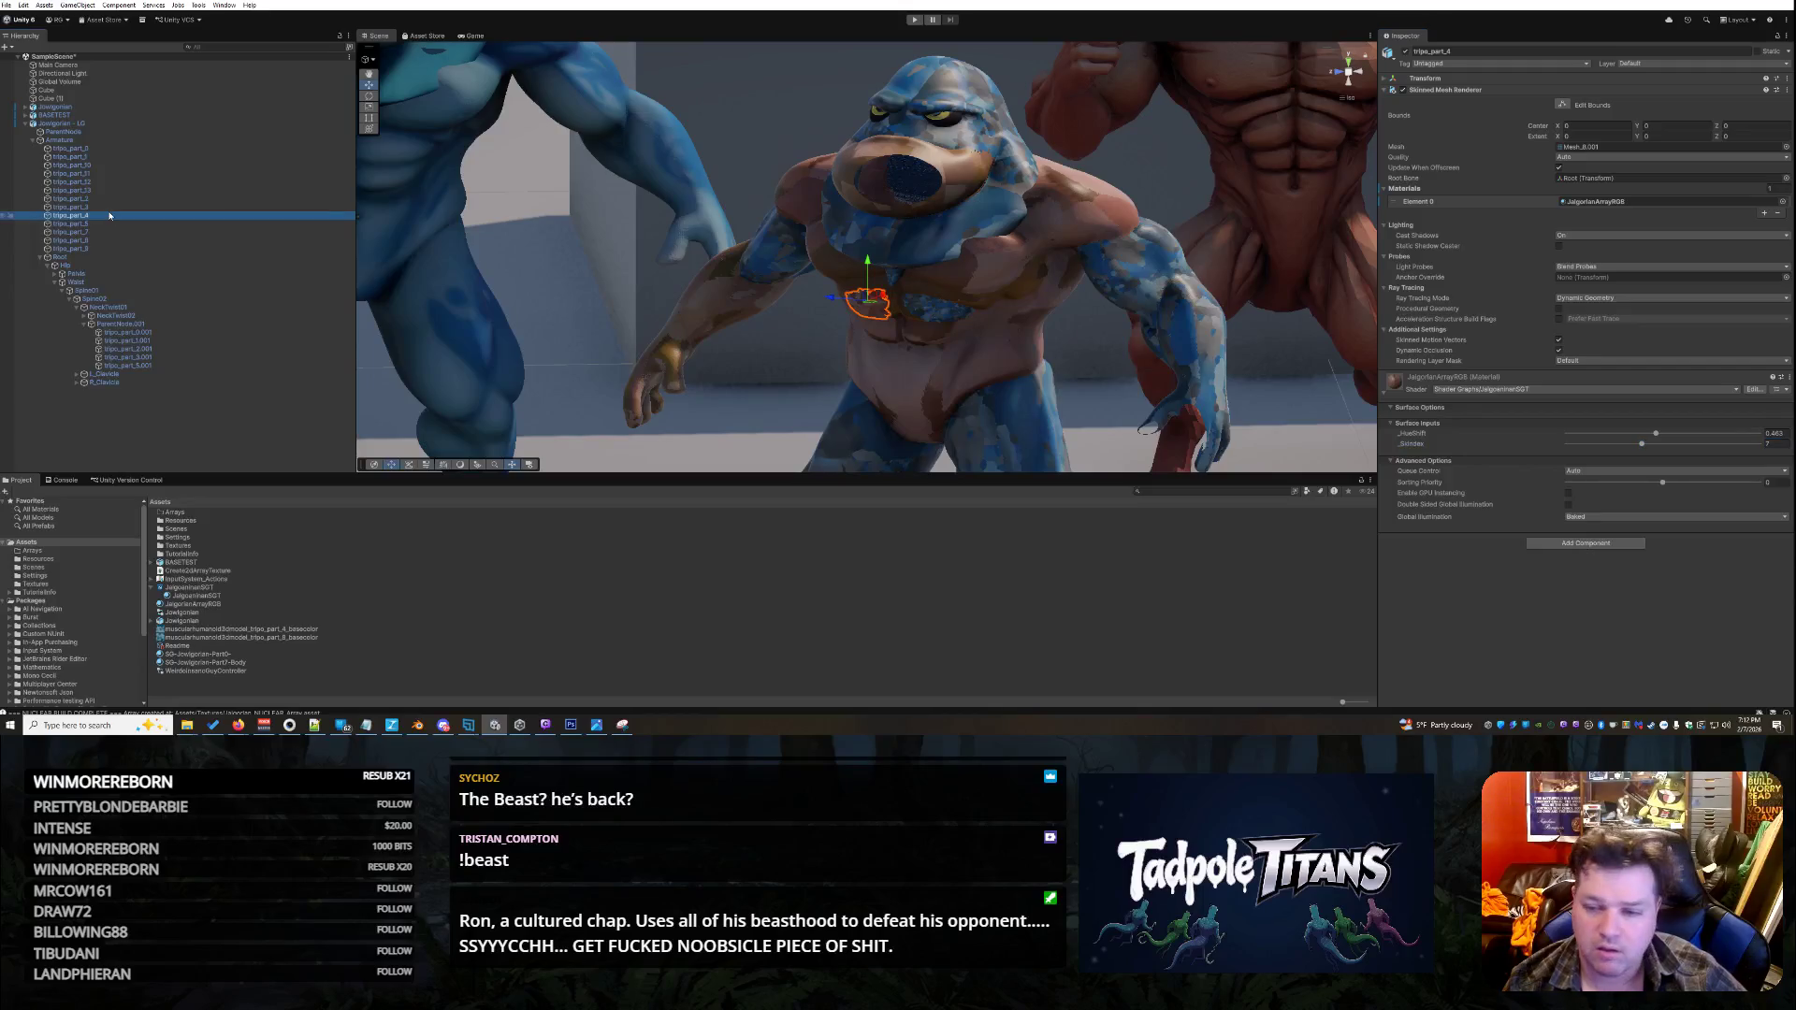
drag(1136, 273, 971, 239)
scroll(1038, 278, up, 3)
scroll(1037, 279, down, 5)
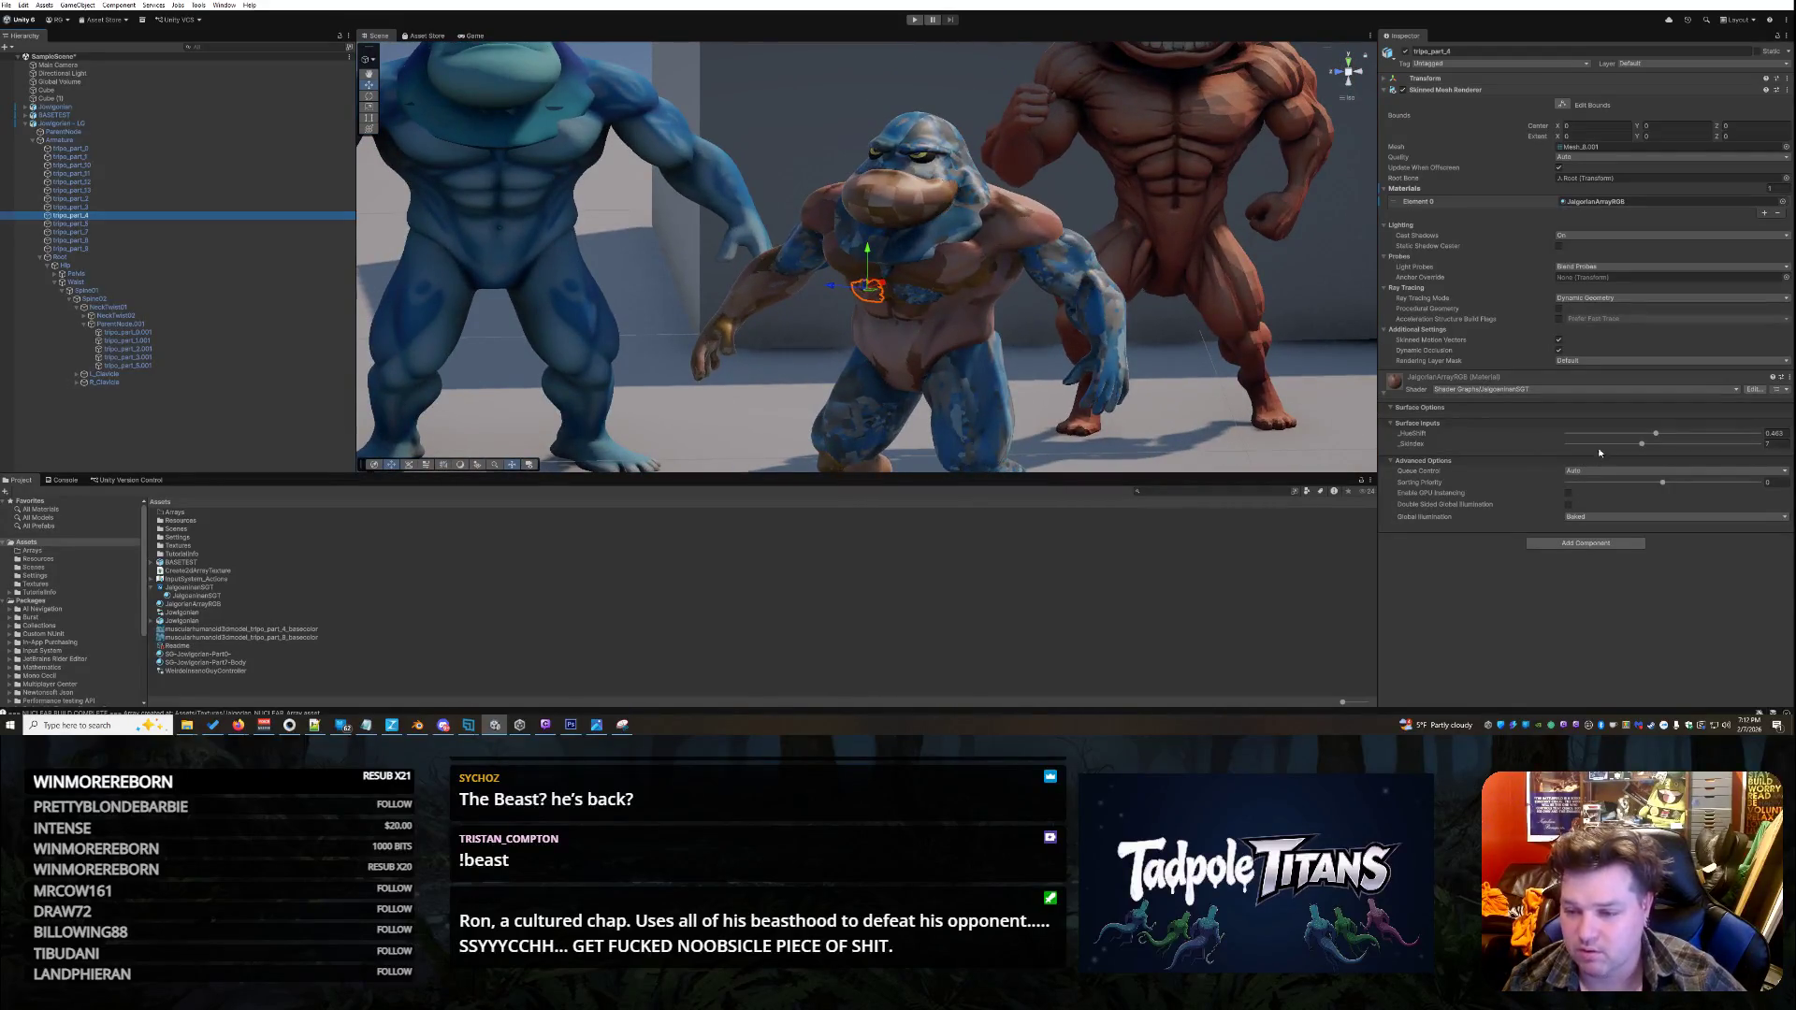
click(1642, 446)
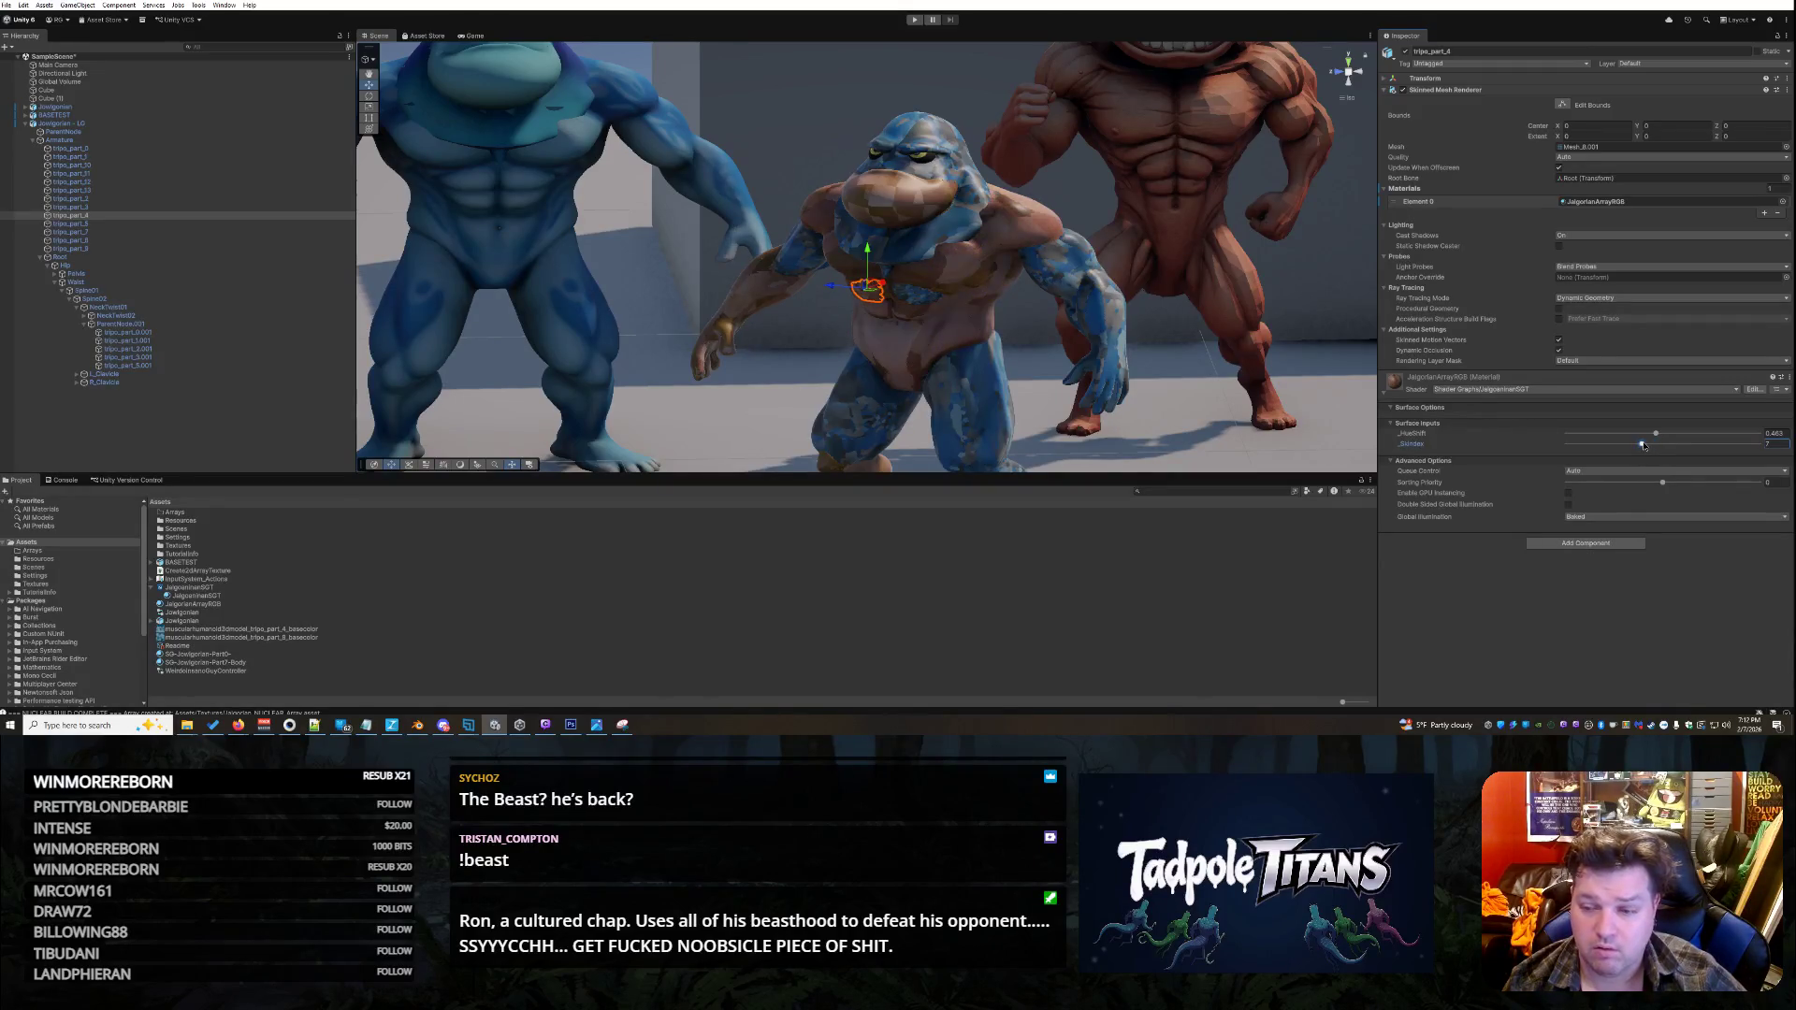
click(403, 606)
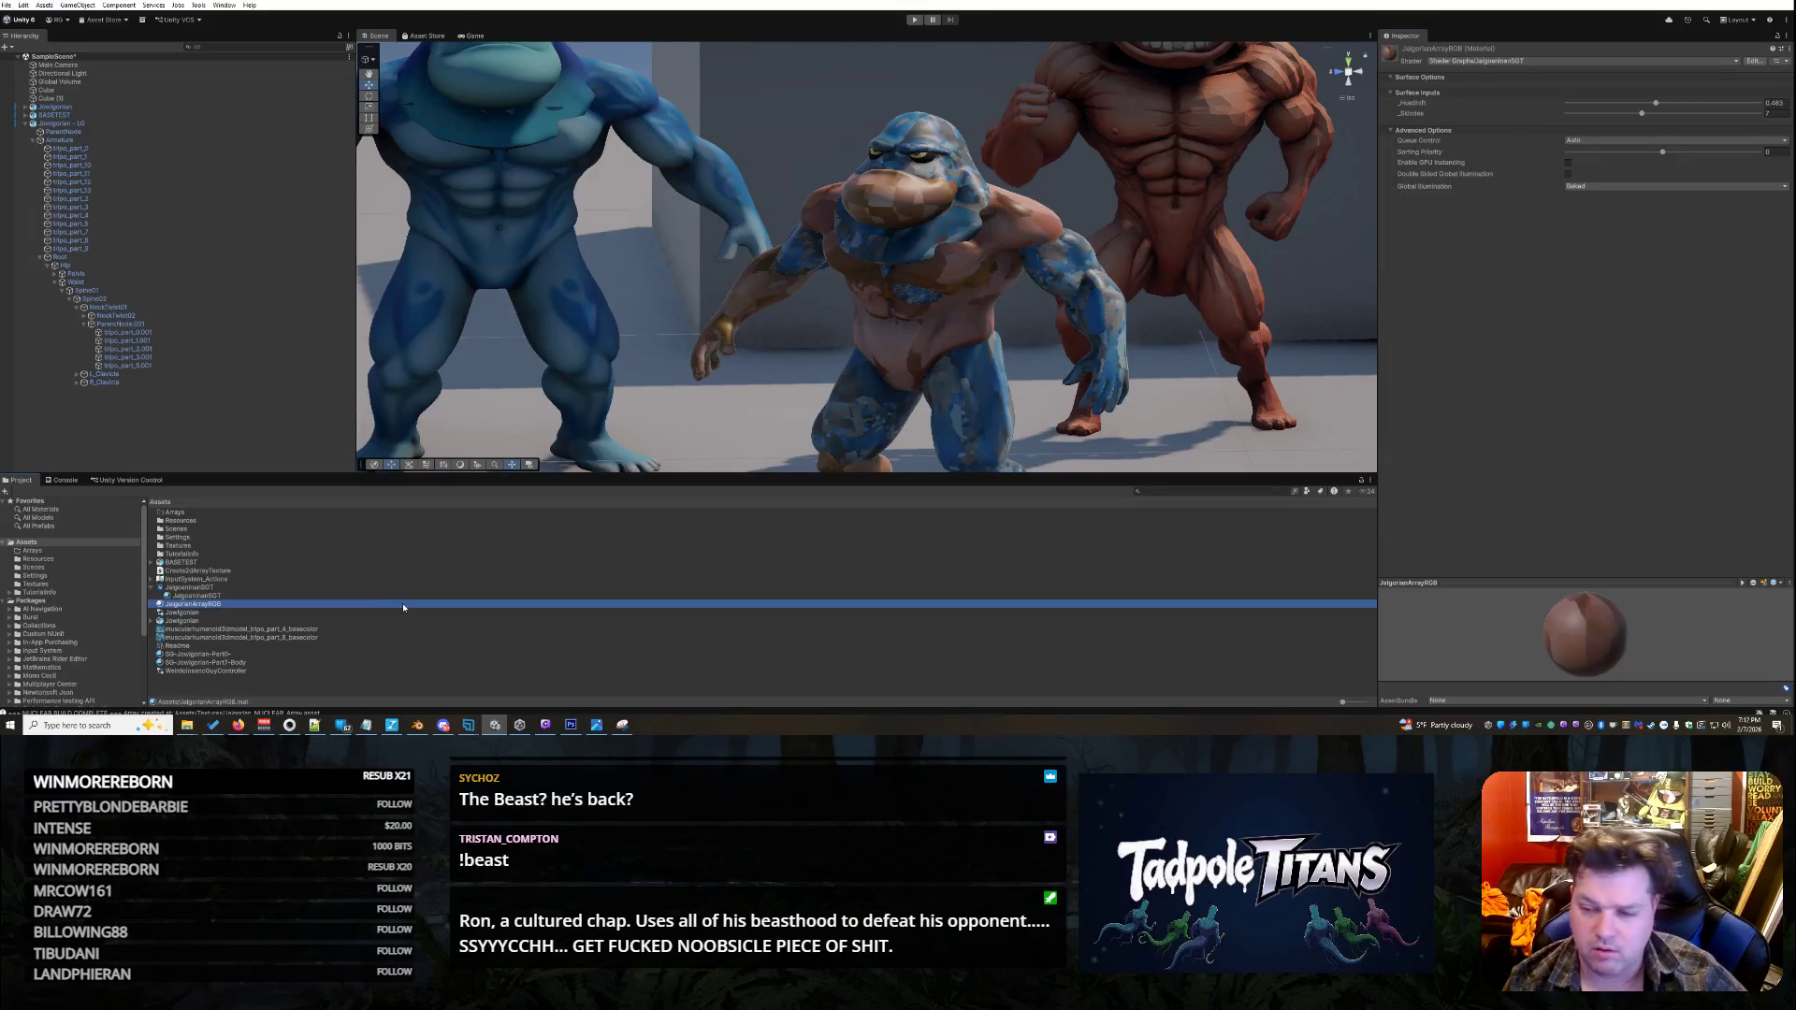
key(alt+Tab)
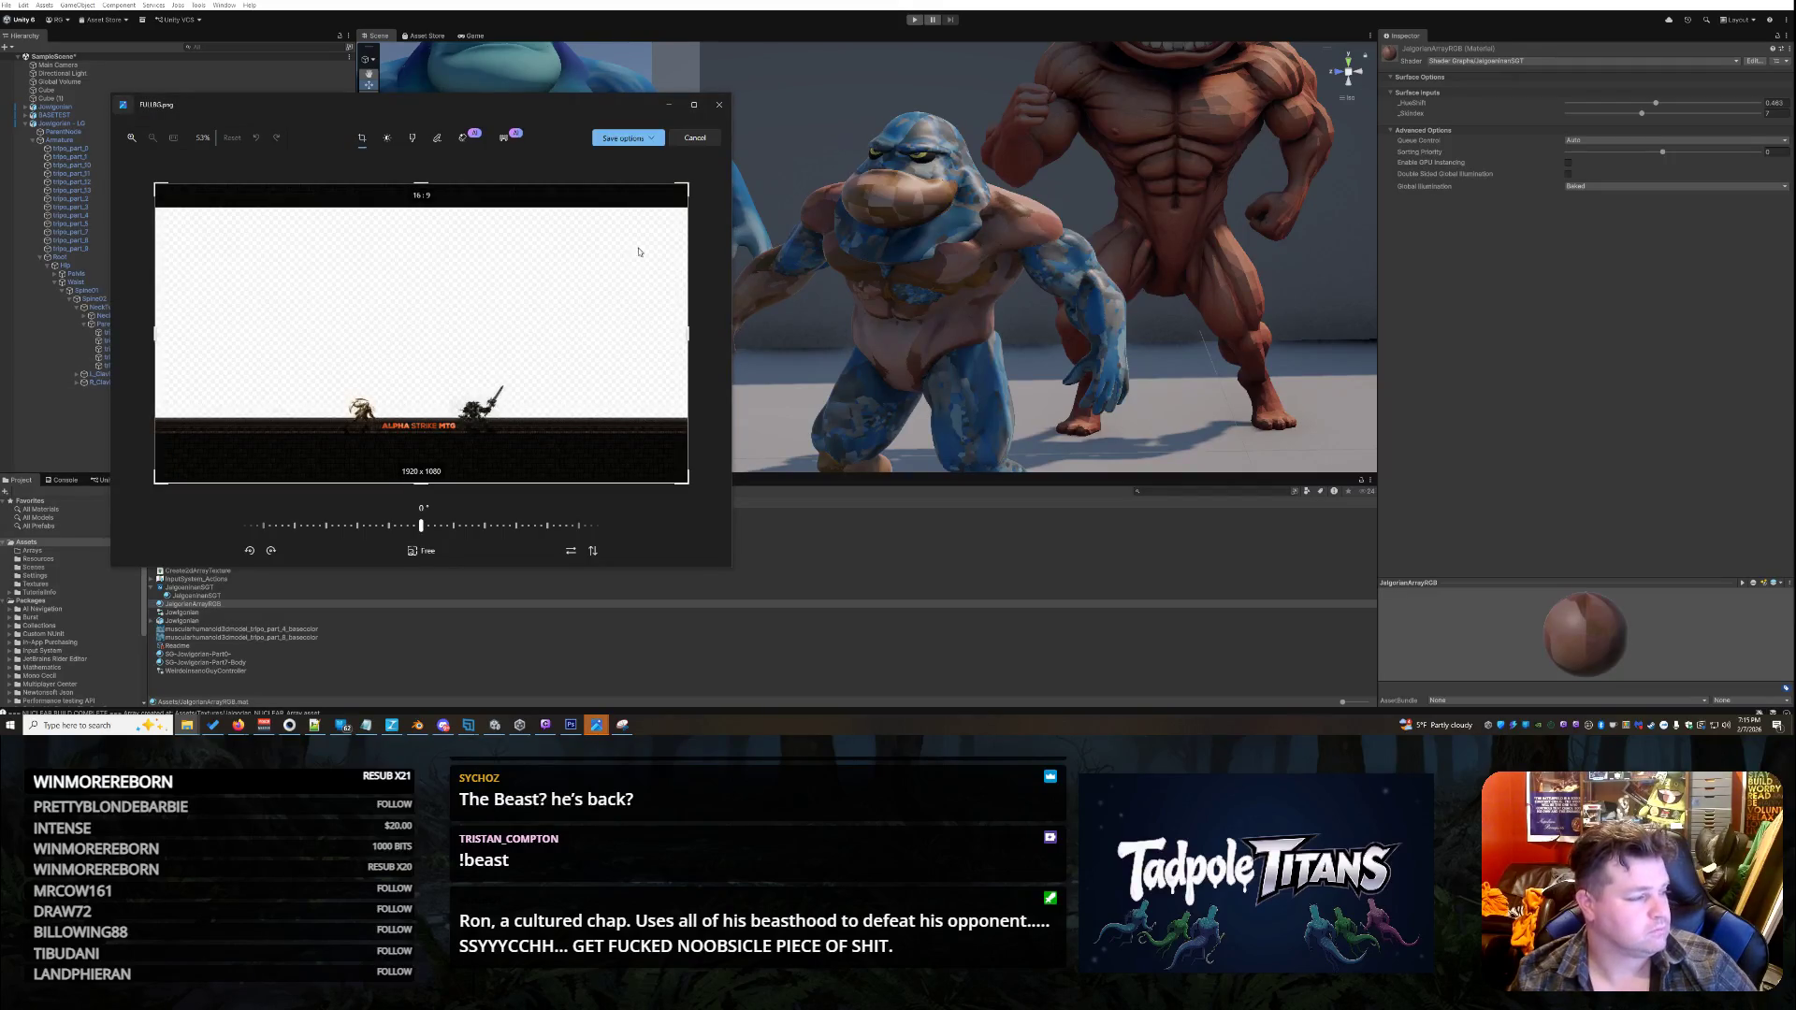
- Close the Photos window editing FULLBG.png
click(719, 104)
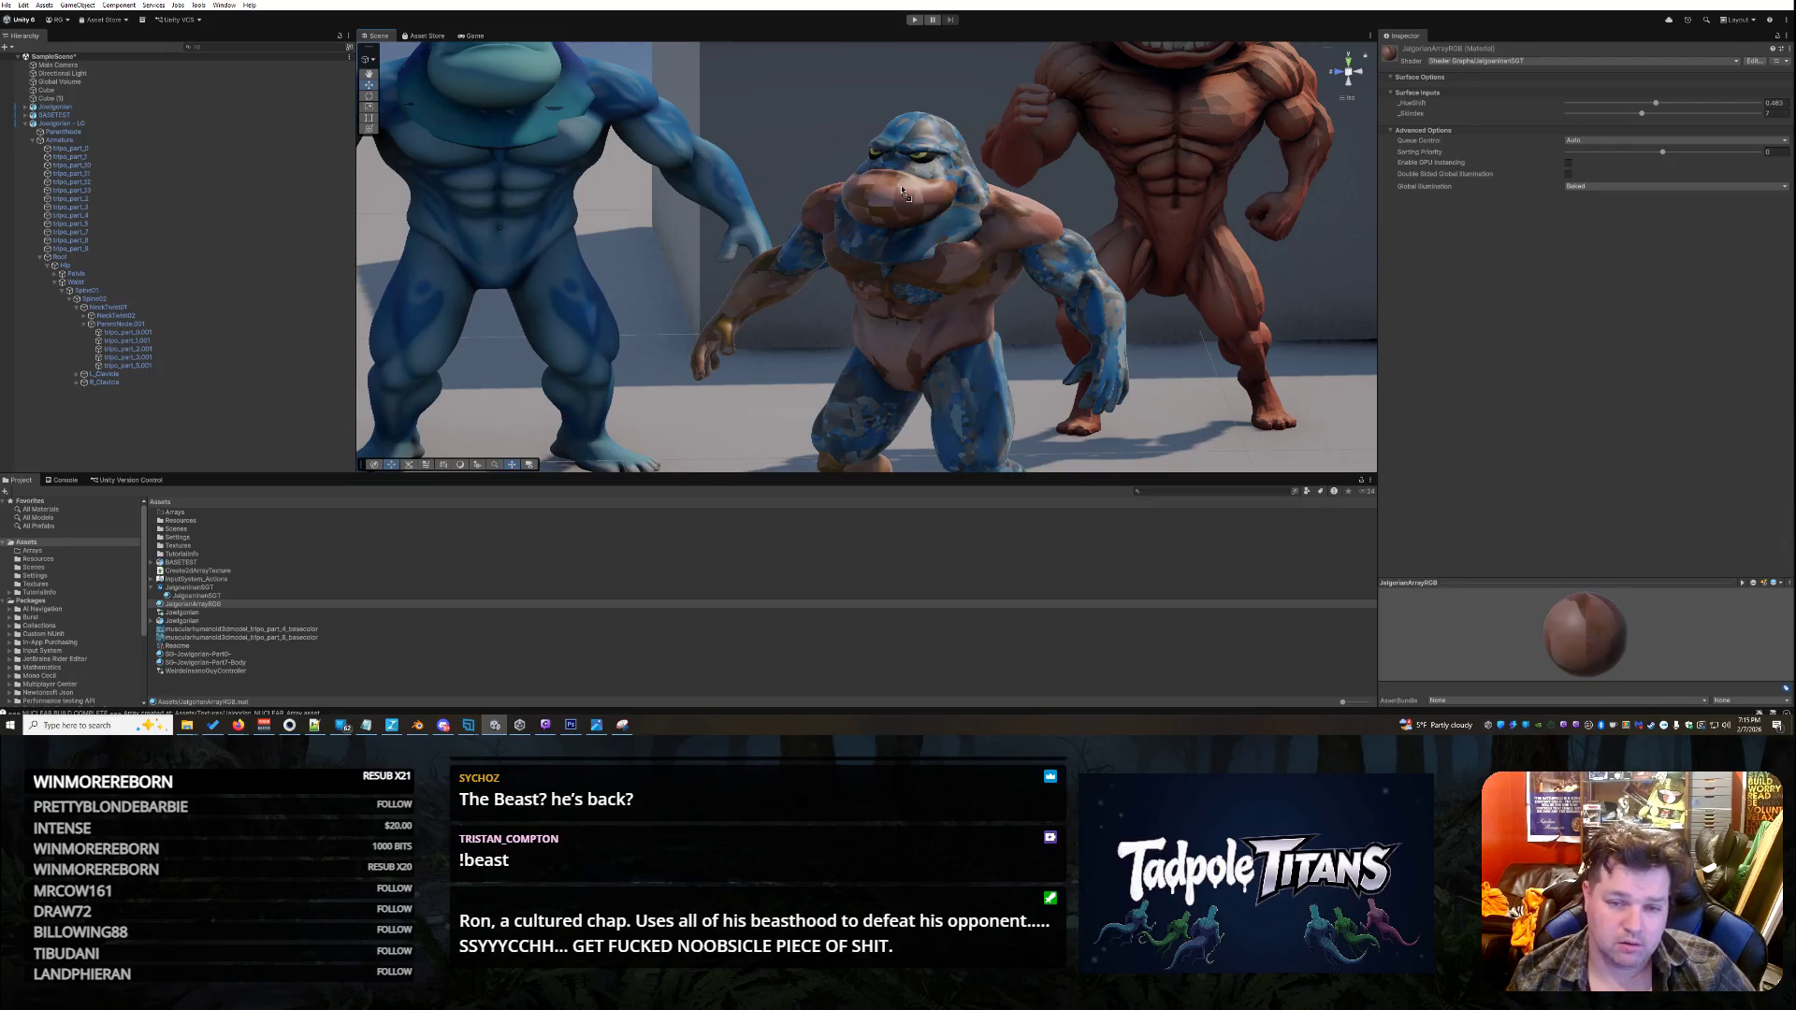
right_click(226, 605)
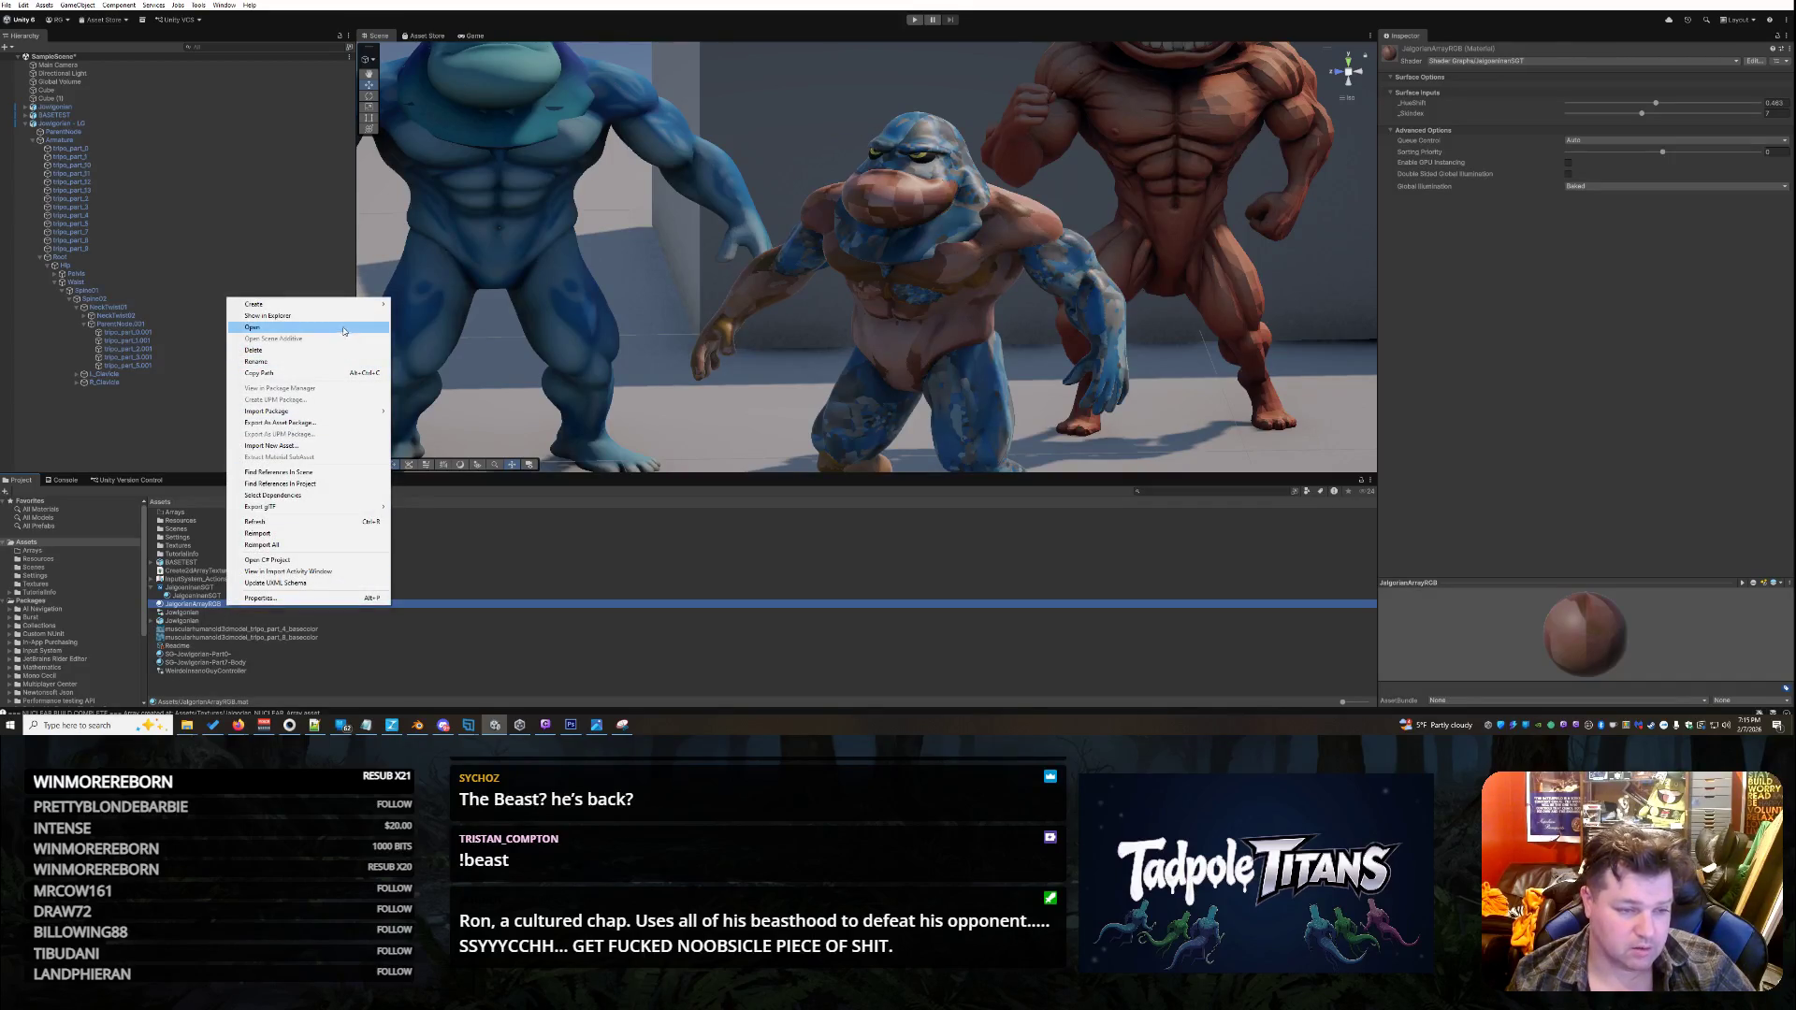
click(183, 612)
click(188, 605)
right_click(188, 605)
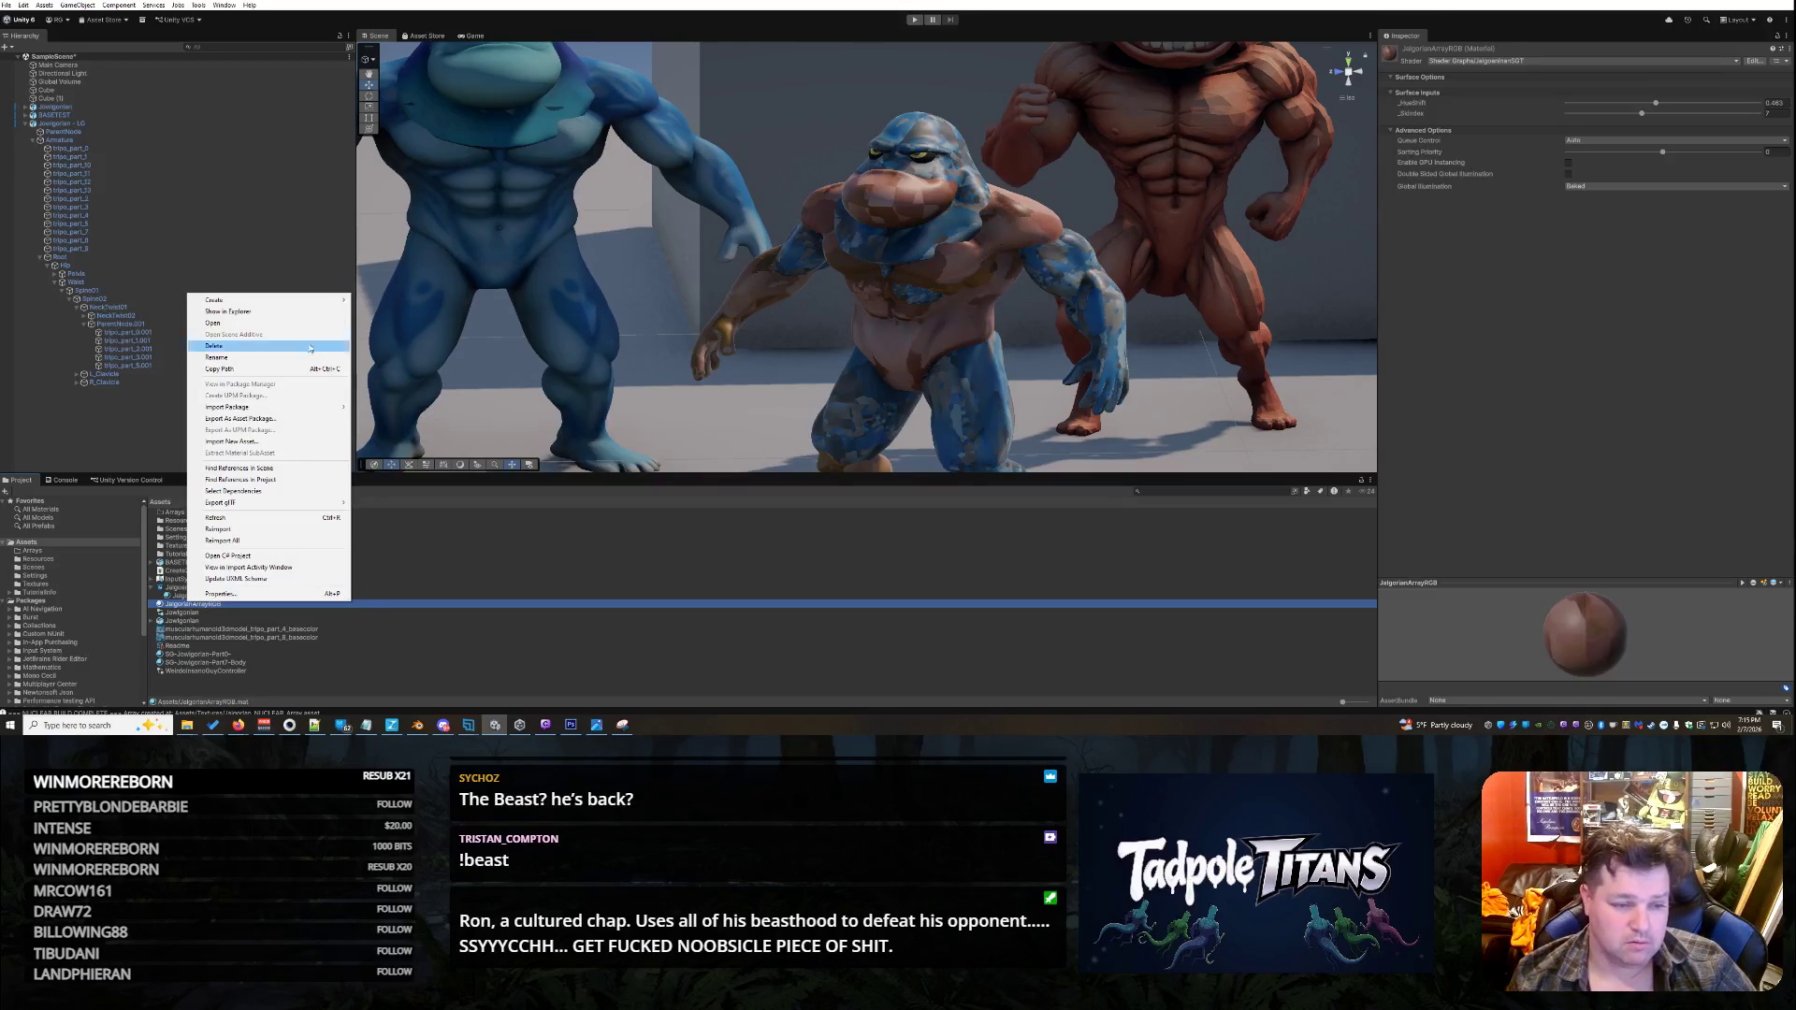
click(417, 605)
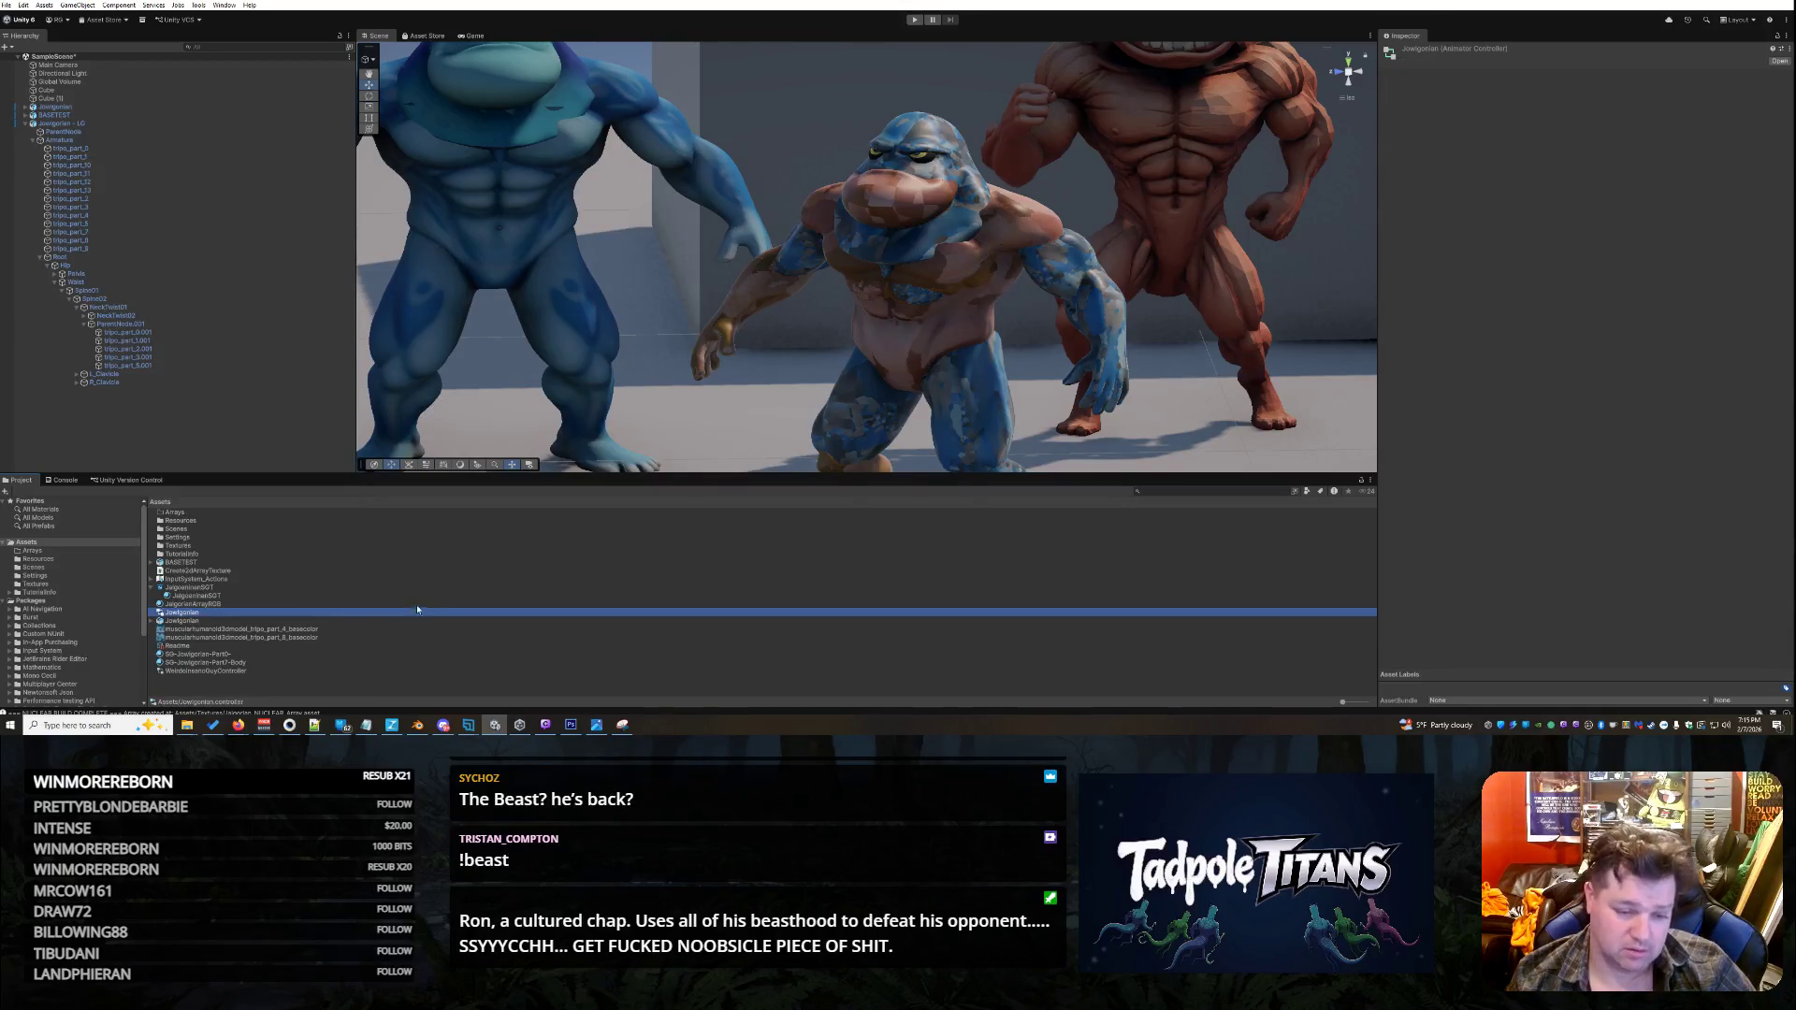
right_click(417, 605)
click(426, 597)
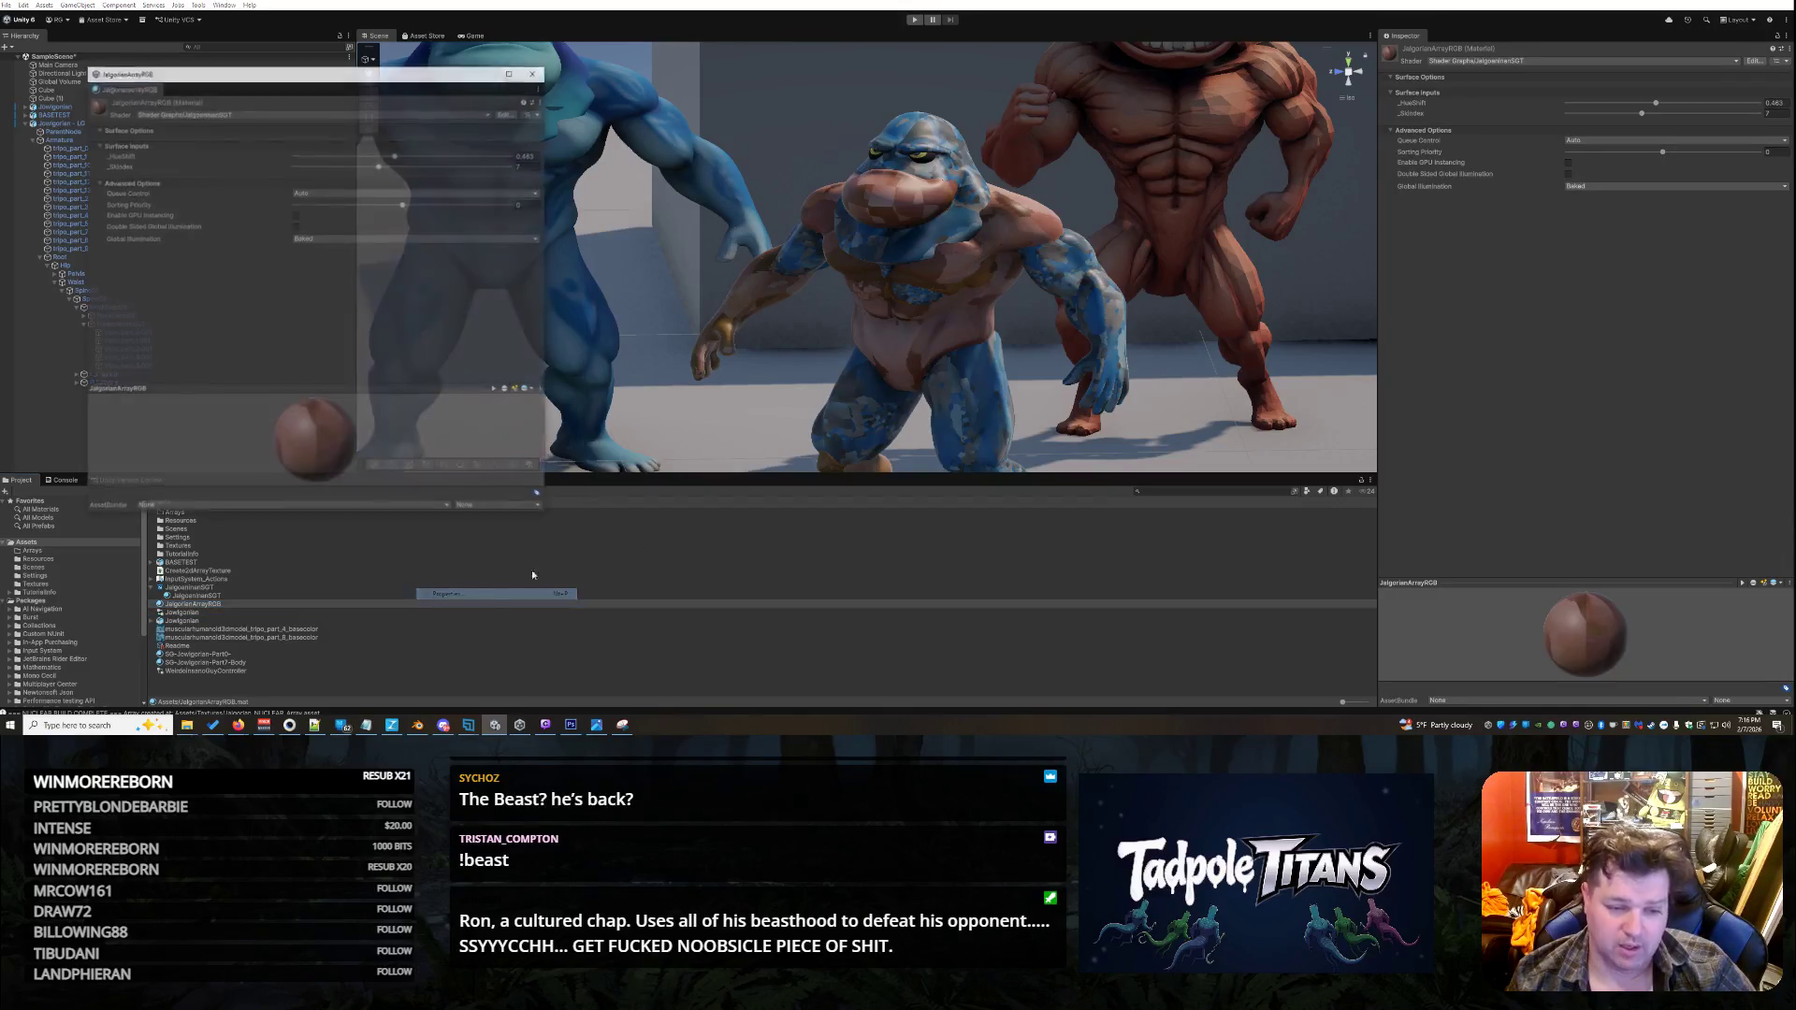
click(534, 72)
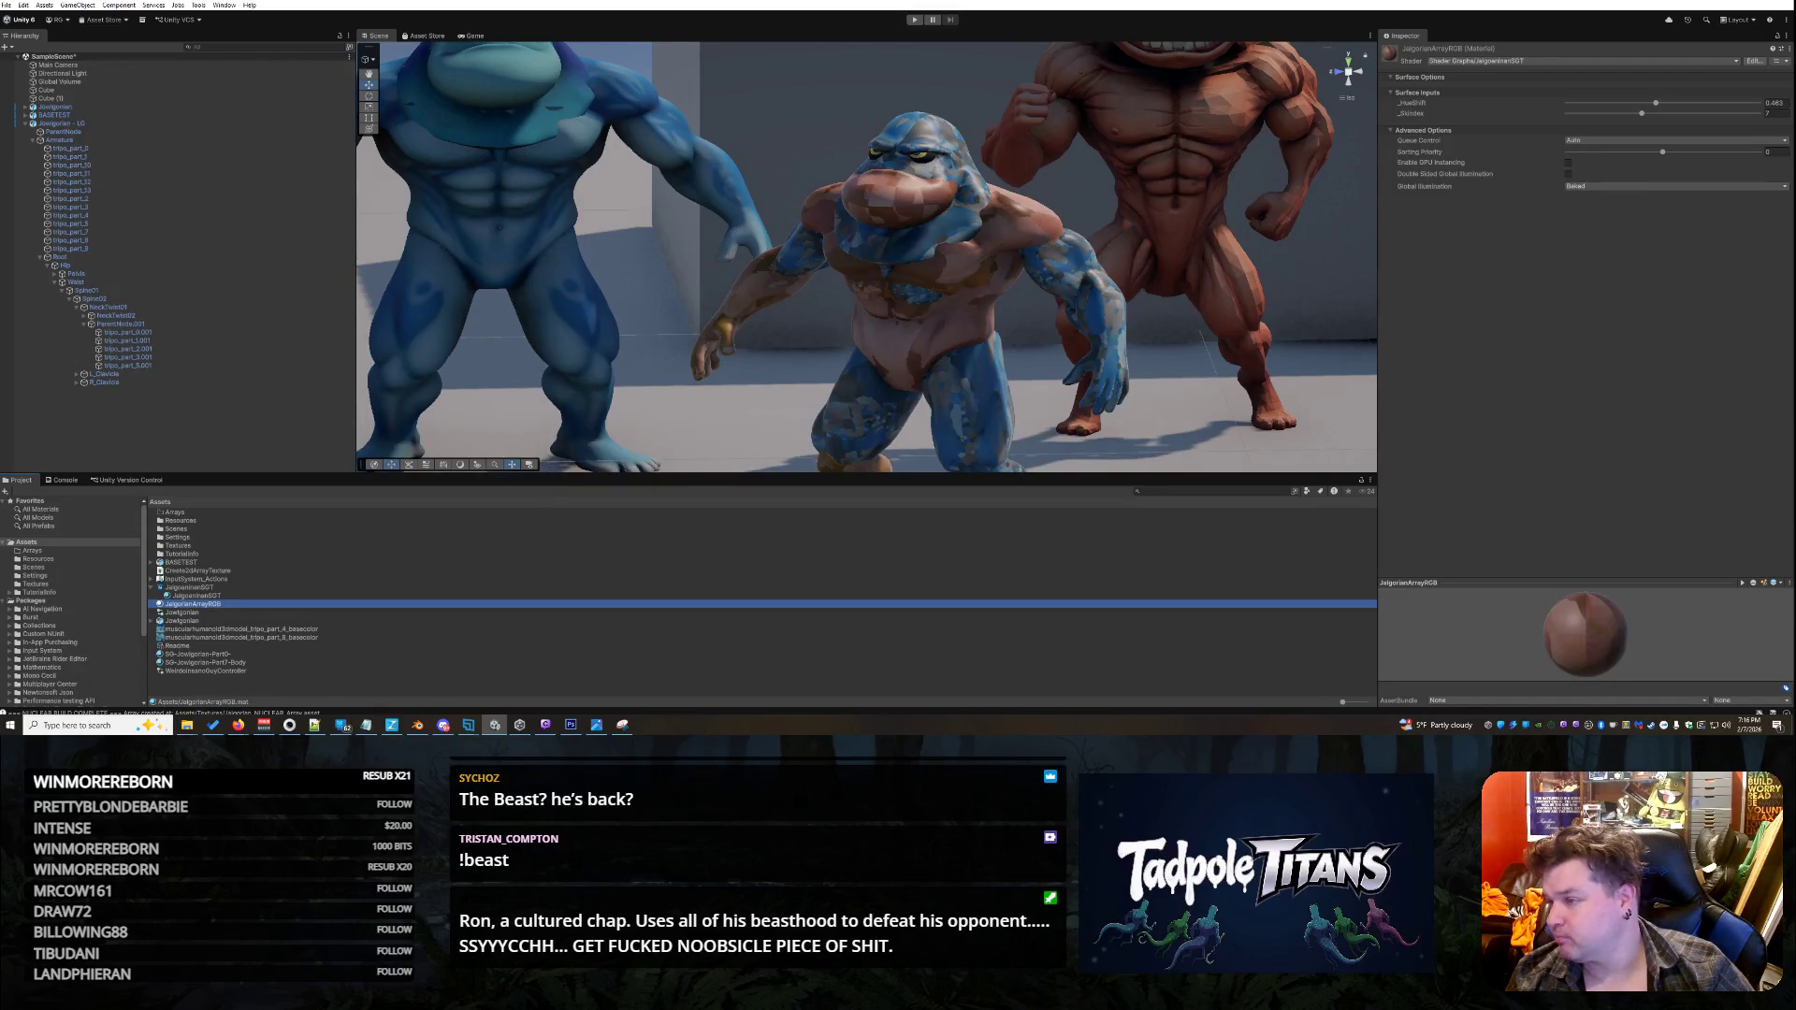
right_click(211, 608)
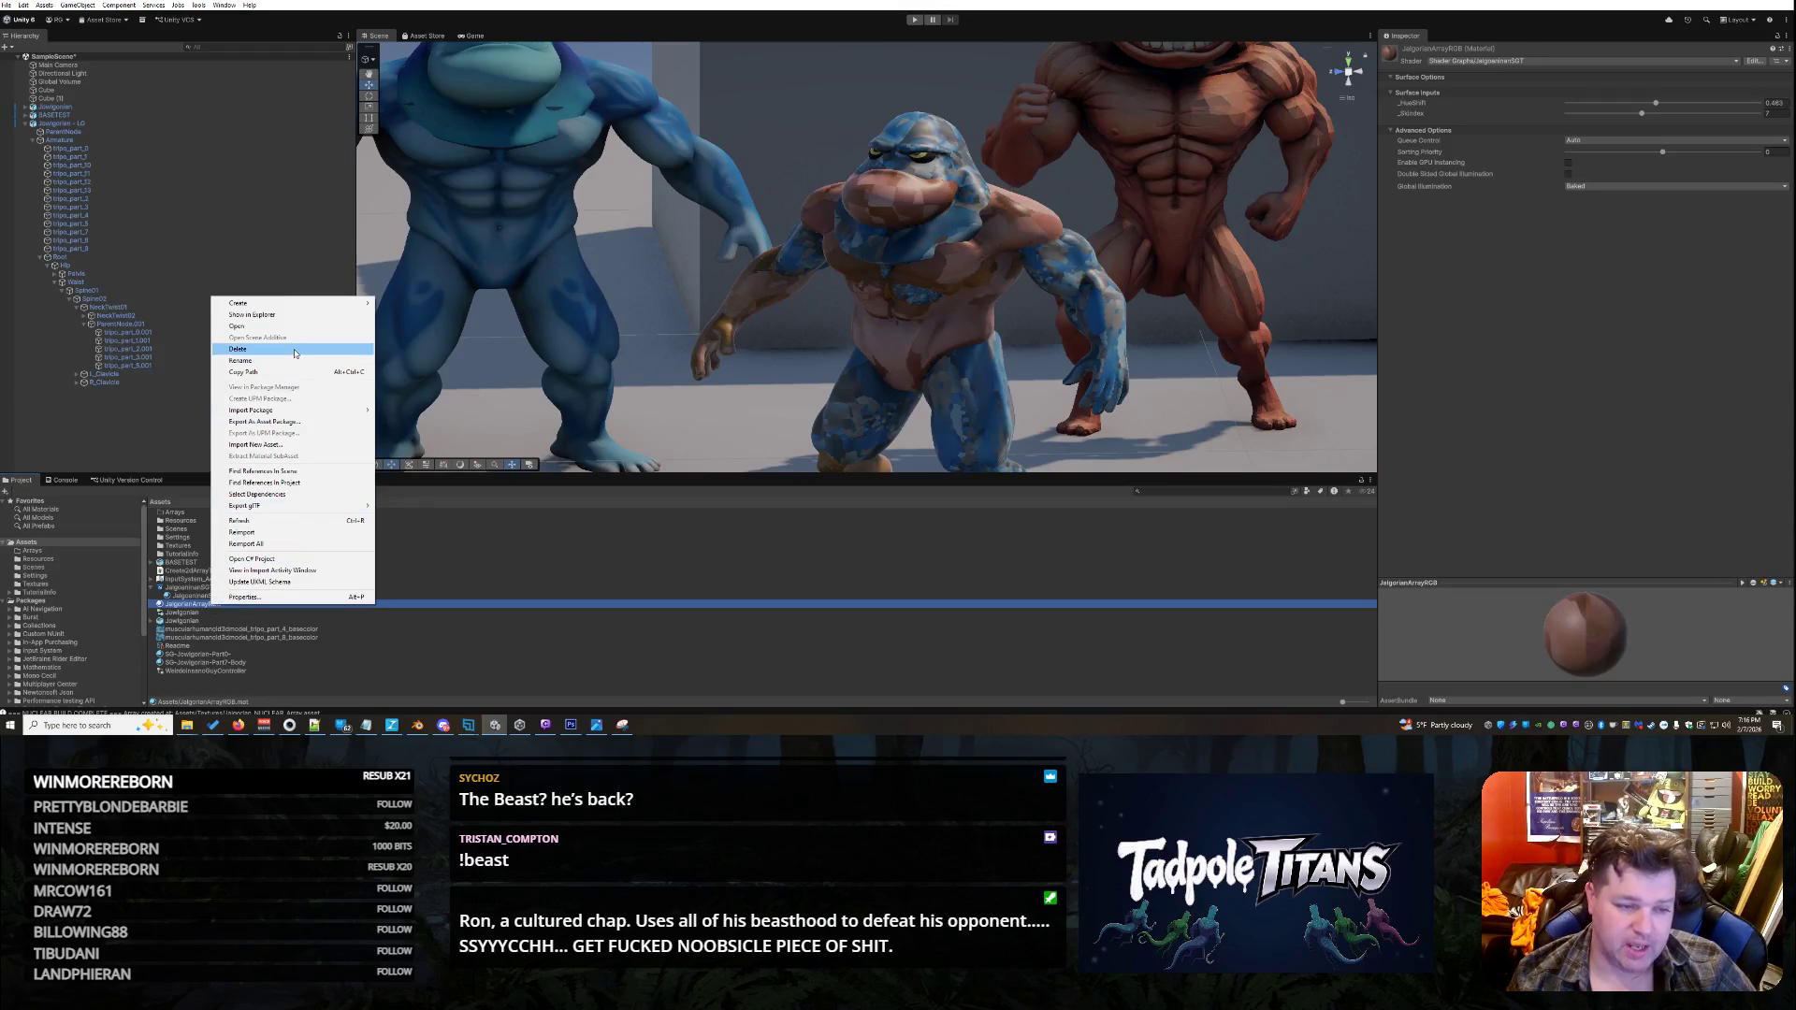
mouse_move(290, 310)
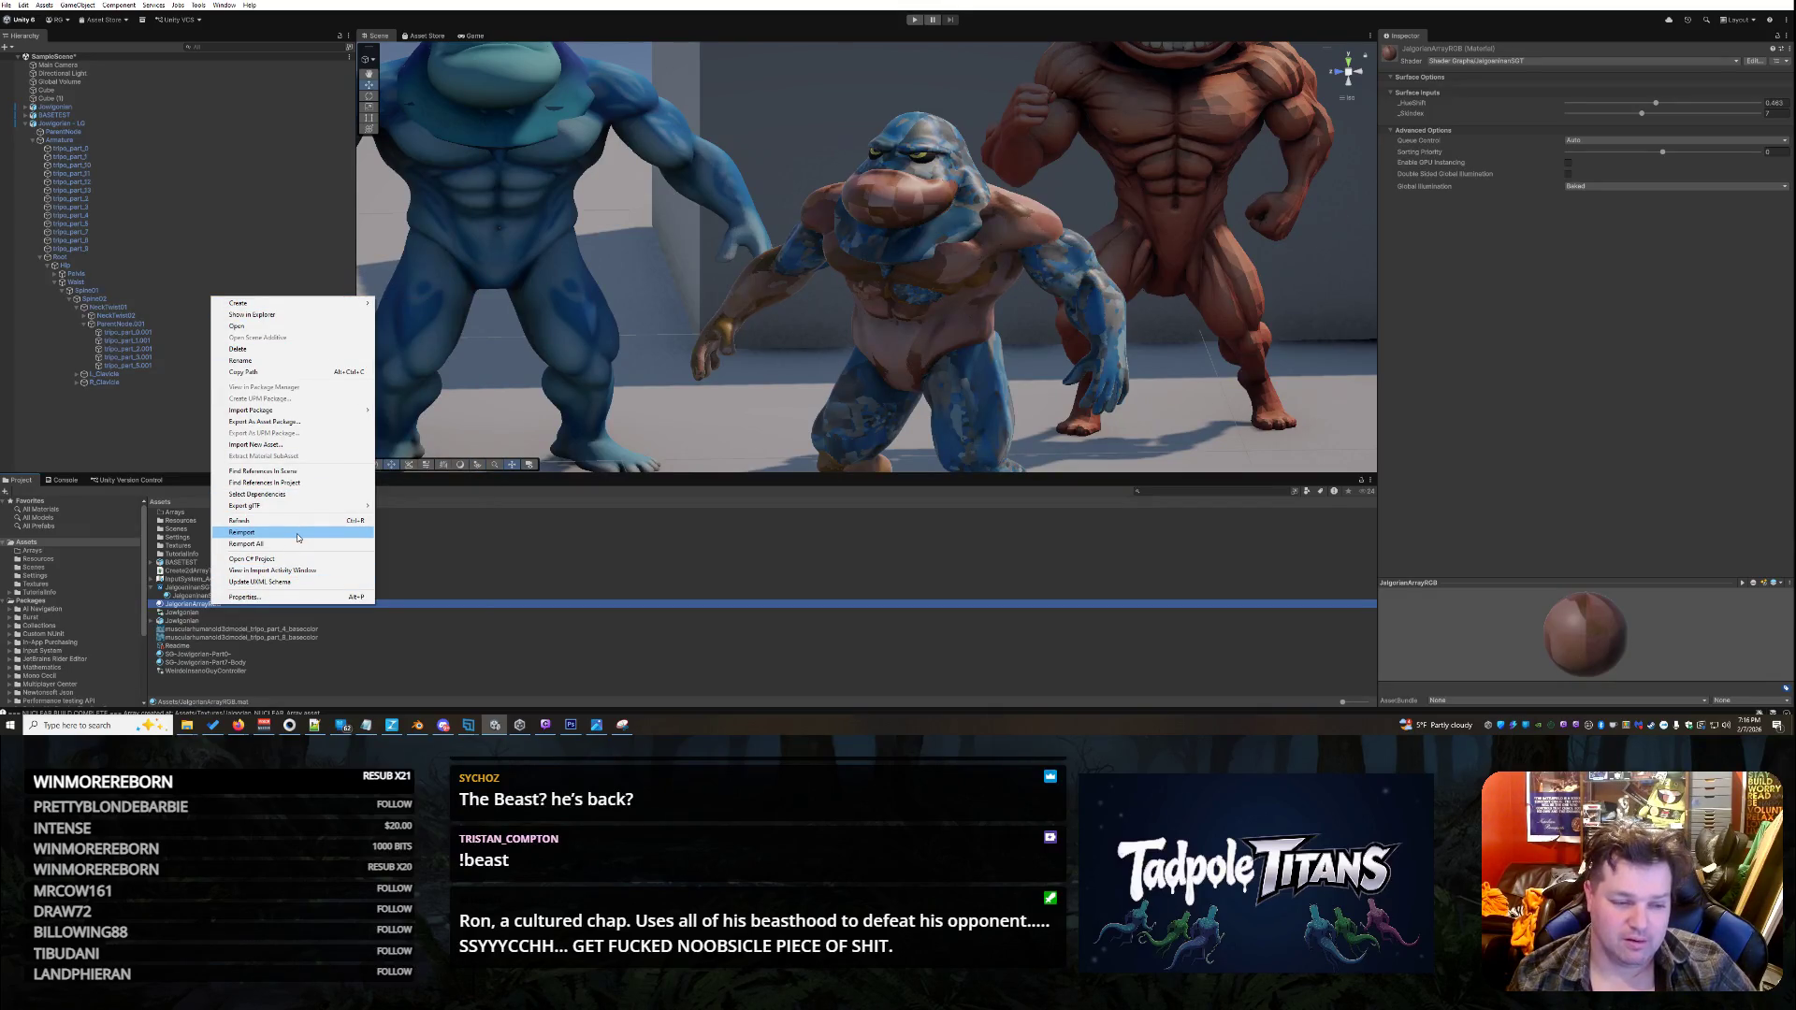
click(184, 603)
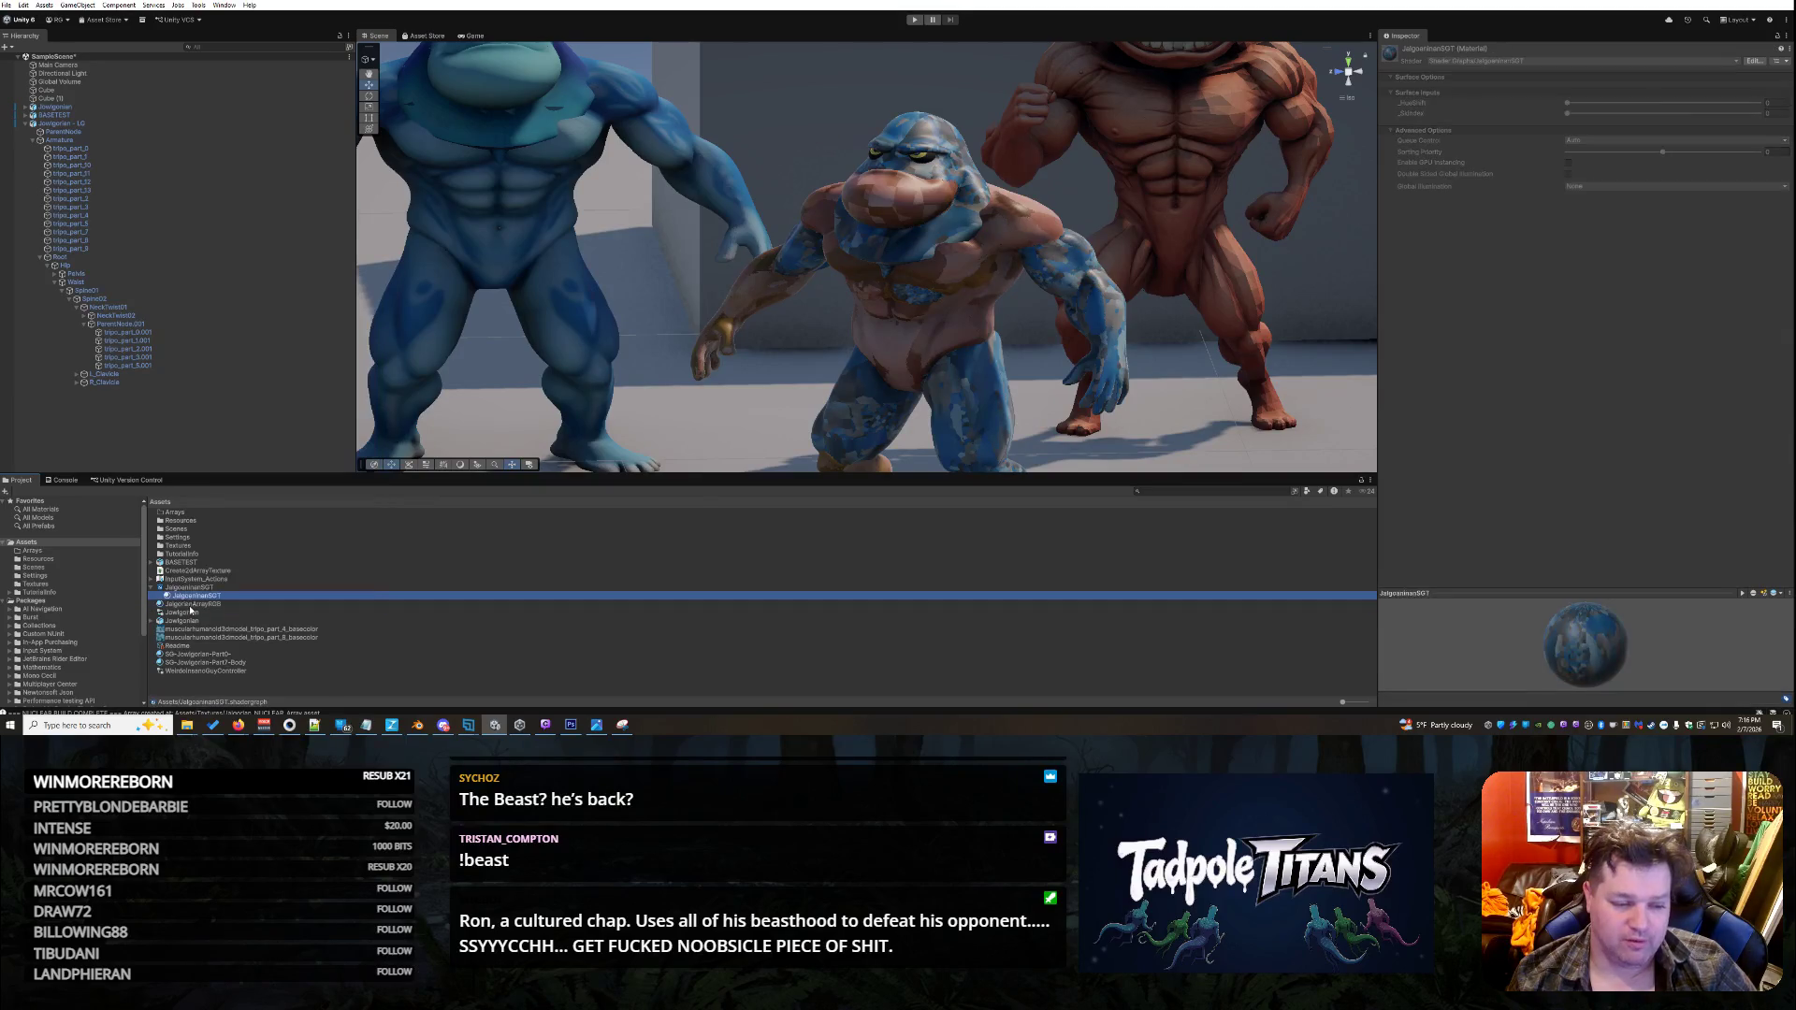
- Duplicate the JalgorianArrayRGB material and inspect the copy's shader options in its properties window
key(ctrl+d)
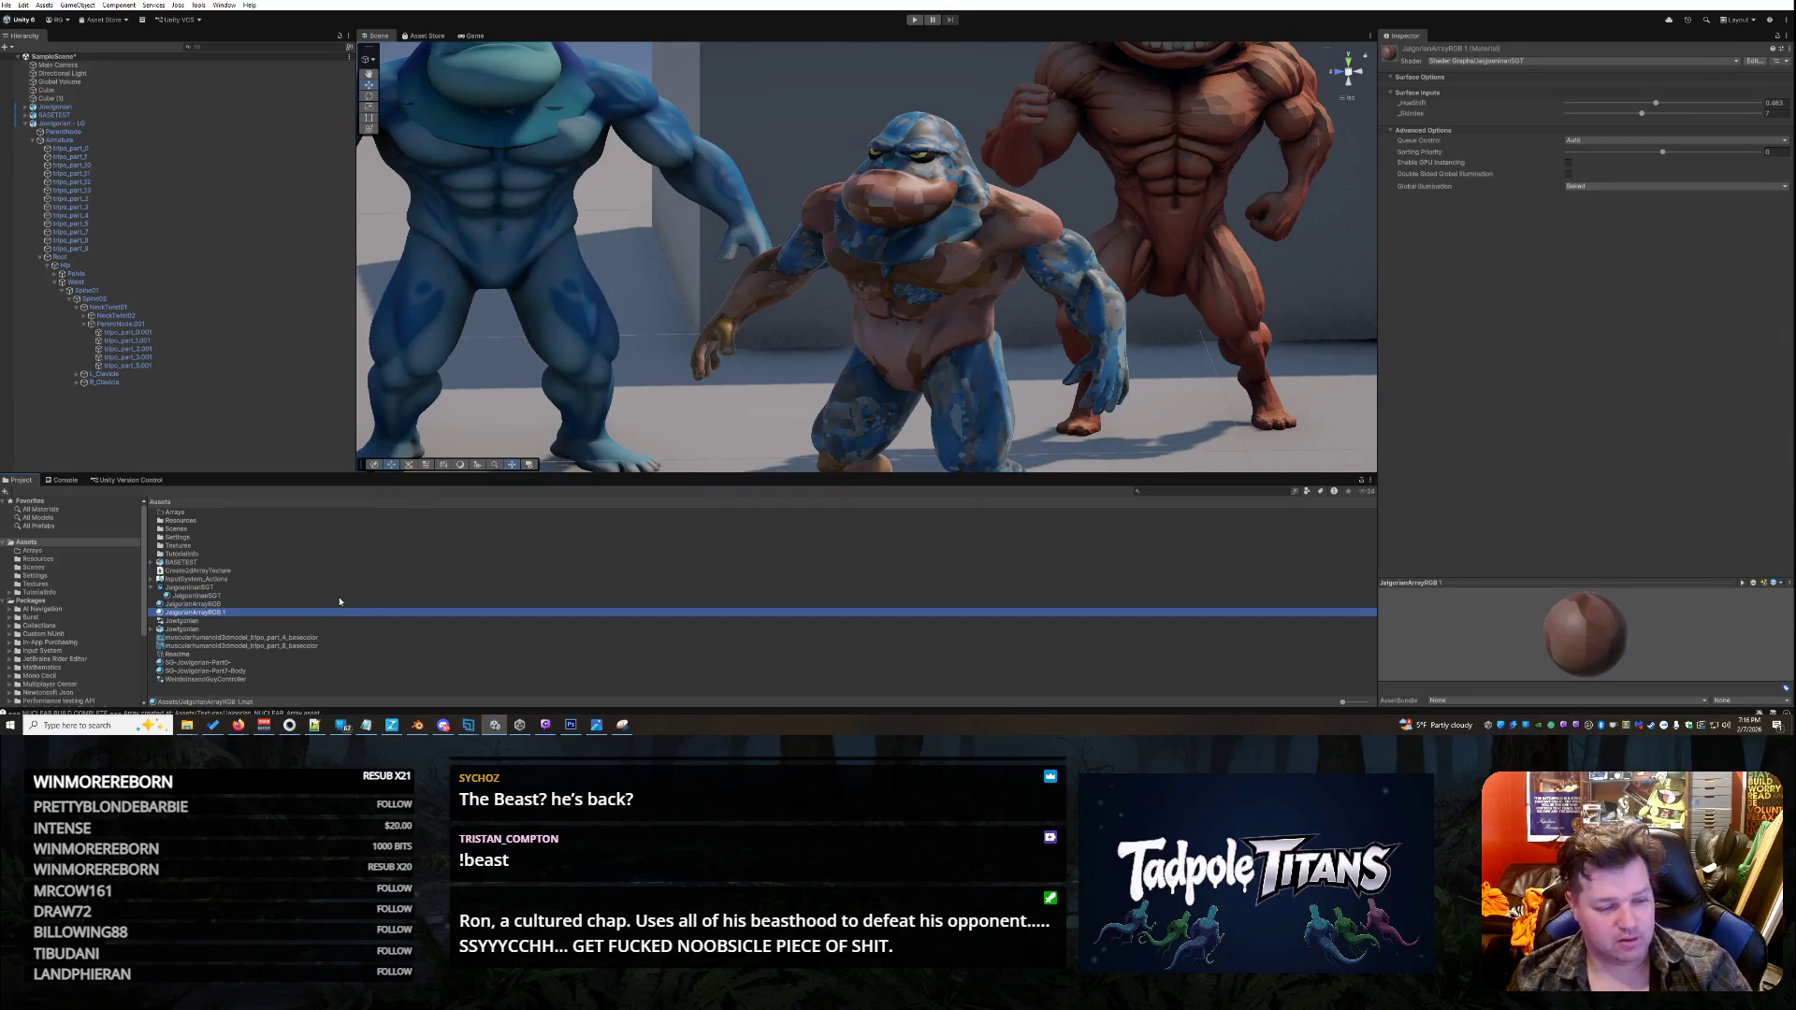
right_click(226, 610)
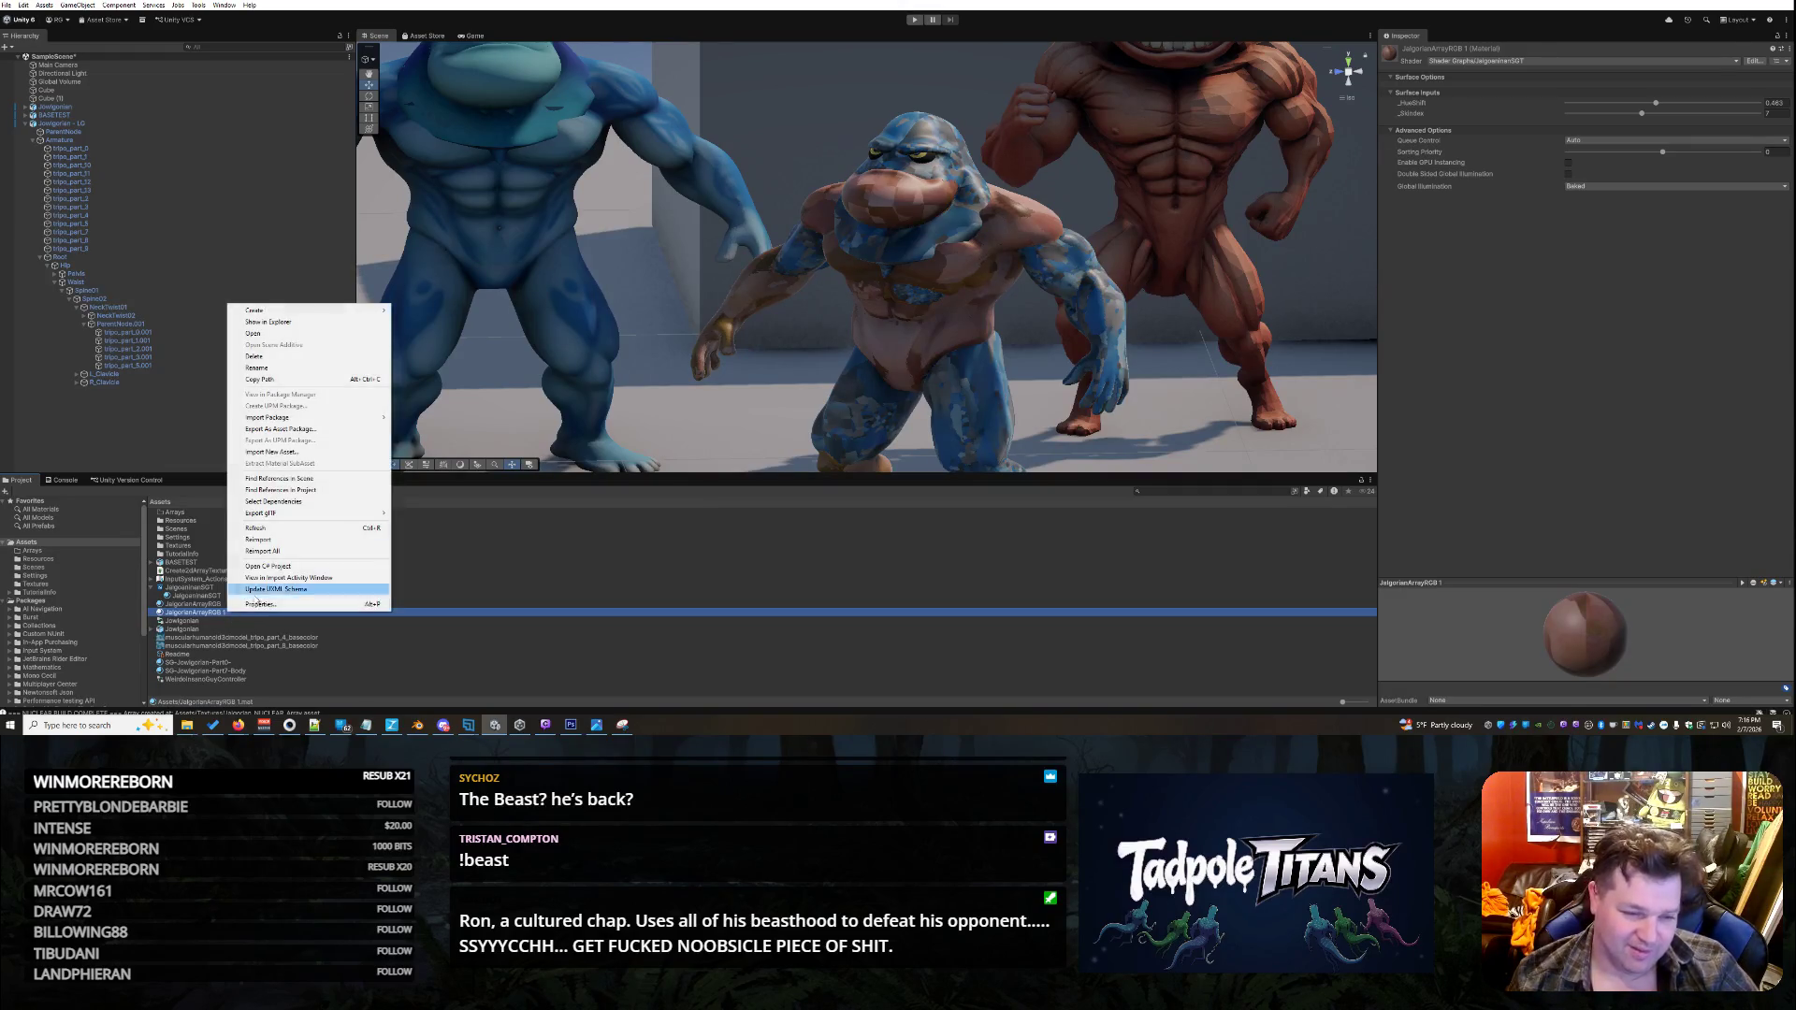
click(332, 604)
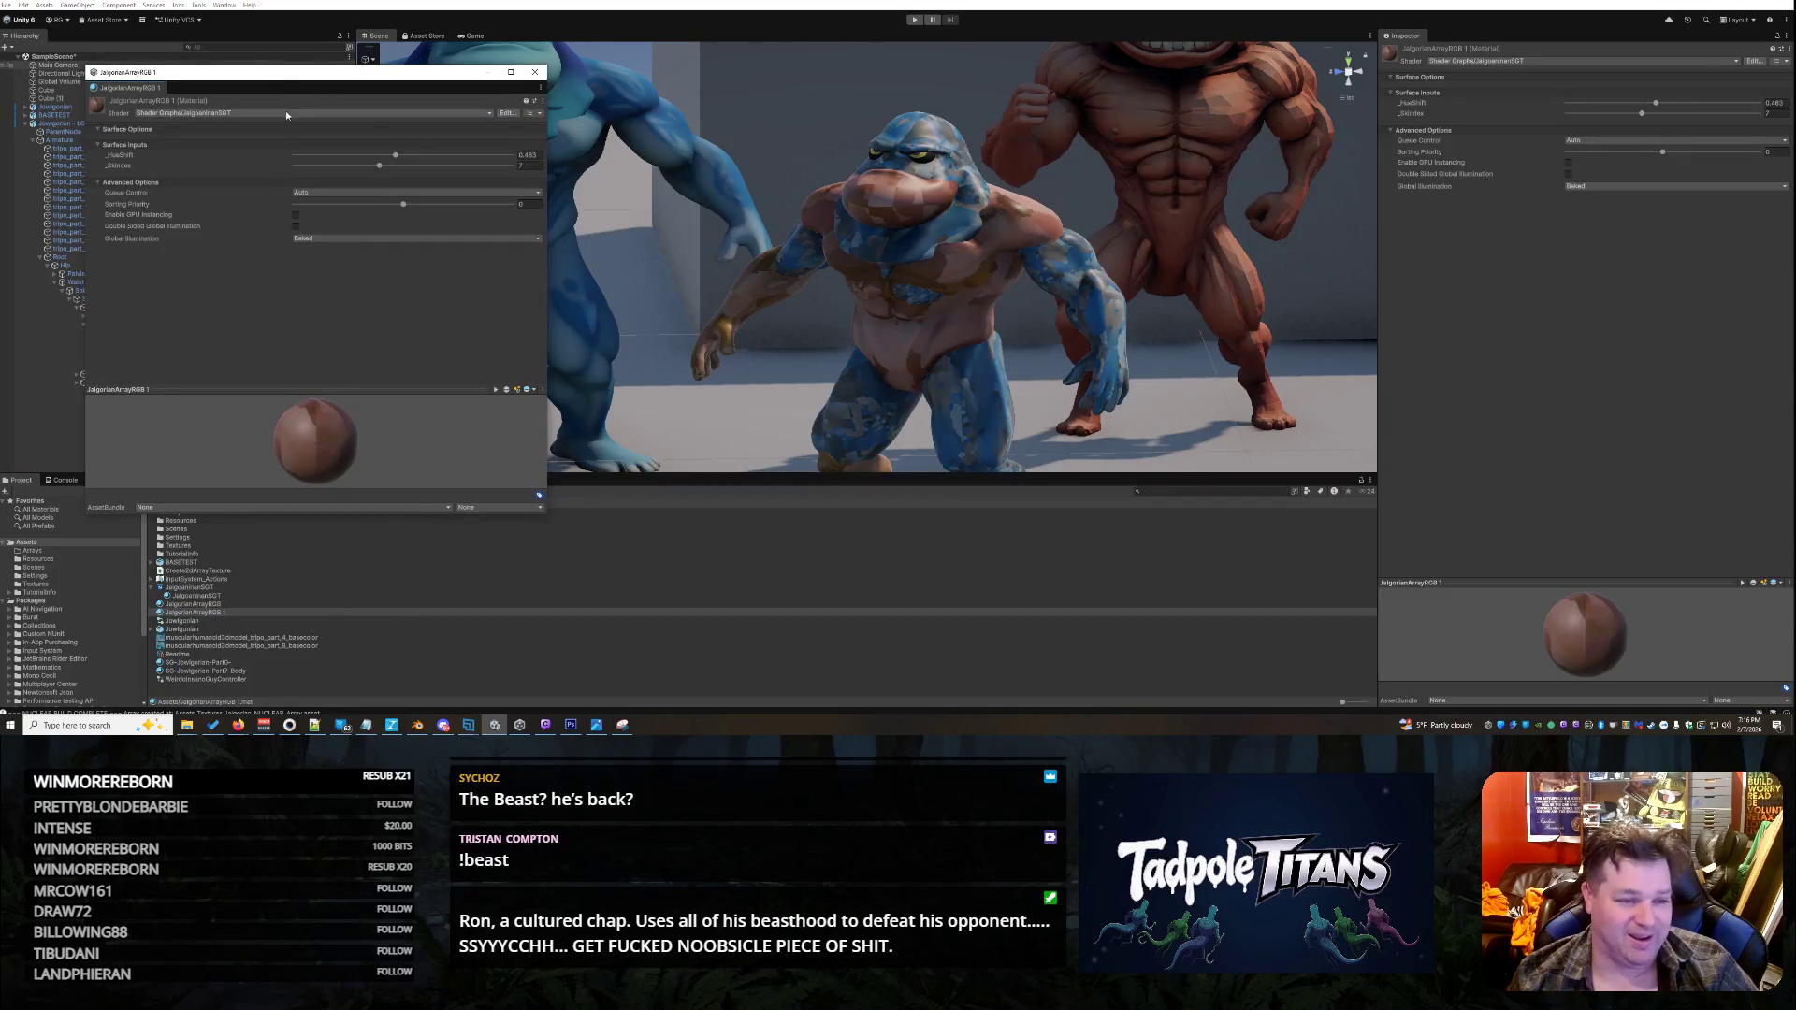
click(468, 116)
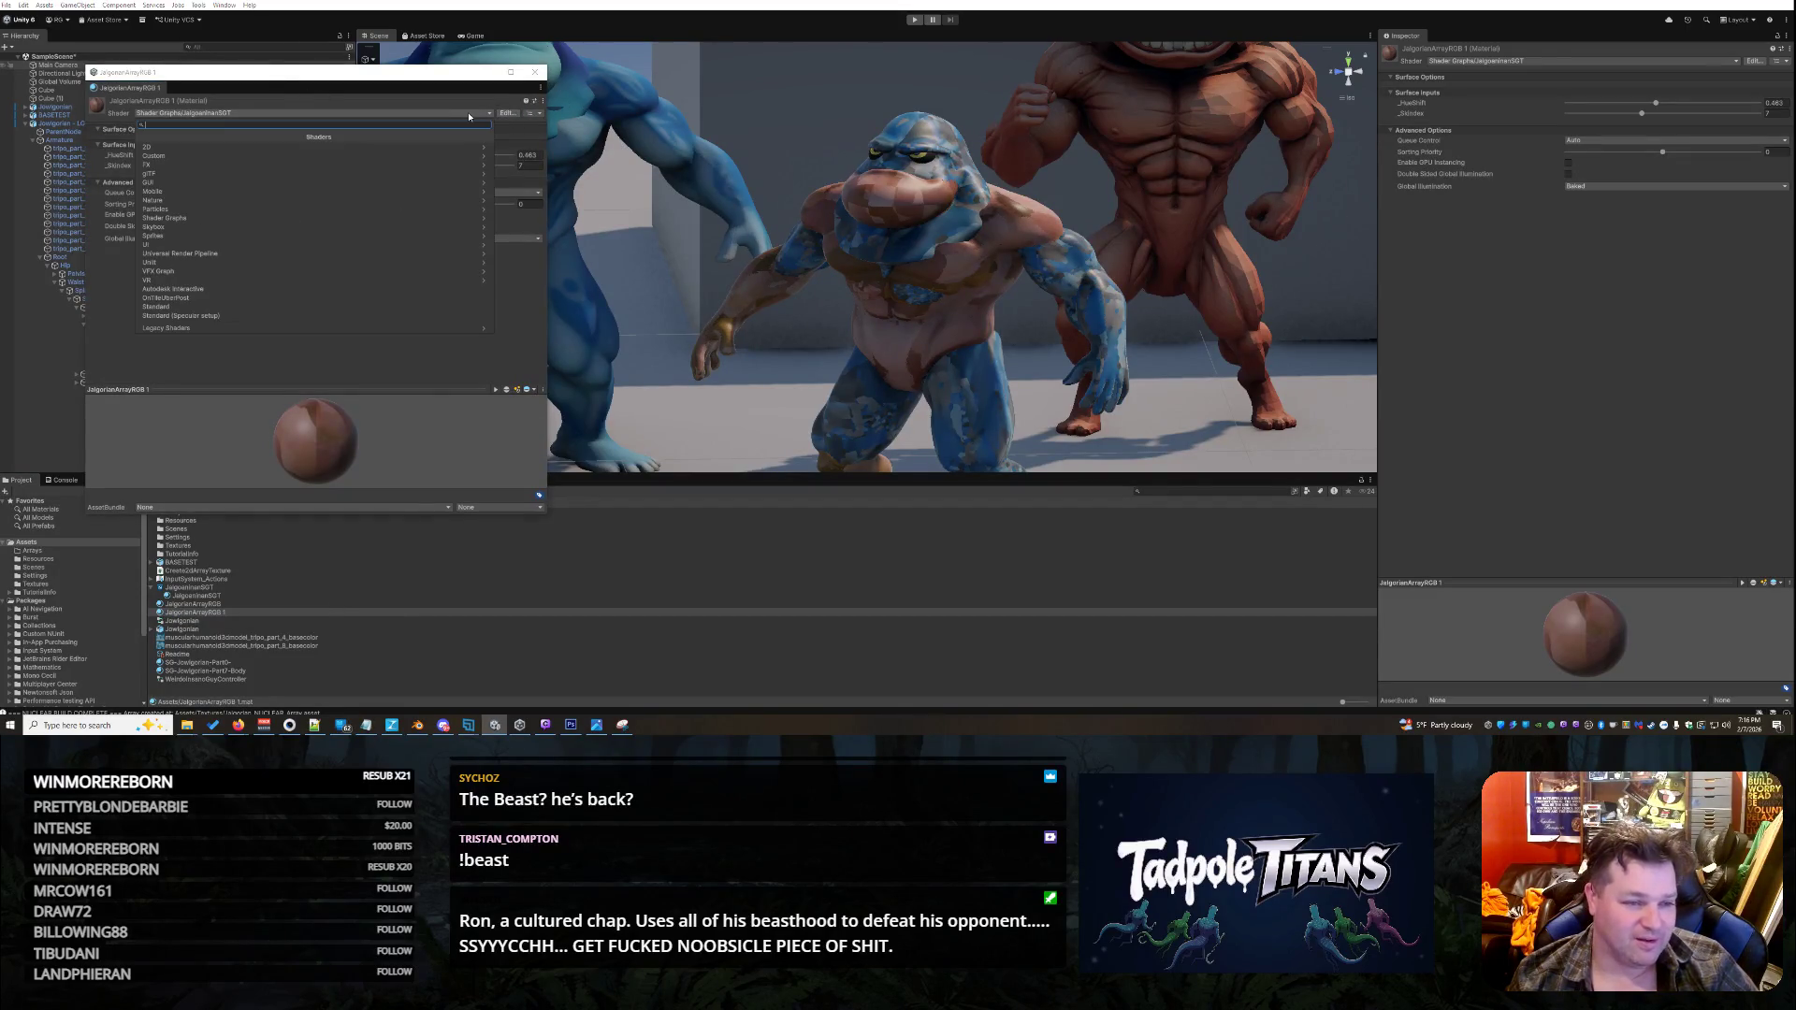
click(534, 72)
- Rename the copy to JalgorianArrayRGB1
right_click(232, 612)
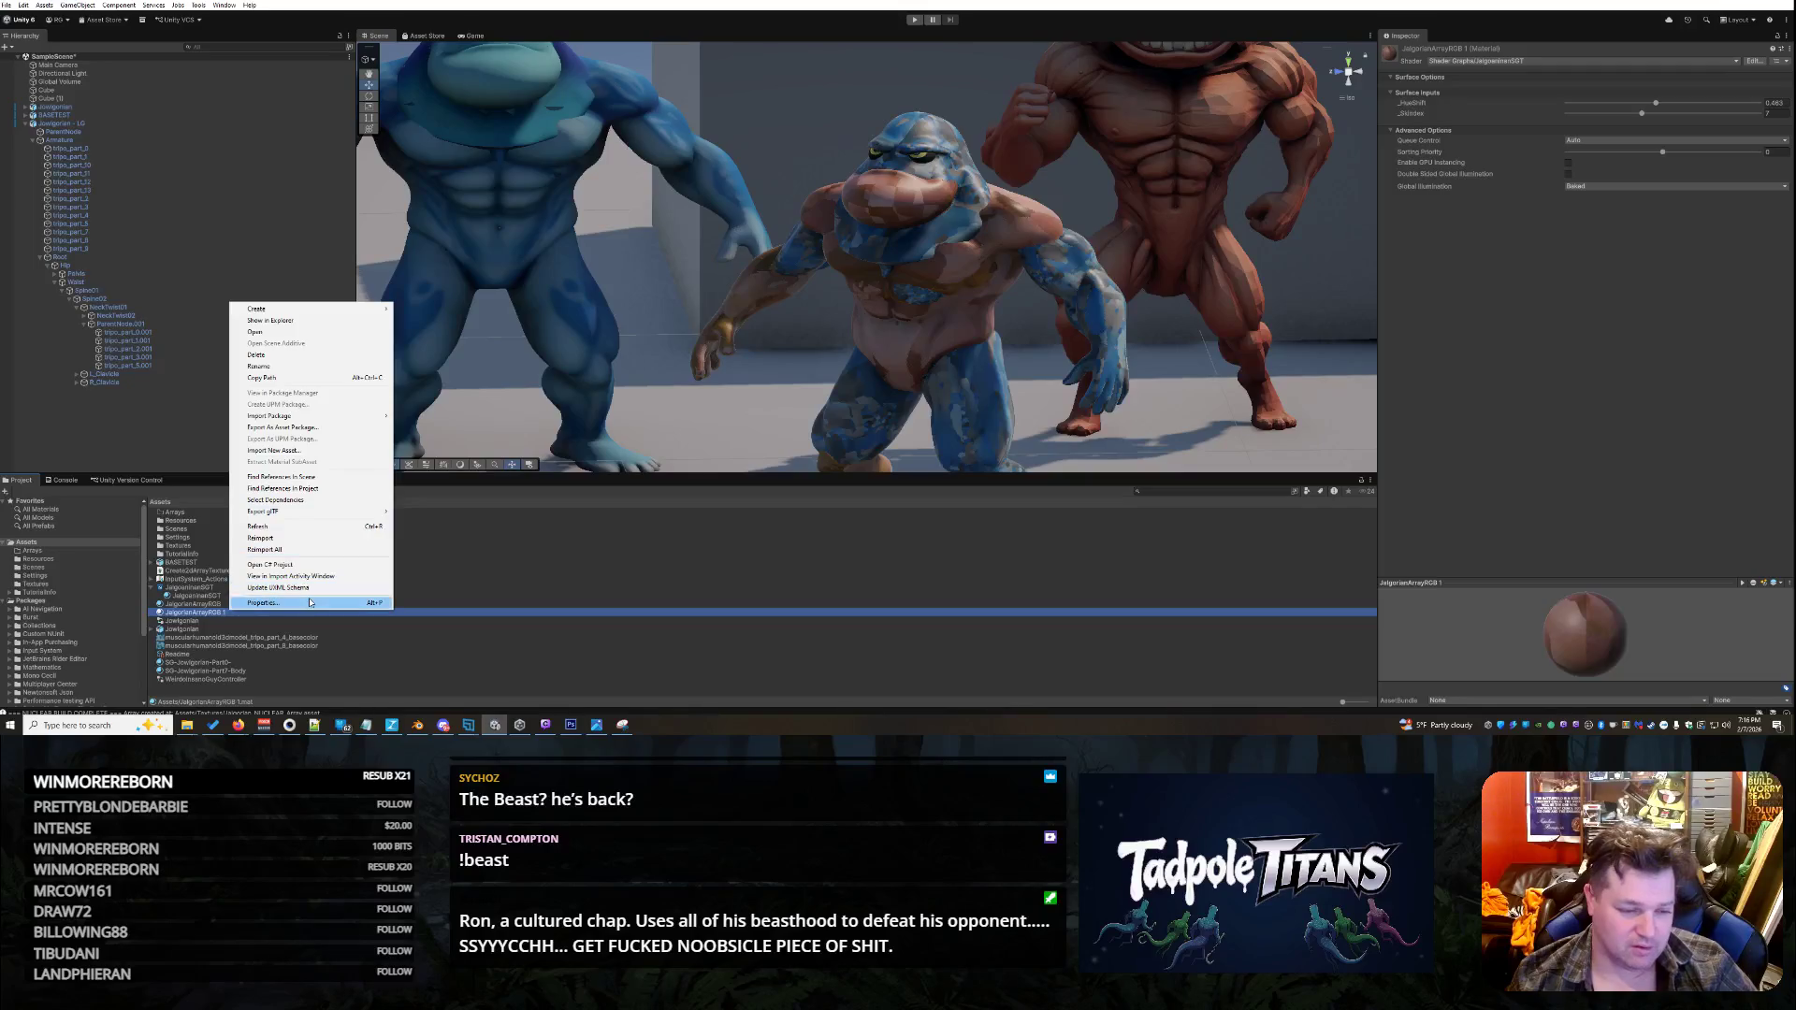
click(309, 366)
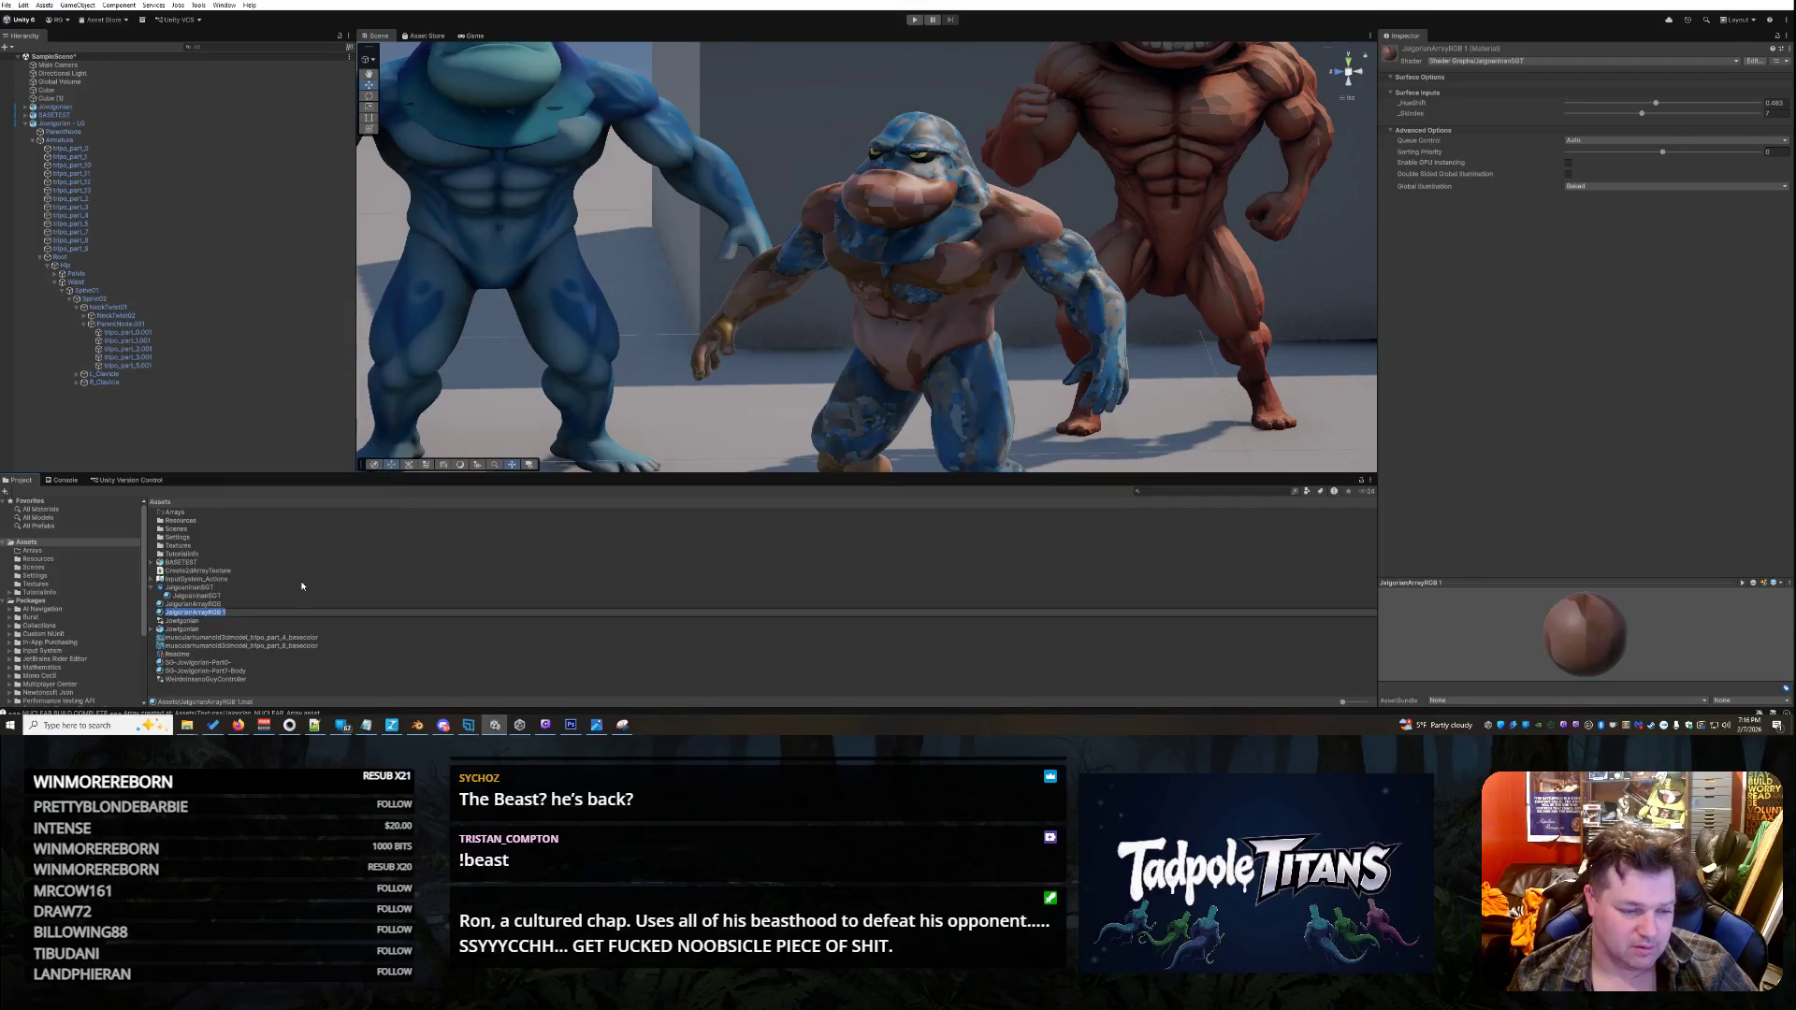
key(Right)
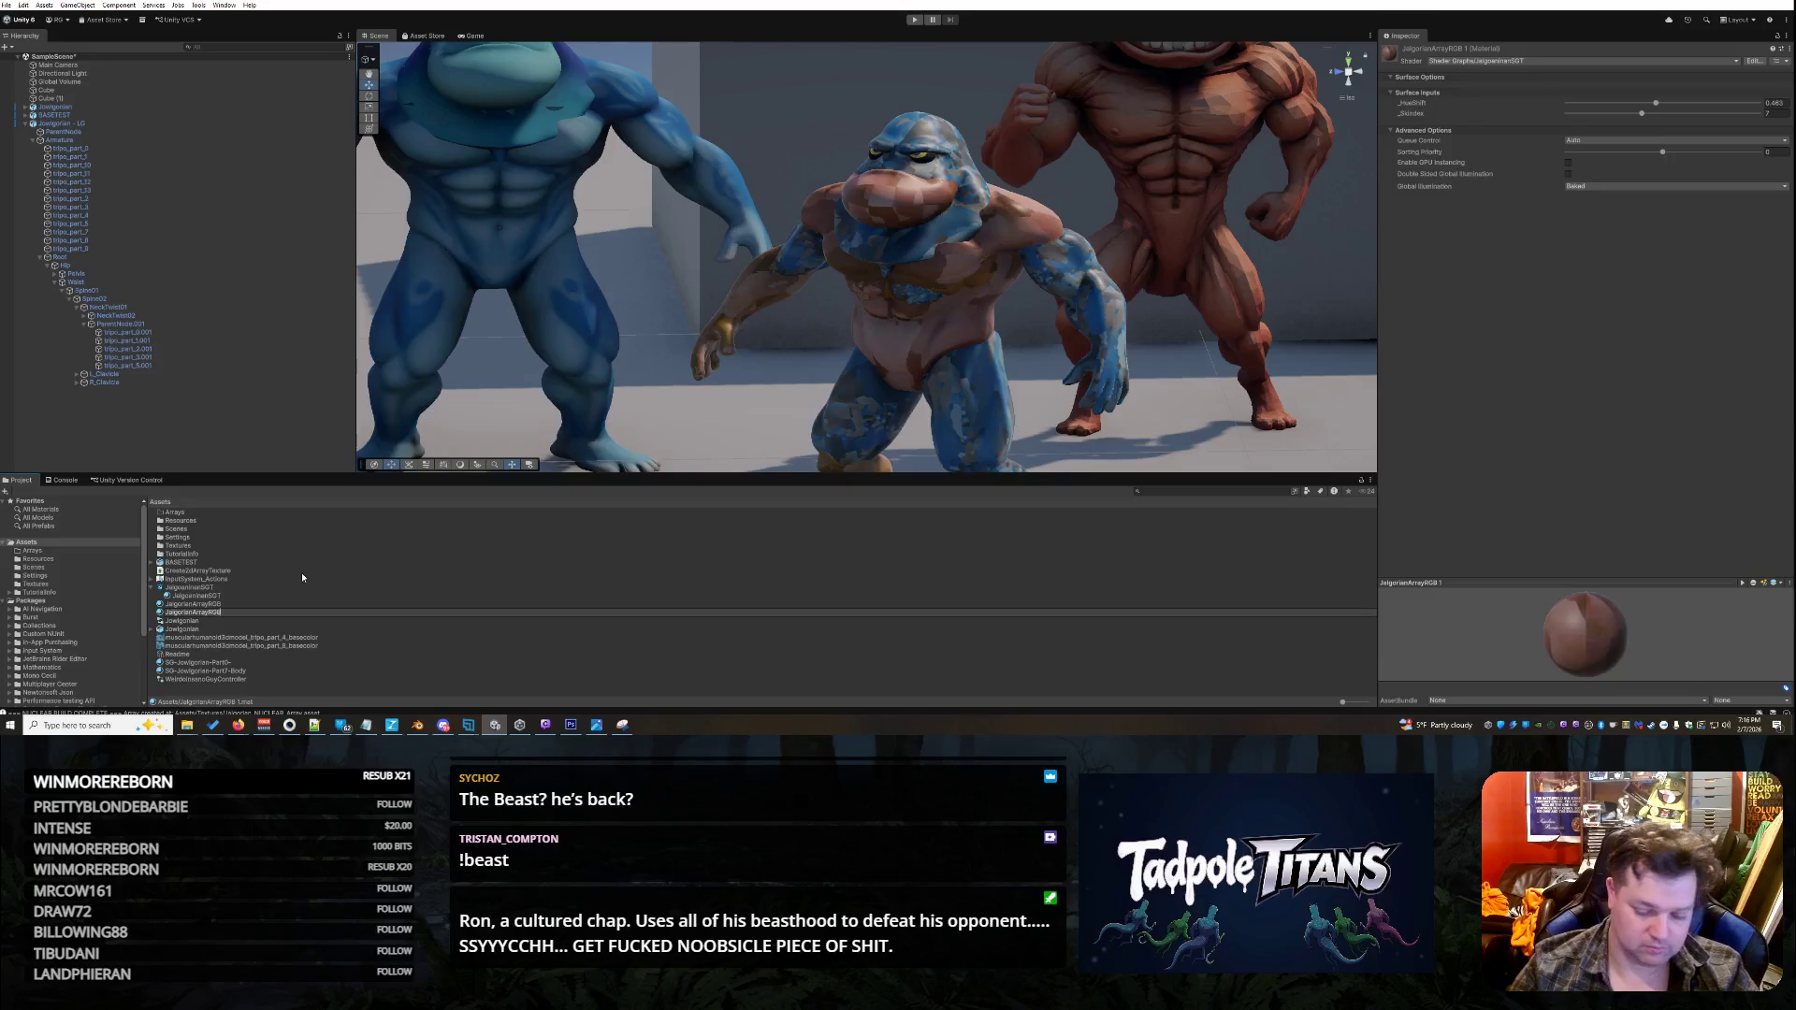
key(Return)
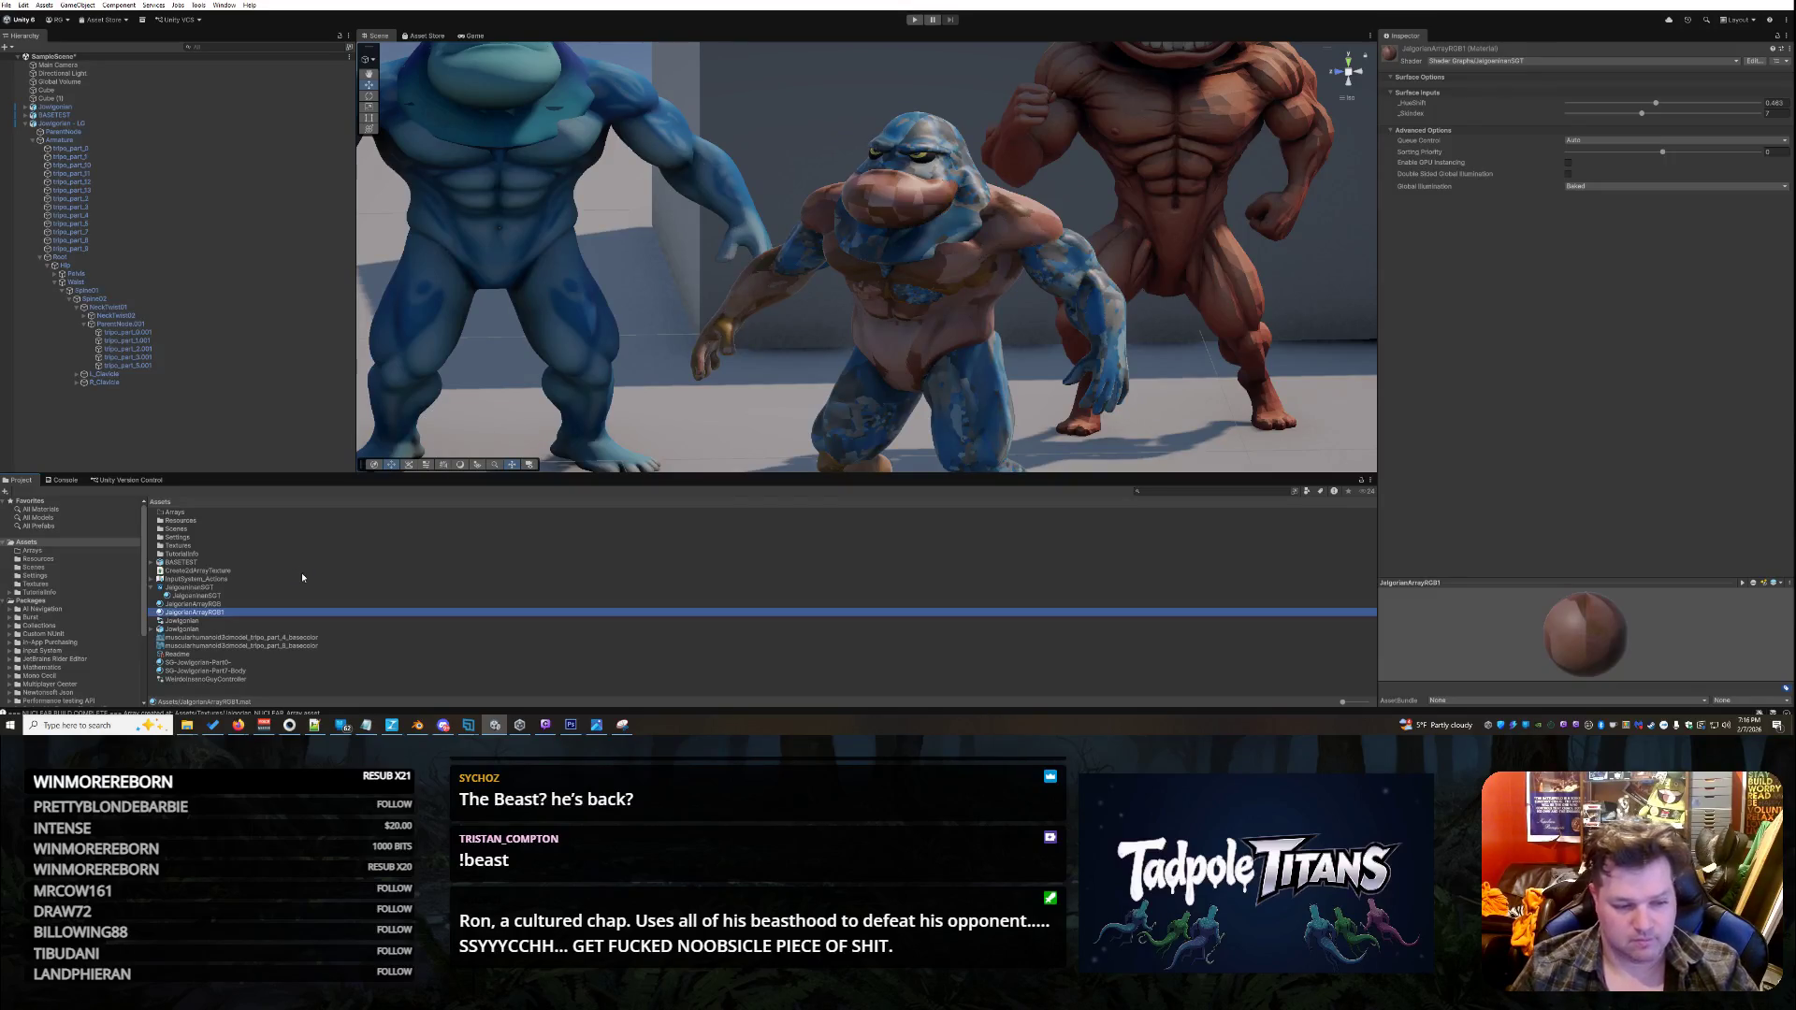
click(232, 604)
right_click(233, 607)
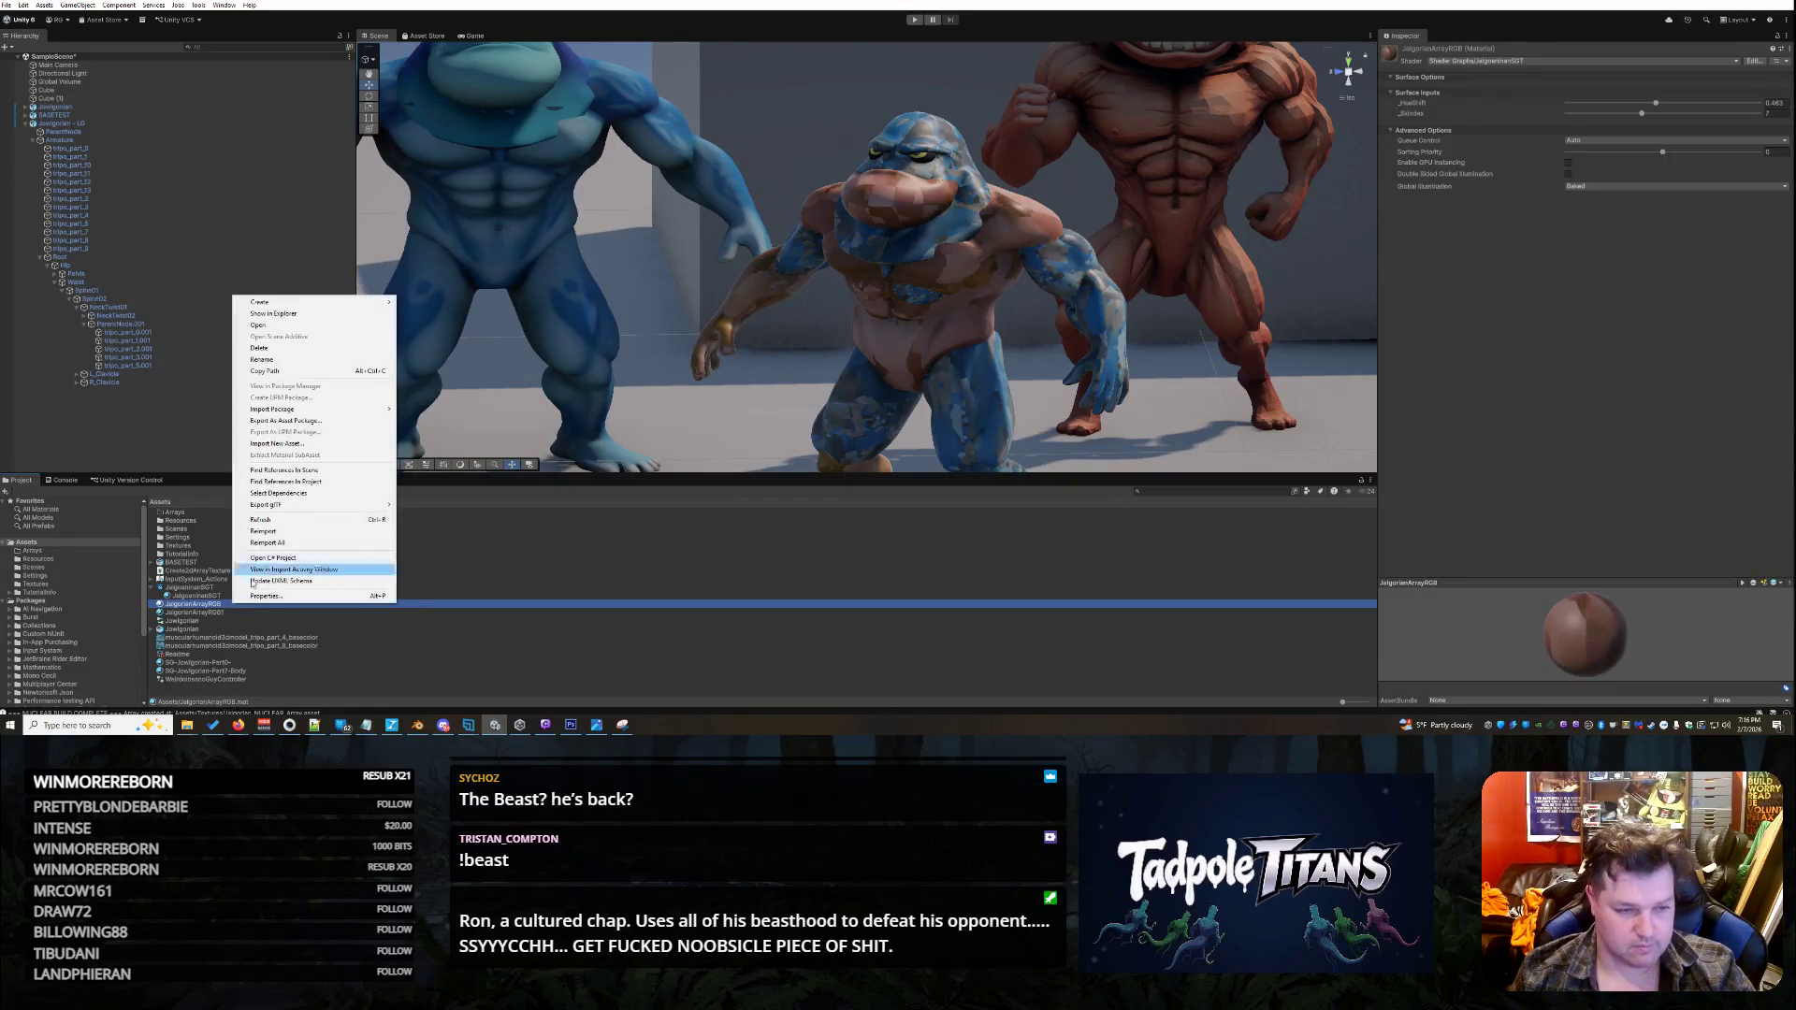
click(307, 360)
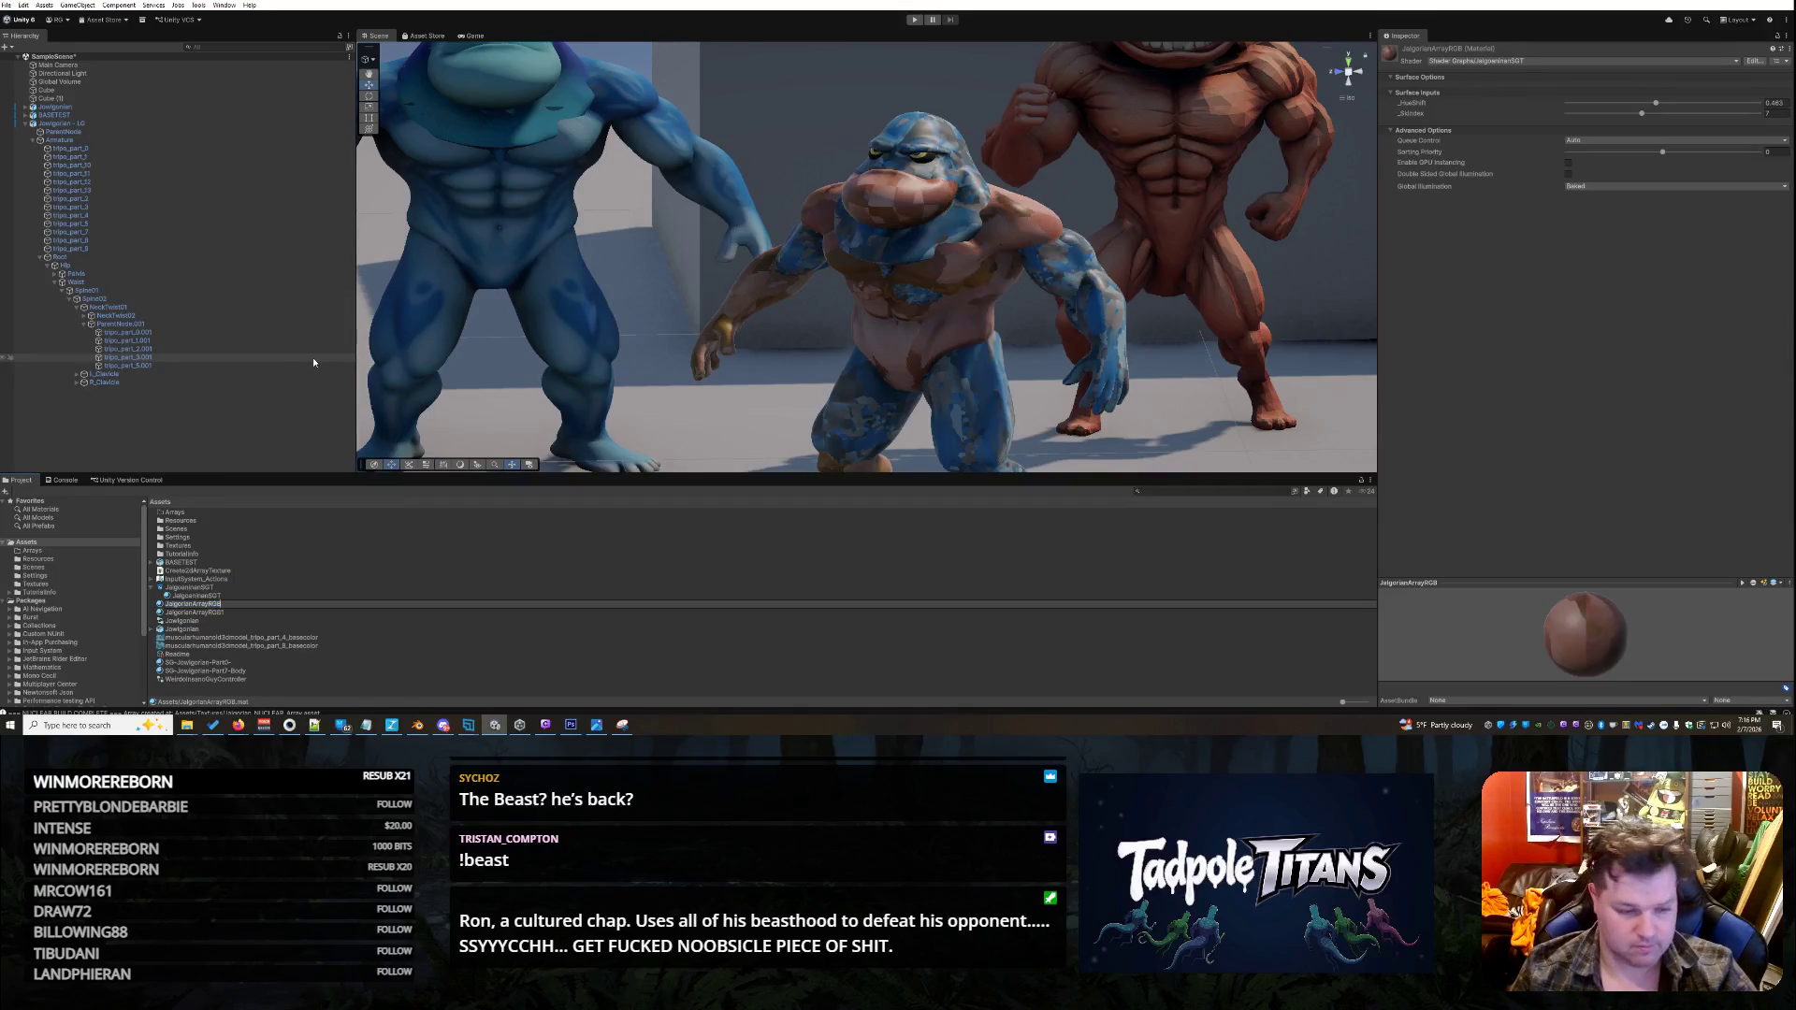
- Duplicate the material repeatedly until copies numbered up to 17 exist
key(ctrl+d)
key(ctrl+d)
key(ctrl+d)
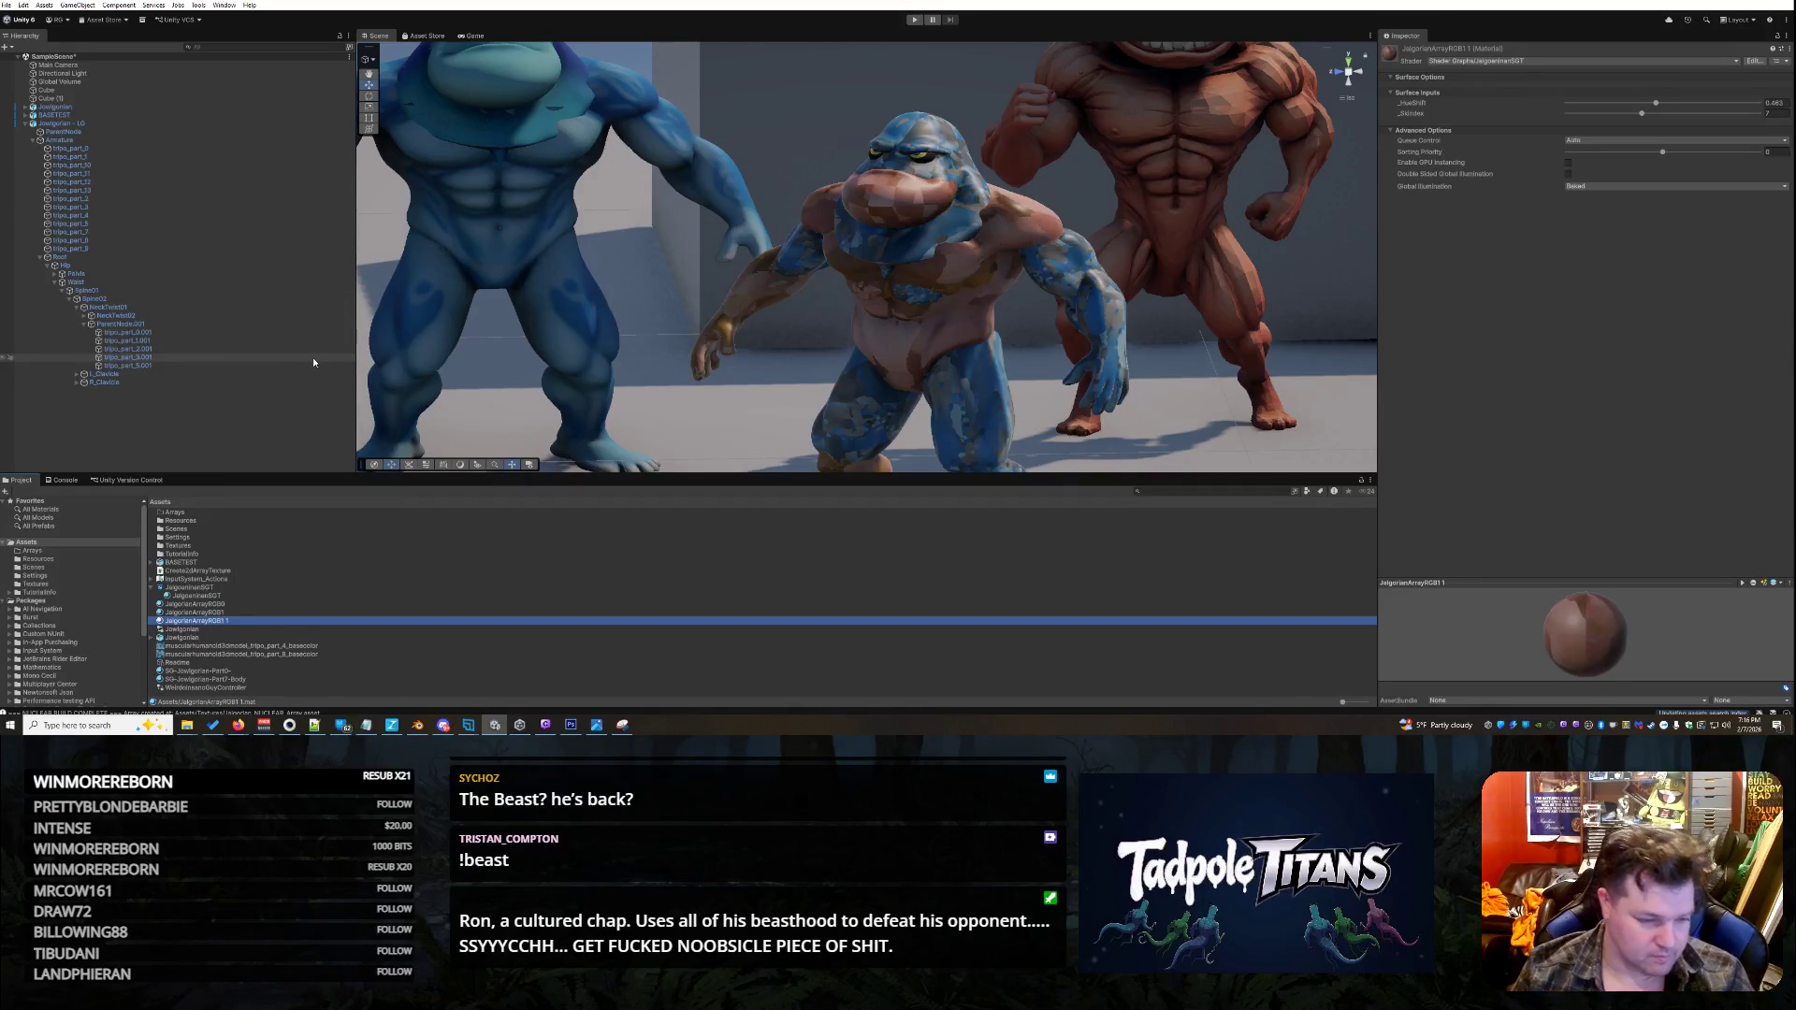
key(ctrl+d)
key(ctrl+d)
key(ctrl+d)
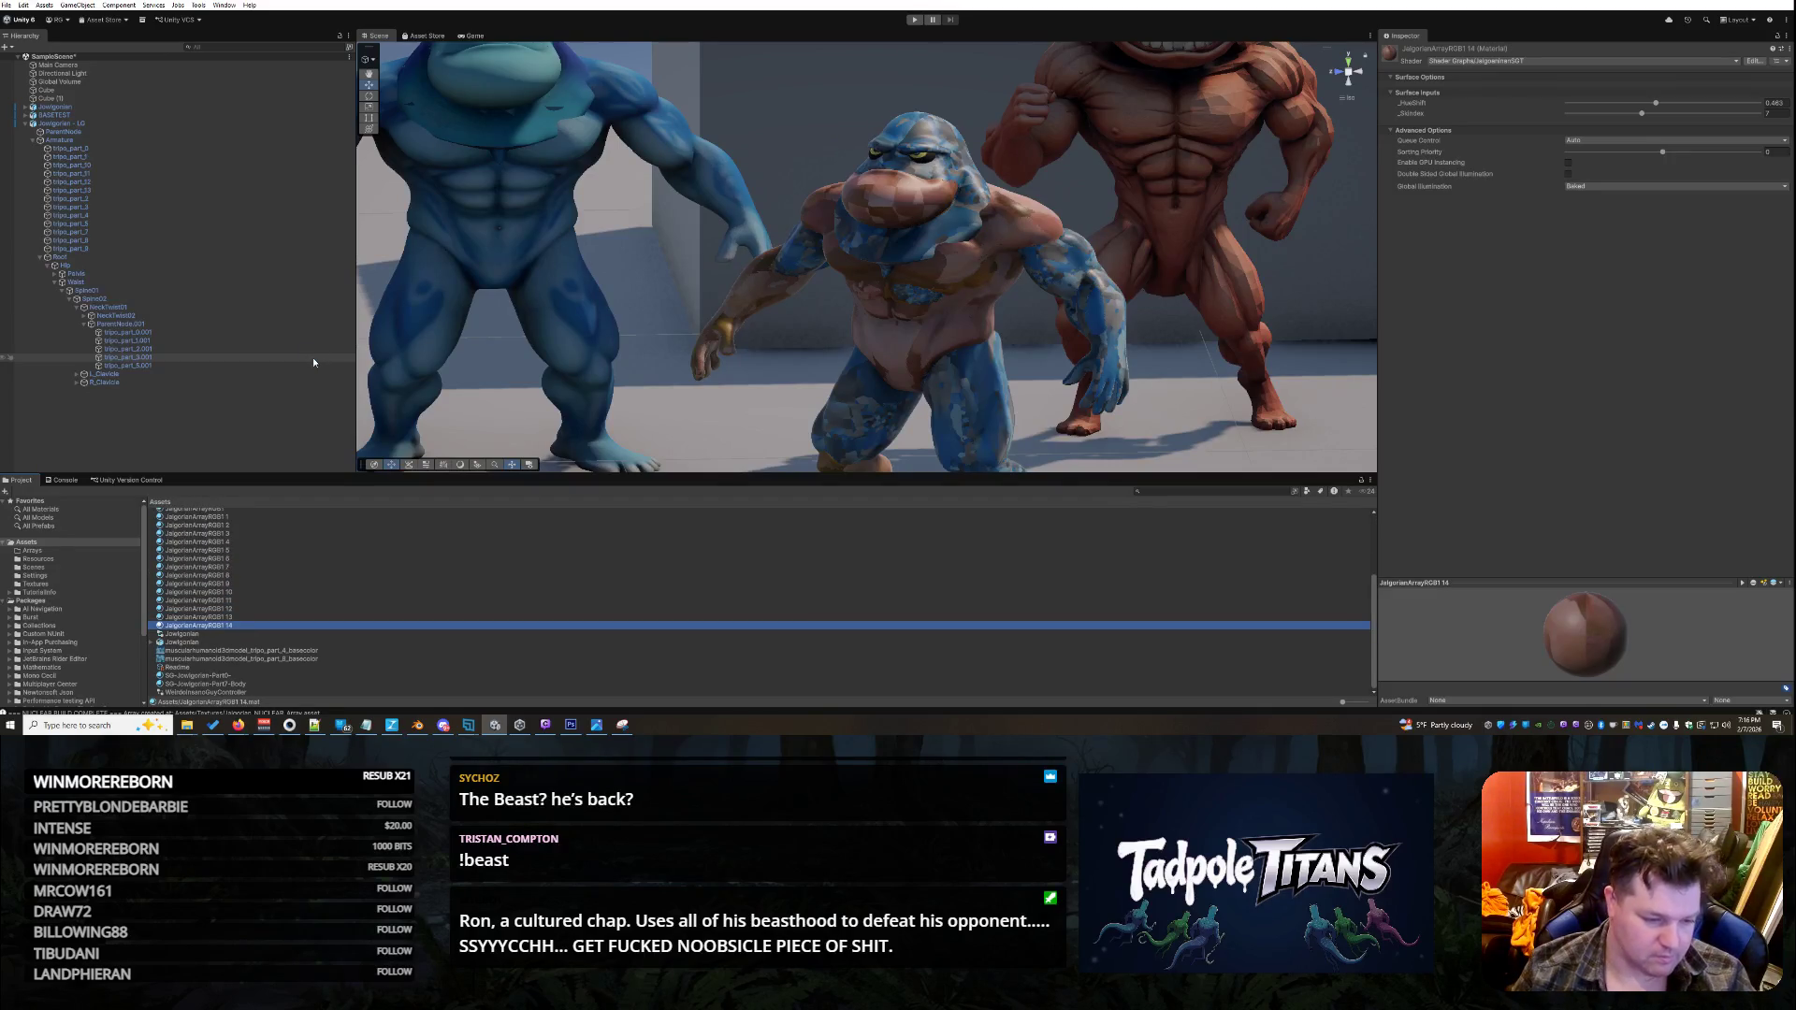
key(ctrl+d)
key(ctrl+d)
key(ctrl+d)
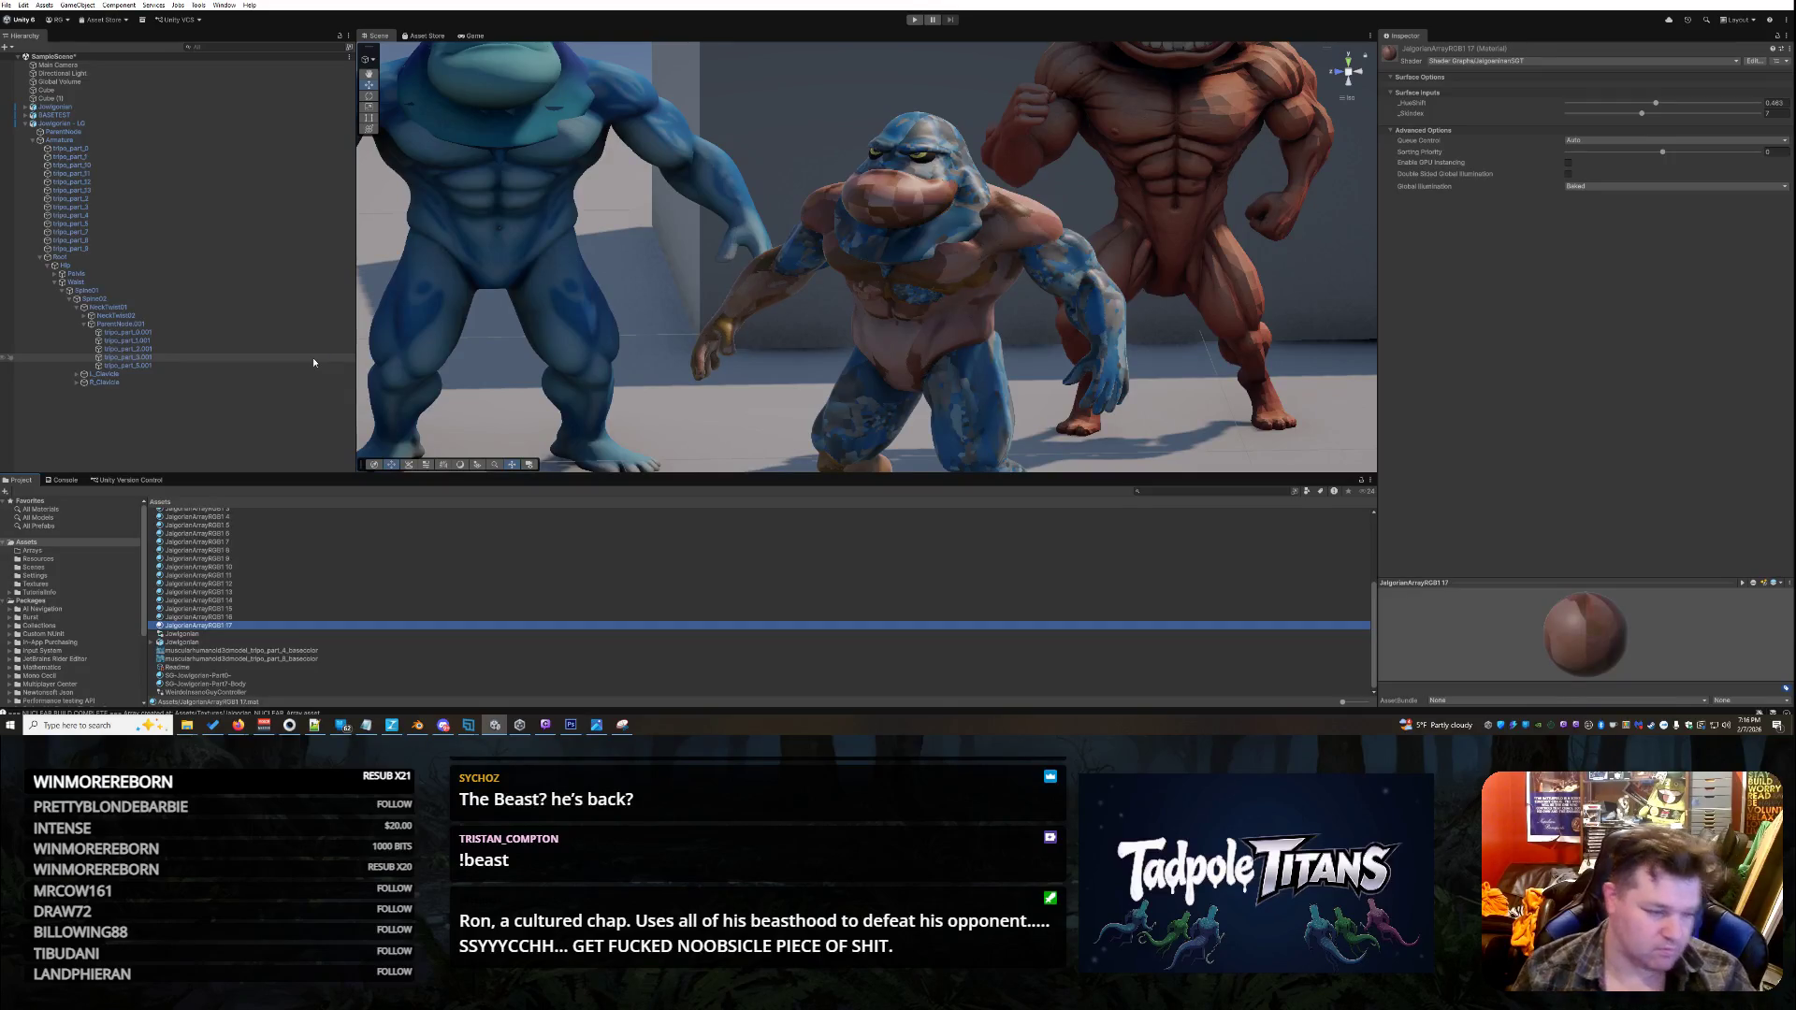
- Rename the first two material copies to JalgorianArrayRGB2 and JalgorianArrayRGB3
scroll(367, 530, up, 5)
right_click(231, 555)
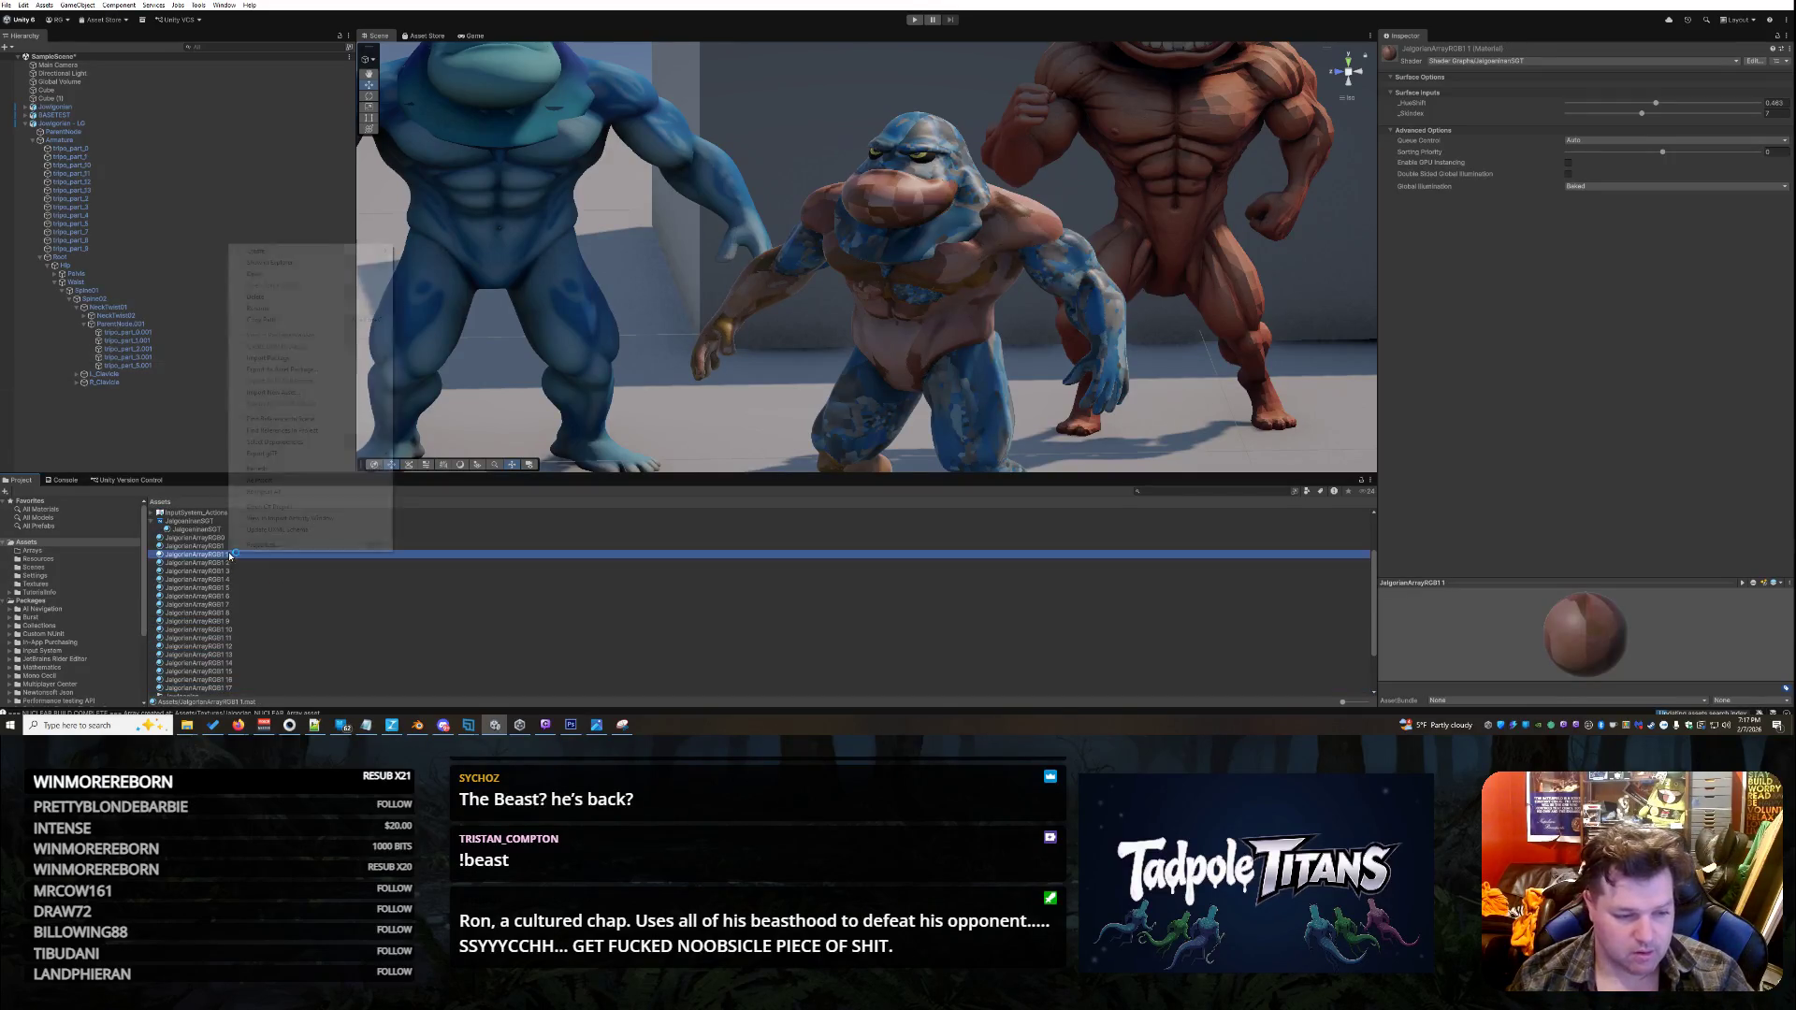
click(281, 646)
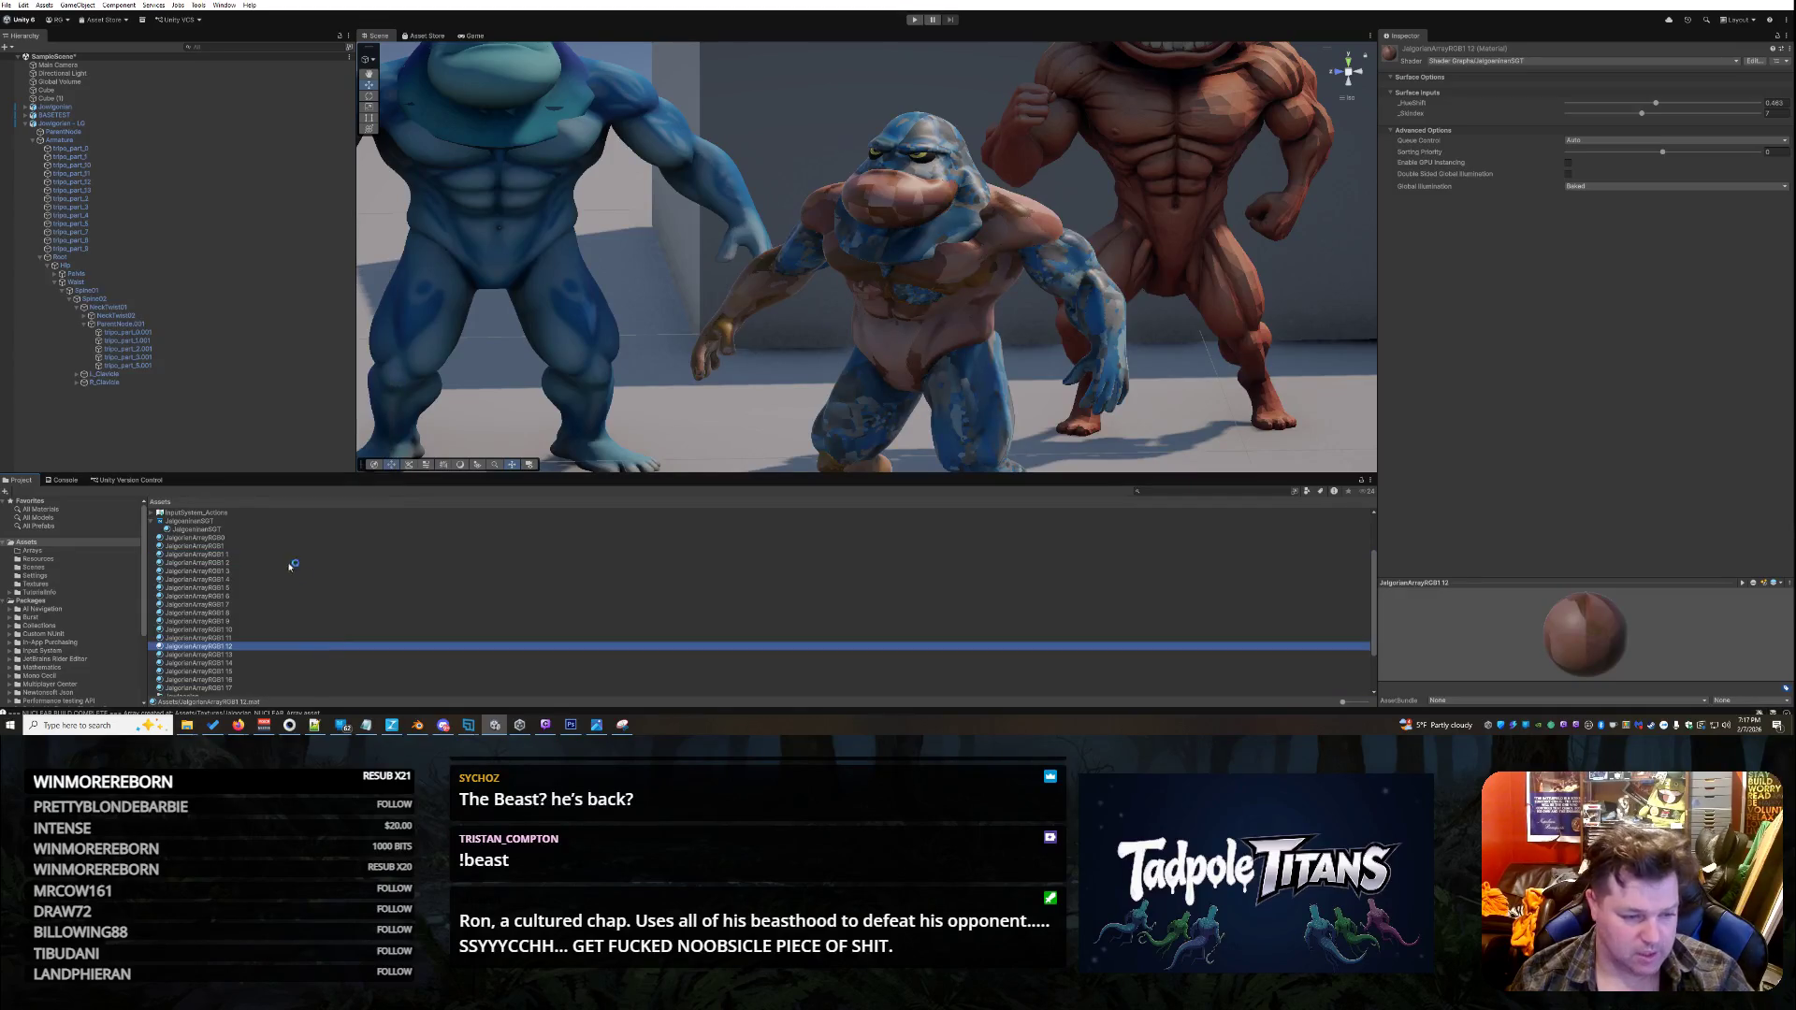
click(259, 554)
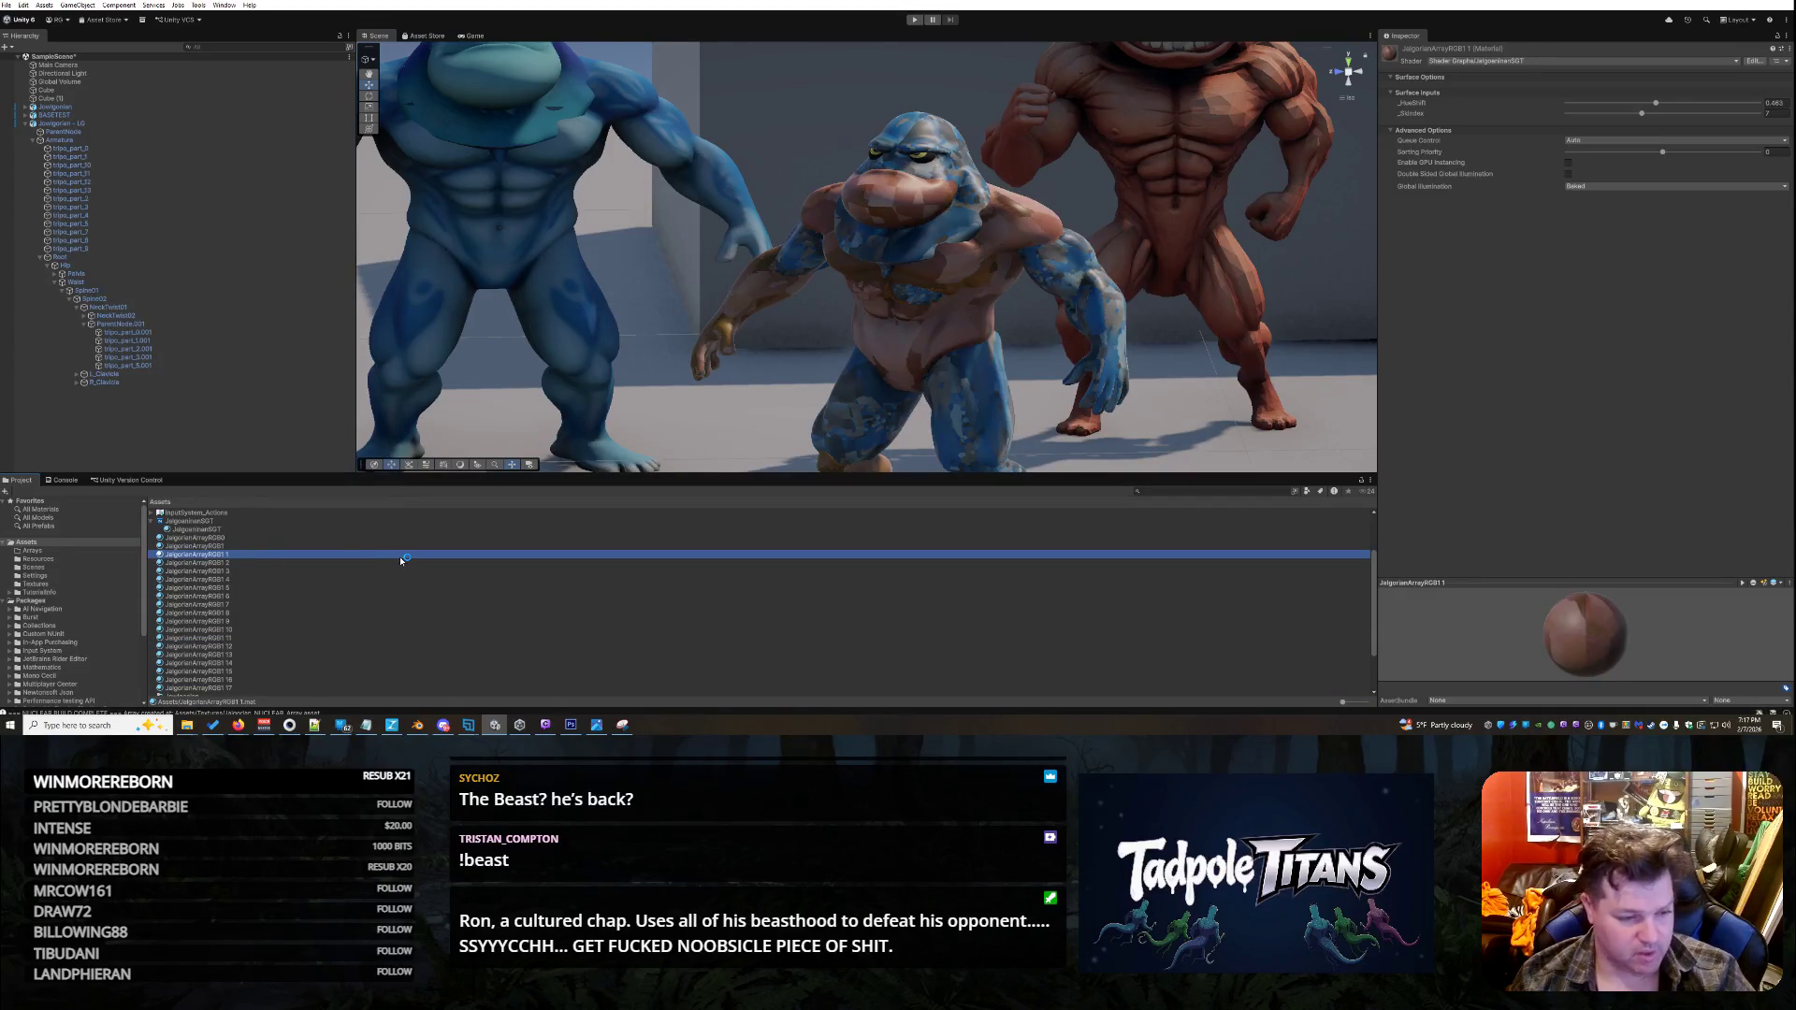
key(F2)
key(End)
key(BackSpace)
key(BackSpace)
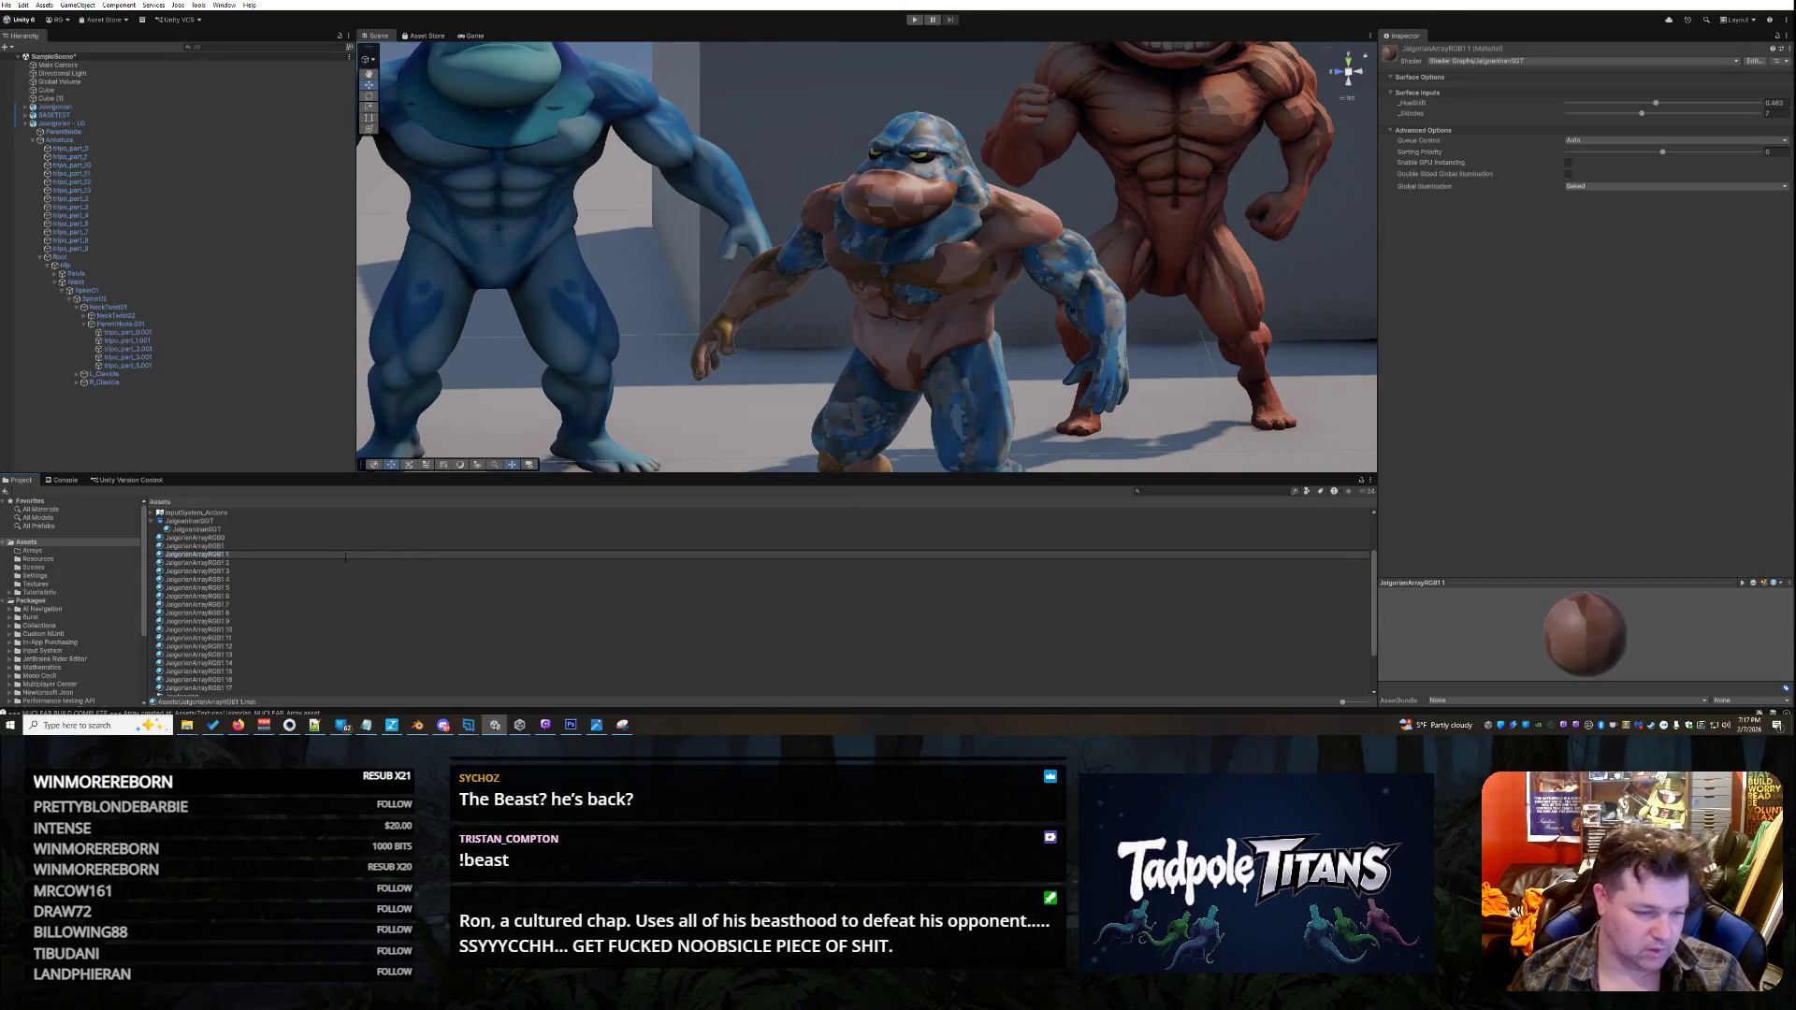
key(Return)
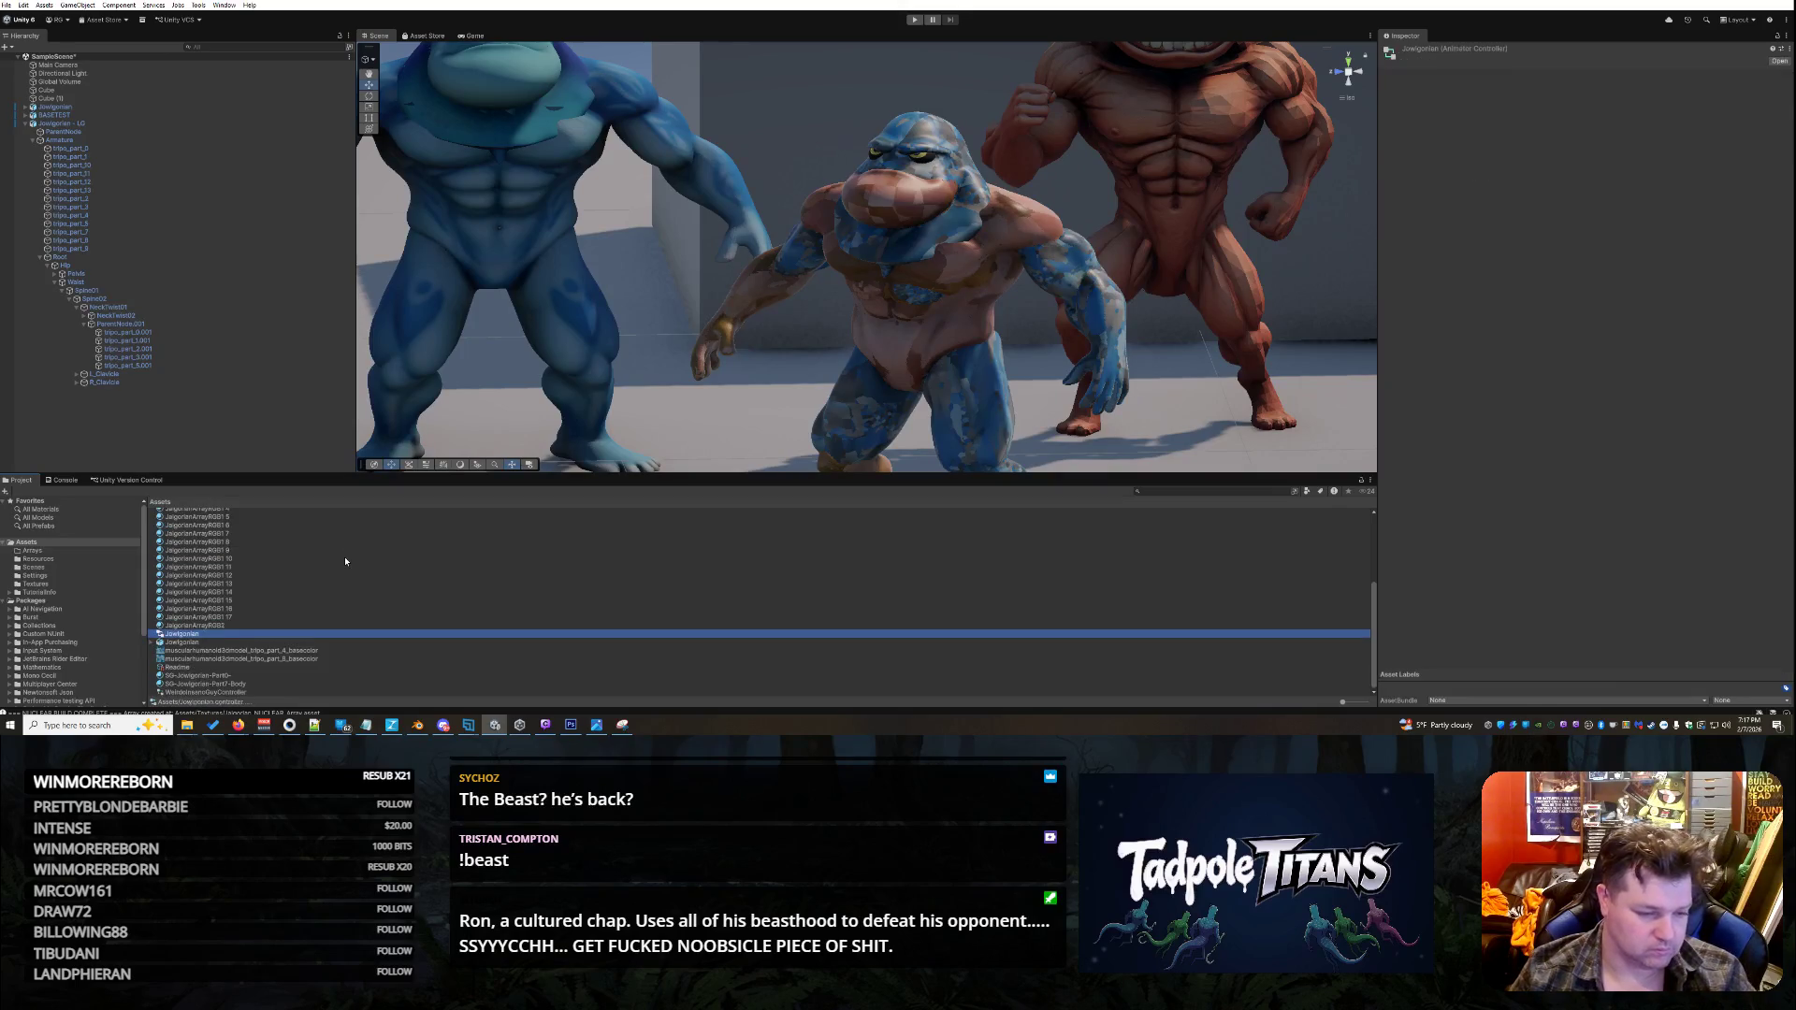
click(345, 561)
scroll(345, 561, down, 1)
key(Up)
key(Up)
scroll(345, 561, up, 2)
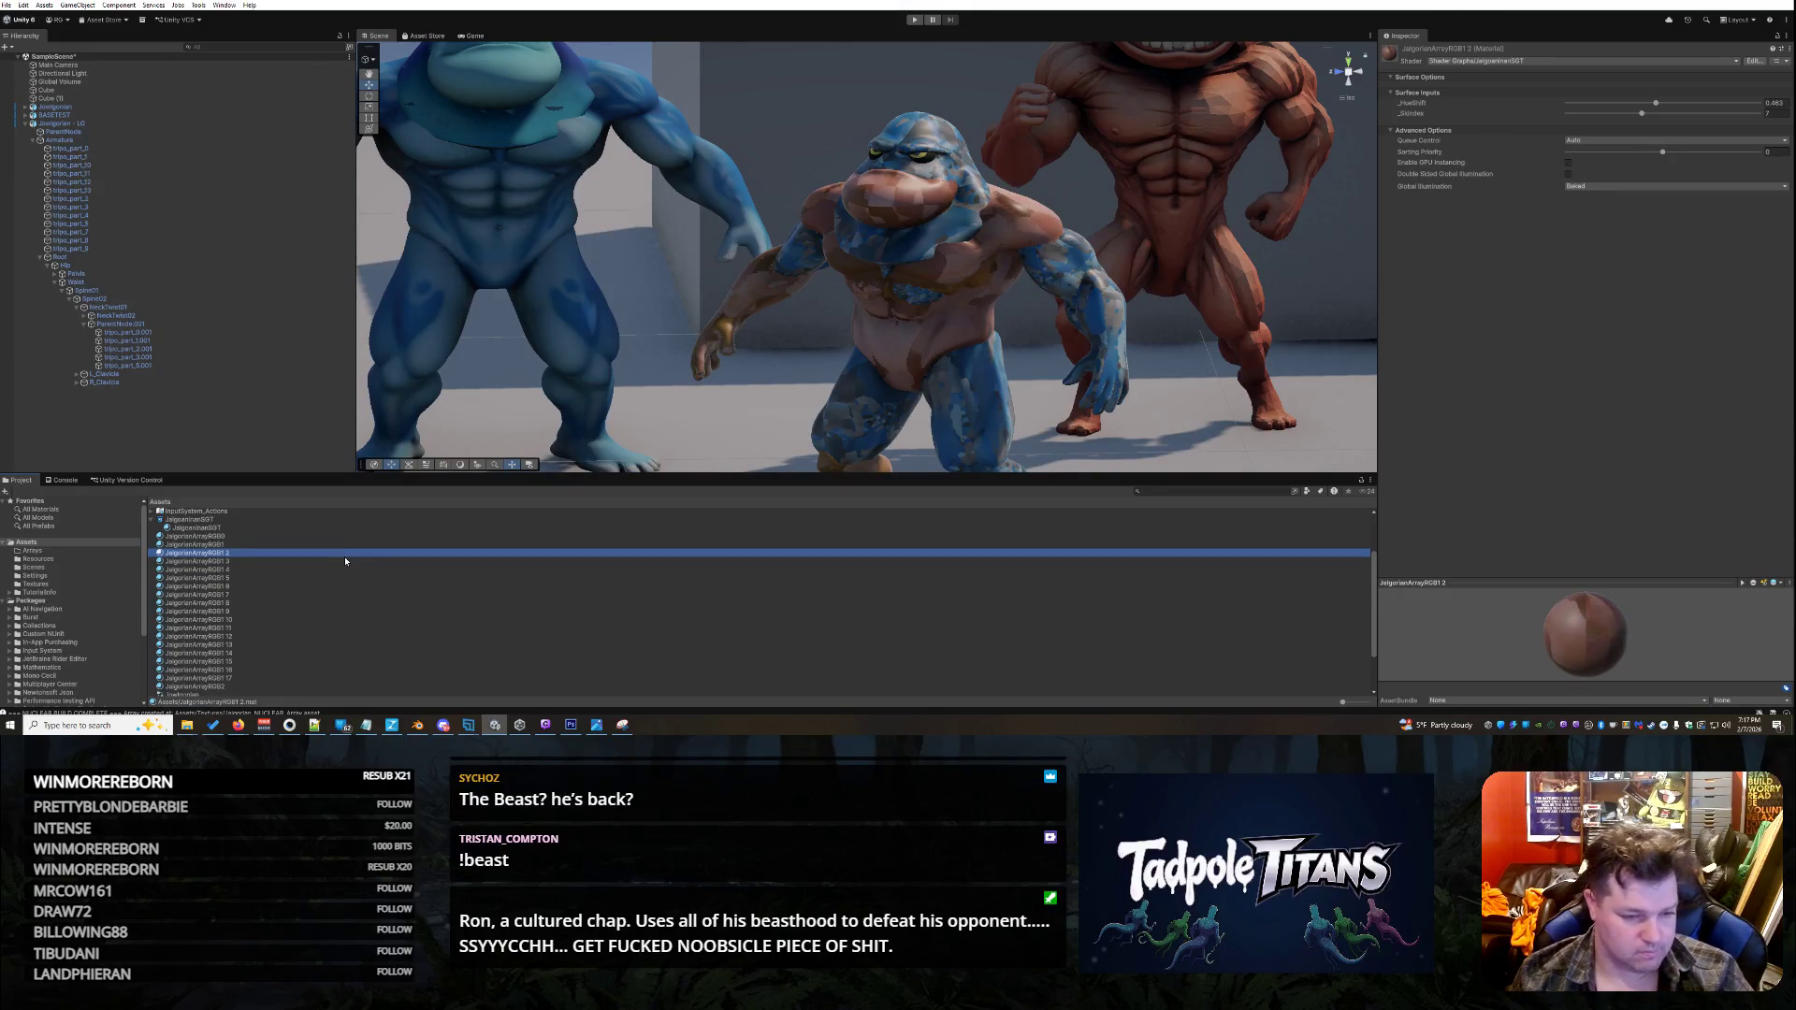
key(F2)
key(End)
key(BackSpace)
key(BackSpace)
key(BackSpace)
text(3)
key(Return)
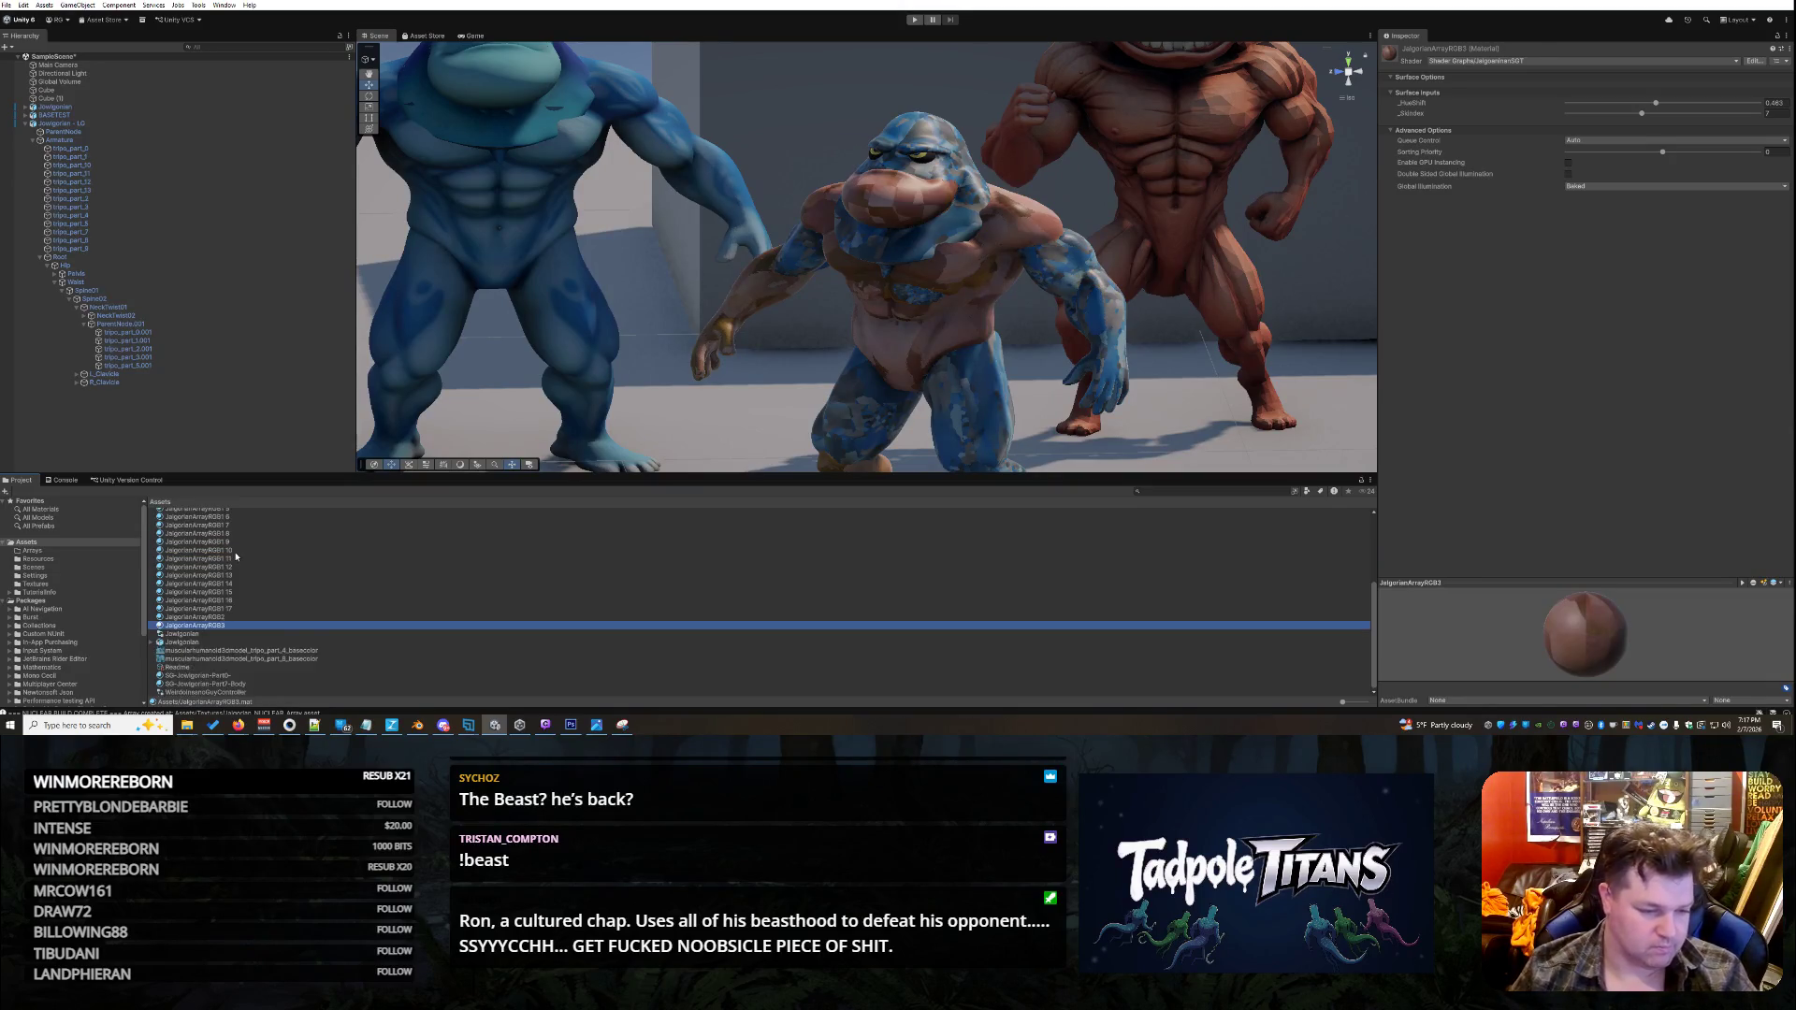
- Rename the next copy to JalgorianArrayRGB4, undoing an accidental duplicate rename
scroll(214, 587, up, 3)
click(241, 615)
click(233, 621)
key(F2)
key(End)
key(BackSpace)
key(BackSpace)
click(240, 620)
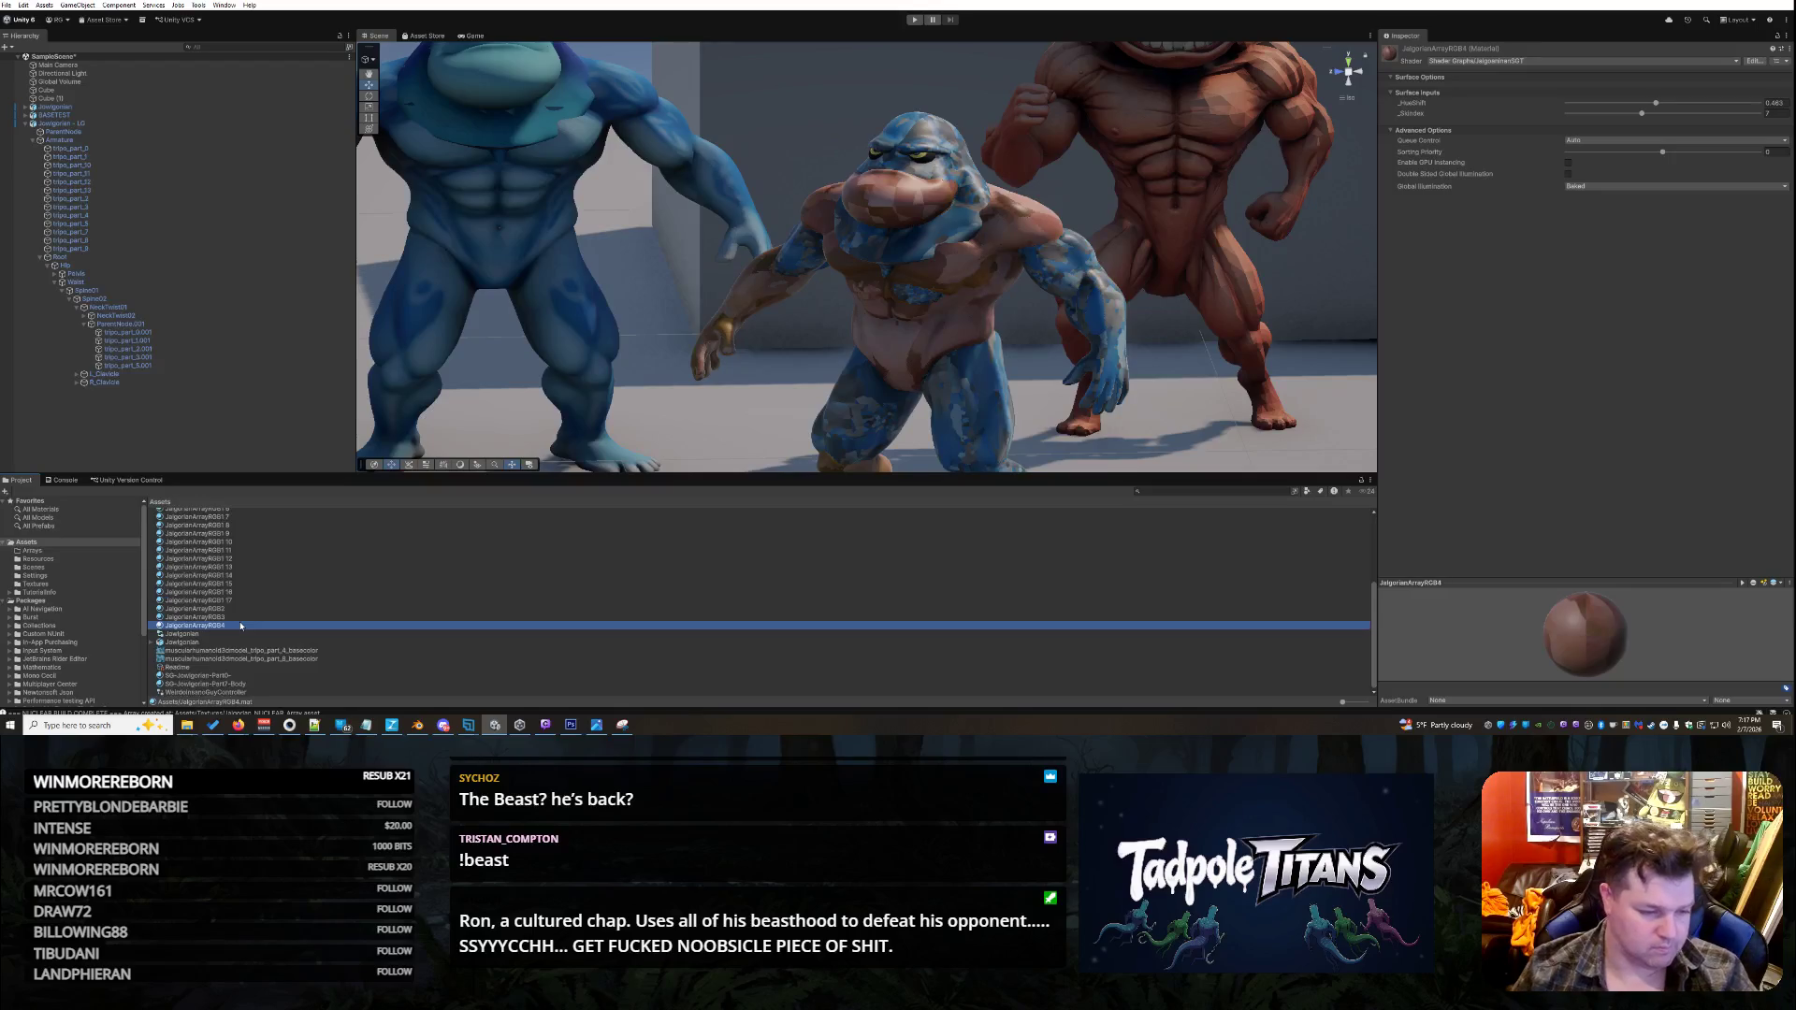
click(238, 619)
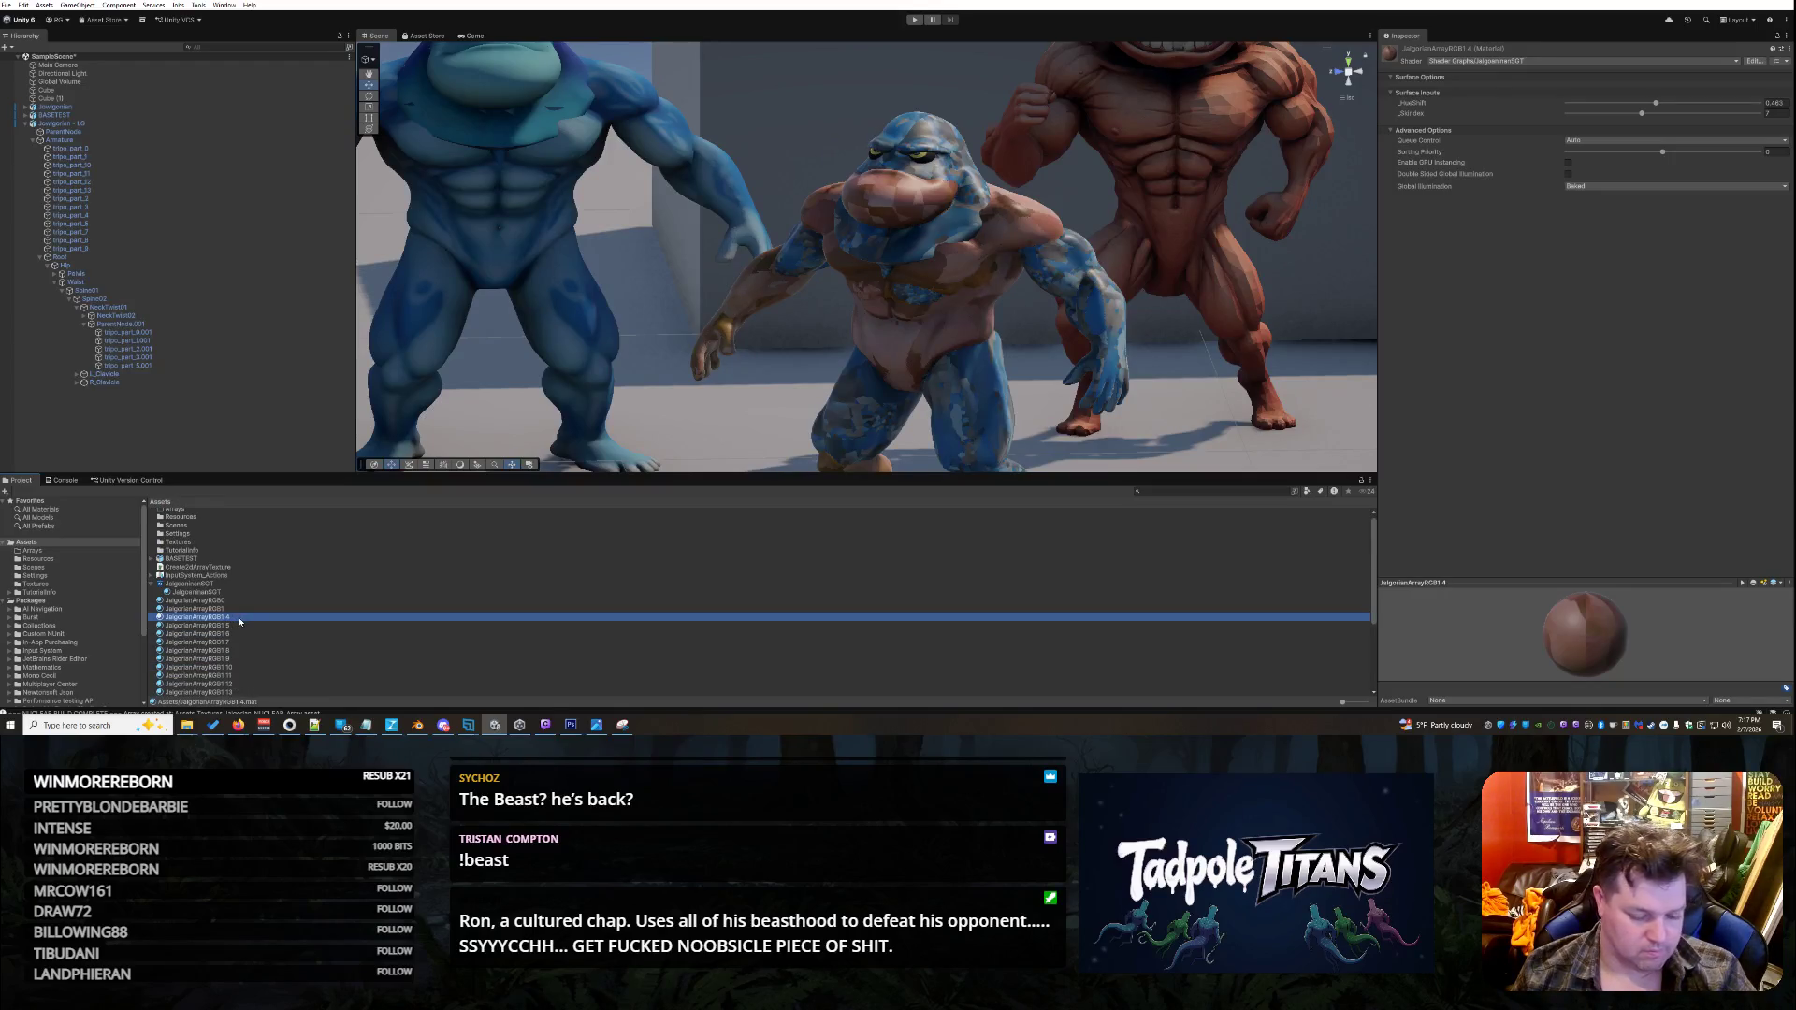
key(BackSpace)
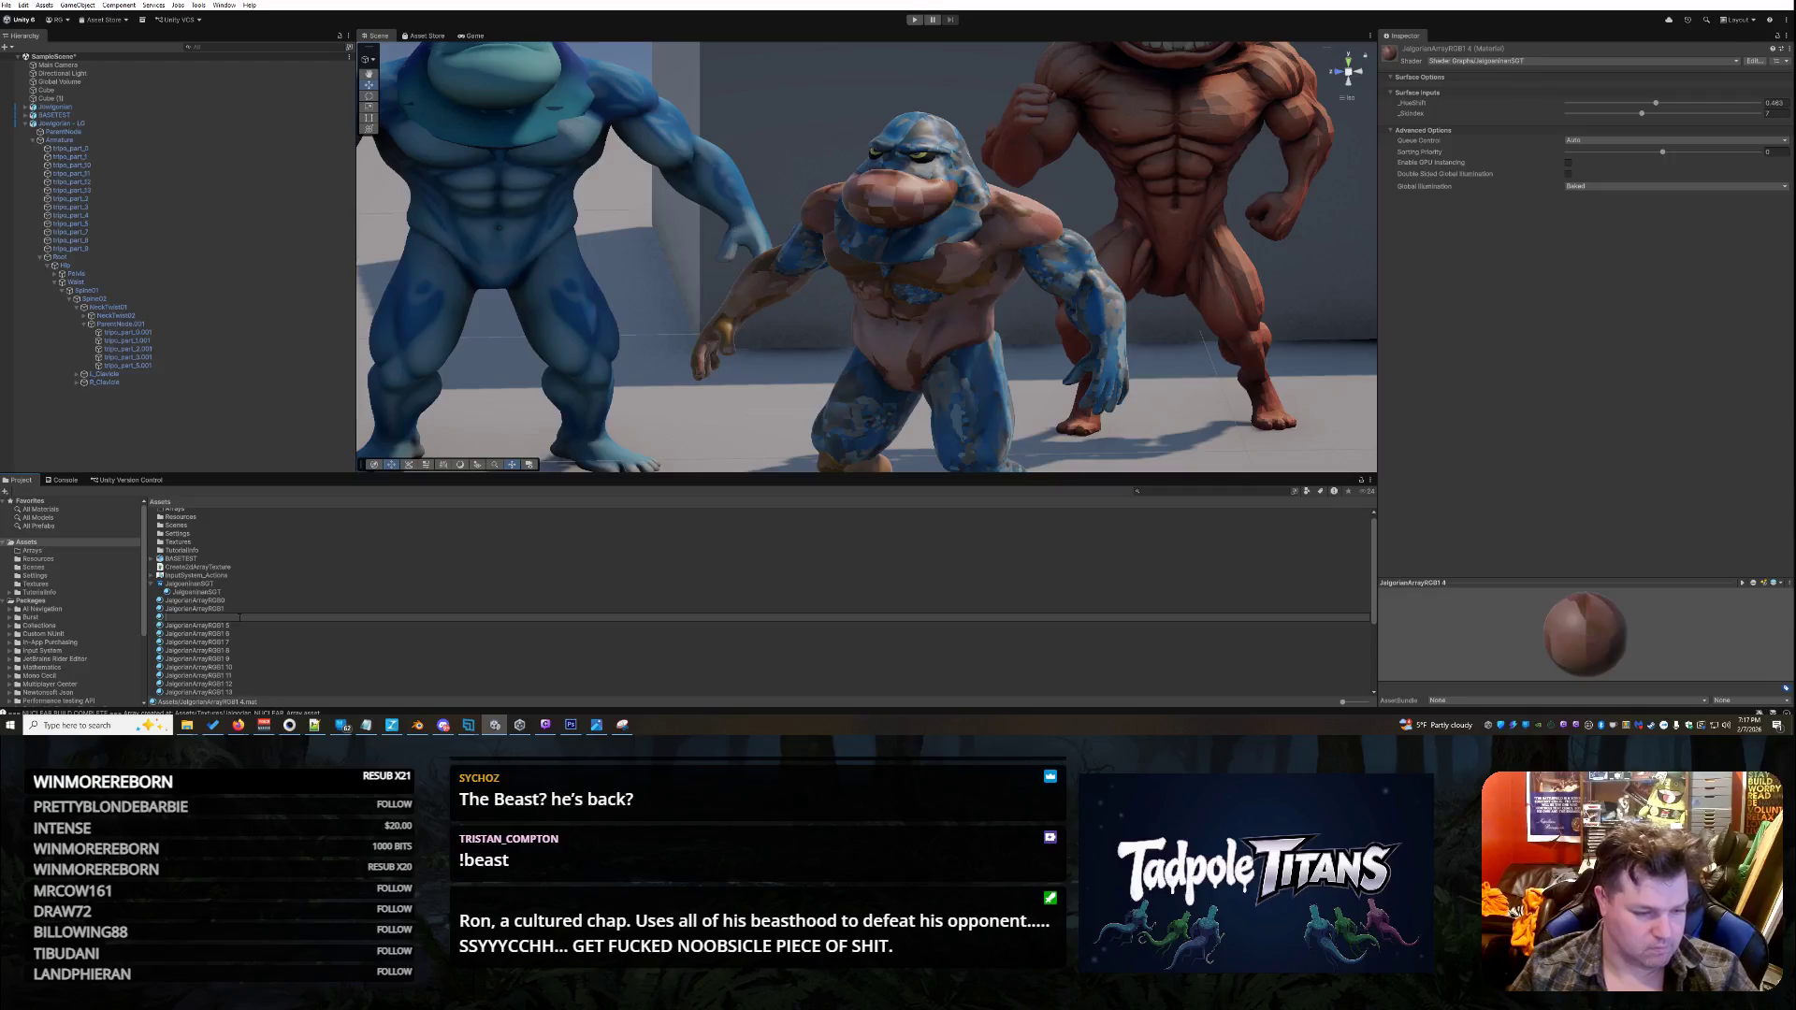
key(Return)
key(ctrl+z)
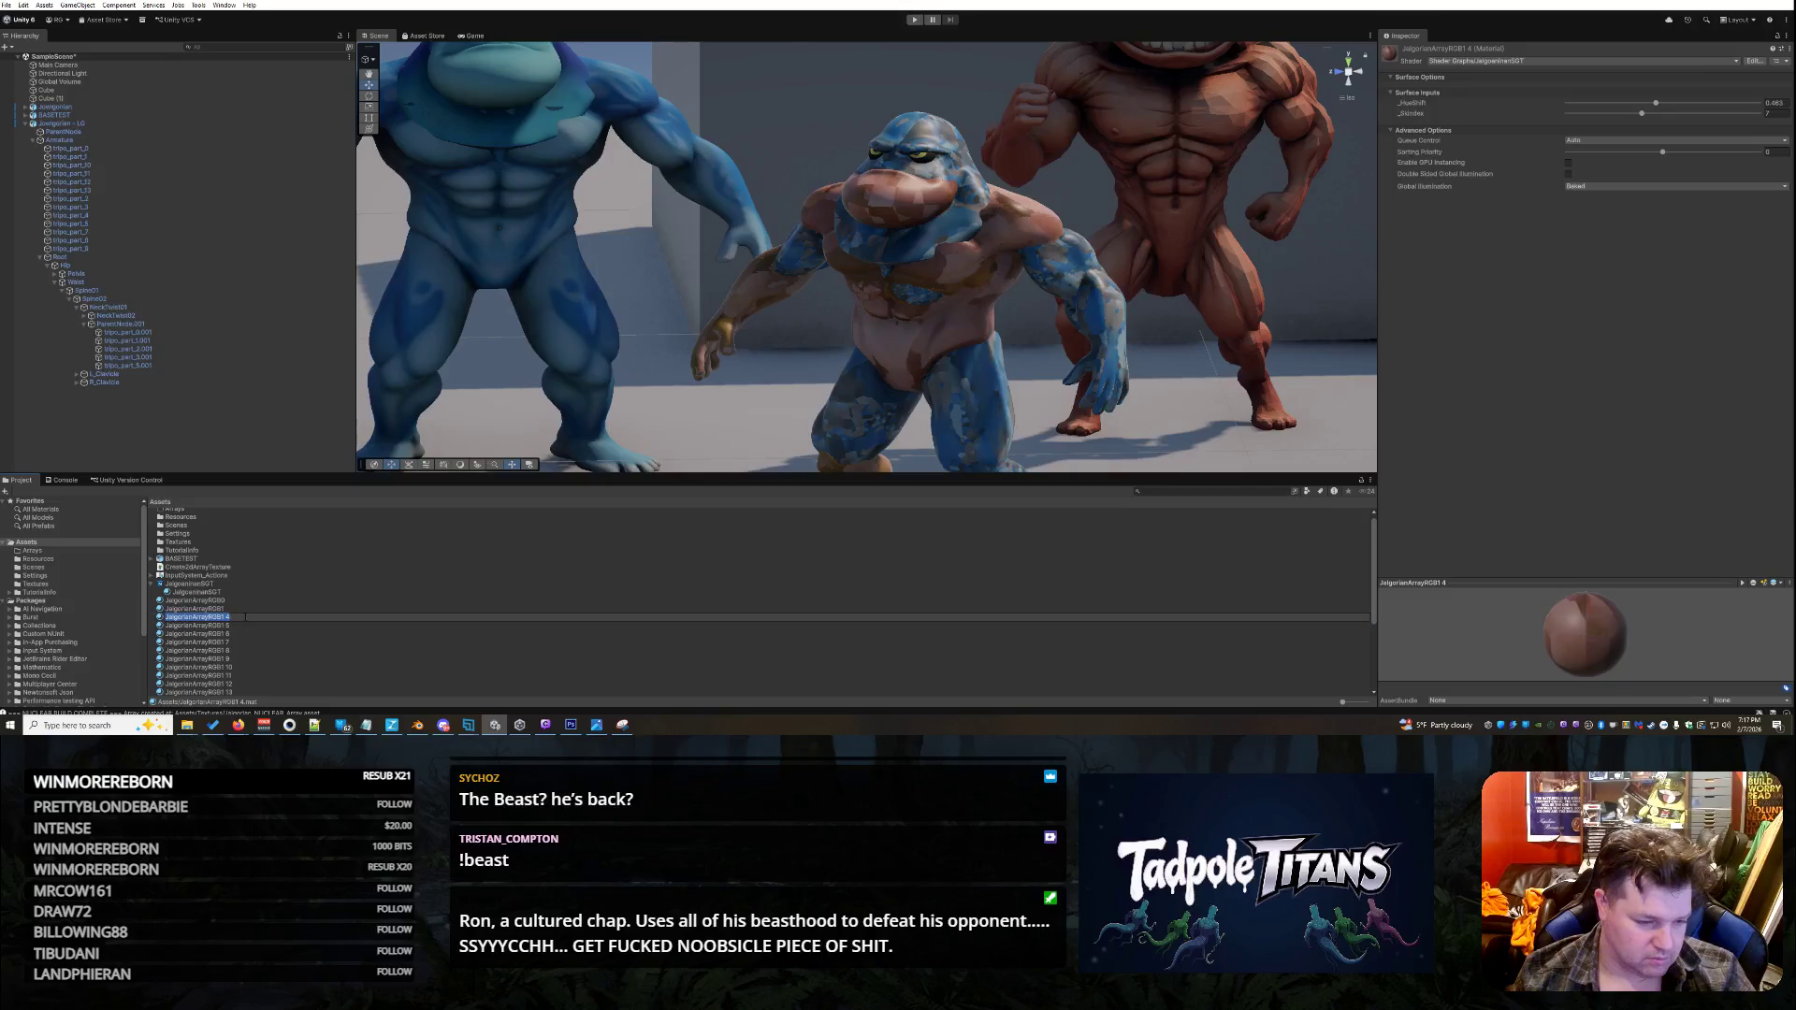
- Rename the following copies in sequence through JalgorianArrayRGB7 and JalgorianArrayRGB8
scroll(243, 616, down, 1)
click(237, 587)
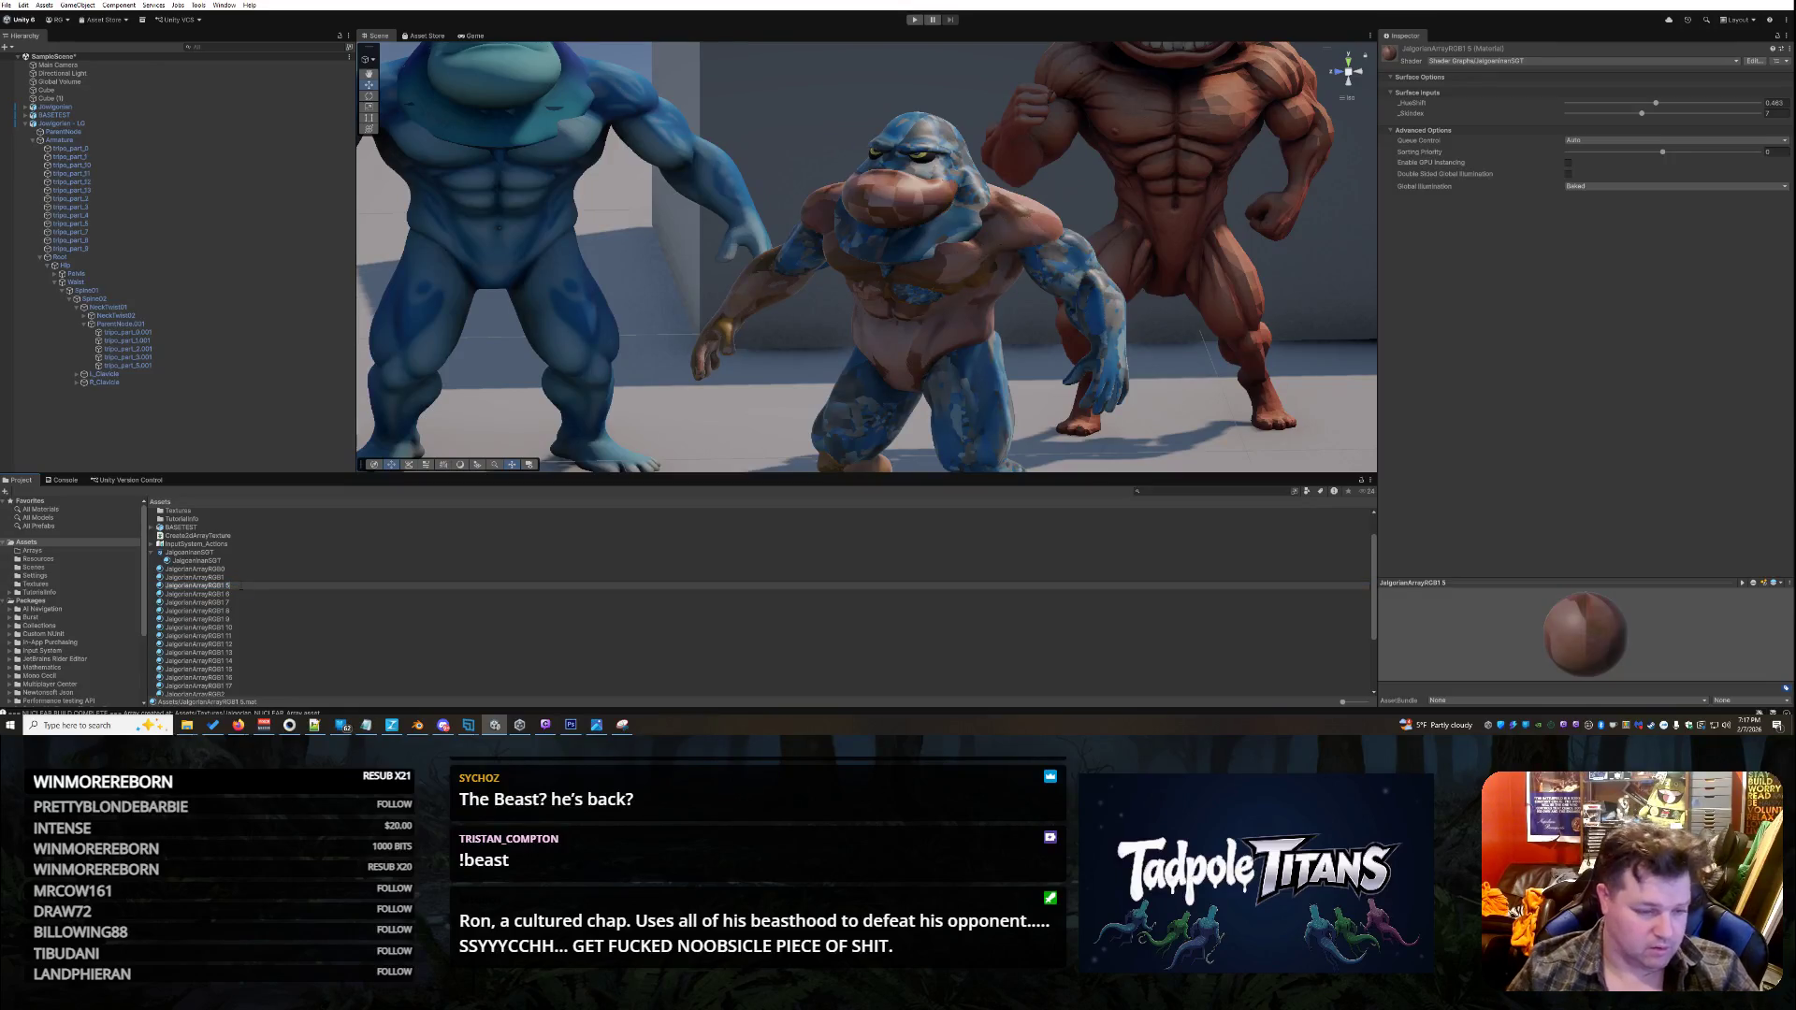
key(Return)
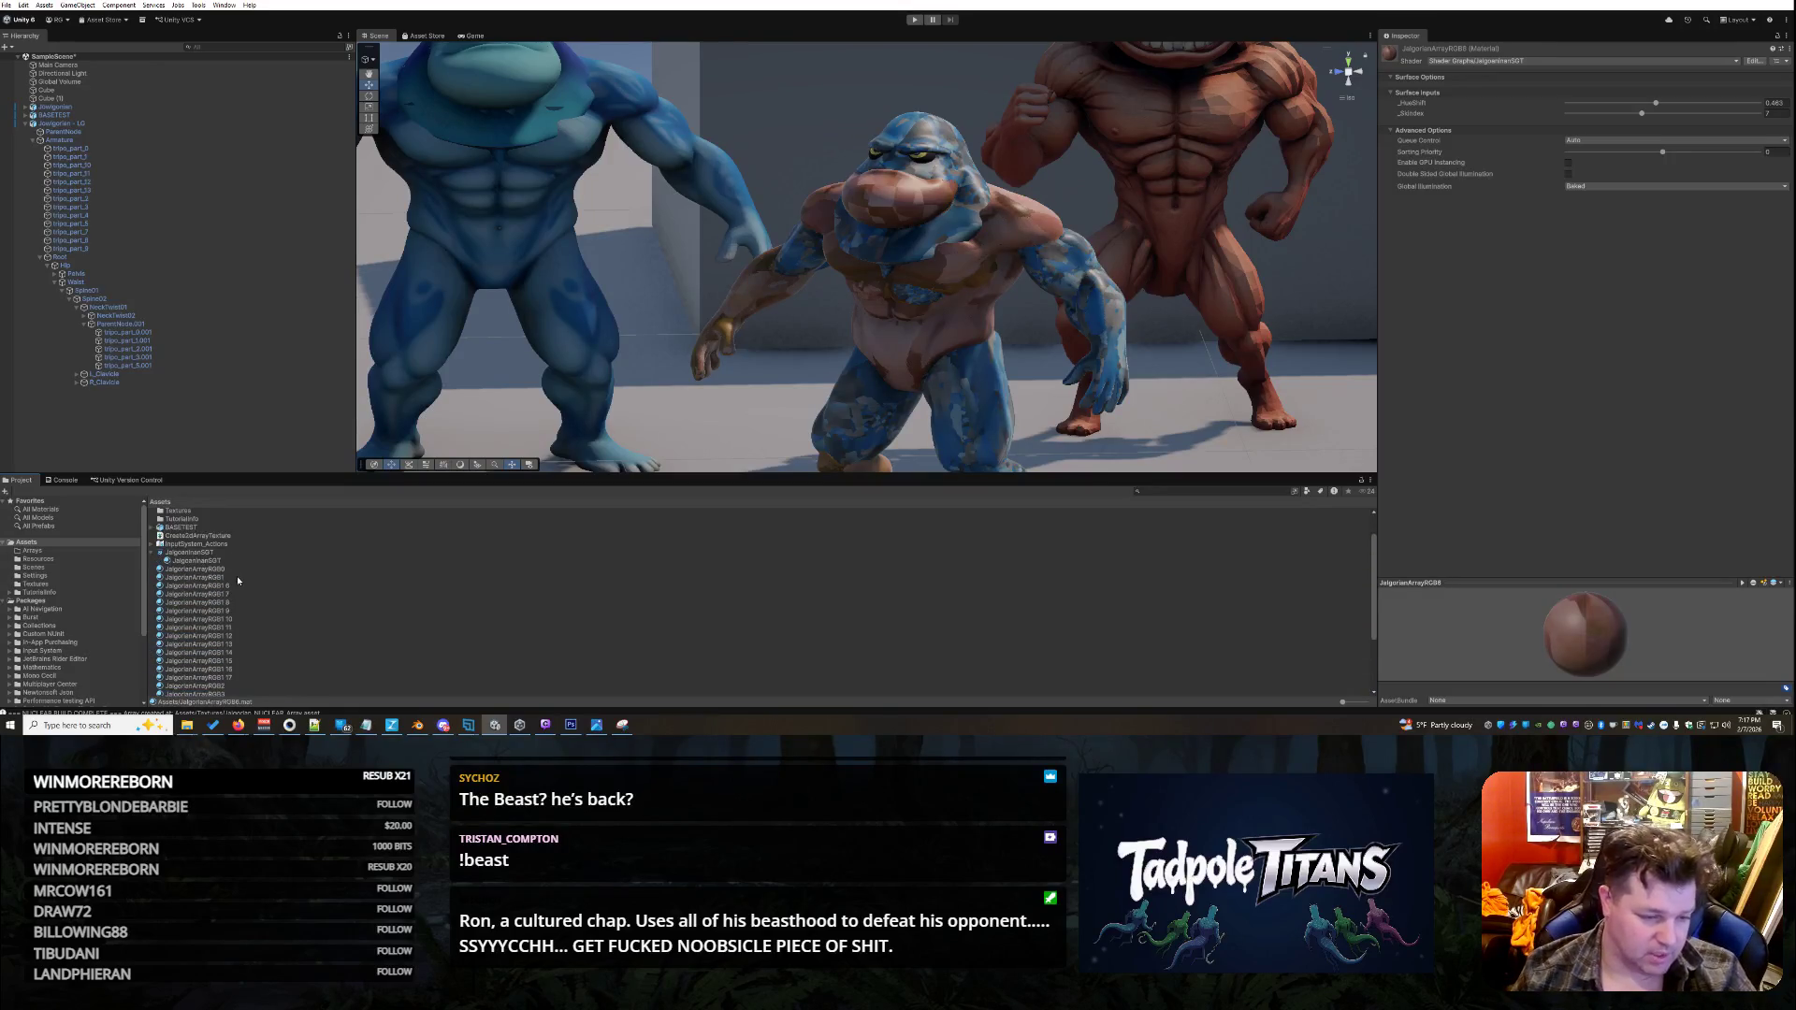
click(237, 587)
key(F2)
text(7)
key(Return)
click(244, 555)
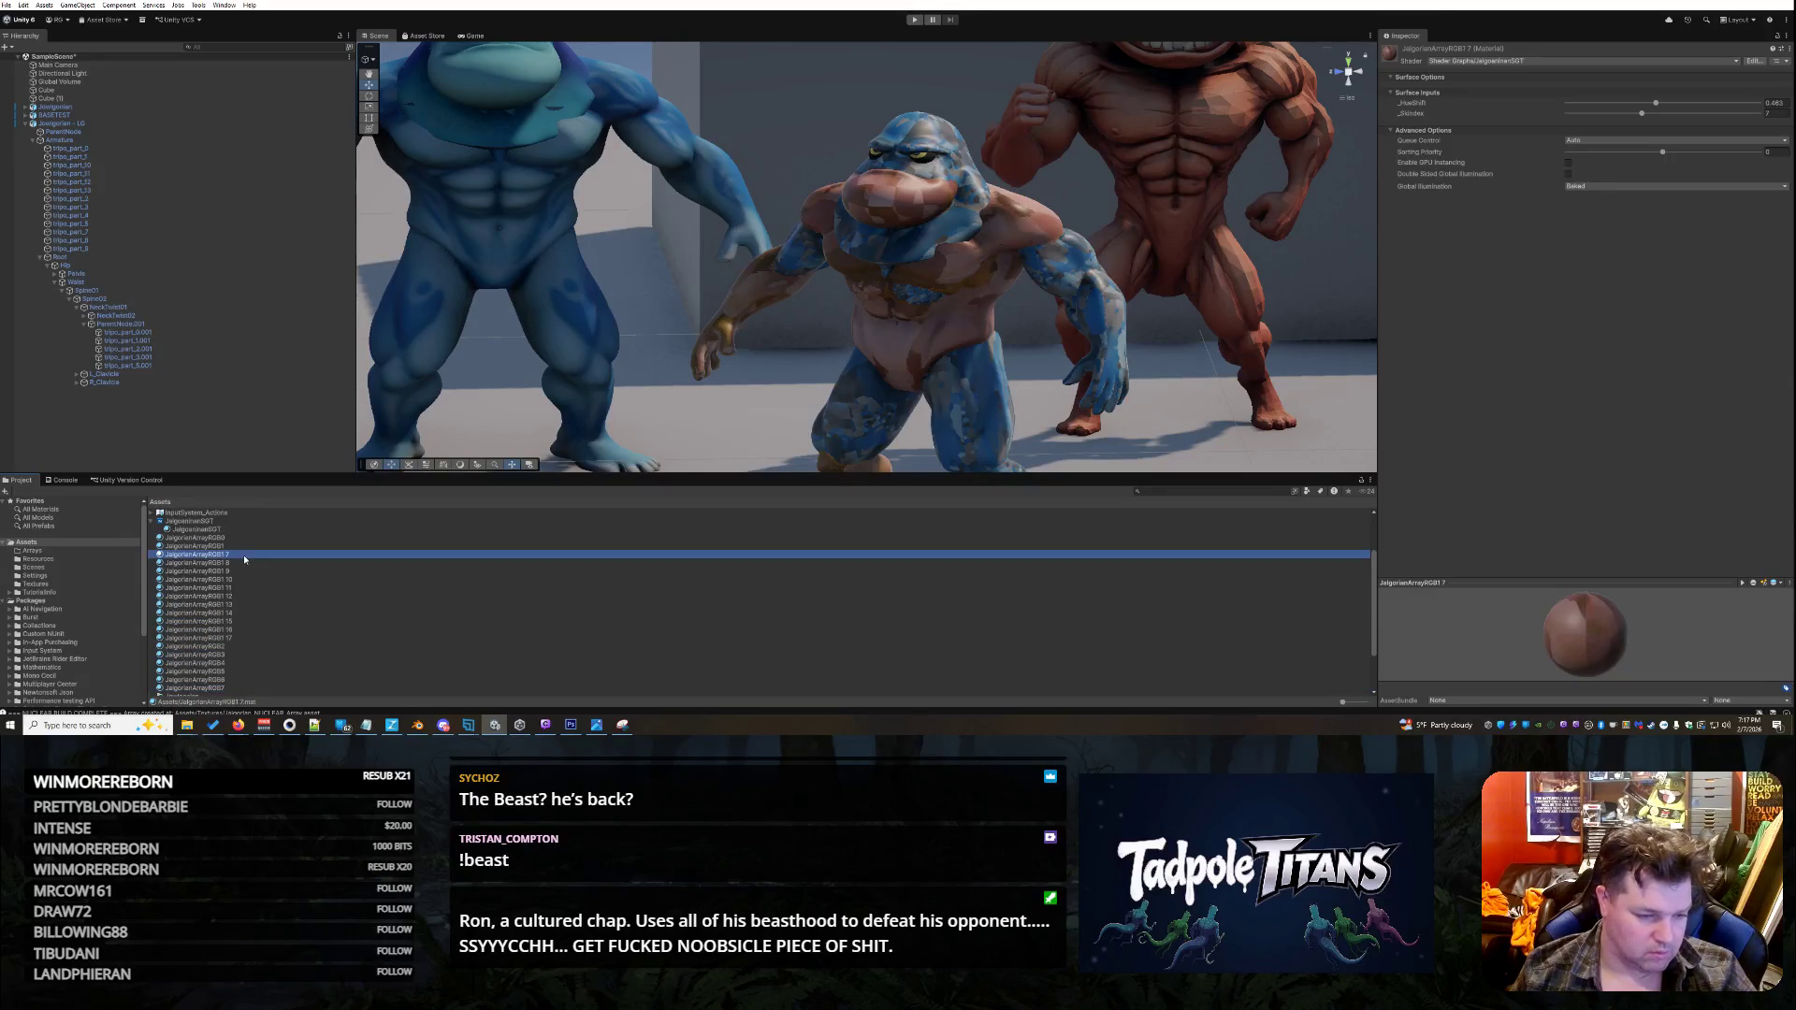
key(F2)
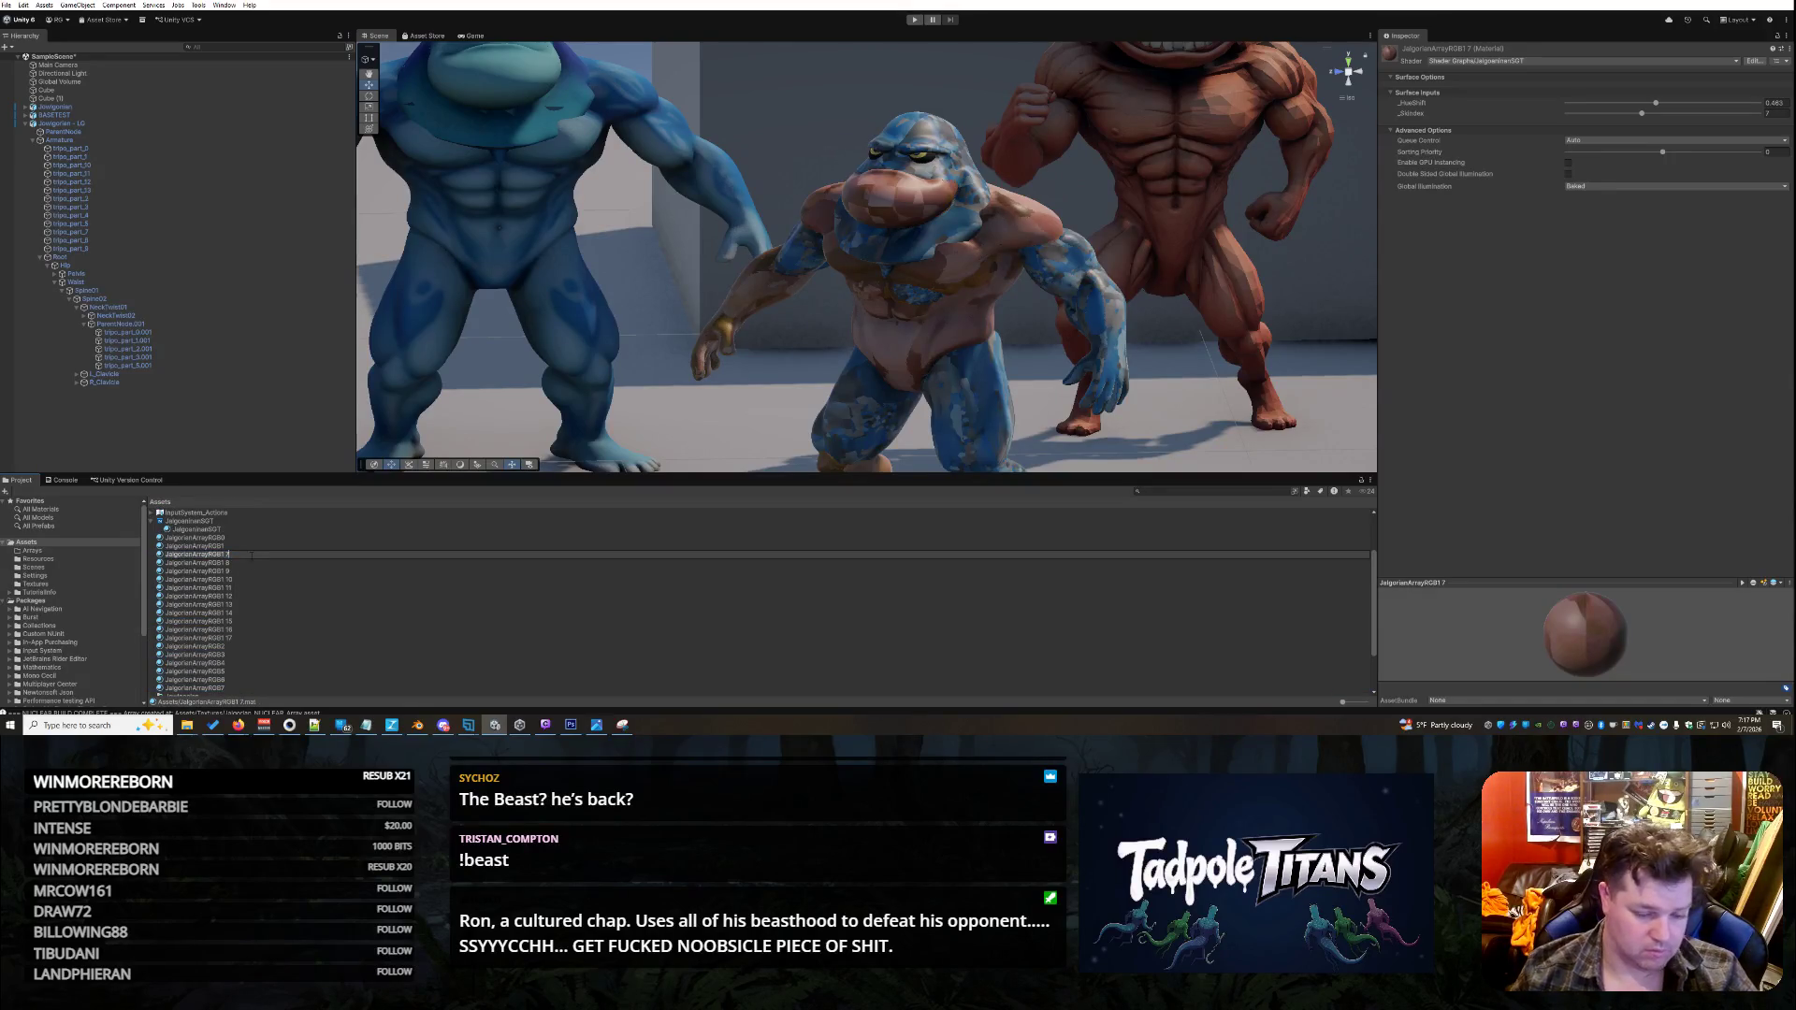
key(Return)
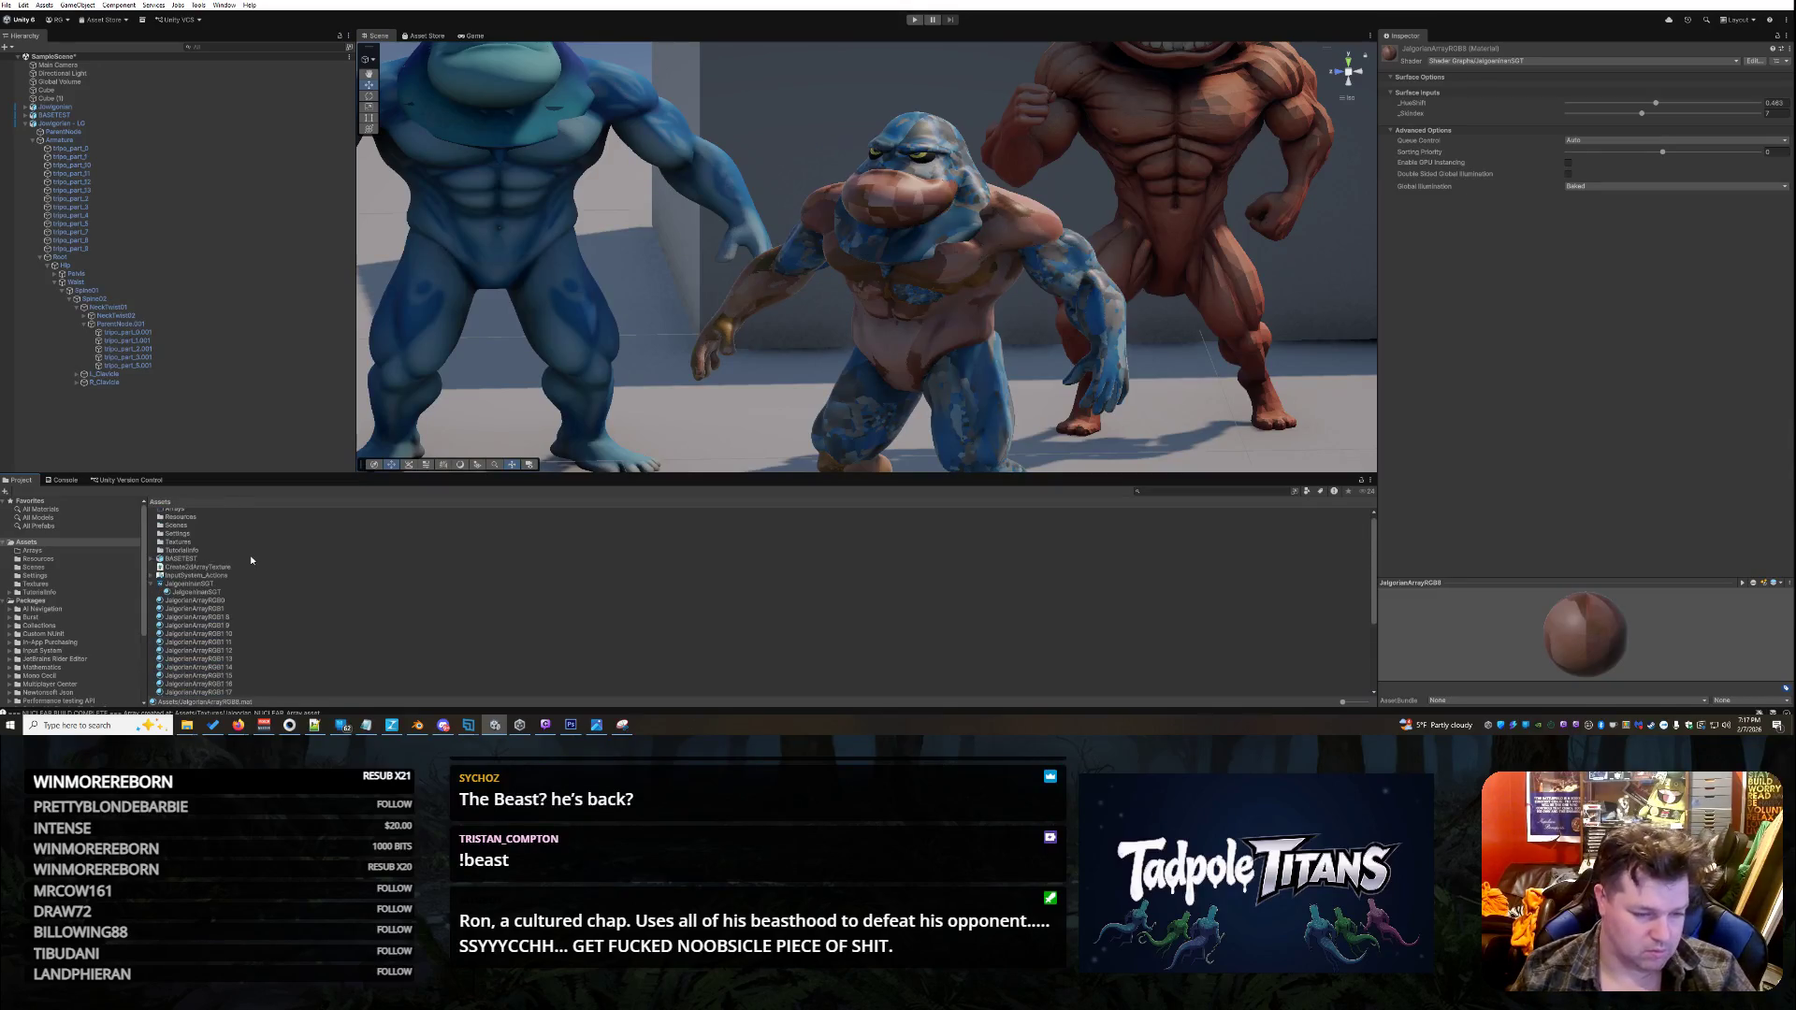
click(238, 617)
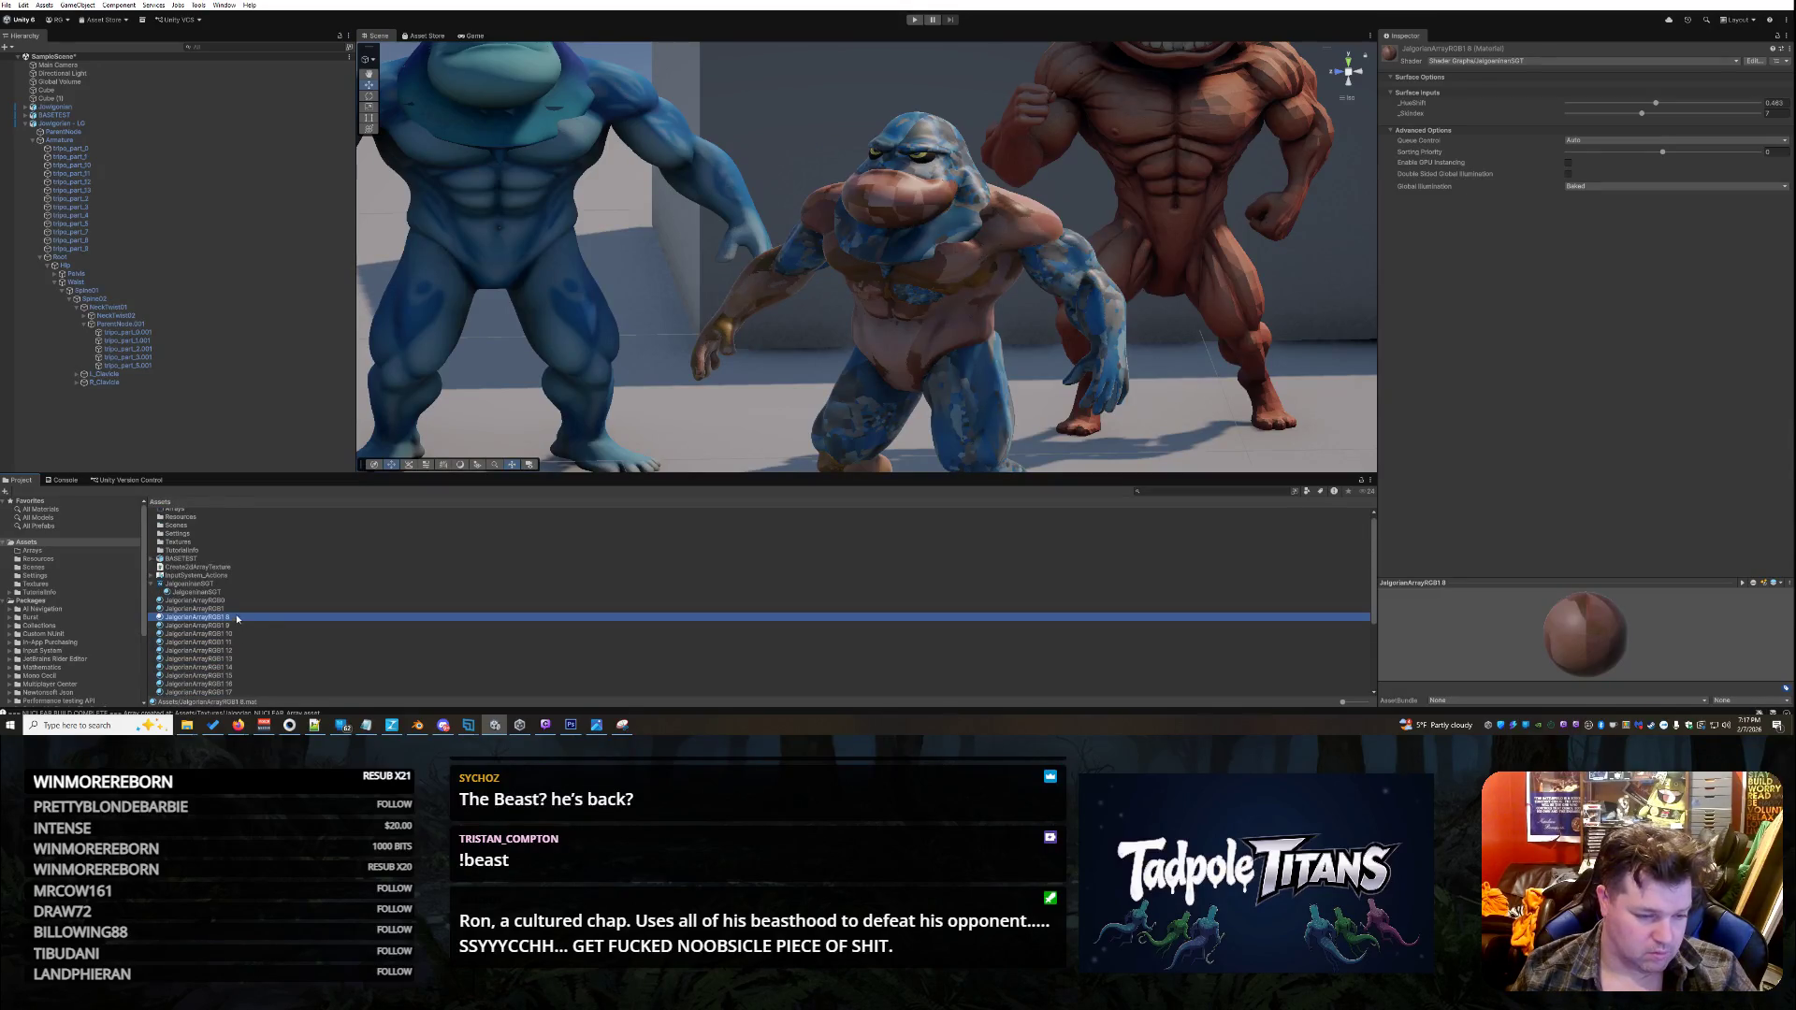
key(F2)
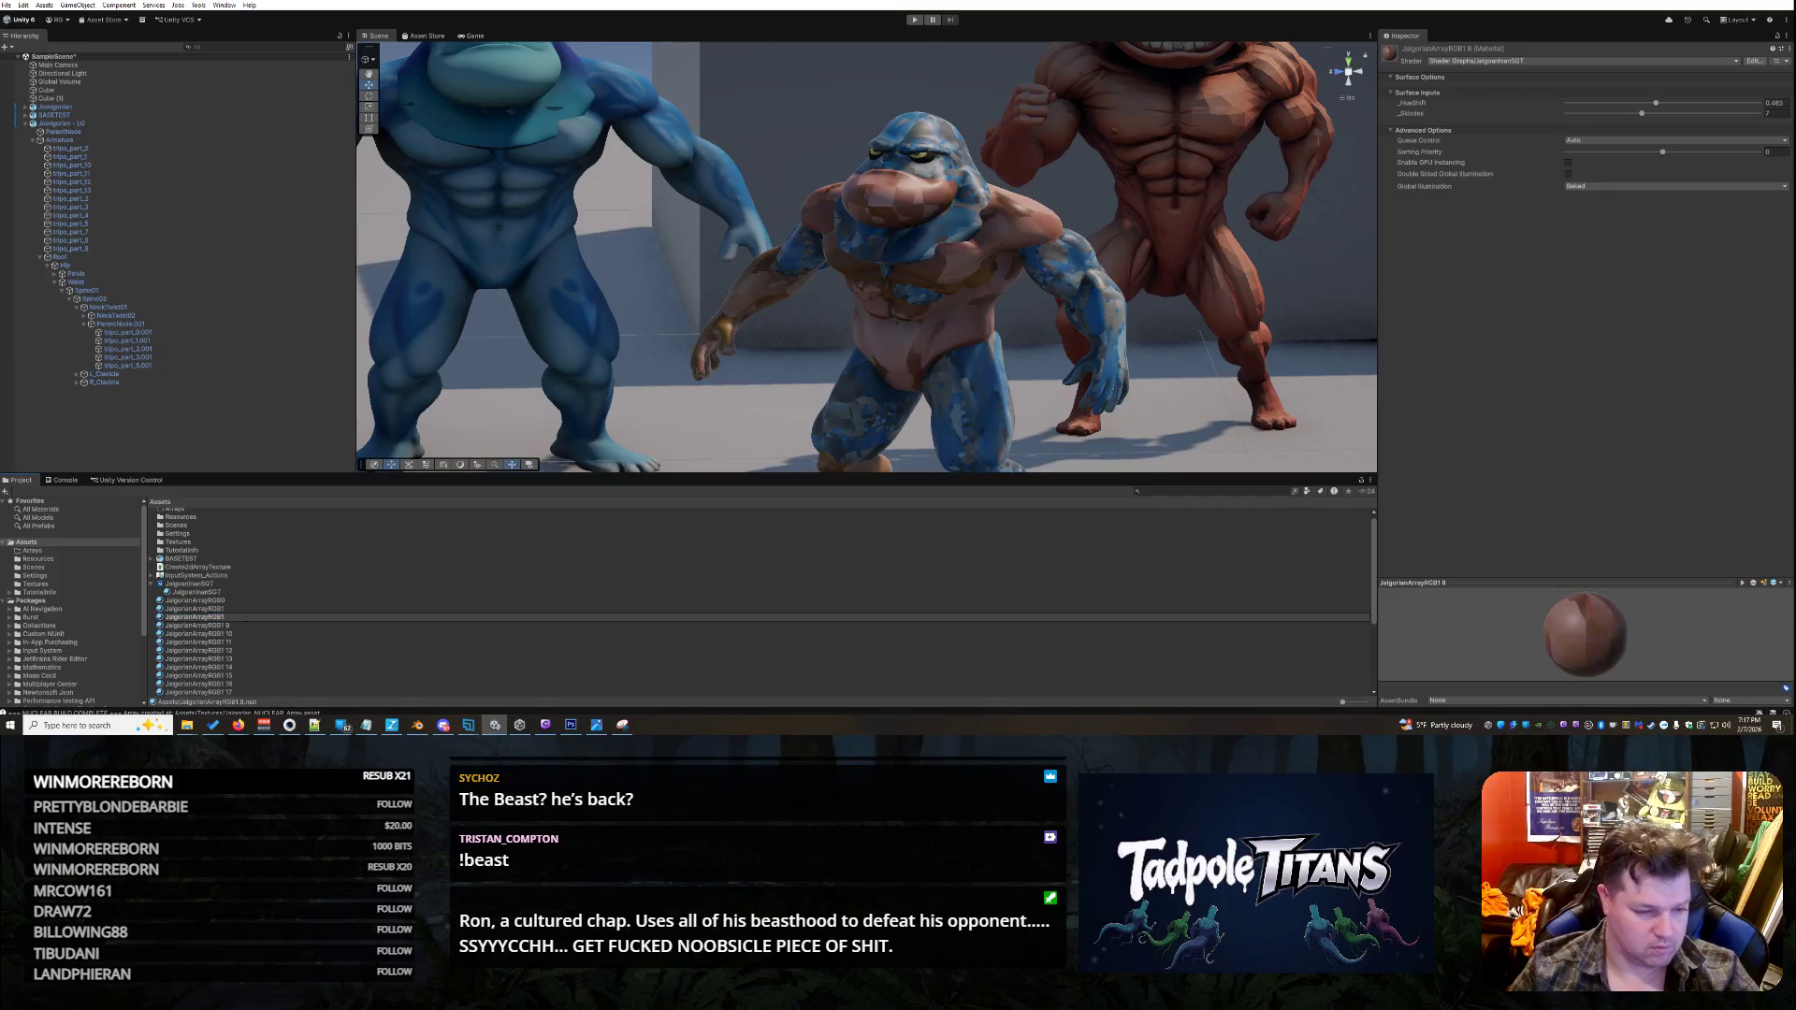
- Finish the eighth copy's name and rename the next copies to JalgorianArrayRGB10 and JalgorianArrayRGB11
key(Return)
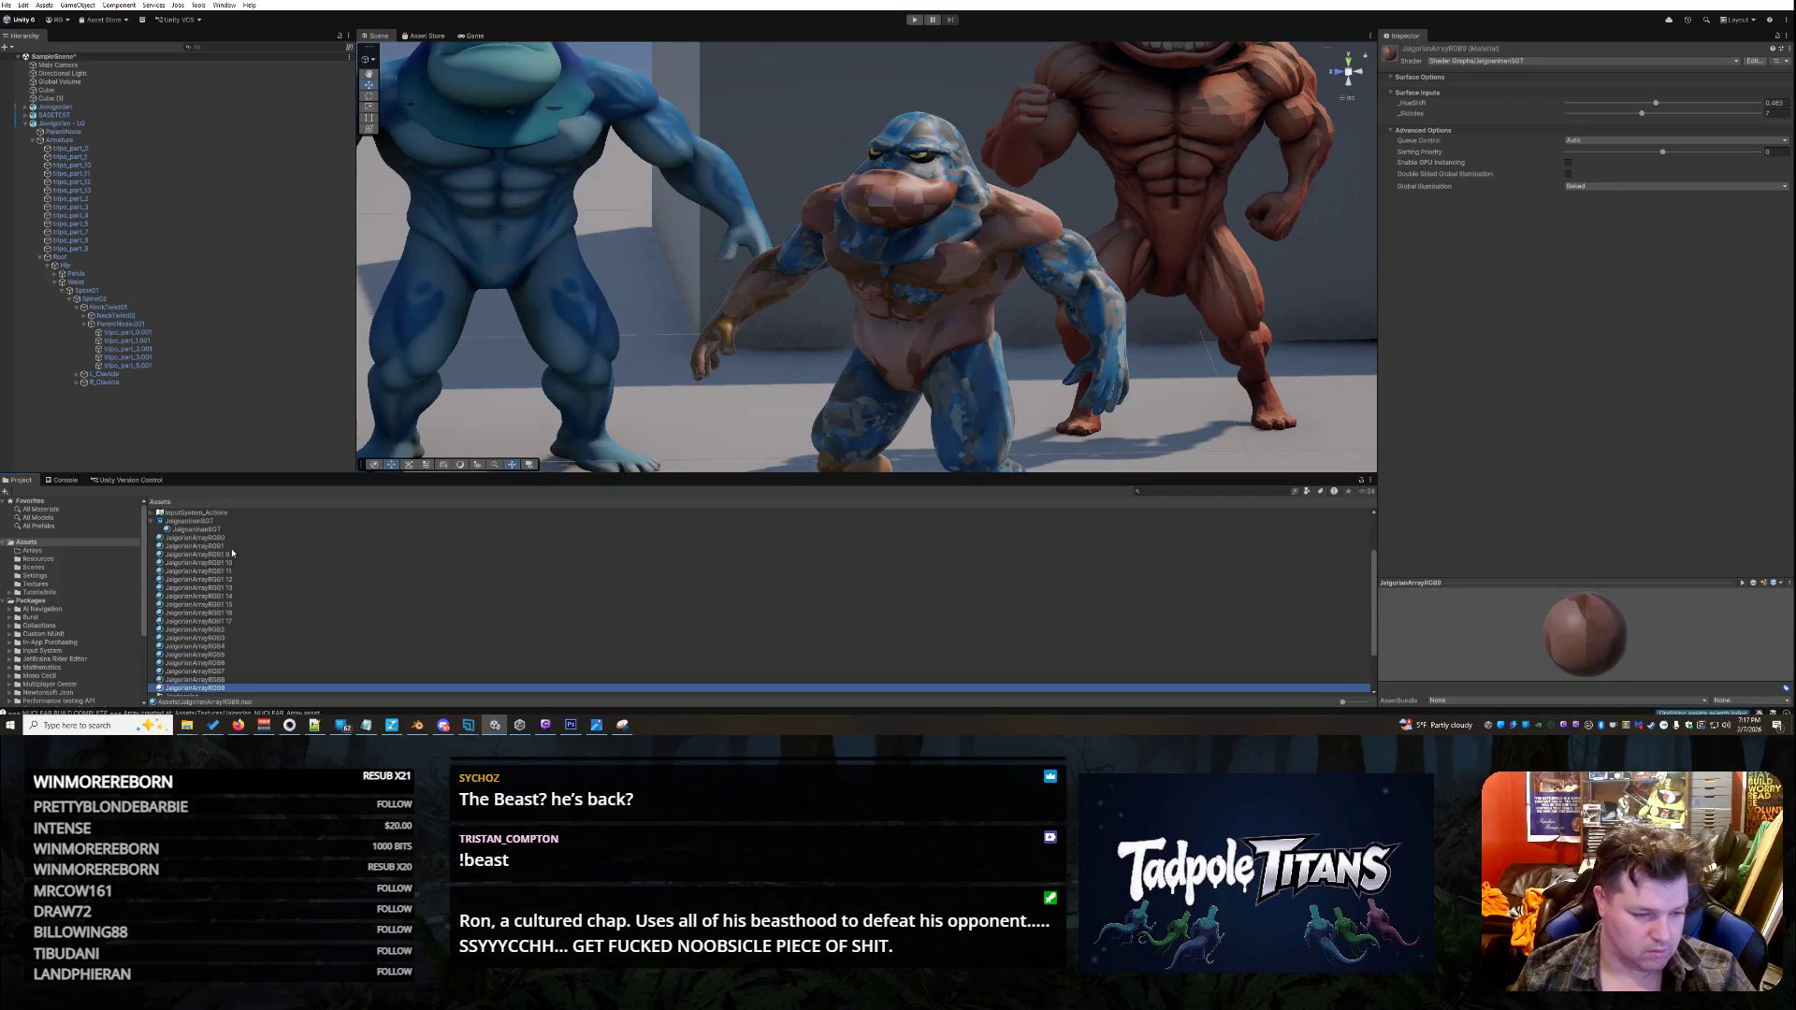
click(237, 554)
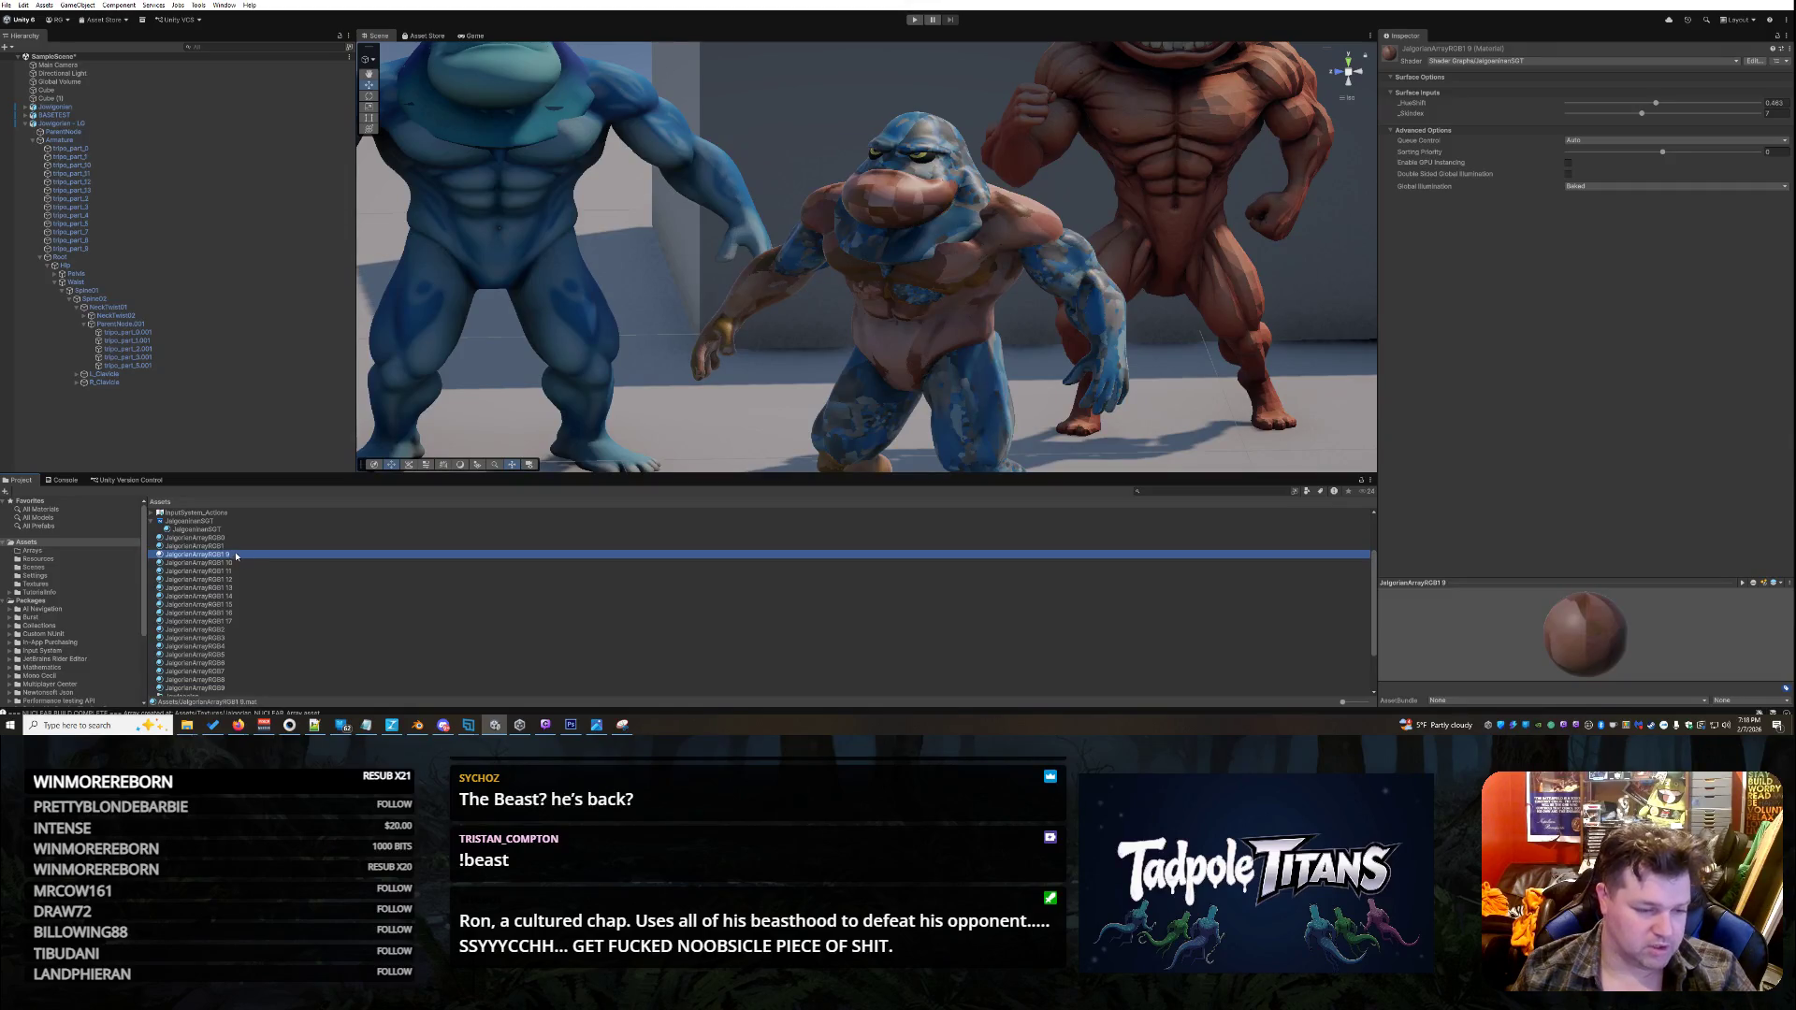
scroll(249, 552, up, 2)
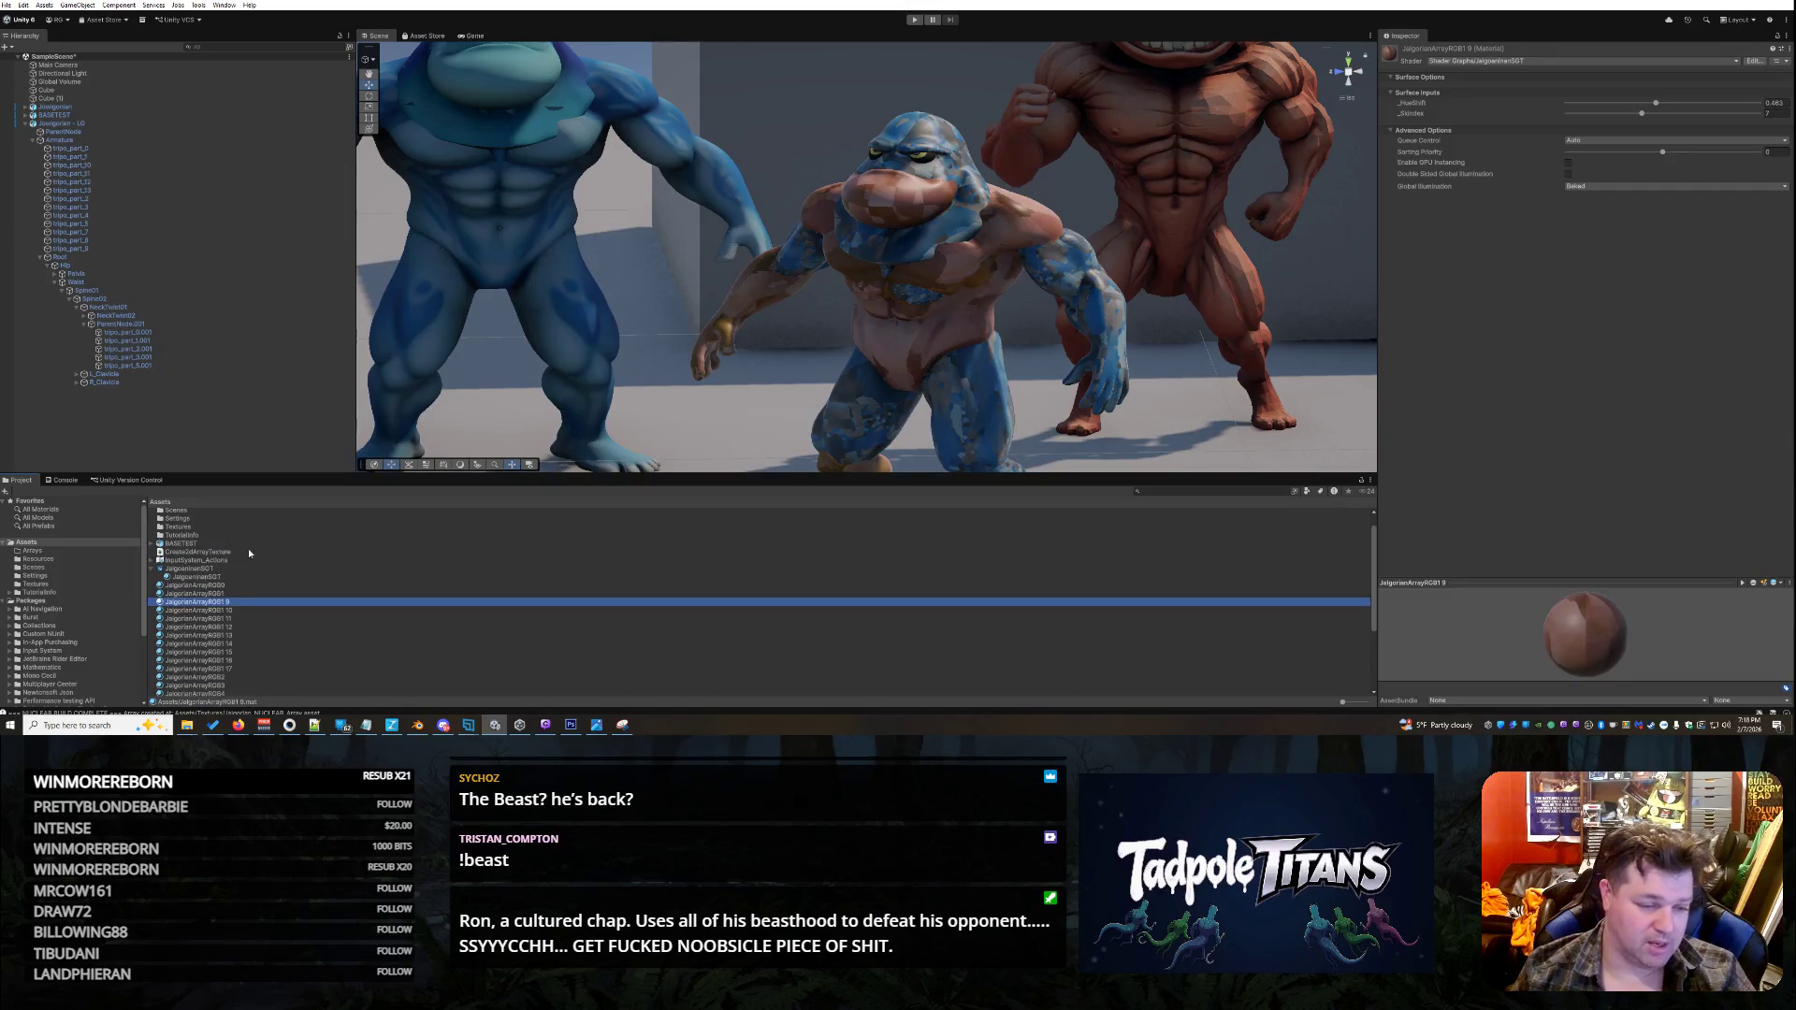
click(241, 602)
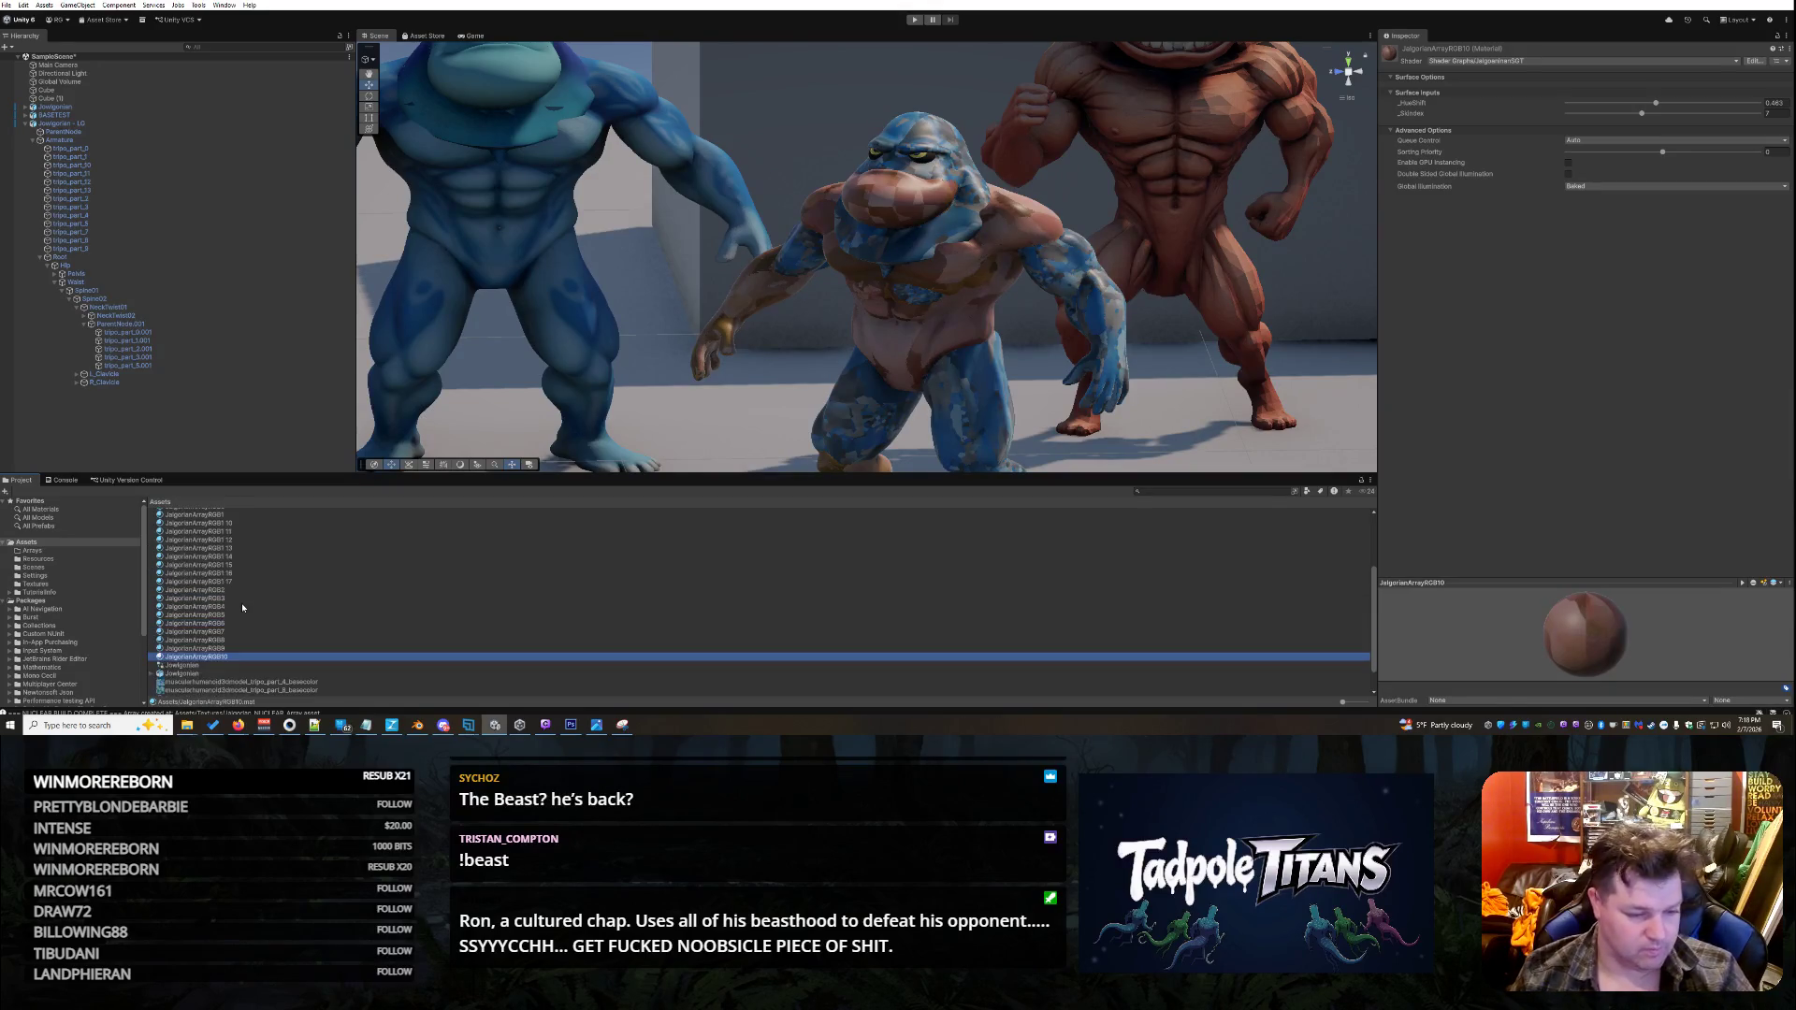
scroll(250, 530, down, 1)
click(242, 586)
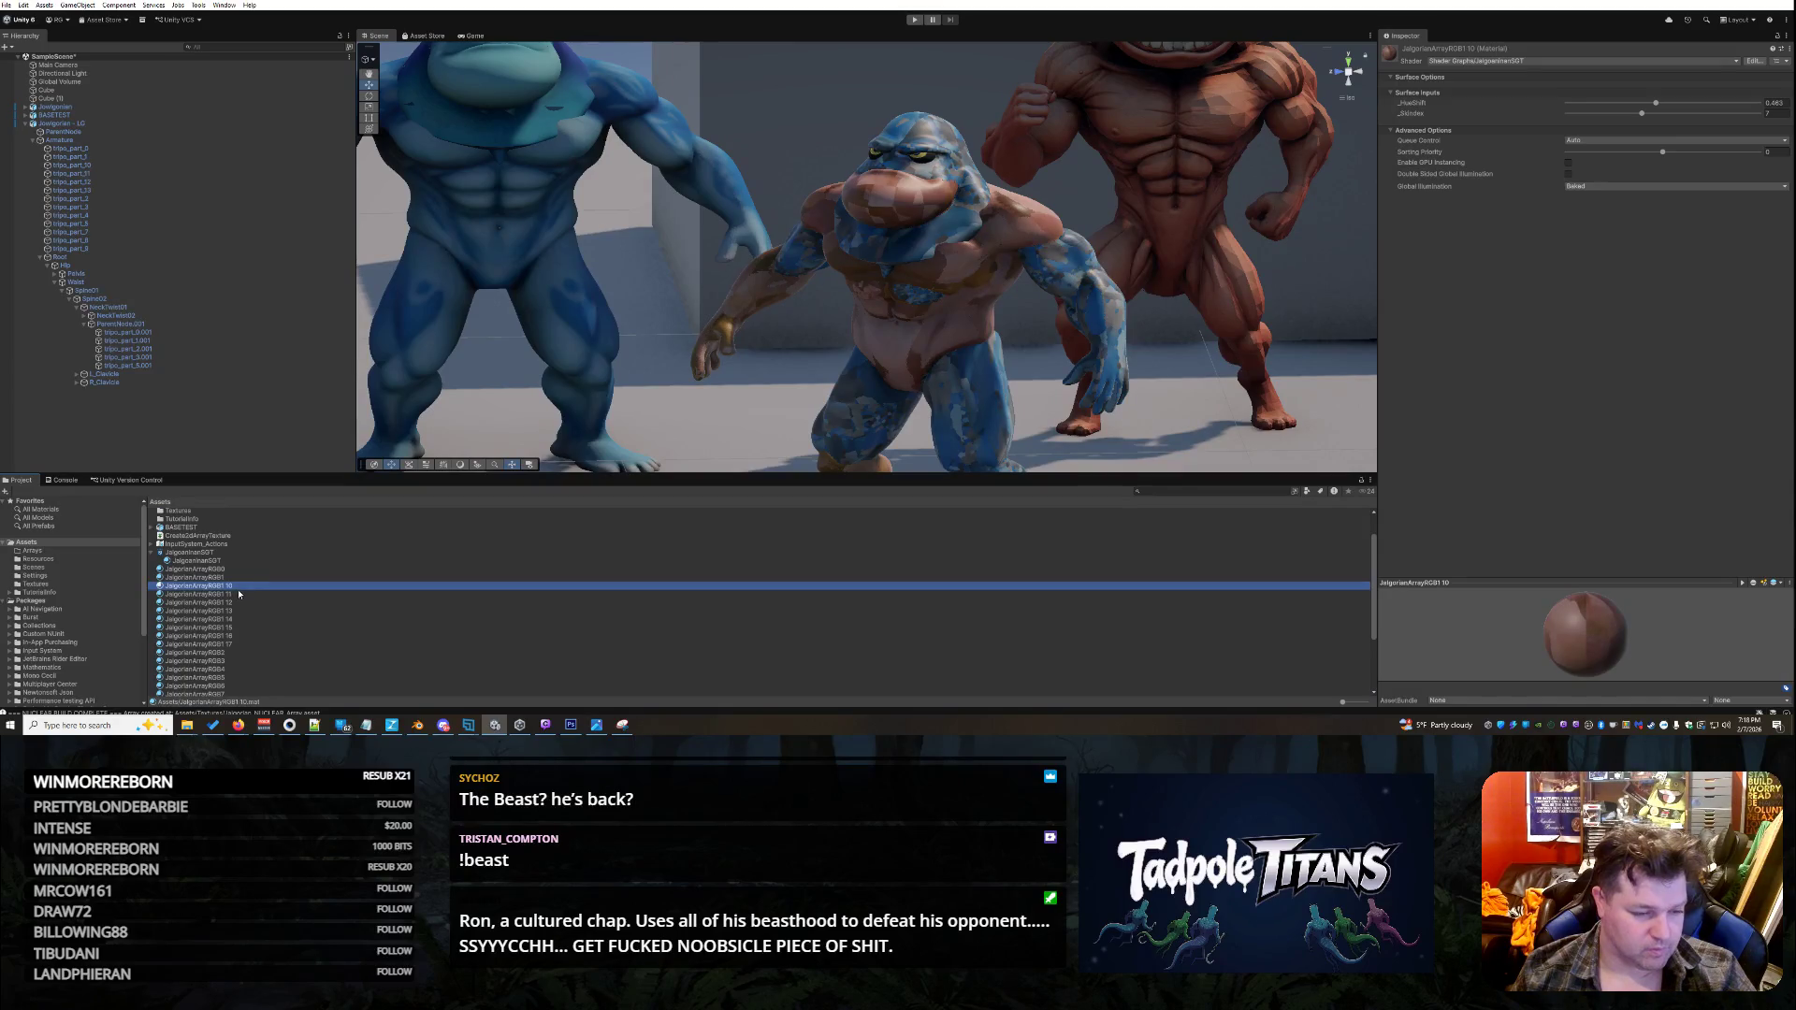
click(240, 587)
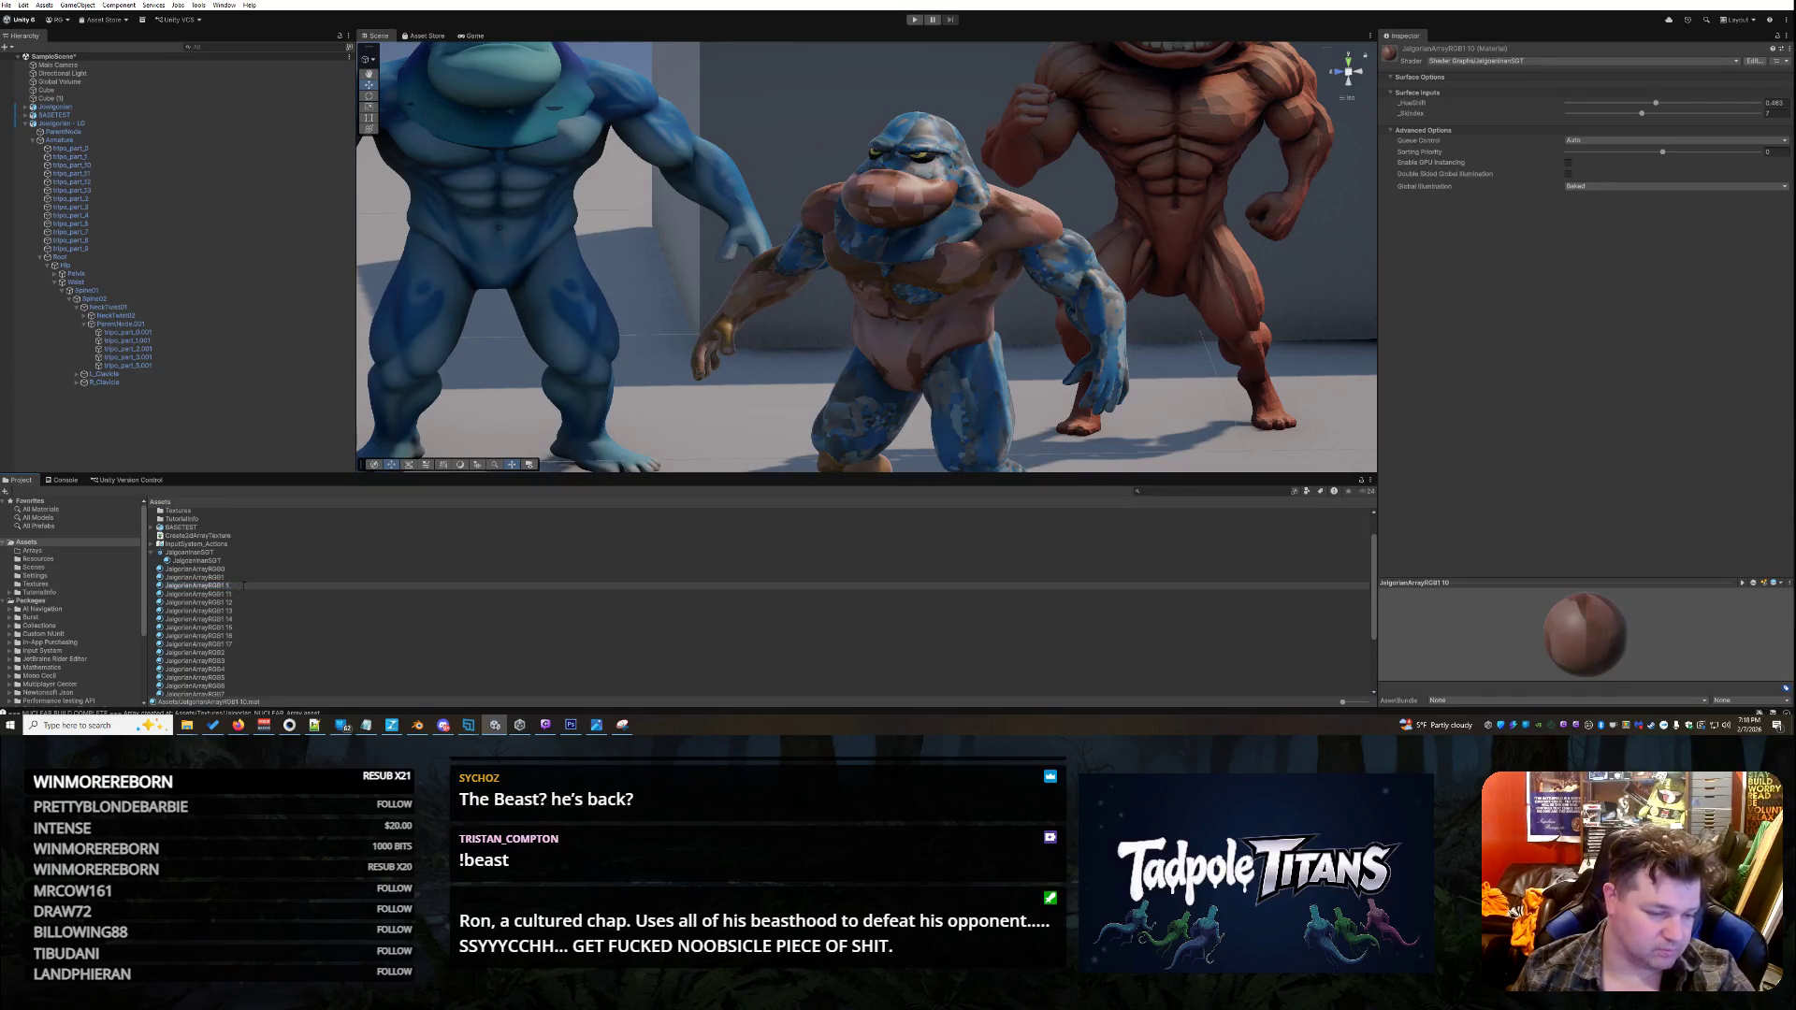
text(1)
key(Return)
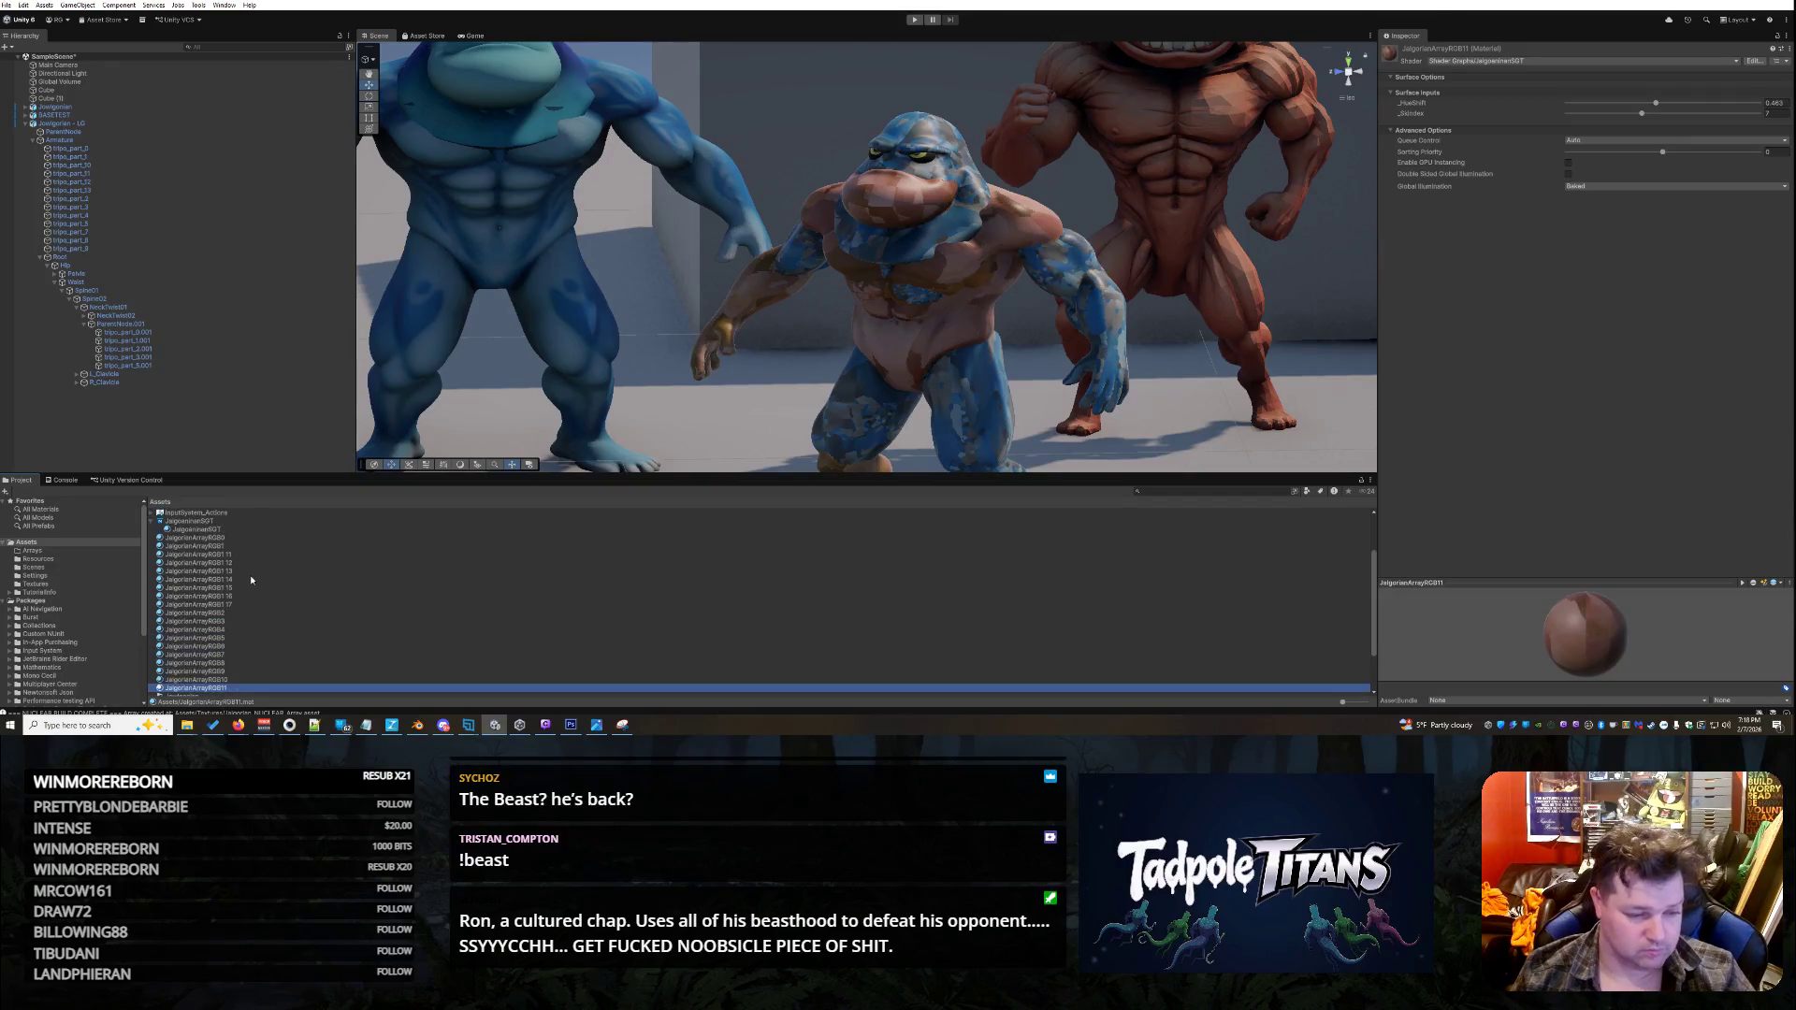
- Rename the following copies to JalgorianArrayRGB12, 13, 14 and 15
click(236, 555)
click(238, 555)
key(Return)
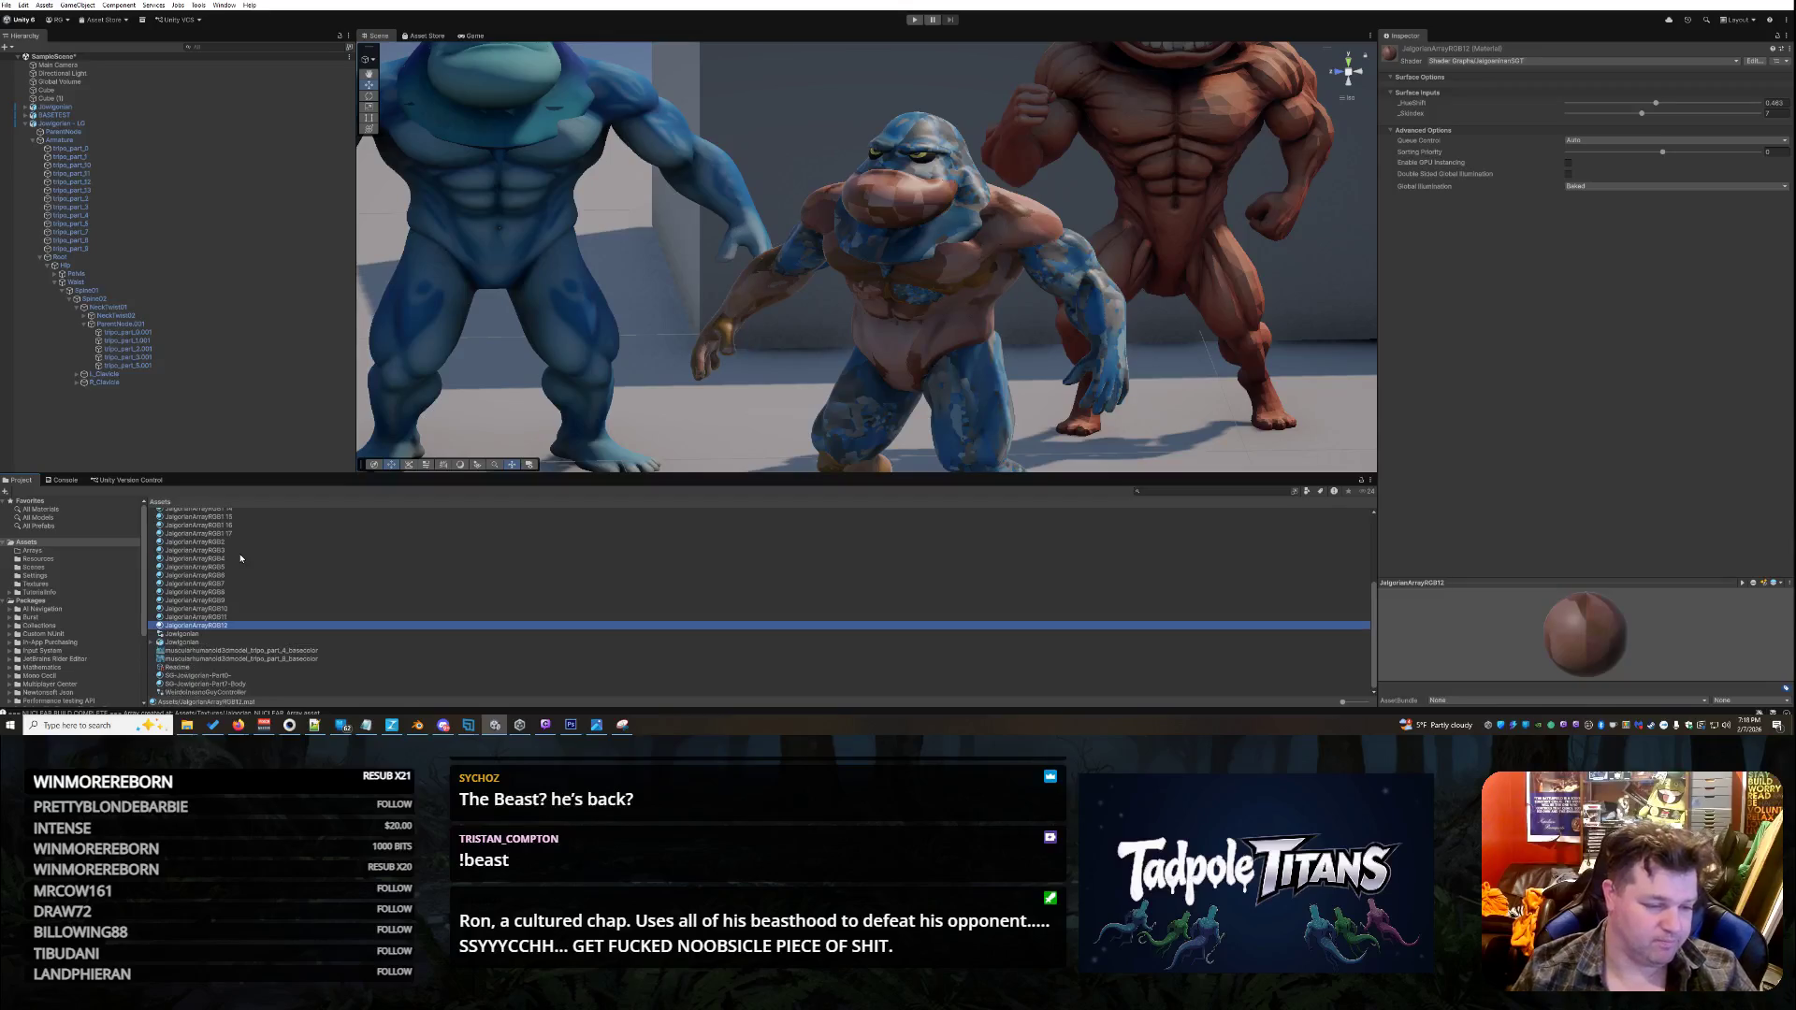
click(233, 524)
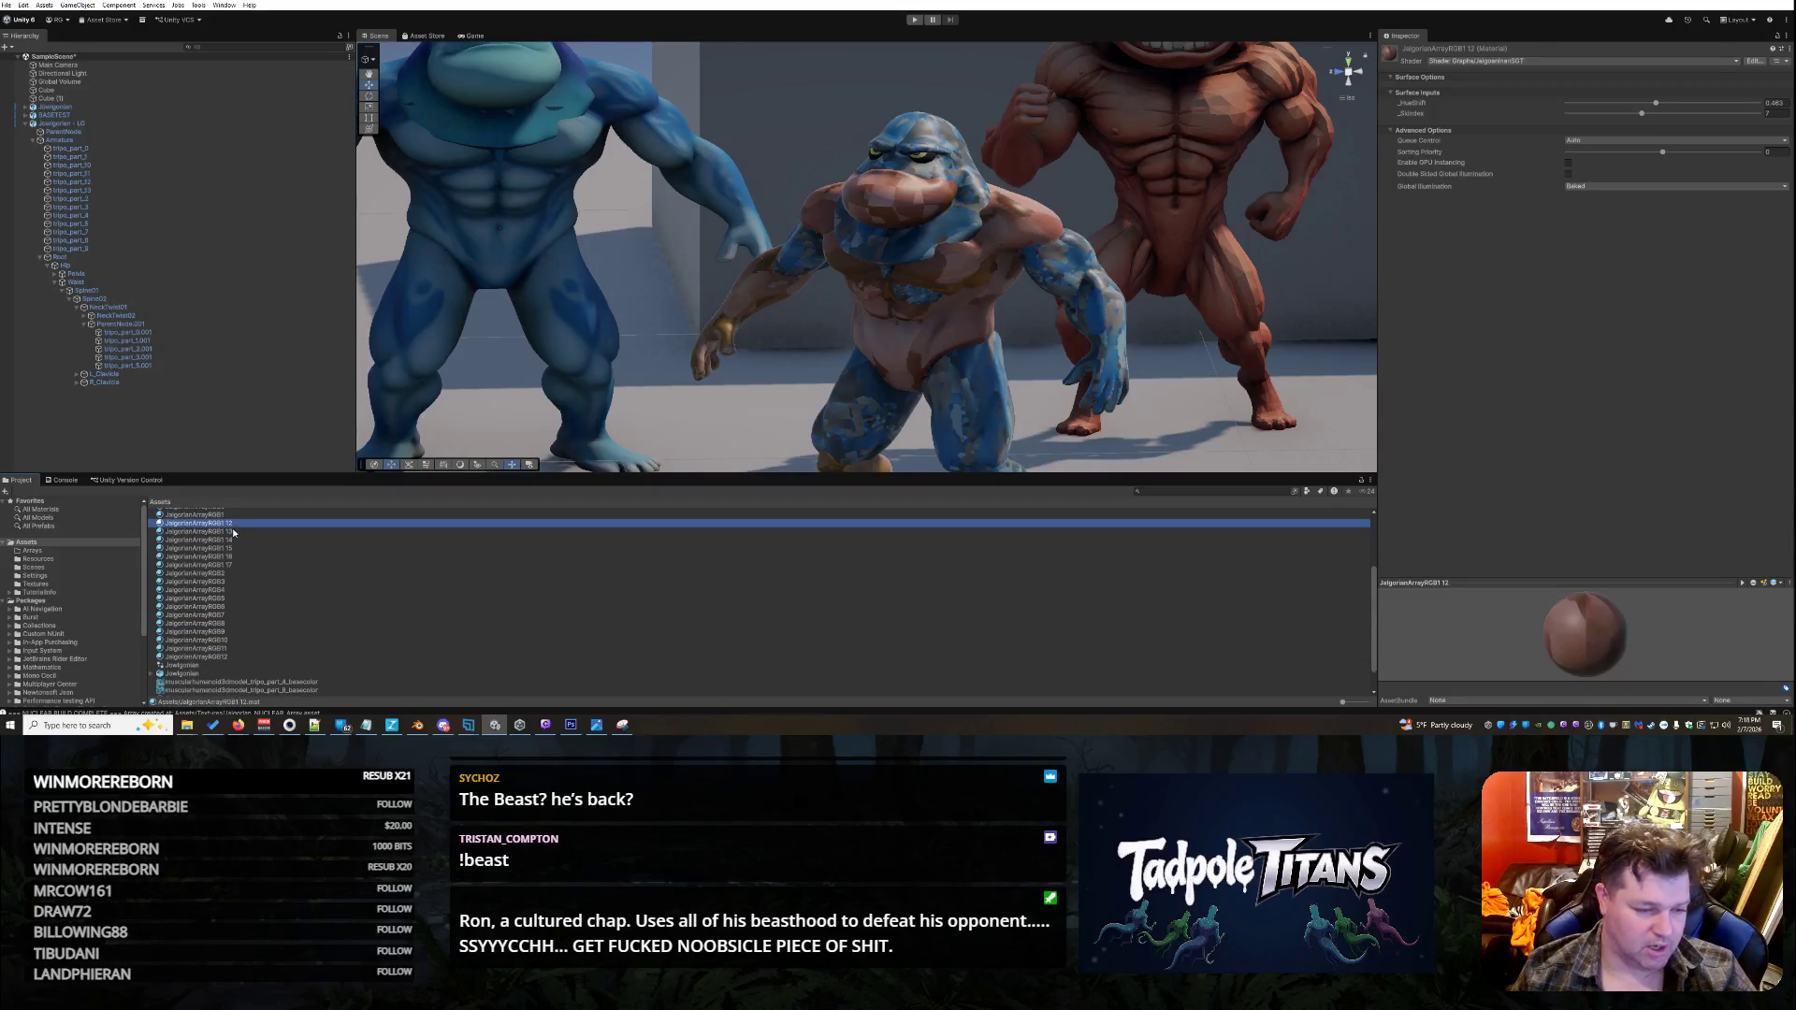
click(235, 524)
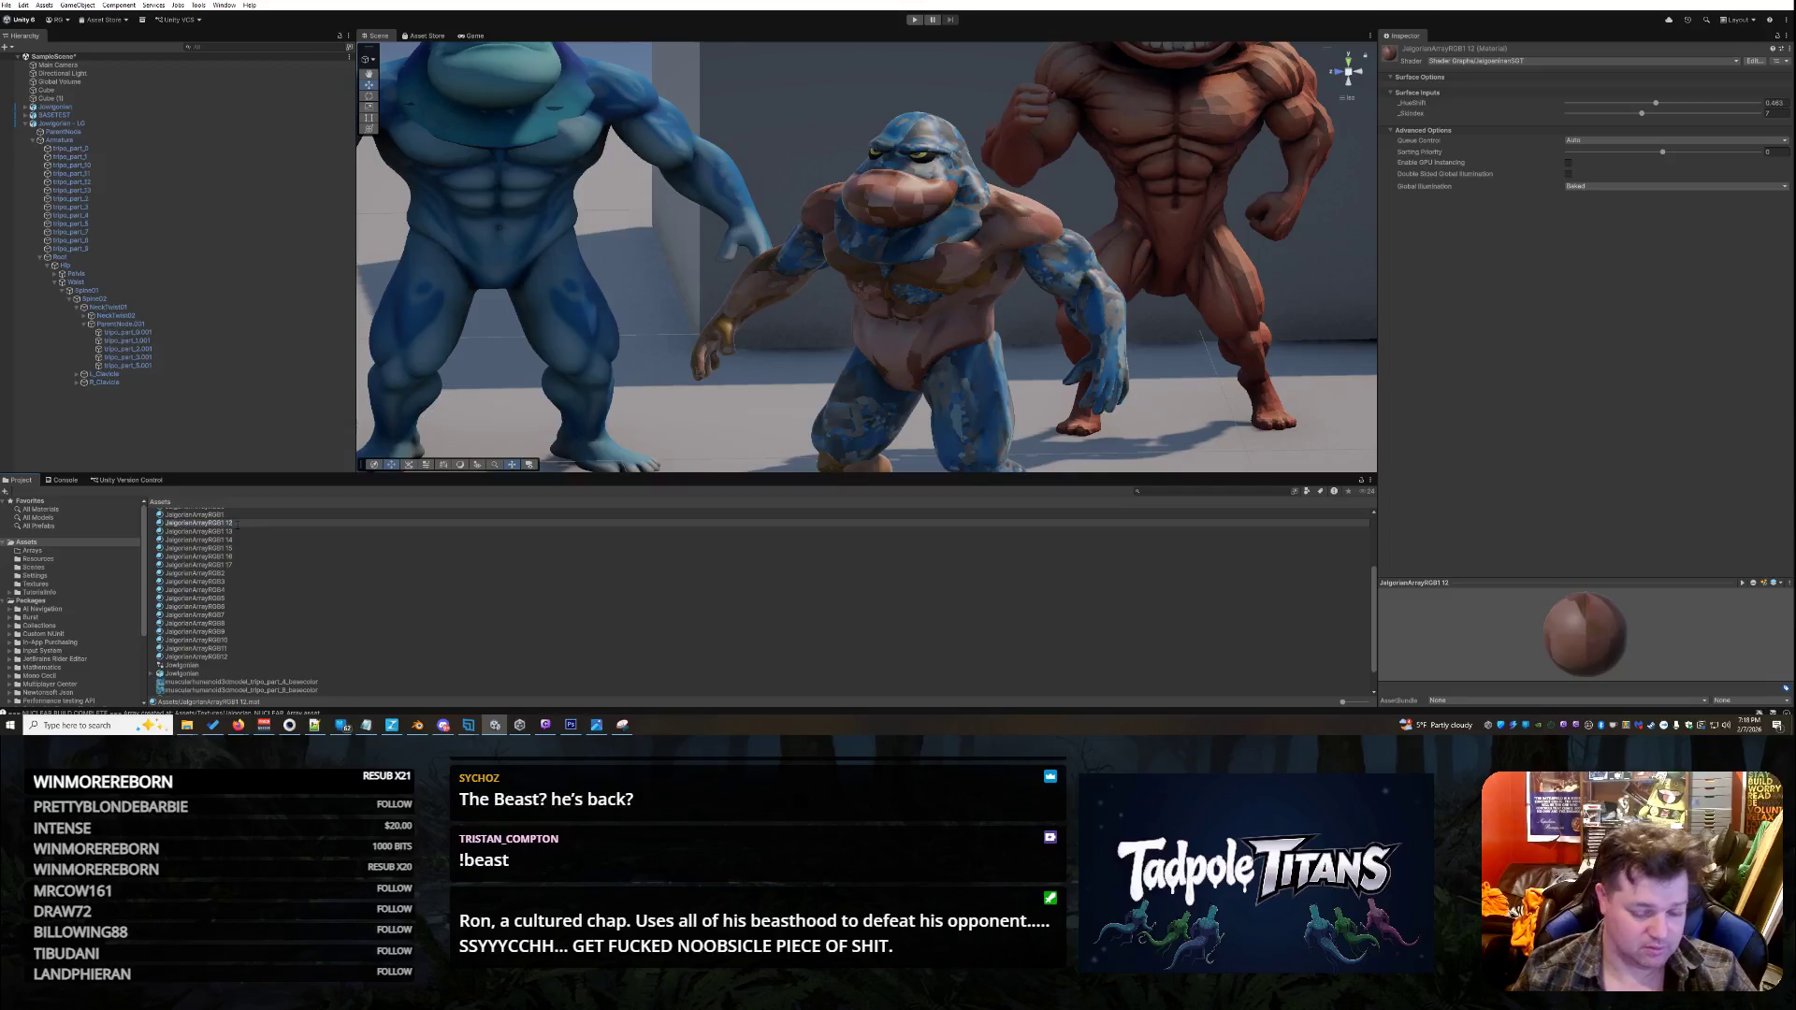
key(Return)
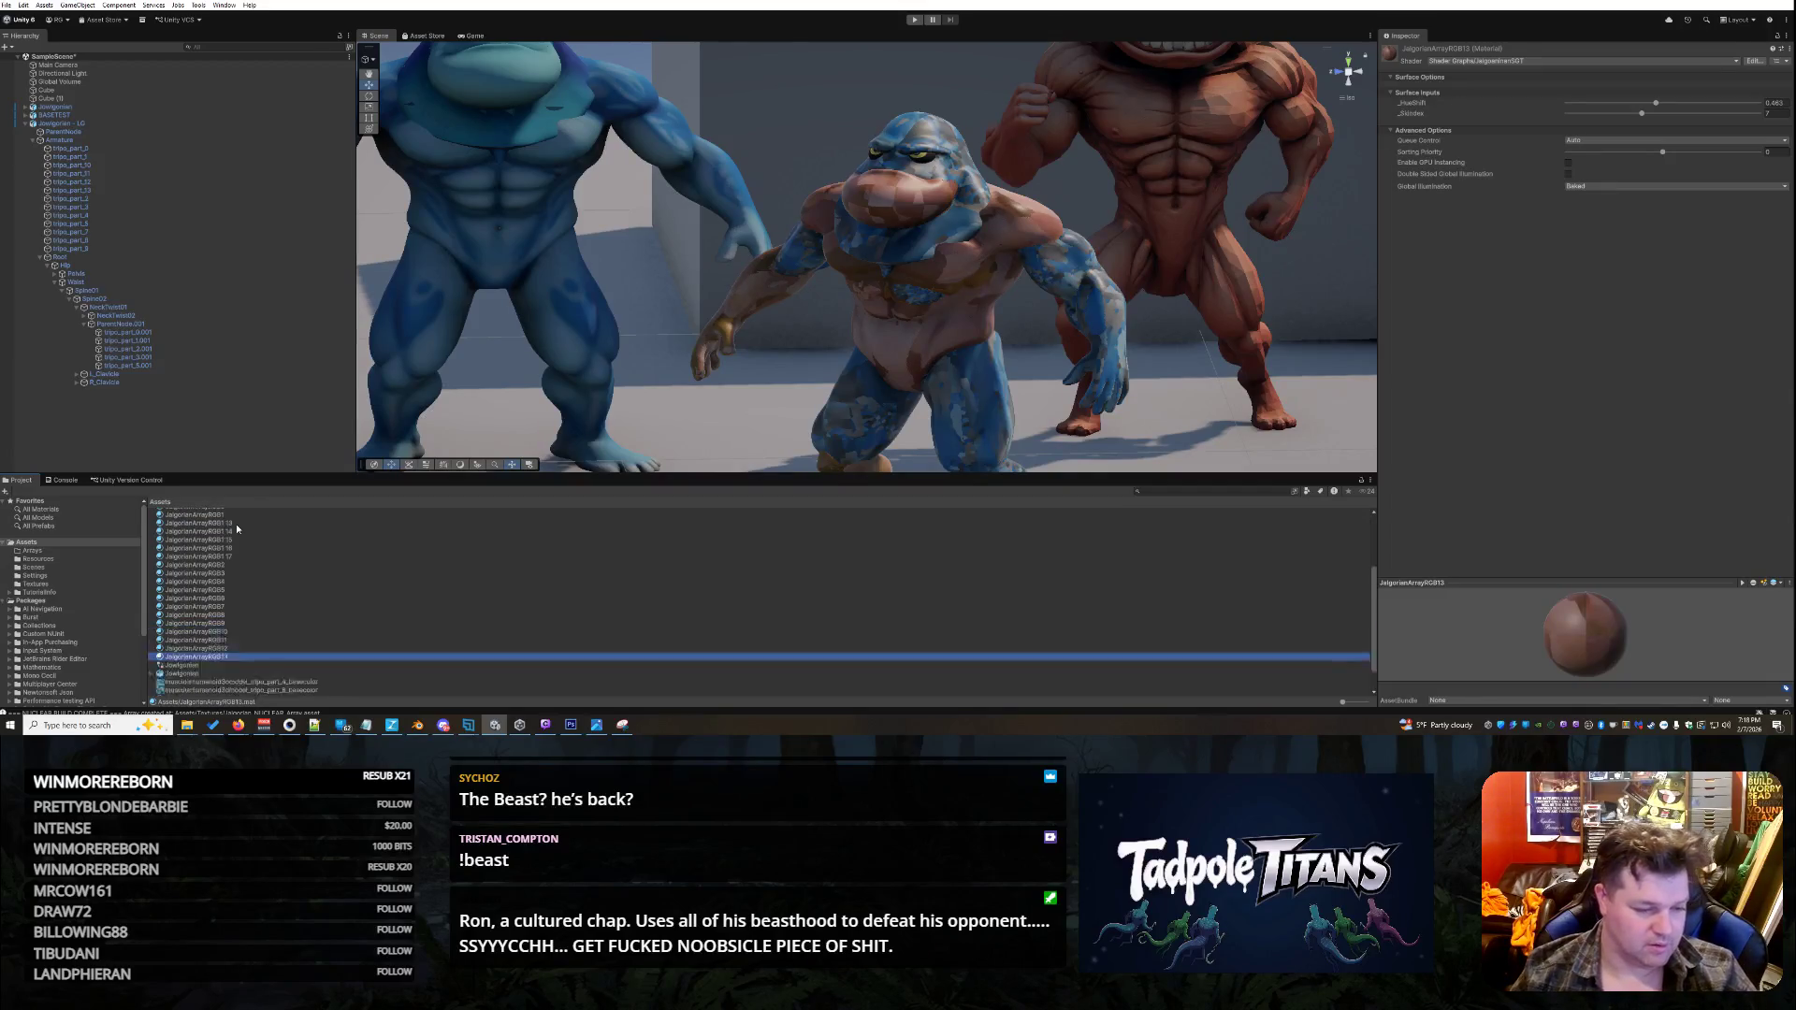
click(231, 555)
click(236, 554)
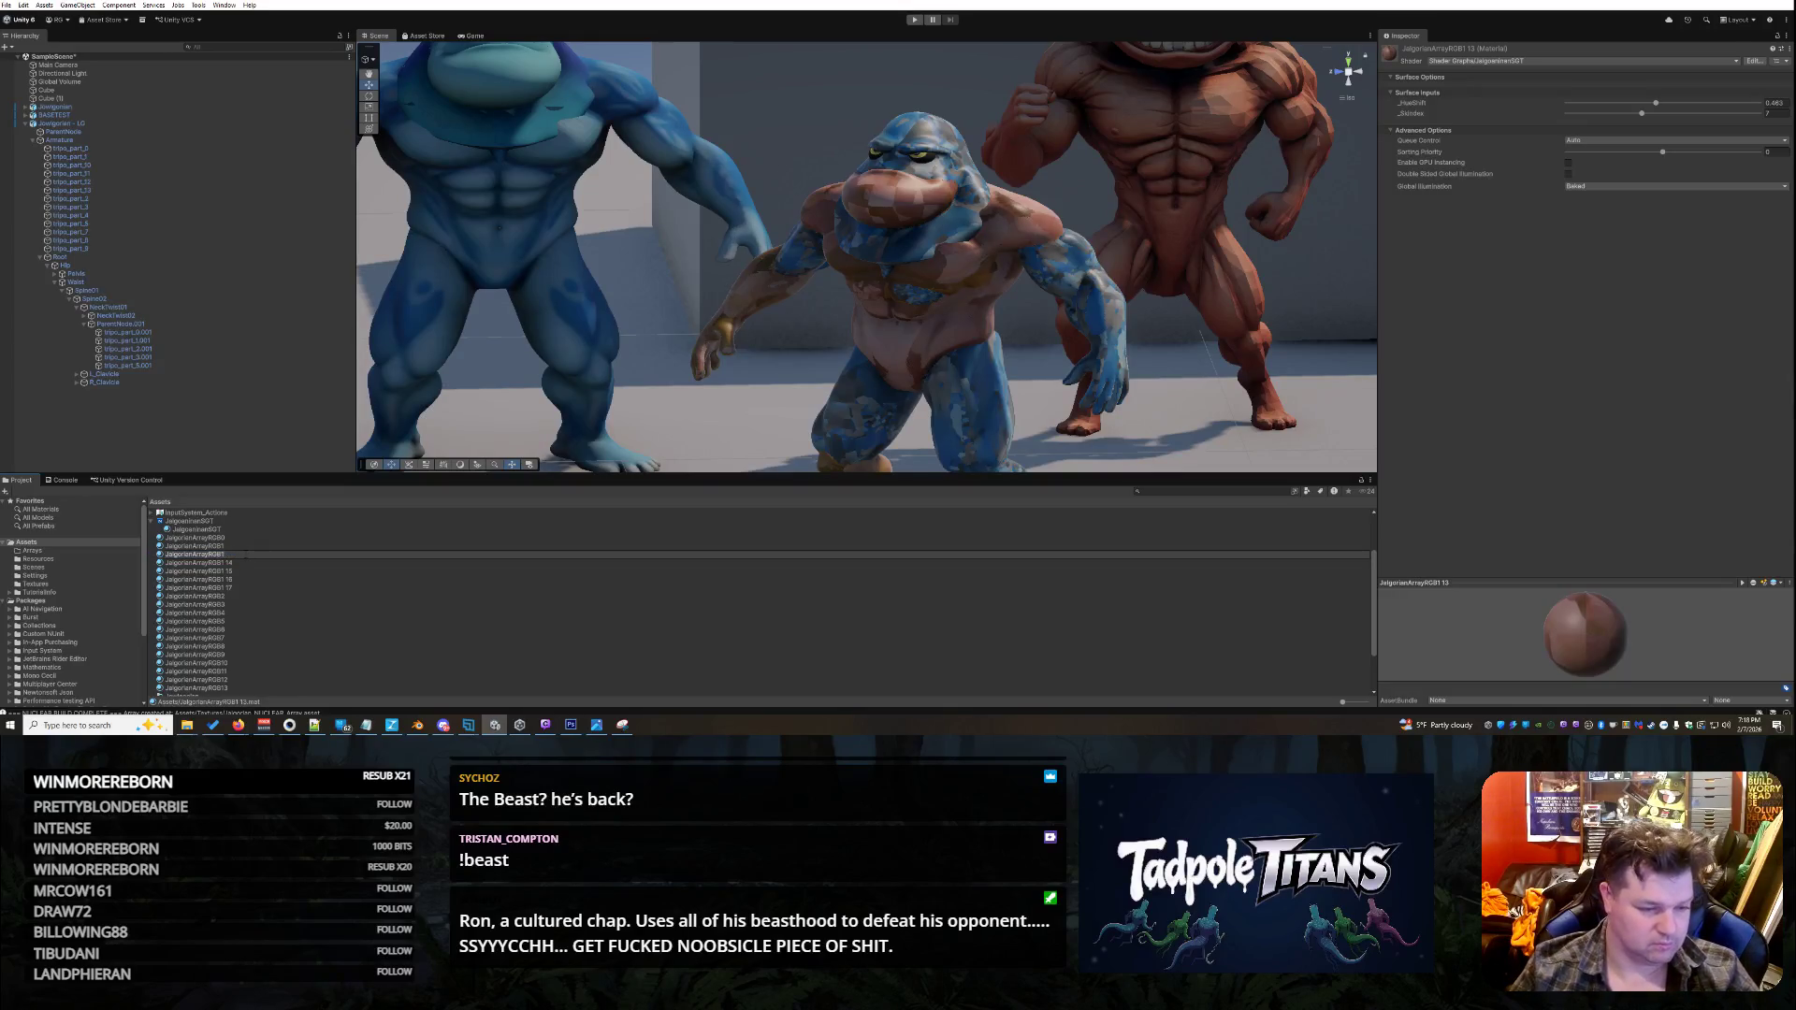
key(Return)
click(244, 553)
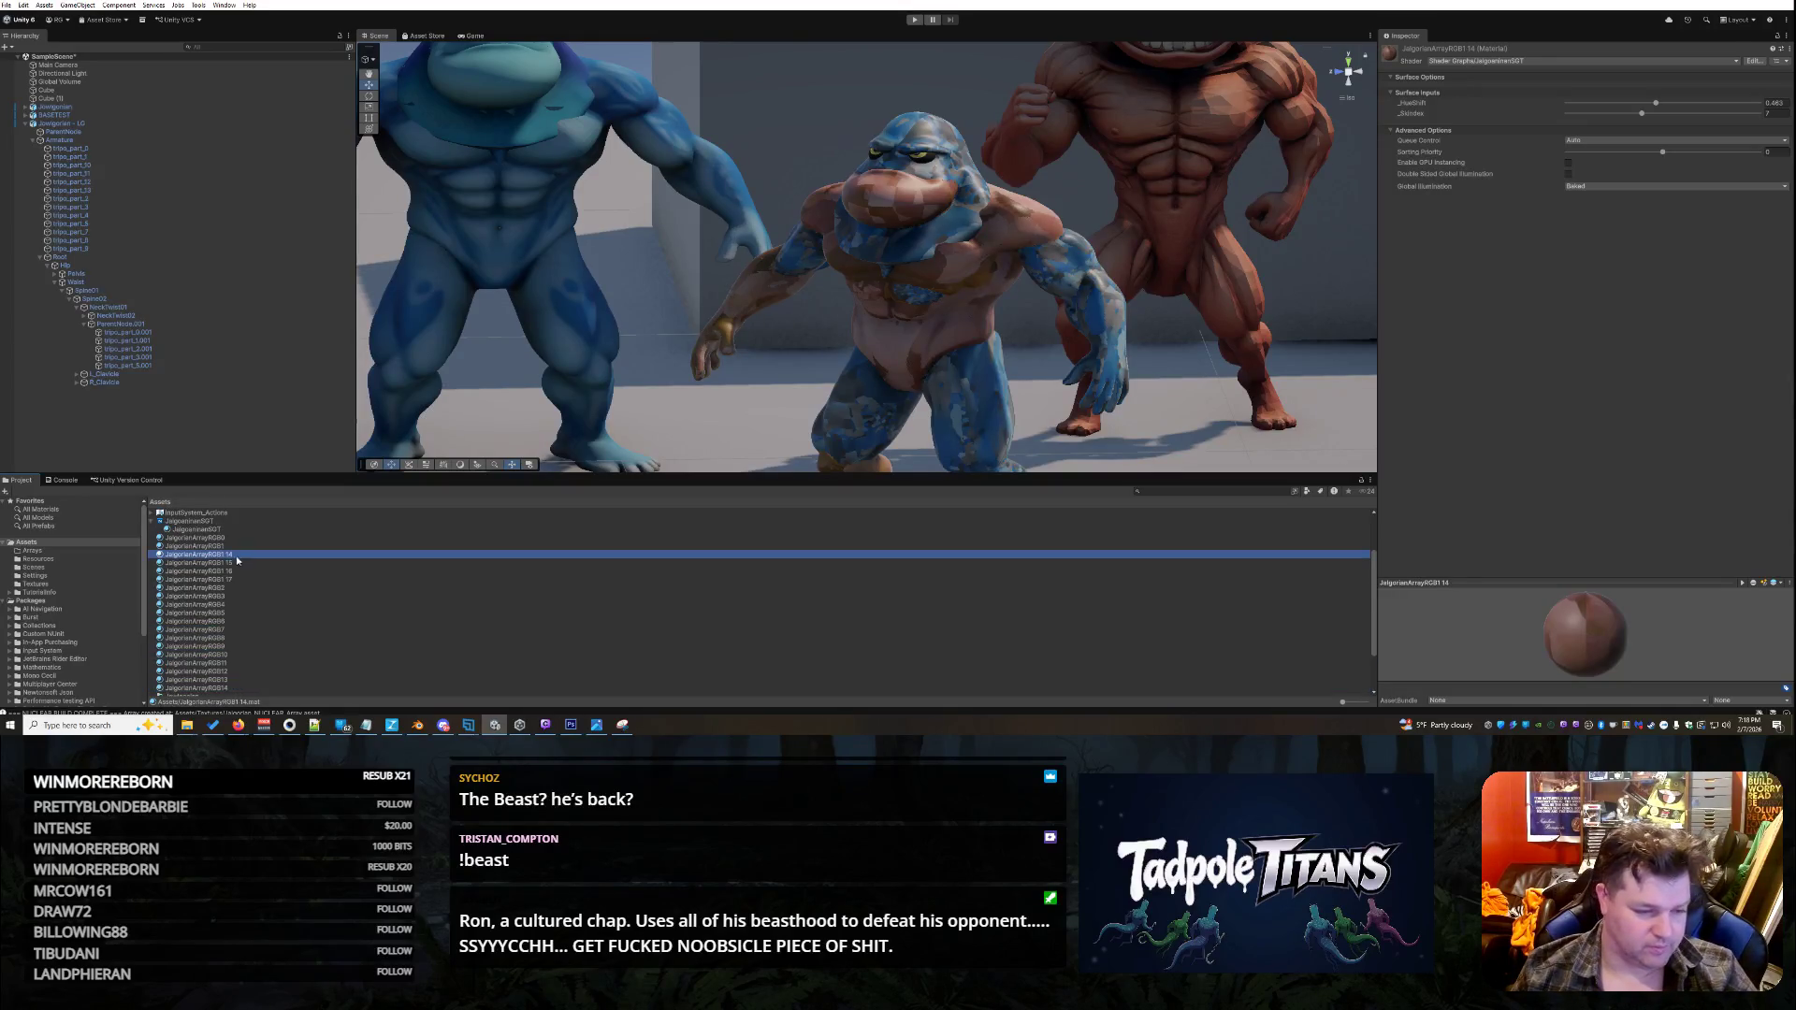
click(241, 554)
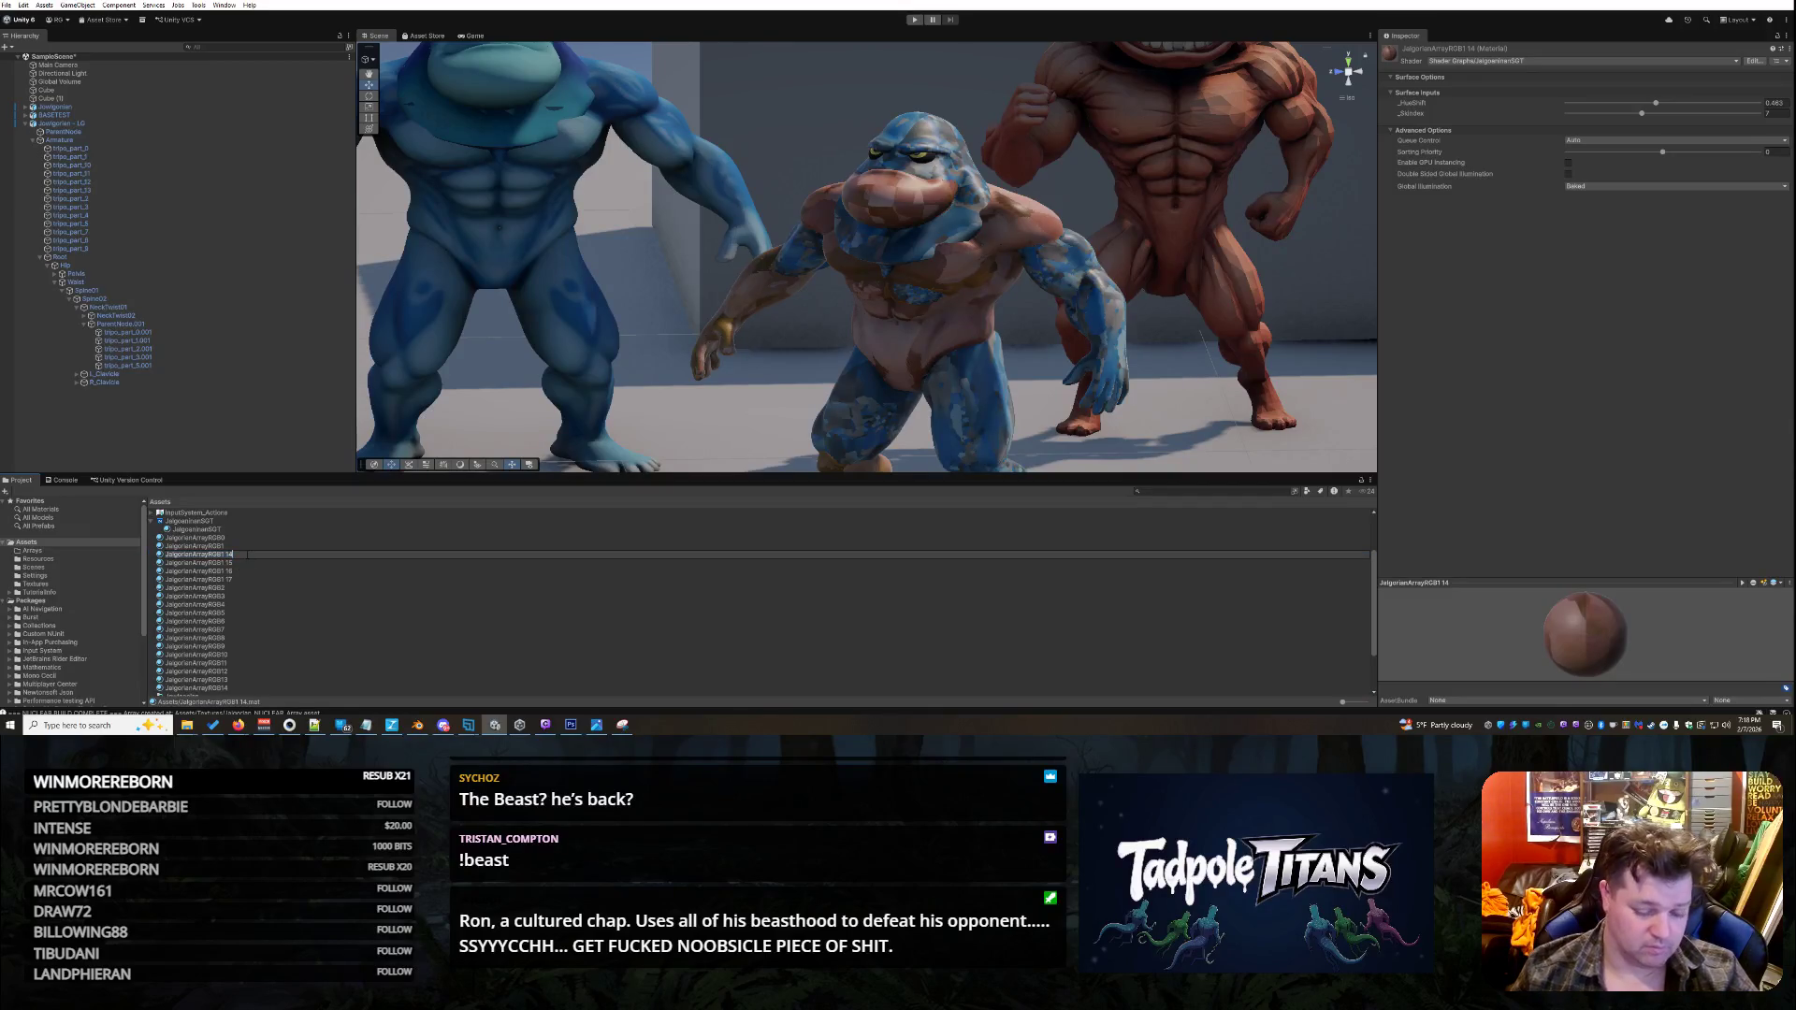
text(5)
key(Return)
- Rename the last copies to JalgorianArrayRGB16, 17 and 18
click(245, 553)
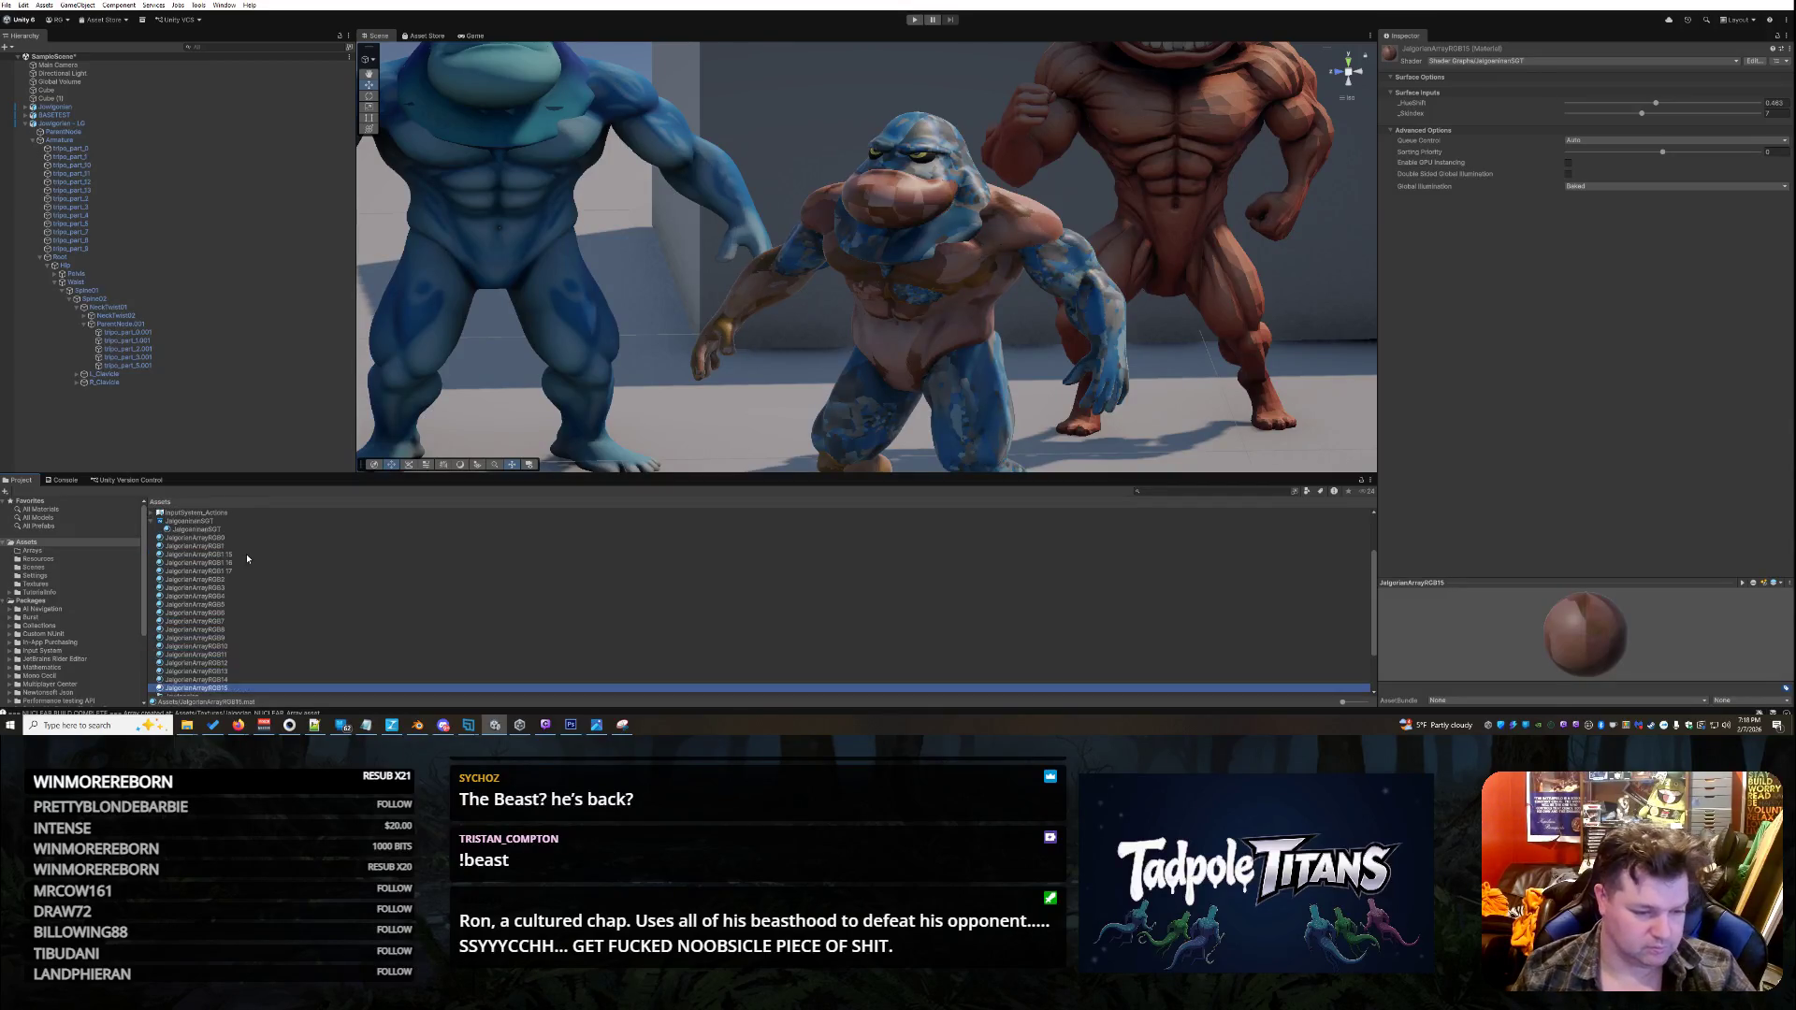
click(244, 556)
text(6)
key(Return)
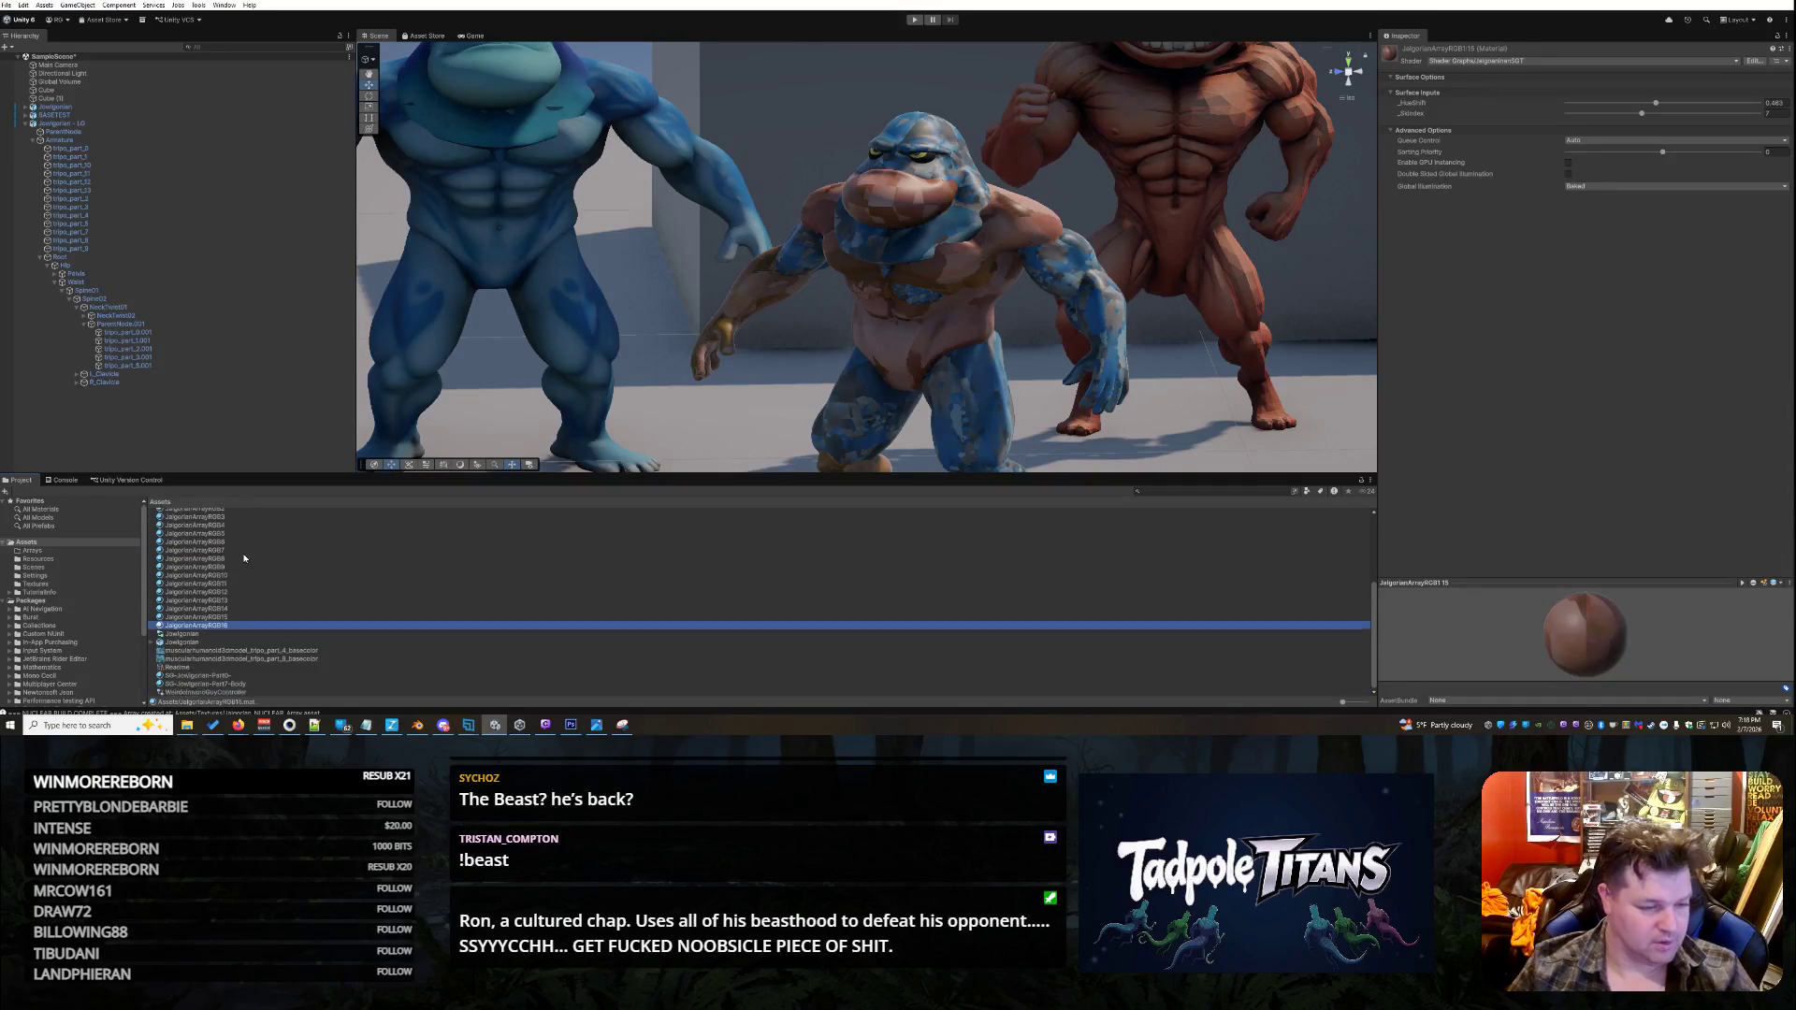
click(244, 556)
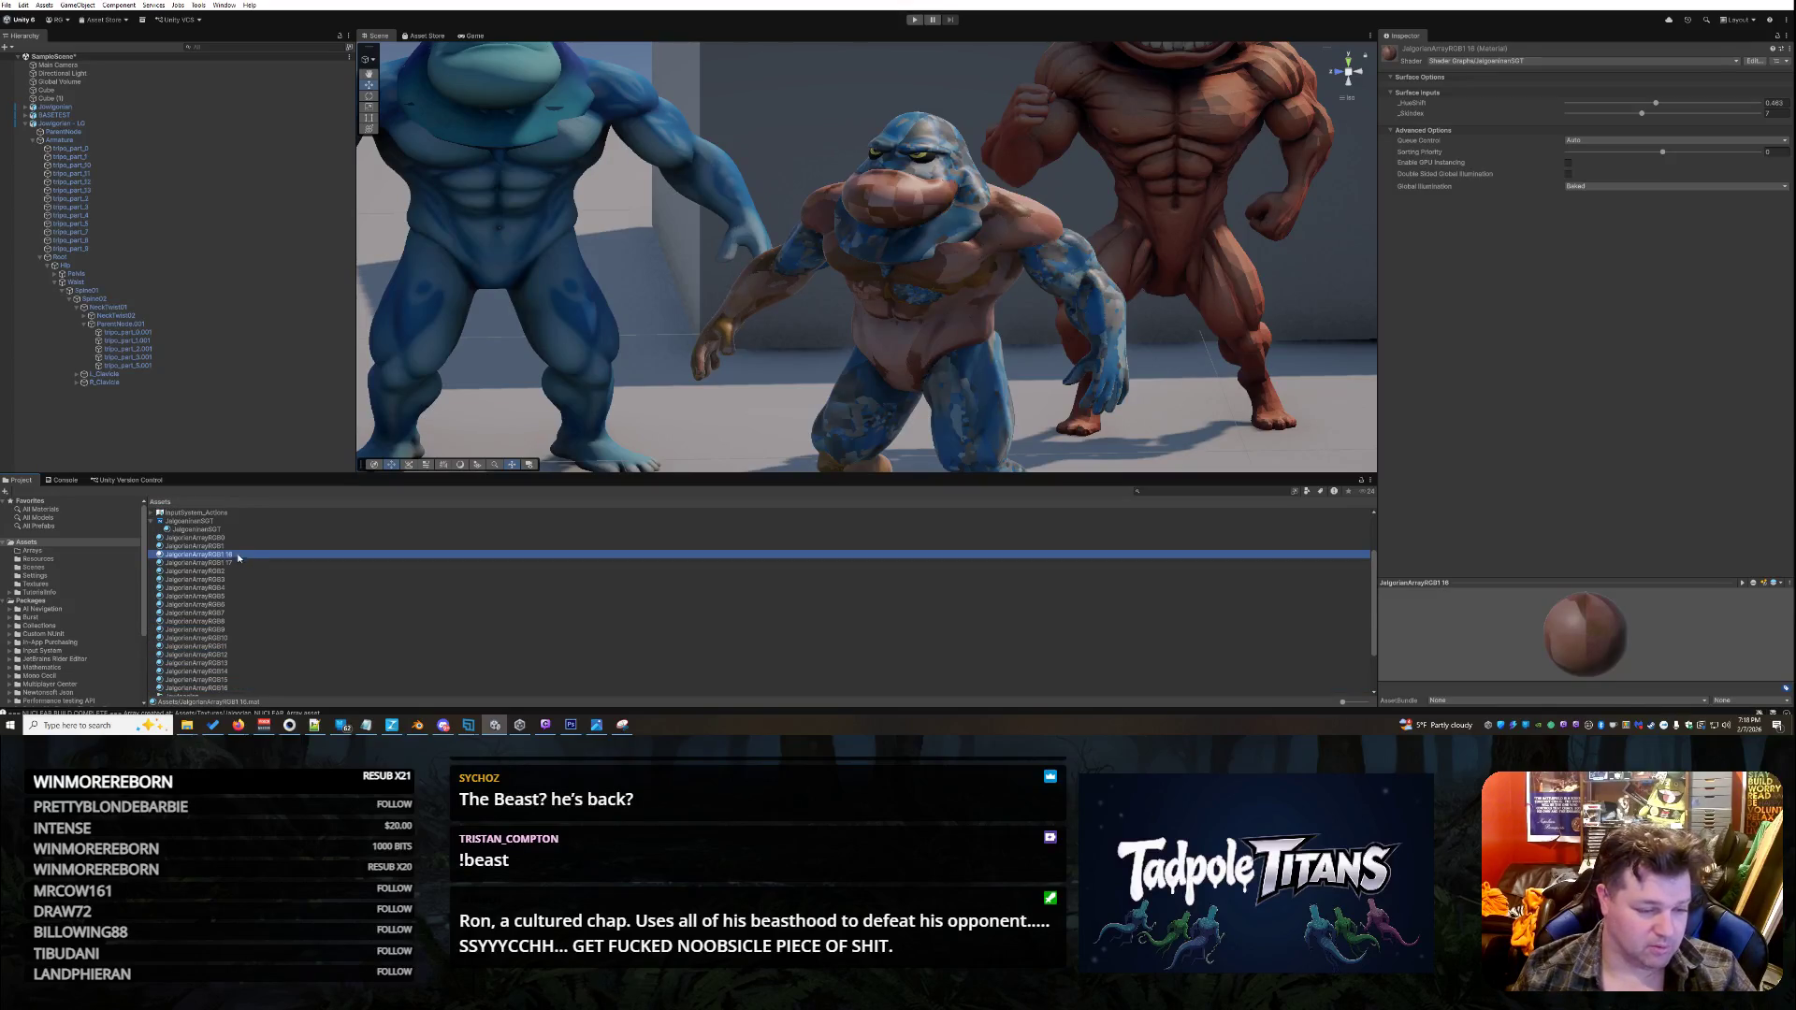
click(241, 555)
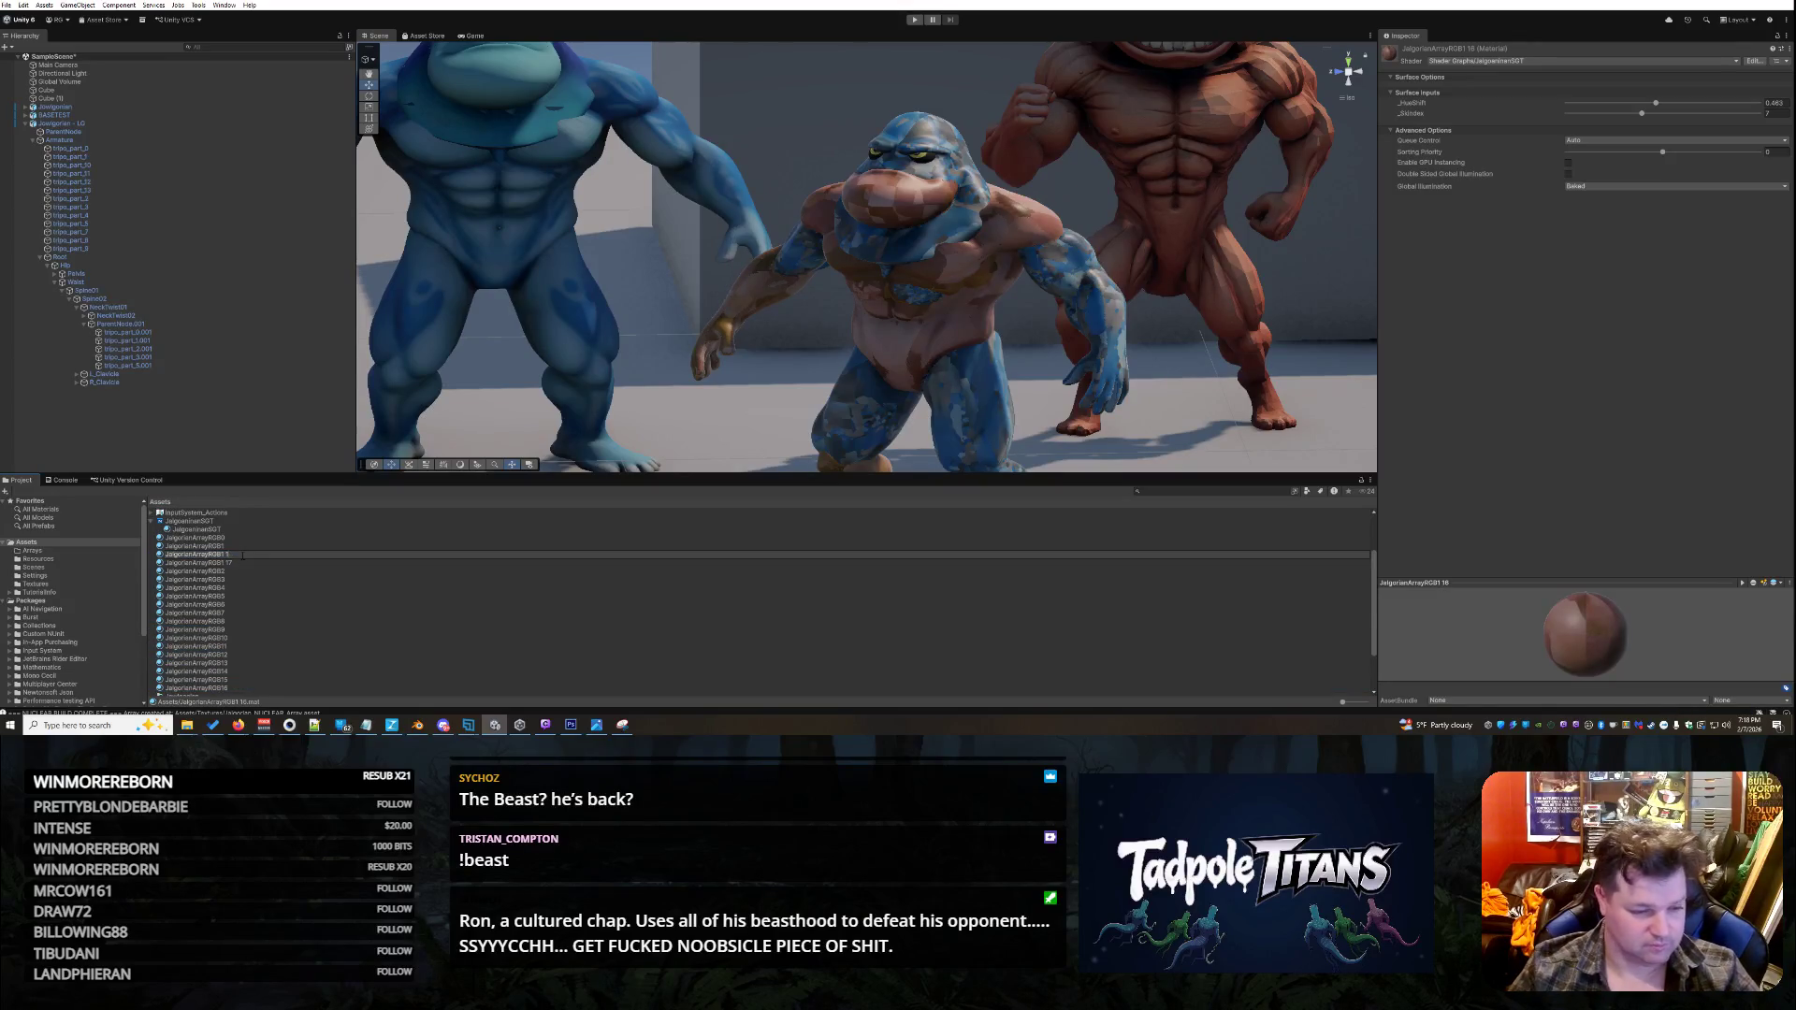
key(Return)
click(241, 553)
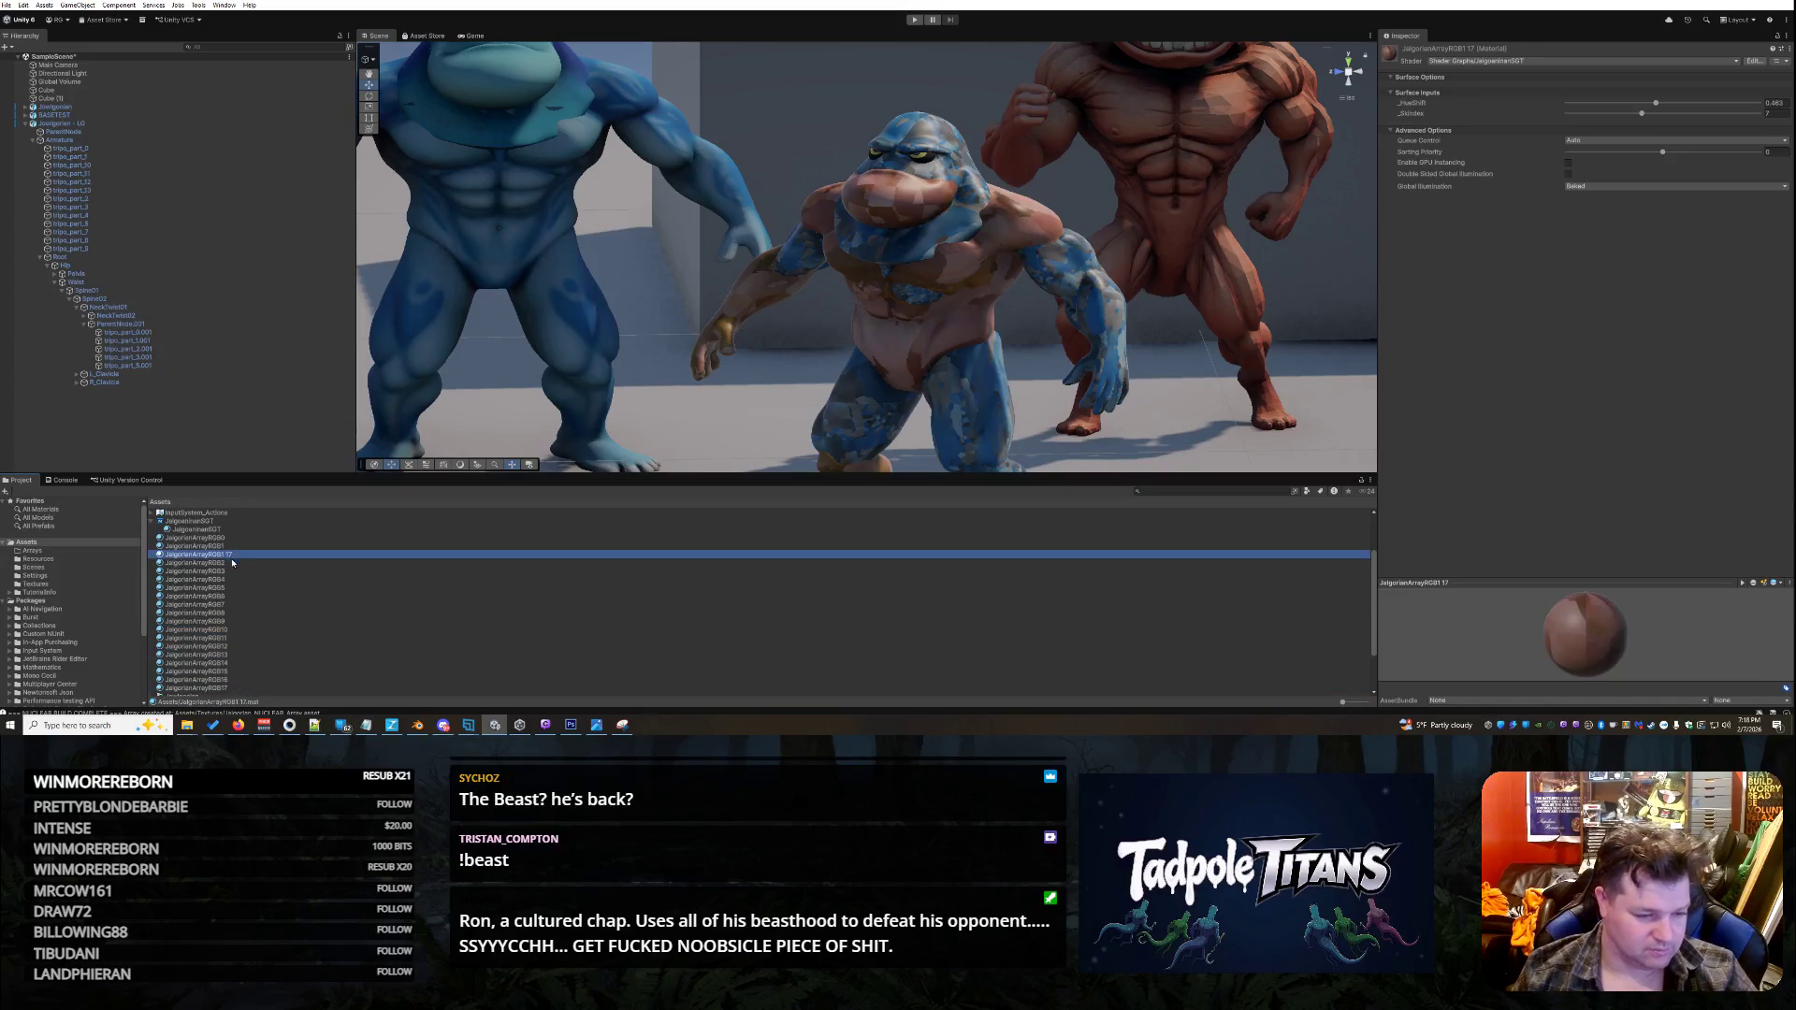
click(238, 555)
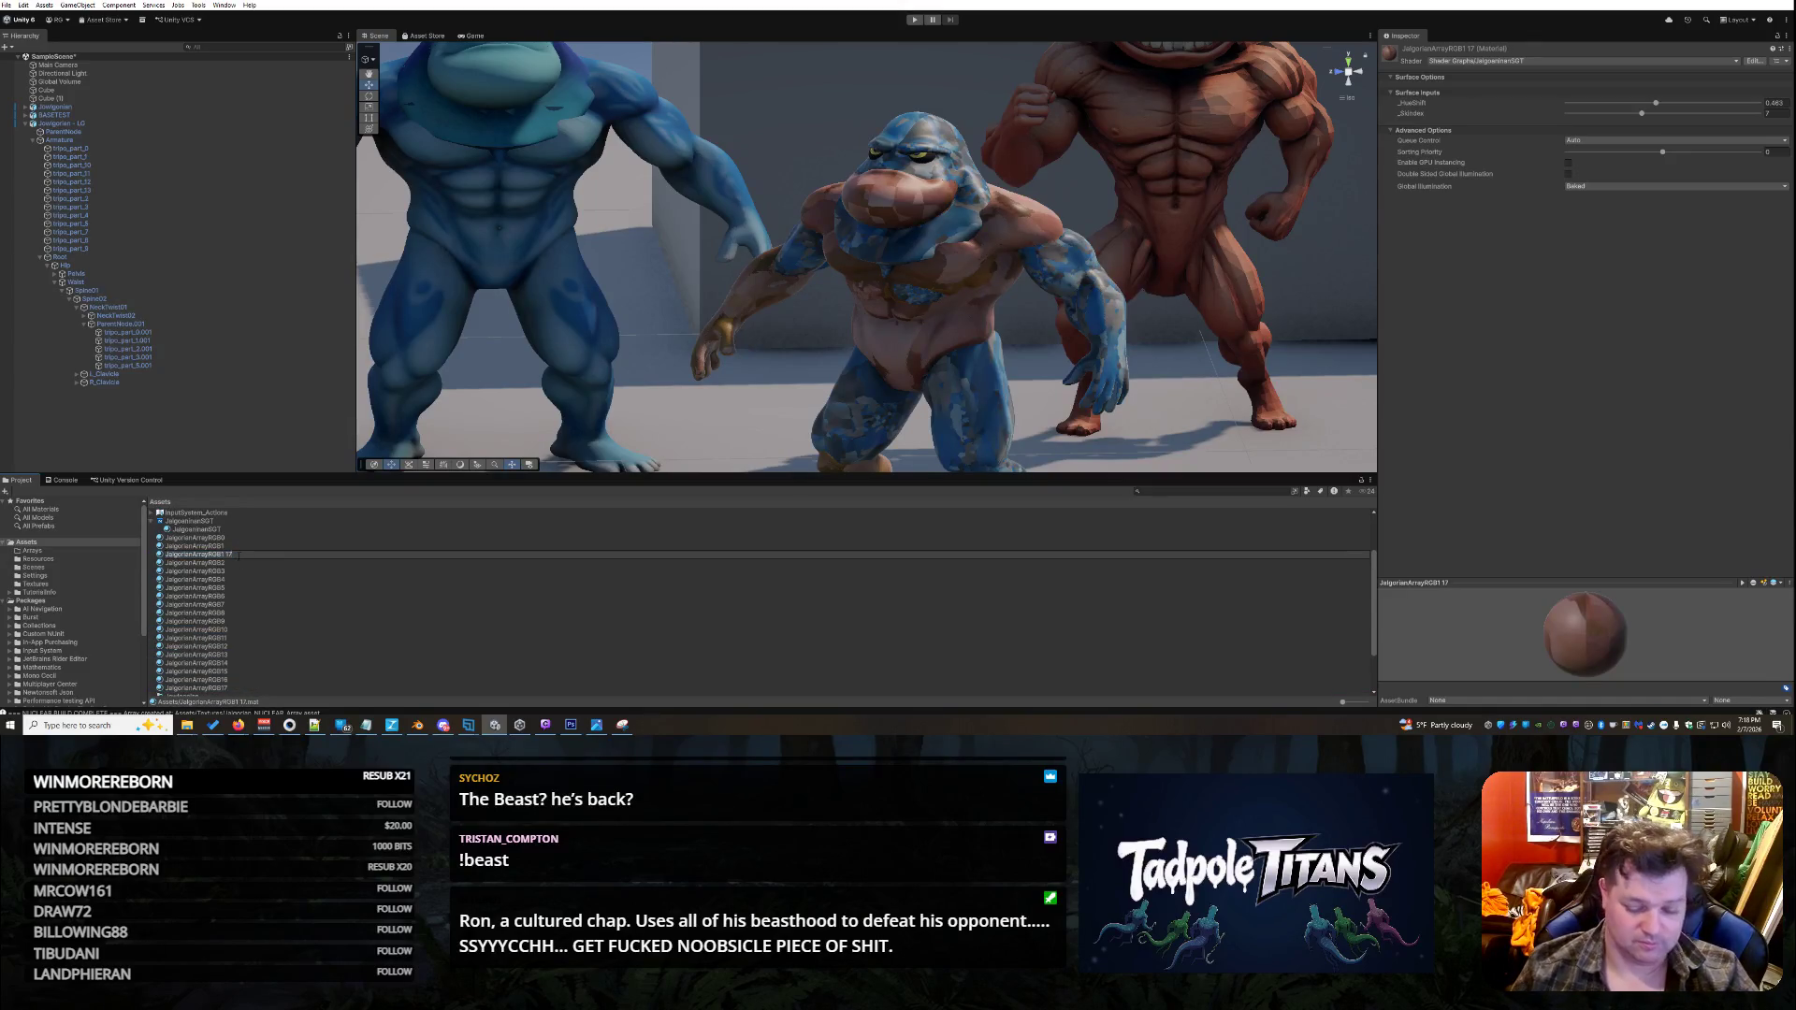
text(8)
key(Return)
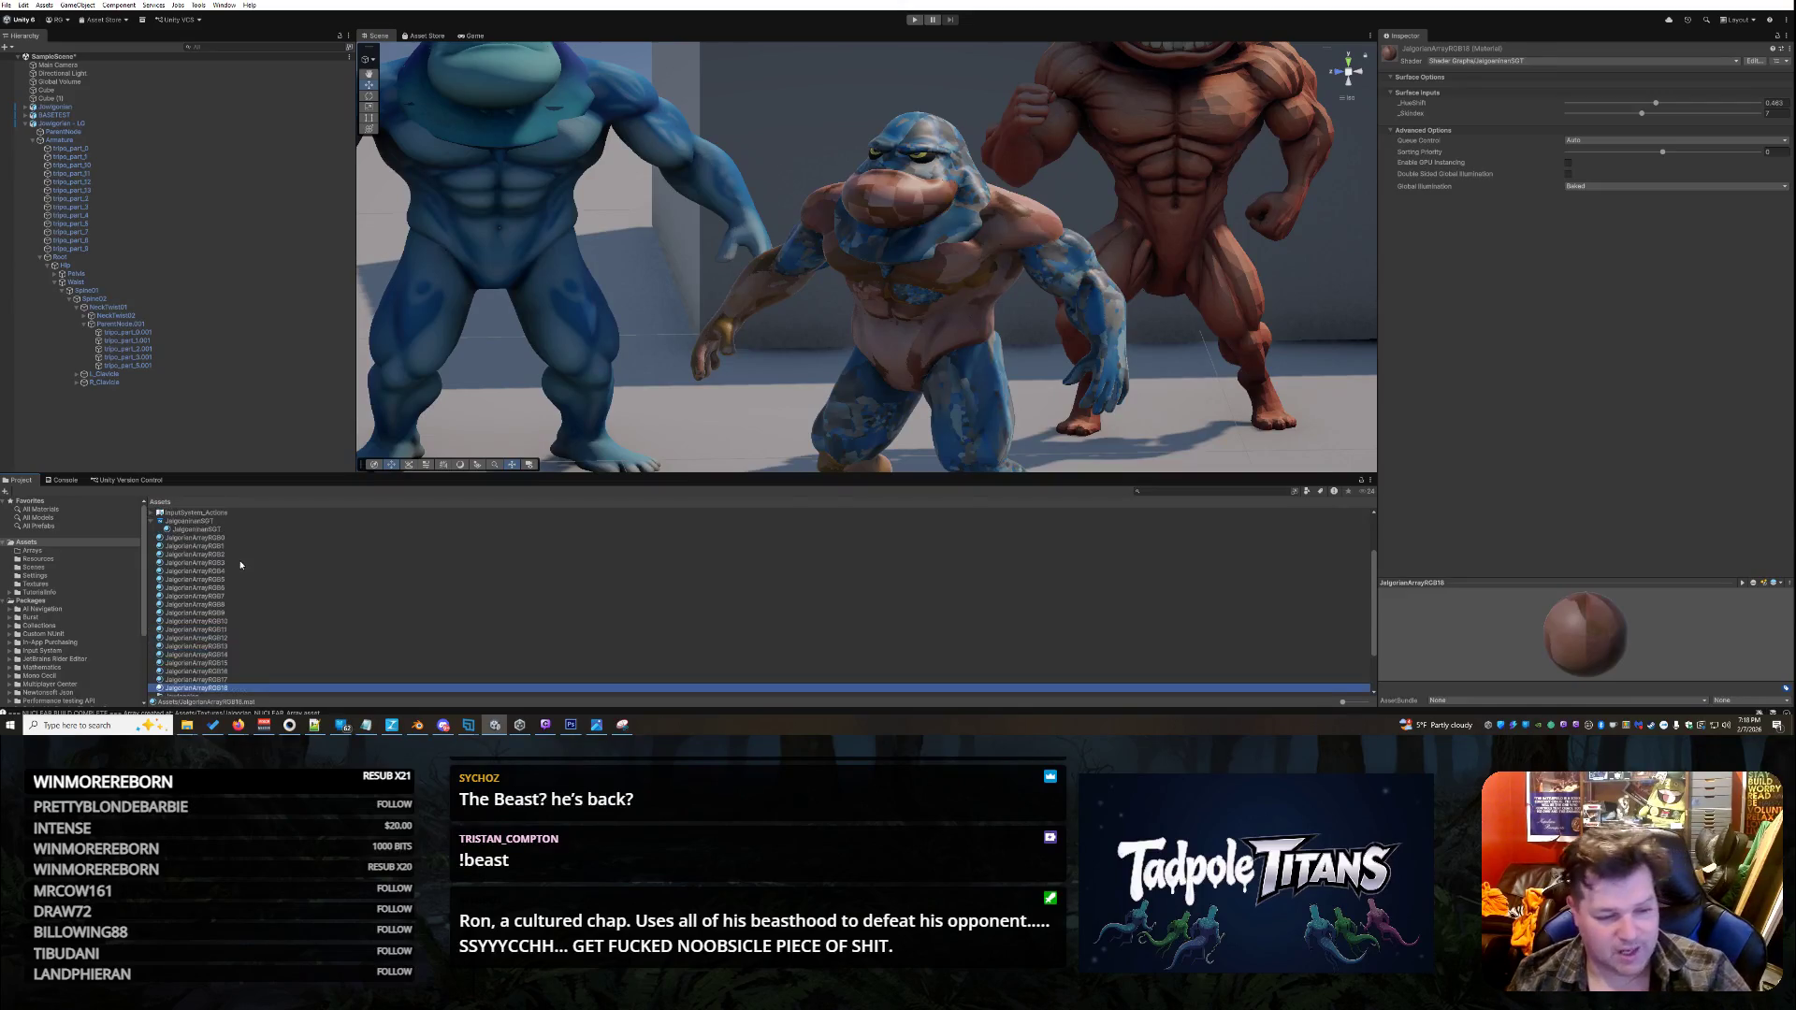
- Check the JalgorianArrayRGB1 and JalgorianArrayRGB0 materials, then select arm part tripo_part_0
click(216, 547)
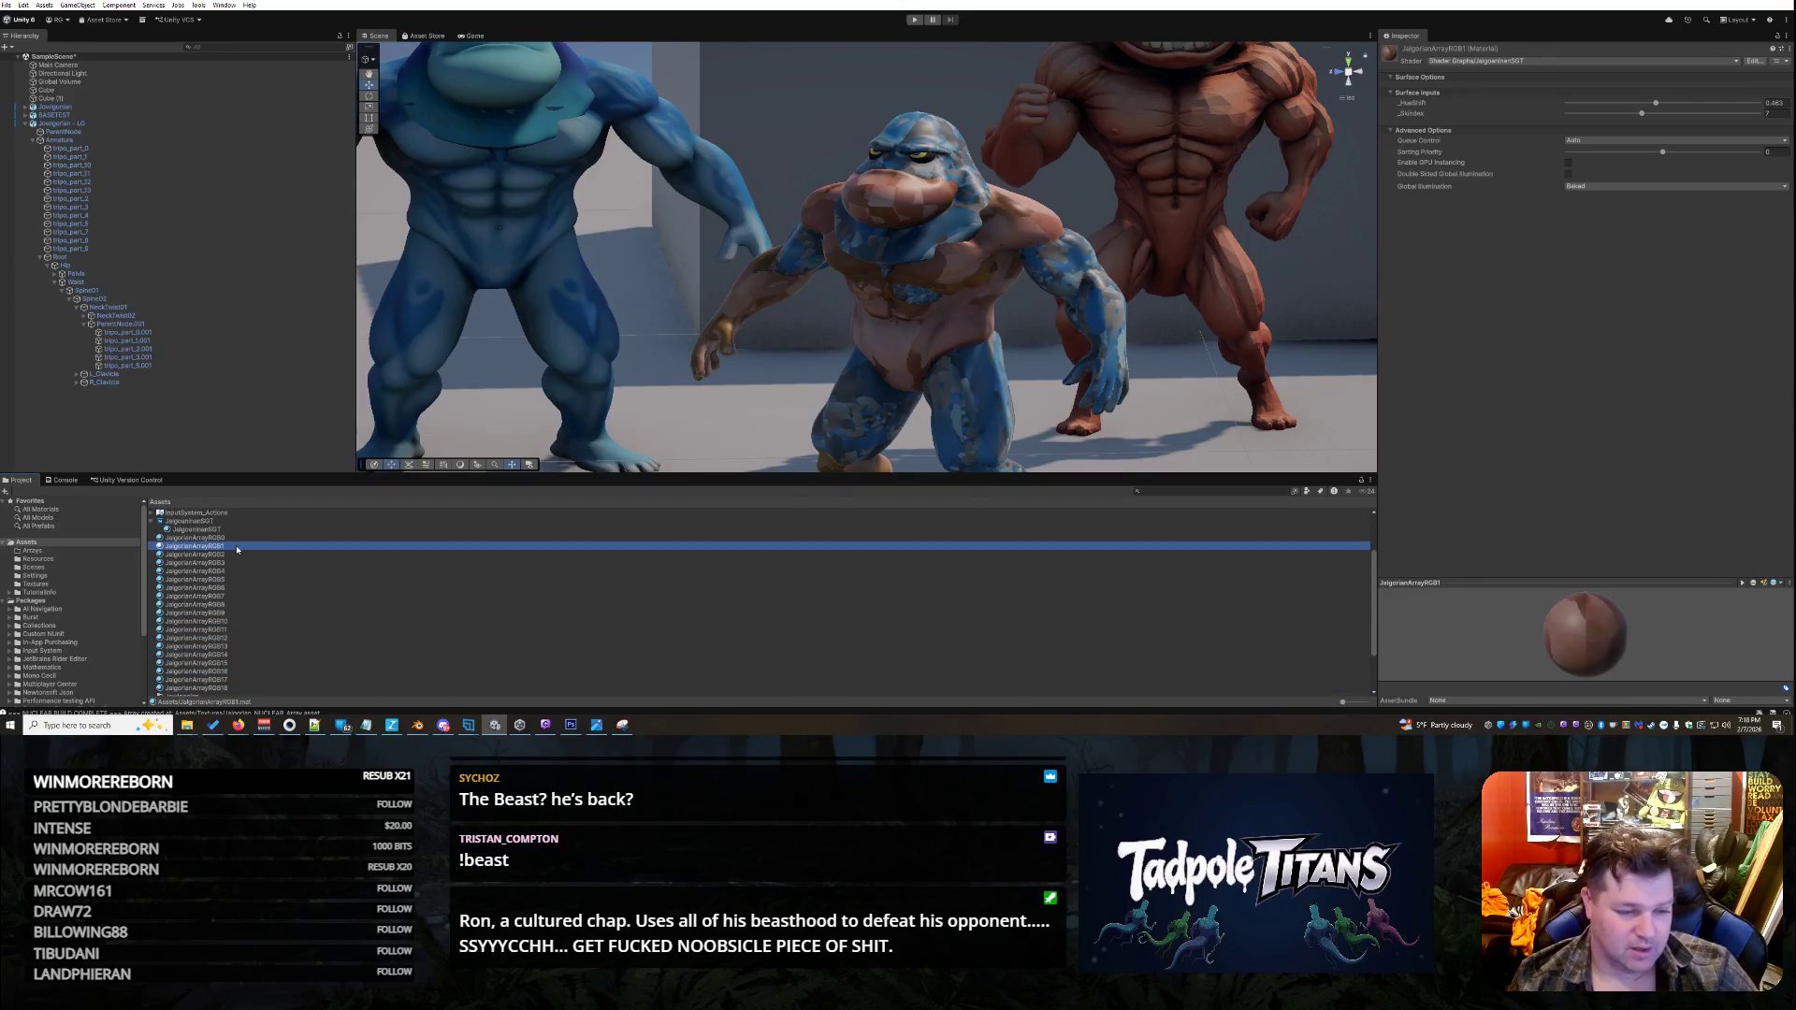
scroll(237, 562, up, 3)
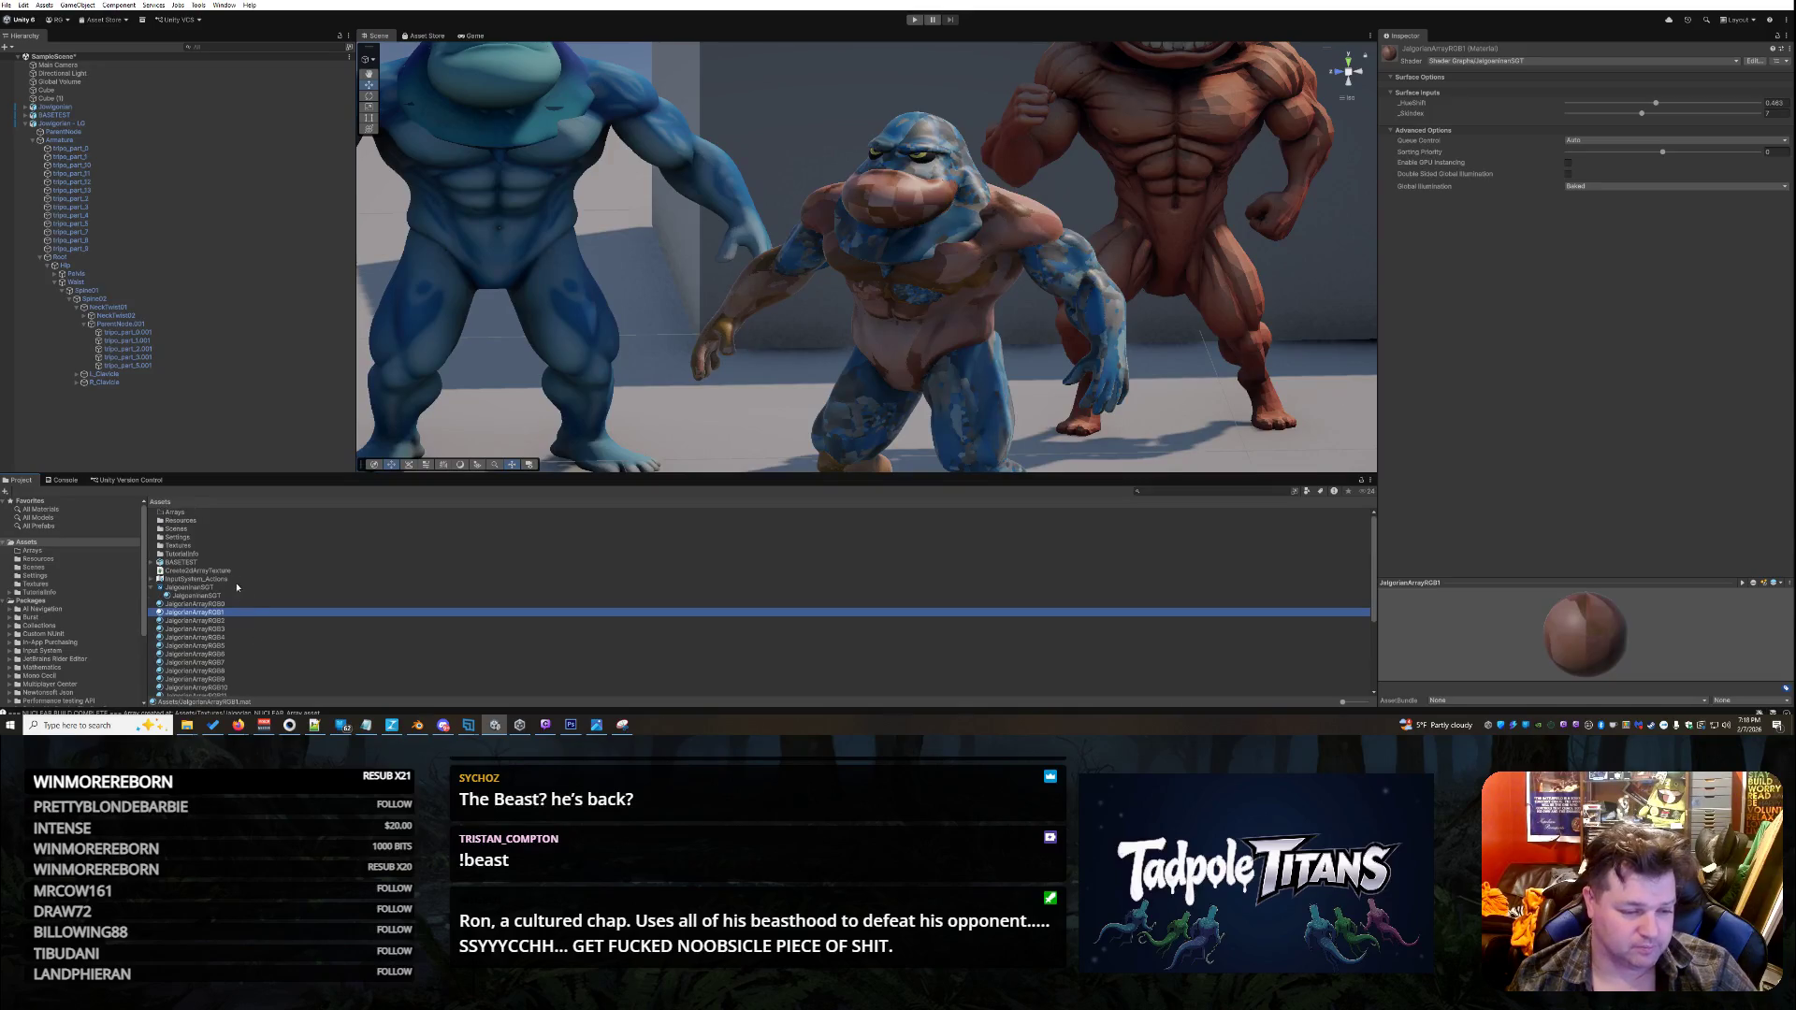
scroll(241, 594, down, 3)
click(232, 541)
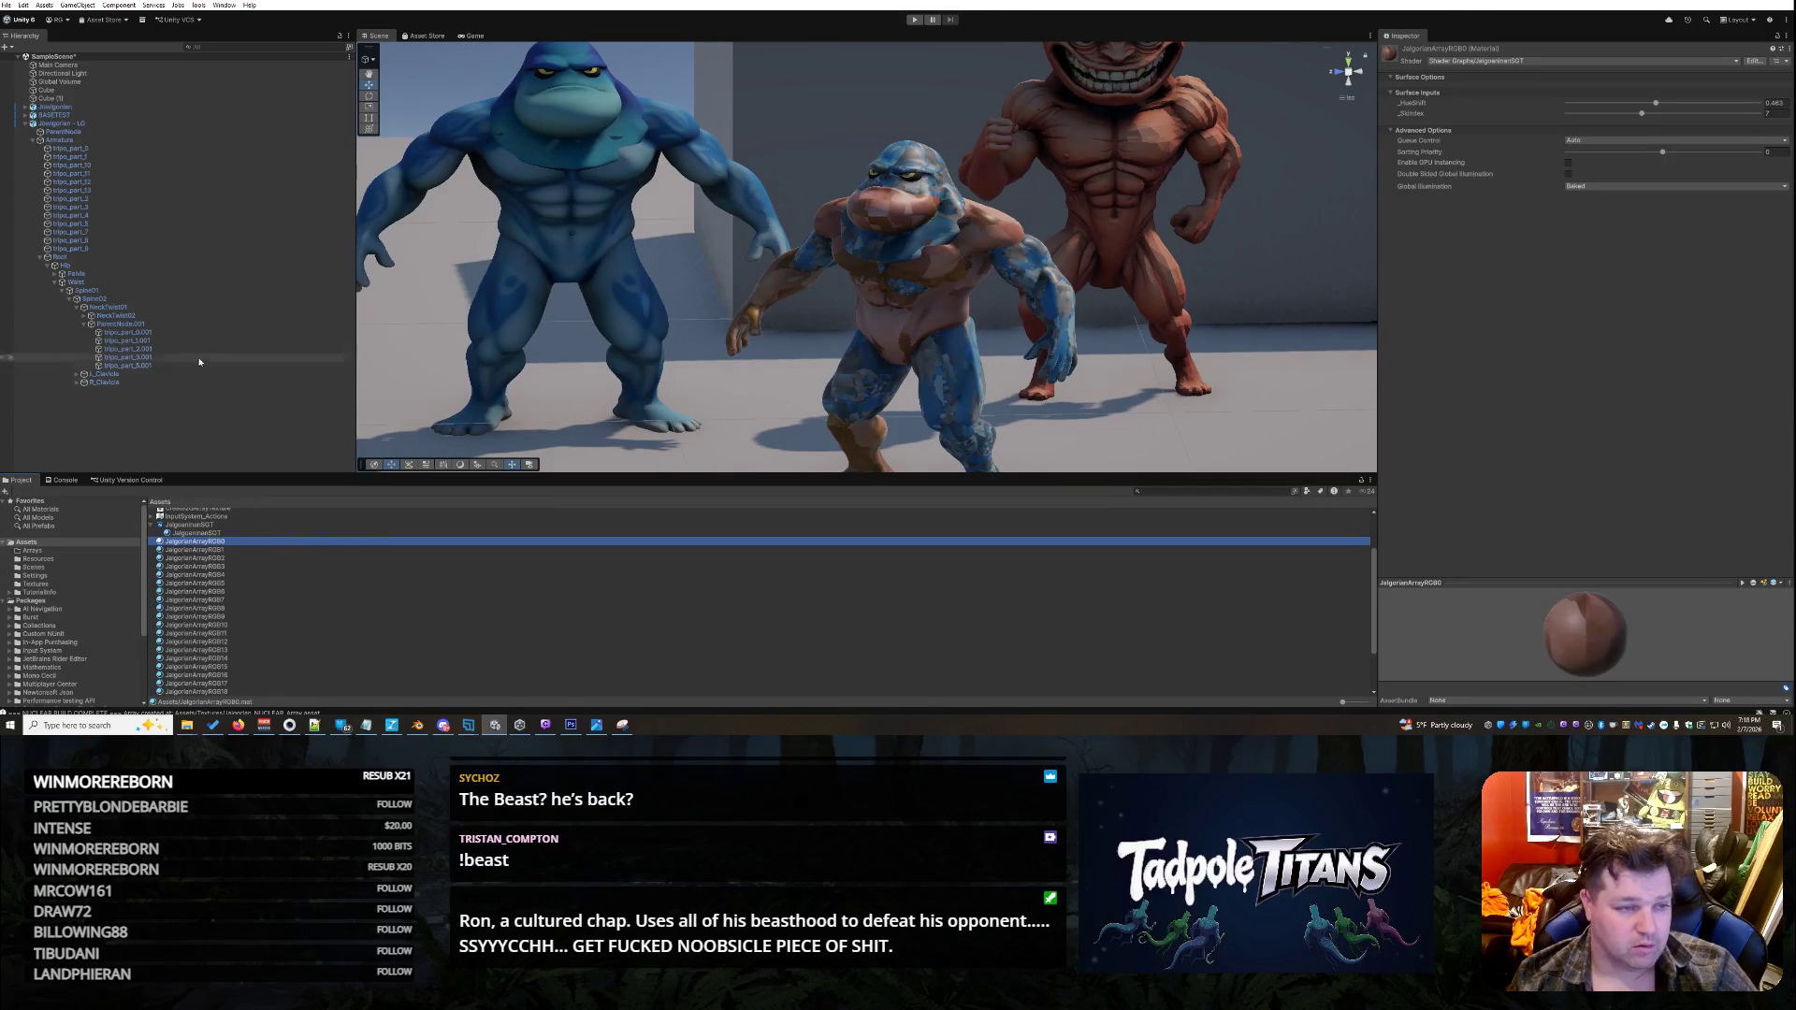
click(224, 148)
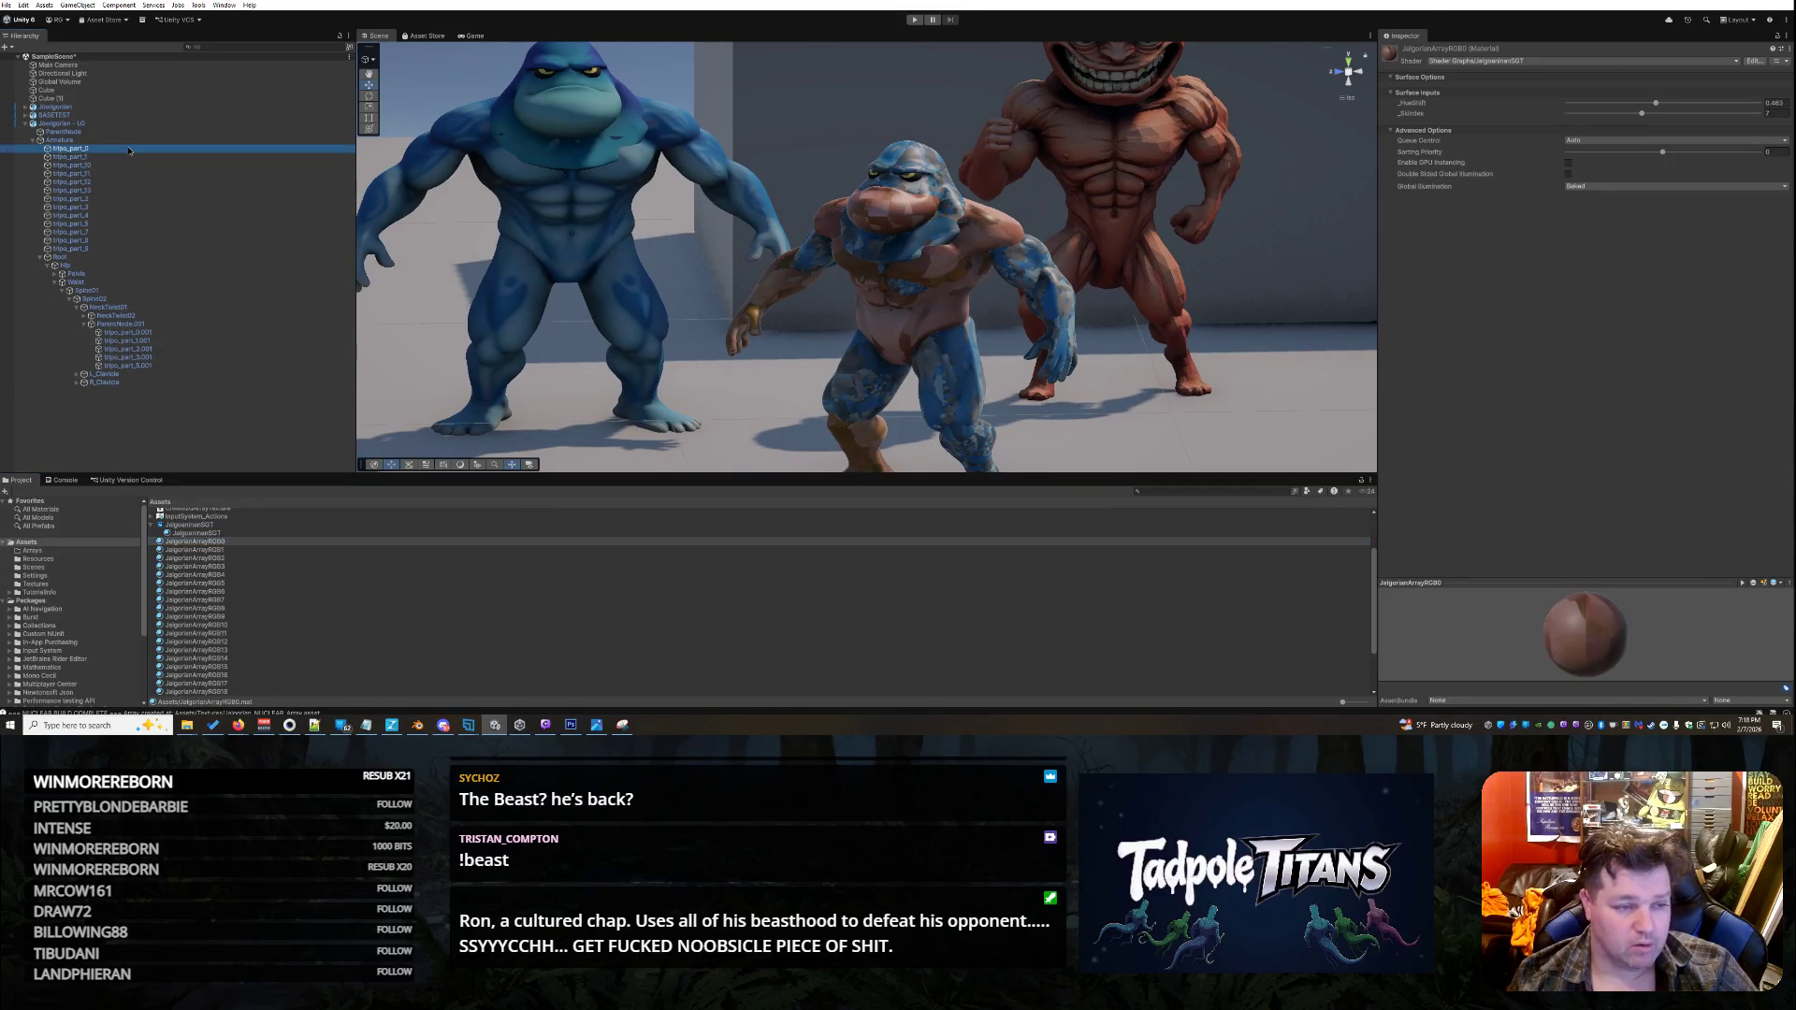
- Set the _SkIndex layer of tripo_part_0's JalgorianArrayRGB0 material to 0
click(198, 541)
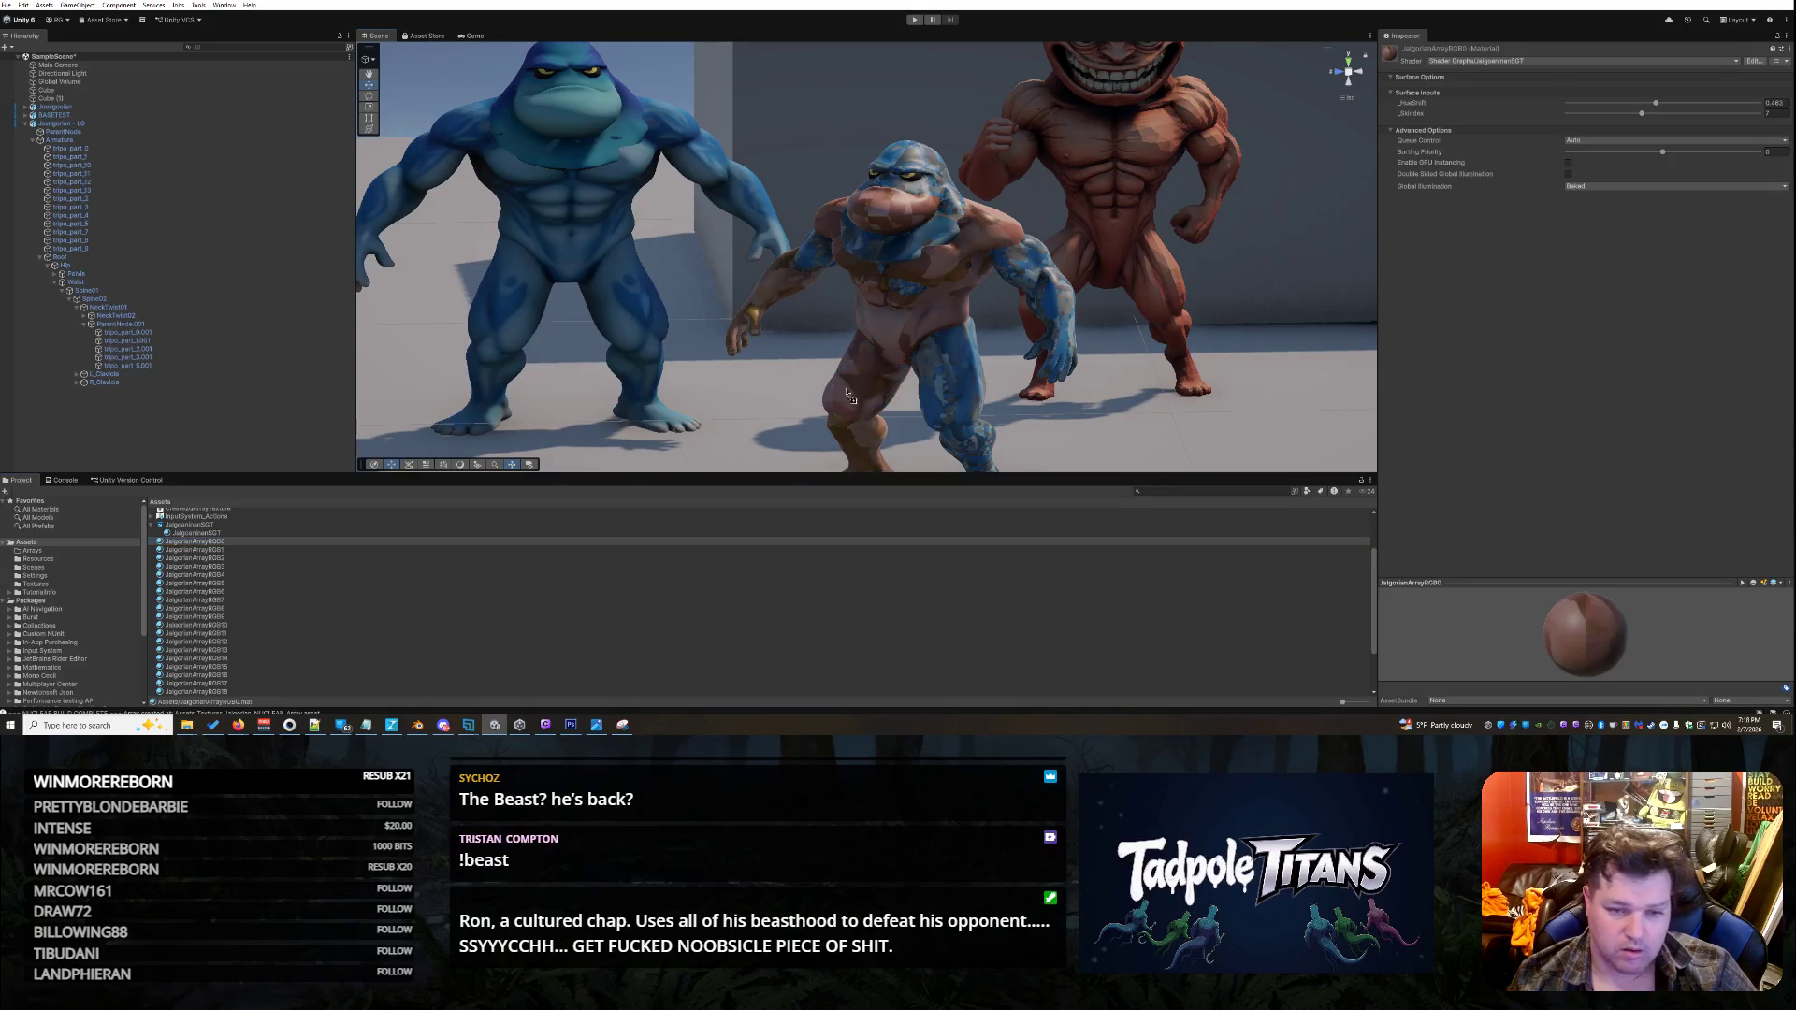
click(783, 286)
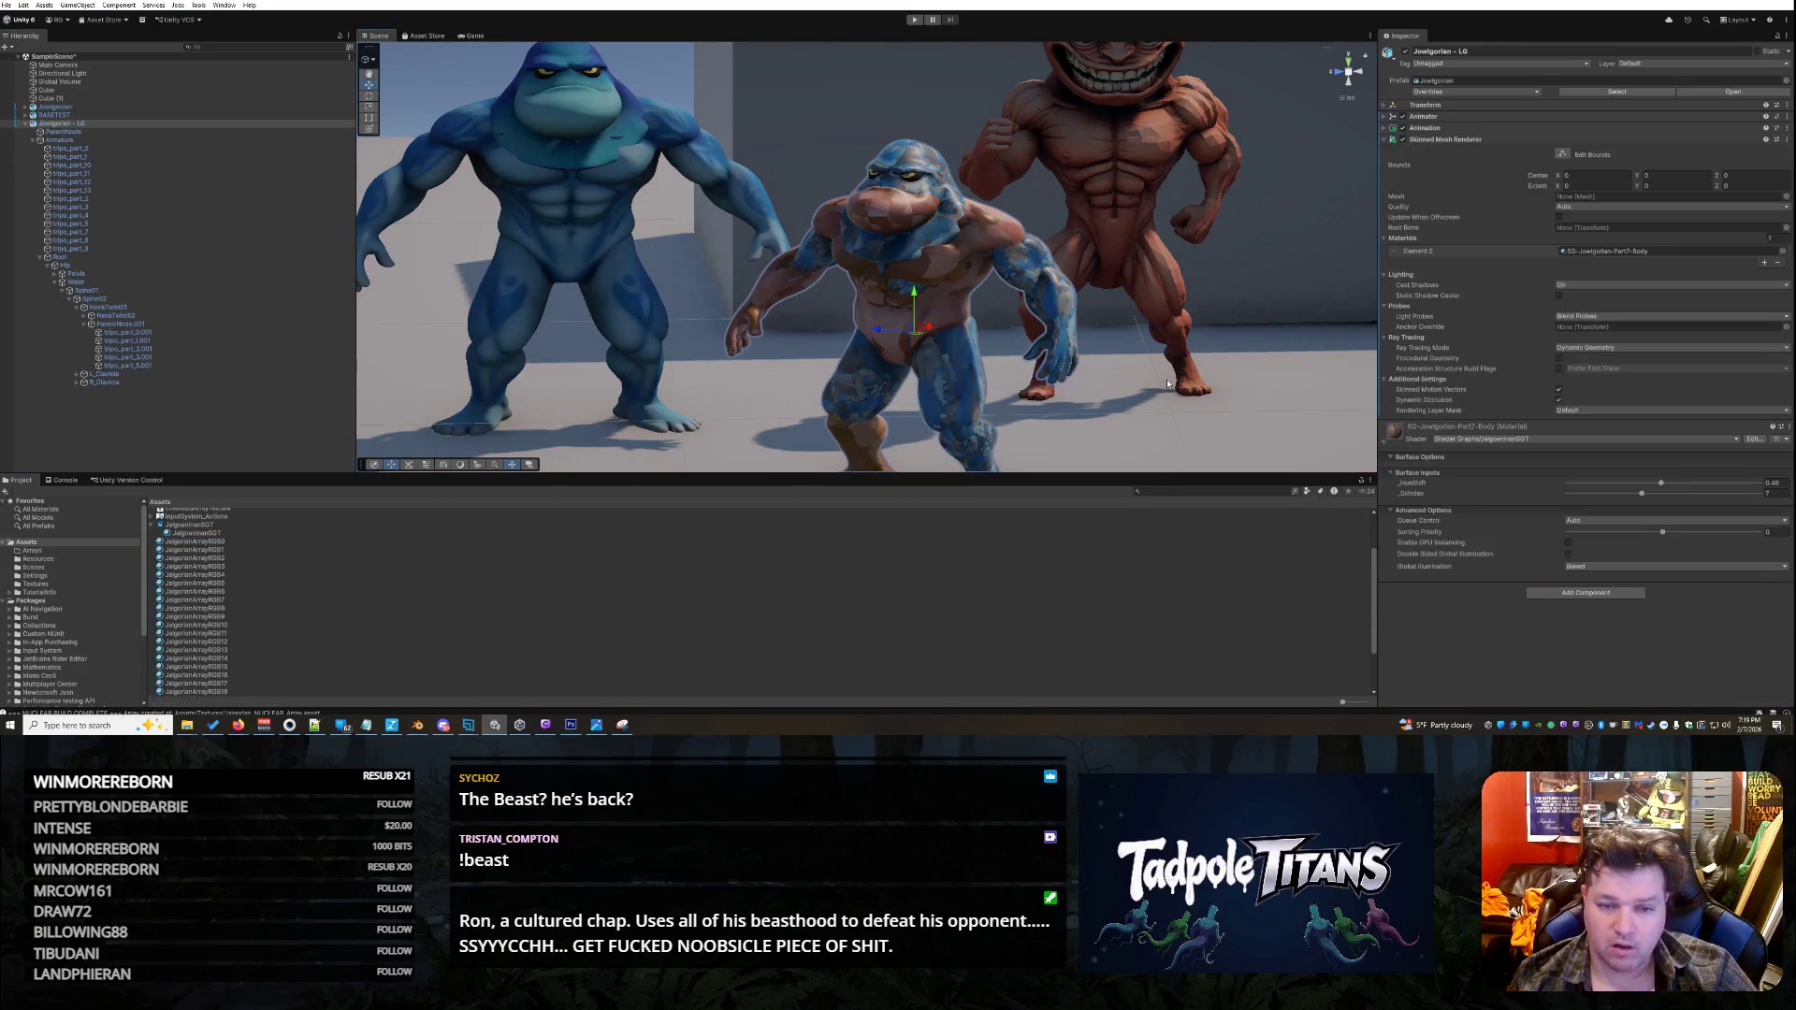
click(795, 274)
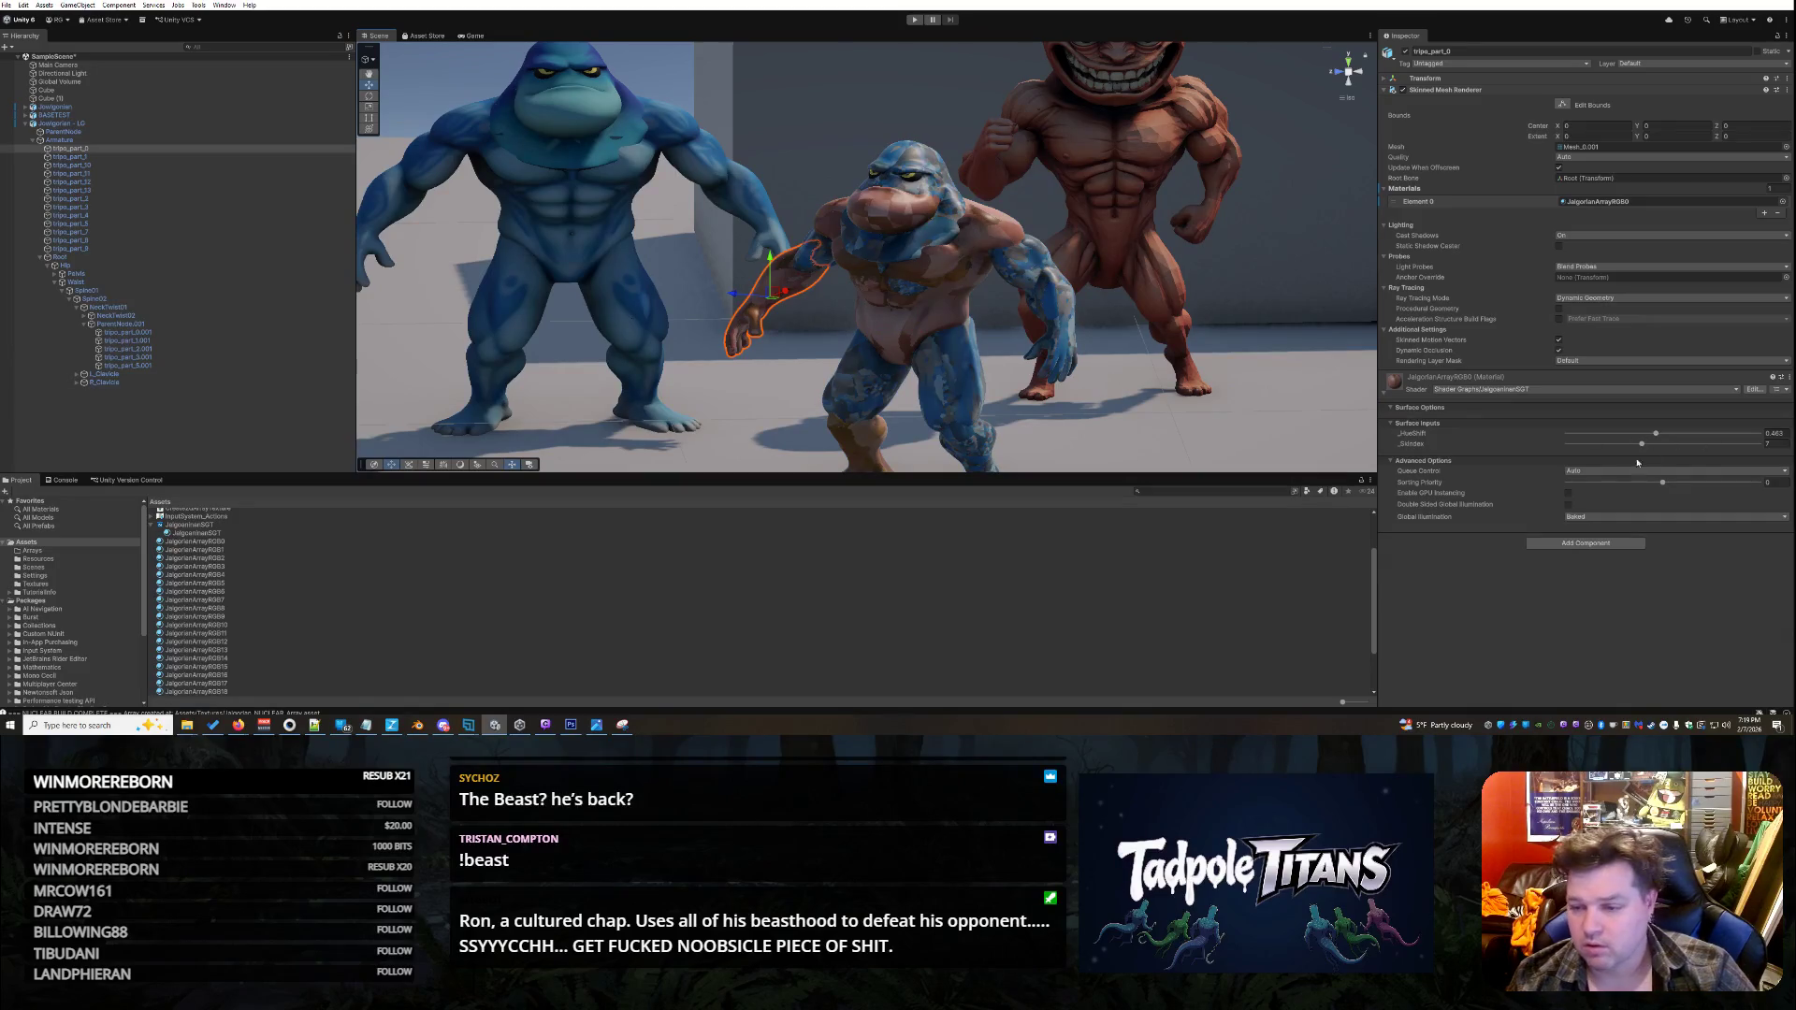
drag(1641, 447, 1555, 444)
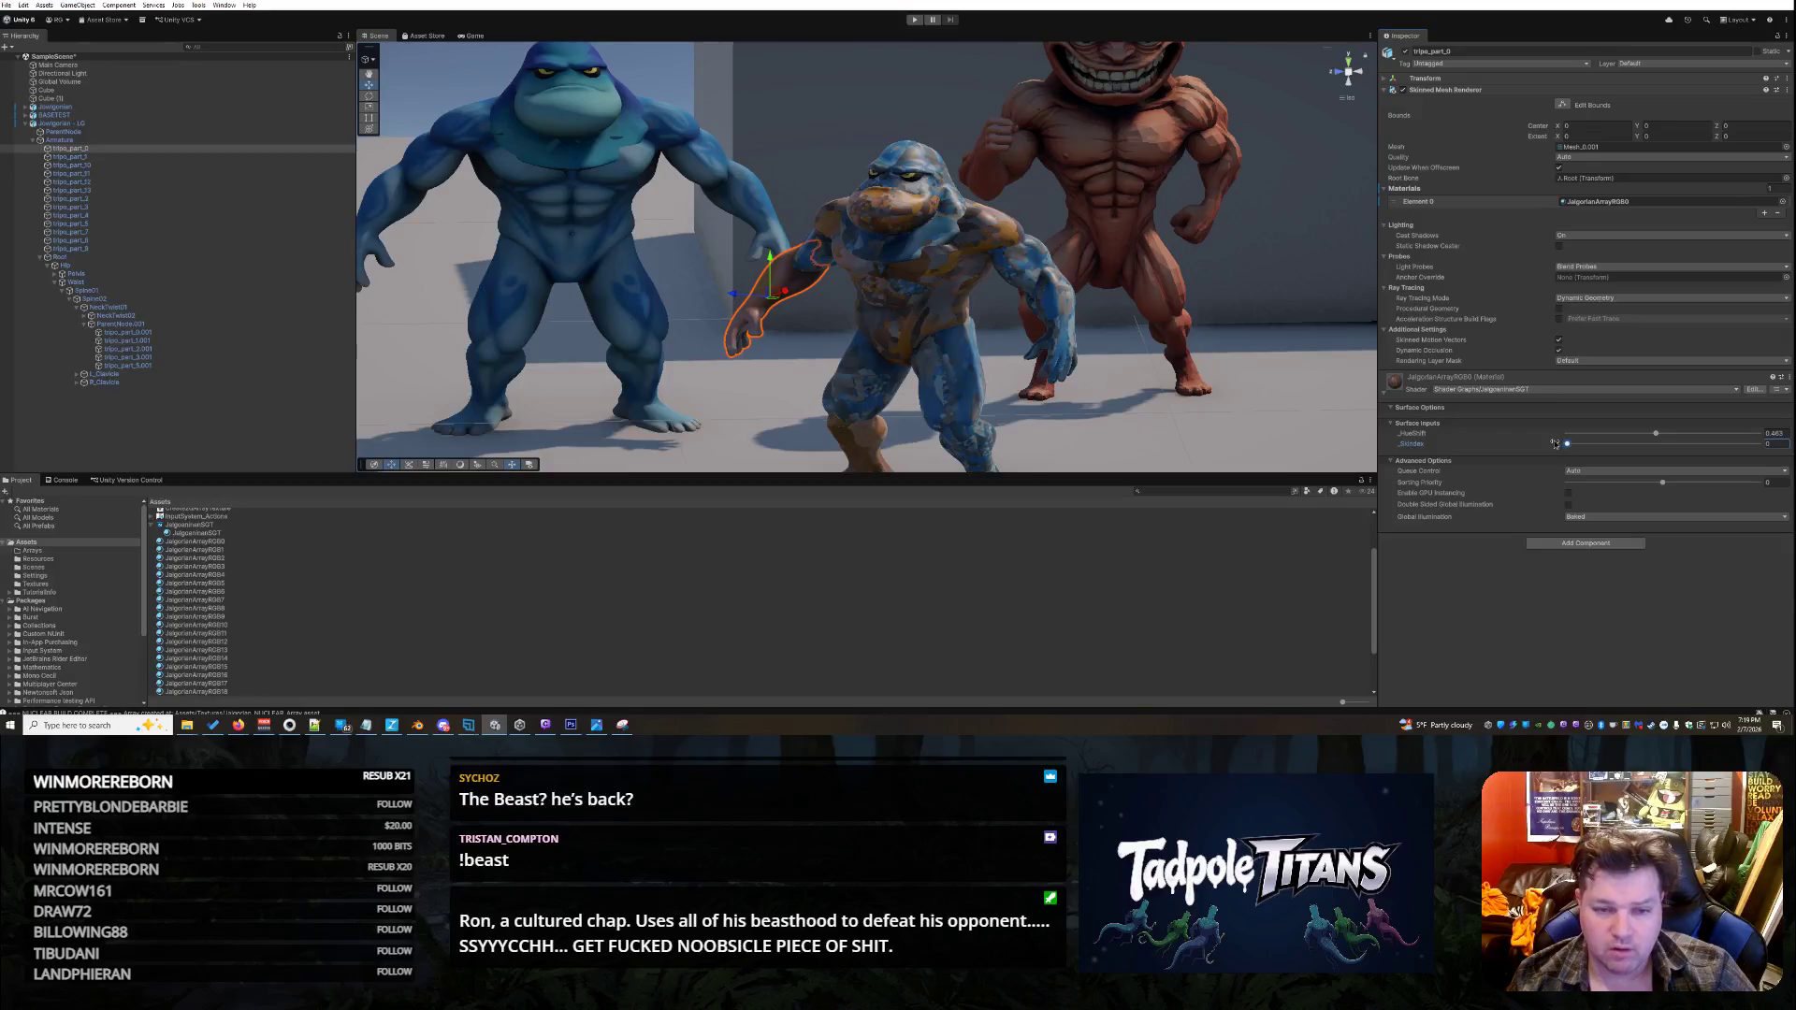
- Apply JalgorianArrayRGB1 to tripo_part_1 and set its _SkIndex layer to 1
click(194, 574)
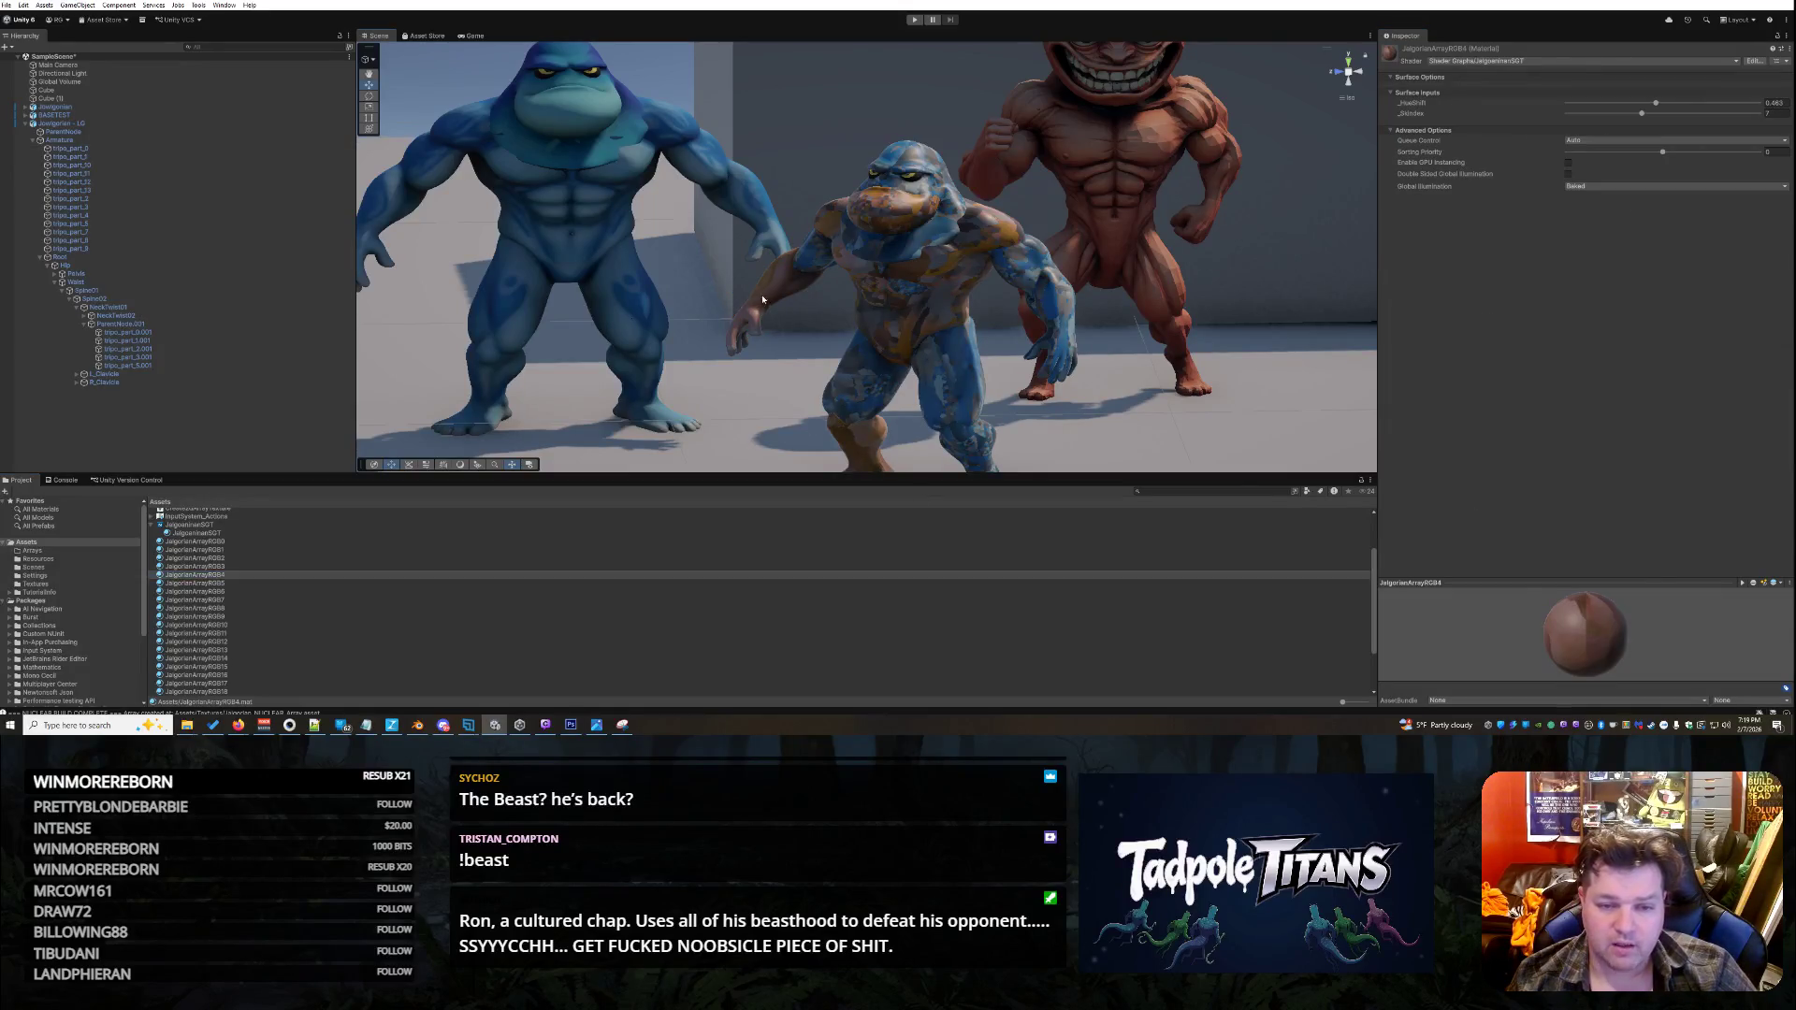
click(1001, 366)
click(802, 397)
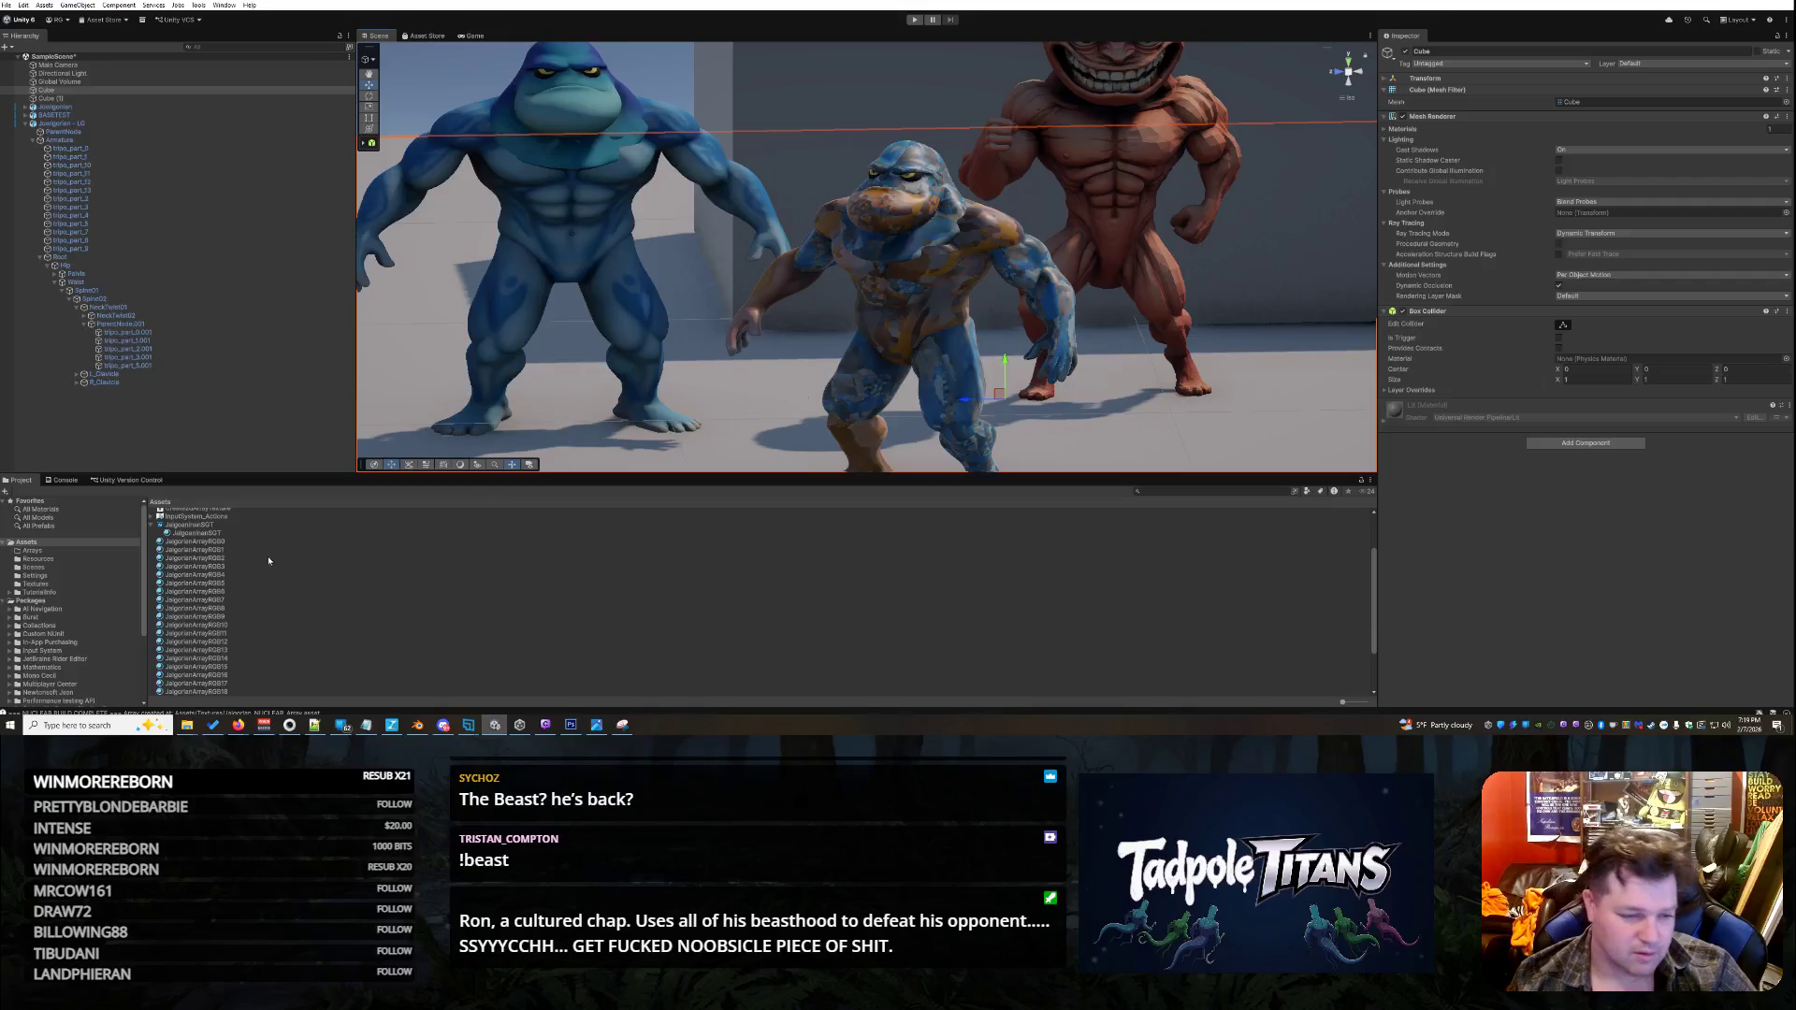
click(201, 542)
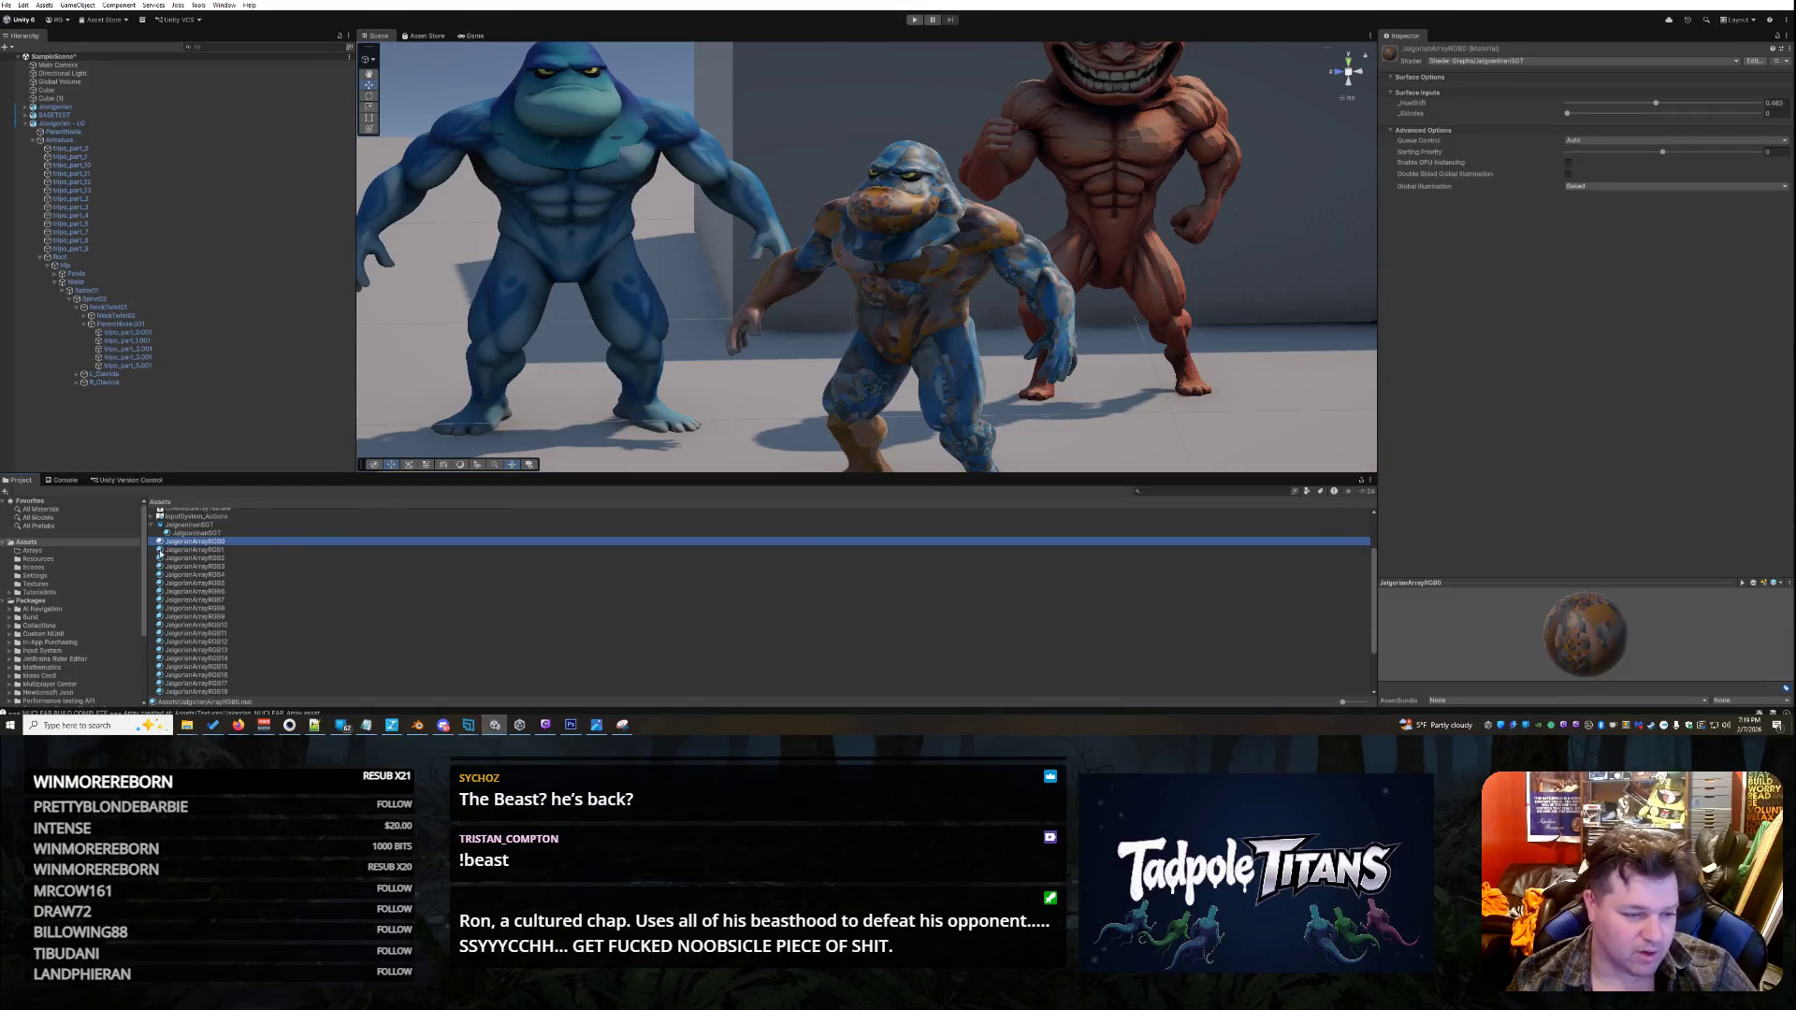
click(110, 157)
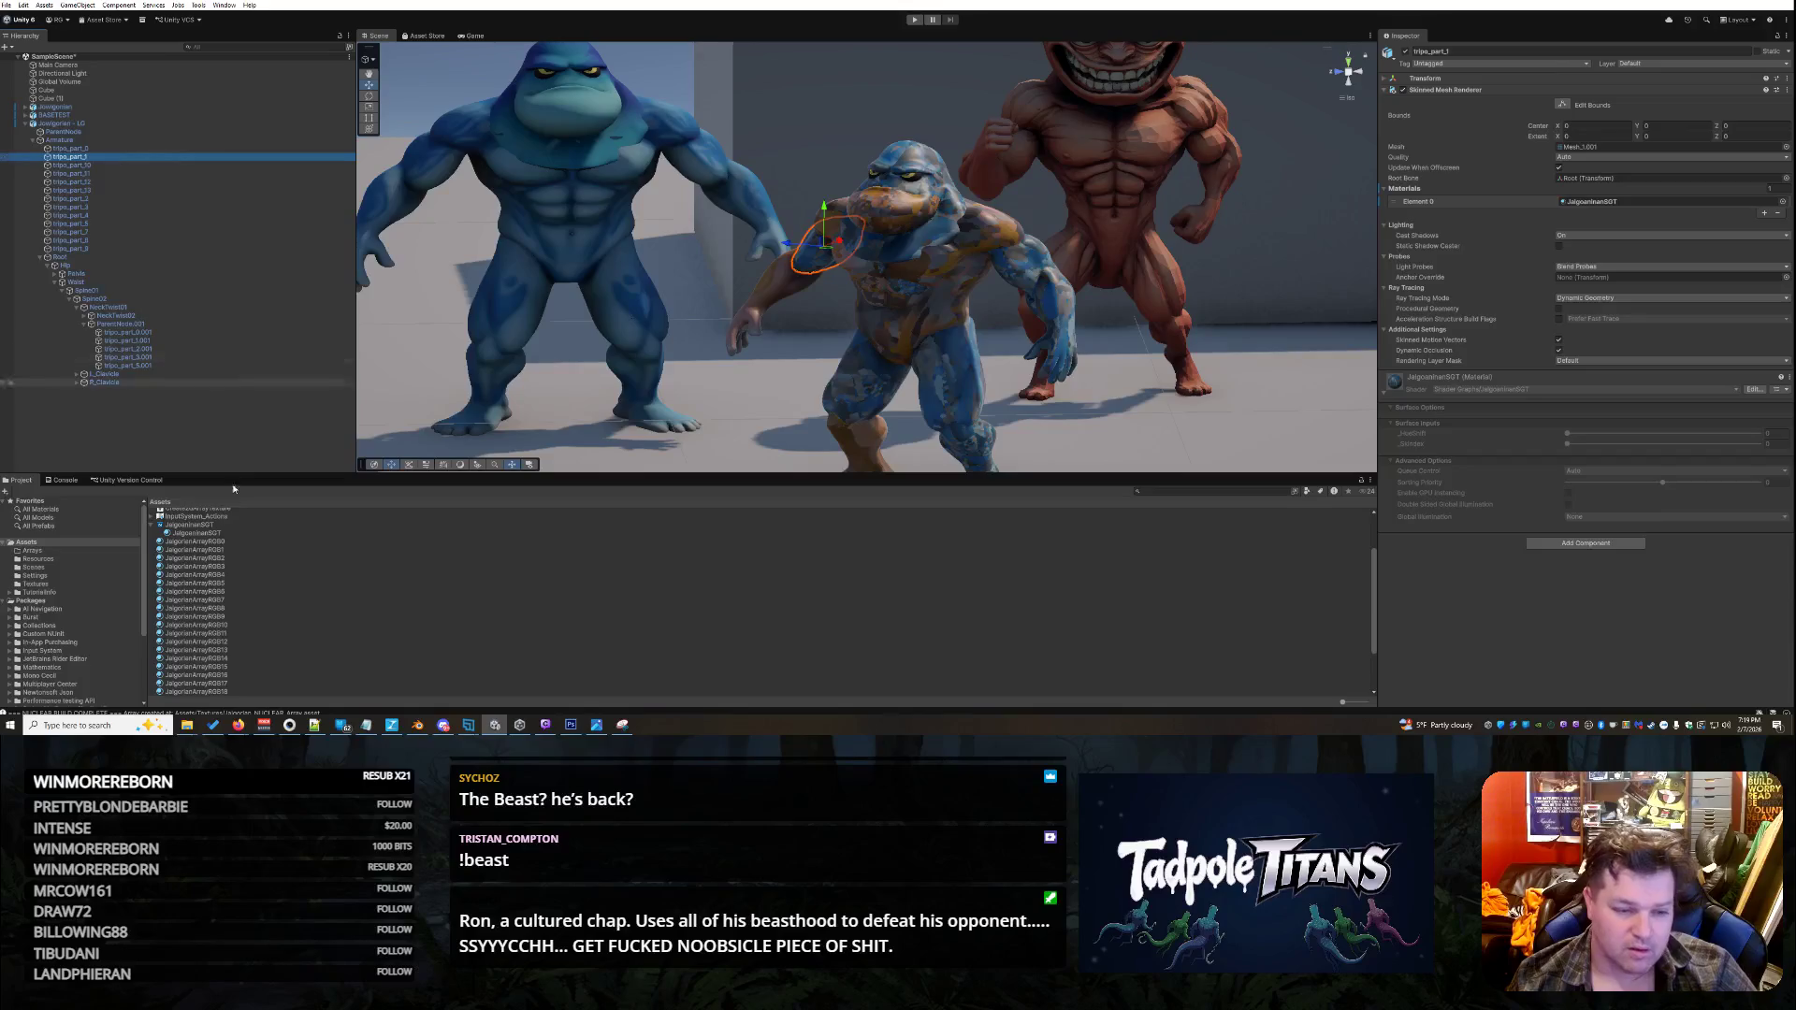
click(198, 550)
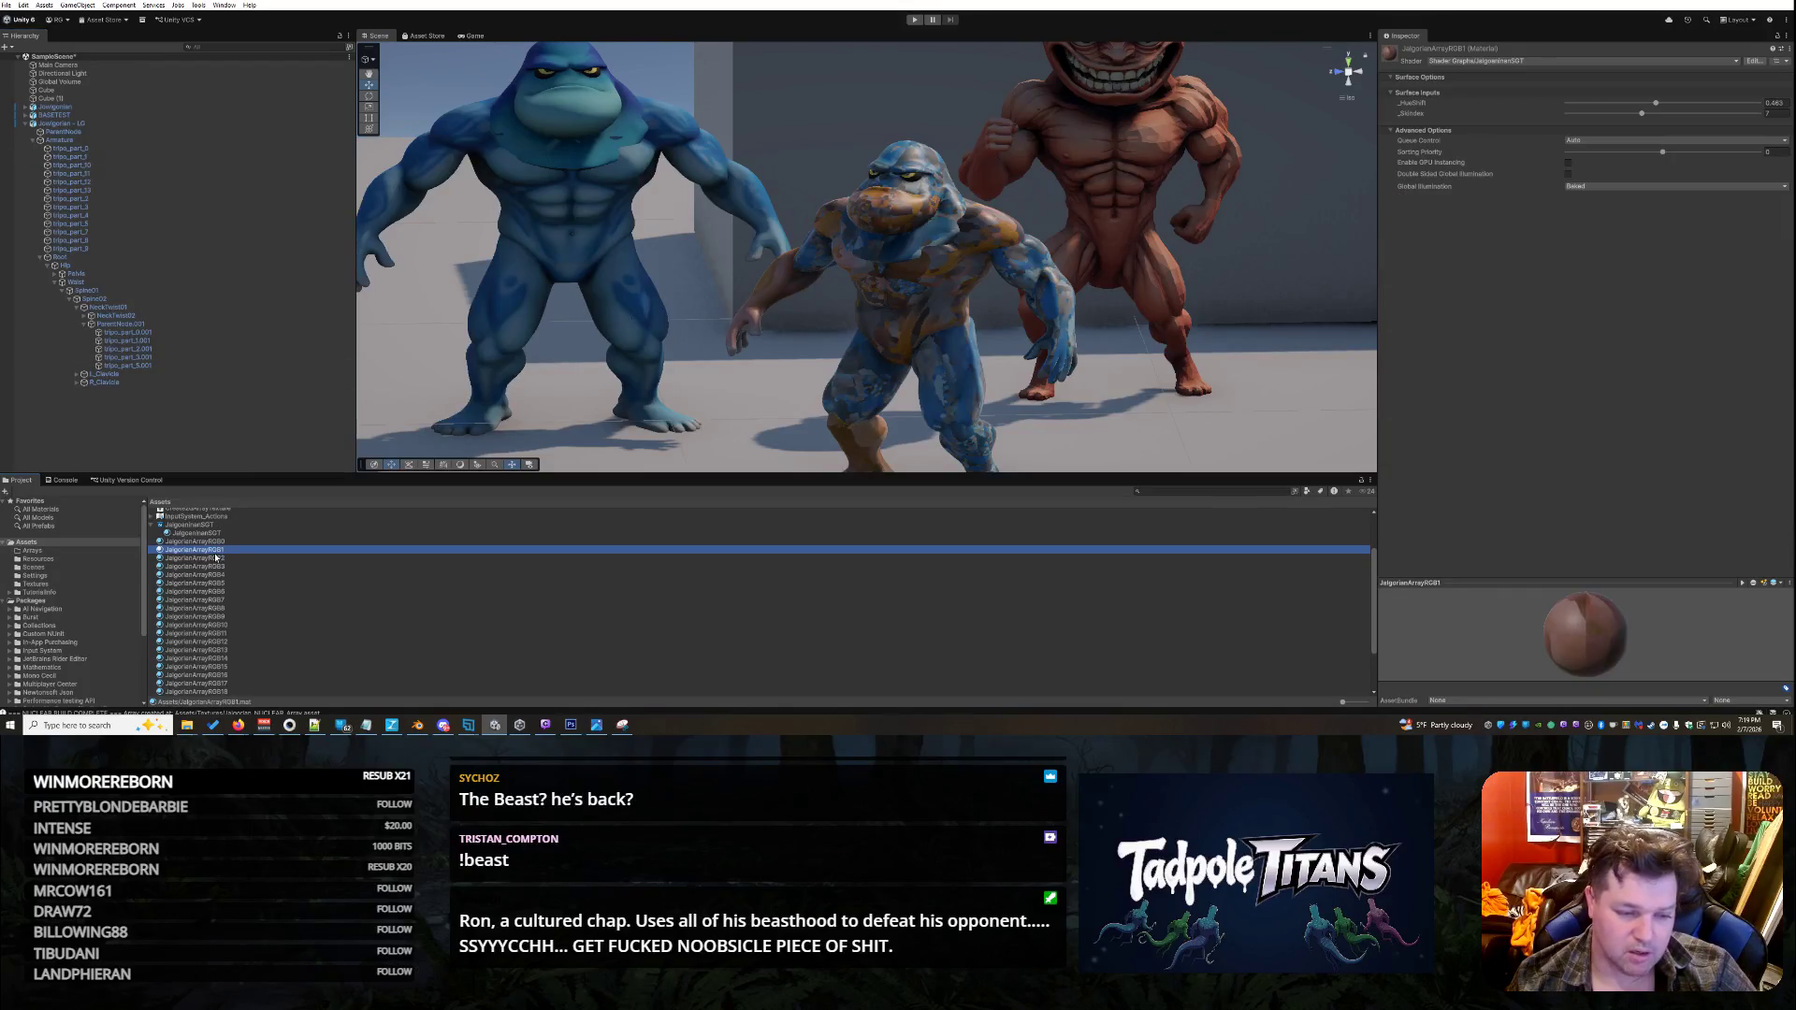
mouse_move(216, 555)
mouse_down()
mouse_move(562, 440)
mouse_move(811, 264)
mouse_up()
click(819, 266)
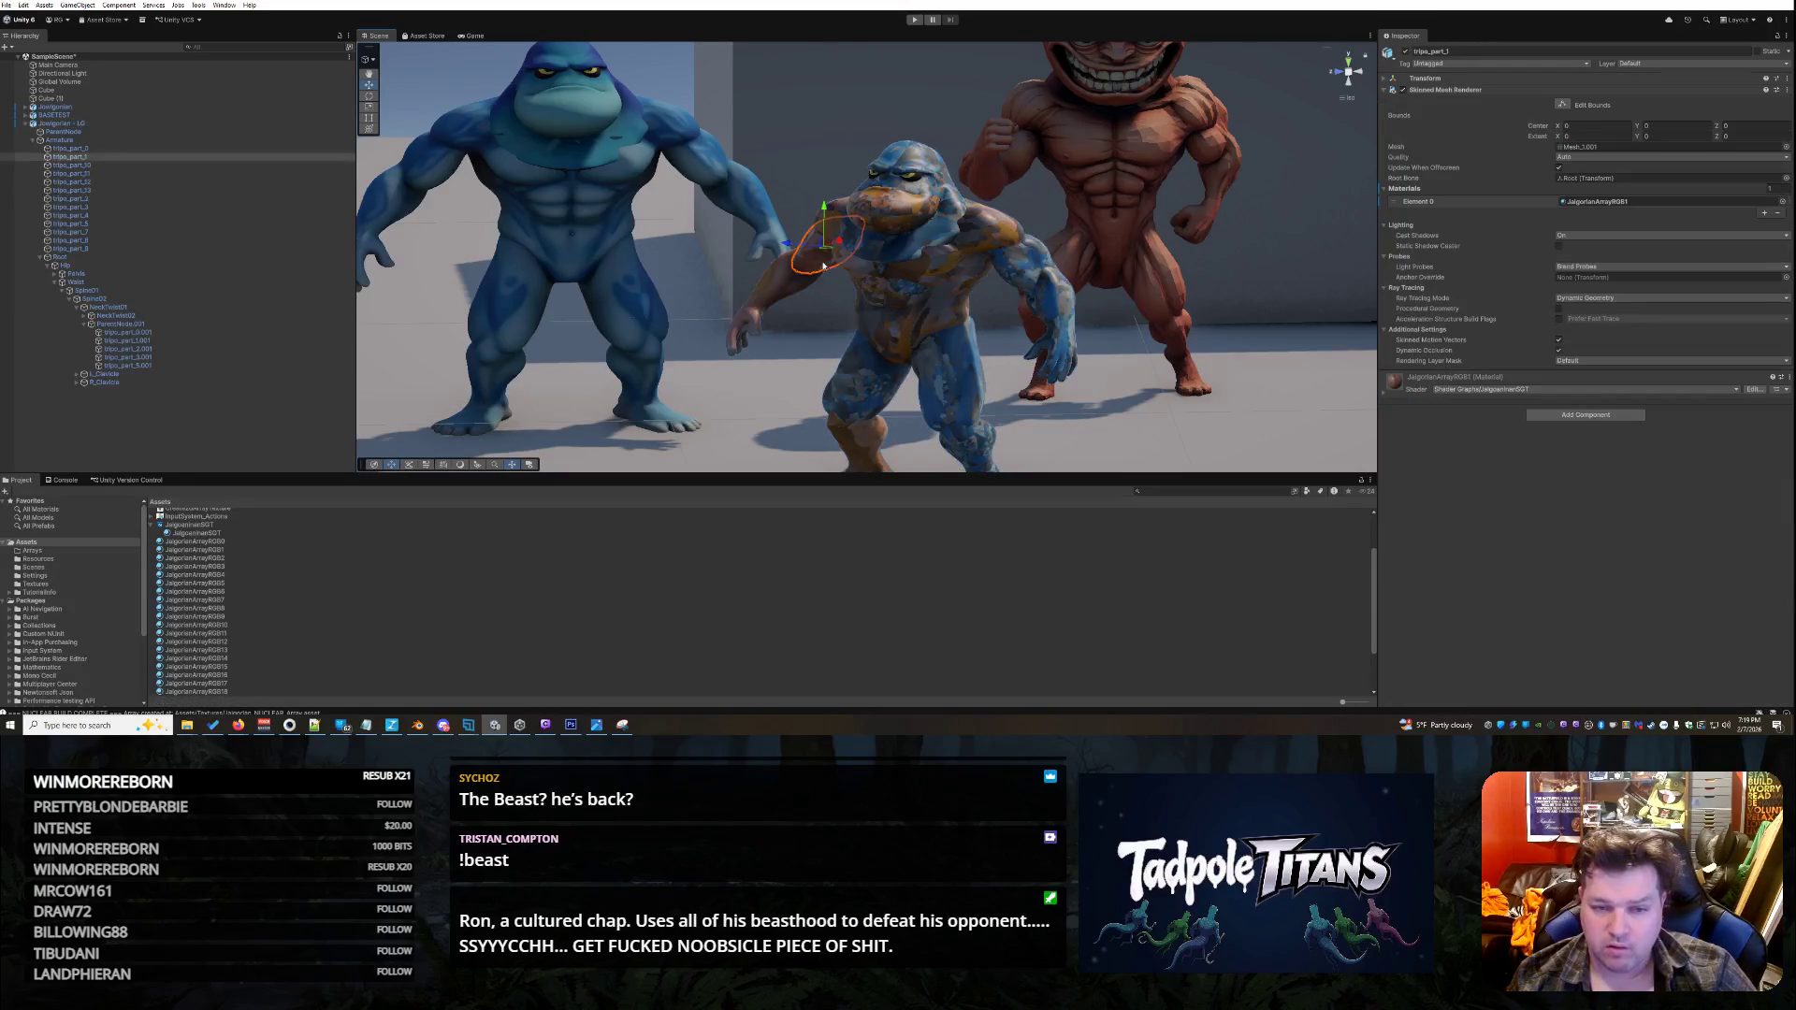
click(1384, 393)
drag(1642, 443, 1582, 446)
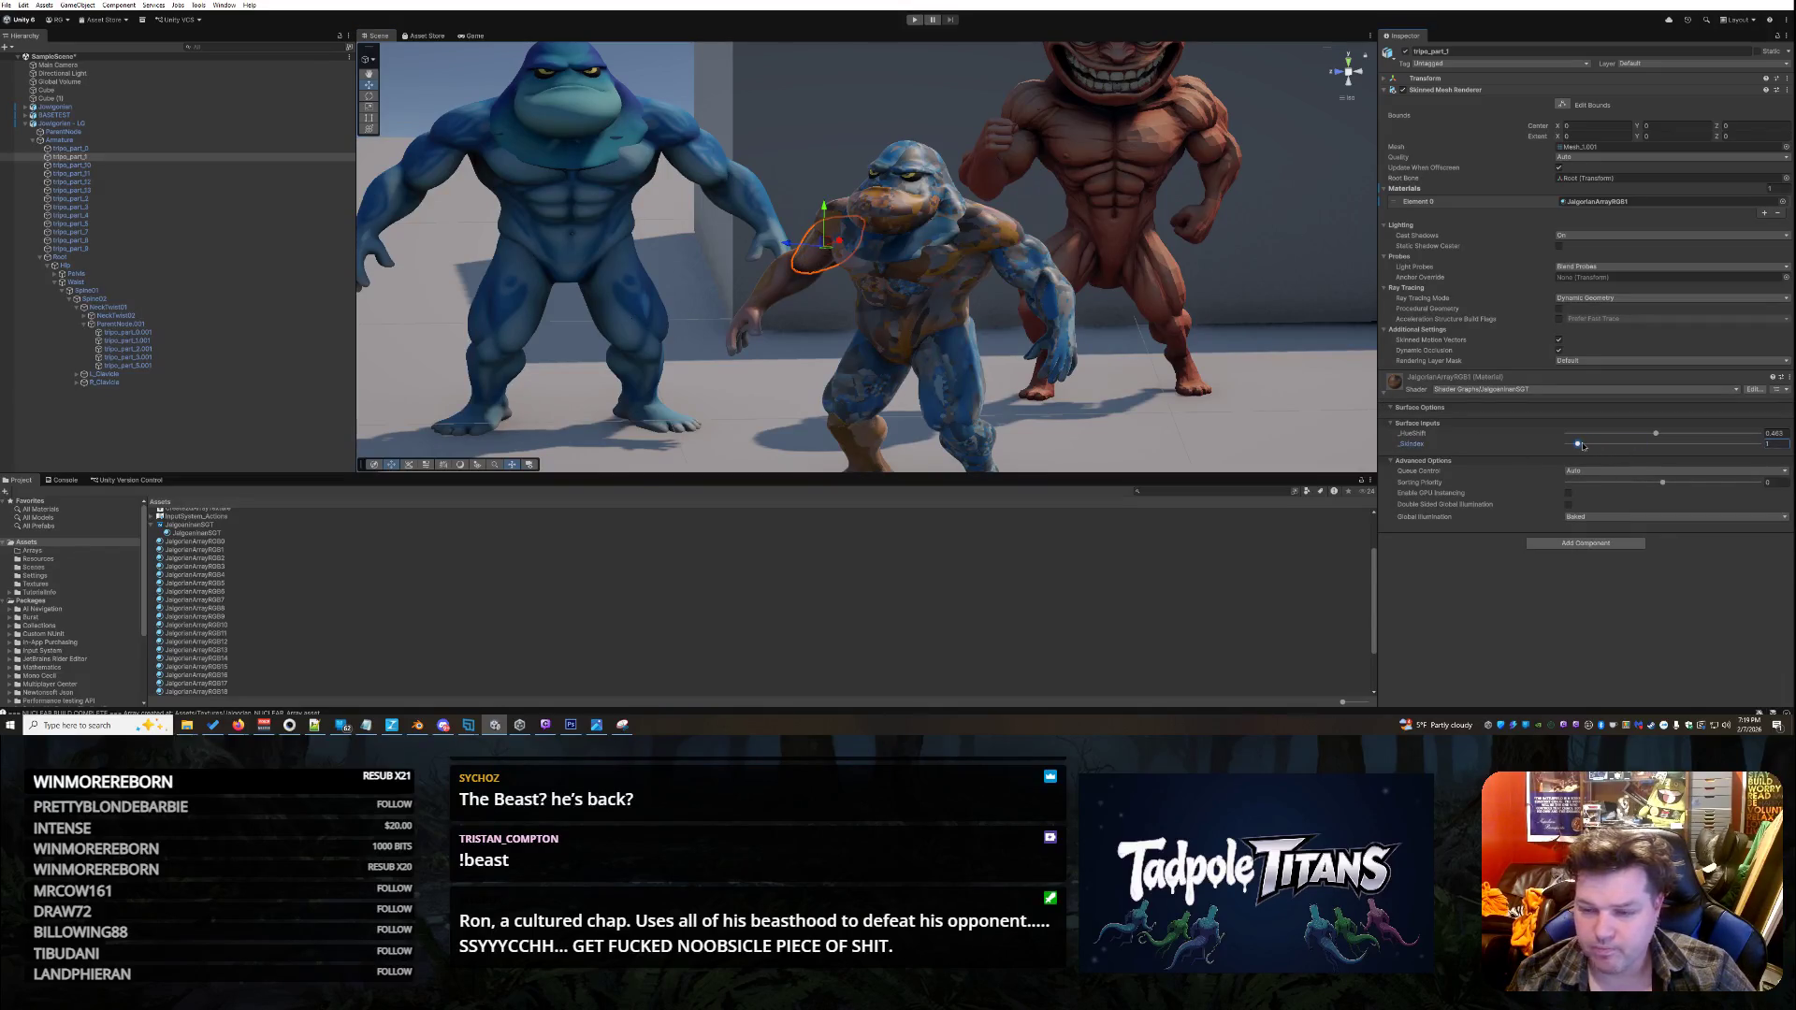
- Select the foot part tripo_part_2 and find the JalgorianArrayRGB2 material
click(1022, 550)
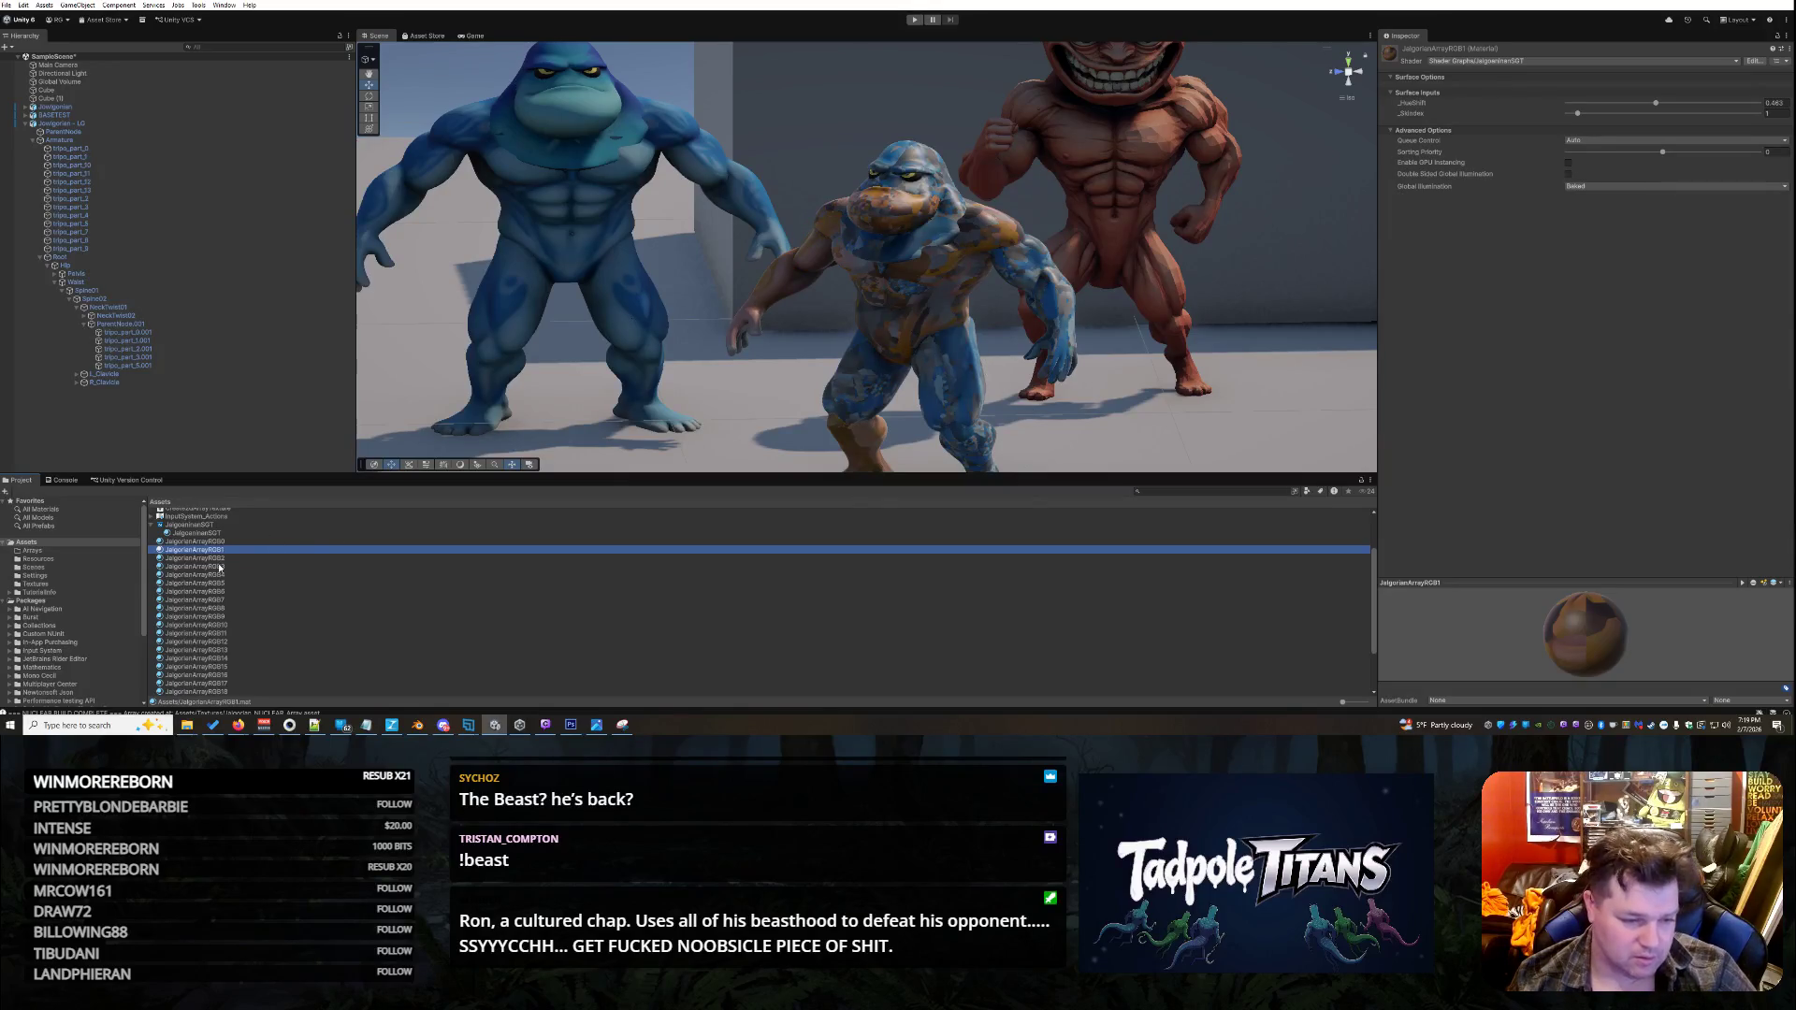
click(99, 199)
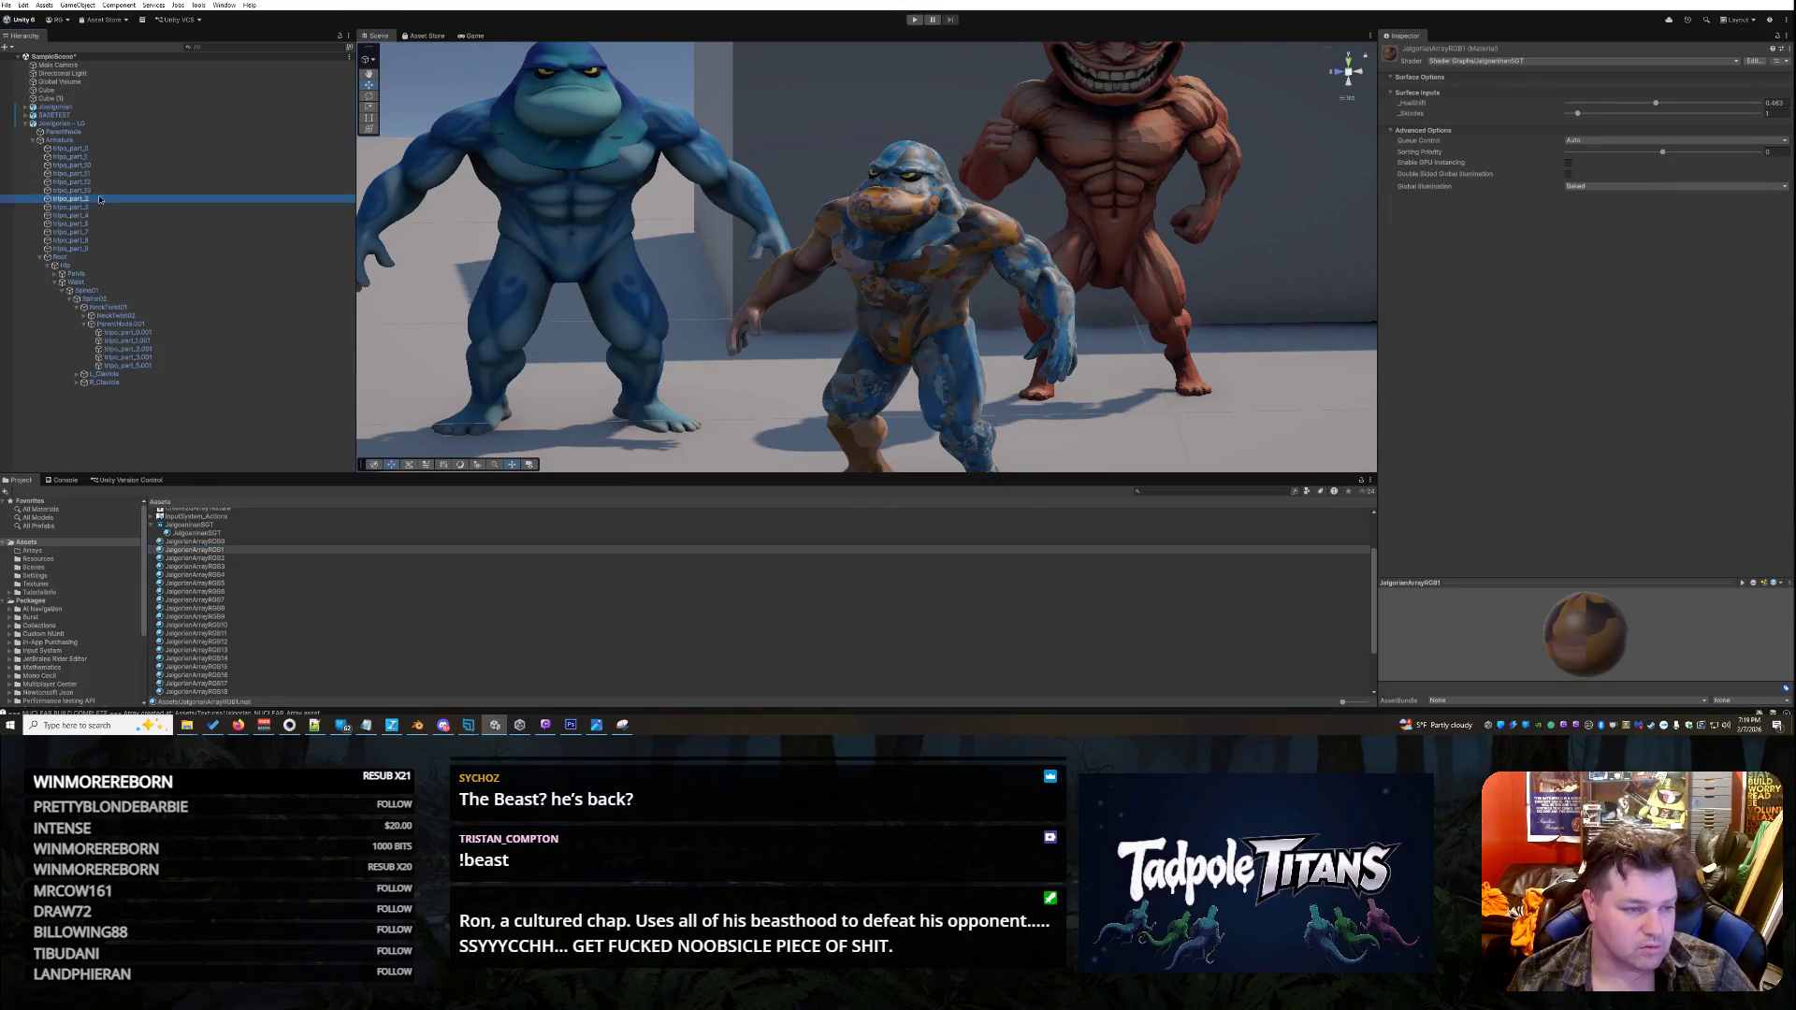
scroll(638, 353, down, 2)
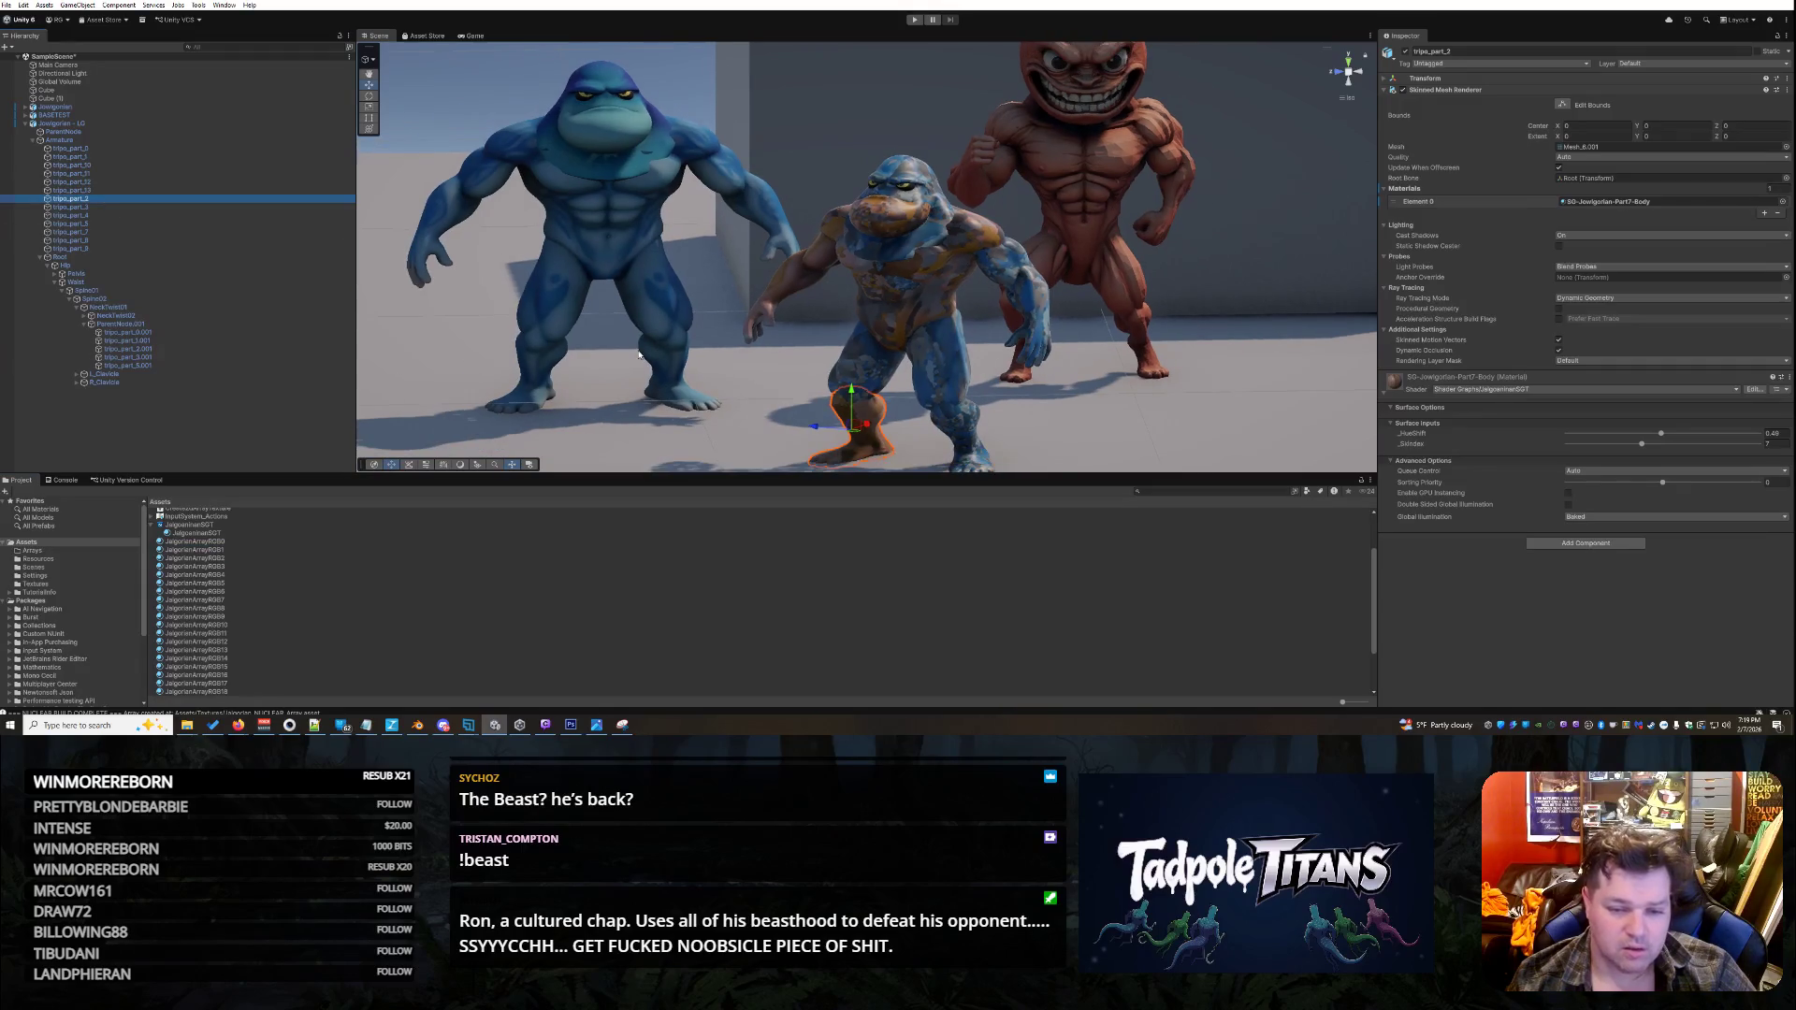
click(206, 558)
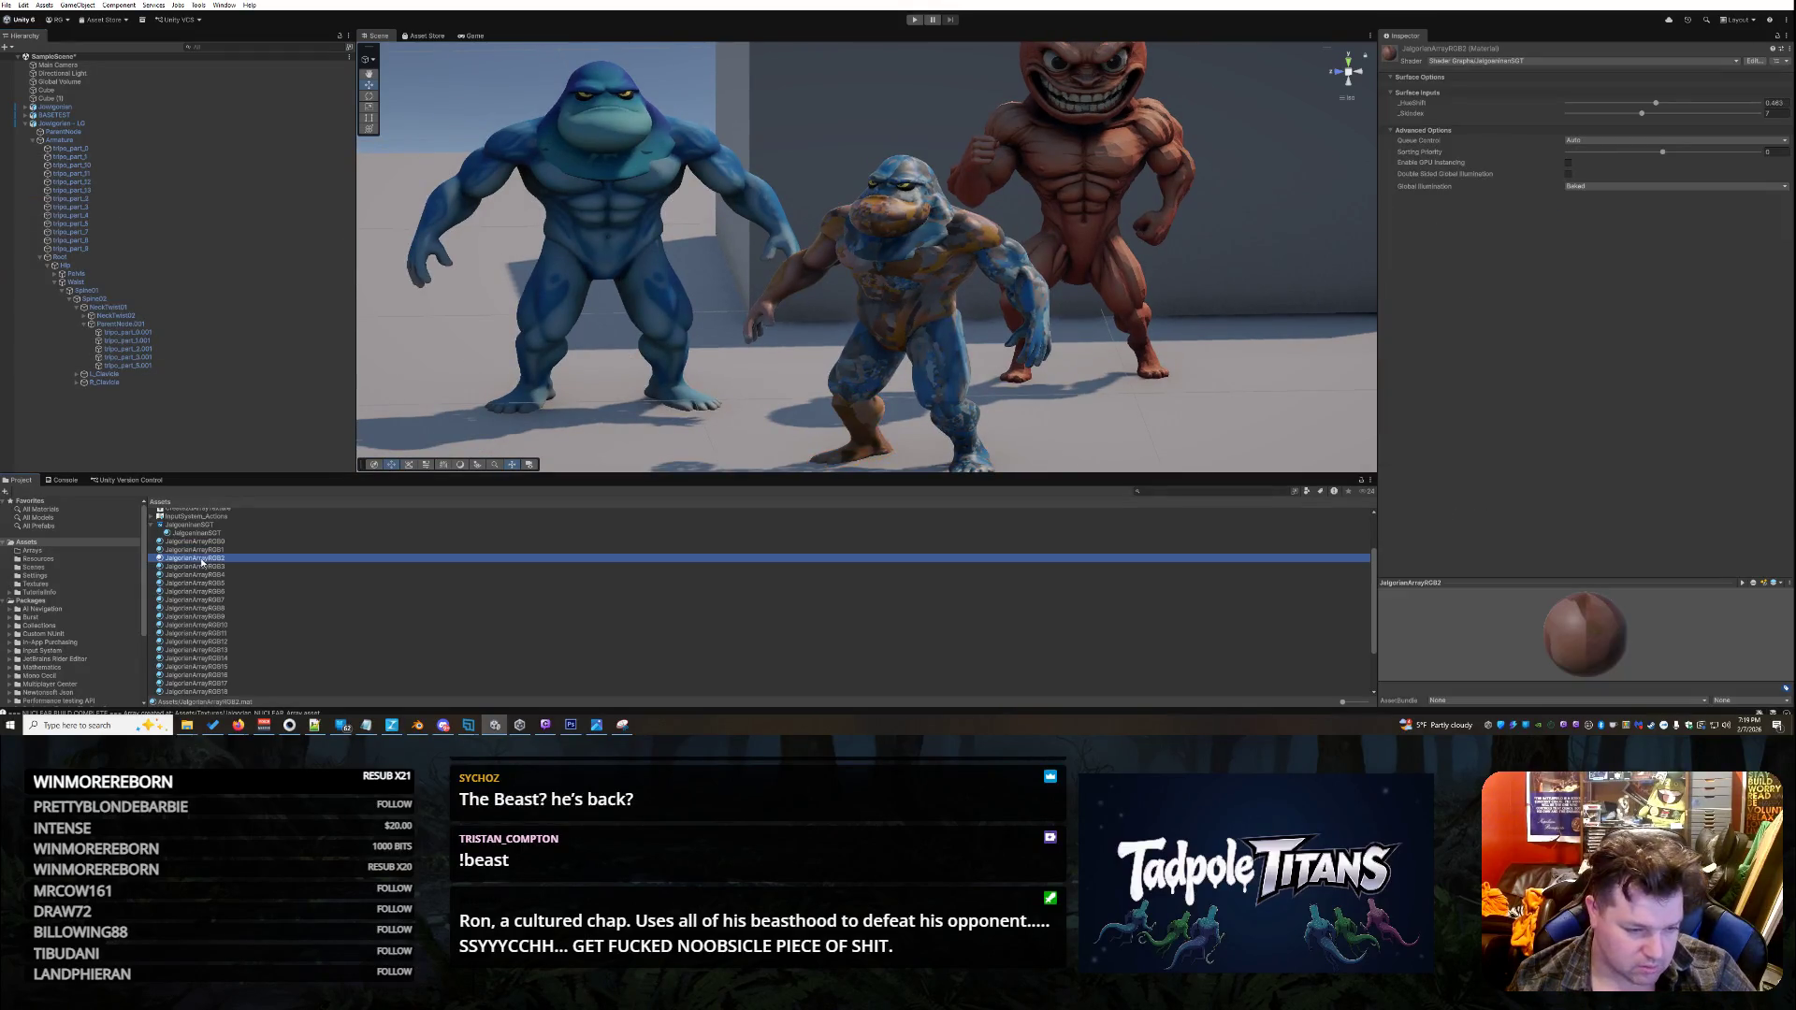
- Lower the _SkIndex layer on the foot part tripo_part_2's material
click(866, 432)
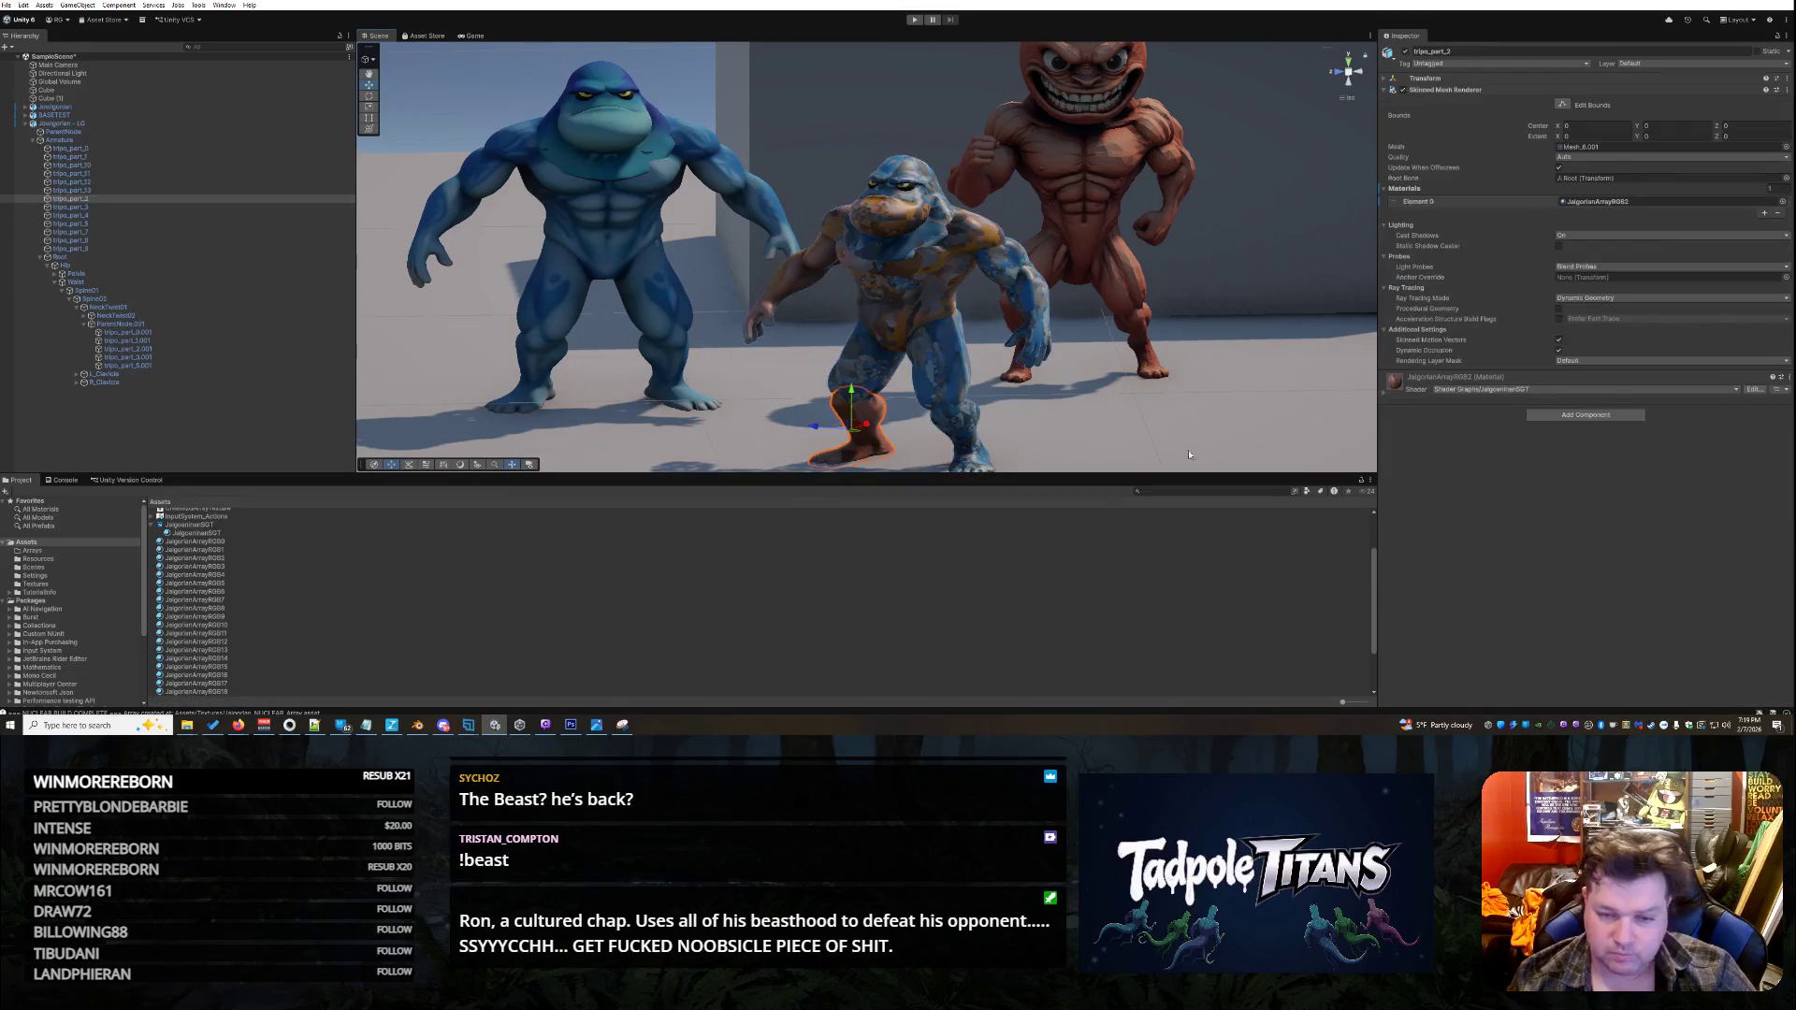
click(1384, 382)
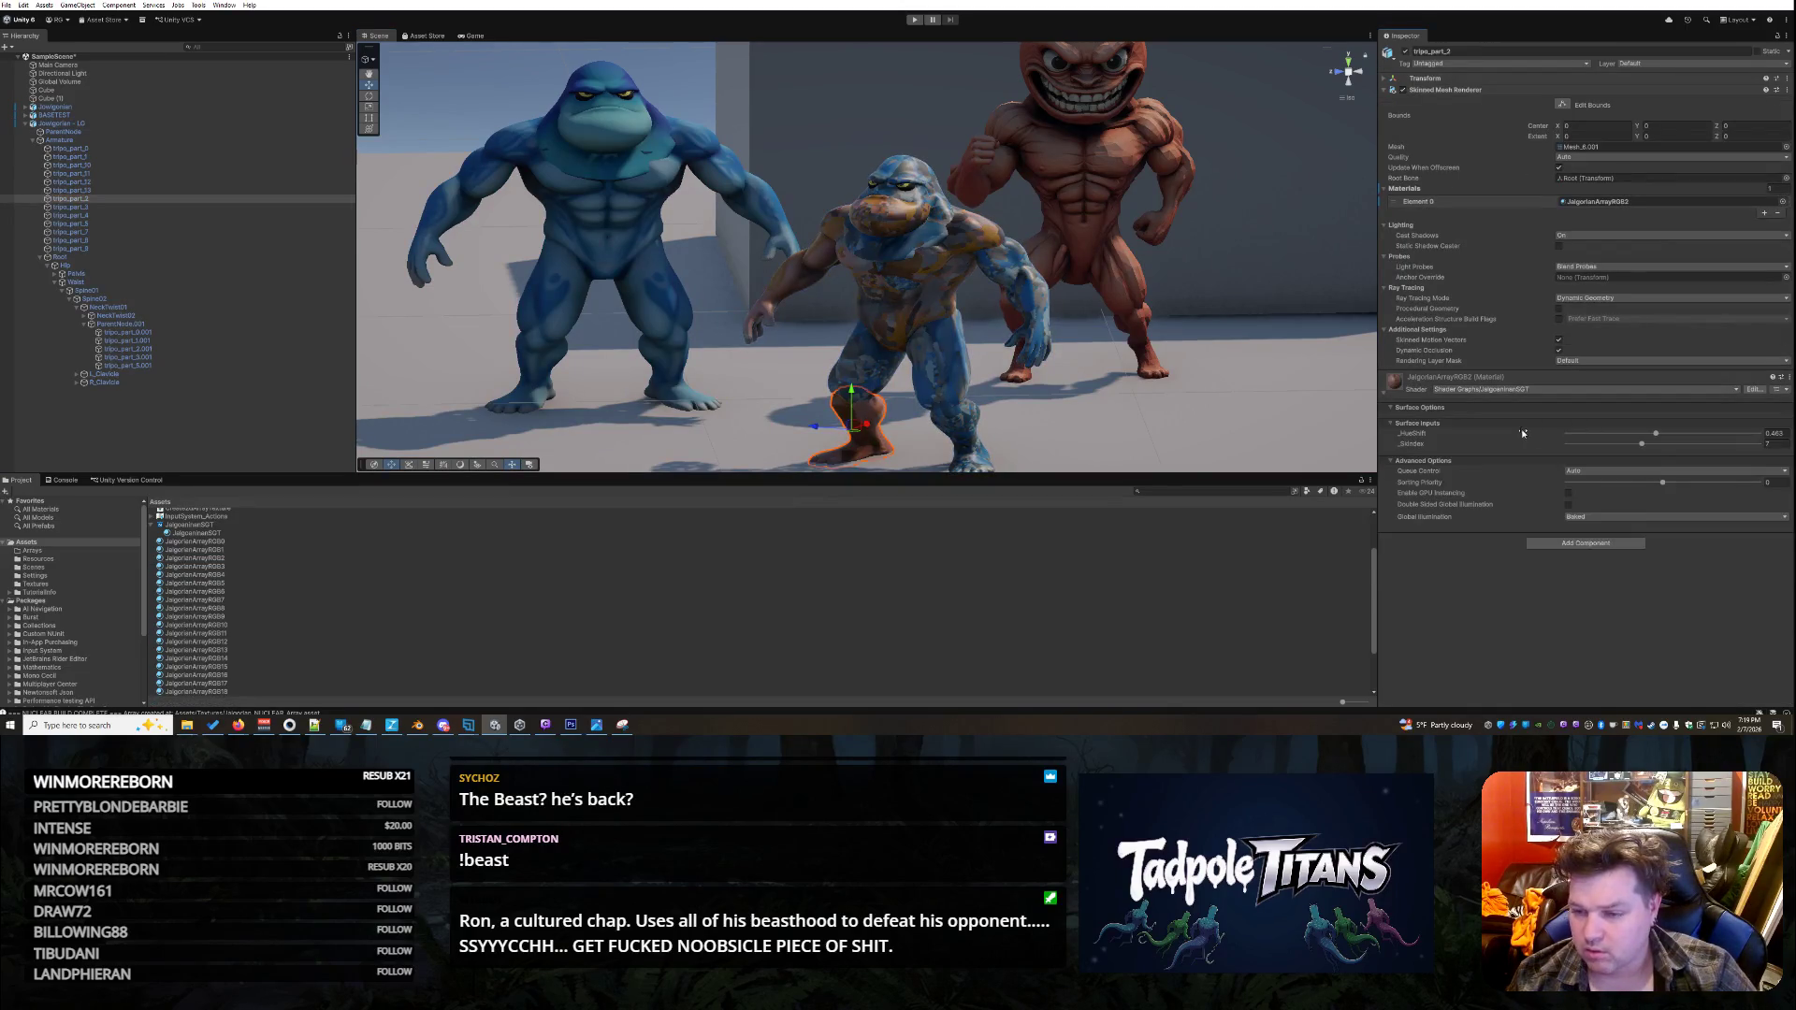
drag(1643, 446, 1592, 445)
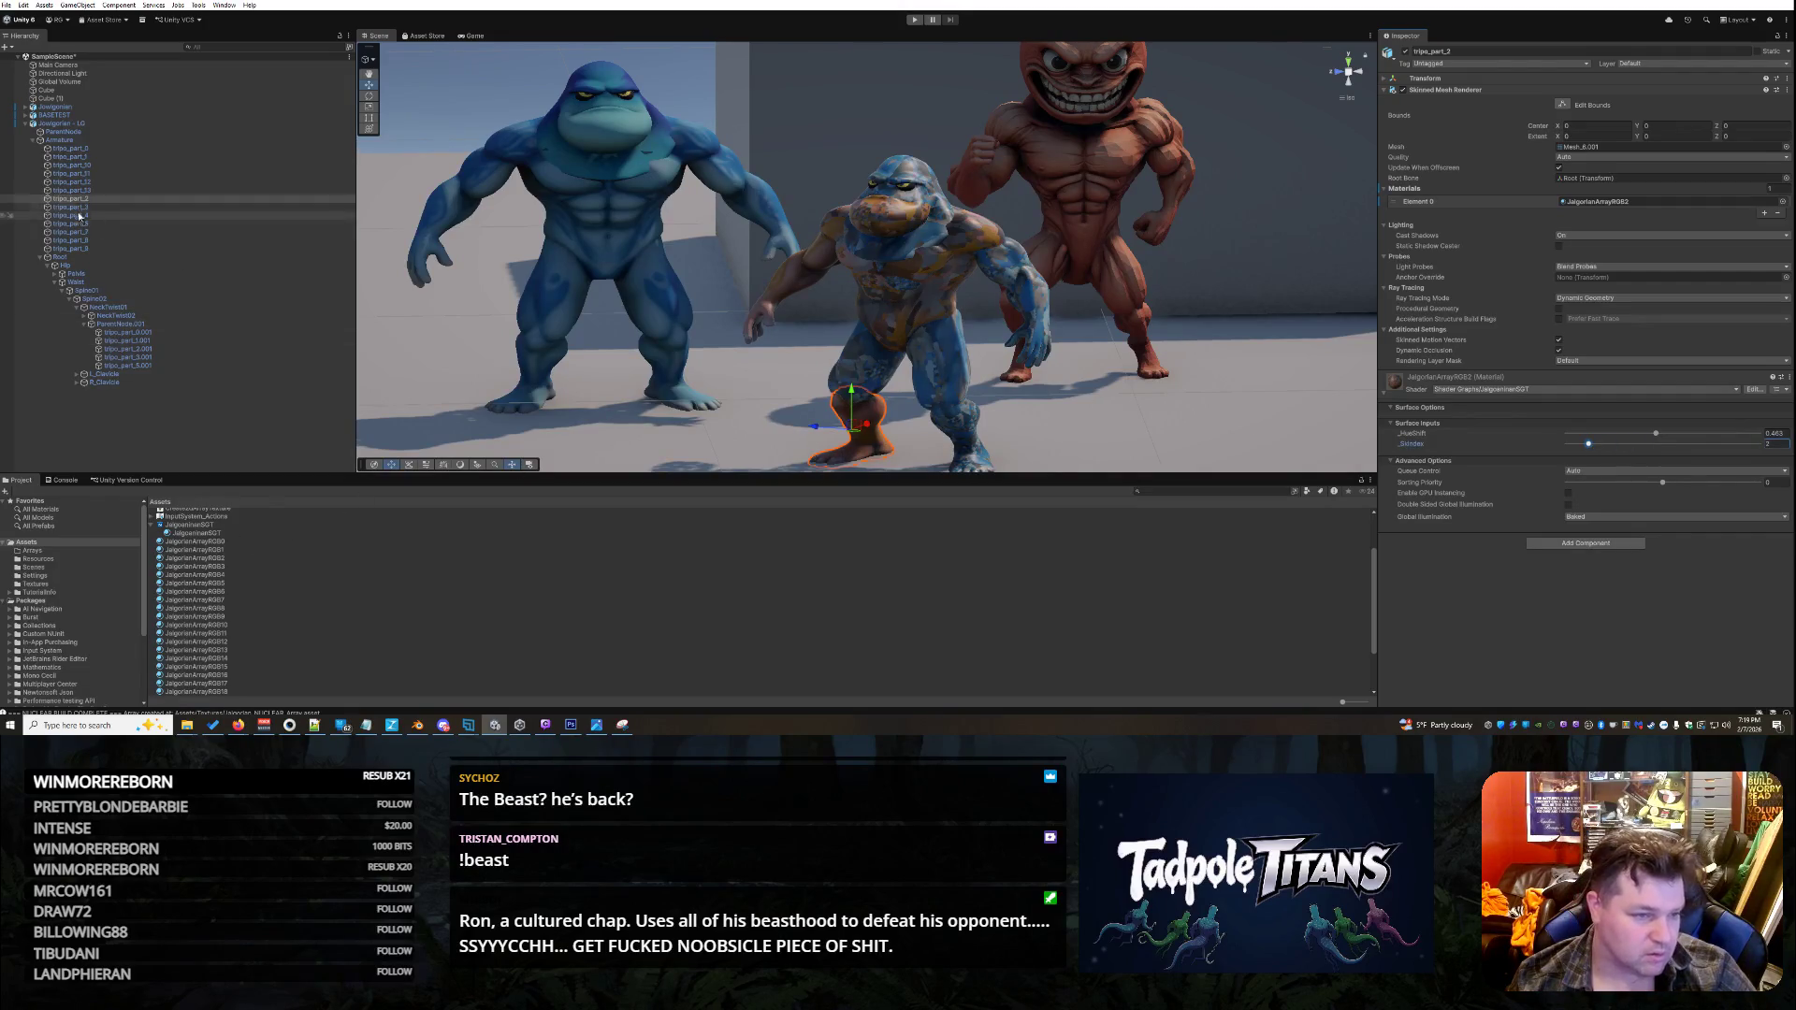
- Drag the _SkIndex slider of tripo_part_3's JalgorianArrayRGB3 material from 7 to 3
click(87, 208)
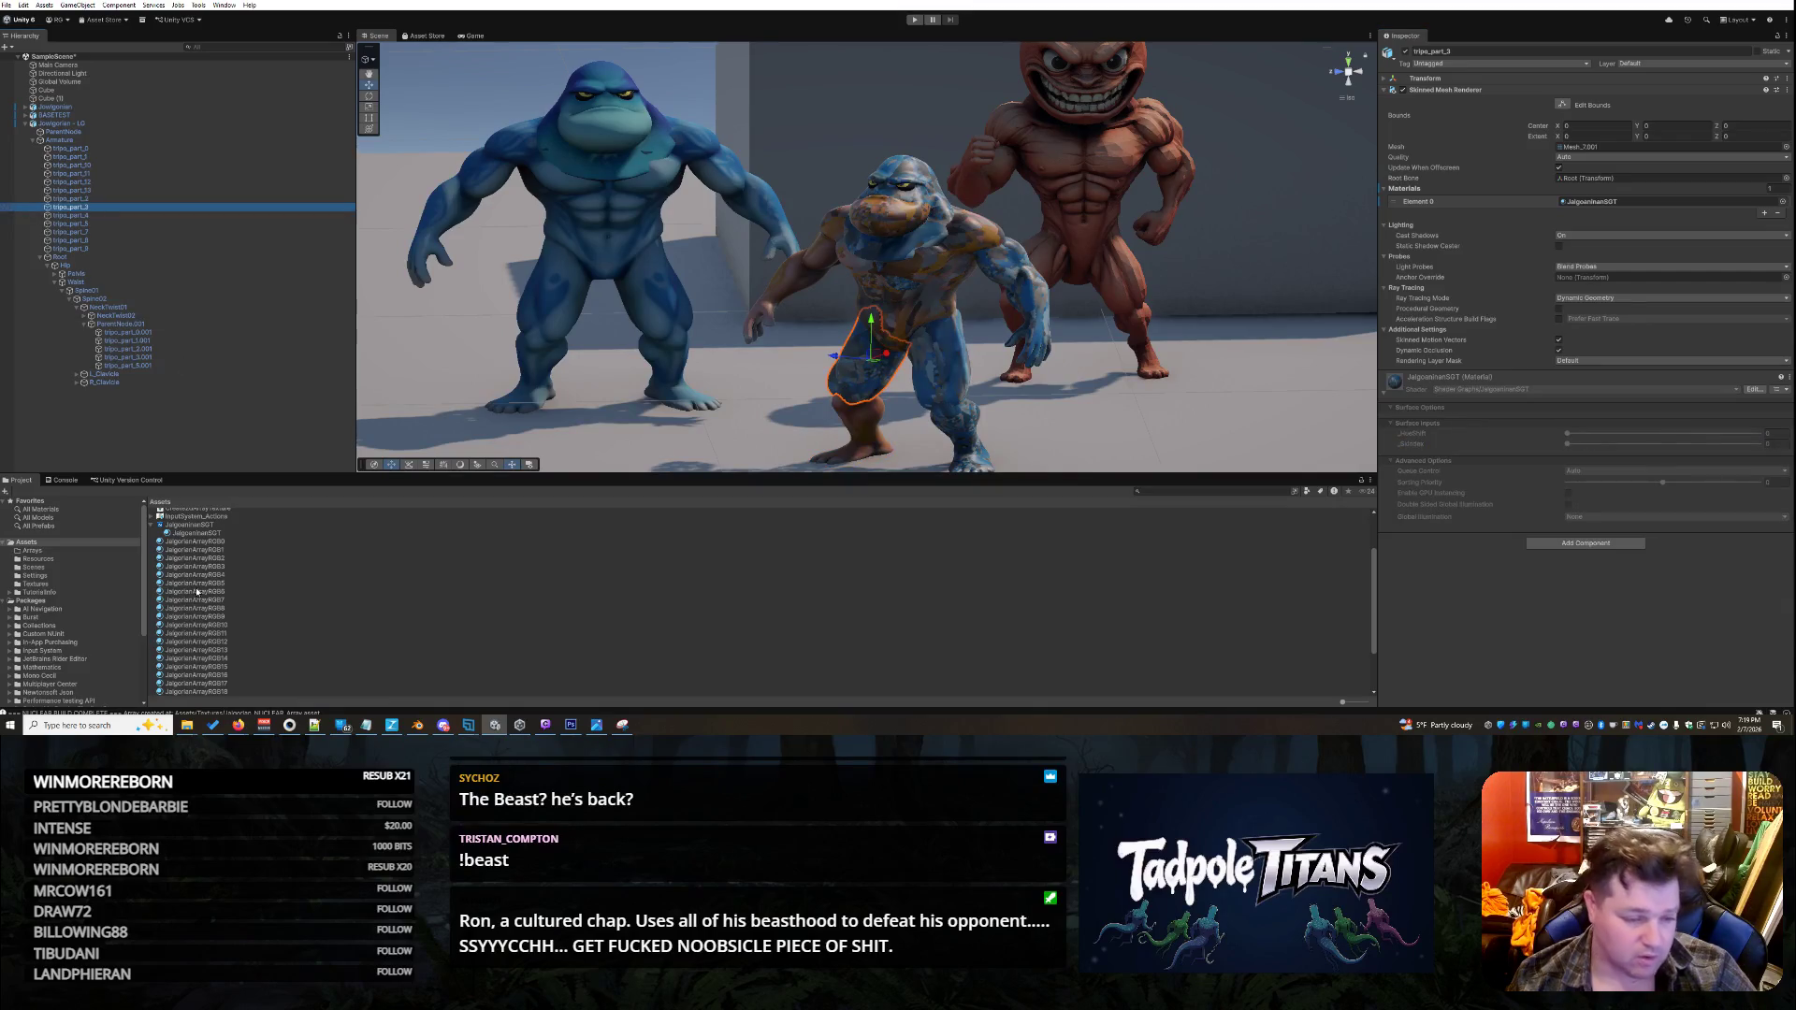
click(226, 568)
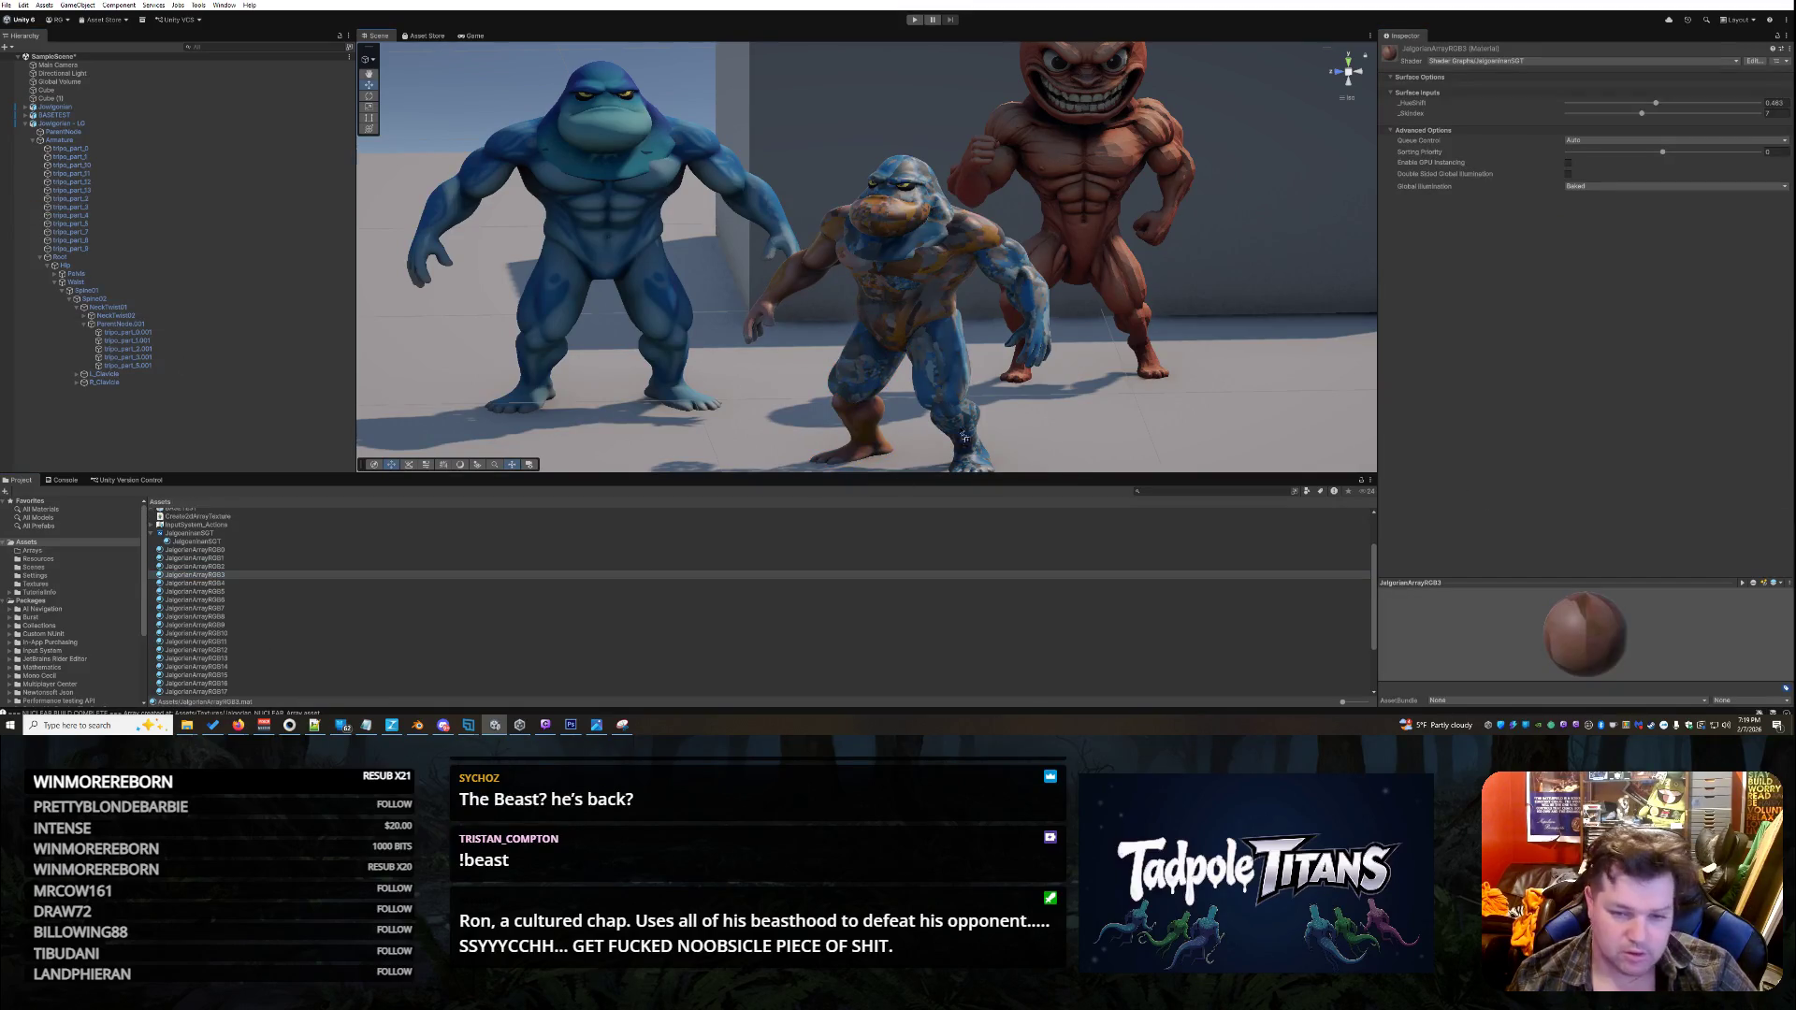
click(871, 371)
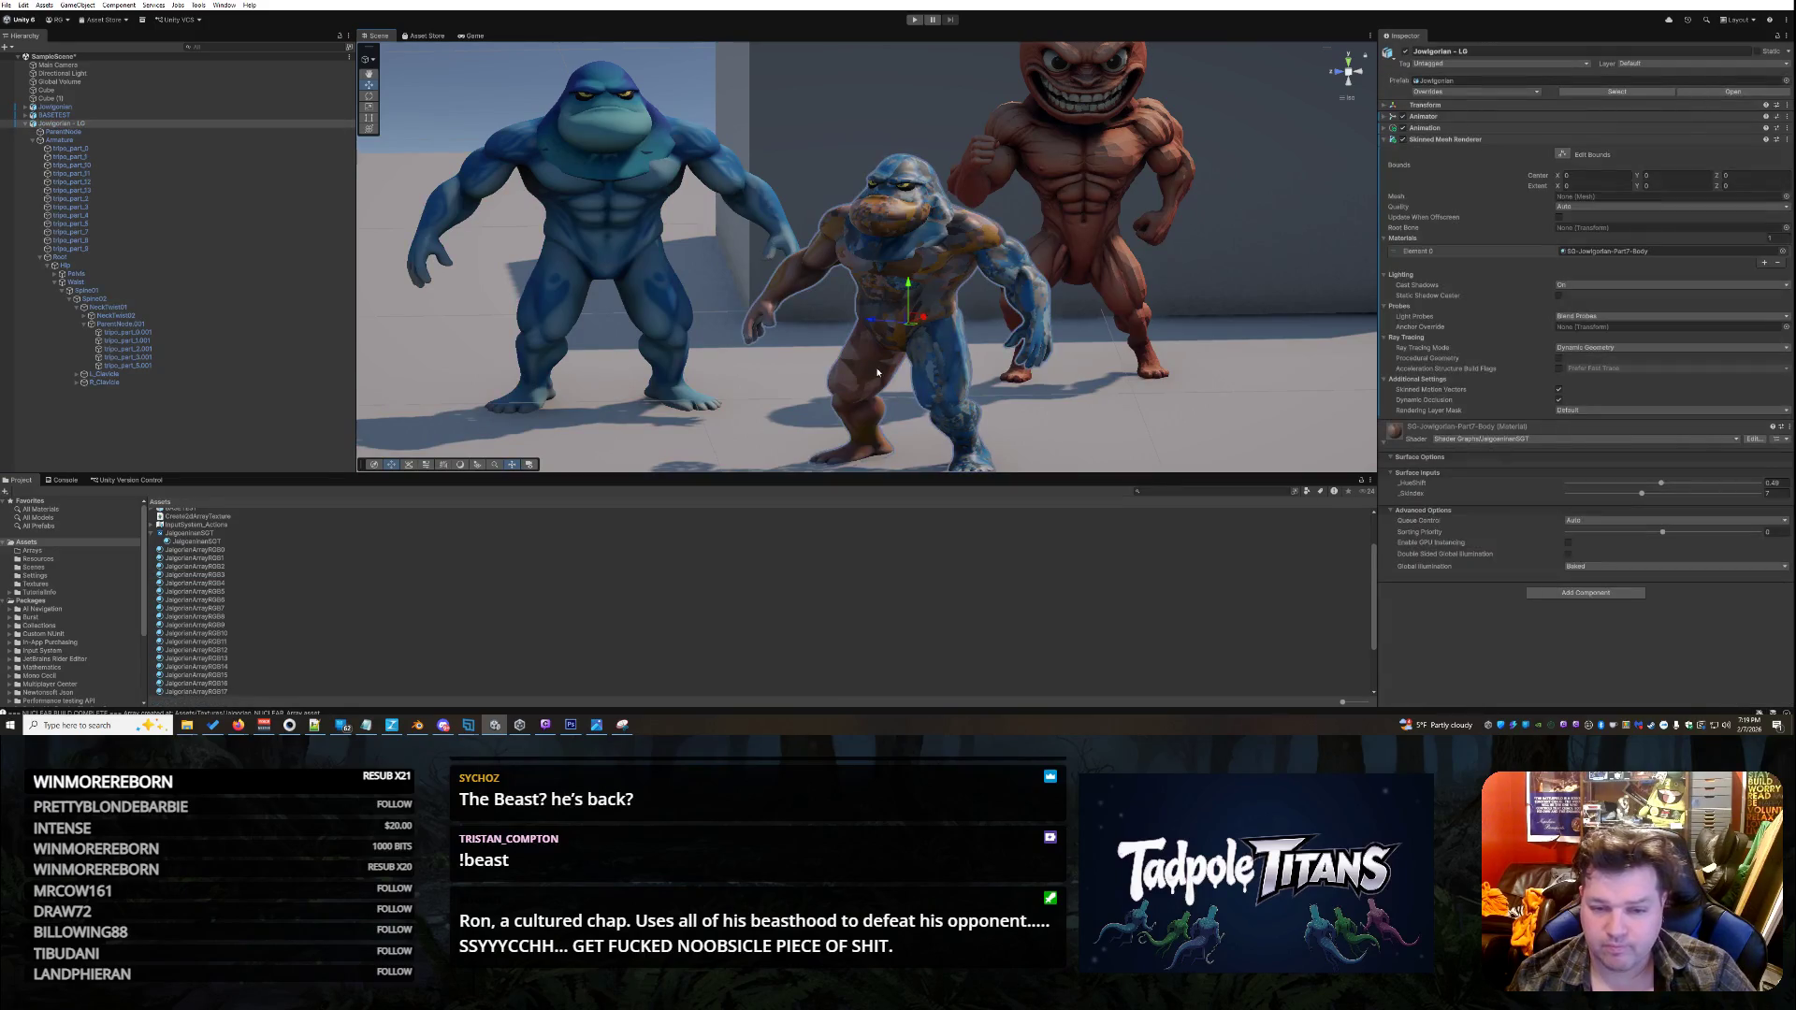
click(877, 372)
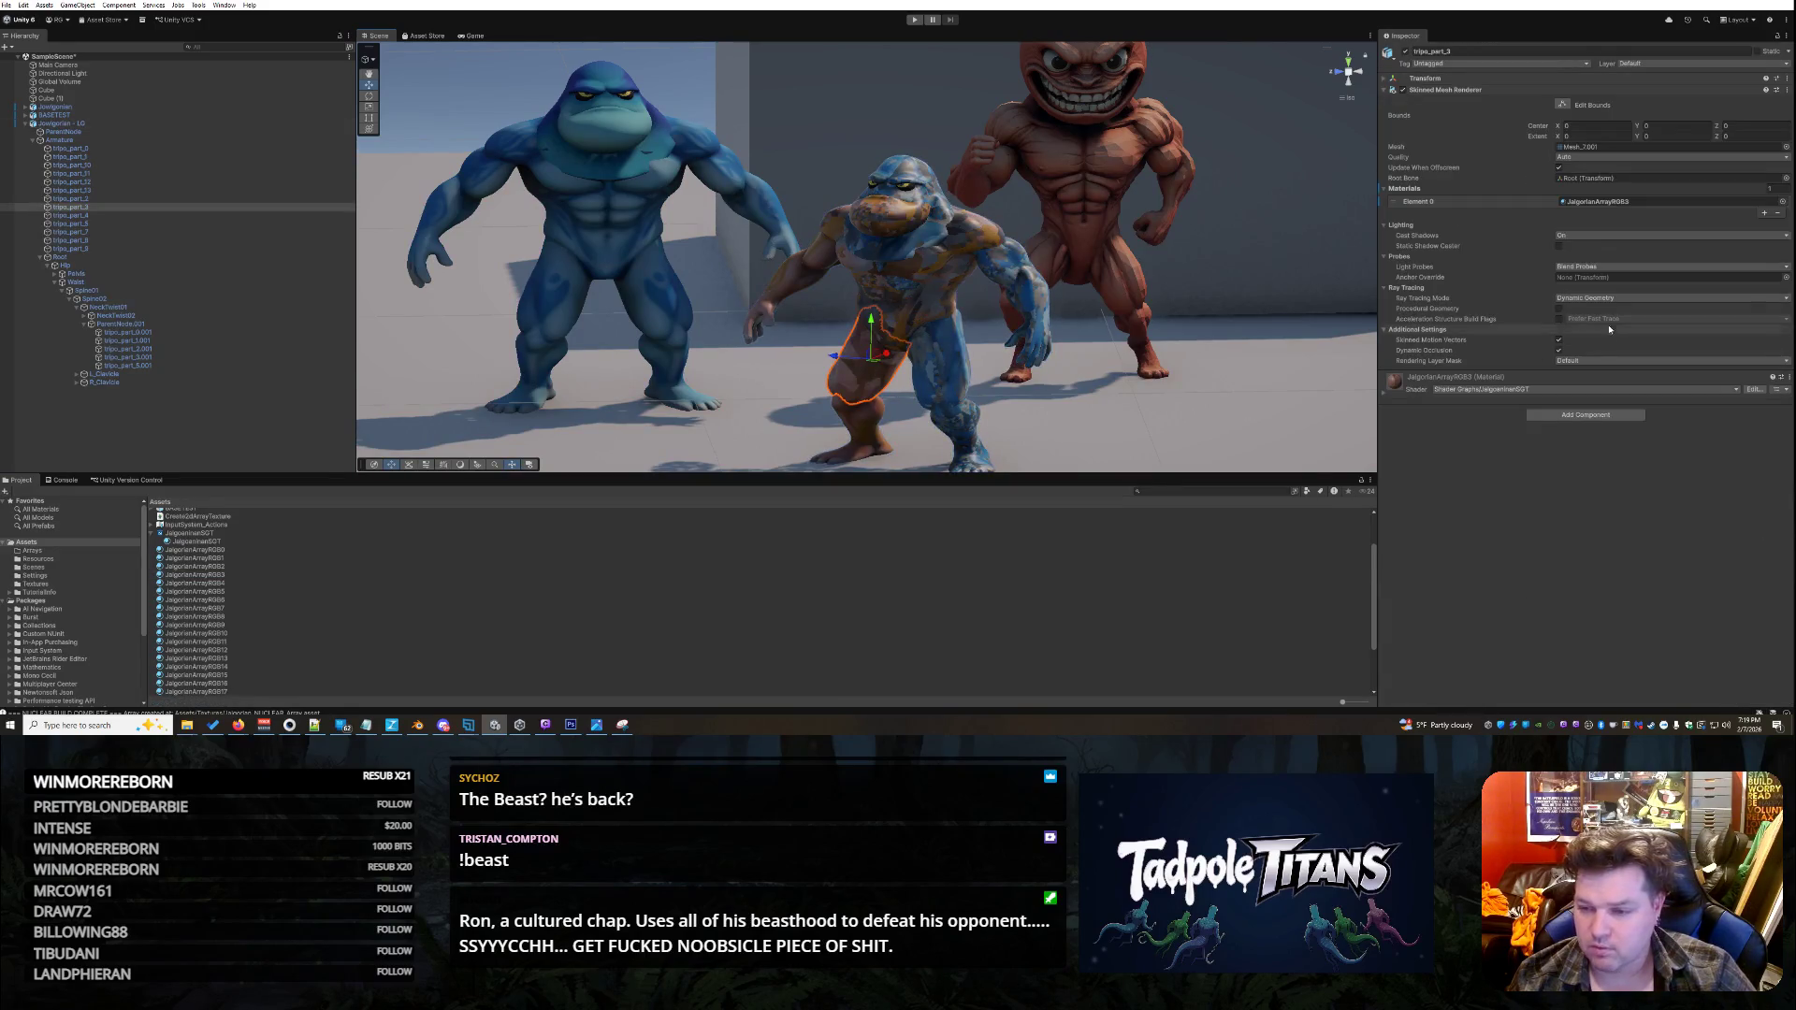
click(1386, 395)
drag(1641, 443, 1602, 449)
click(1017, 393)
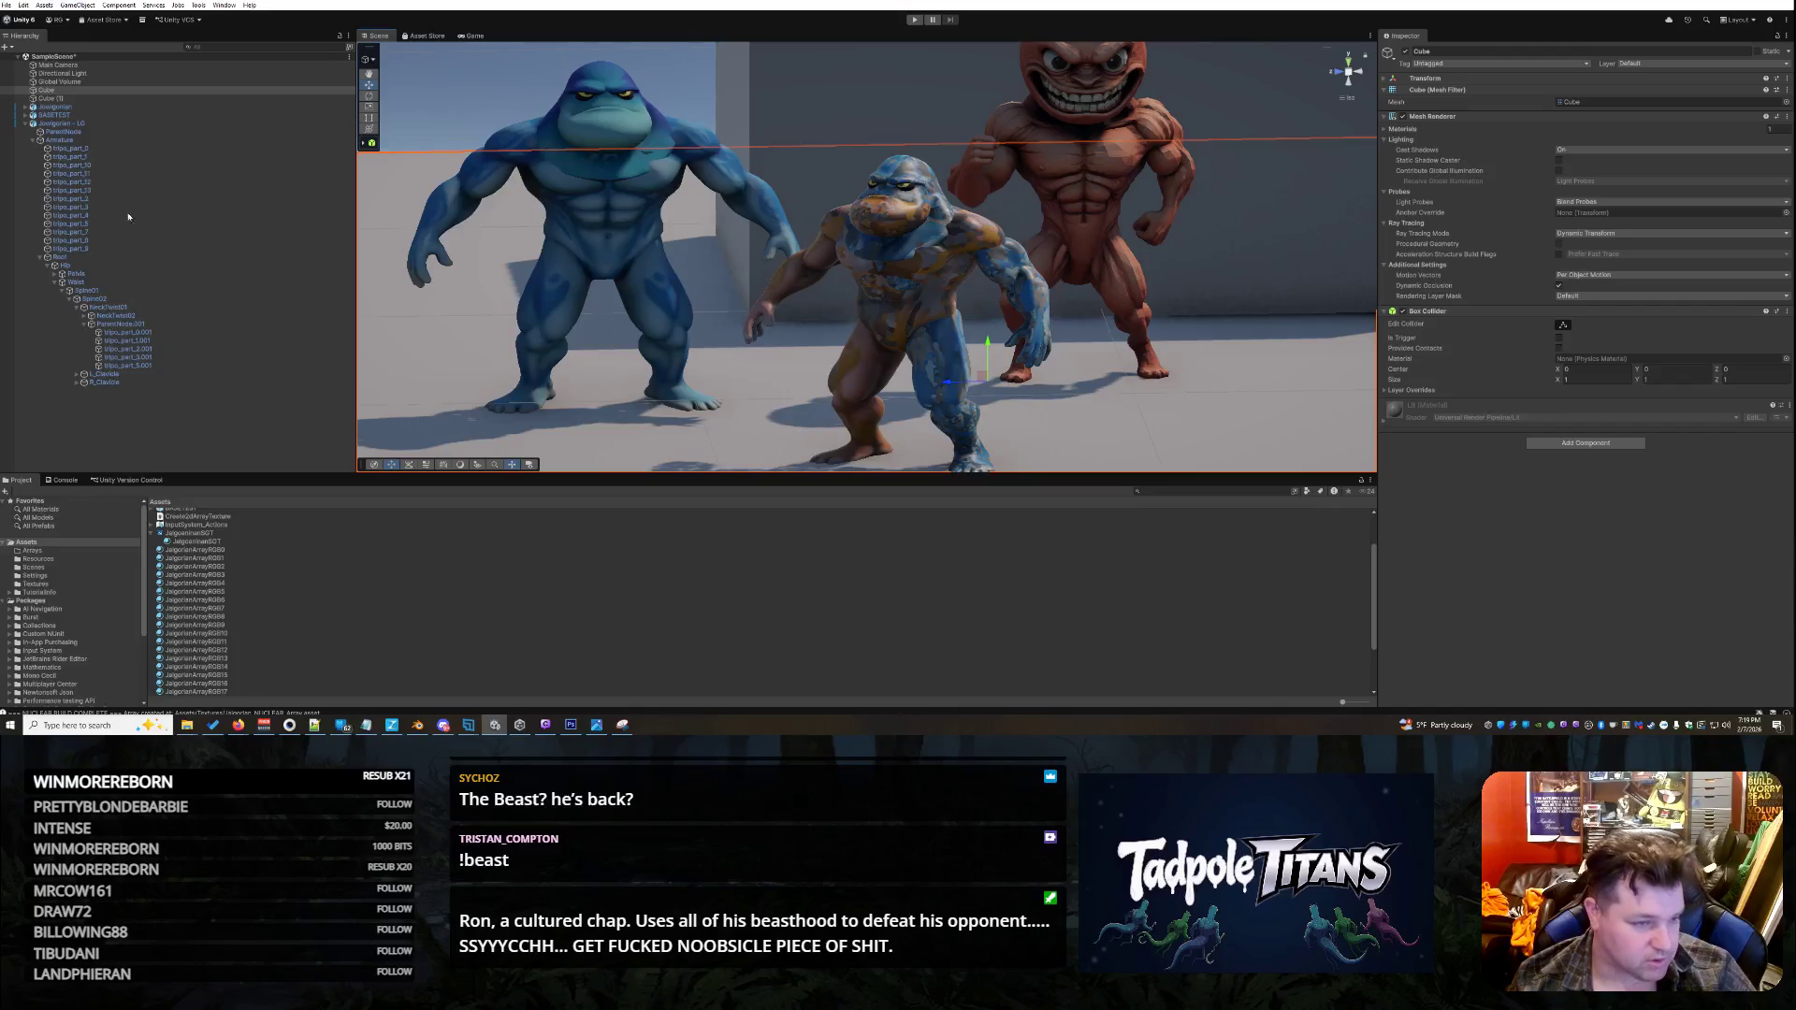
click(99, 214)
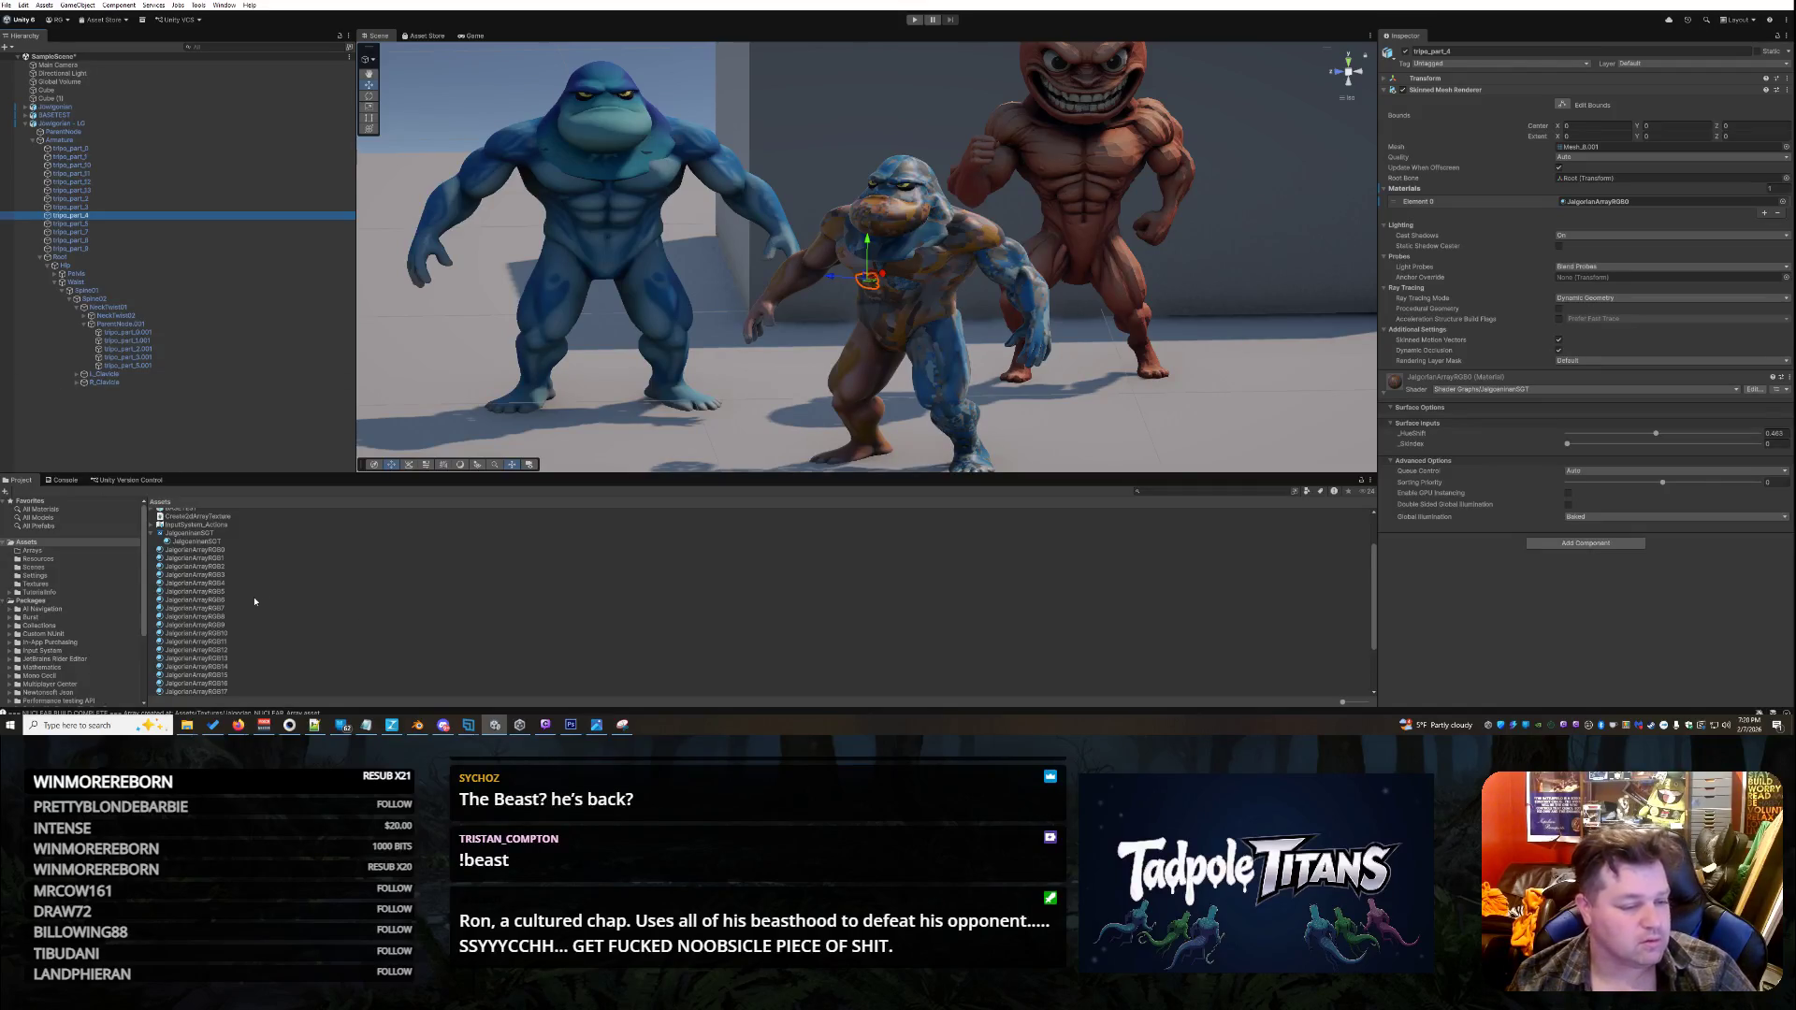
- Expand the character model asset in the Project panel and select JalgorianArrayRGB4
scroll(271, 599, down, 1)
scroll(296, 591, up, 3)
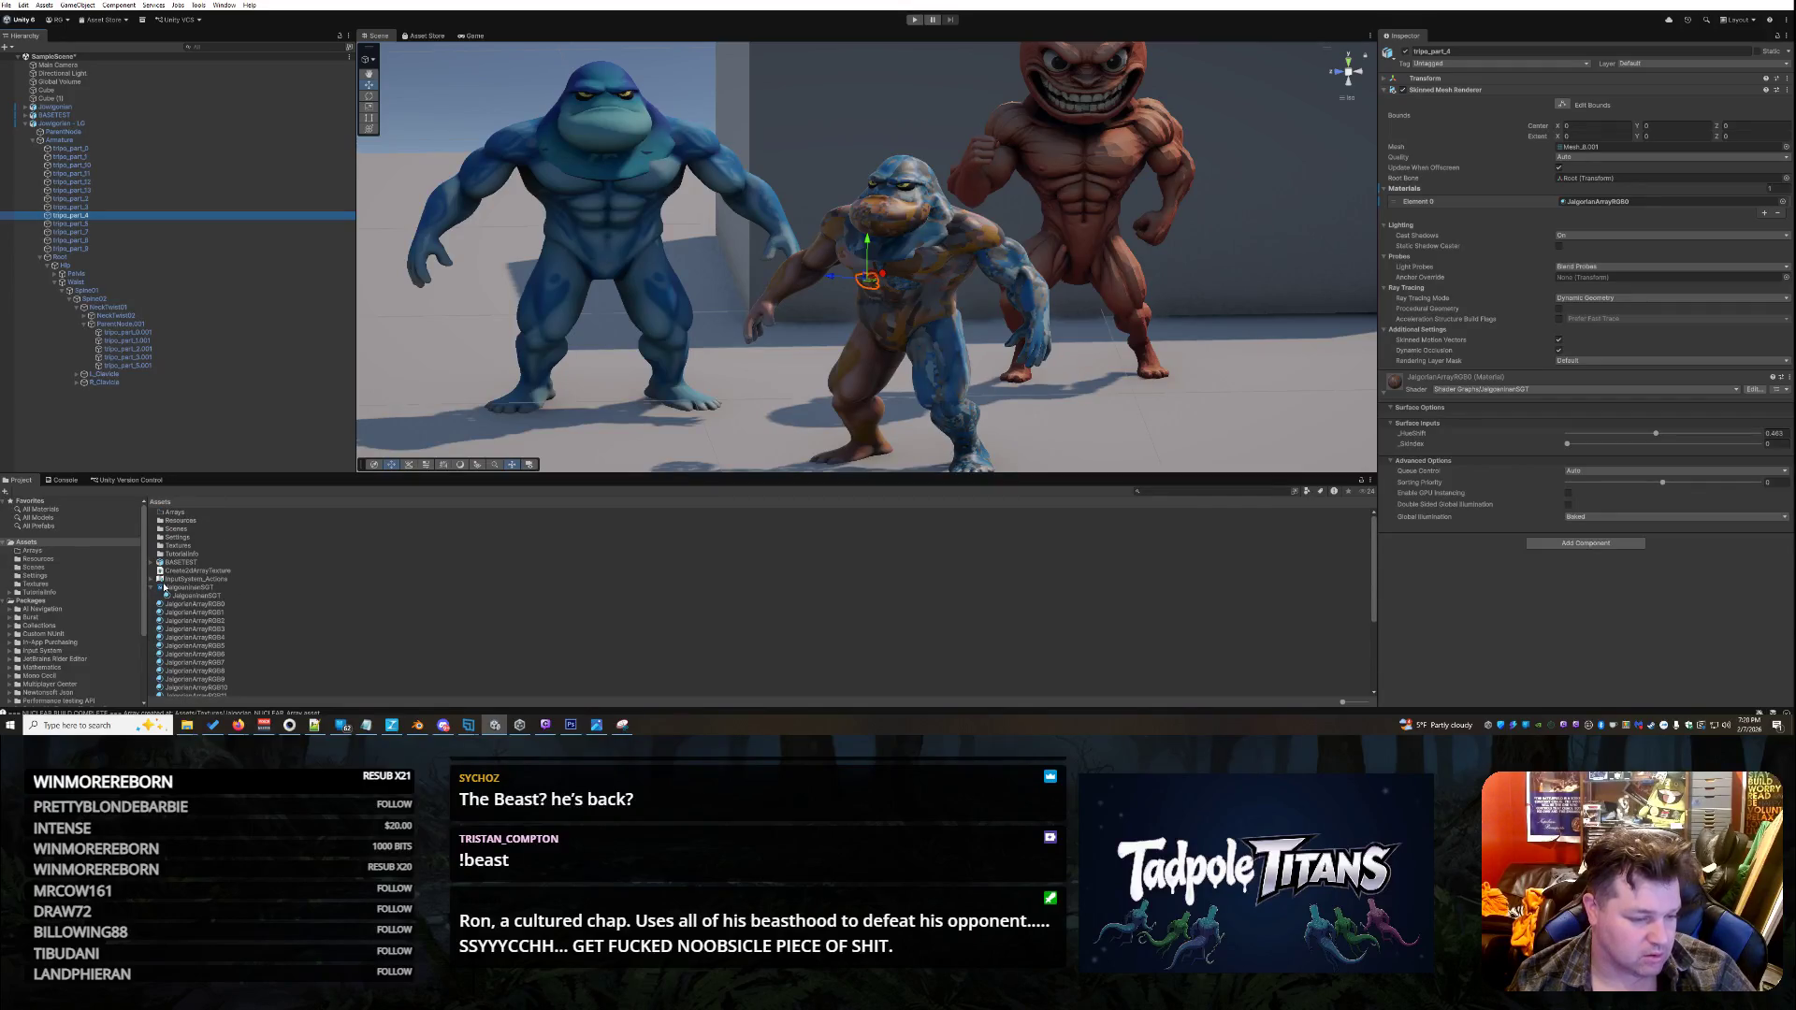
scroll(269, 593, down, 5)
click(157, 643)
scroll(302, 632, down, 5)
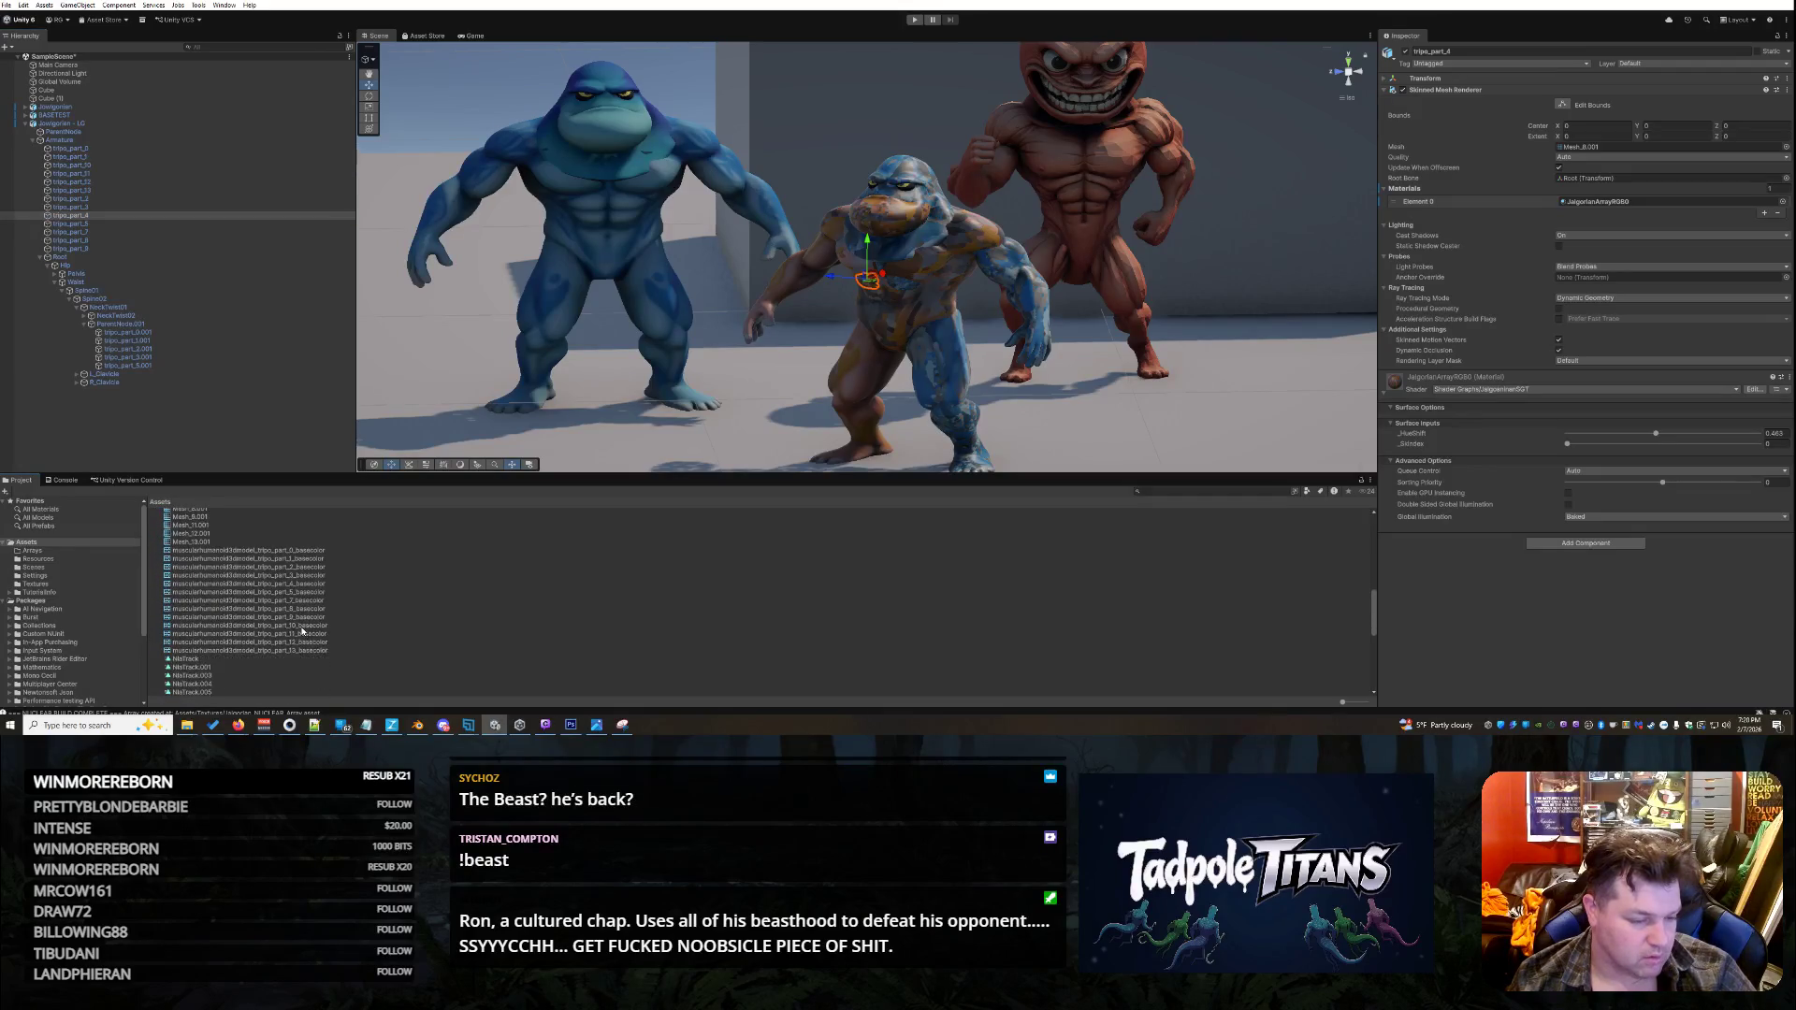
scroll(304, 595, up, 10)
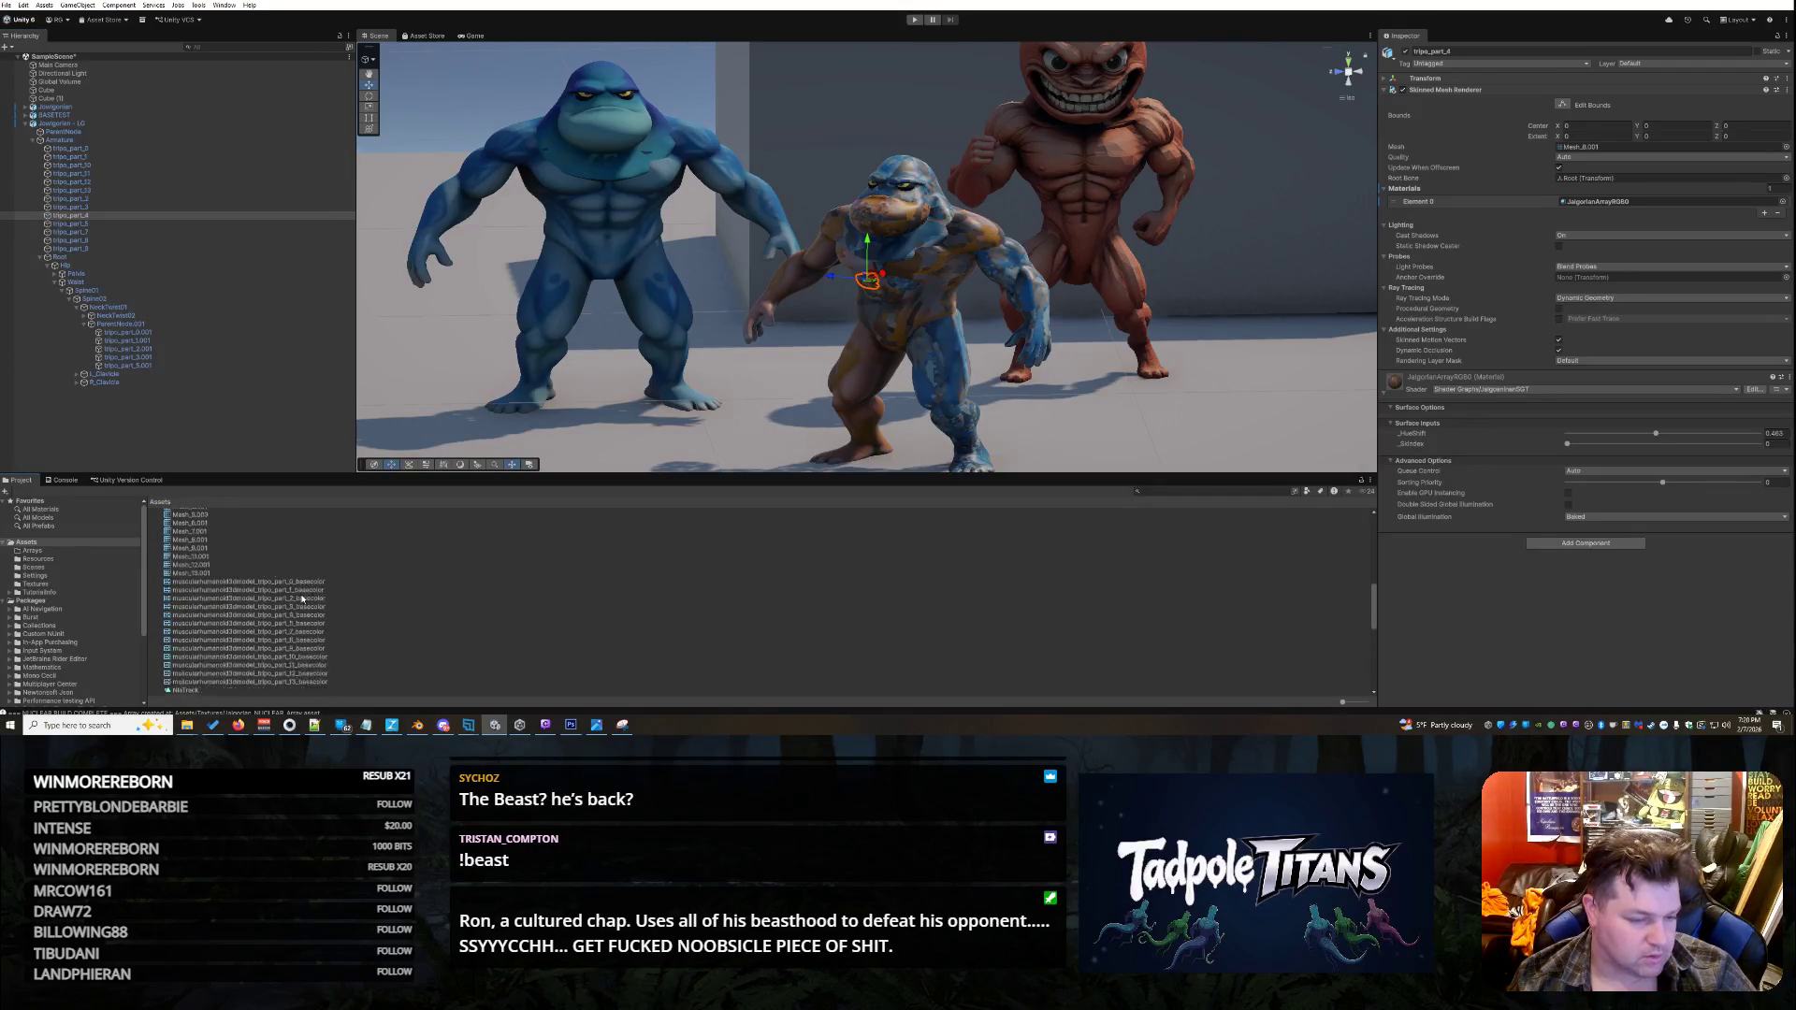
scroll(279, 610, down, 2)
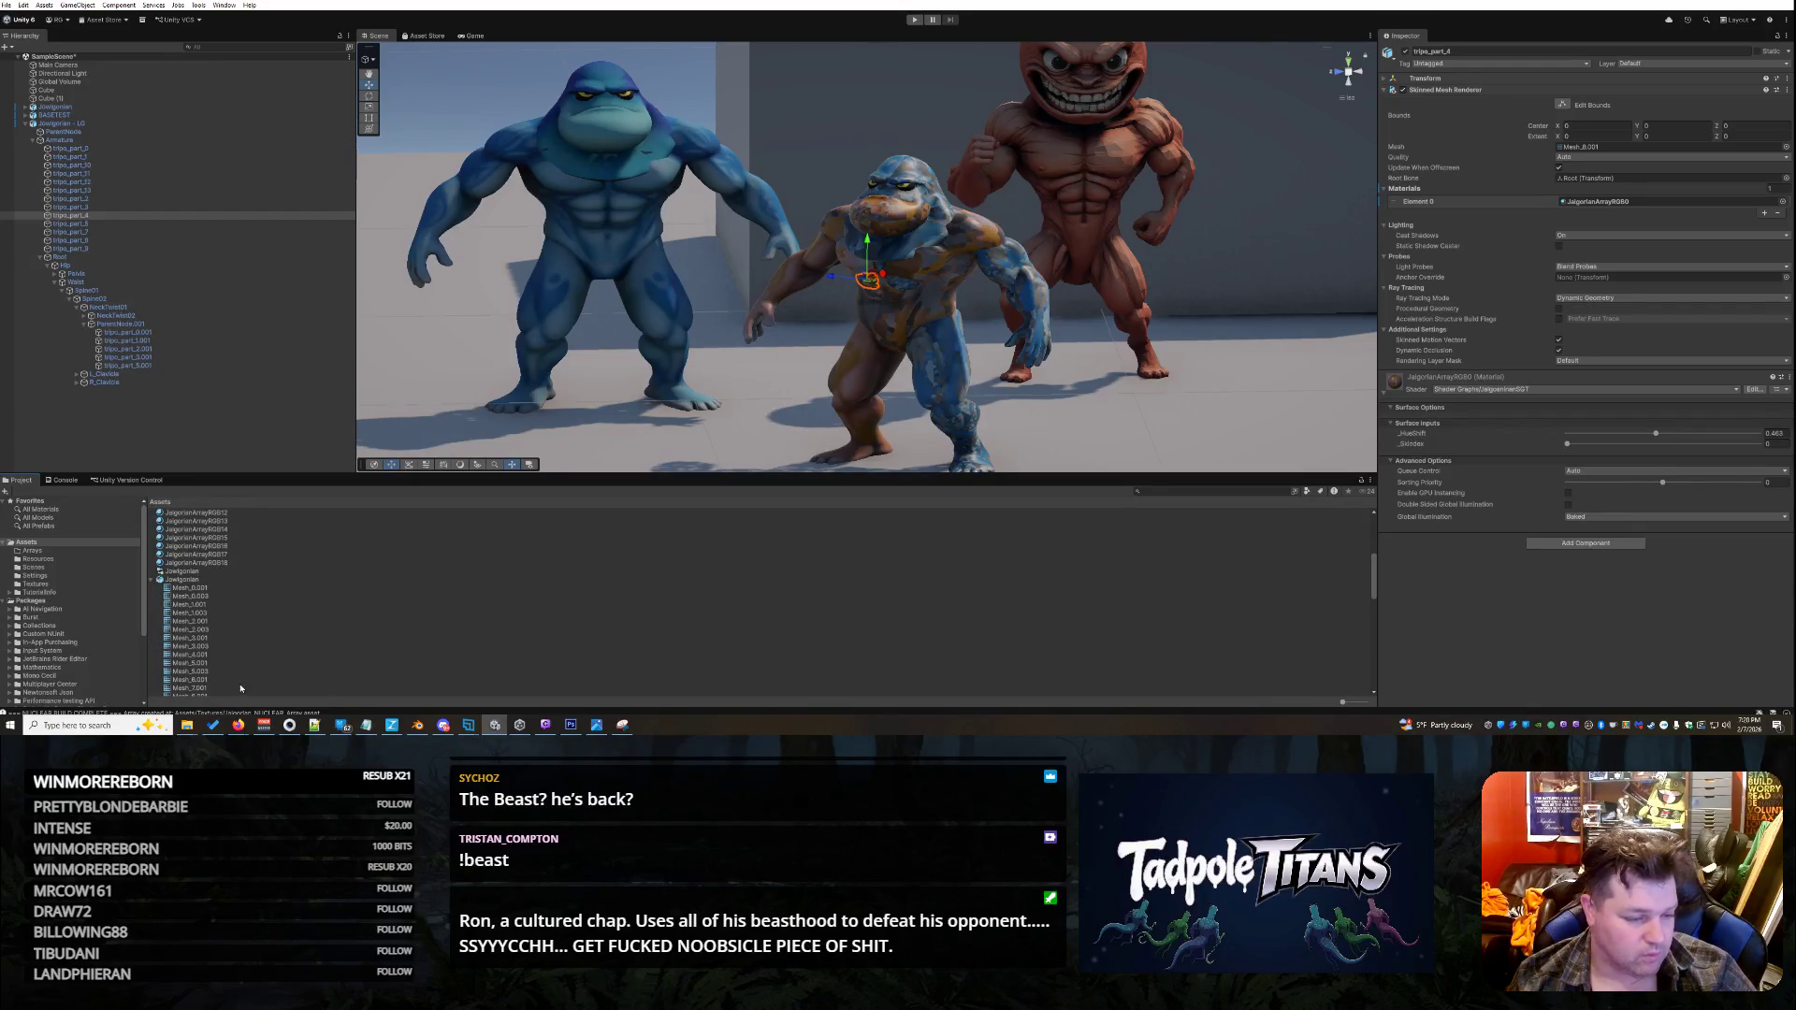
scroll(227, 644, up, 5)
scroll(228, 644, up, 3)
click(195, 637)
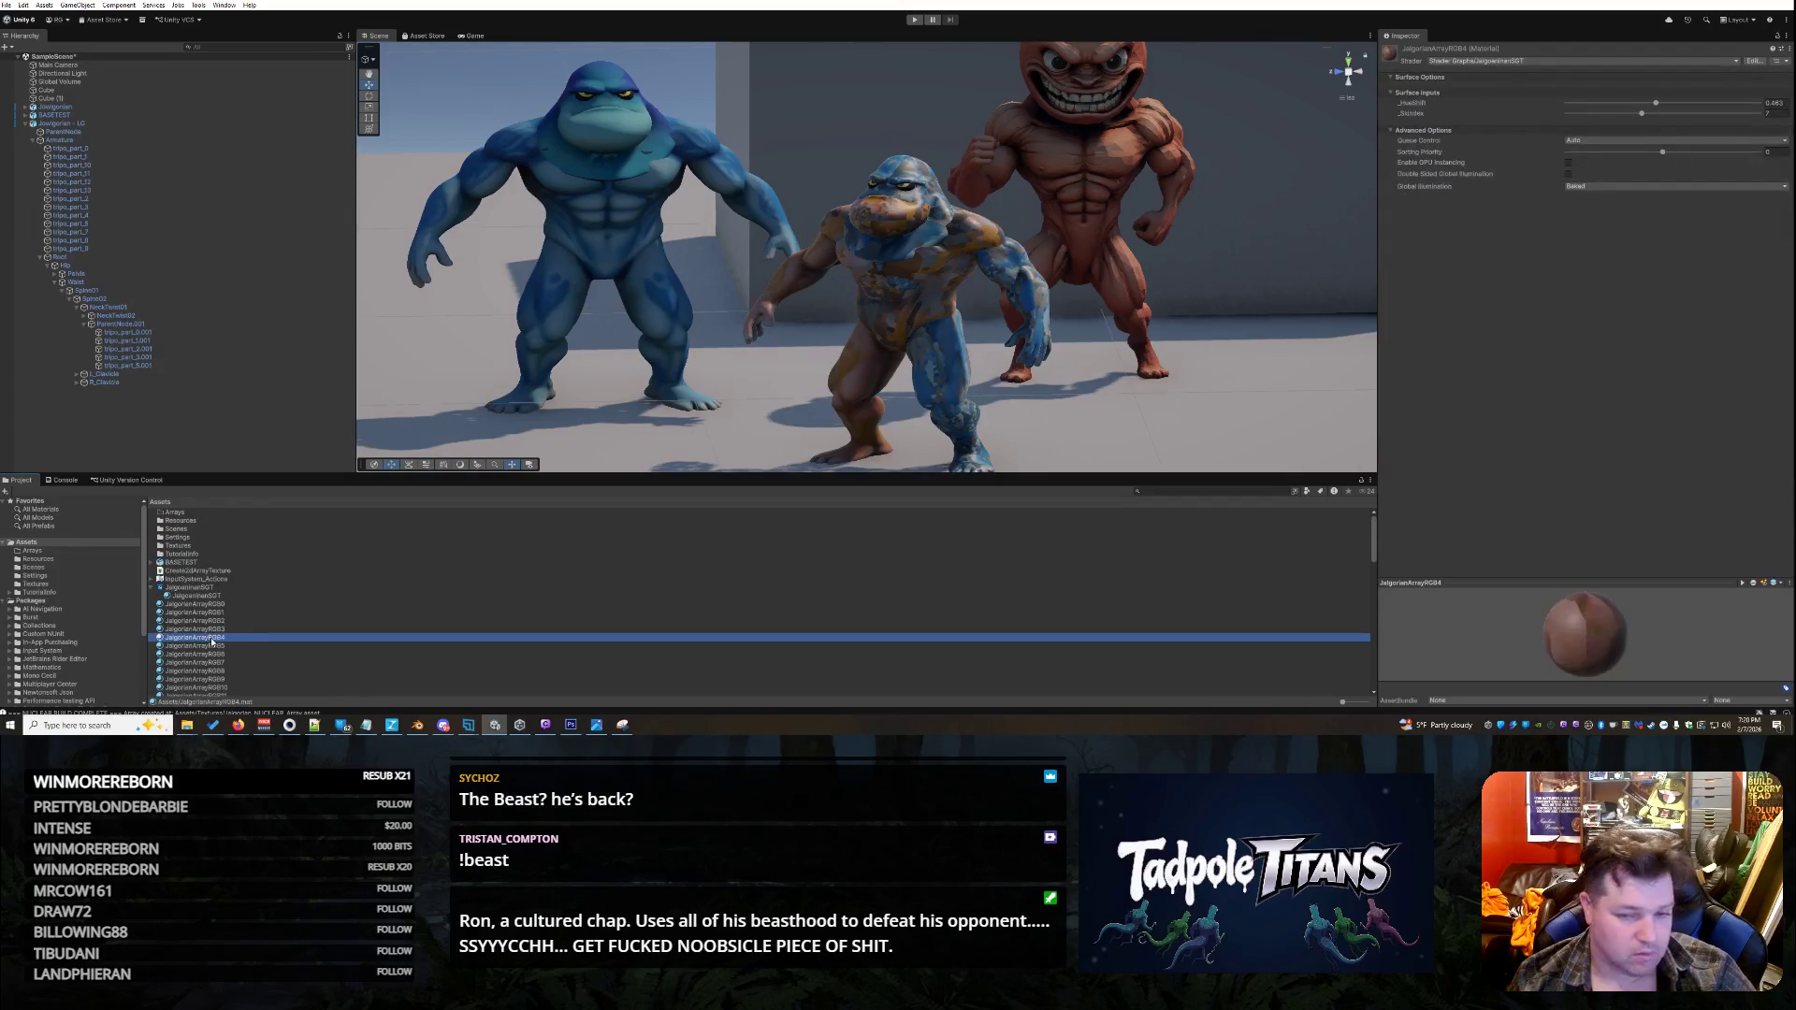
- Put JalgorianArrayRGB4 on the middle character's tripo_part_4 with its _SkIndex slider at 4
mouse_move(194, 637)
mouse_down()
mouse_move(924, 408)
mouse_move(878, 283)
mouse_up()
click(871, 284)
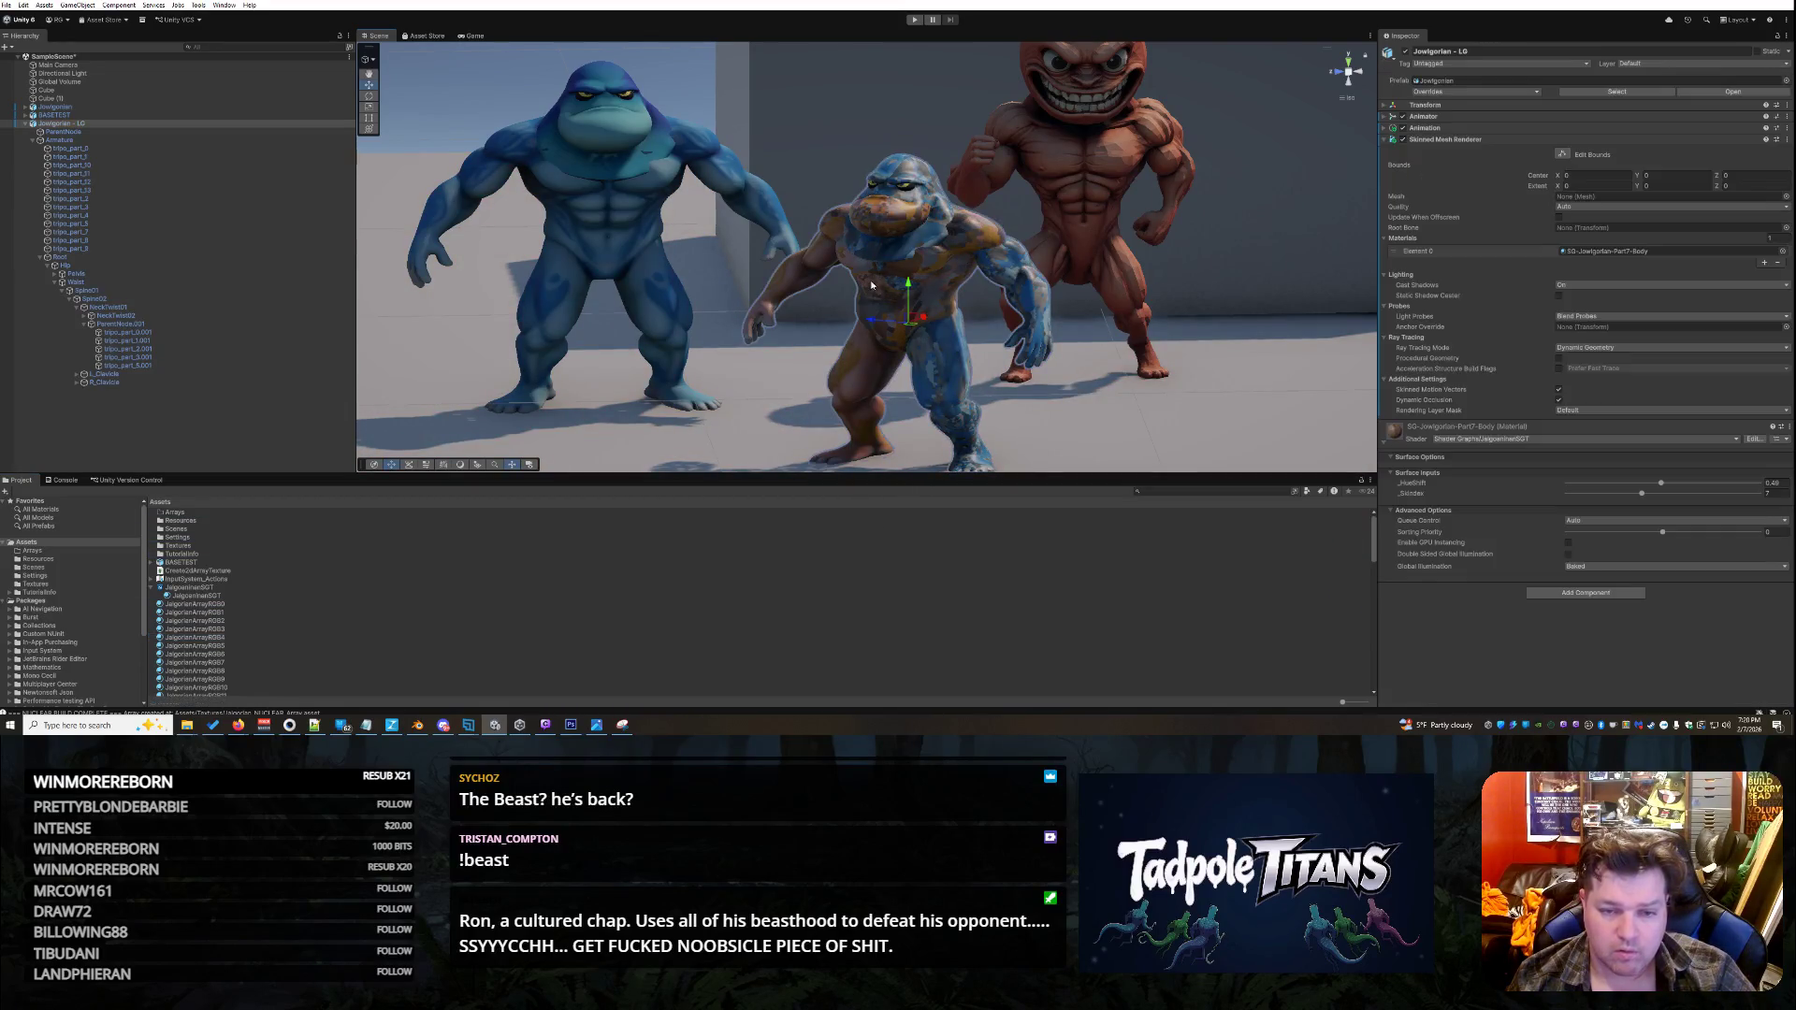
click(832, 274)
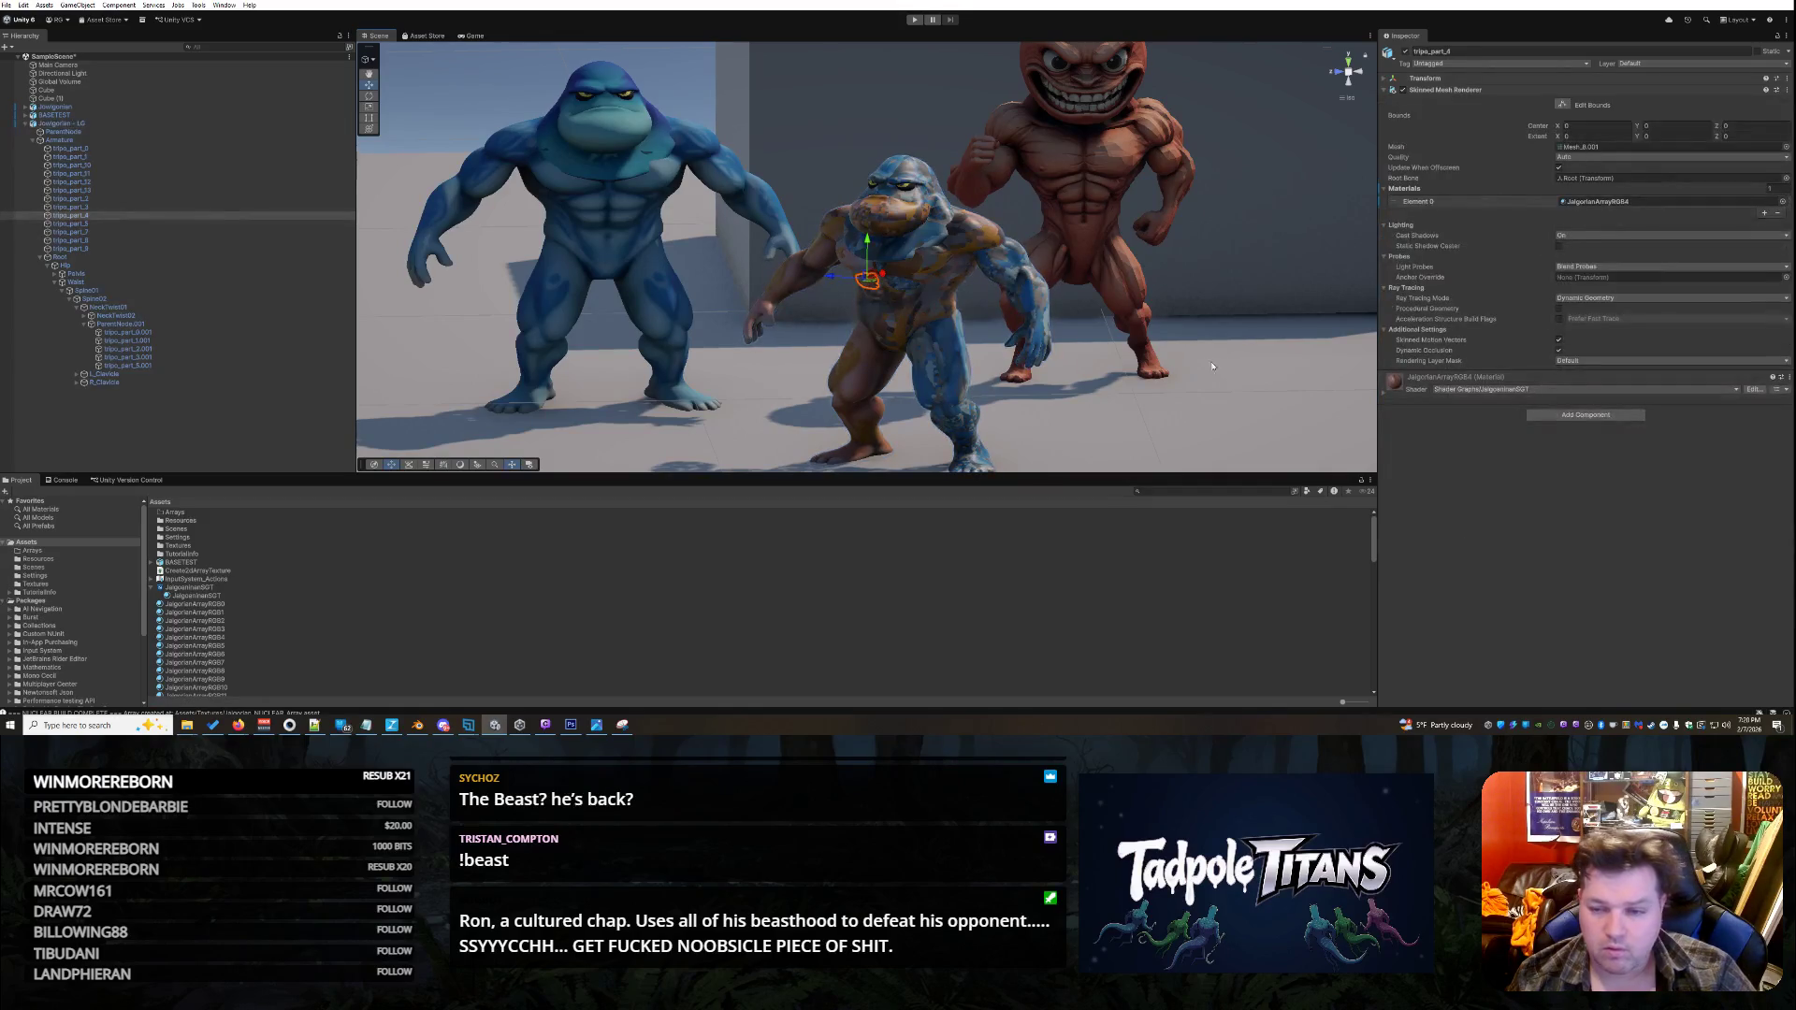
click(1386, 398)
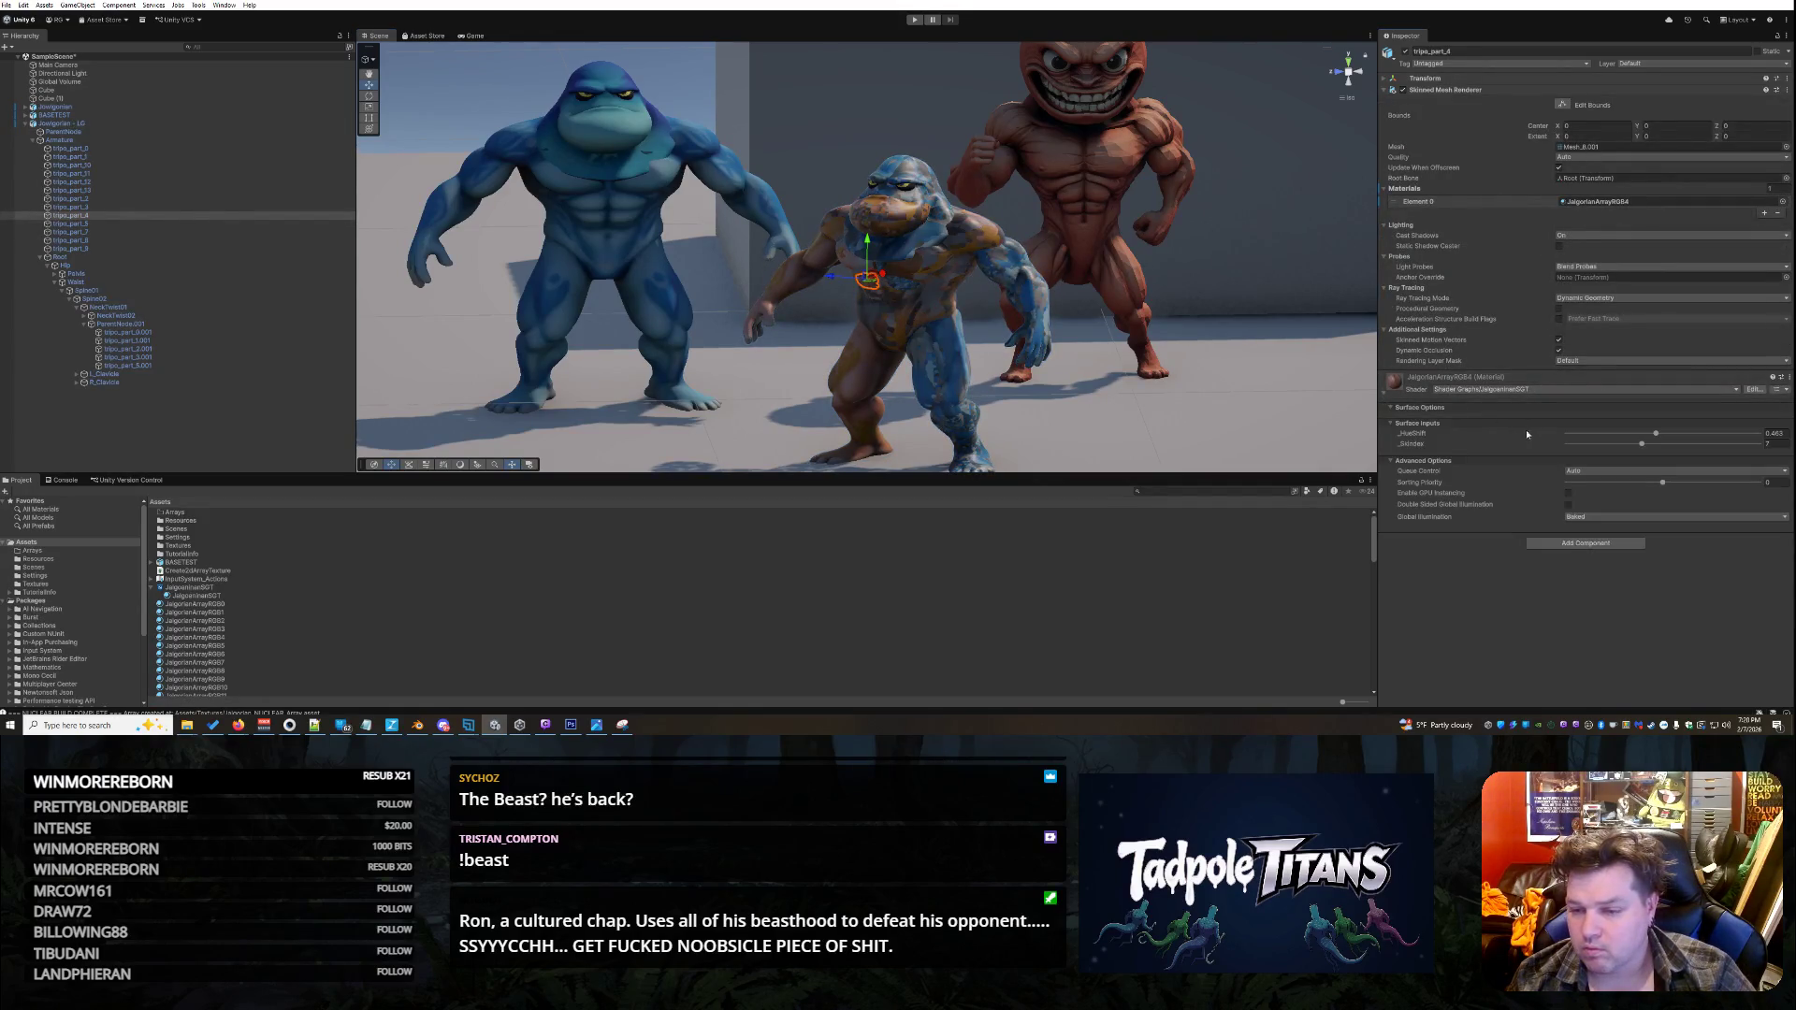
drag(1644, 448, 1619, 446)
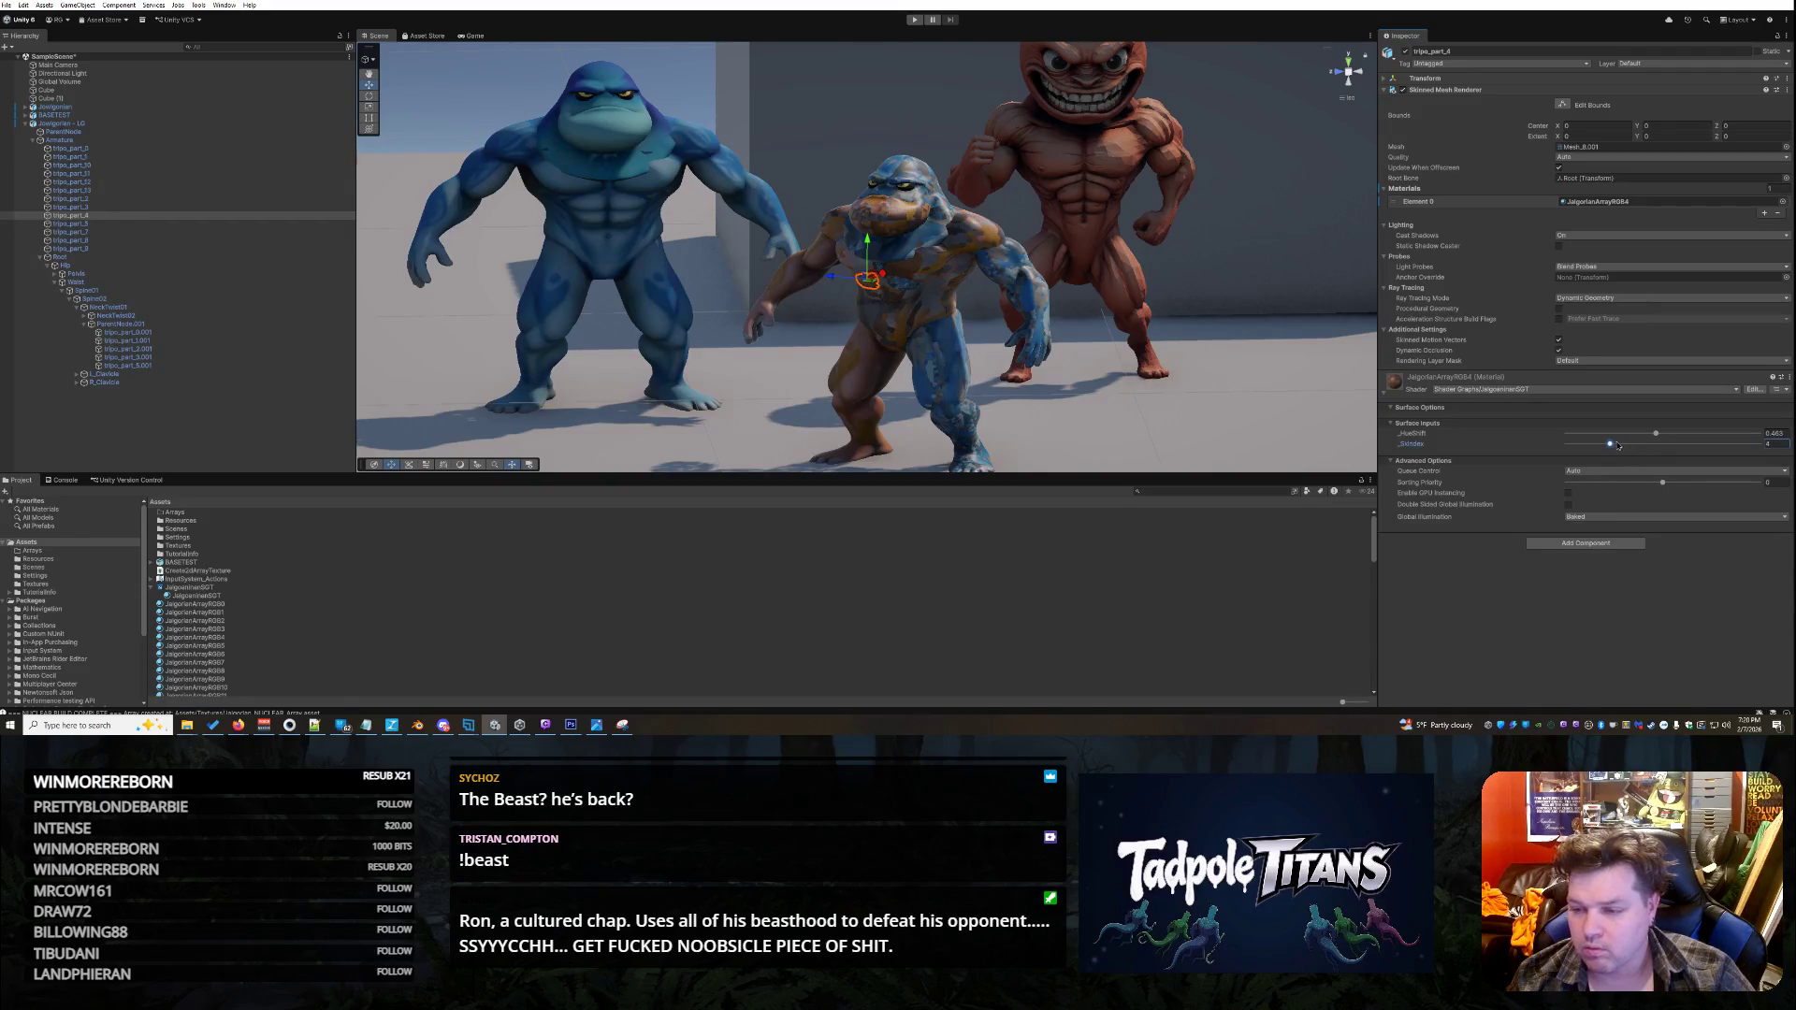
click(1013, 382)
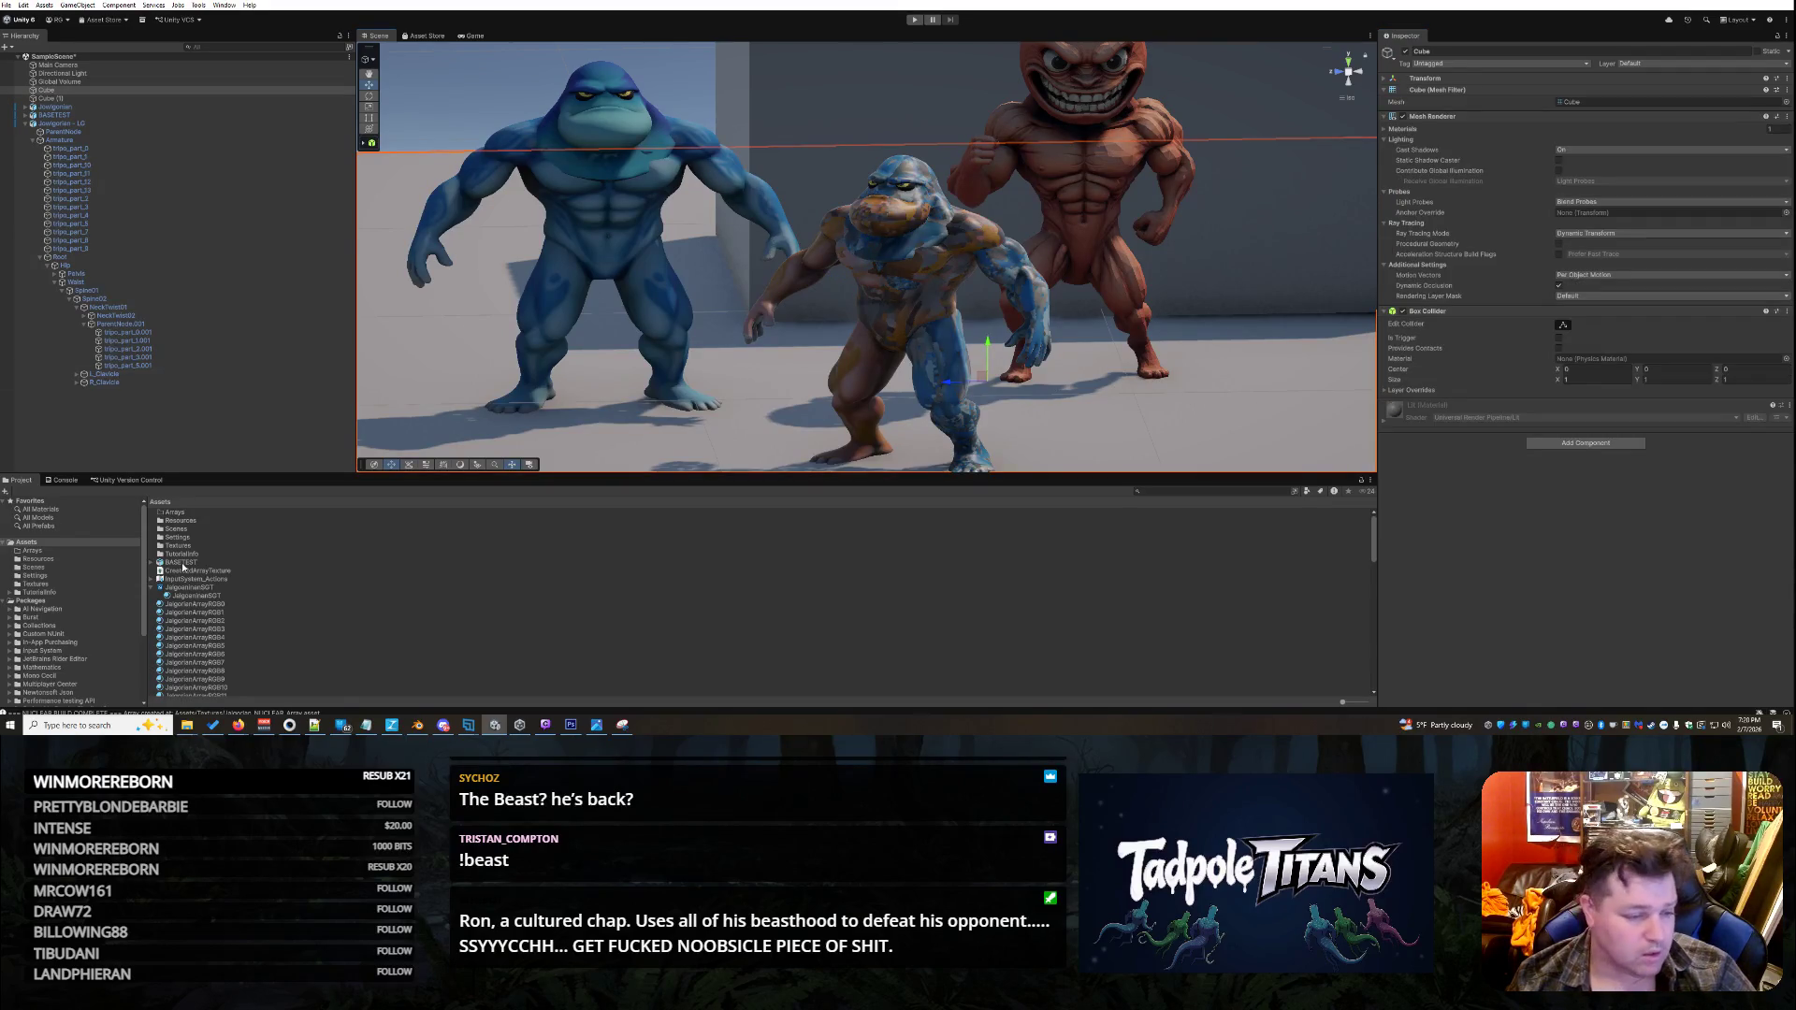
click(138, 224)
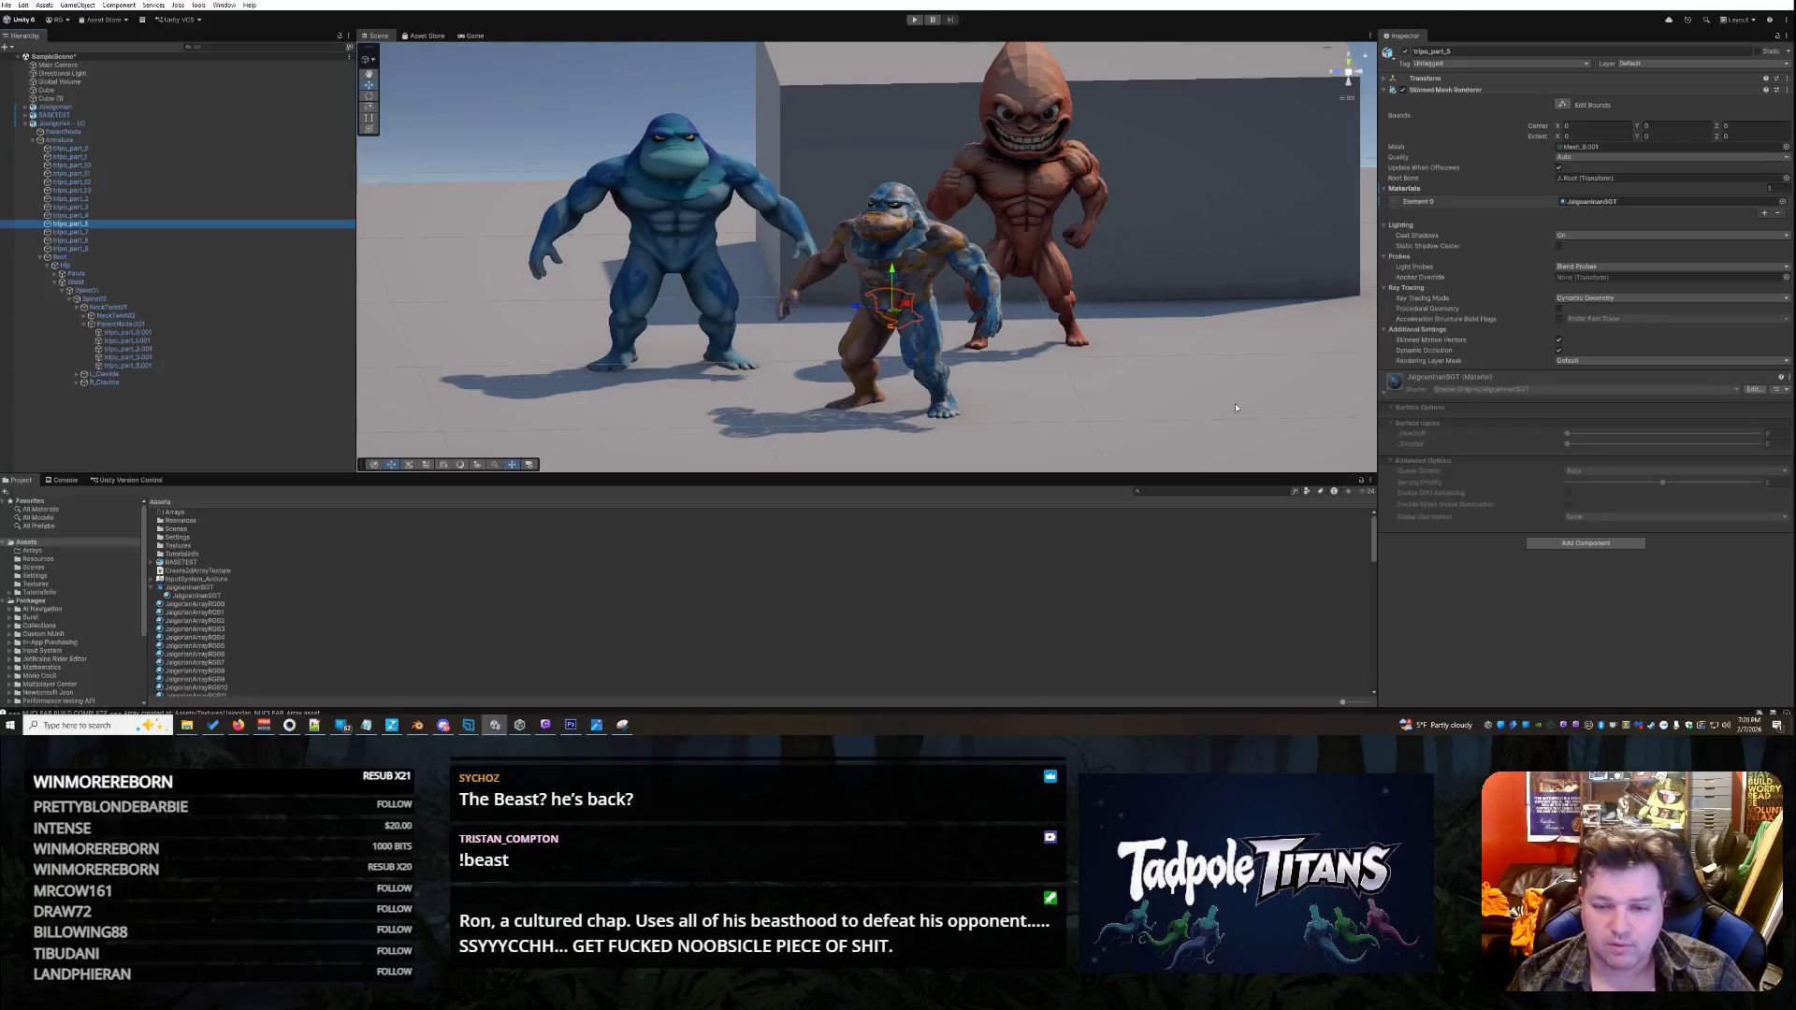
- Apply JalgorianArrayRGB5 to the waist piece tripo_part_5 and set its _SkIndex to 5
click(1116, 413)
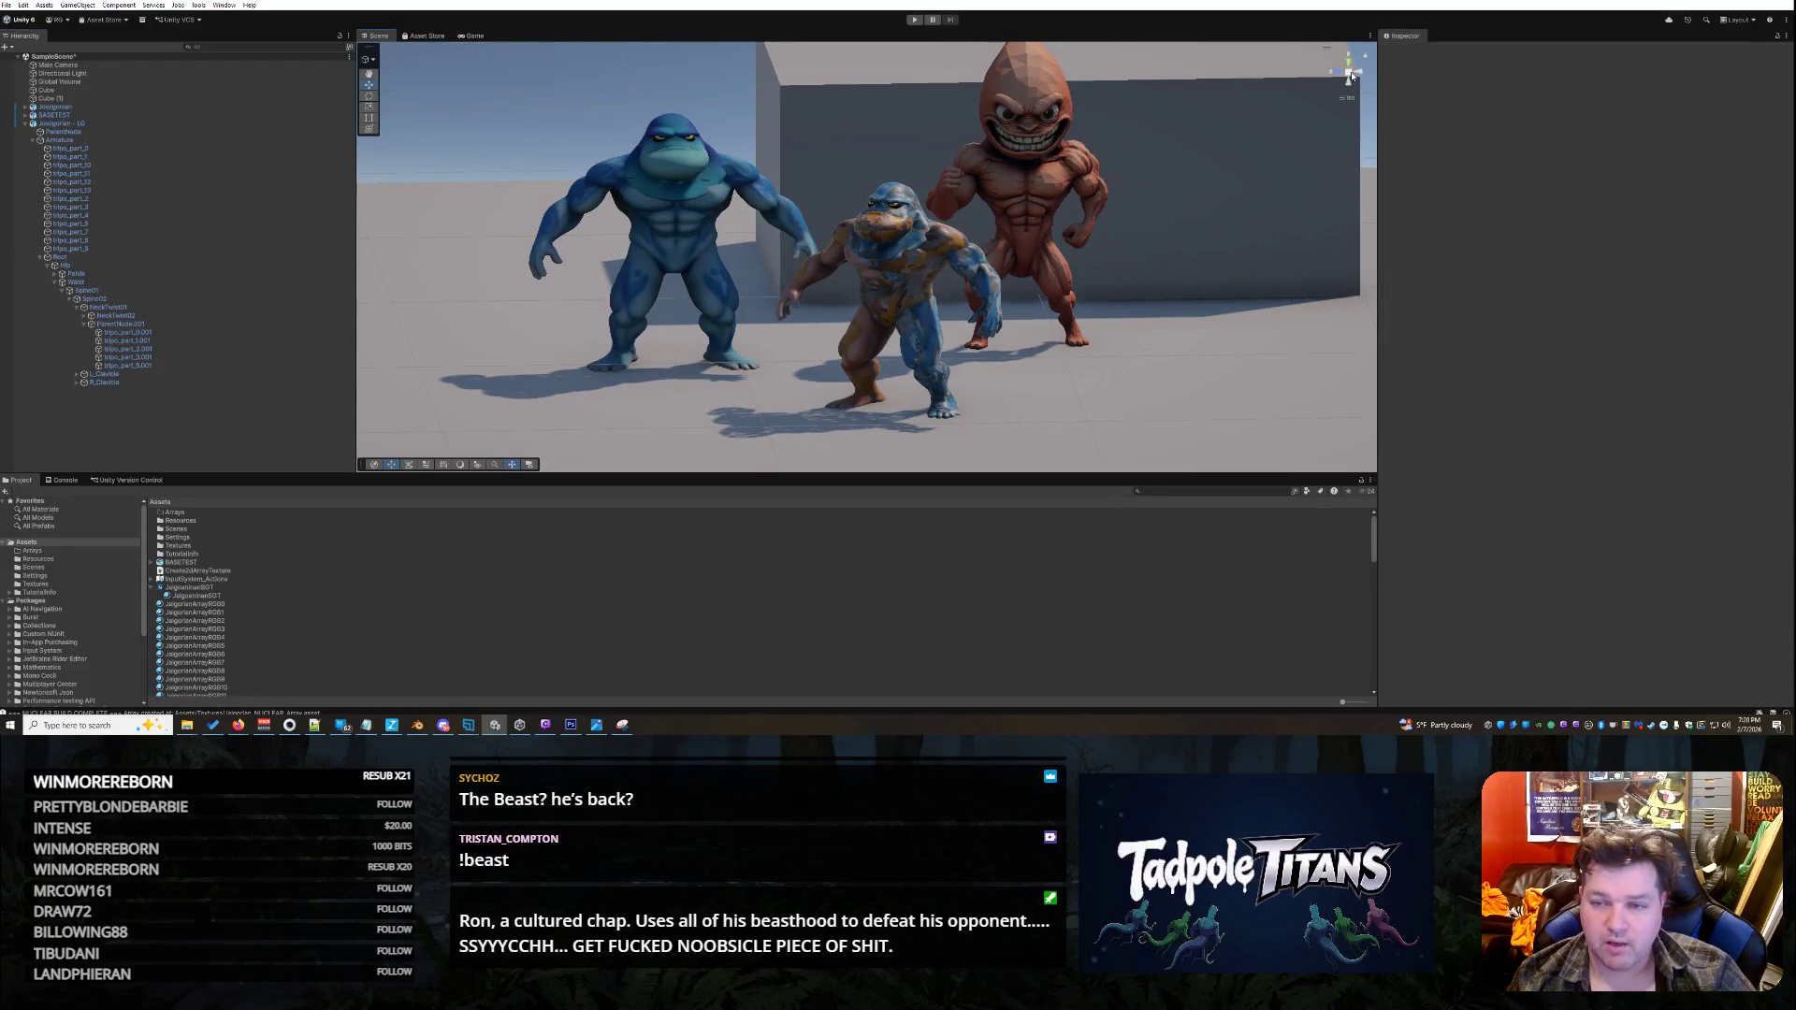
drag(982, 378, 591, 406)
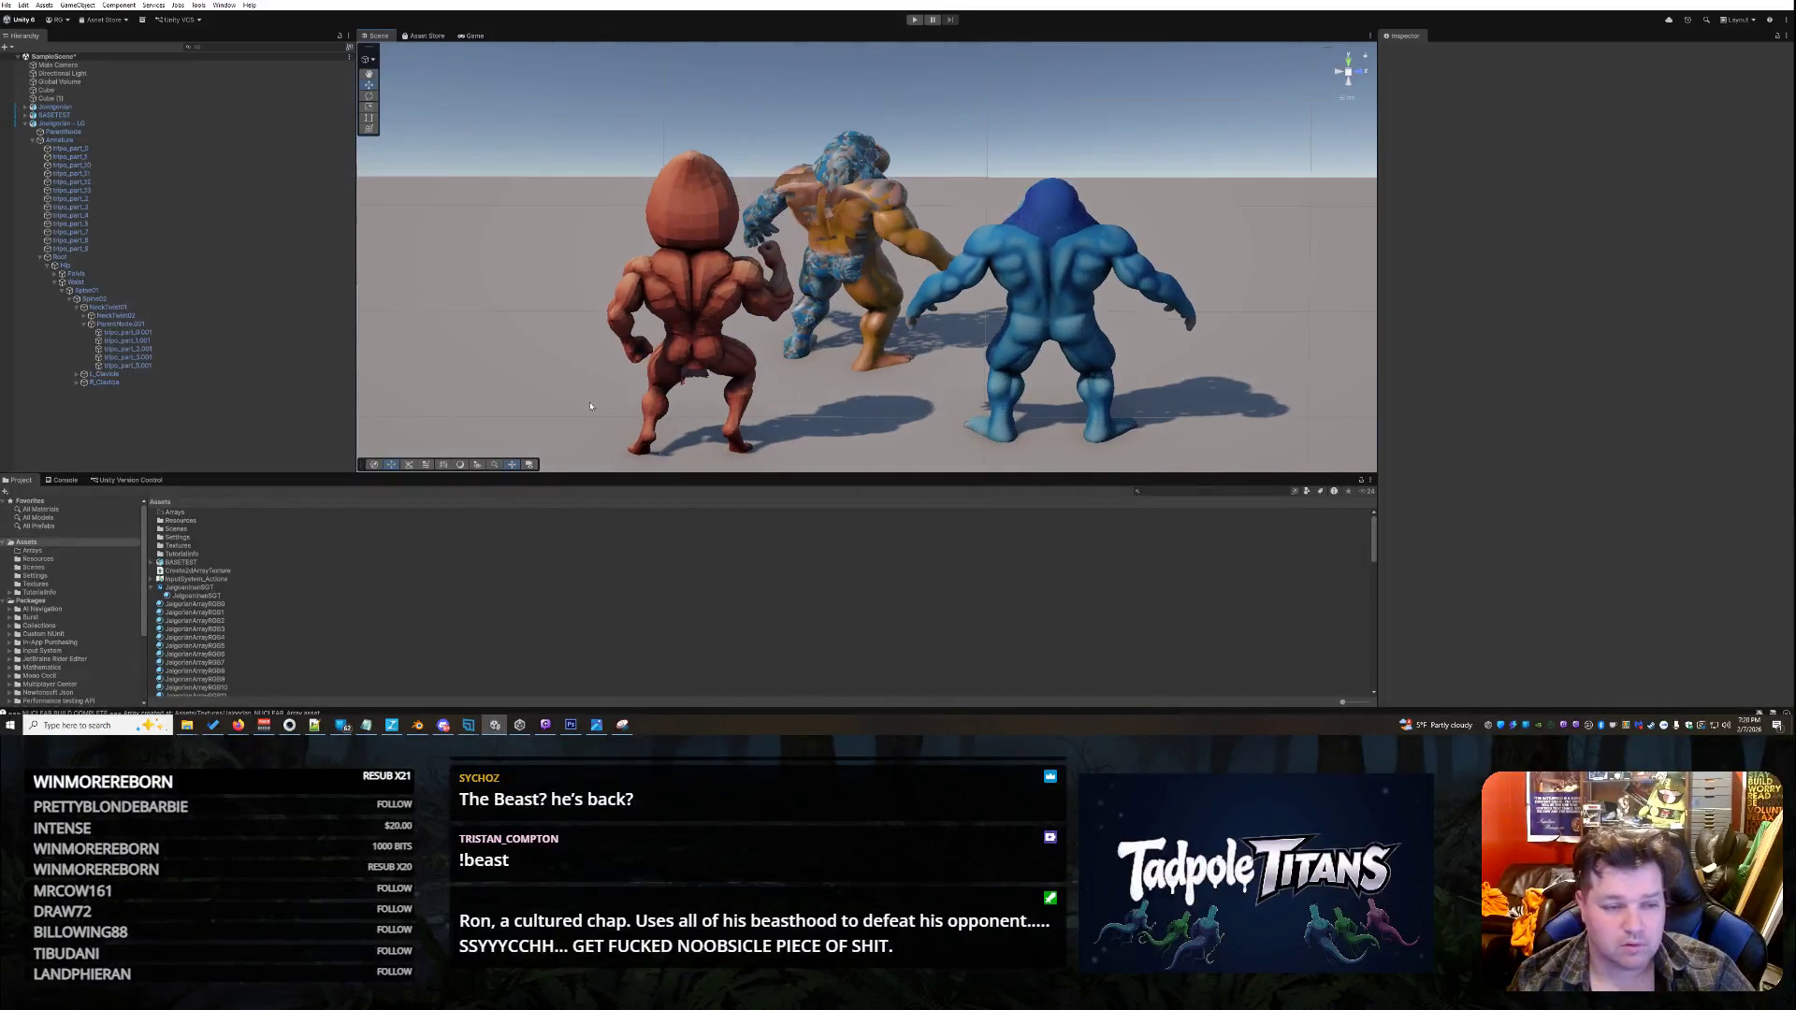
click(94, 223)
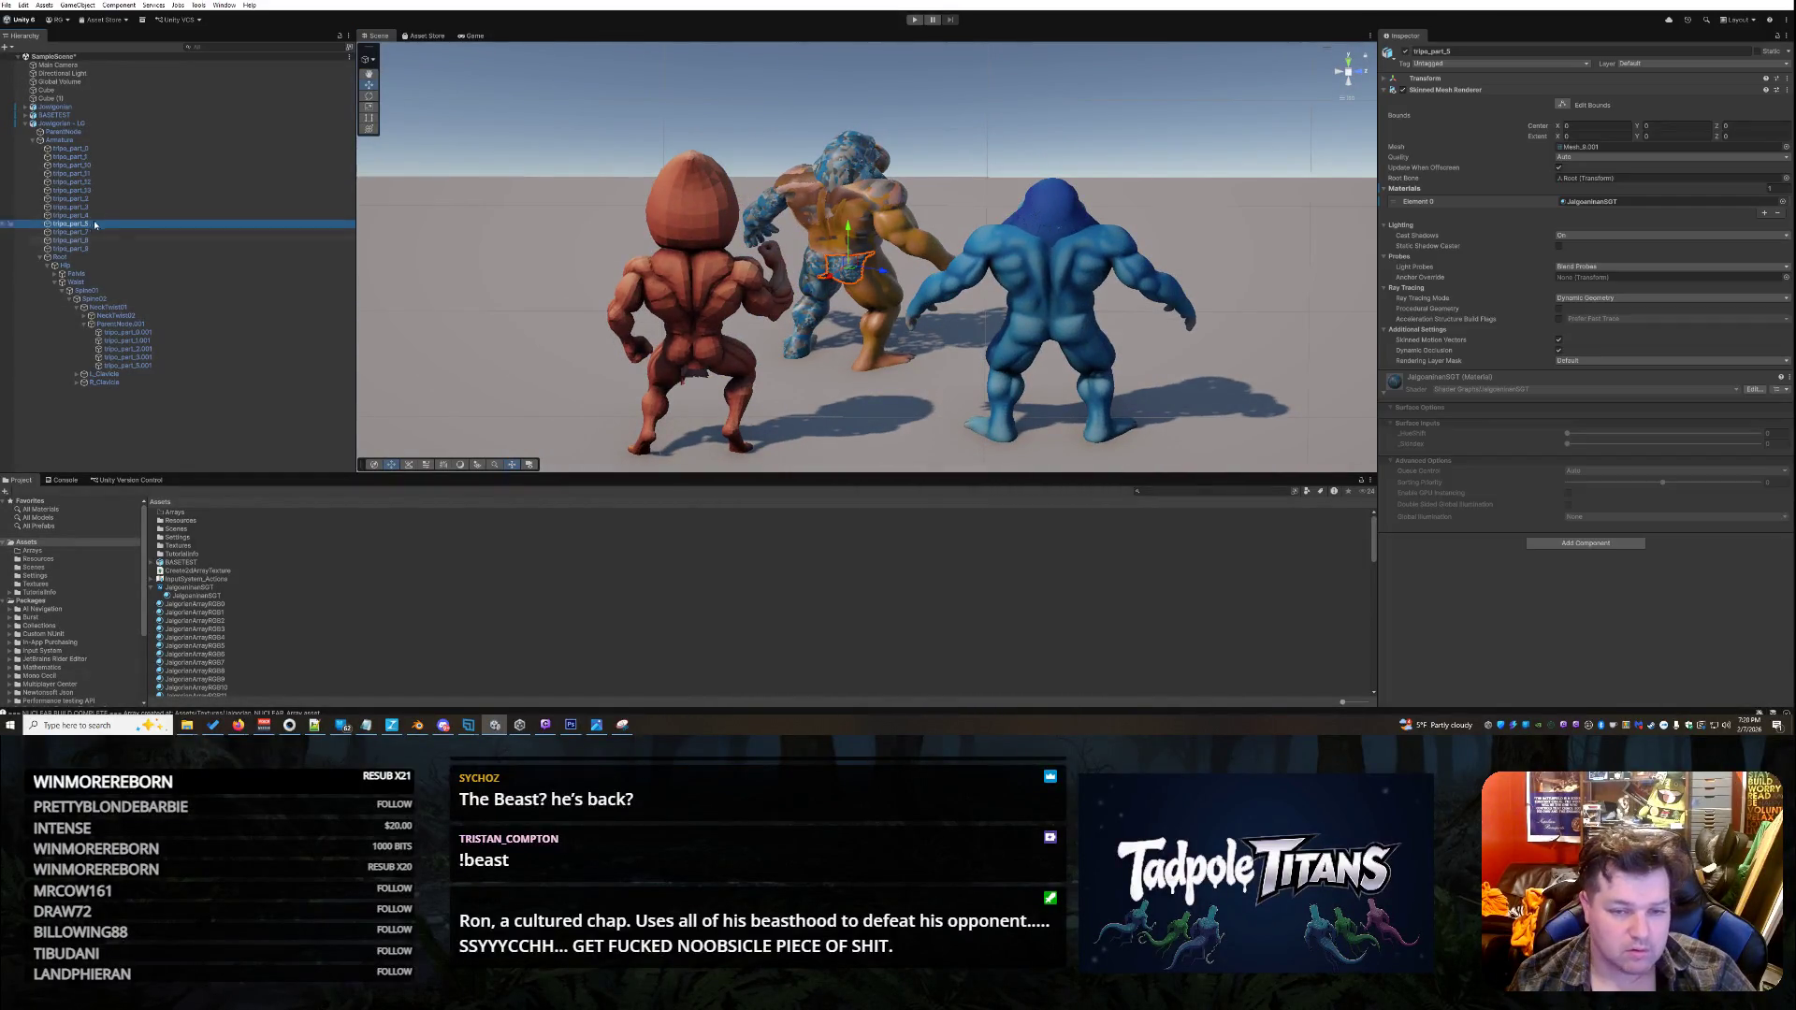
click(224, 647)
drag(210, 650, 844, 277)
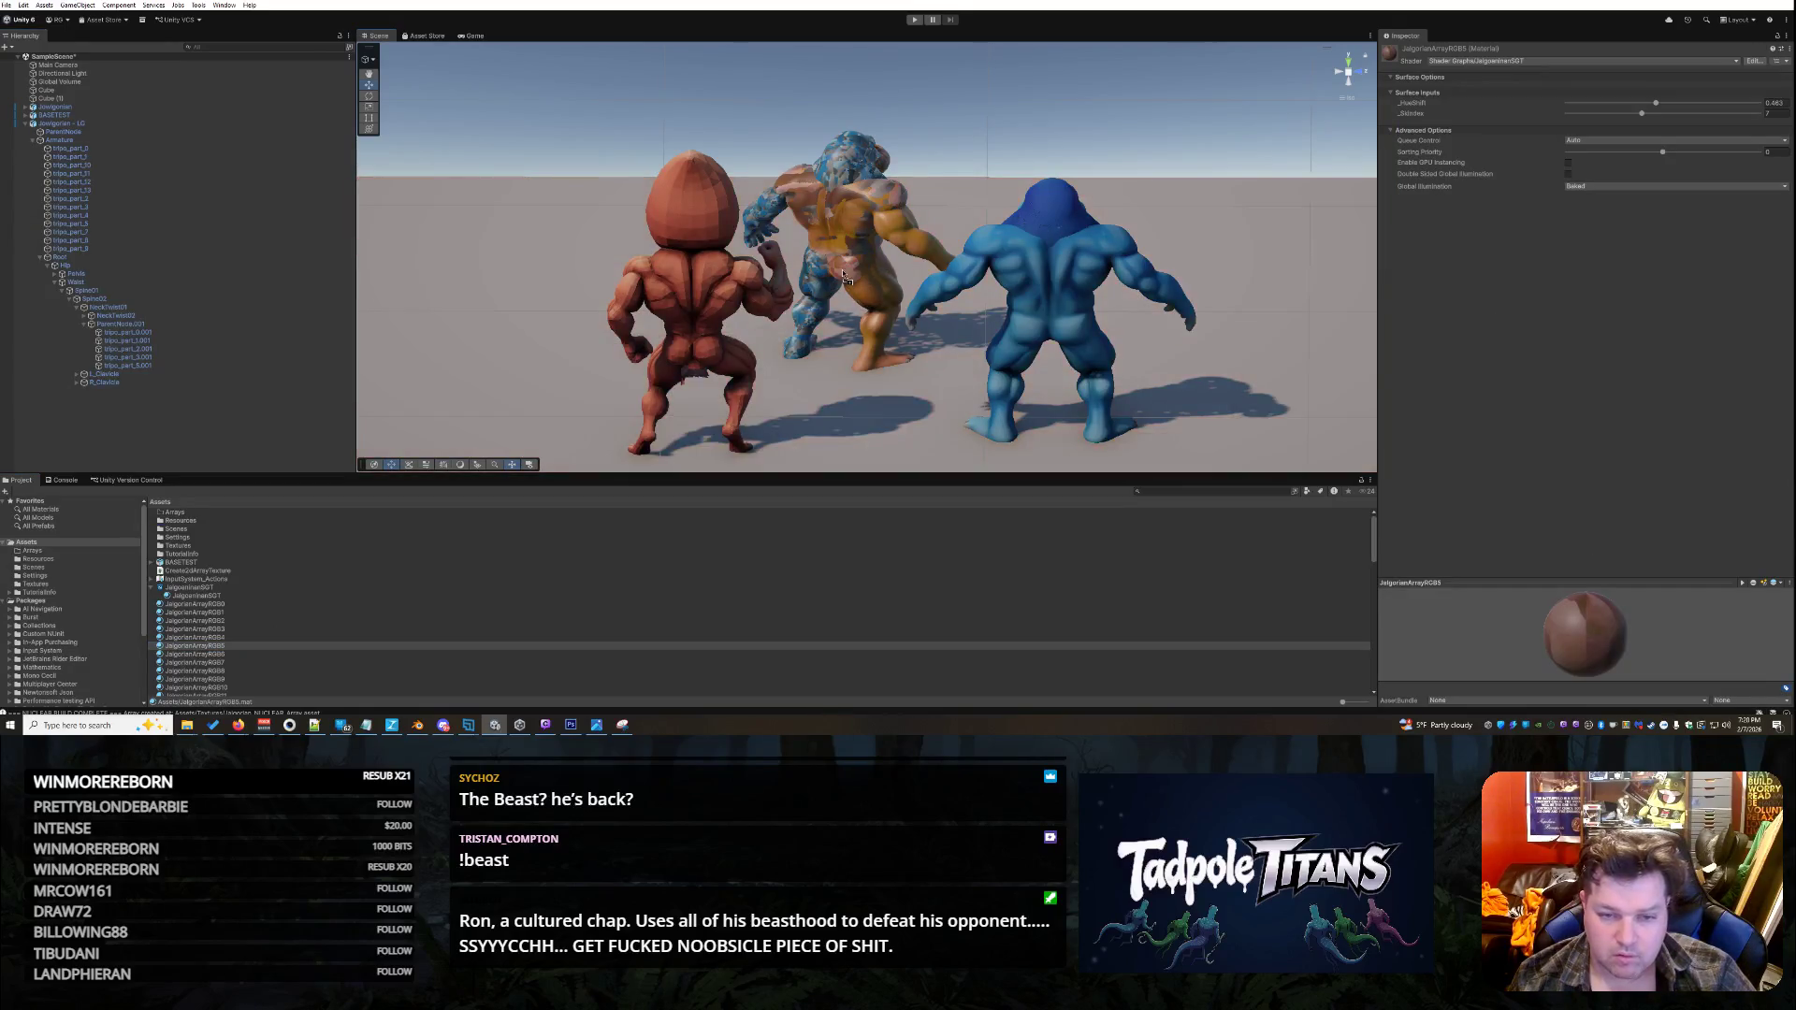
click(846, 281)
click(844, 278)
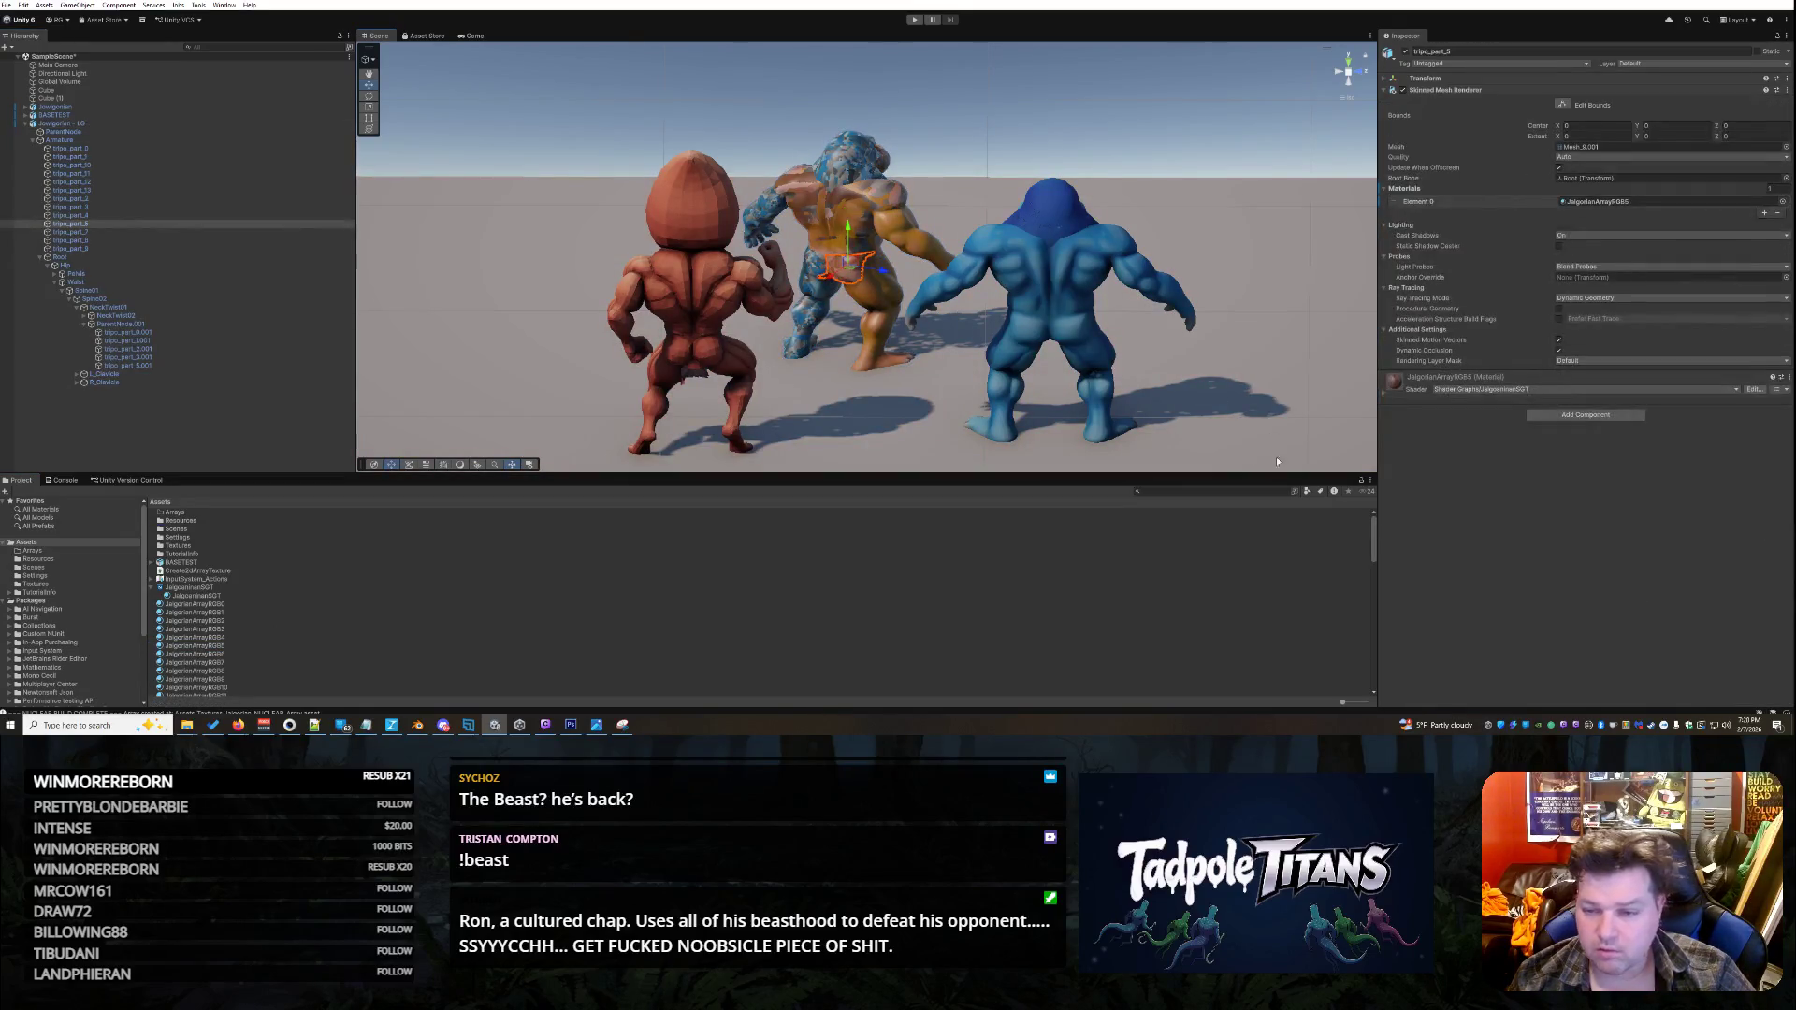
click(1386, 391)
drag(1642, 444, 1622, 446)
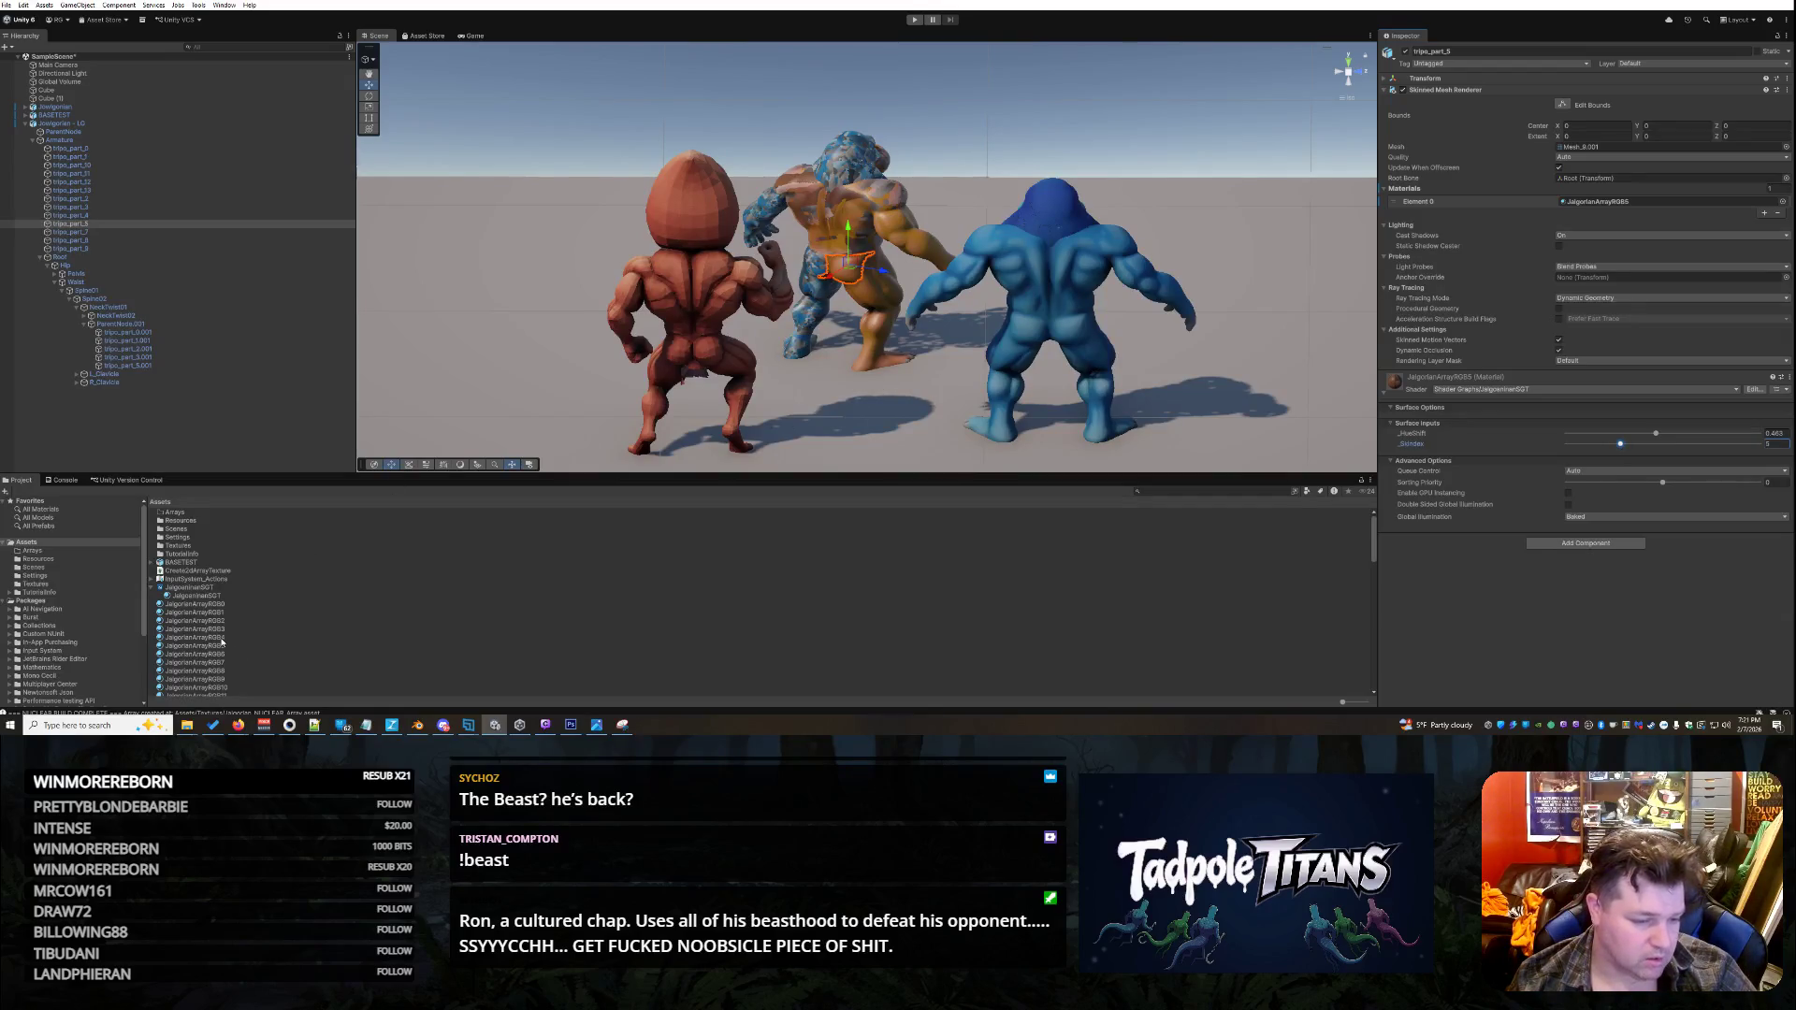
- Apply JalgorianArrayRGB6 to the torso piece tripo_part_7, then orbit to a frontal view
click(81, 235)
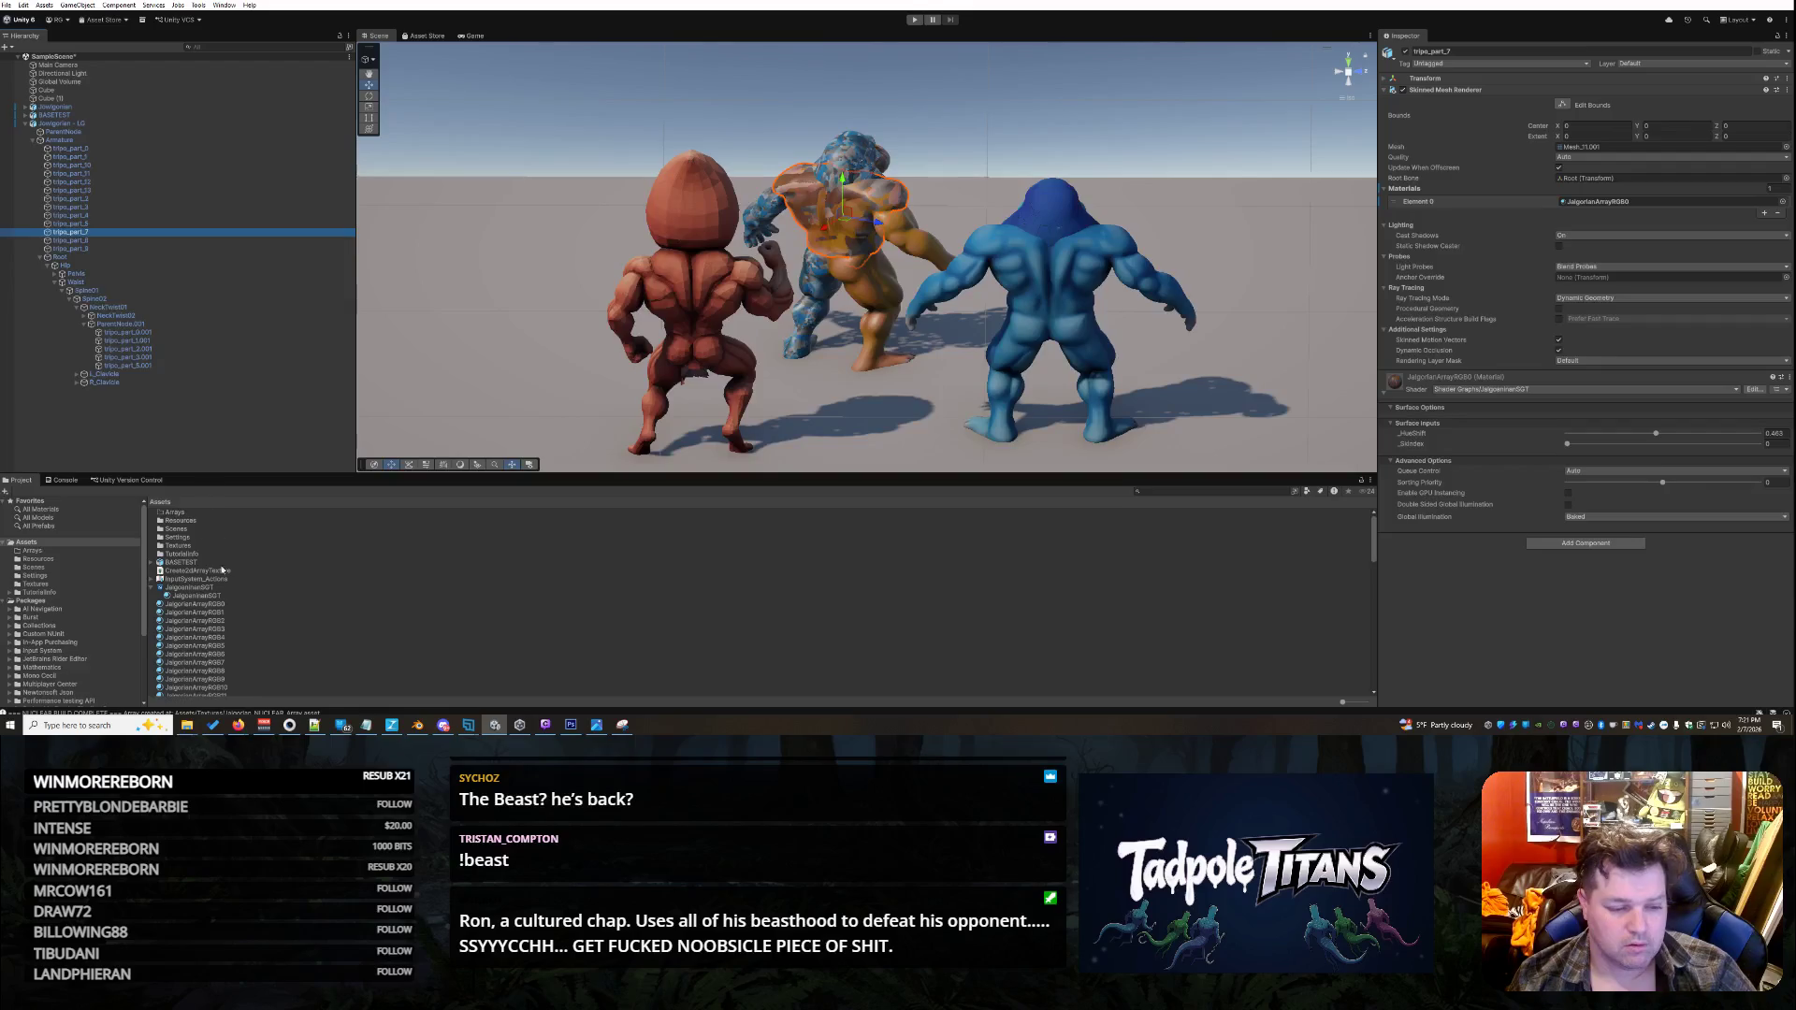
click(217, 654)
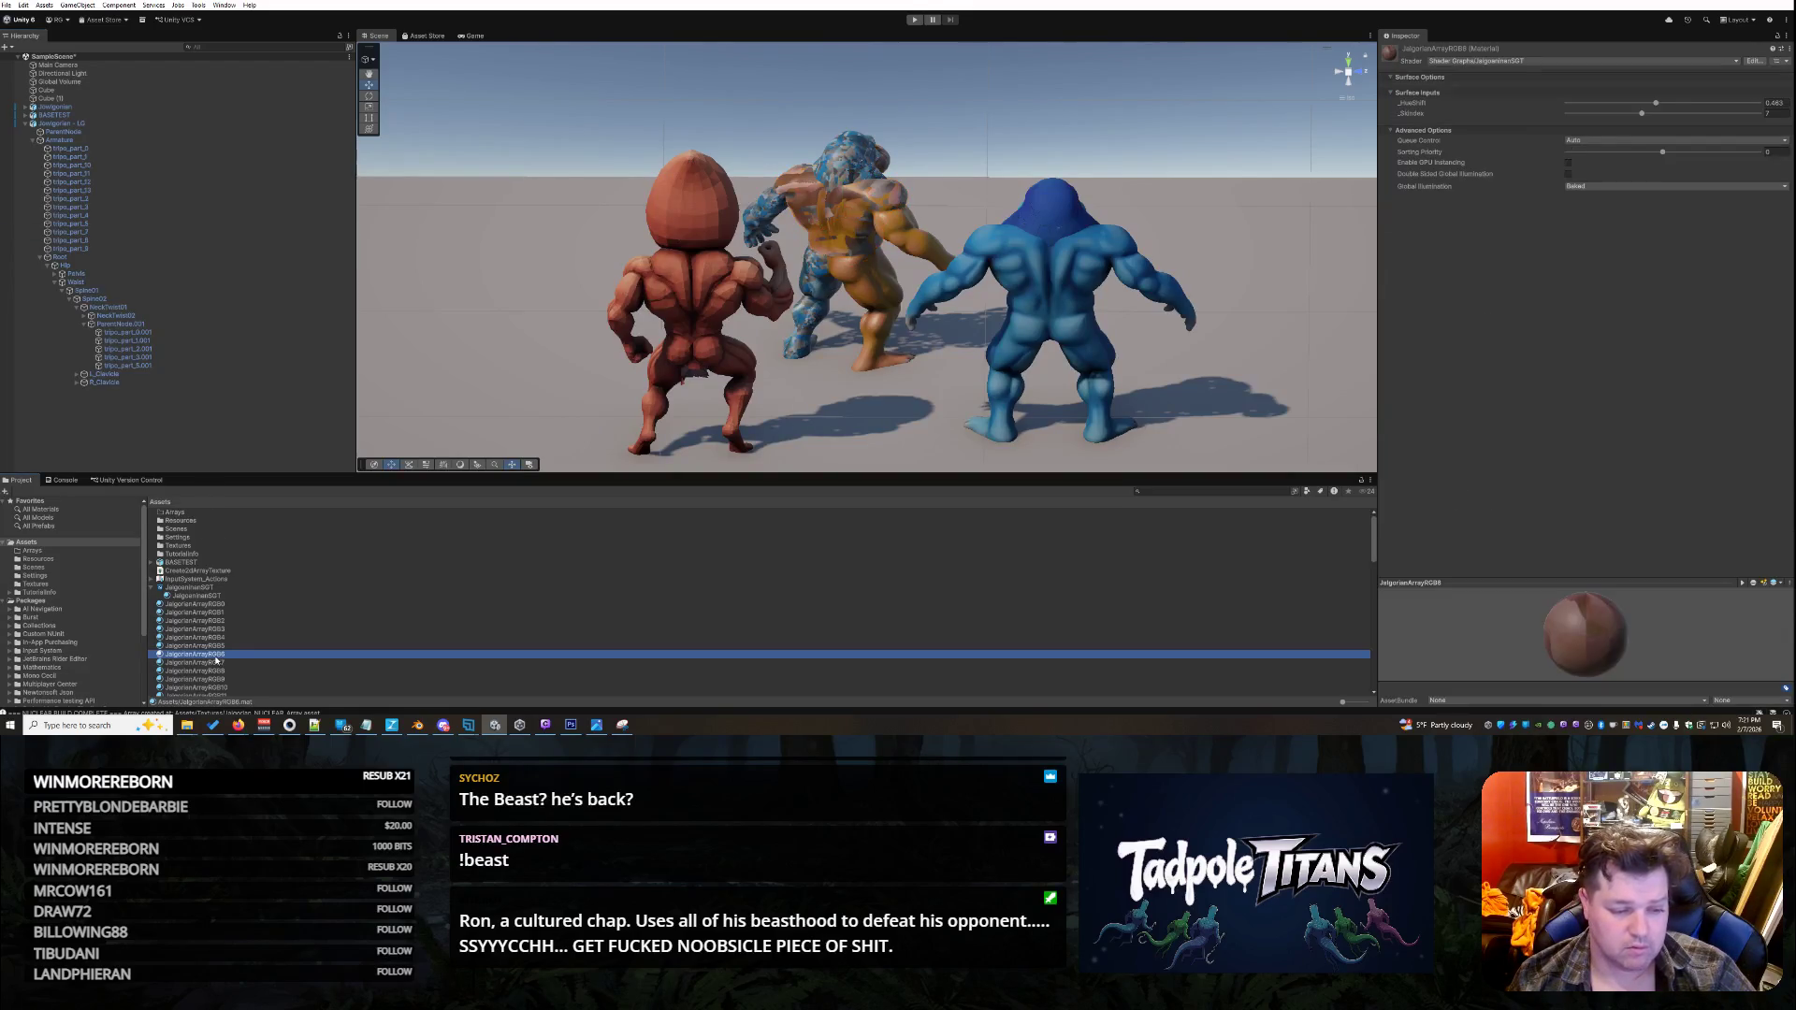
mouse_move(216, 660)
mouse_down()
mouse_move(735, 438)
mouse_move(870, 242)
mouse_up()
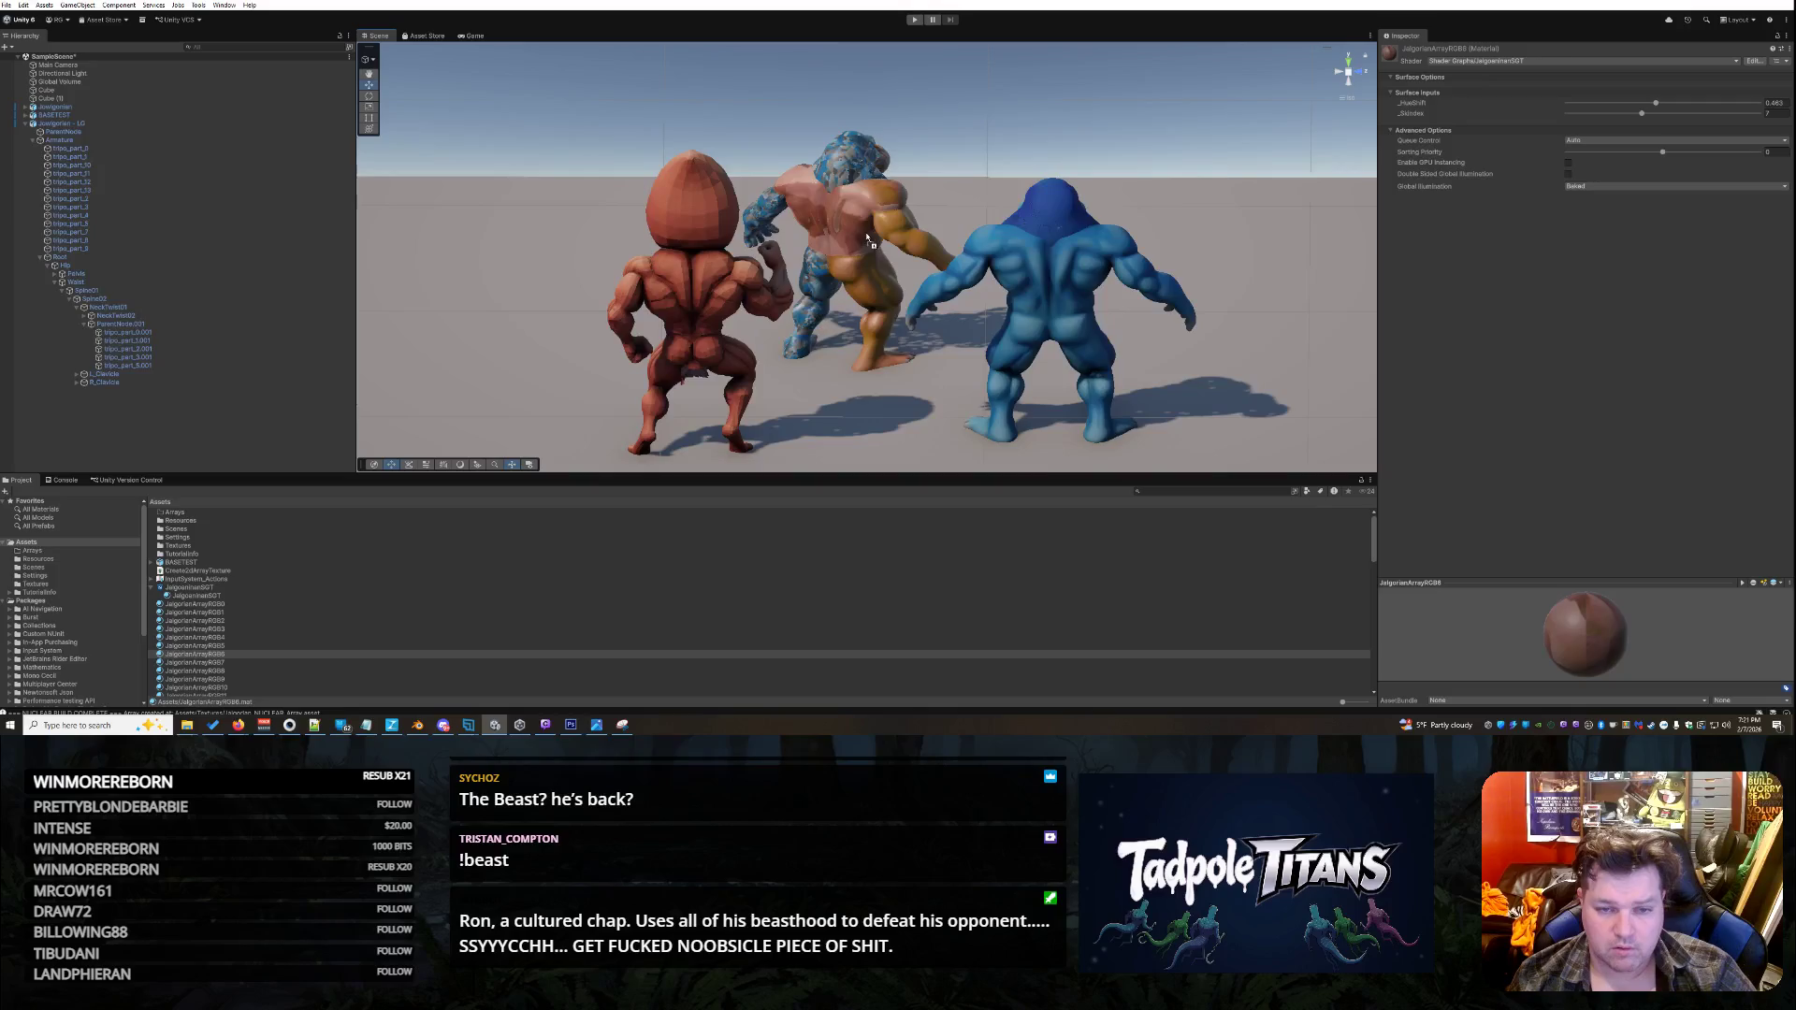
drag(1215, 126, 801, 201)
drag(1259, 382, 1032, 319)
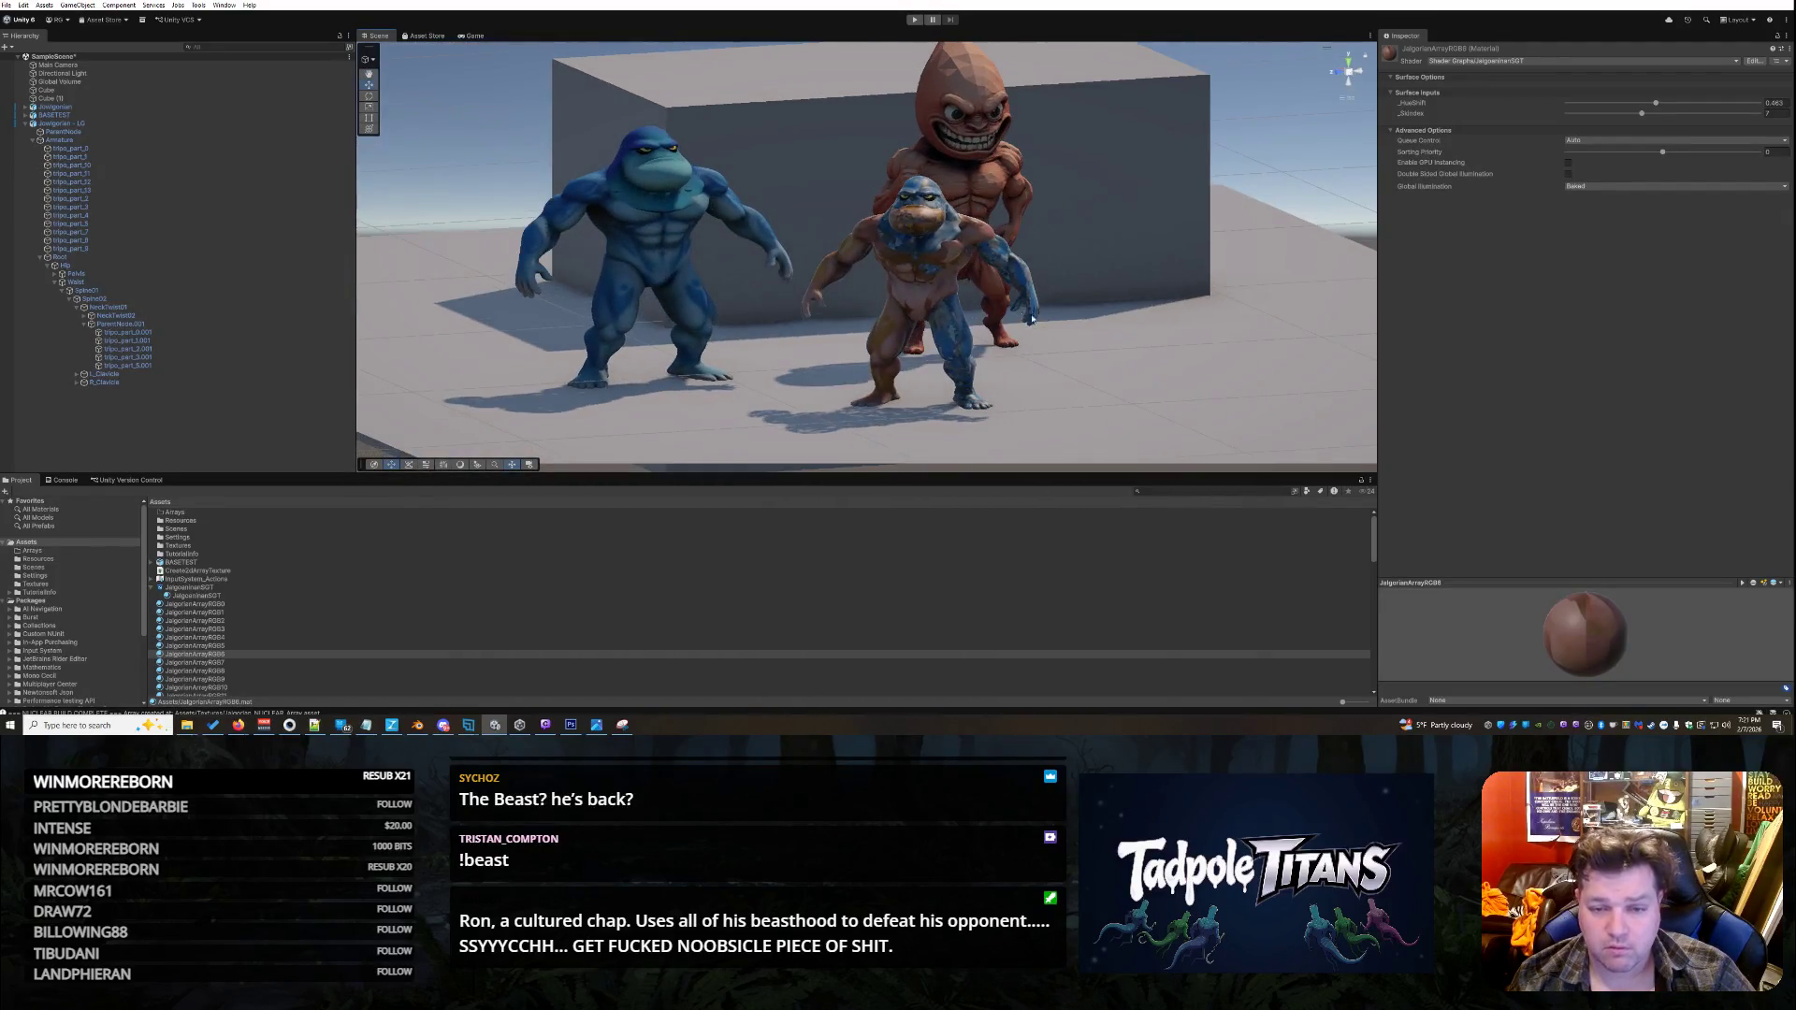
- Set the _SkIndex layer of tripo_part_7's JalgorianArrayRGB6 material to 6
click(951, 291)
click(943, 271)
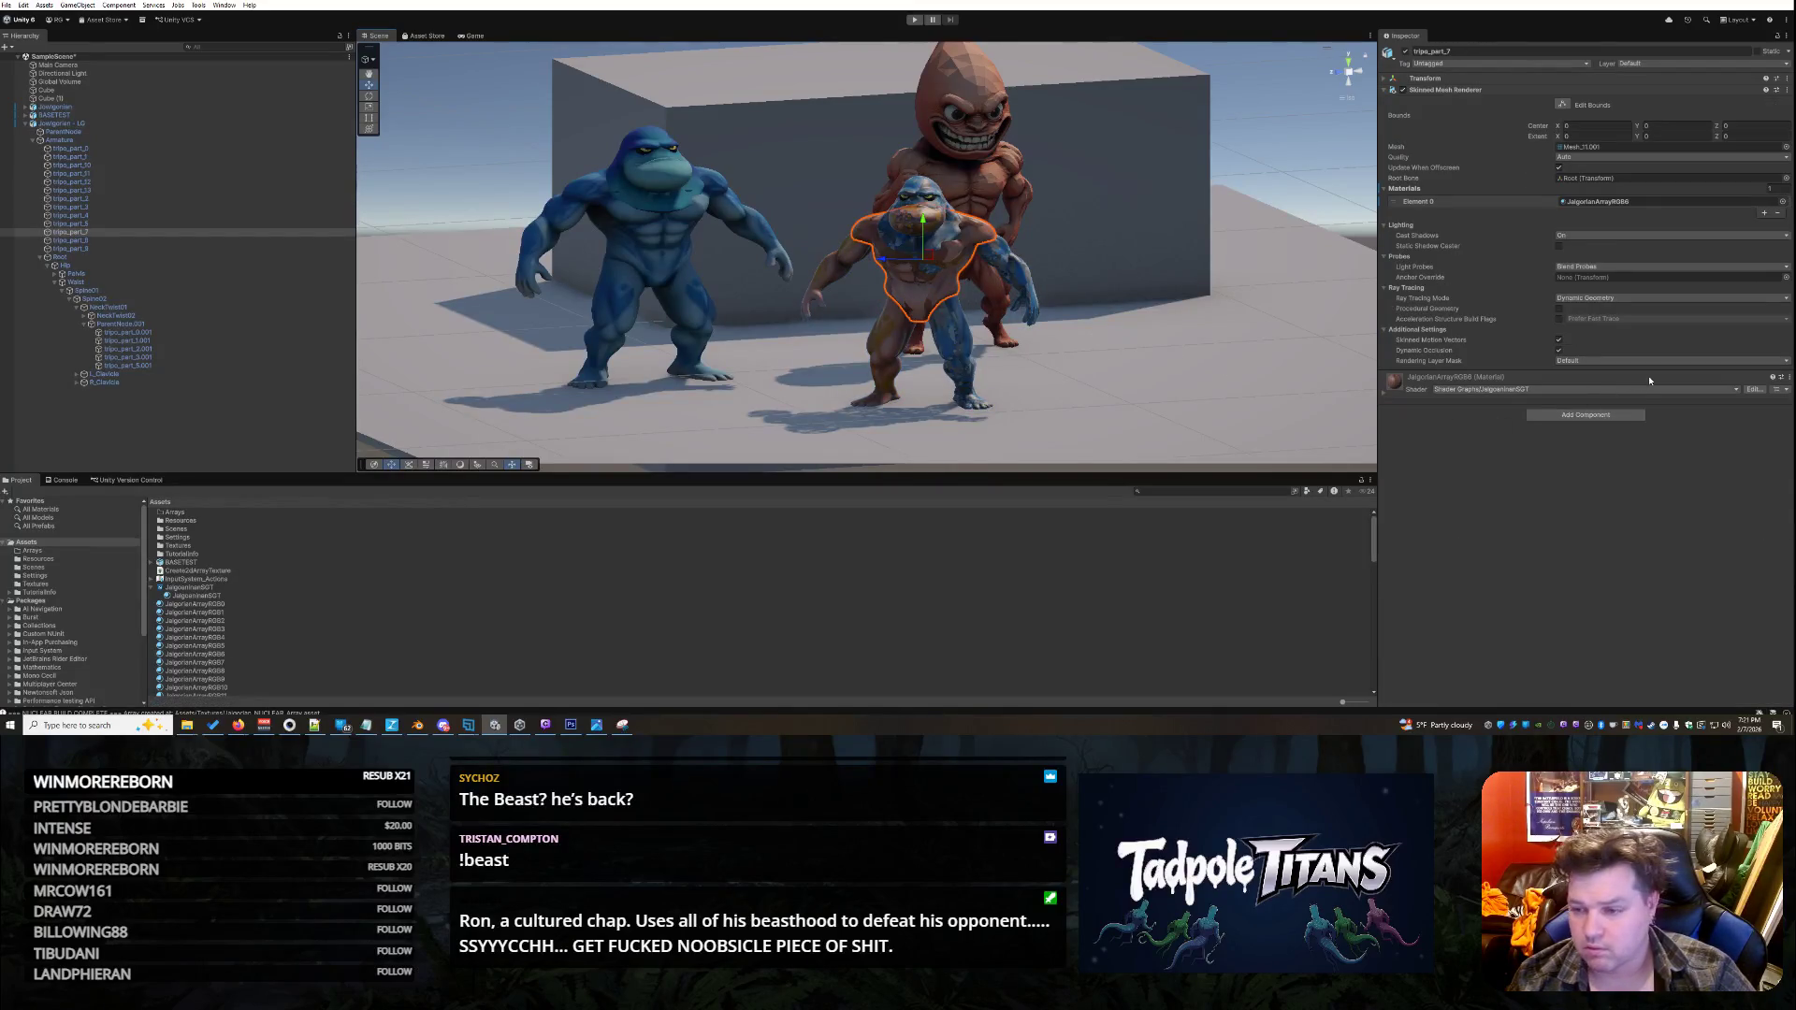
click(1386, 394)
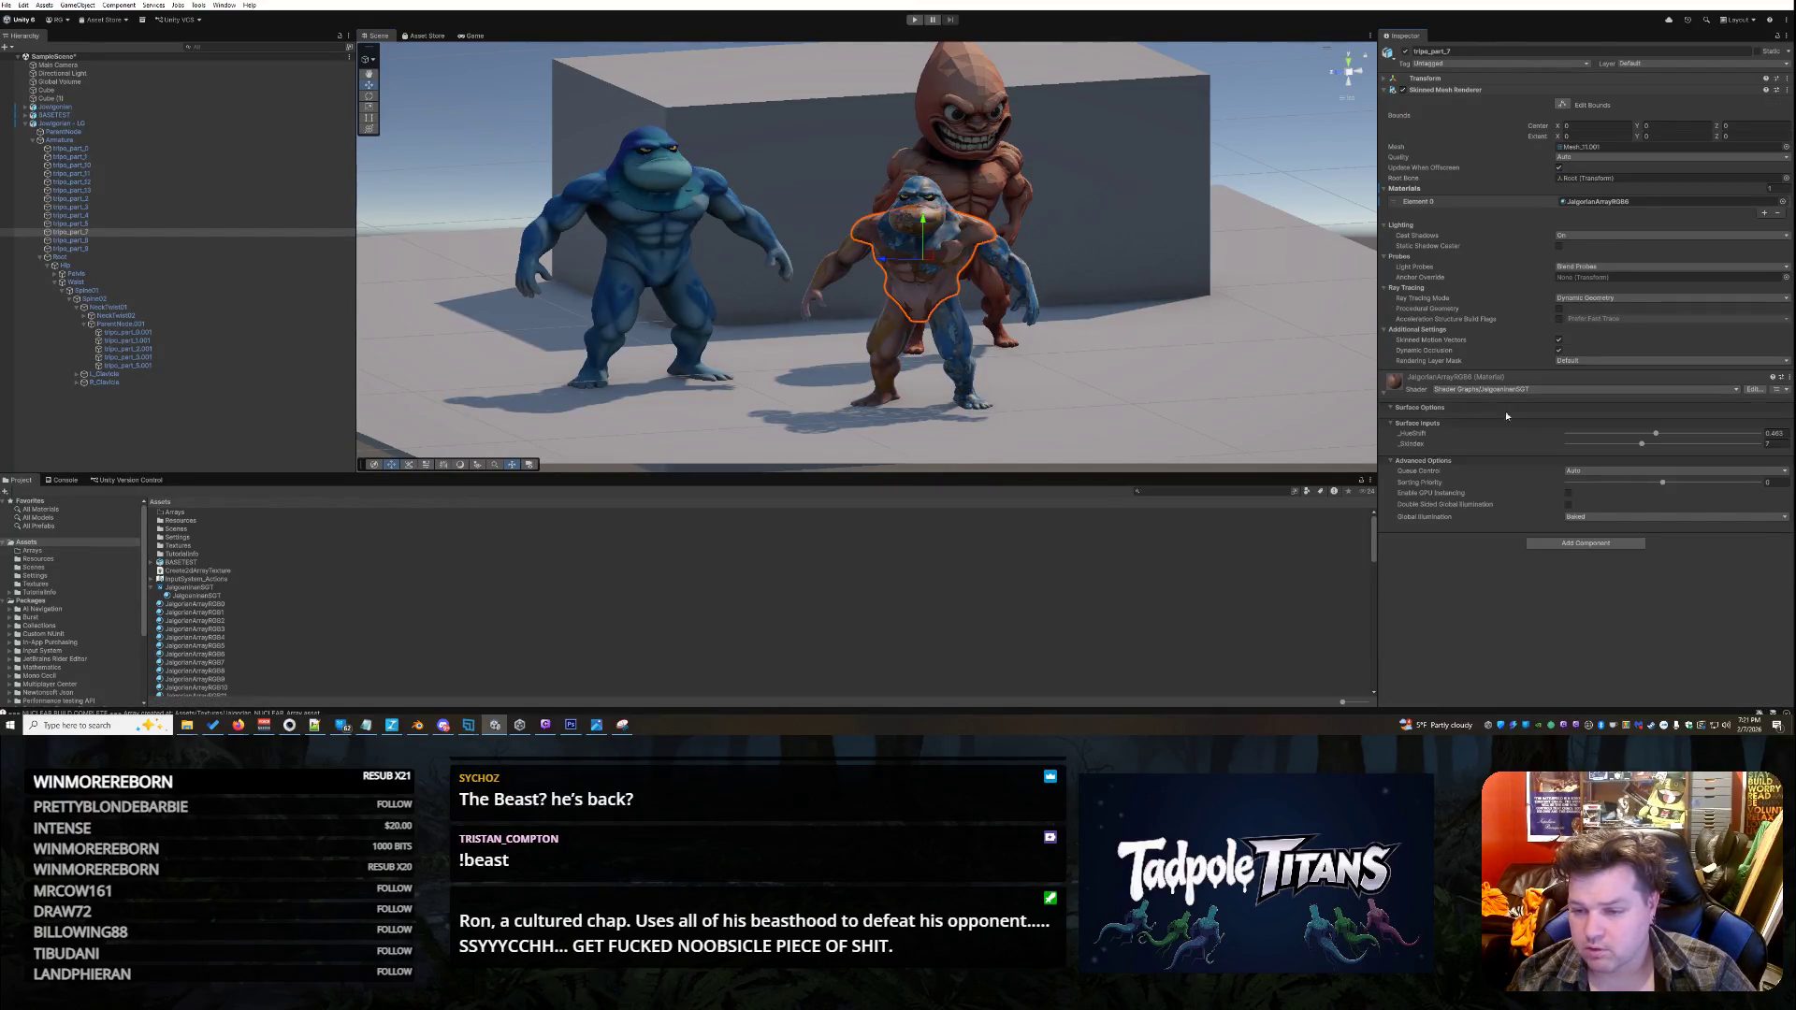
drag(1641, 445, 1631, 446)
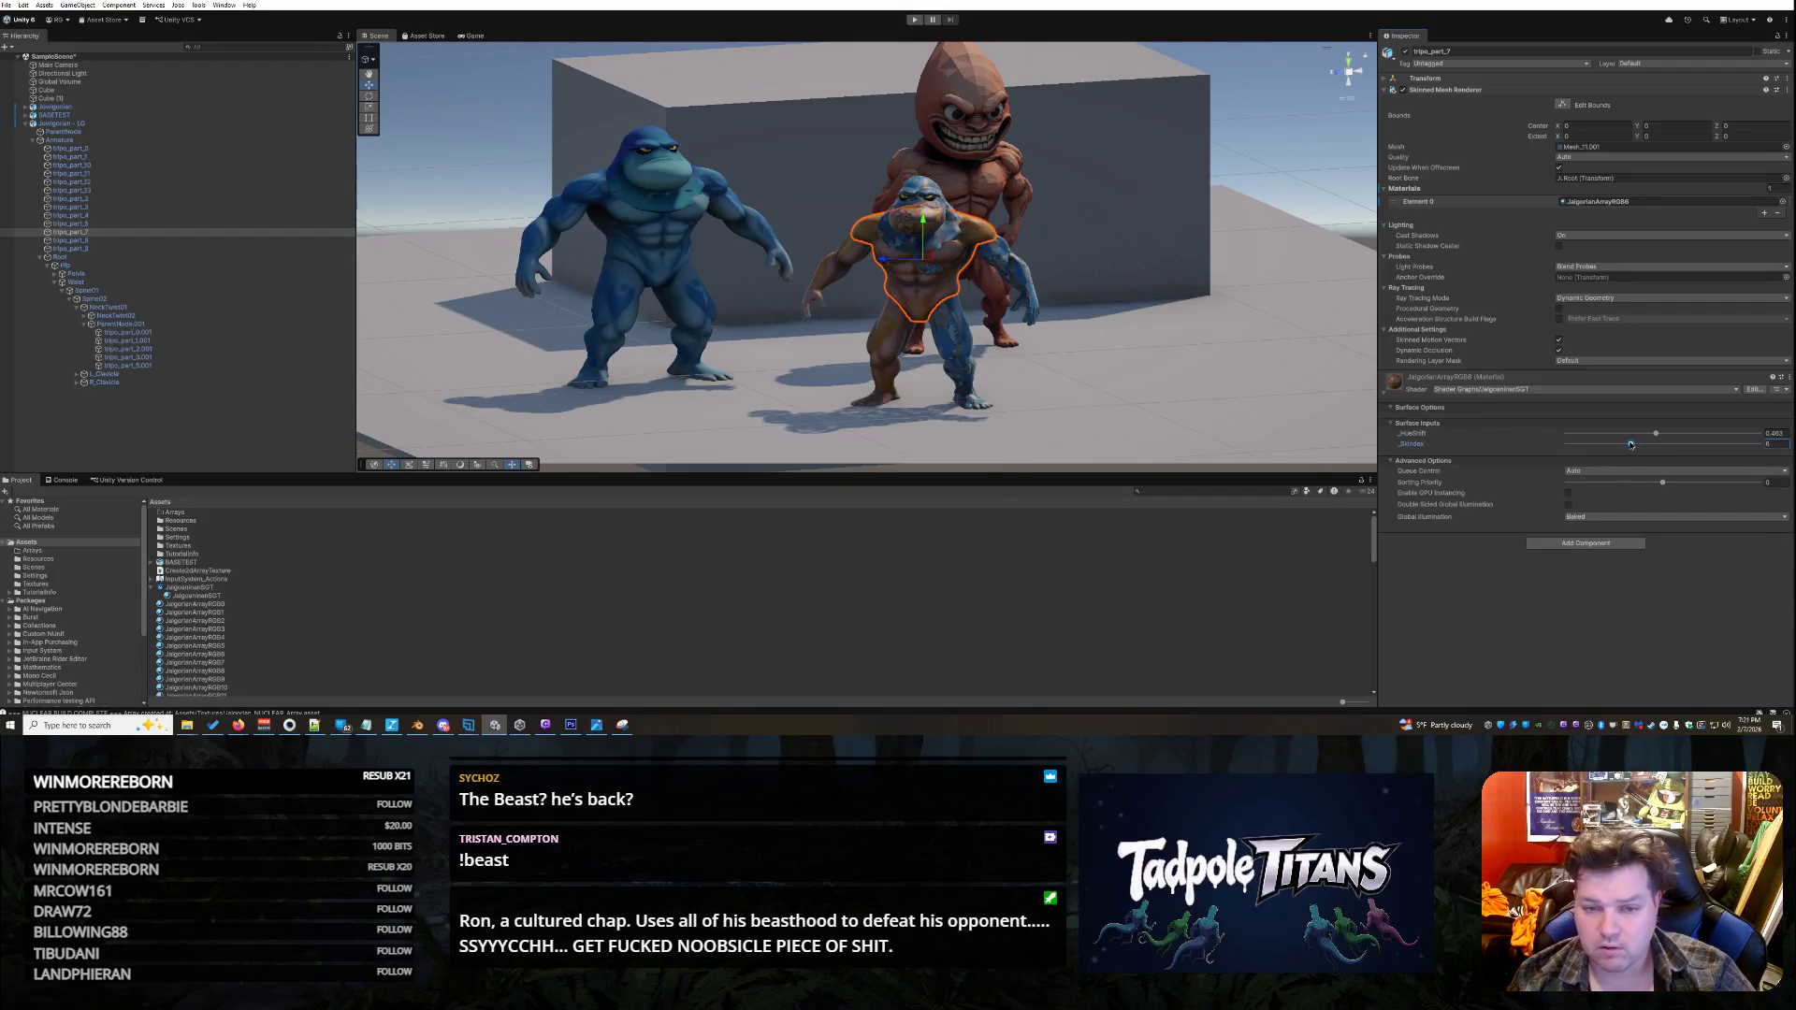
scroll(1127, 443, up, 3)
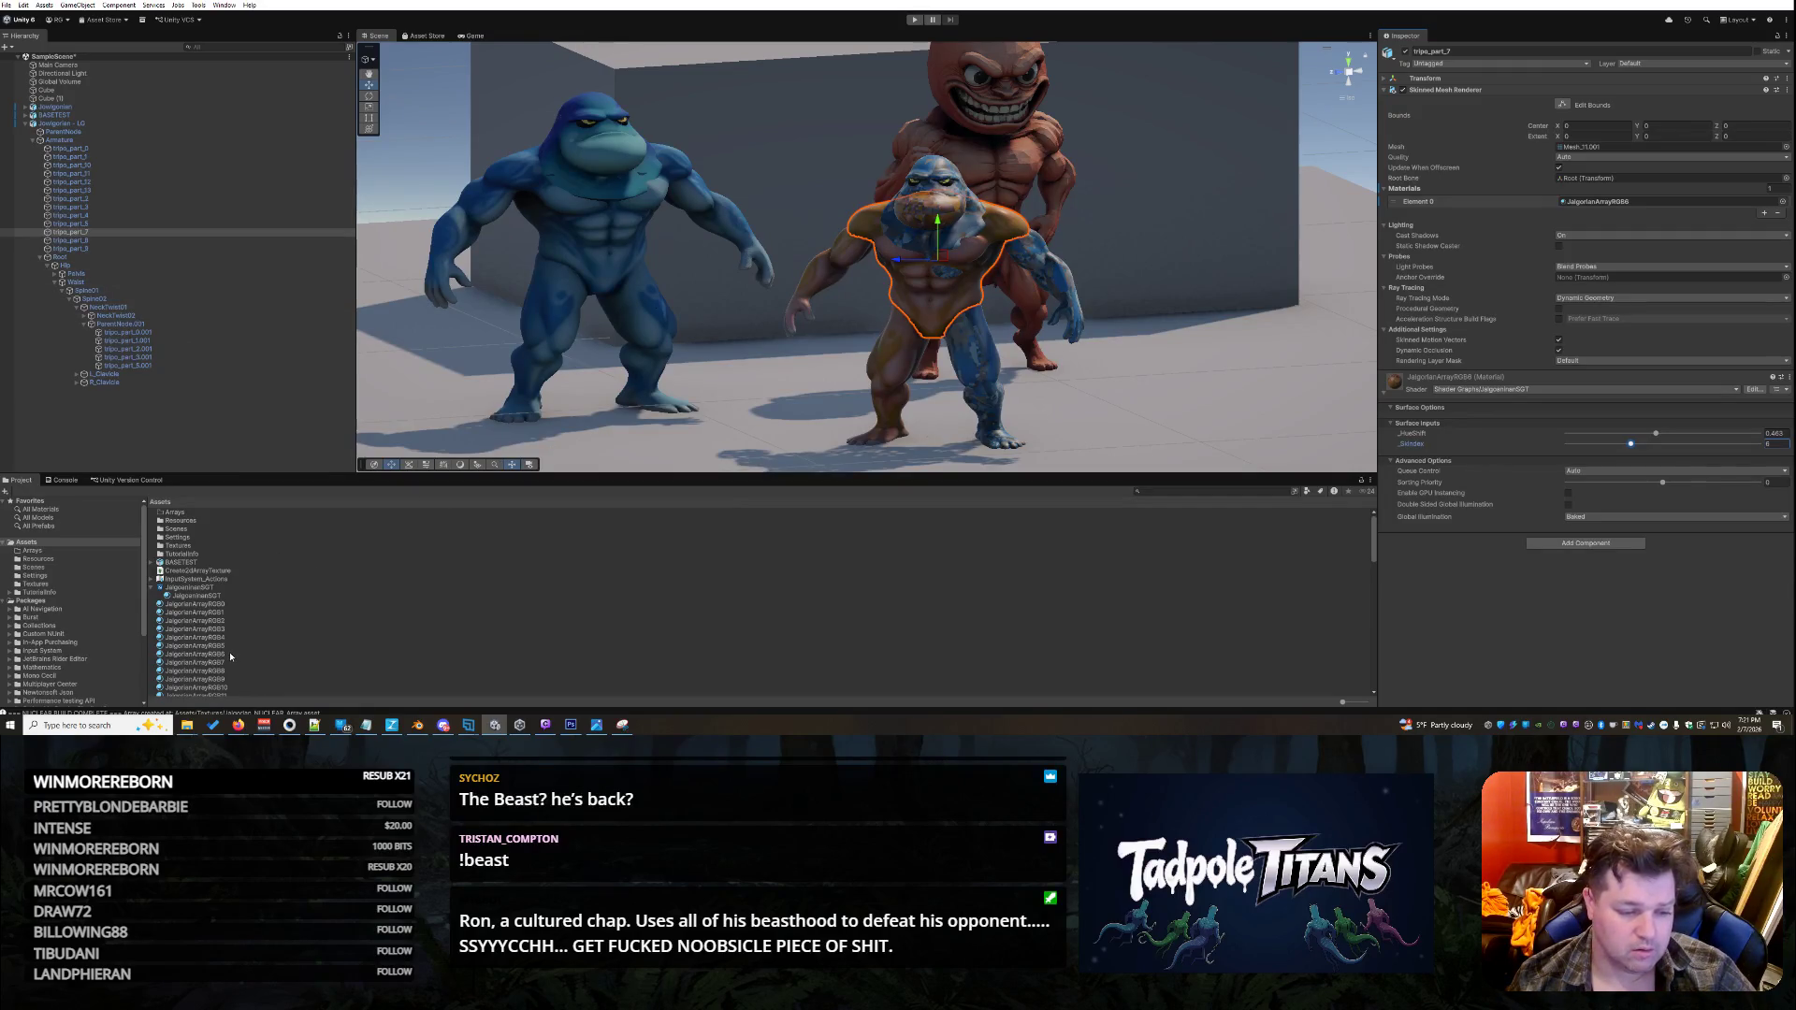
- Apply JalgorianArrayRGB7 to tripo_part_8 and expand its material settings
click(97, 242)
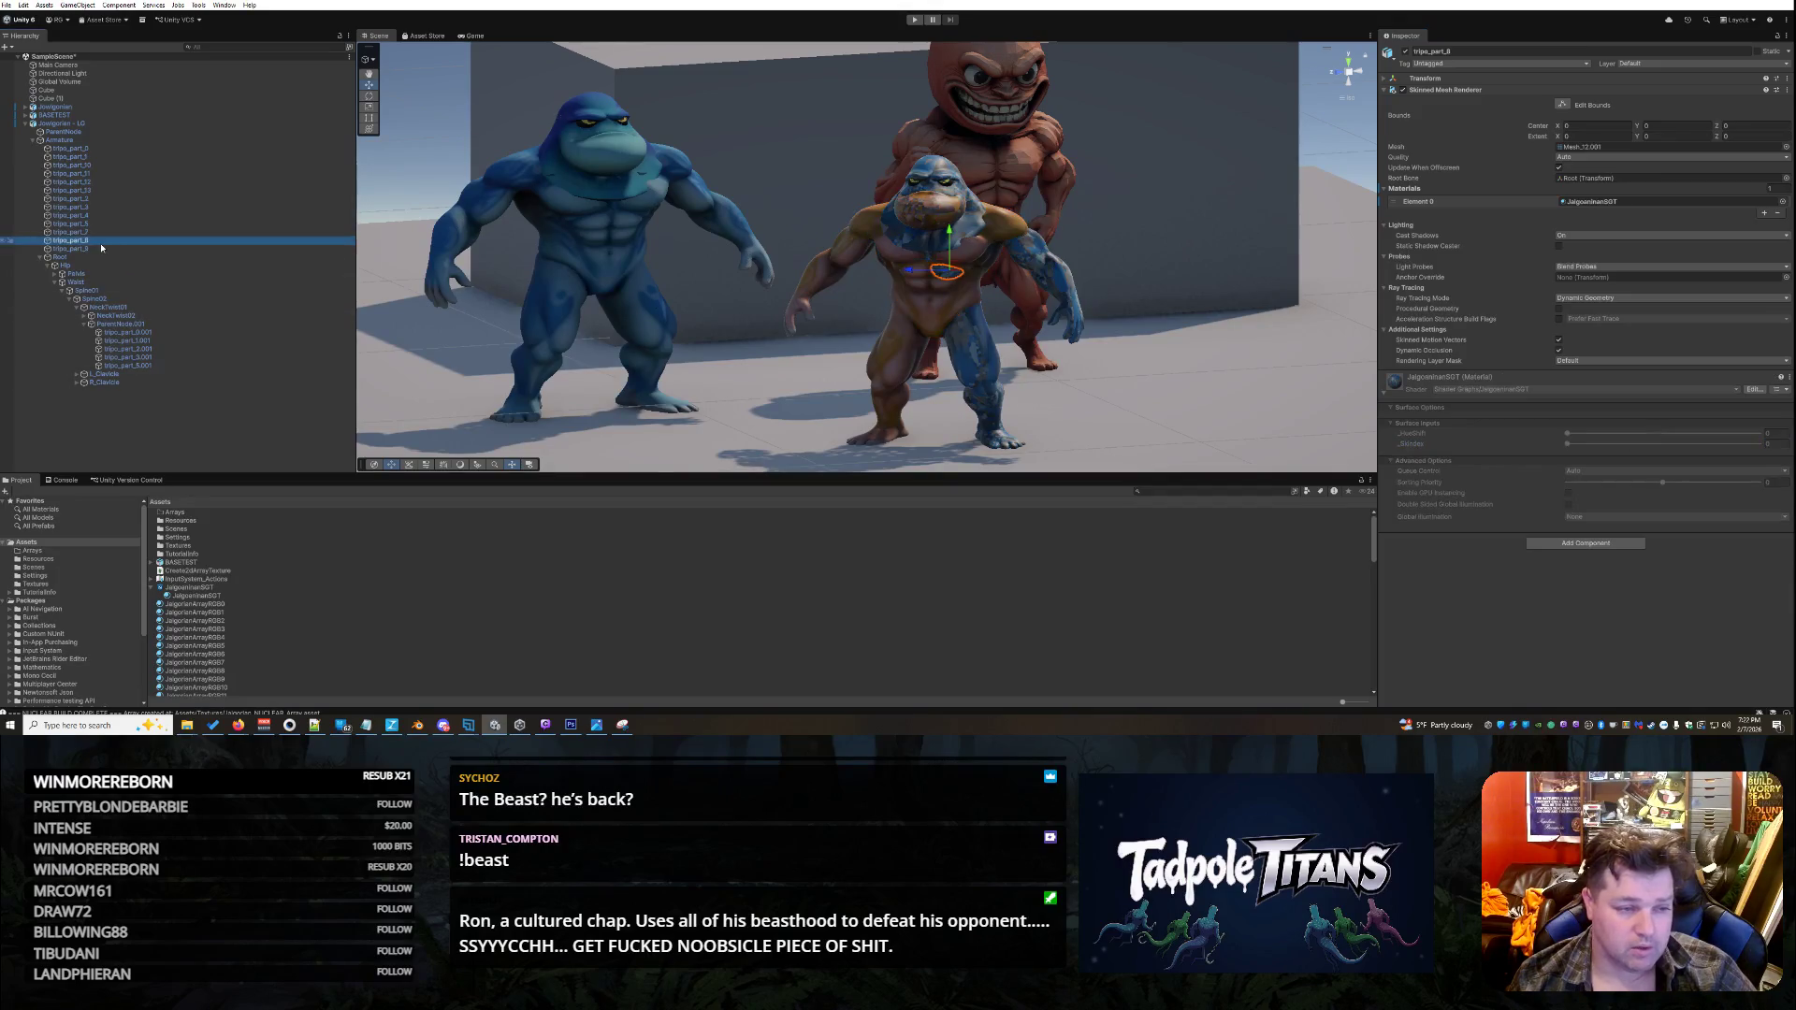
drag(226, 665, 947, 276)
click(948, 277)
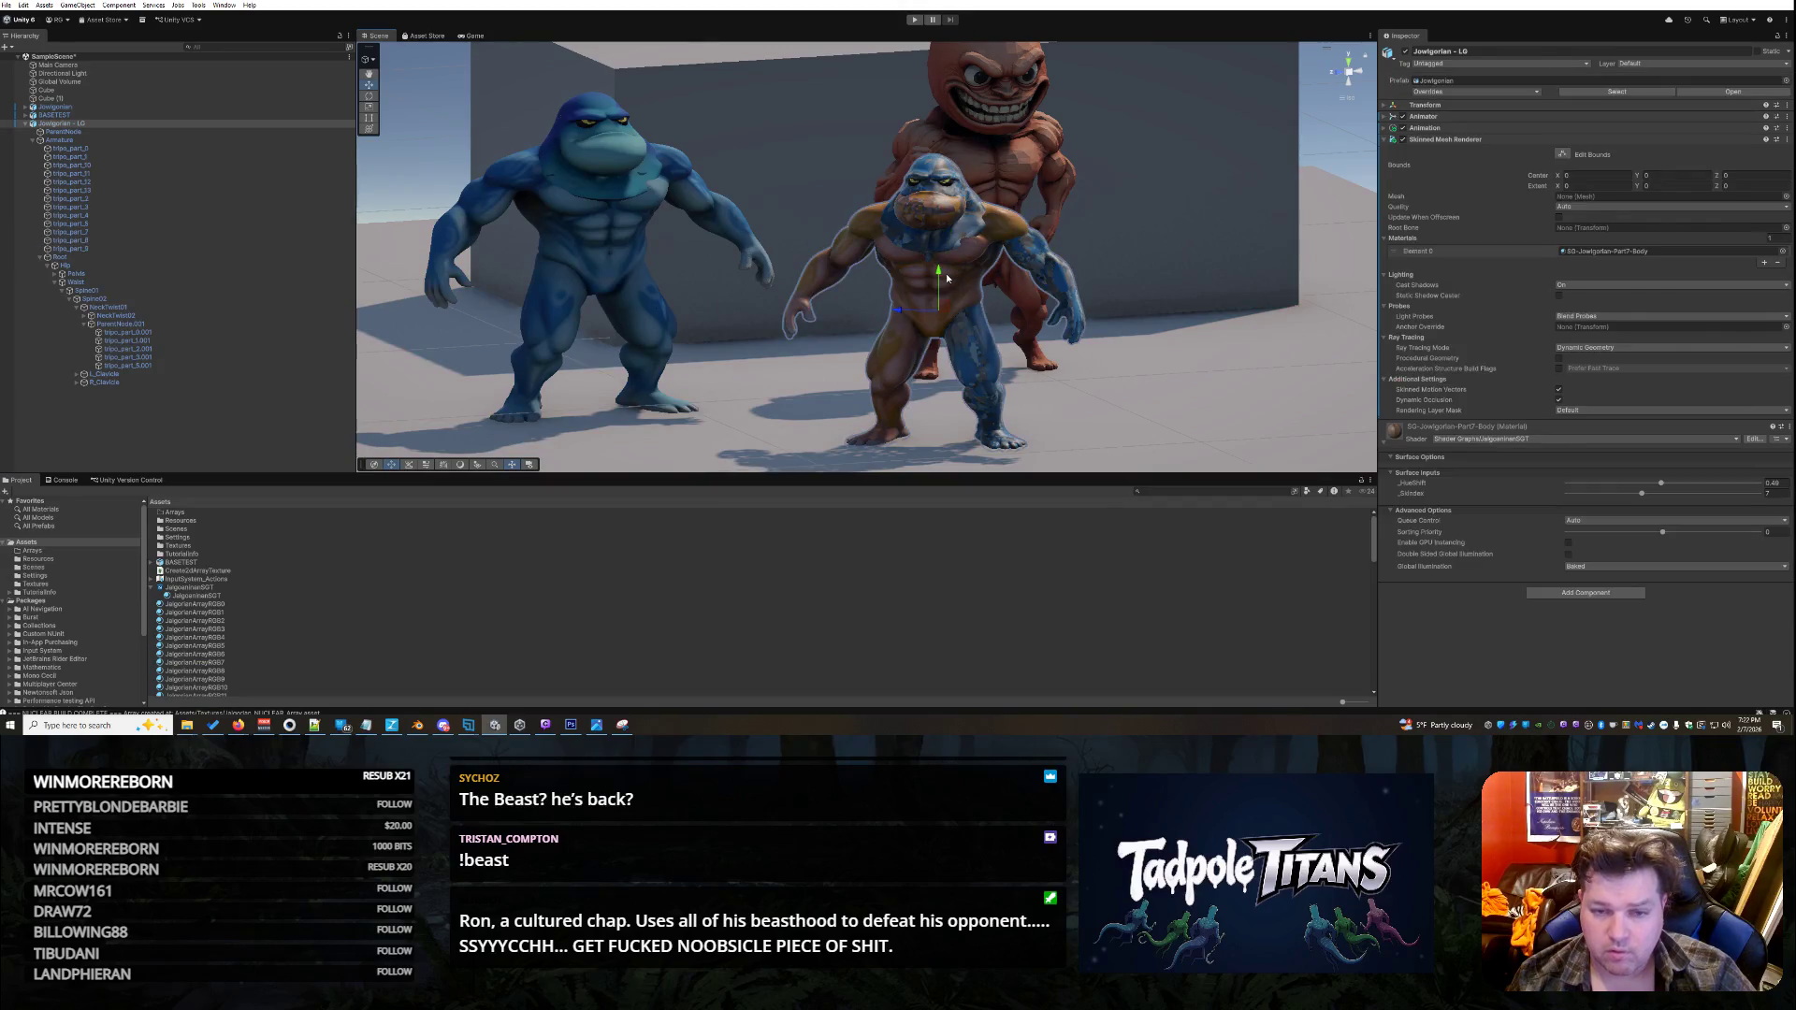
click(948, 276)
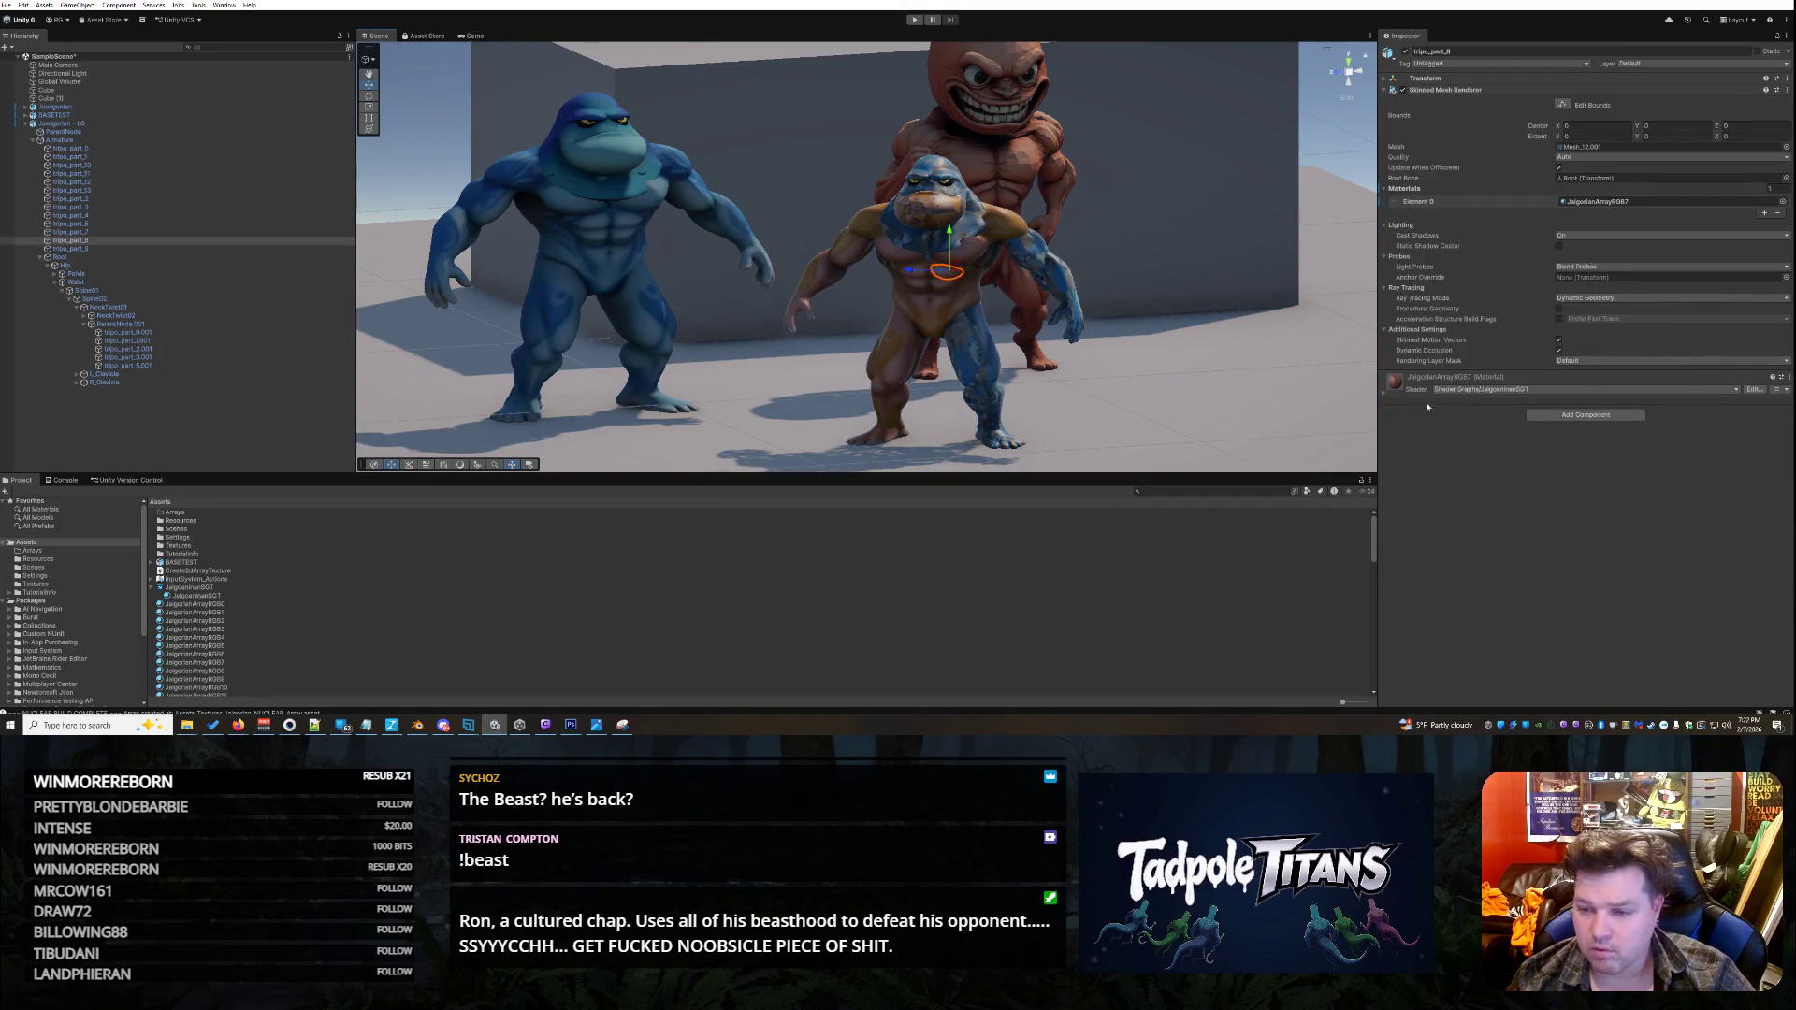
click(1381, 395)
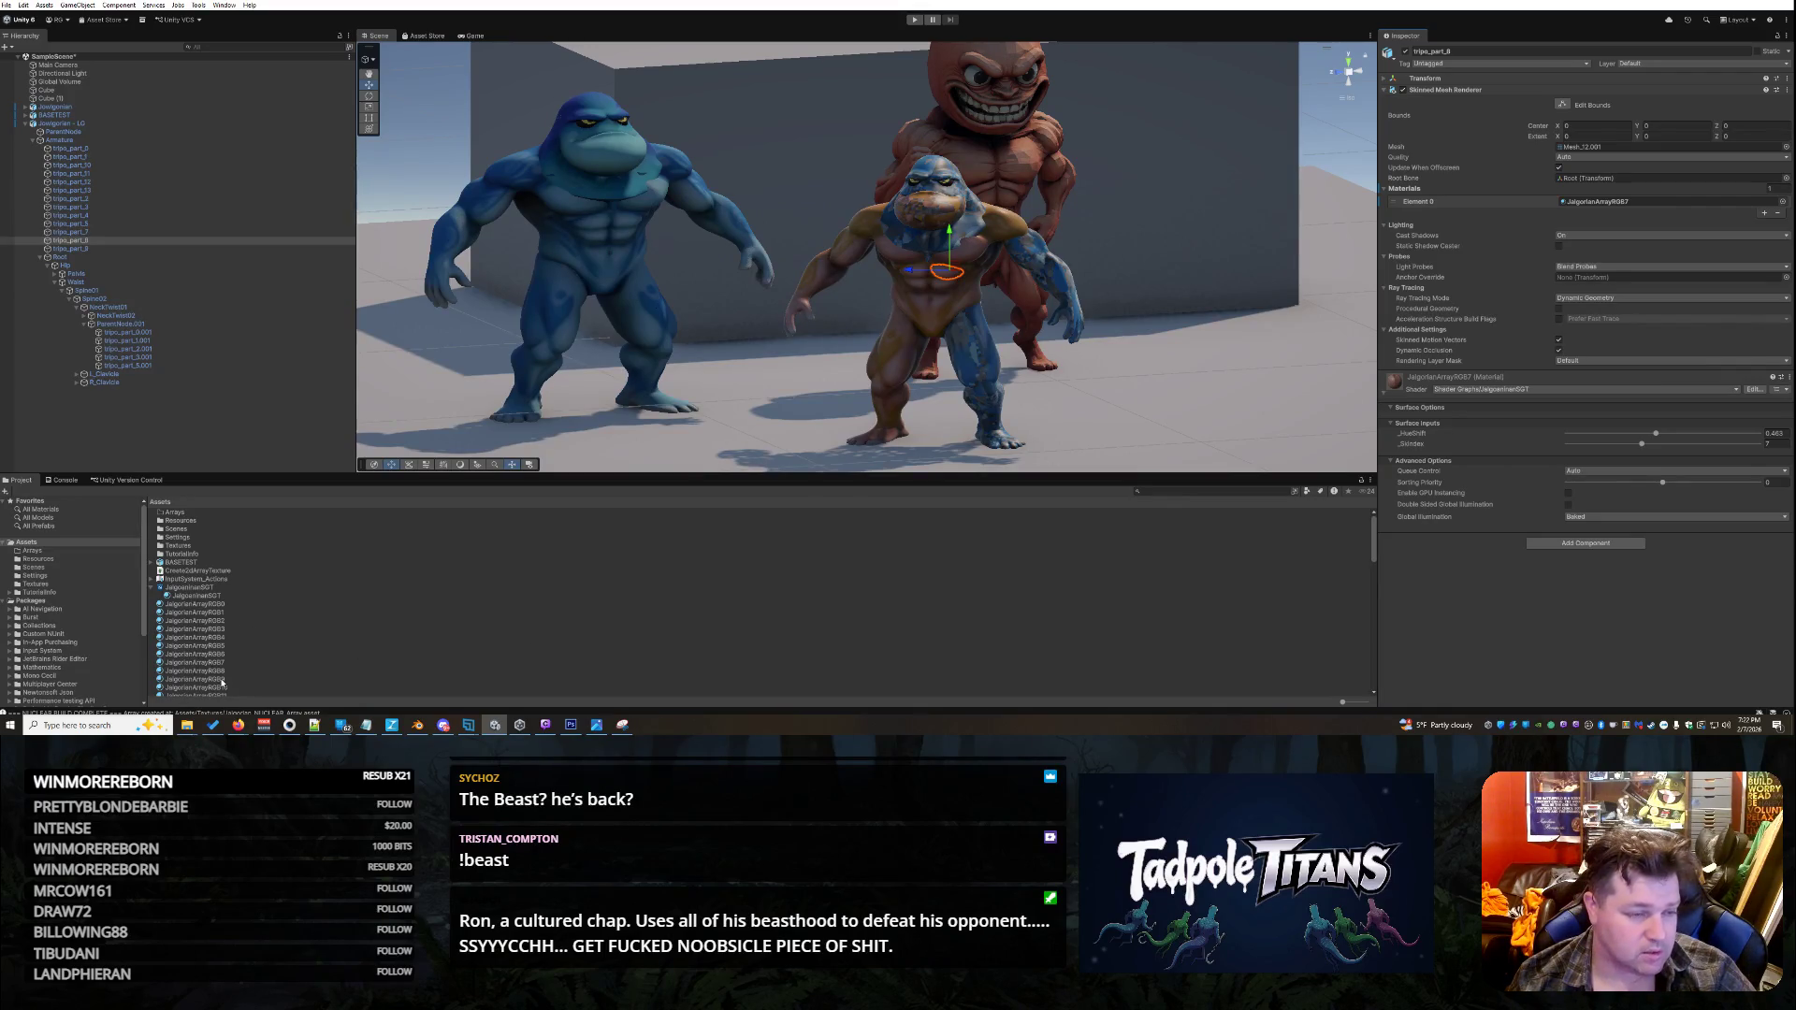
- Apply JalgorianArrayRGB8 to the loincloth tripo_part_9 and raise its _SkIndex to 8
click(89, 250)
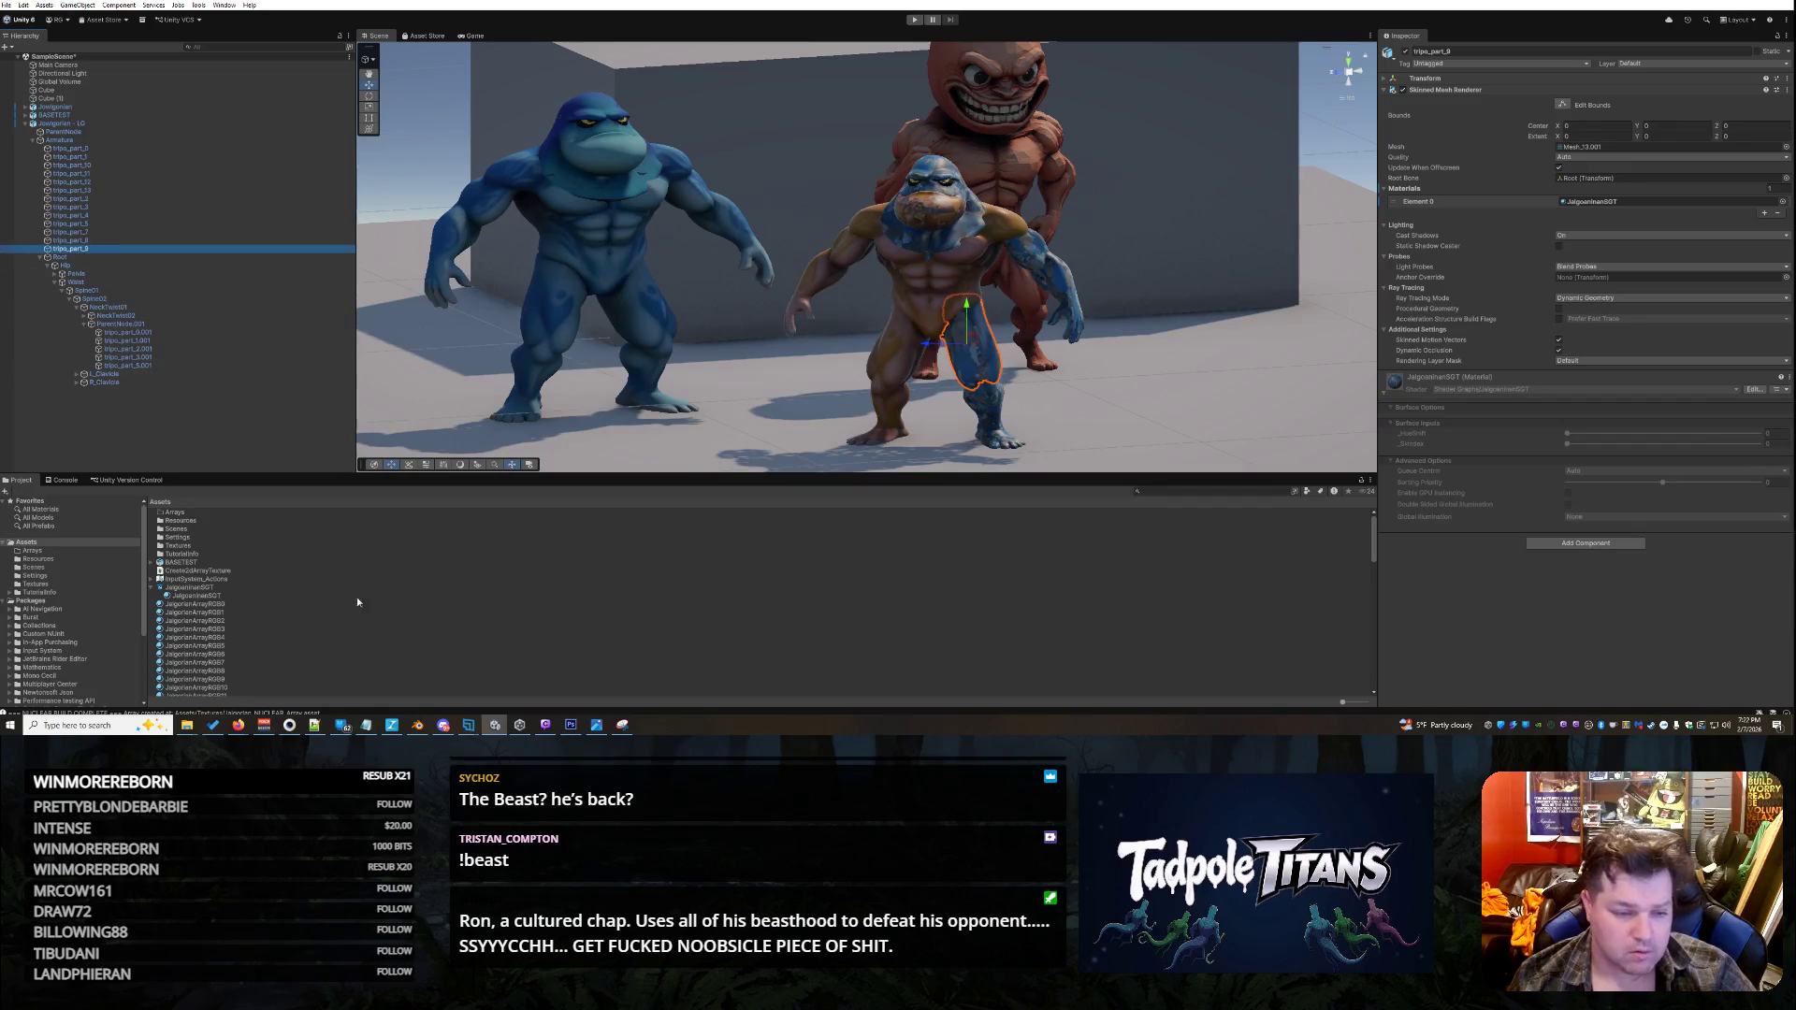
drag(195, 670, 971, 364)
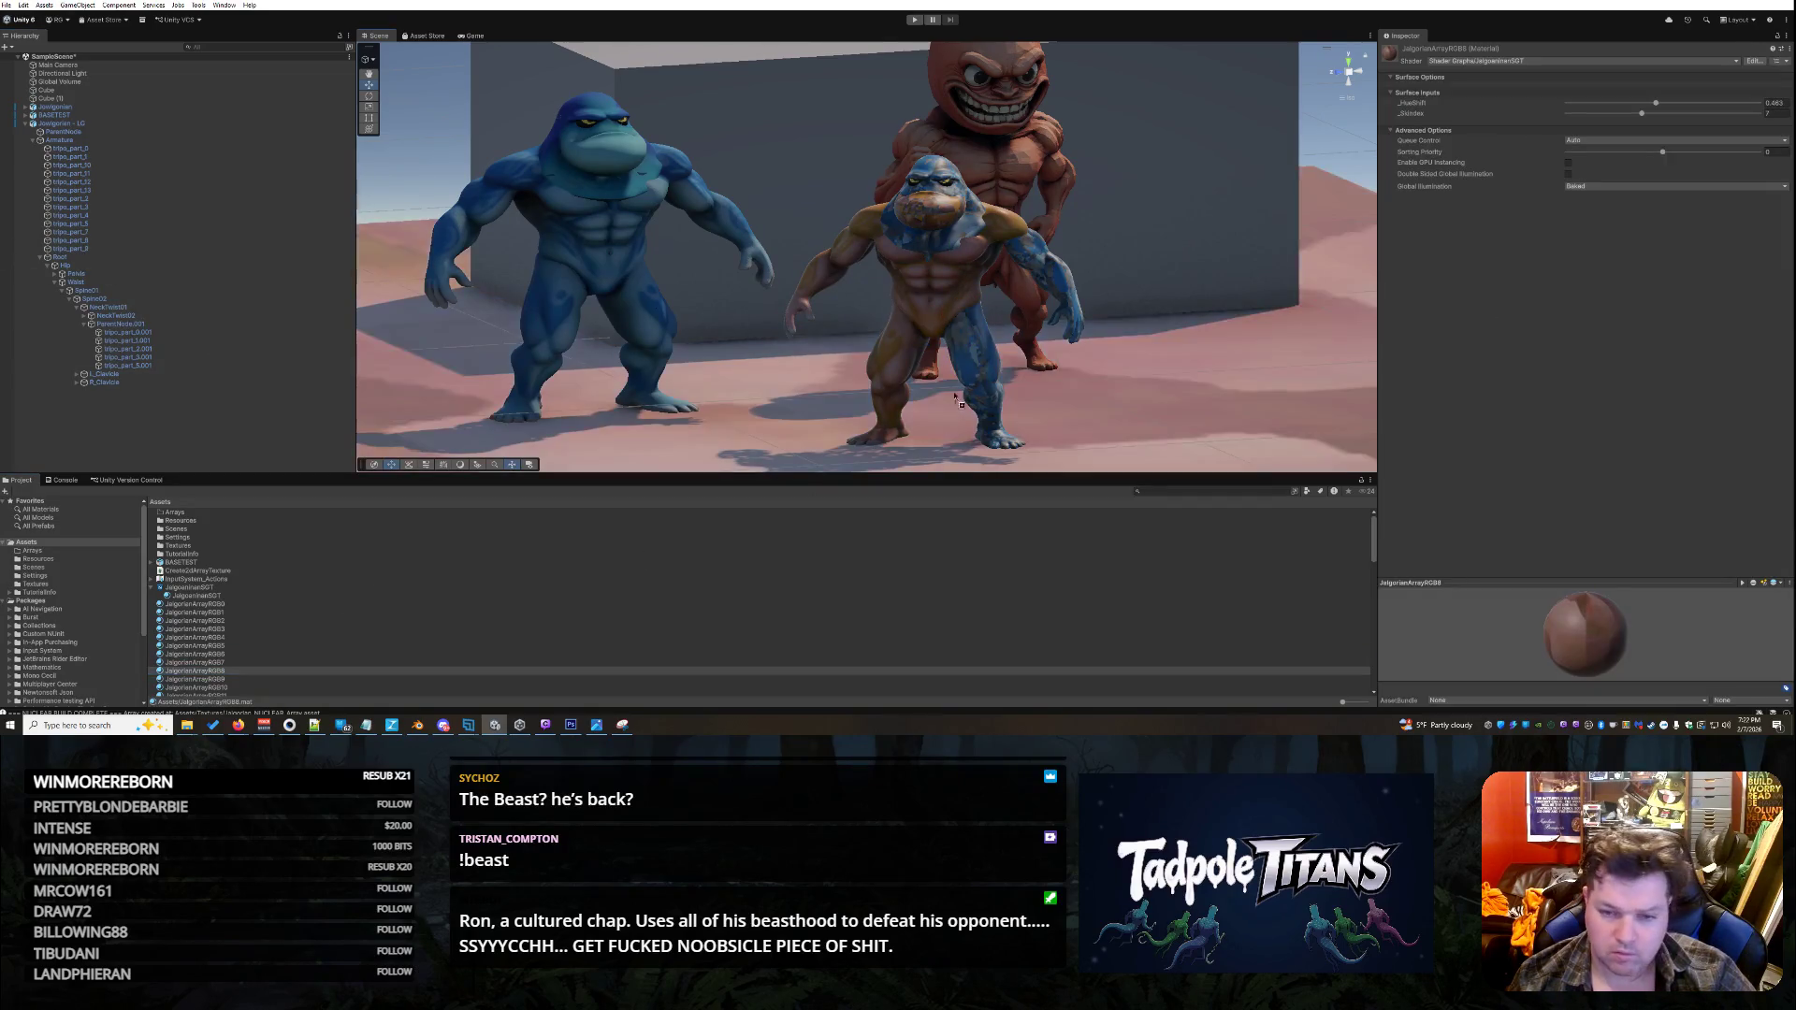
click(971, 363)
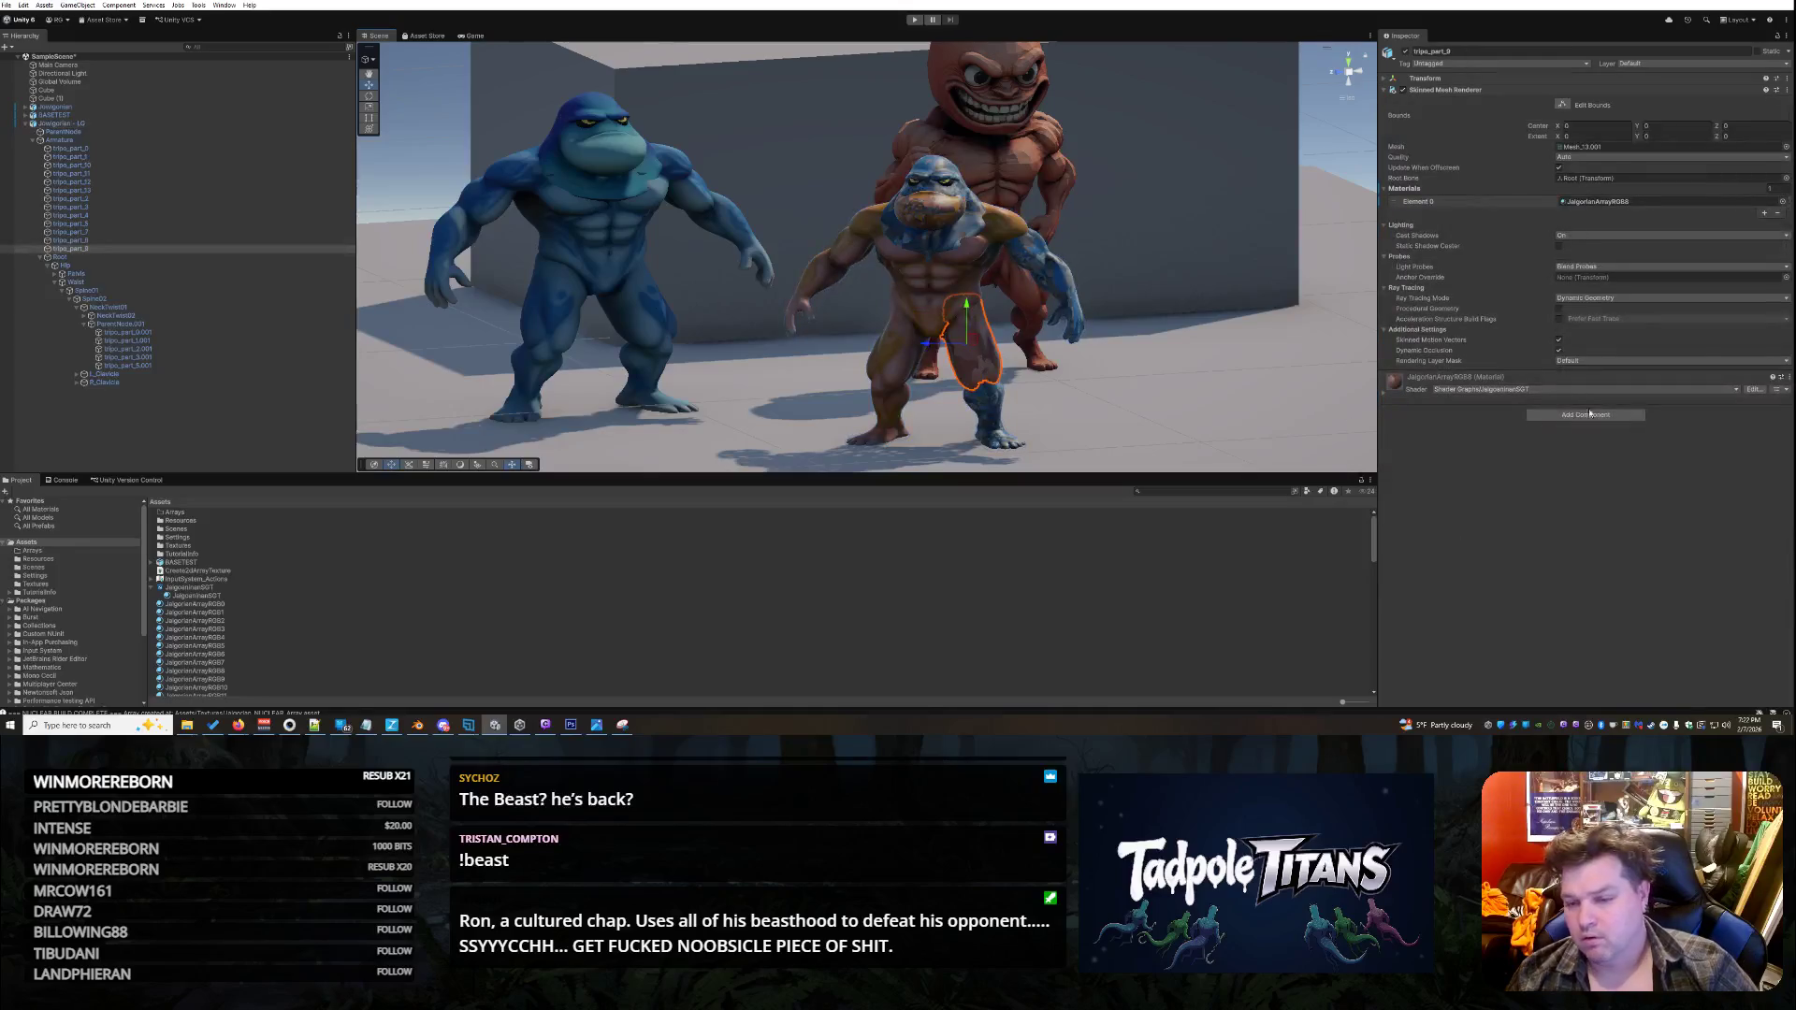
click(1384, 393)
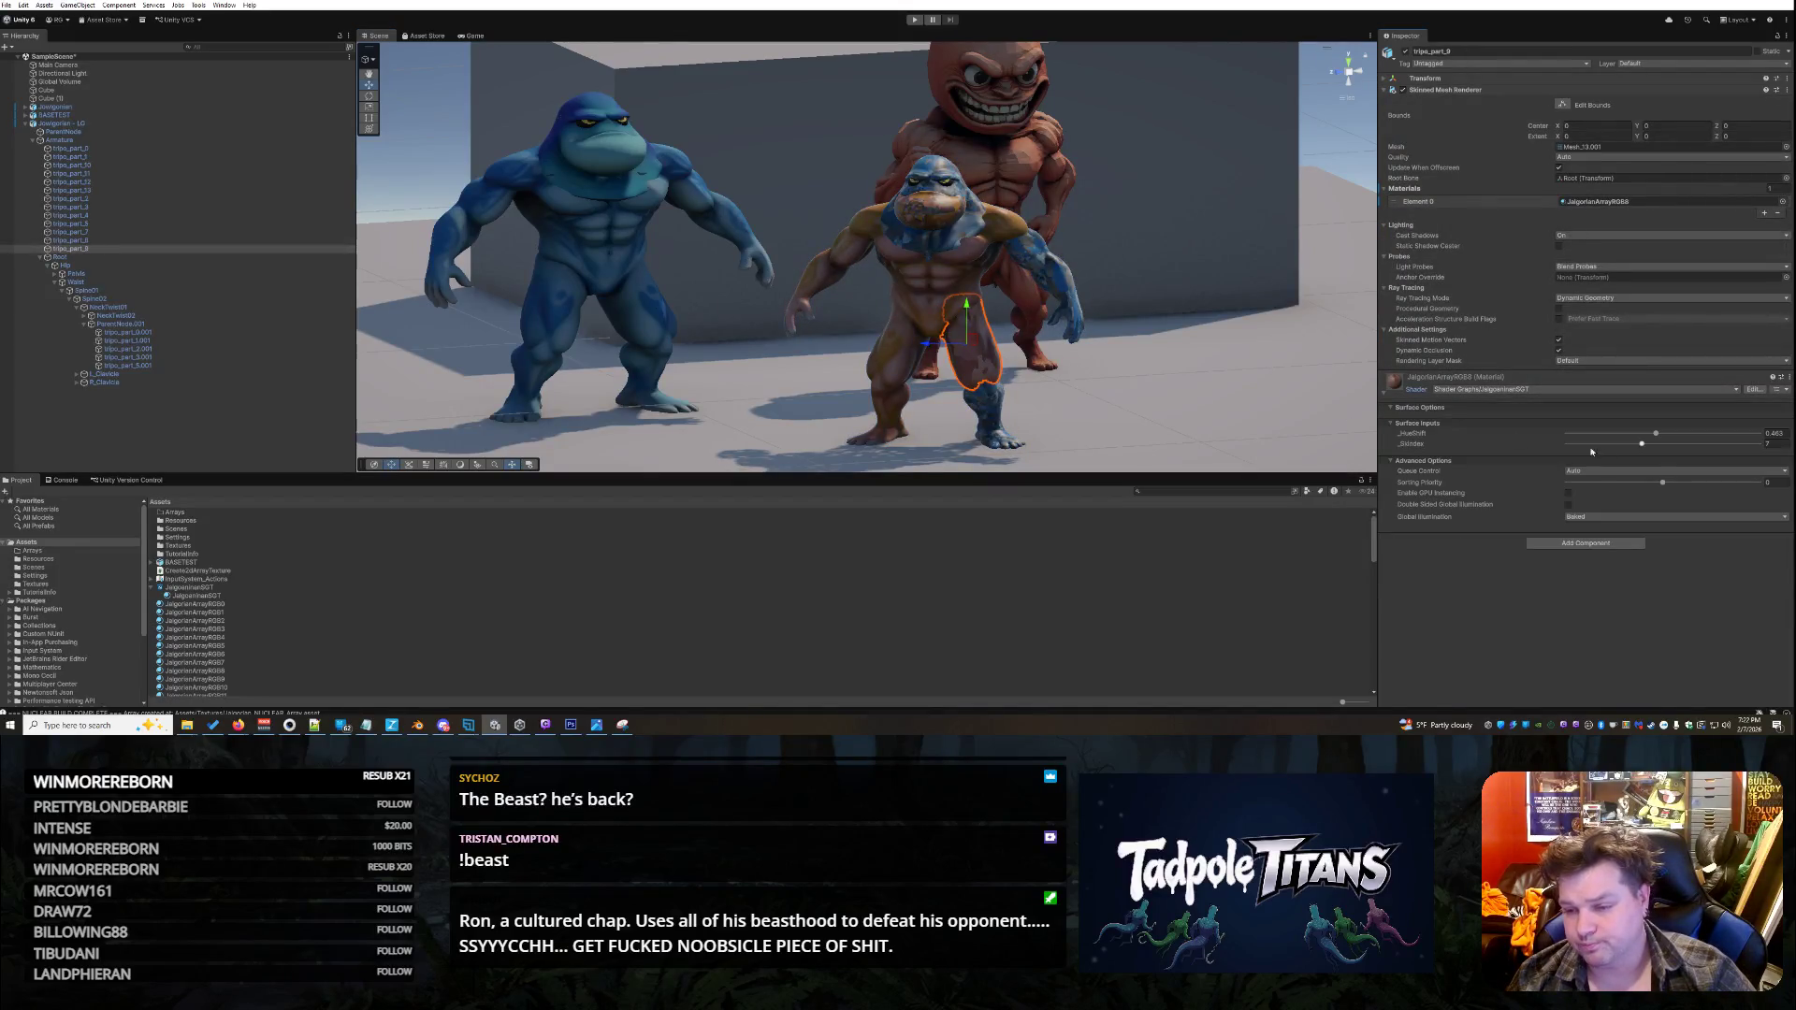
drag(1644, 446, 1653, 445)
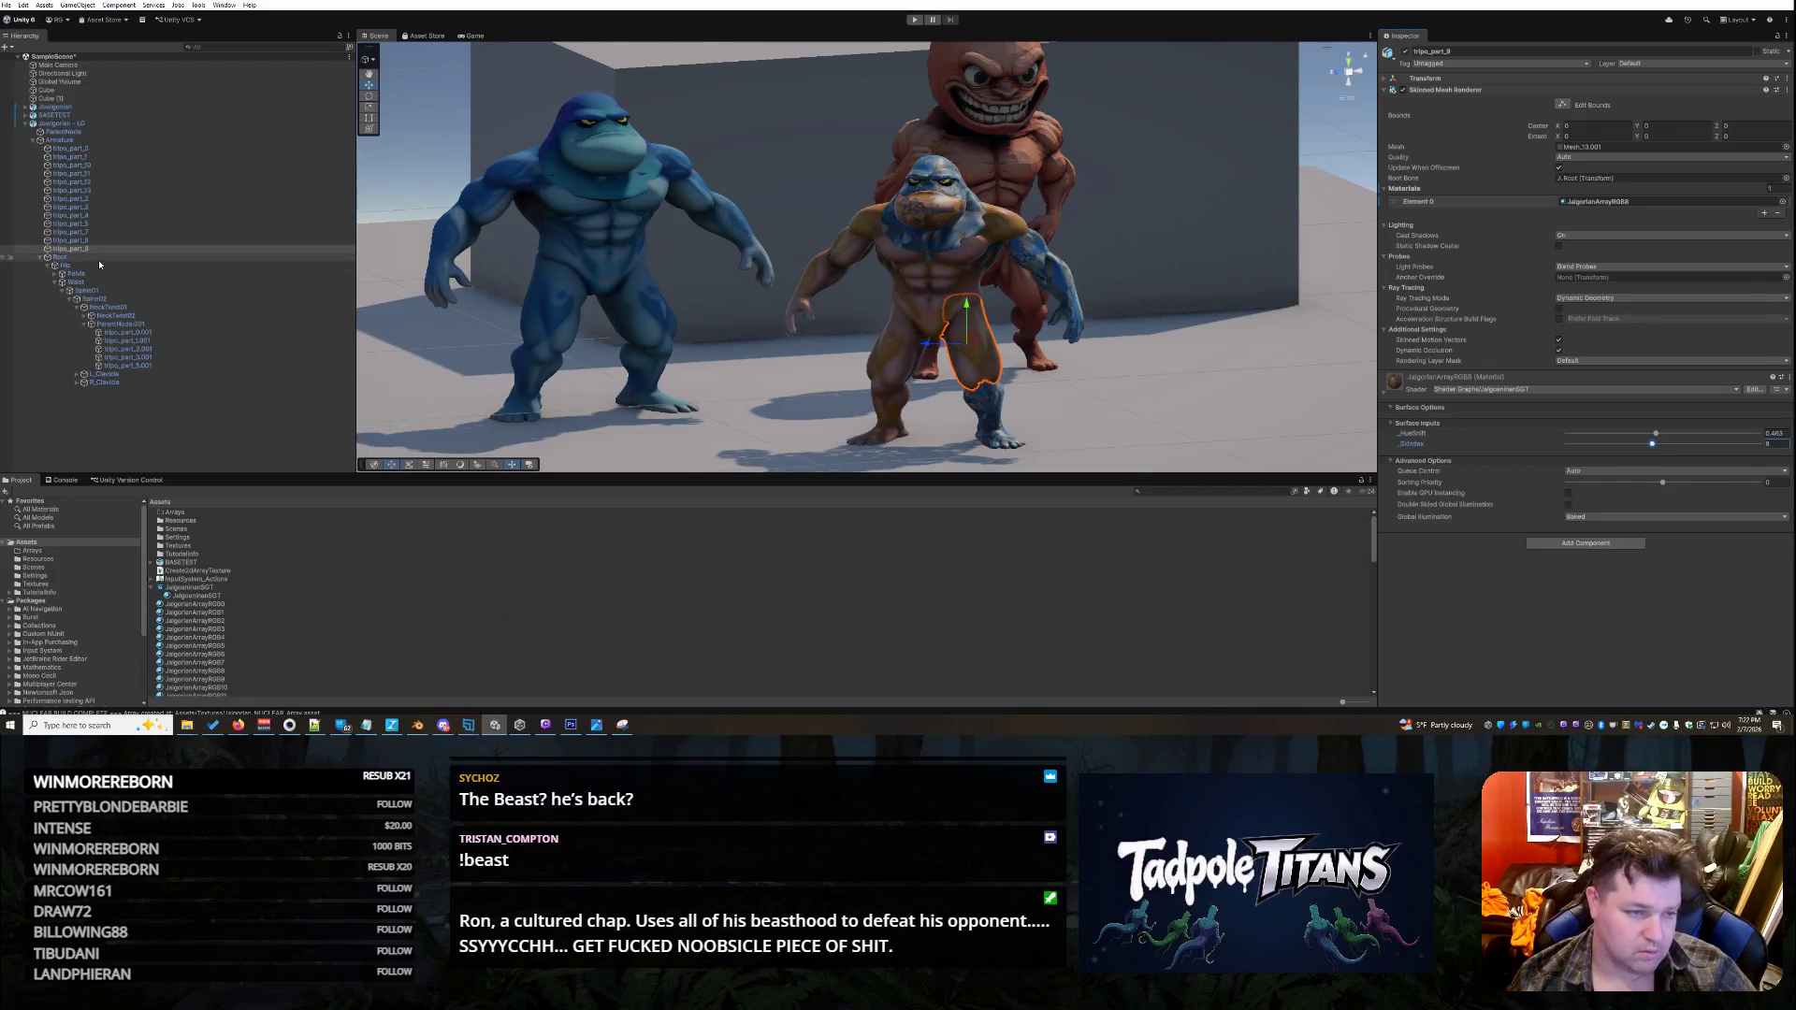
- Apply JalgorianArrayRGB9 to the leg part tripo_part_10 and raise its _SkIndex layer
click(105, 165)
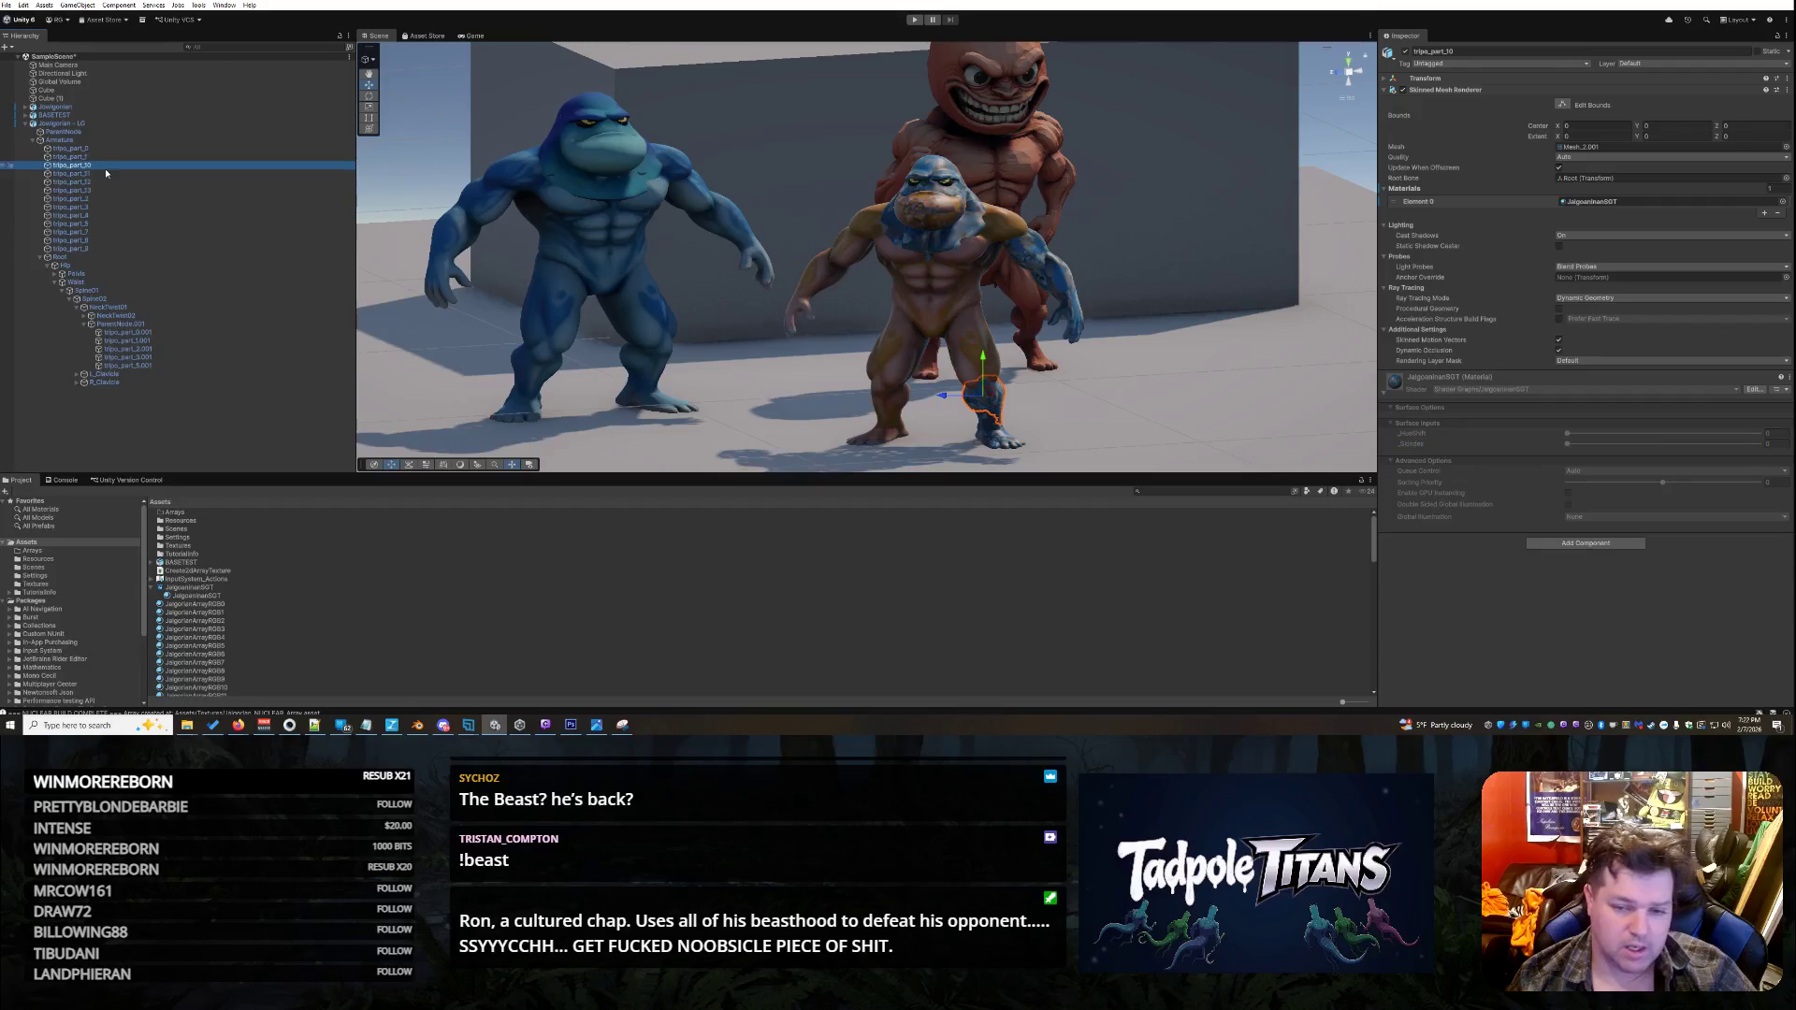
click(234, 680)
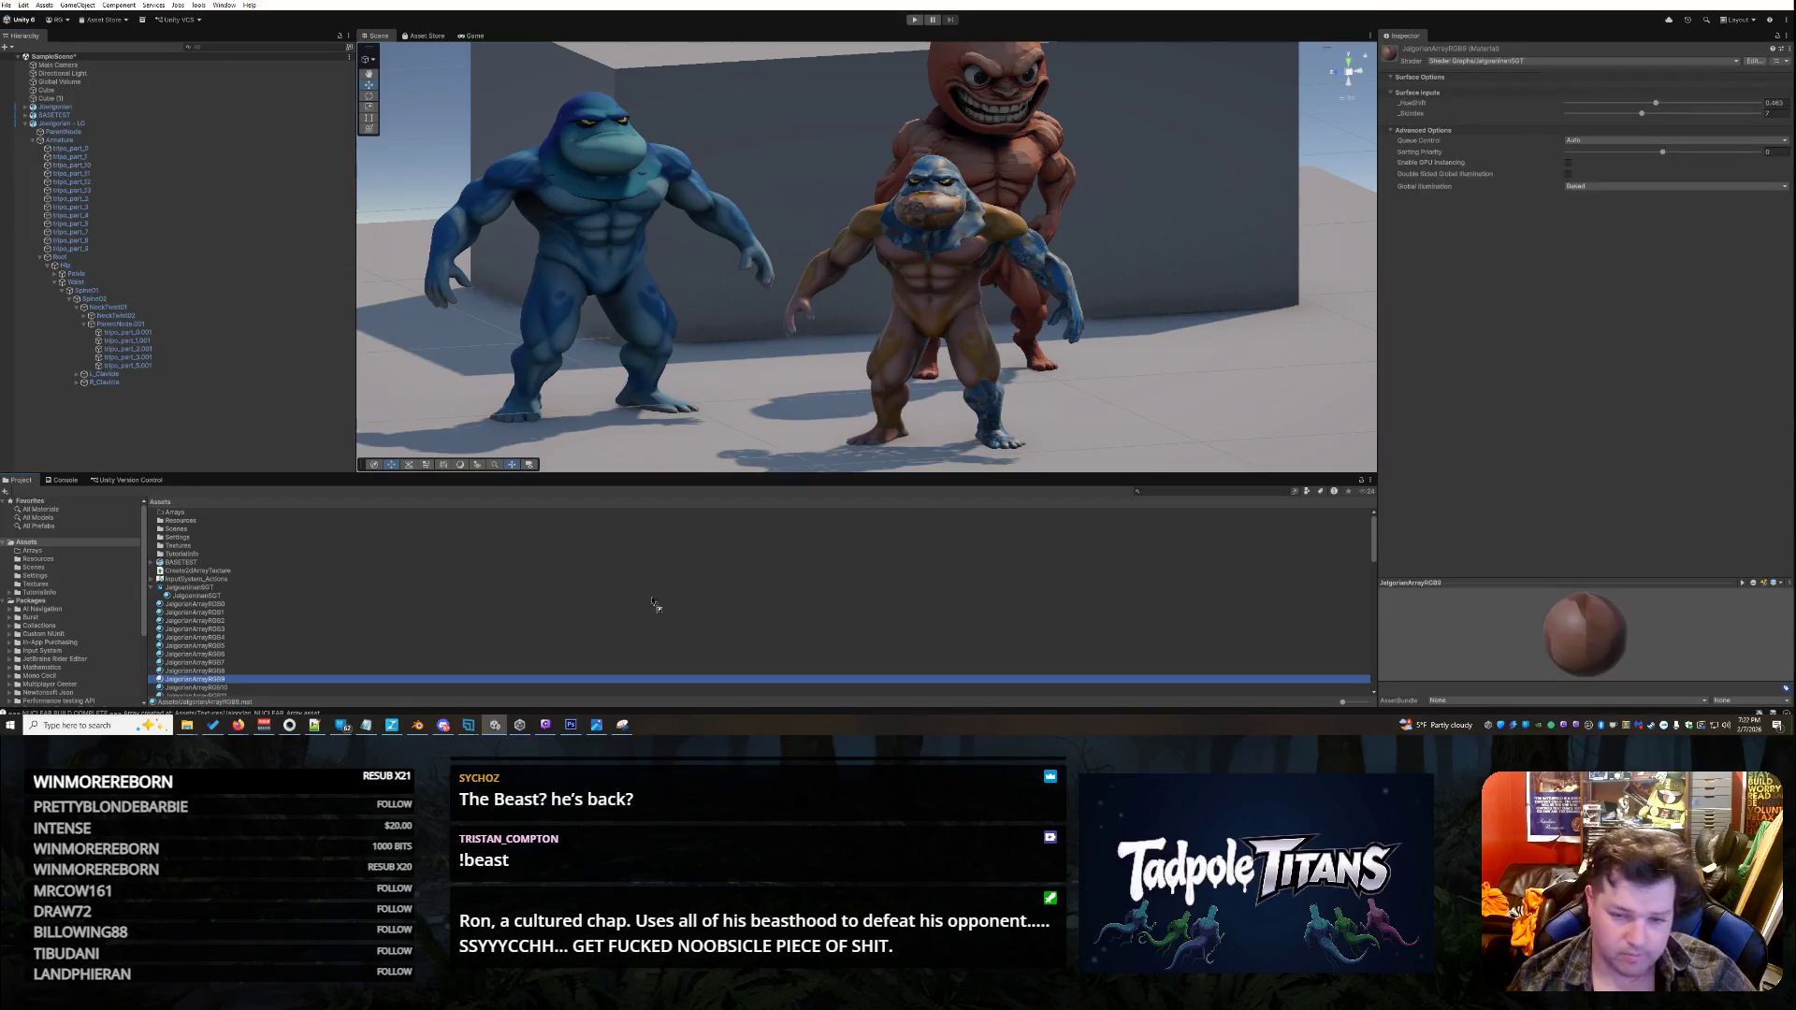
click(986, 401)
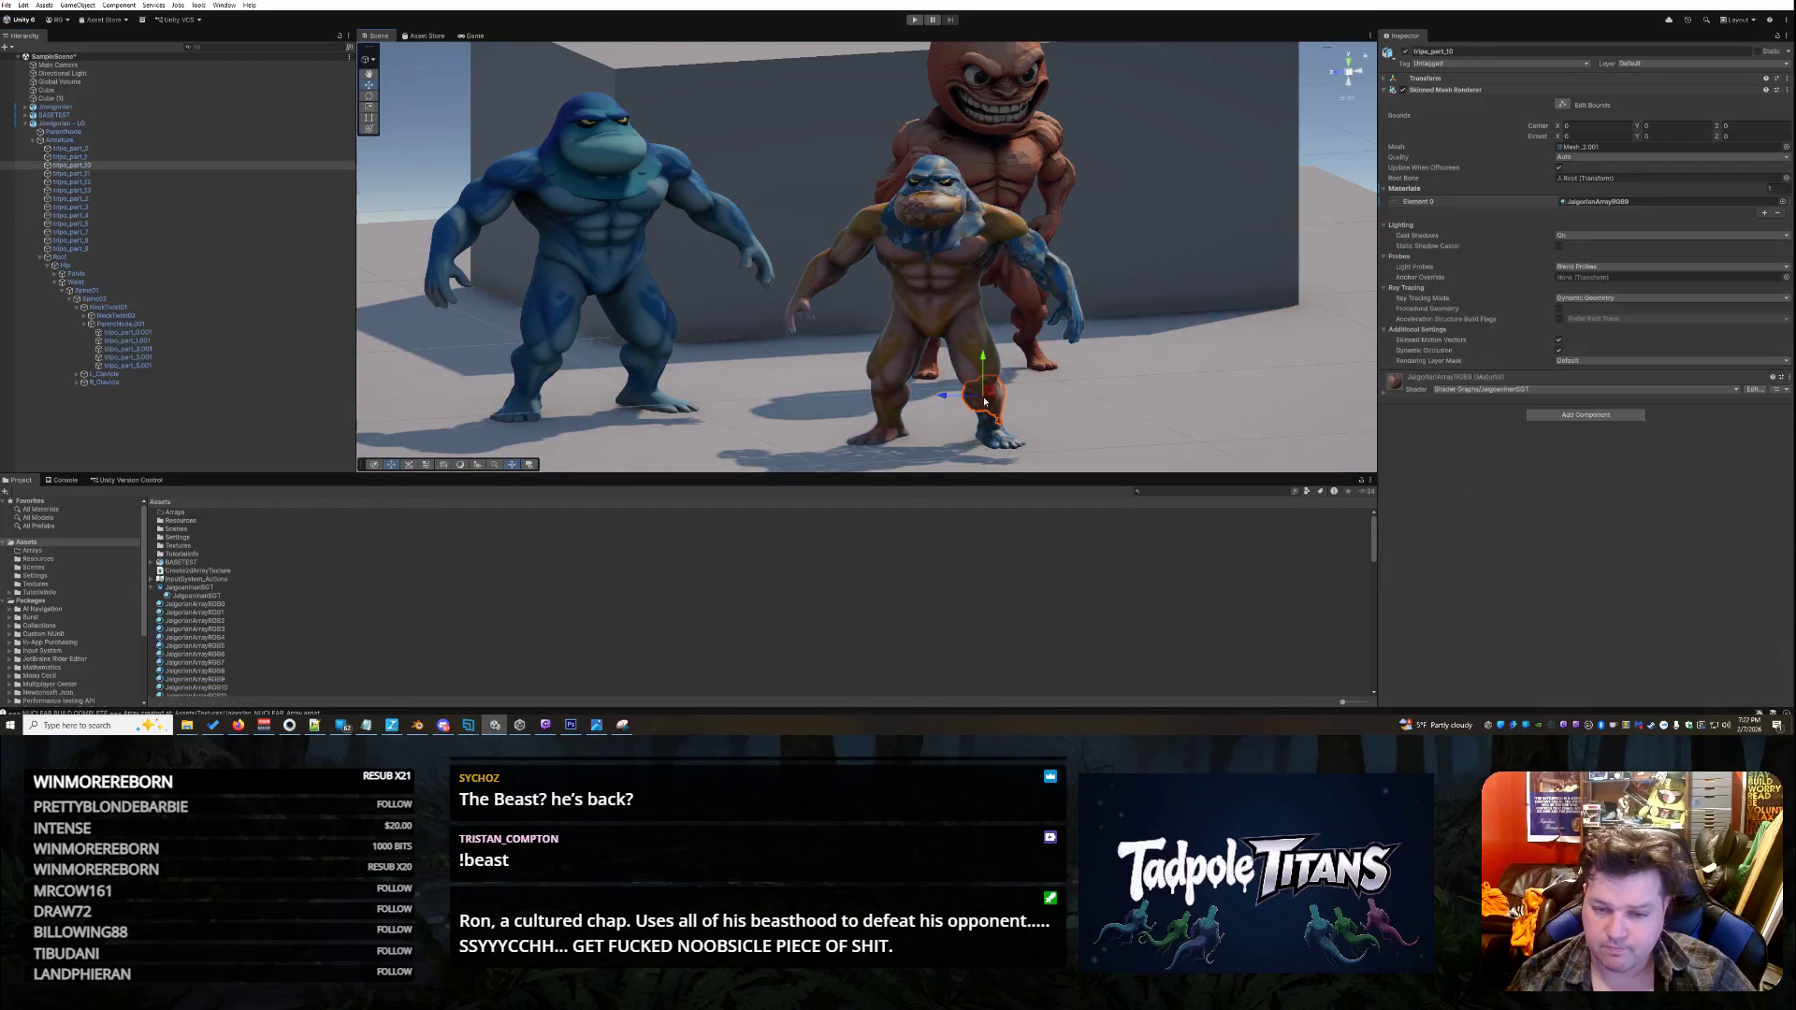
click(1386, 398)
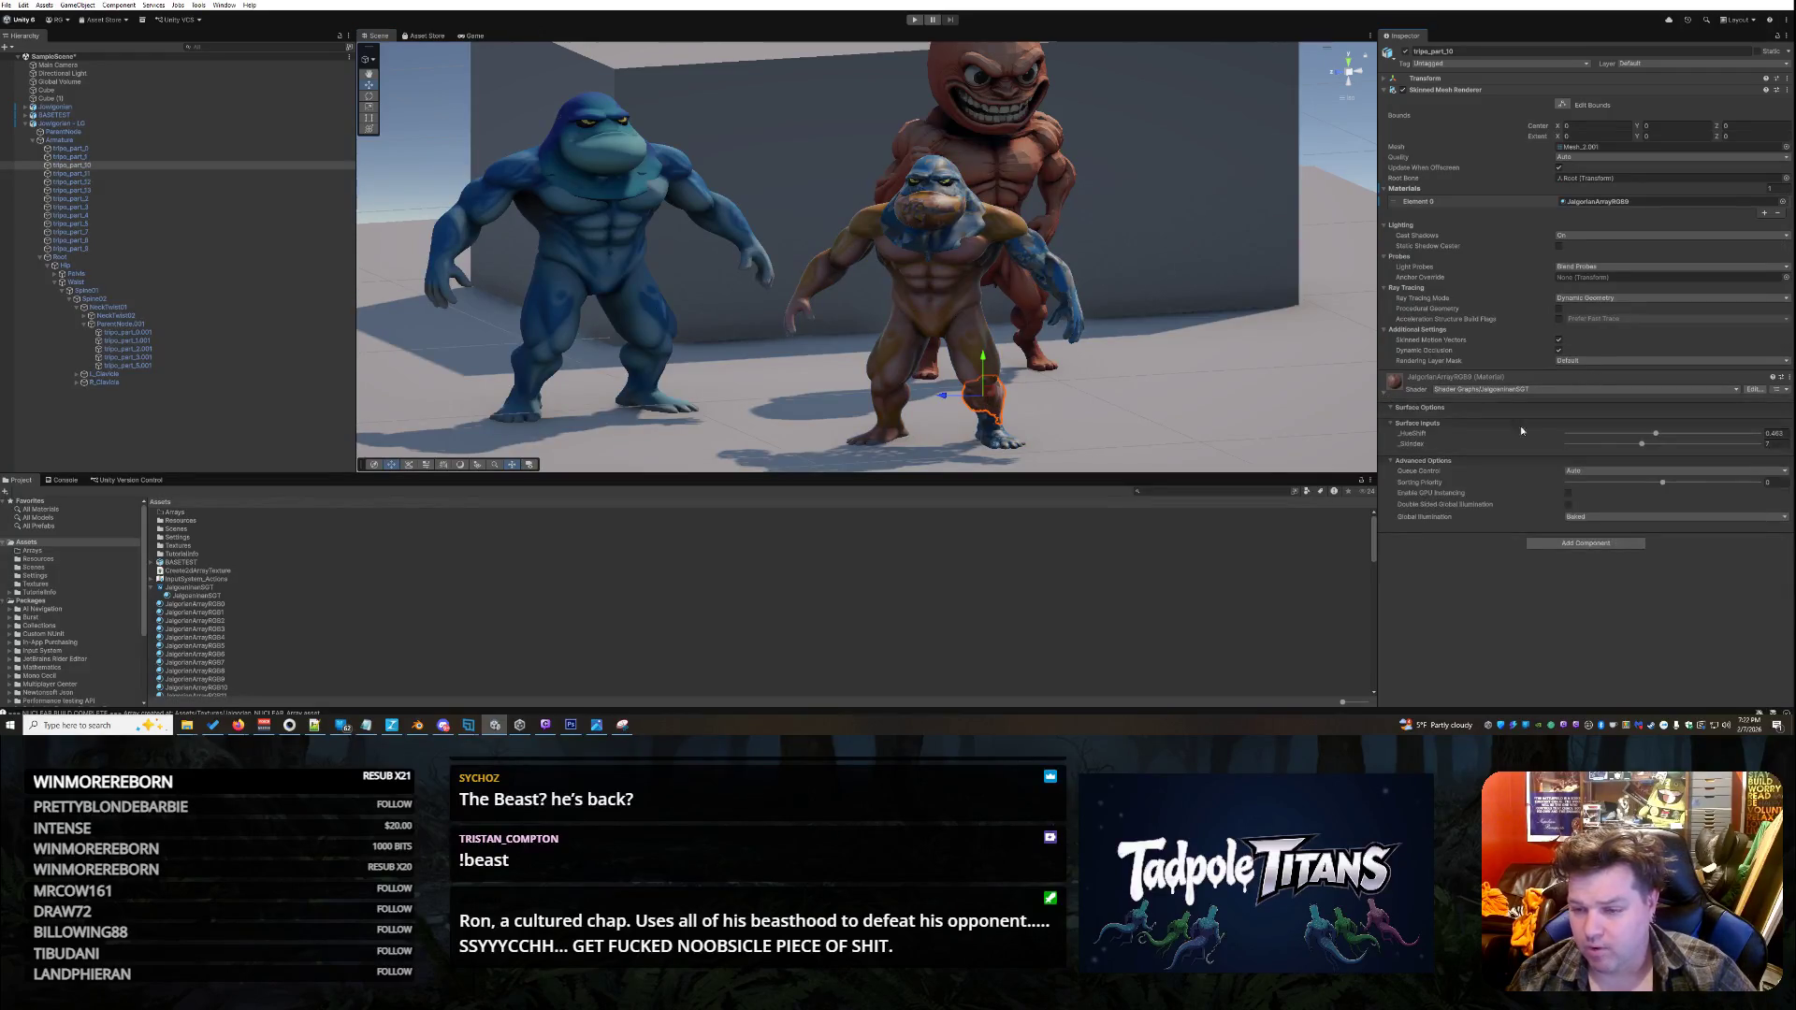
drag(1644, 447, 1664, 451)
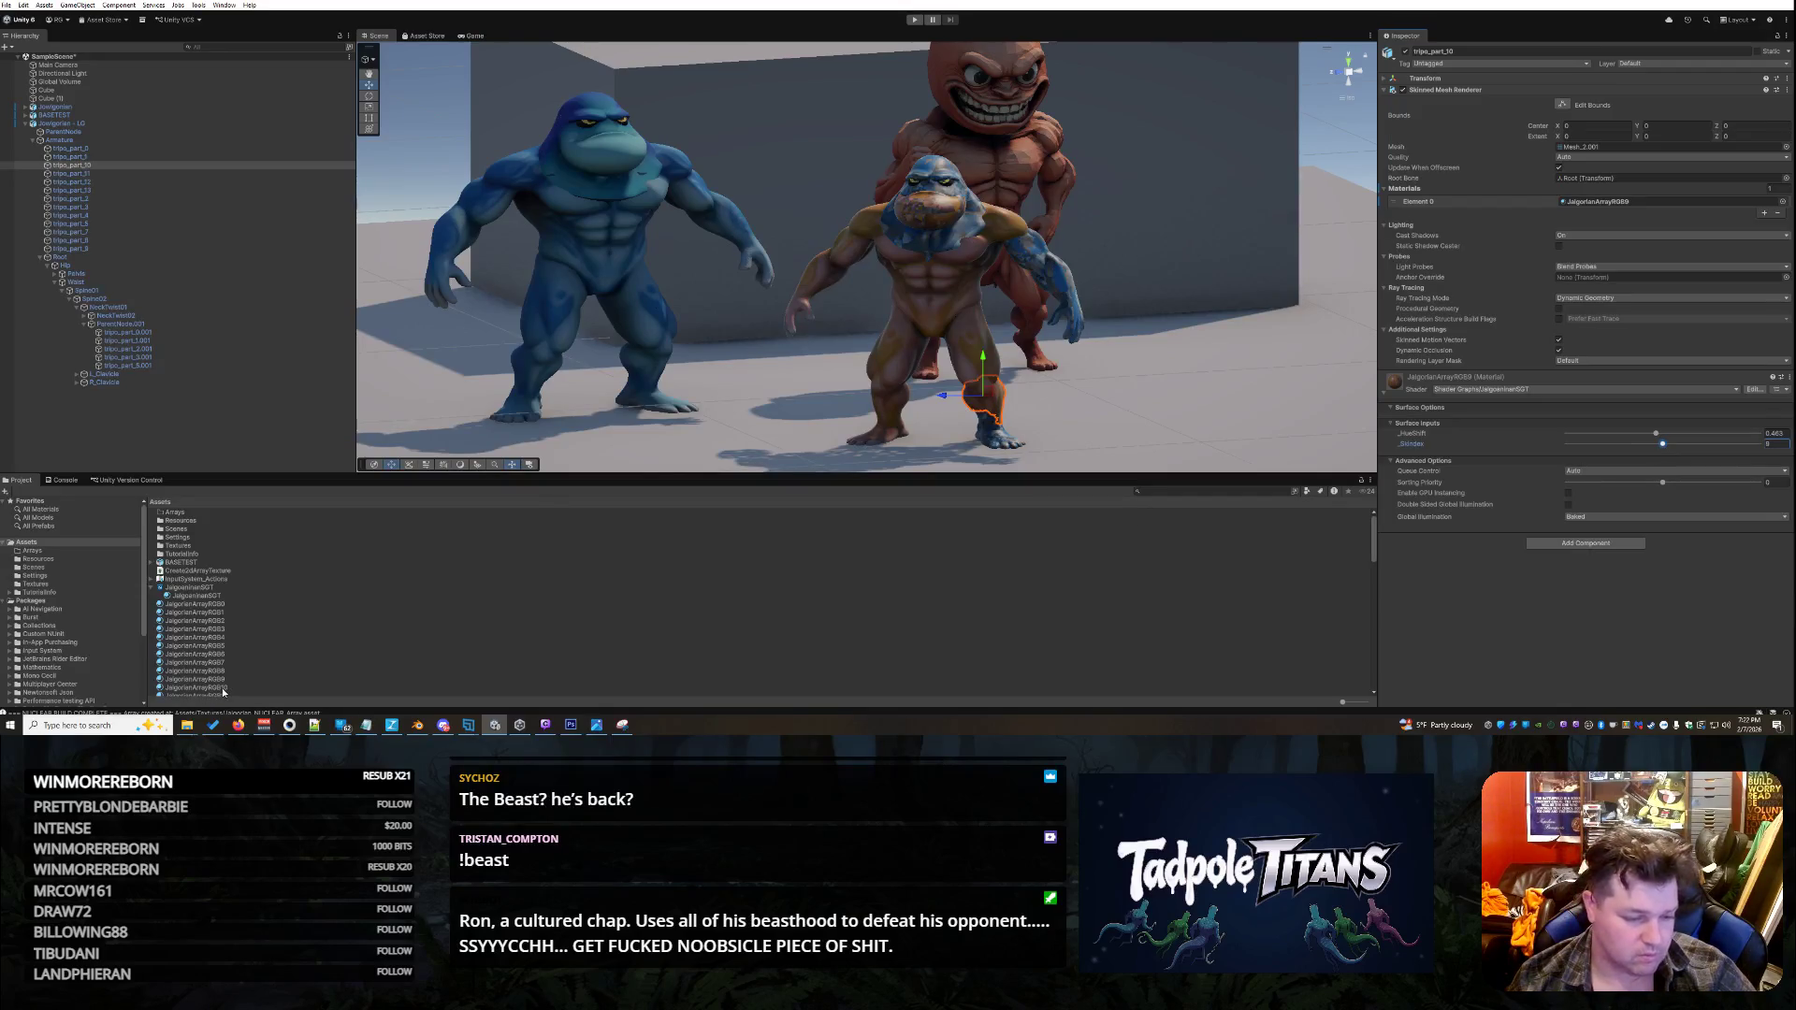
click(90, 175)
scroll(223, 645, down, 2)
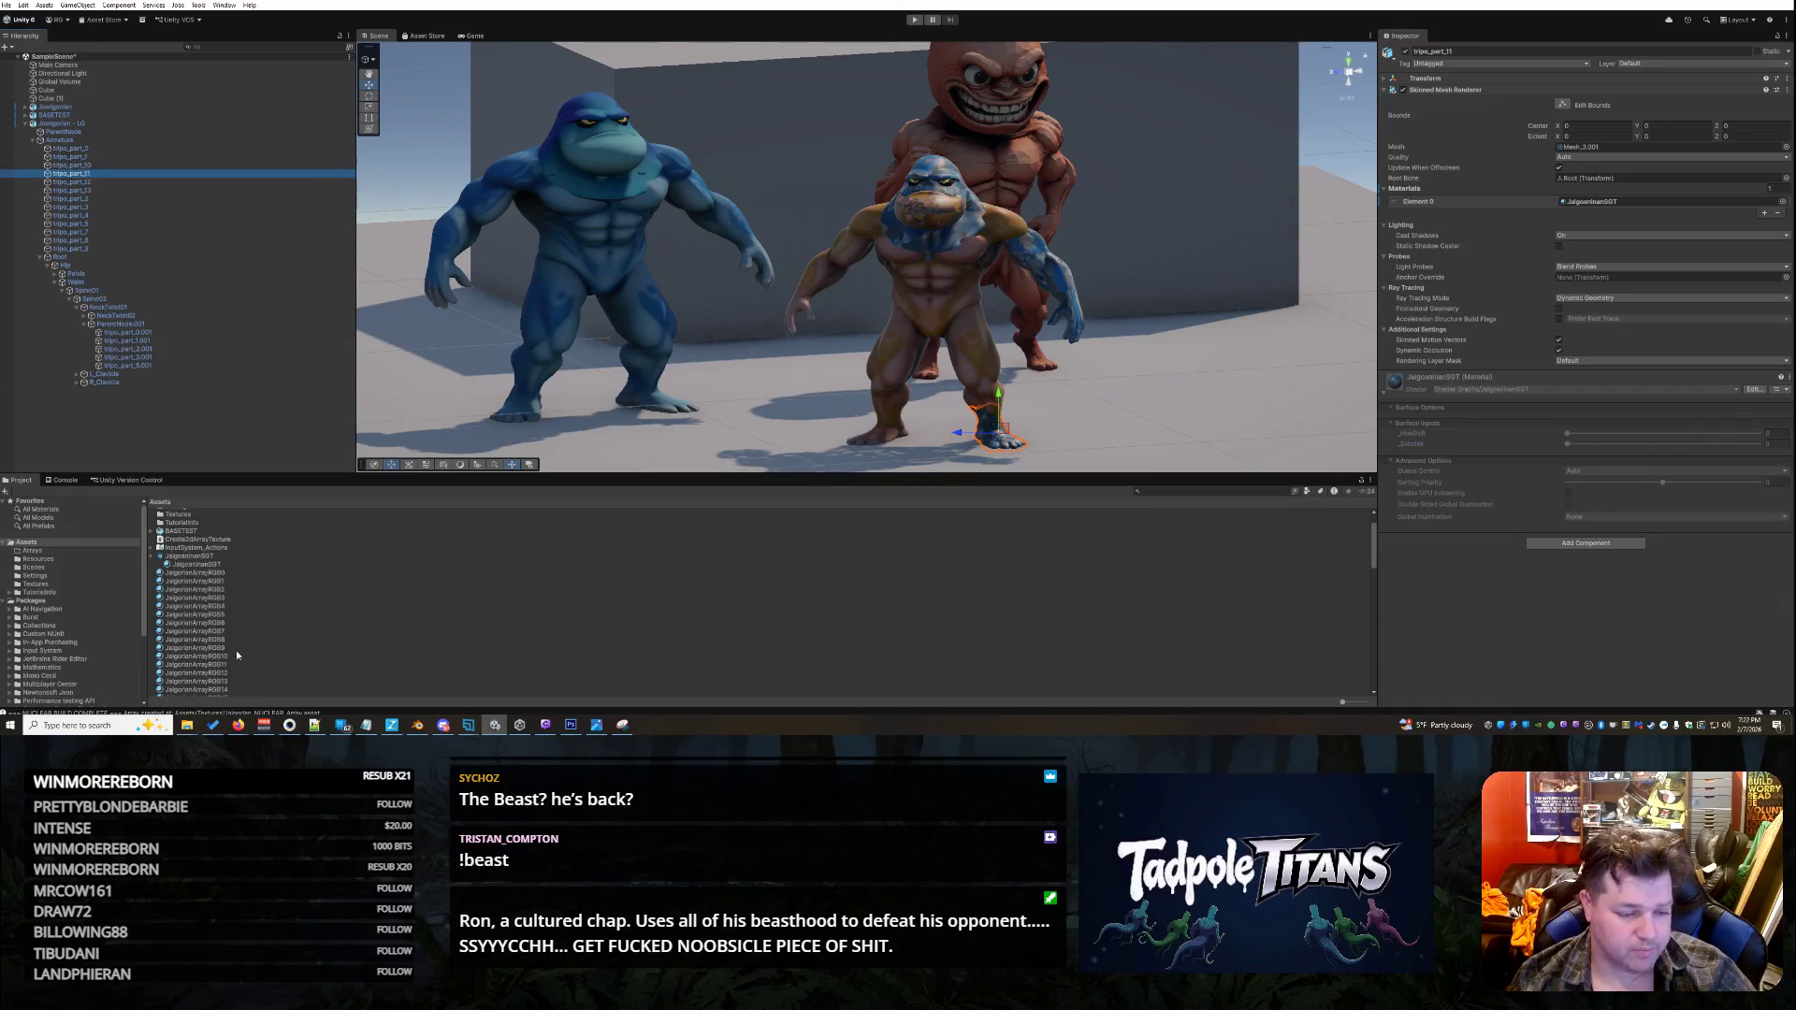
- Apply JalgorianArrayRGB10 to the foot part tripo_part_11 and raise its _SkIndex layer
click(222, 656)
scroll(222, 656, up, 1)
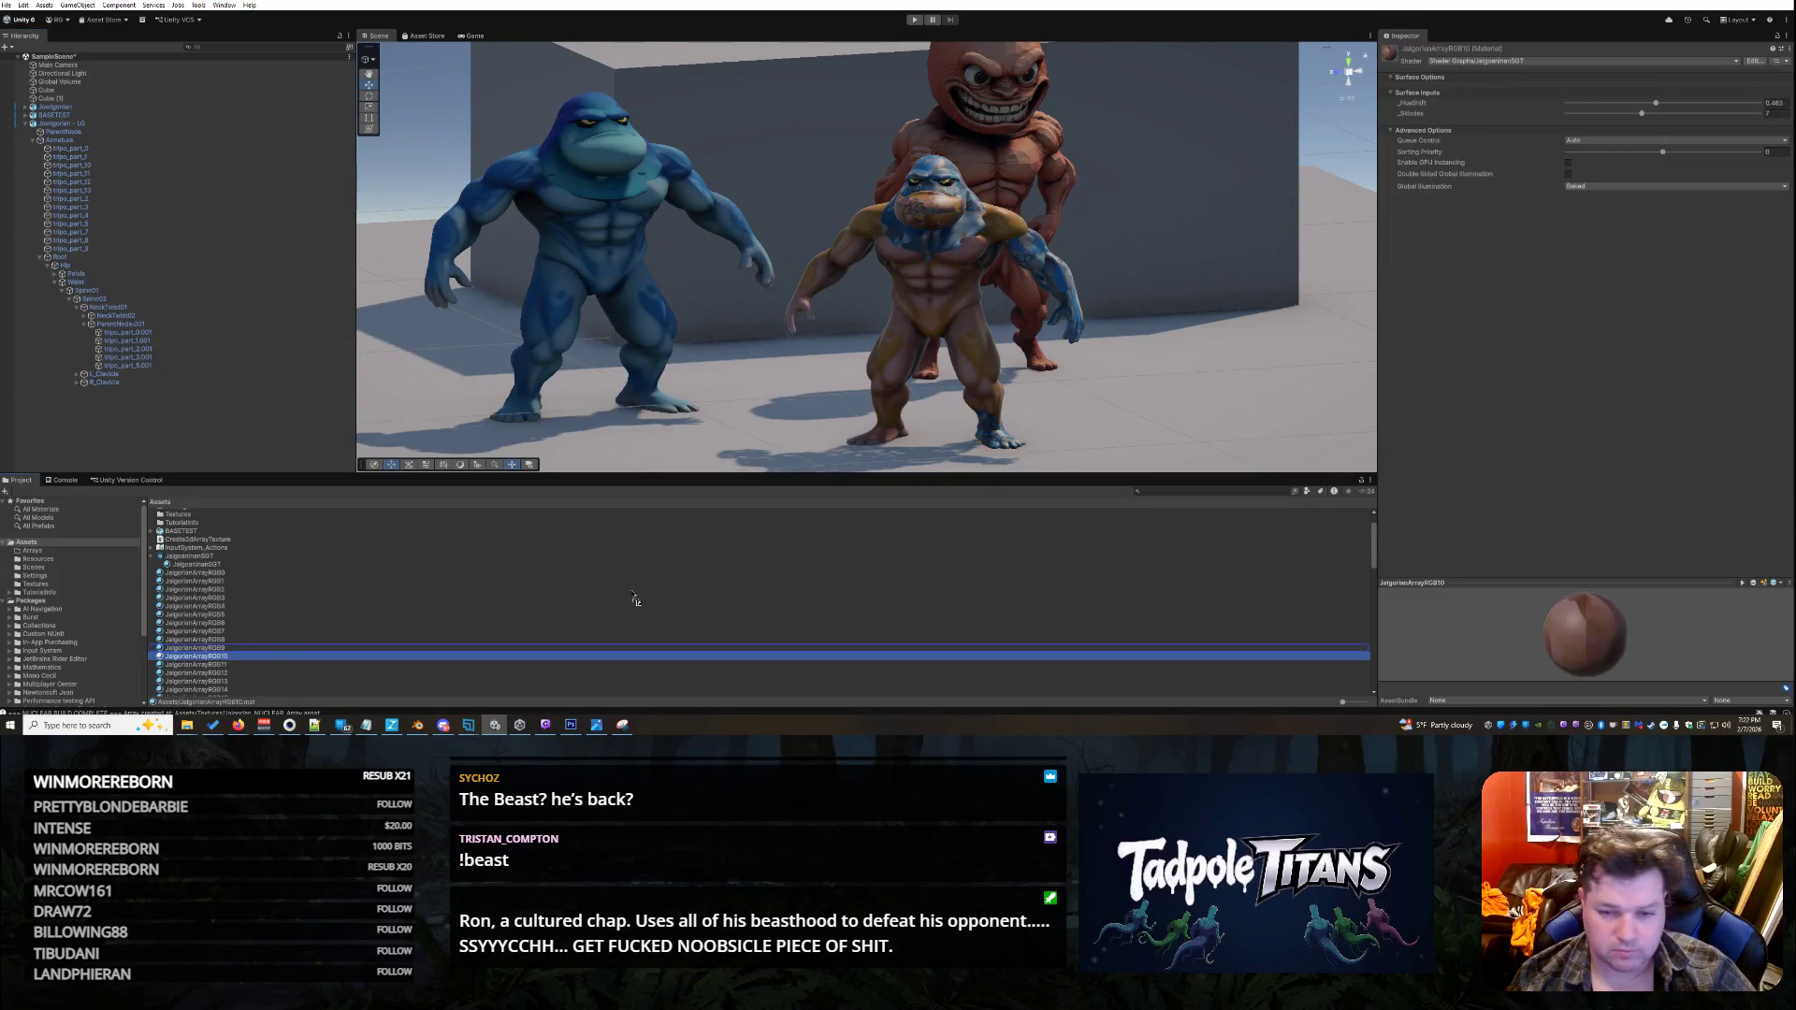
click(1000, 437)
click(1000, 437)
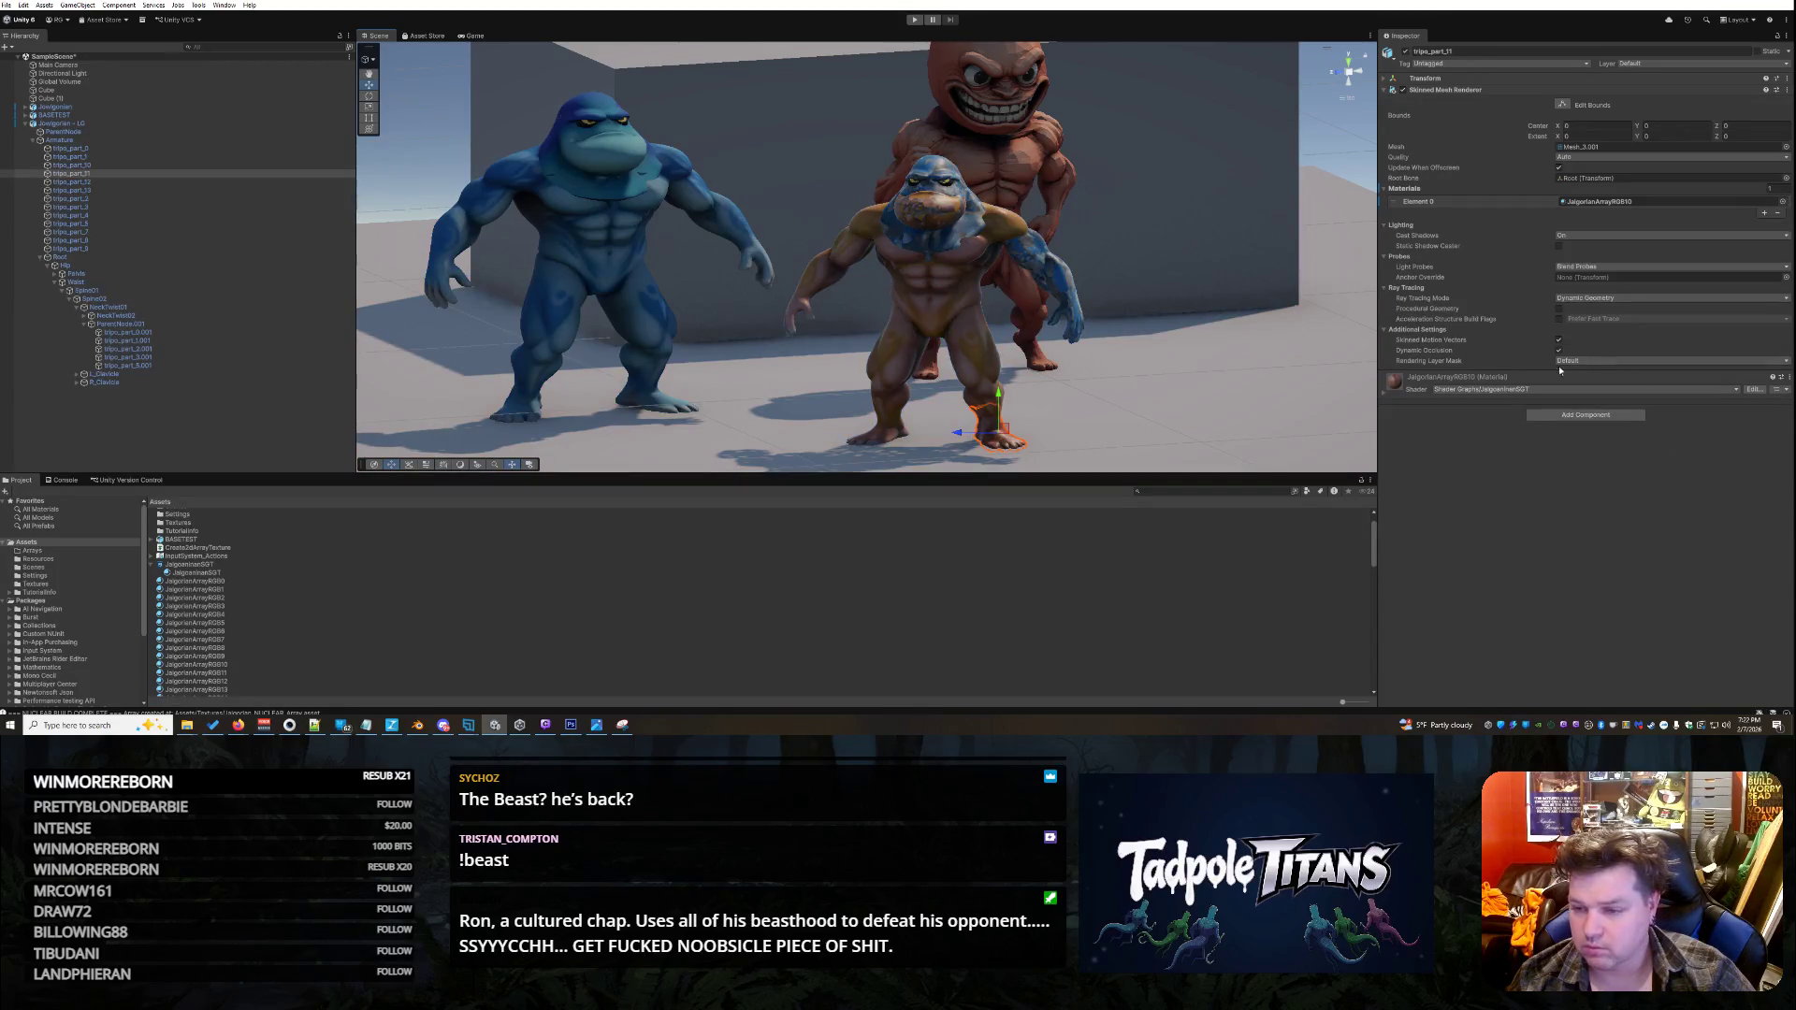
click(1386, 395)
drag(1638, 450, 1673, 450)
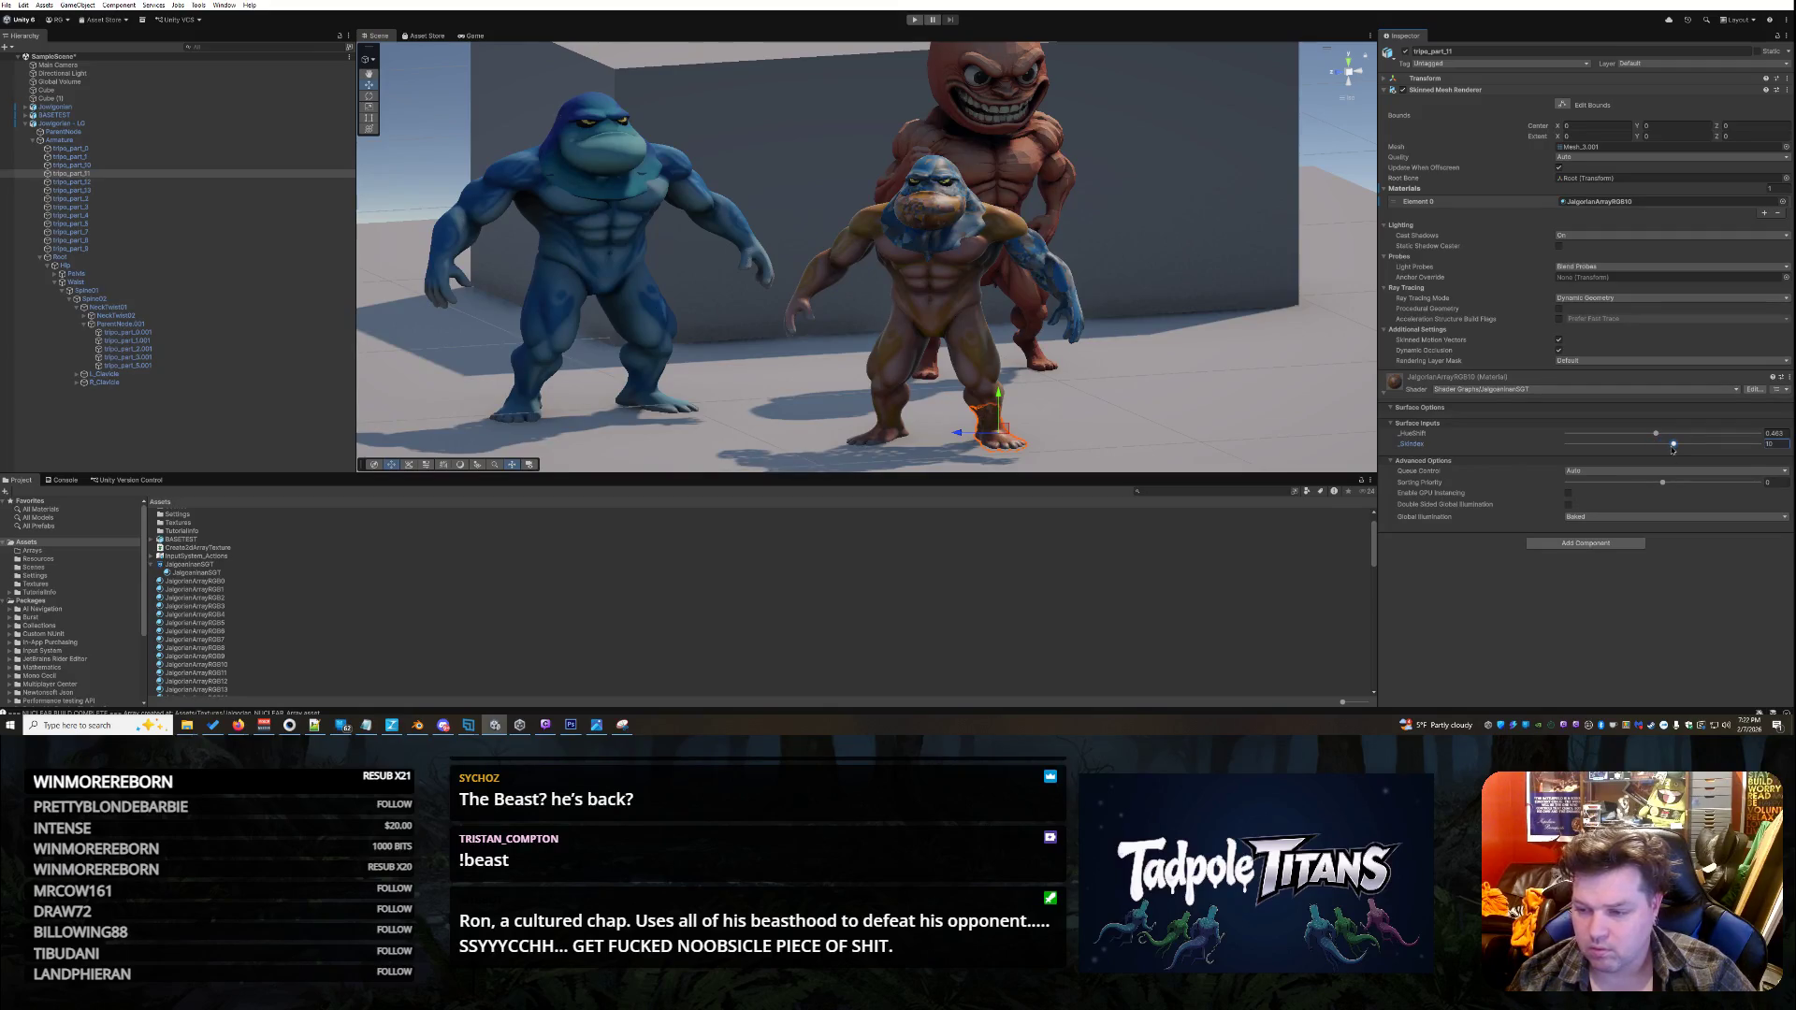
- Apply JalgorianArrayRGB11 to the shoulder part tripo_part_12 with _SkIndex 11
click(103, 183)
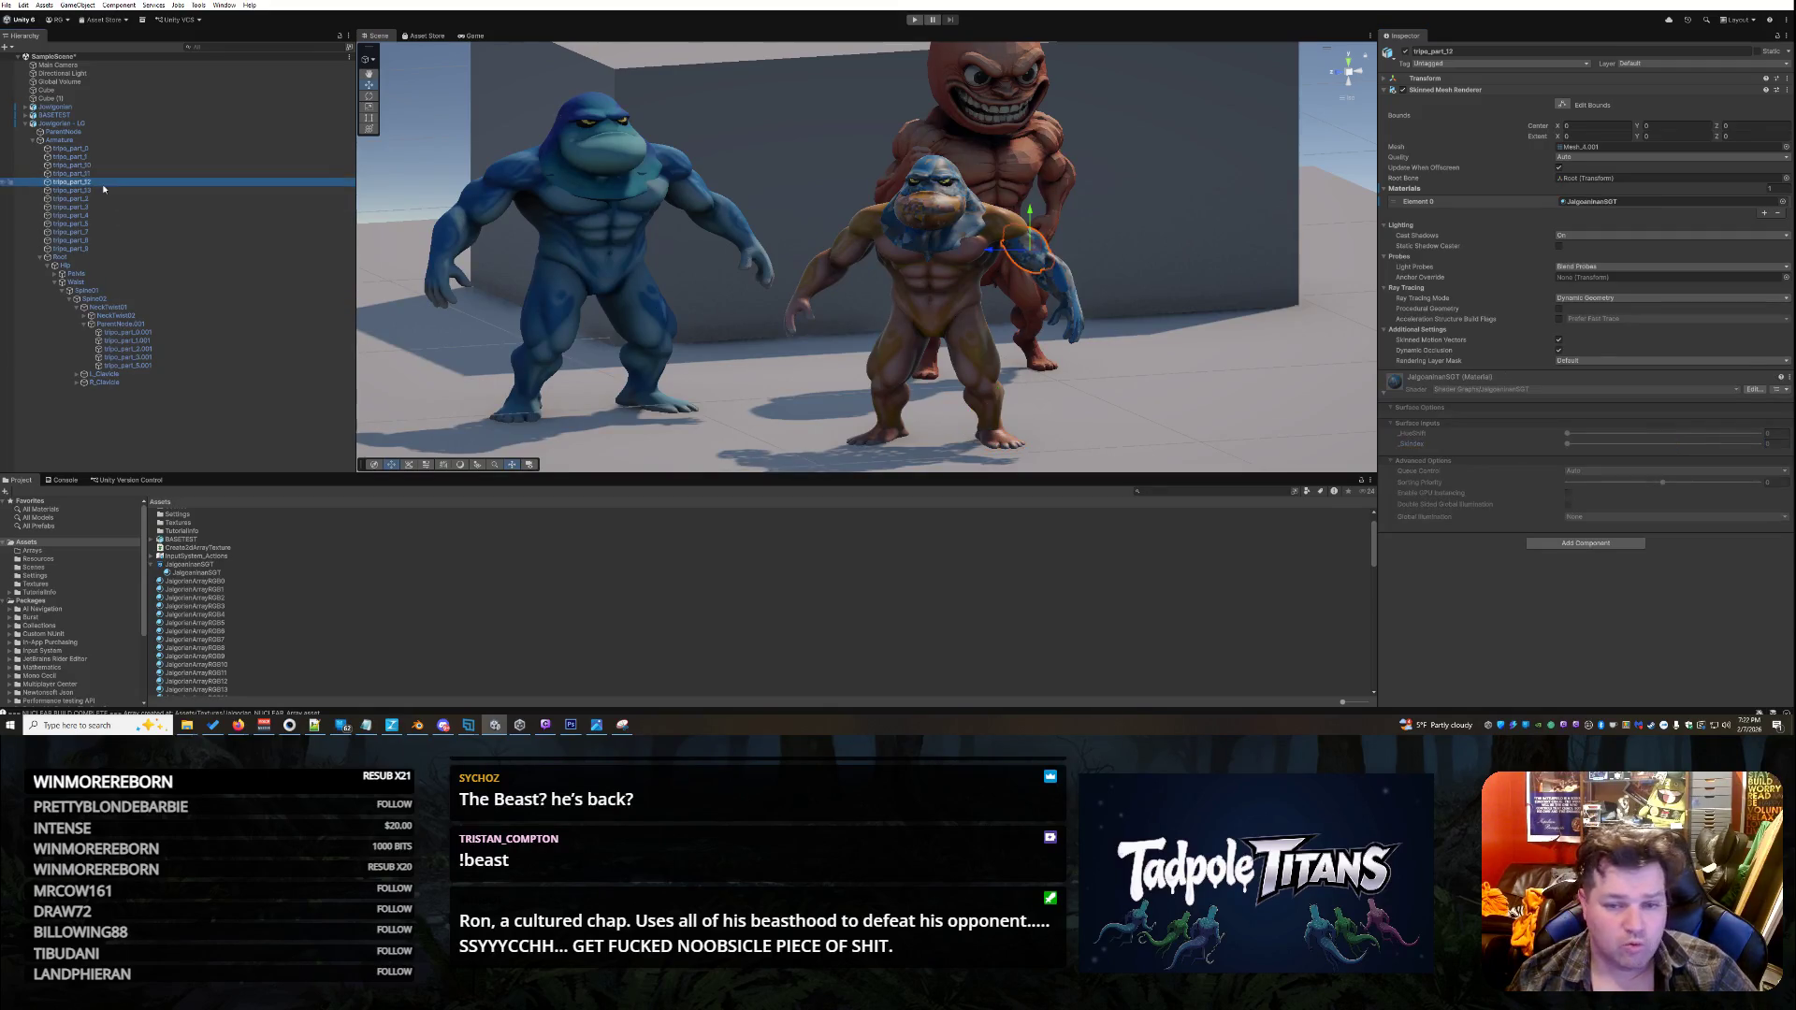
click(225, 674)
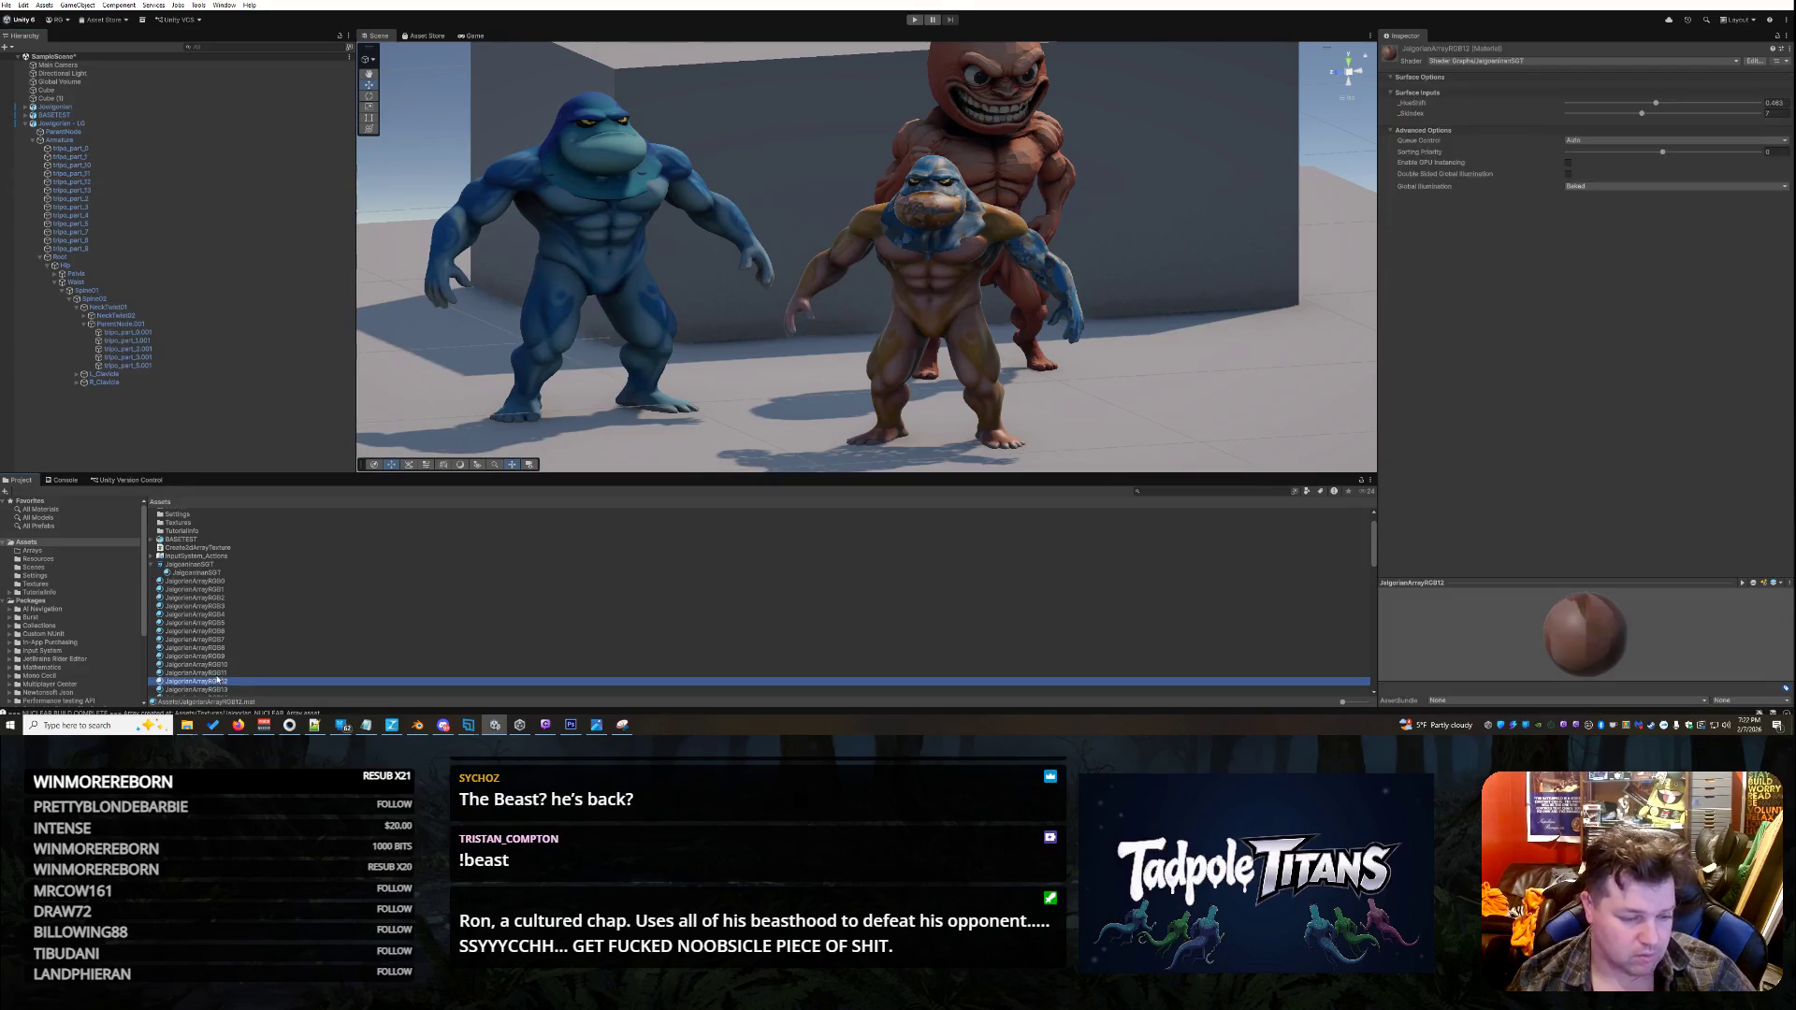
click(1036, 257)
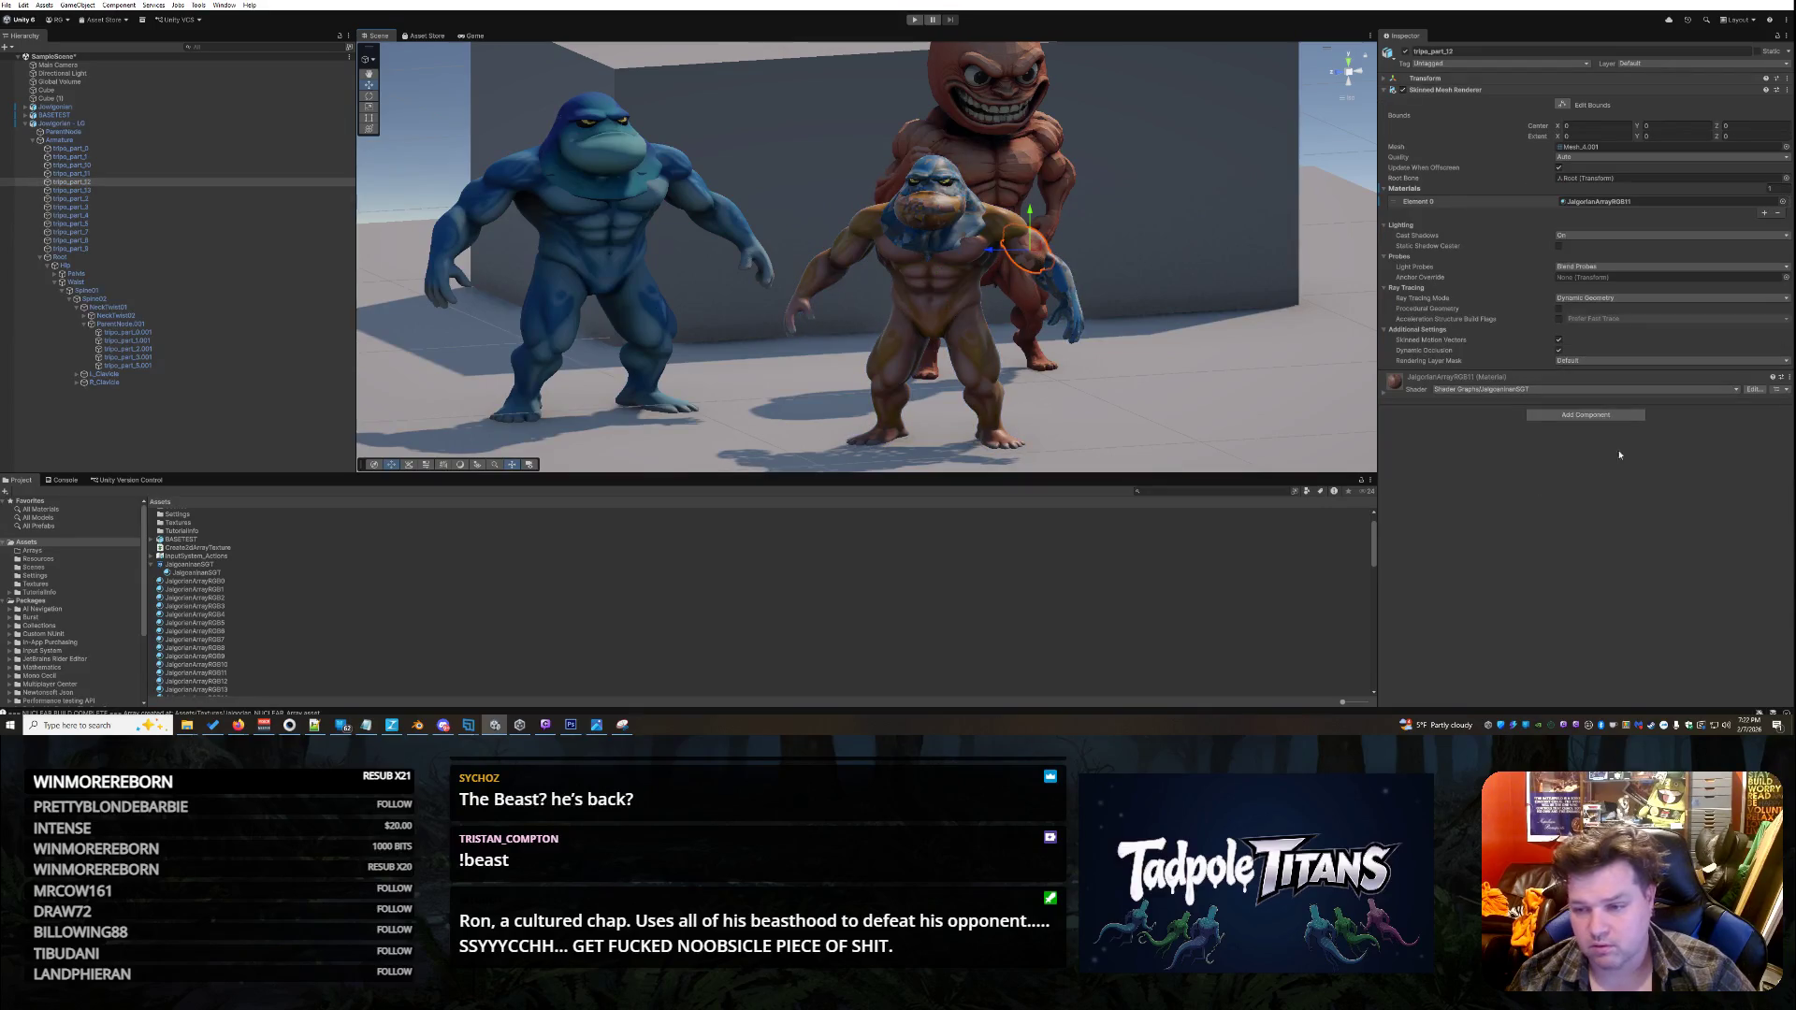
click(1384, 393)
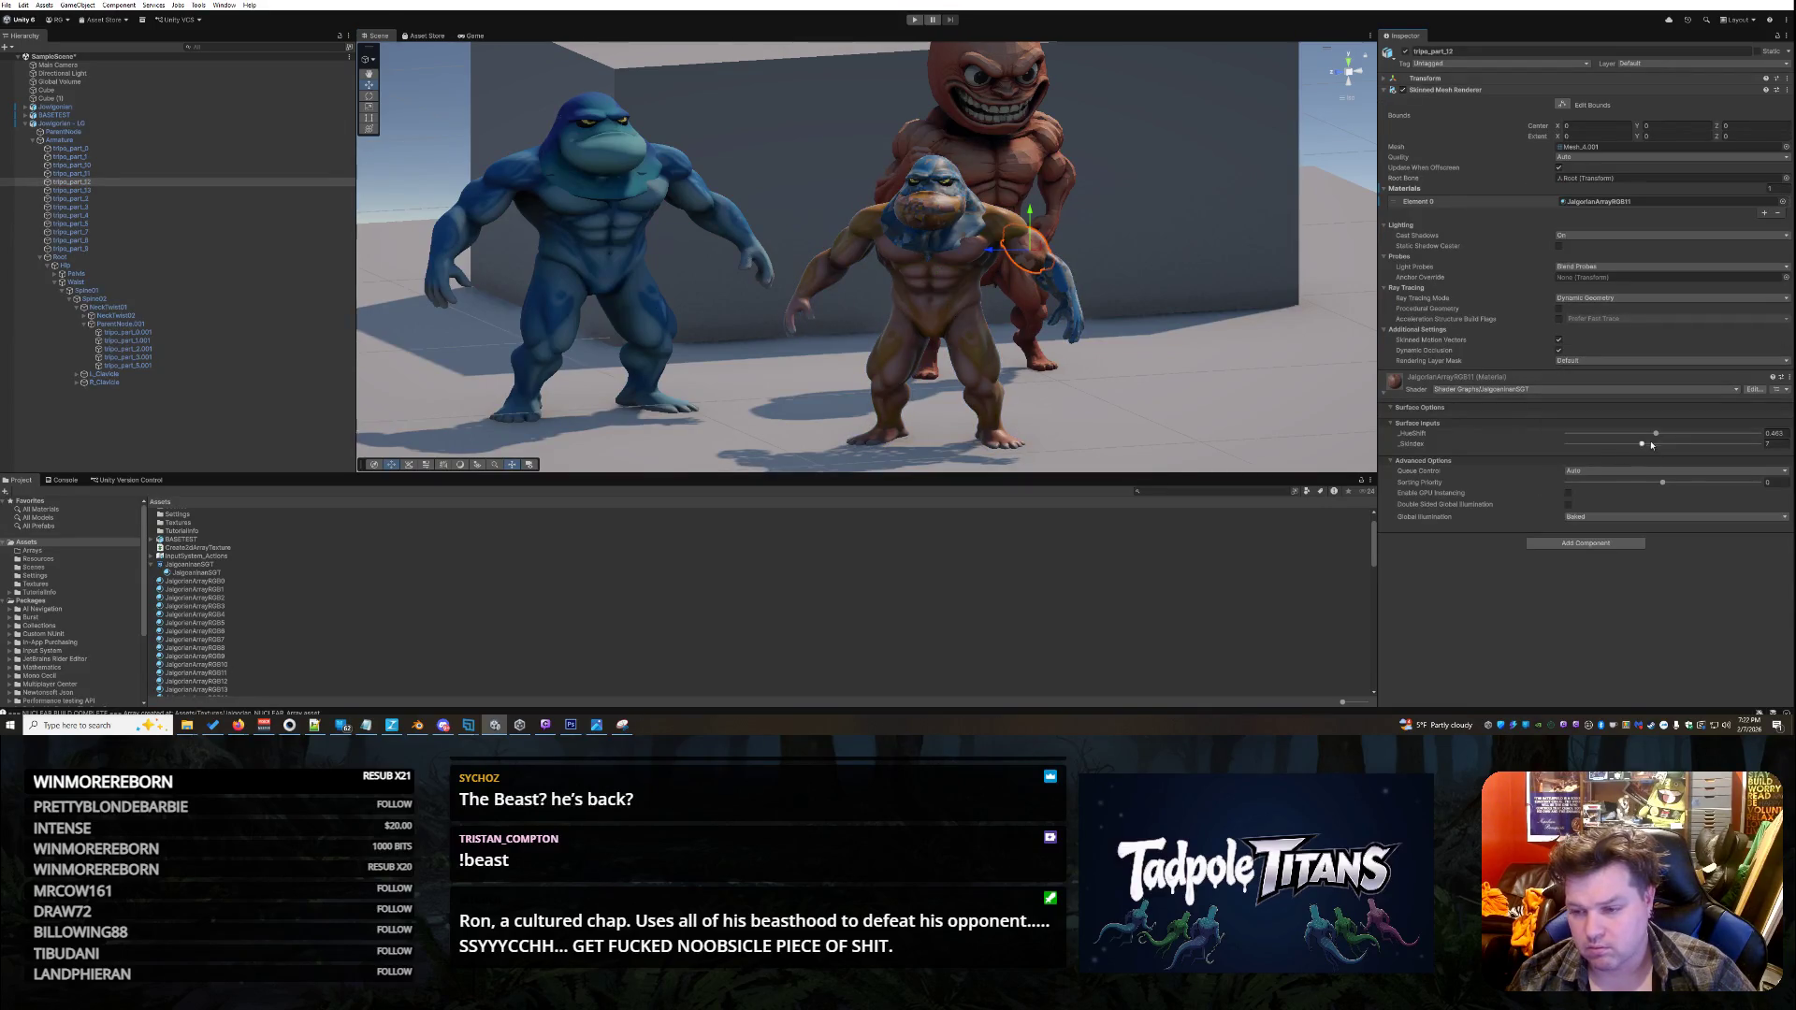
drag(1641, 445, 1682, 448)
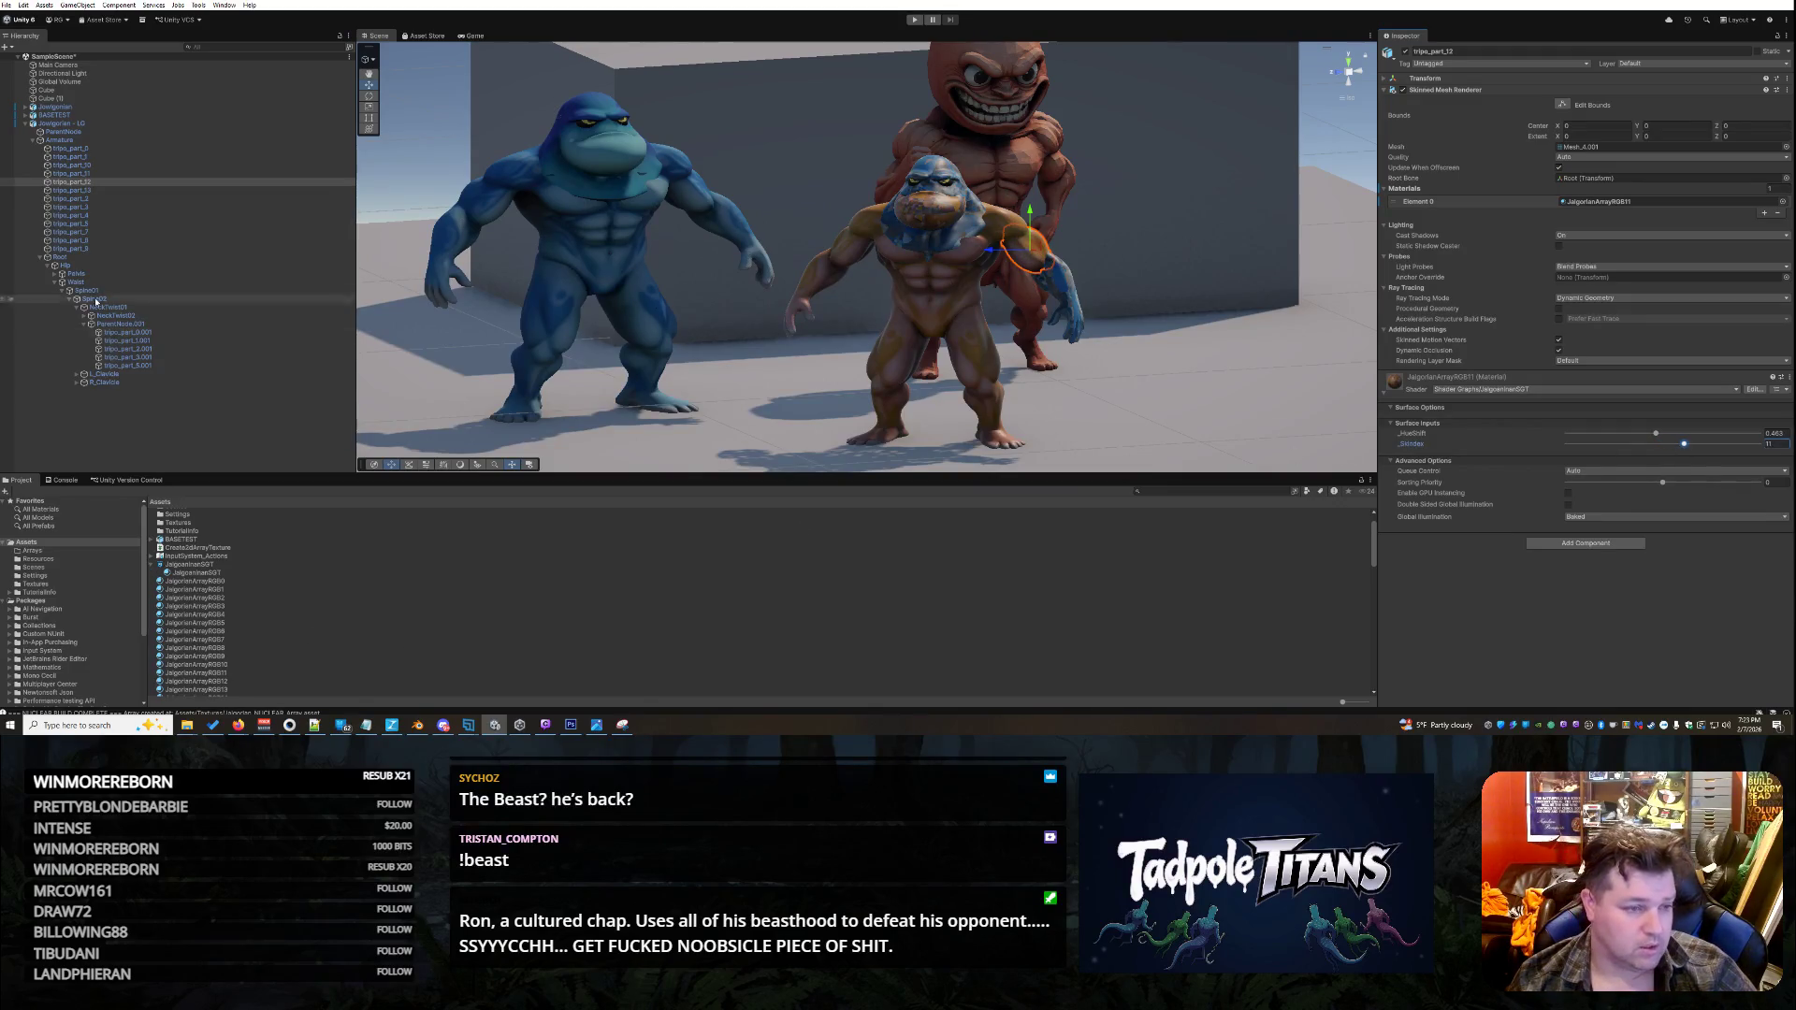
- Apply JalgorianArrayRGB12 to the arm part tripo_part_13 with _SkIndex 12
click(188, 190)
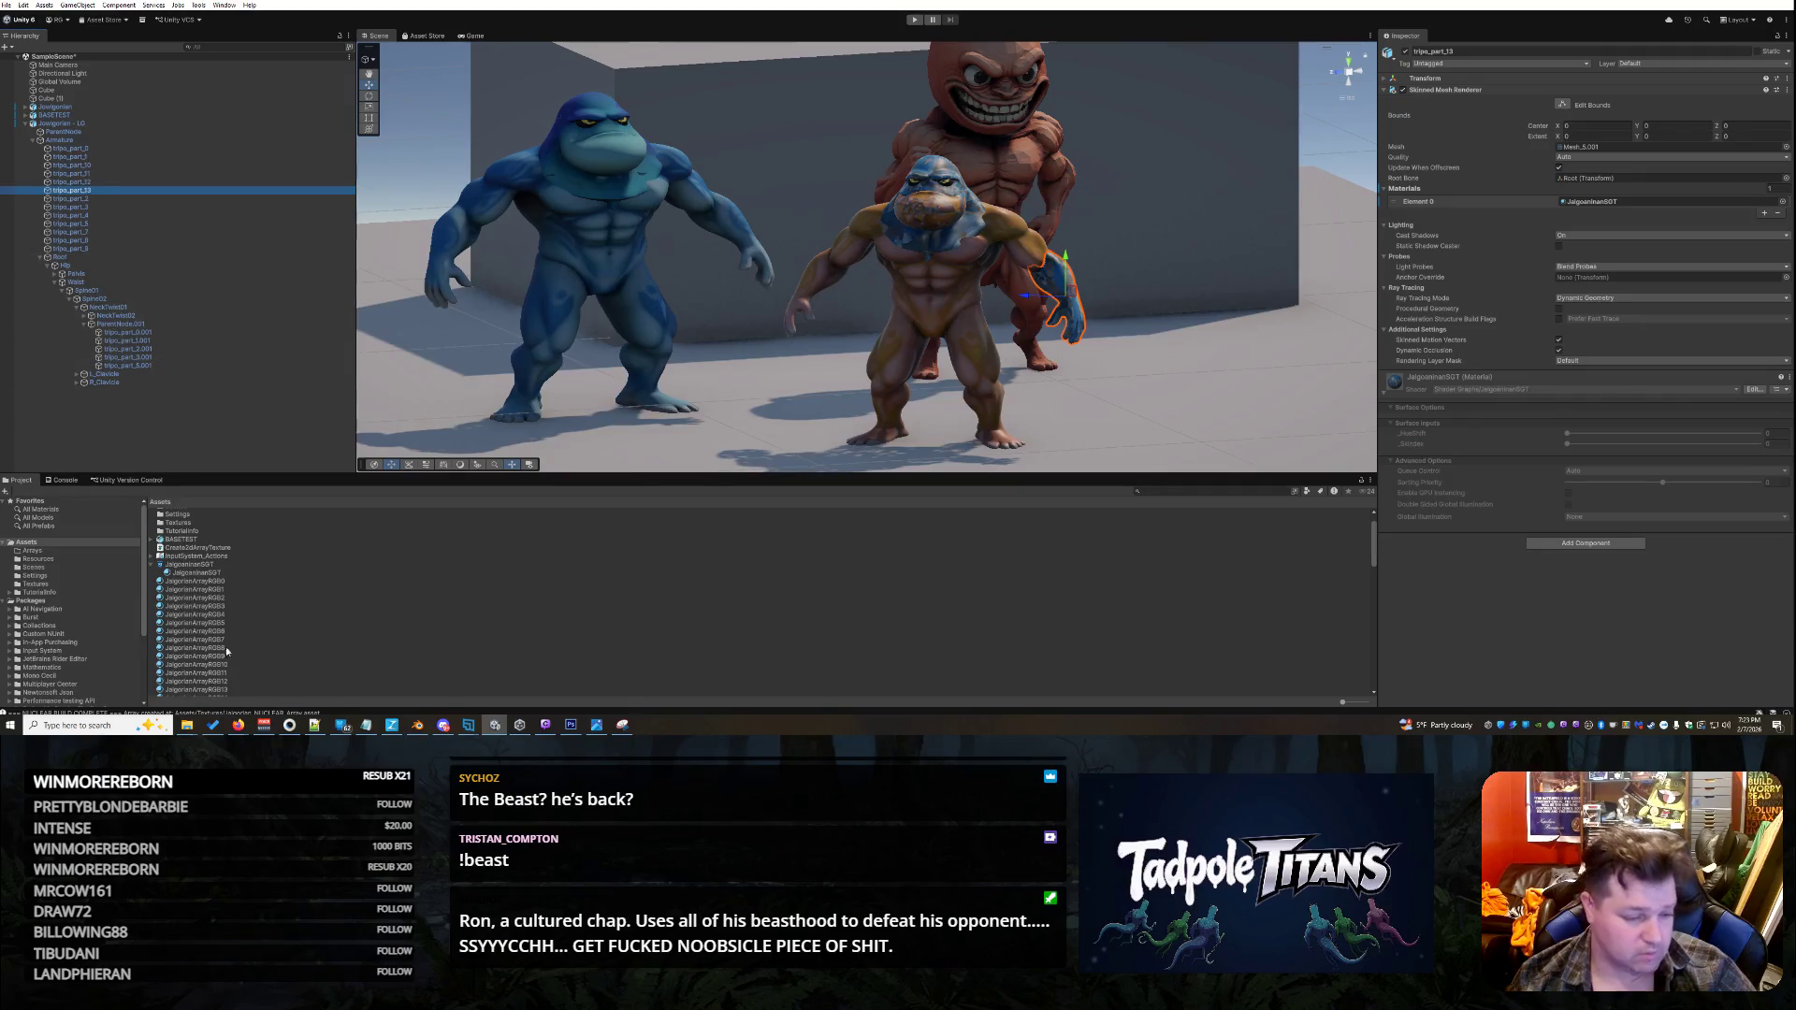
click(218, 681)
mouse_move(300, 676)
mouse_down()
mouse_move(730, 234)
mouse_move(1068, 288)
mouse_up()
click(1068, 291)
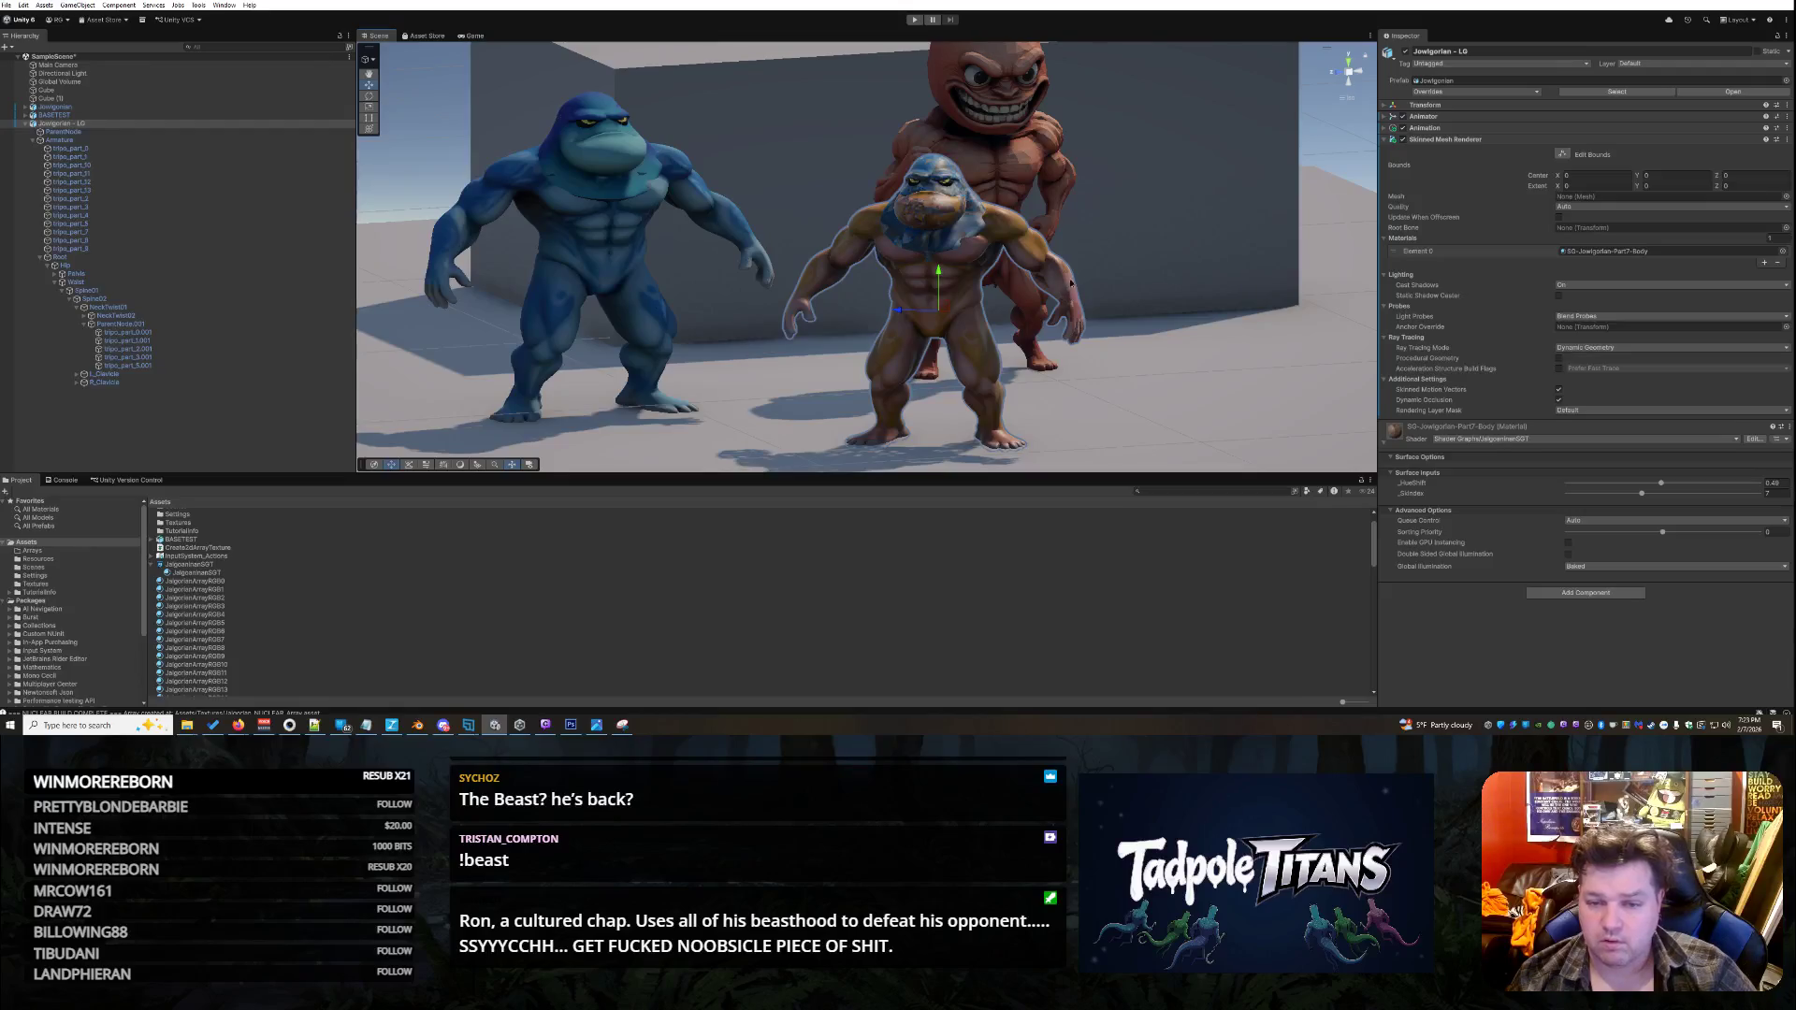
click(1071, 283)
click(1385, 397)
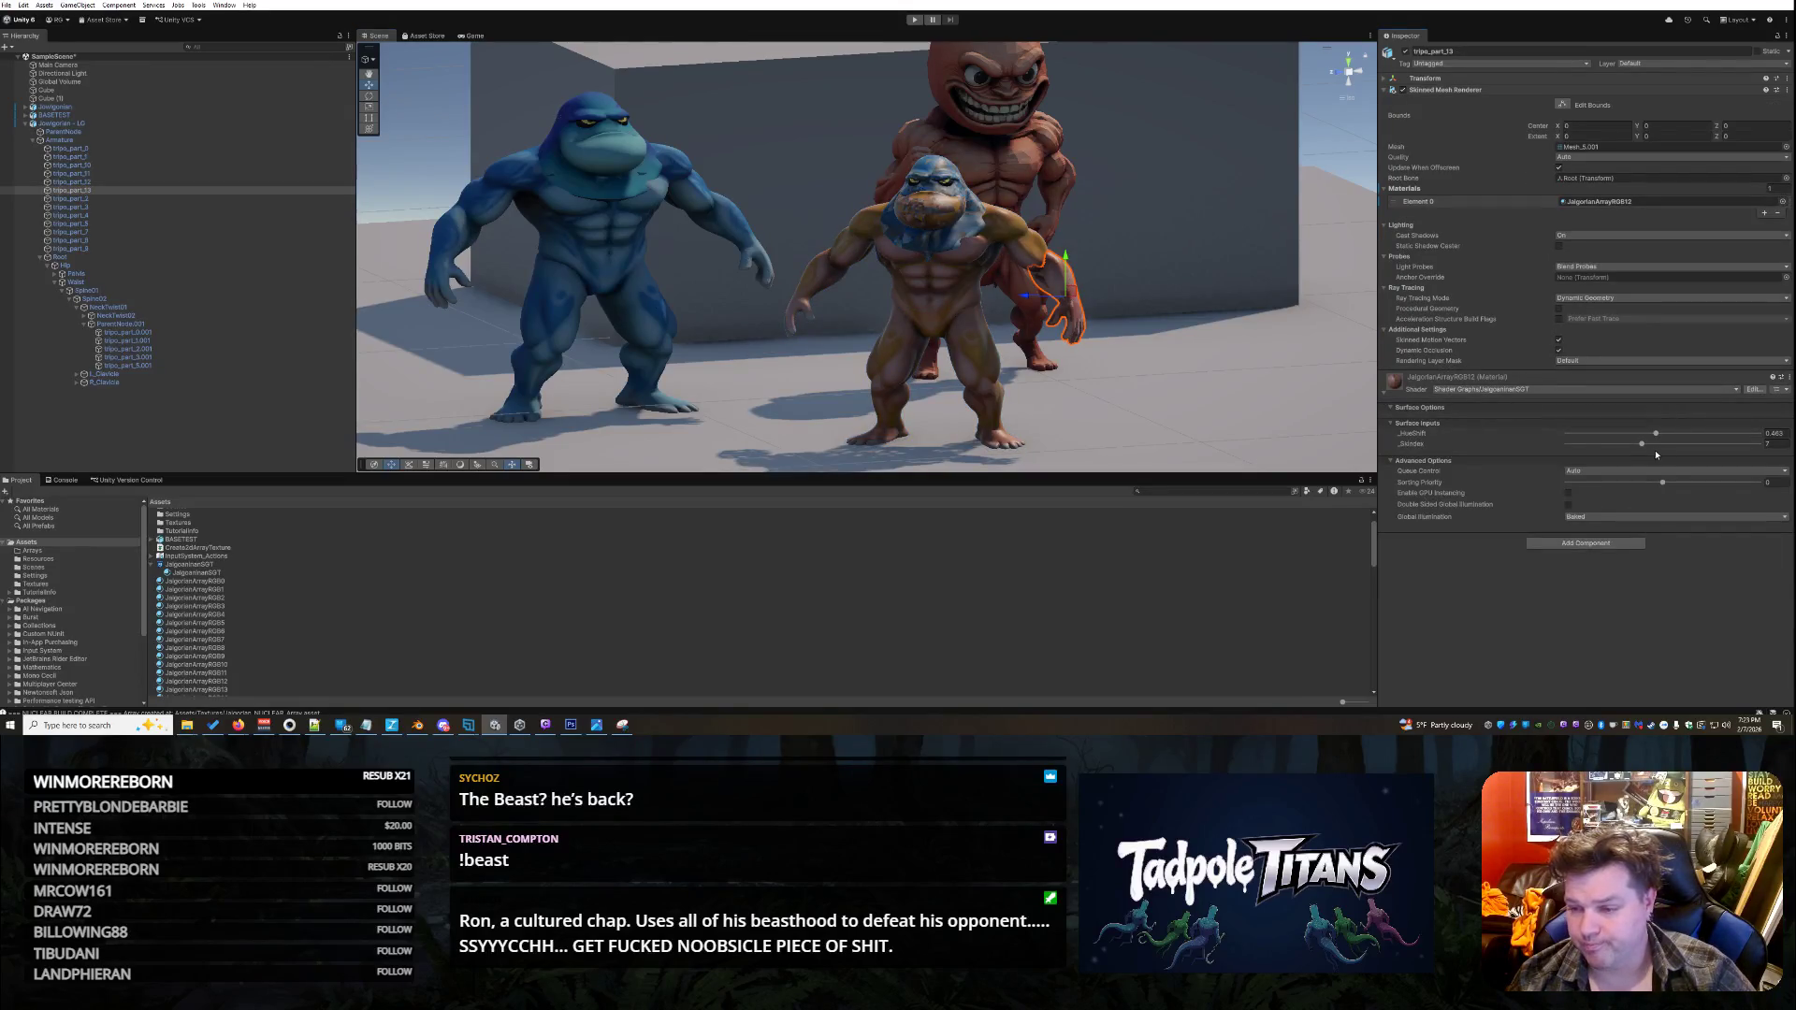
drag(1653, 451, 1694, 452)
- Select tripo_part_0.001 and expand the settings of the original material it still uses
click(943, 246)
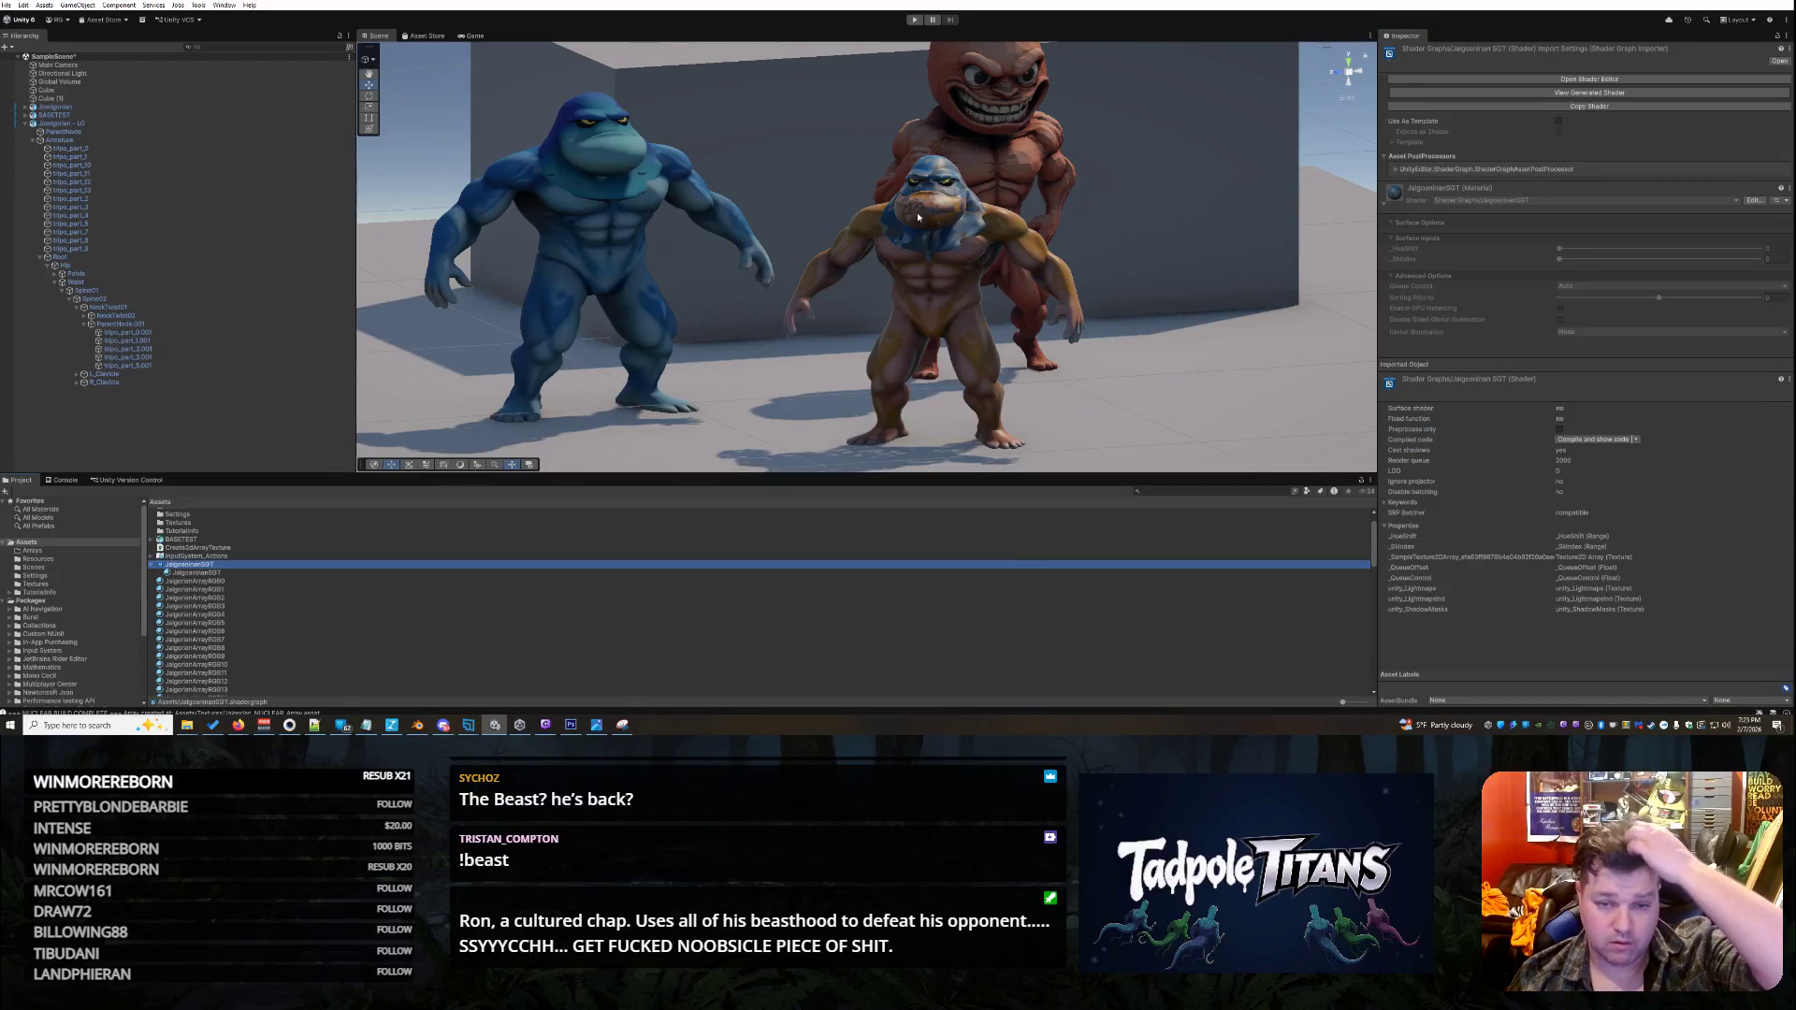
click(943, 246)
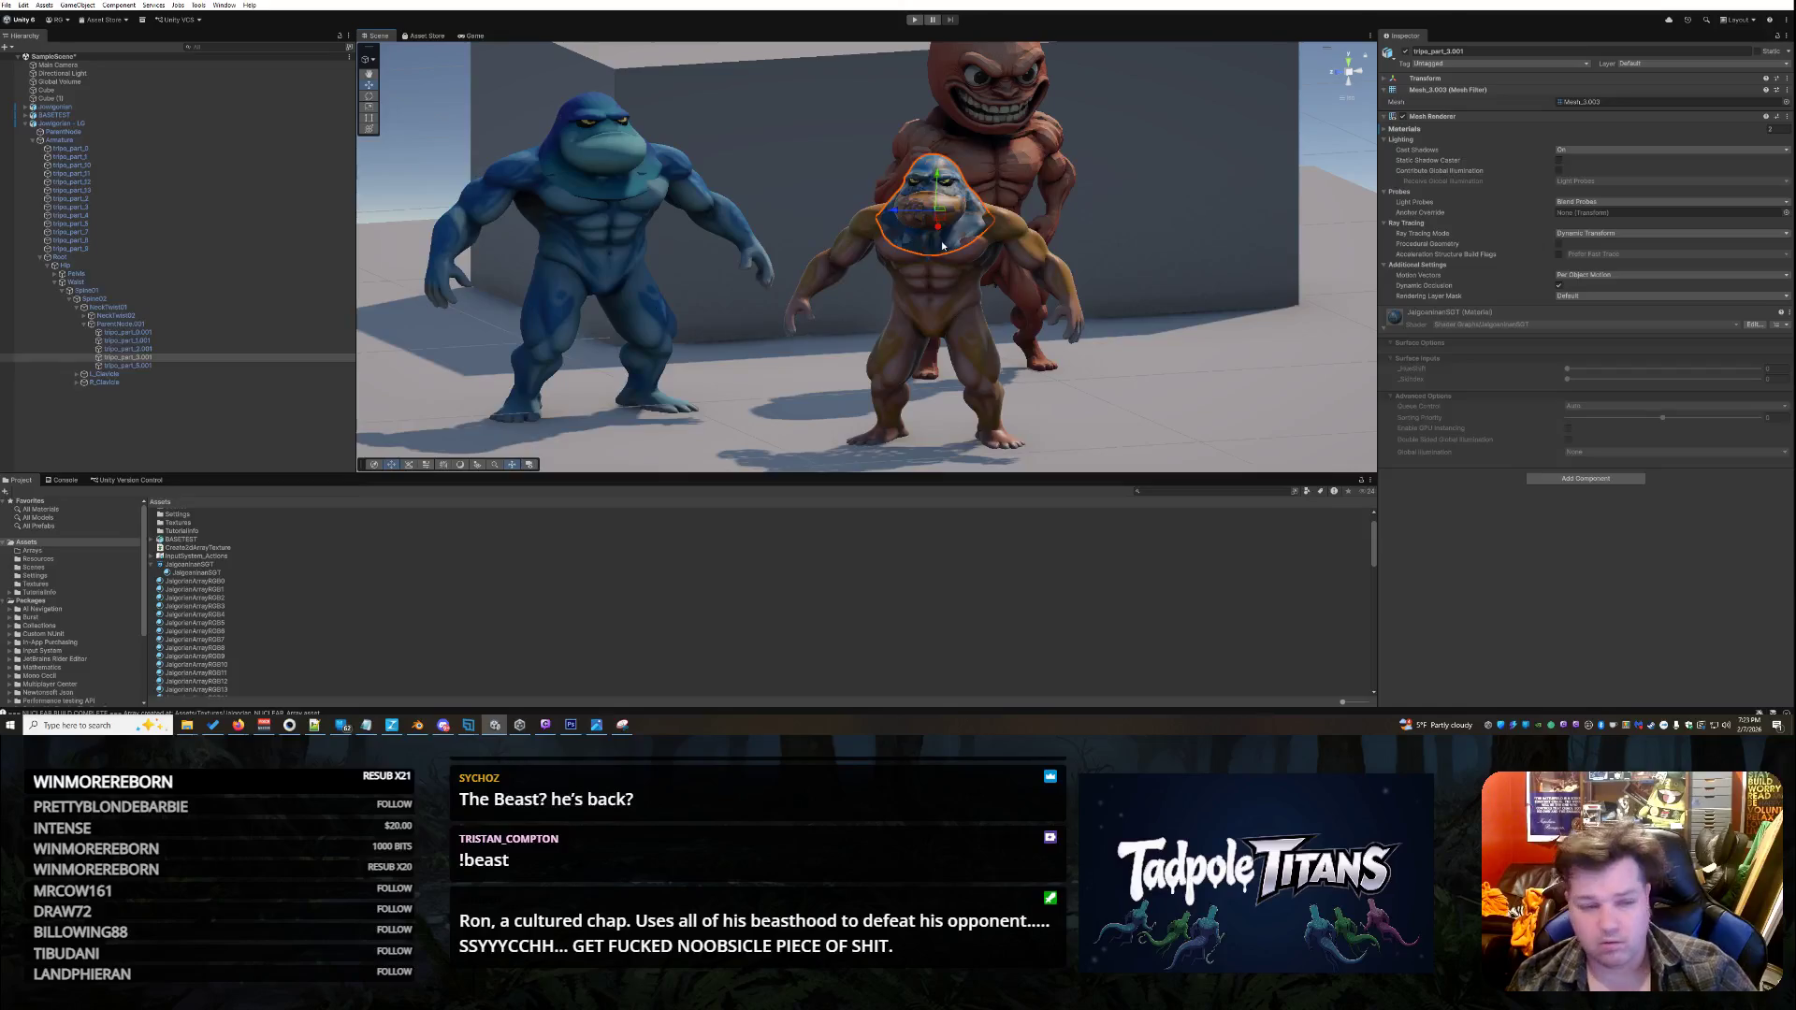
click(131, 332)
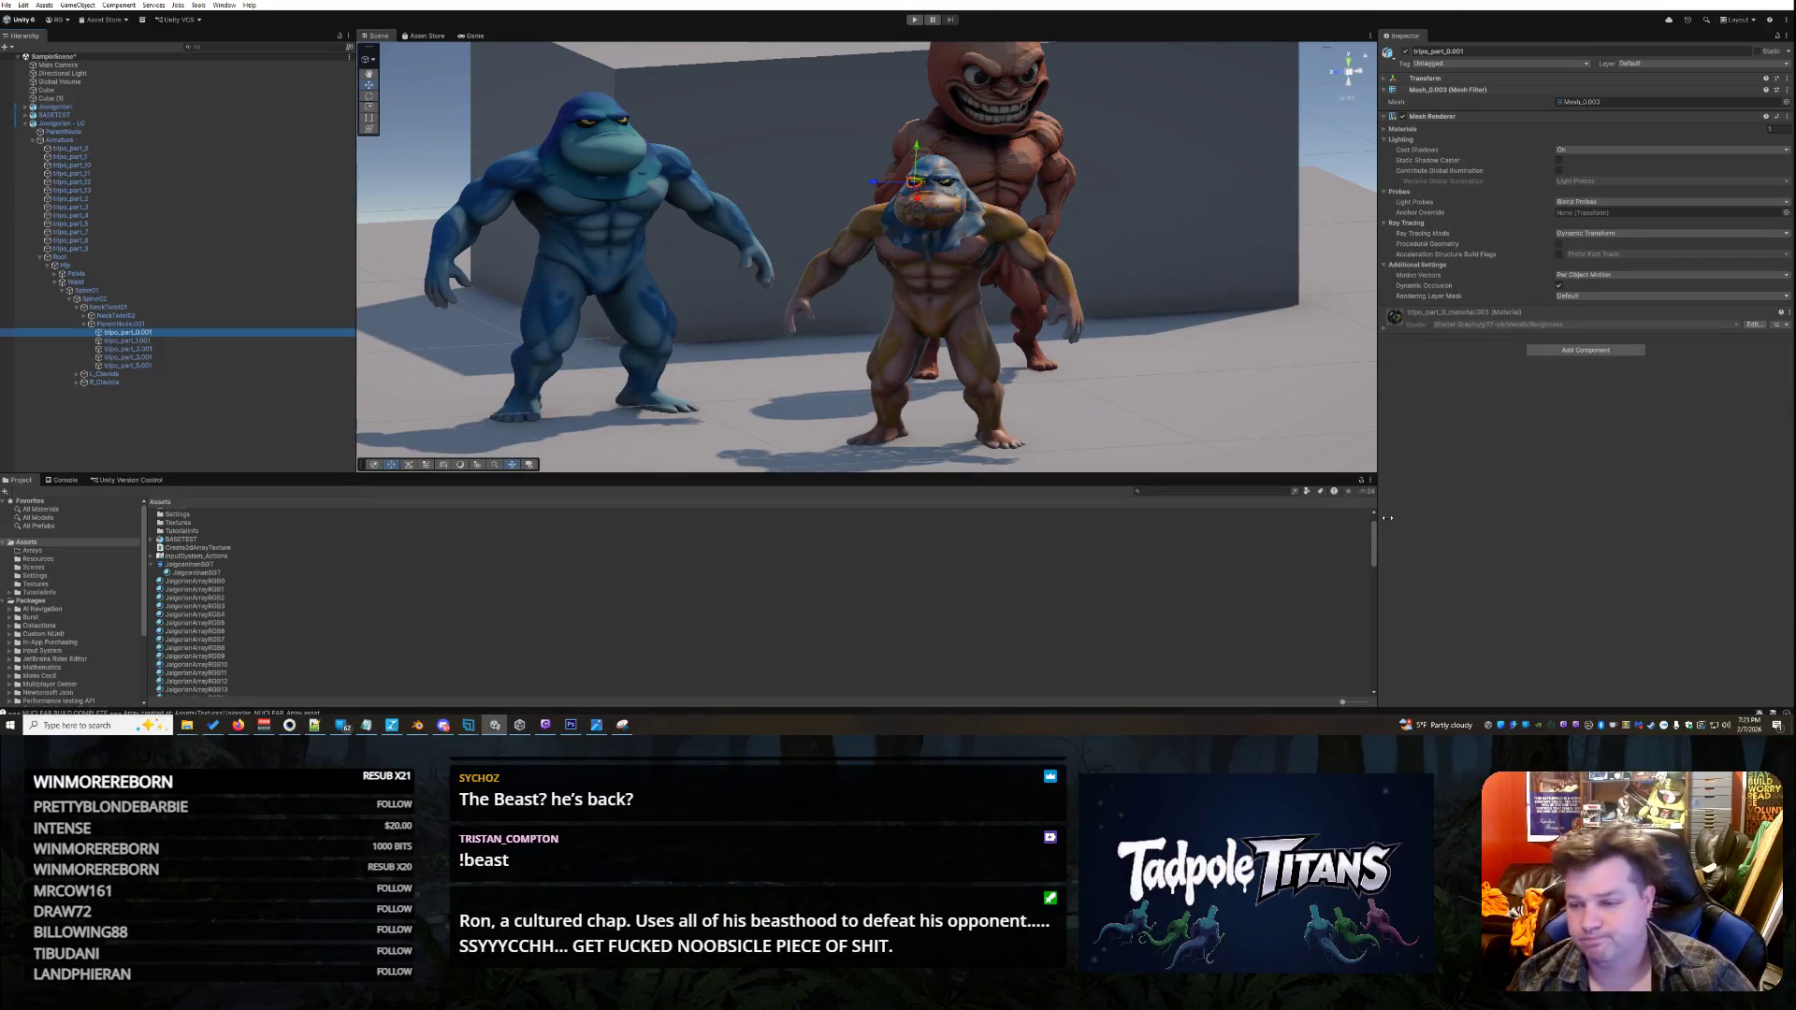
click(1385, 329)
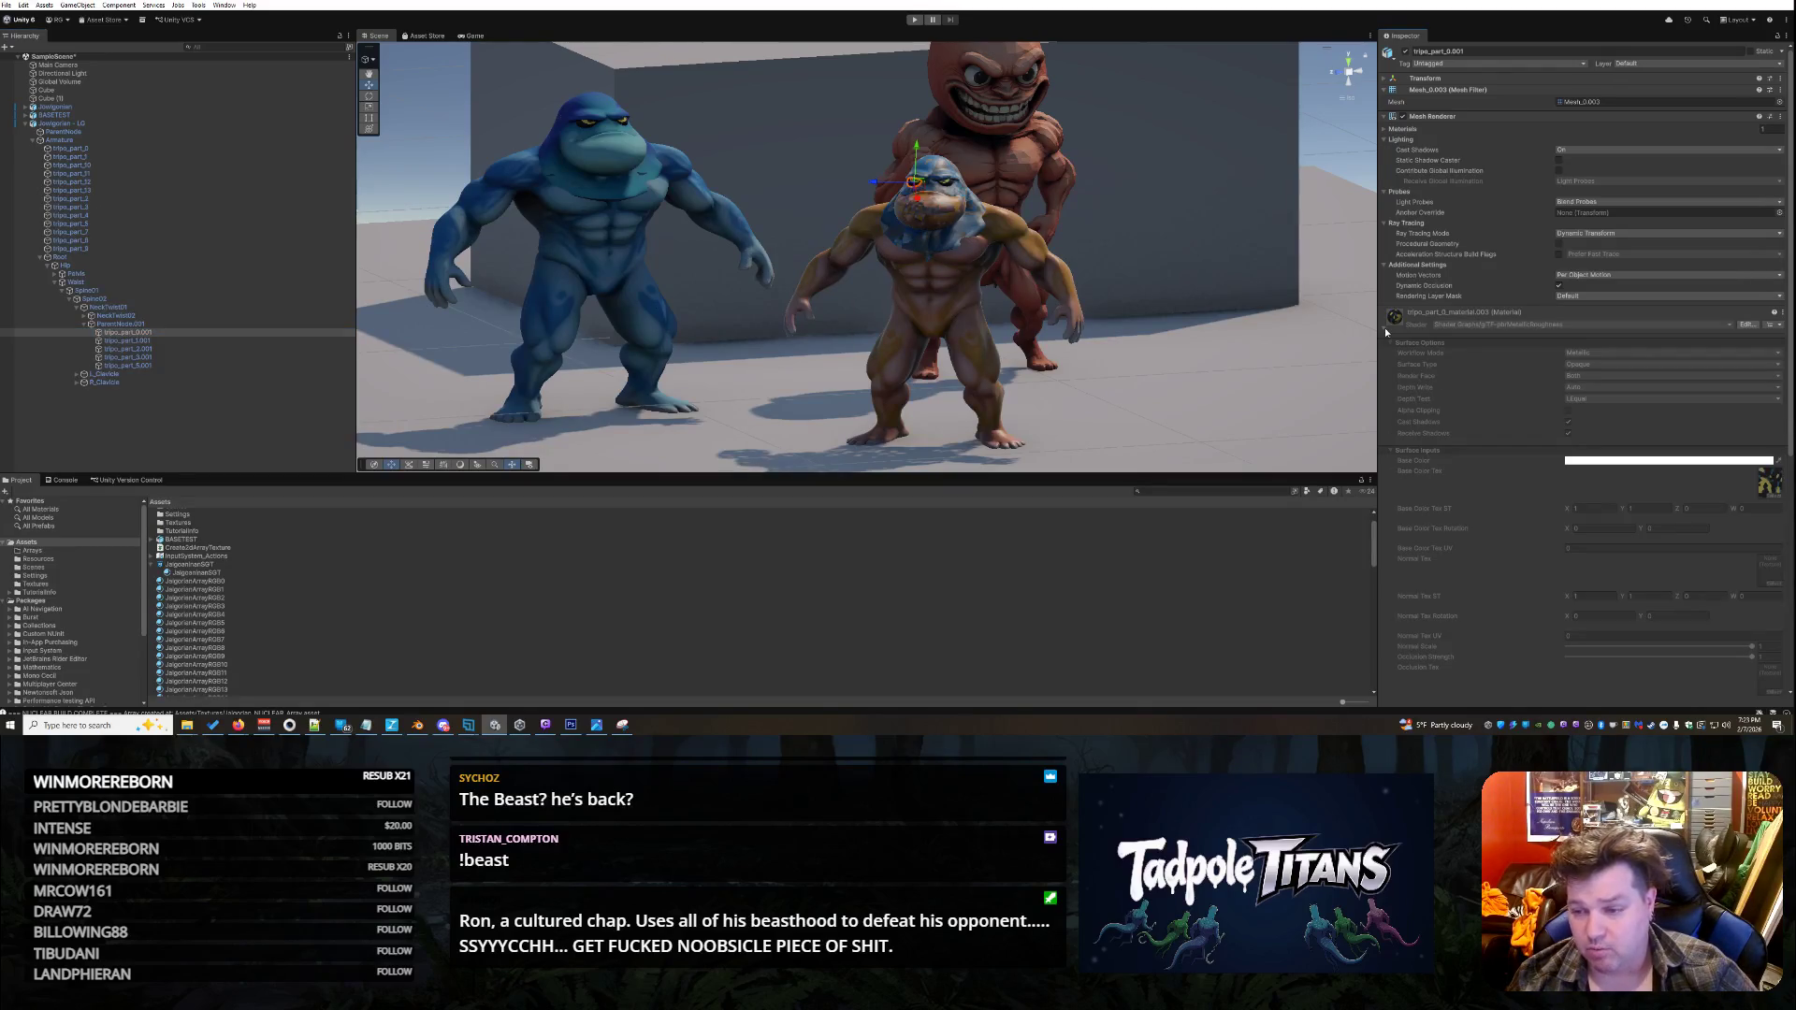
scroll(242, 679, down, 3)
scroll(228, 644, up, 2)
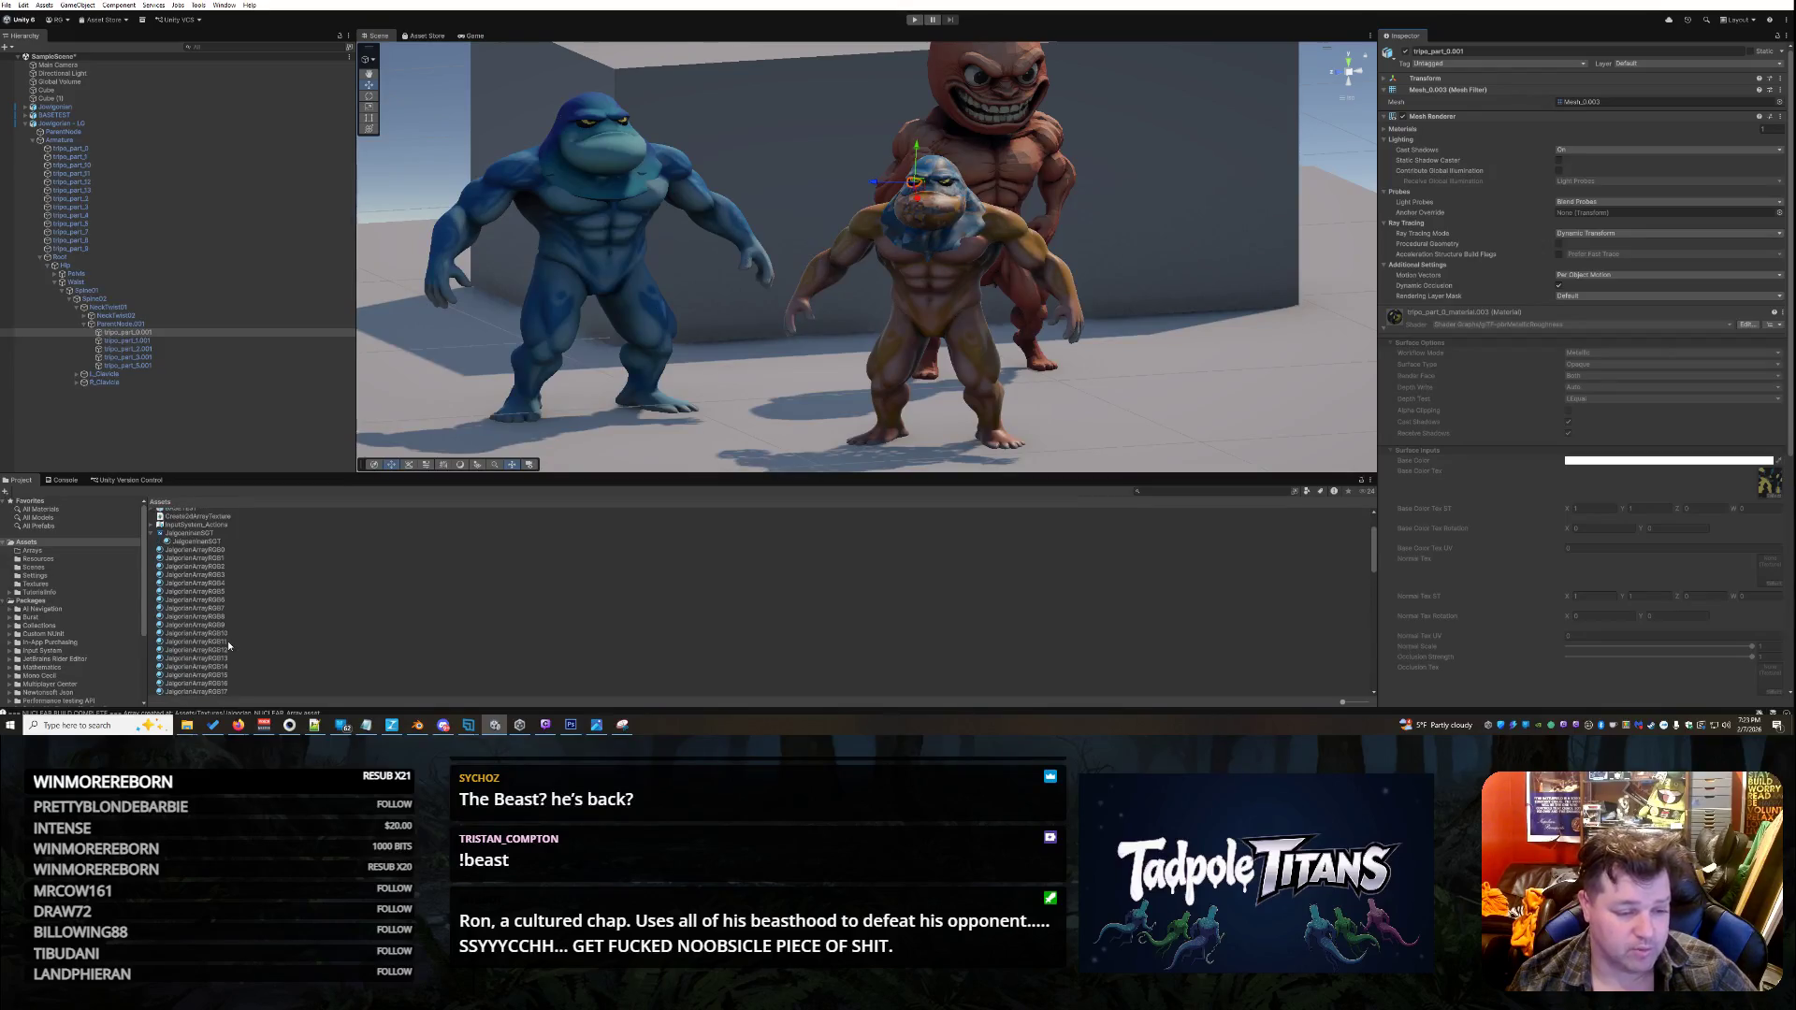
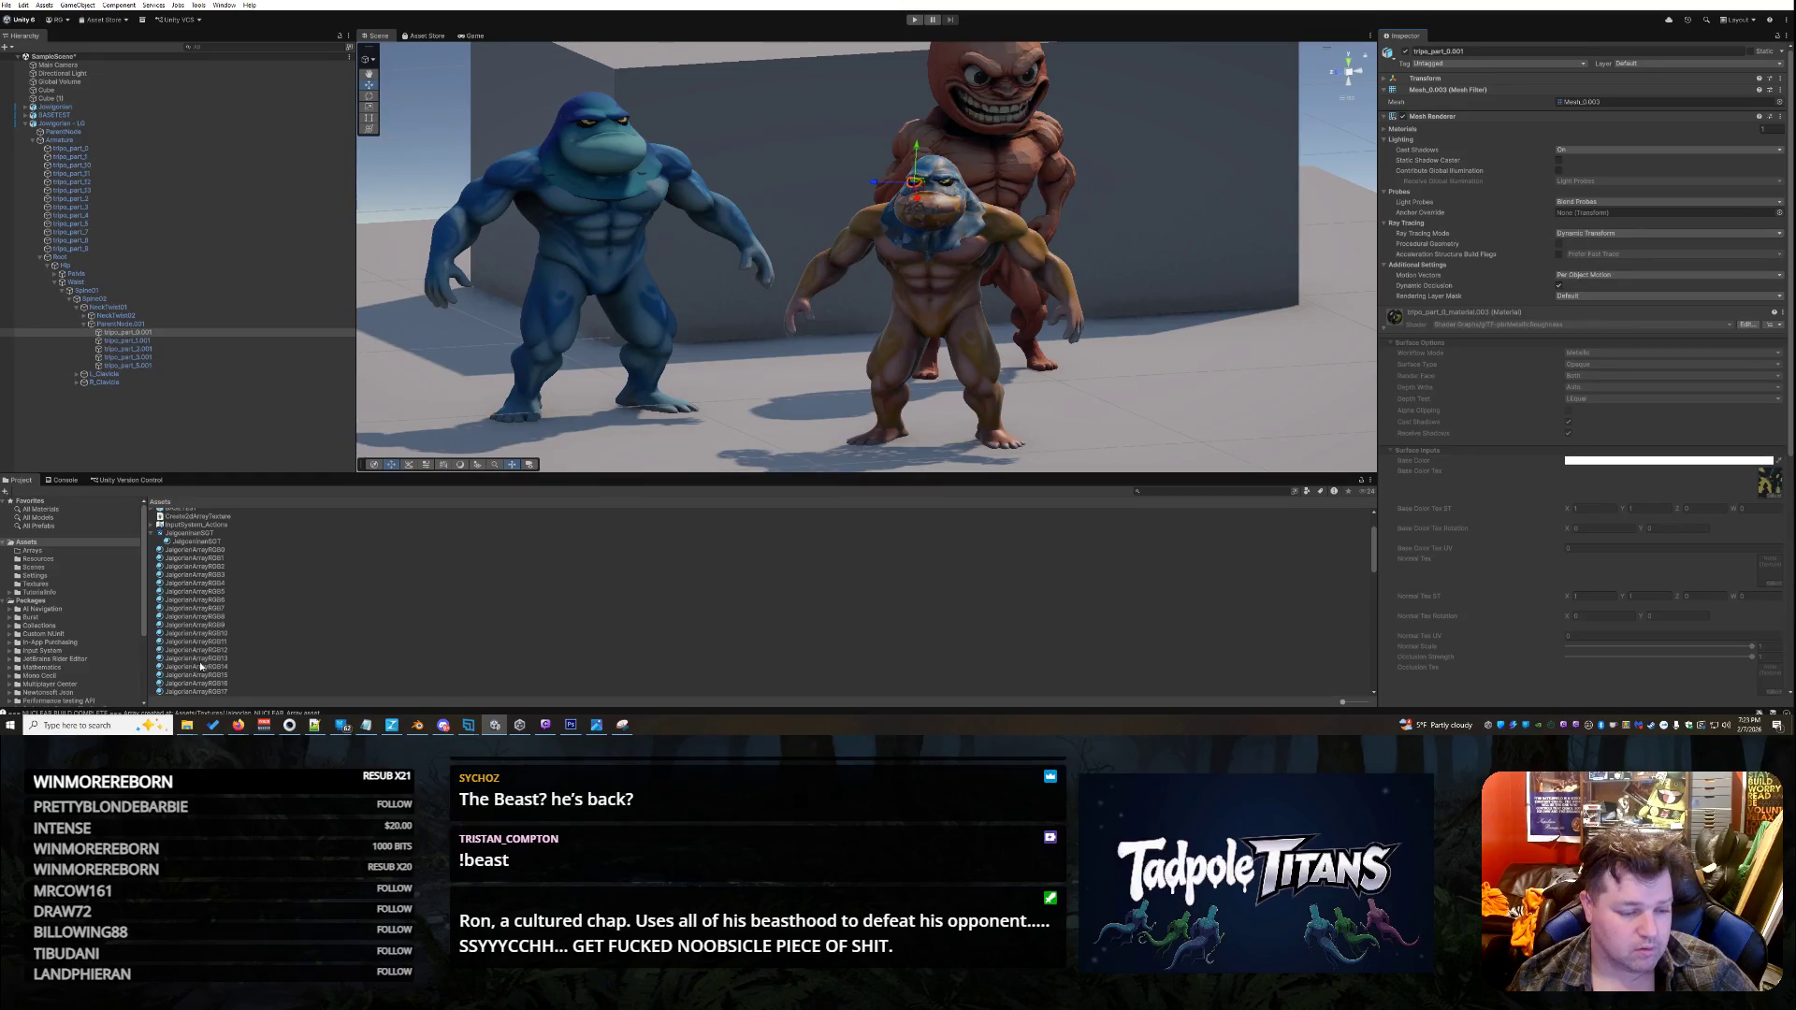
- Apply the JalgorianArrayRGB14 material to the small creature
click(196, 658)
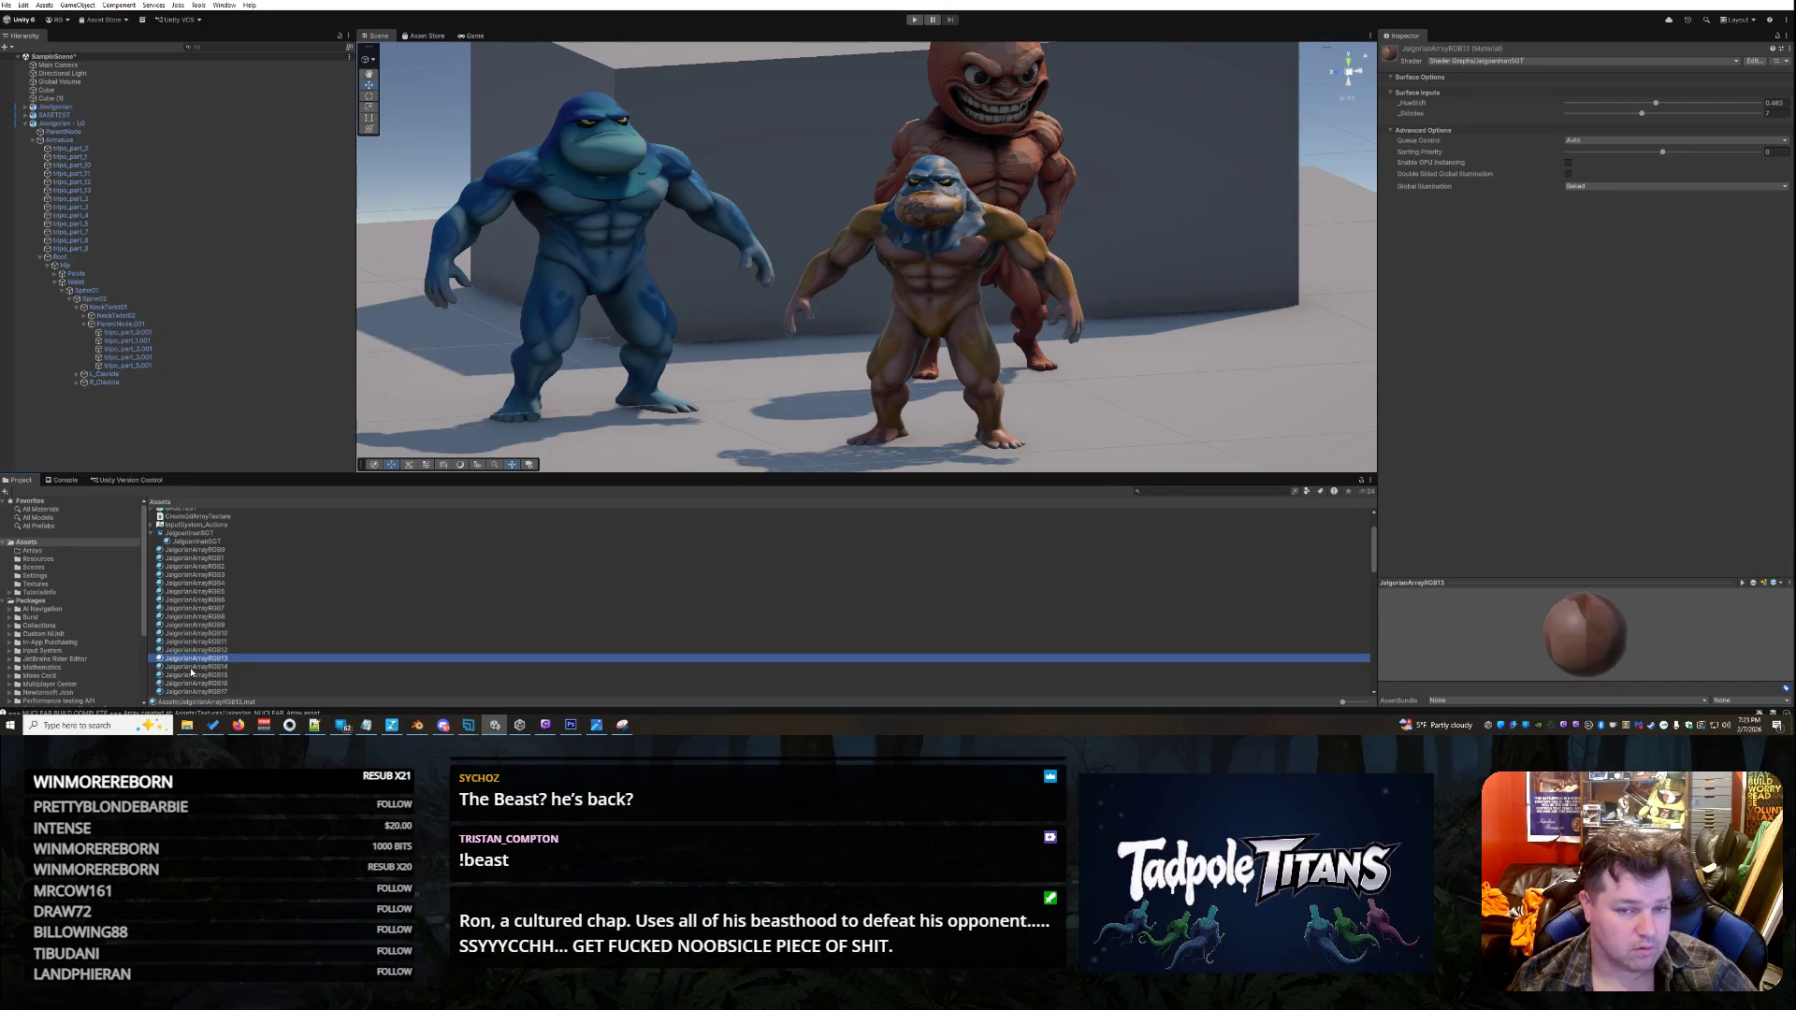
click(195, 667)
mouse_move(210, 660)
mouse_down()
mouse_move(879, 178)
mouse_move(940, 173)
mouse_move(917, 187)
mouse_up()
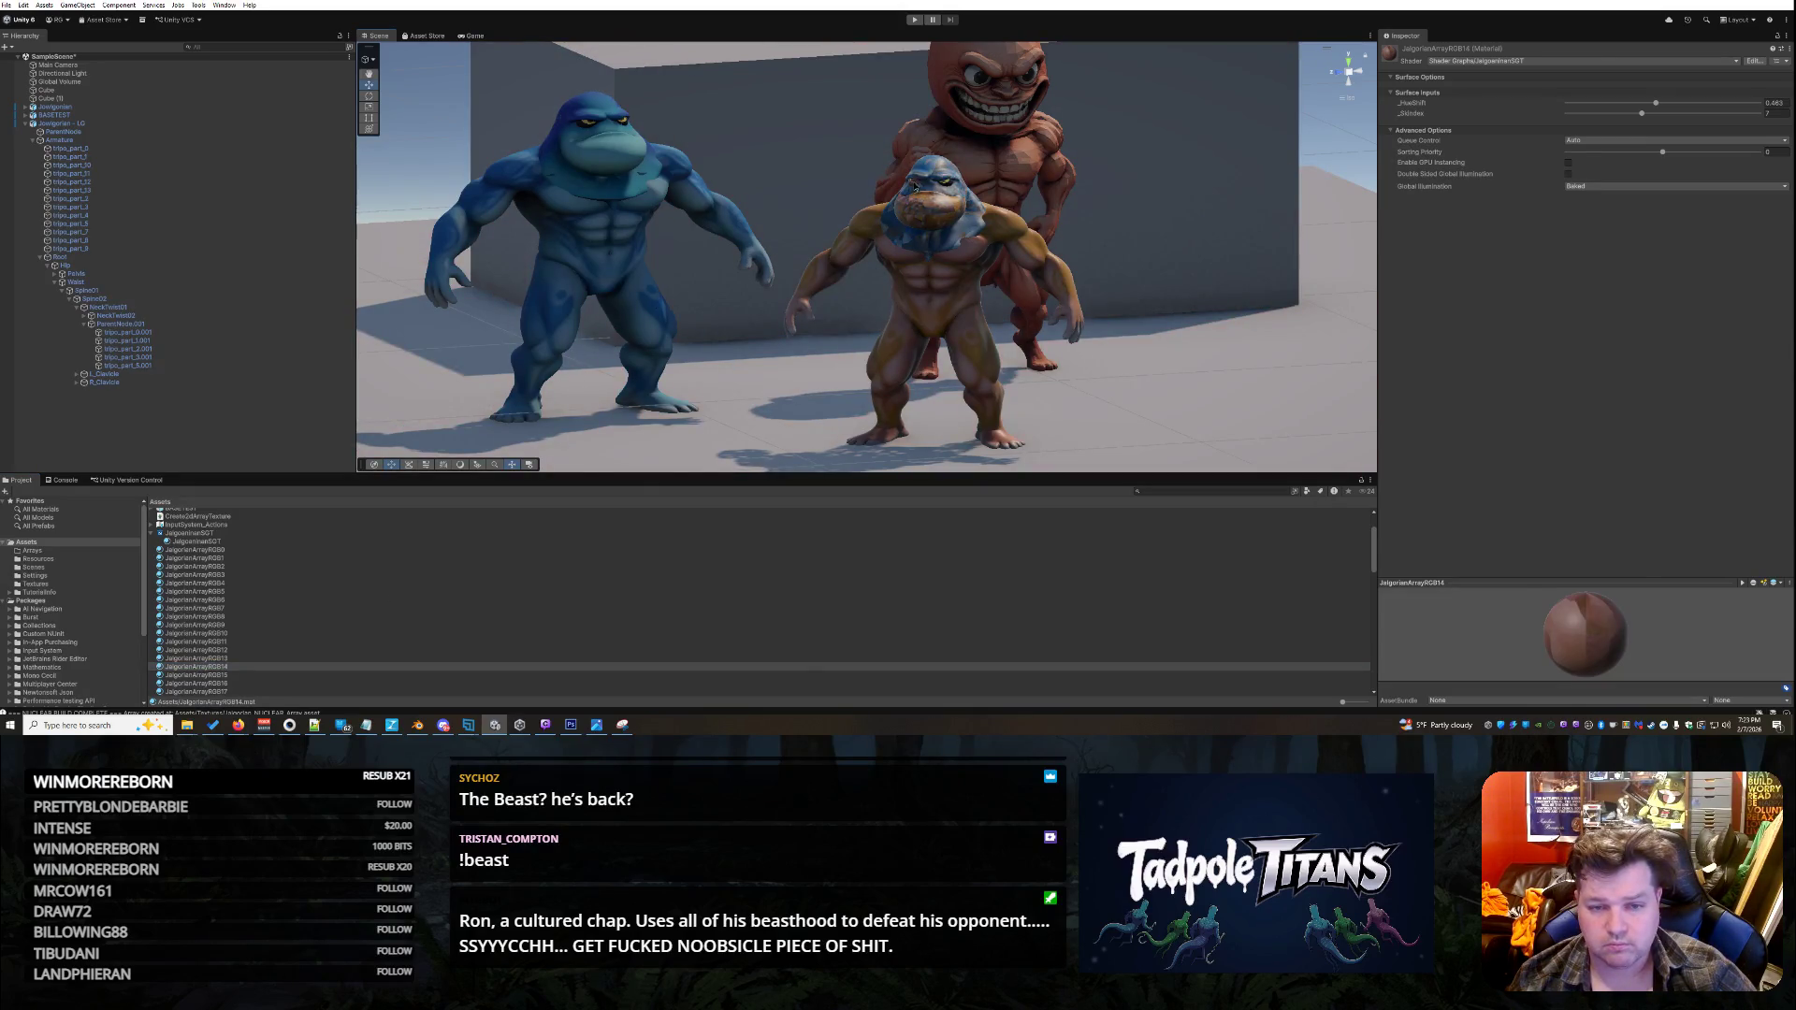
click(916, 186)
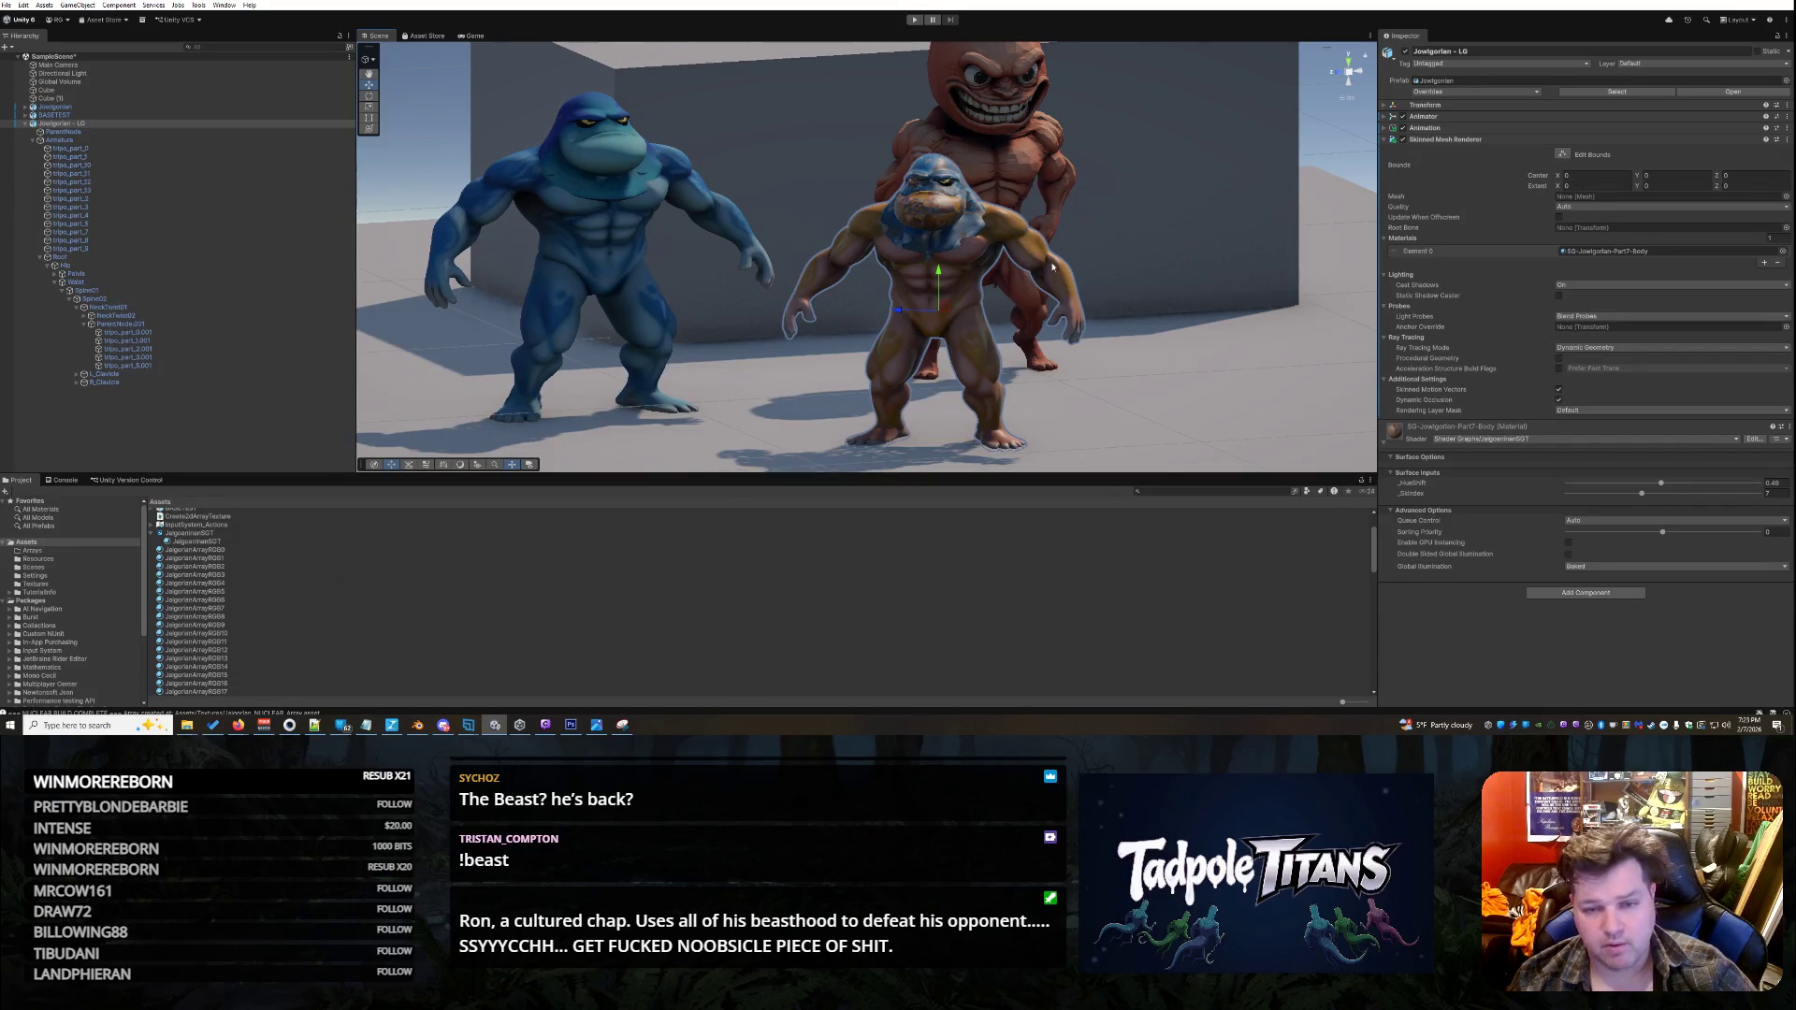
- Raise the skin index on tripo_part_0.001's head material from 7 to 12
click(1067, 296)
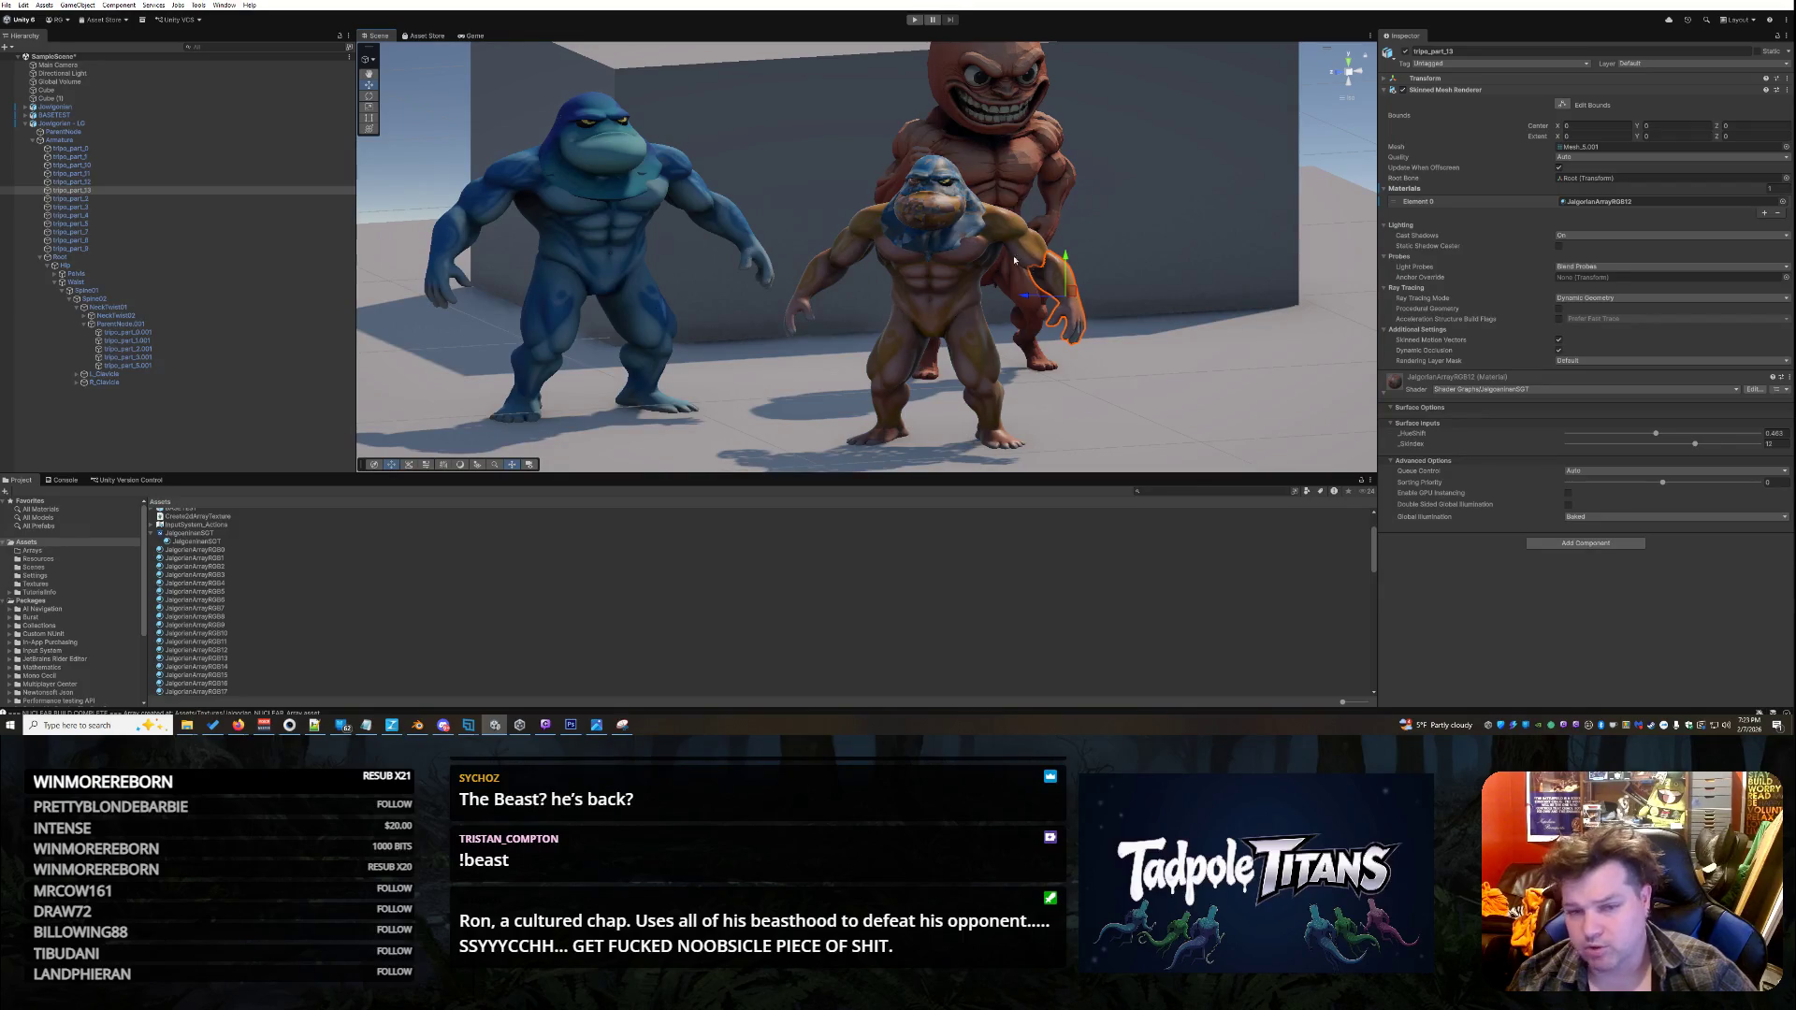
click(915, 187)
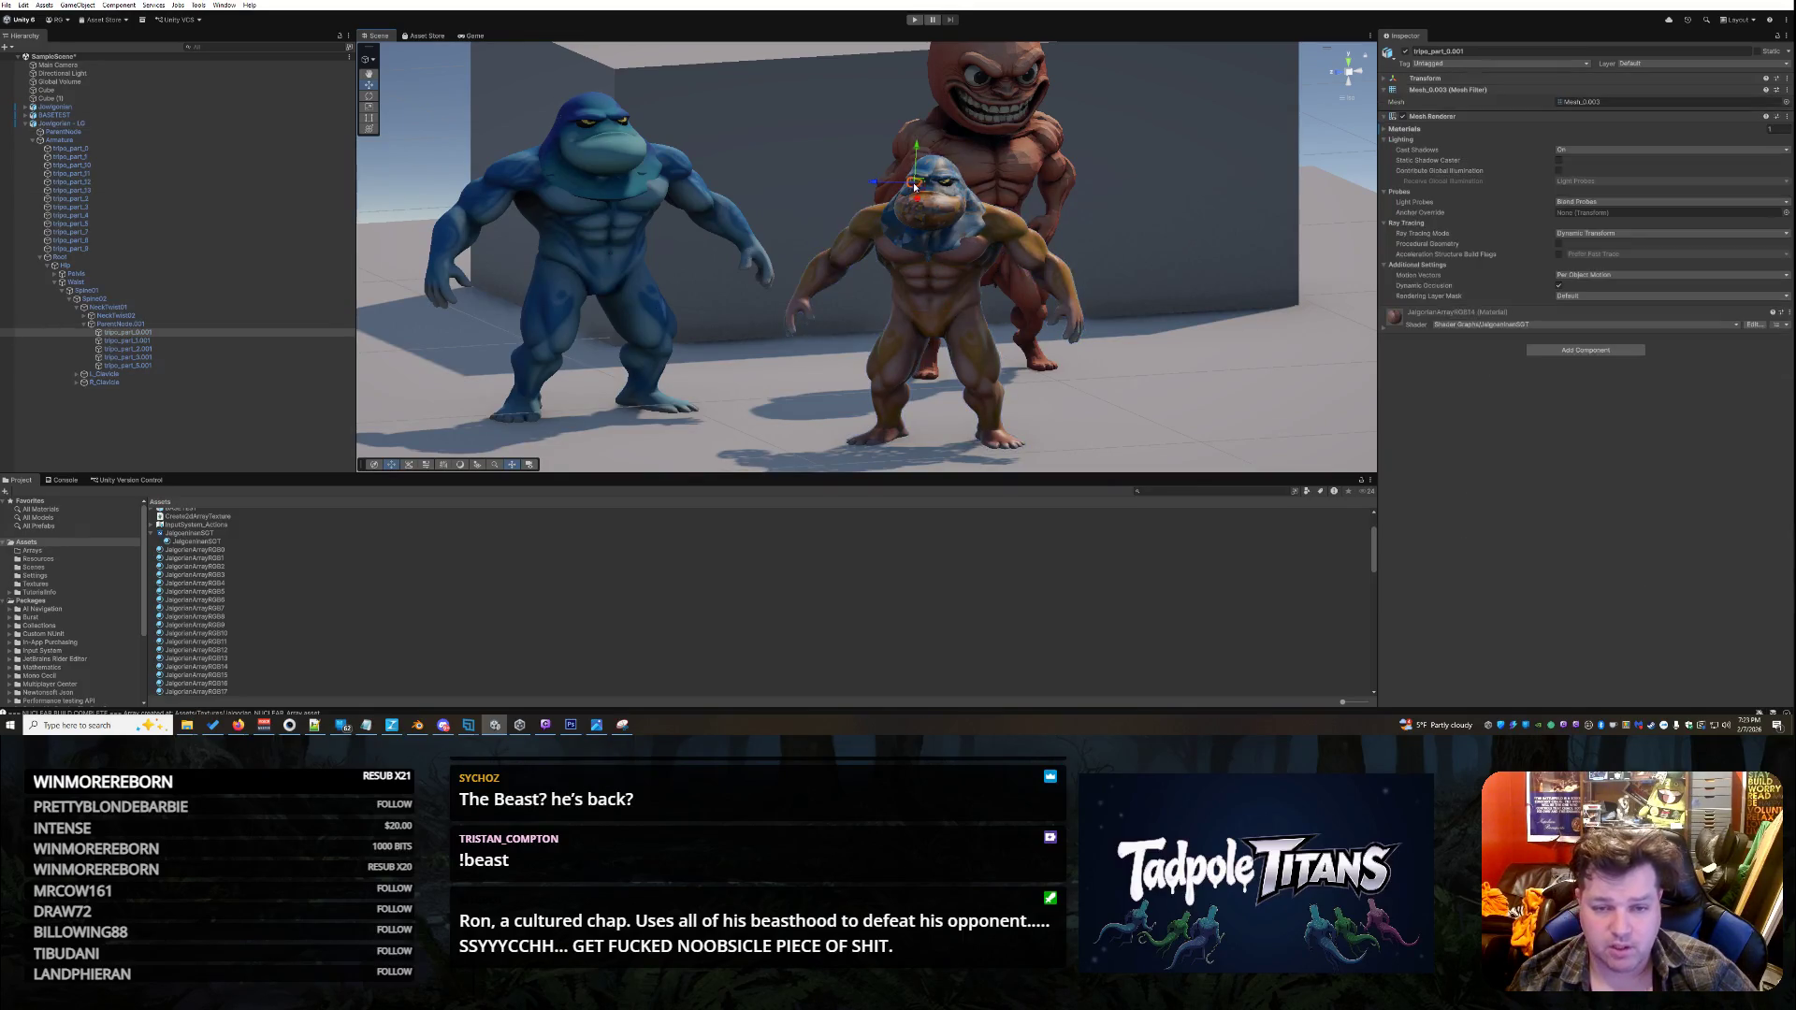
click(224, 659)
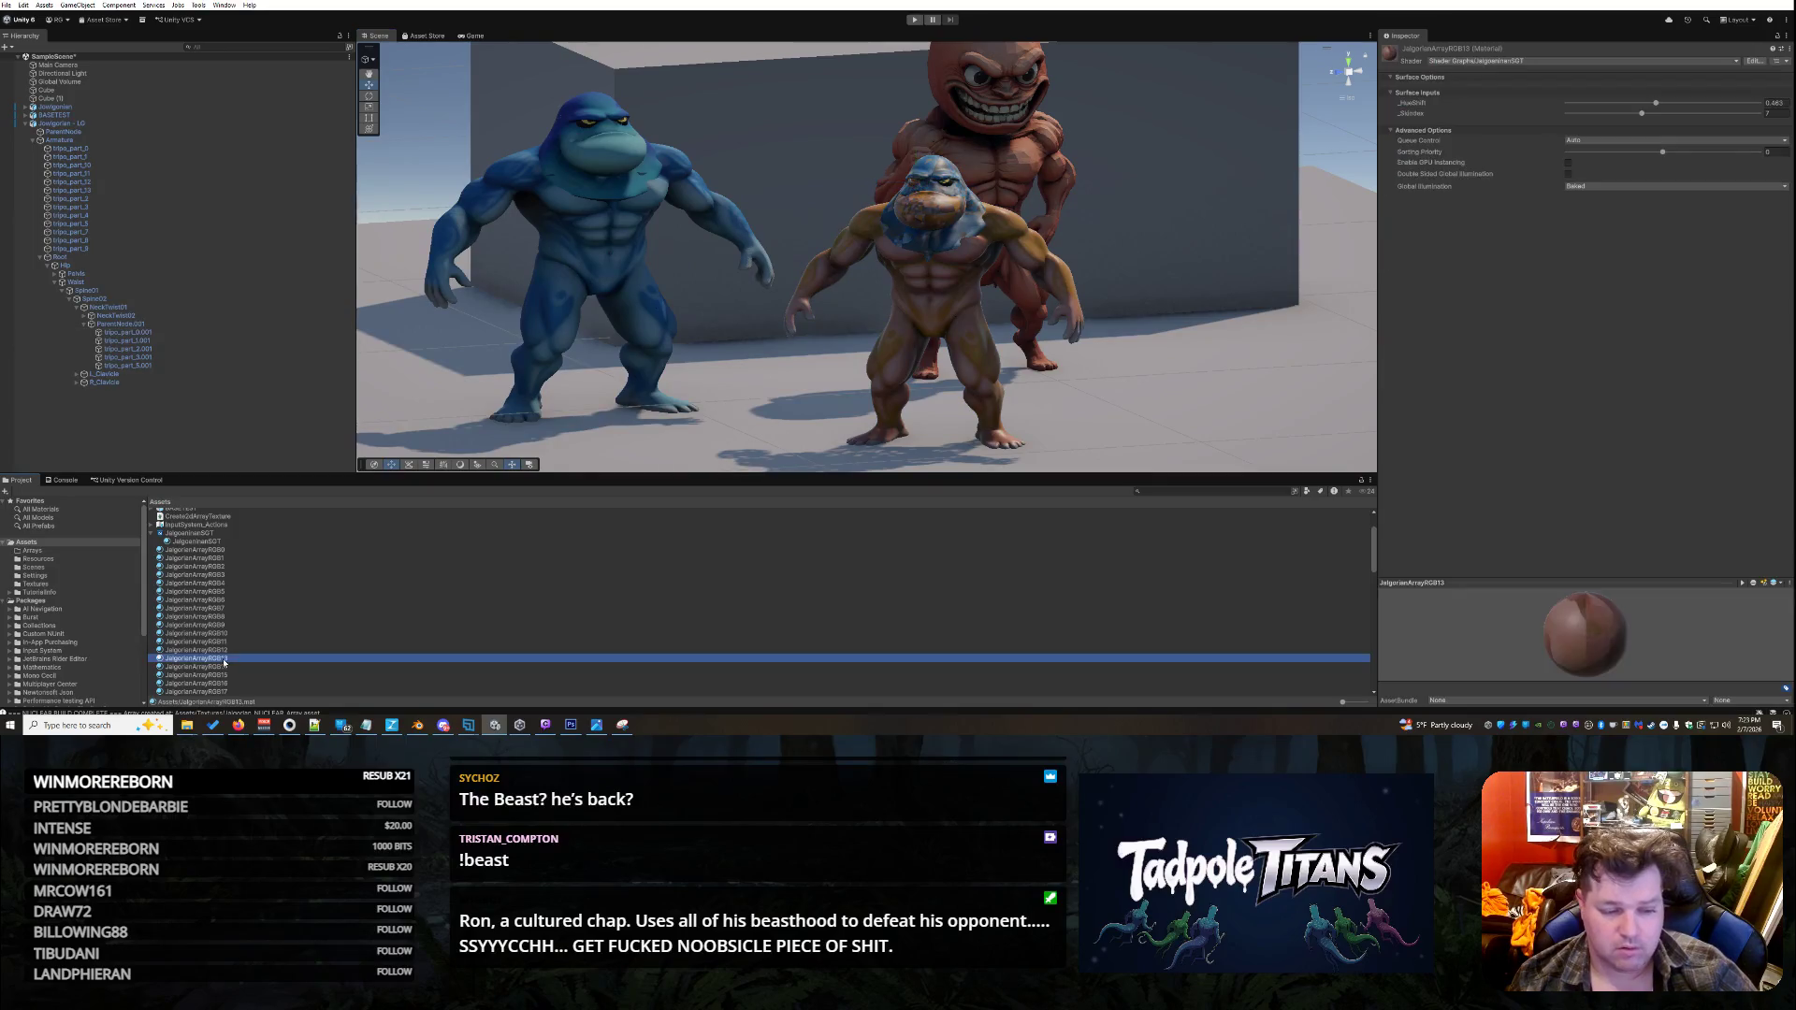
click(915, 184)
click(915, 184)
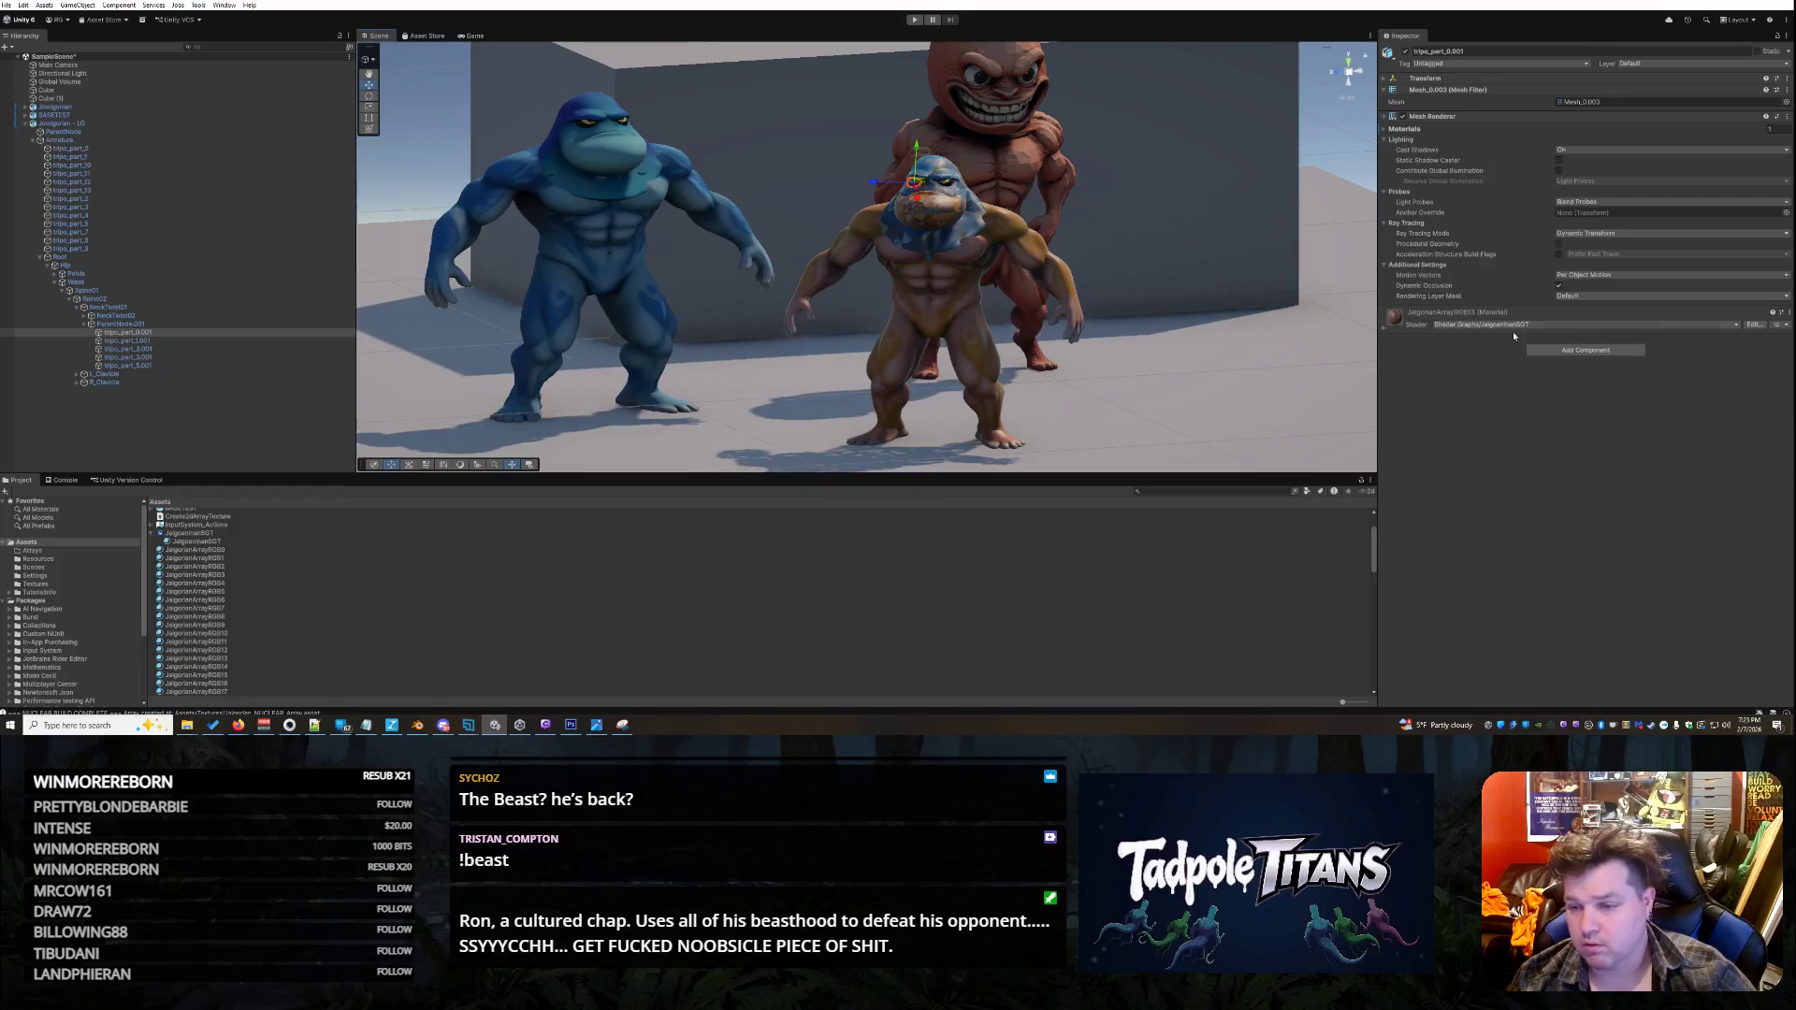
click(1382, 331)
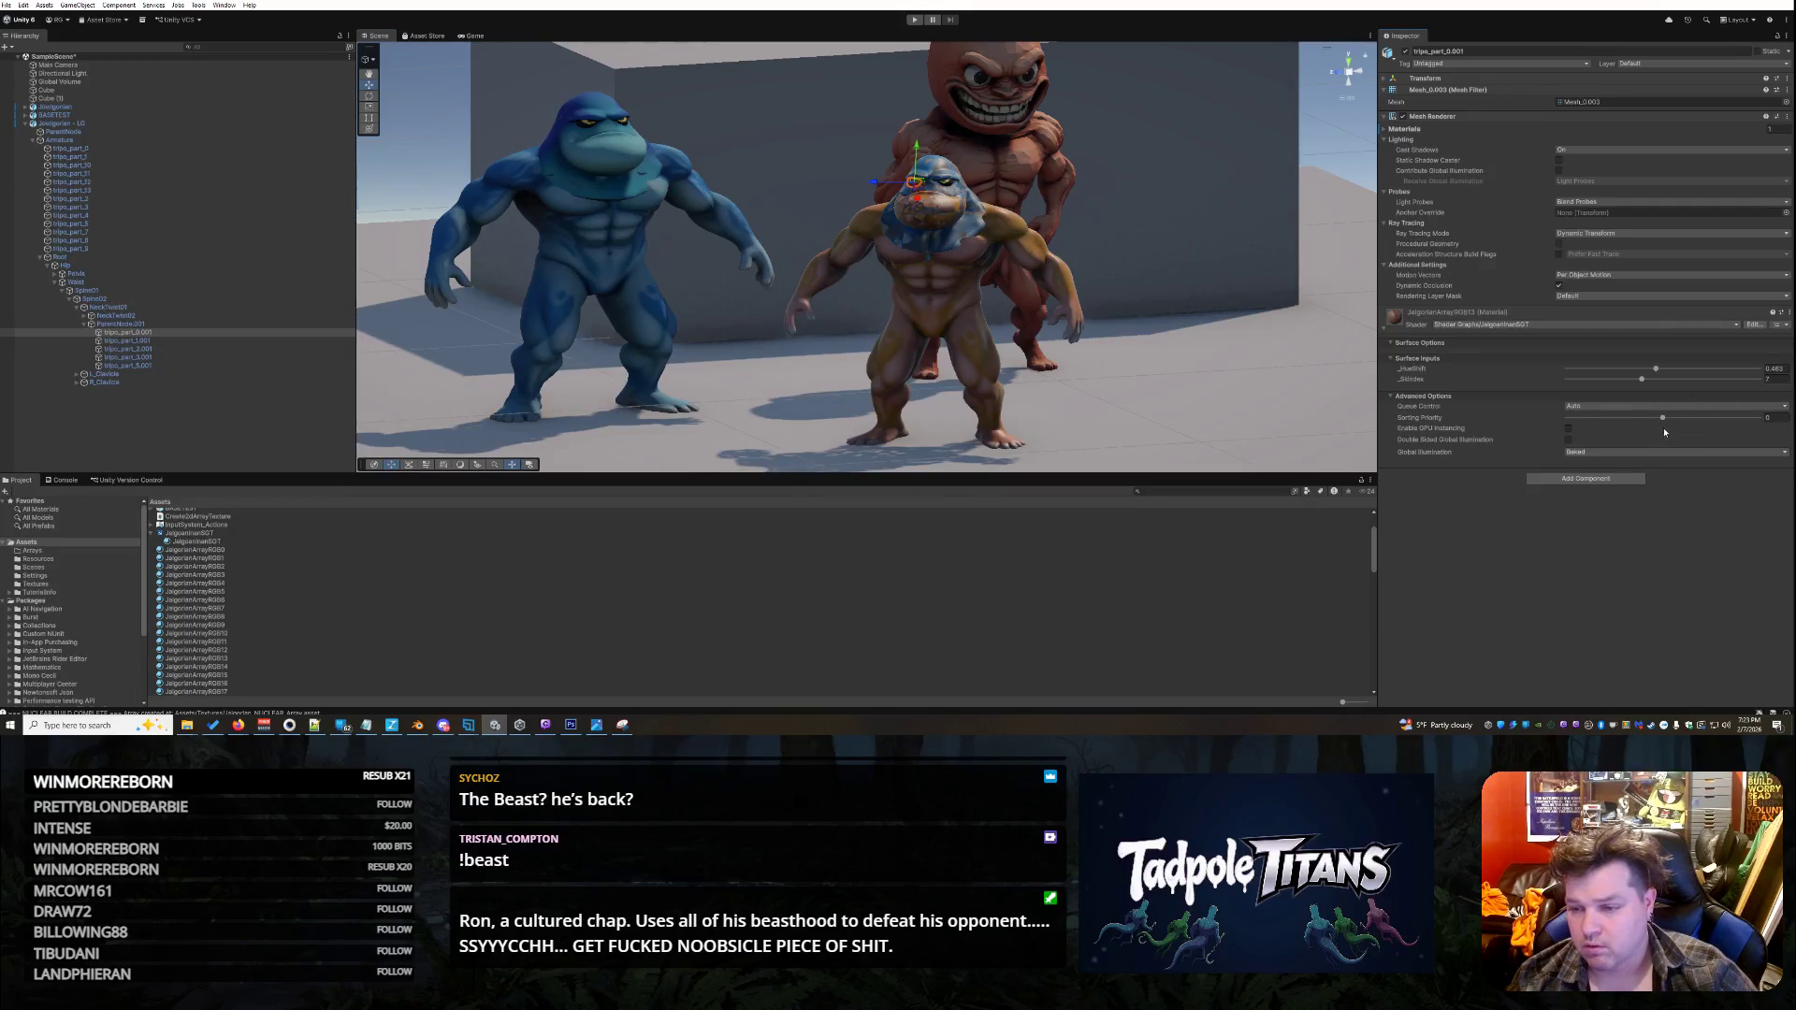
drag(1643, 380, 1700, 384)
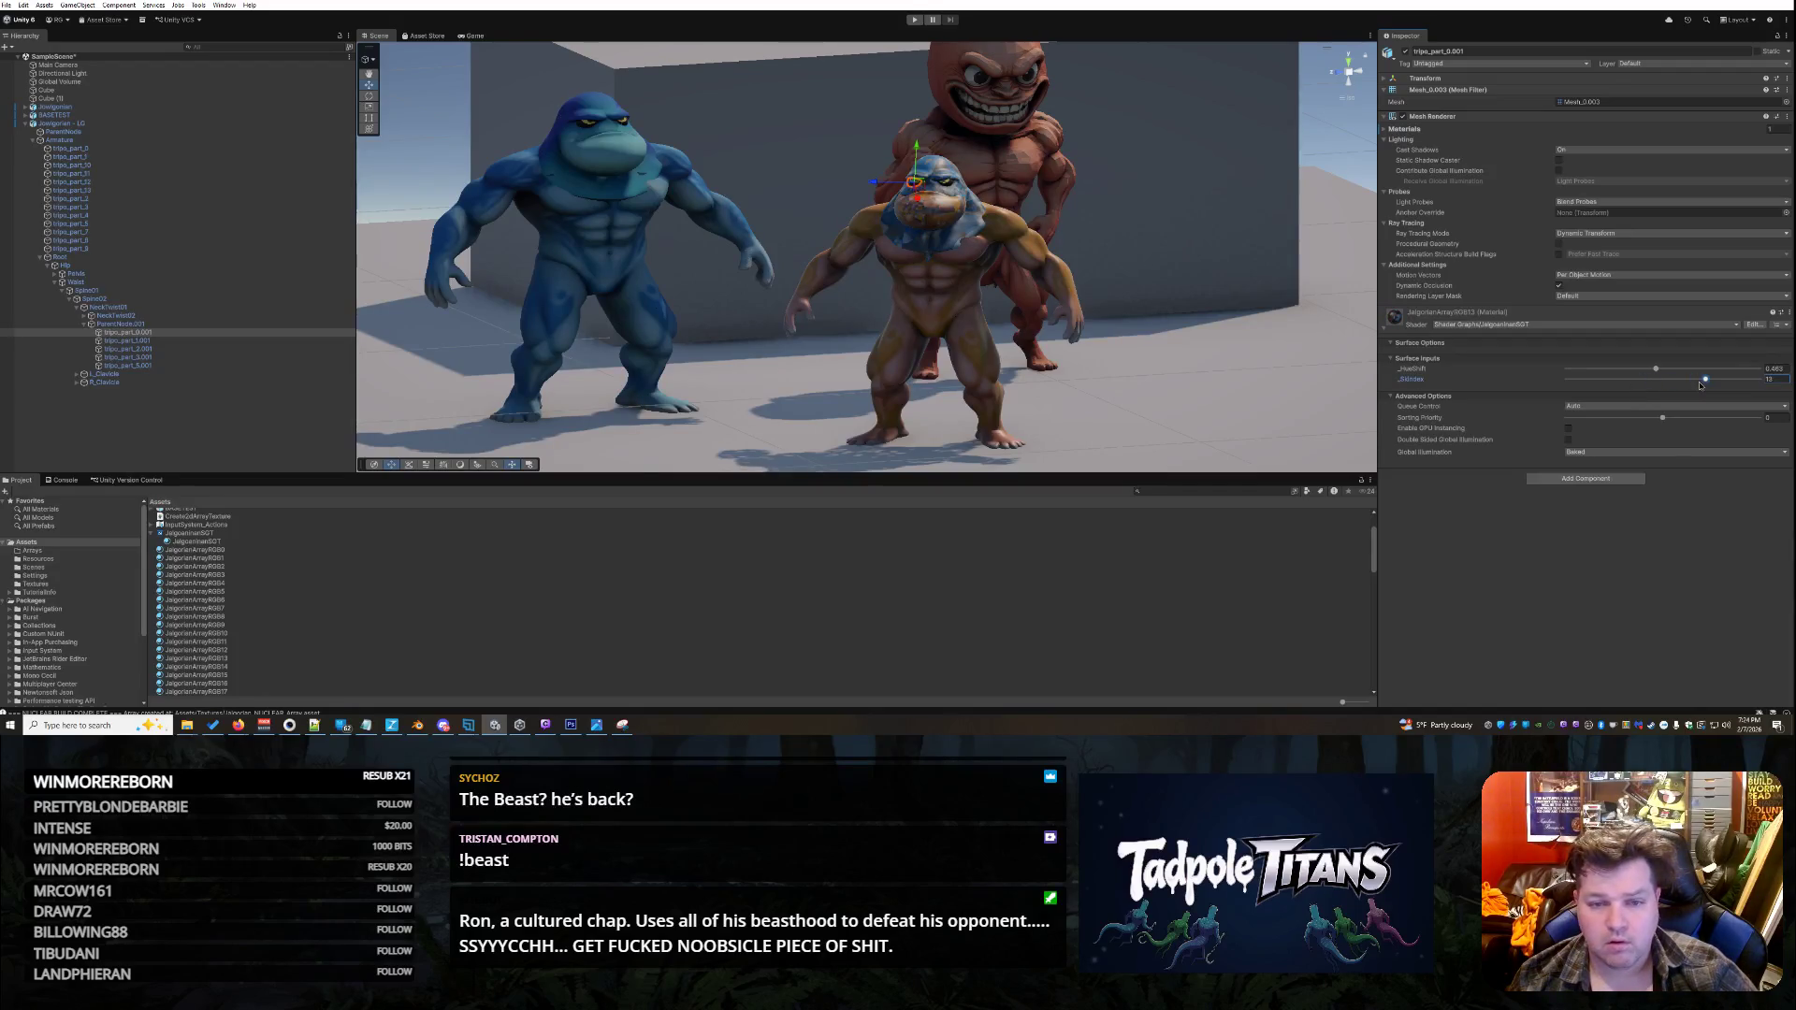
click(1184, 343)
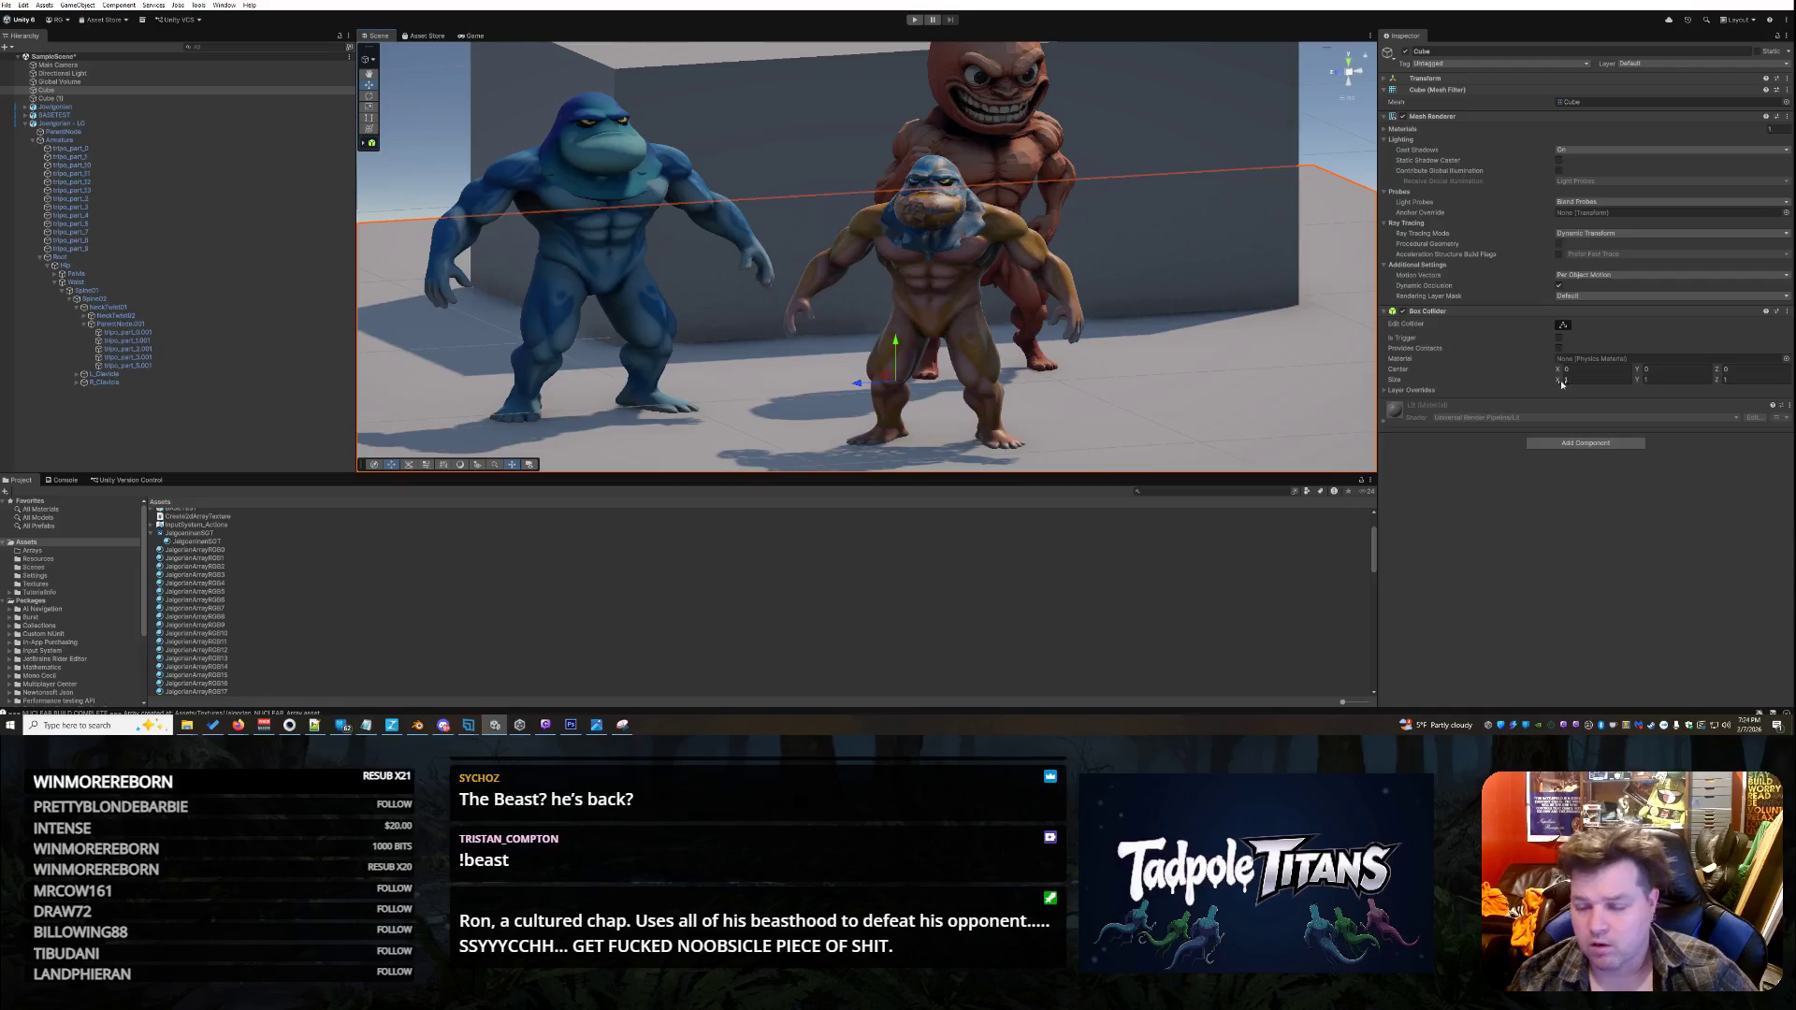
- Set the small creature's head skin index to 12
scroll(1164, 223, up, 5)
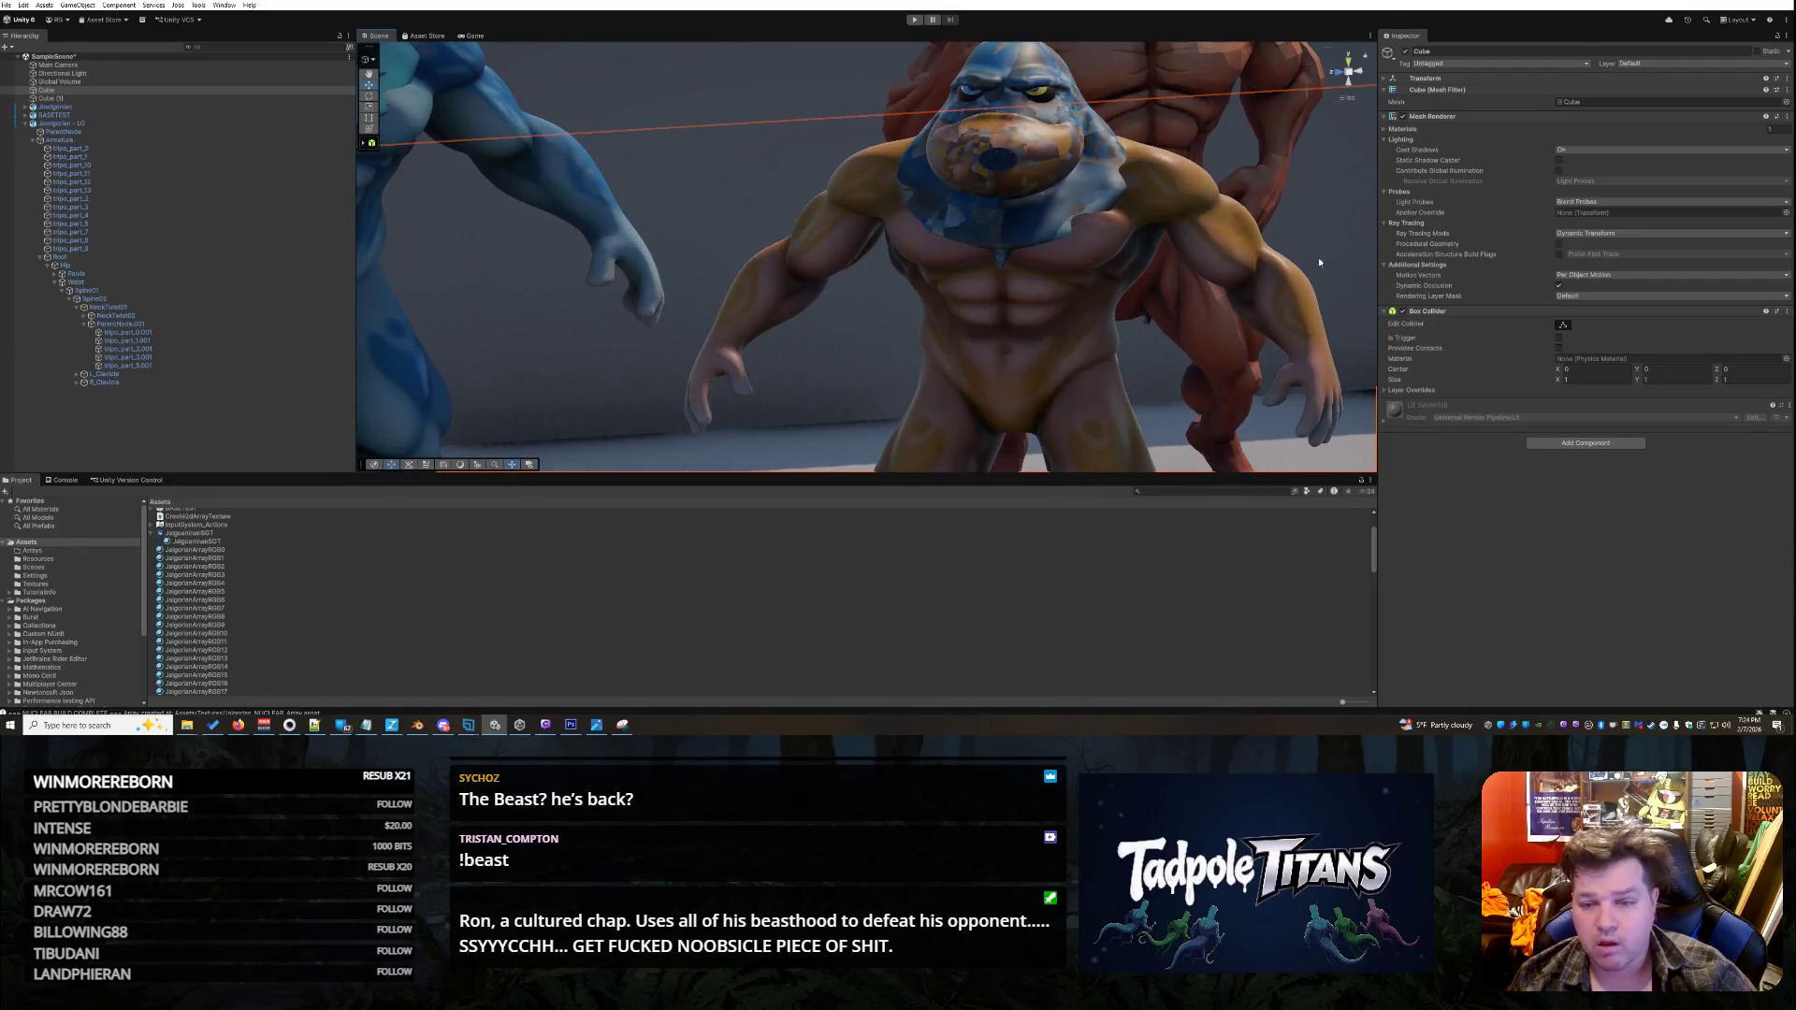
drag(1107, 142, 495, 417)
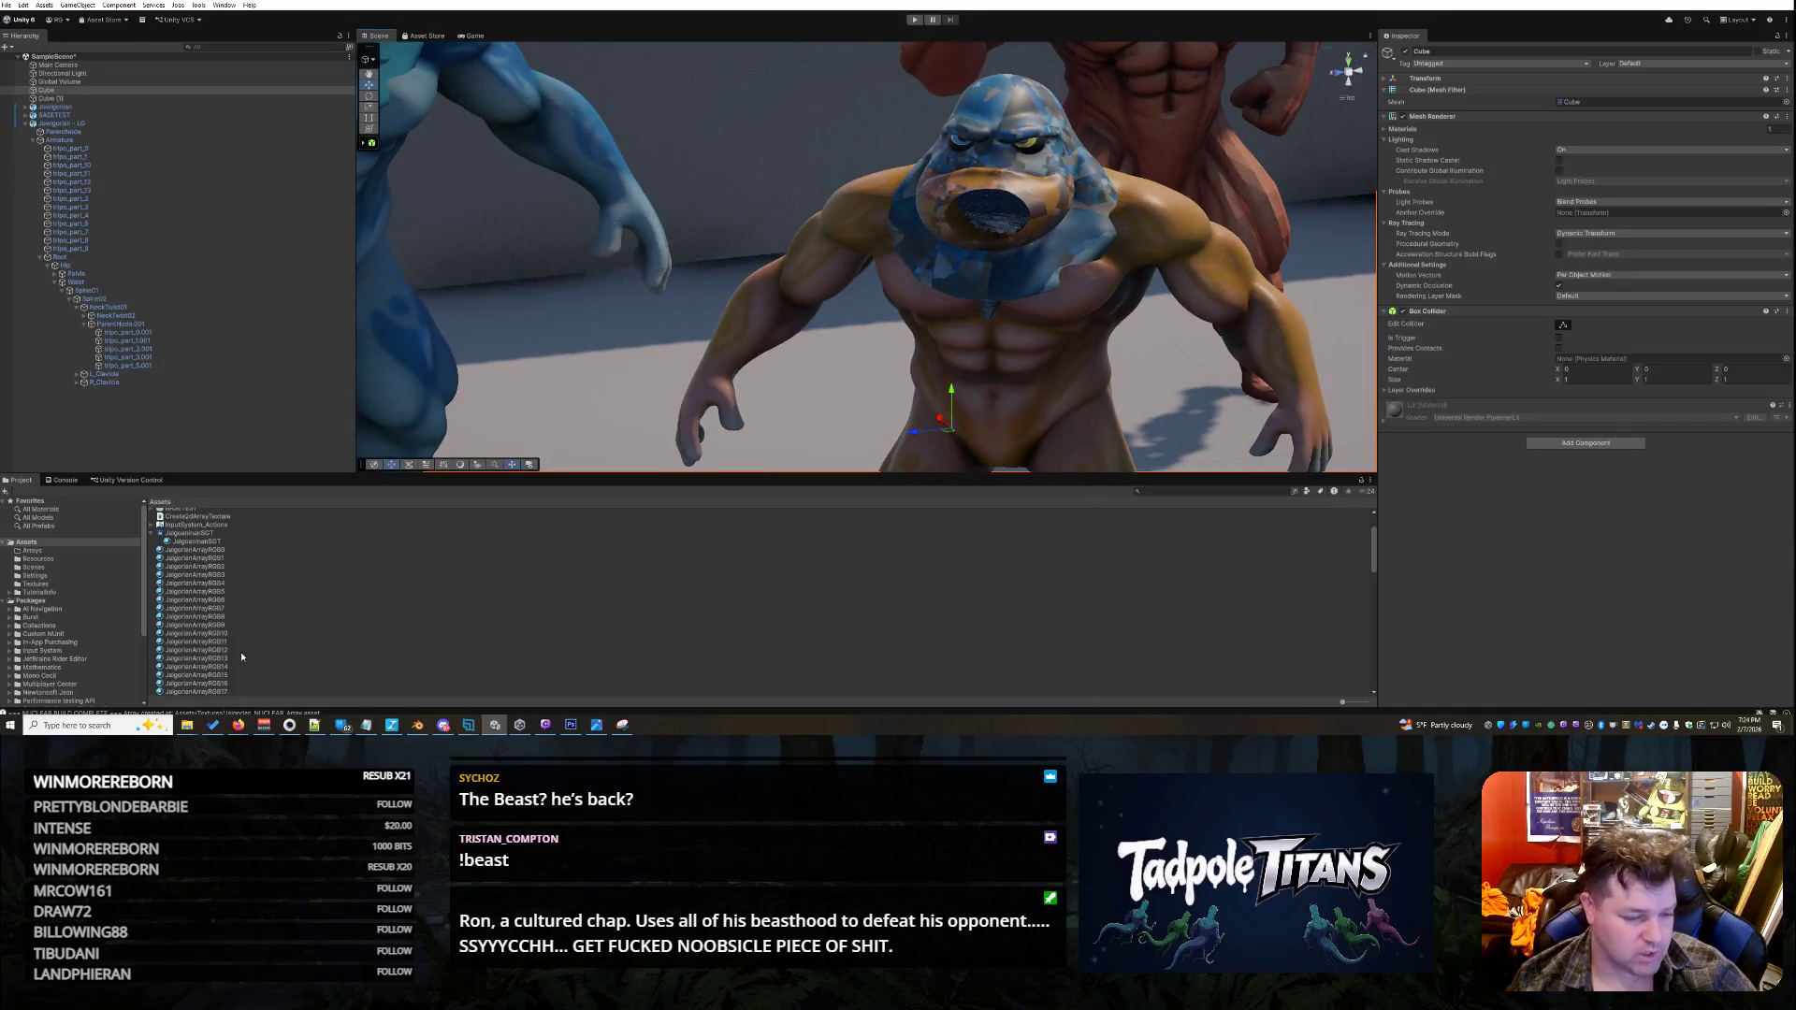
click(163, 333)
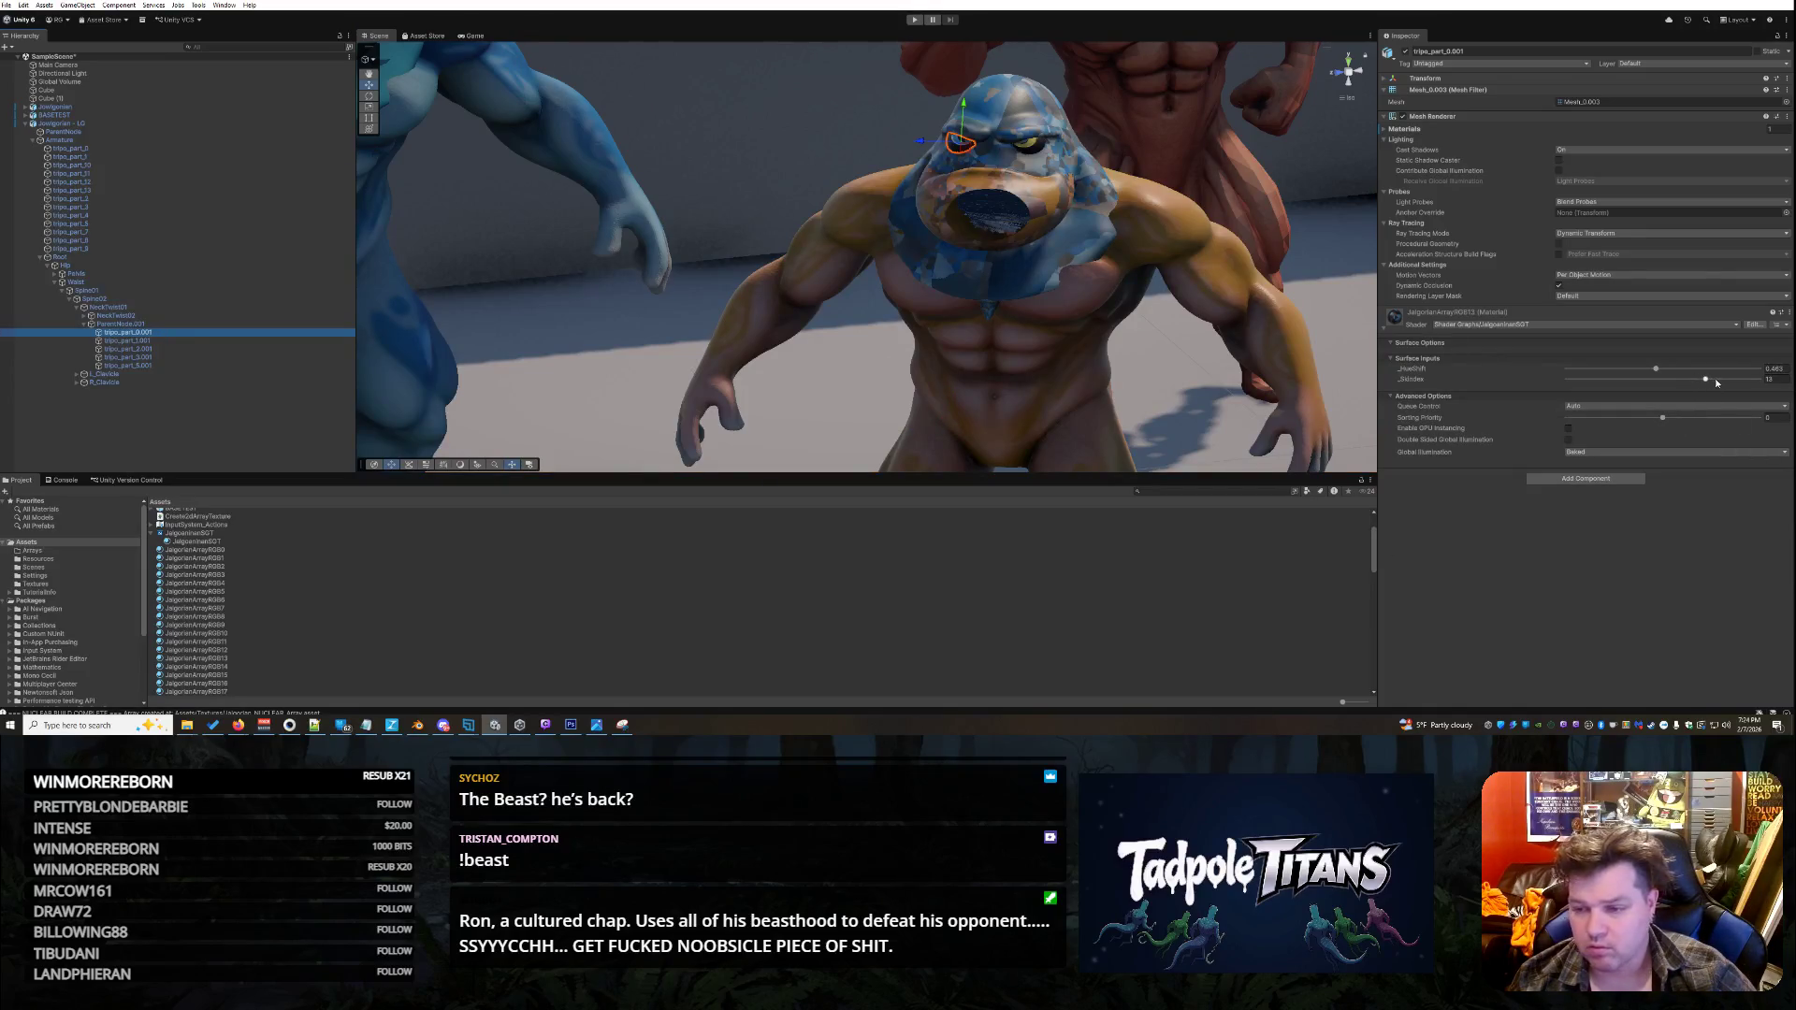
drag(1706, 380, 1693, 382)
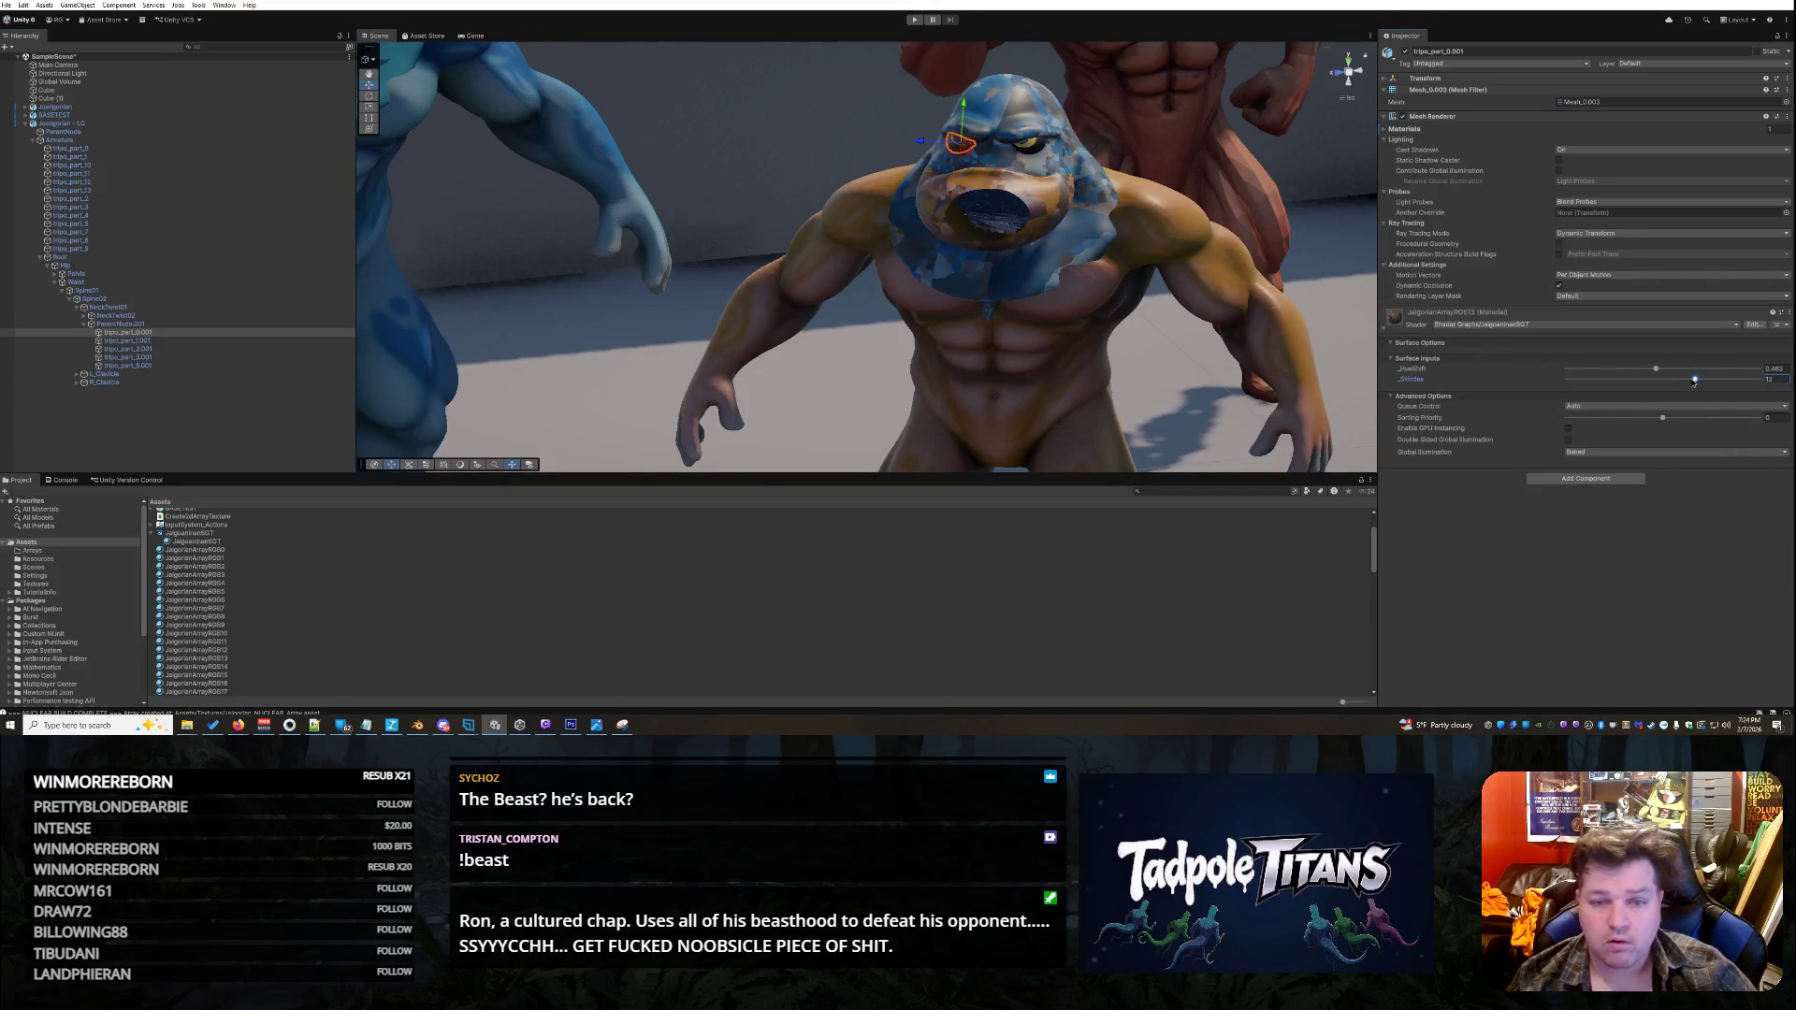
- Set the small creature's forearm hue shift to 0.463
click(1100, 349)
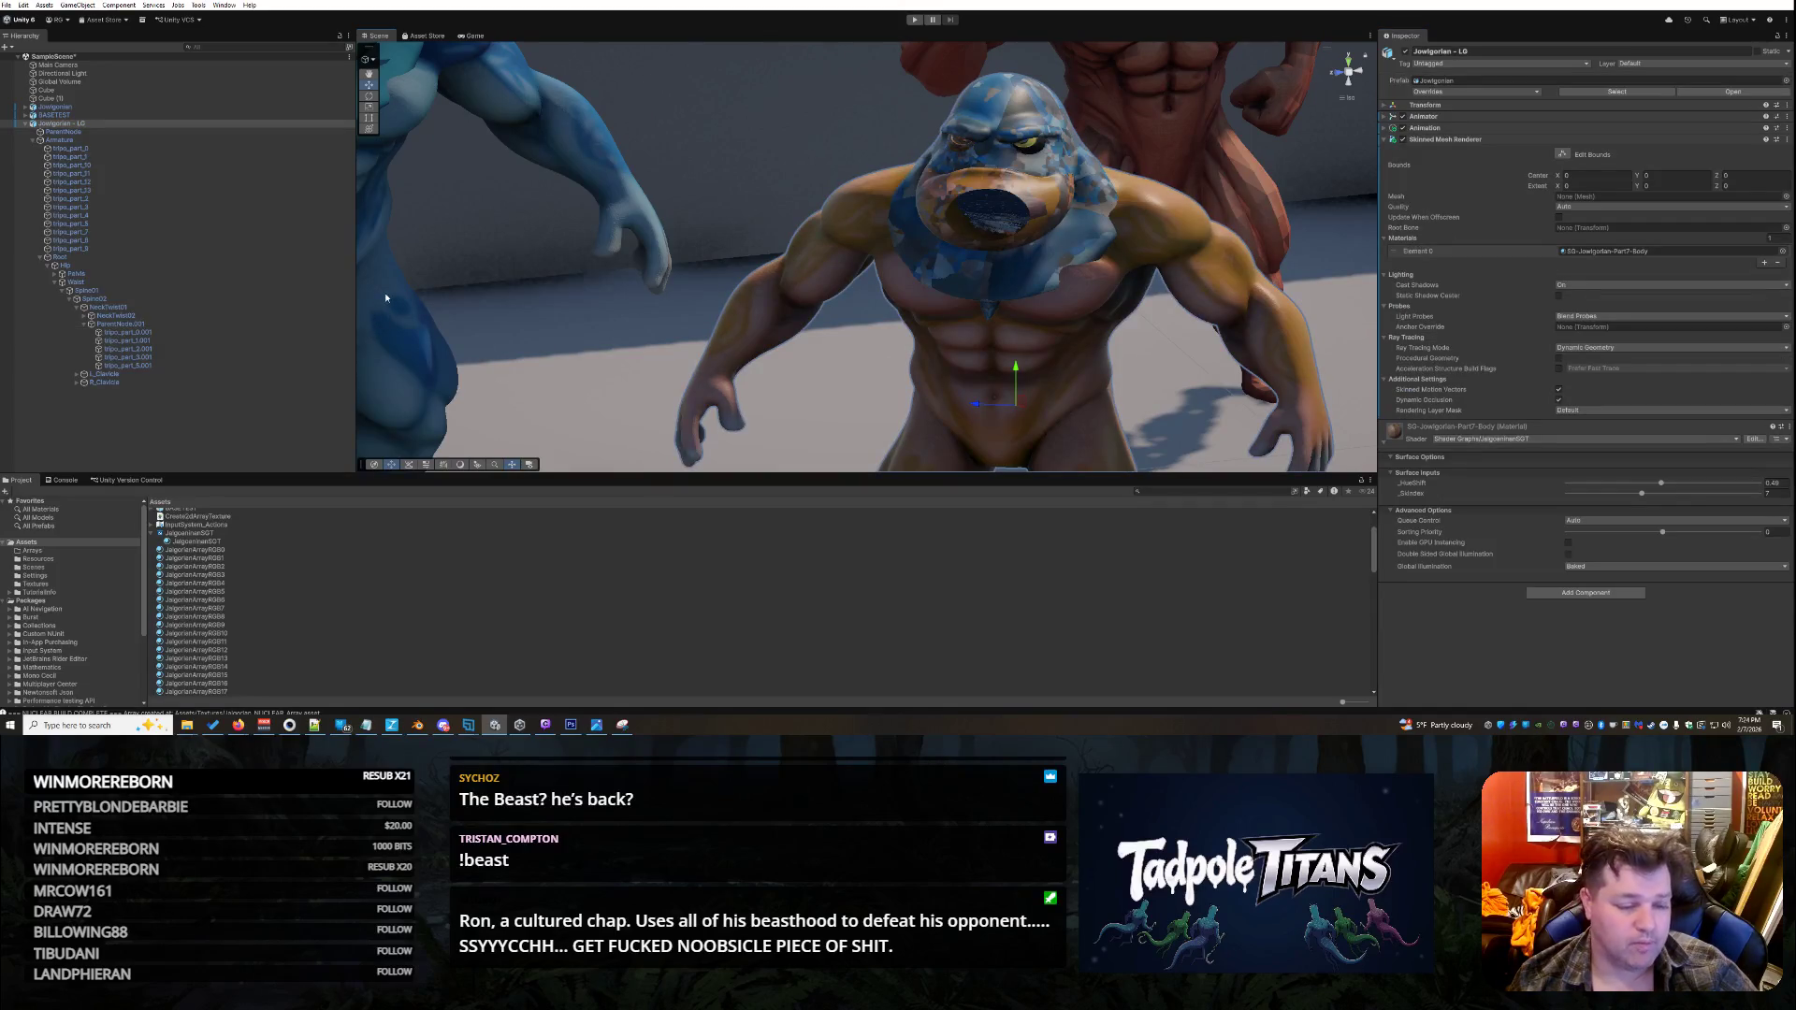
click(94, 190)
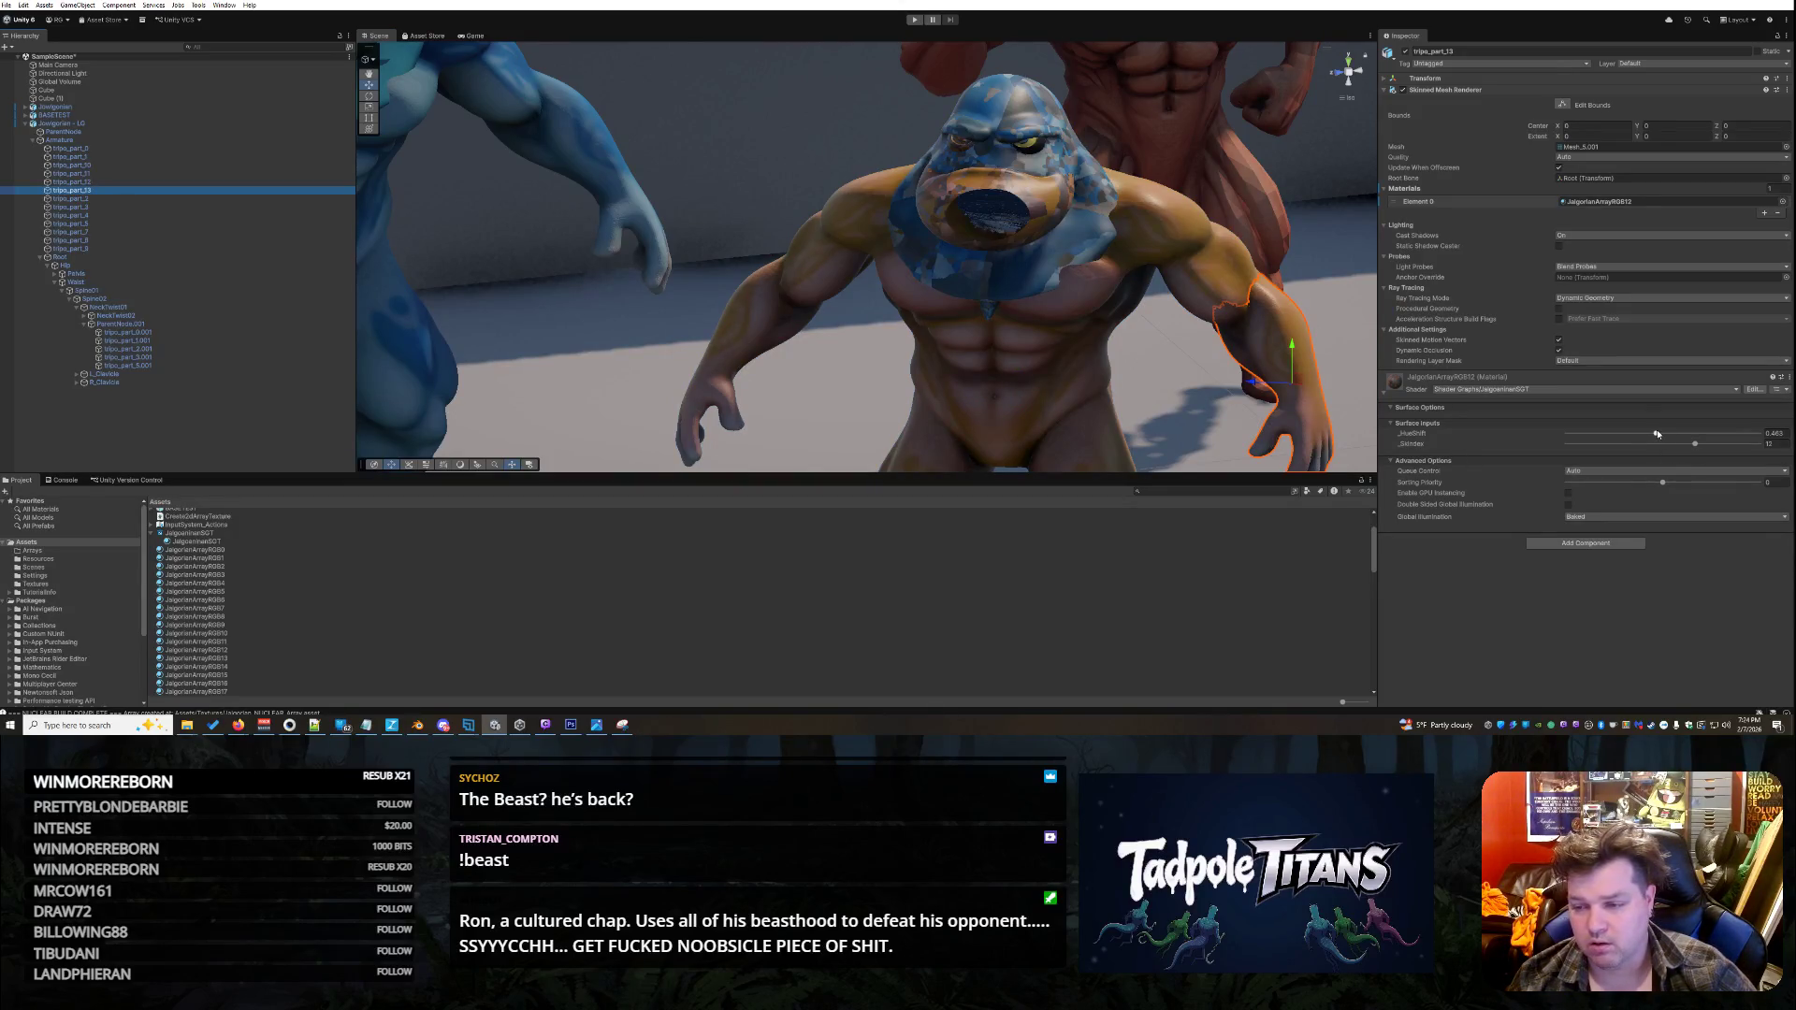
mouse_move(1657, 435)
mouse_down()
mouse_move(1506, 444)
mouse_move(1667, 436)
mouse_move(1648, 434)
mouse_up()
click(1211, 266)
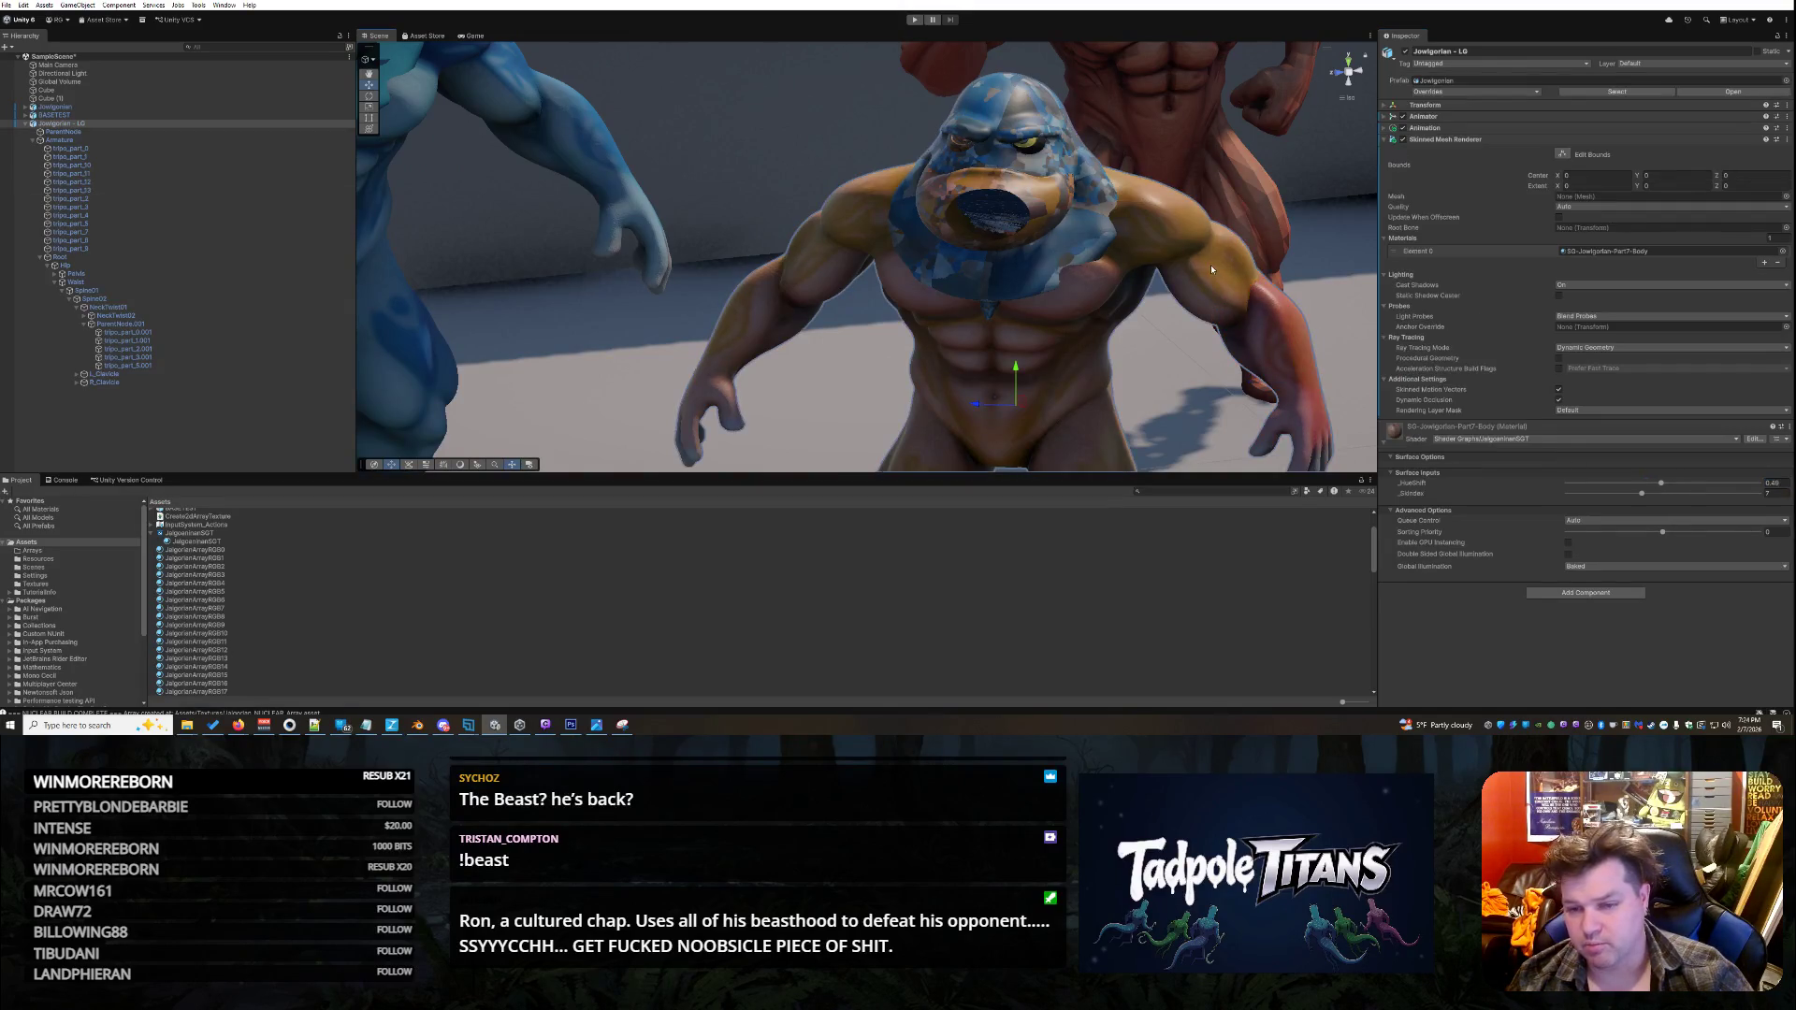
click(1276, 347)
click(1773, 433)
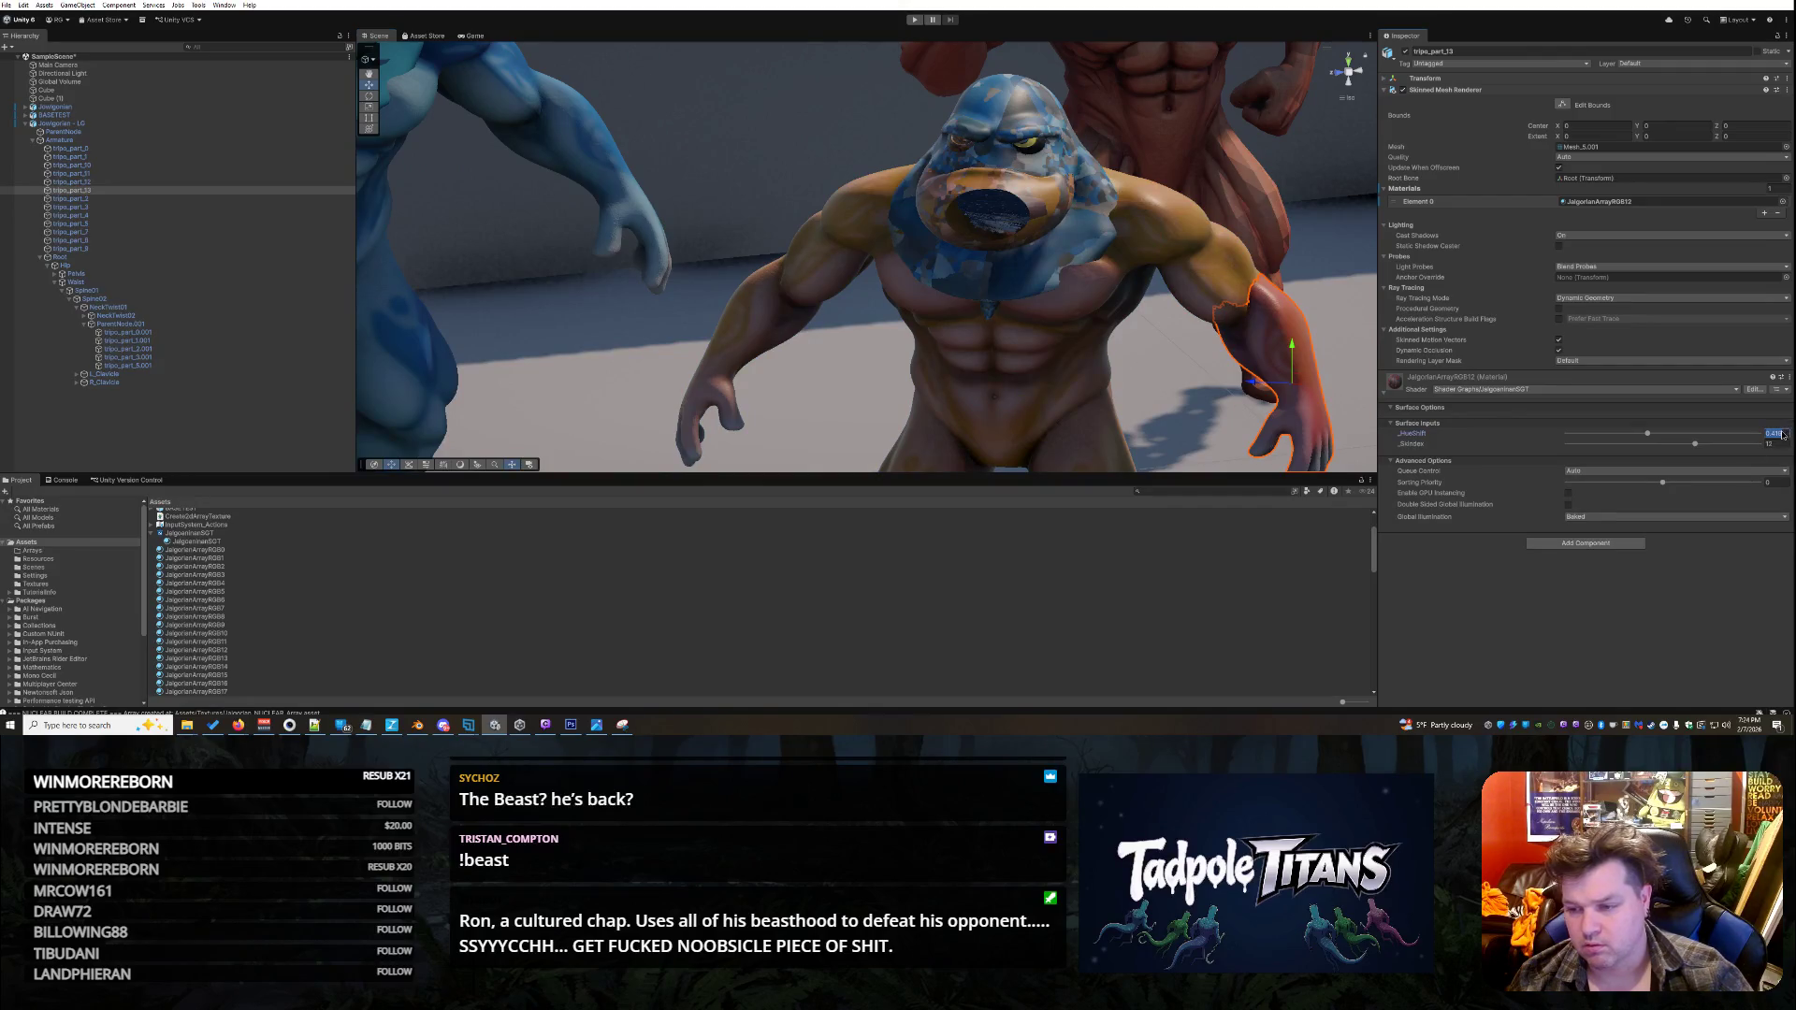
text(0.463)
key(Return)
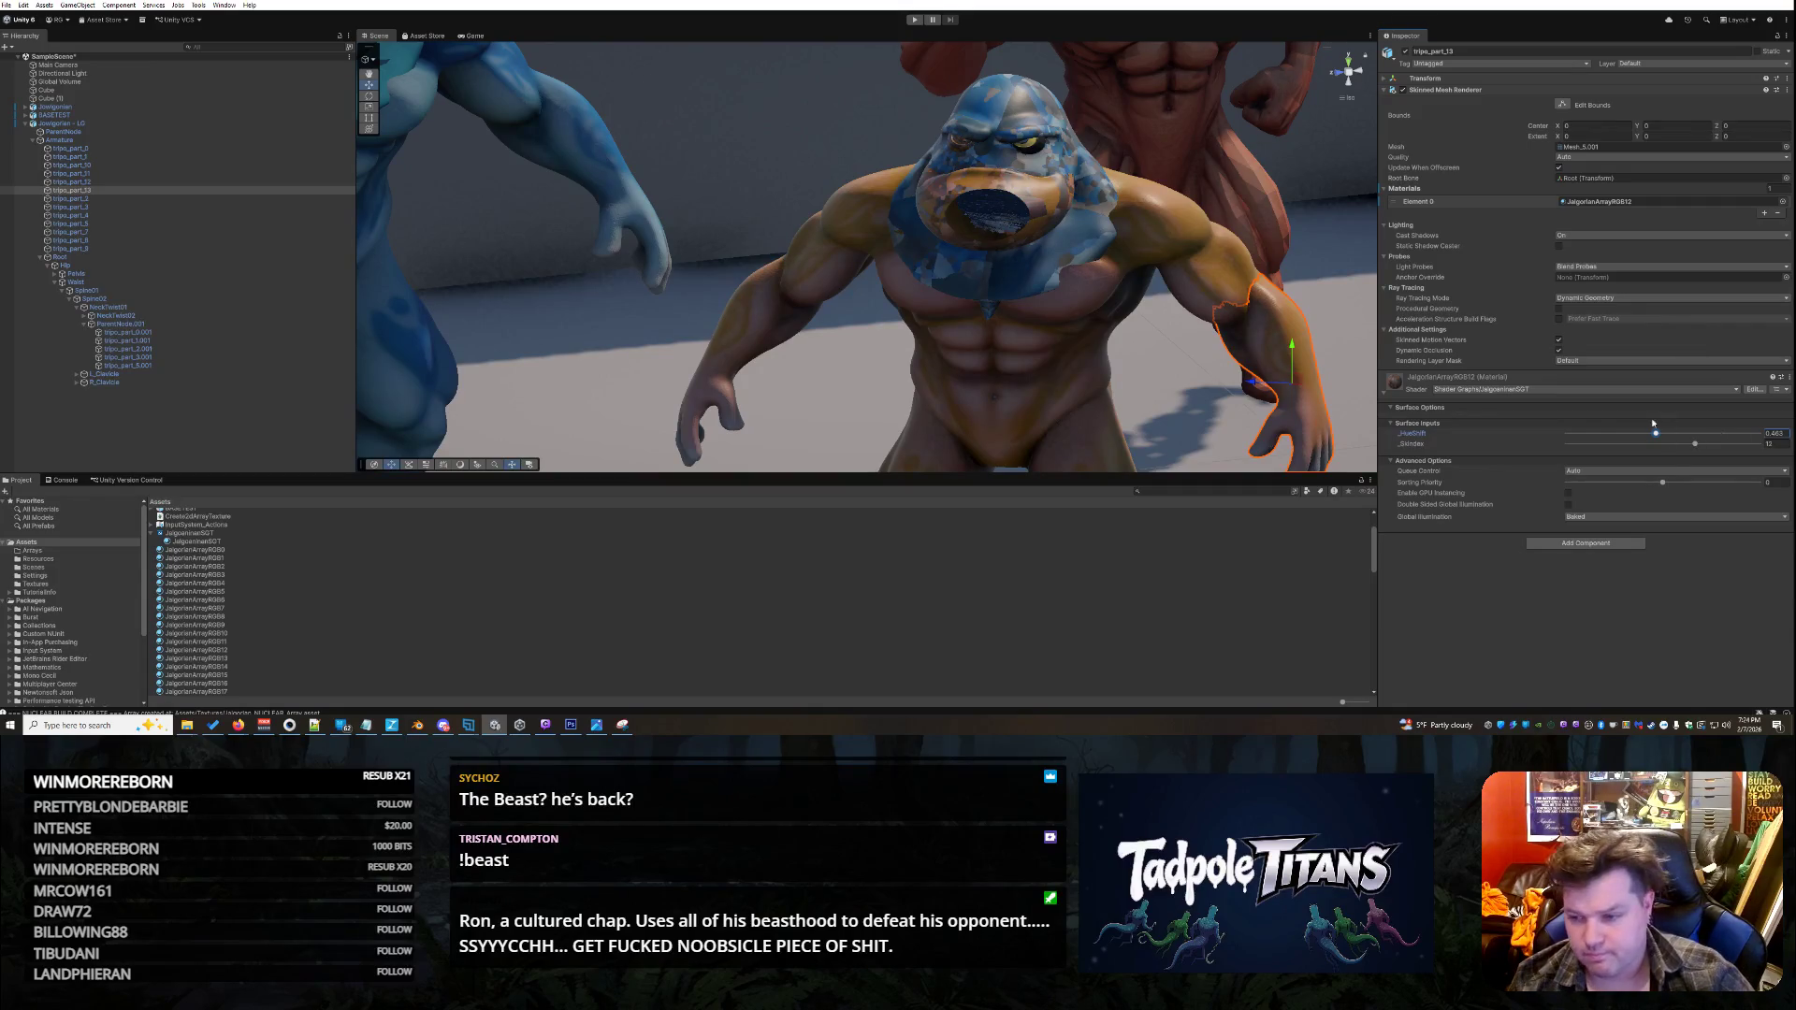
- Raise the head's skin index to 13 and set its hue shift to 0.49
click(961, 143)
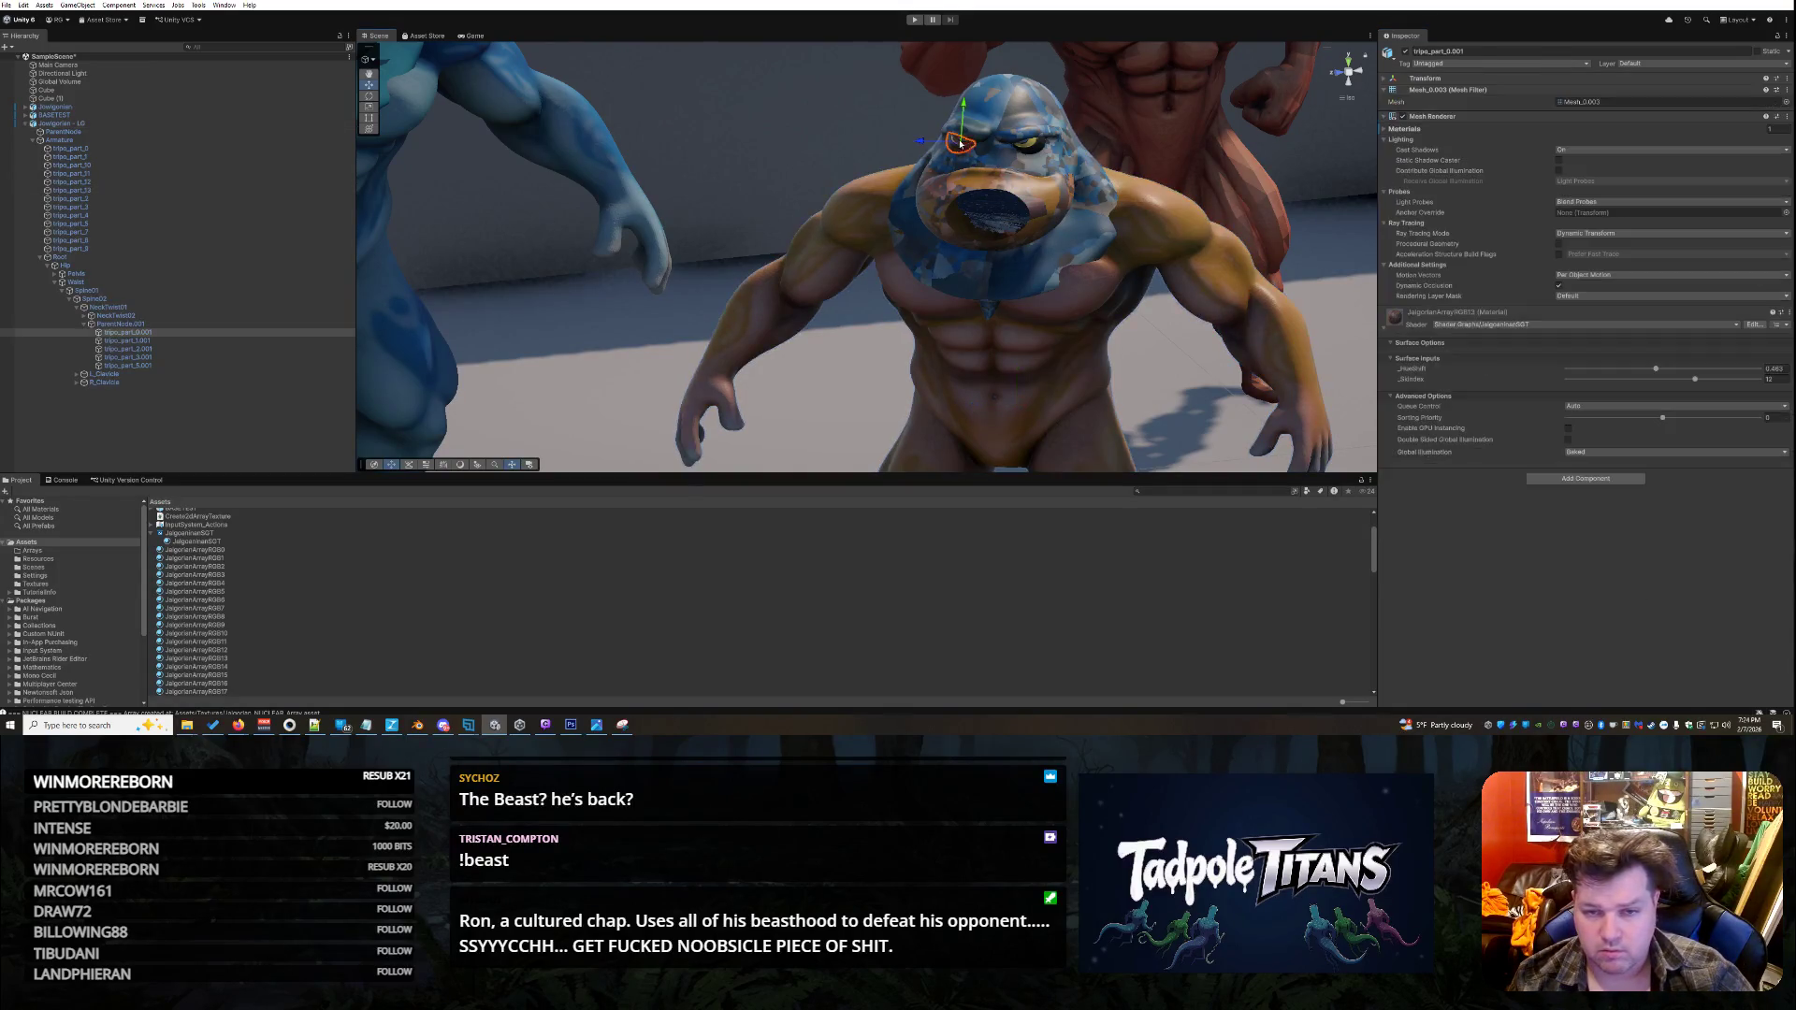
click(1707, 382)
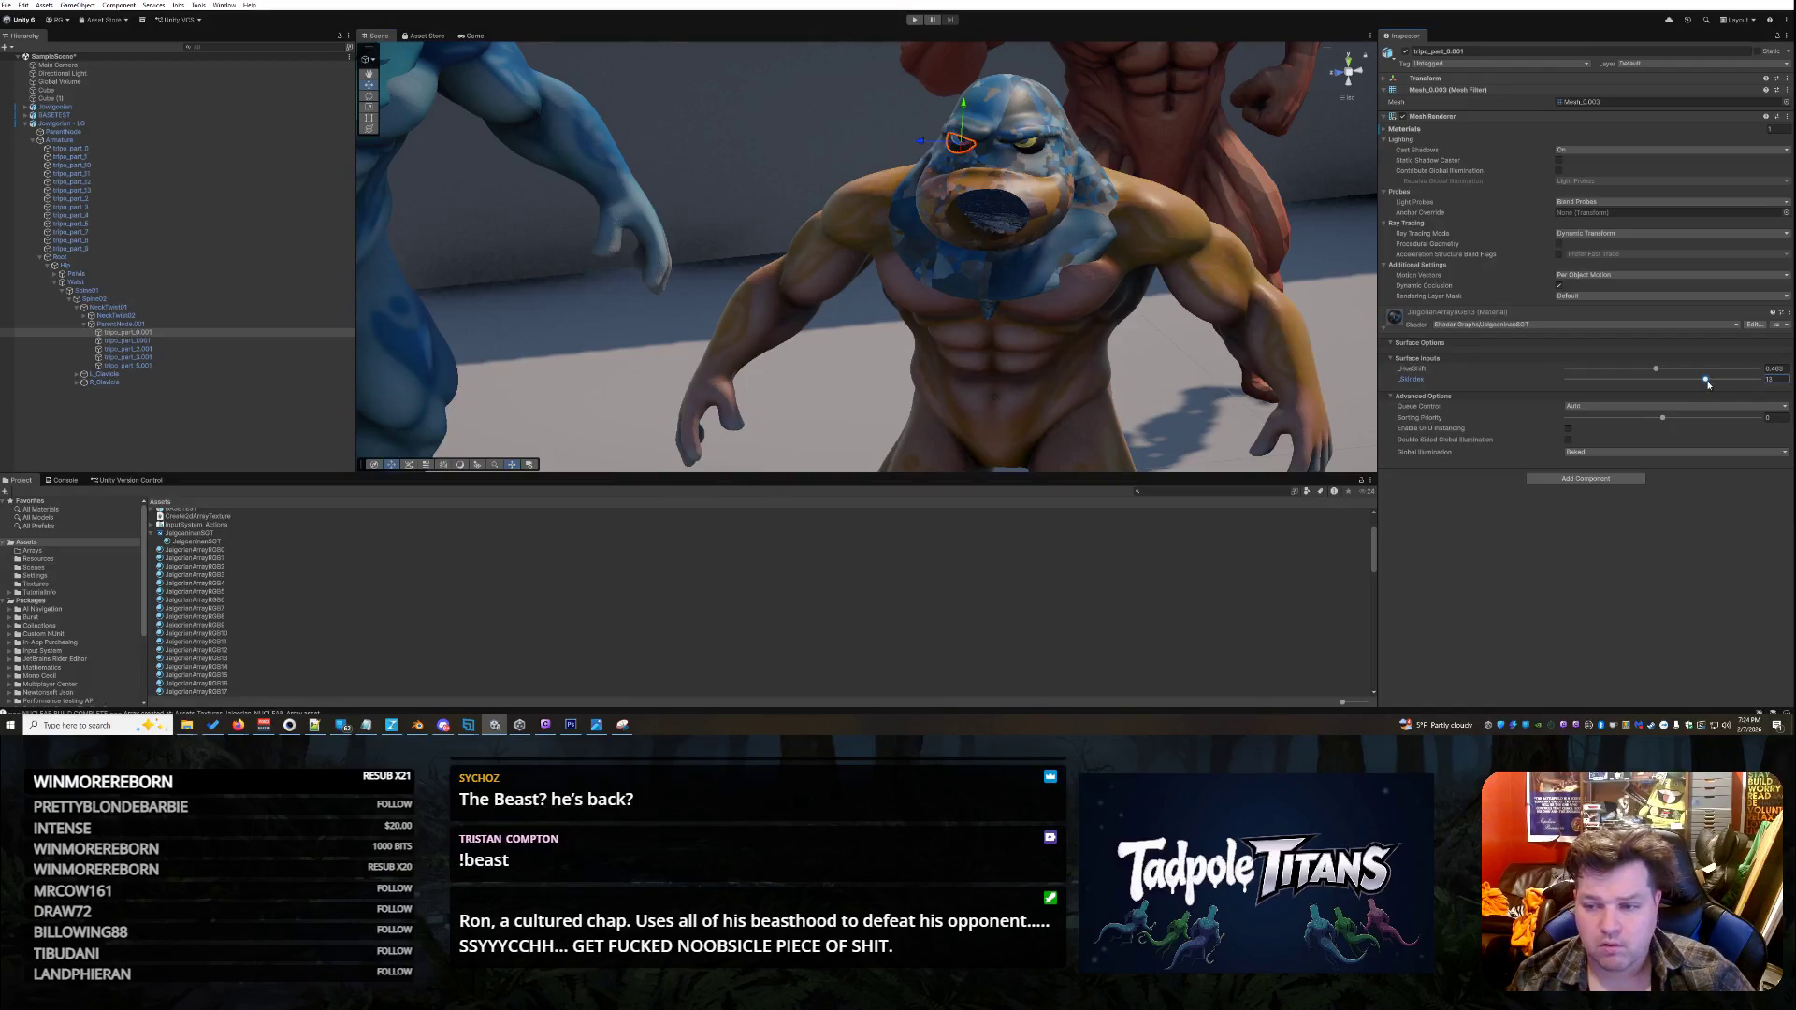
click(1662, 370)
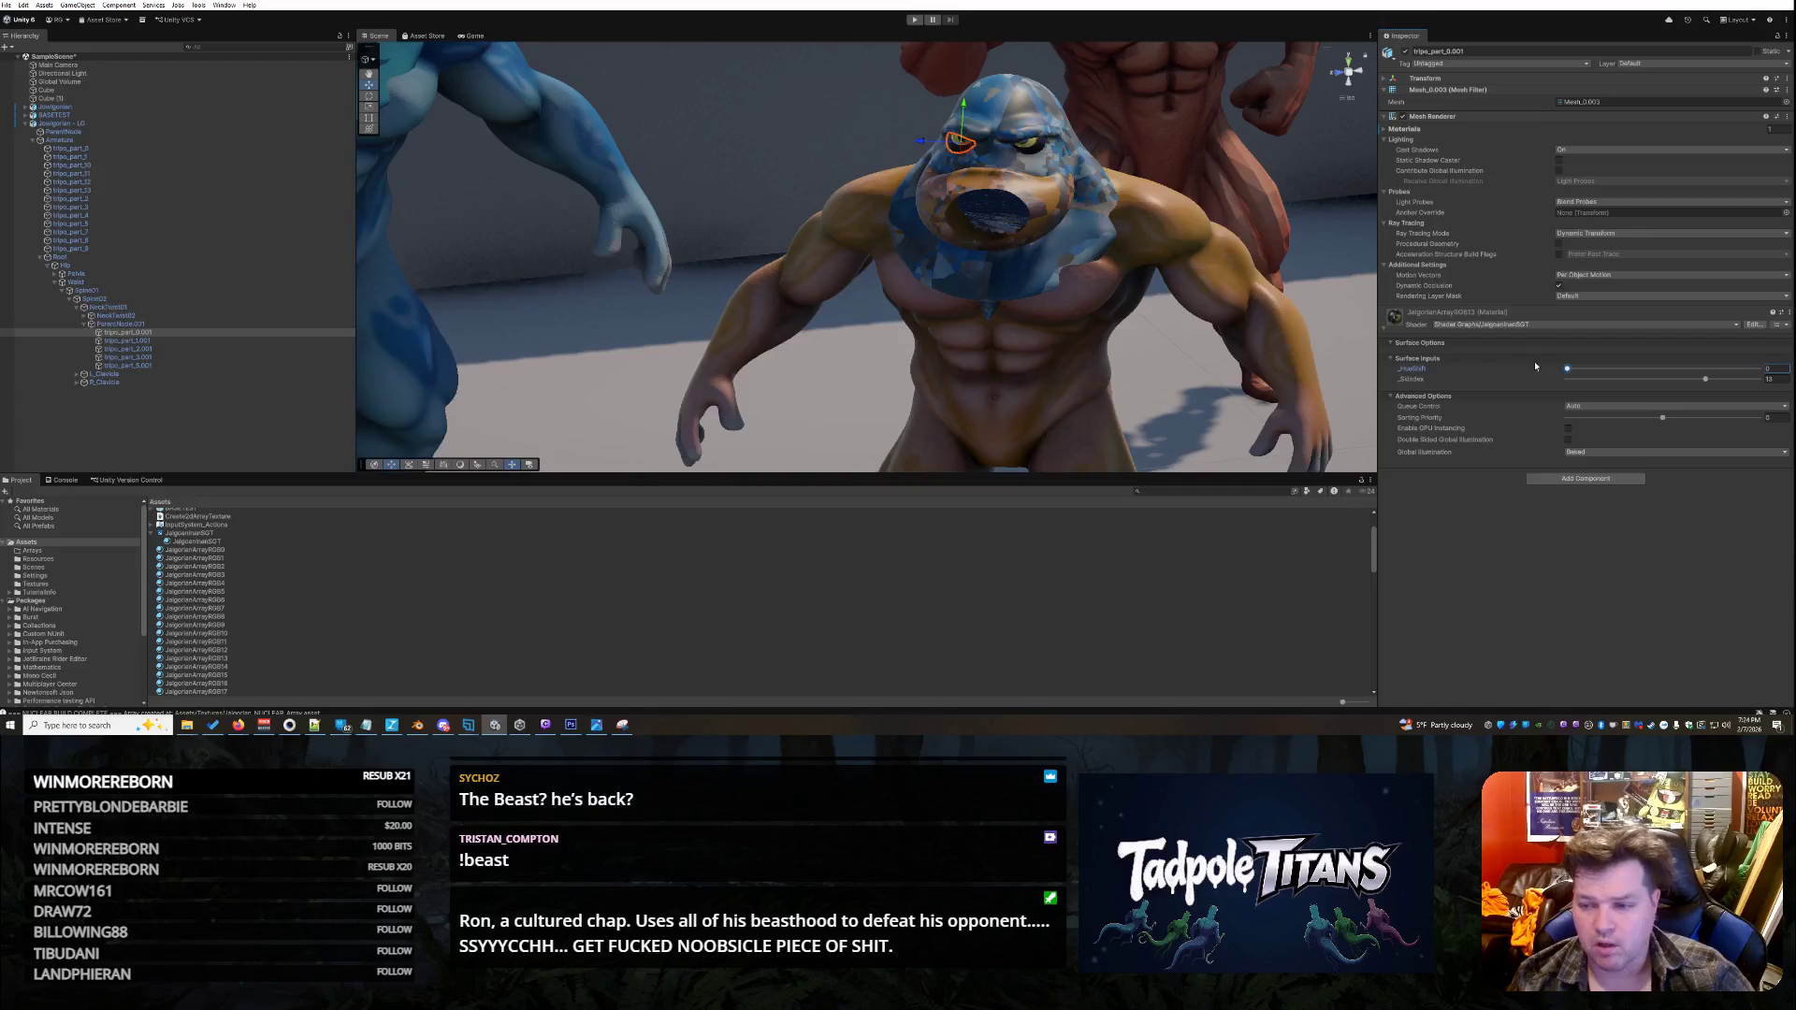
click(1718, 581)
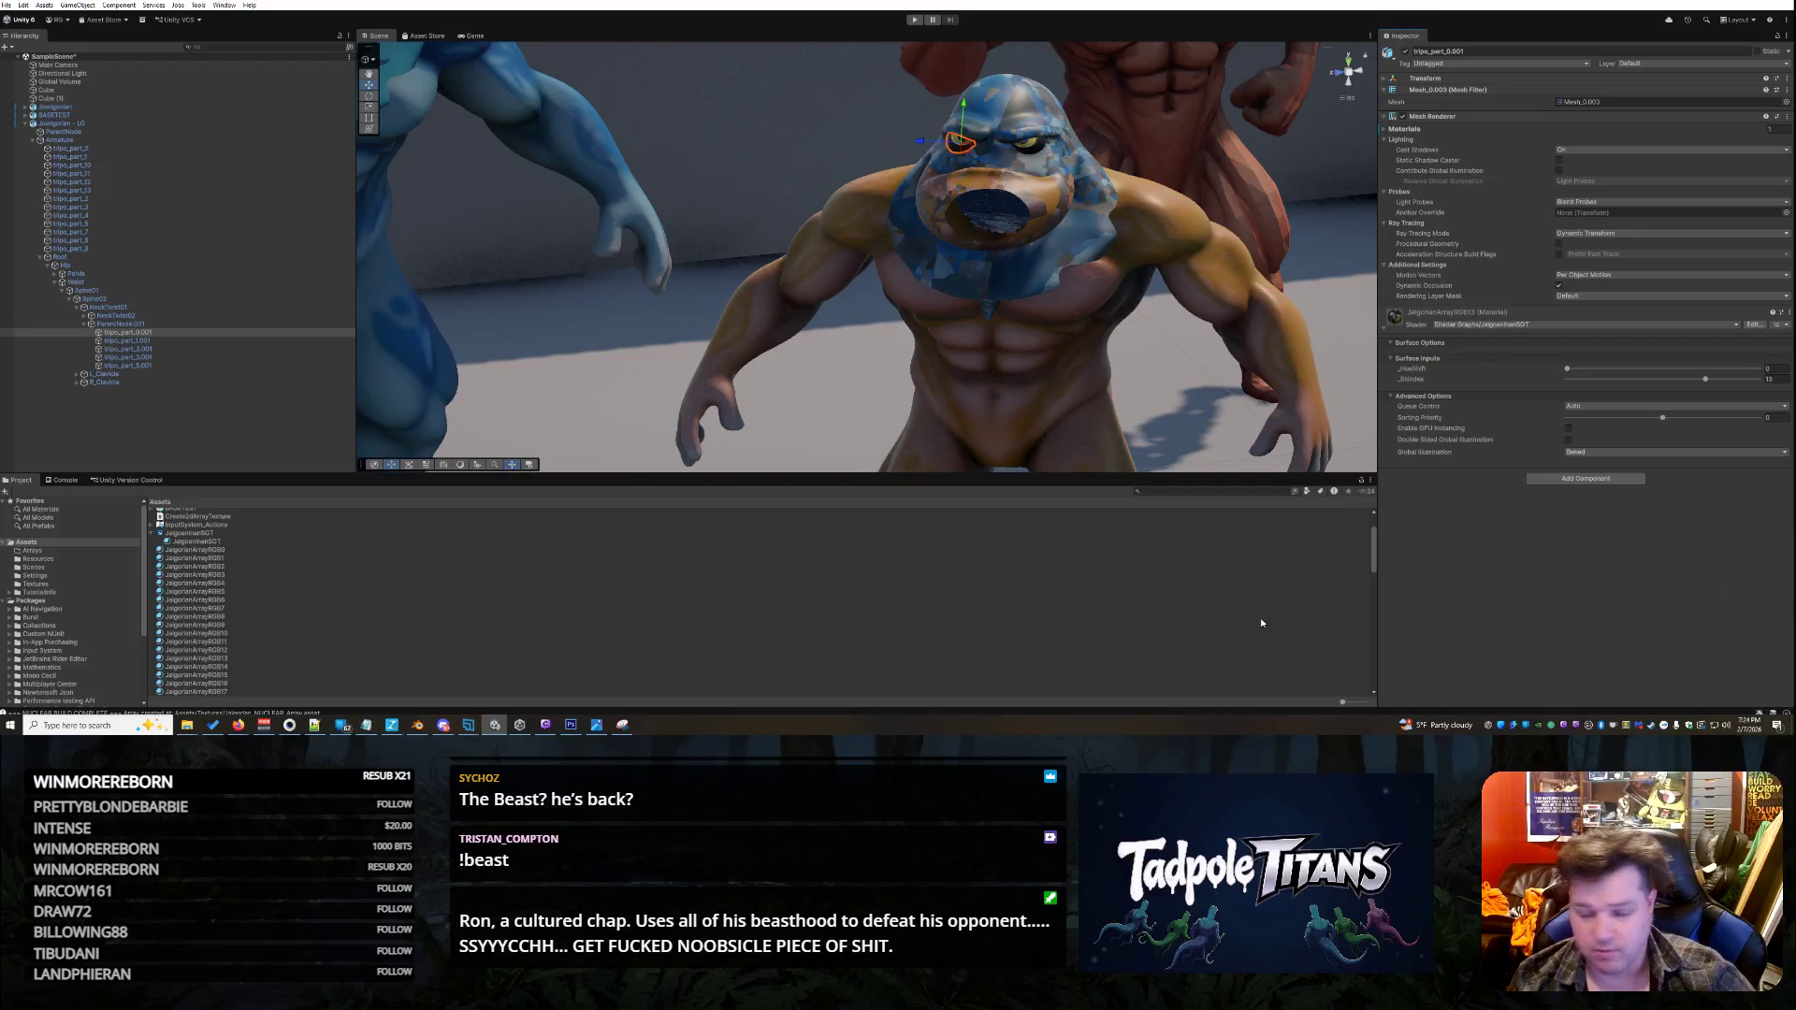
click(146, 342)
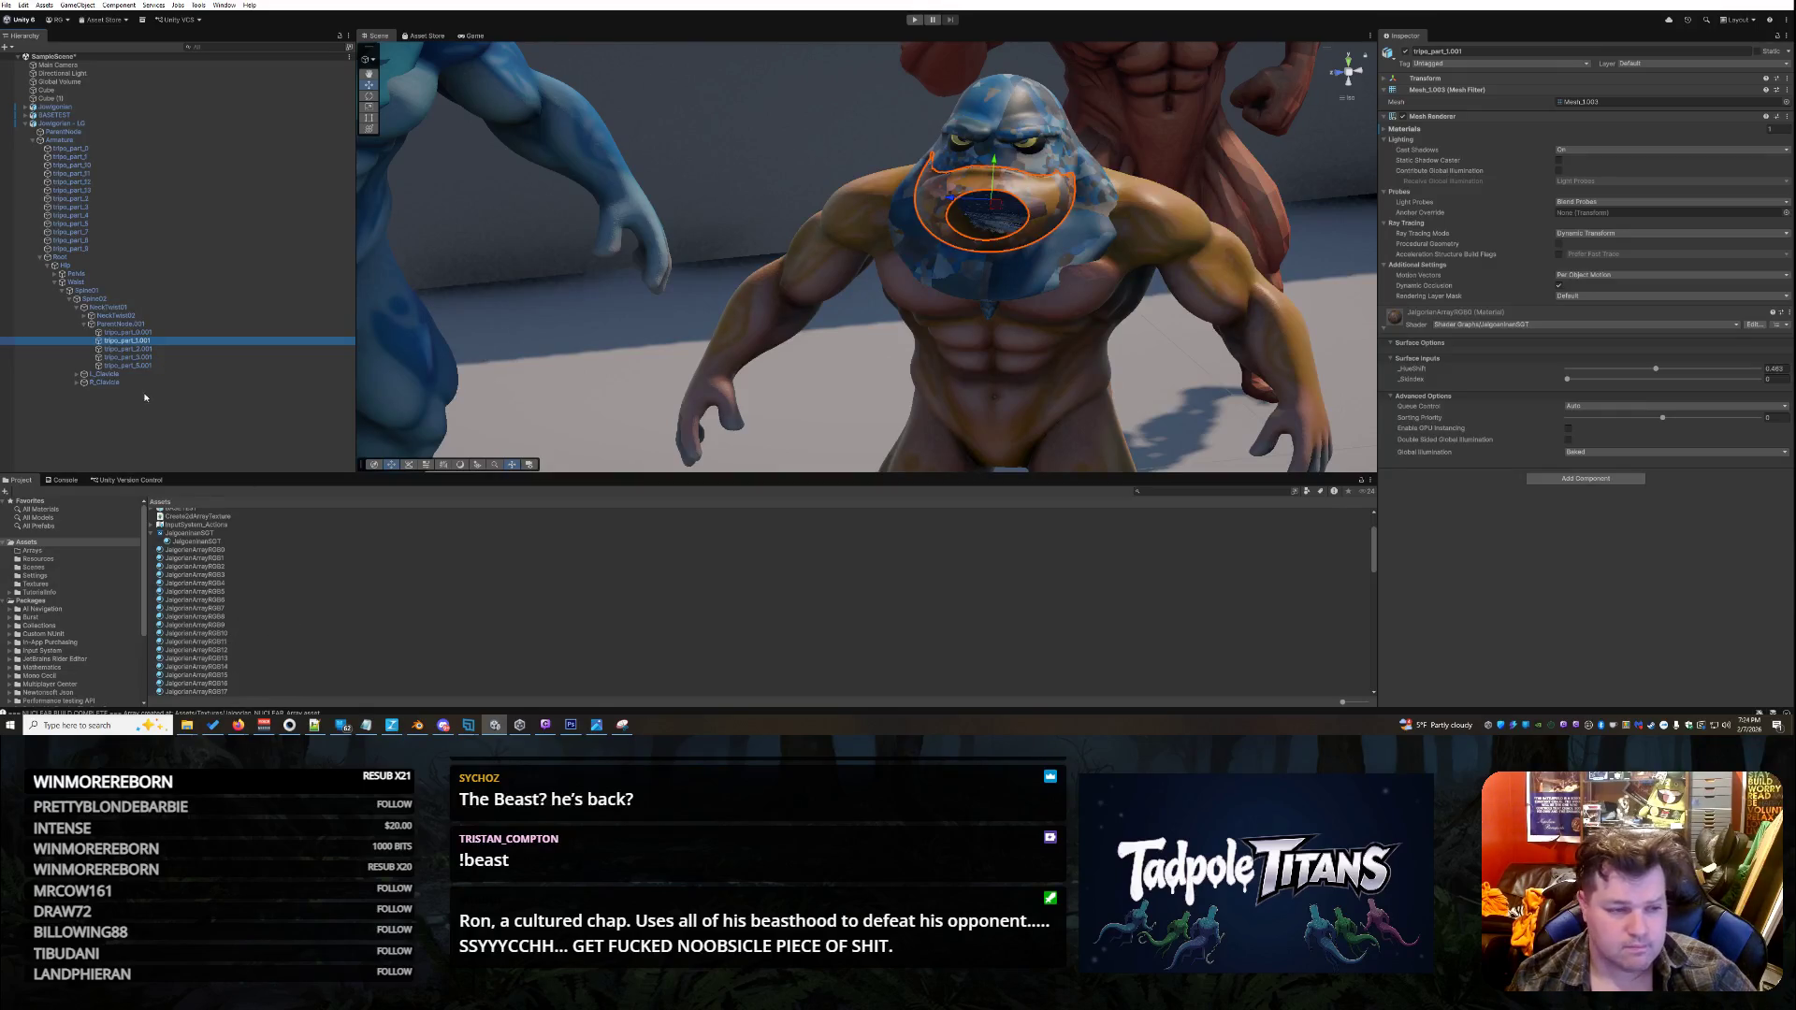
- Apply JalgorianArrayRGB14 to the mouth part tripo_part_1.001 and raise its skin index from 7 to 12
click(145, 334)
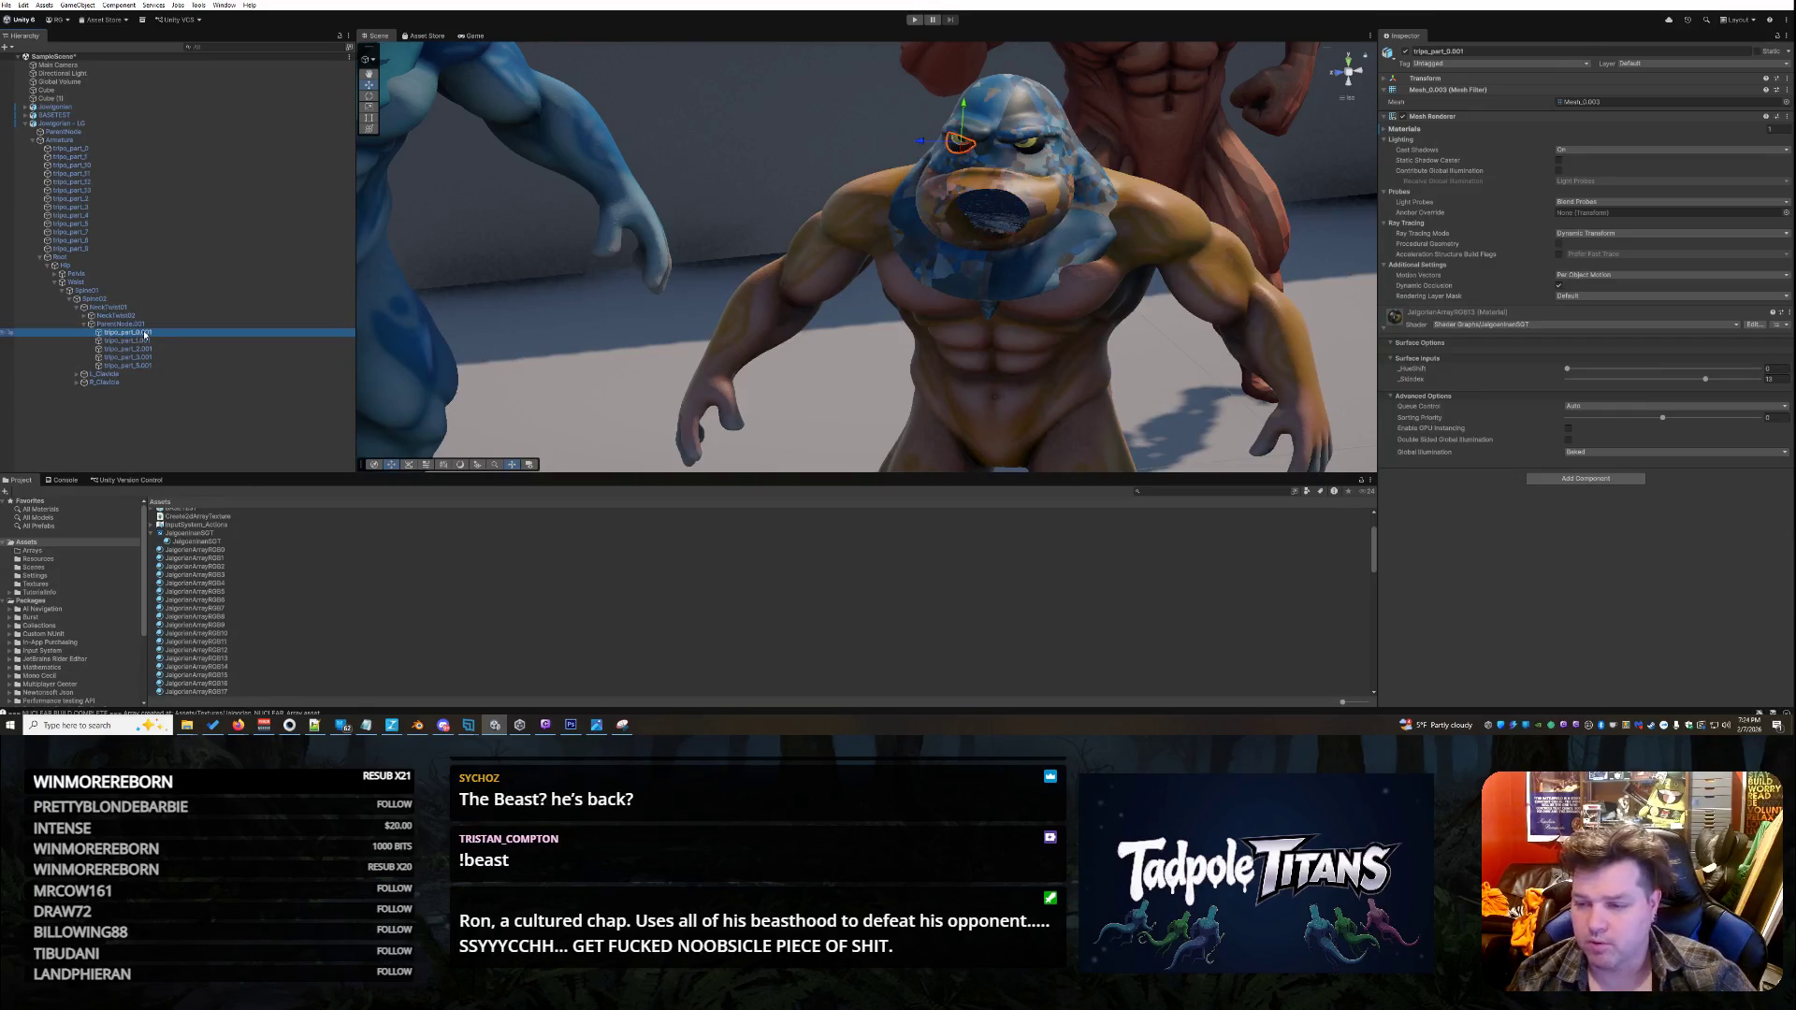
click(145, 341)
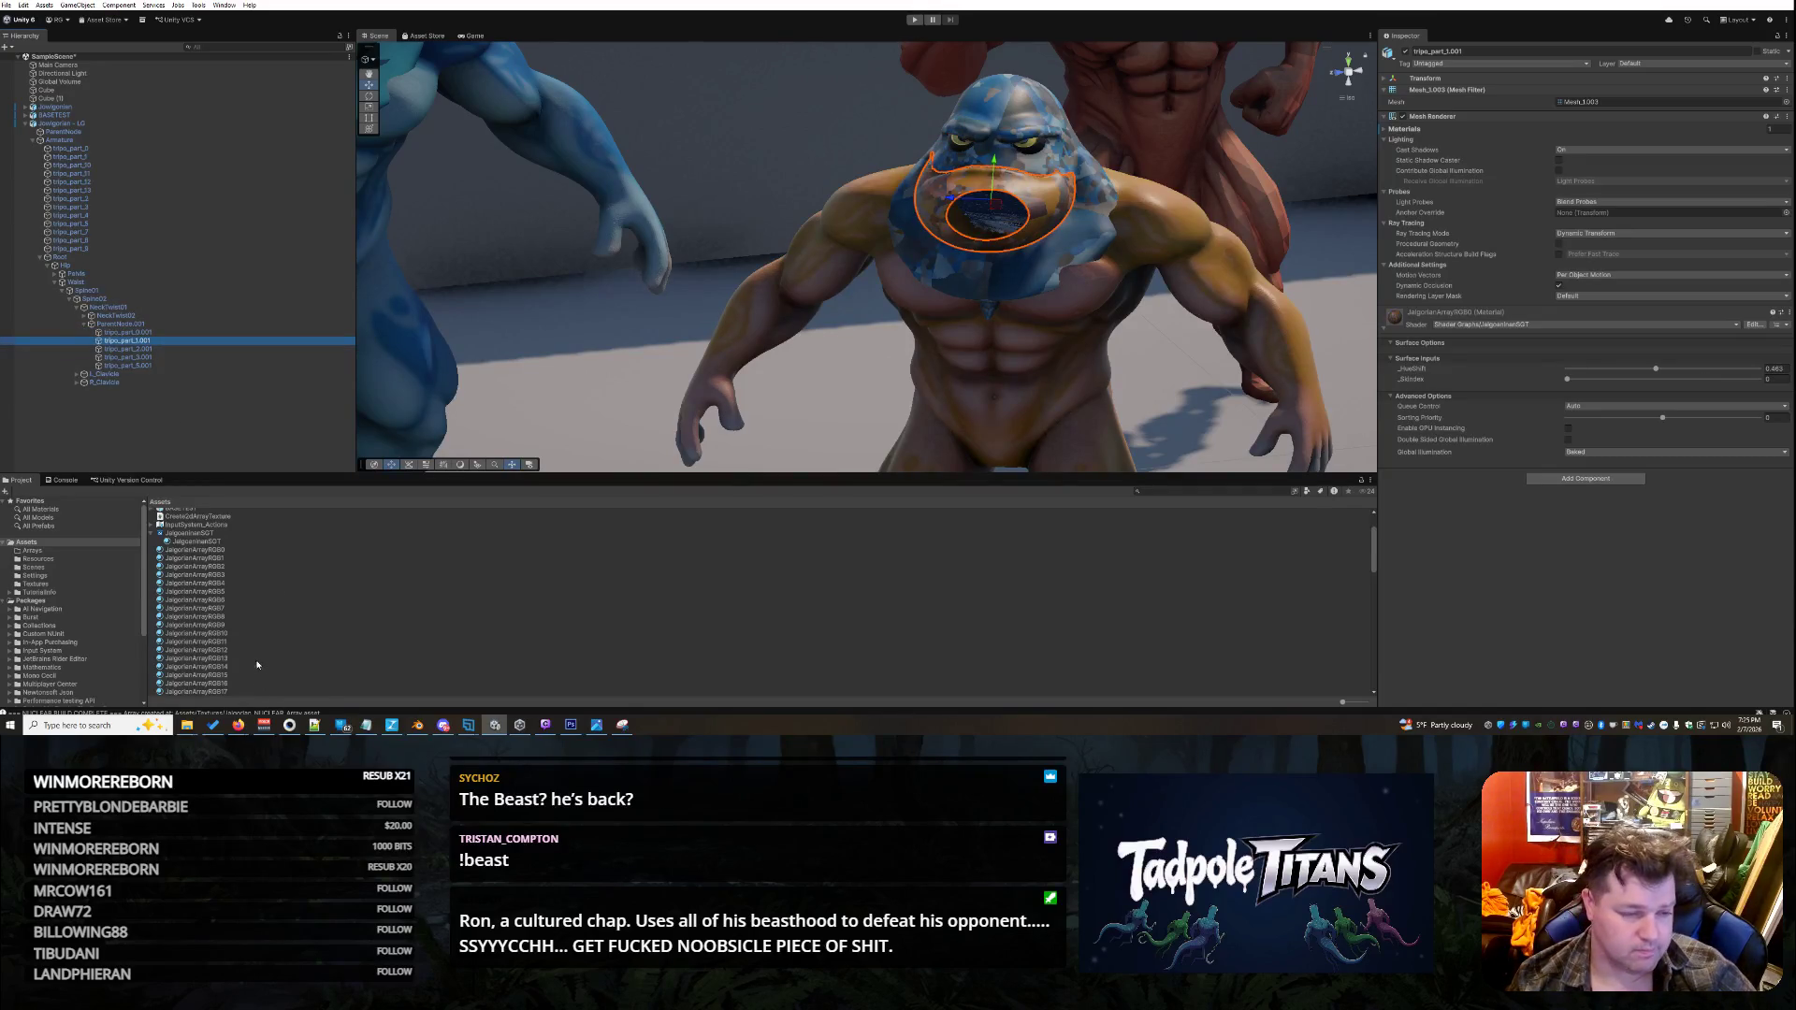
scroll(225, 670, down, 2)
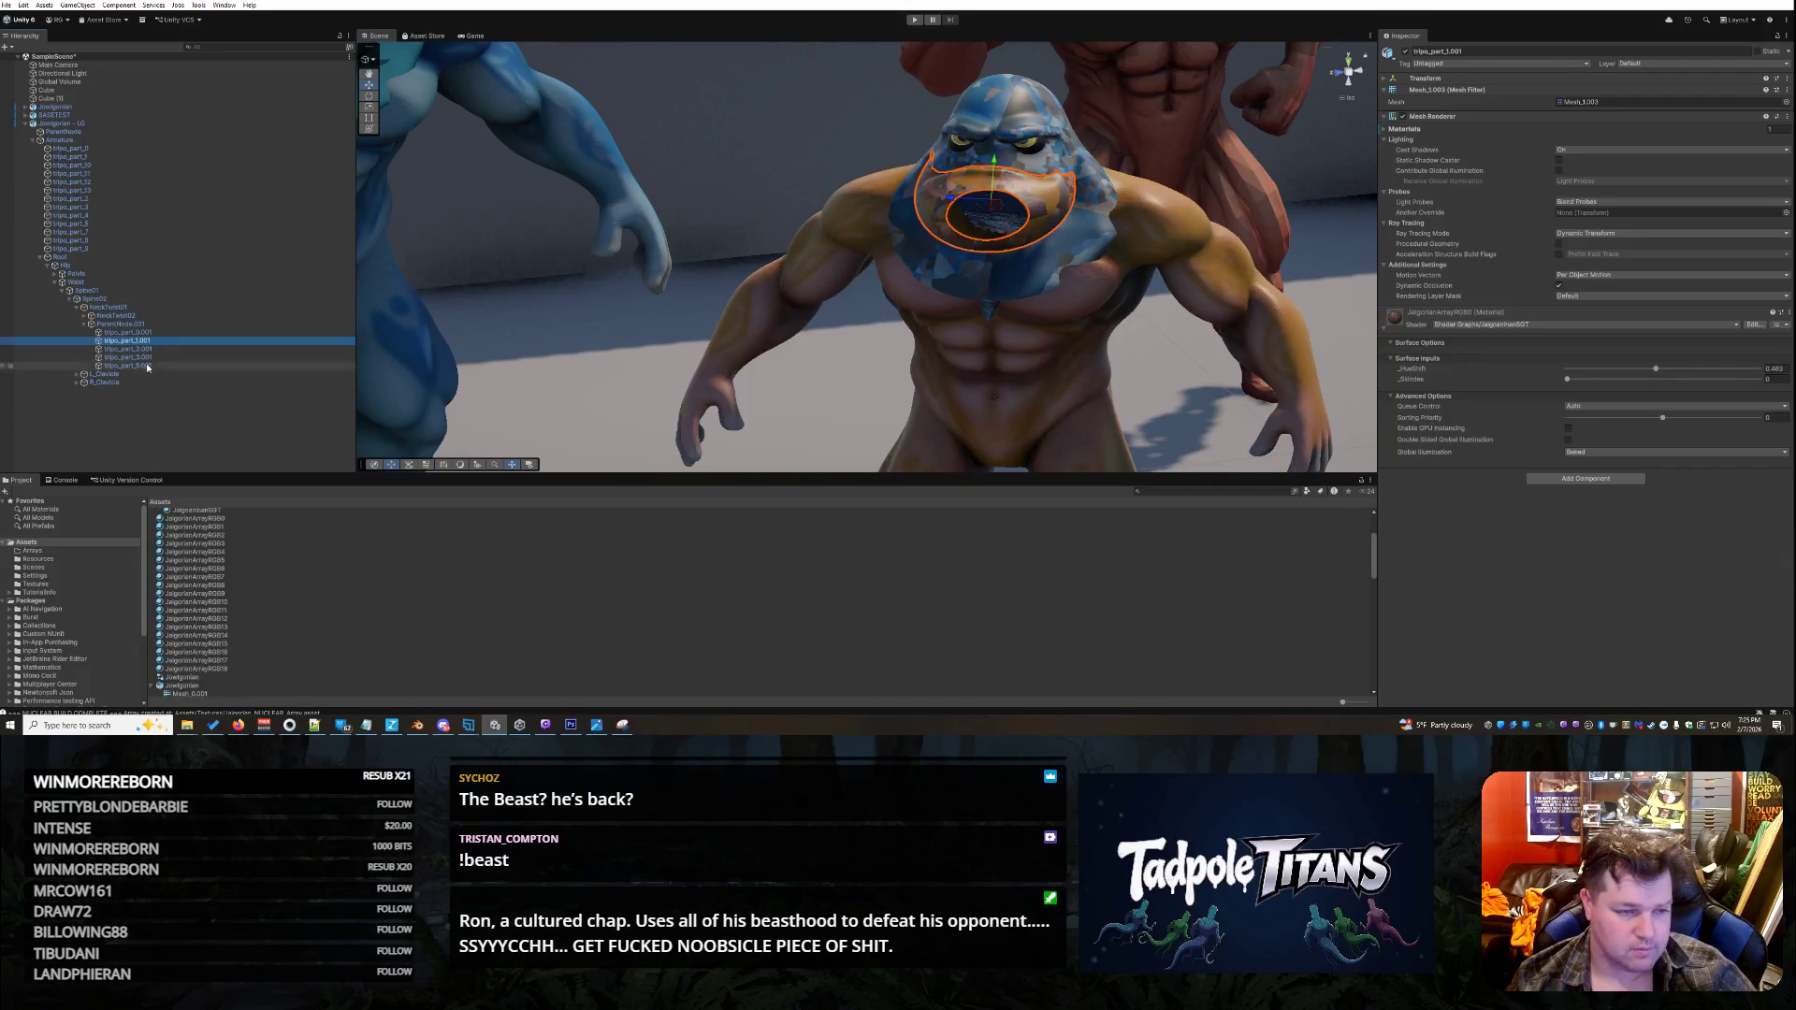
click(145, 333)
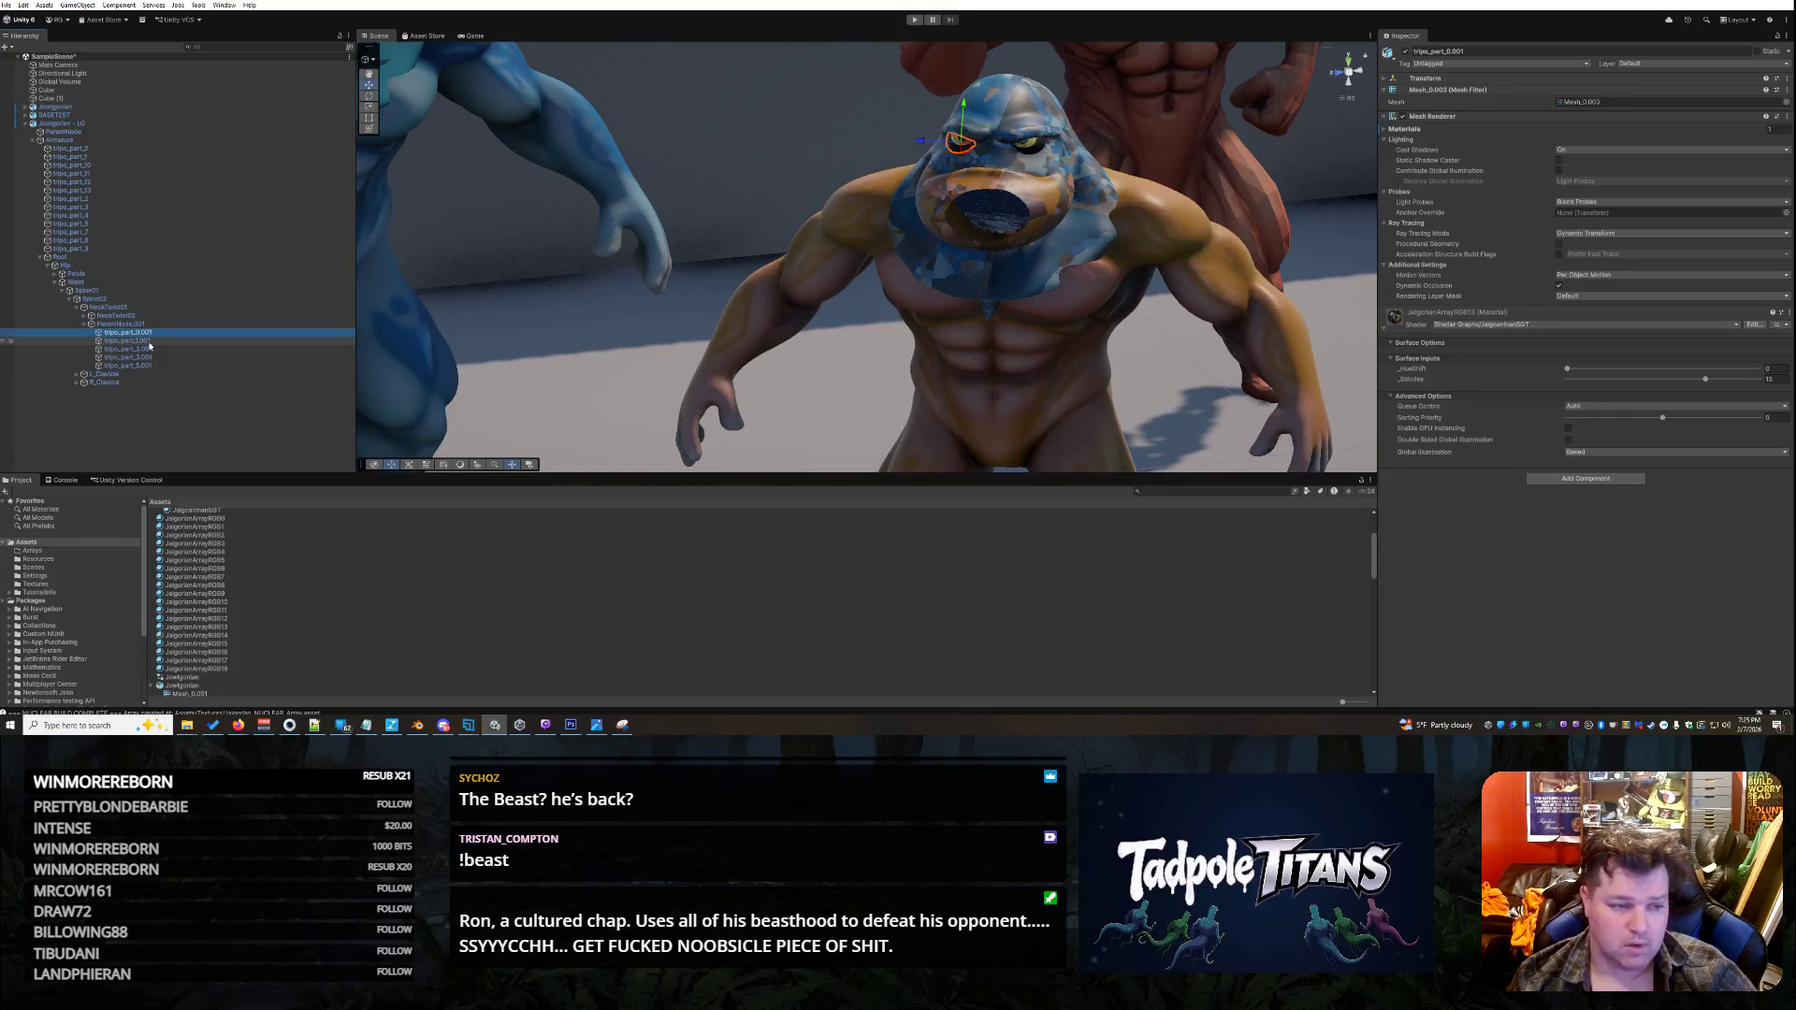
click(149, 343)
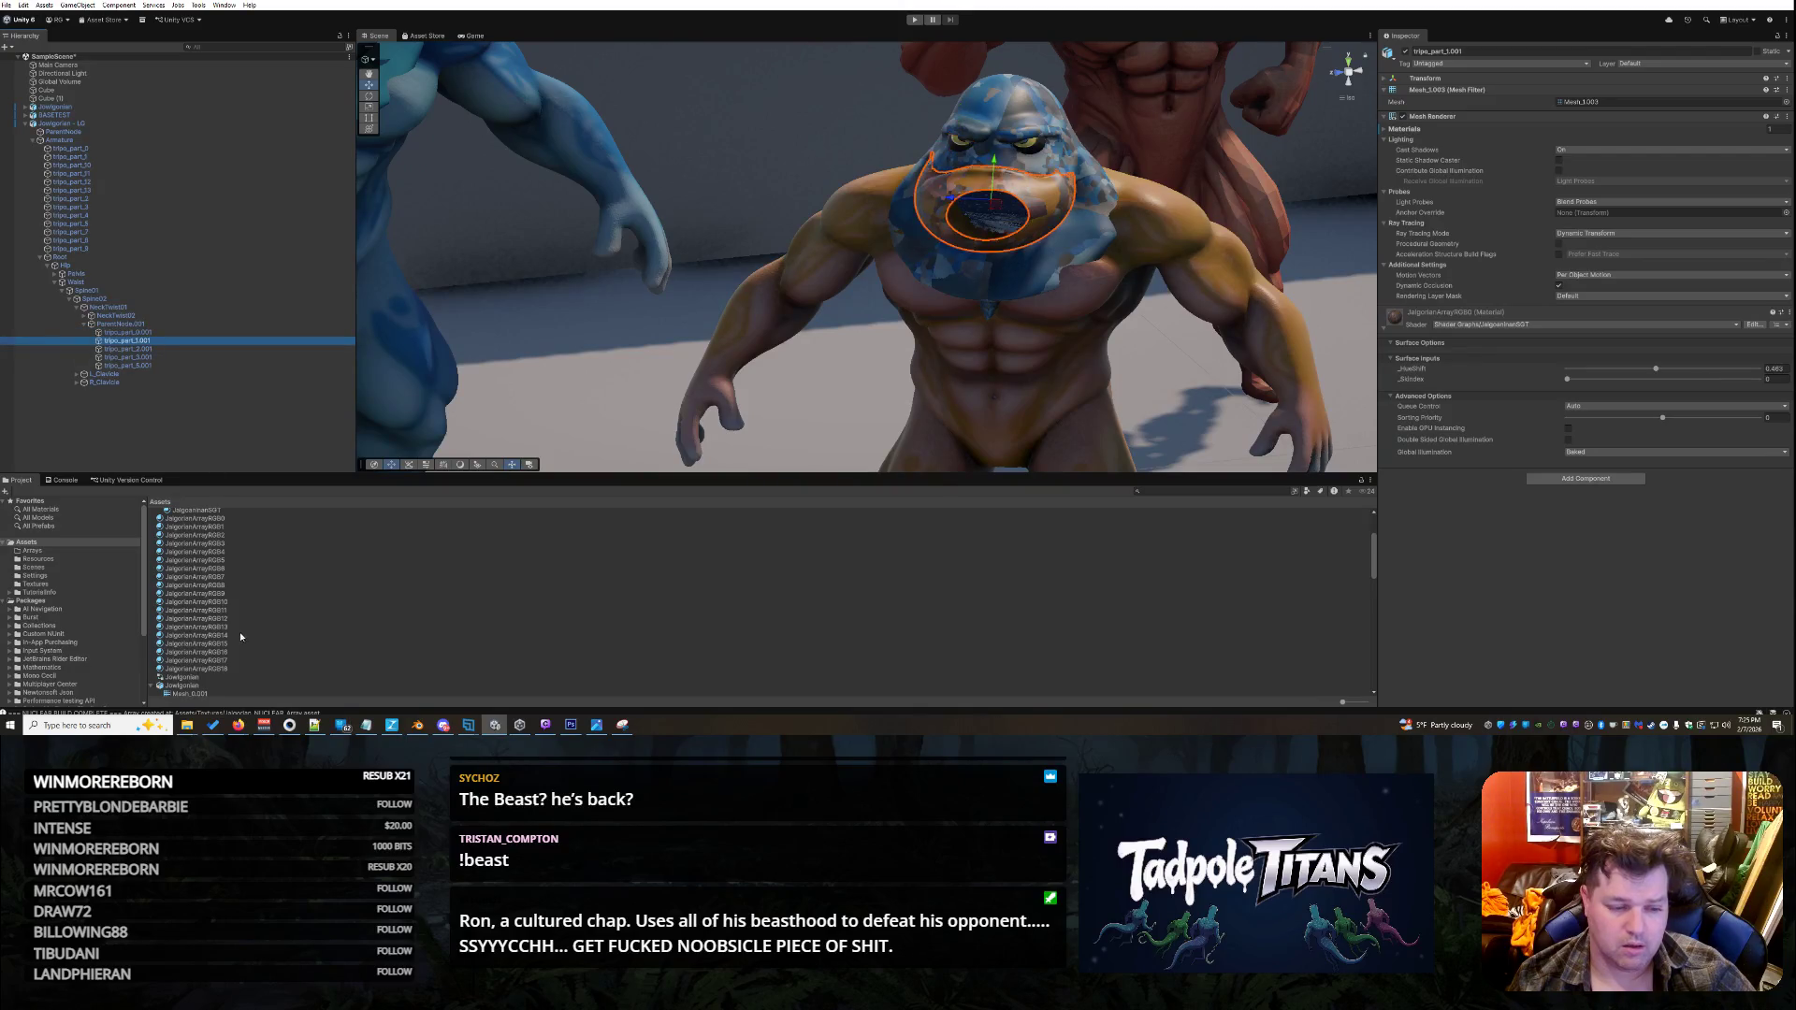
mouse_move(227, 636)
mouse_down()
mouse_move(561, 421)
mouse_move(1029, 215)
mouse_move(1263, 193)
mouse_up()
click(980, 241)
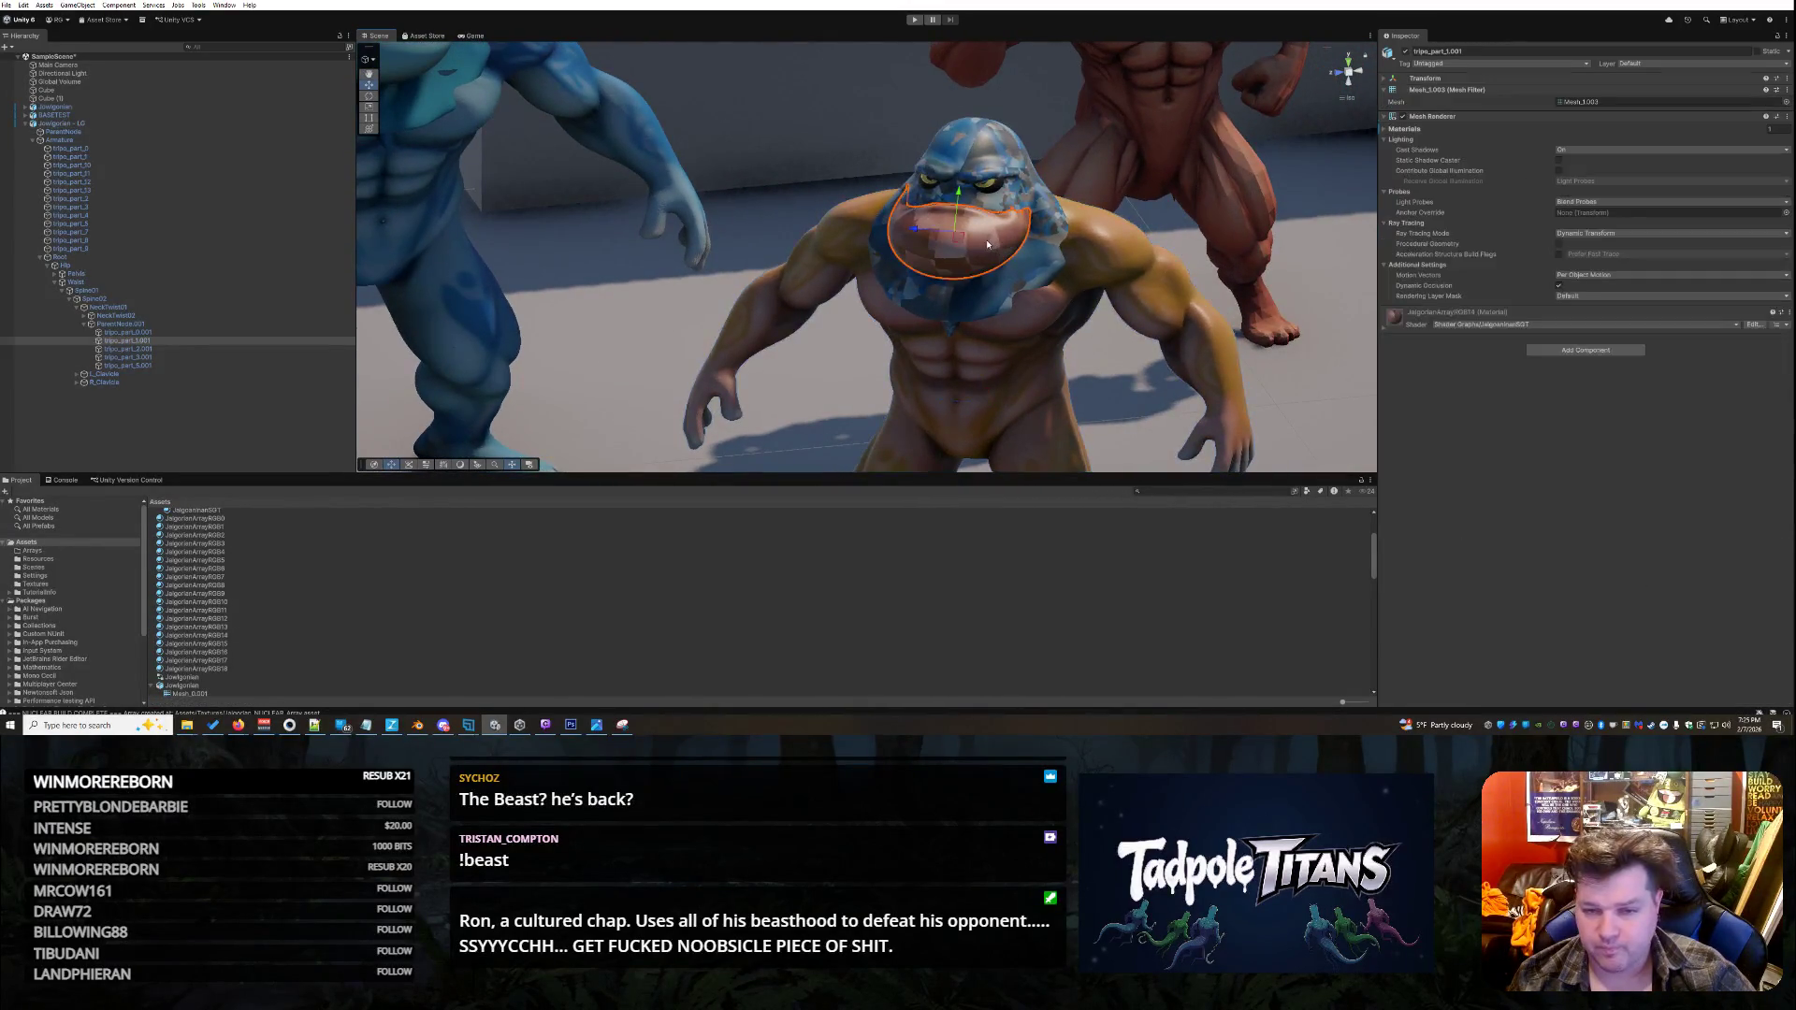
click(1385, 326)
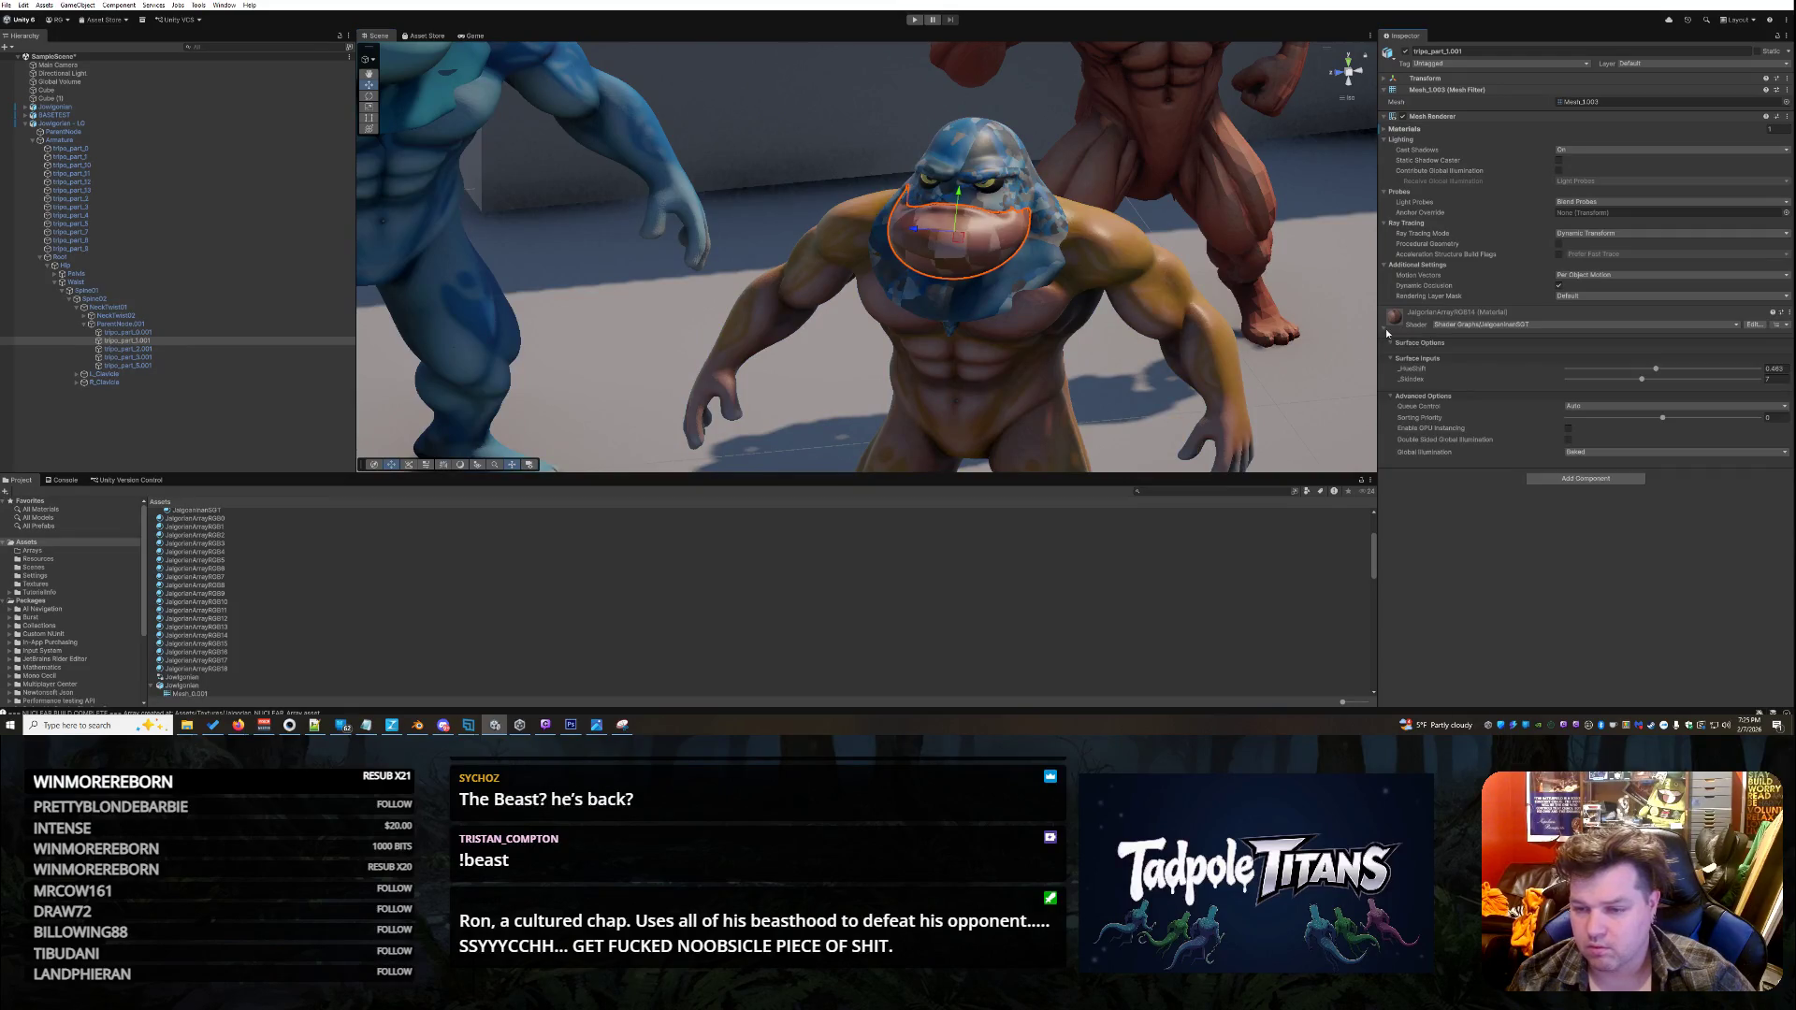
drag(1642, 382, 1719, 386)
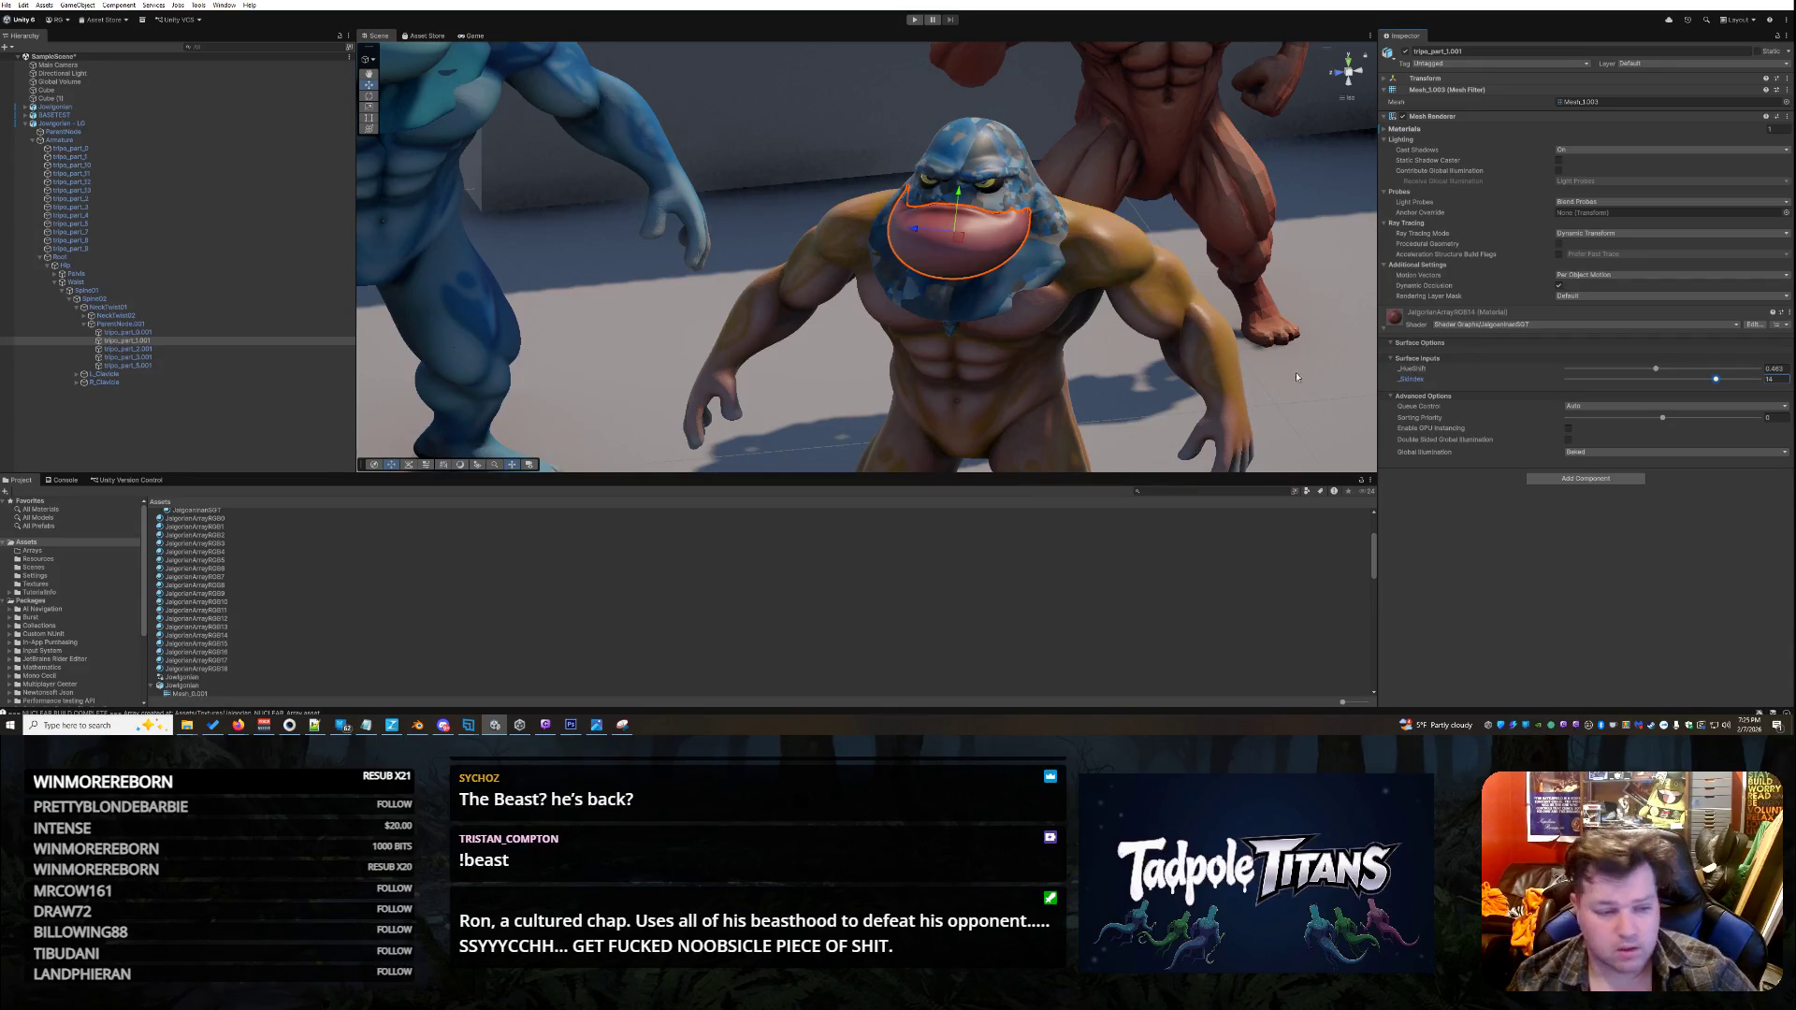
- Apply the JalgorianArrayRGB16 material to the creature's head
click(153, 350)
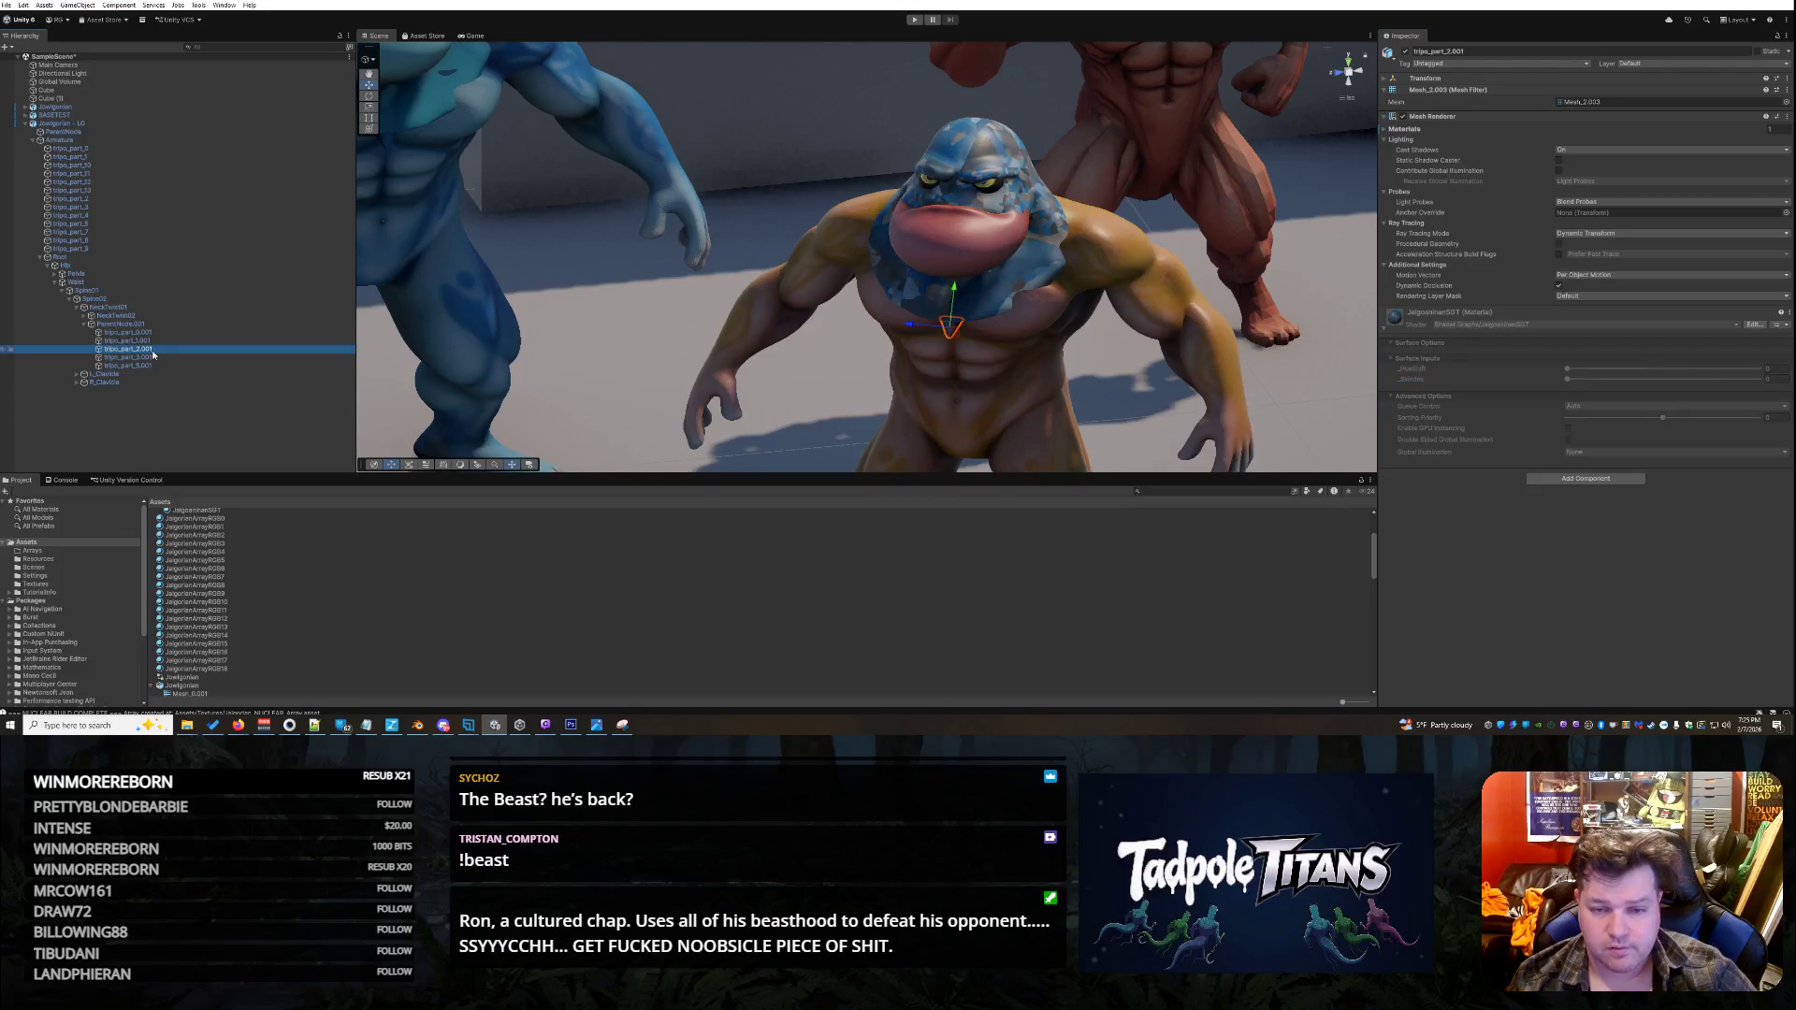
mouse_move(1082, 398)
alt+mouse_down()
mouse_move(1499, 378)
mouse_move(1160, 386)
alt+mouse_up()
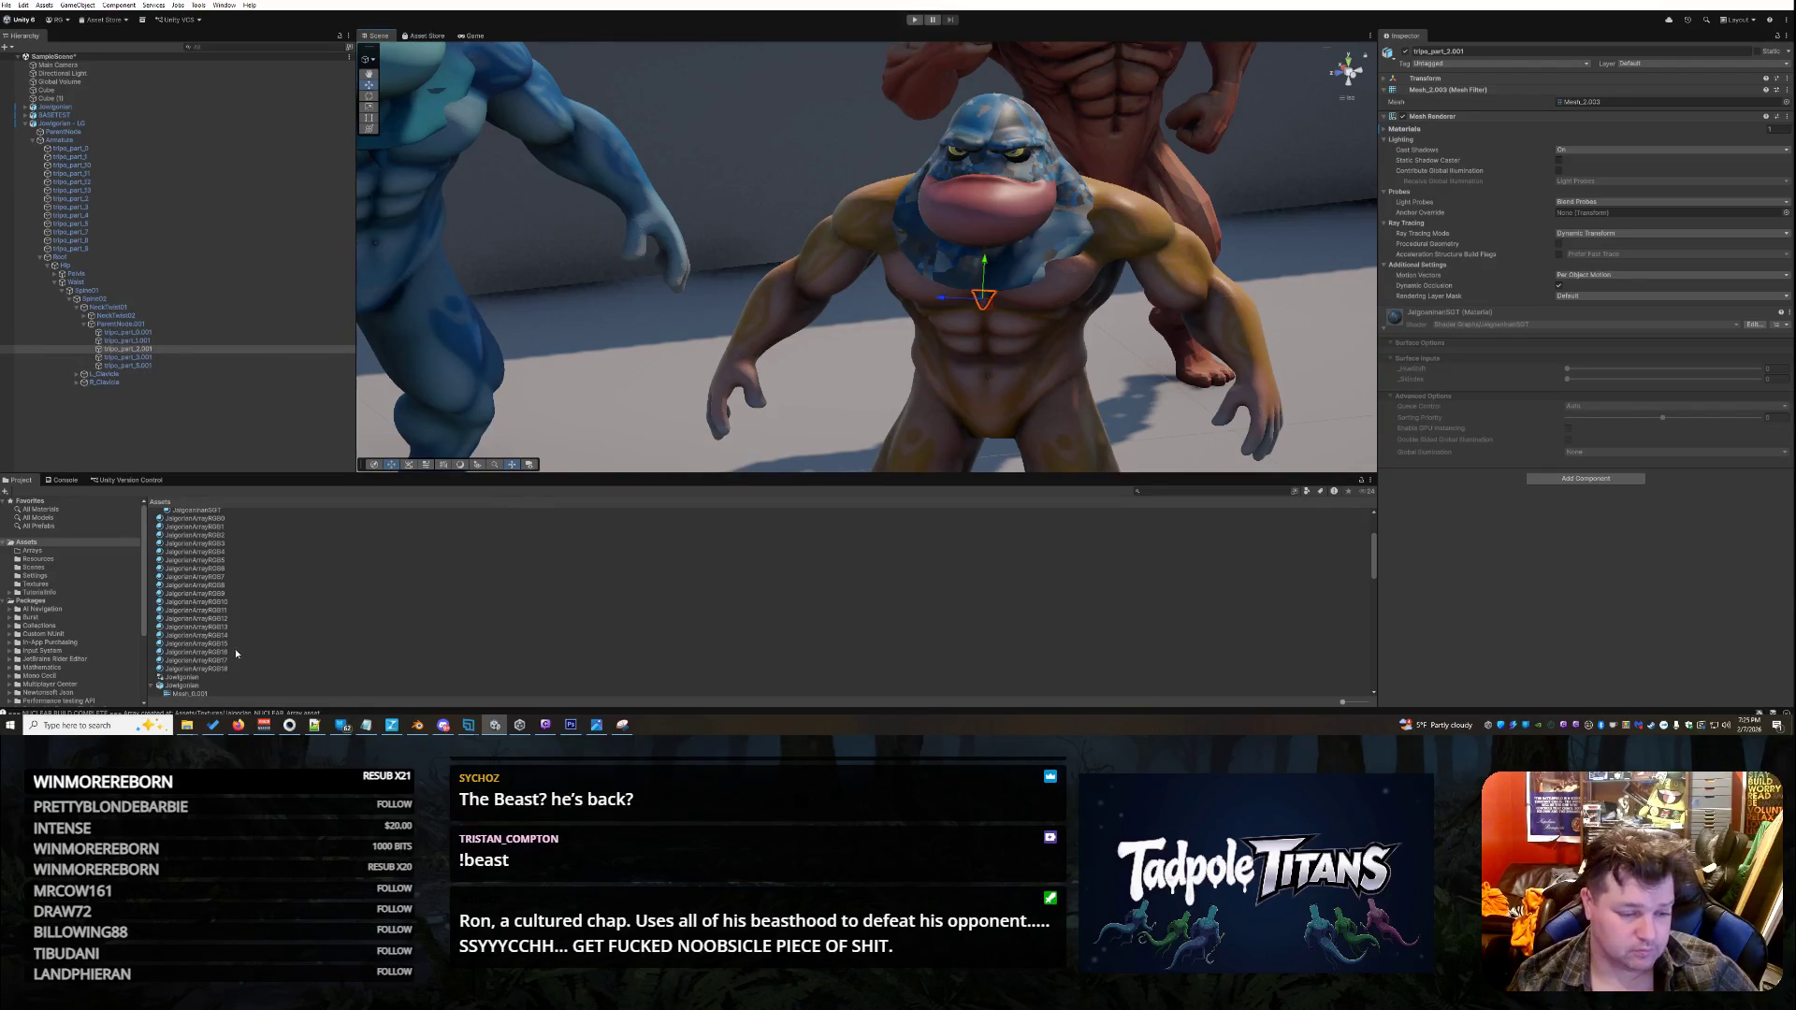
click(147, 358)
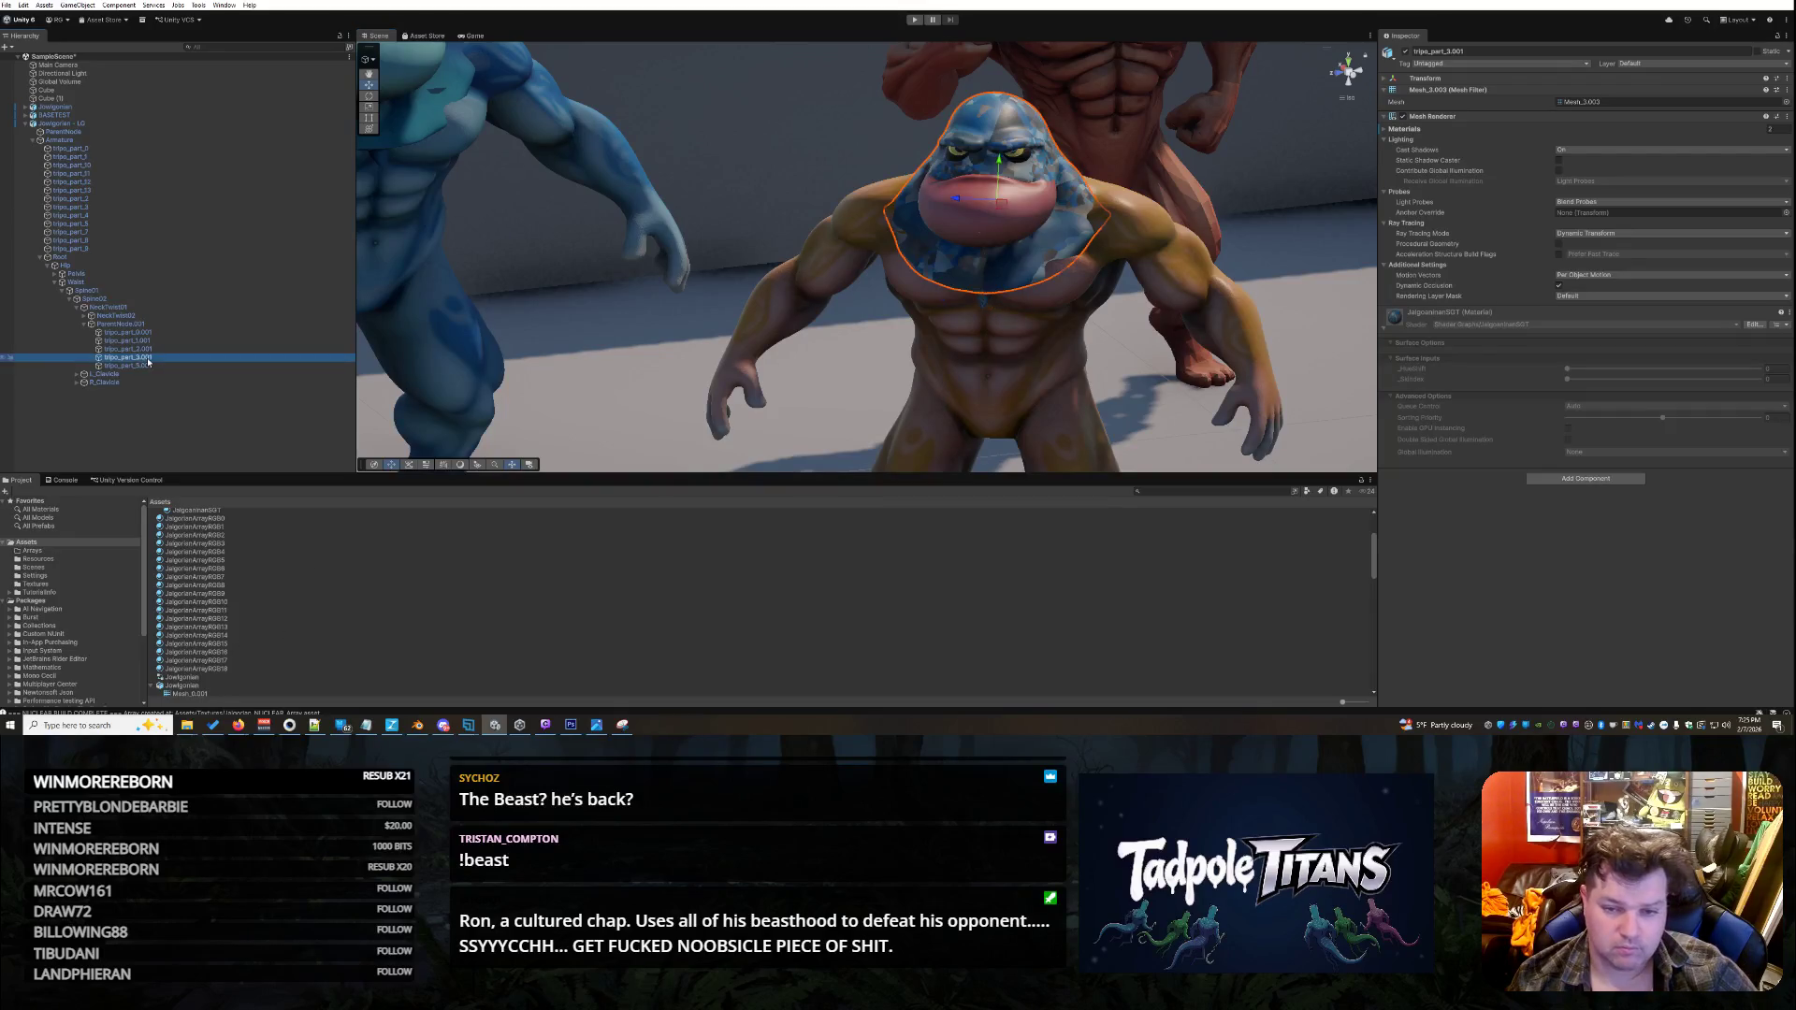
drag(698, 301, 673, 320)
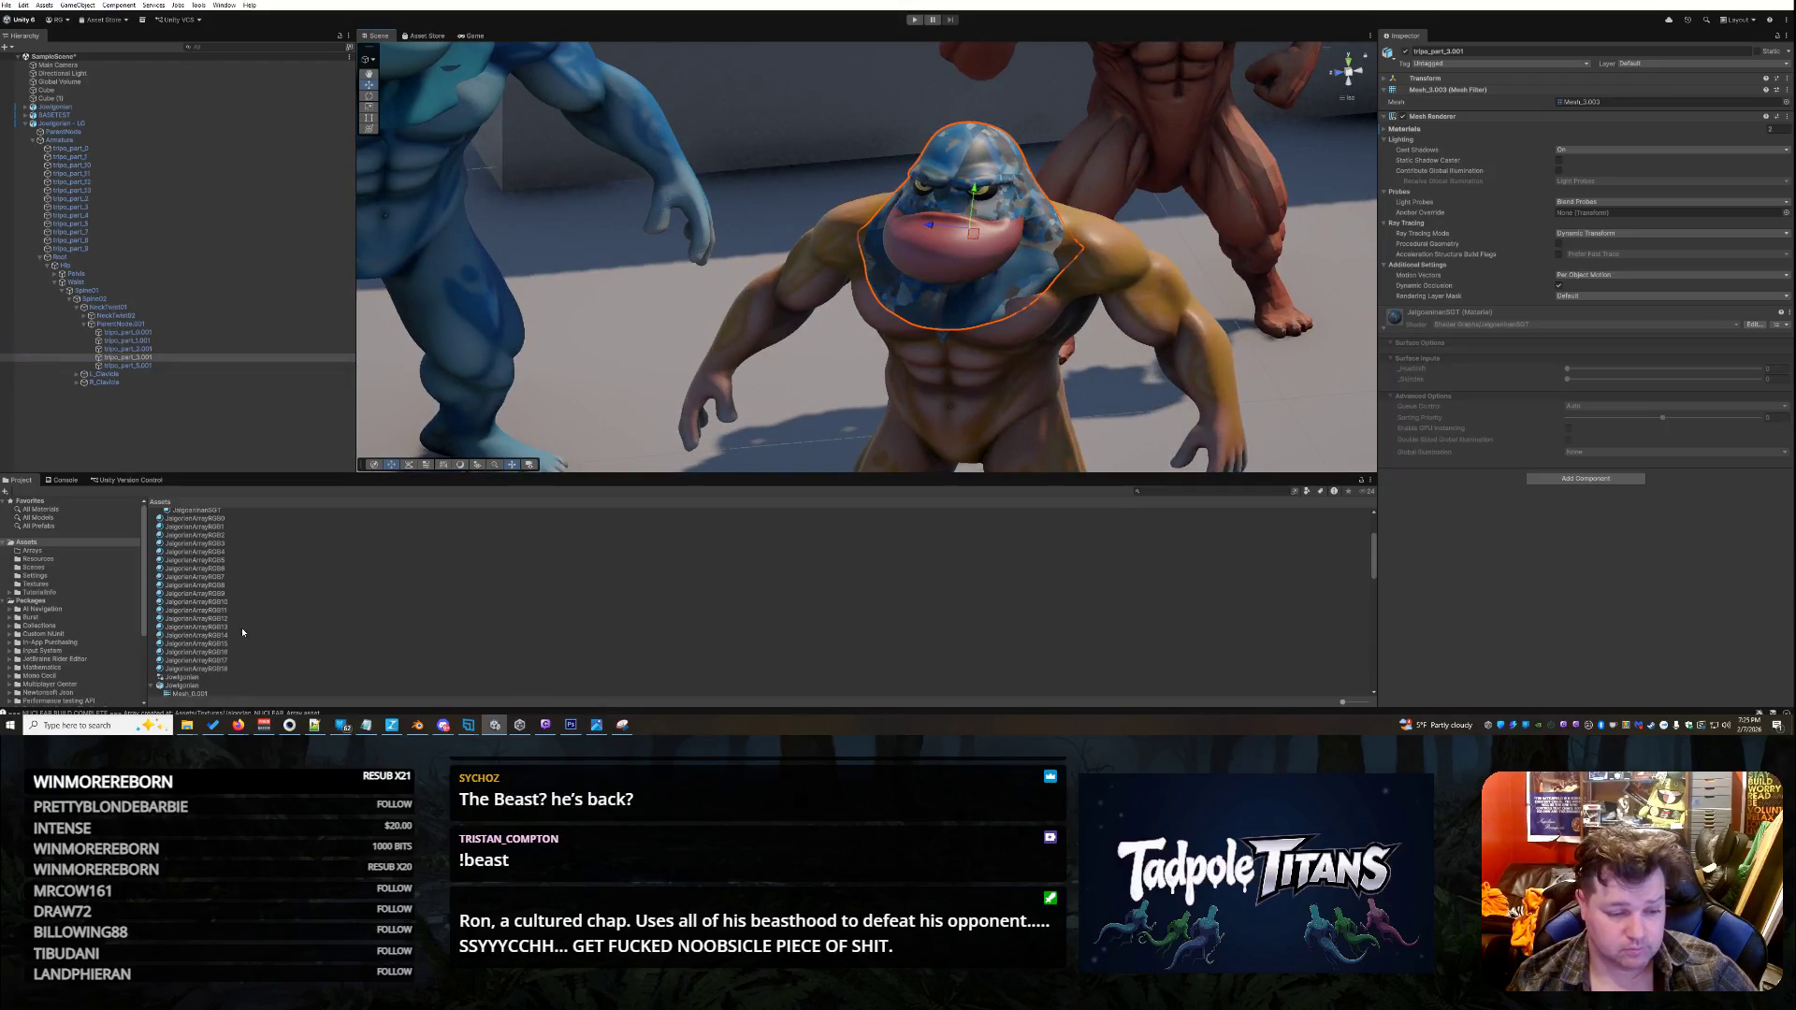
click(1000, 251)
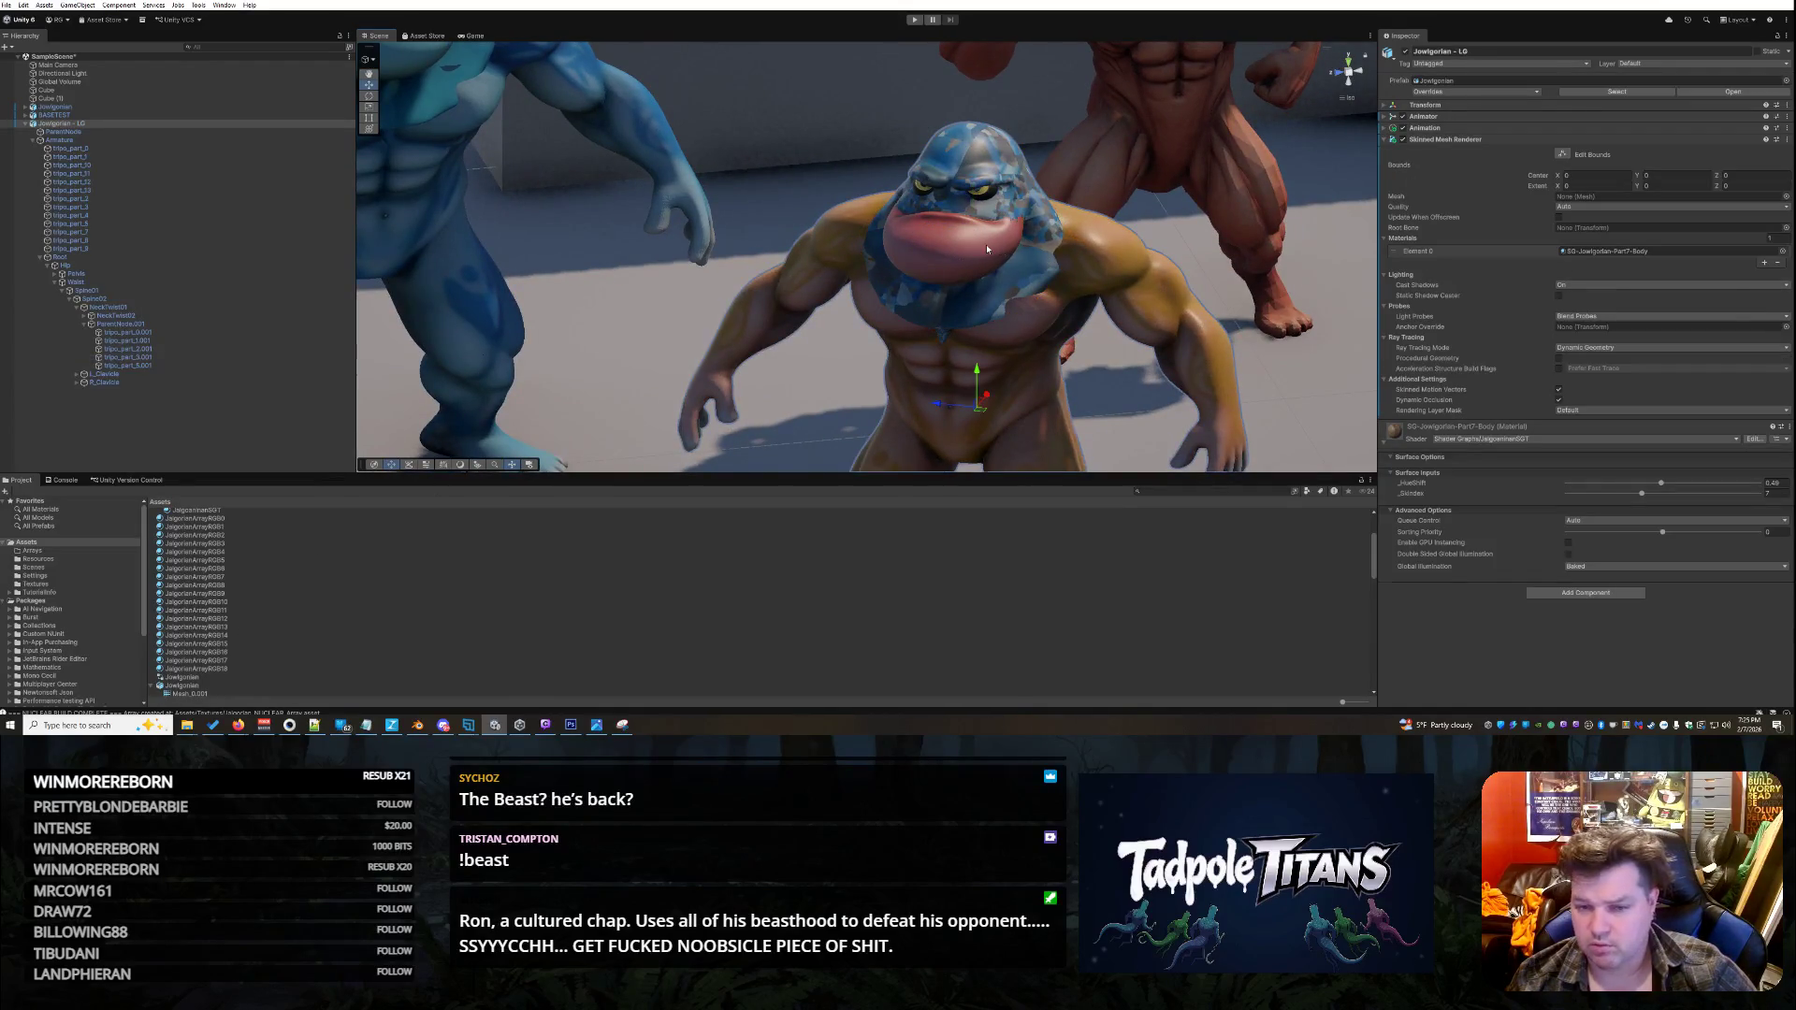
click(986, 249)
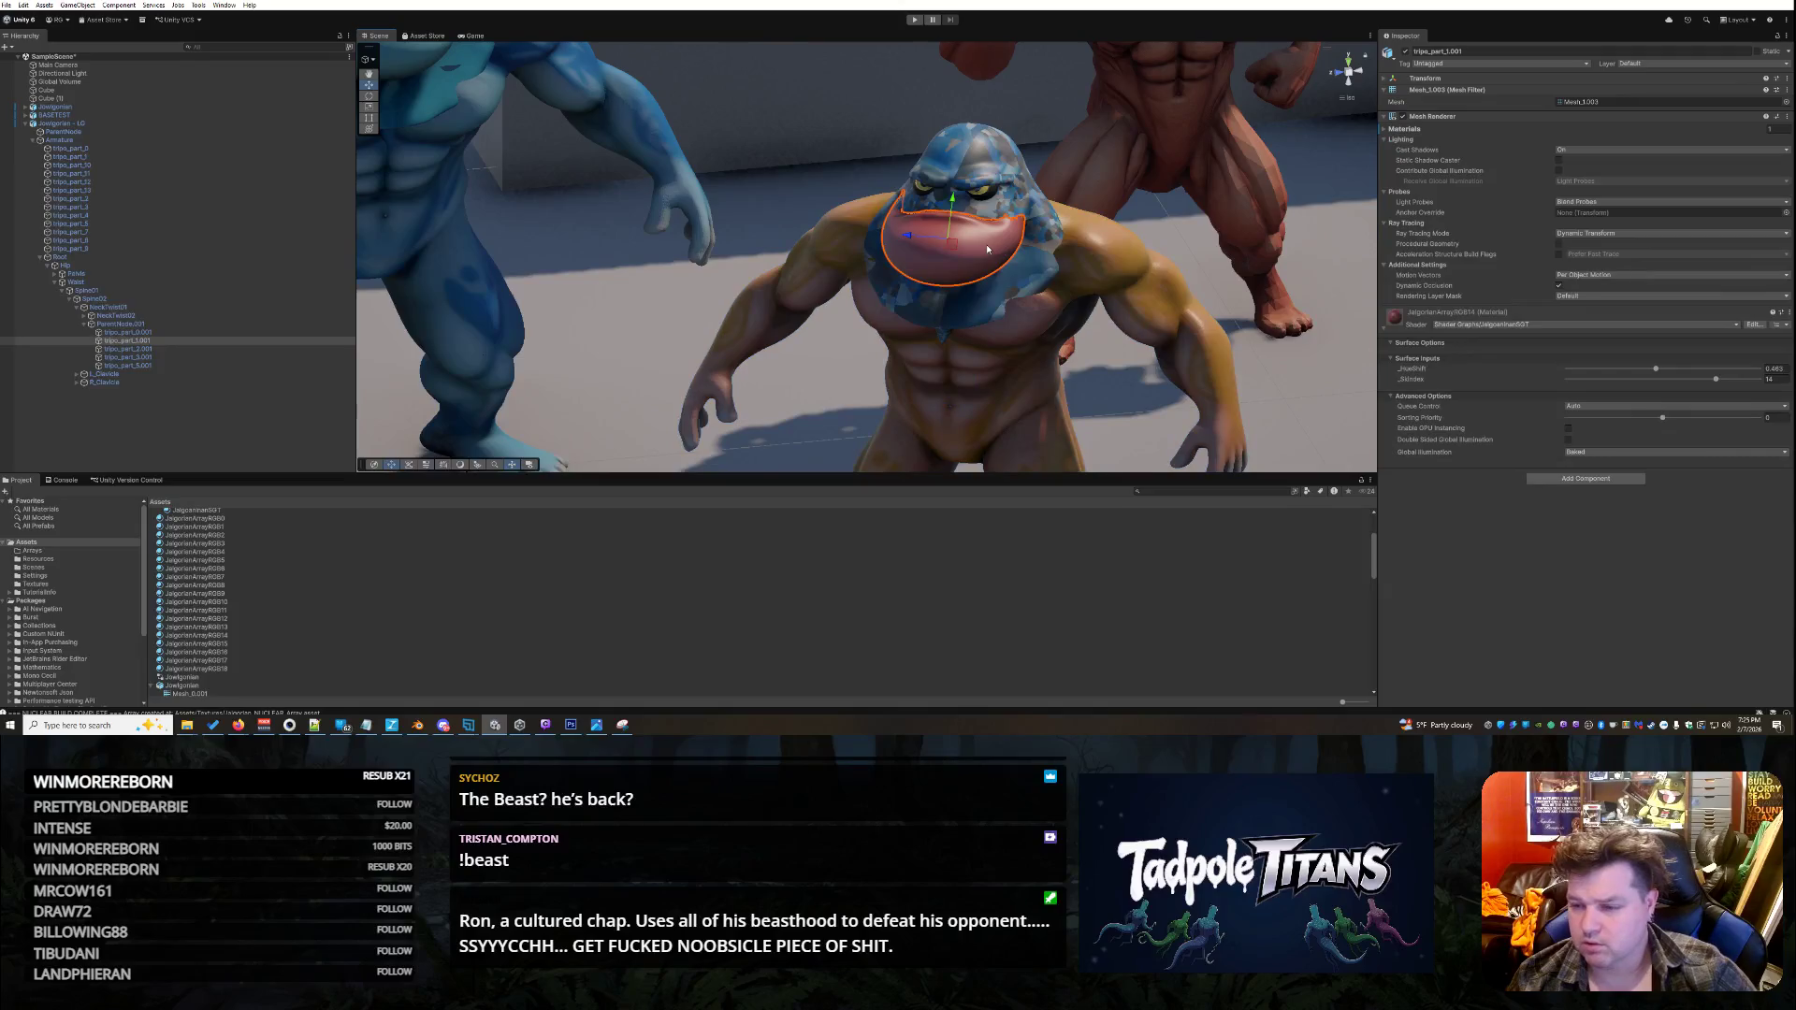
click(221, 651)
mouse_move(225, 652)
mouse_down()
mouse_move(1029, 346)
mouse_move(1022, 288)
mouse_up()
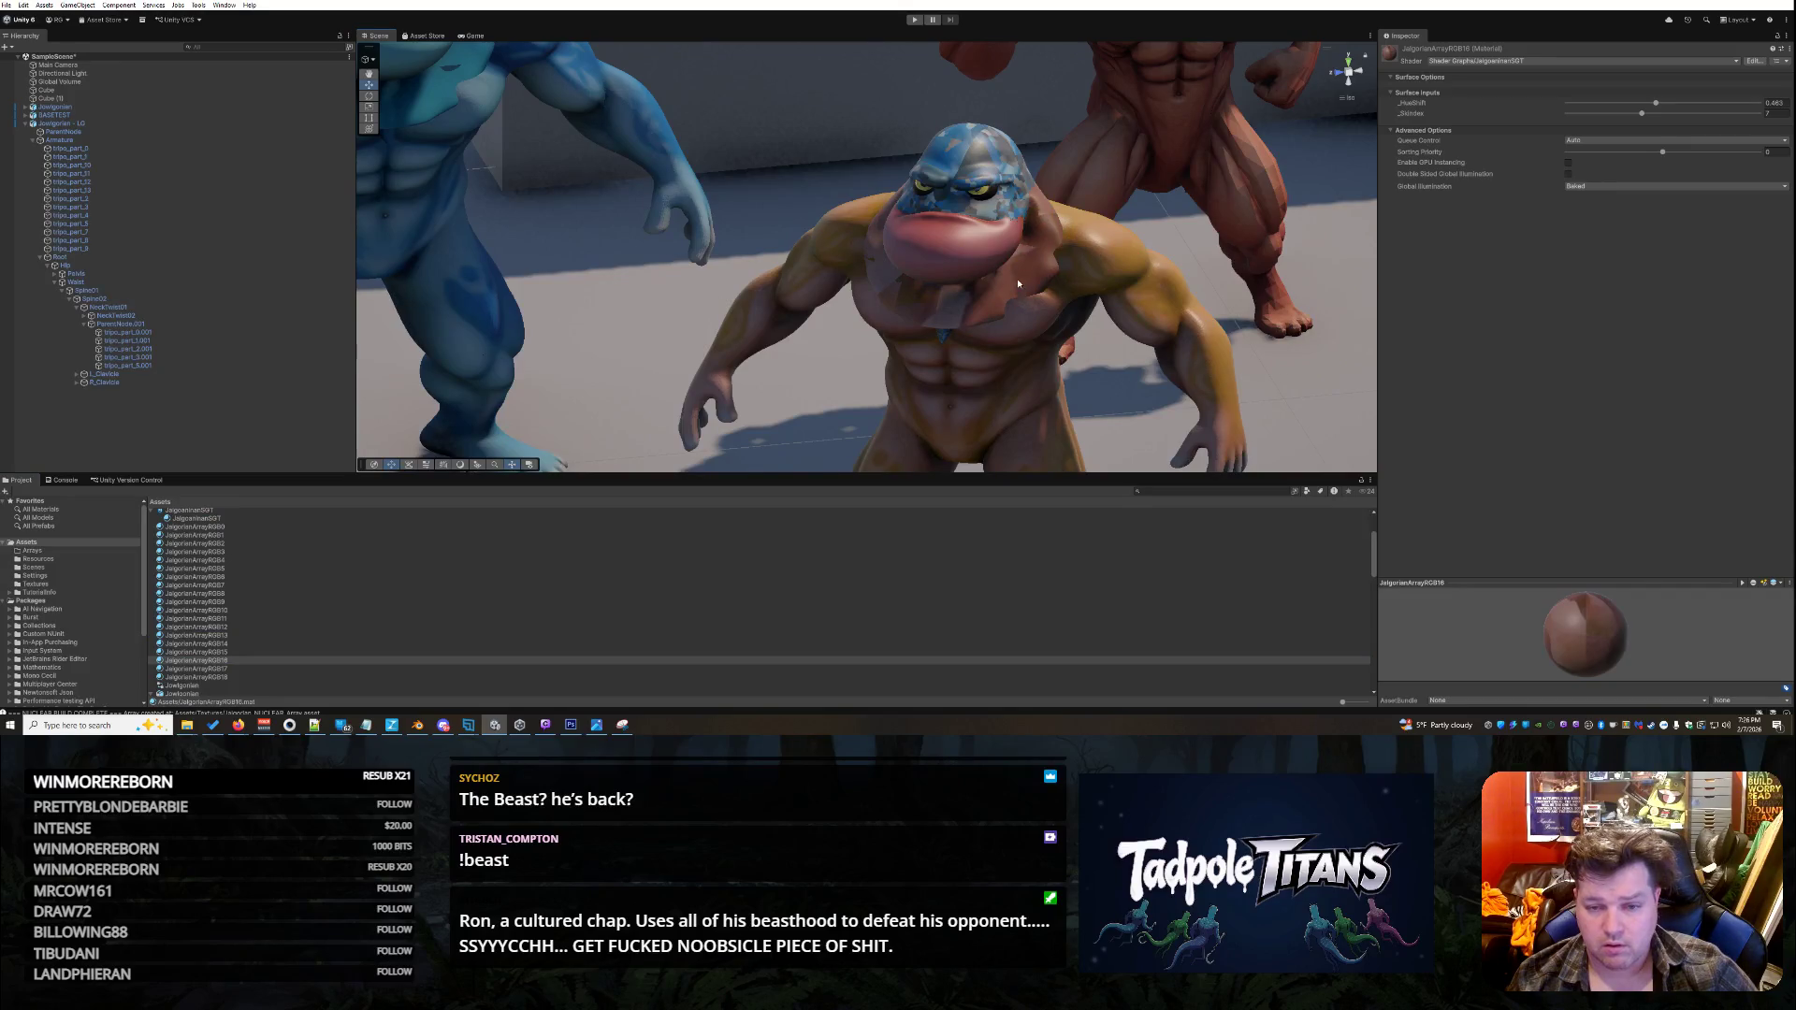
- Raise the skin index of head mesh tripo_part_3.001's second material to 15
click(1024, 277)
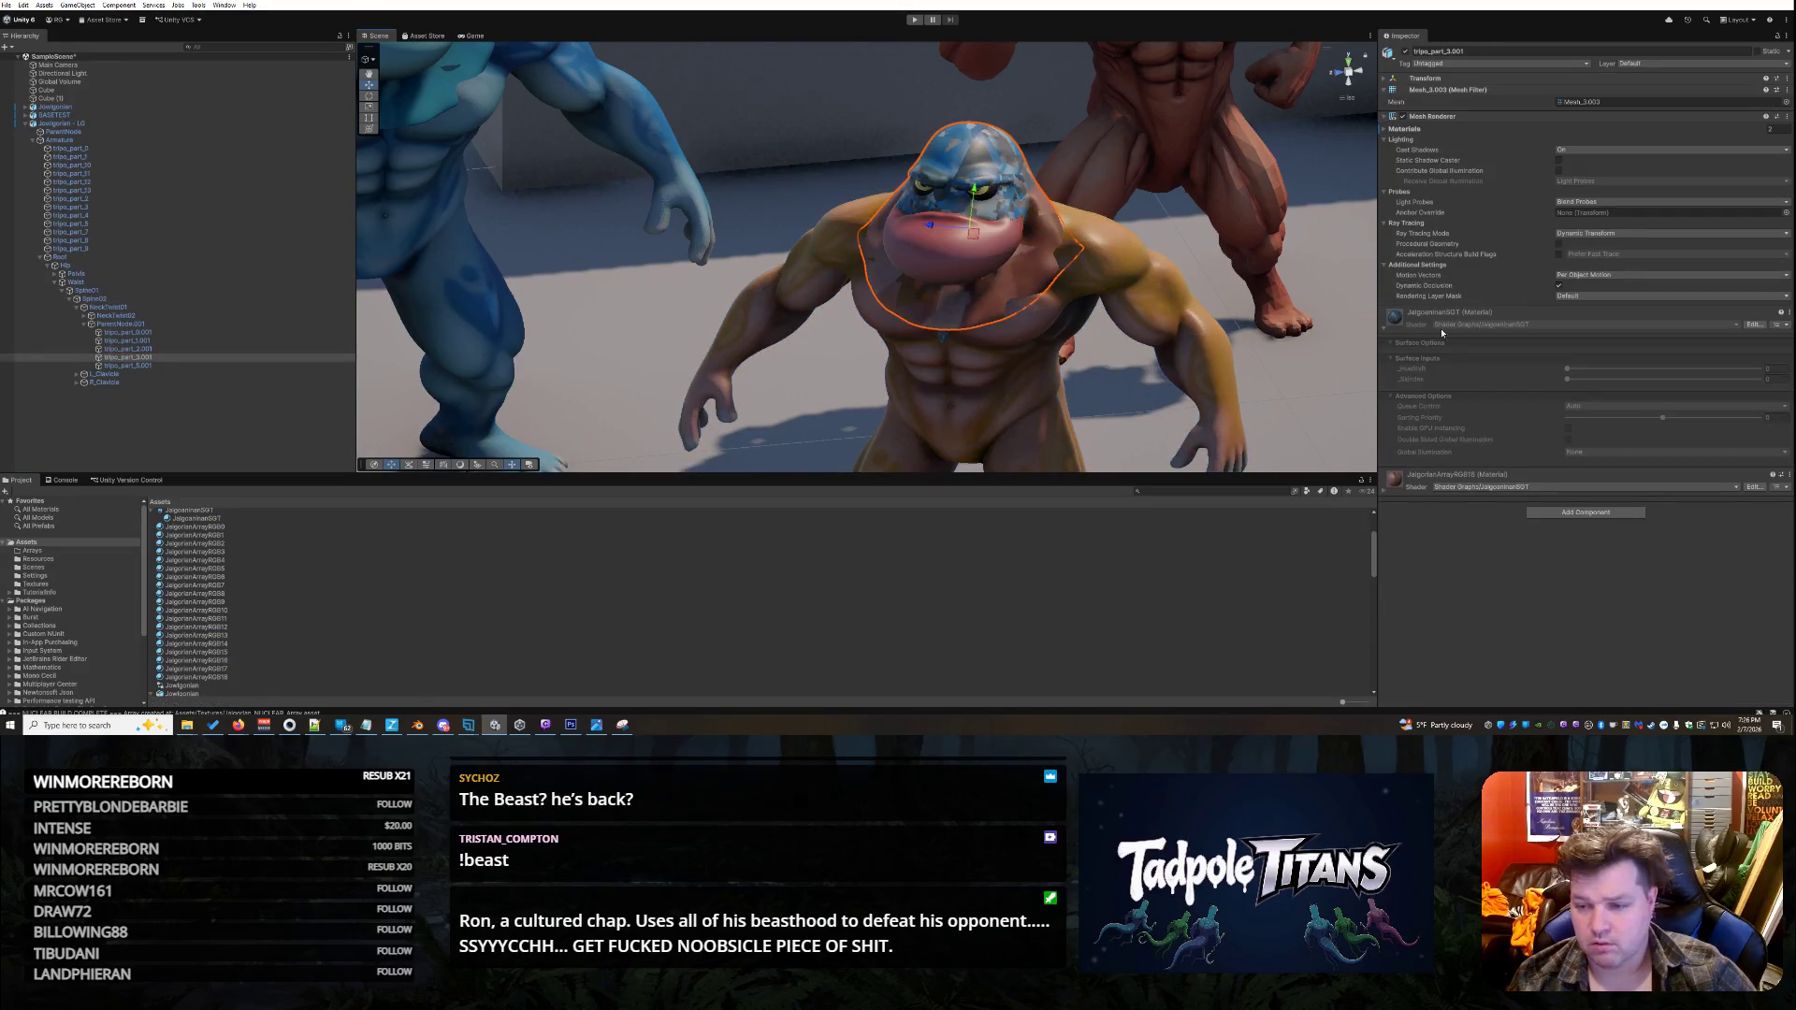
click(1027, 260)
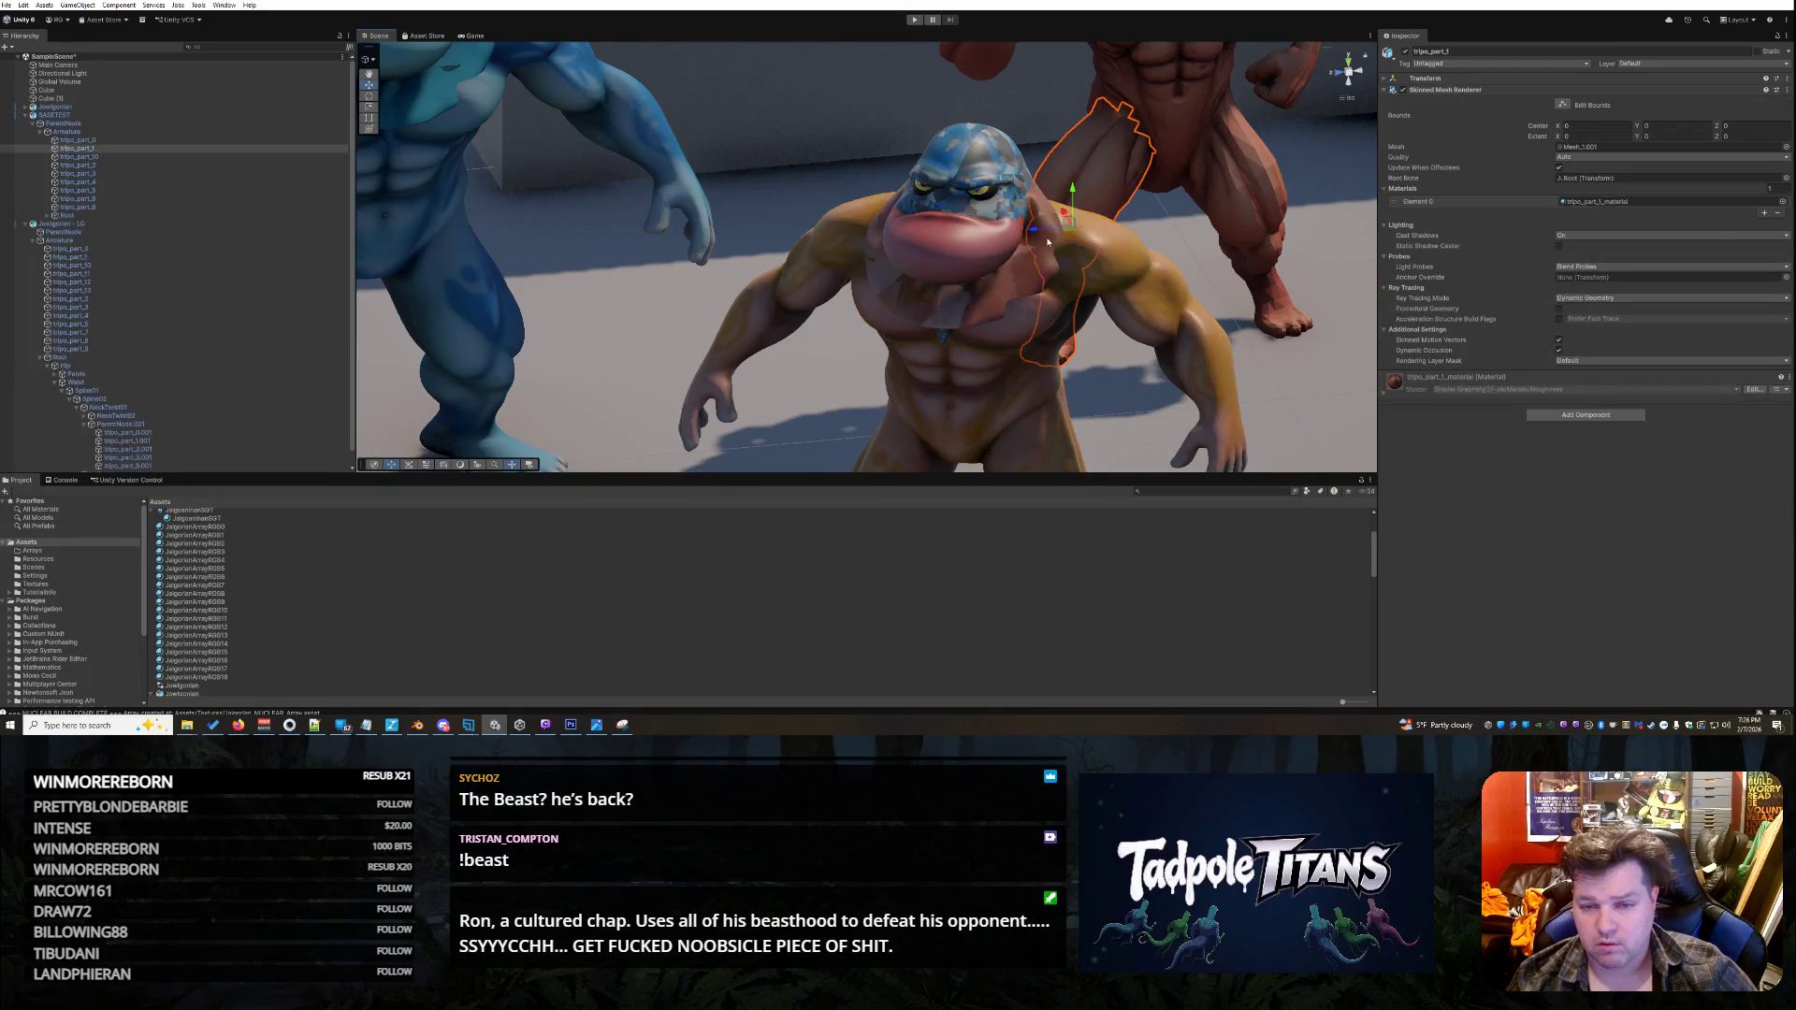
click(1017, 289)
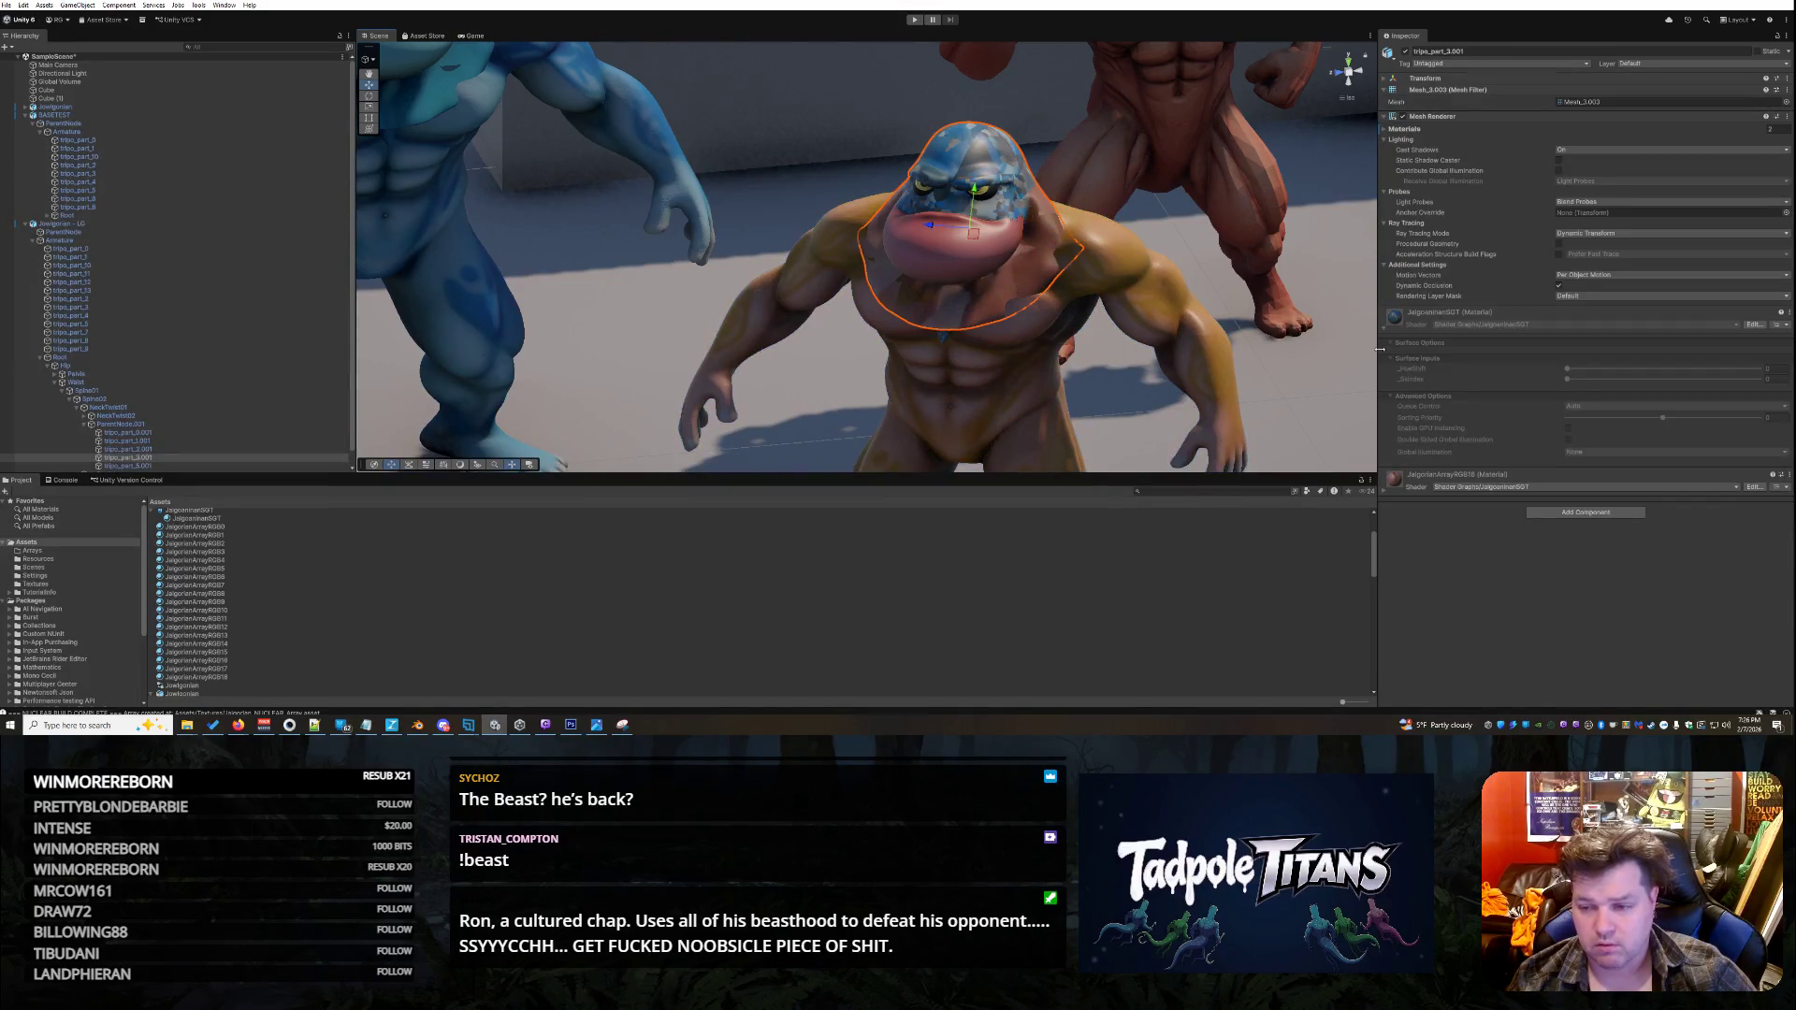
click(1382, 496)
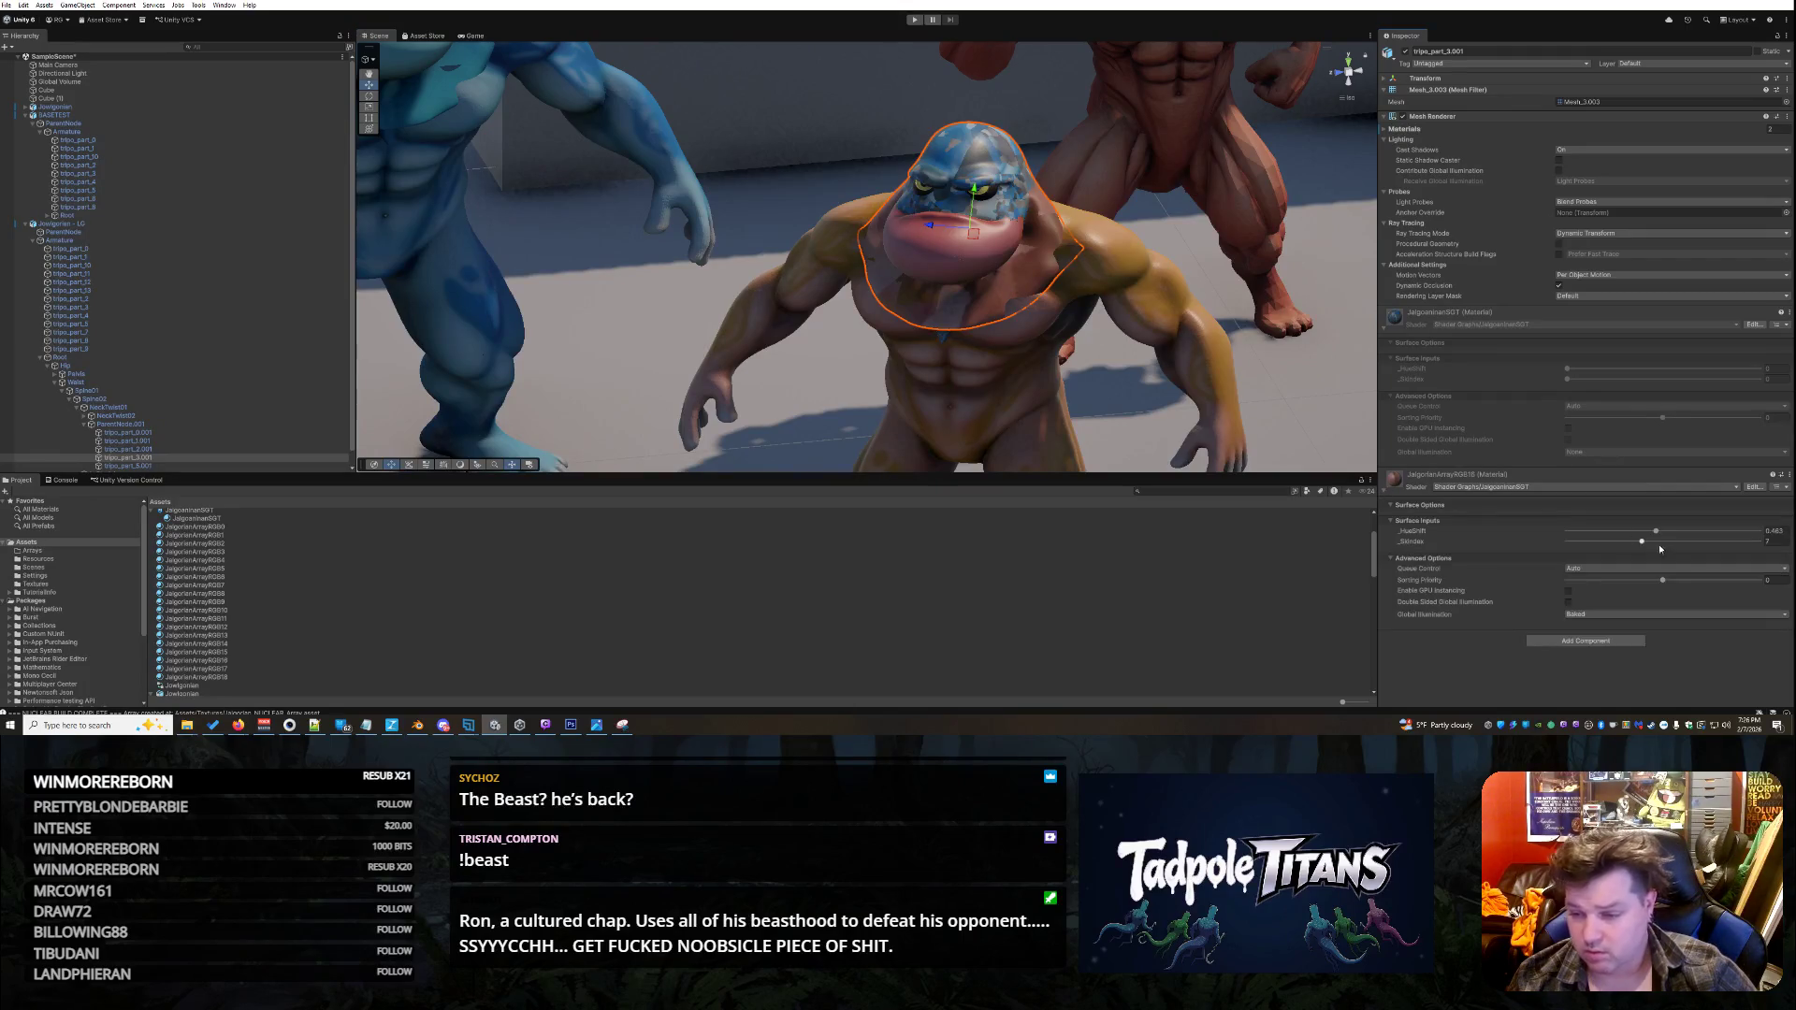
drag(1641, 543, 1725, 541)
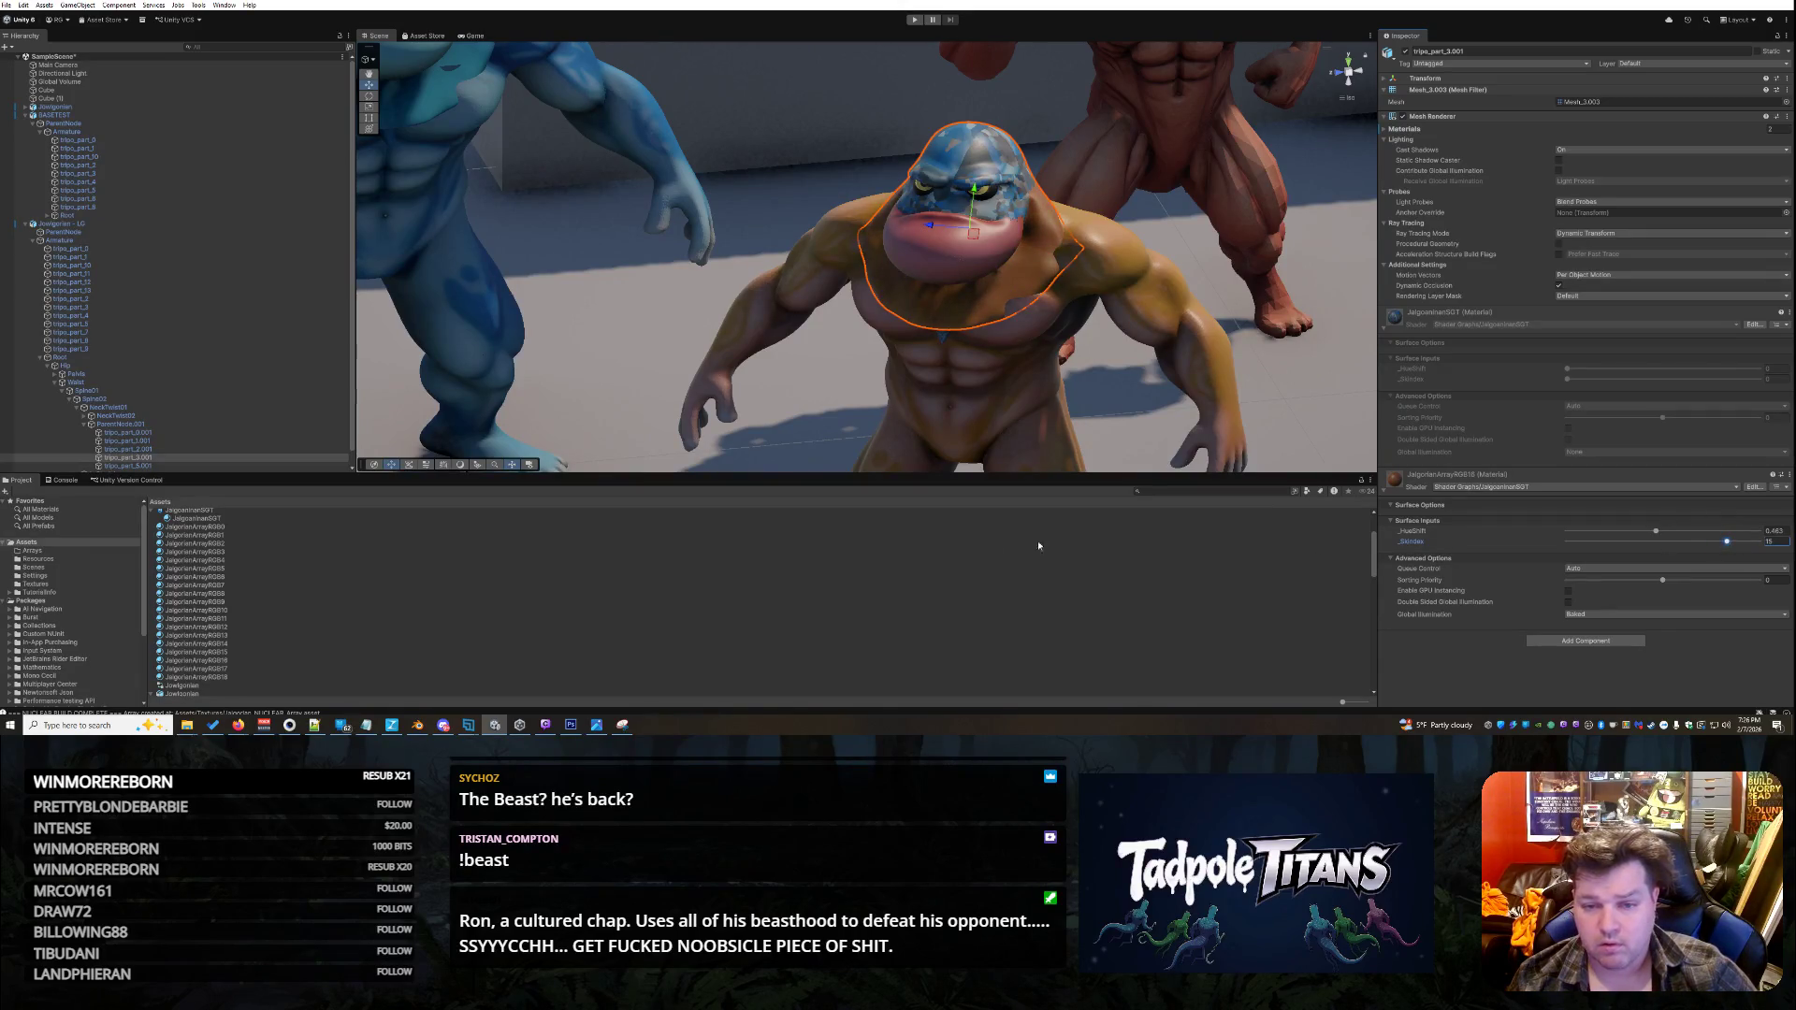
scroll(238, 426, down, 1)
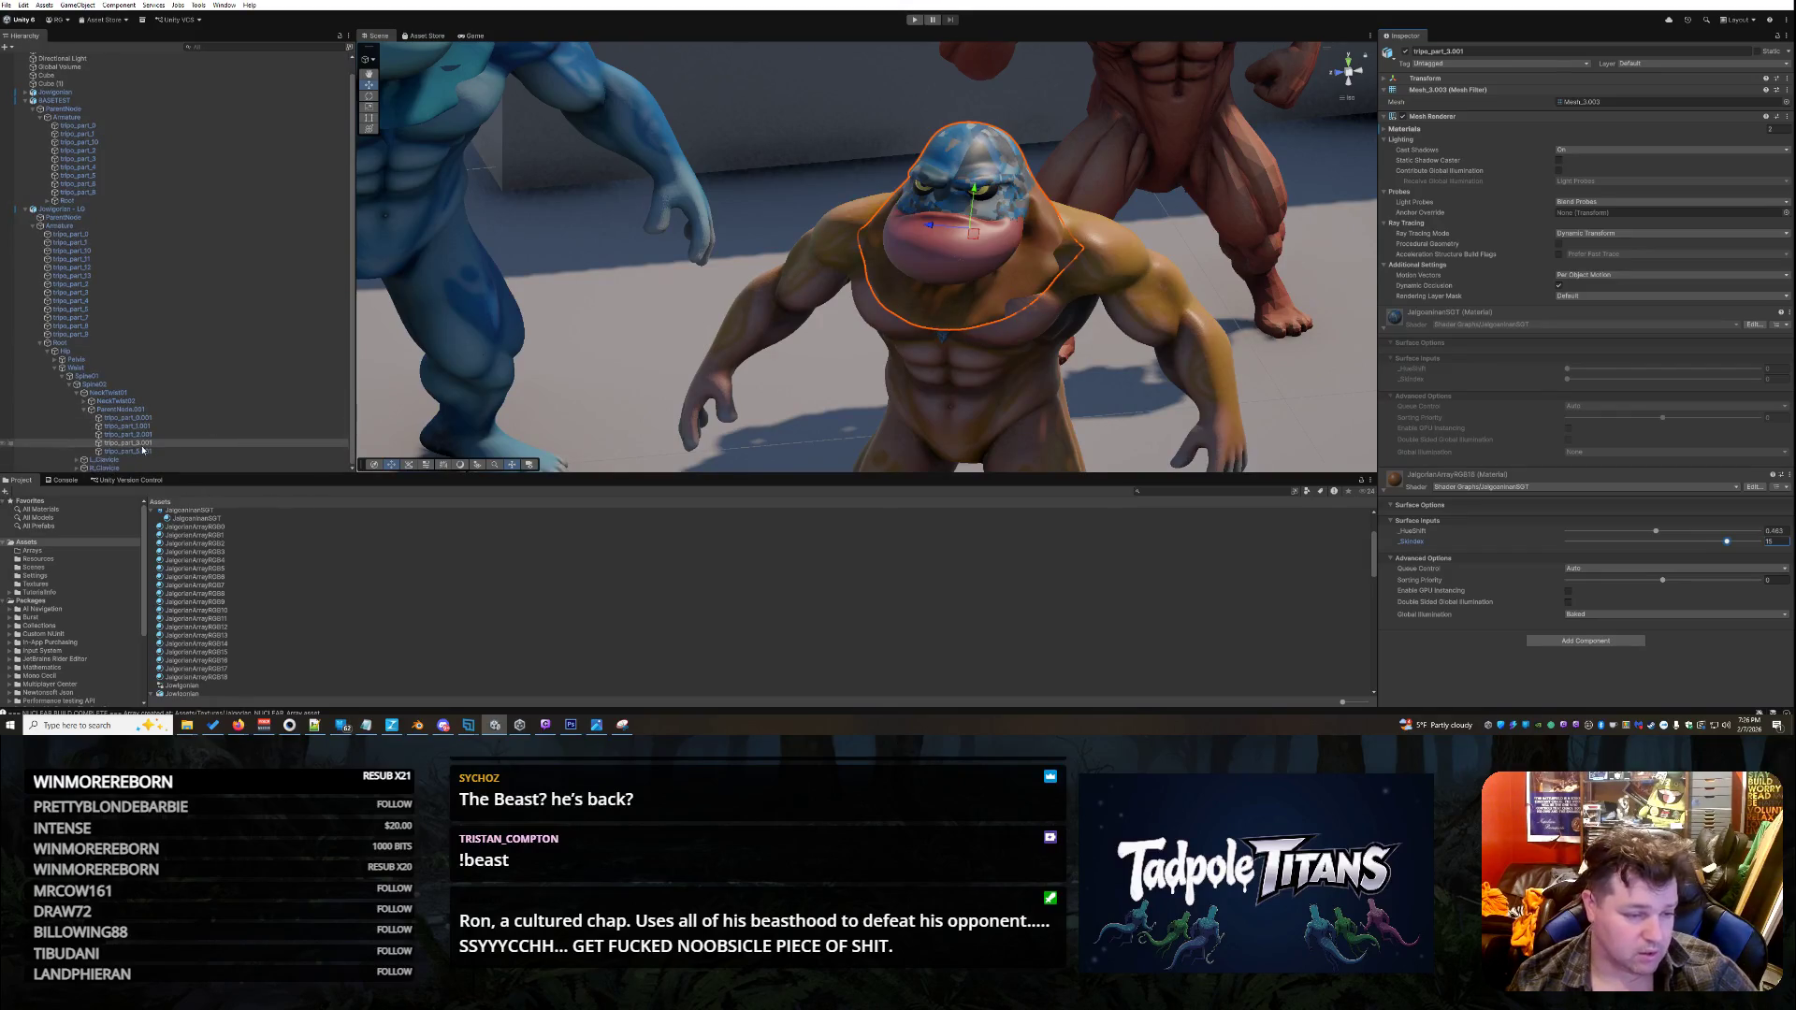
click(128, 450)
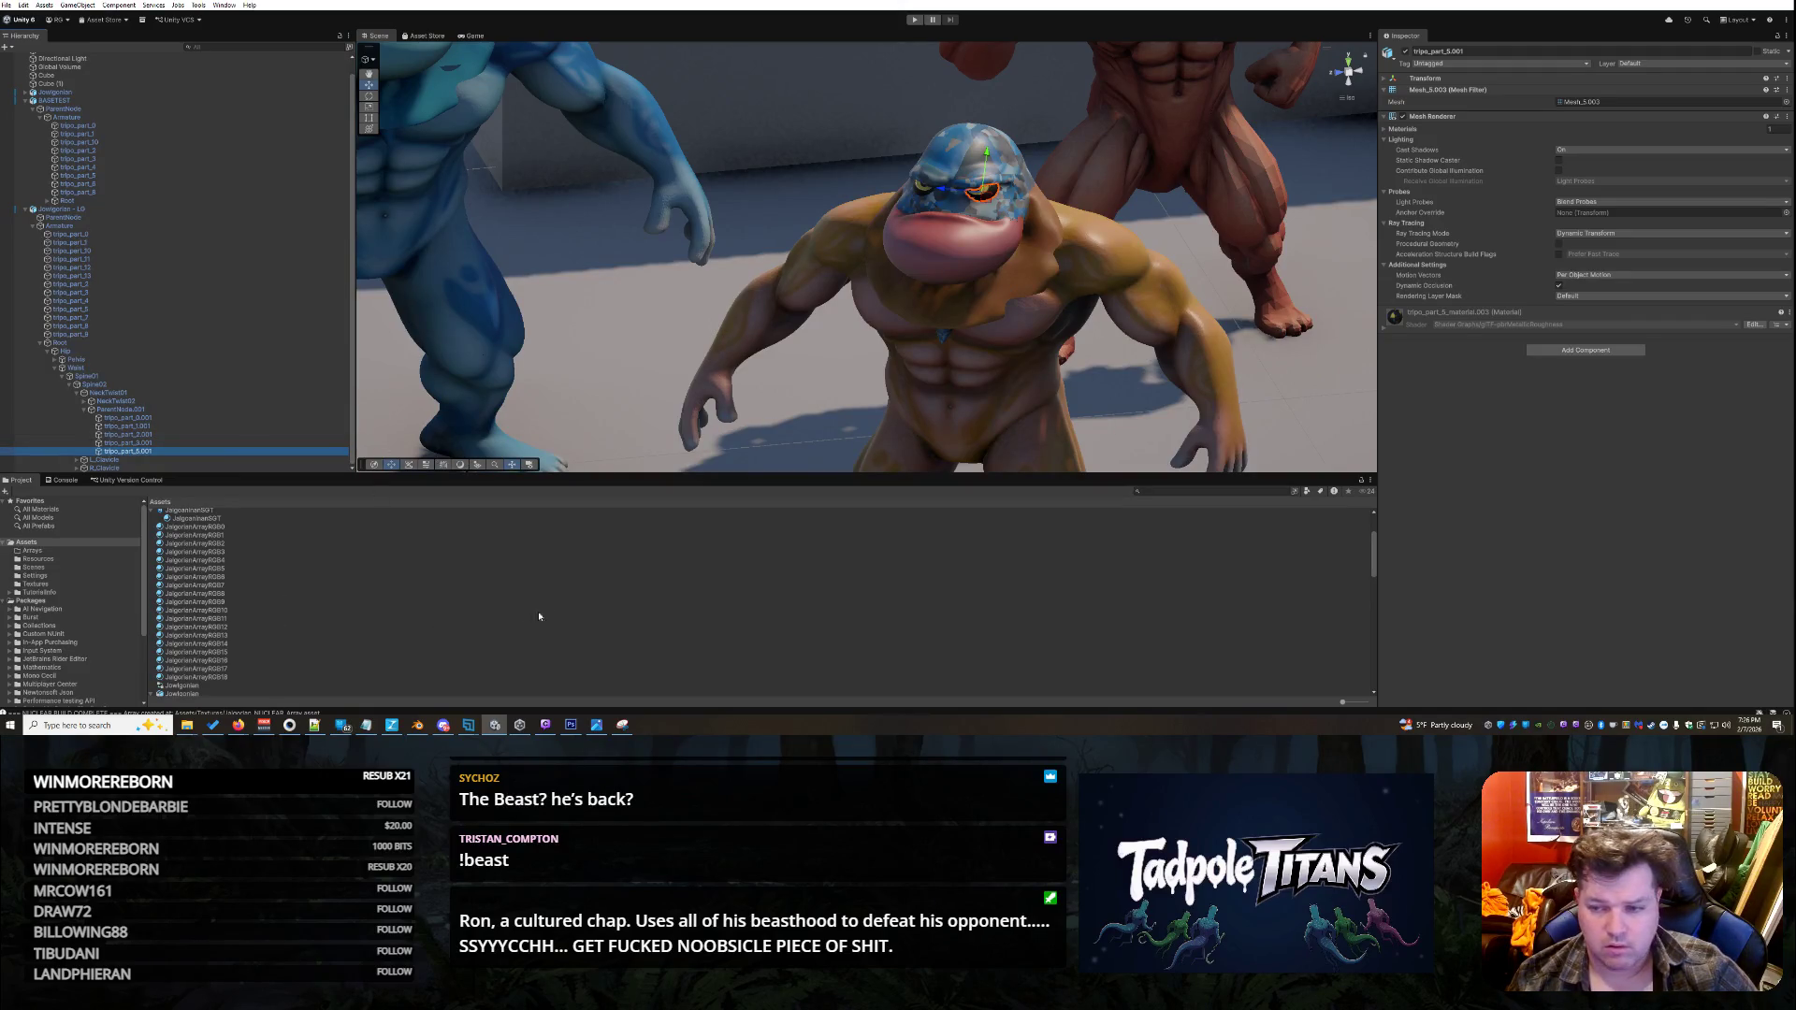
- Set the eye mesh tripo_part_5.001's material to hue shift 0 and maximum skin index
click(217, 661)
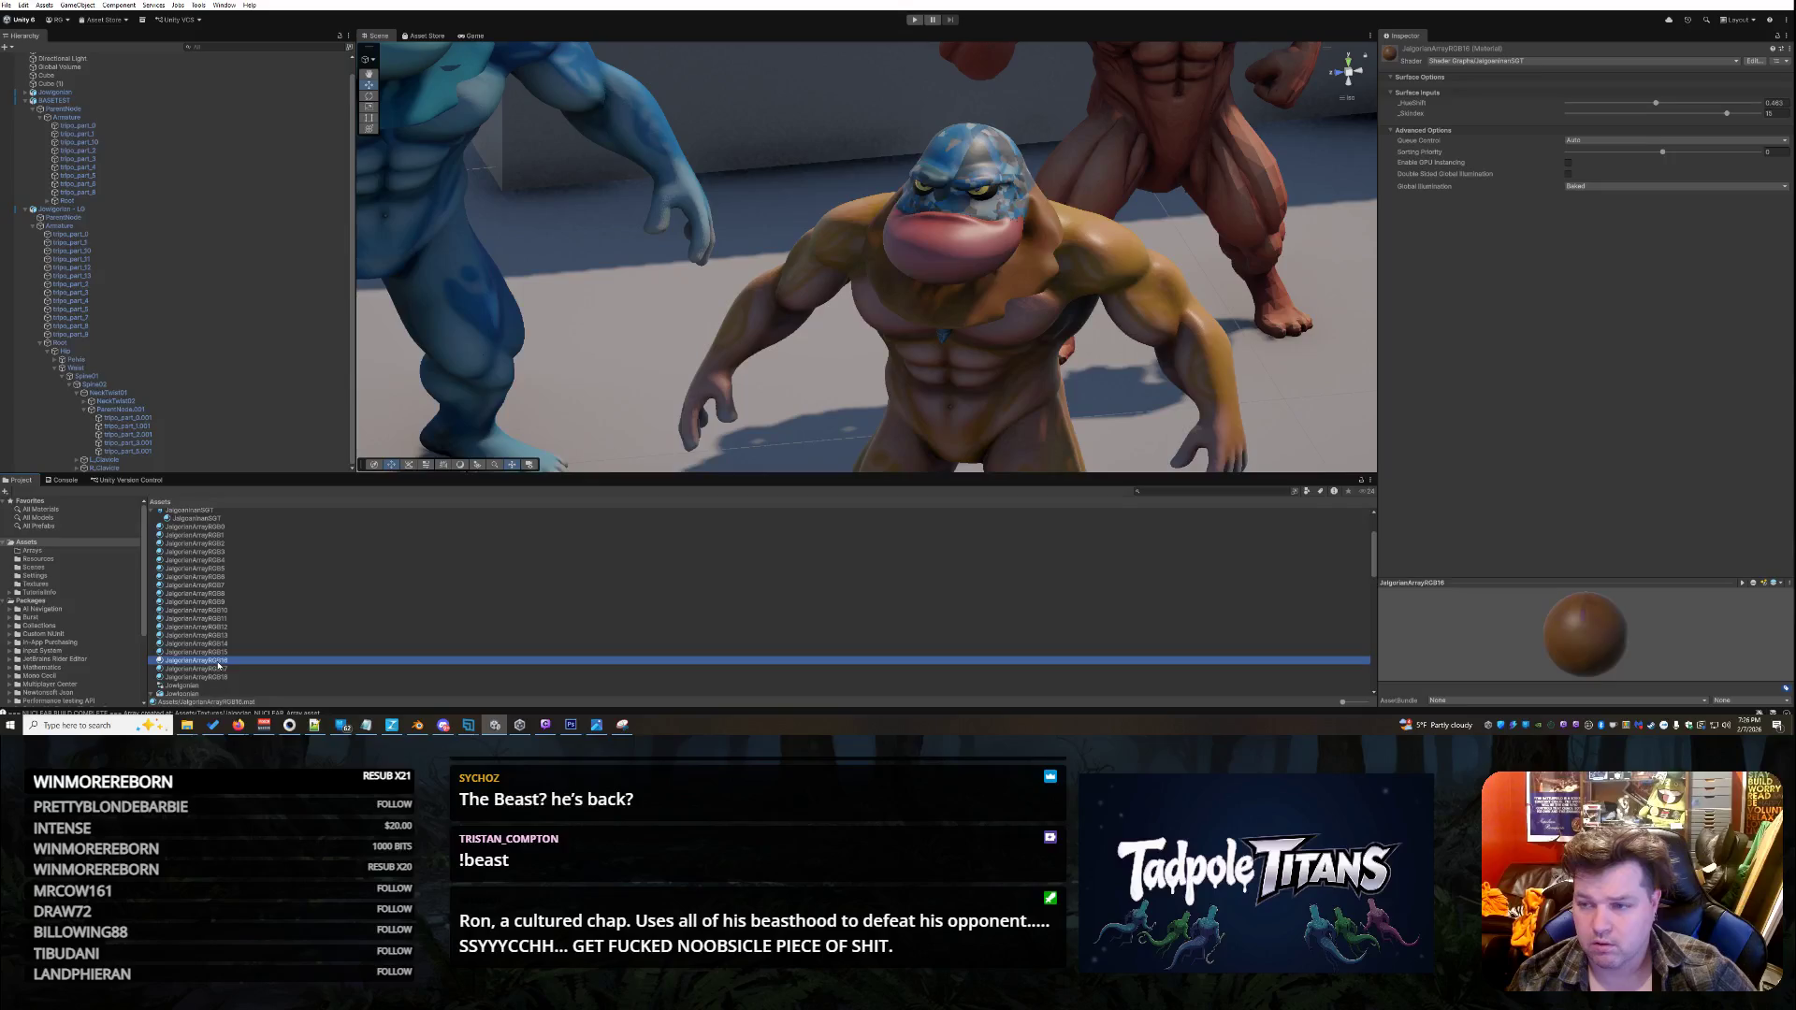
mouse_move(219, 668)
mouse_down()
mouse_move(542, 580)
mouse_move(987, 203)
mouse_up()
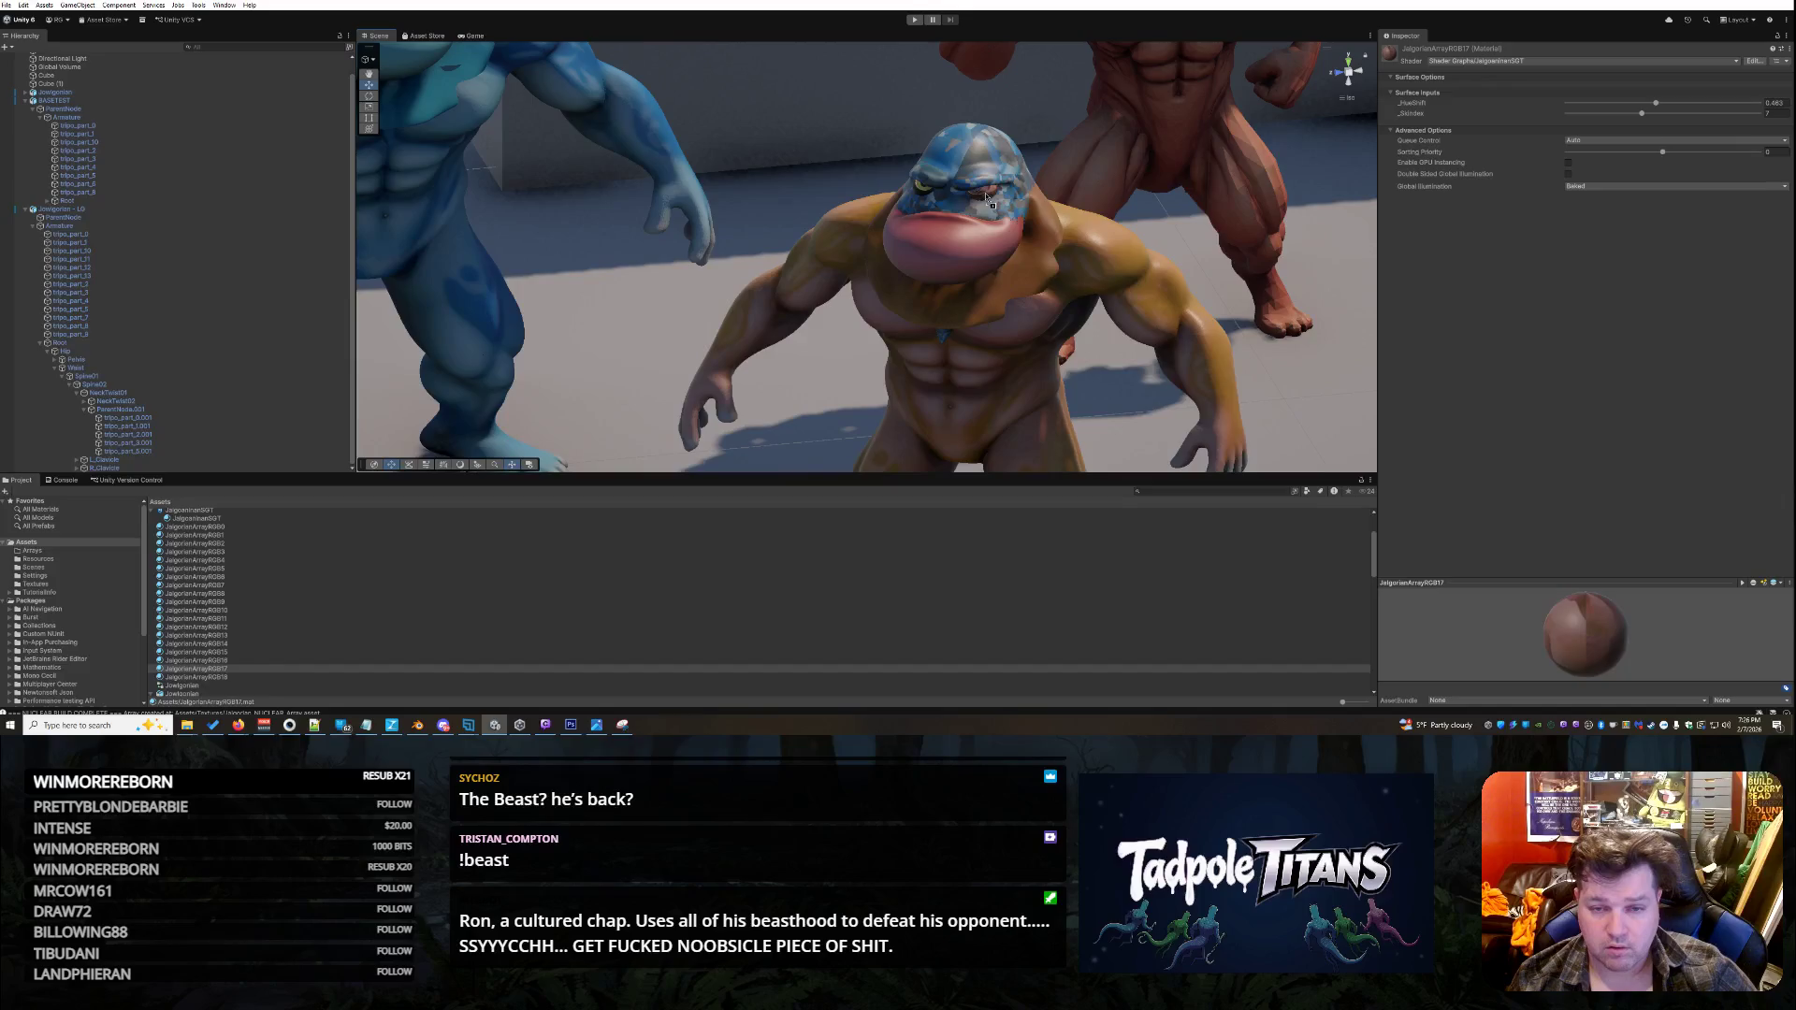
click(989, 196)
click(989, 197)
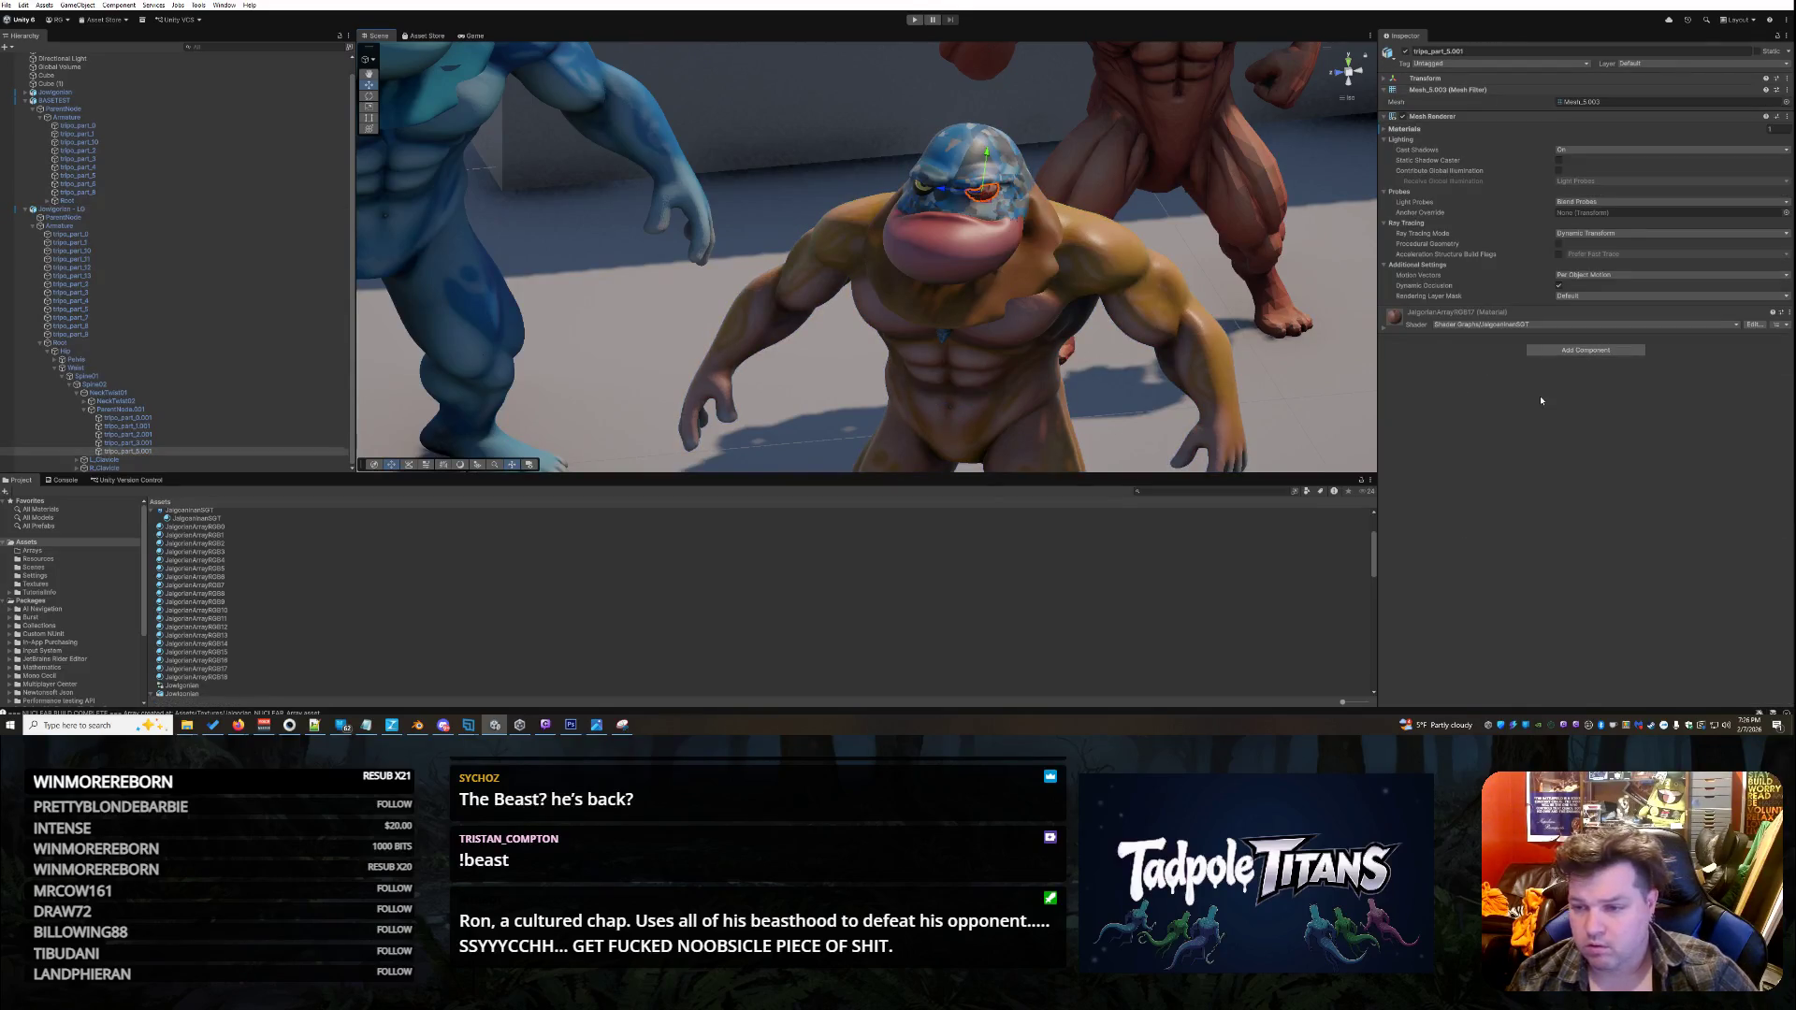
click(1384, 329)
drag(1655, 370, 1523, 374)
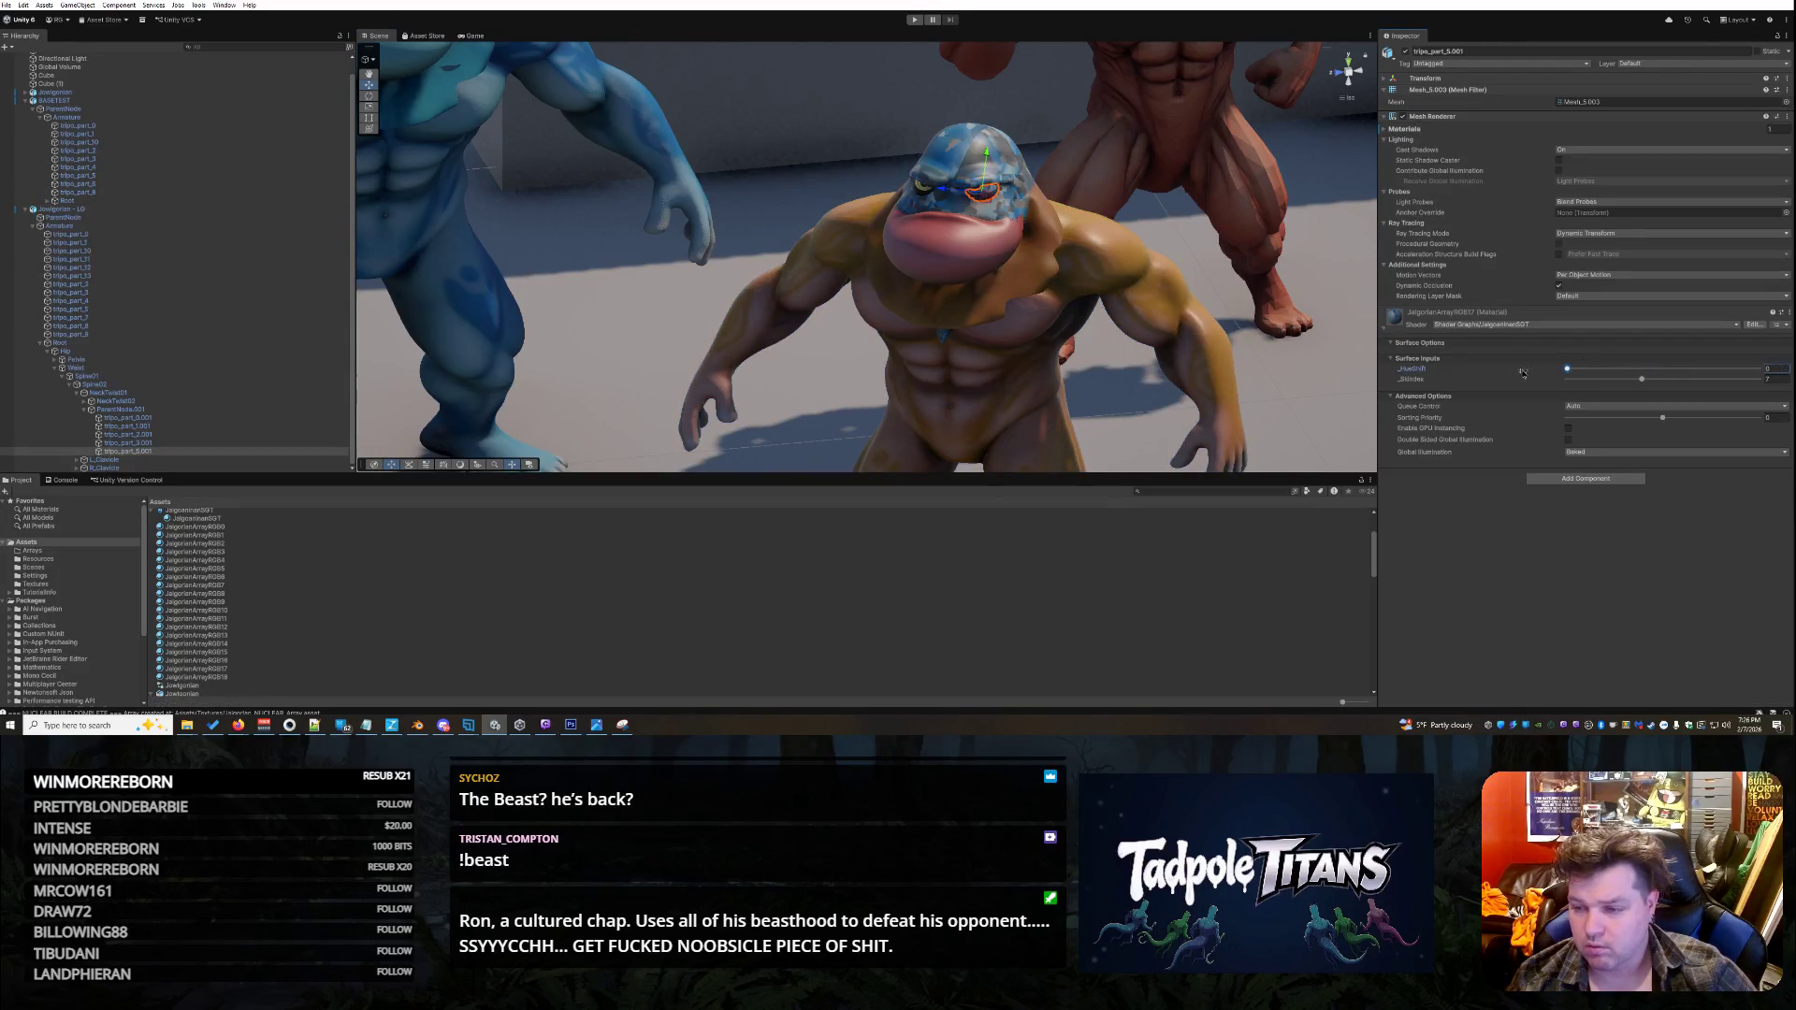
drag(1642, 382, 1771, 386)
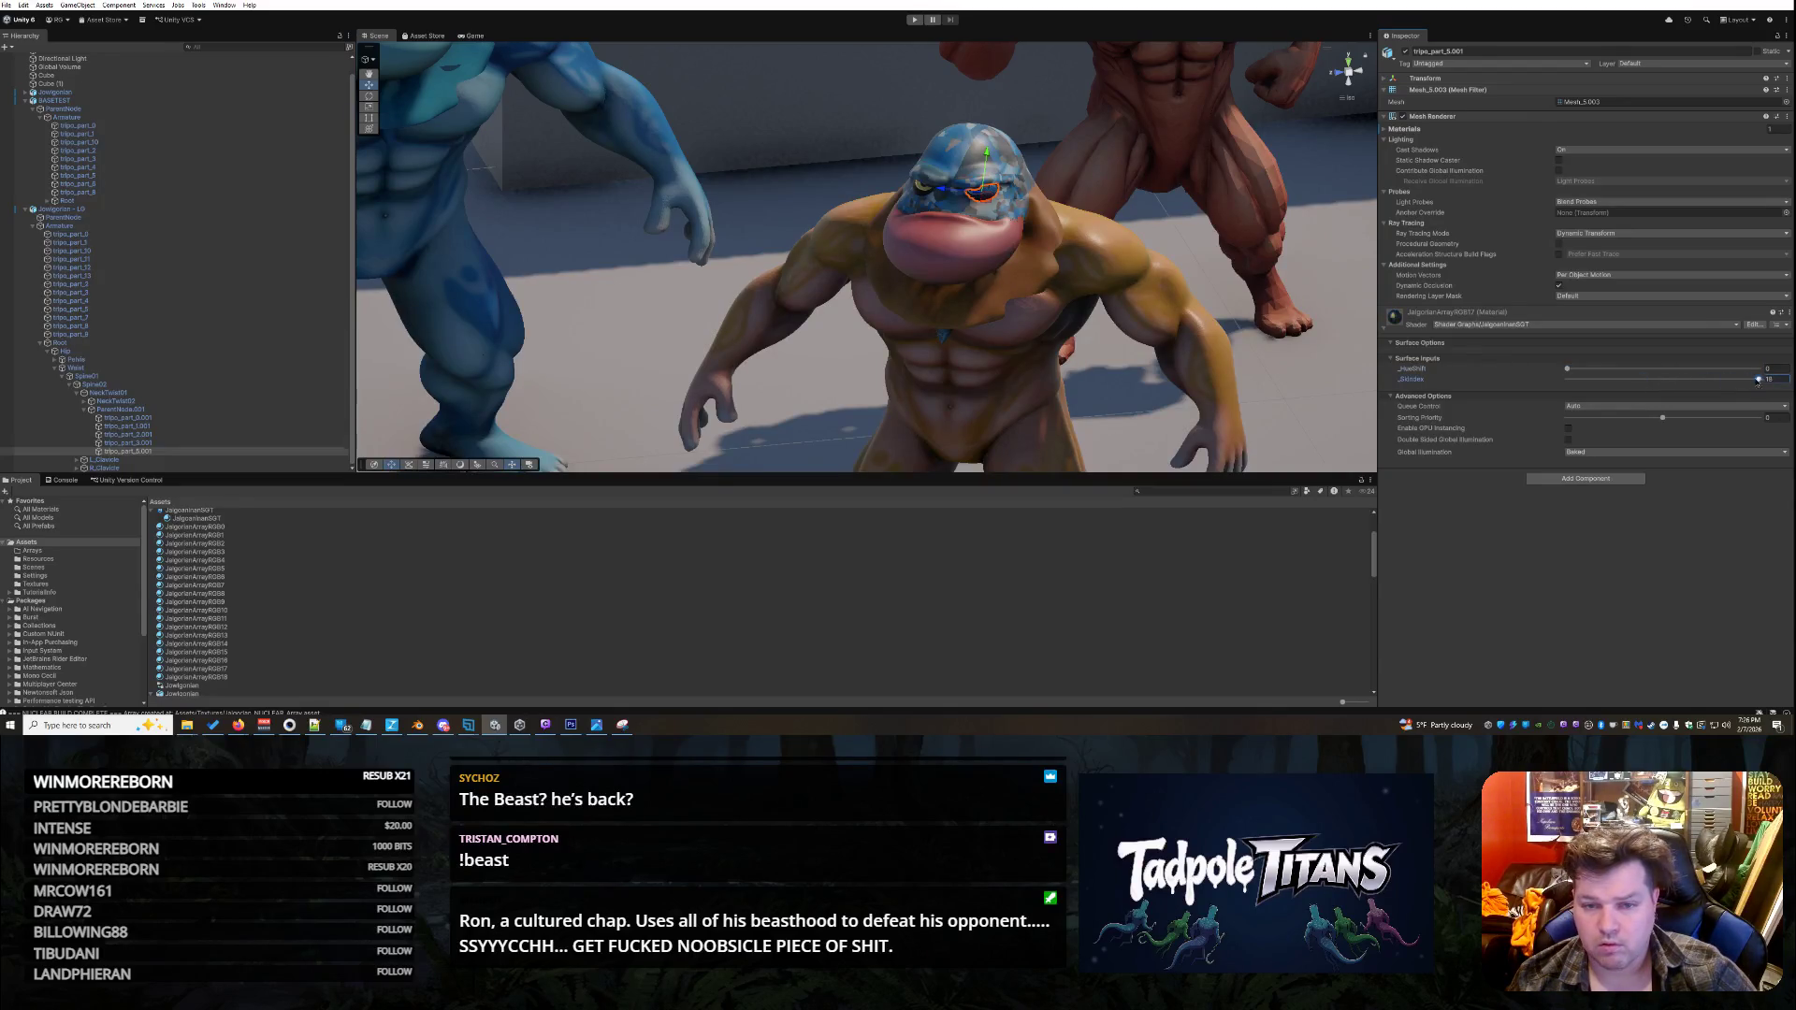
- Select the orange character's head and frame the view close on it
click(995, 154)
click(995, 156)
click(993, 154)
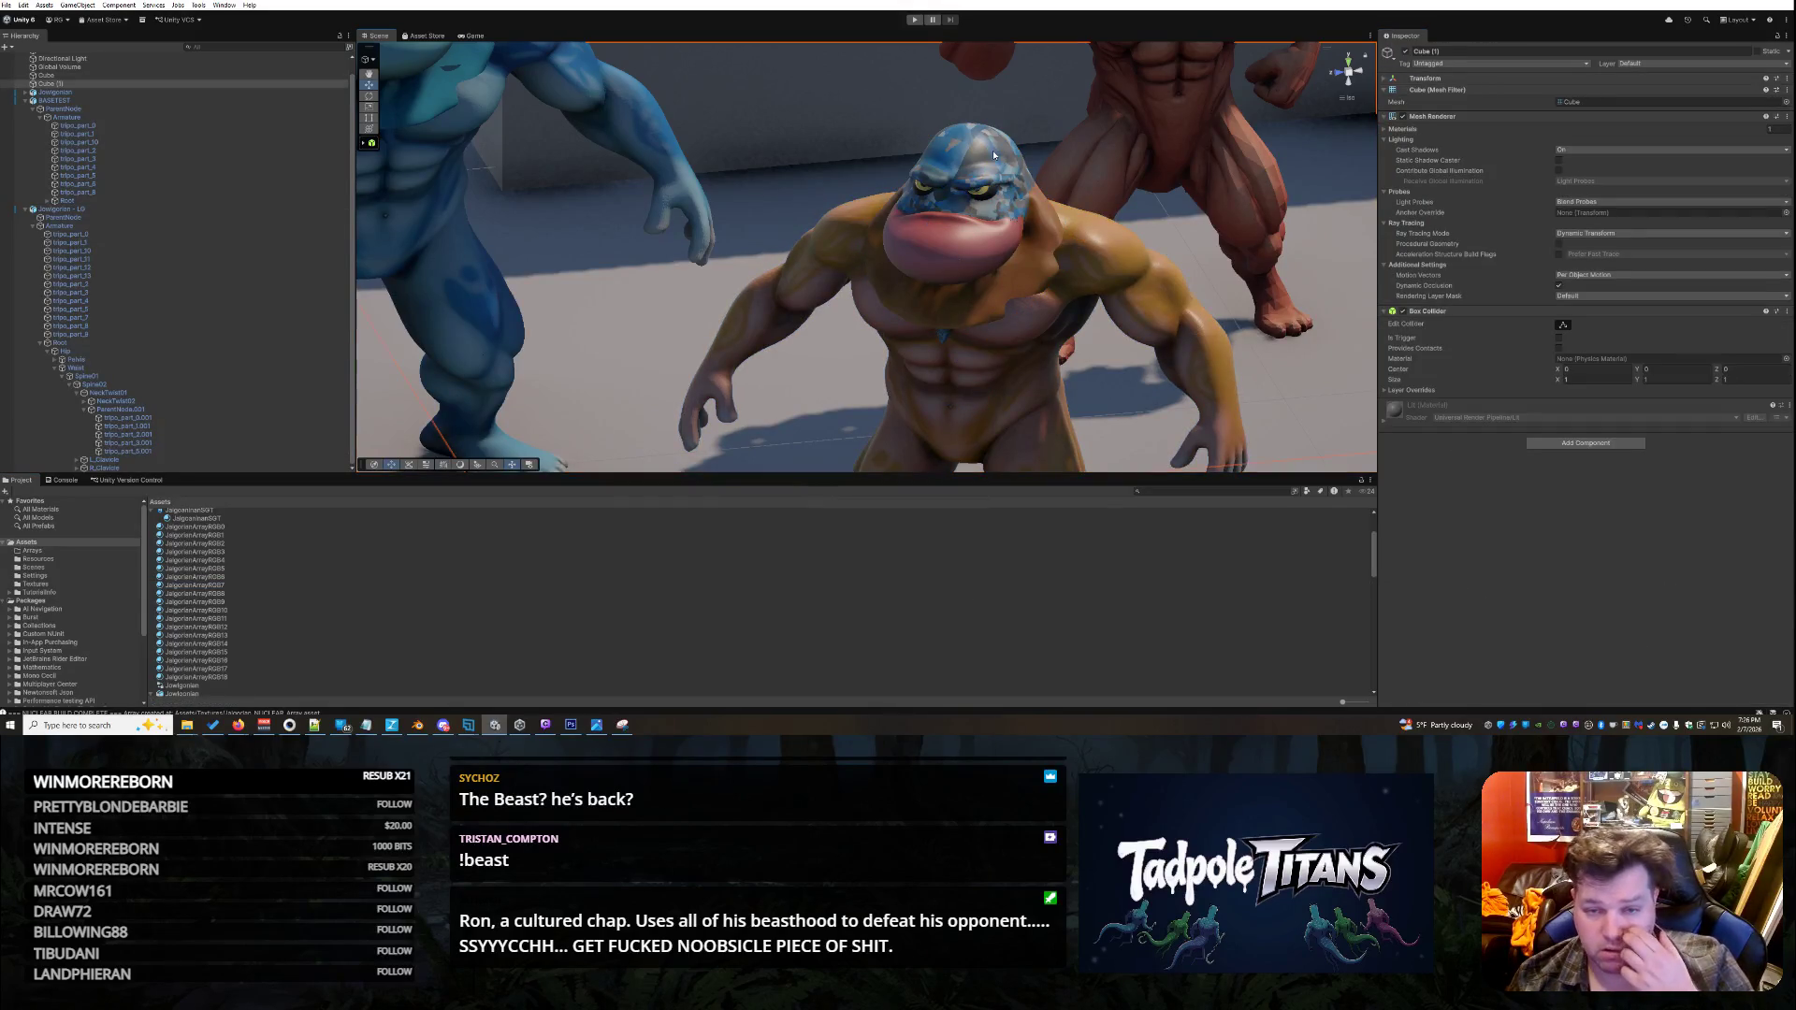
click(1004, 159)
key(f)
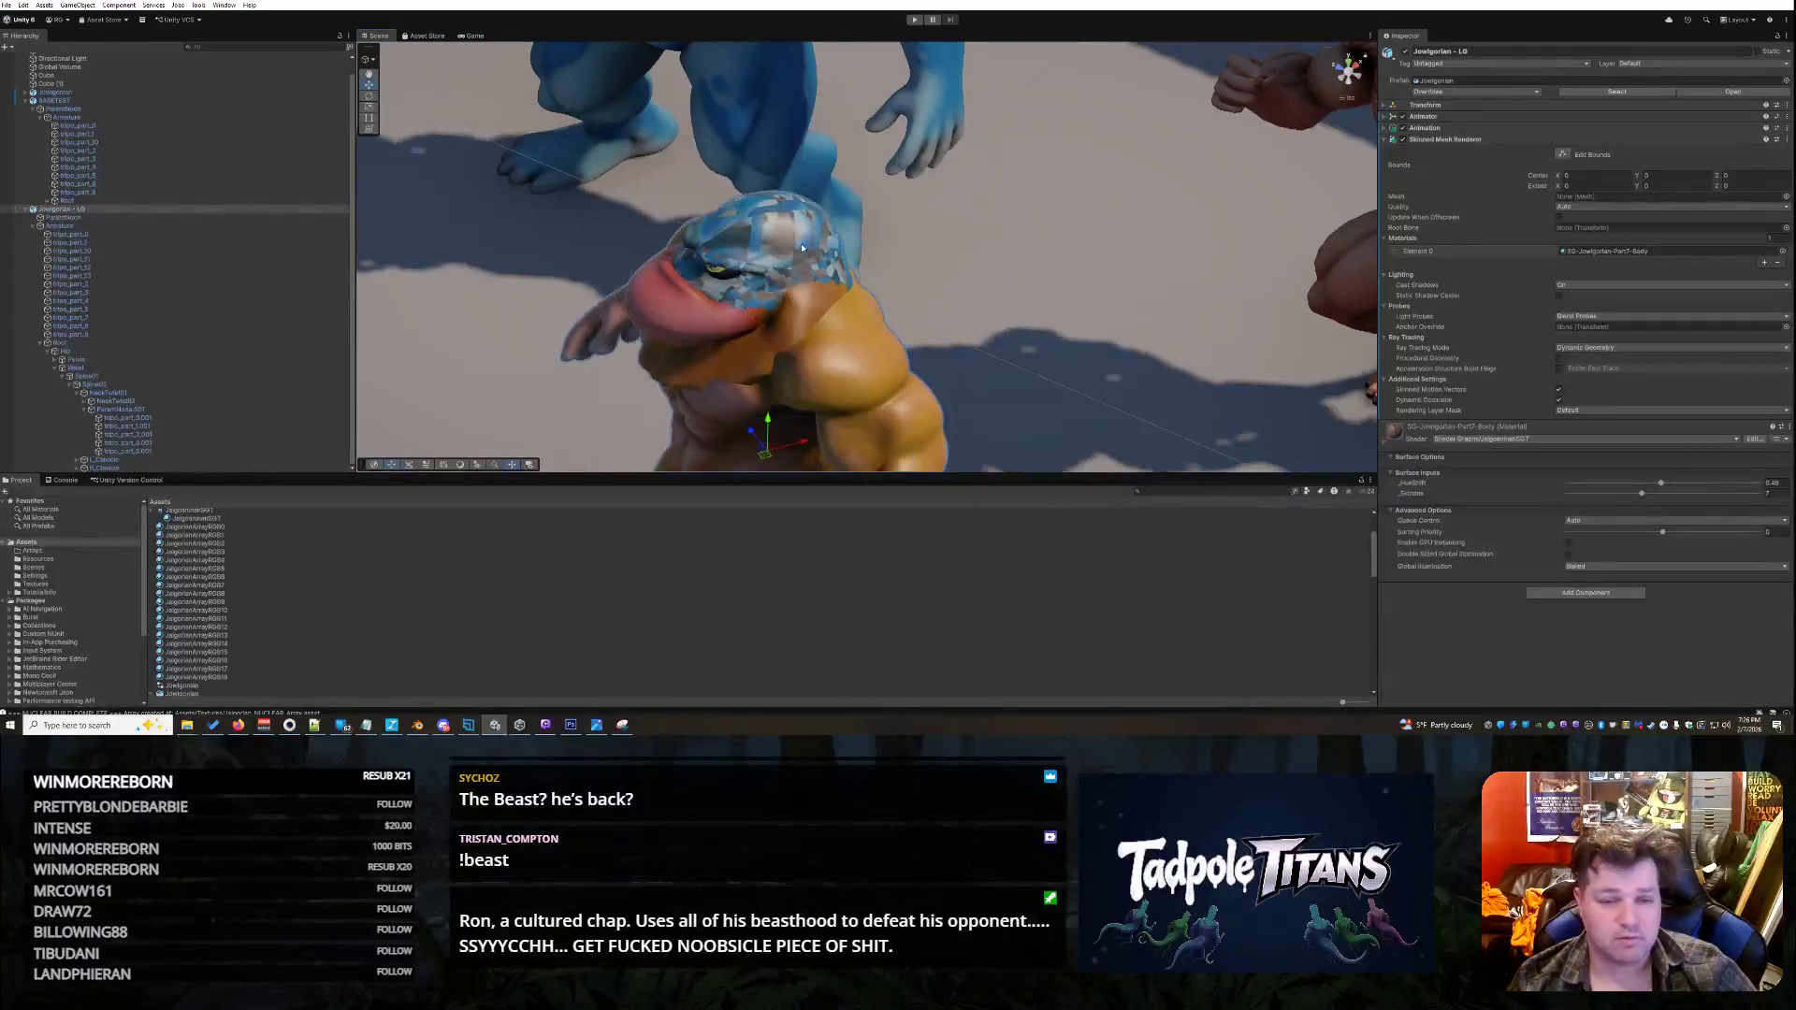
click(806, 245)
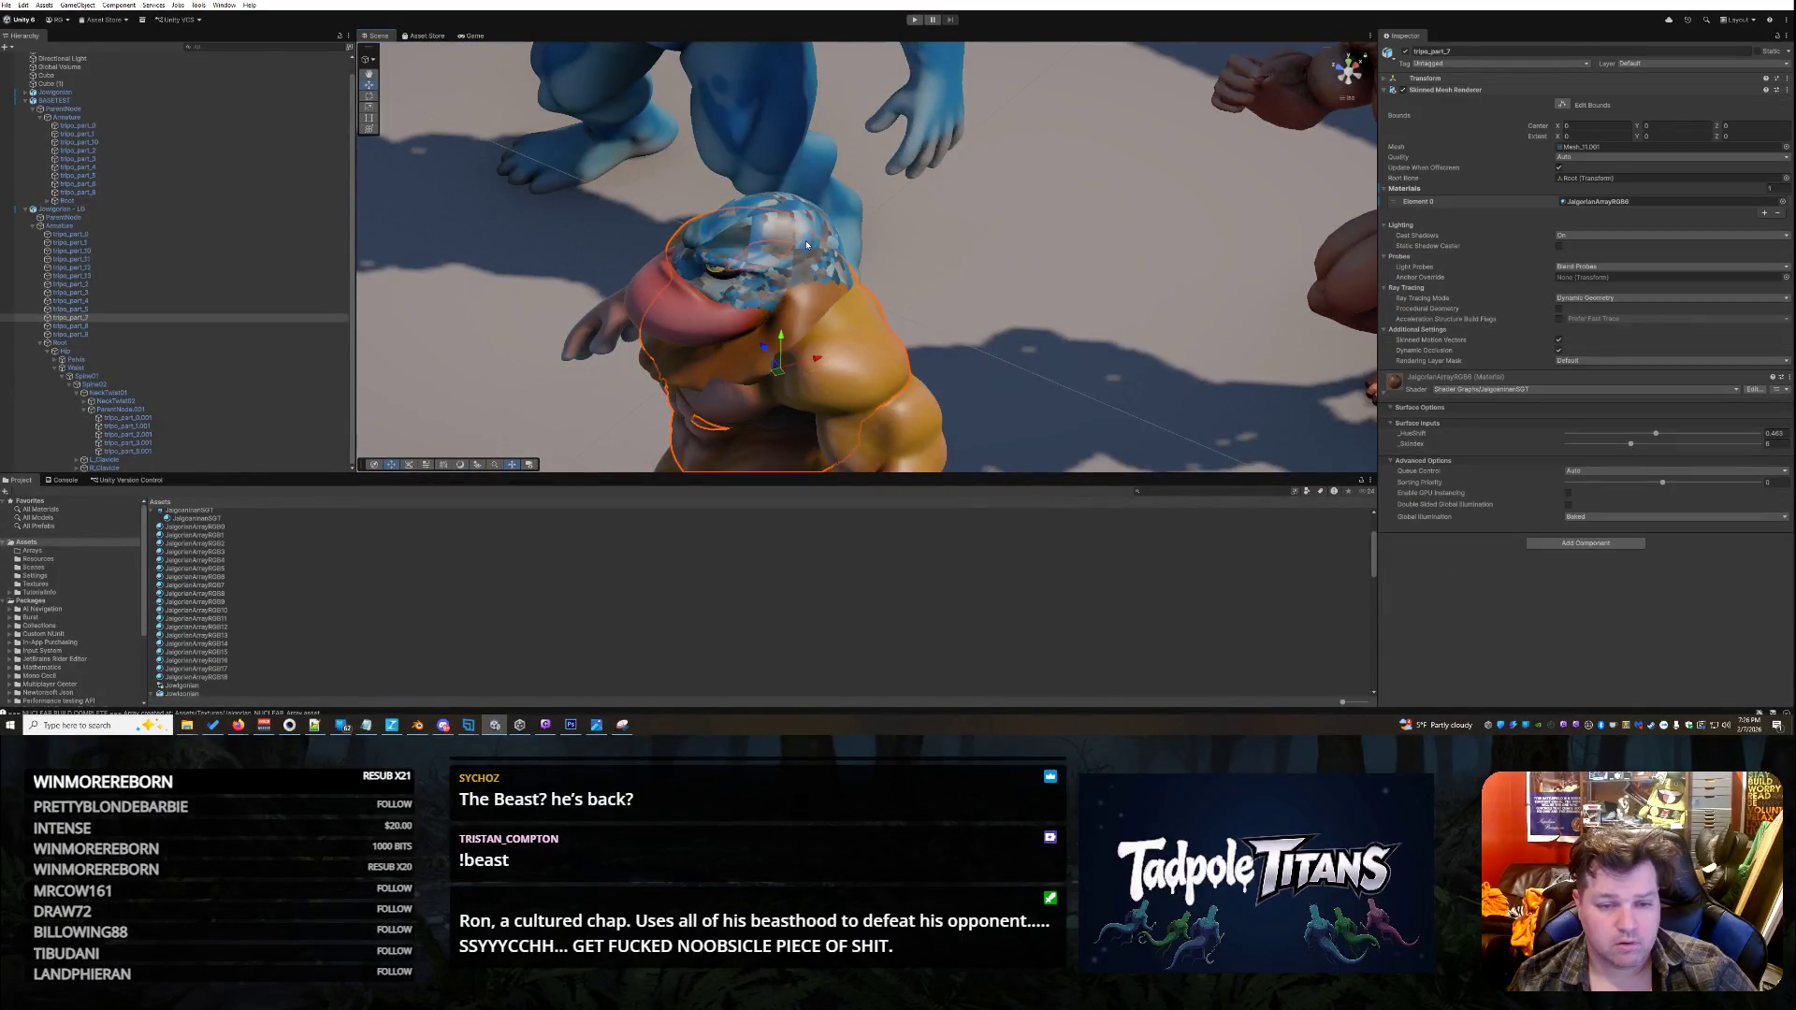
drag(946, 311, 663, 266)
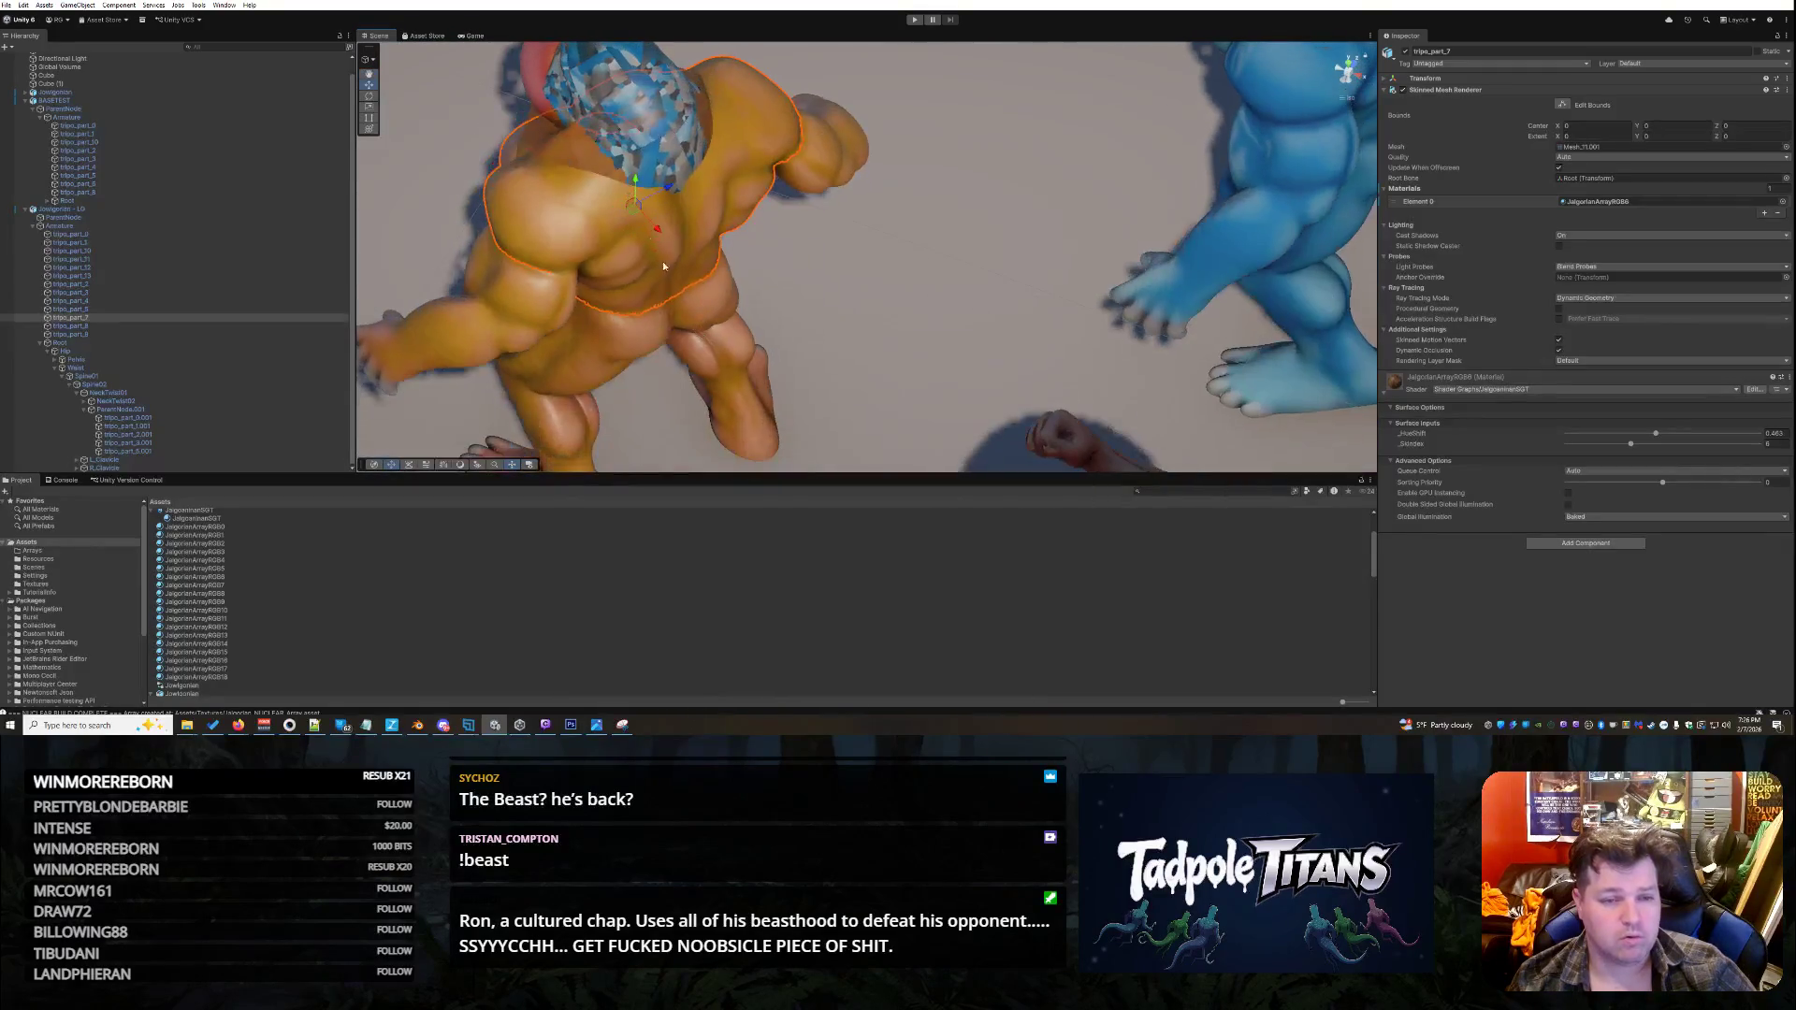
click(681, 150)
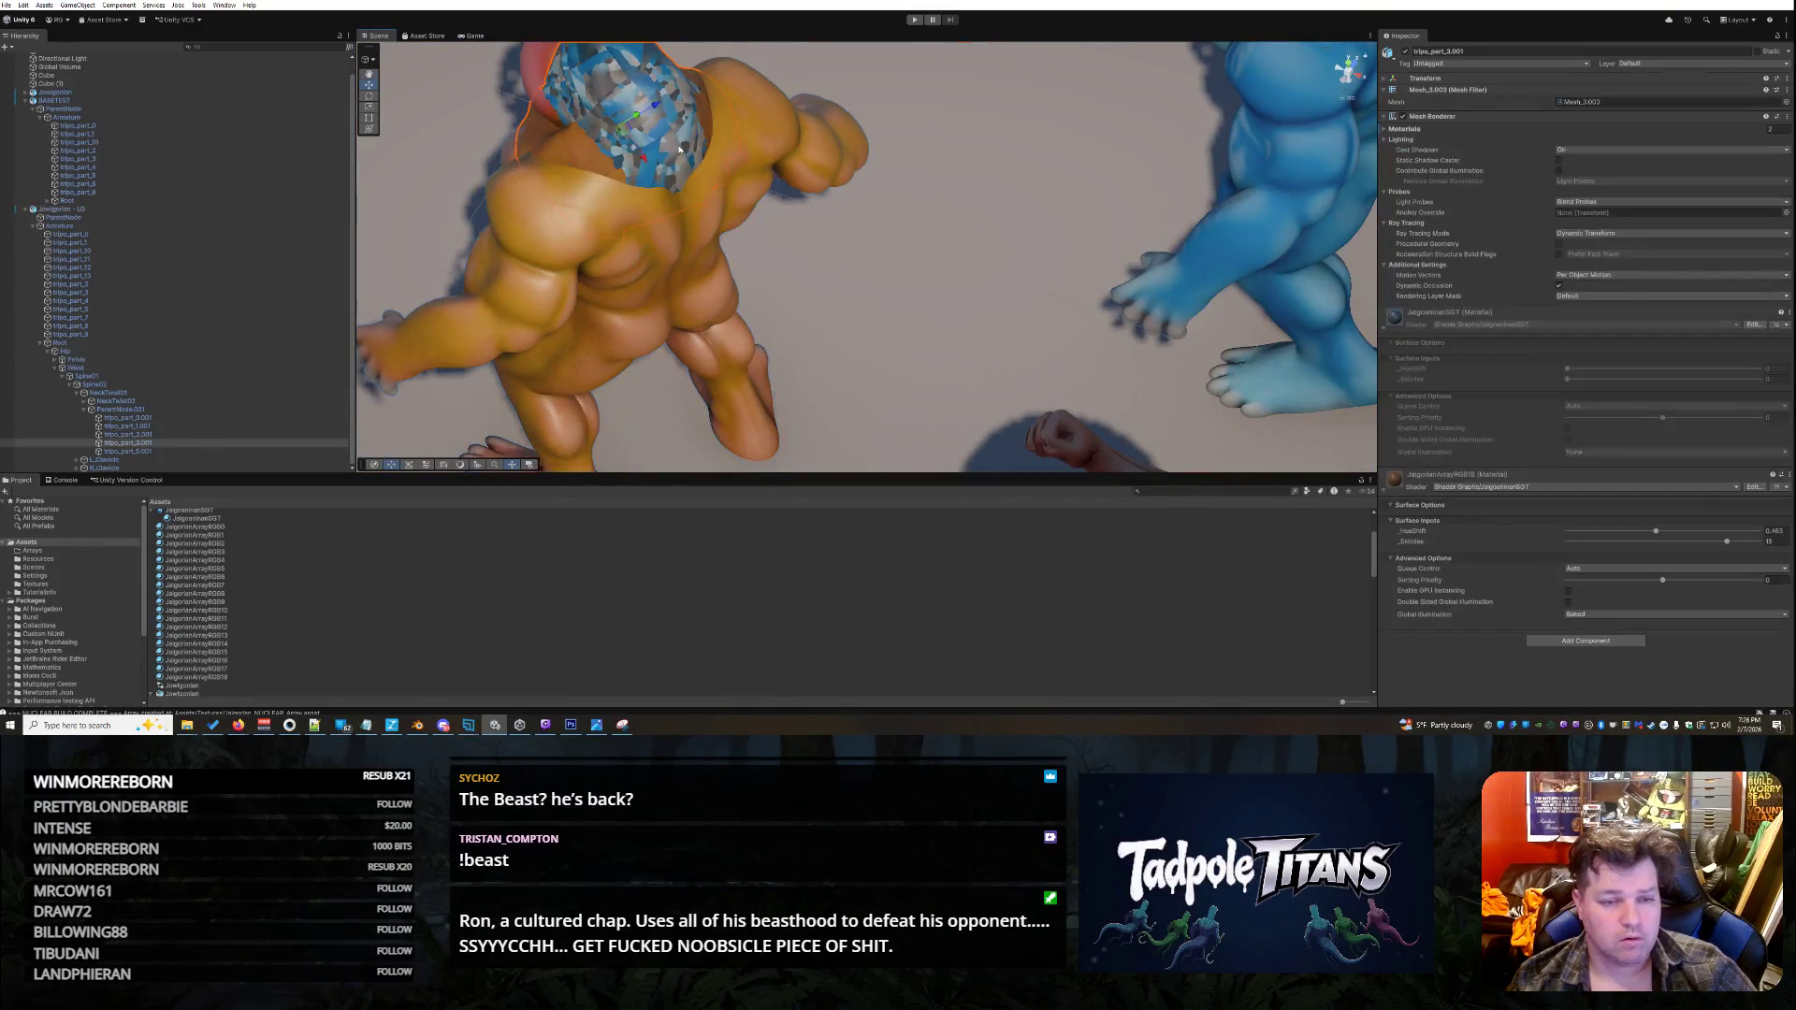
click(680, 148)
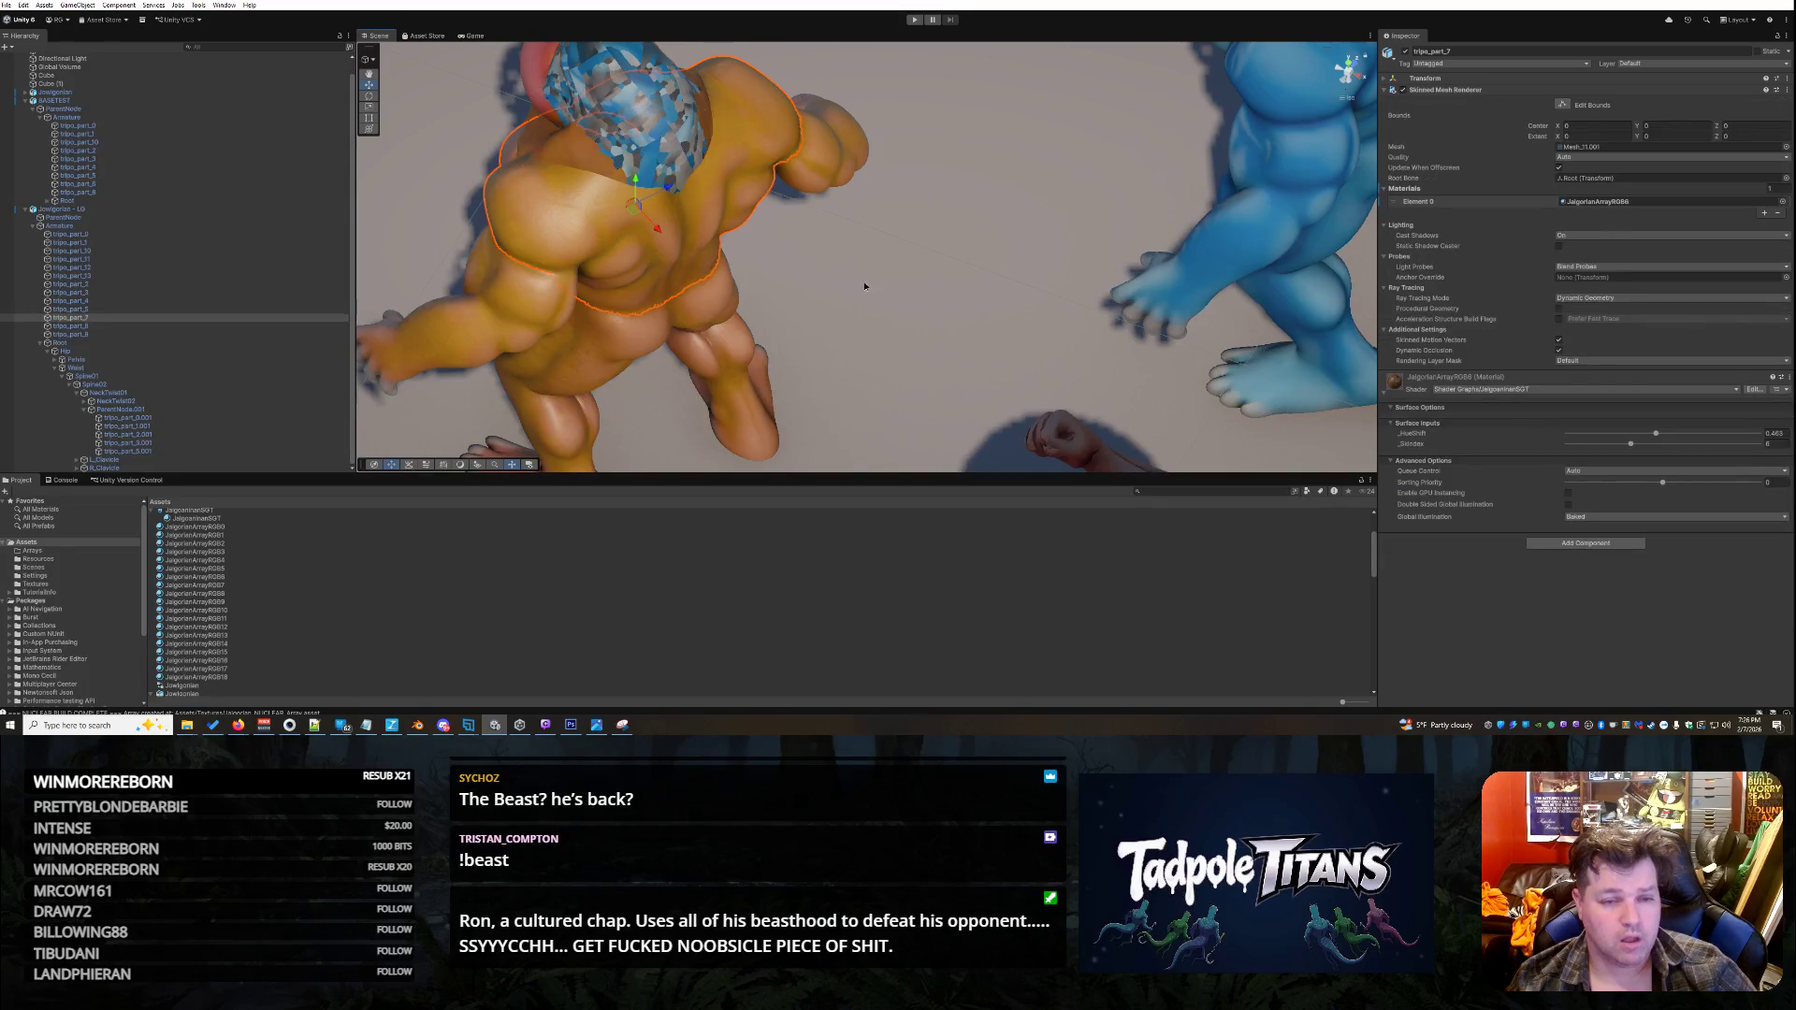
click(689, 147)
mouse_move(908, 302)
mouse_down()
mouse_move(1369, 255)
mouse_move(411, 299)
mouse_move(473, 351)
mouse_up()
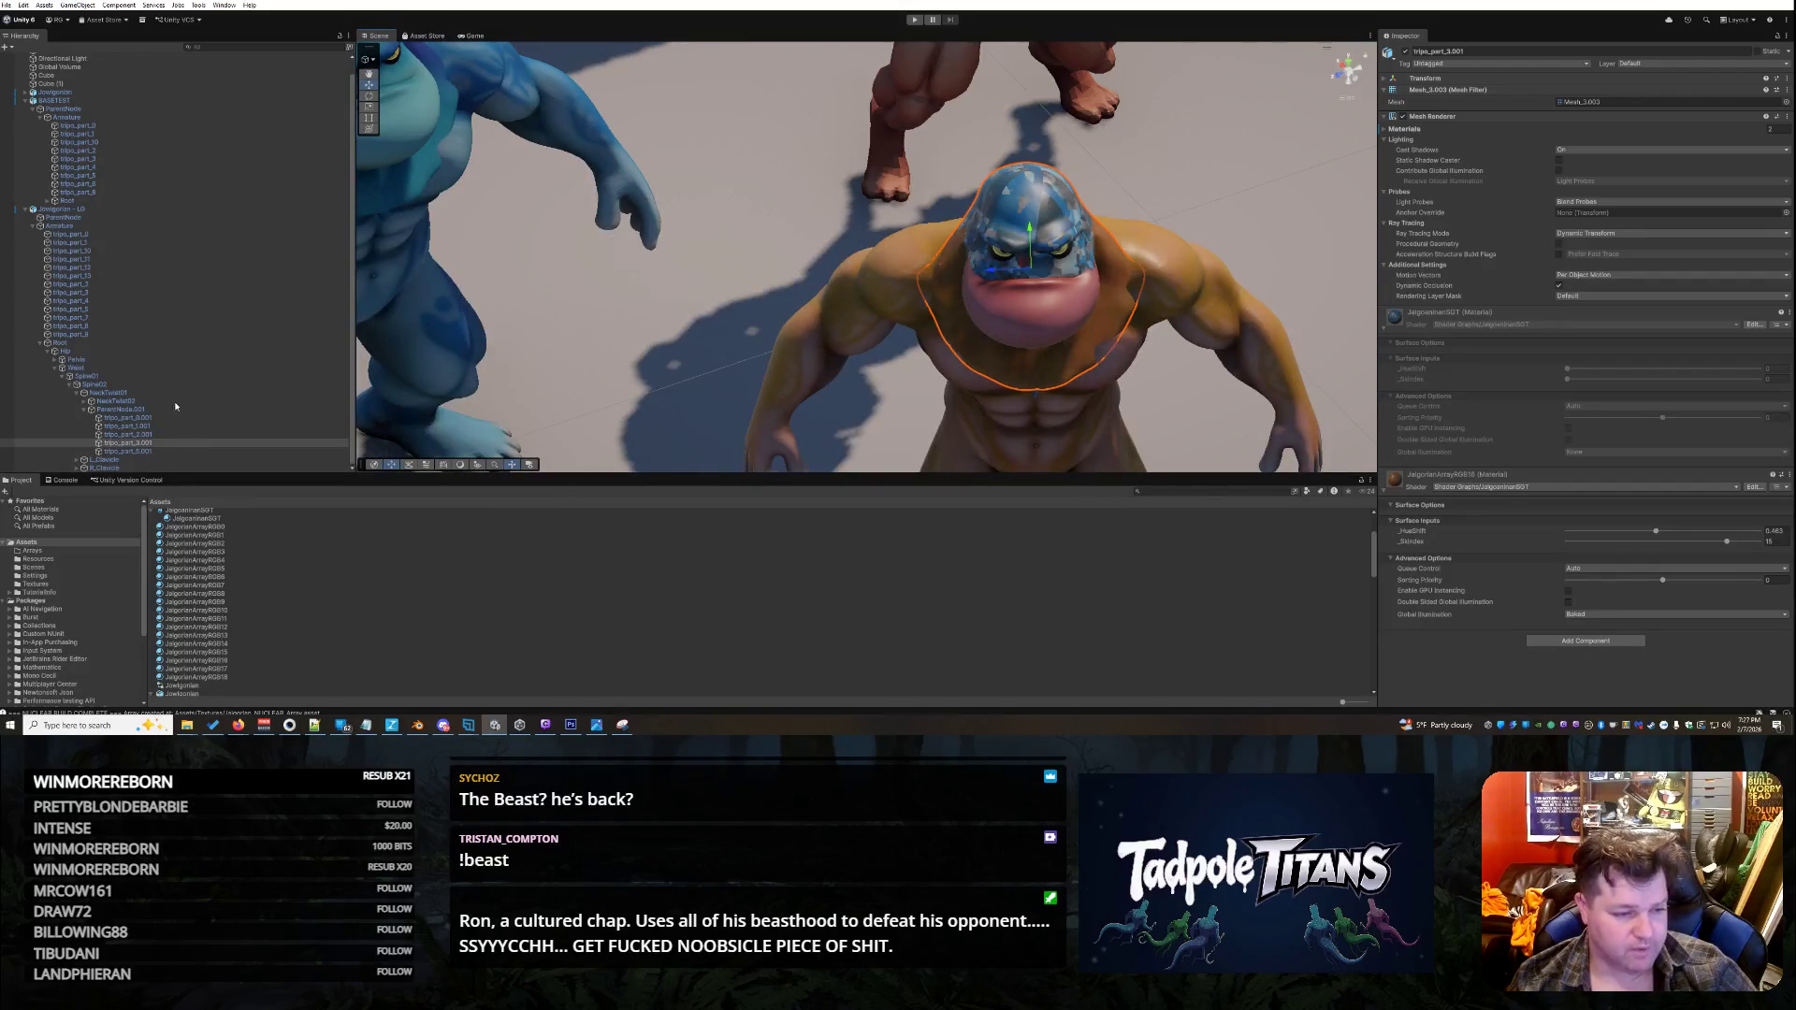
click(147, 452)
click(153, 442)
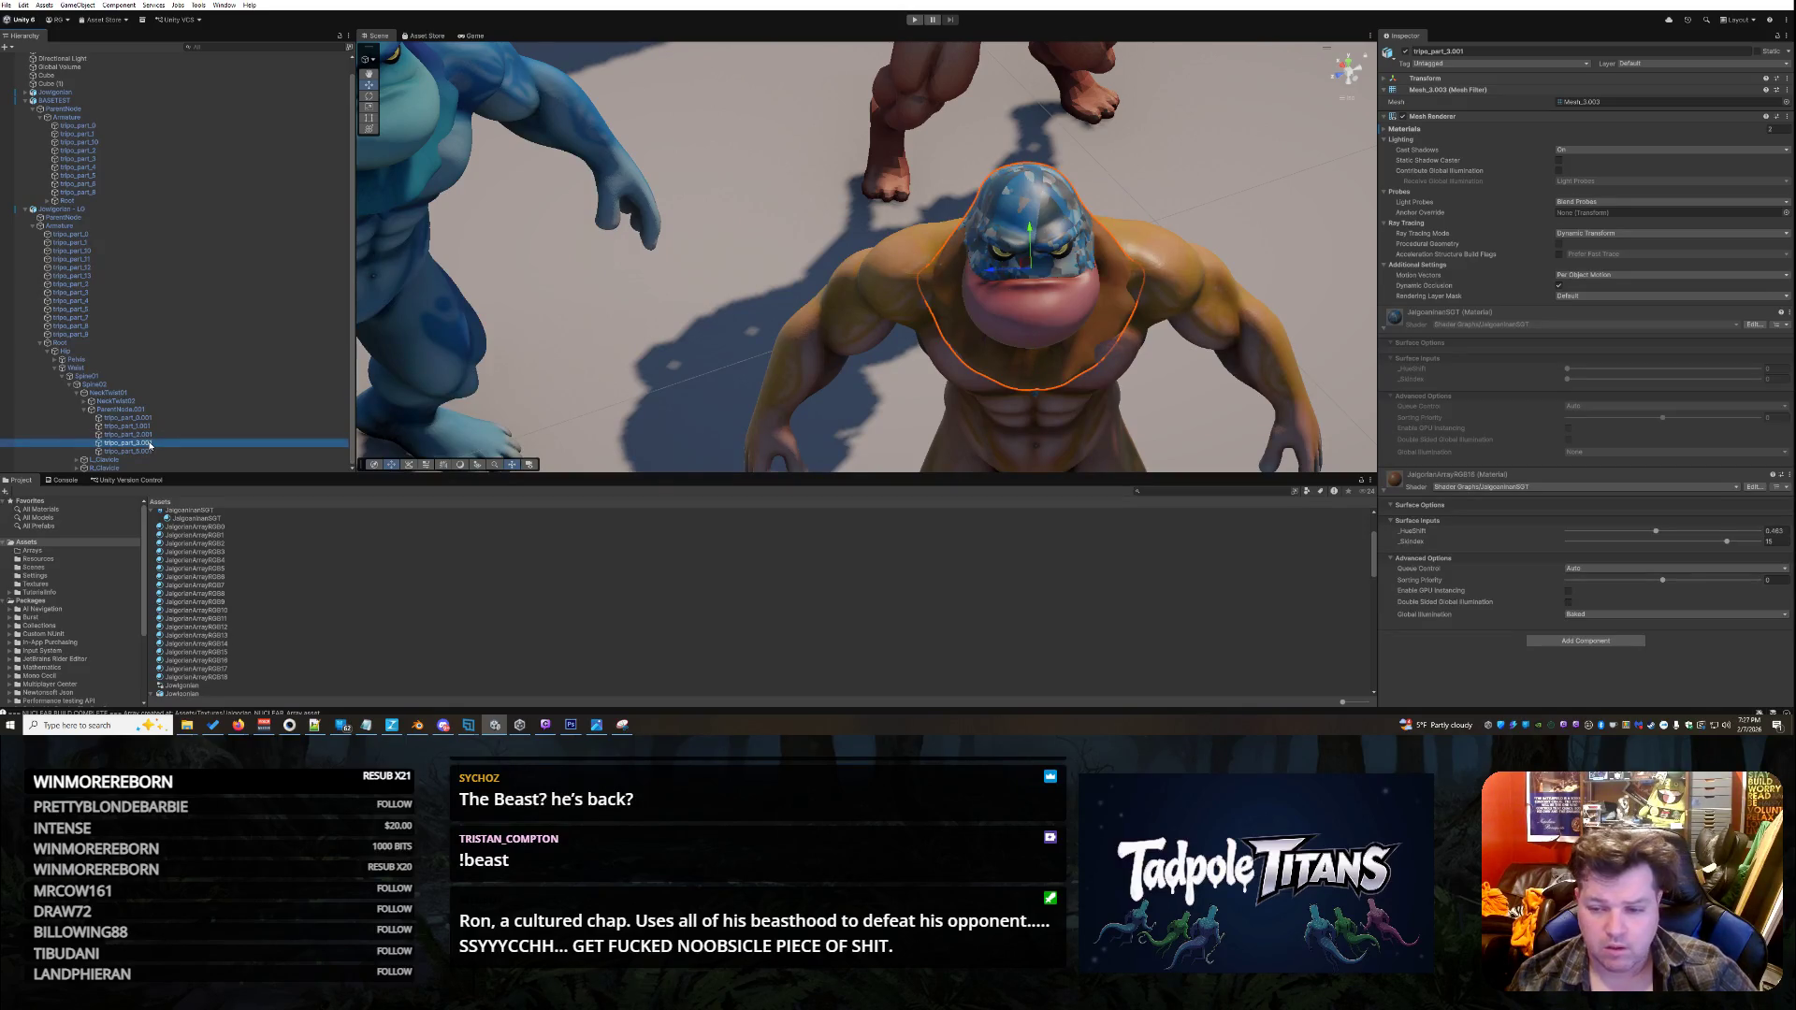
drag(630, 321, 848, 298)
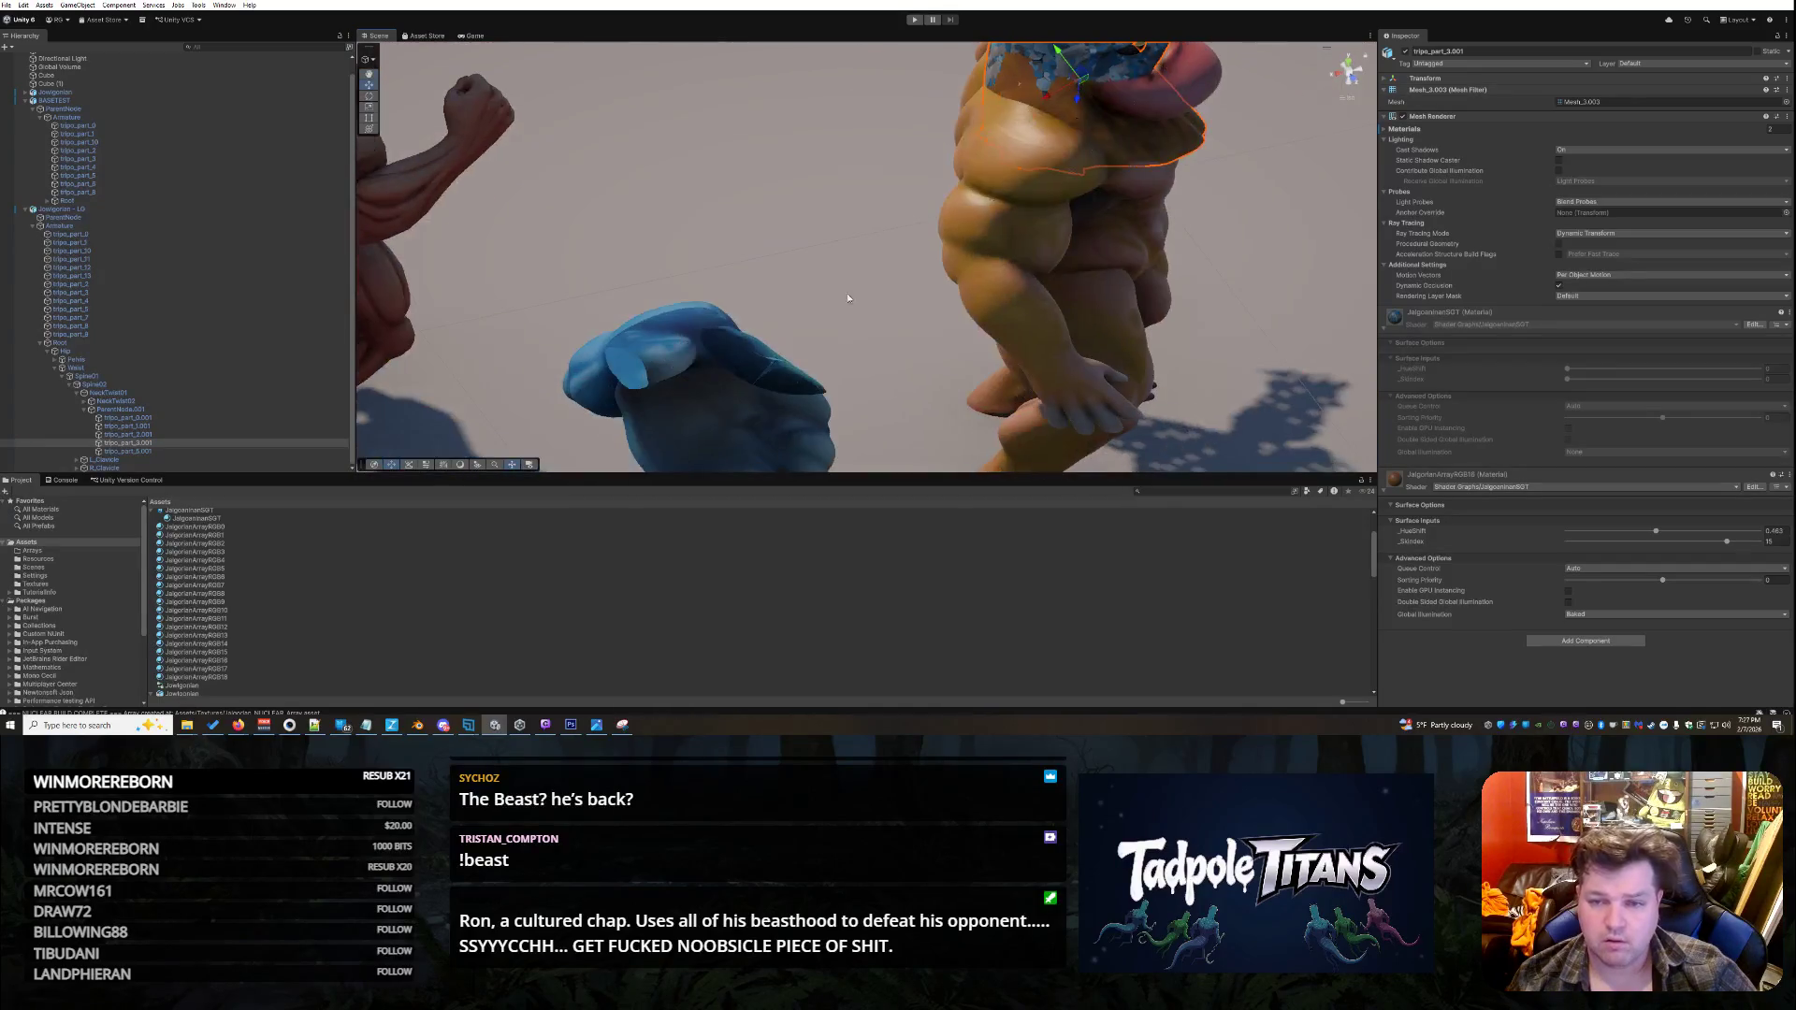
click(1214, 65)
drag(1214, 65, 1237, 269)
click(1223, 189)
click(1146, 190)
click(1151, 184)
click(1157, 178)
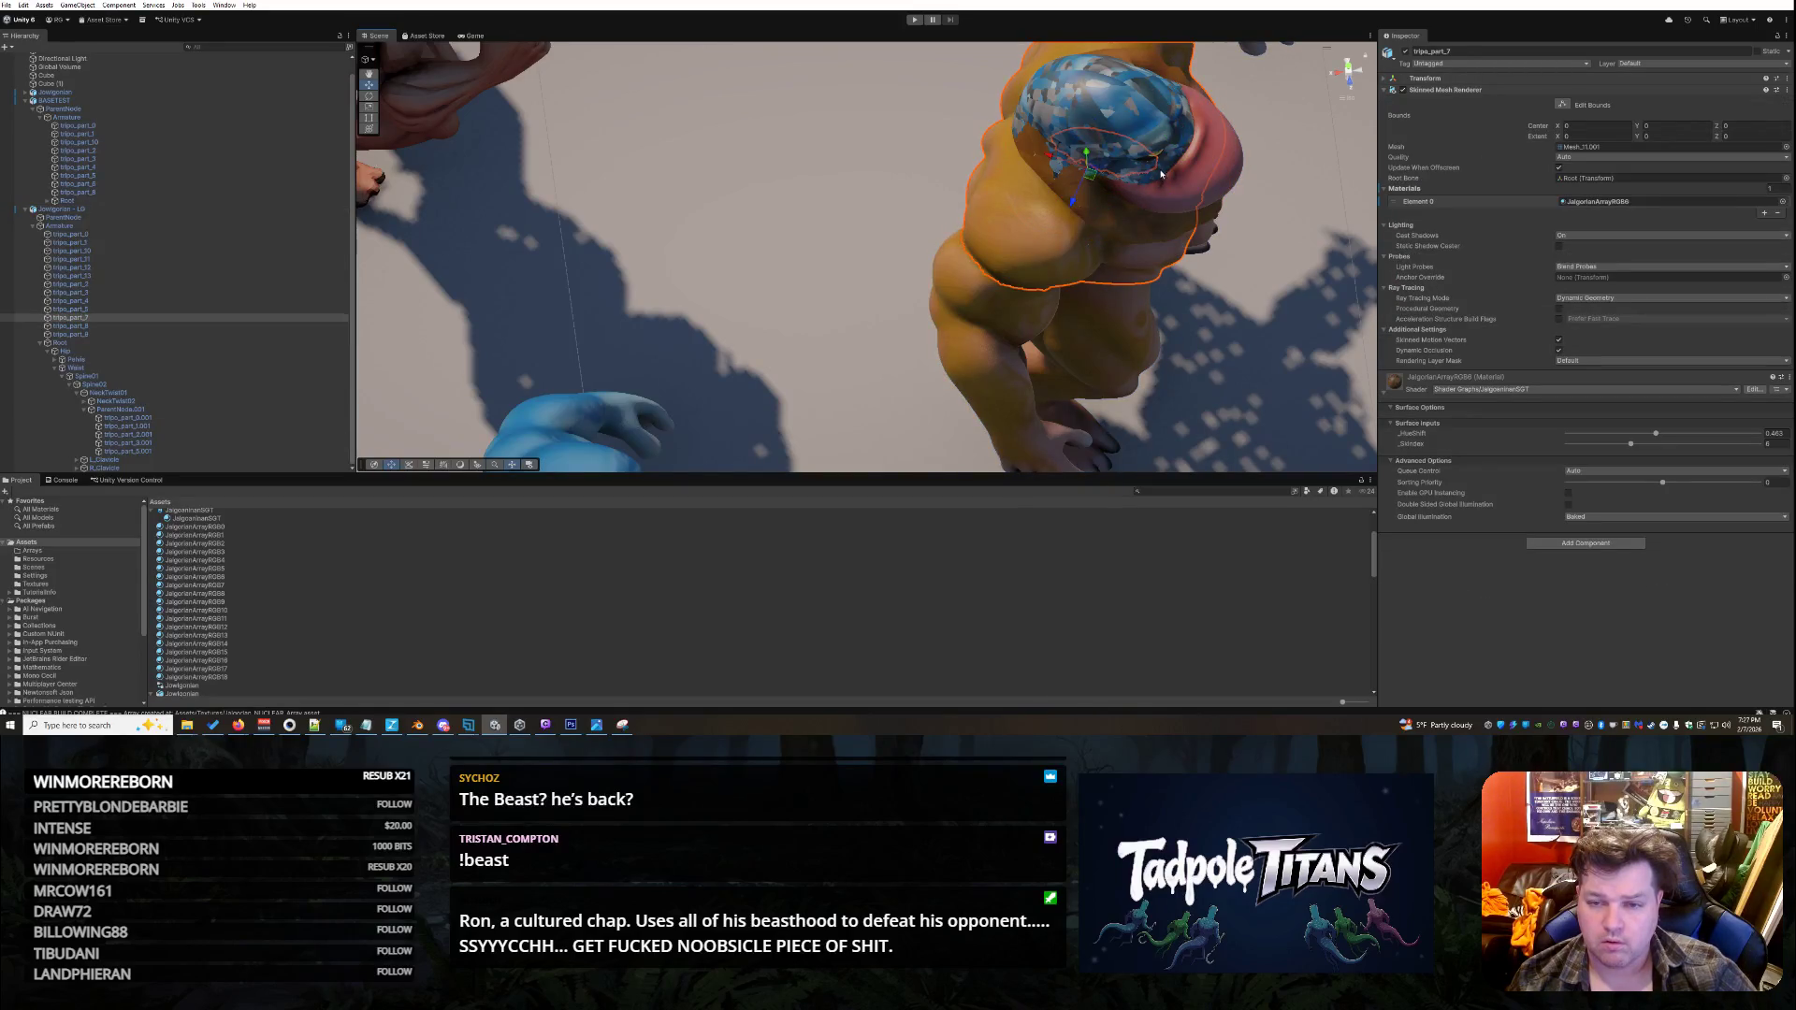
click(1237, 174)
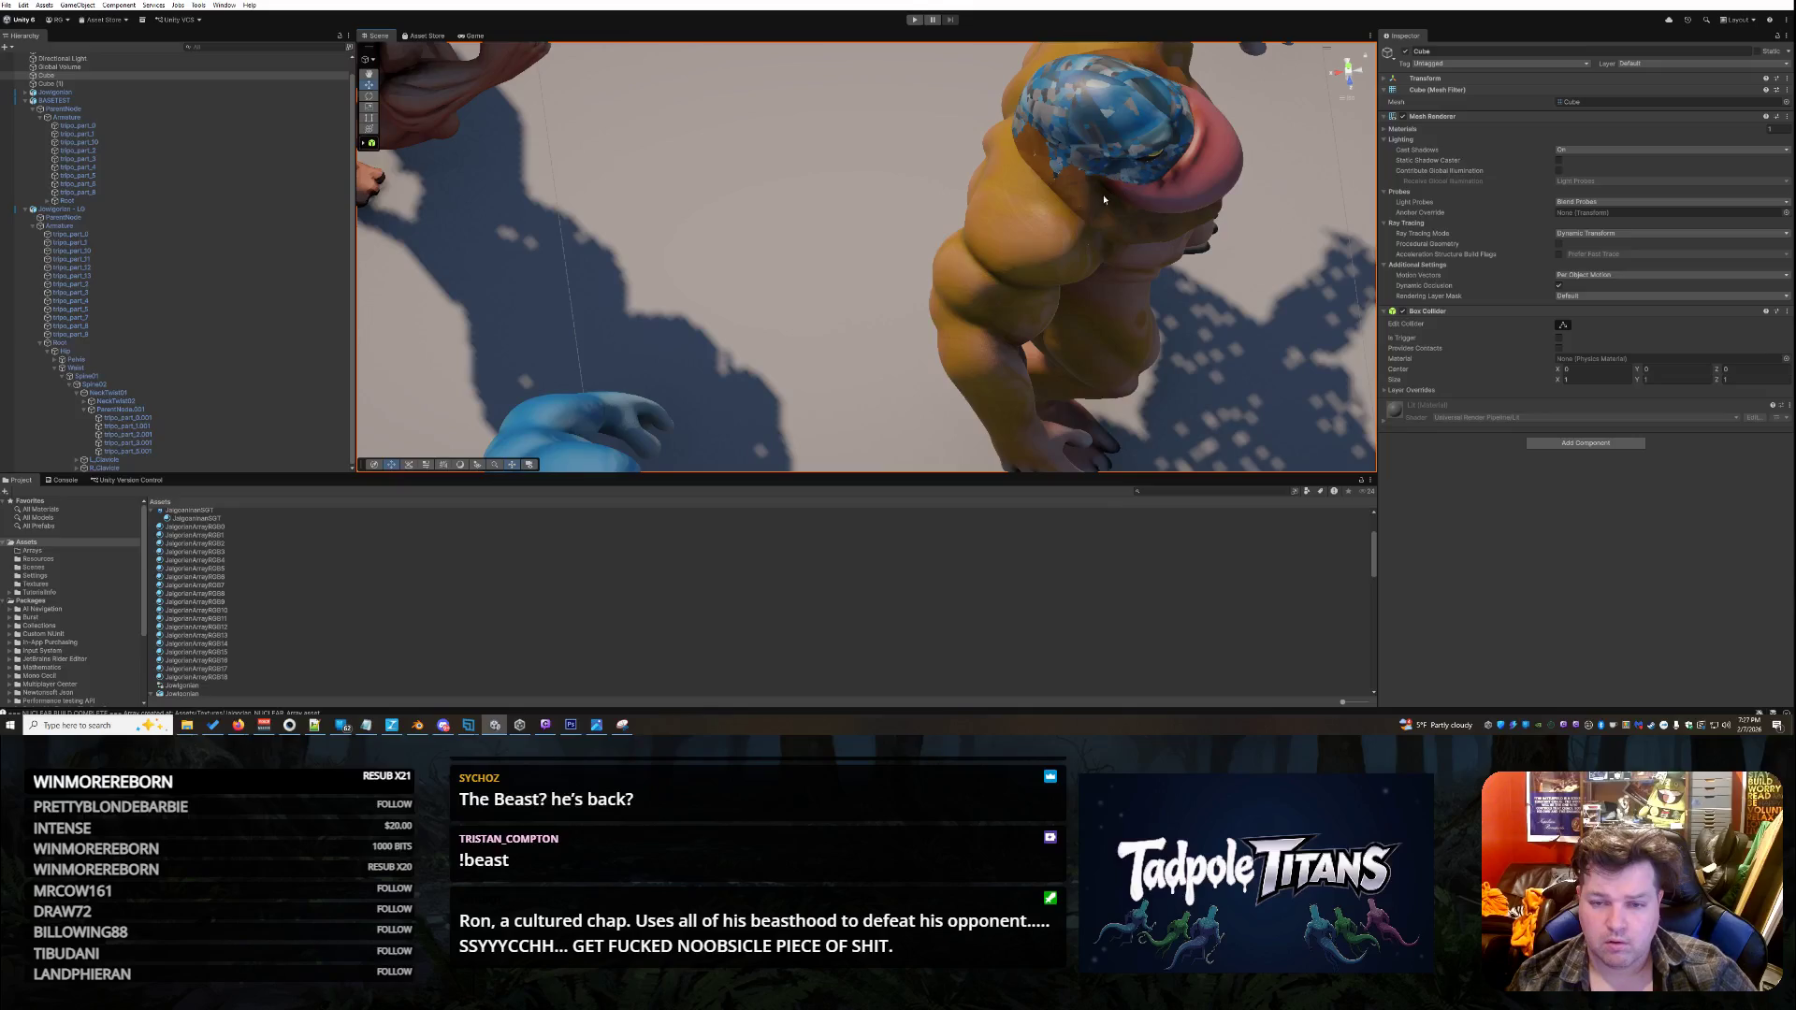
click(1103, 198)
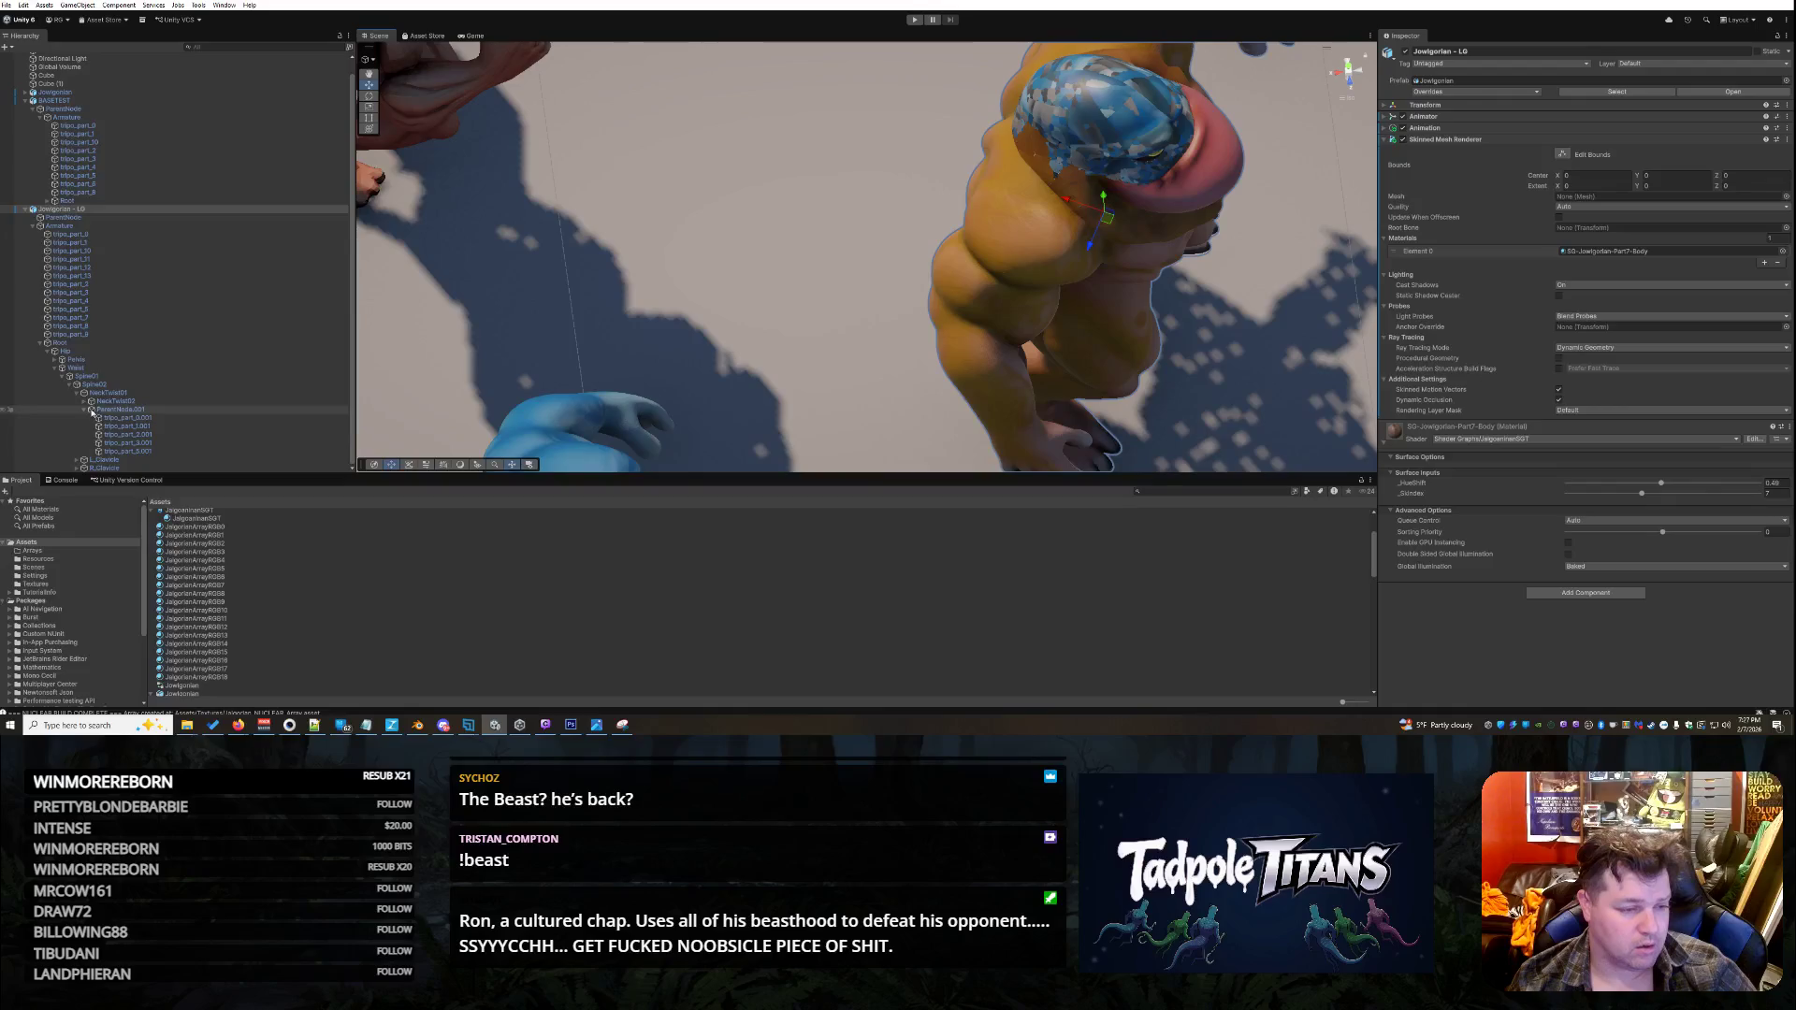
click(90, 400)
click(109, 410)
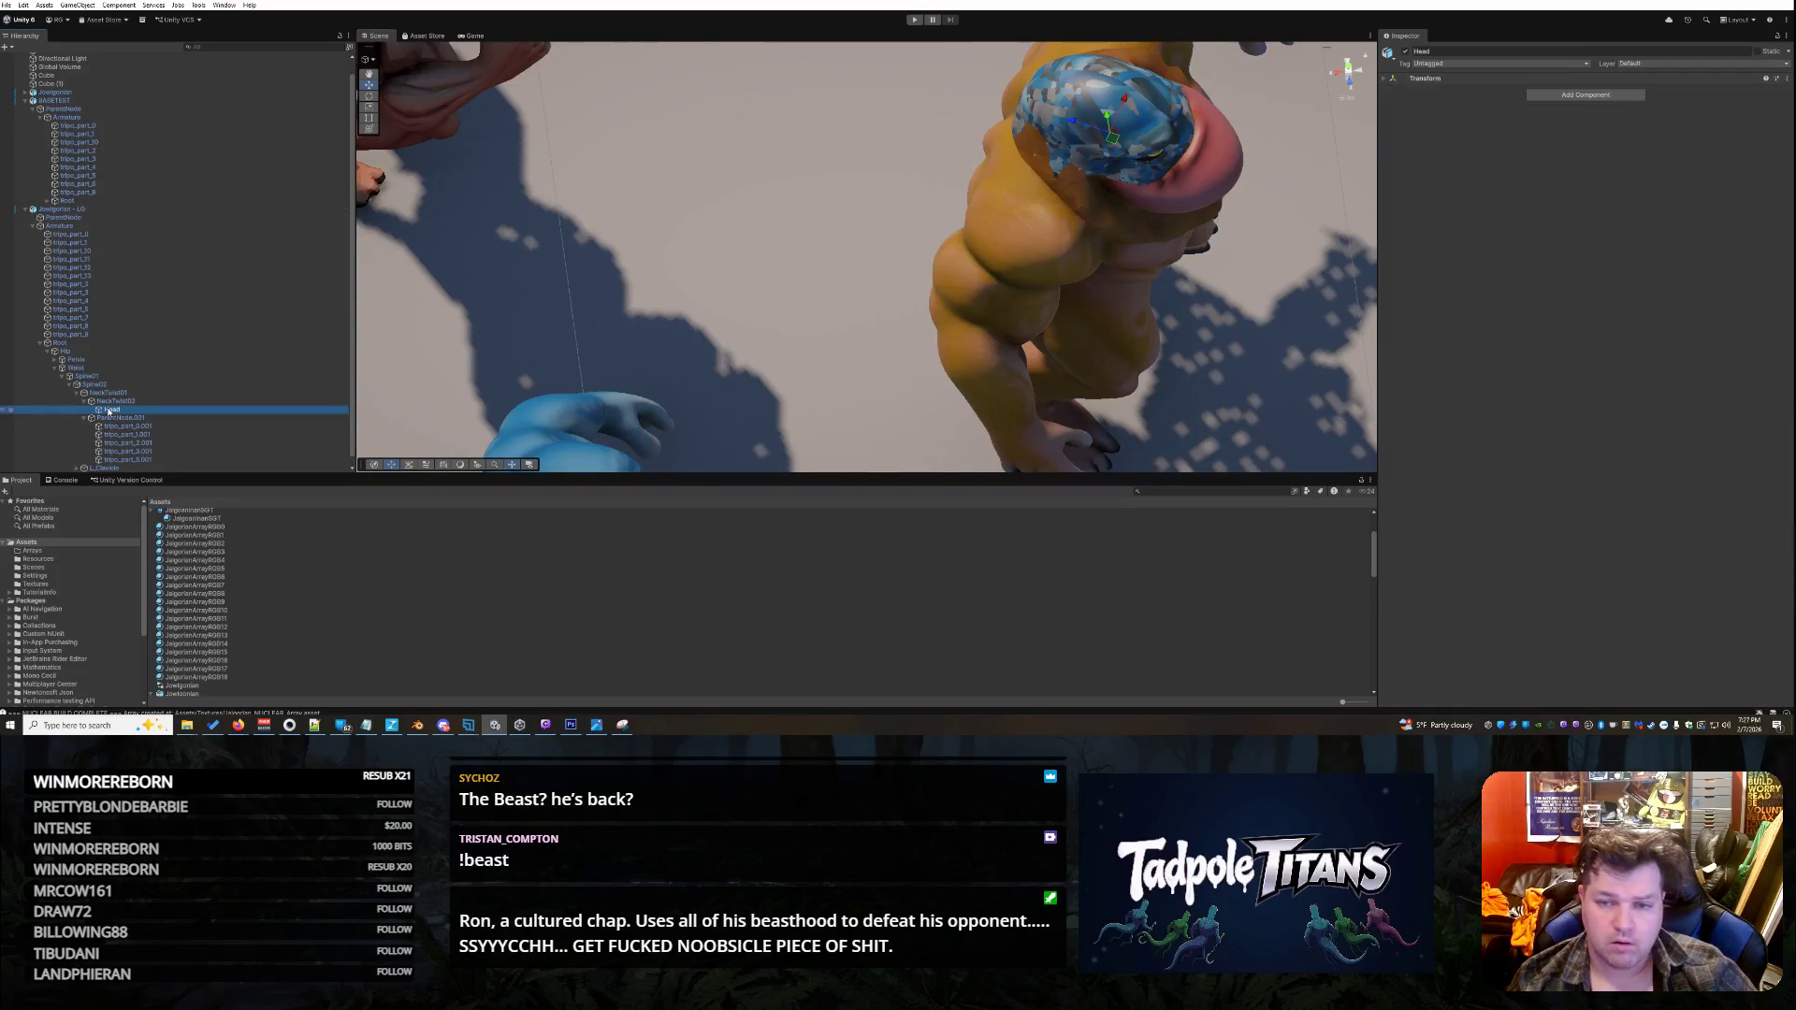
click(146, 426)
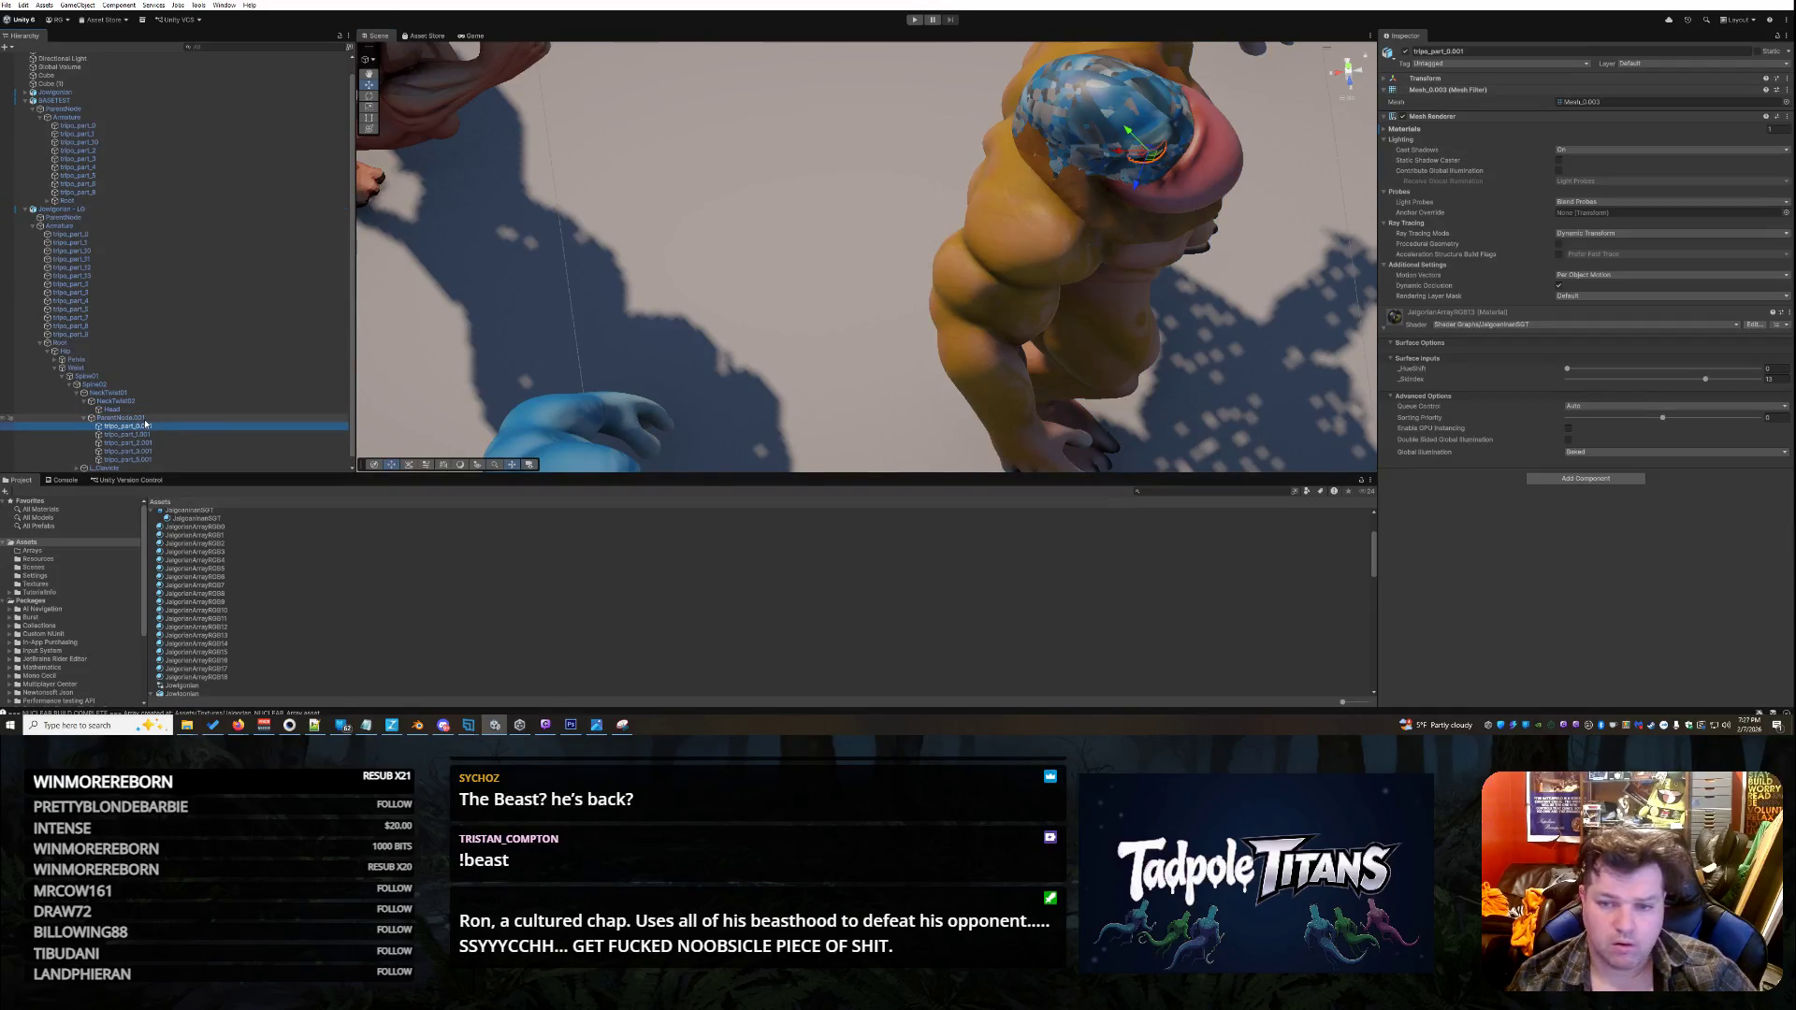
key(Up)
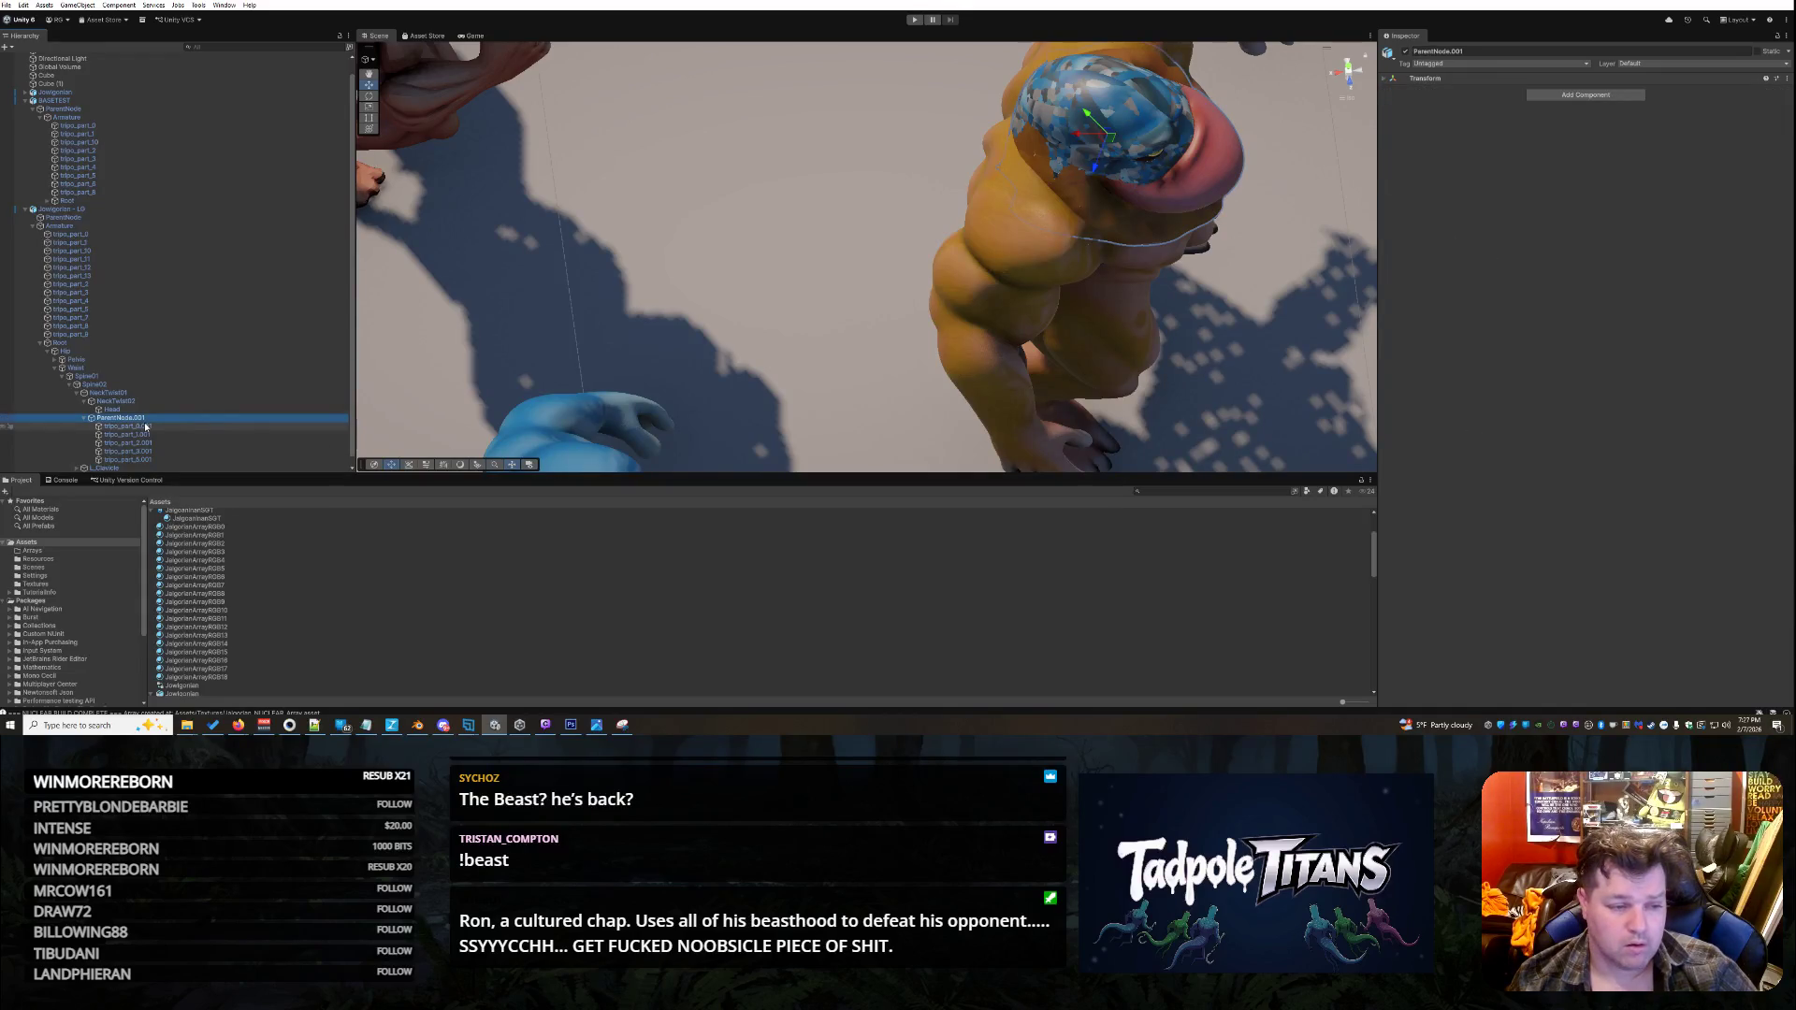
click(147, 427)
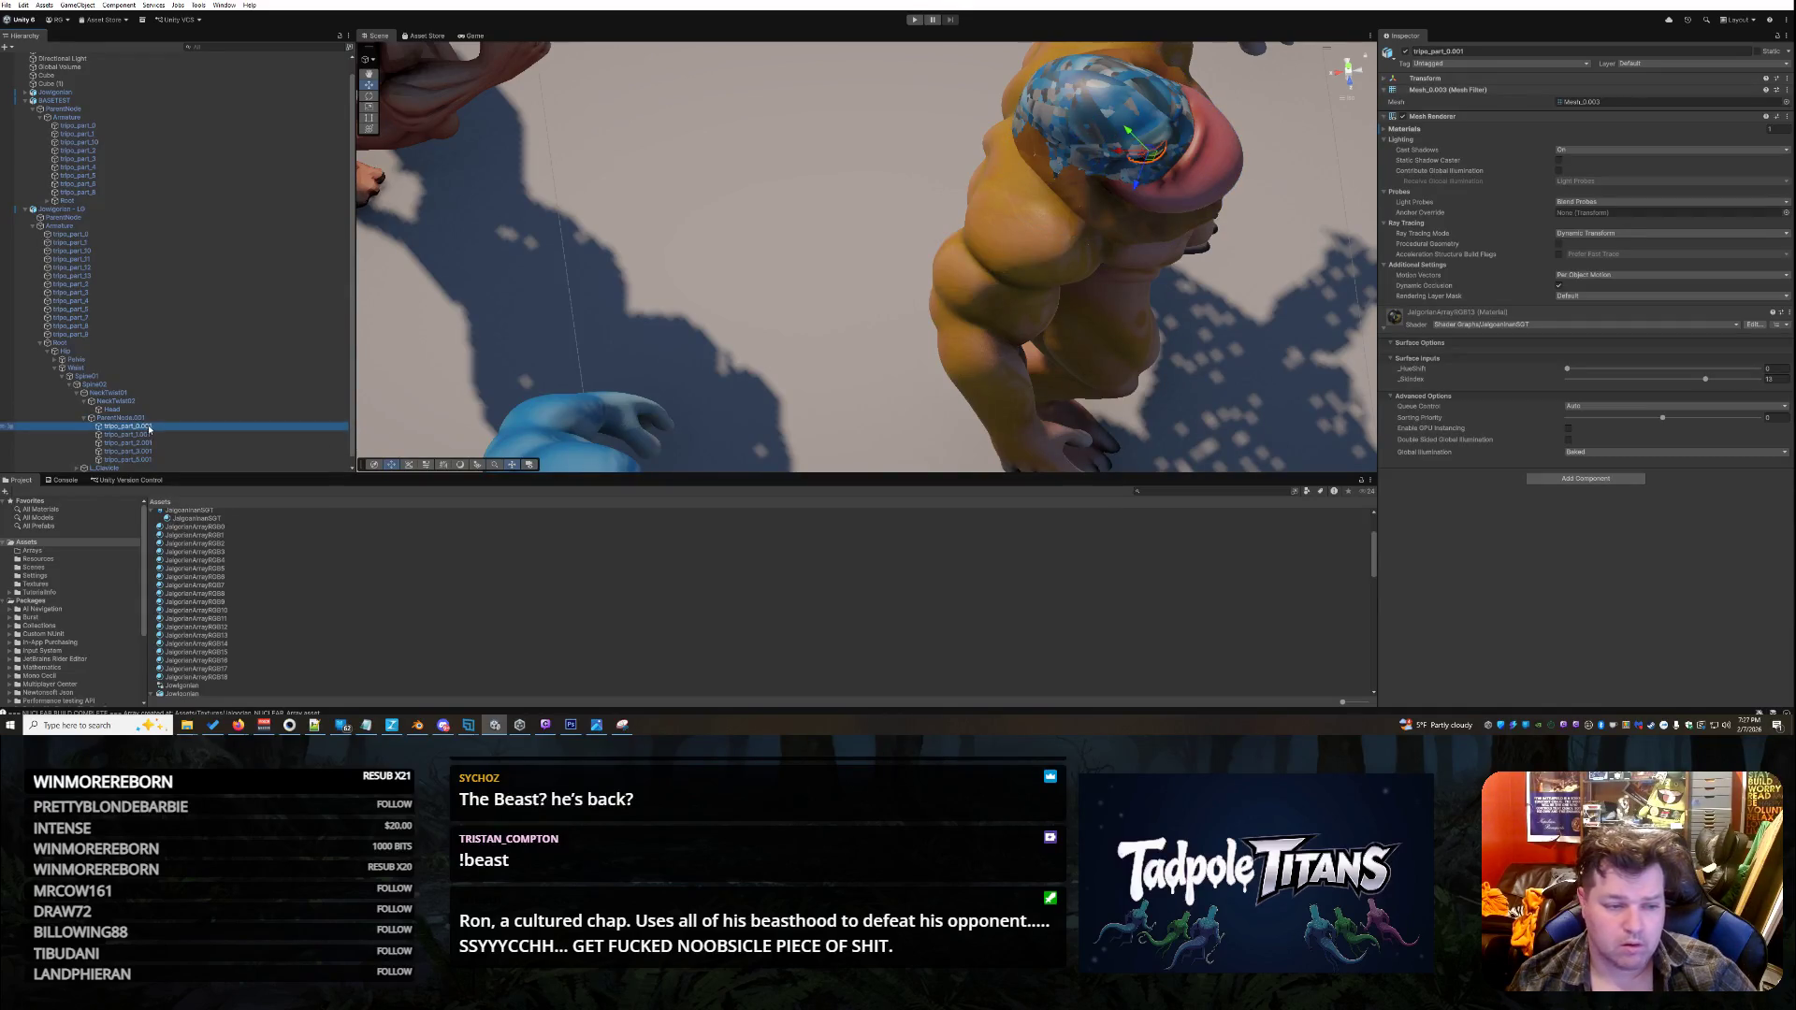
click(152, 436)
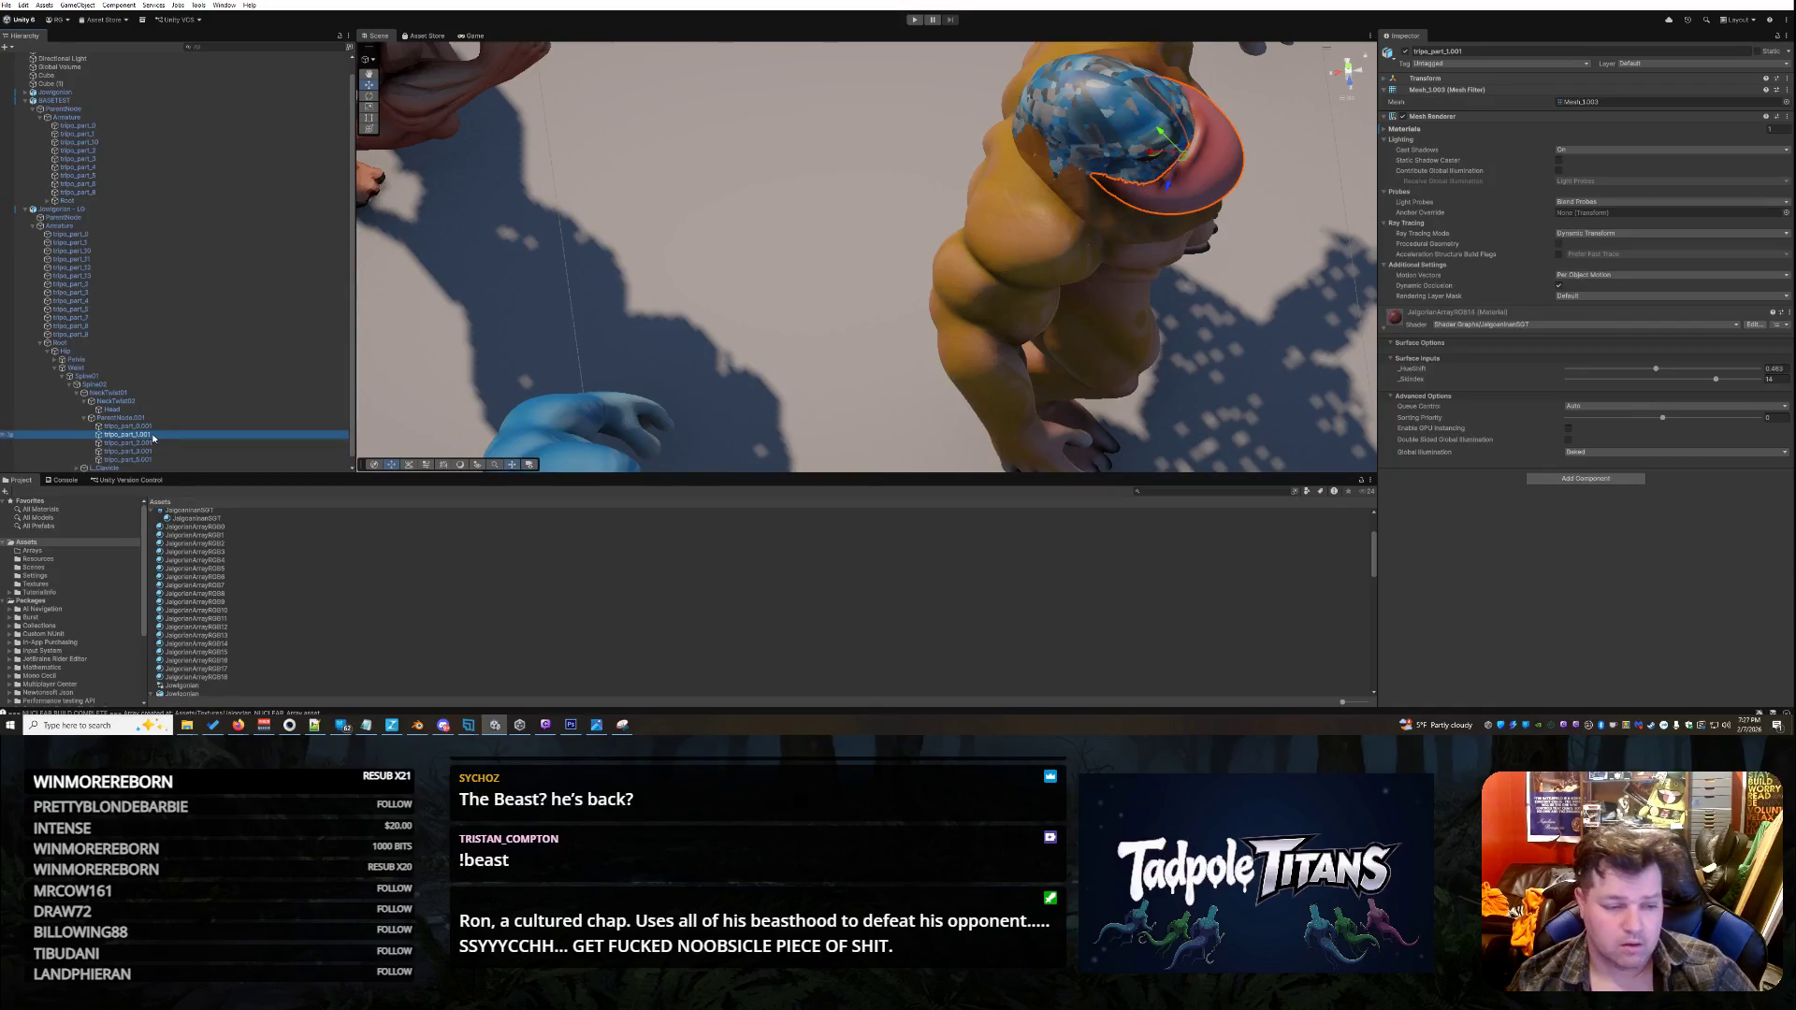
click(154, 444)
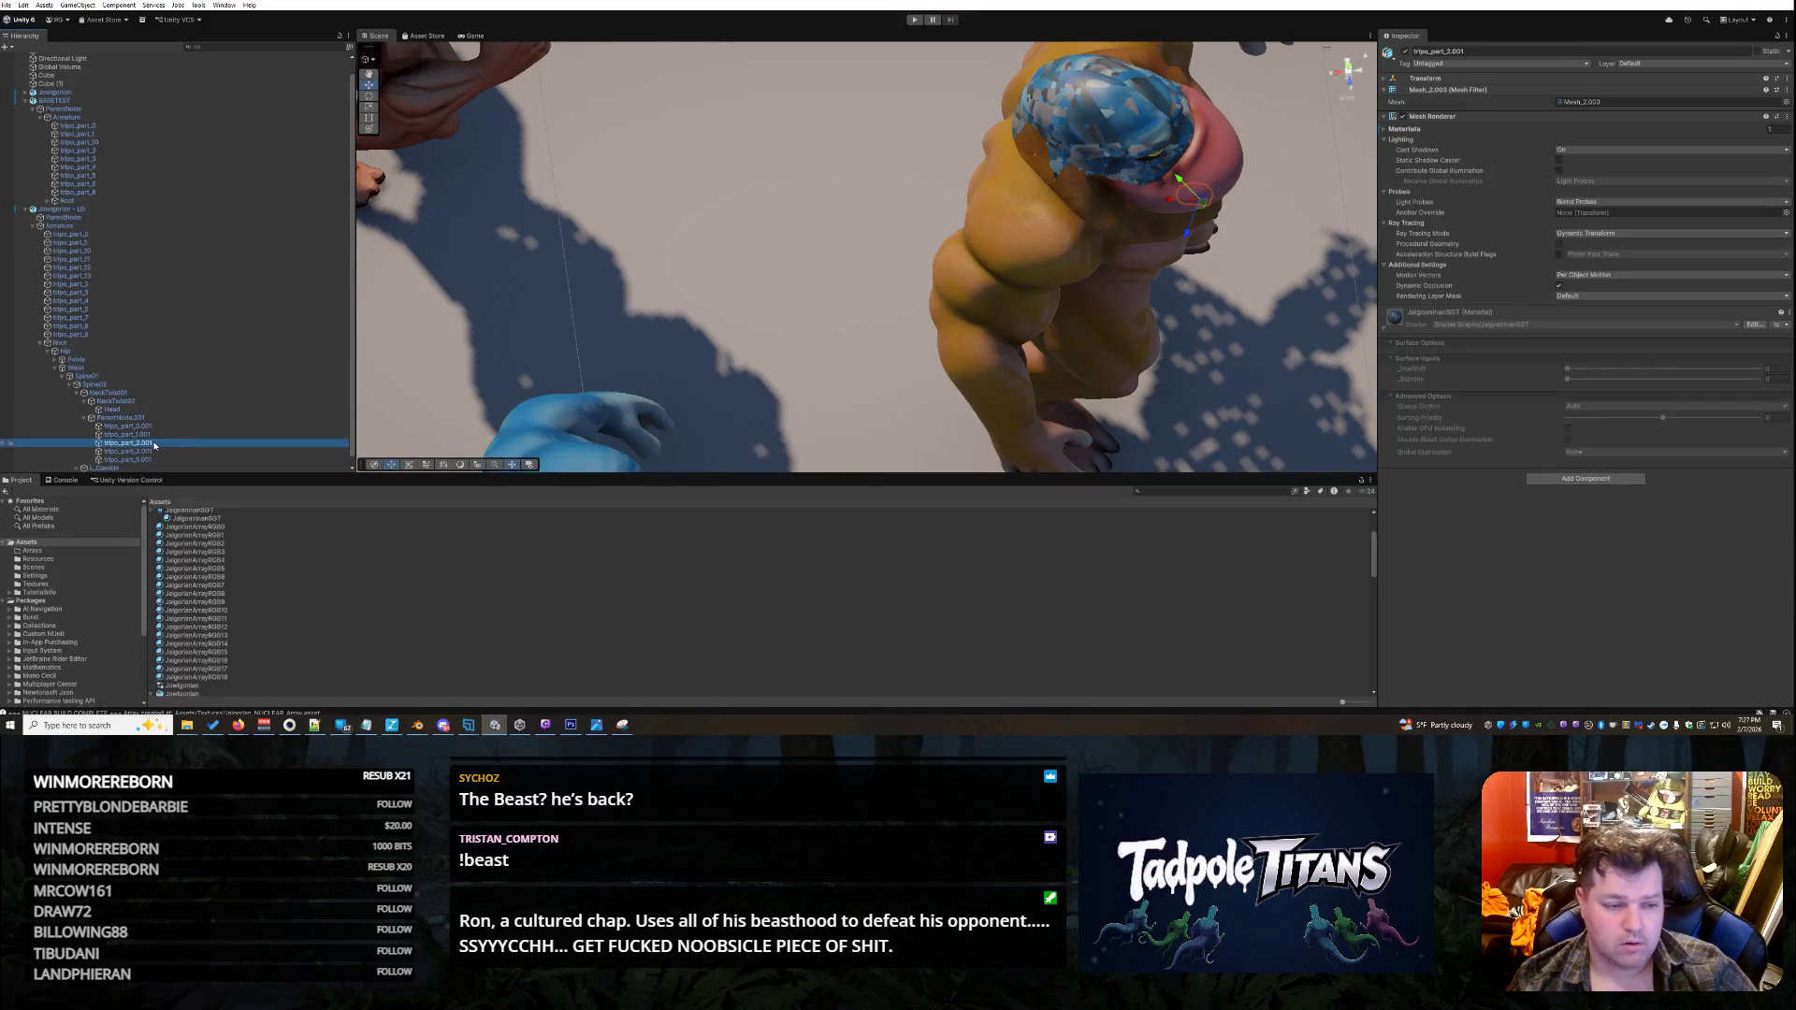
click(157, 452)
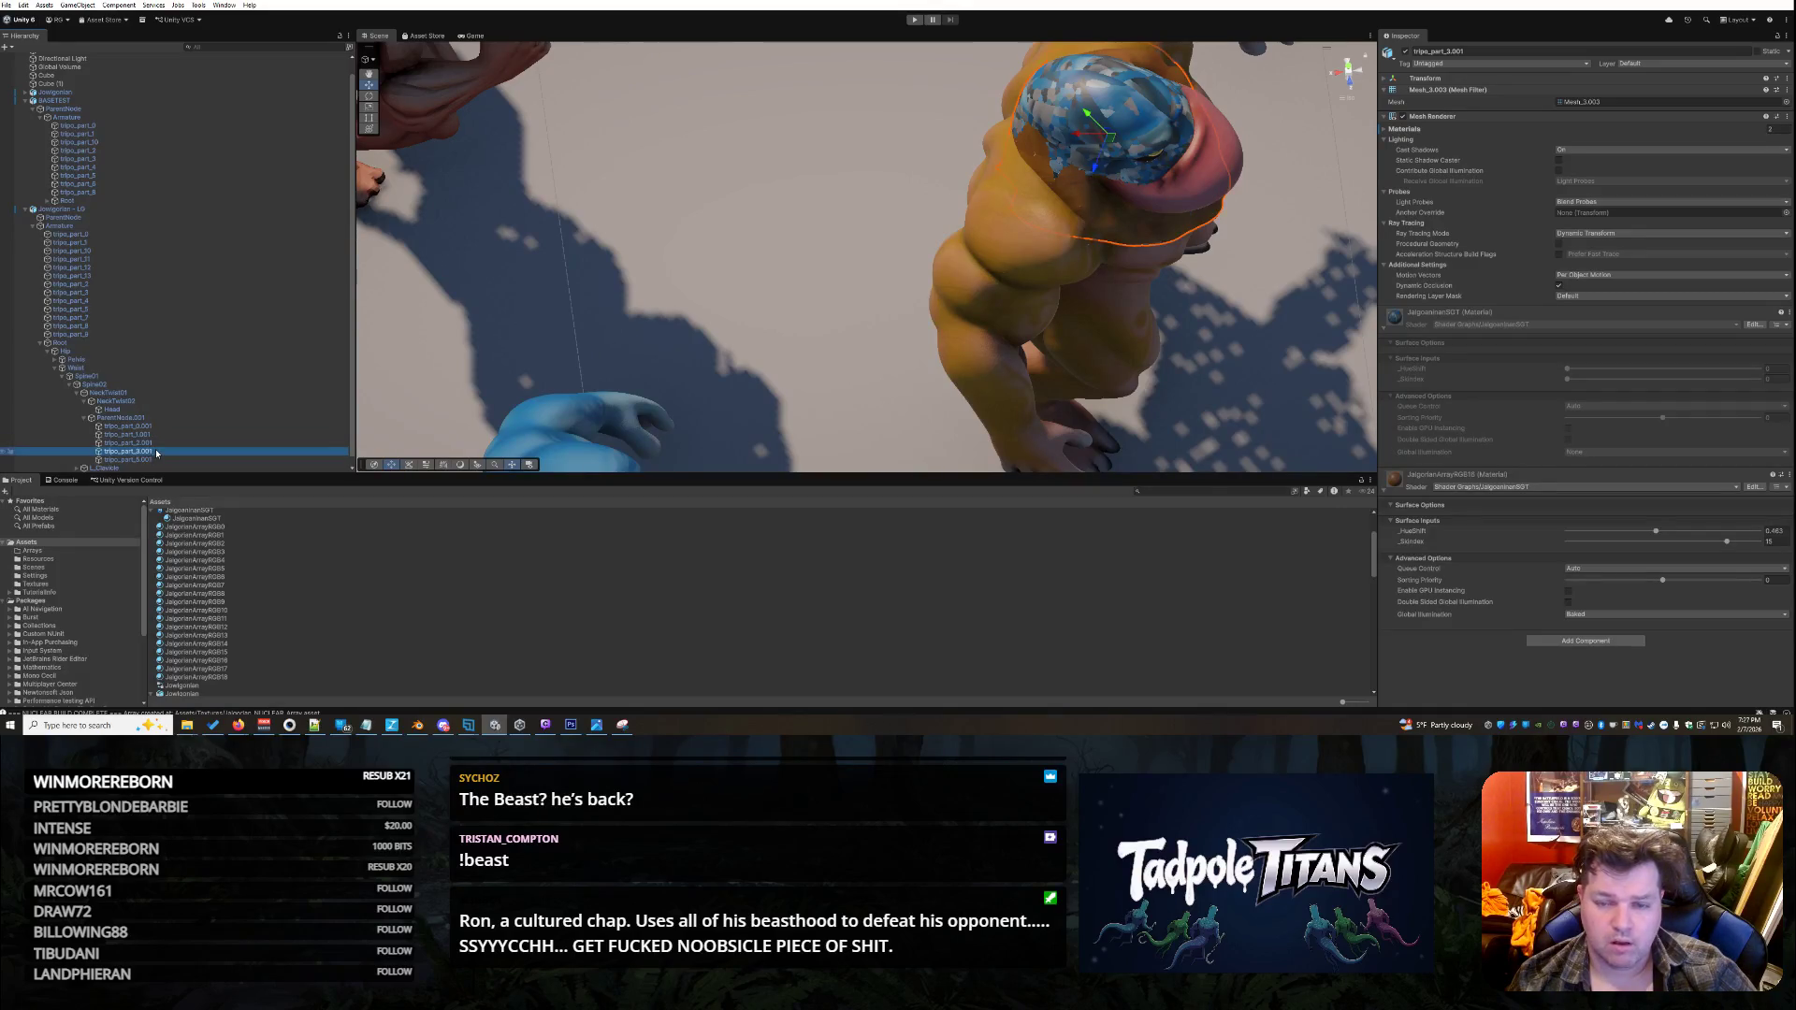
key(f)
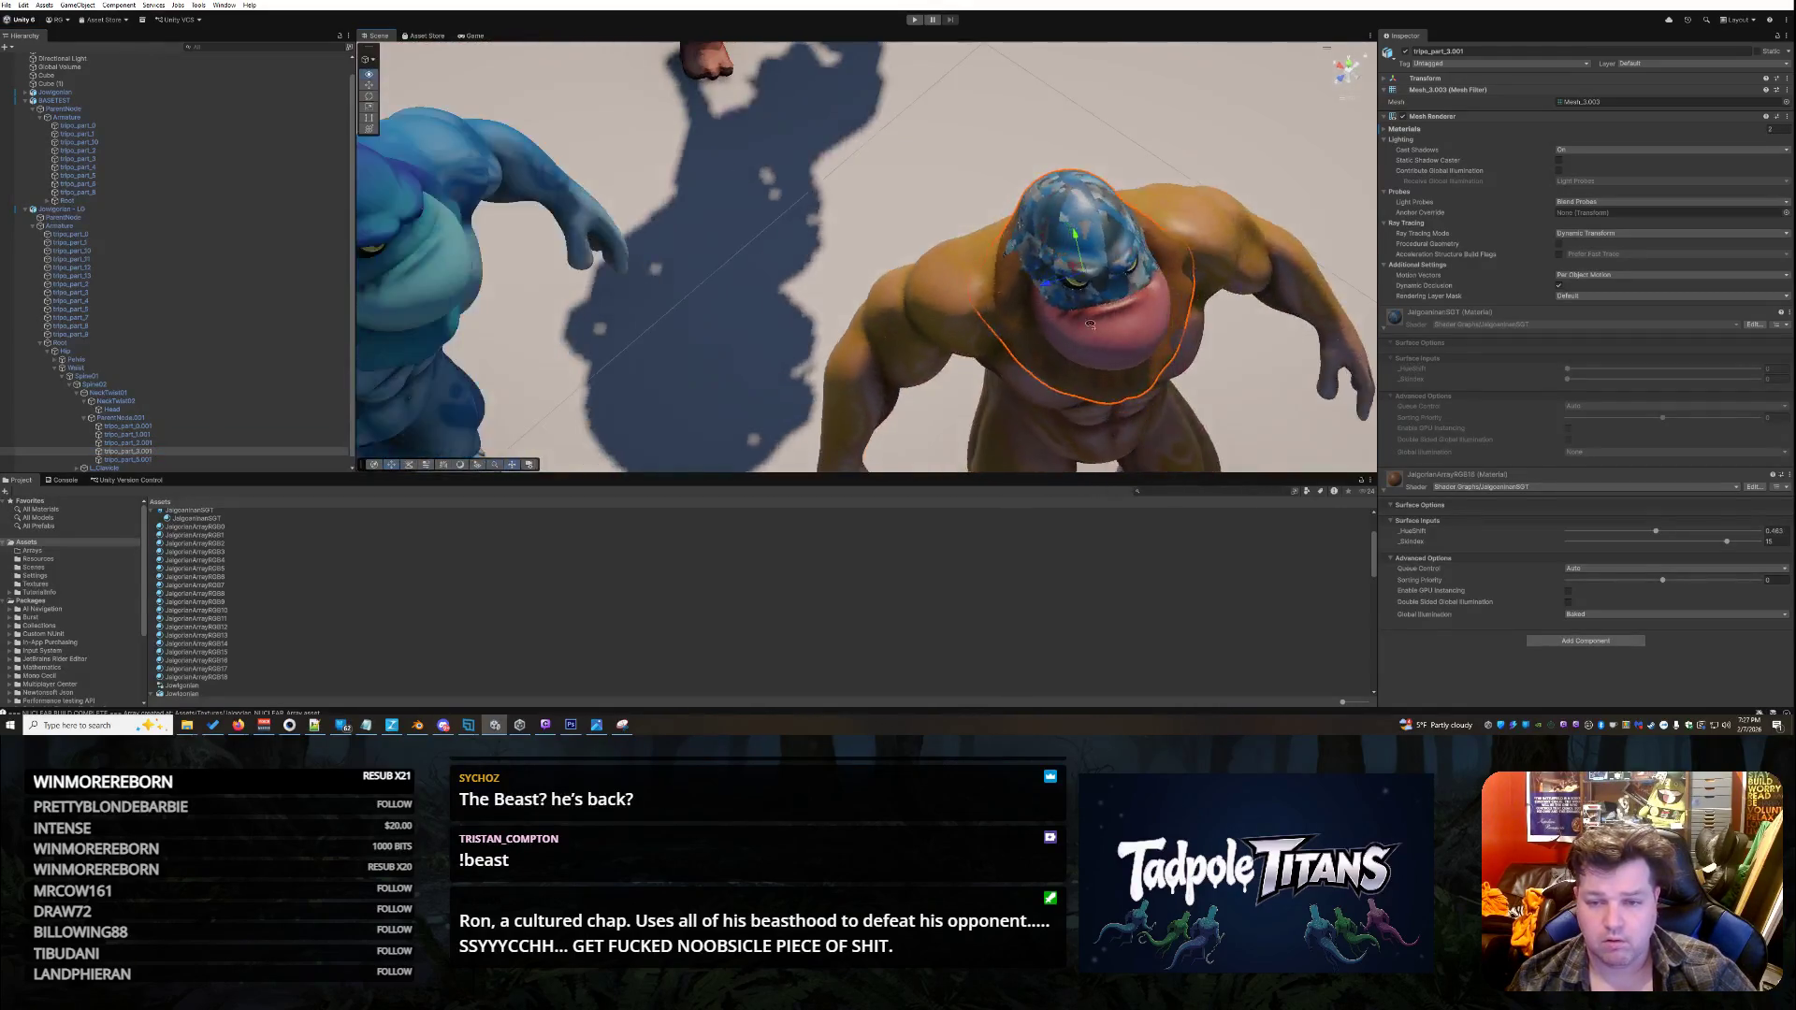
drag(1090, 325, 1015, 290)
scroll(1014, 290, down, 2)
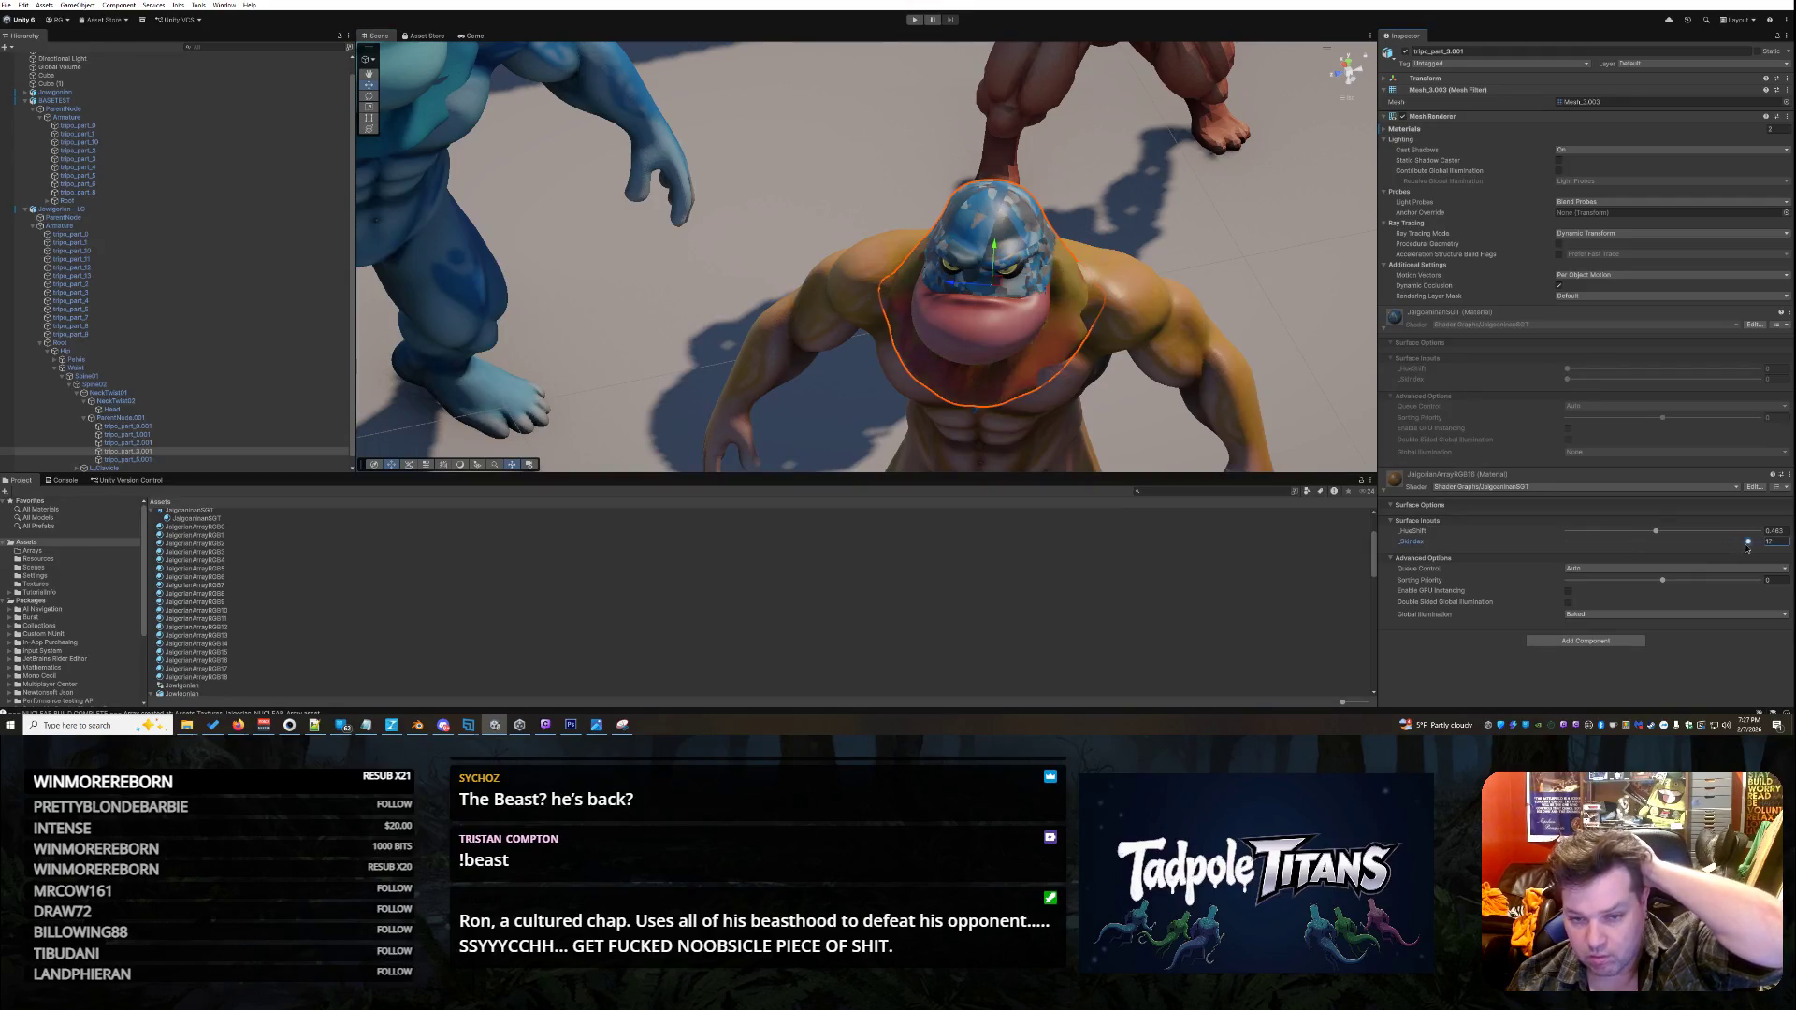
drag(1733, 538, 1742, 530)
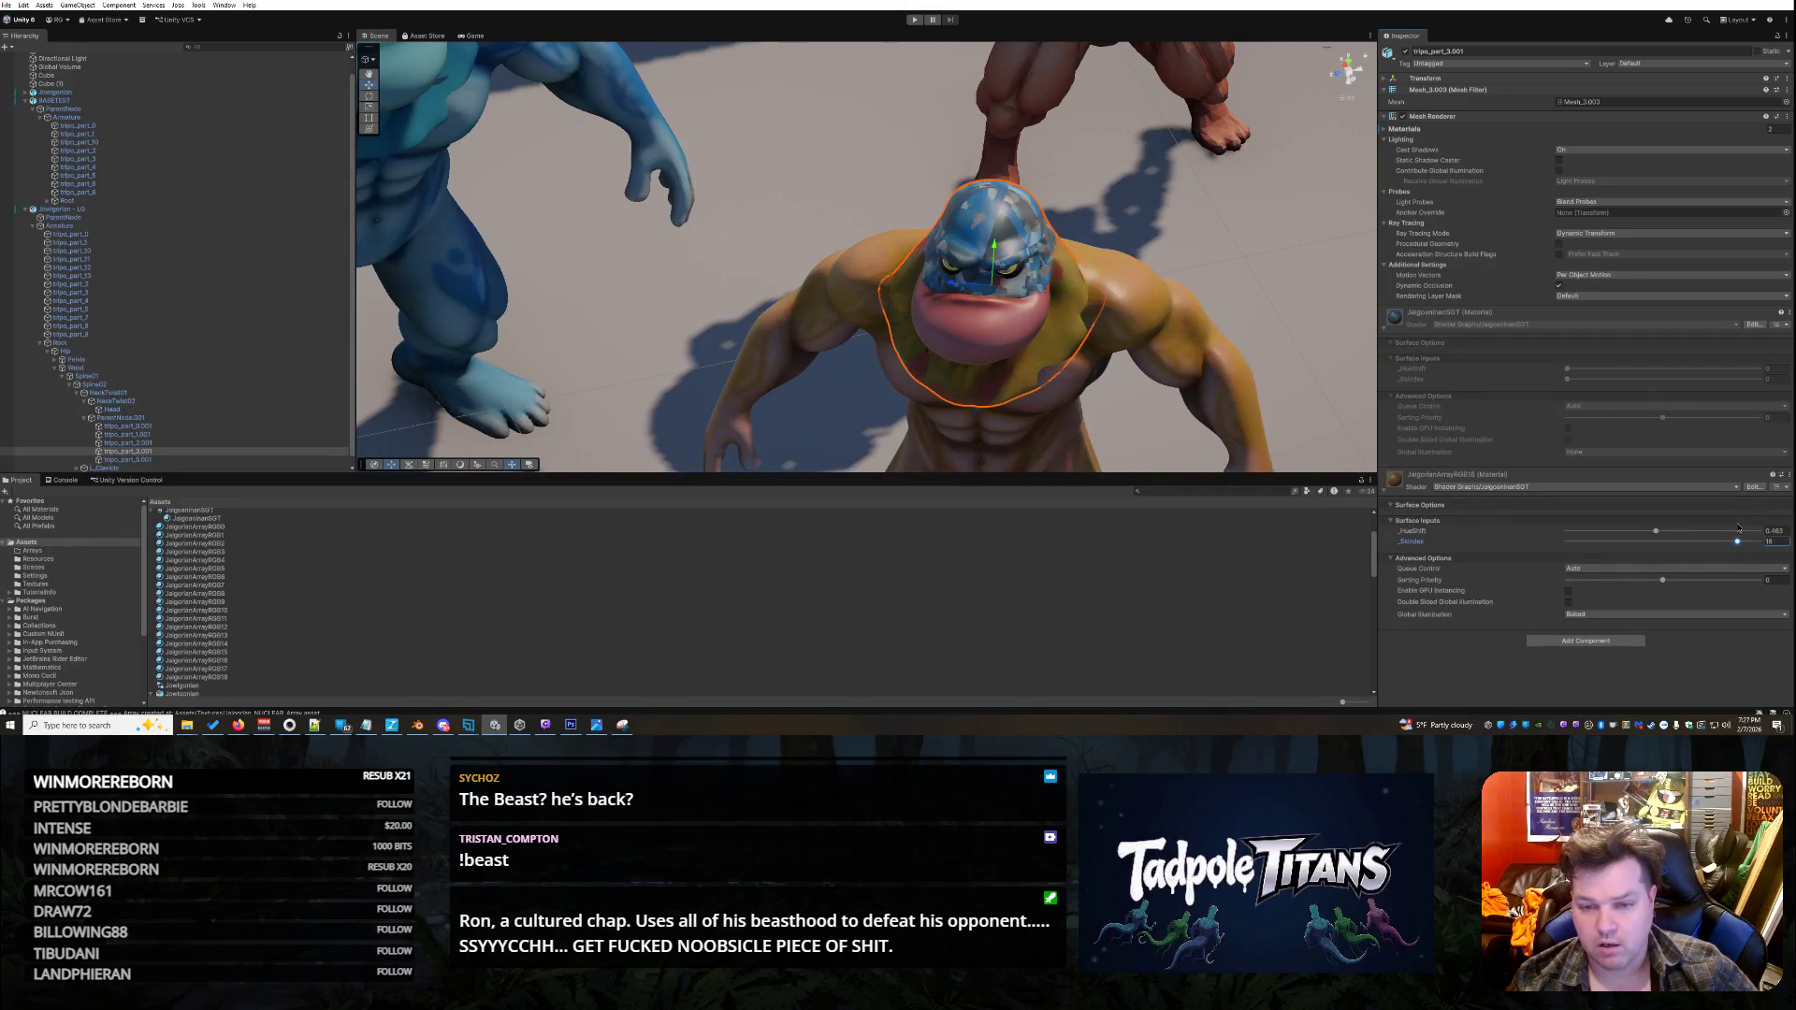
drag(1738, 528, 1726, 528)
click(93, 235)
click(94, 242)
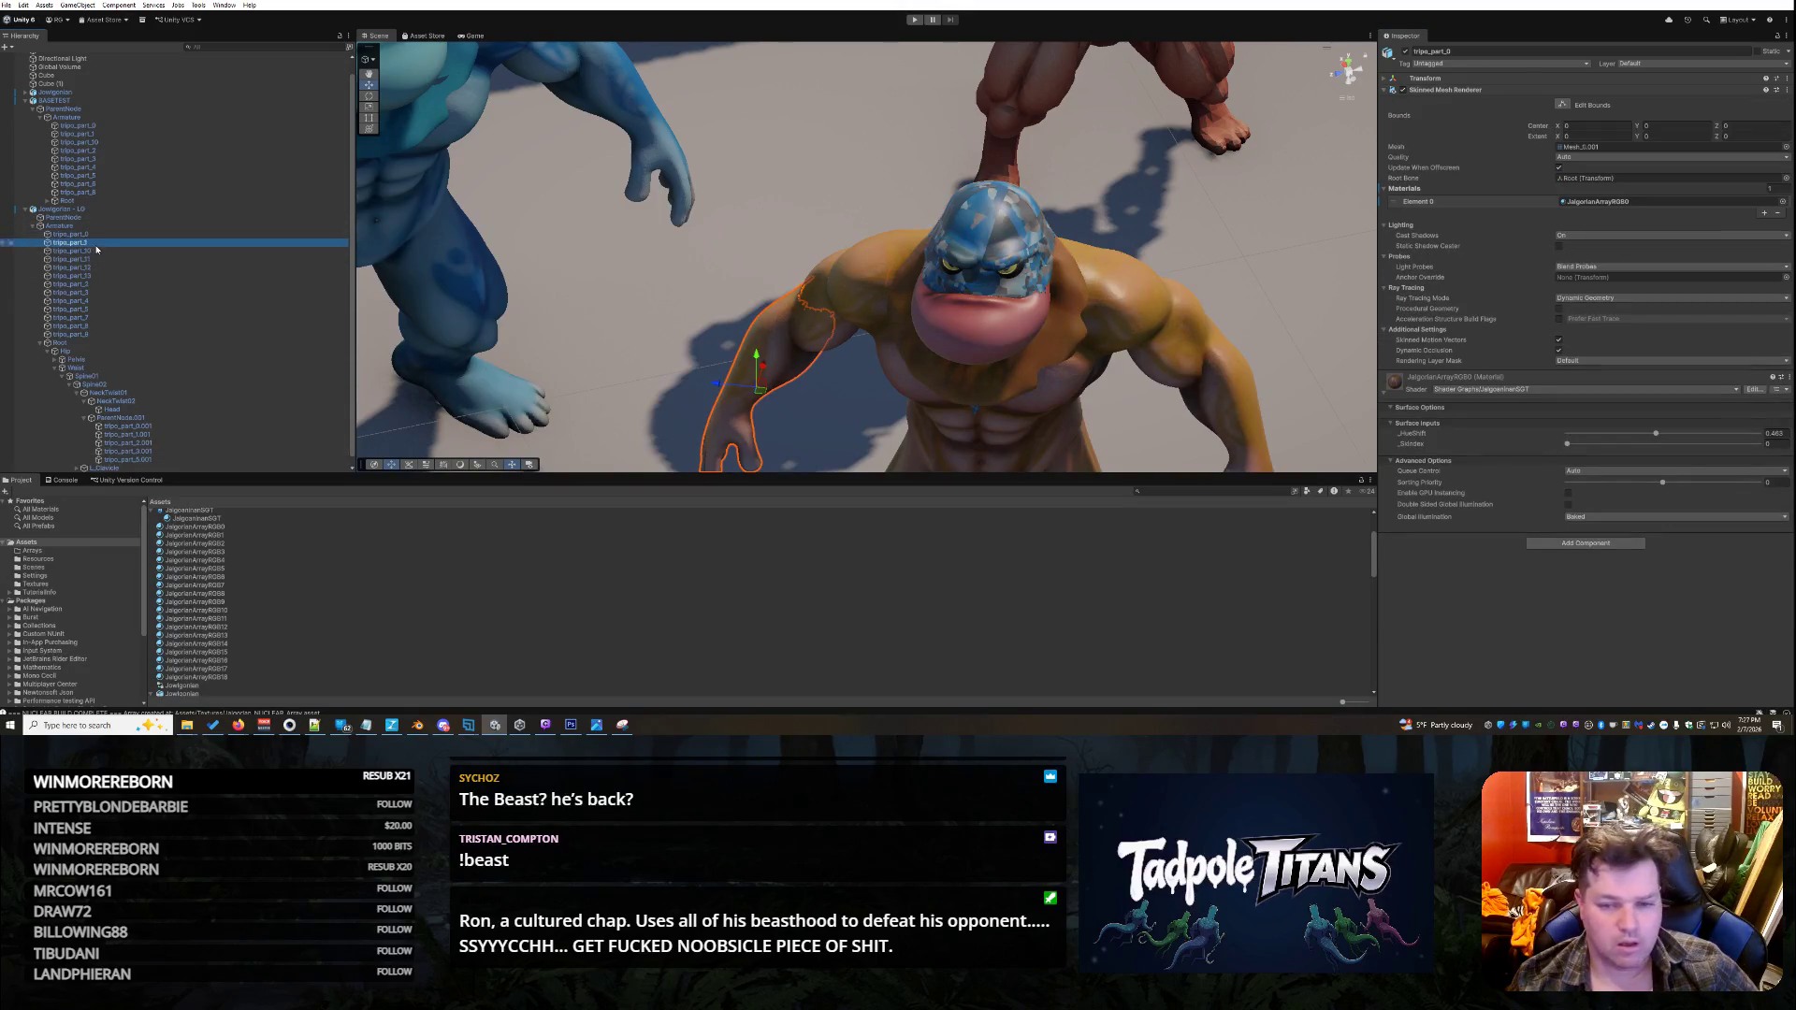
click(39, 342)
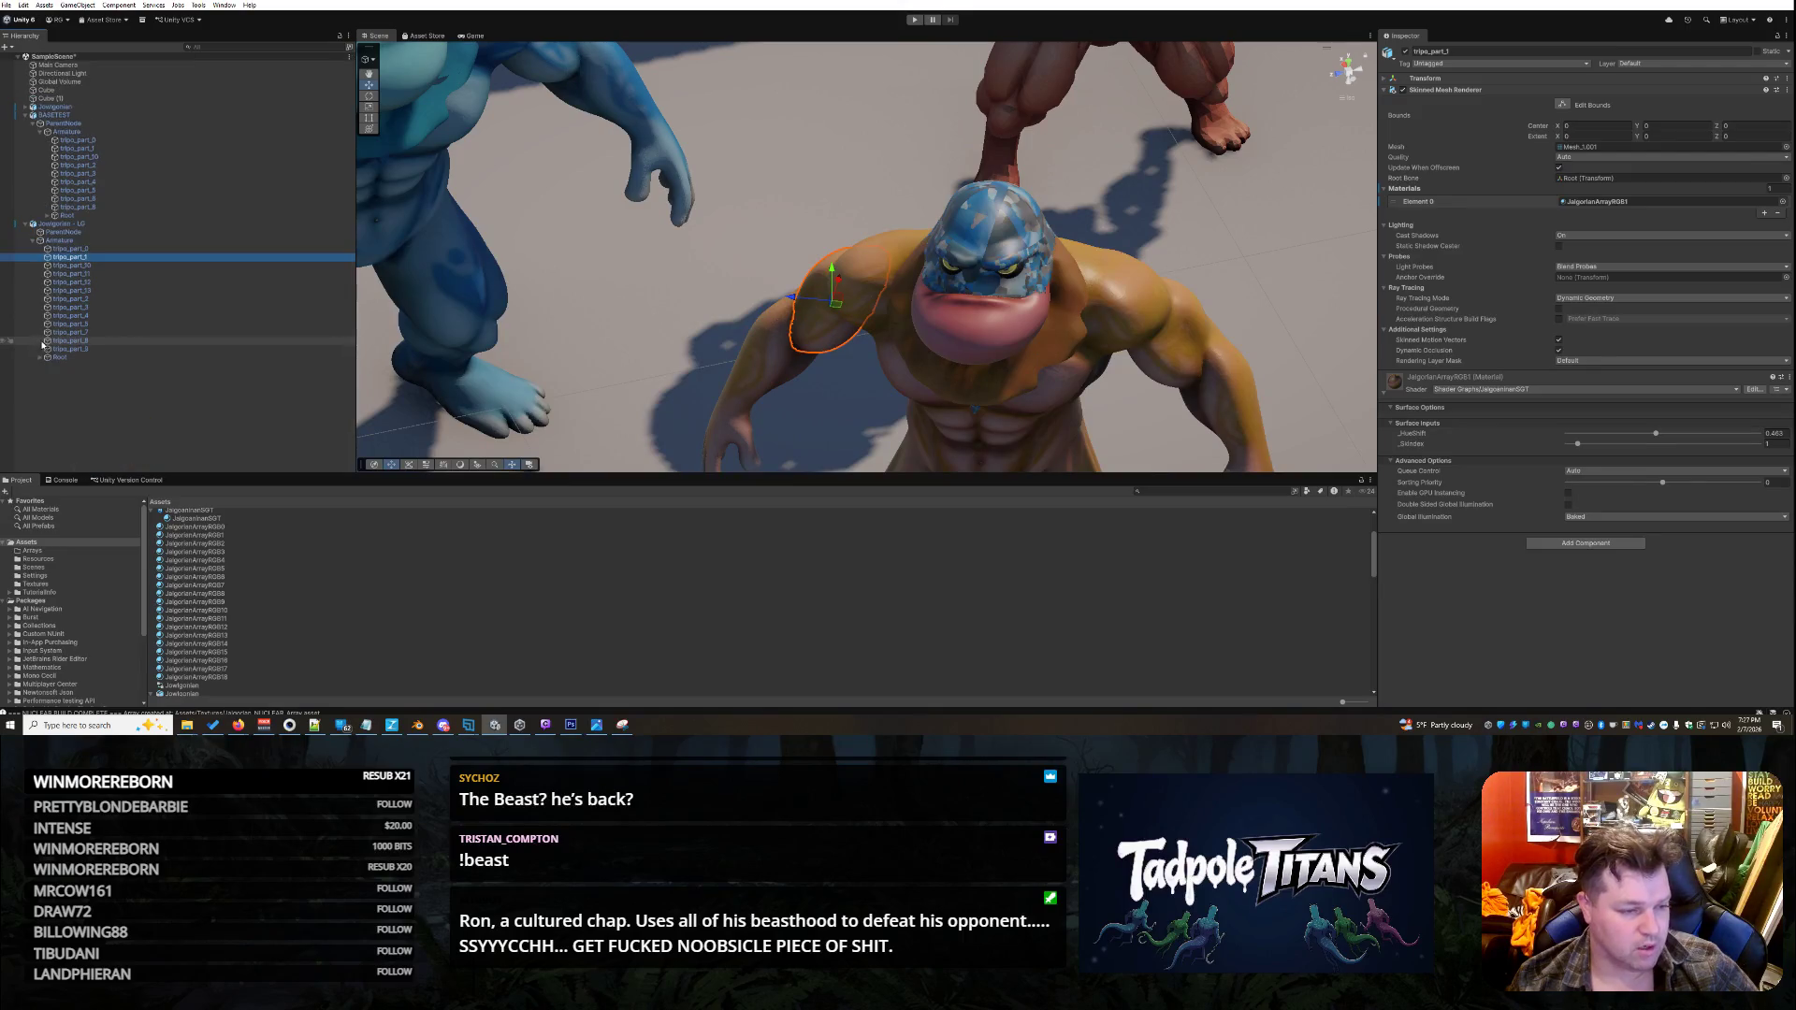
click(70, 349)
key(Up)
key(Up)
key(Up)
key(Up)
key(Up)
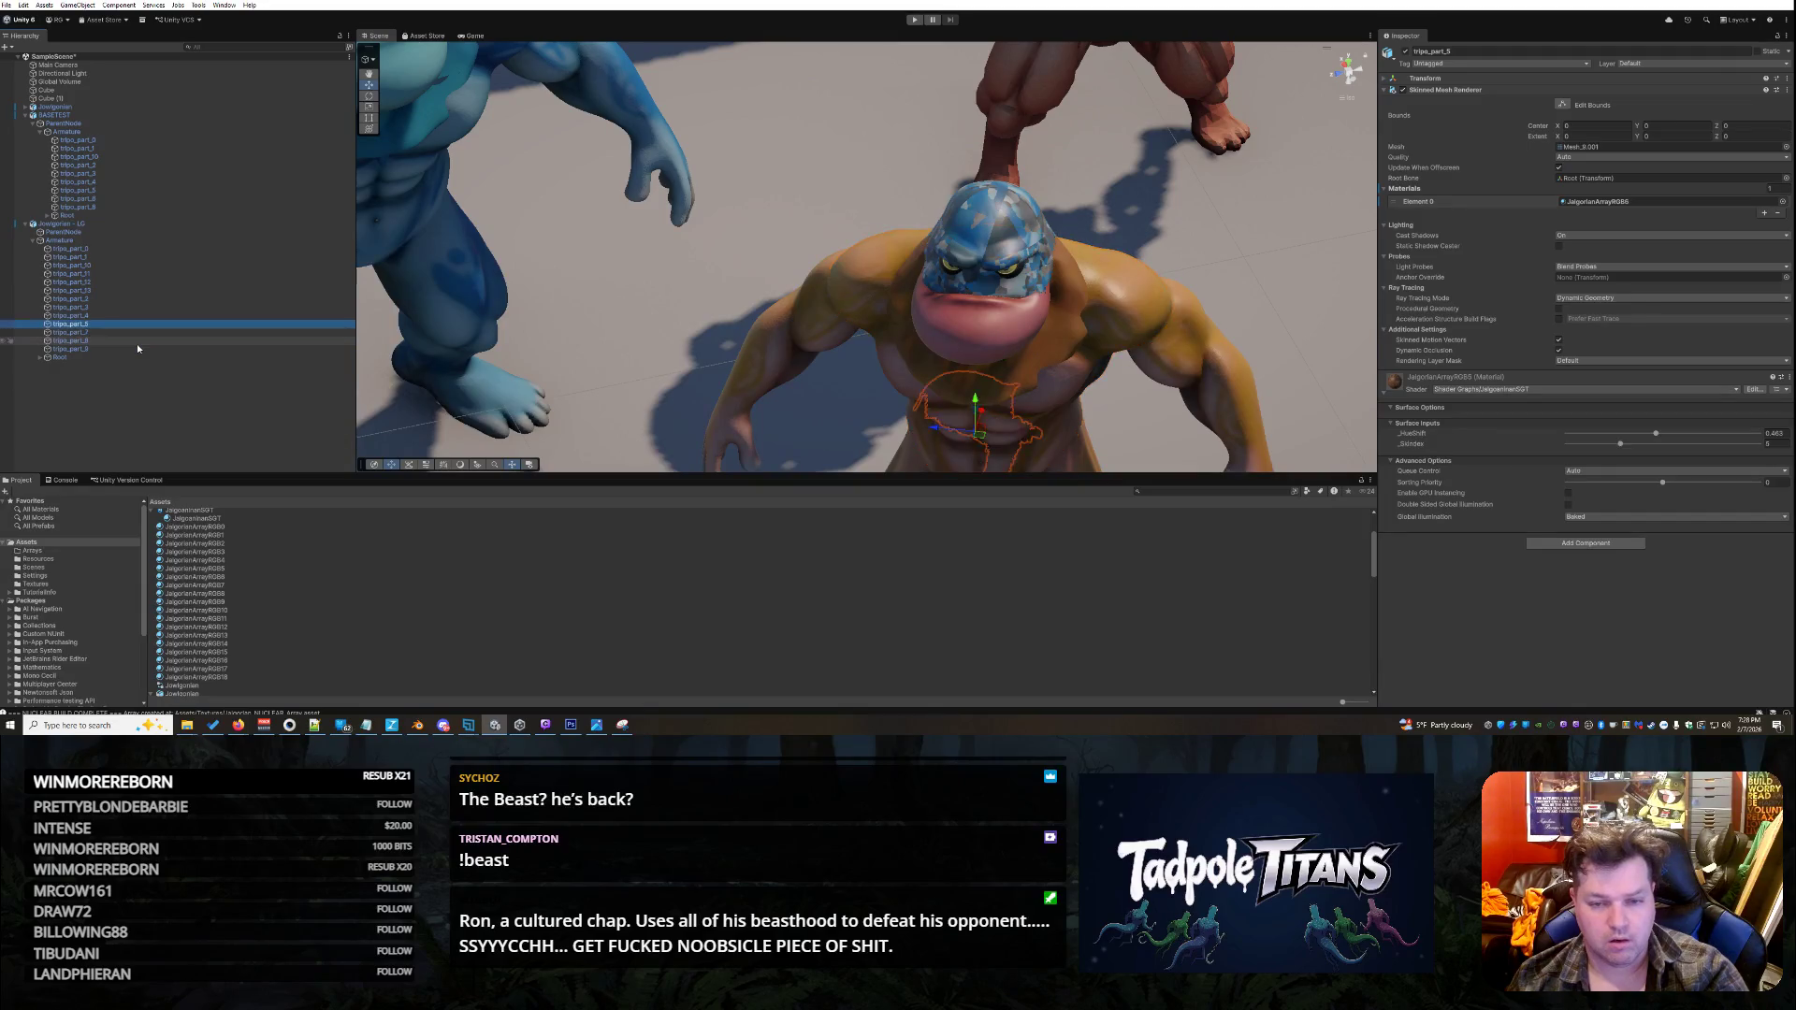
key(Up)
key(Up)
key(Up)
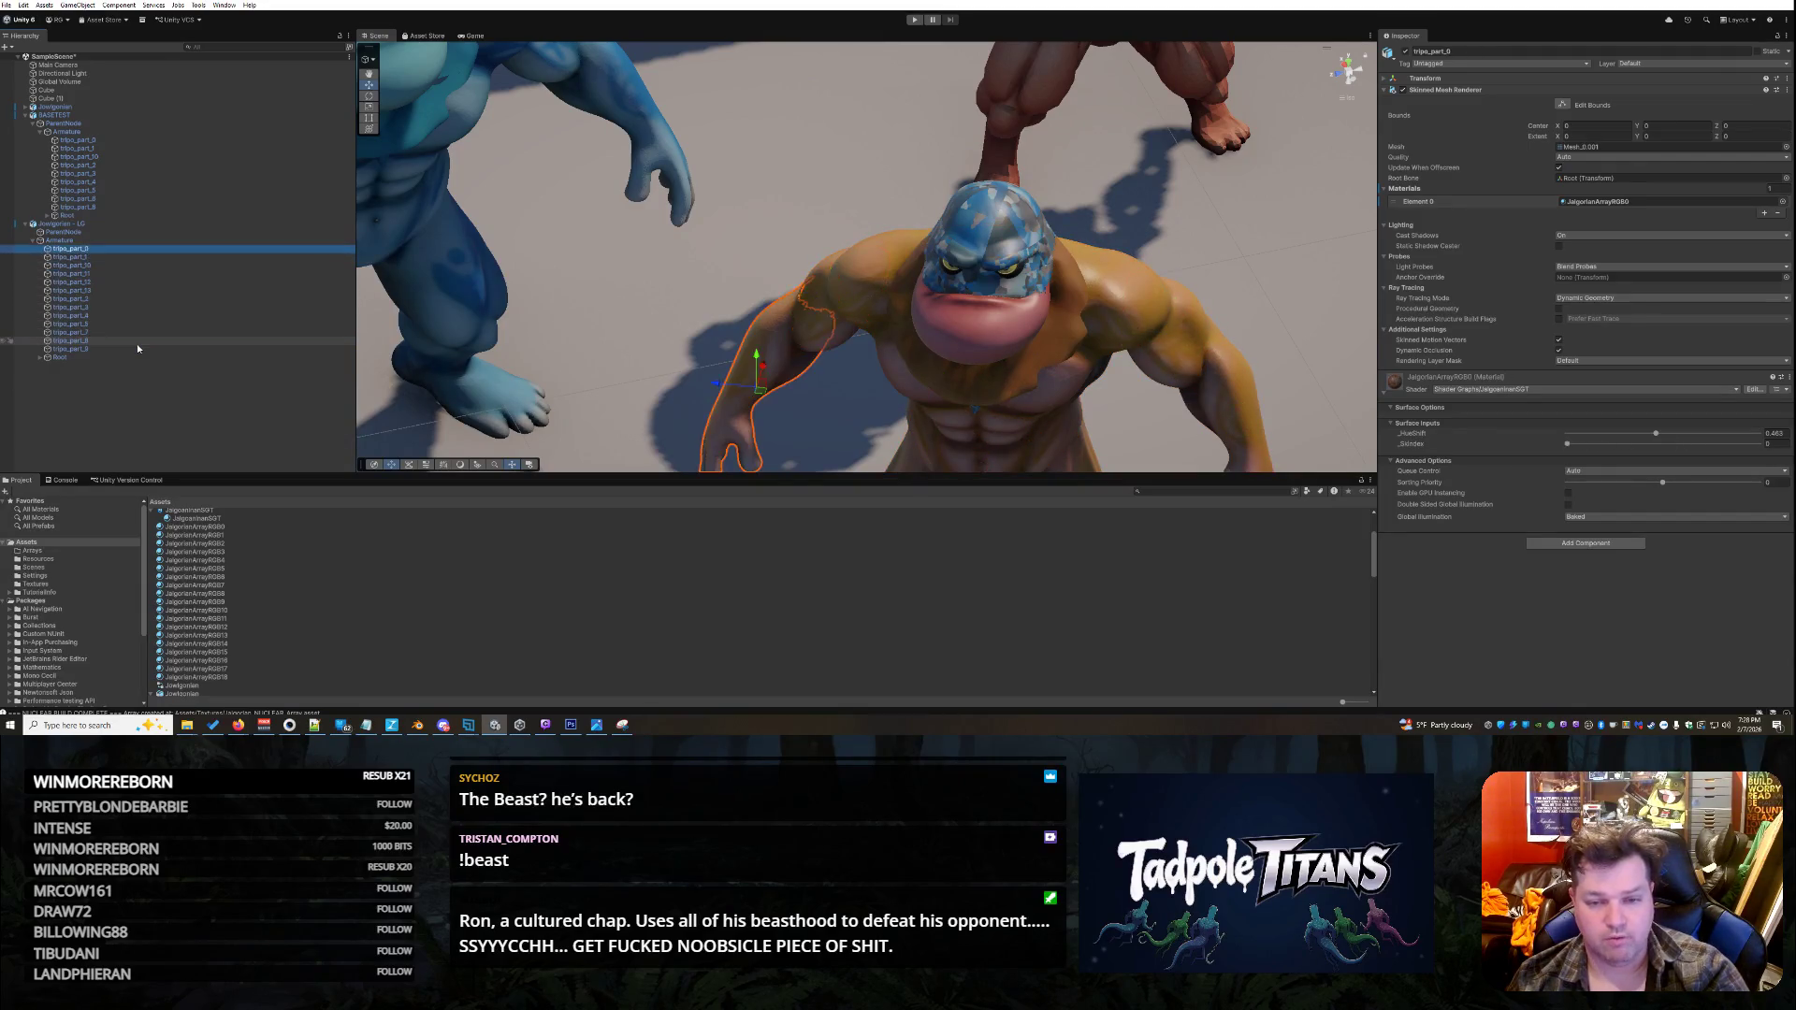
key(Down)
key(Down)
key(Down)
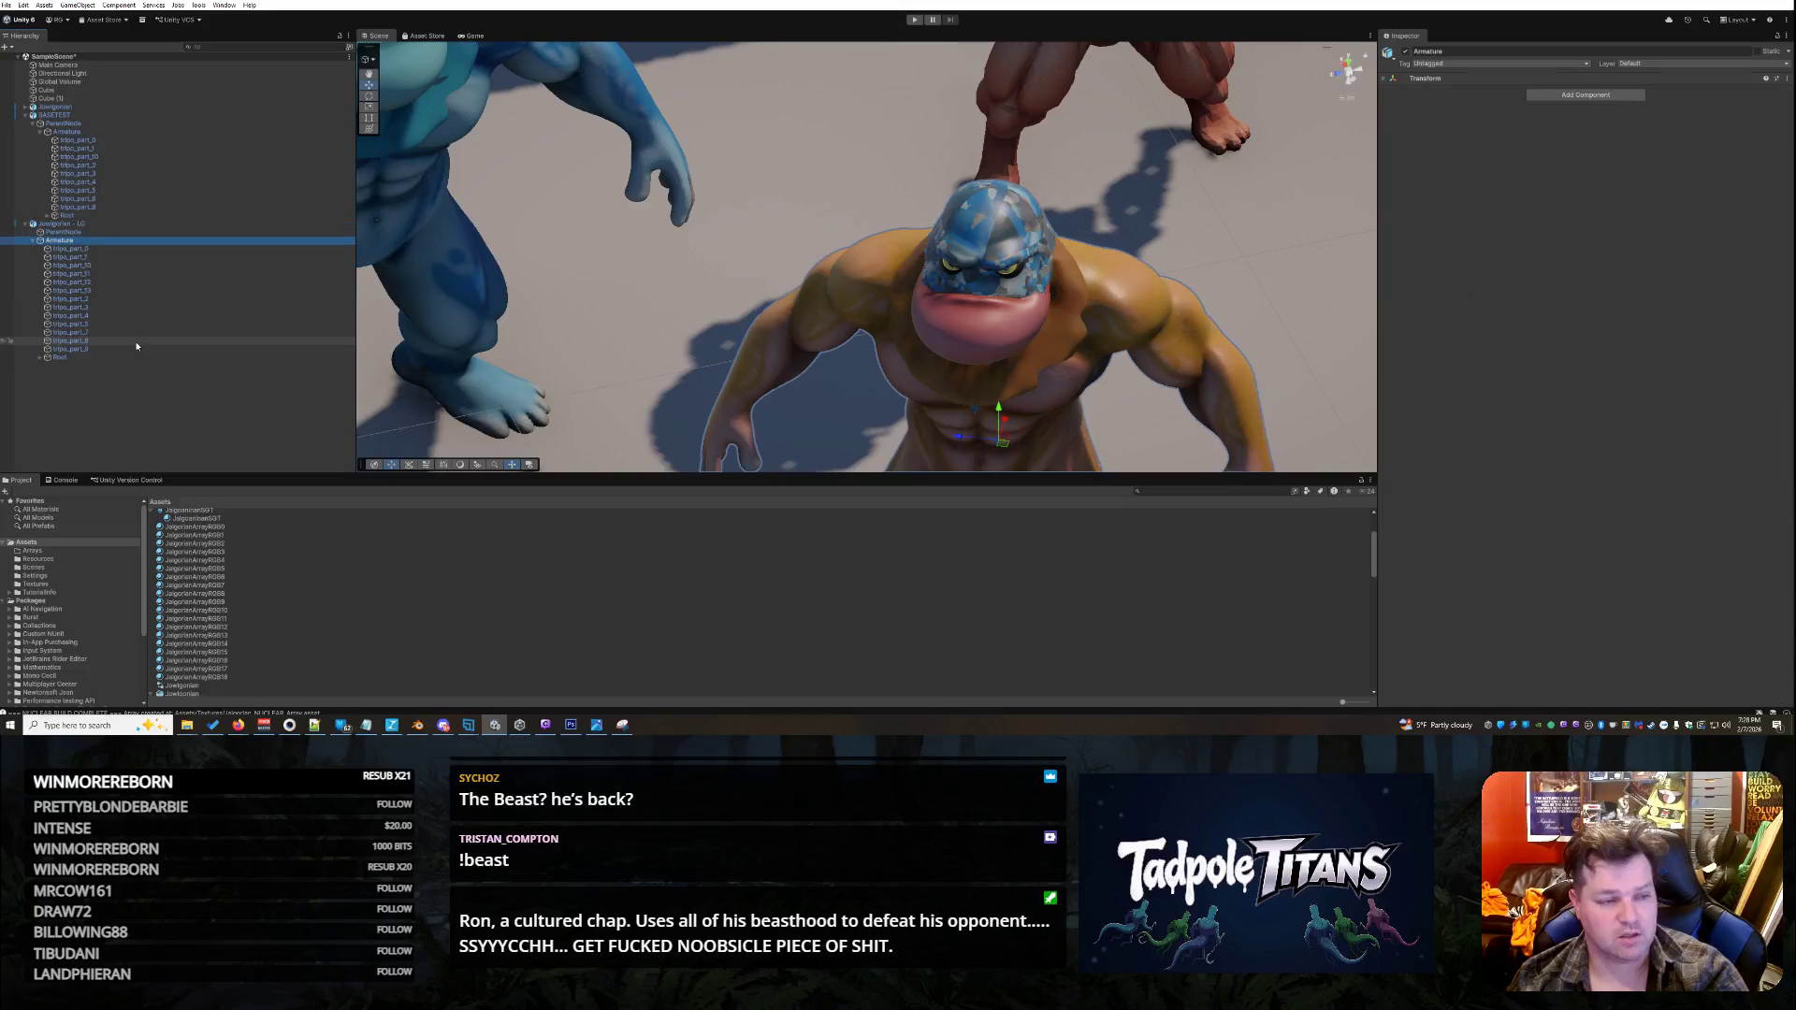
key(Down)
key(Down)
key(Down)
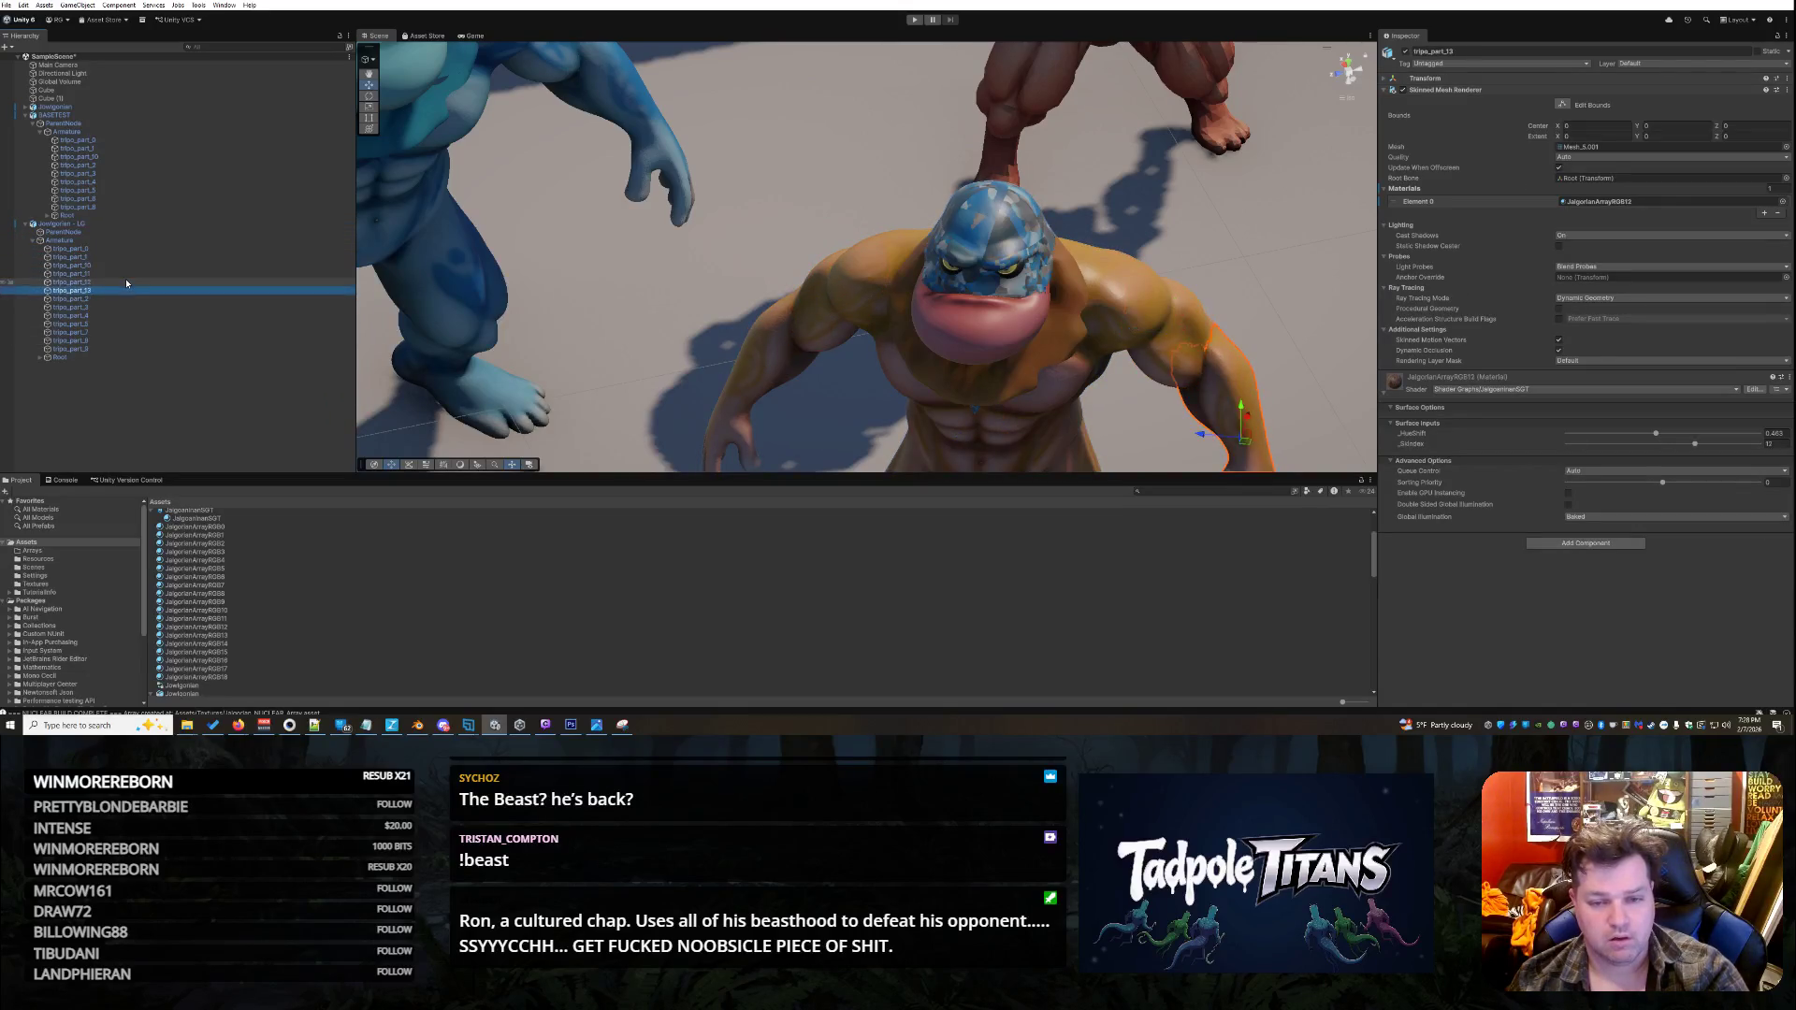
key(Down)
key(Down)
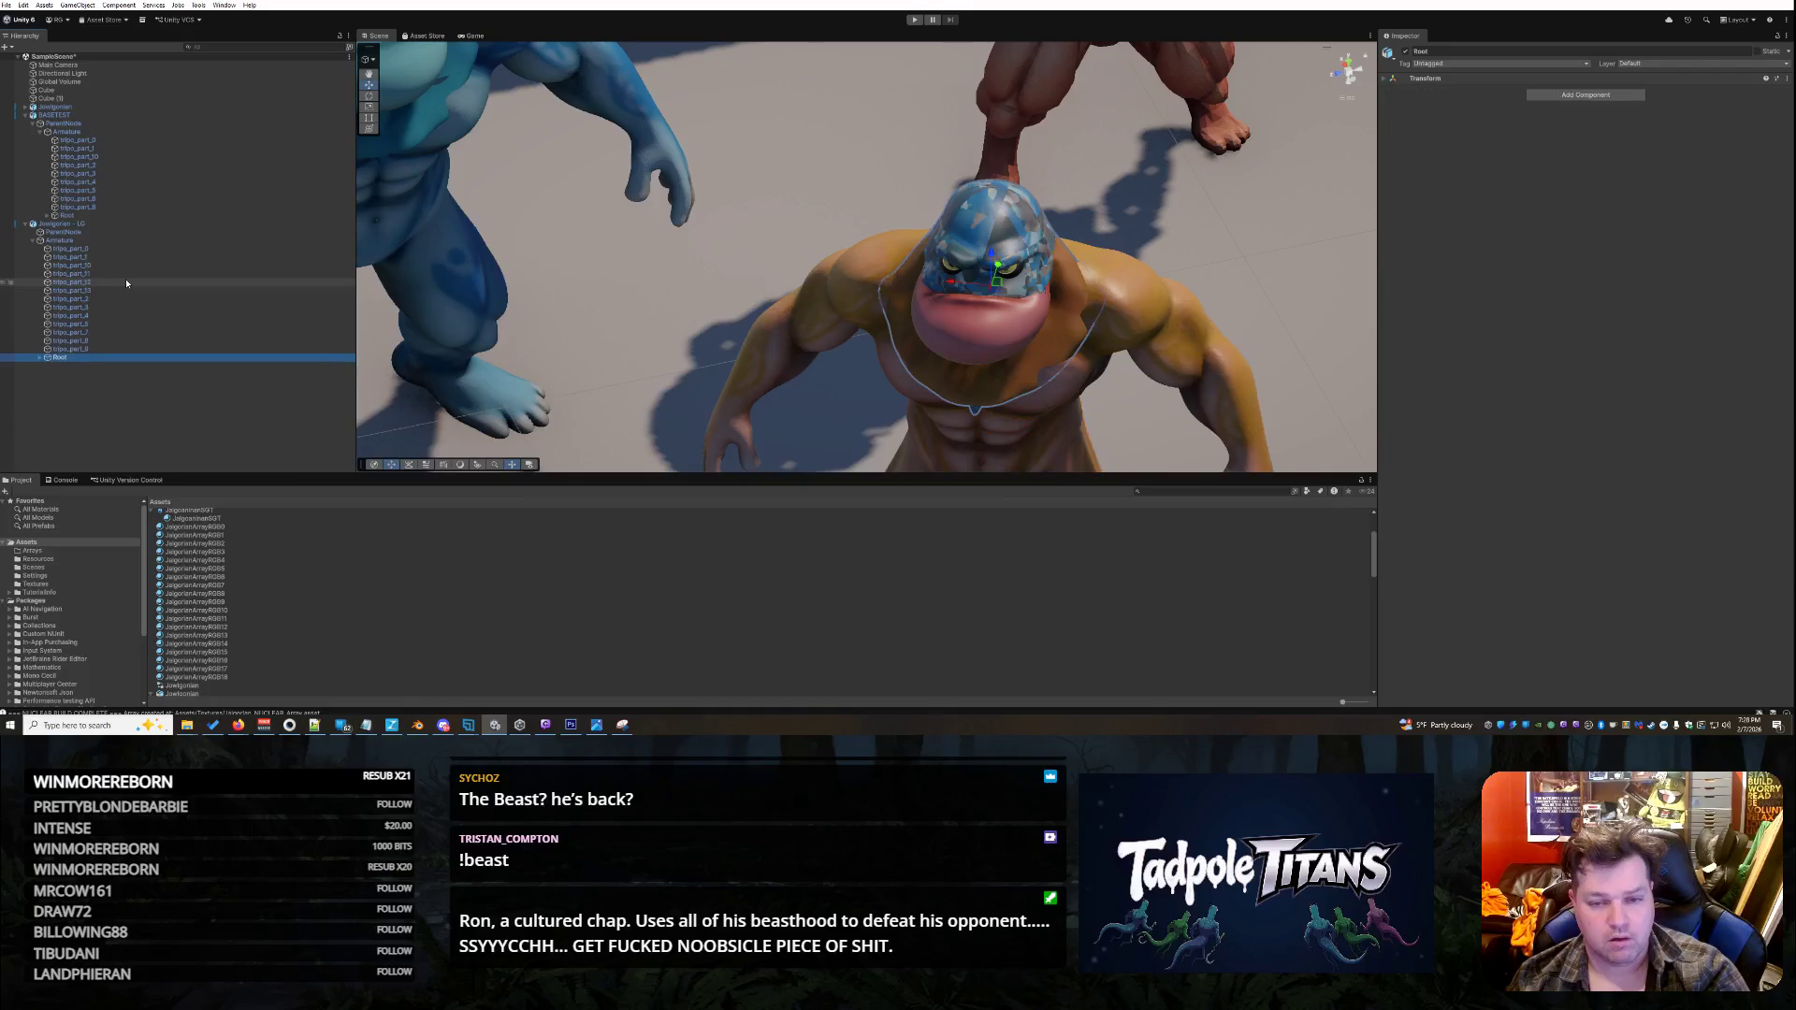
click(38, 357)
scroll(52, 363, down, 1)
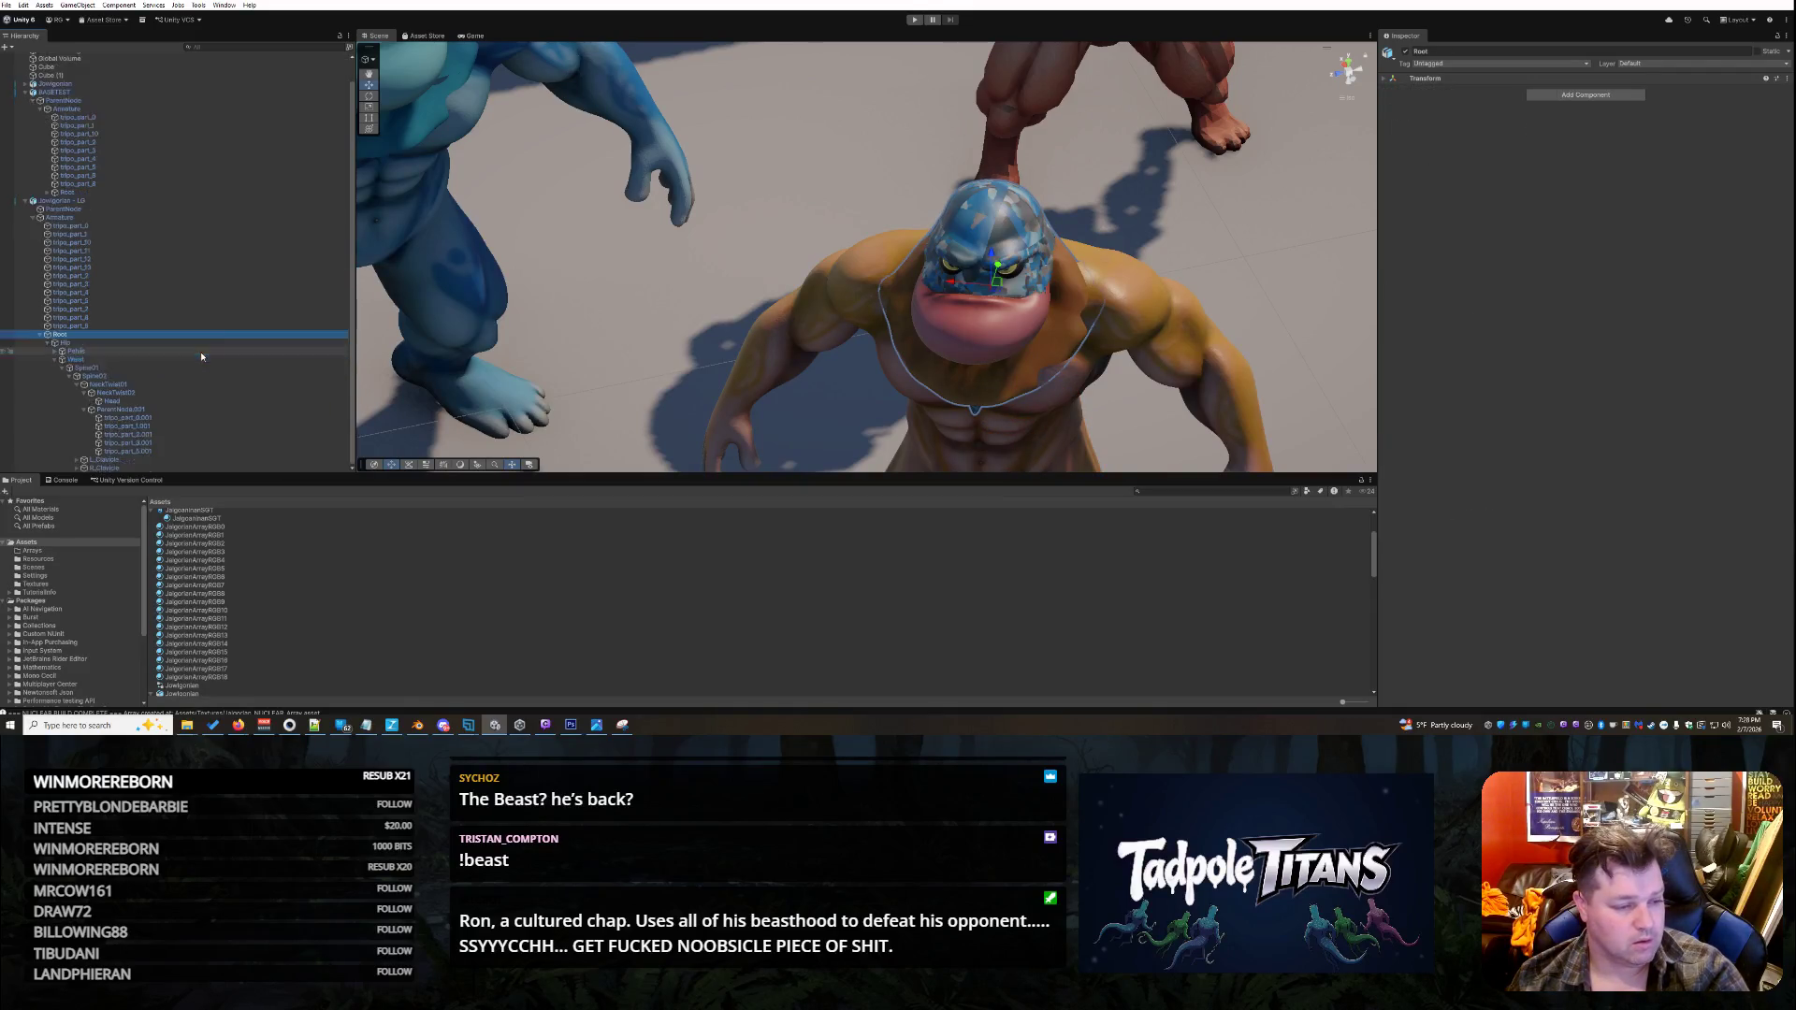
click(56, 360)
click(54, 375)
click(55, 375)
click(70, 398)
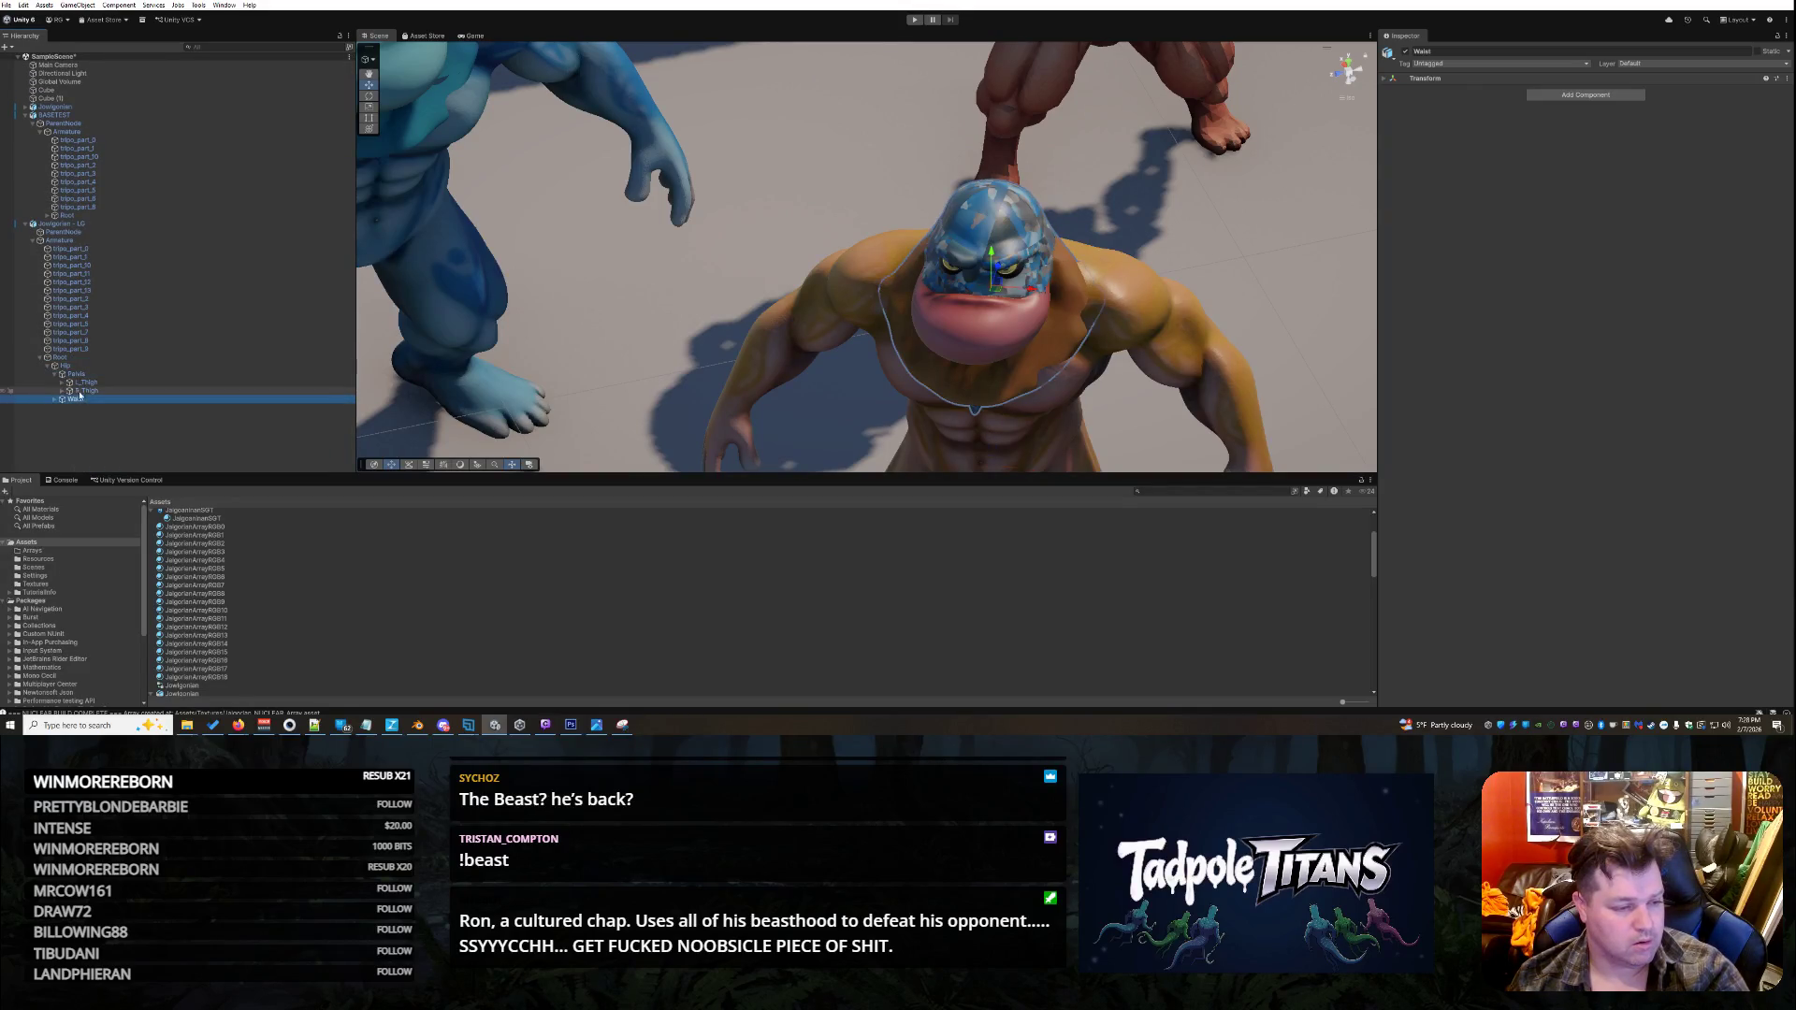
key(Right)
scroll(82, 391, down, 2)
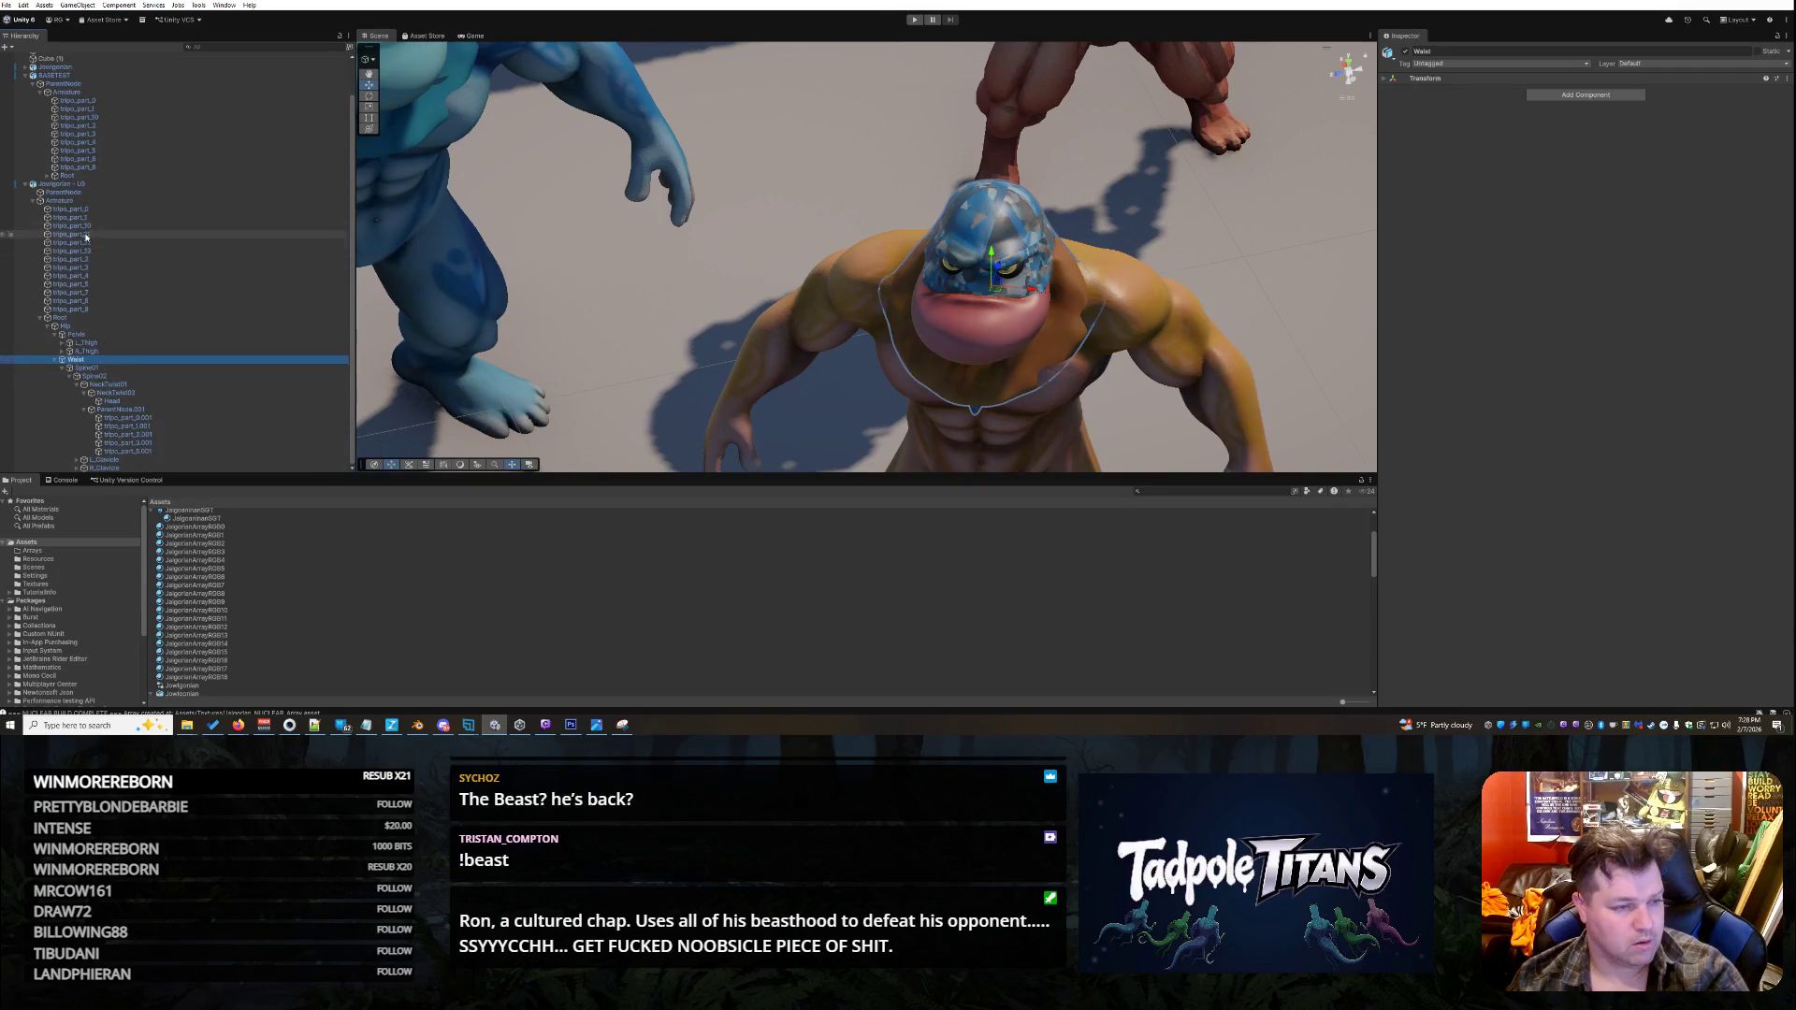
click(122, 409)
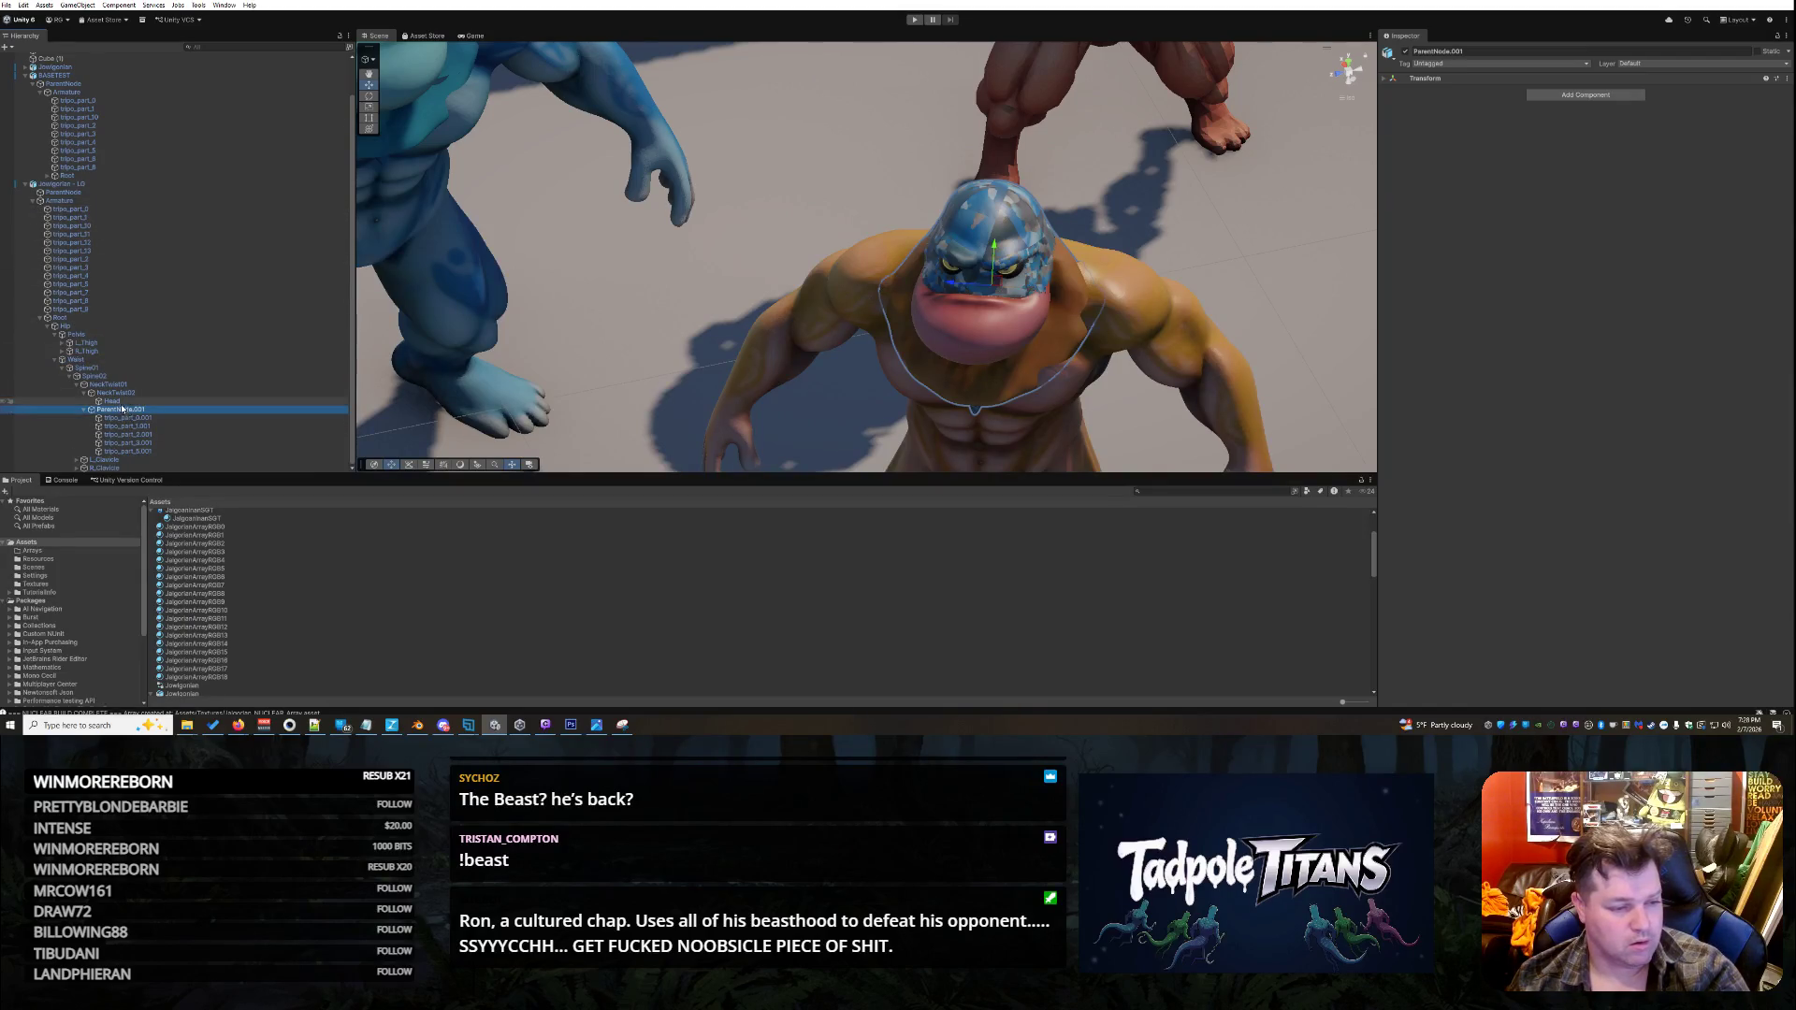
click(119, 402)
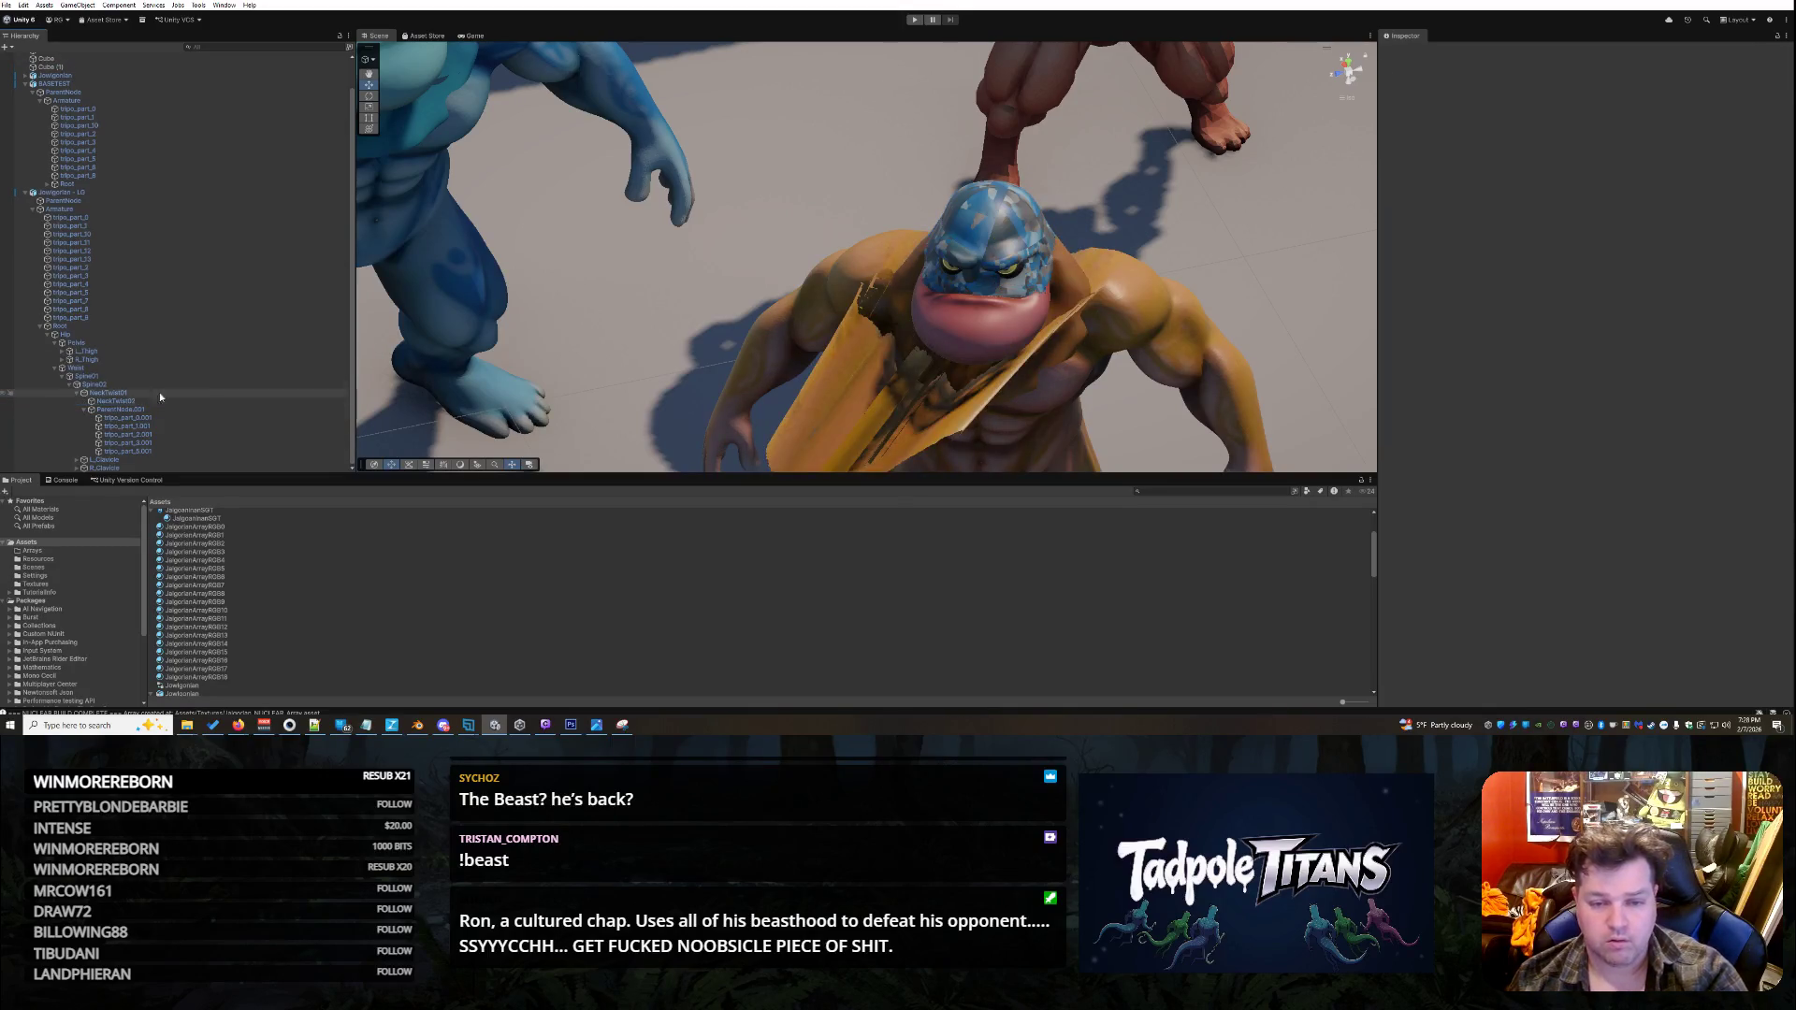
scroll(234, 393, up, 1)
click(196, 406)
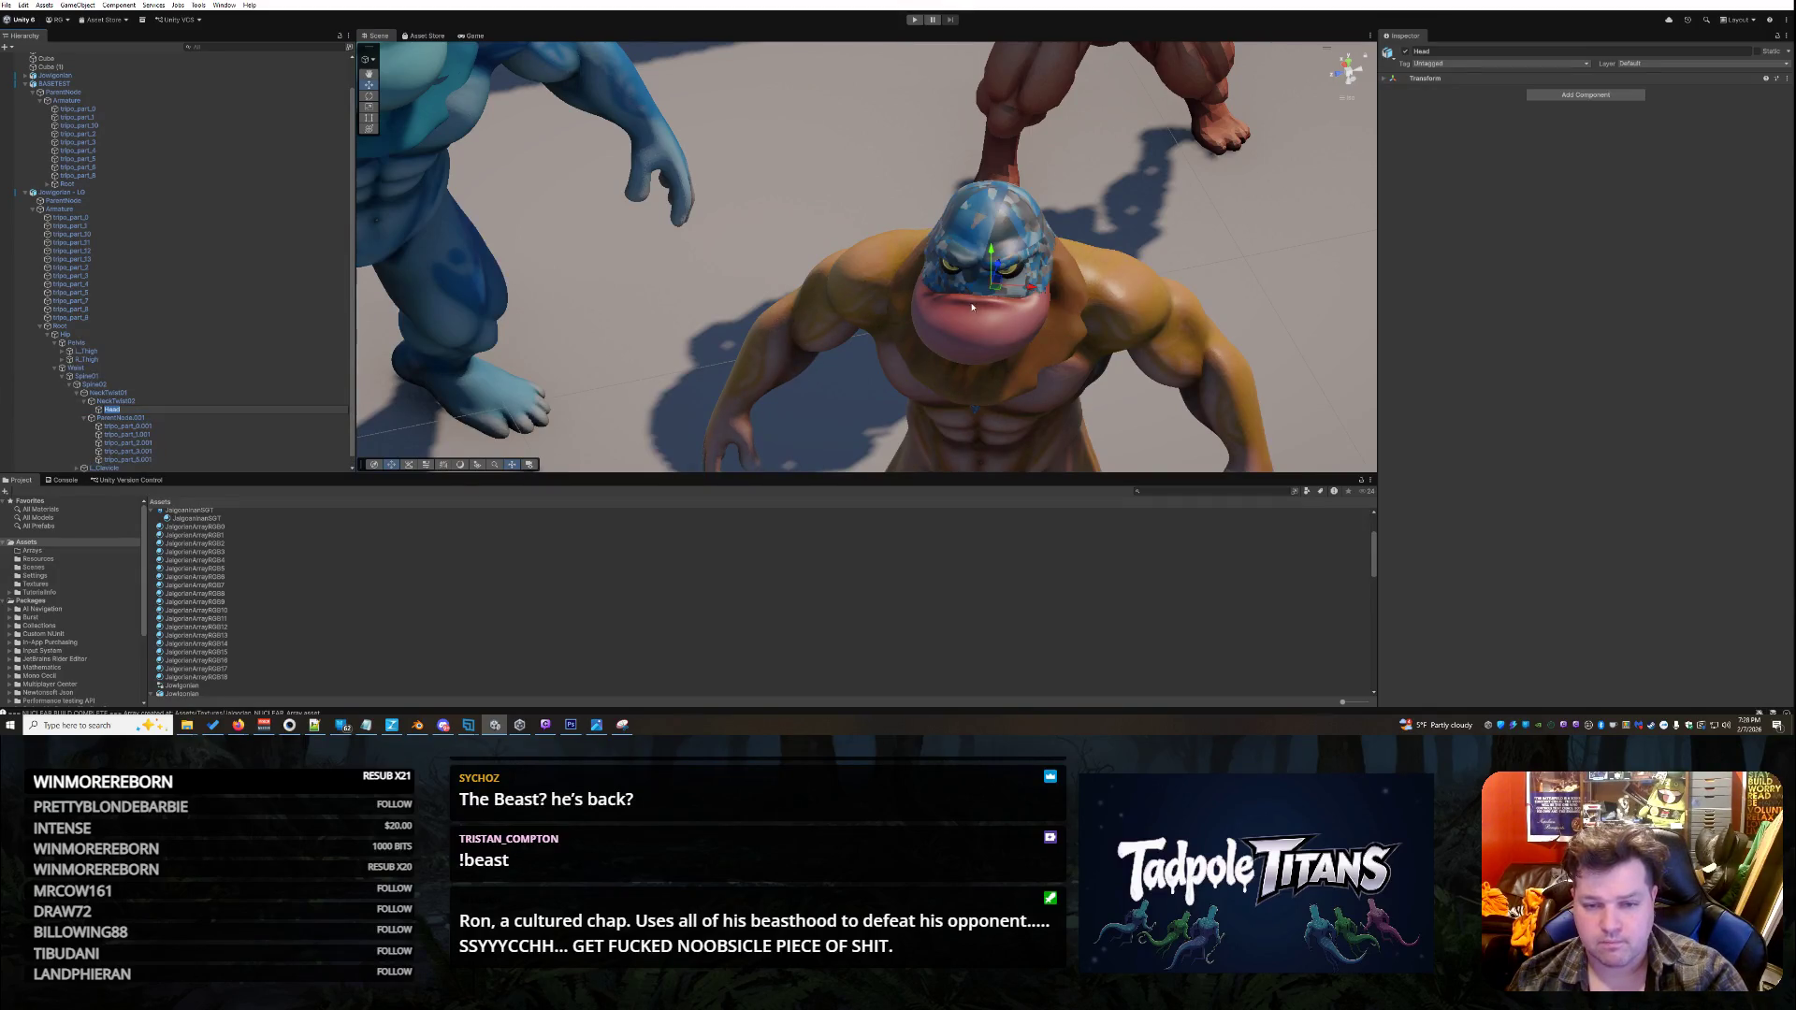
click(991, 260)
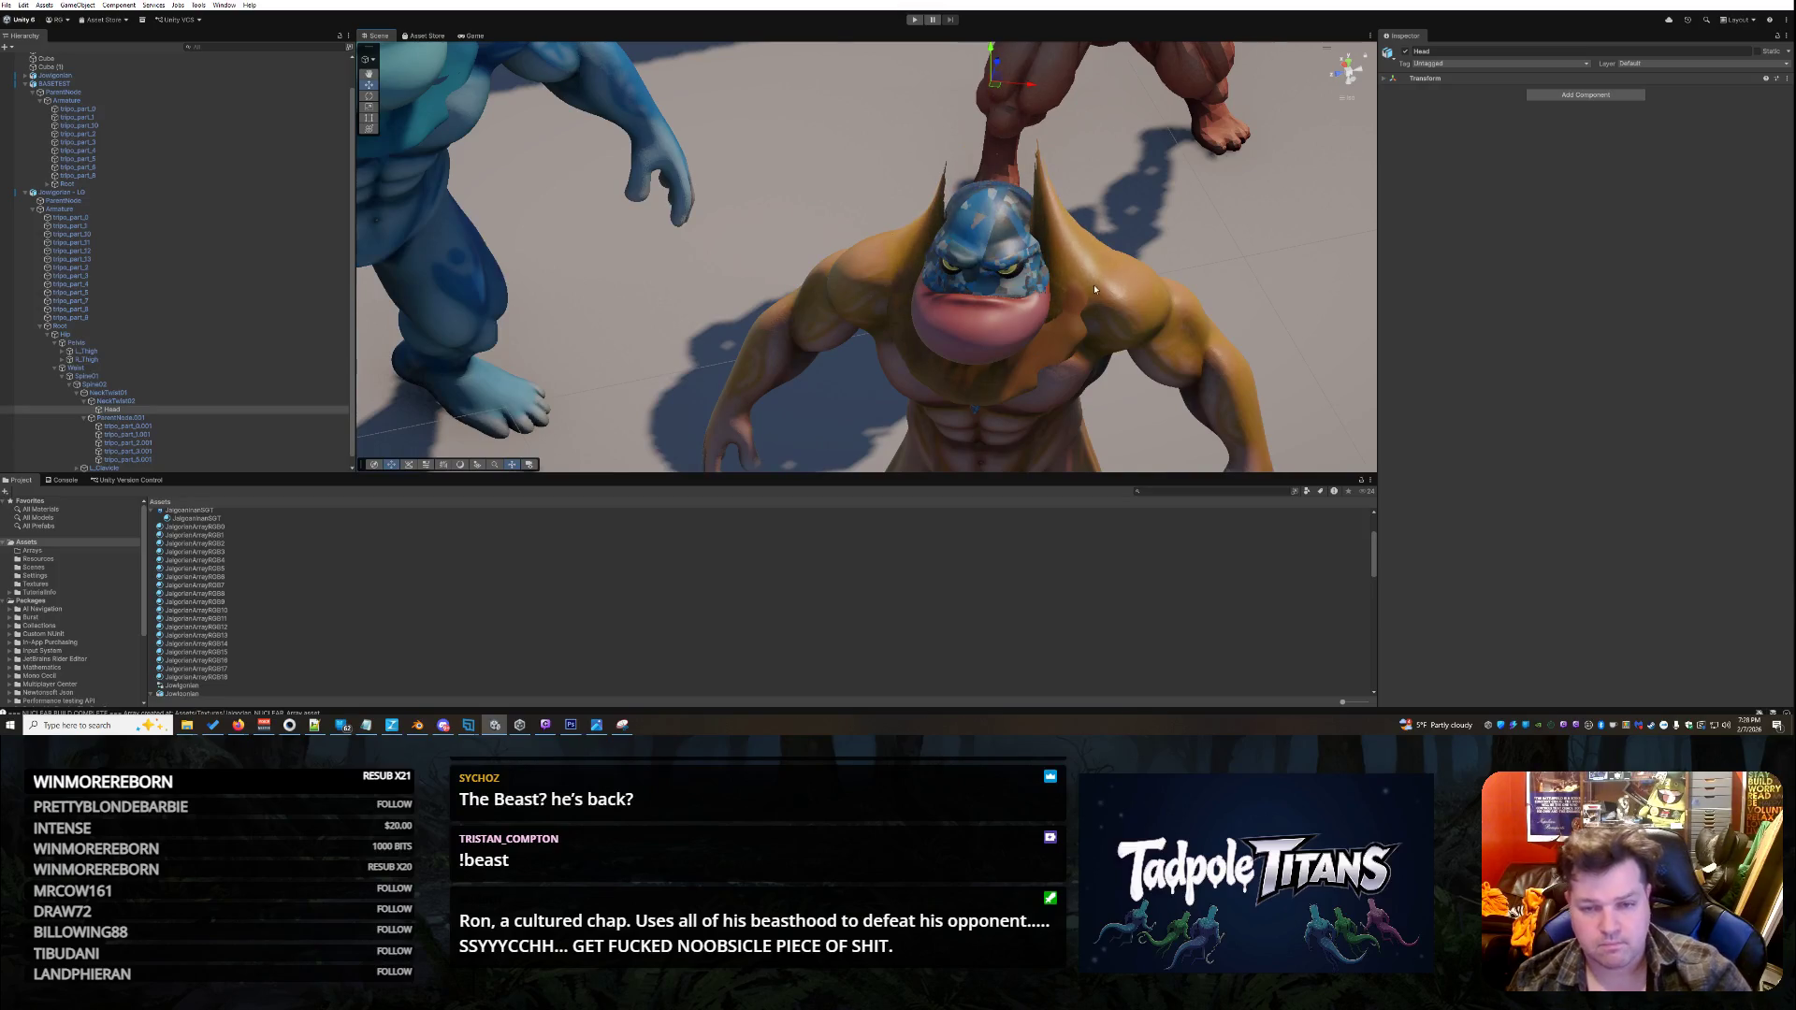
click(131, 426)
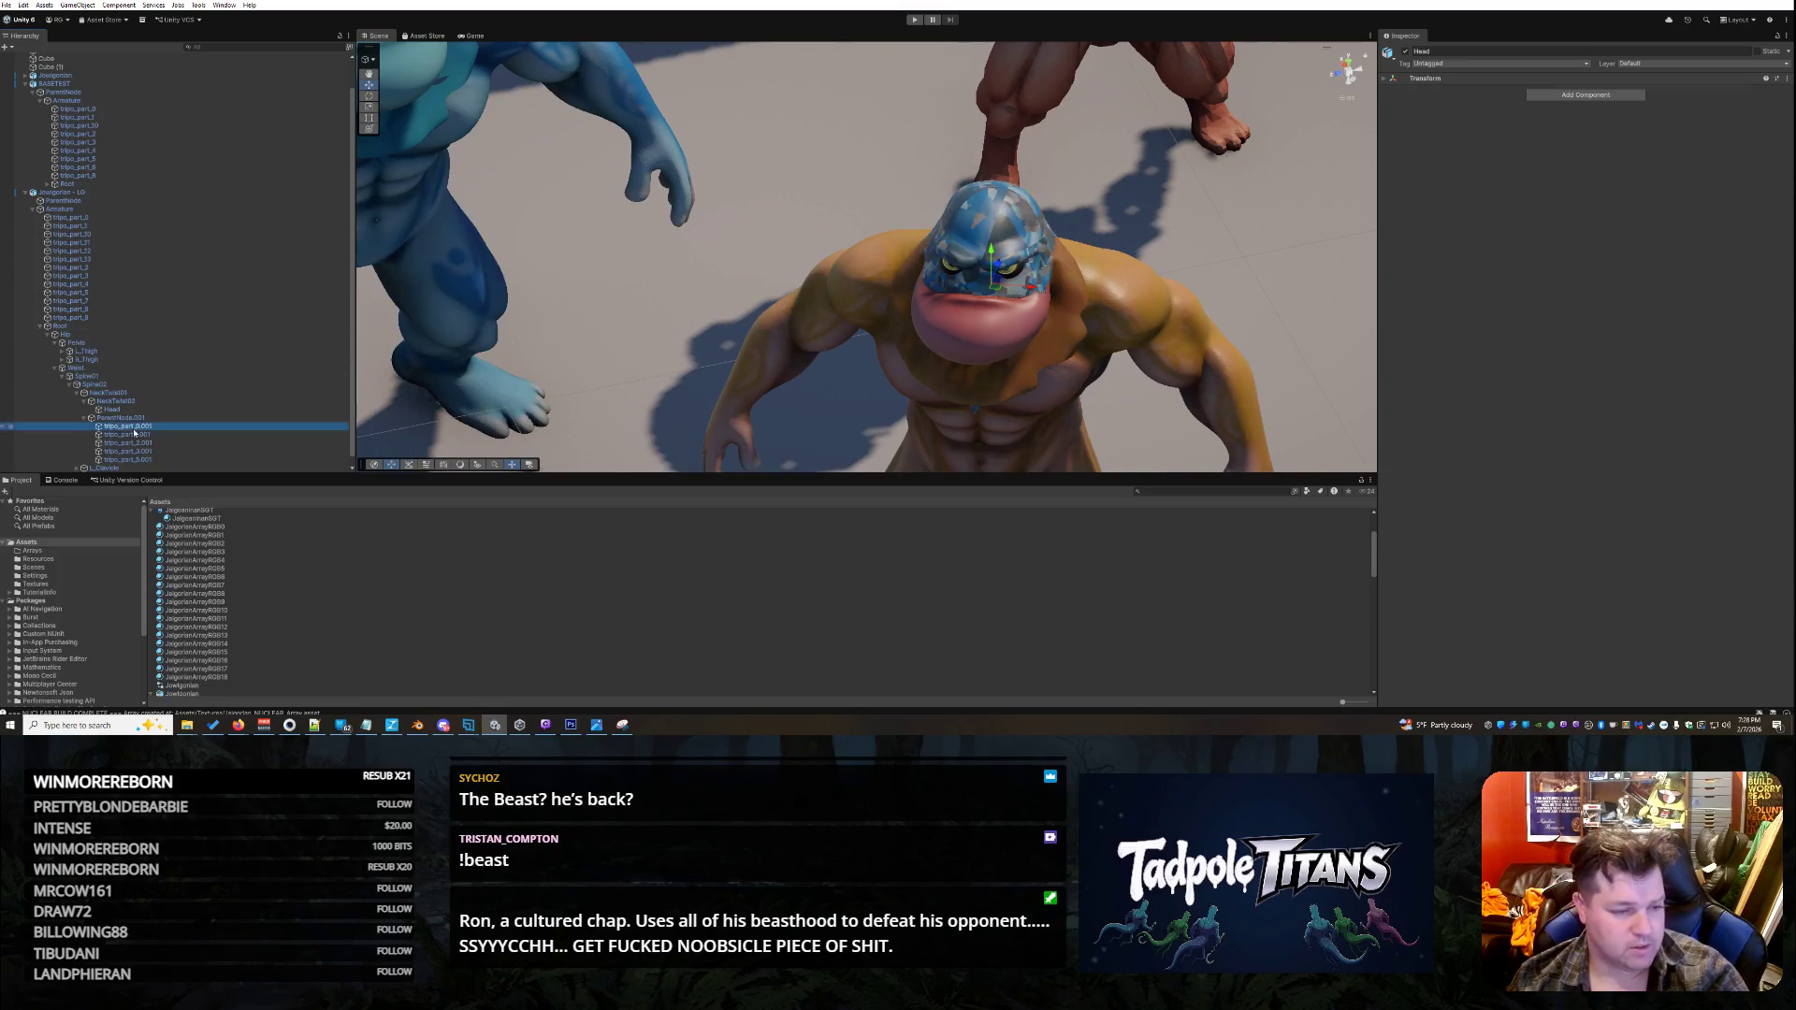
click(139, 418)
- Orbit around the characters to look down on the yellow character's head
mouse_move(697, 344)
mouse_down()
mouse_move(967, 289)
mouse_move(1086, 328)
mouse_move(862, 312)
mouse_up()
mouse_move(975, 440)
mouse_down()
mouse_move(1123, 374)
mouse_move(1248, 365)
mouse_up()
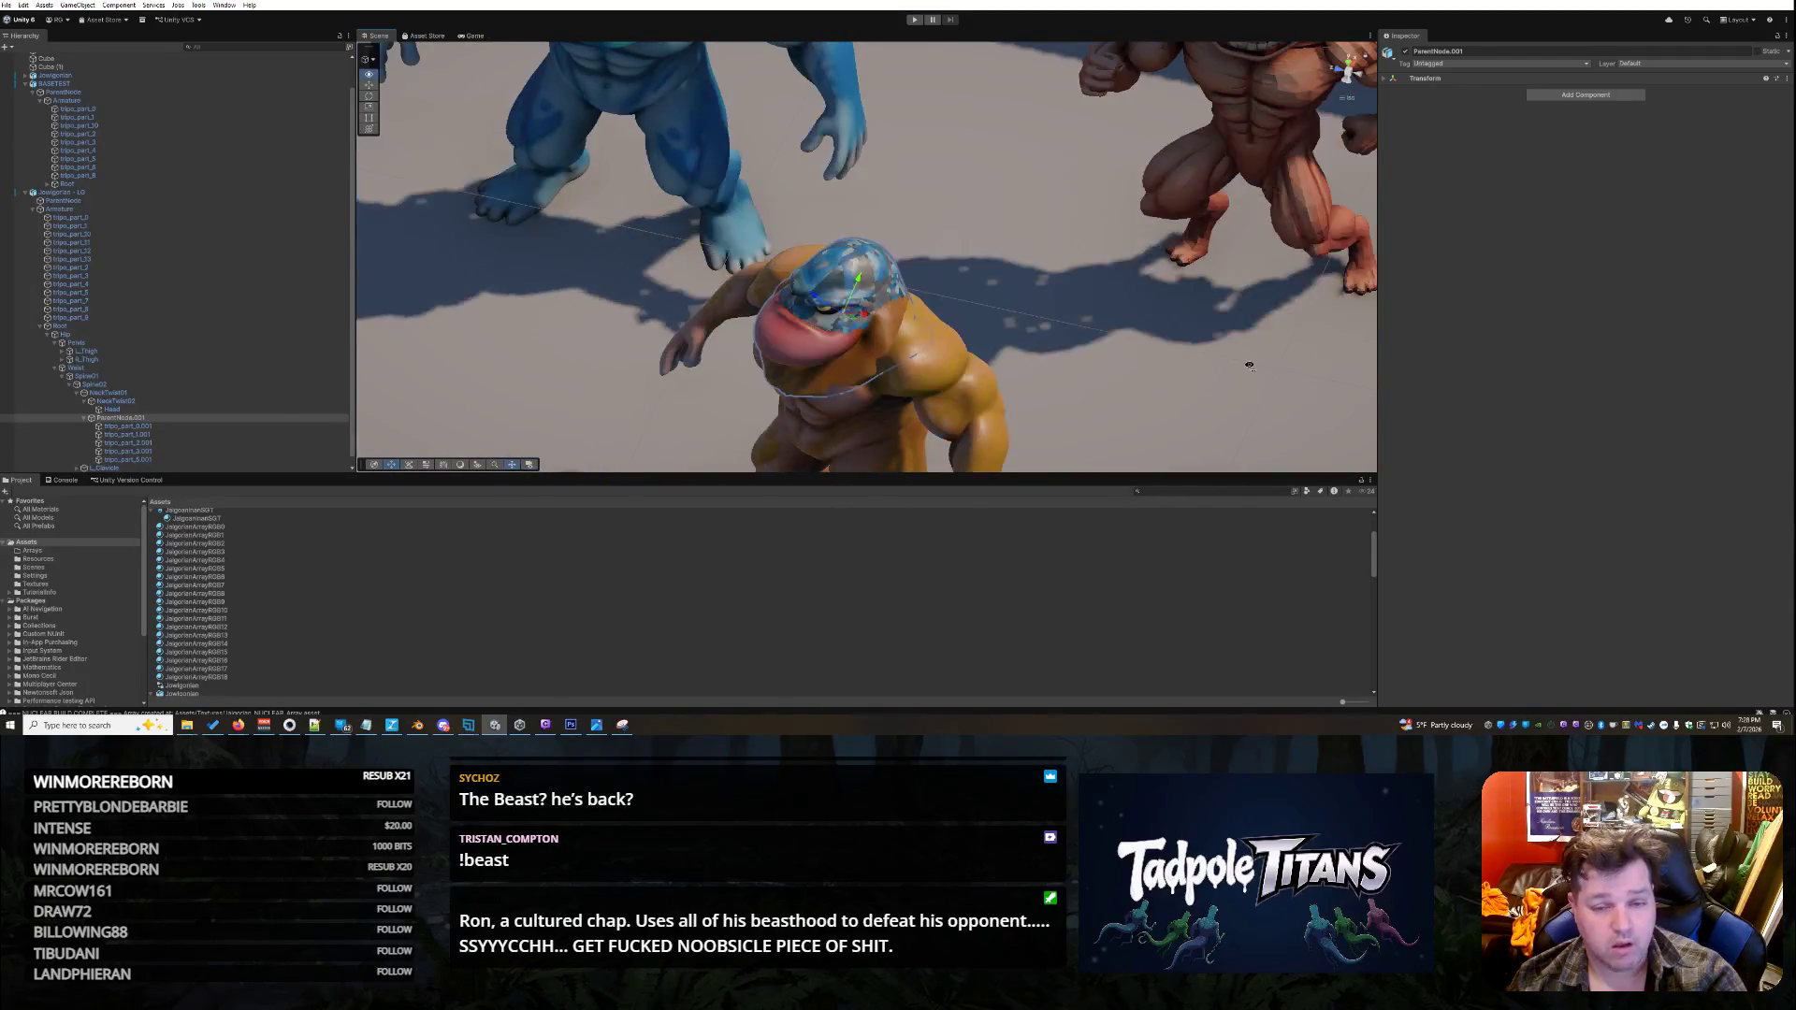
mouse_move(1316, 316)
mouse_down()
mouse_move(1074, 279)
mouse_move(1049, 224)
mouse_move(1064, 223)
mouse_move(1058, 236)
mouse_up()
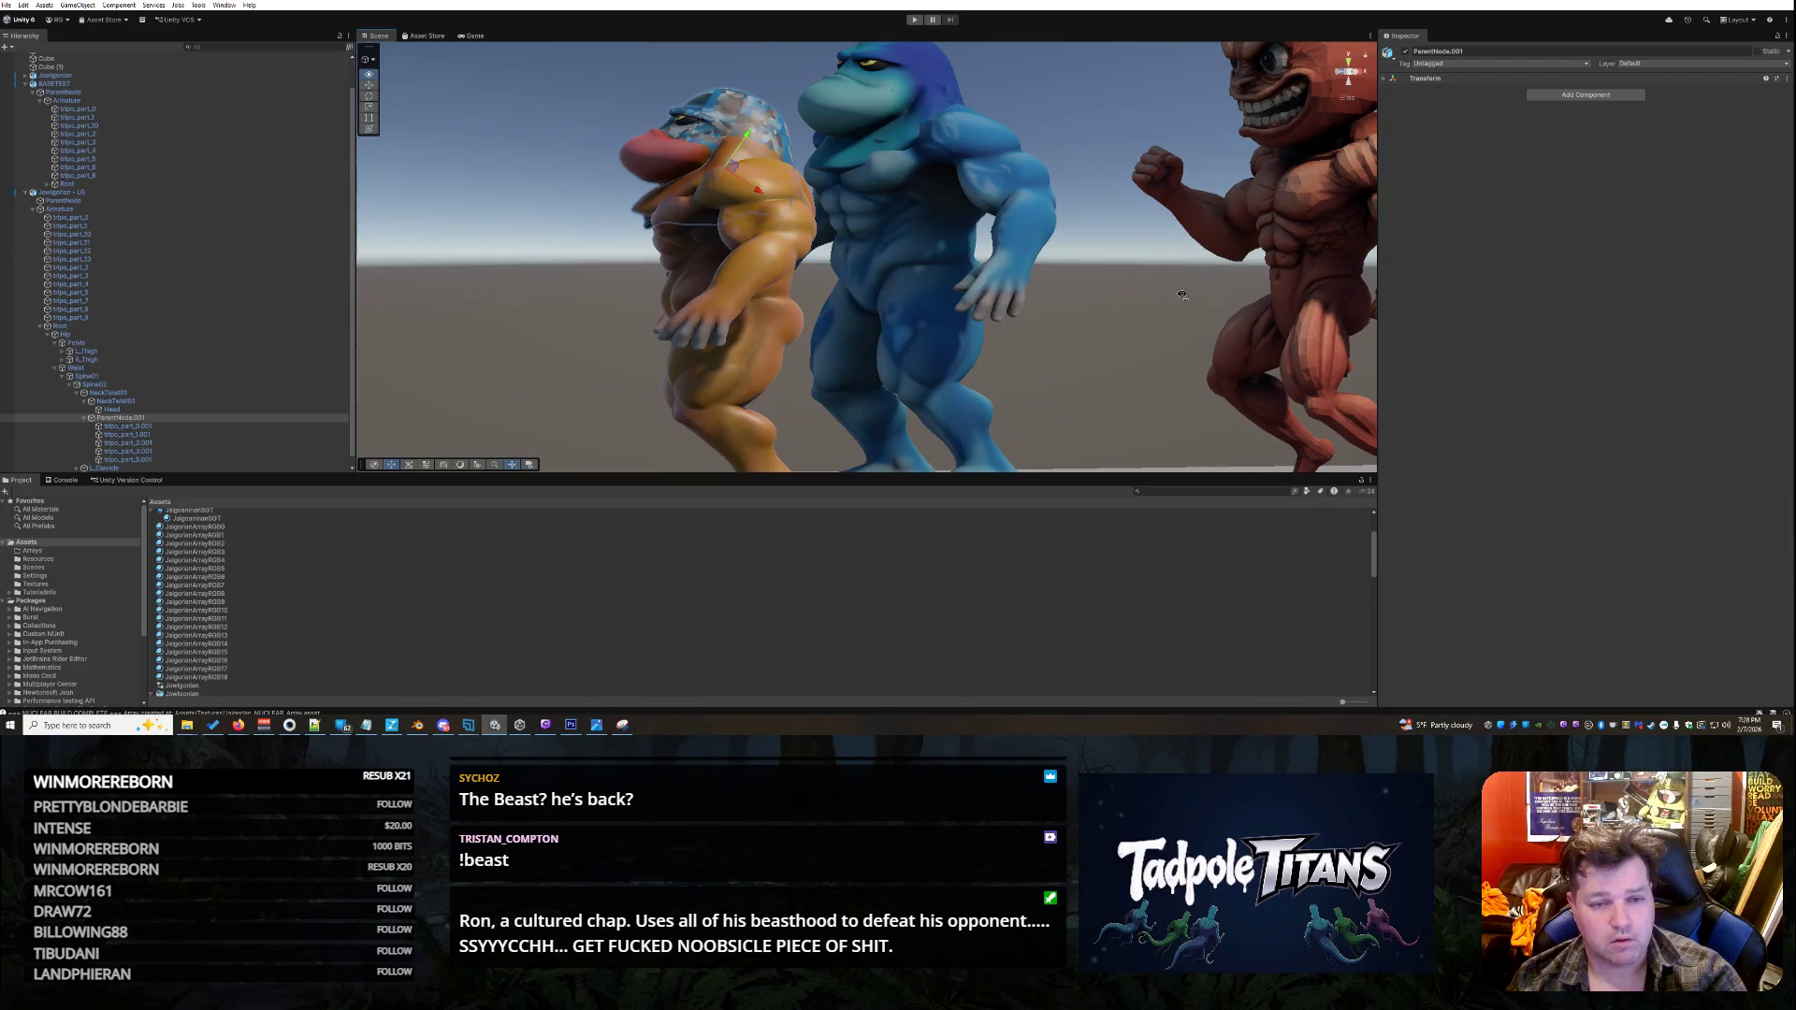
drag(1255, 317, 1226, 297)
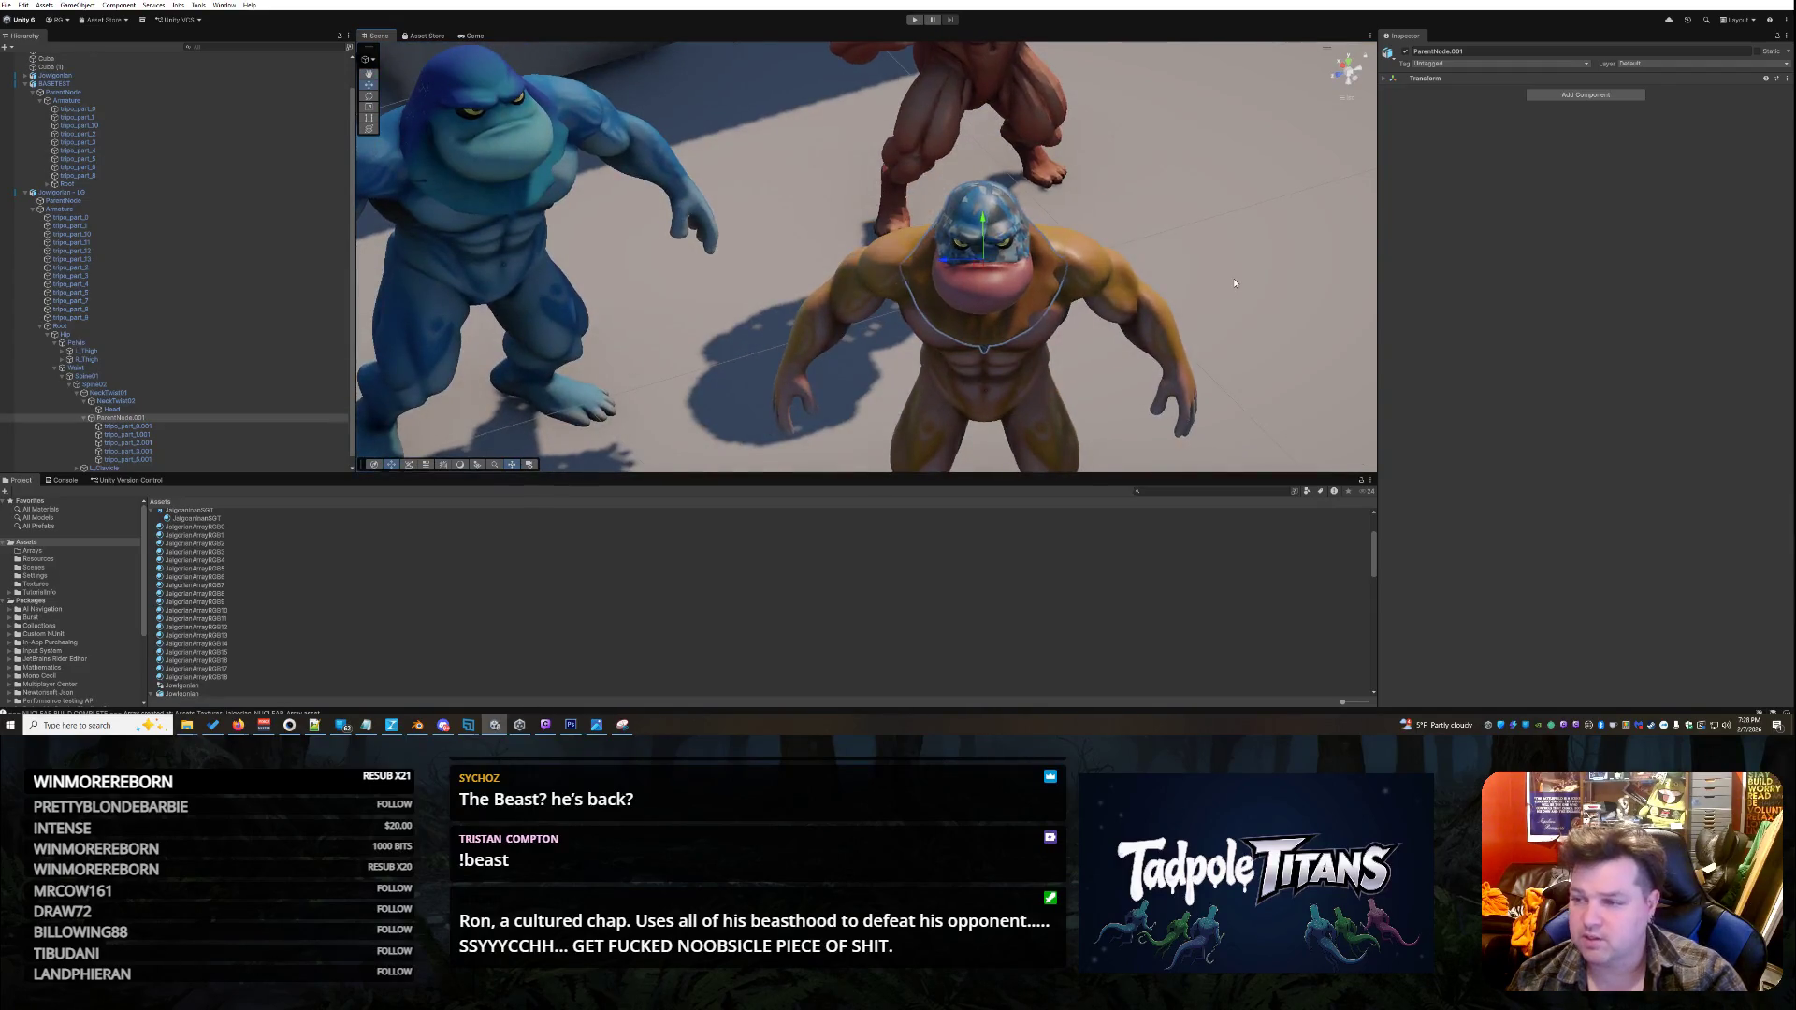
scroll(1231, 286, up, 3)
- Expand the first Jowlgorian in the Hierarchy and select tripo_part_0.001
click(1017, 207)
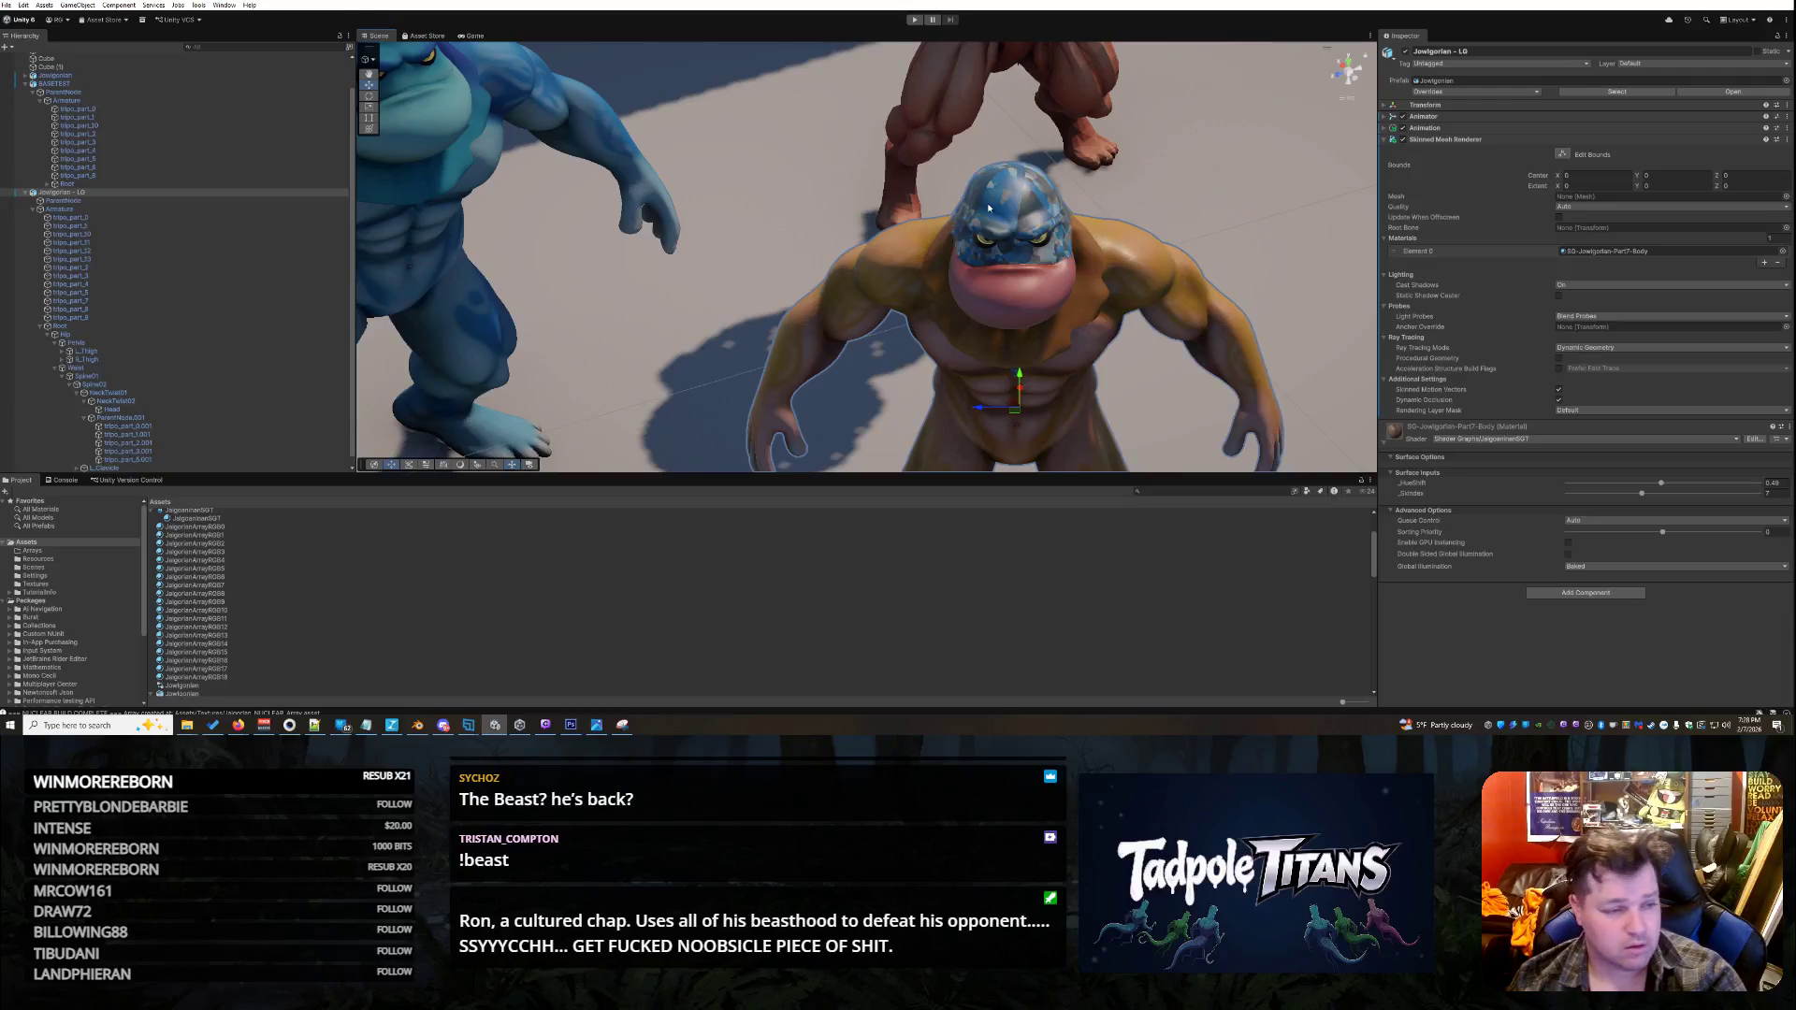
scroll(106, 125, up, 2)
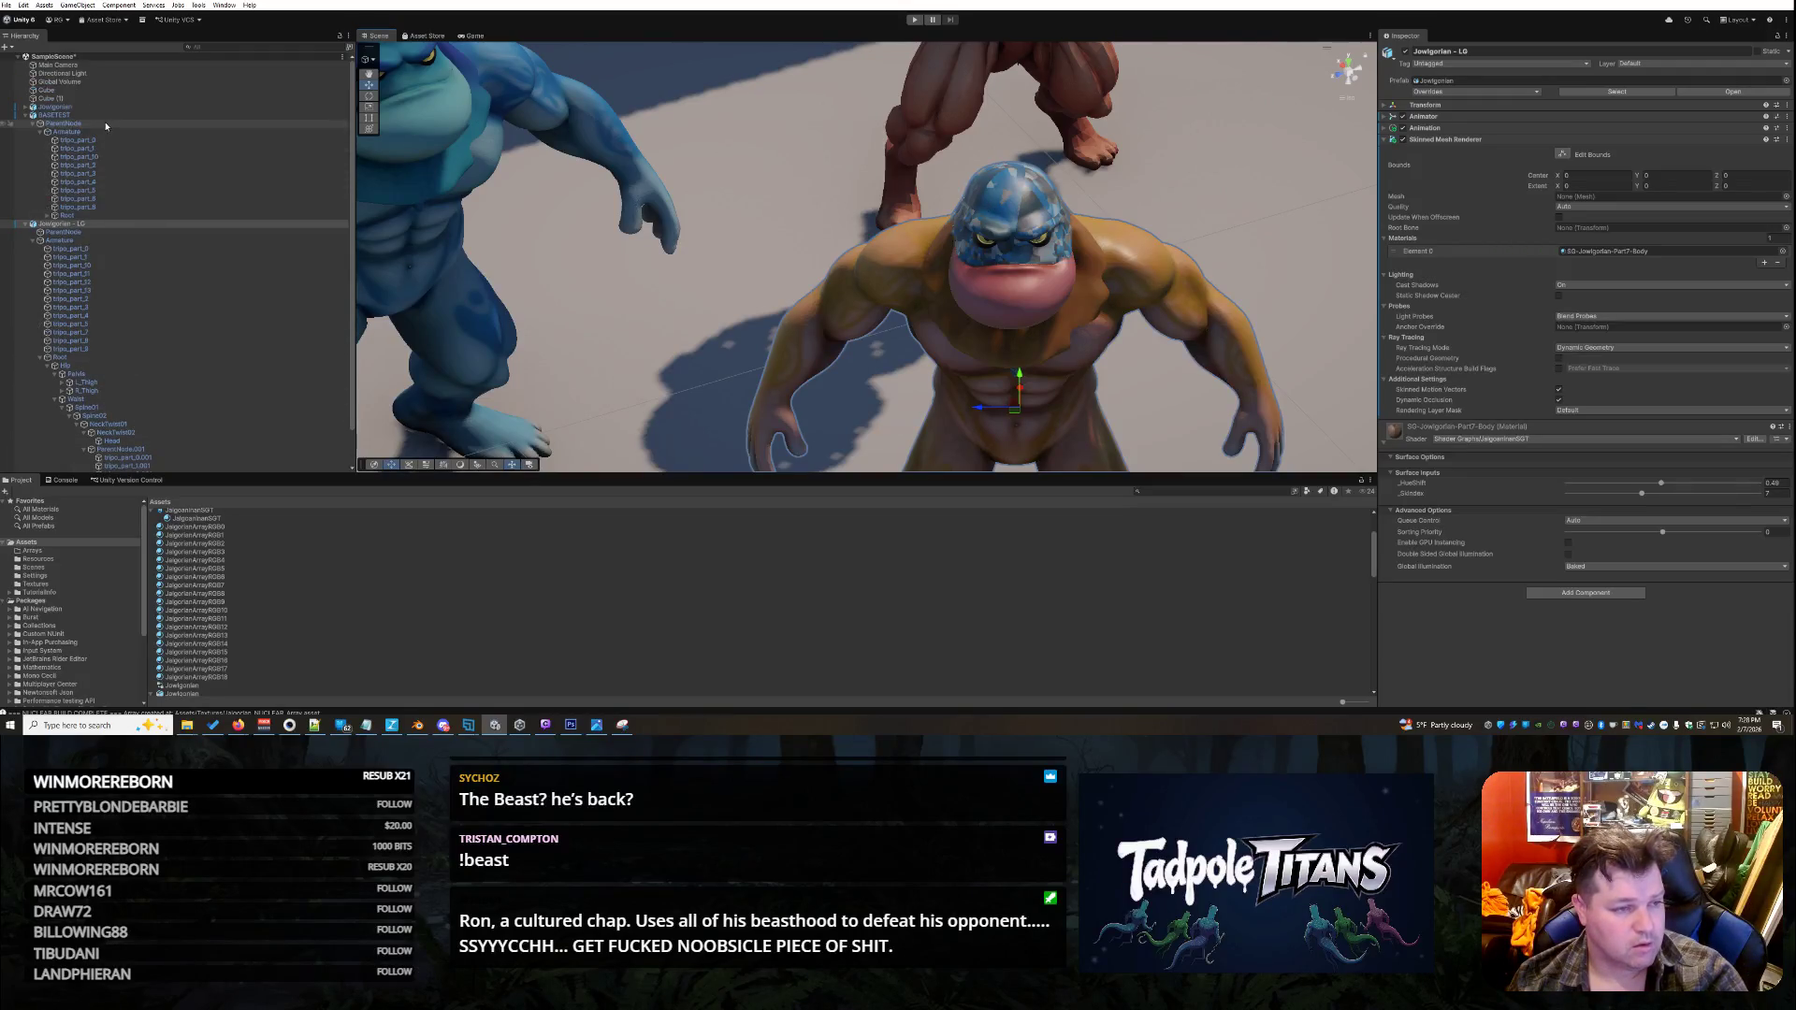
click(25, 107)
scroll(166, 184, down, 3)
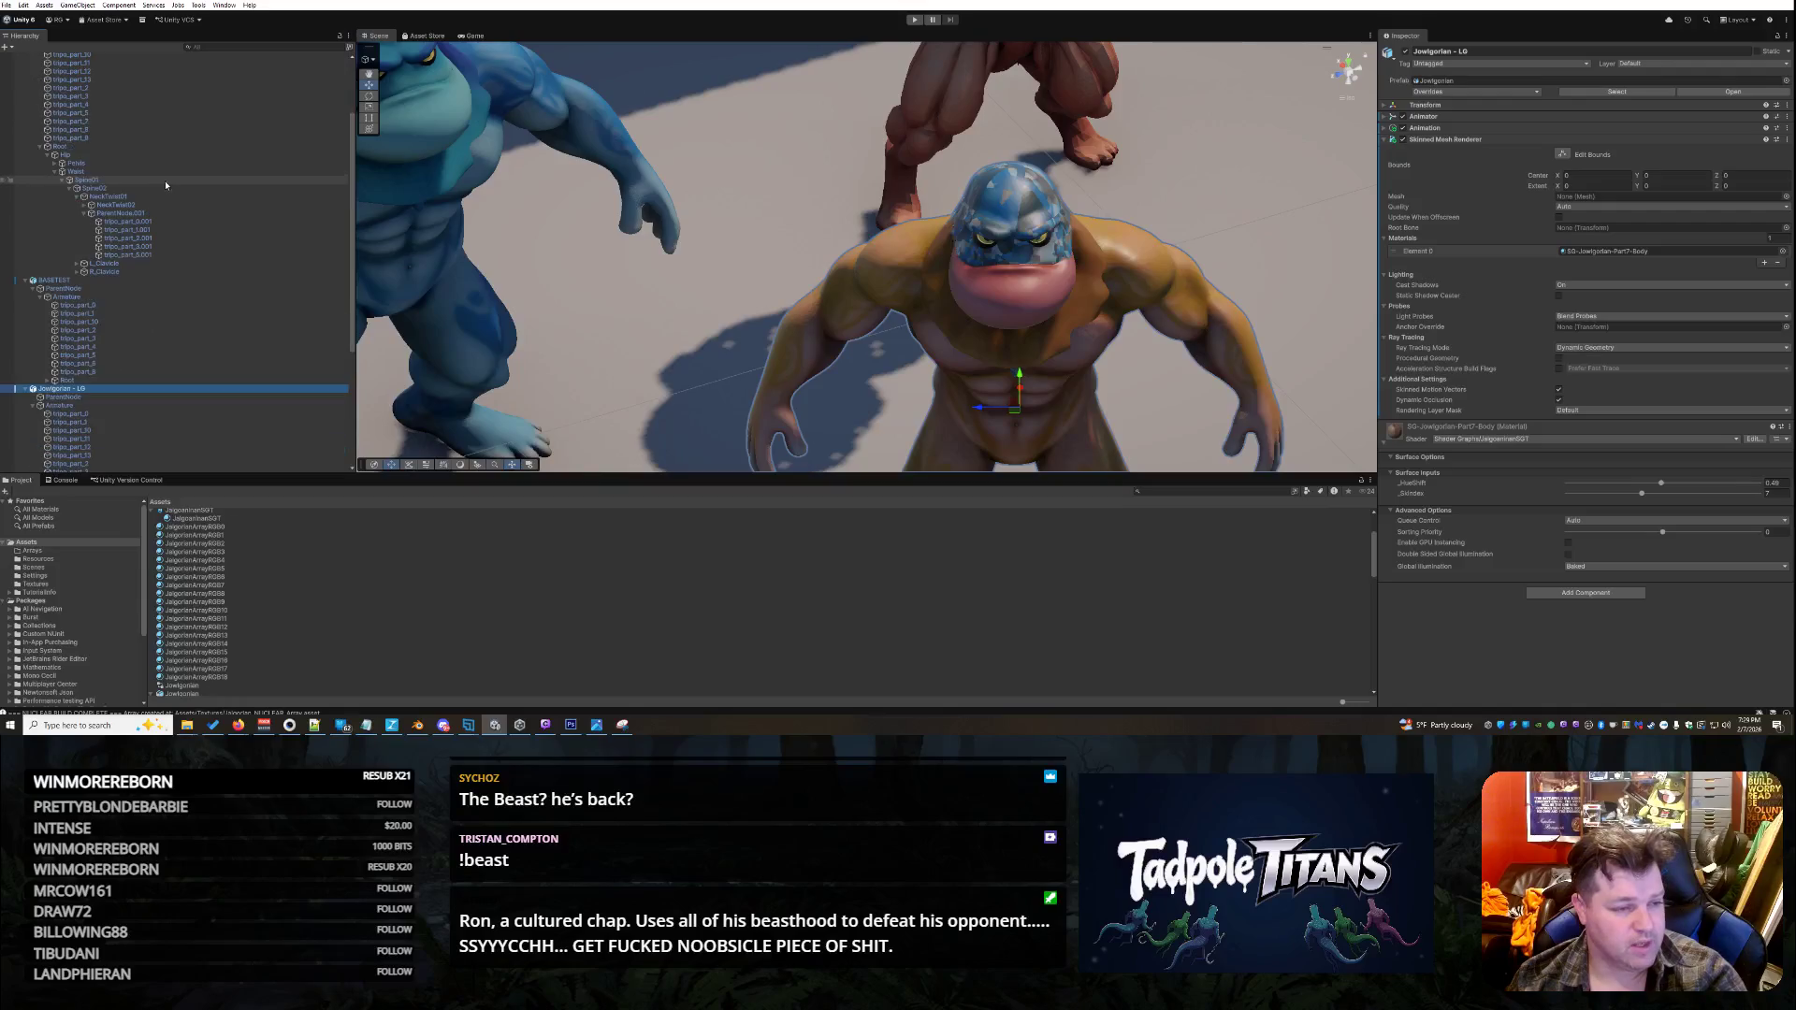
click(150, 221)
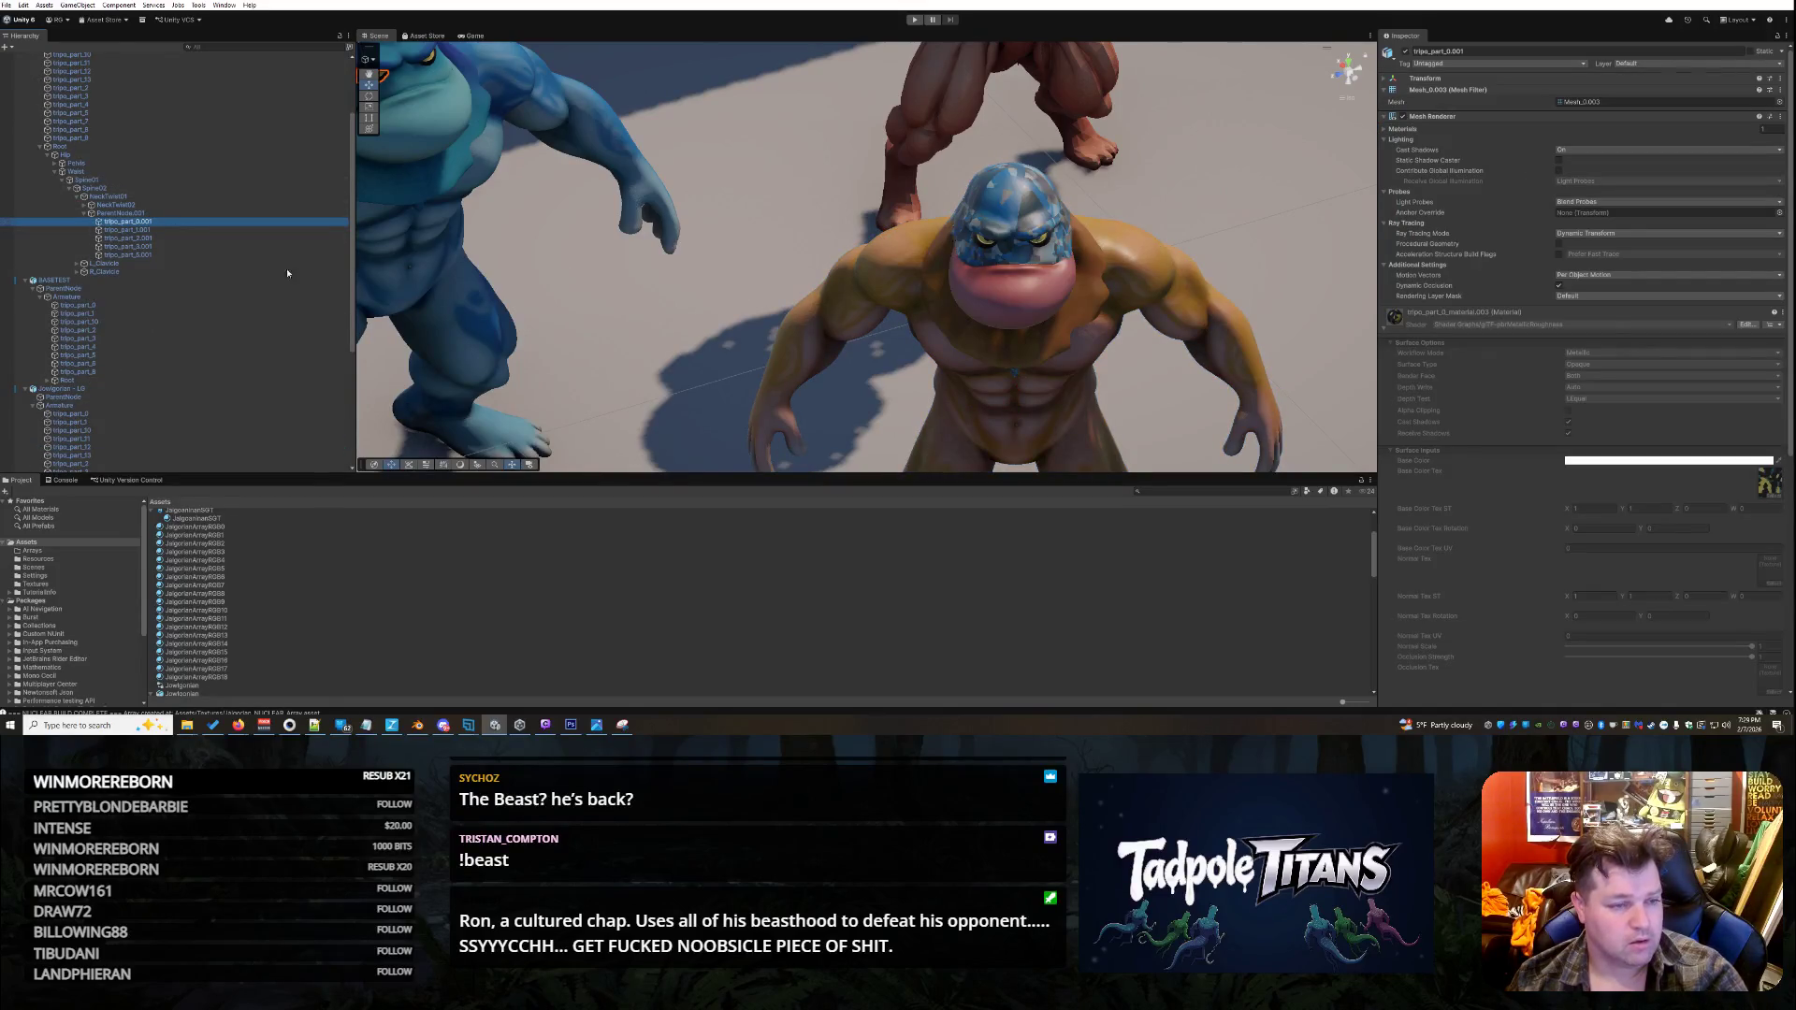
- Step through the tripo_part meshes and frame tripo_part_0.001 in the view
click(151, 230)
click(151, 239)
click(151, 247)
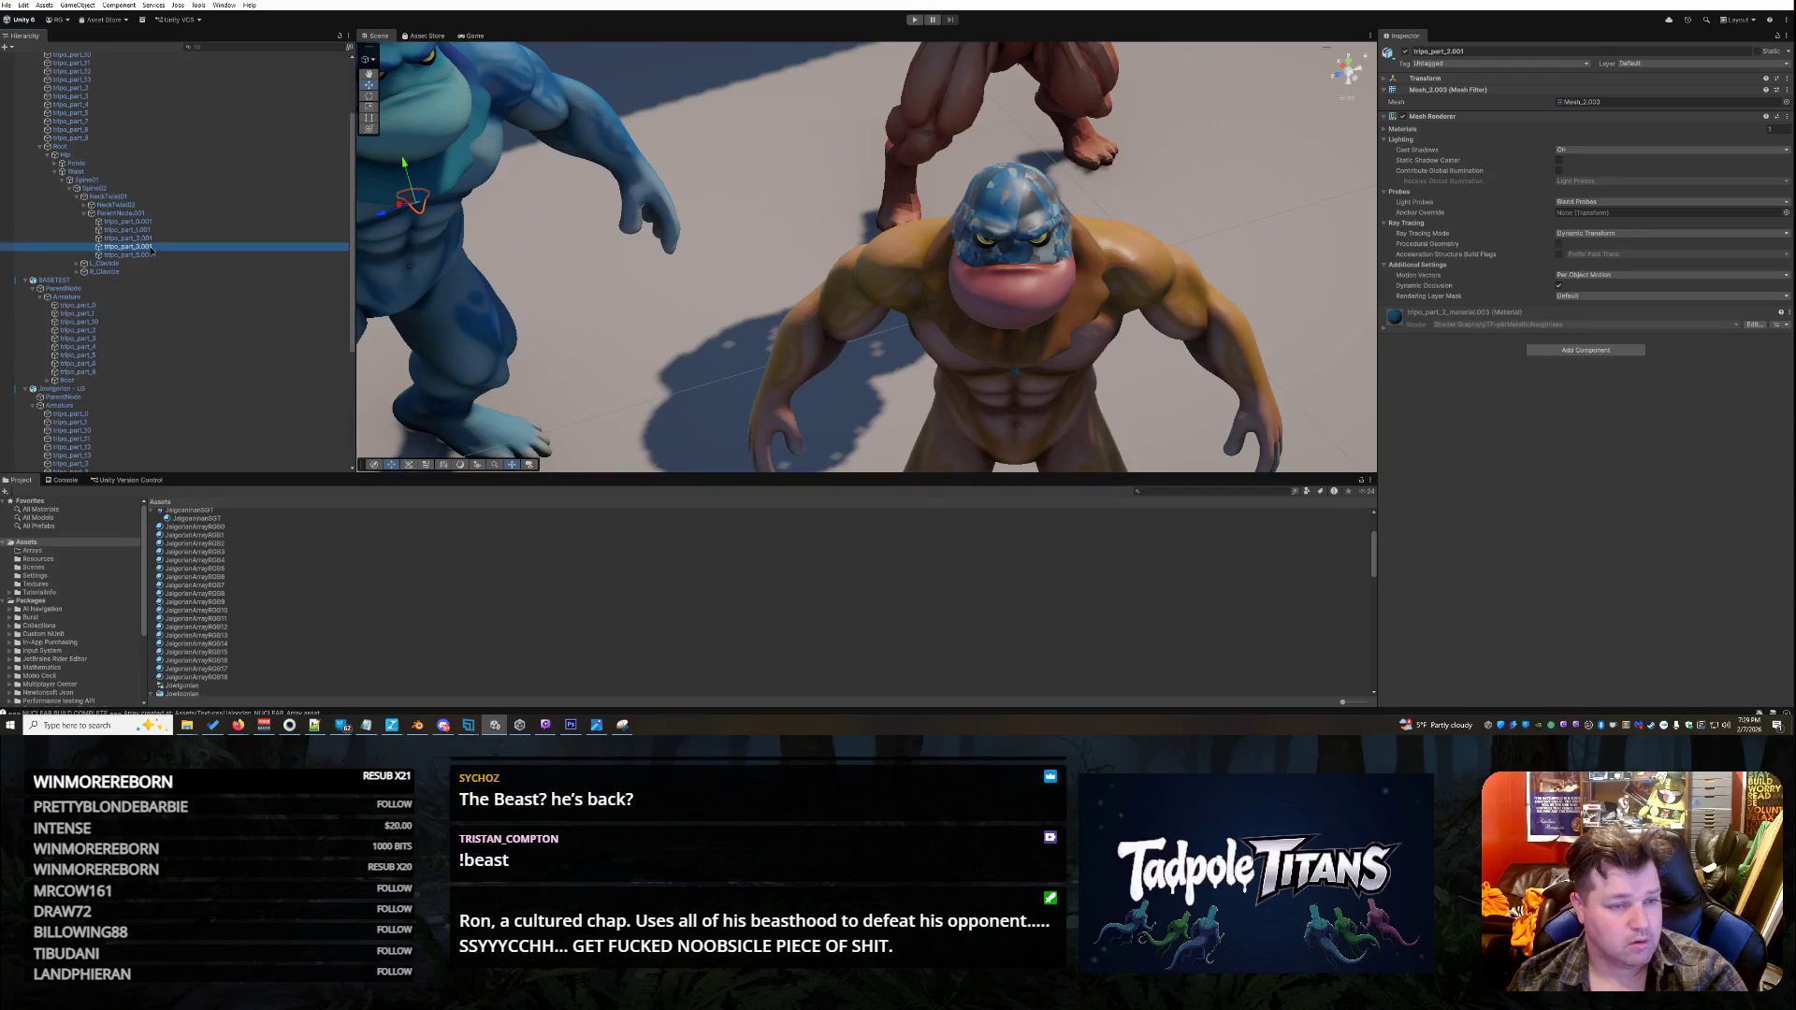
click(150, 254)
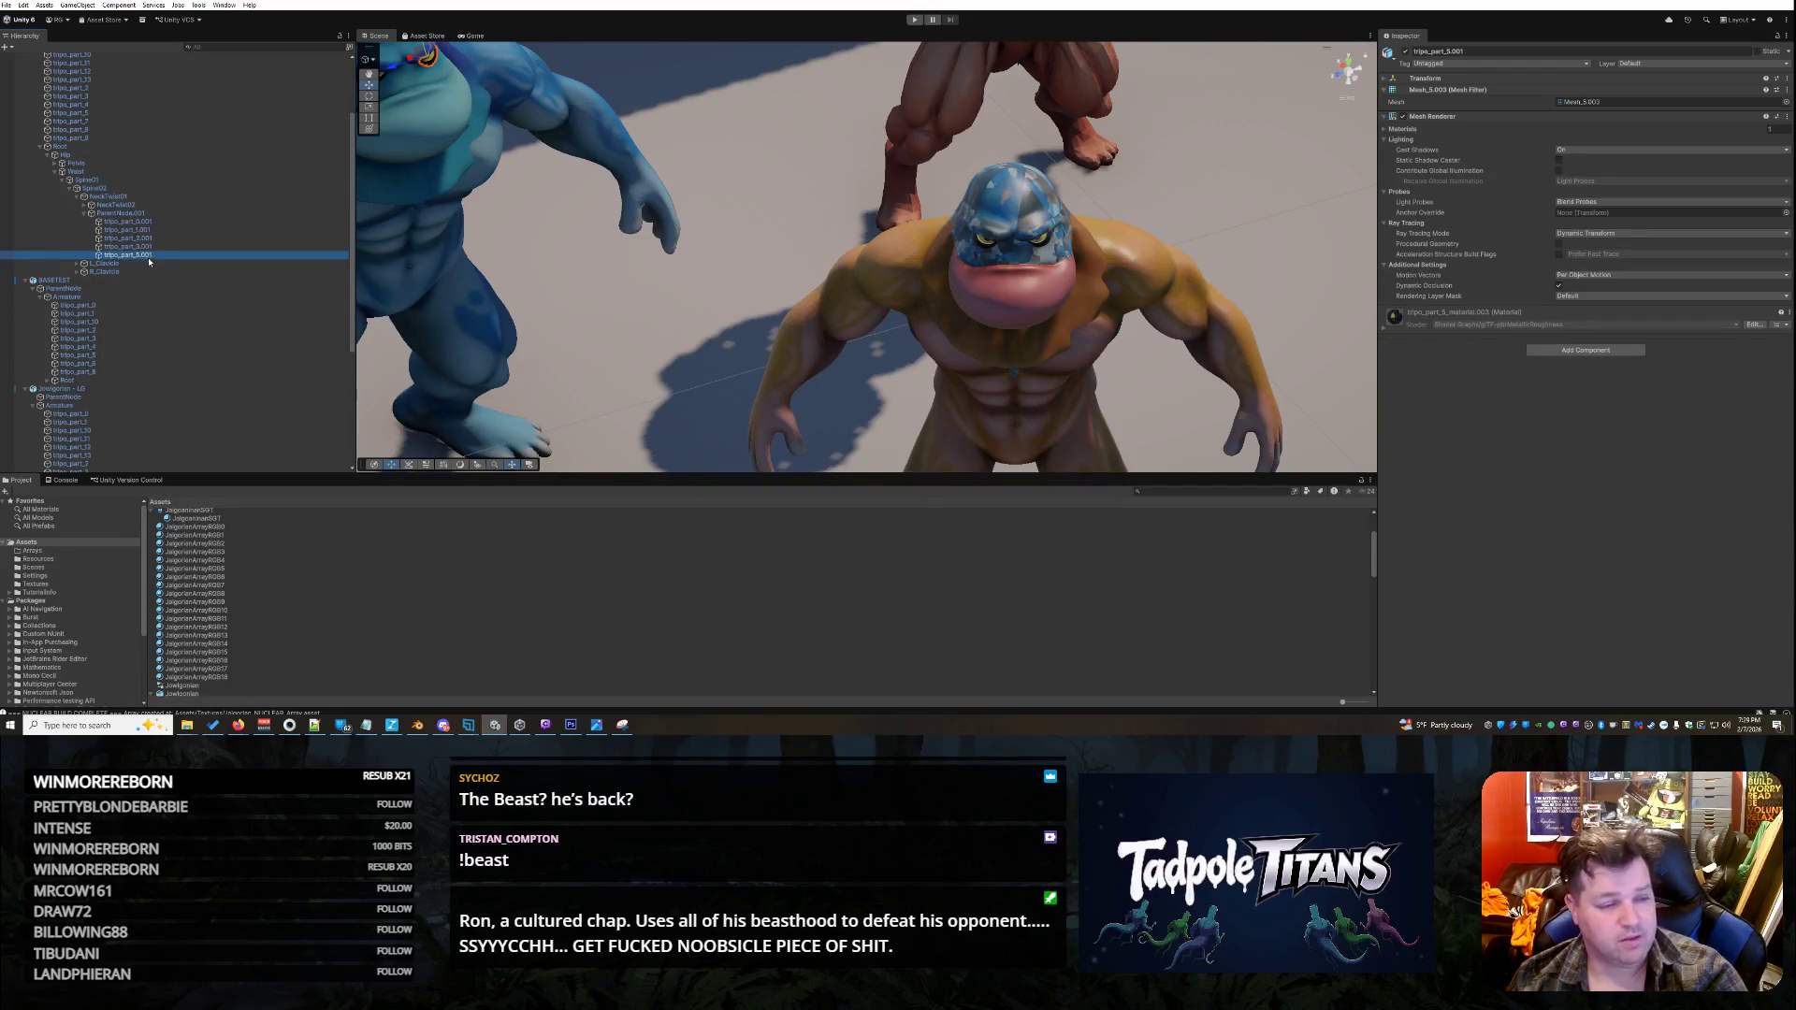
click(152, 229)
click(151, 238)
click(151, 229)
click(150, 221)
key(f)
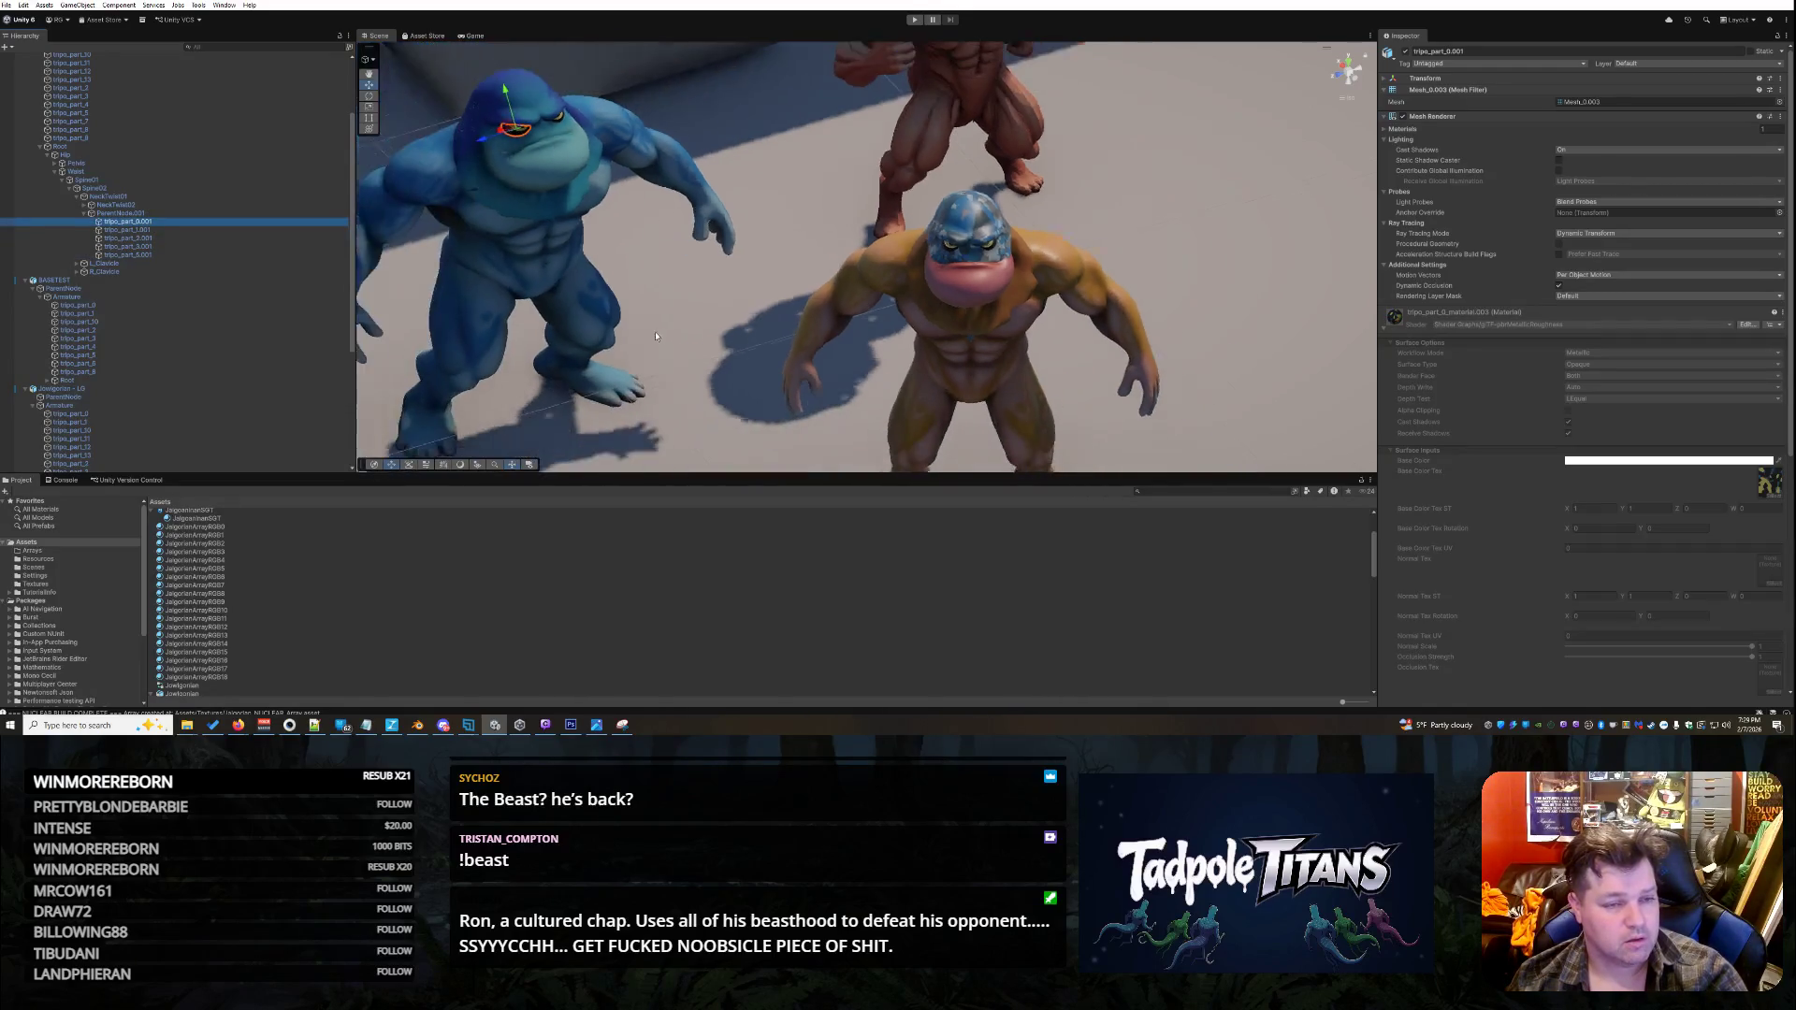
- Frame and orbit the orange character's head, then select the blue character's head
click(528, 103)
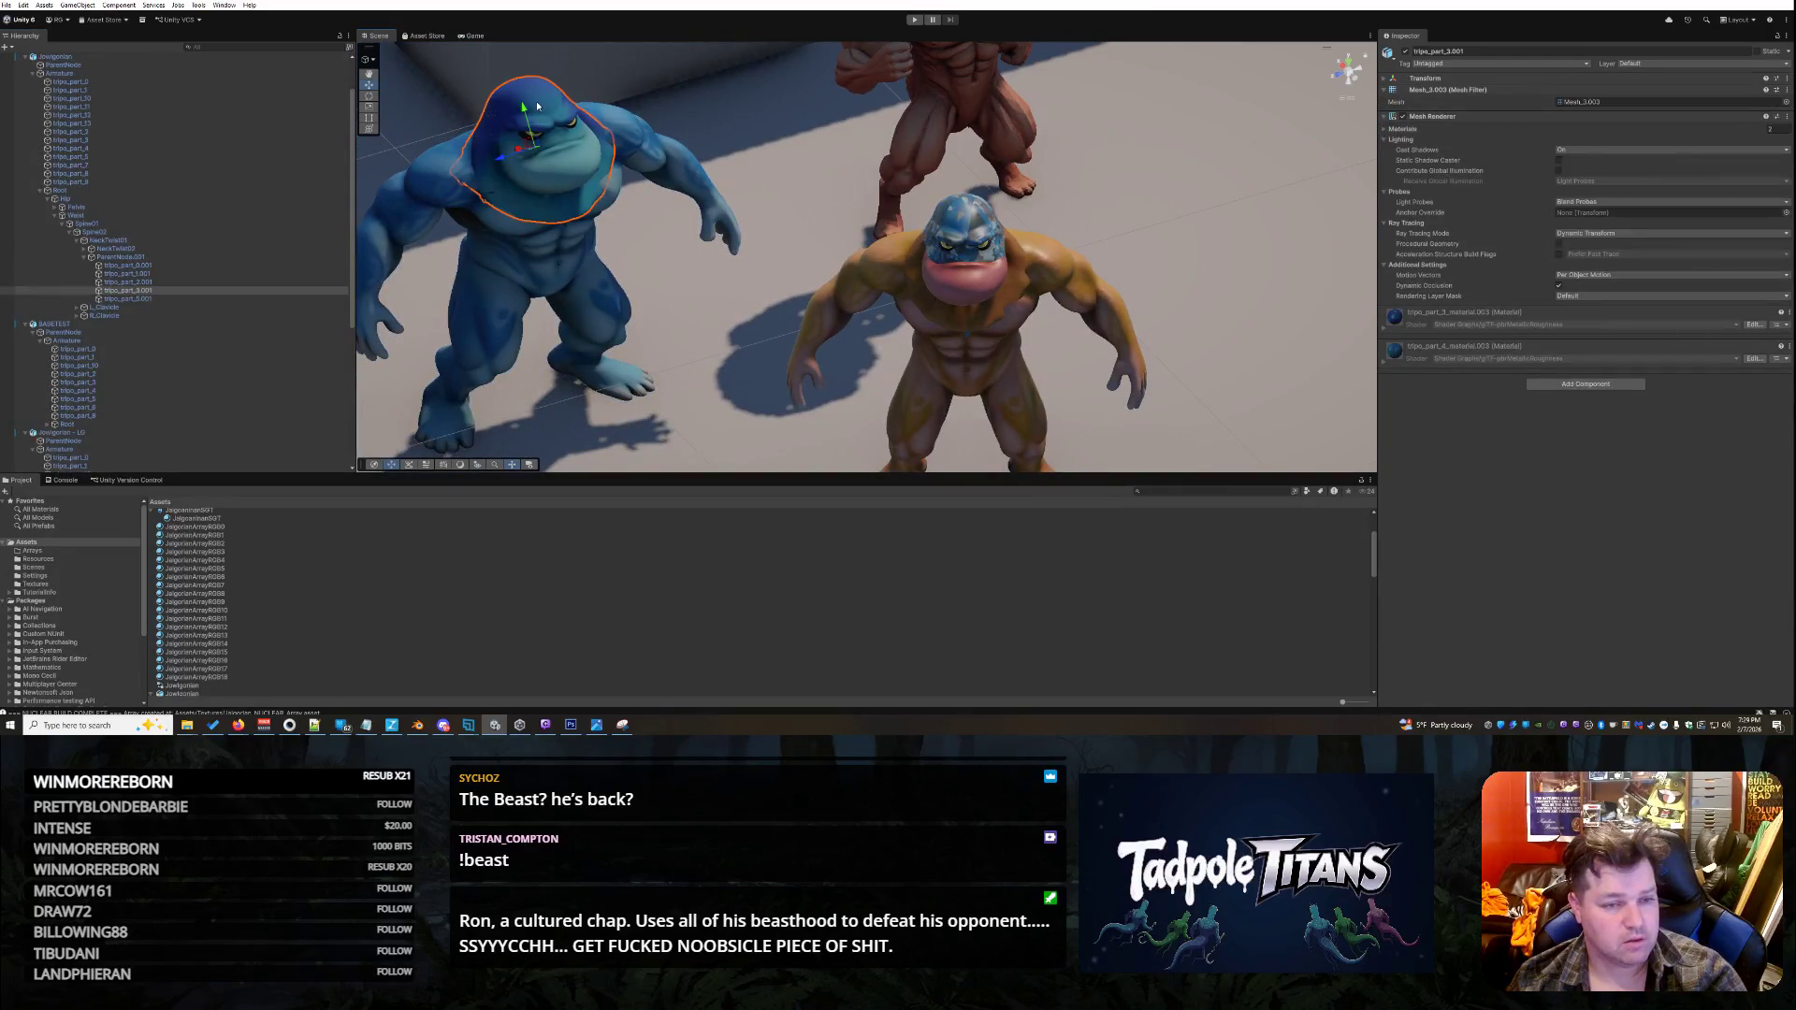
click(991, 211)
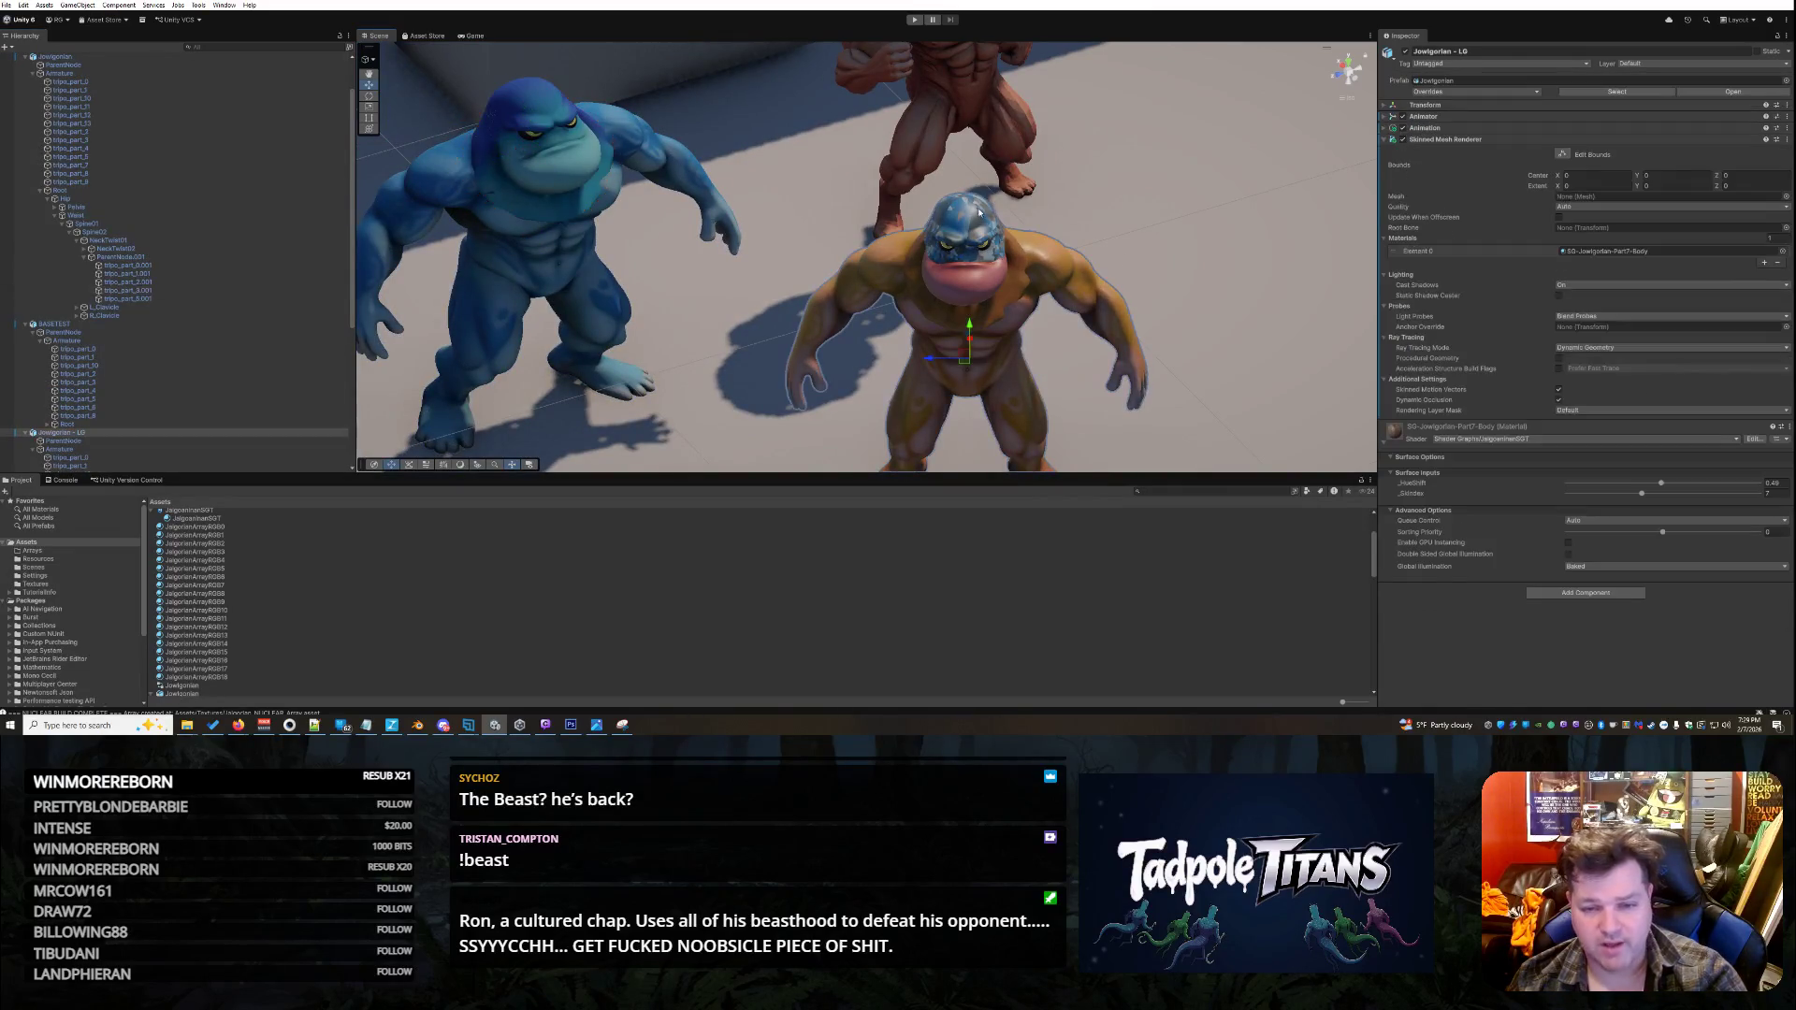
key(f)
mouse_move(1304, 330)
mouse_down()
mouse_move(1162, 311)
mouse_move(1204, 322)
mouse_move(1154, 343)
mouse_up()
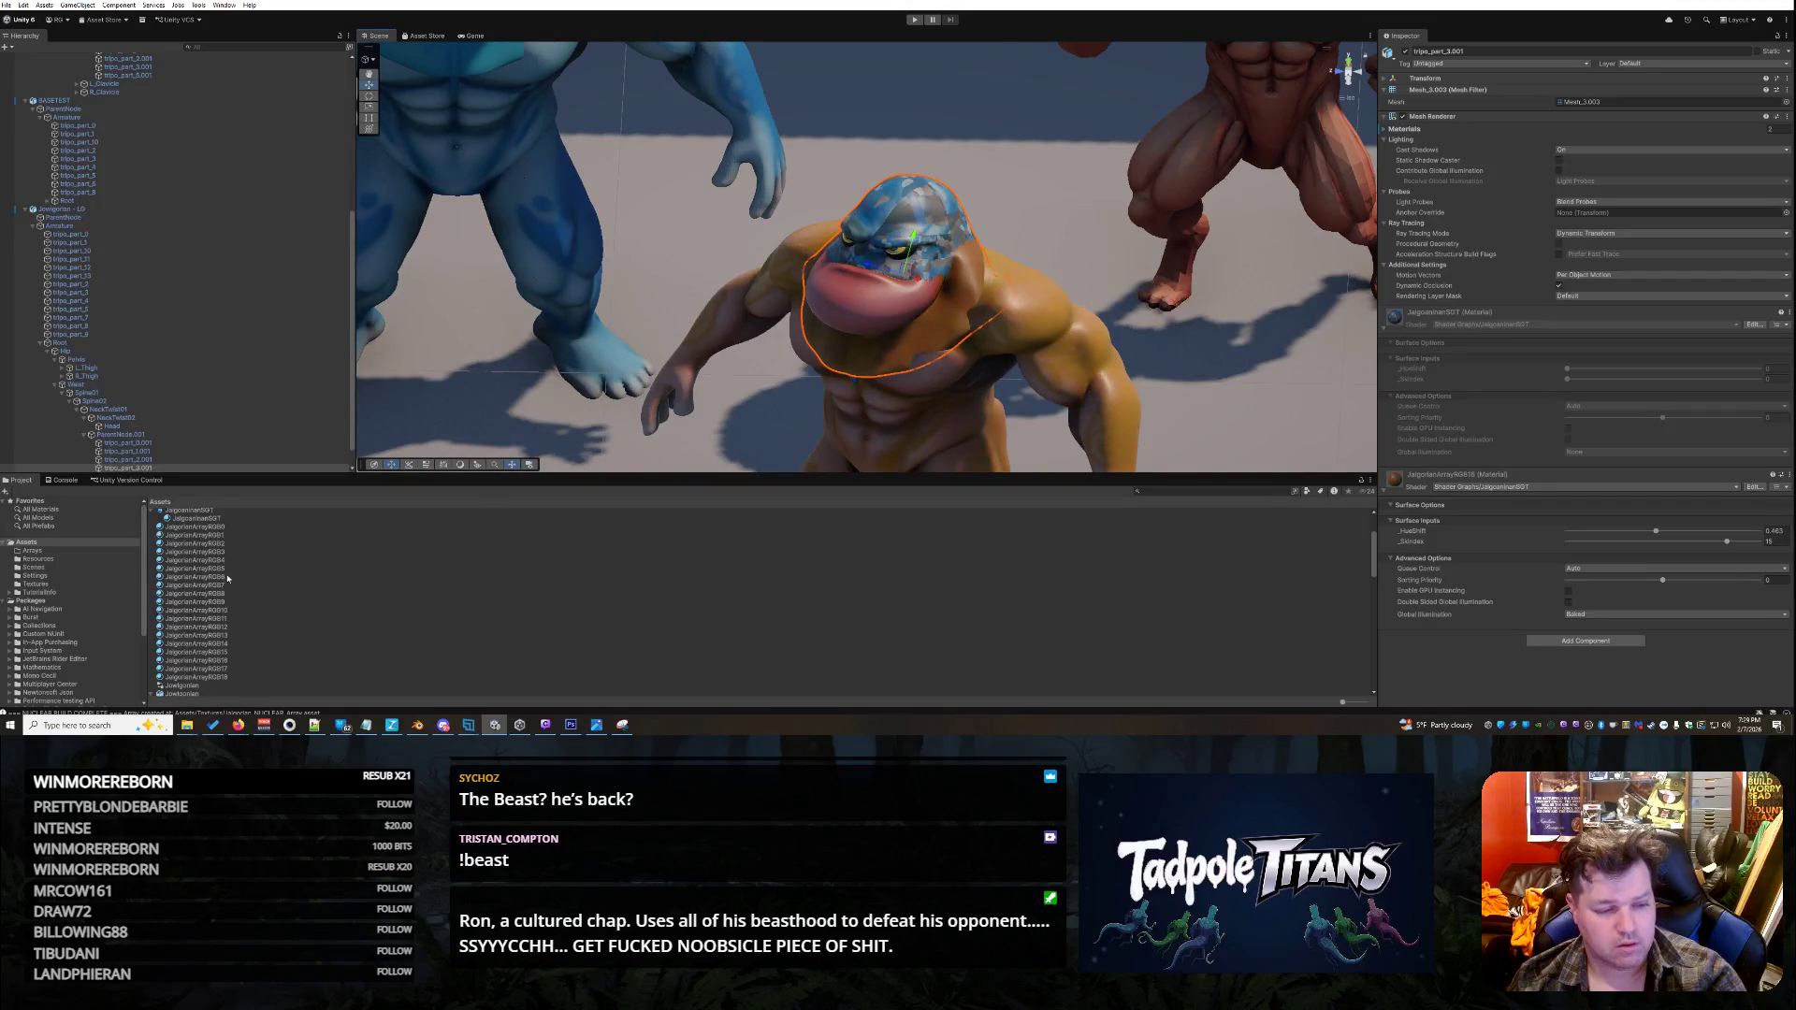
scroll(189, 429, down, 1)
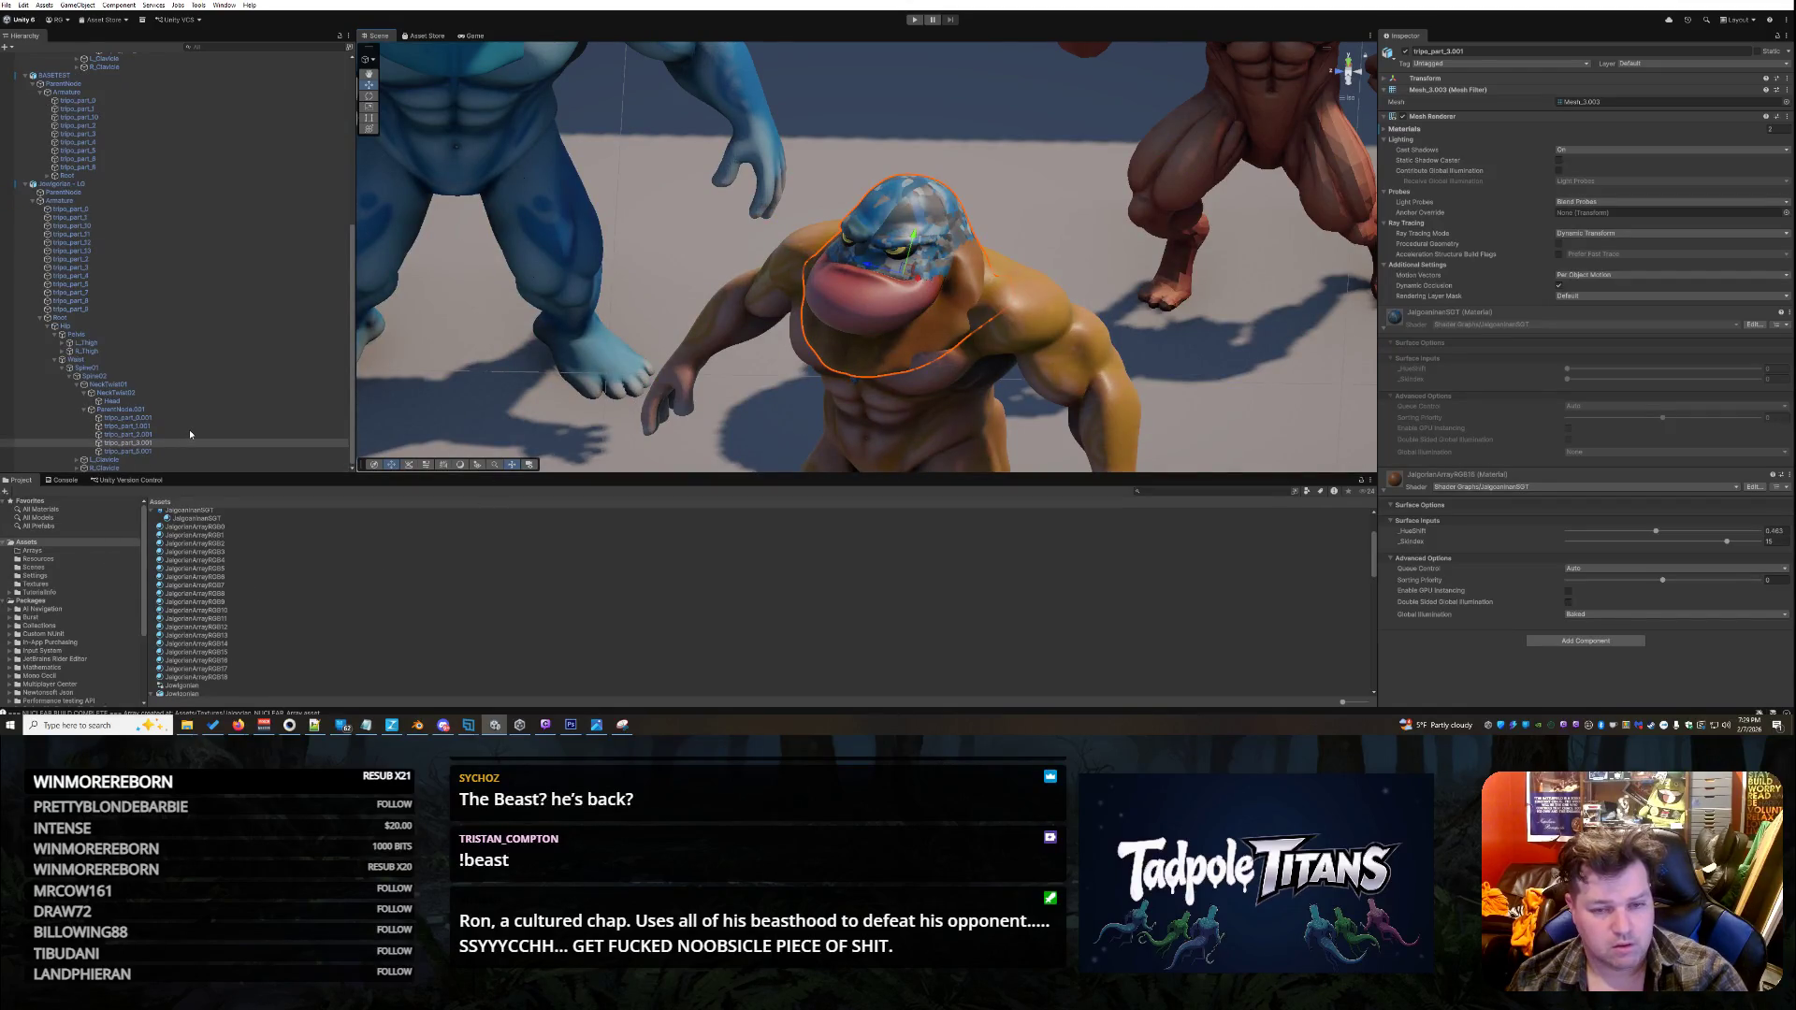
scroll(667, 83, down, 5)
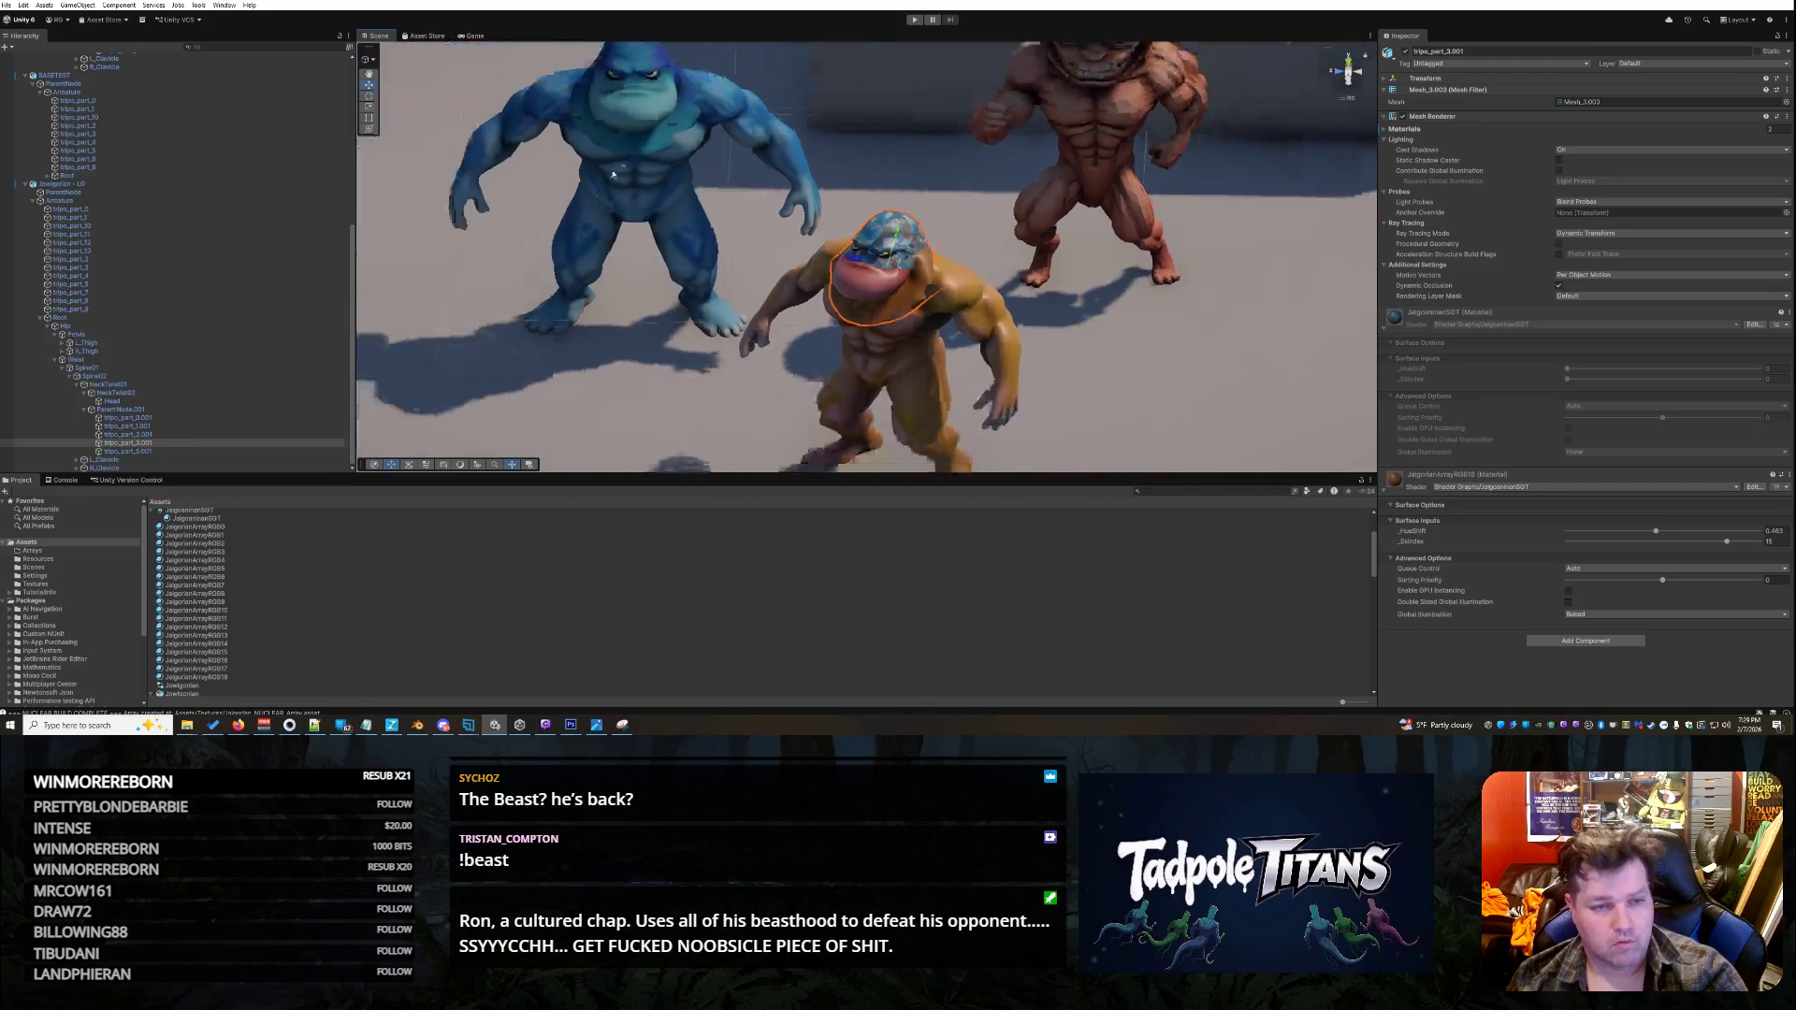
click(667, 81)
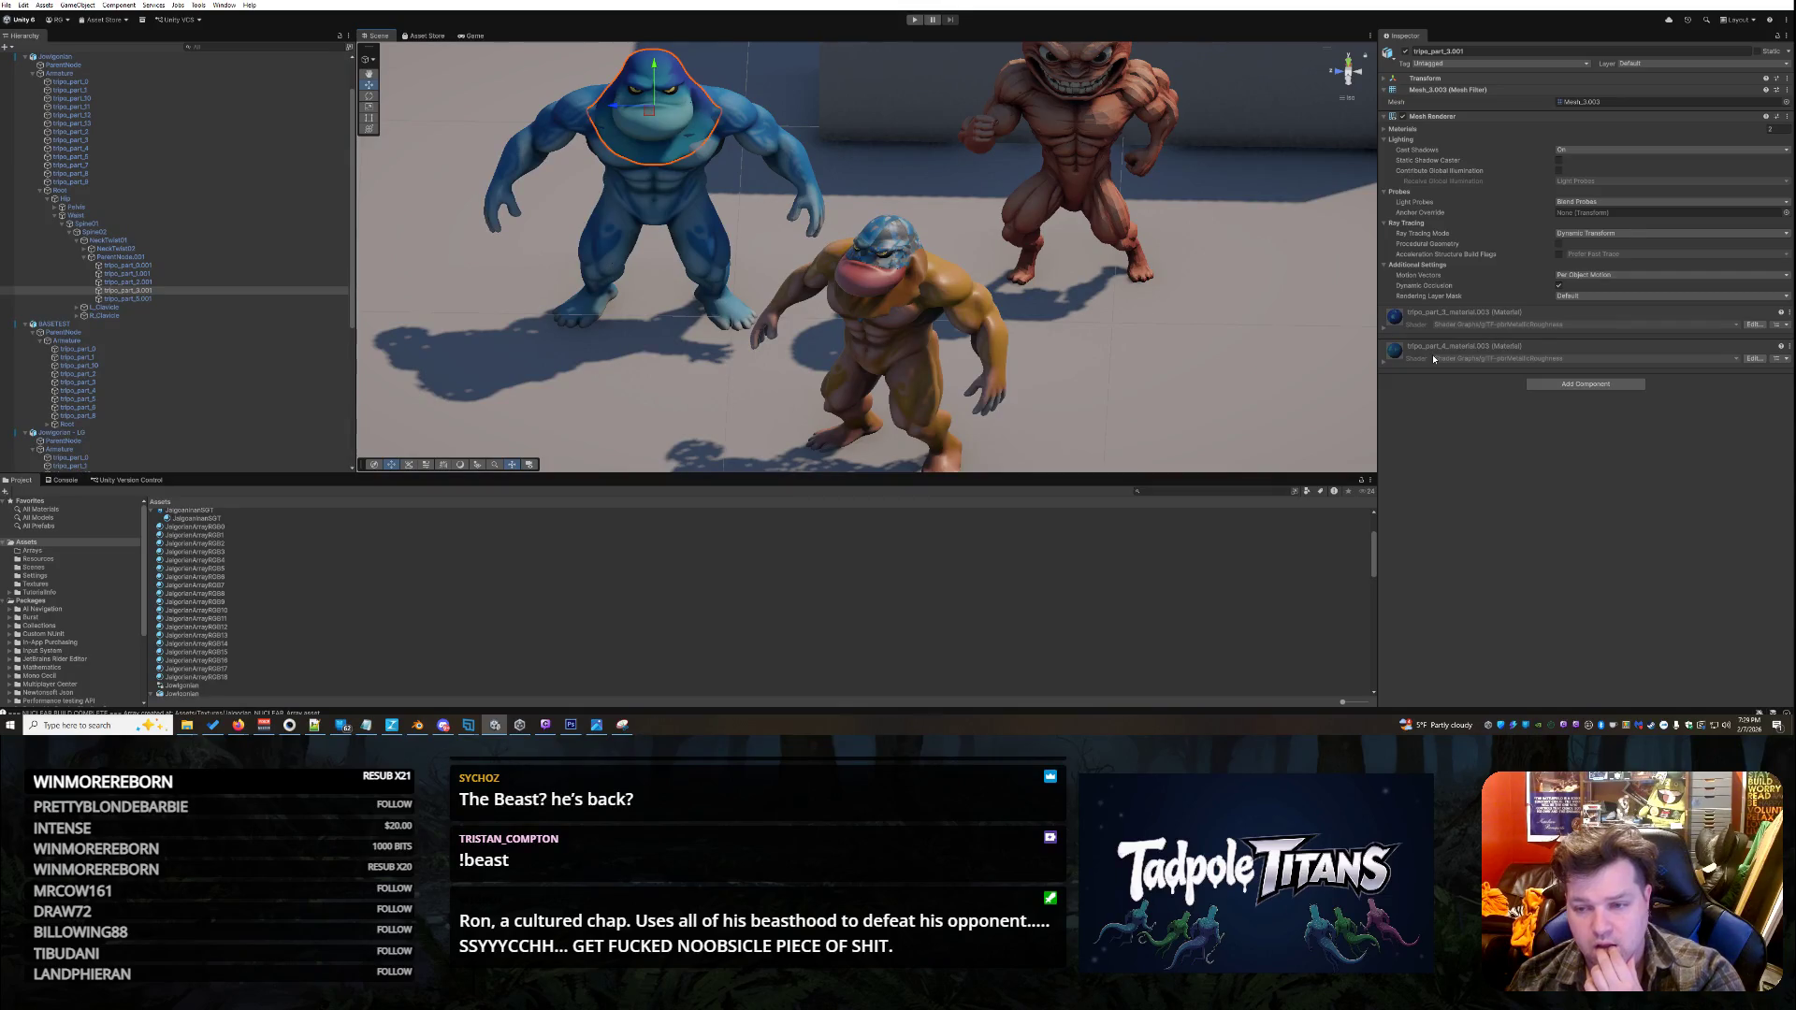
scroll(1181, 309, up, 5)
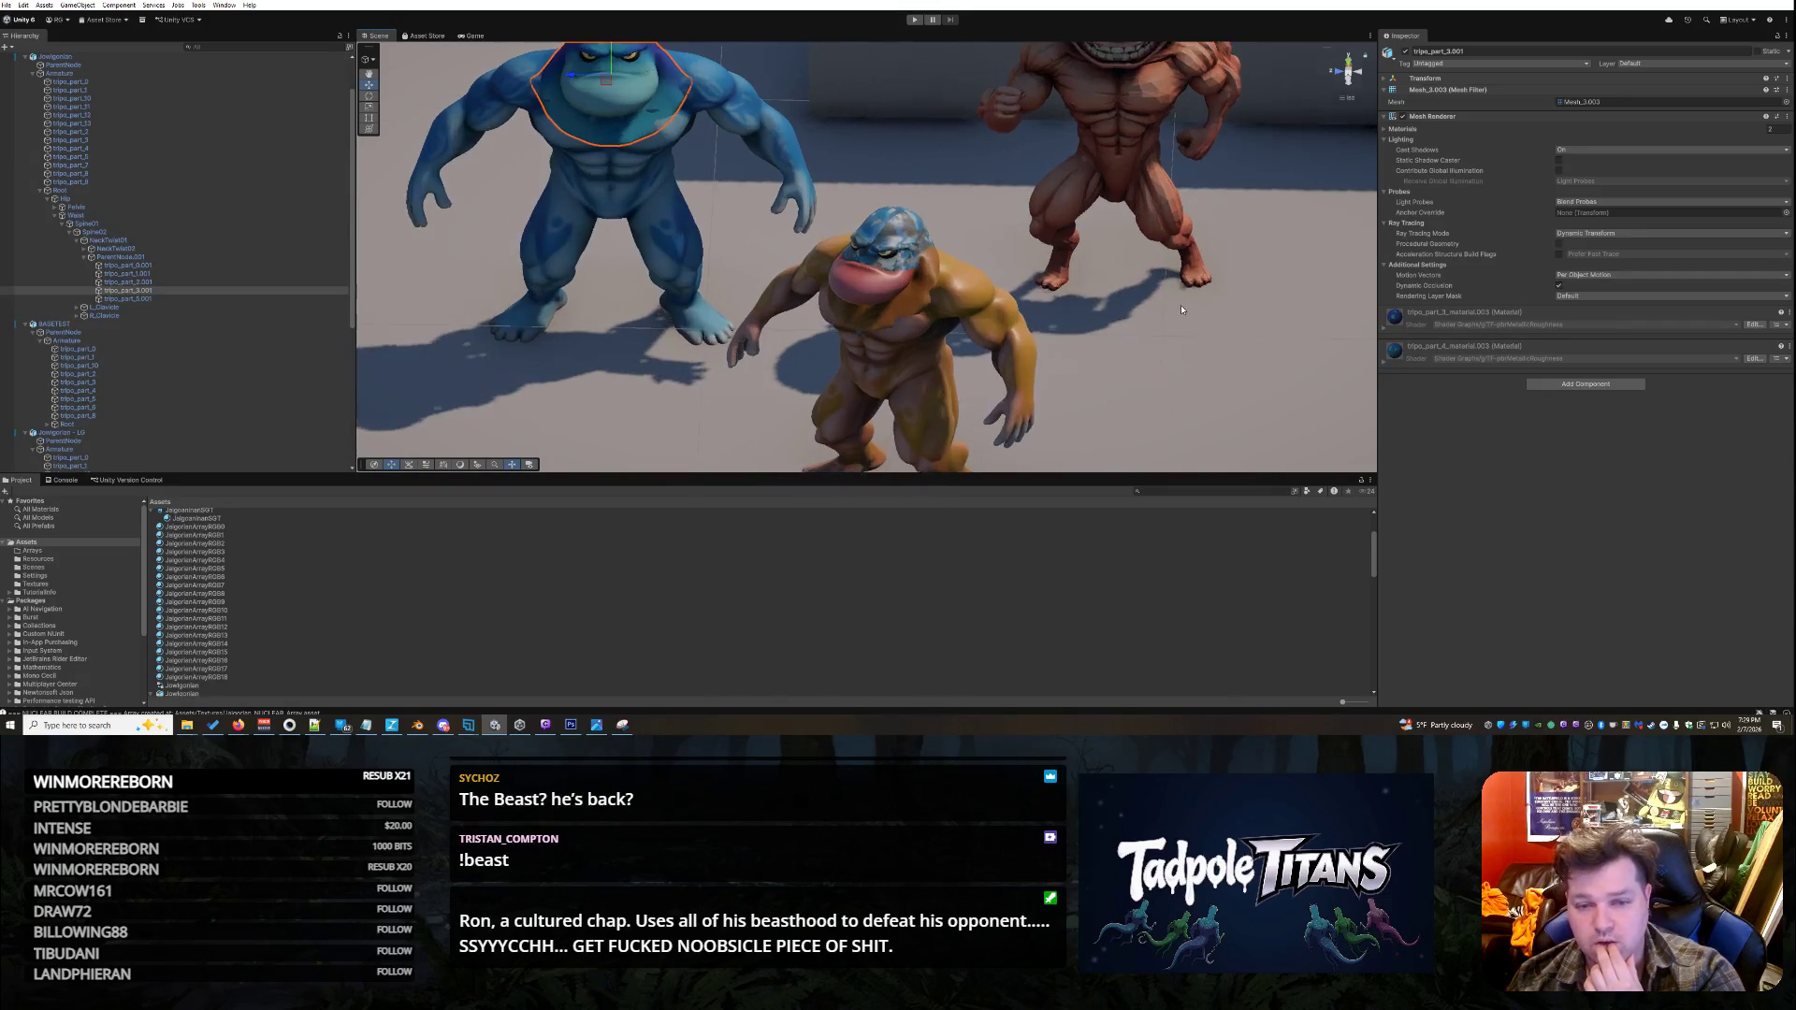
- Select the yellow character's head, collapse its first material and edit its shader
click(911, 223)
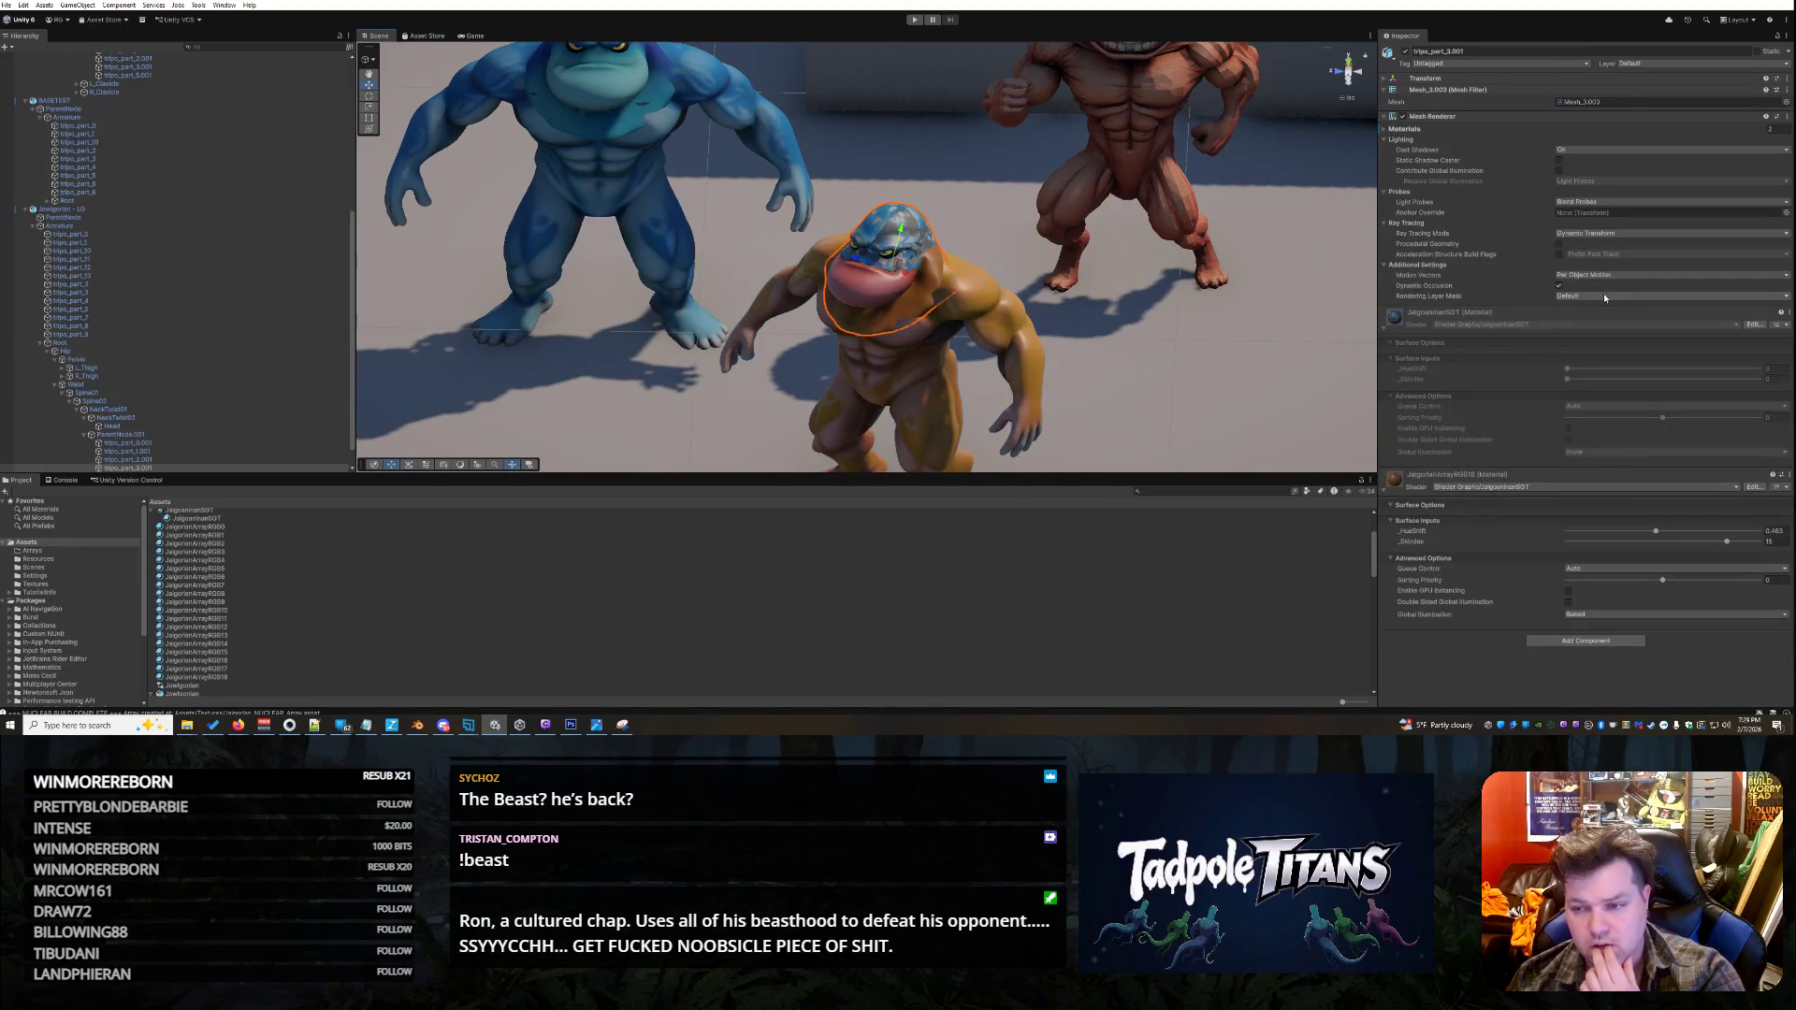
click(1462, 317)
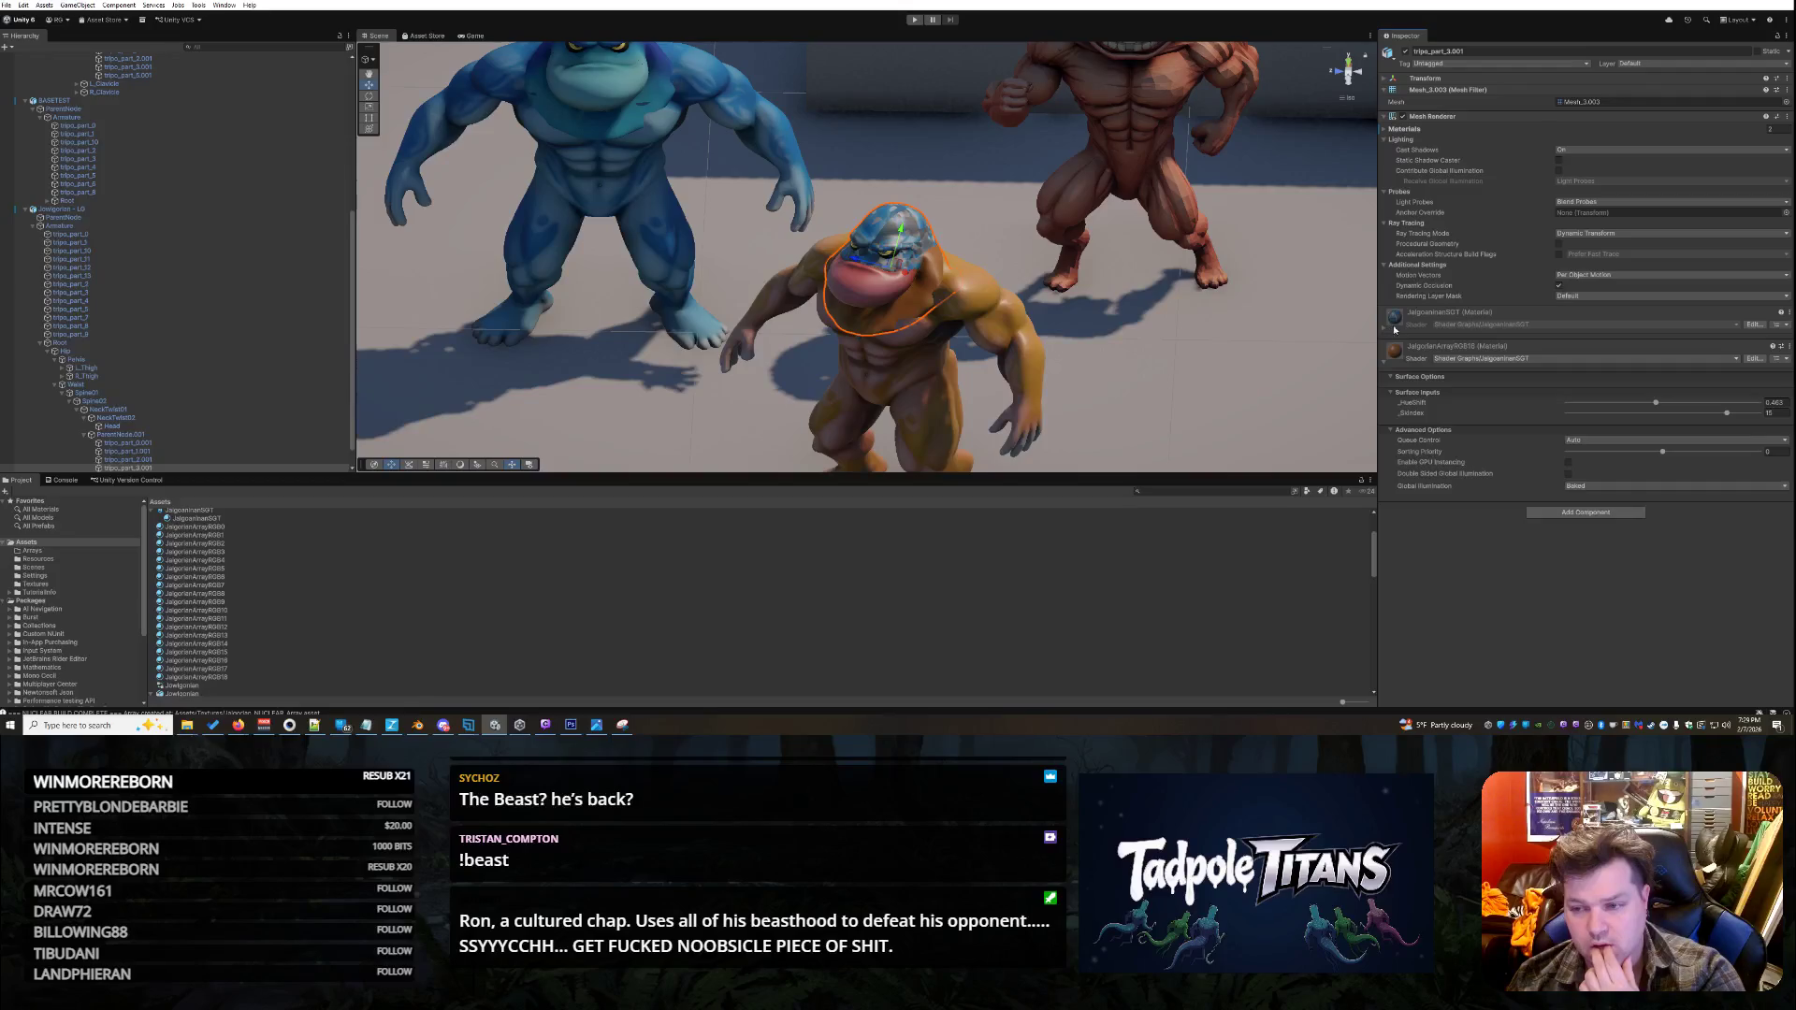
click(1754, 324)
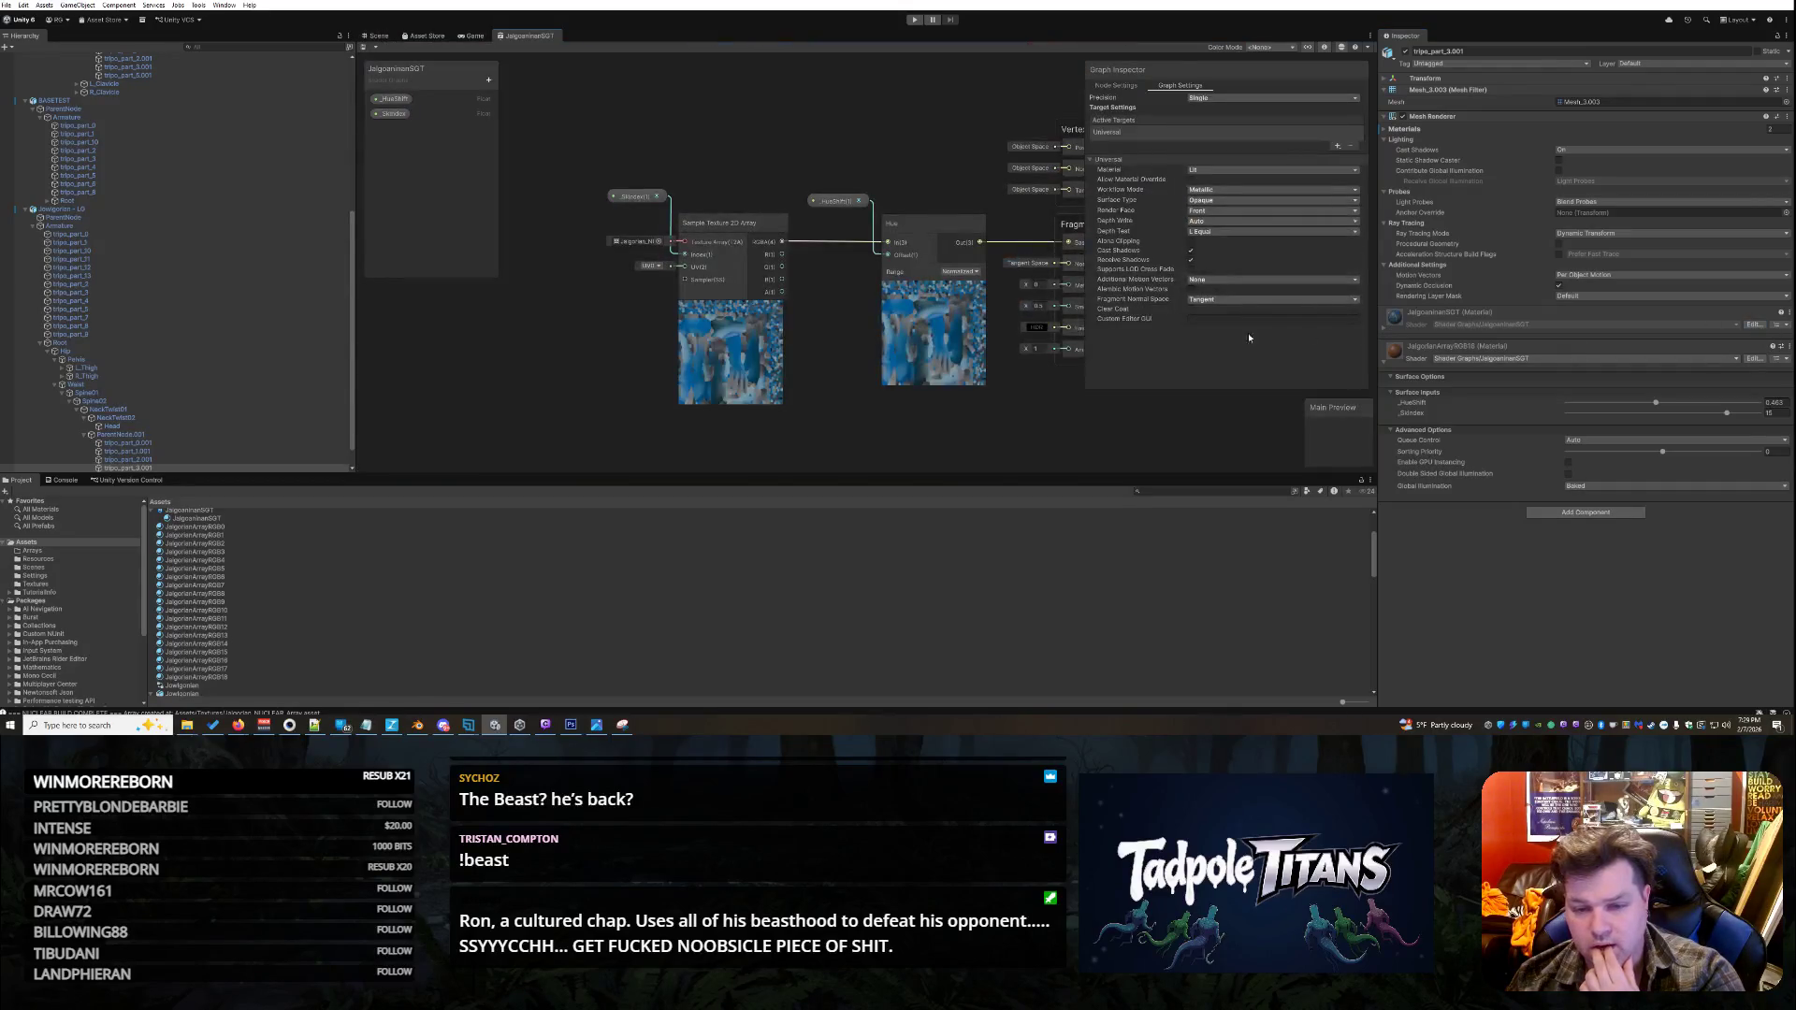
- Select the JalgorianArrayRGB5 material and close the Shader Graph tab
right_click(991, 432)
click(1229, 569)
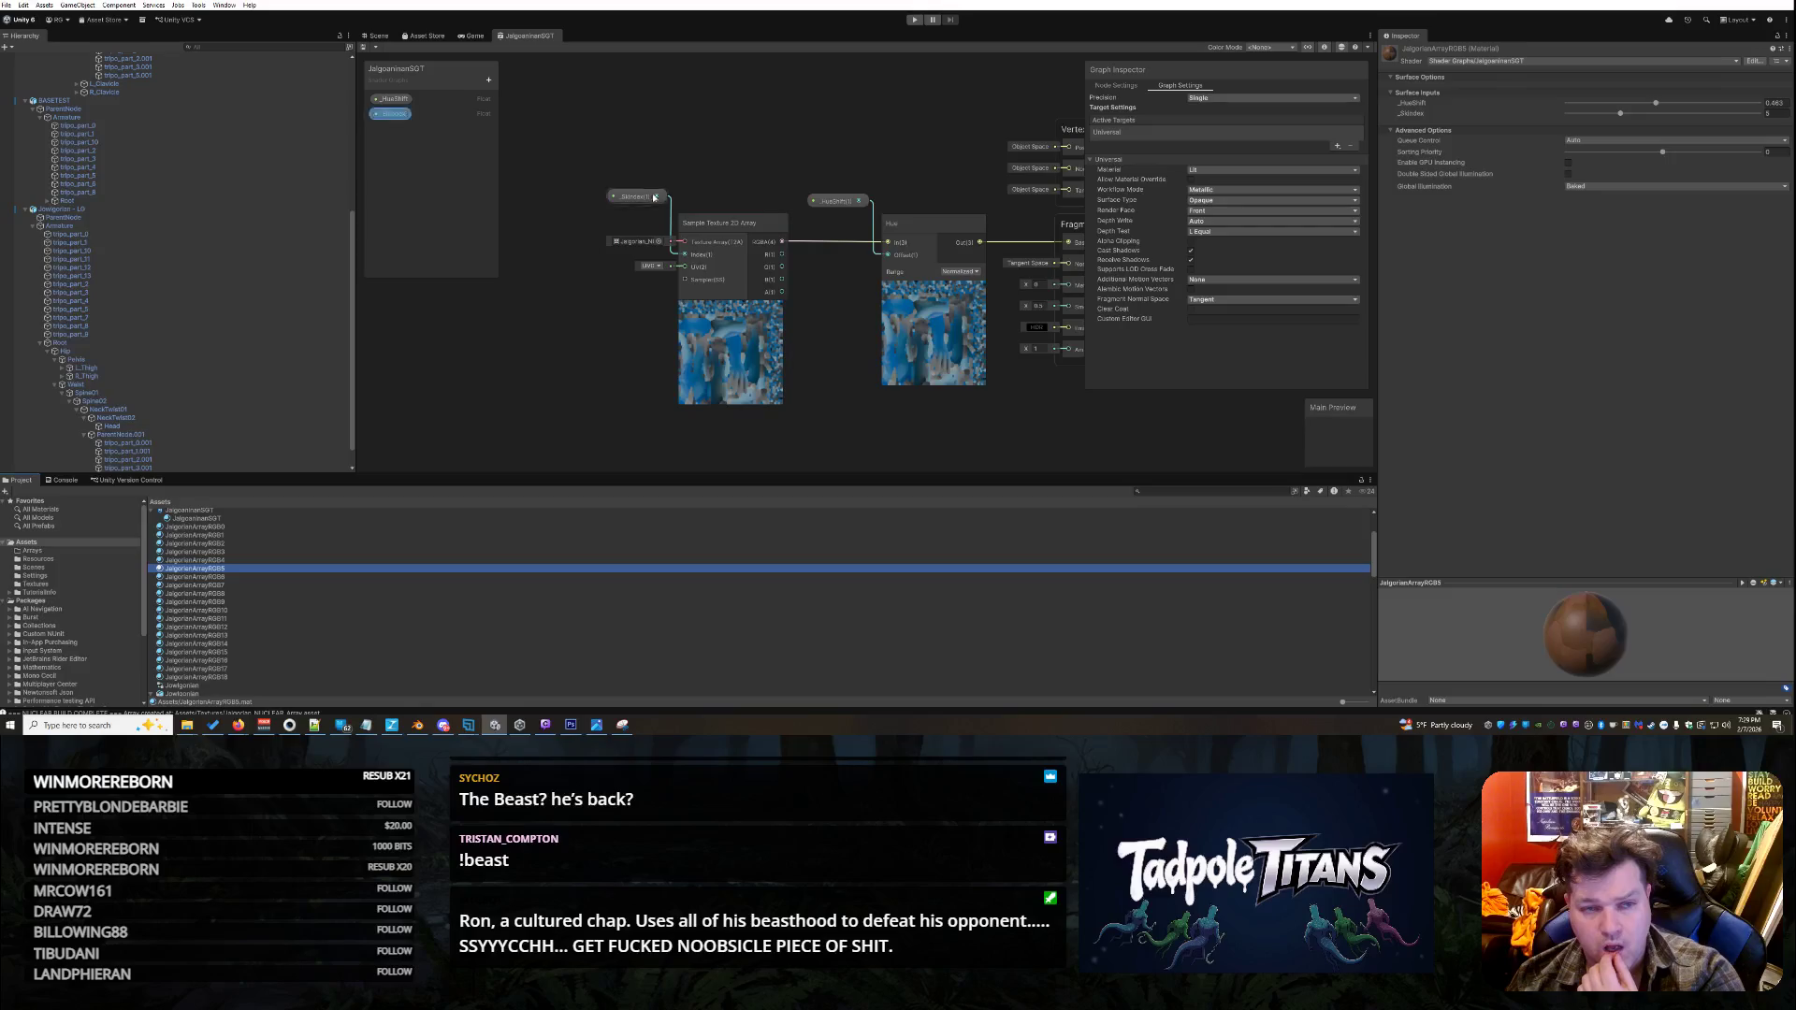
right_click(546, 36)
click(573, 54)
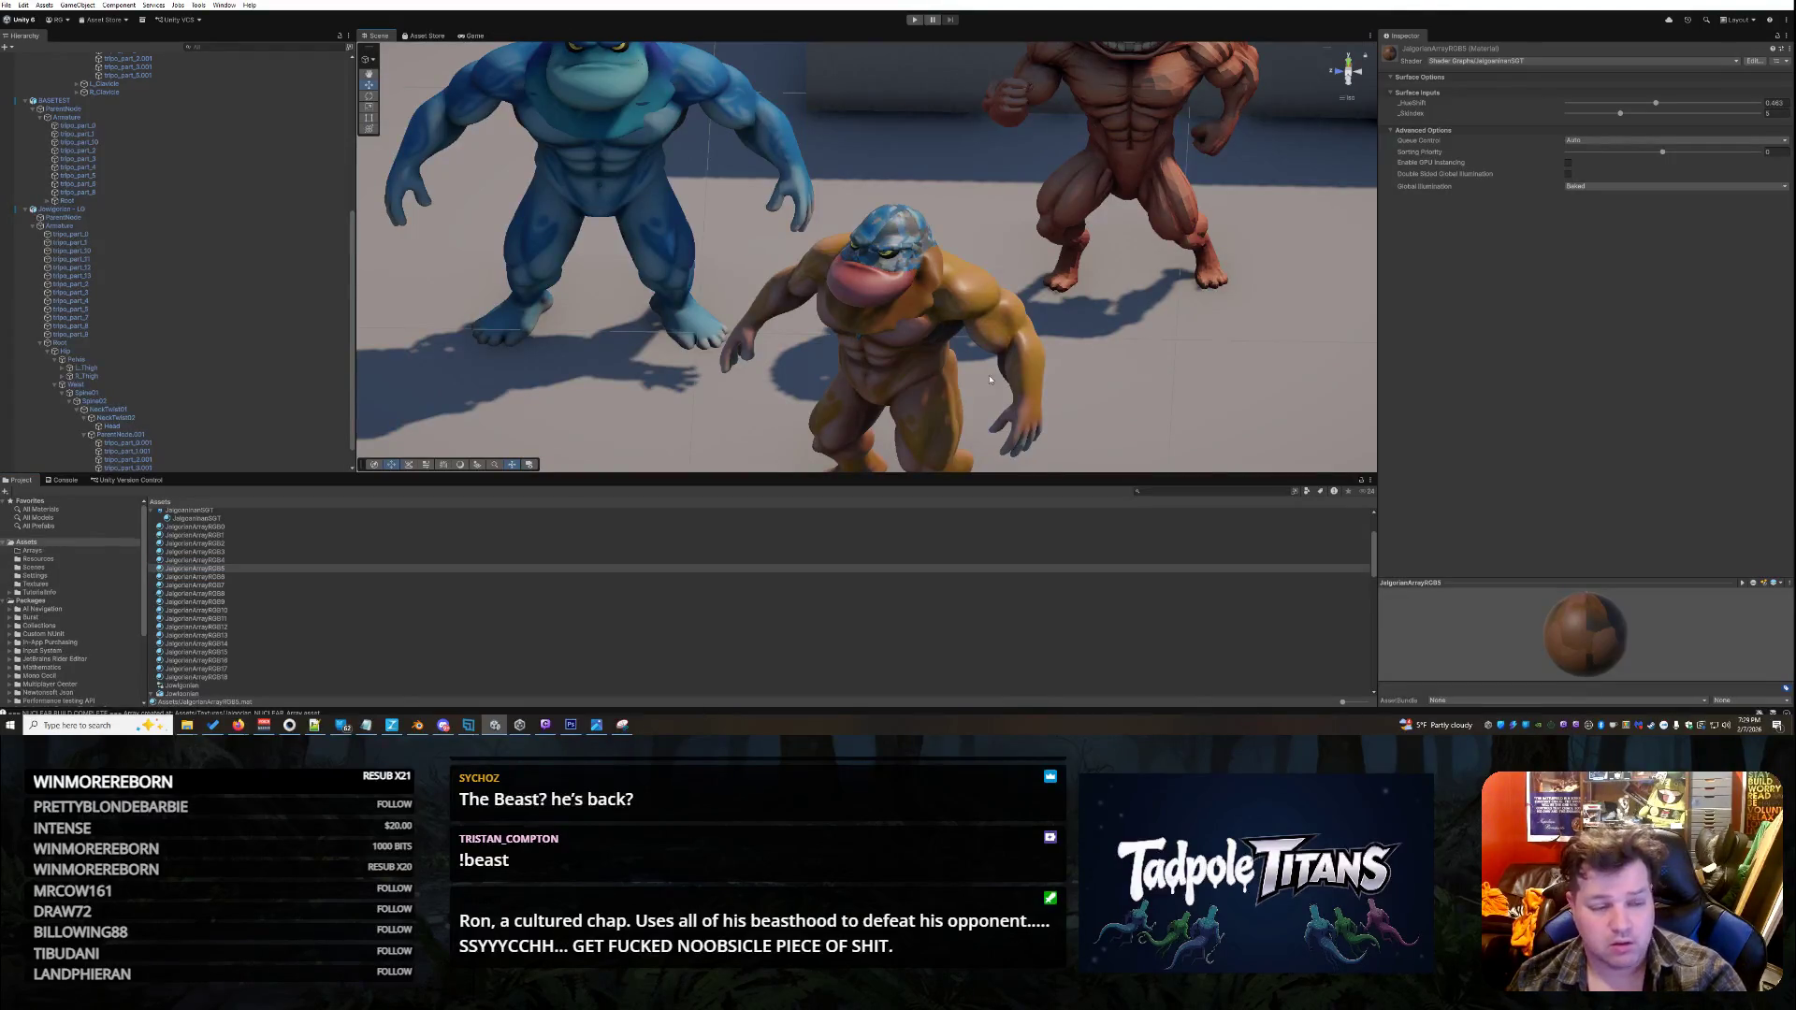
- Select the orange creature's head mesh and drop JalgorianArrayRGB17 onto it
scroll(342, 416, down, 1)
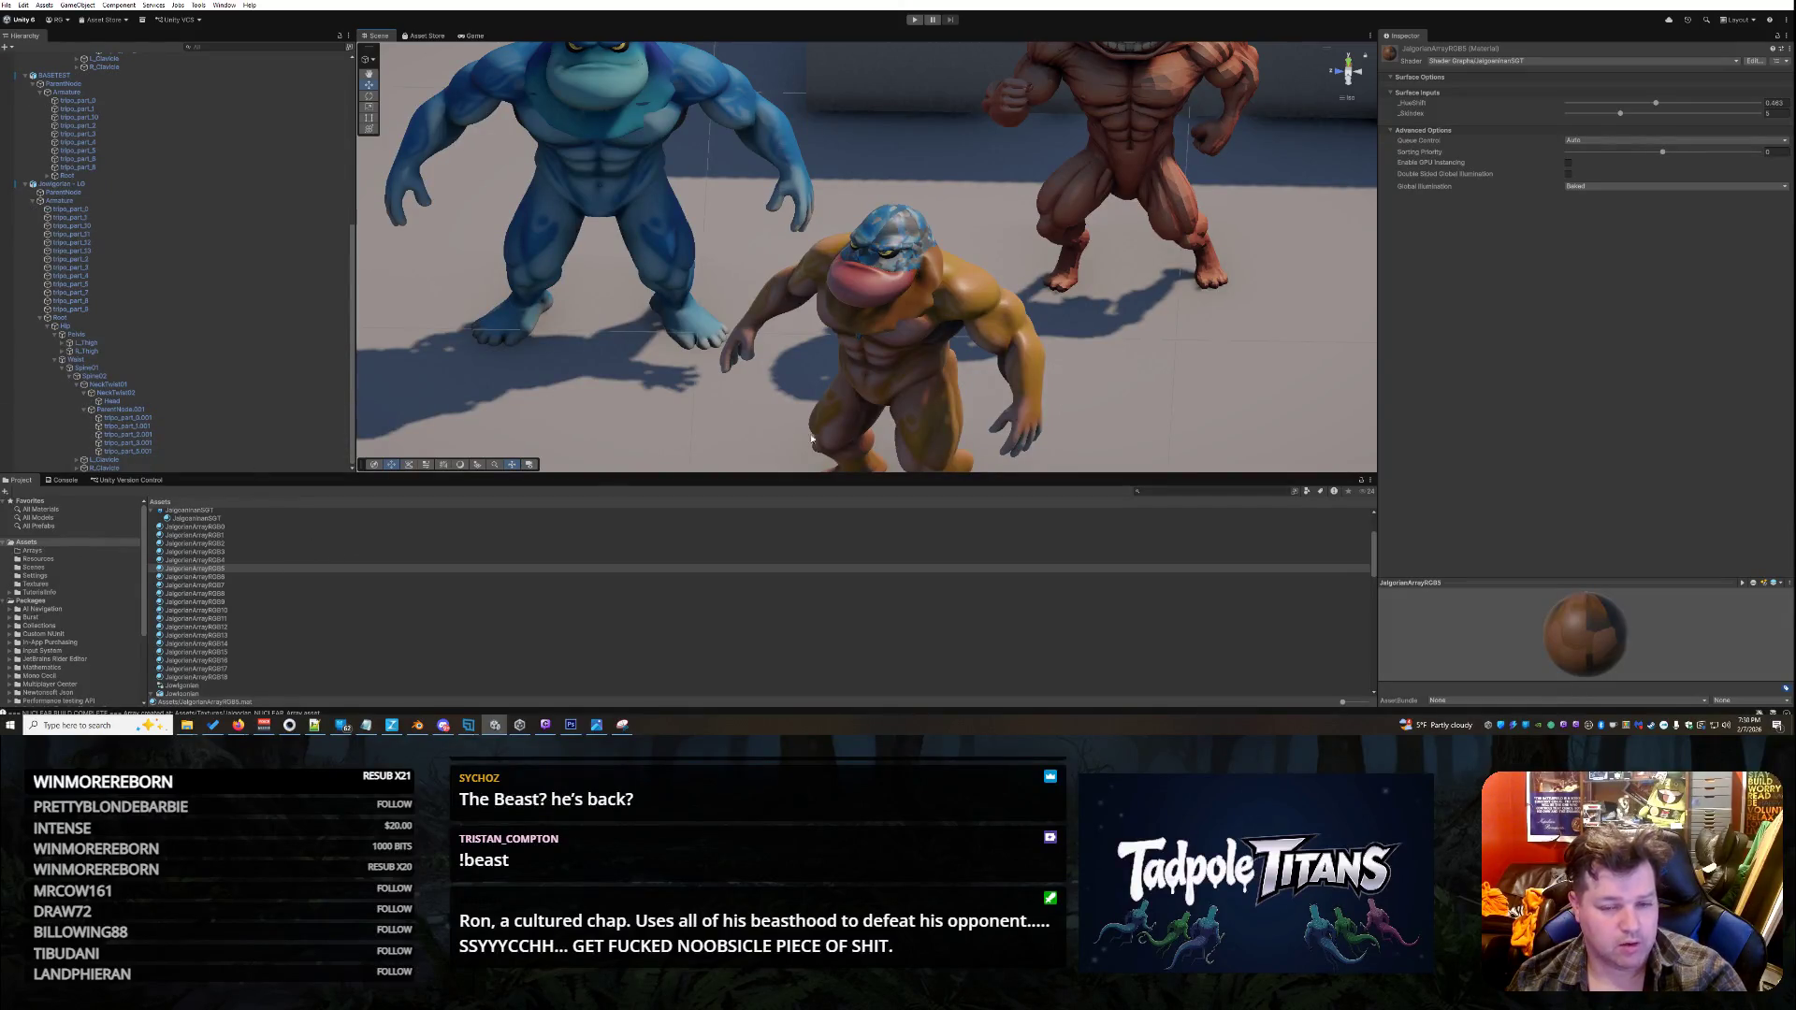
drag(1165, 342, 709, 176)
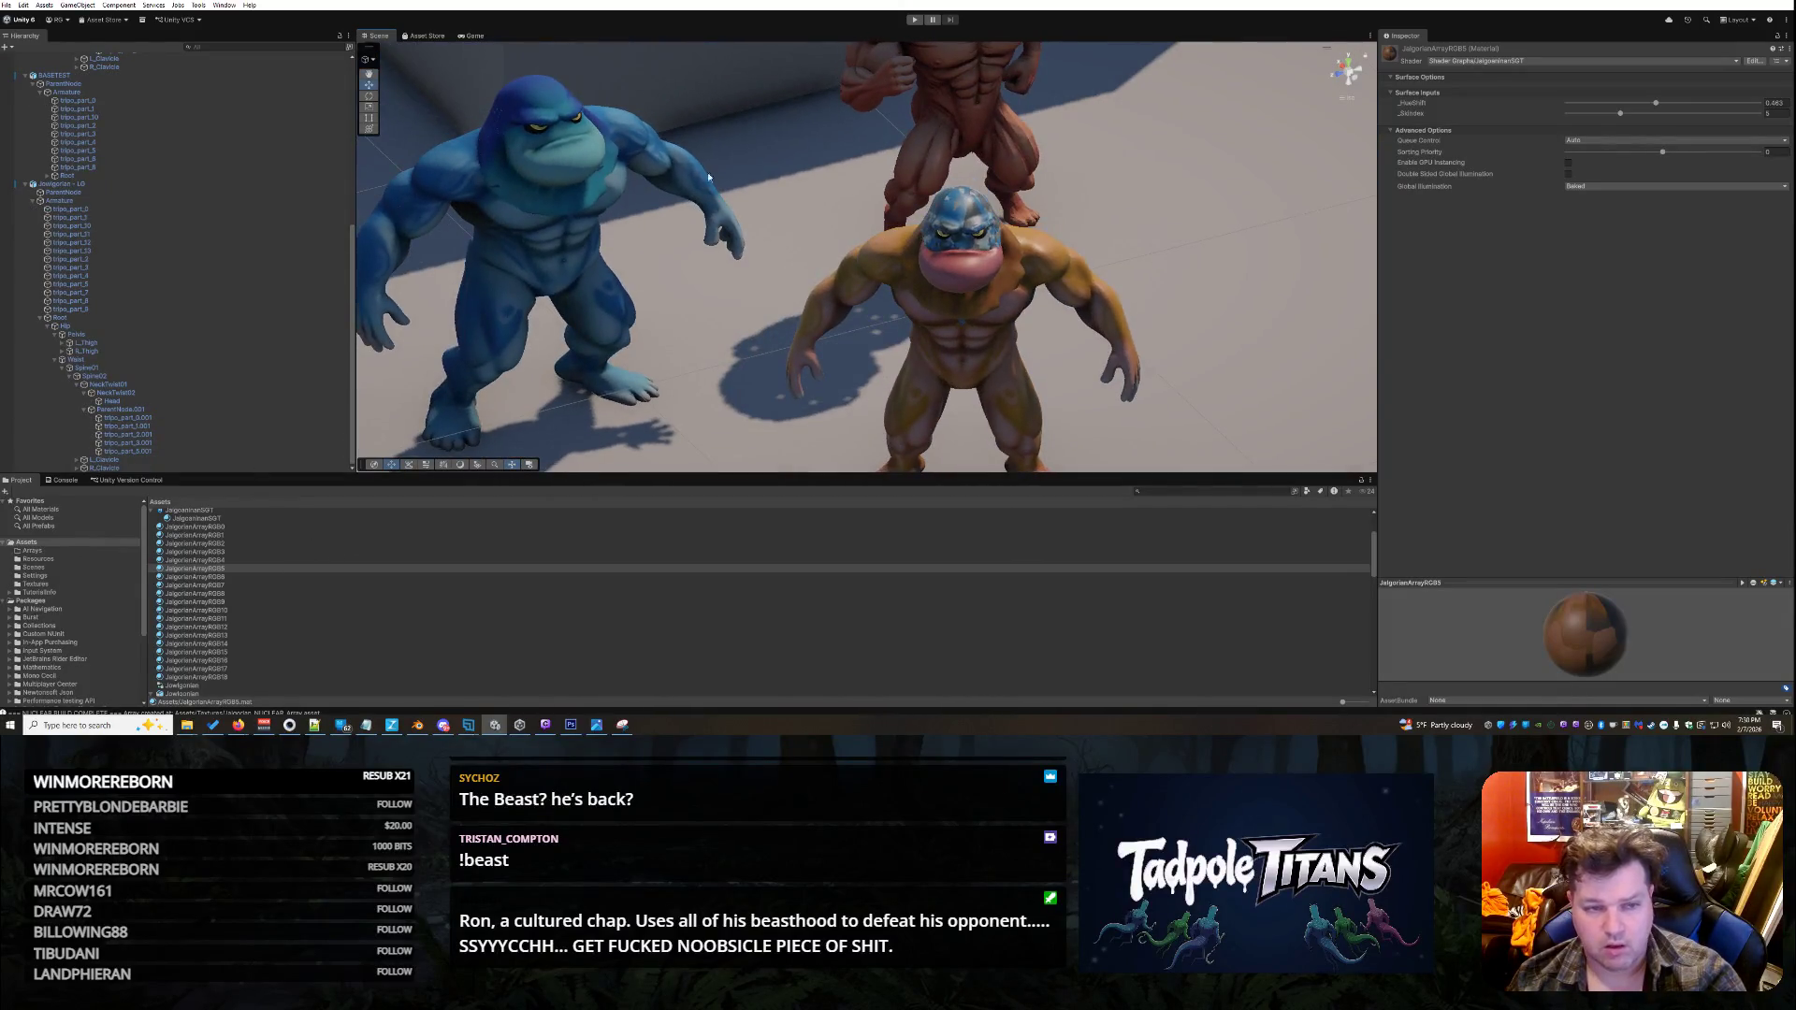
click(546, 110)
click(976, 216)
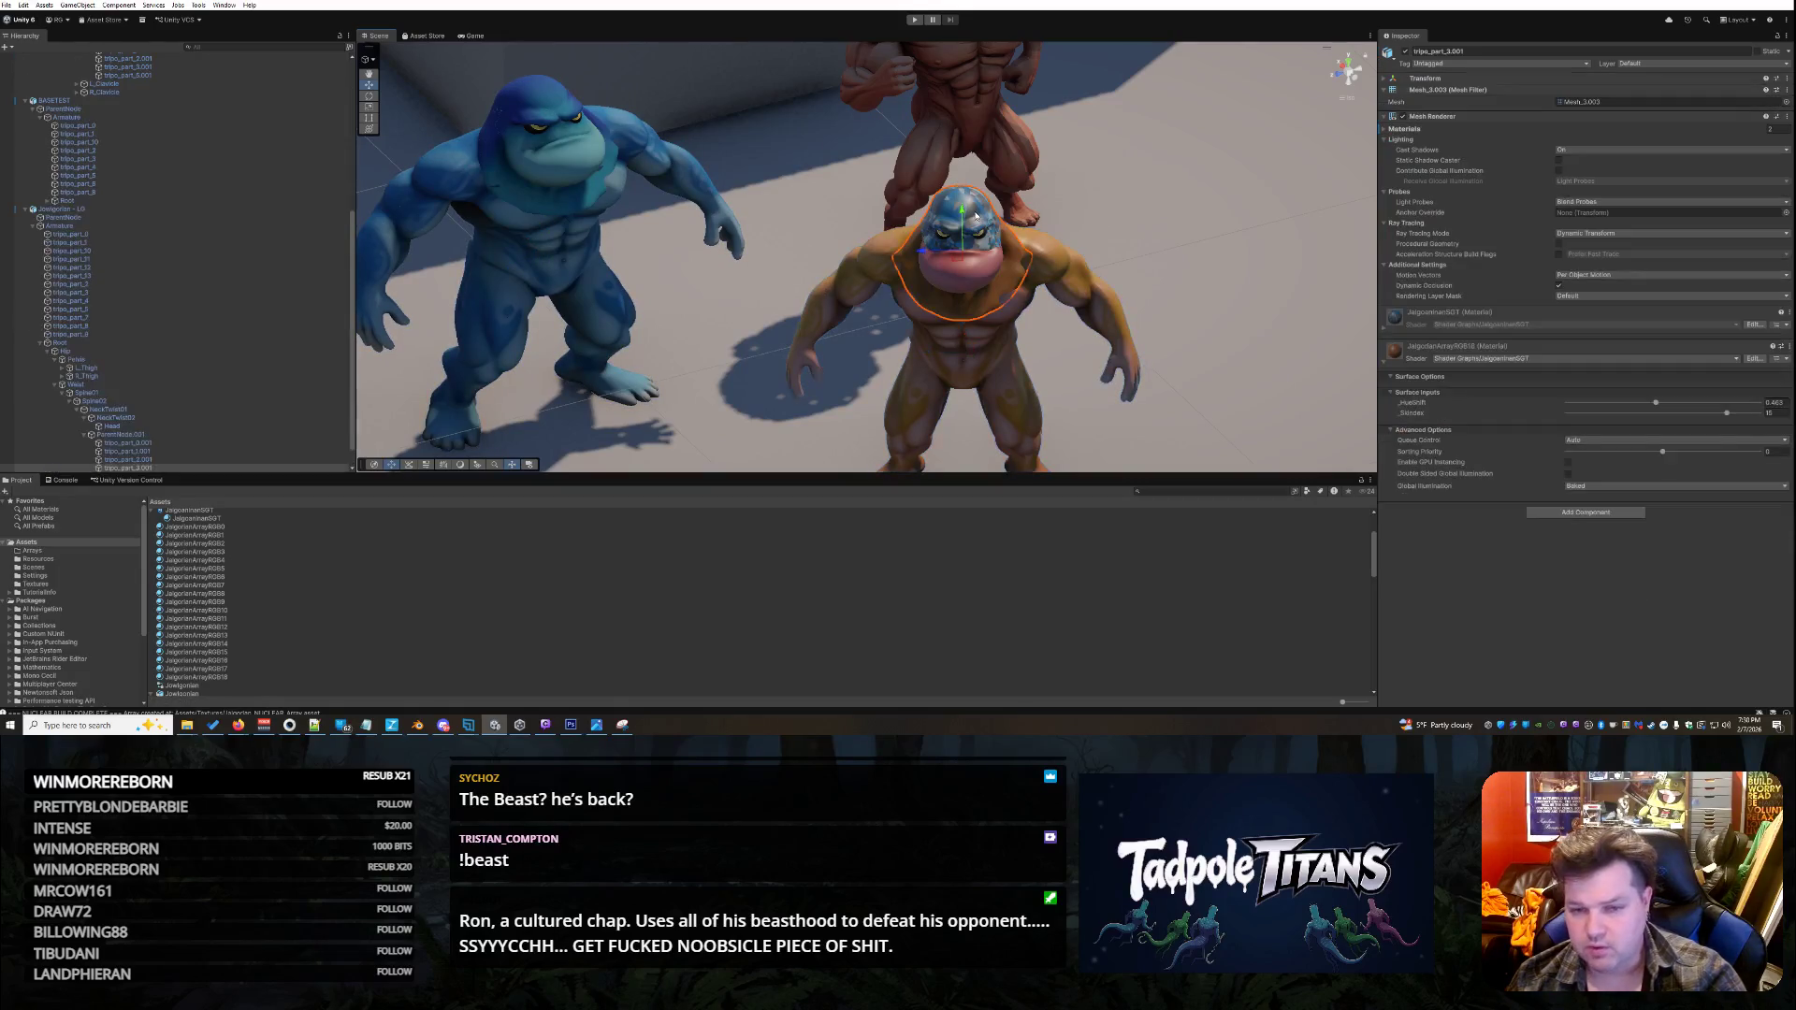
click(1387, 333)
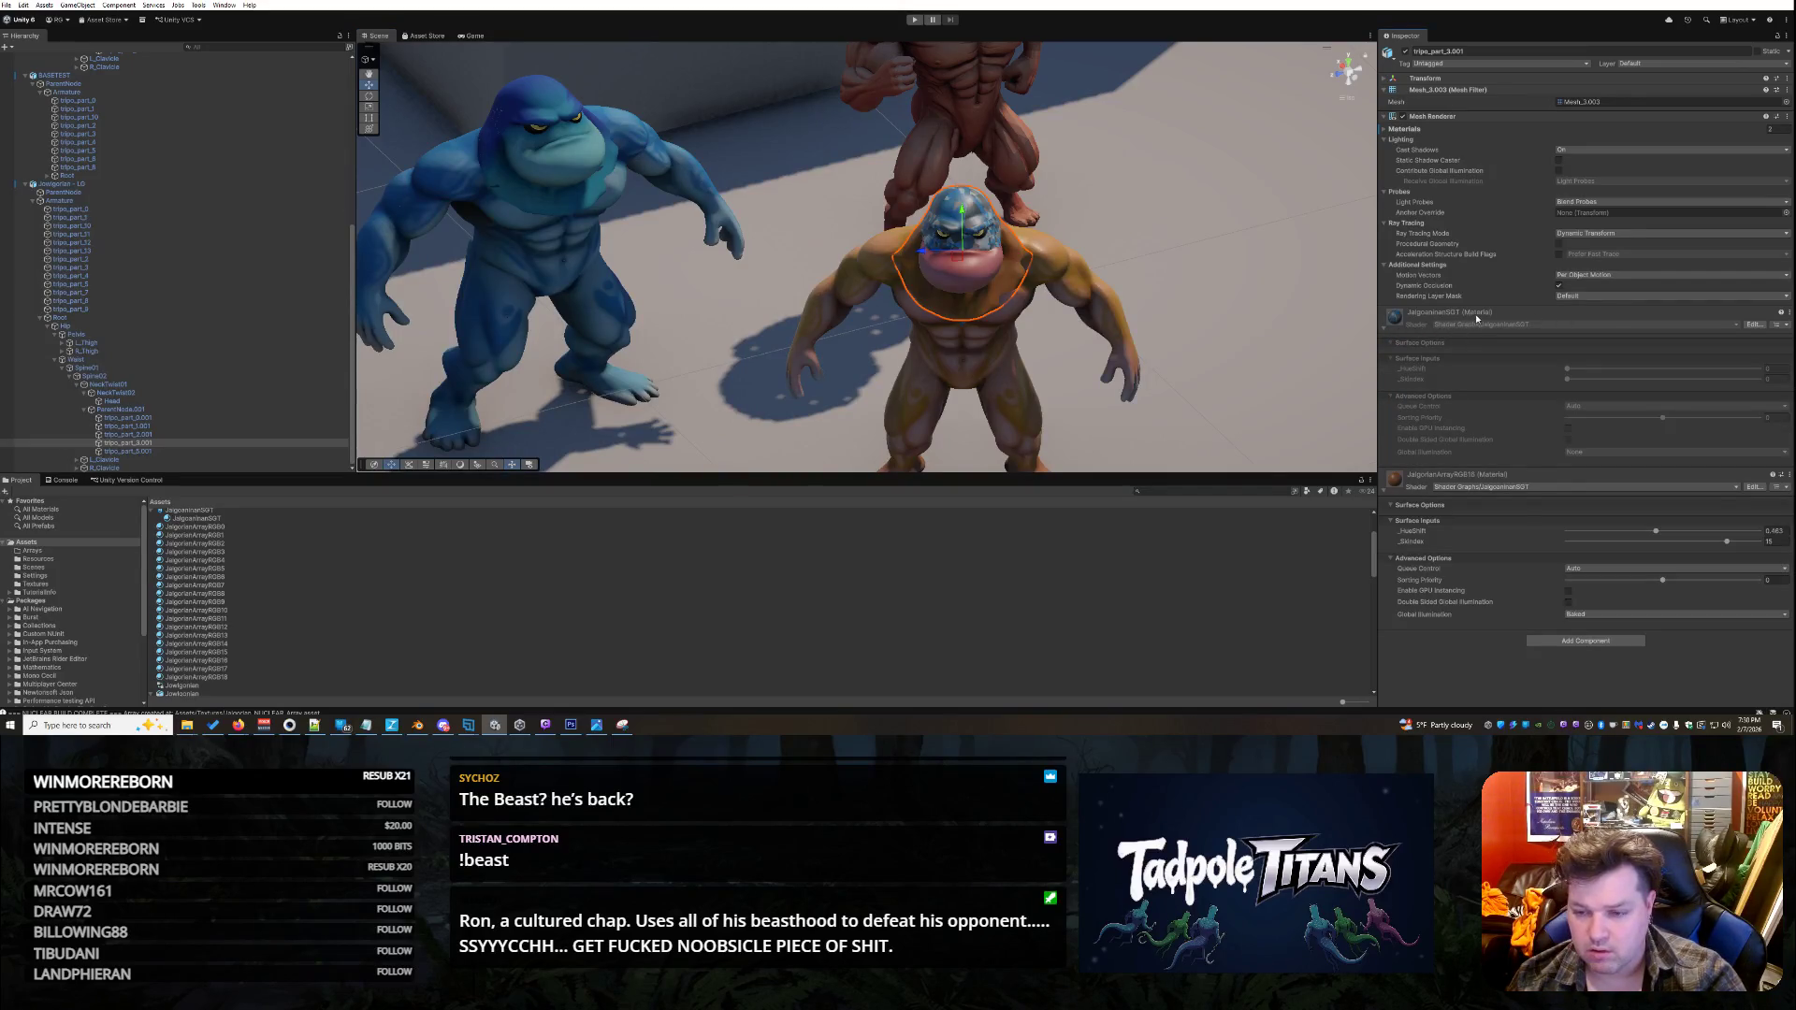
click(221, 670)
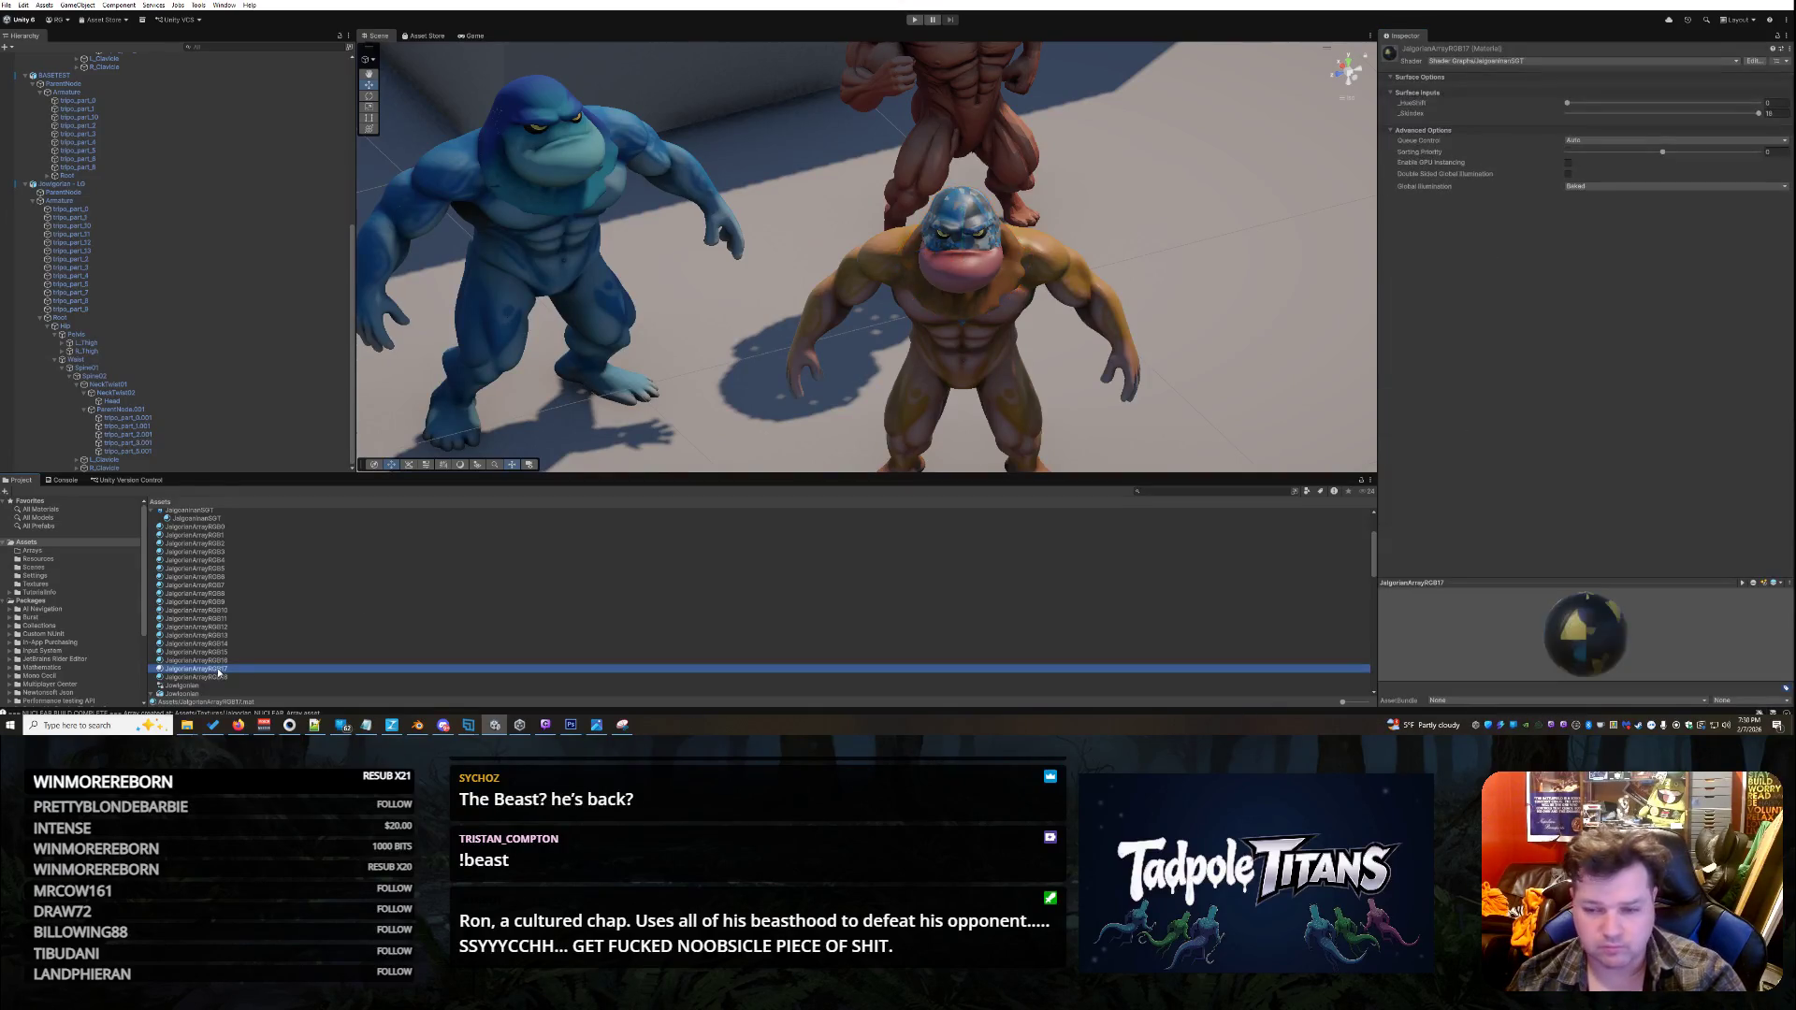
mouse_move(221, 669)
mouse_down()
mouse_move(918, 314)
mouse_move(975, 218)
mouse_up()
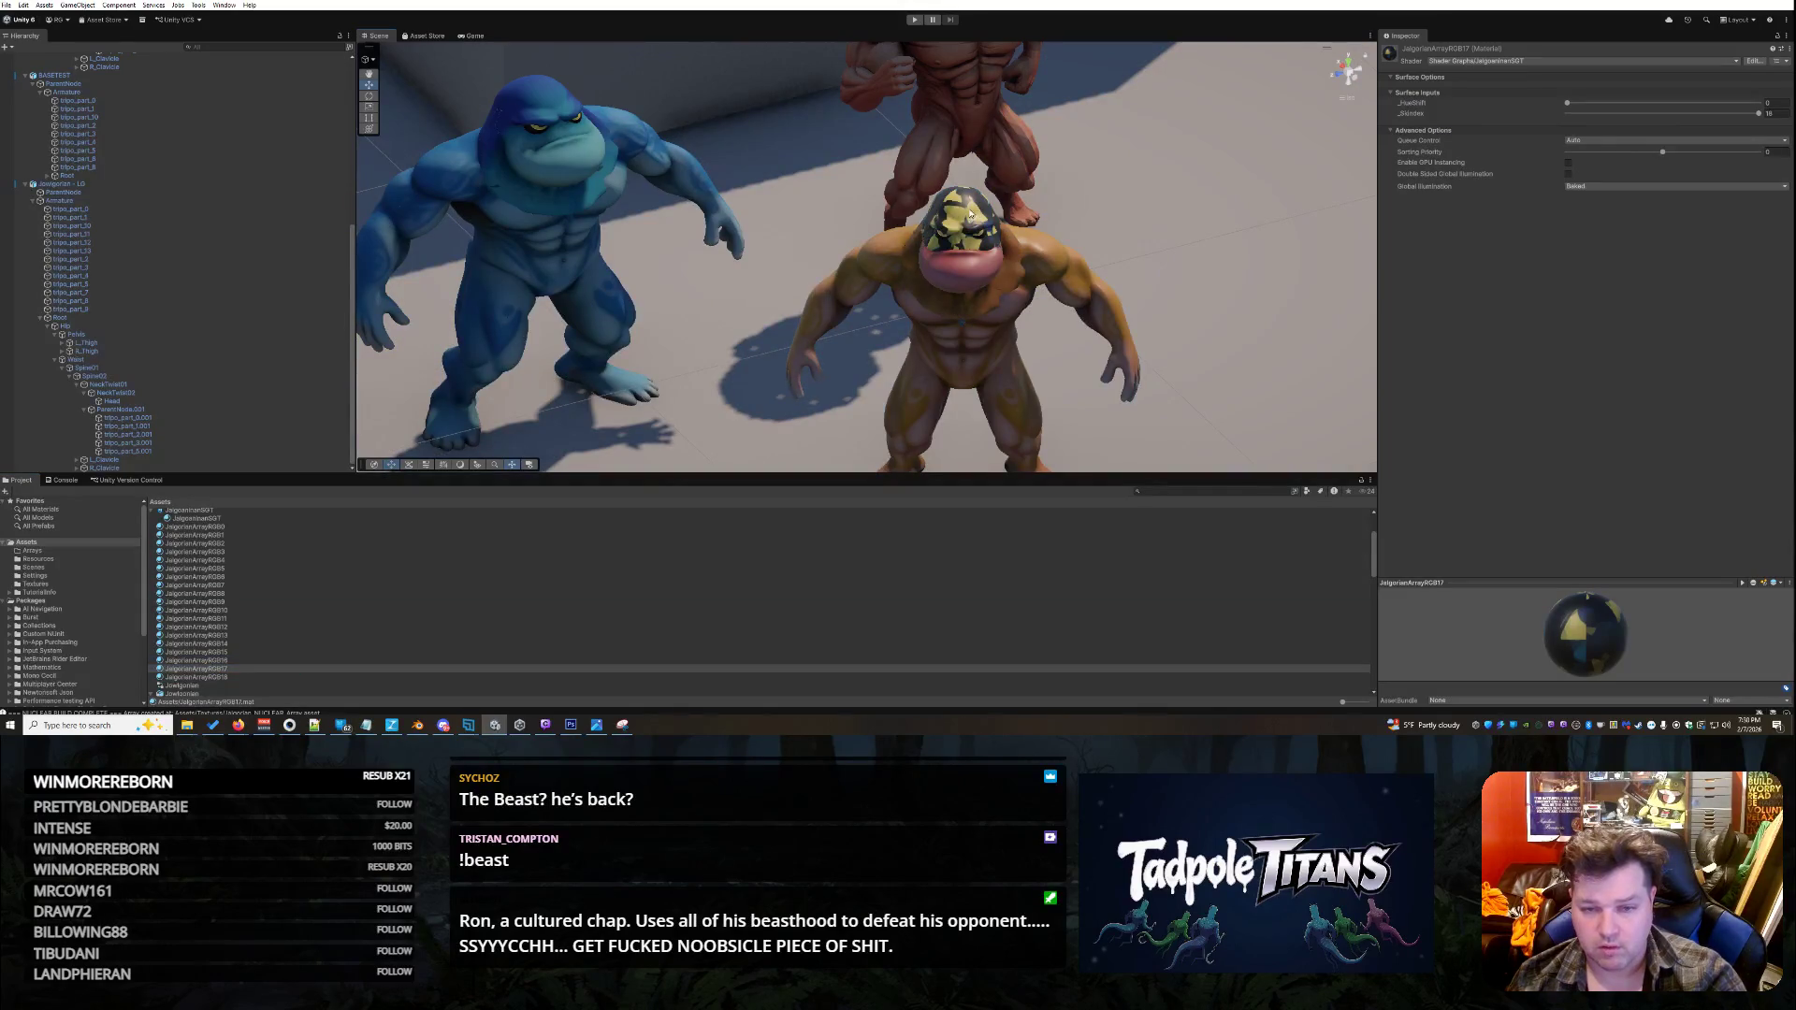
click(976, 218)
click(976, 218)
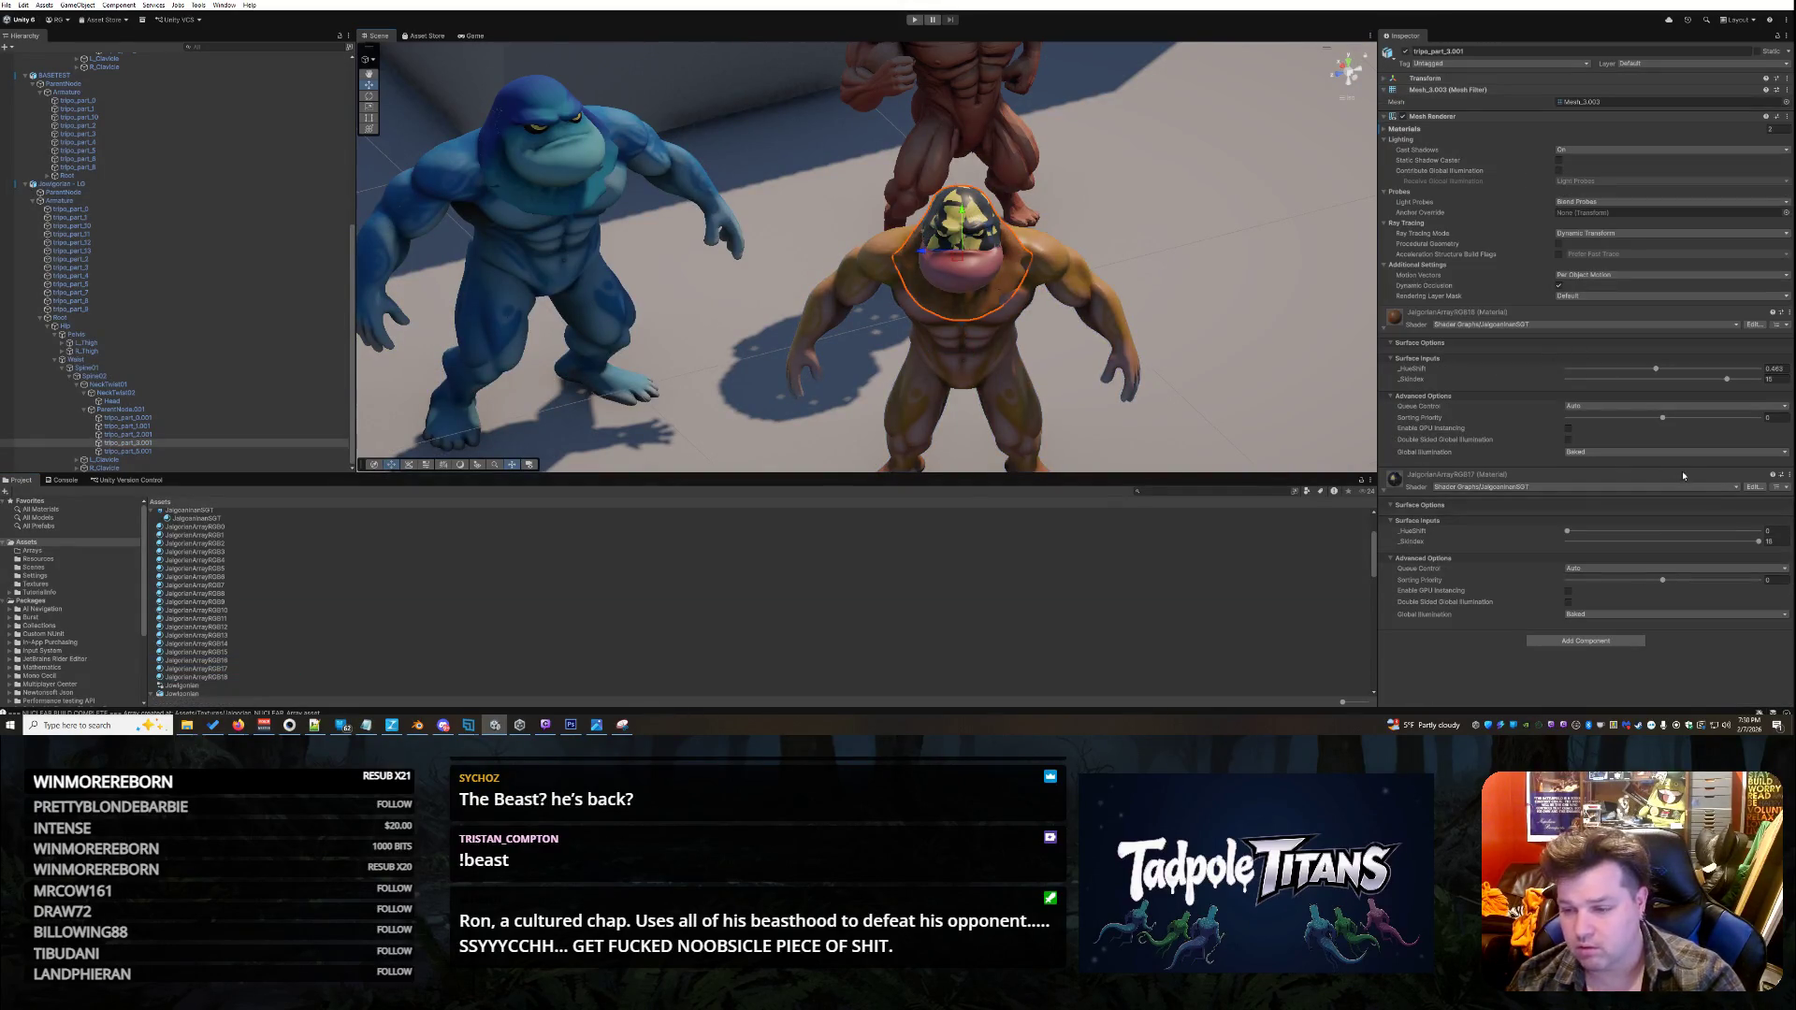
- Adjust the second head material's skin index and set its hue shift to 0.477
drag(1727, 382, 1729, 385)
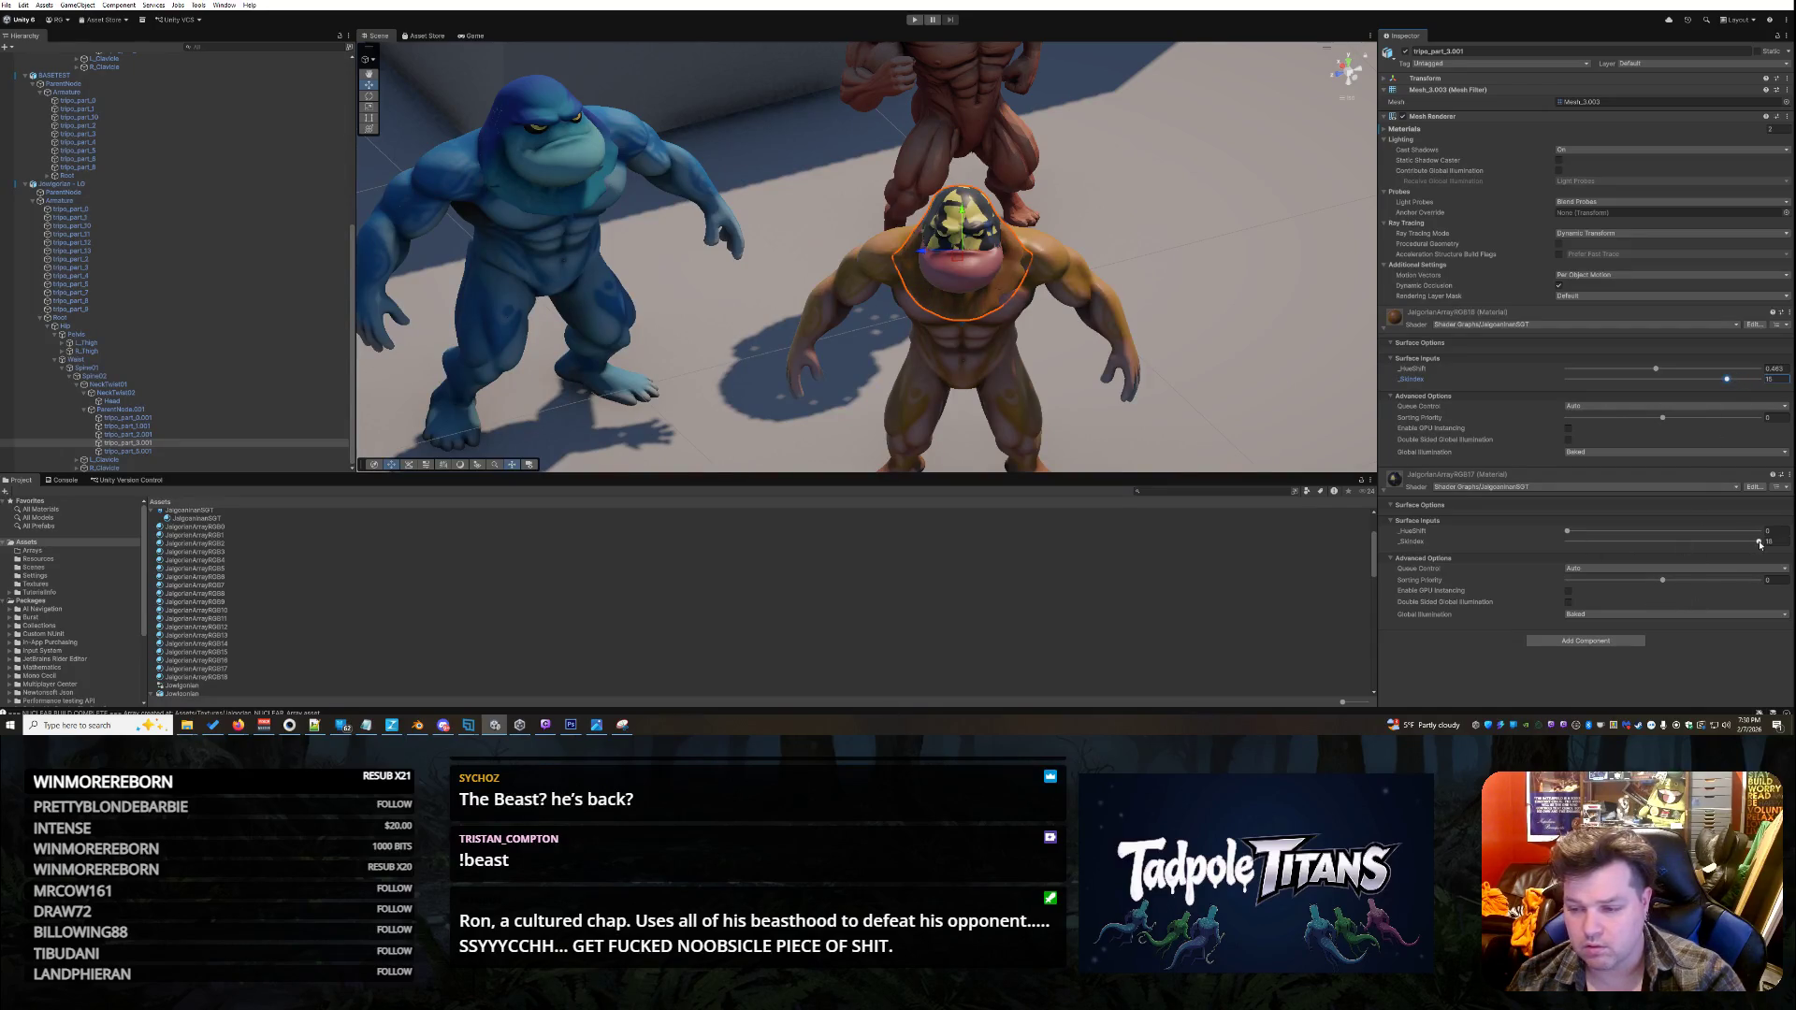
drag(1758, 542, 1737, 543)
drag(1577, 533, 1657, 525)
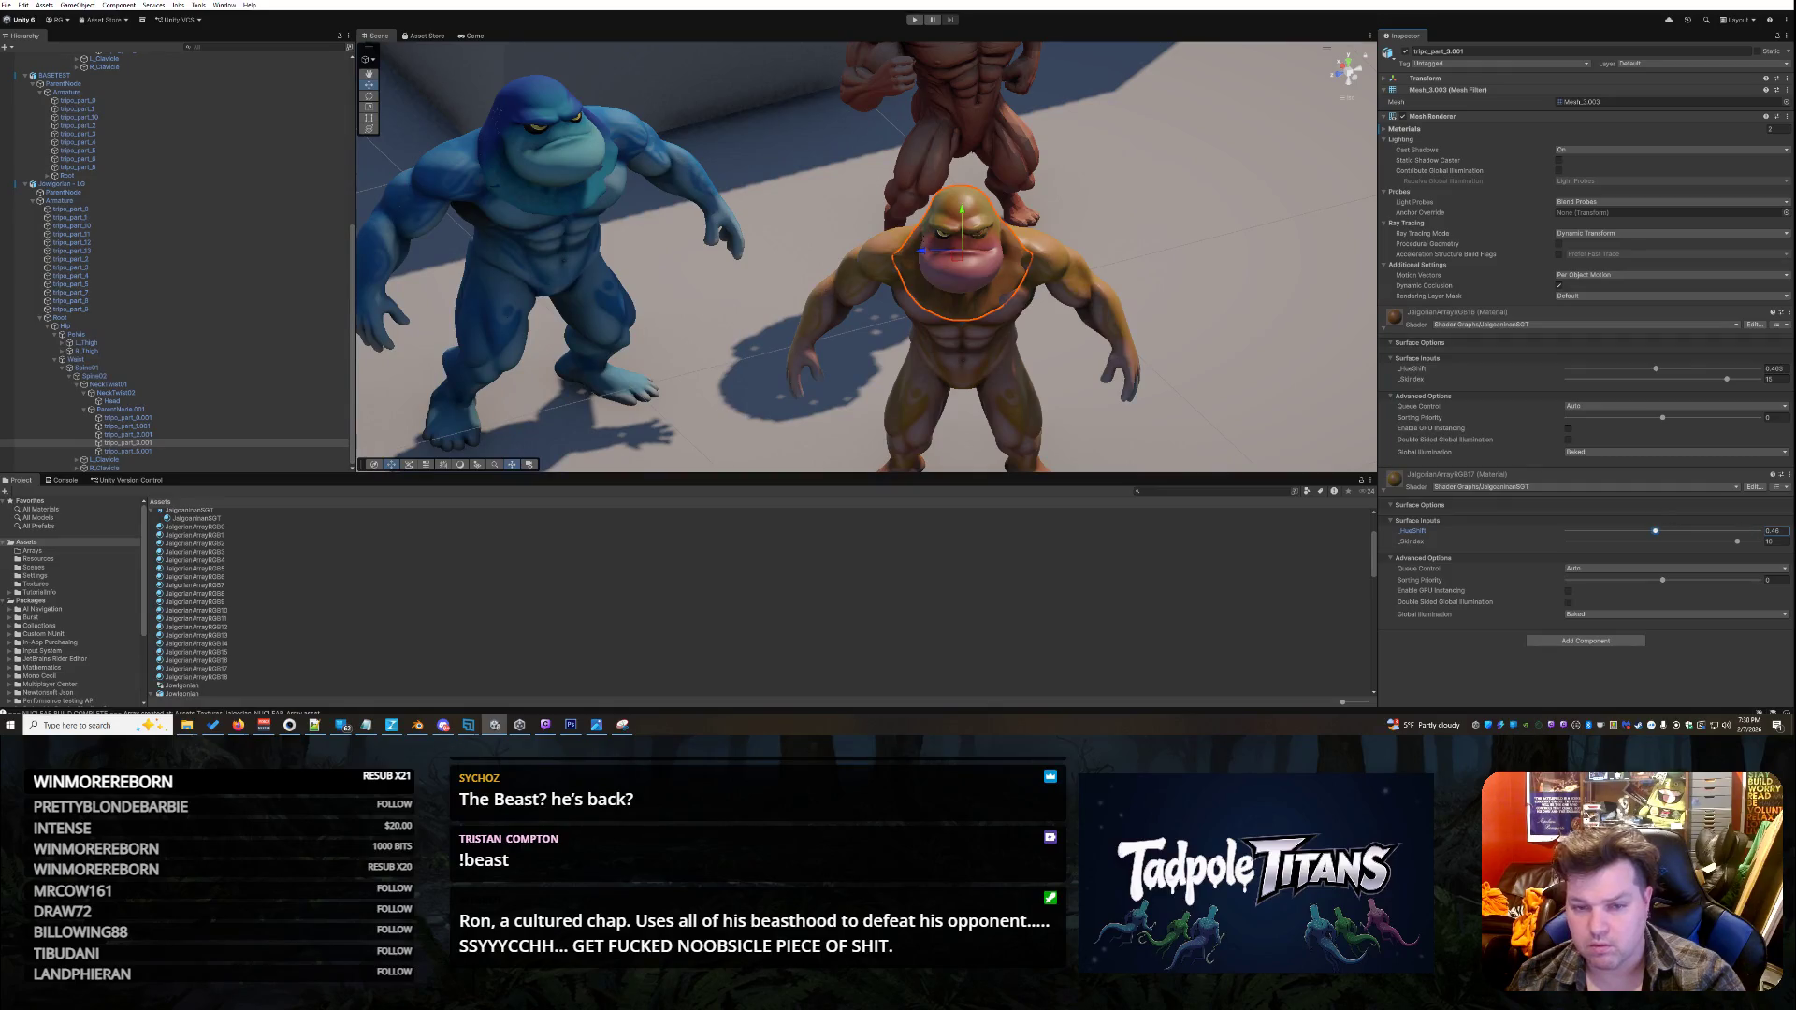
click(1771, 530)
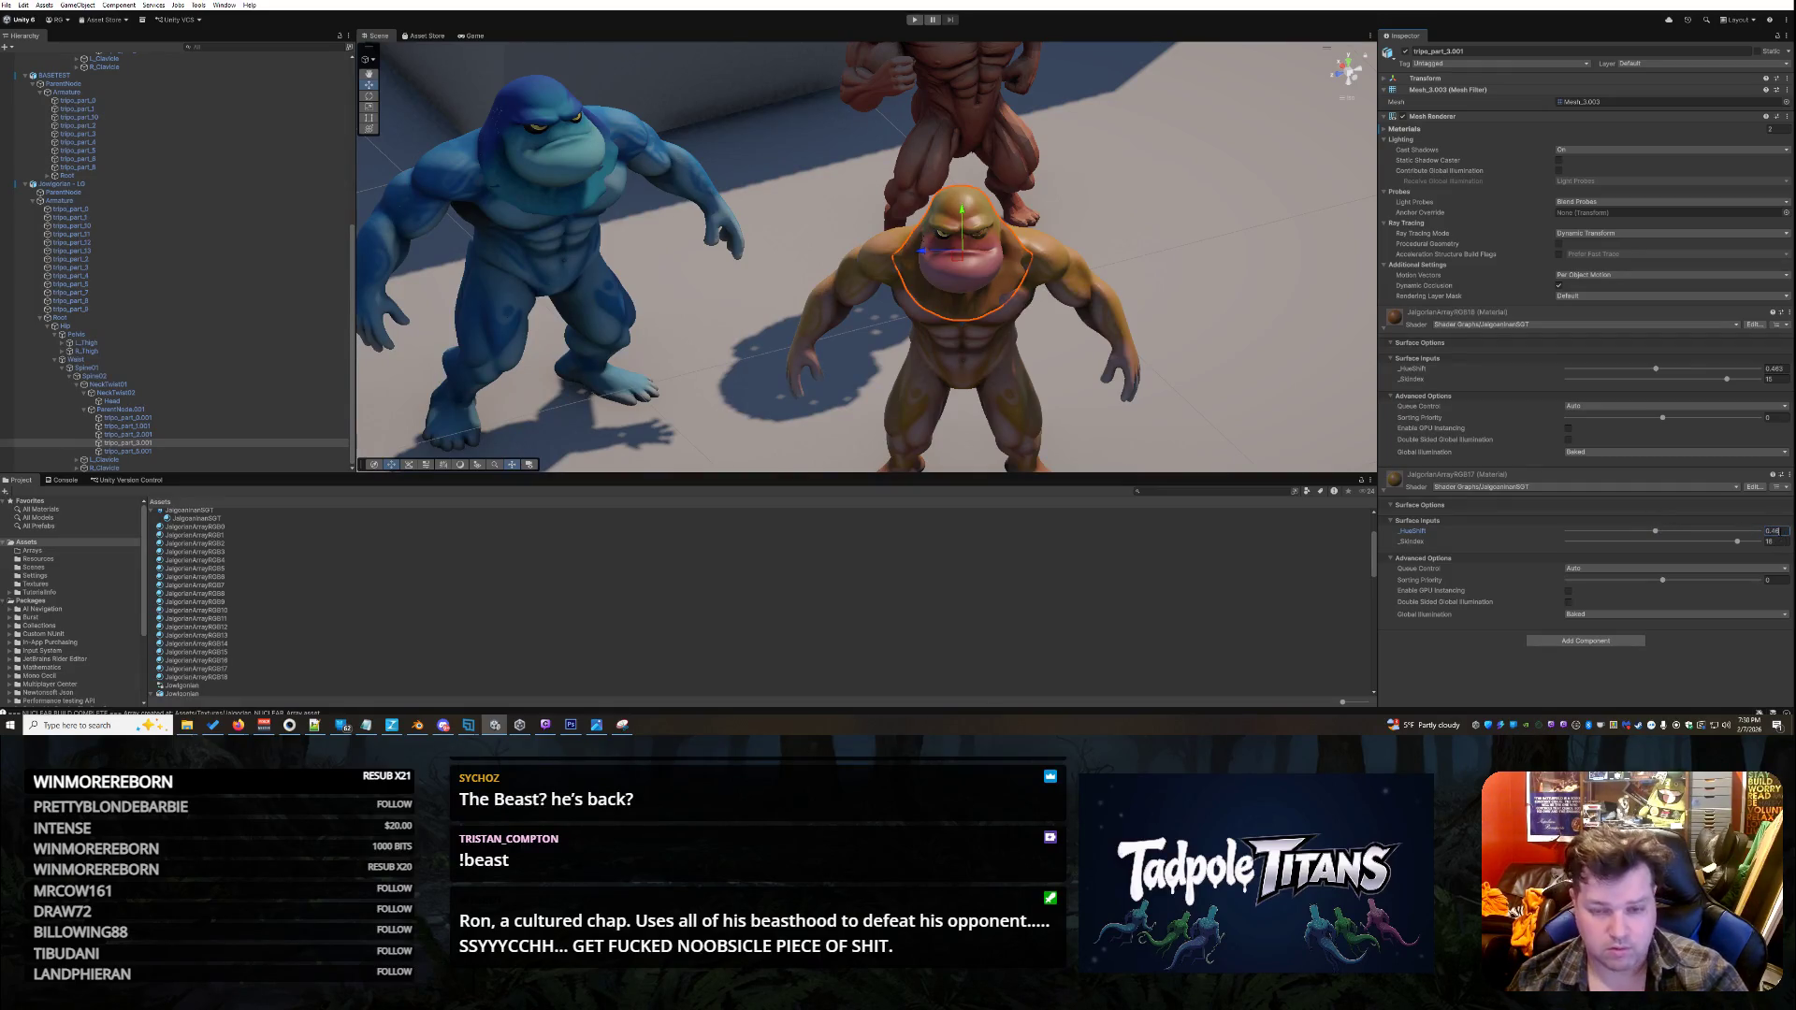
click(1222, 319)
drag(1223, 319, 1179, 324)
- Apply JalgorianArrayRGB18 to the yellow creature's eye mesh and expand its hue-shift settings
scroll(1180, 323, up, 5)
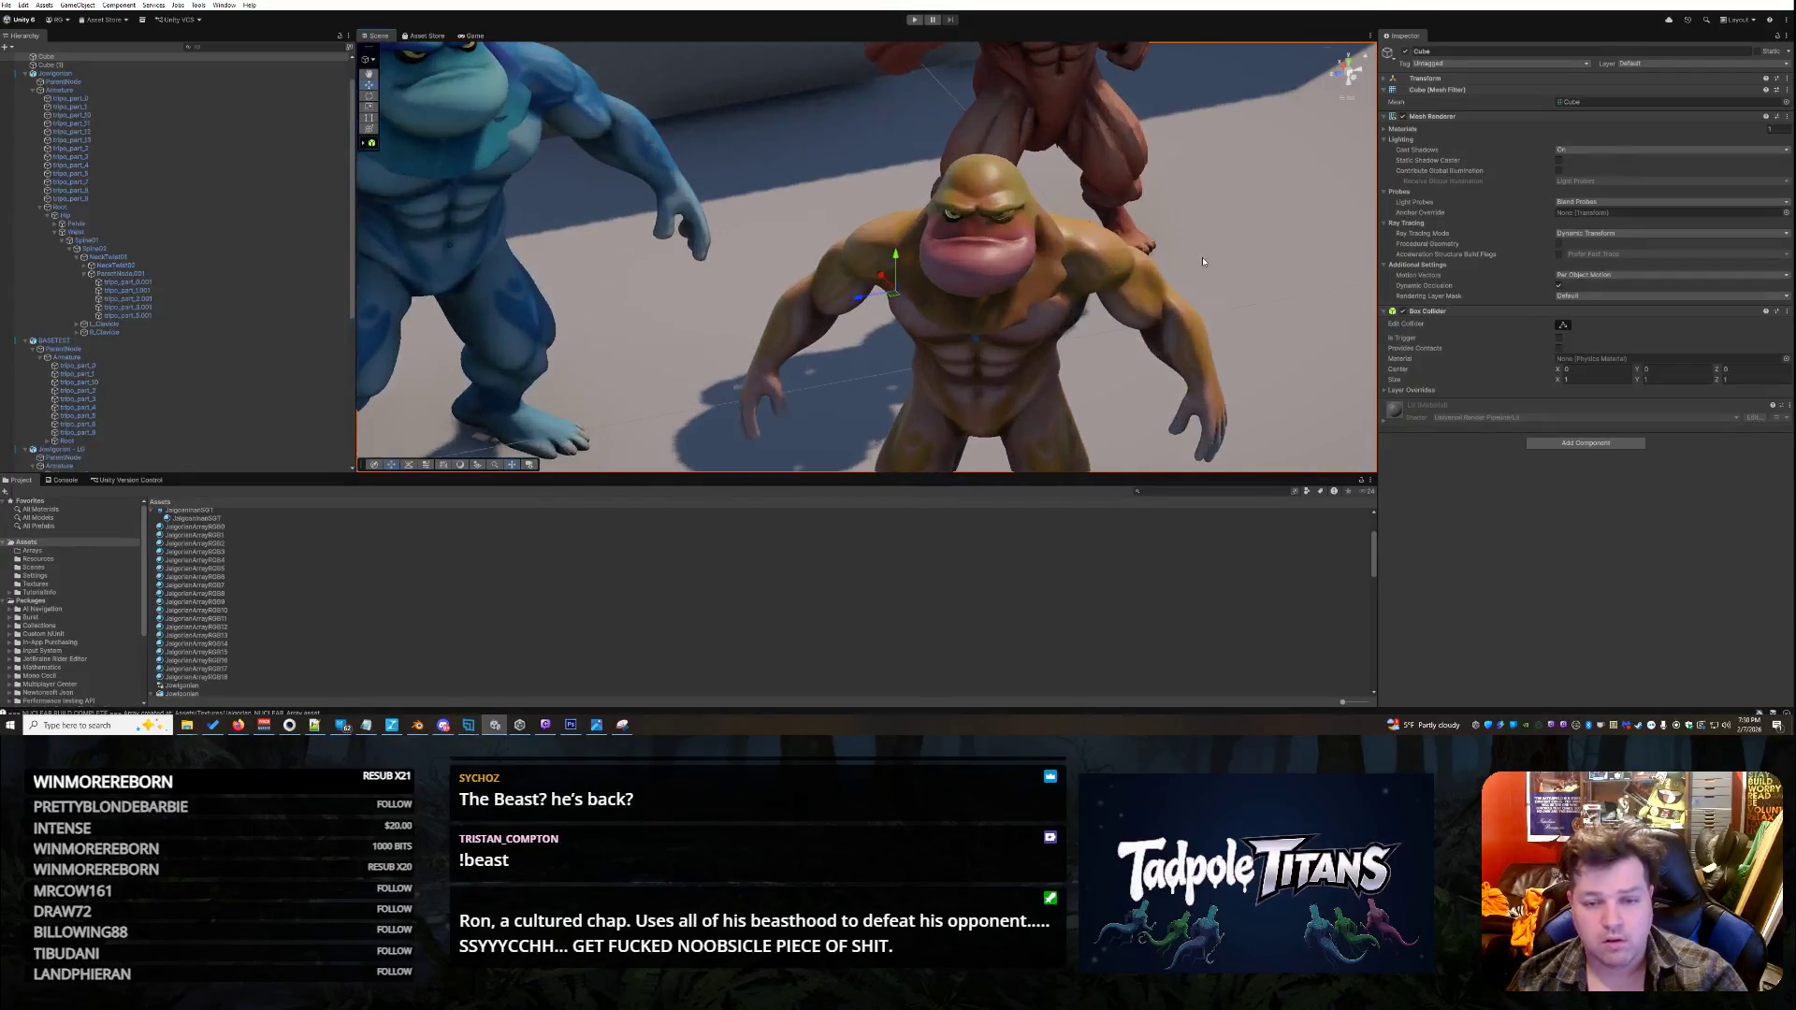
scroll(1140, 304, down, 3)
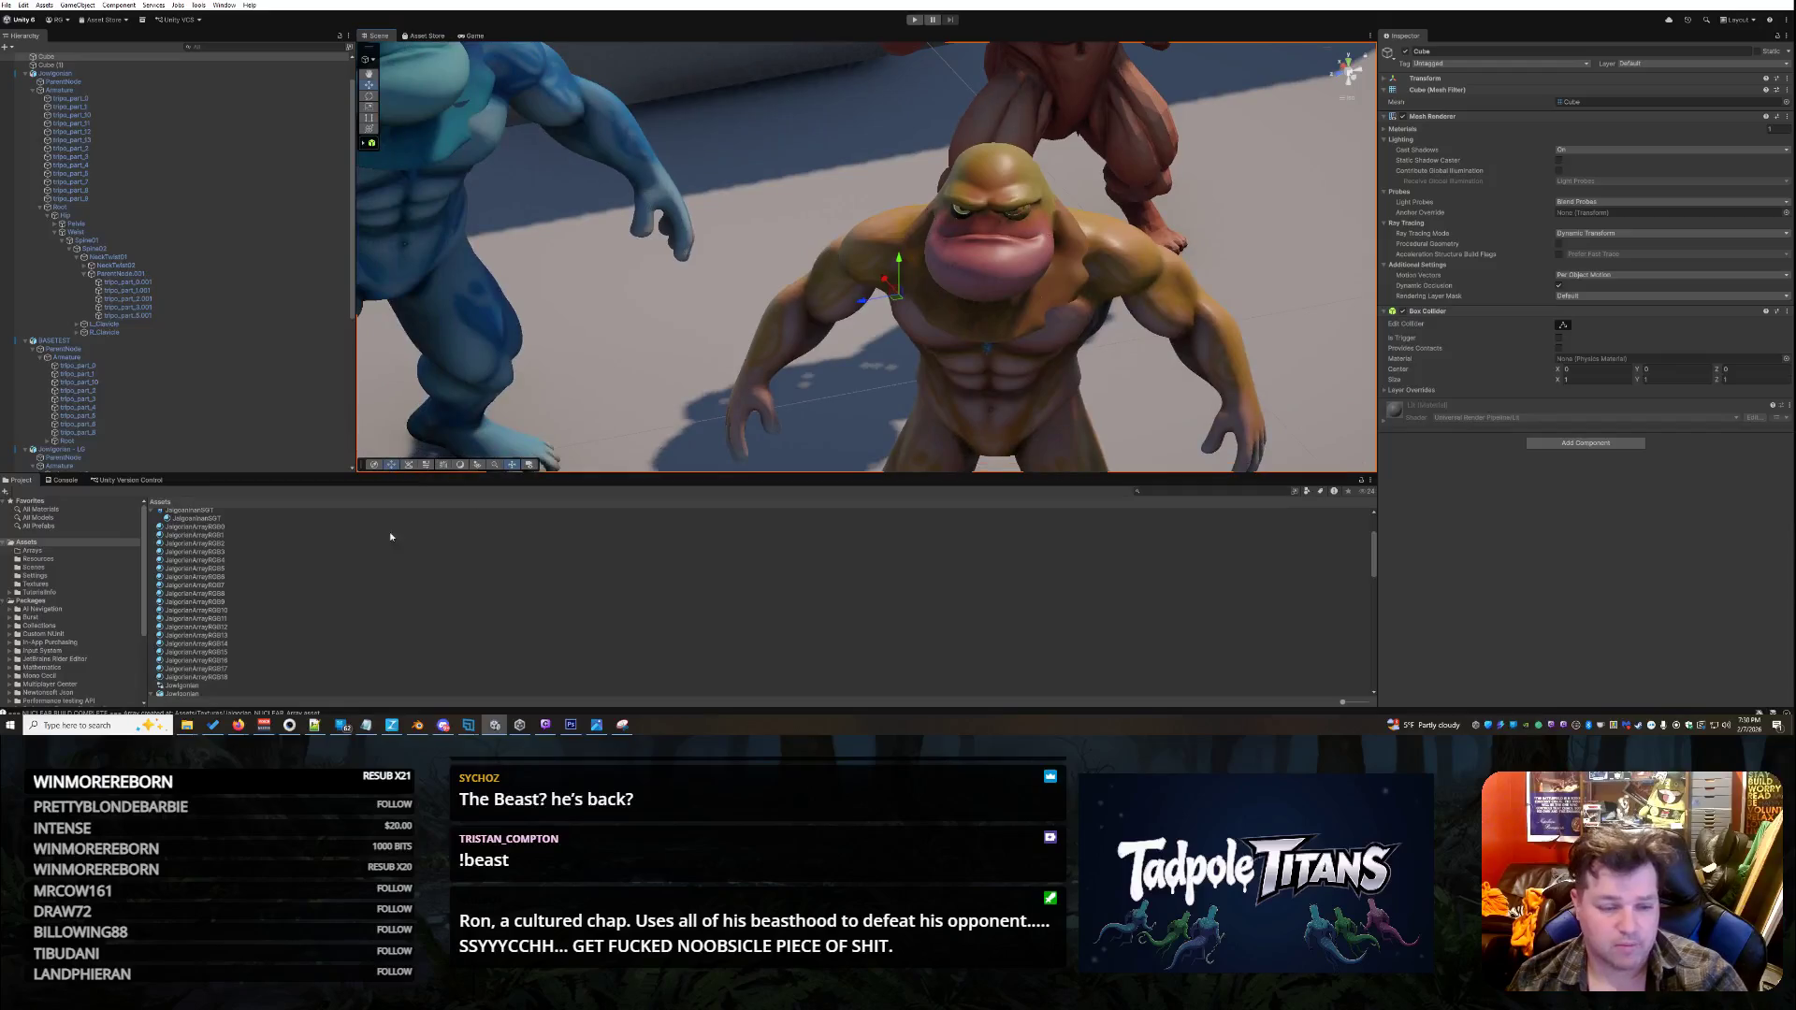
click(225, 677)
mouse_move(225, 682)
mouse_down()
mouse_move(1039, 355)
mouse_move(1022, 217)
mouse_up()
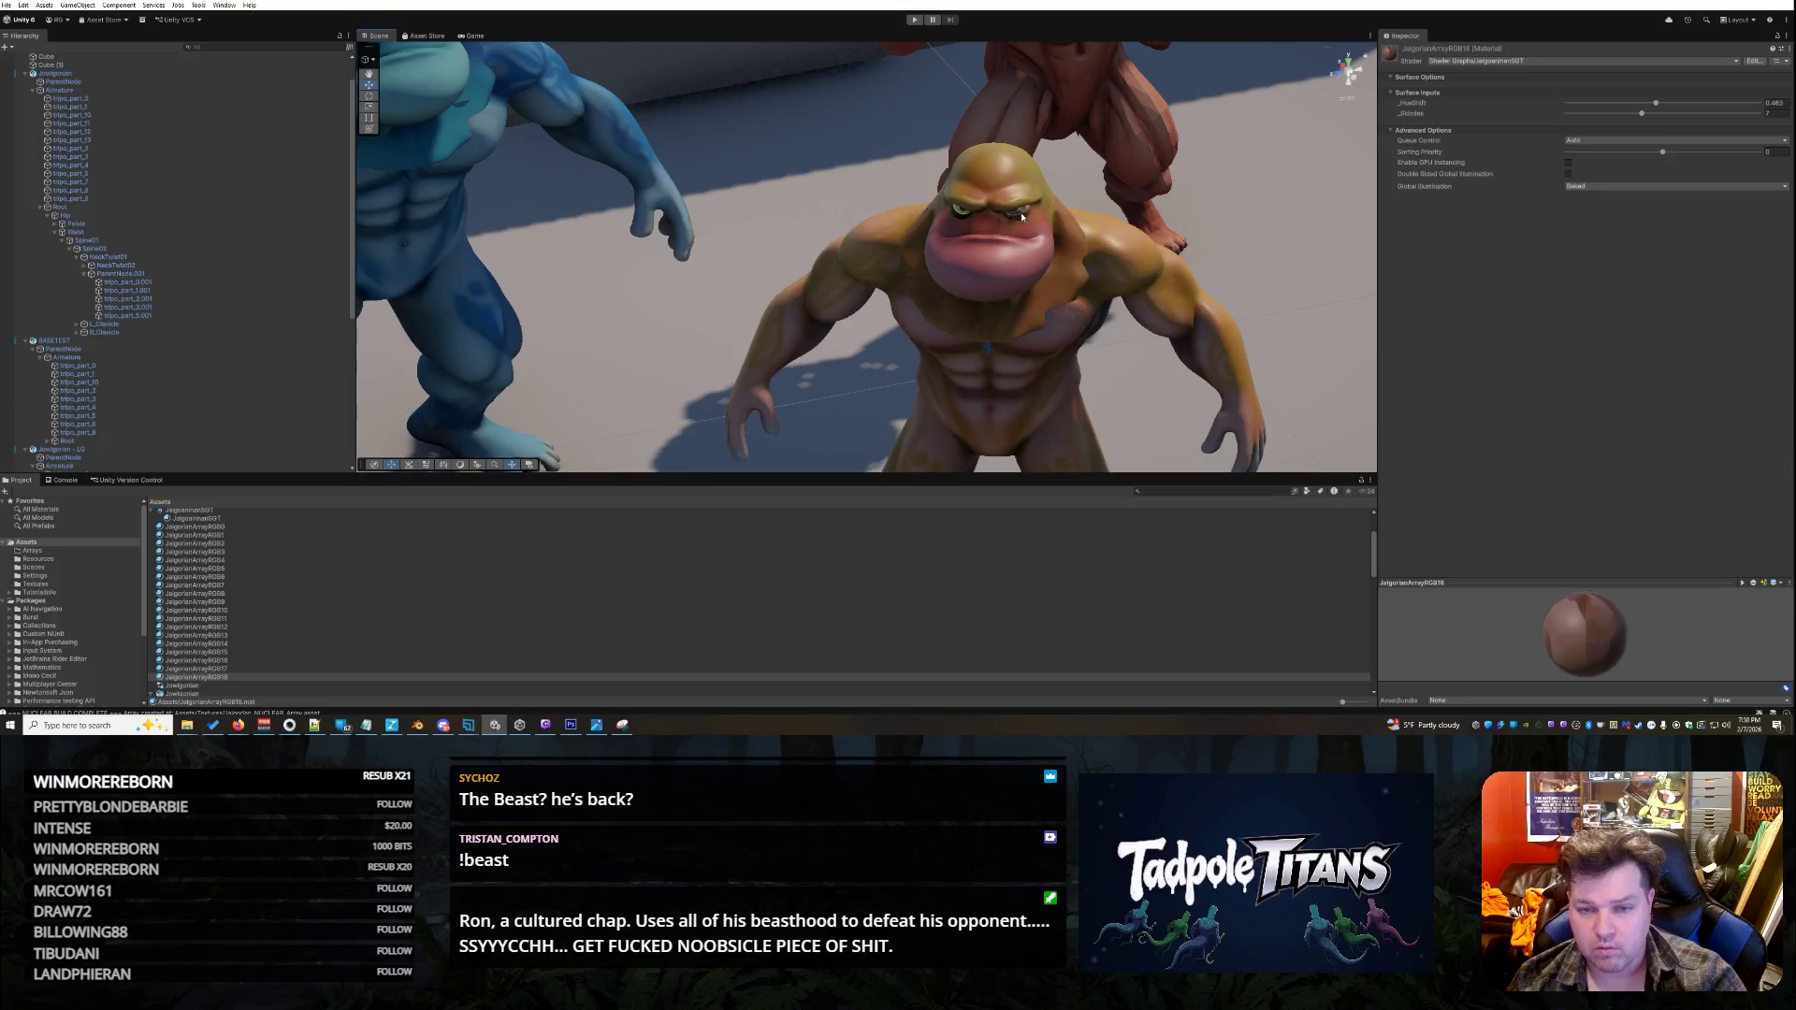
click(1022, 217)
click(1023, 217)
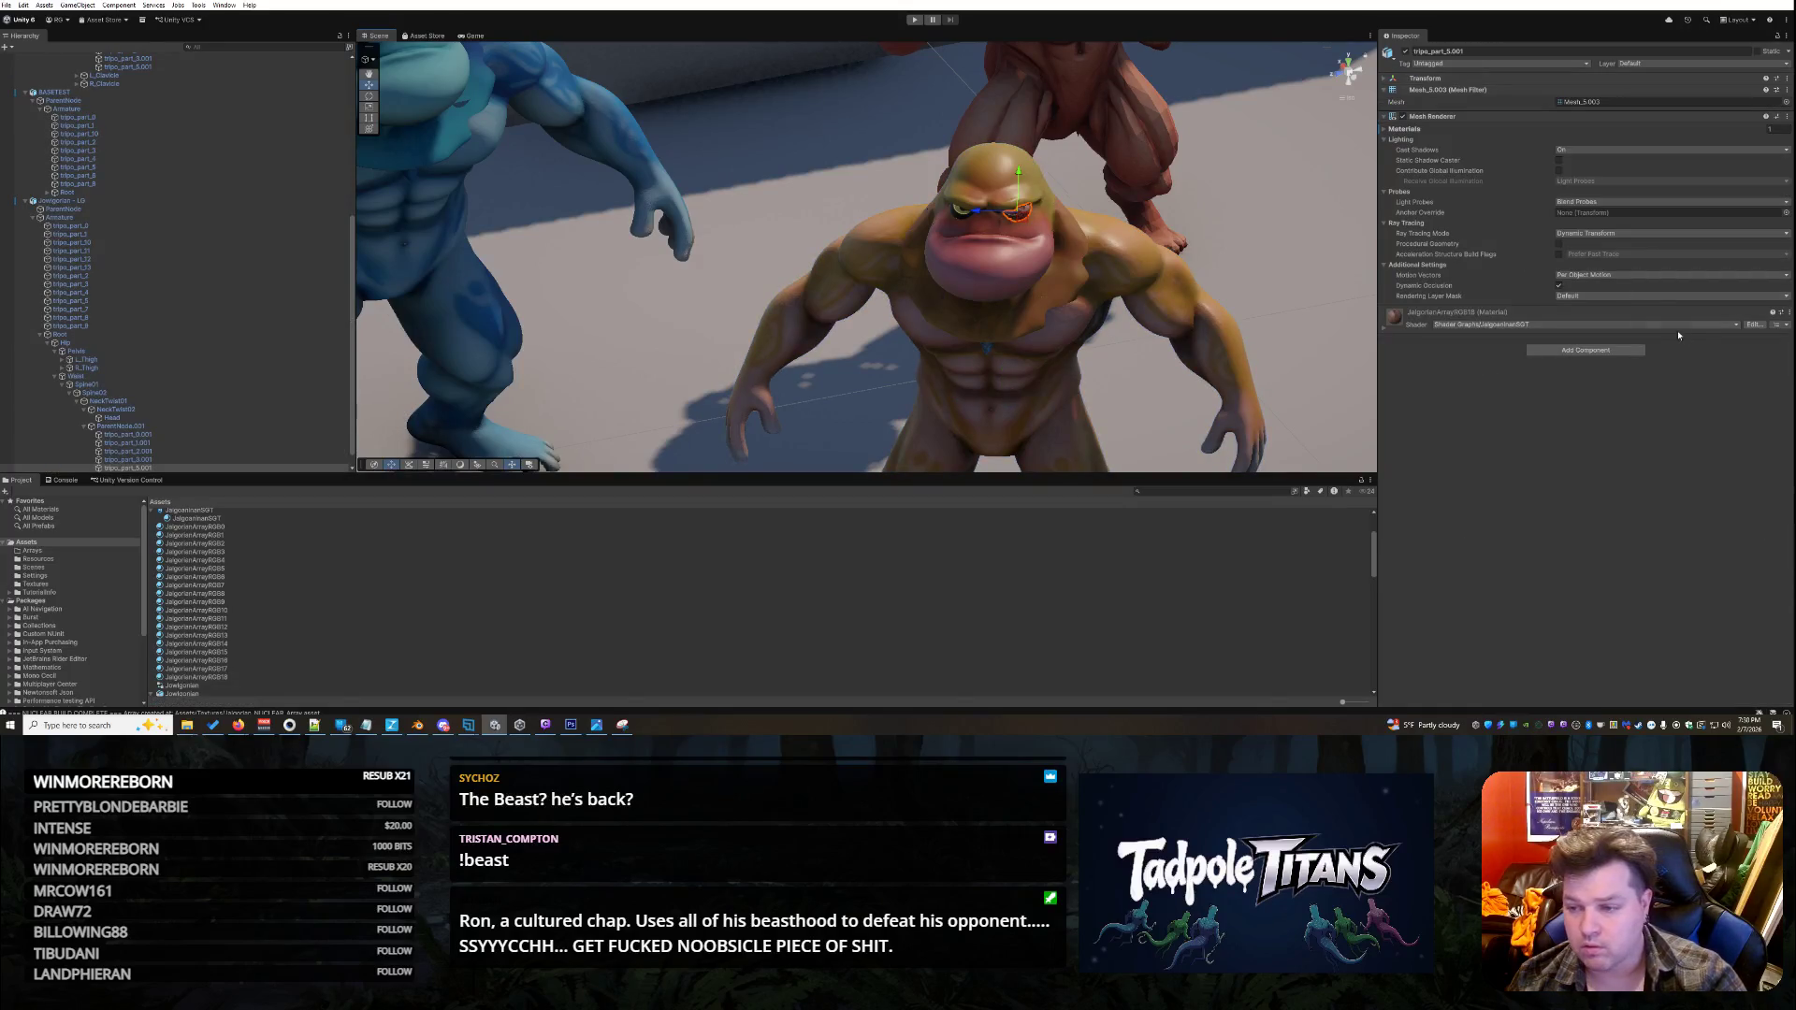
click(1384, 333)
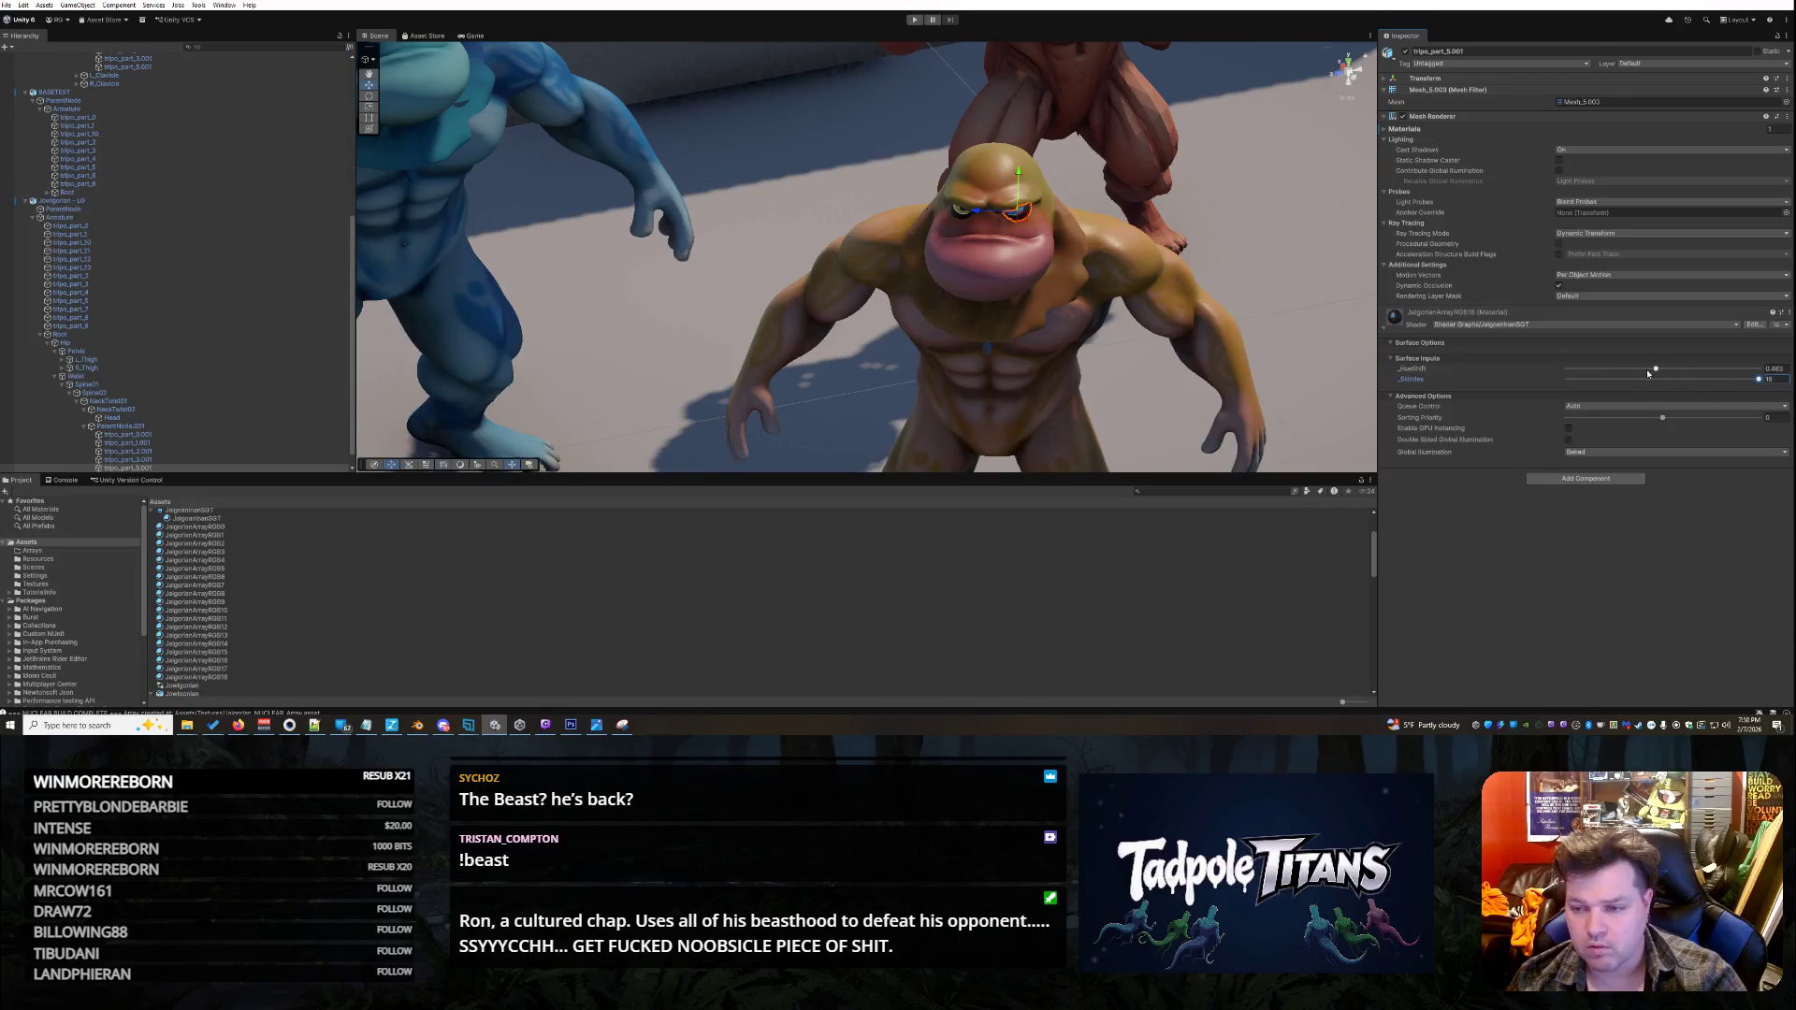
- Select the Cube objects, orbit around the characters, and start Play mode
click(1265, 272)
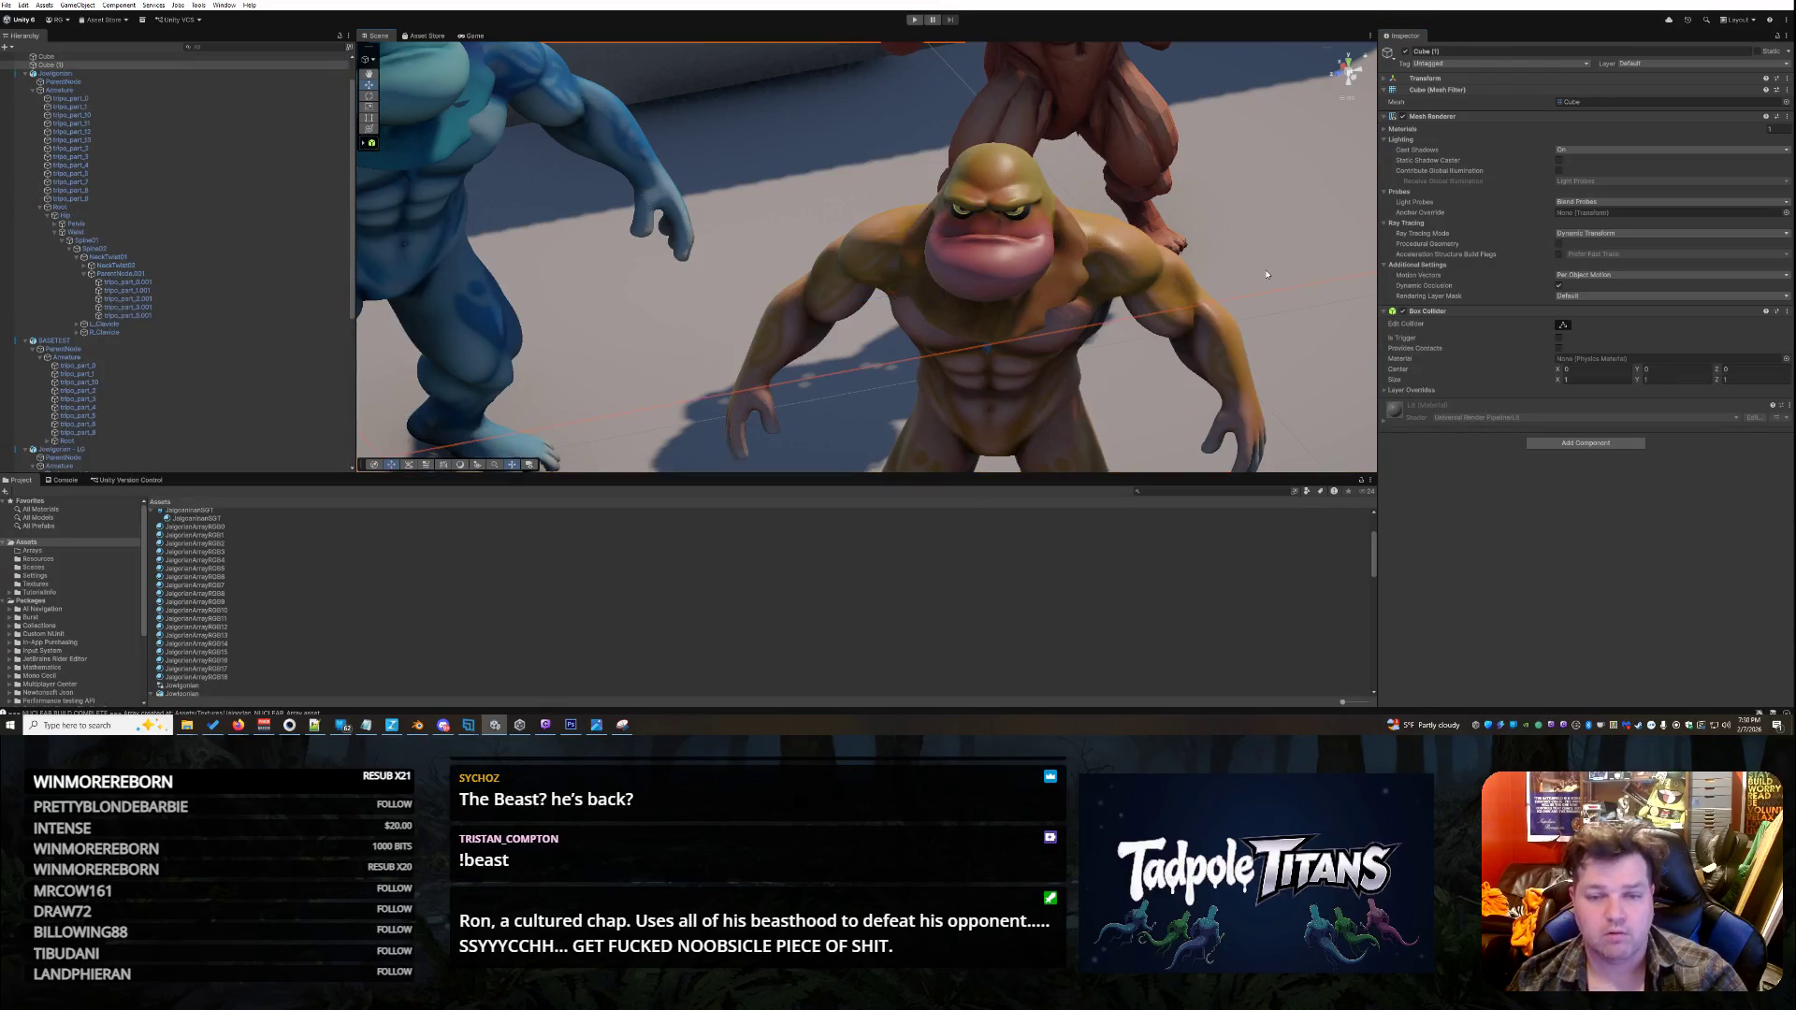
scroll(1244, 336, down, 5)
click(1244, 336)
scroll(1225, 333, up, 5)
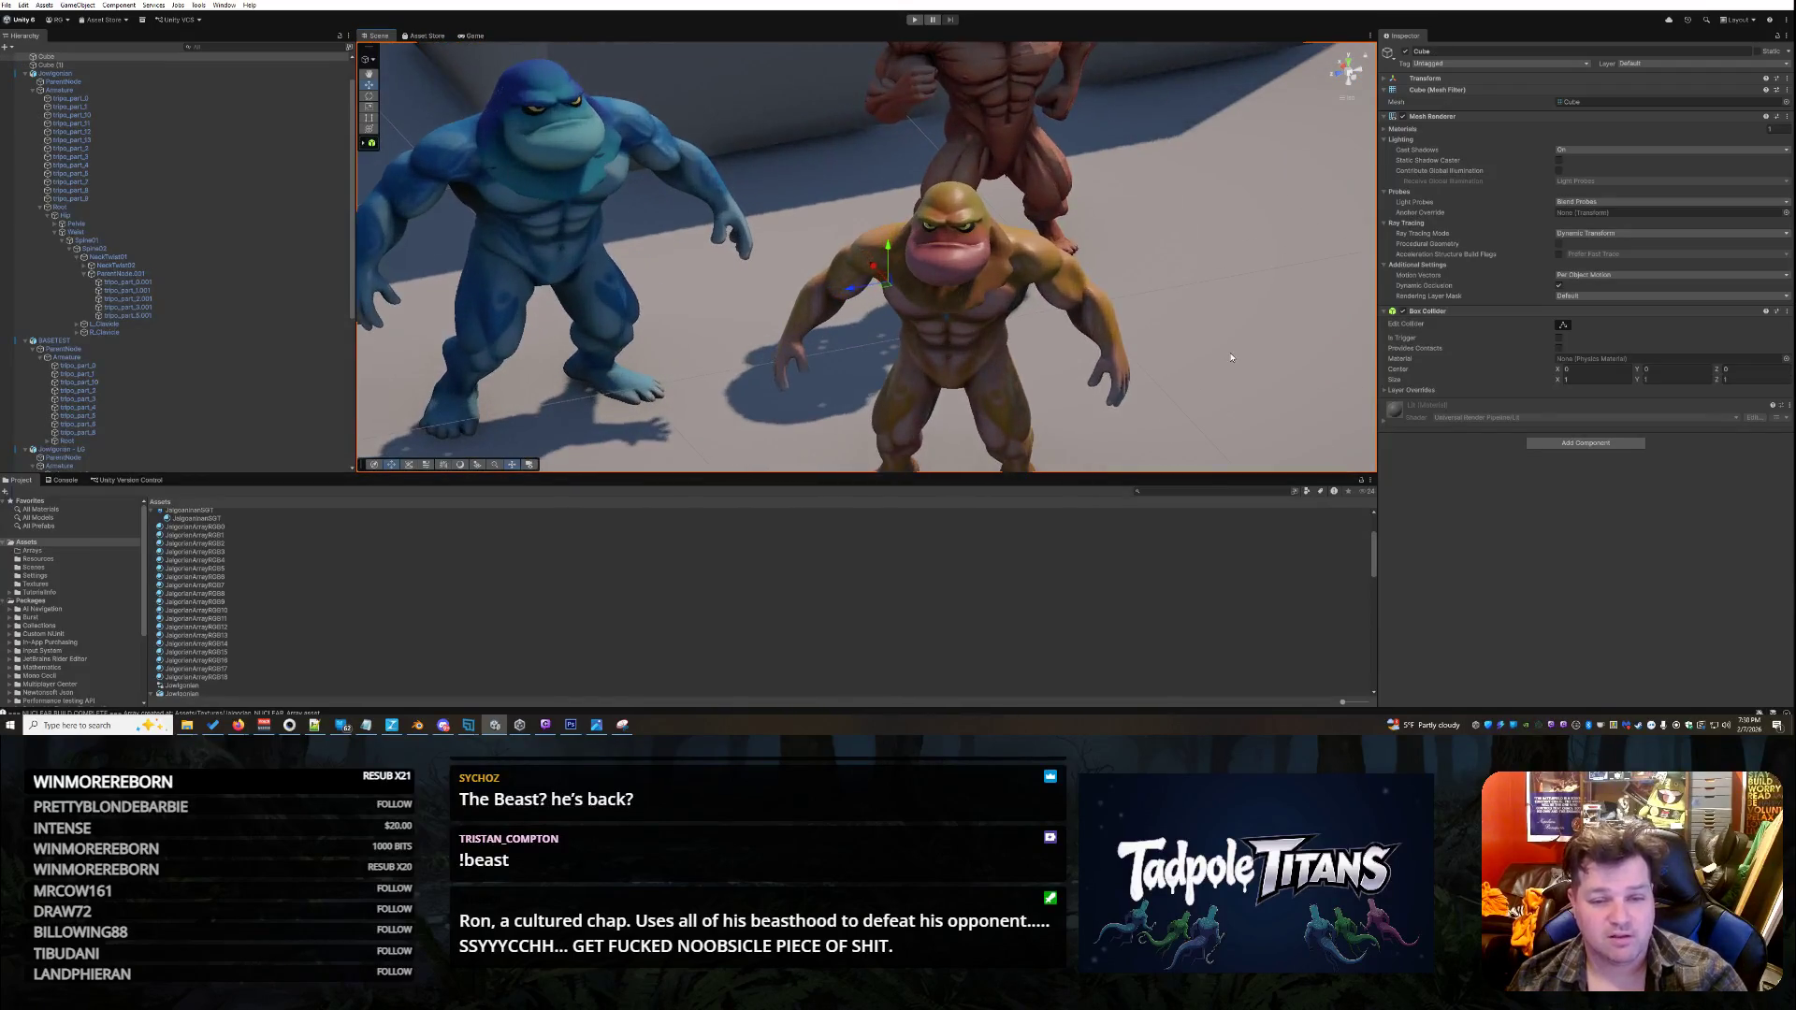
drag(1214, 331, 1112, 348)
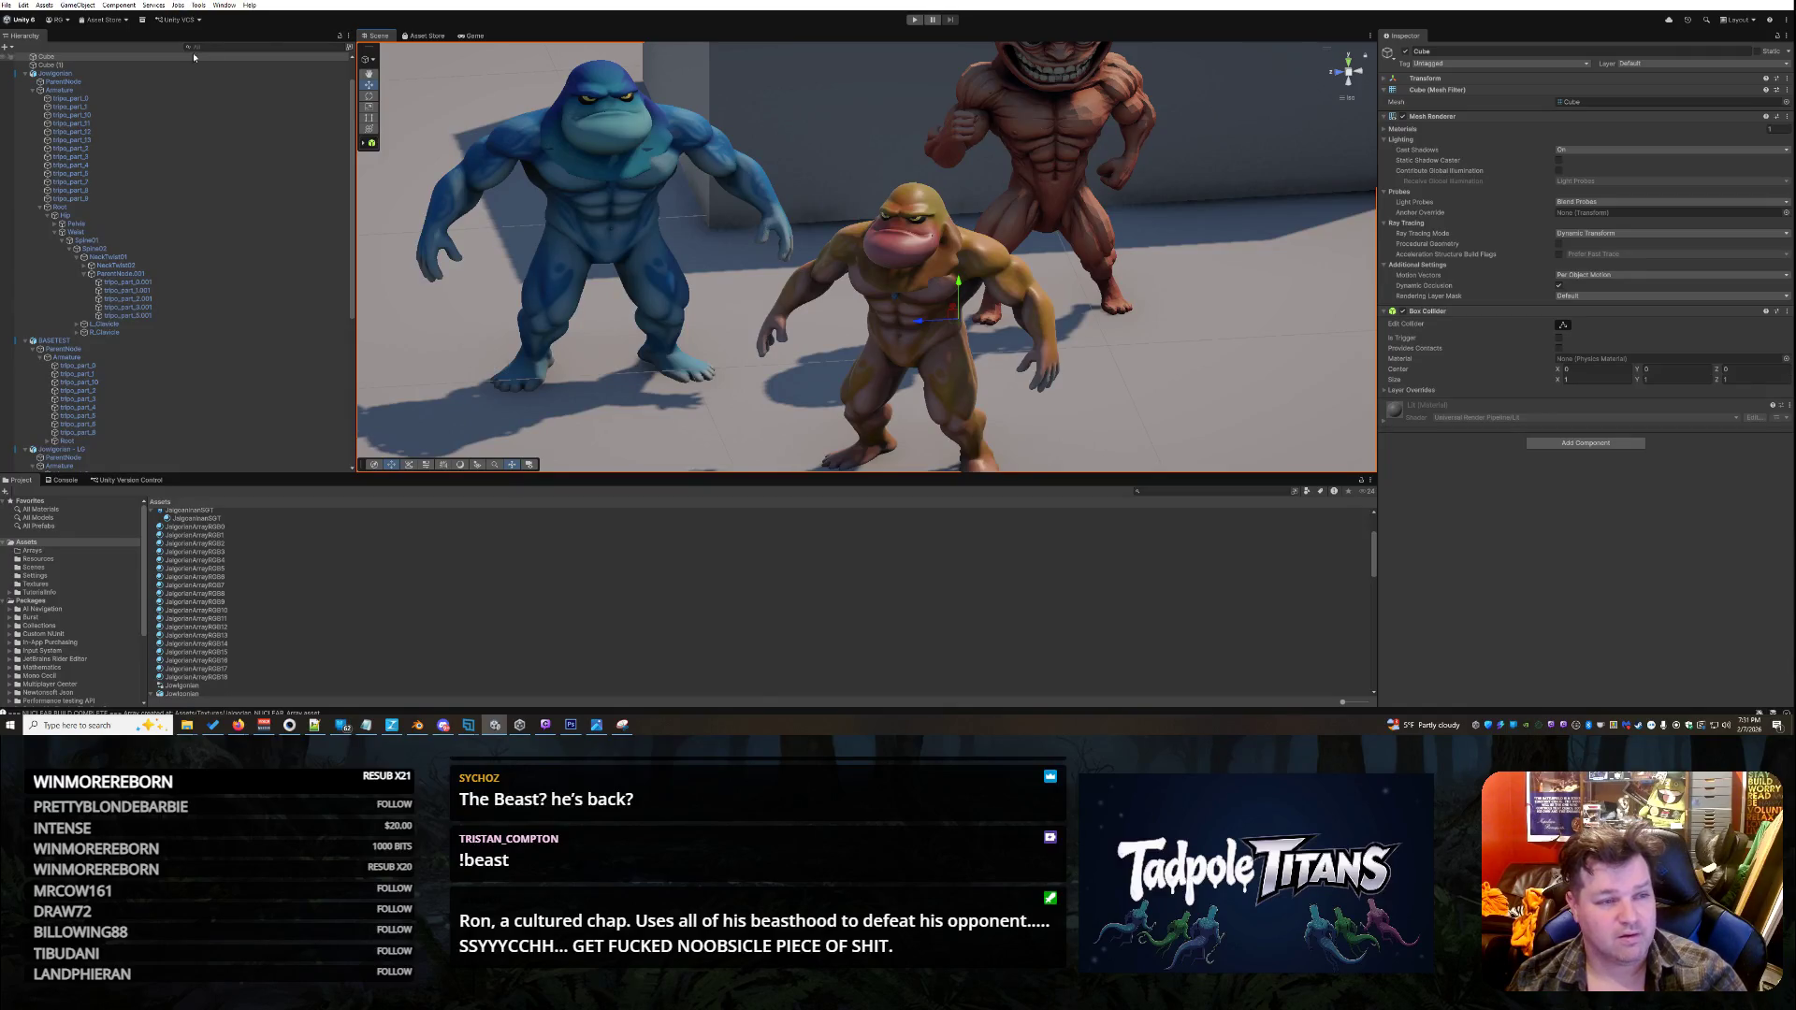
key(ctrl+p)
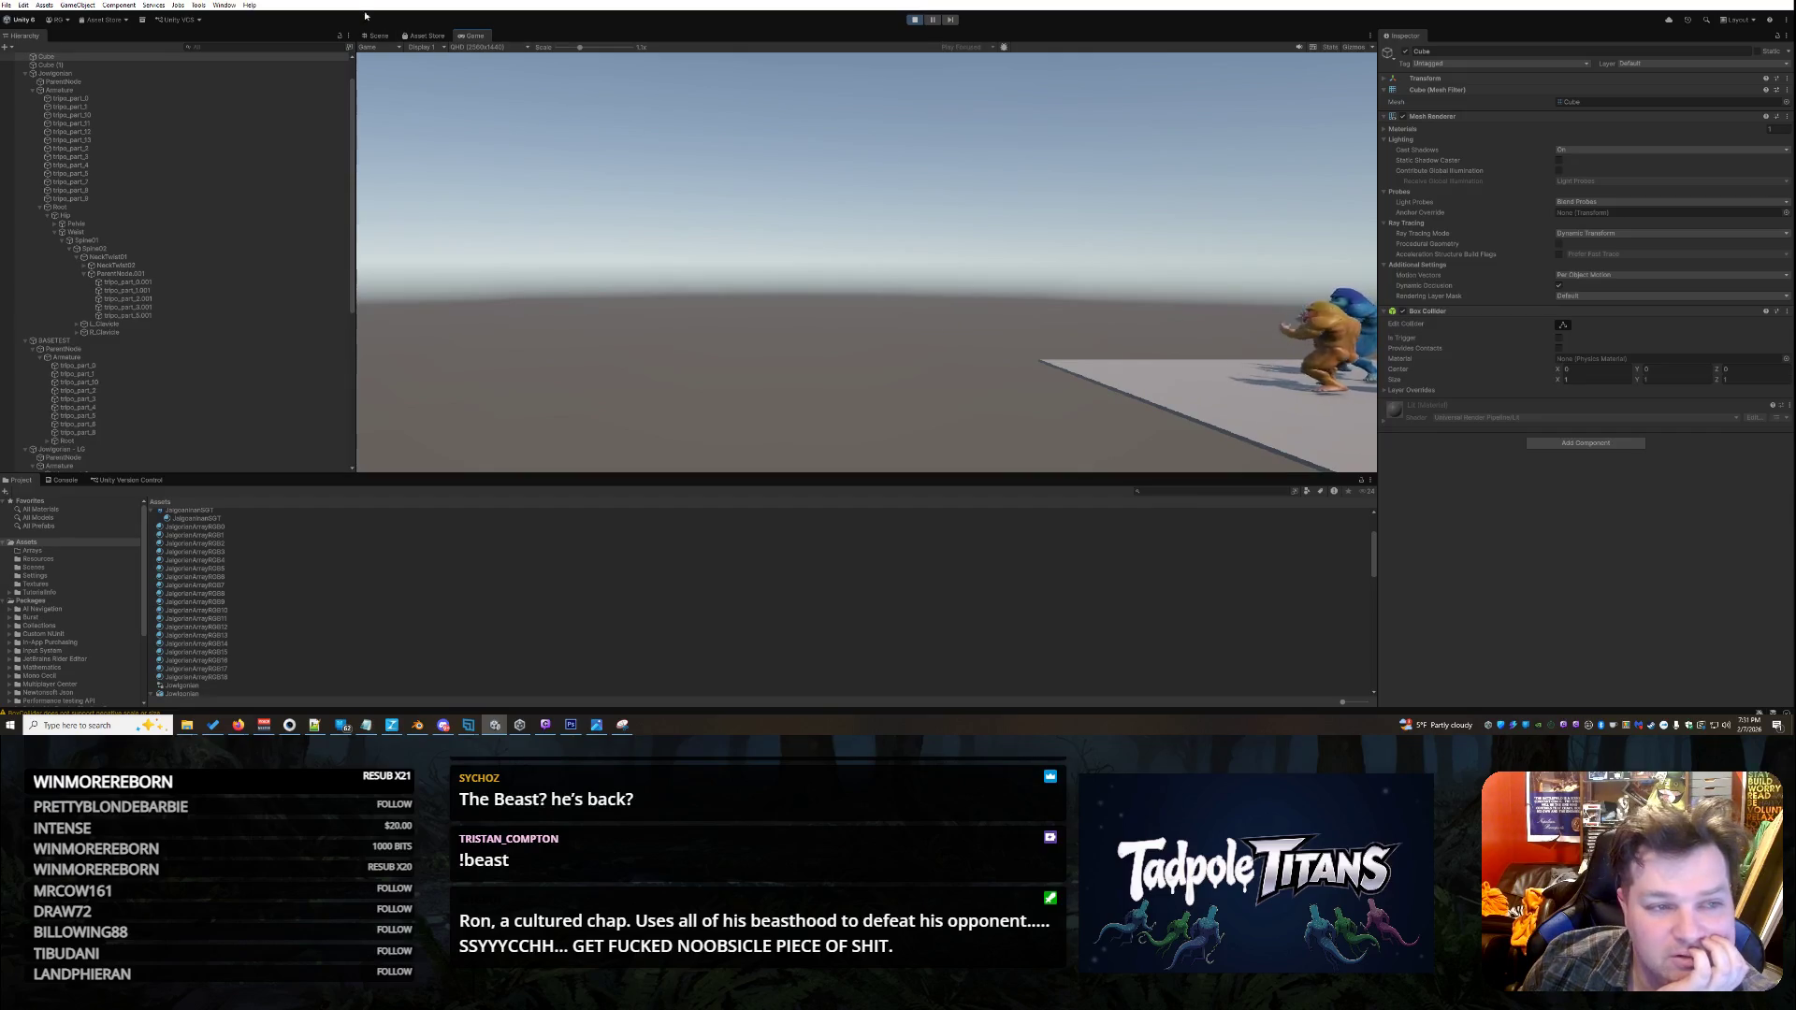
- Watch the playing scene in the Scene view, orbiting to show the box's side
click(379, 35)
scroll(1183, 307, down, 5)
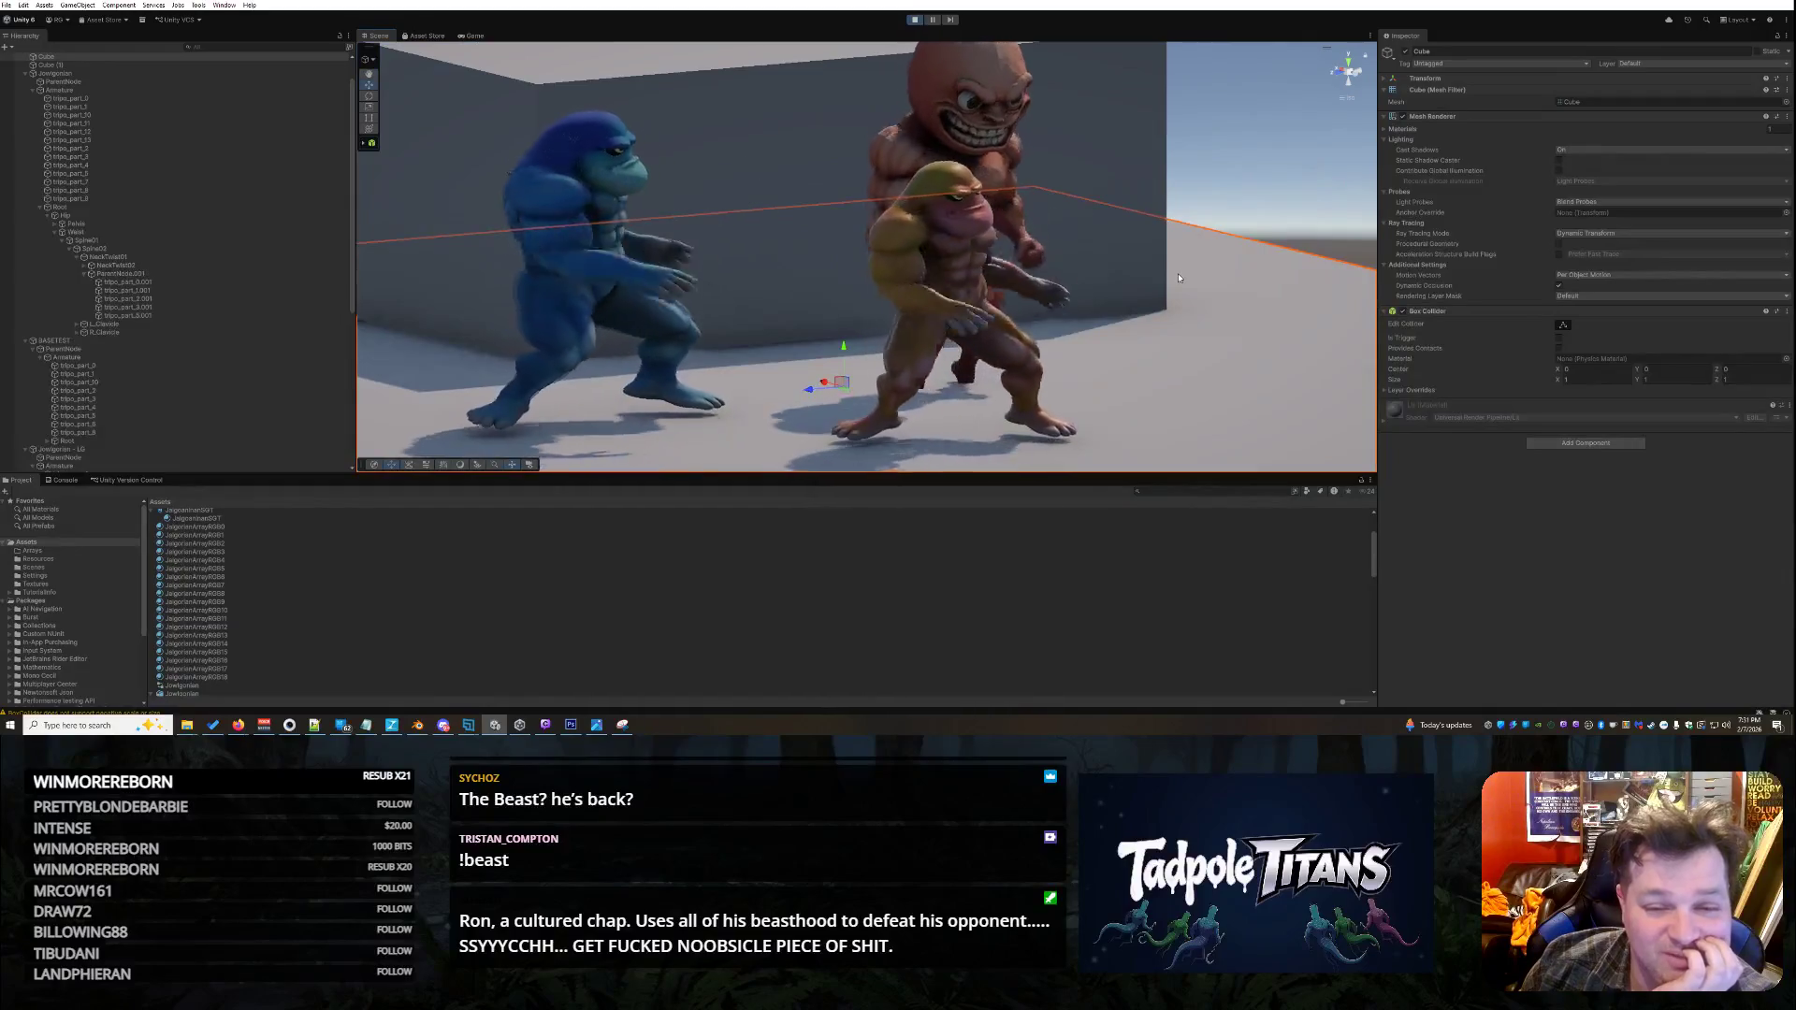
scroll(1179, 278, down, 3)
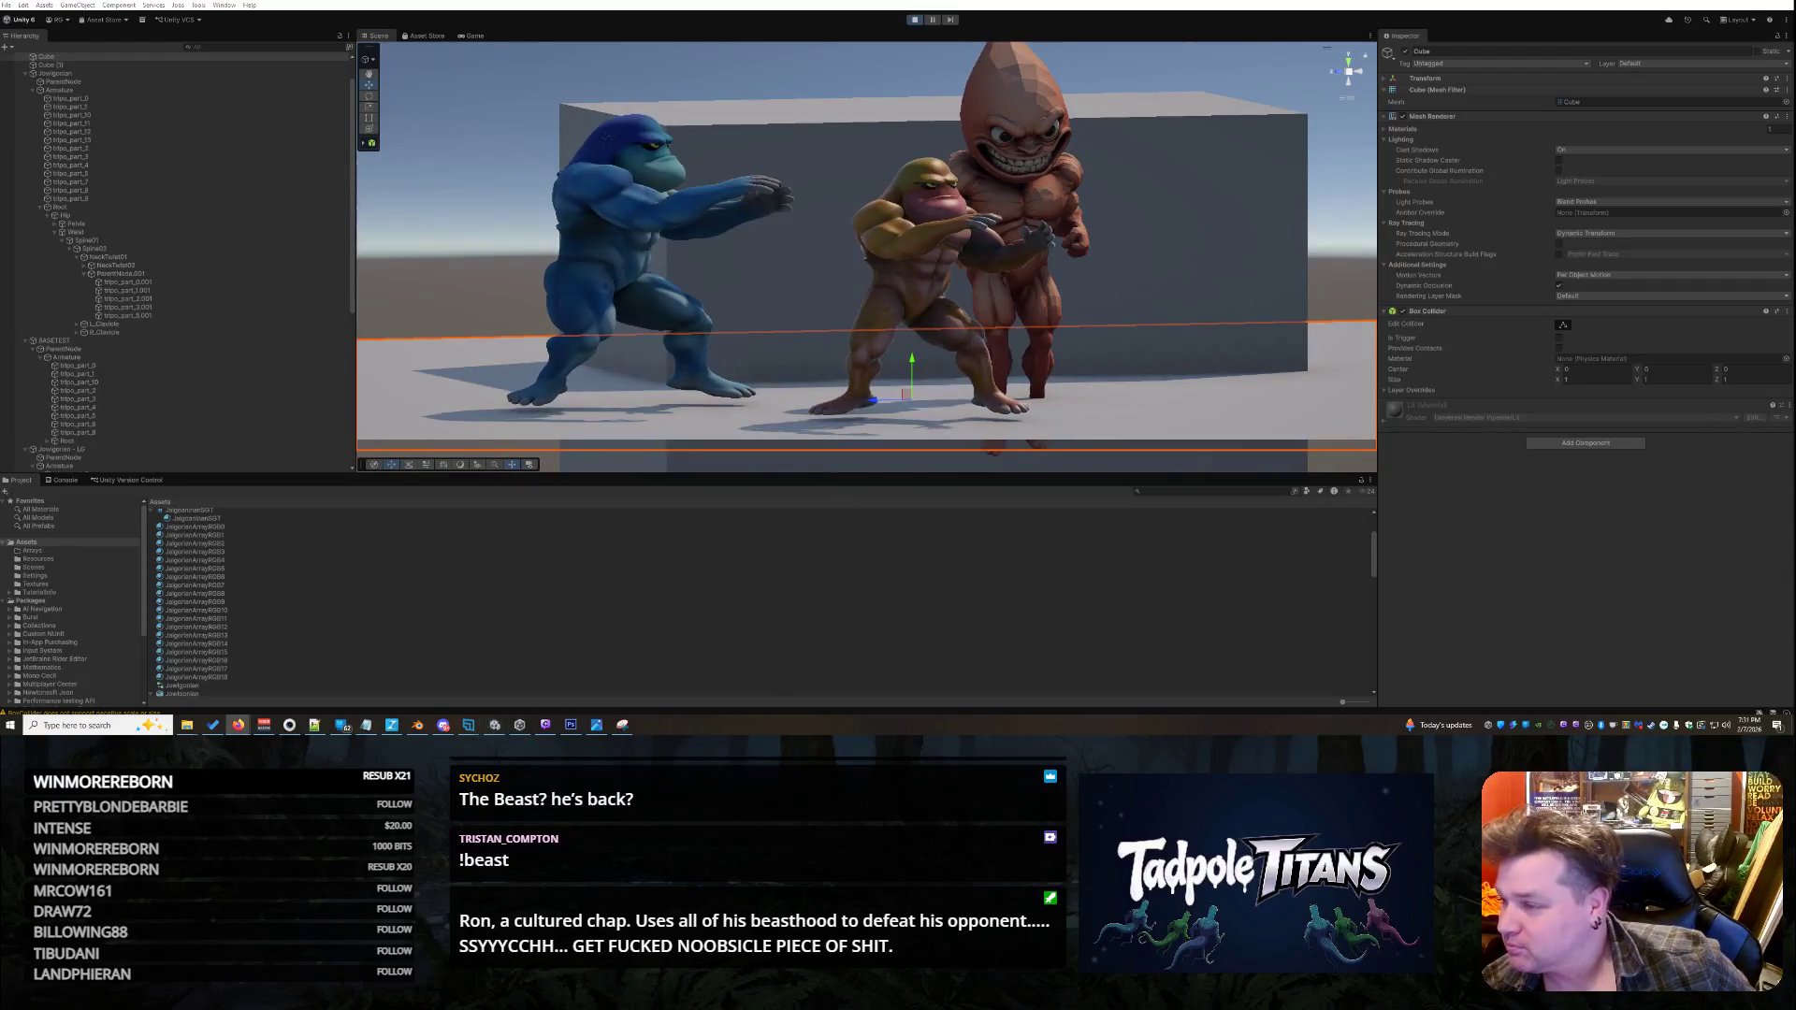
click(1193, 58)
scroll(1246, 132, up, 3)
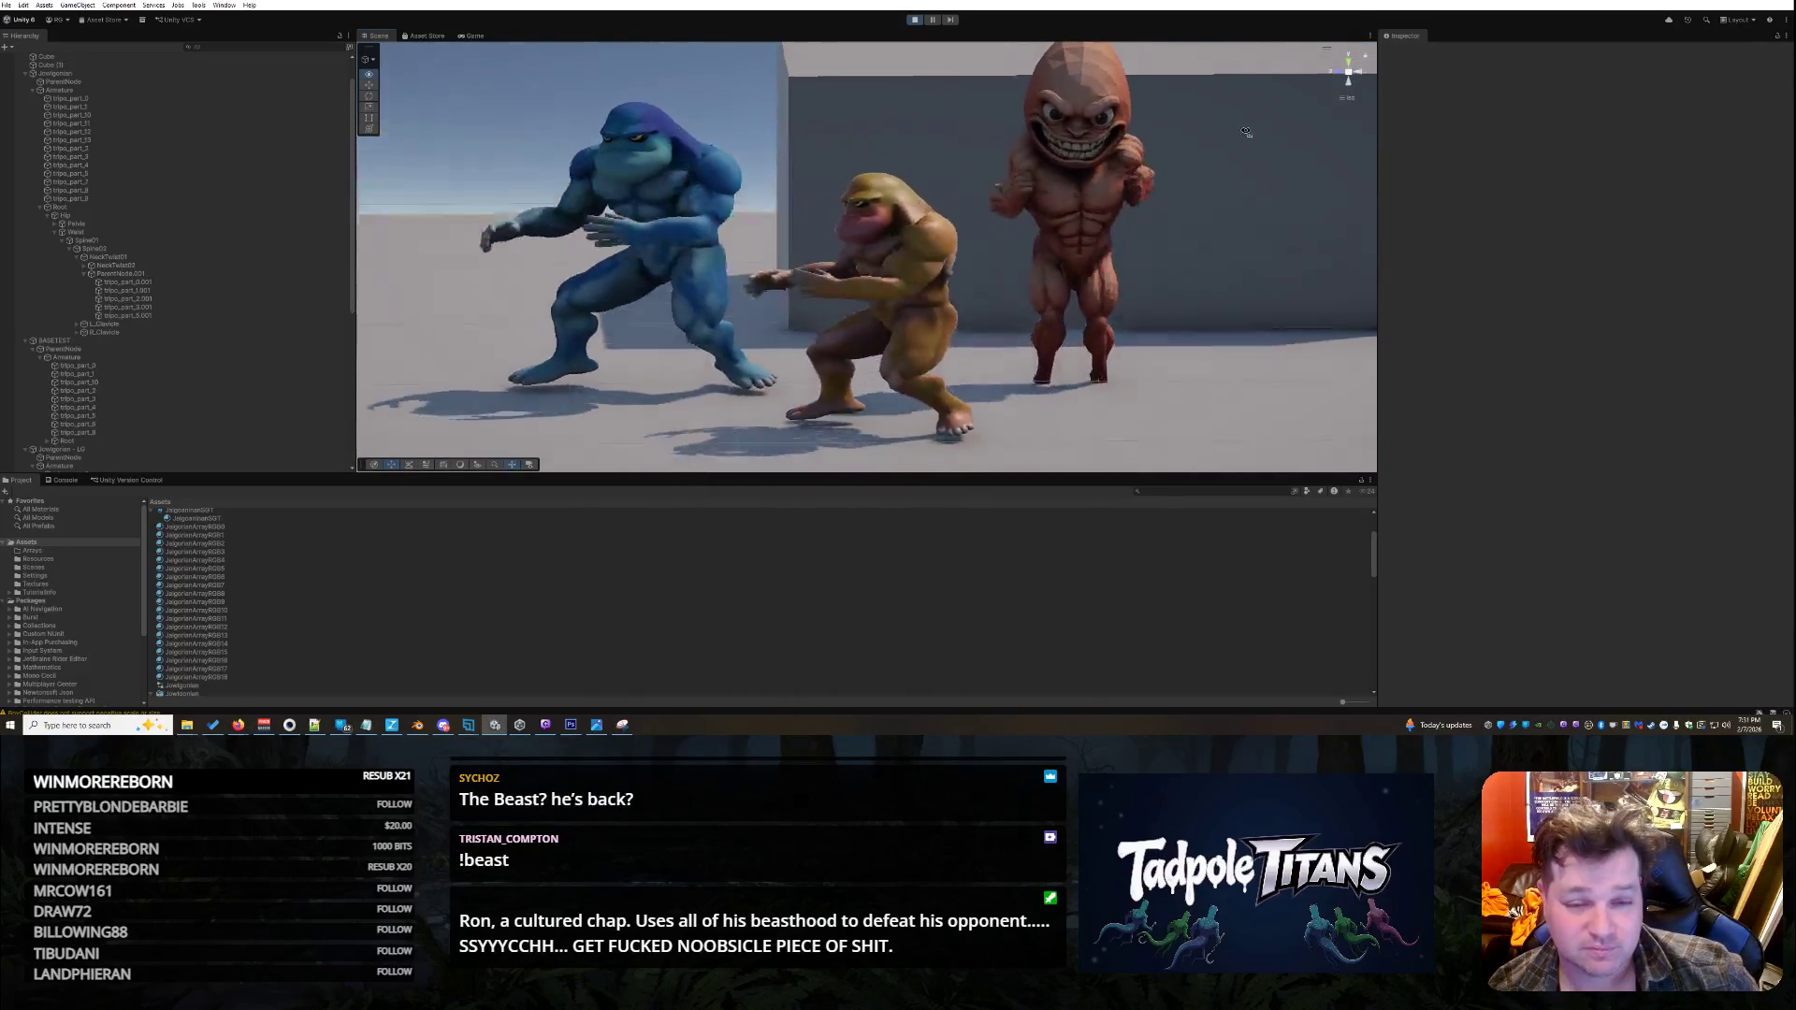
scroll(1223, 149, down, 2)
mouse_move(1223, 150)
mouse_down()
mouse_move(1225, 196)
mouse_move(1207, 192)
mouse_move(1256, 198)
mouse_up()
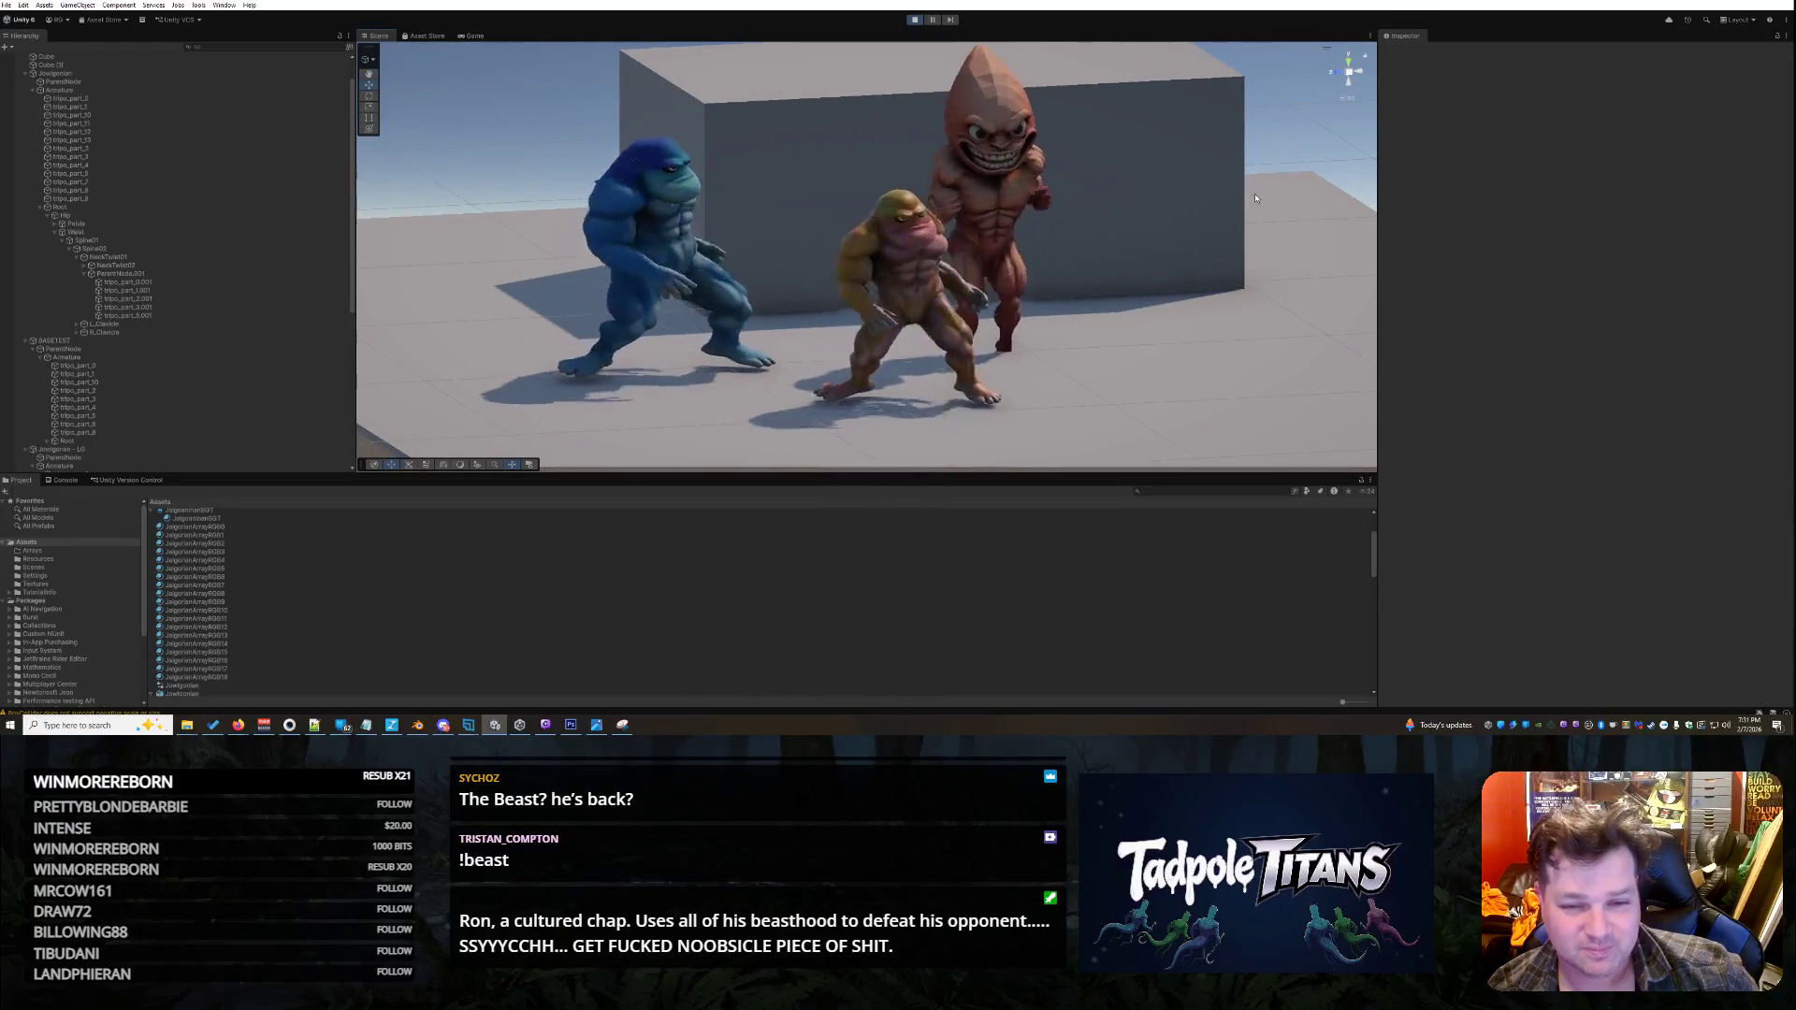
- View the animating creatures from another angle, then stop playback
scroll(1205, 255, up, 5)
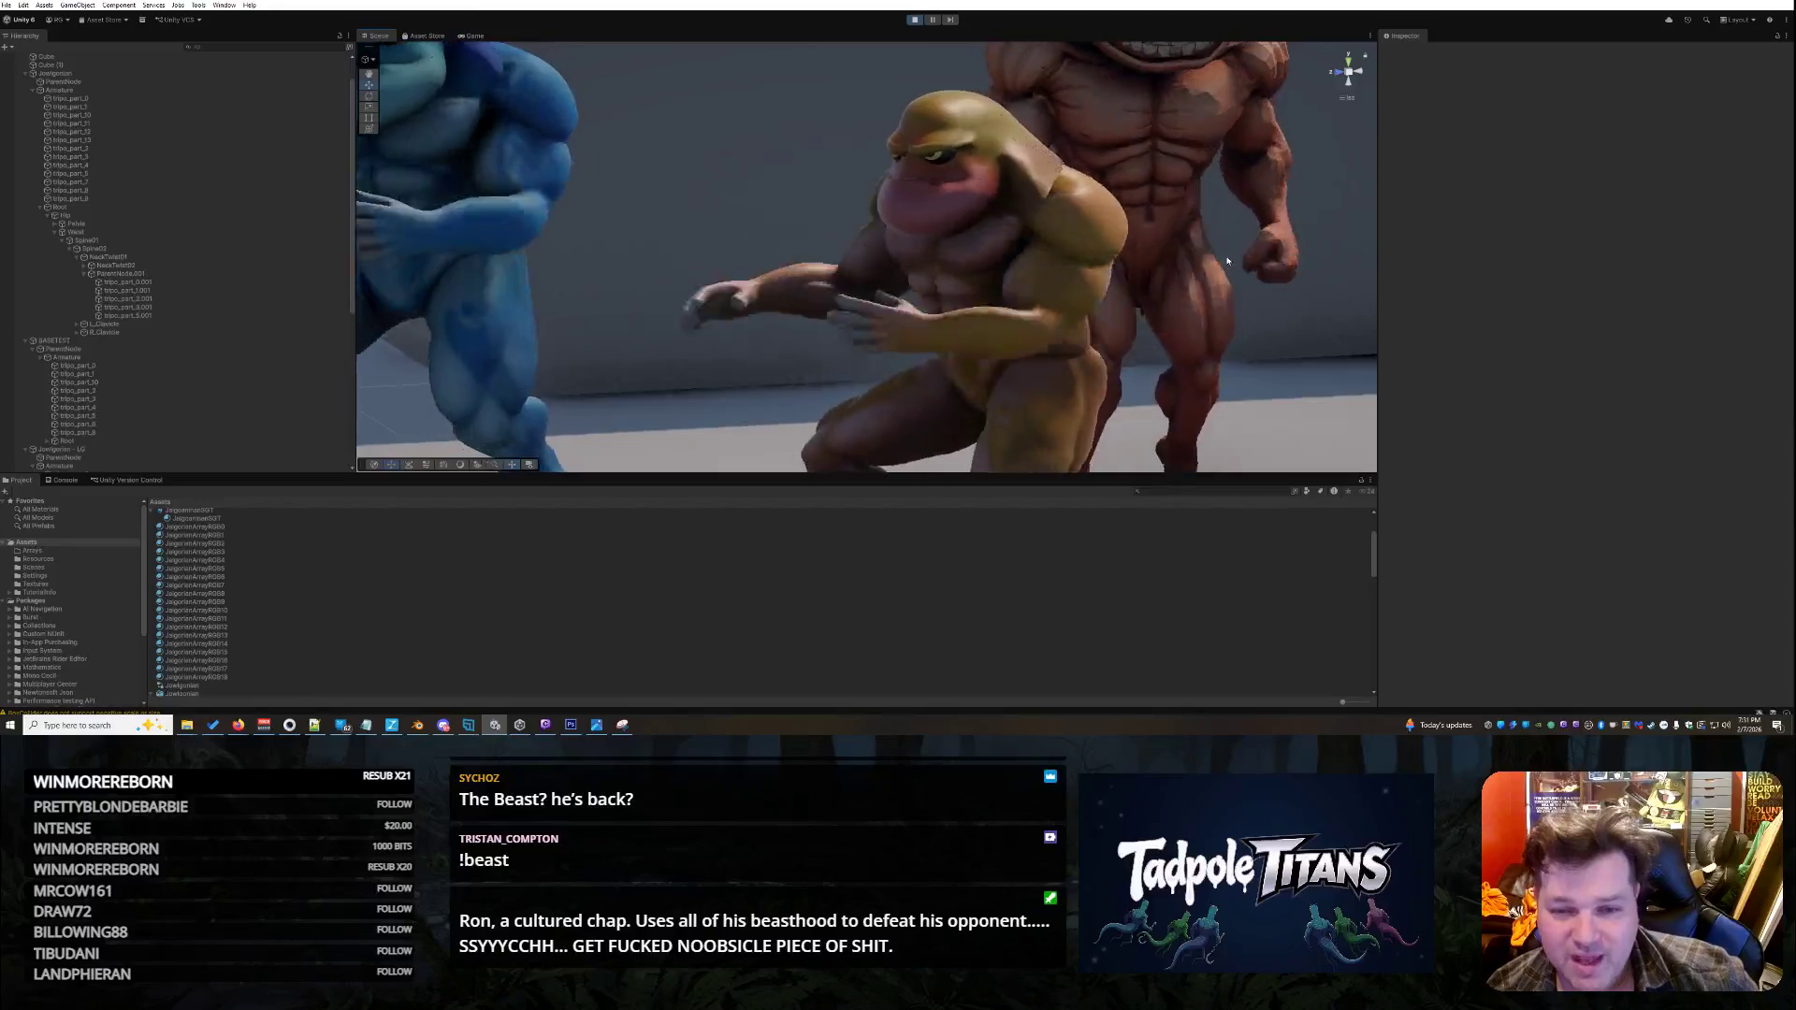
scroll(1227, 261, down, 5)
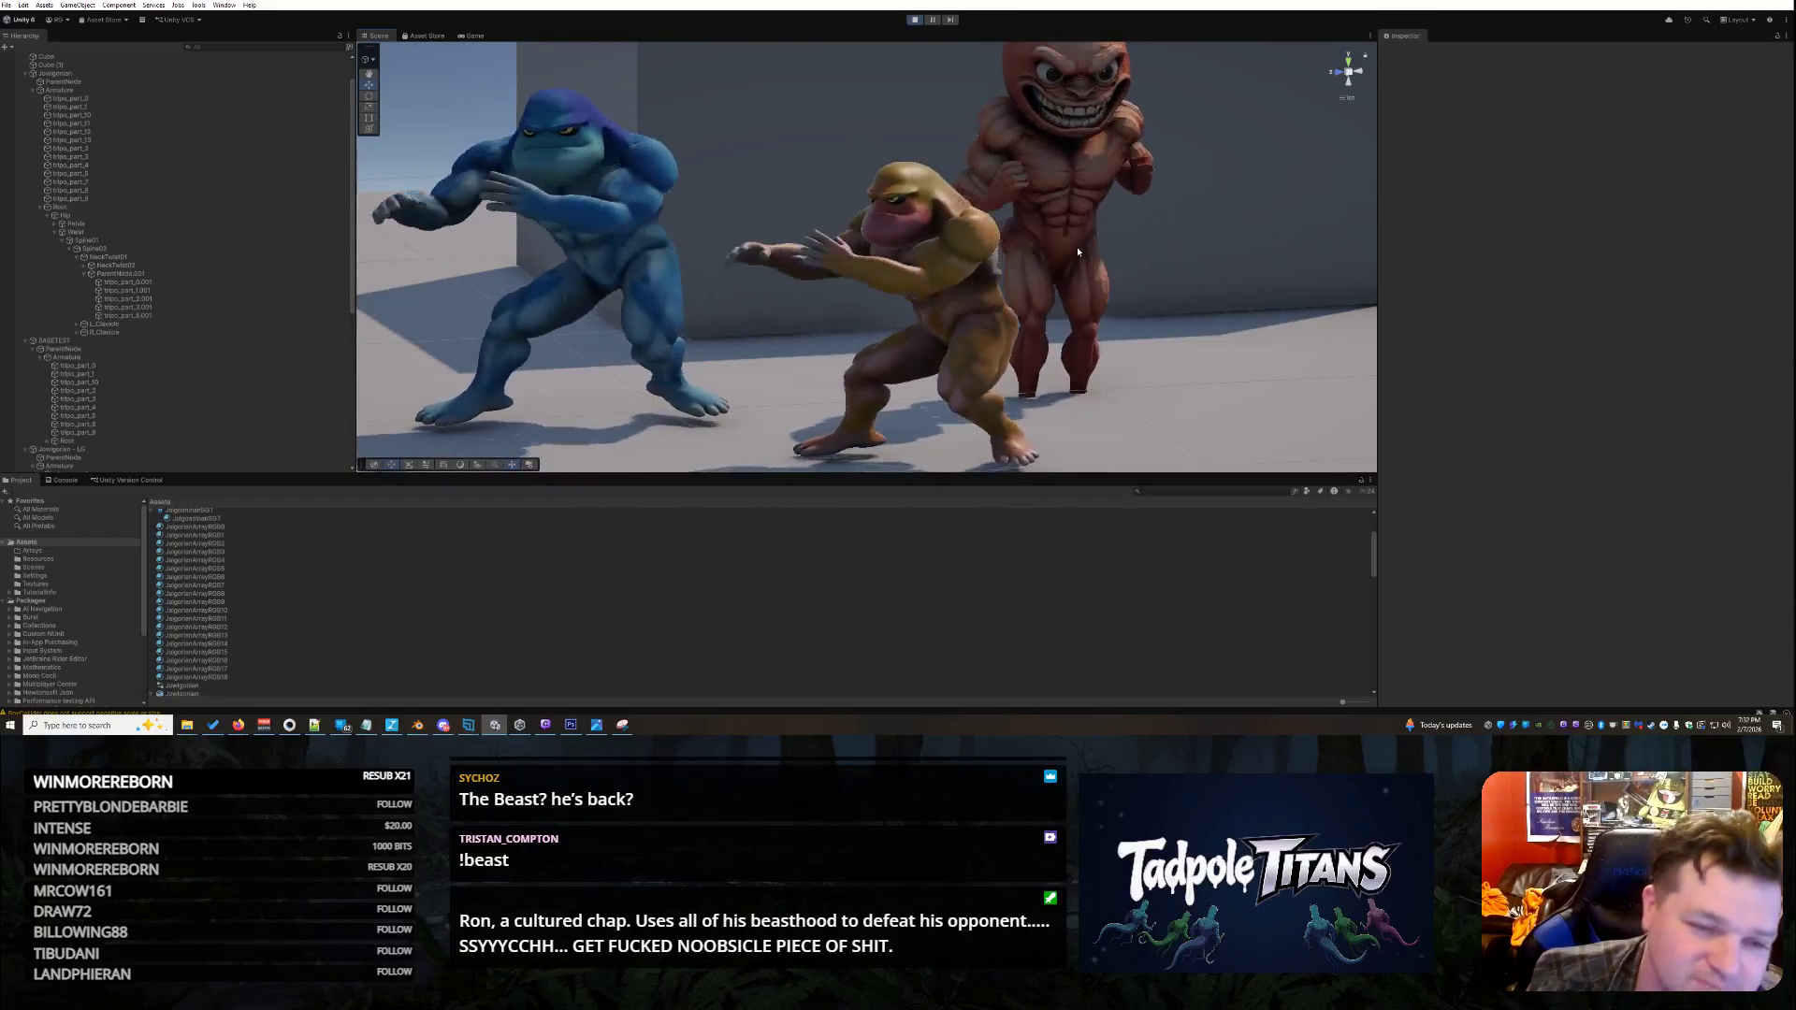
scroll(1077, 251, down, 5)
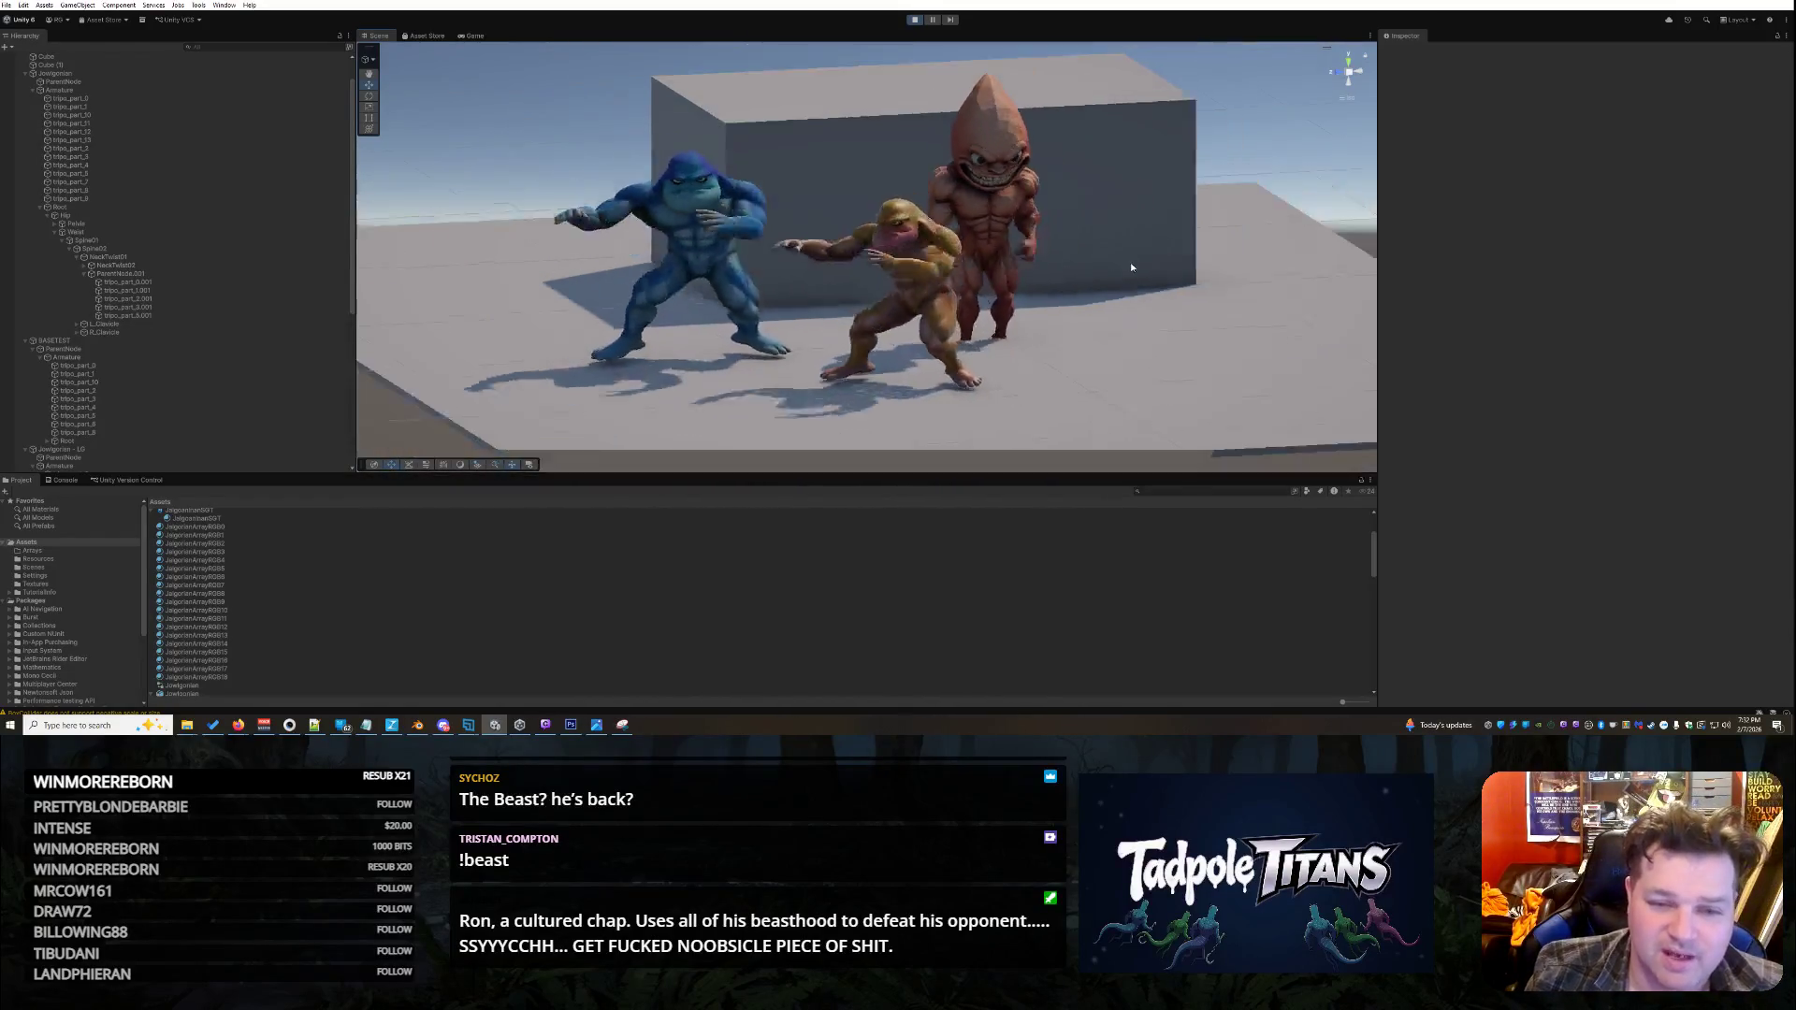
mouse_move(1155, 241)
mouse_down()
mouse_move(1206, 305)
mouse_move(855, 357)
mouse_move(1206, 302)
mouse_move(1098, 302)
mouse_move(1210, 309)
mouse_move(1151, 286)
mouse_move(1159, 307)
mouse_move(659, 356)
mouse_move(944, 372)
mouse_move(1210, 294)
mouse_move(725, 337)
mouse_move(835, 342)
mouse_move(767, 333)
mouse_up()
scroll(1117, 301, up, 3)
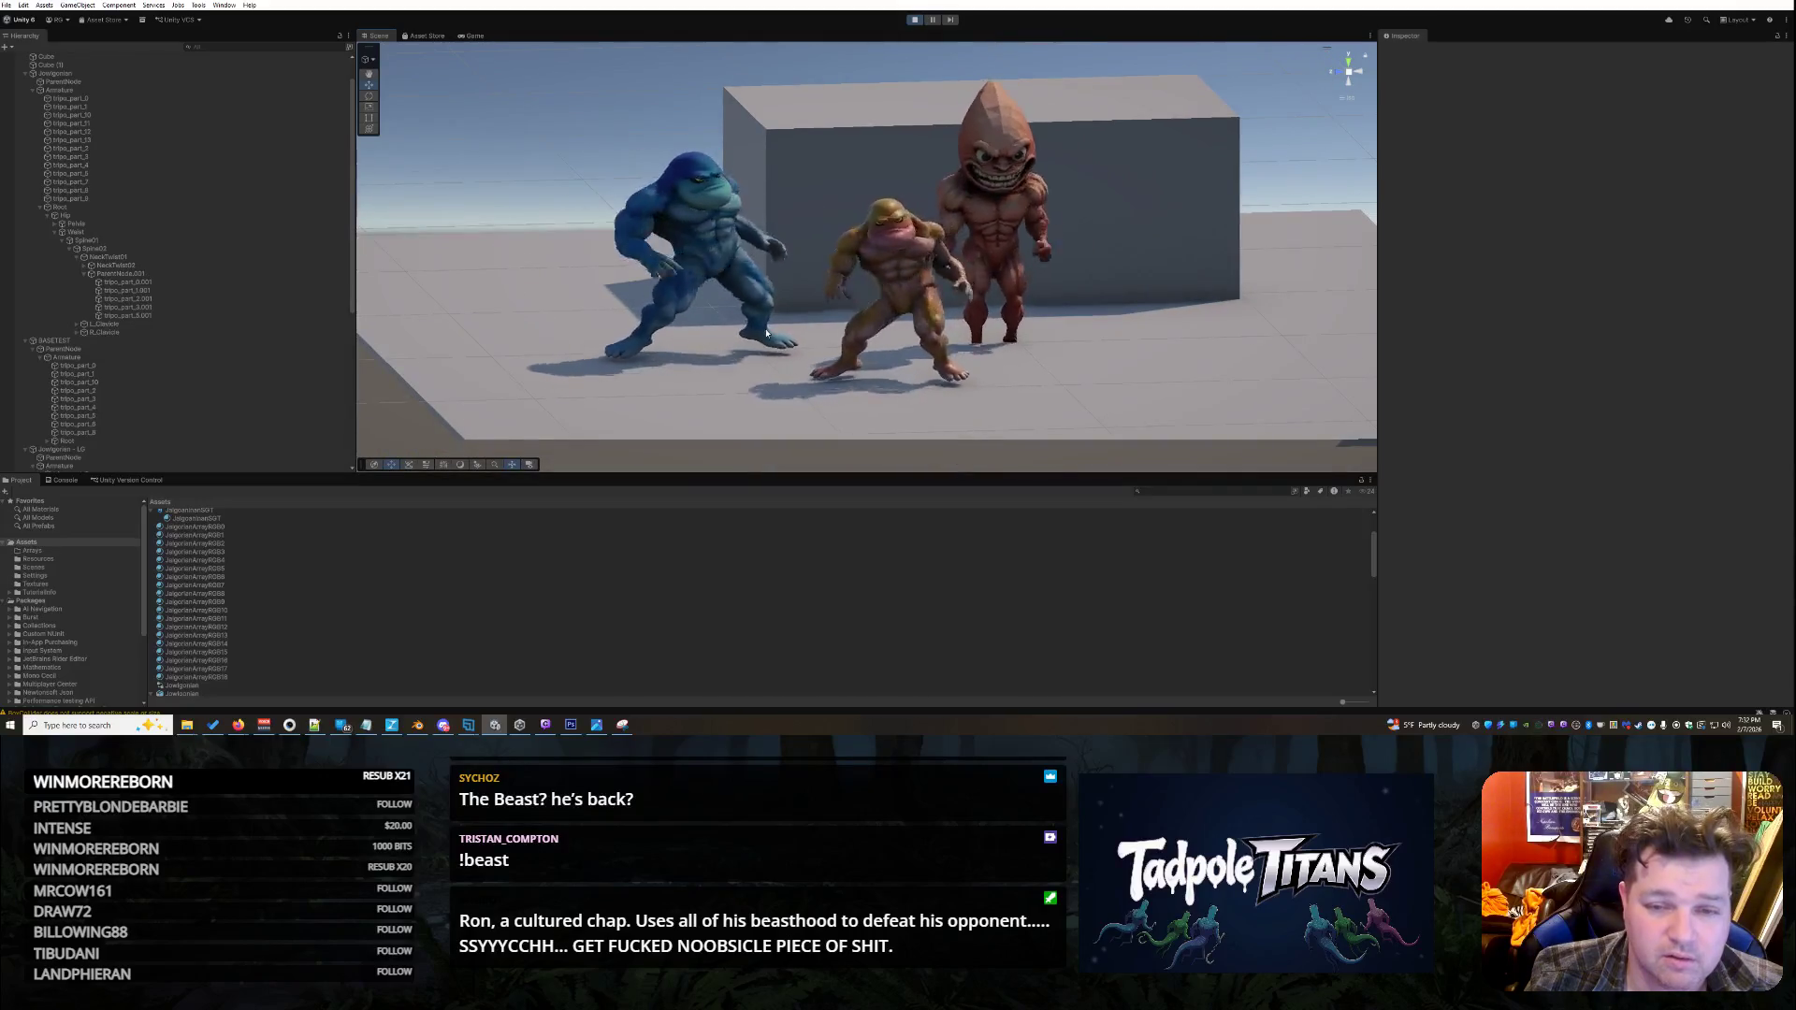
scroll(754, 202, up, 5)
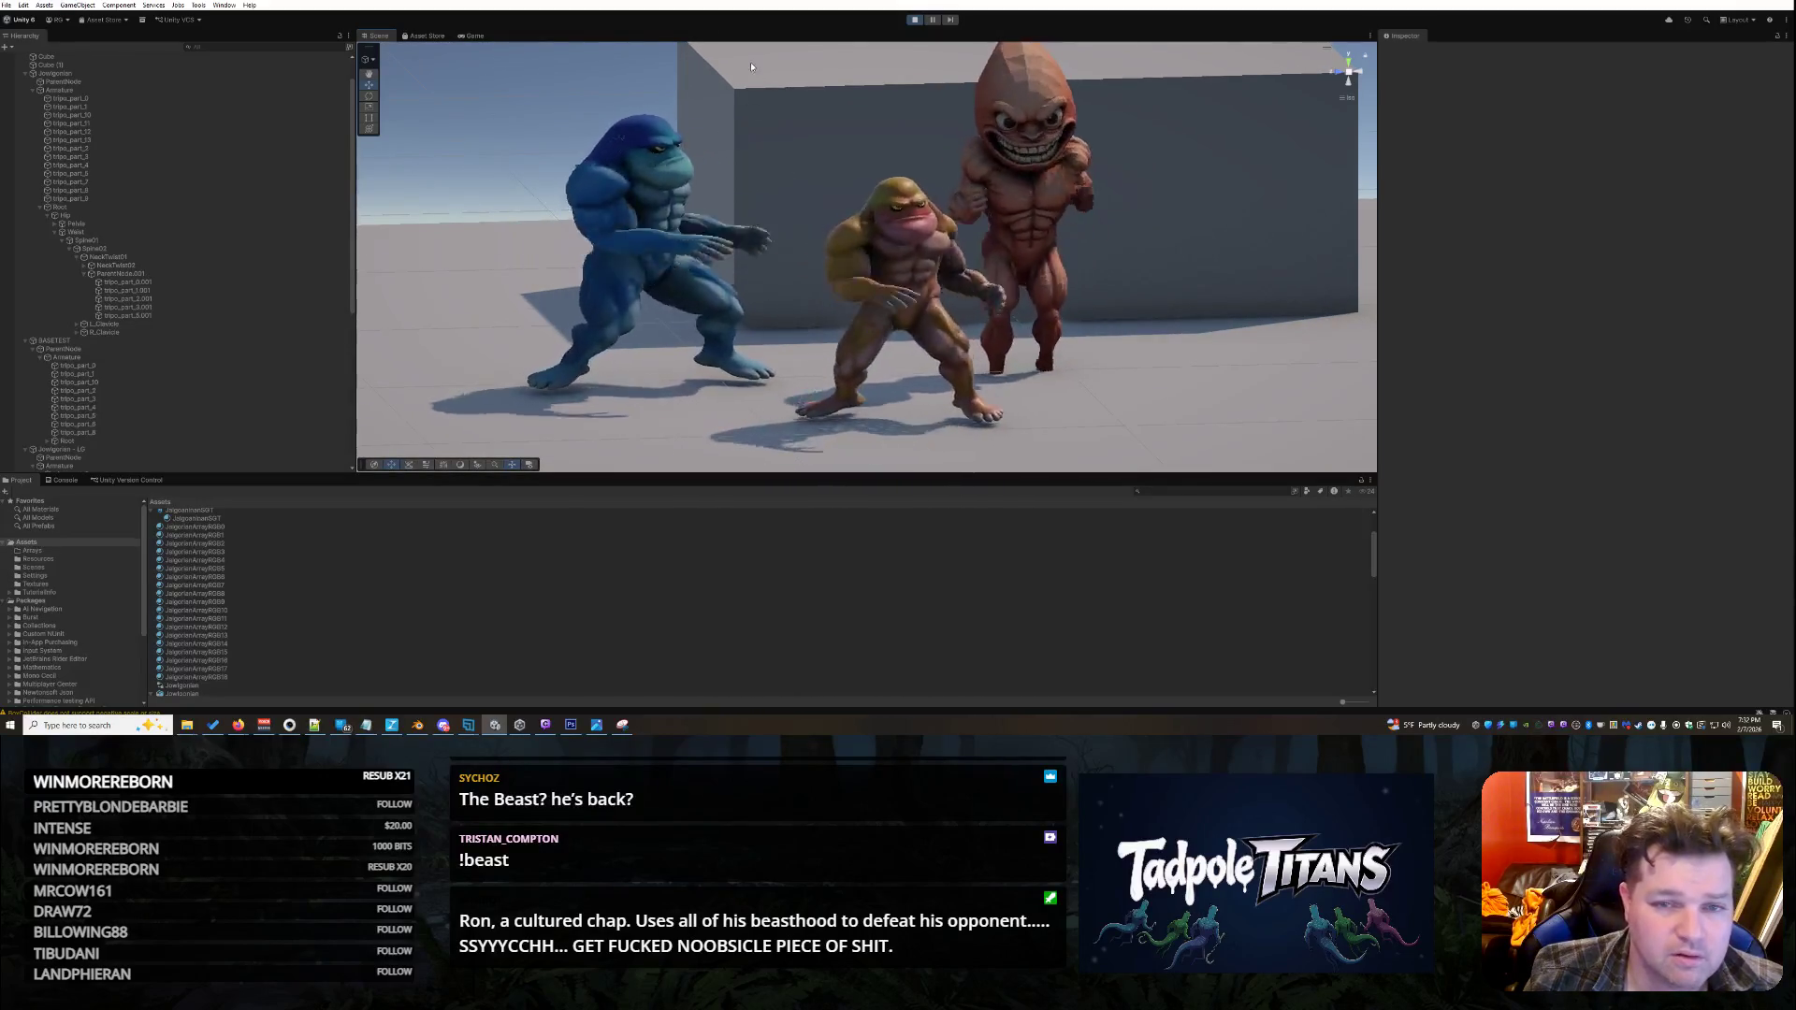
click(914, 19)
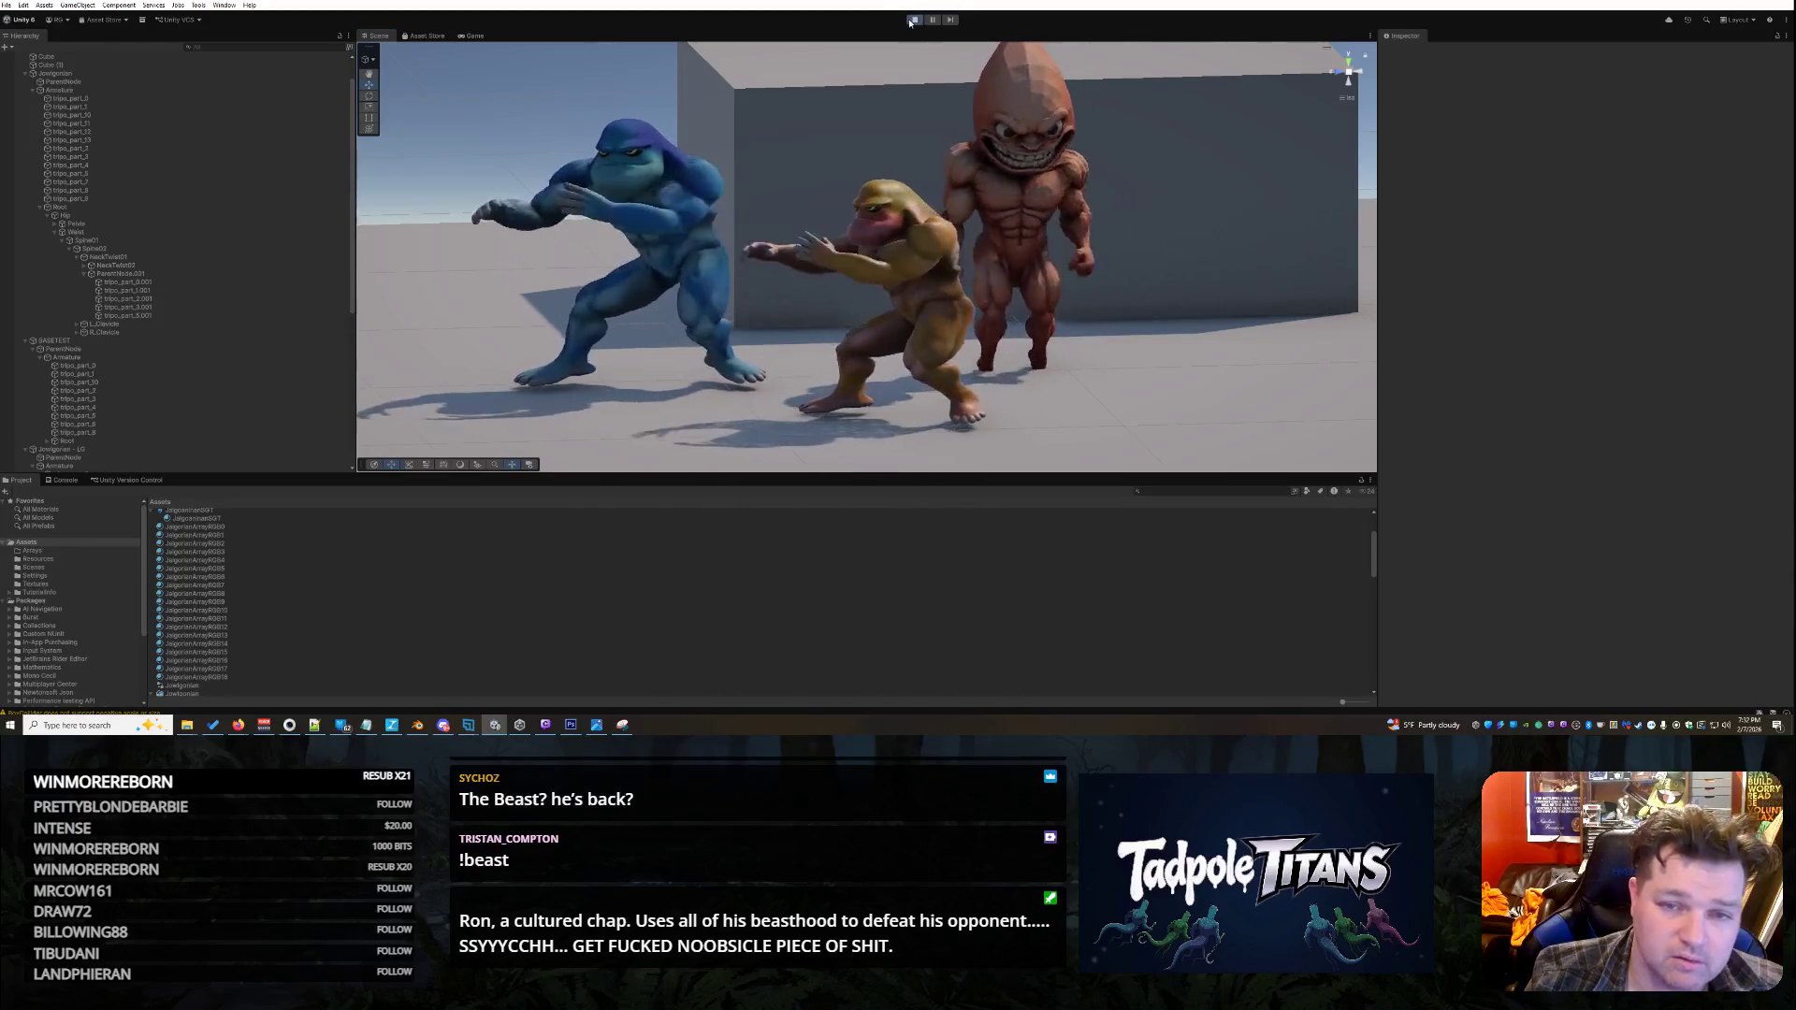
mouse_move(747, 281)
mouse_down()
mouse_move(1080, 336)
mouse_move(1008, 326)
mouse_up()
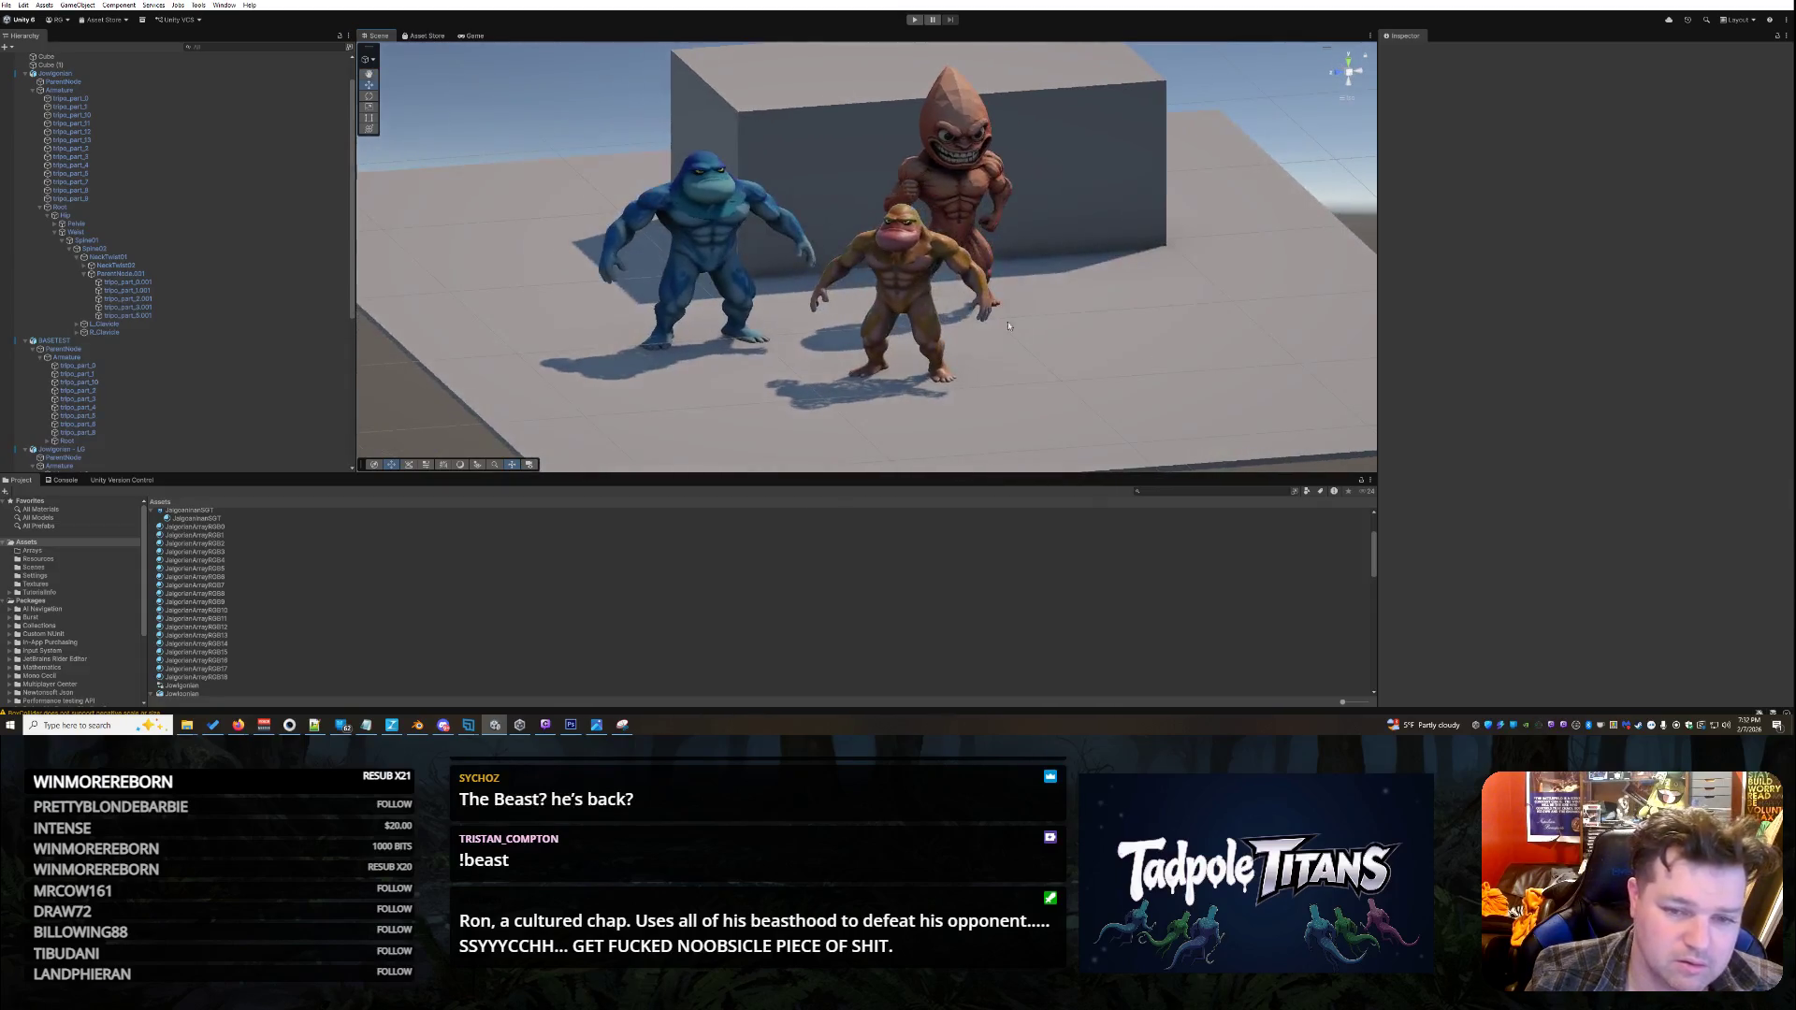
click(931, 250)
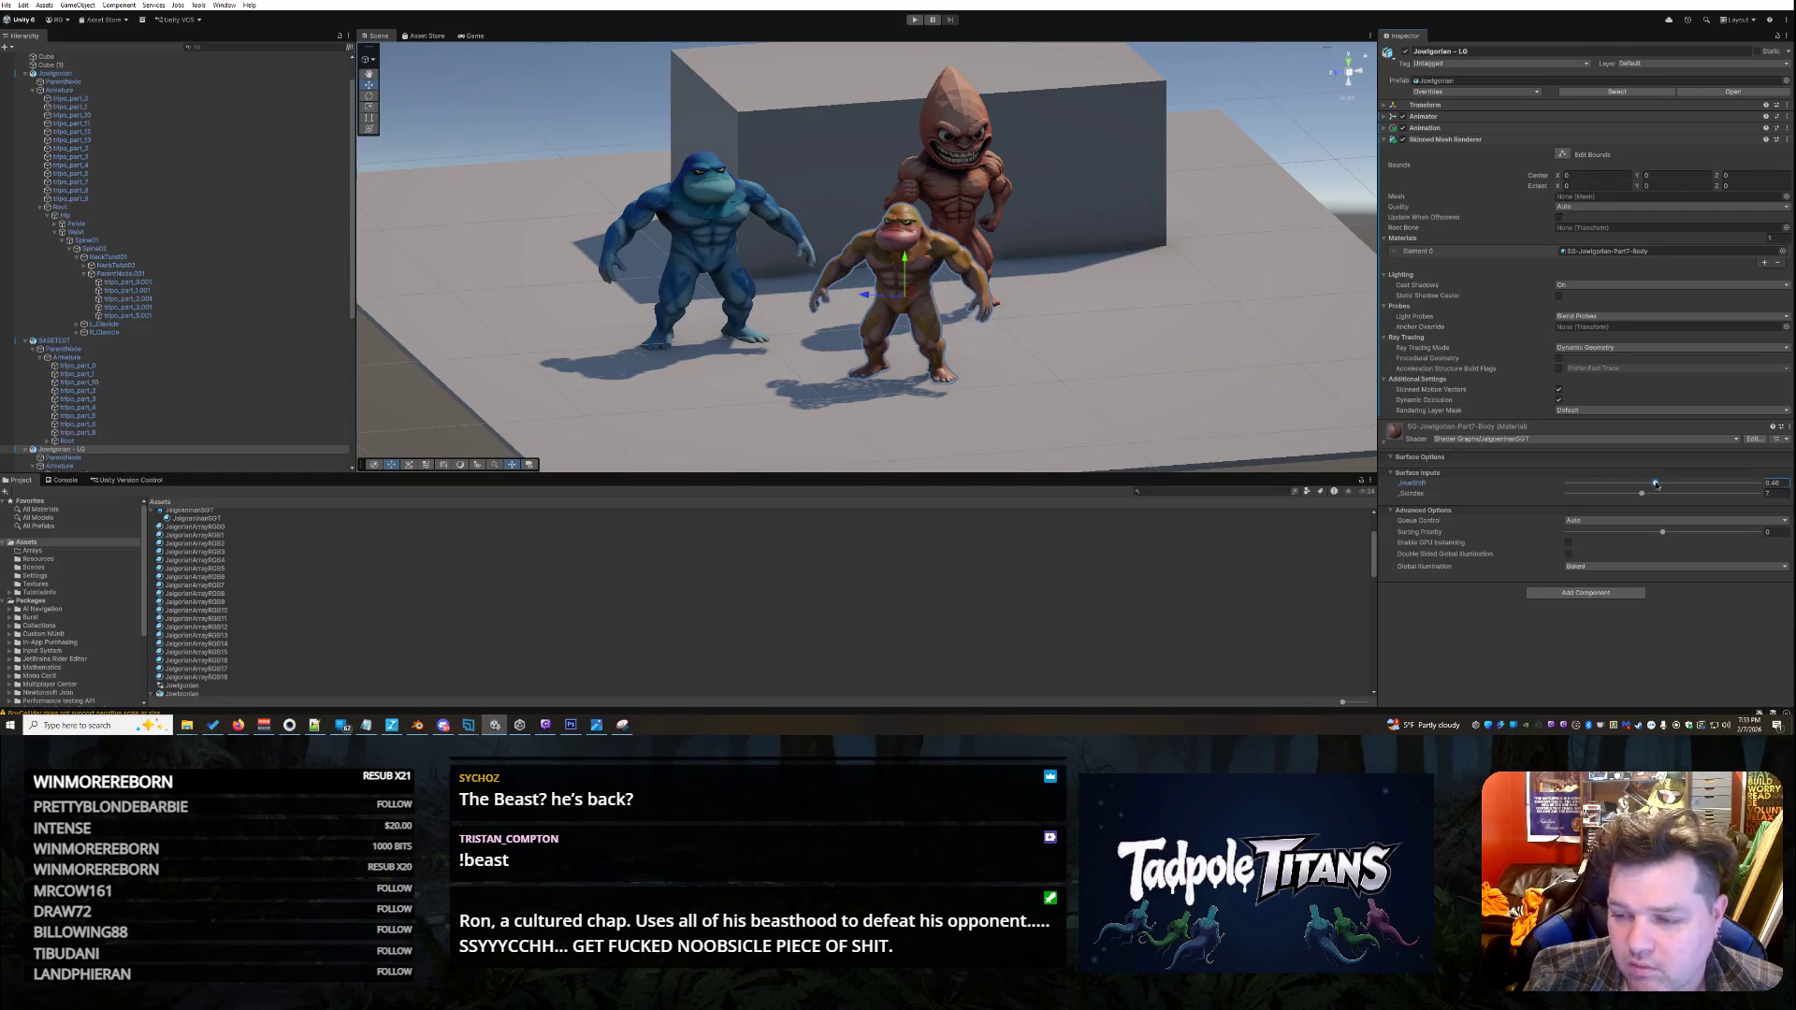
scroll(1187, 329, up, 3)
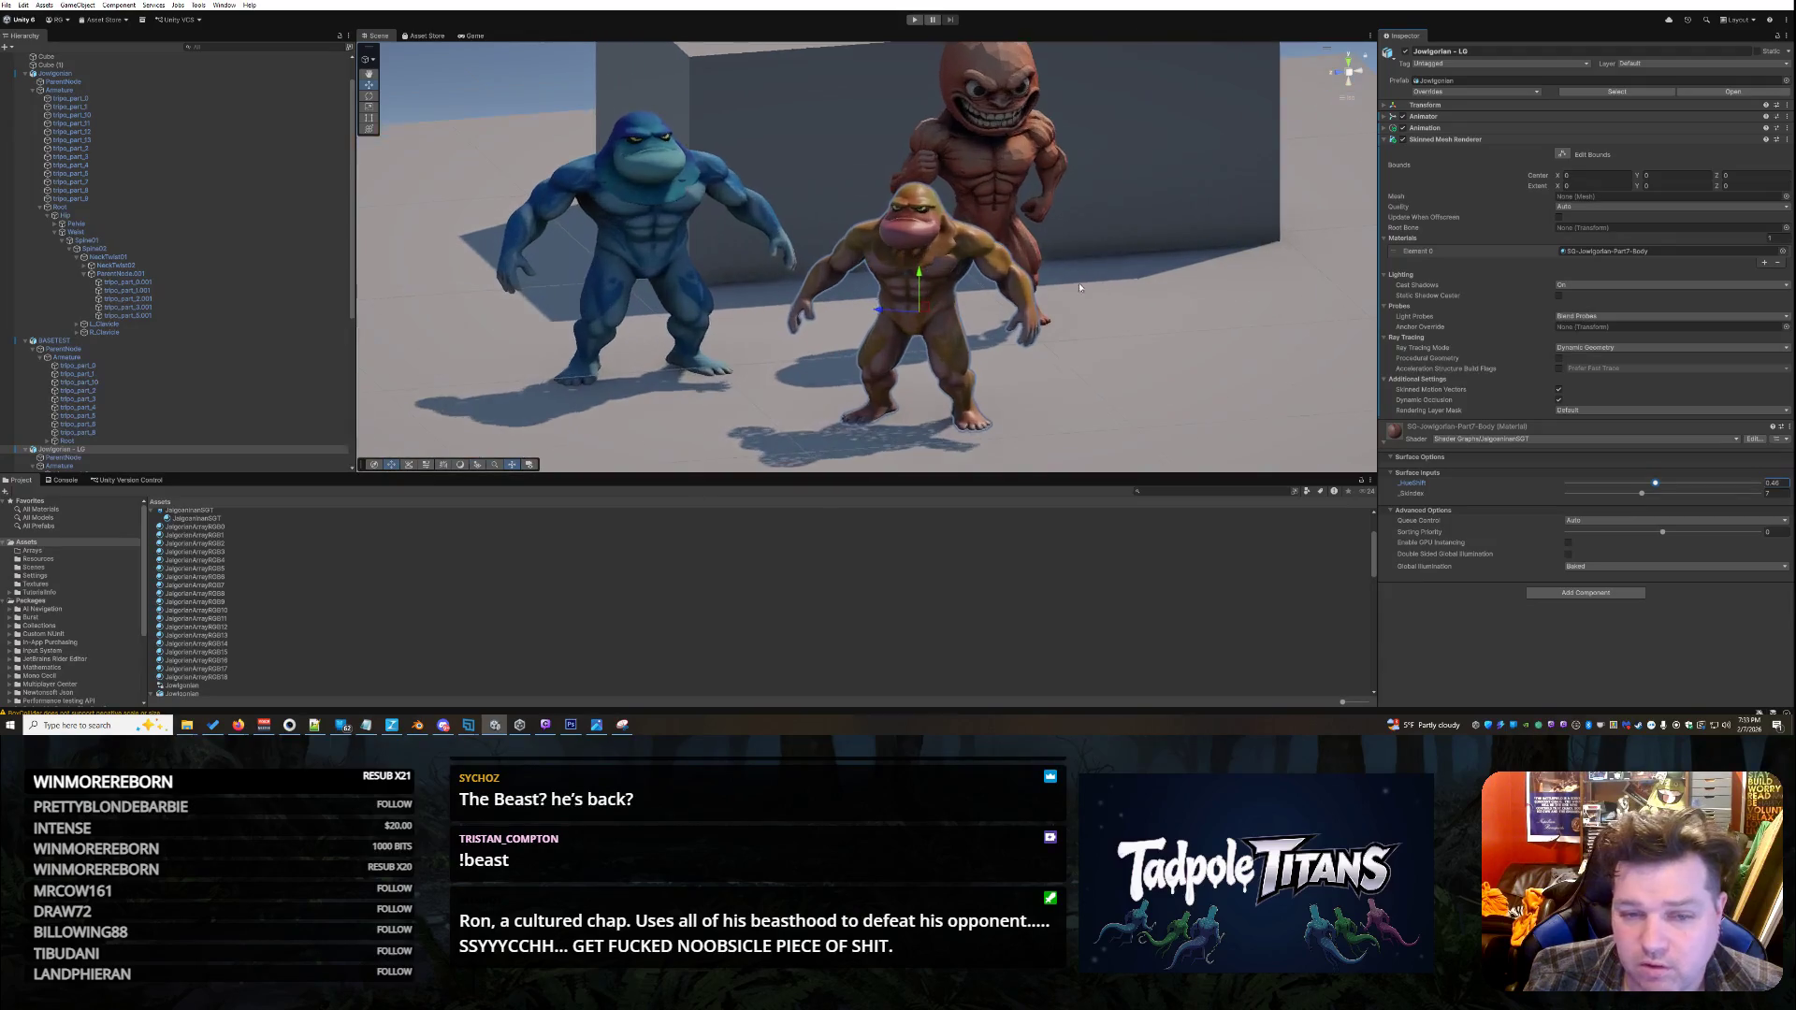
click(915, 341)
scroll(1259, 343, up, 2)
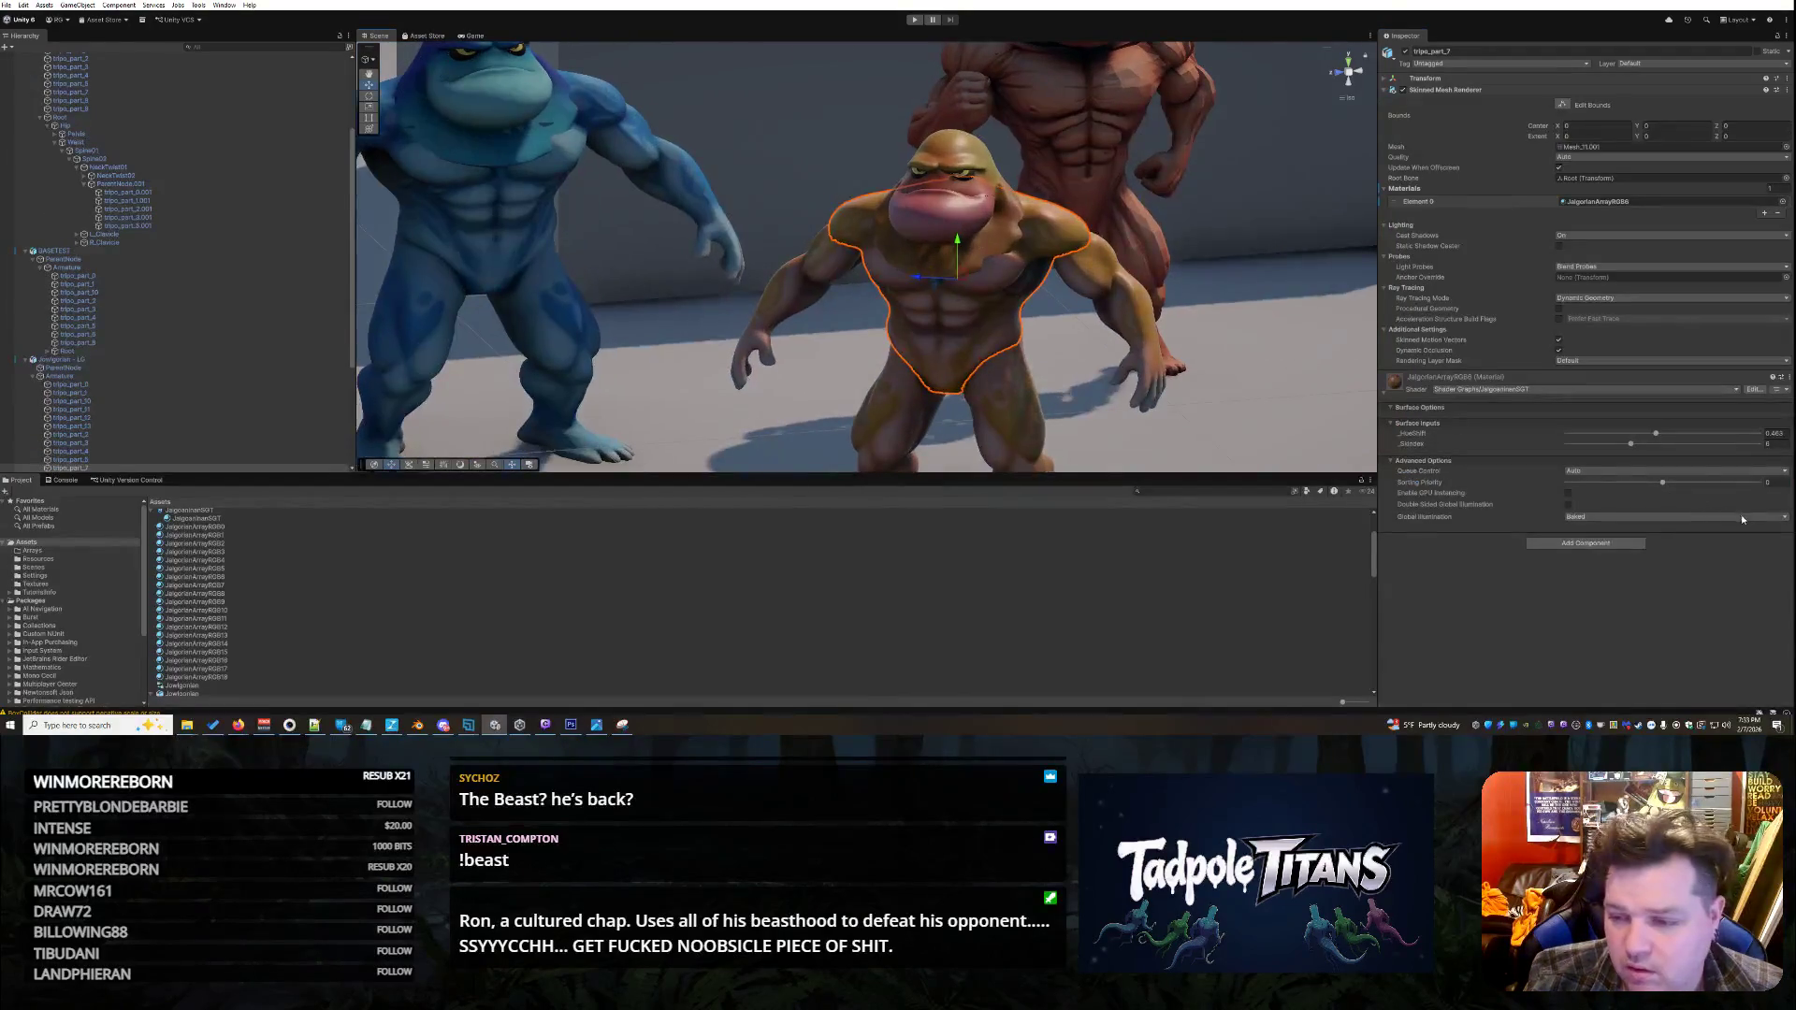
drag(1633, 436, 1538, 447)
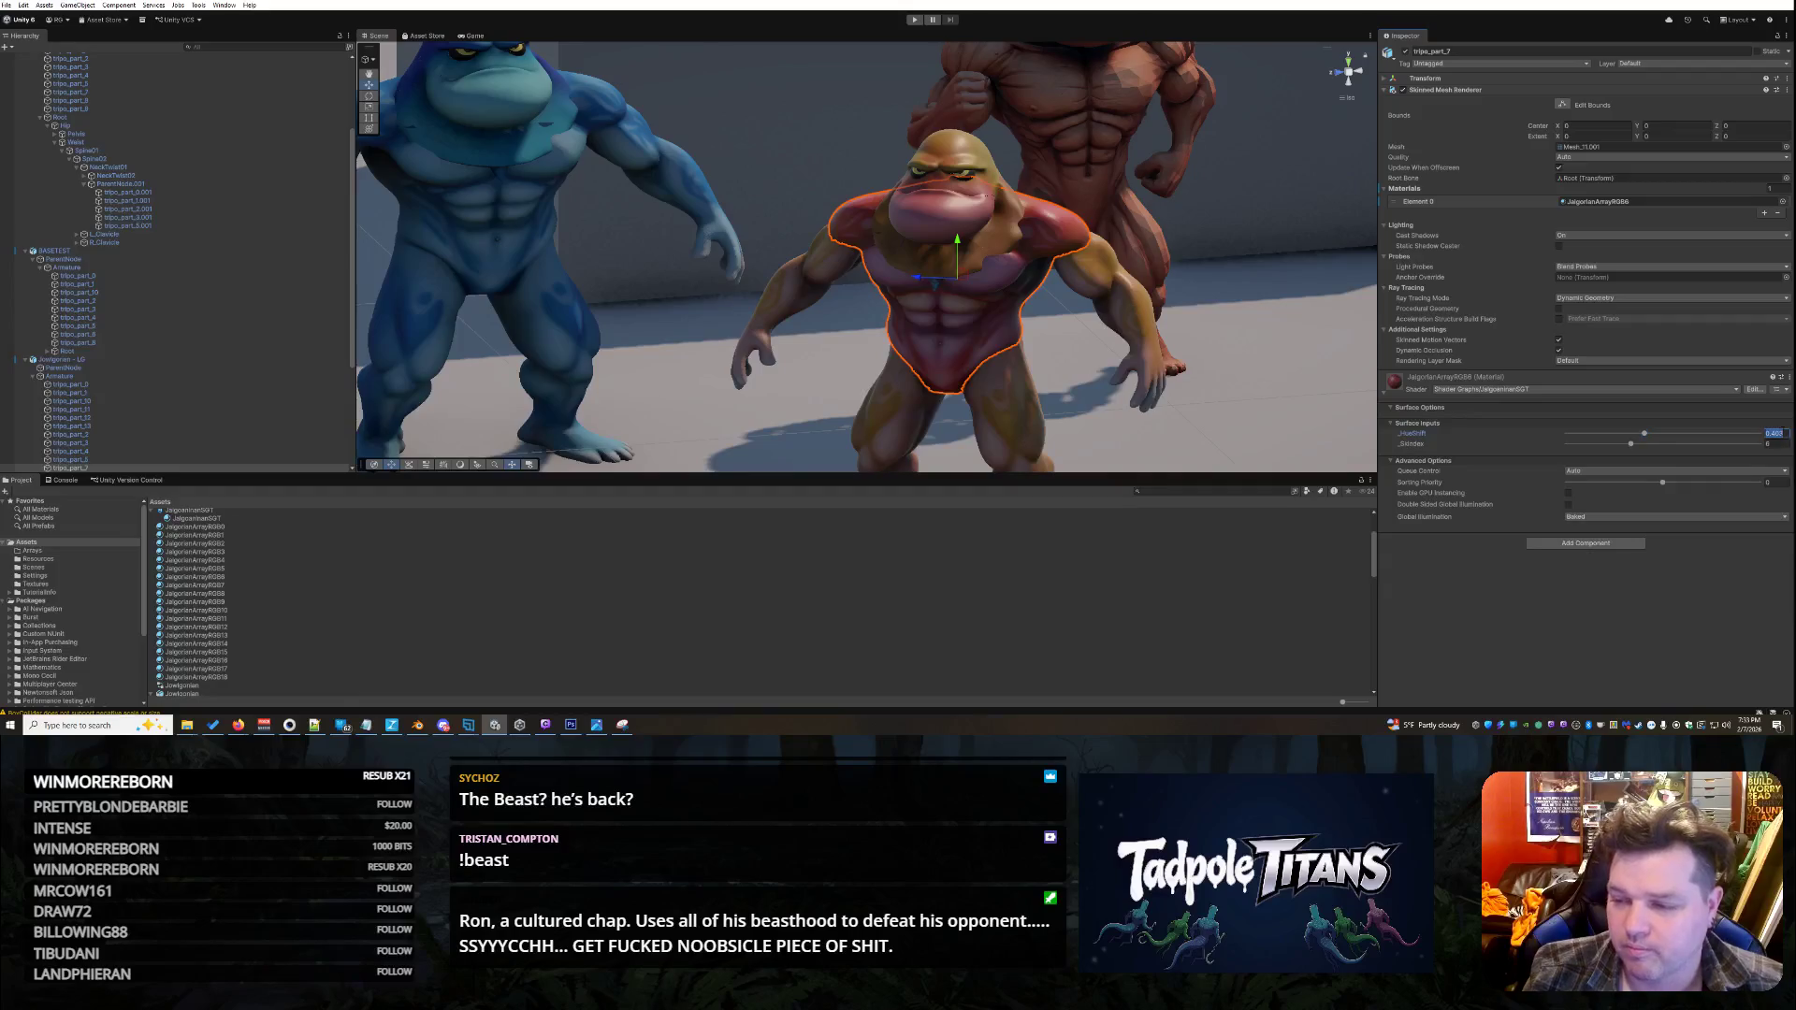
text(.463)
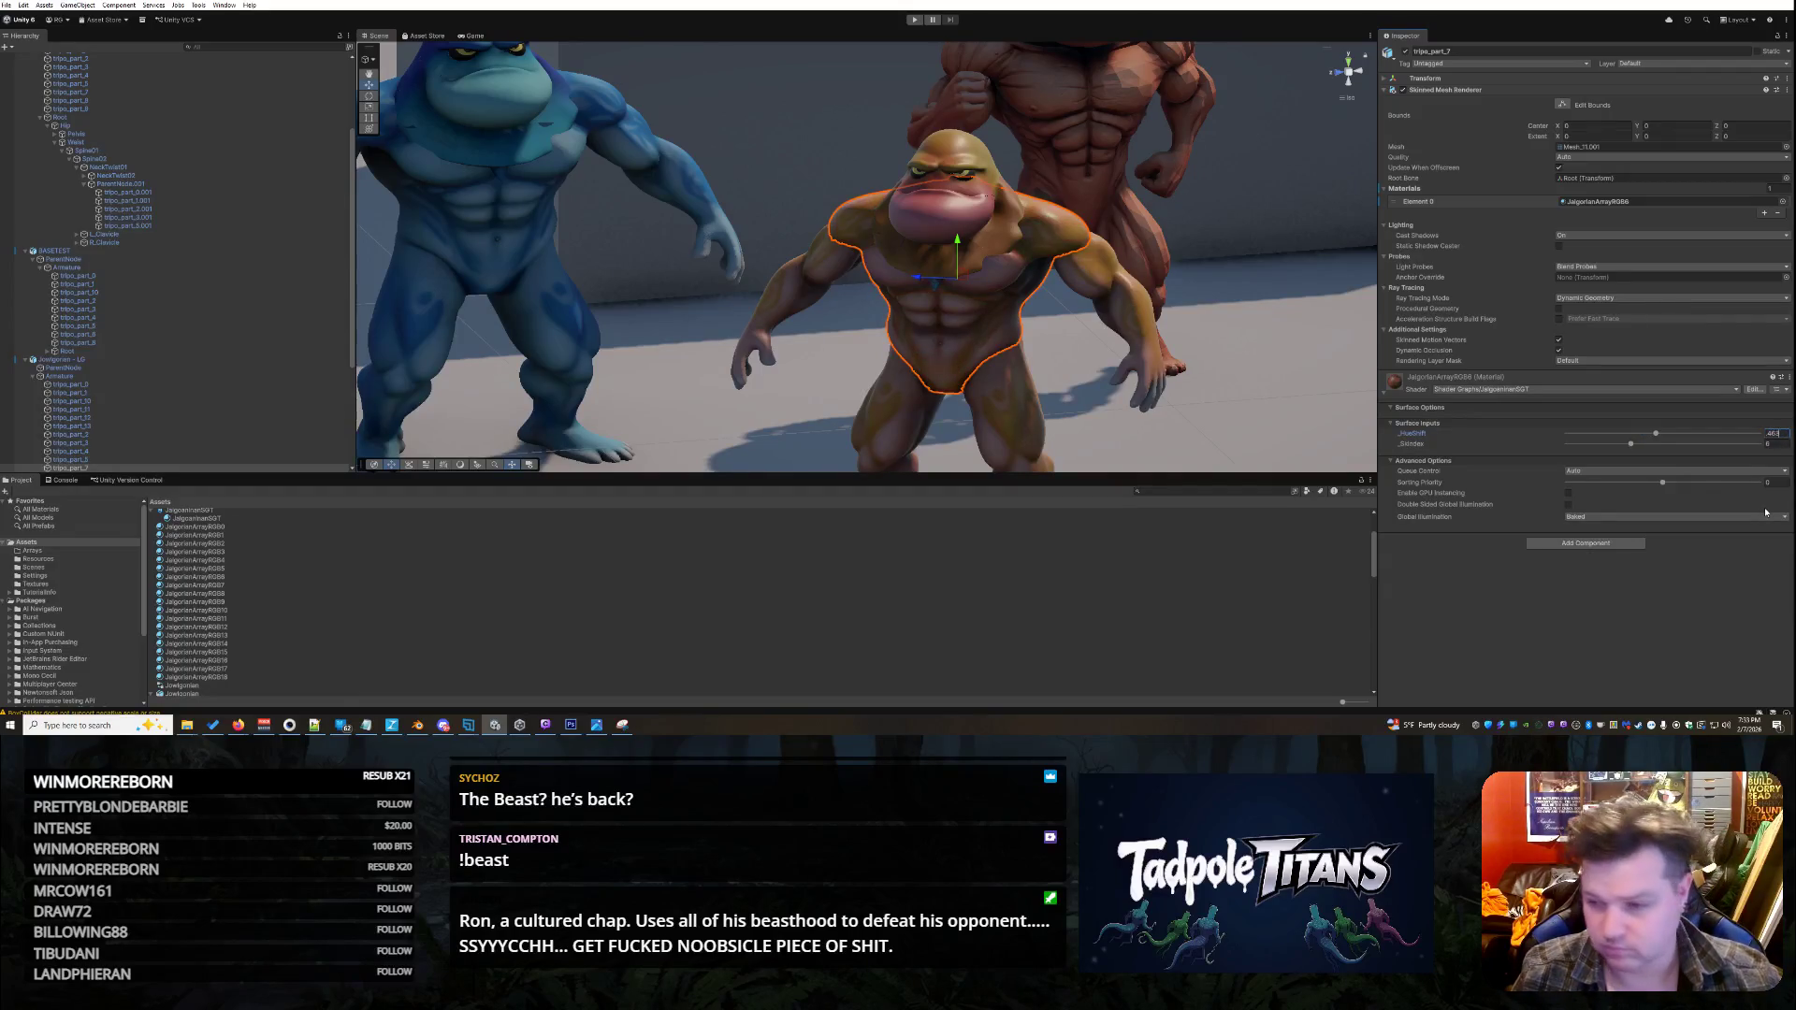
click(1300, 425)
key(f)
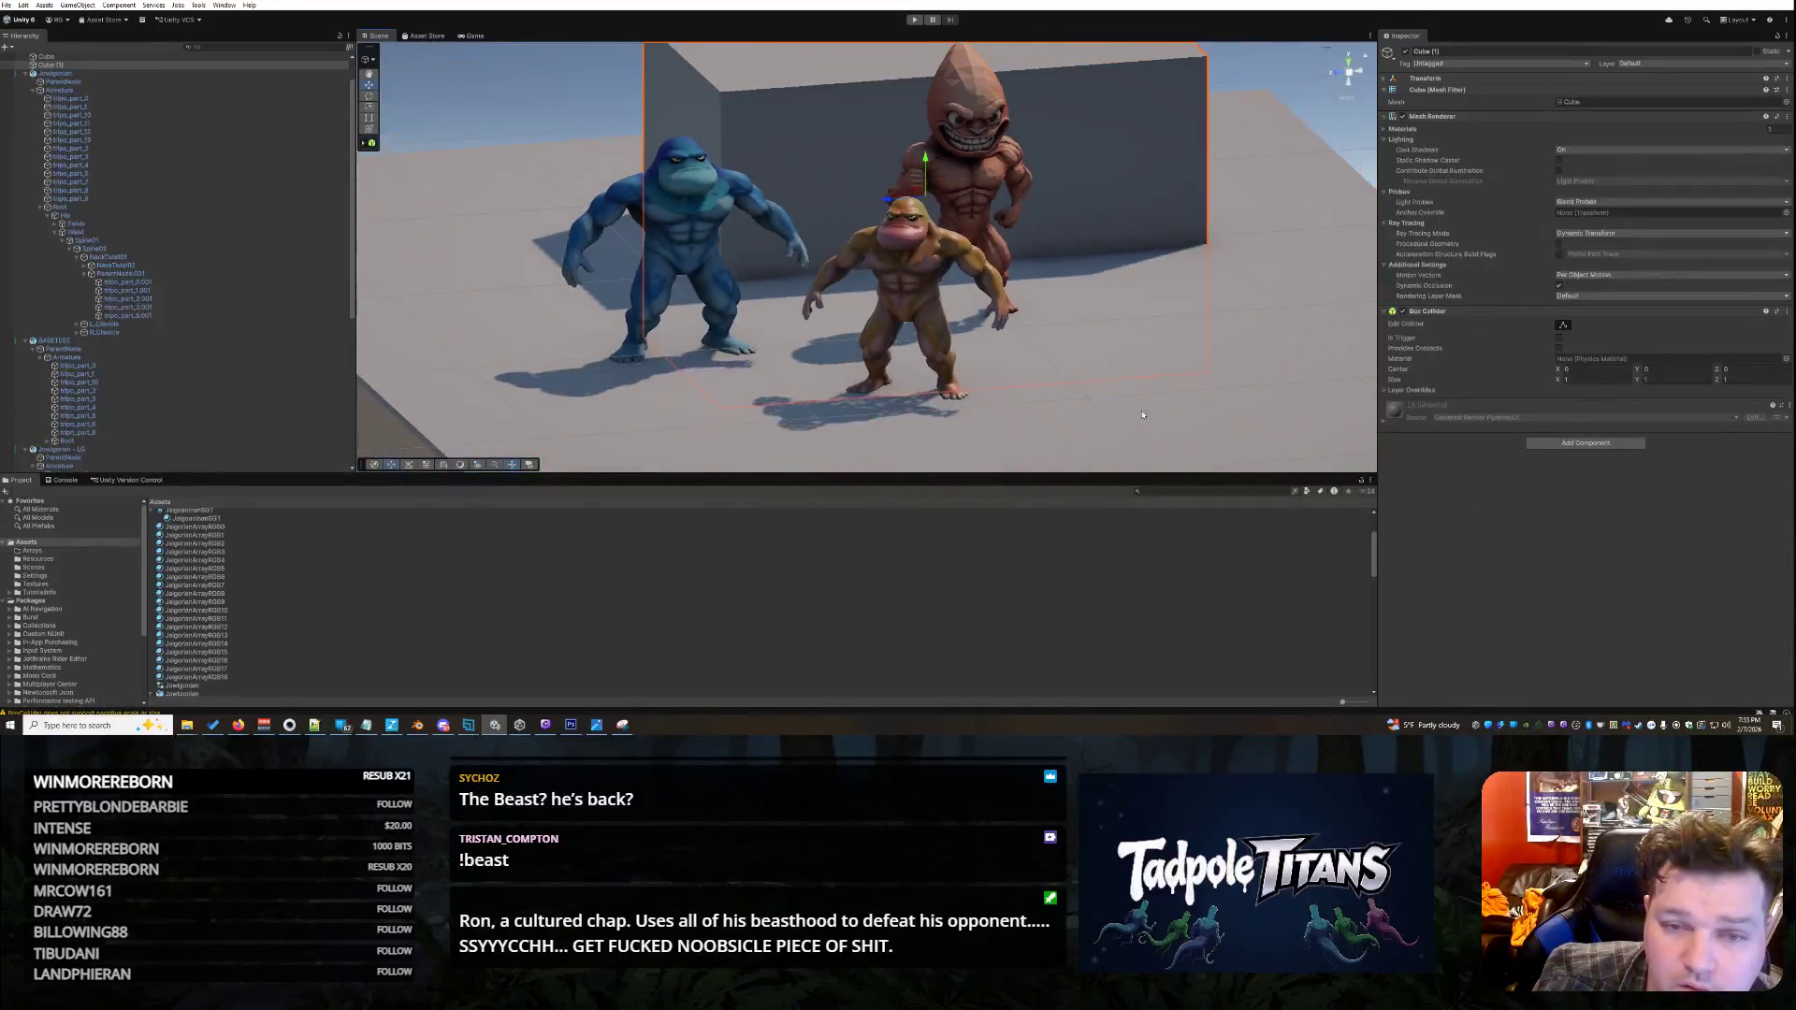
scroll(1160, 392, up, 1)
scroll(1177, 373, up, 1)
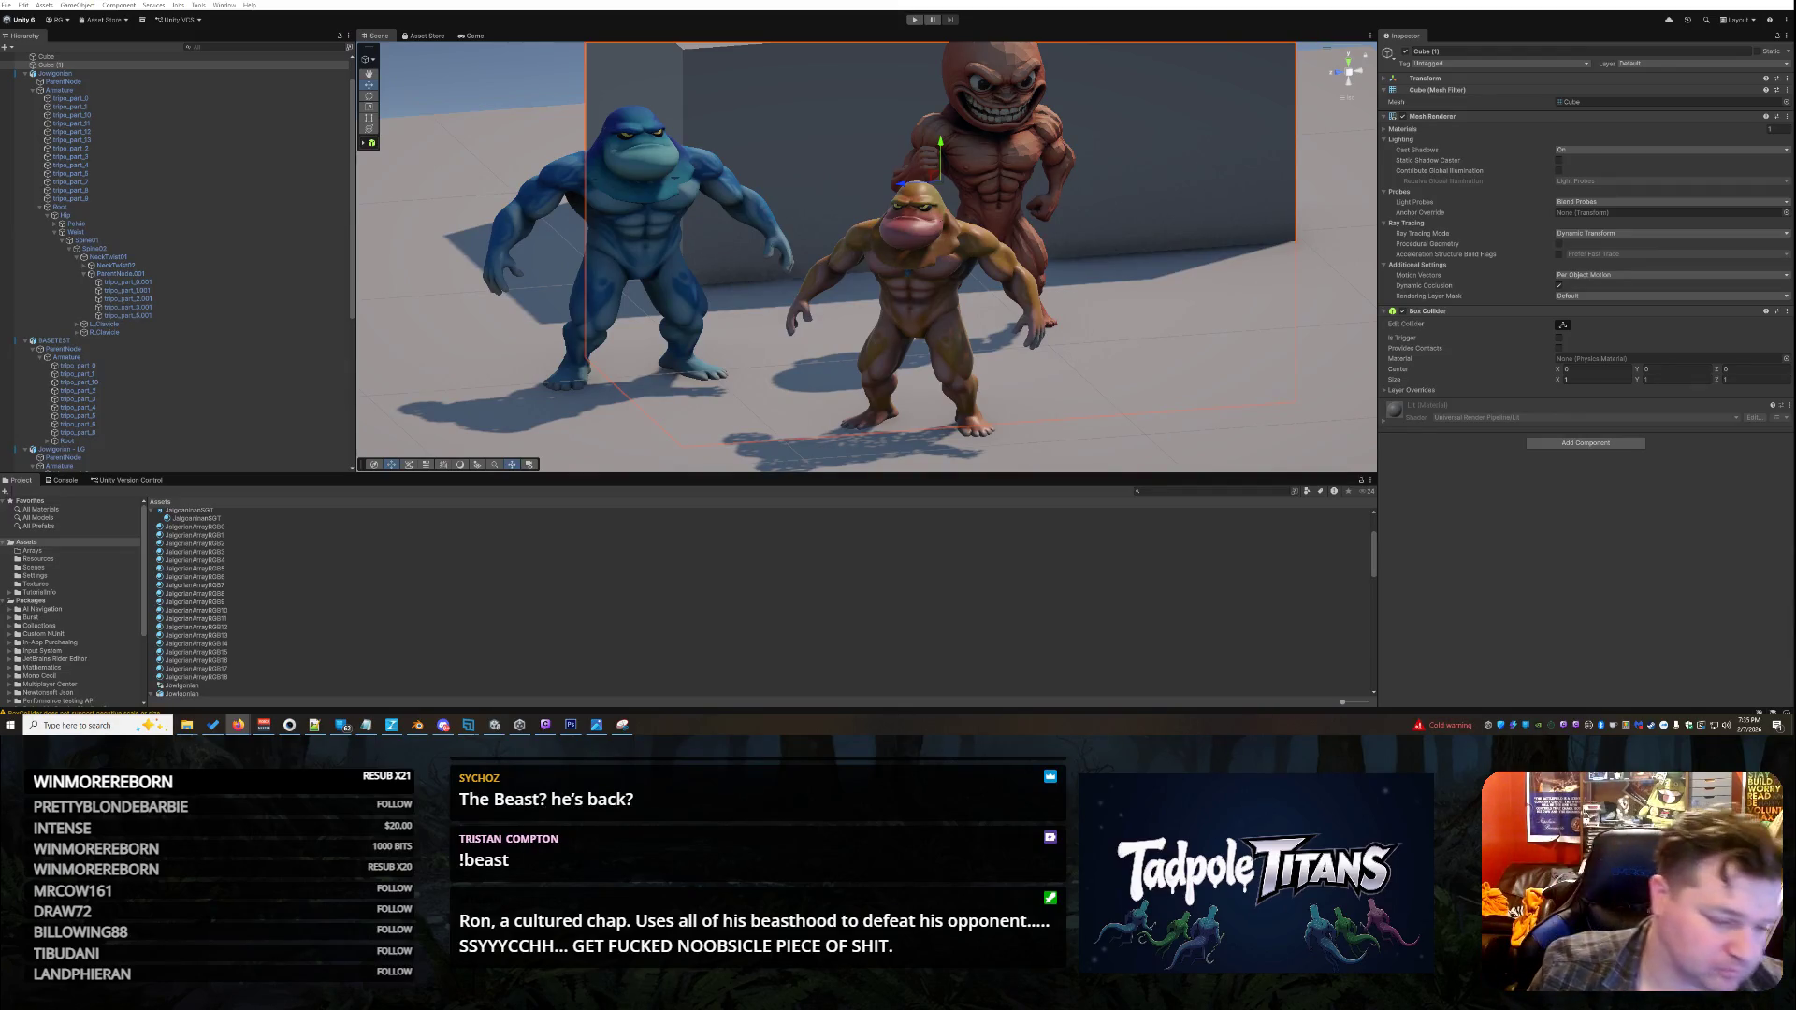
click(228, 676)
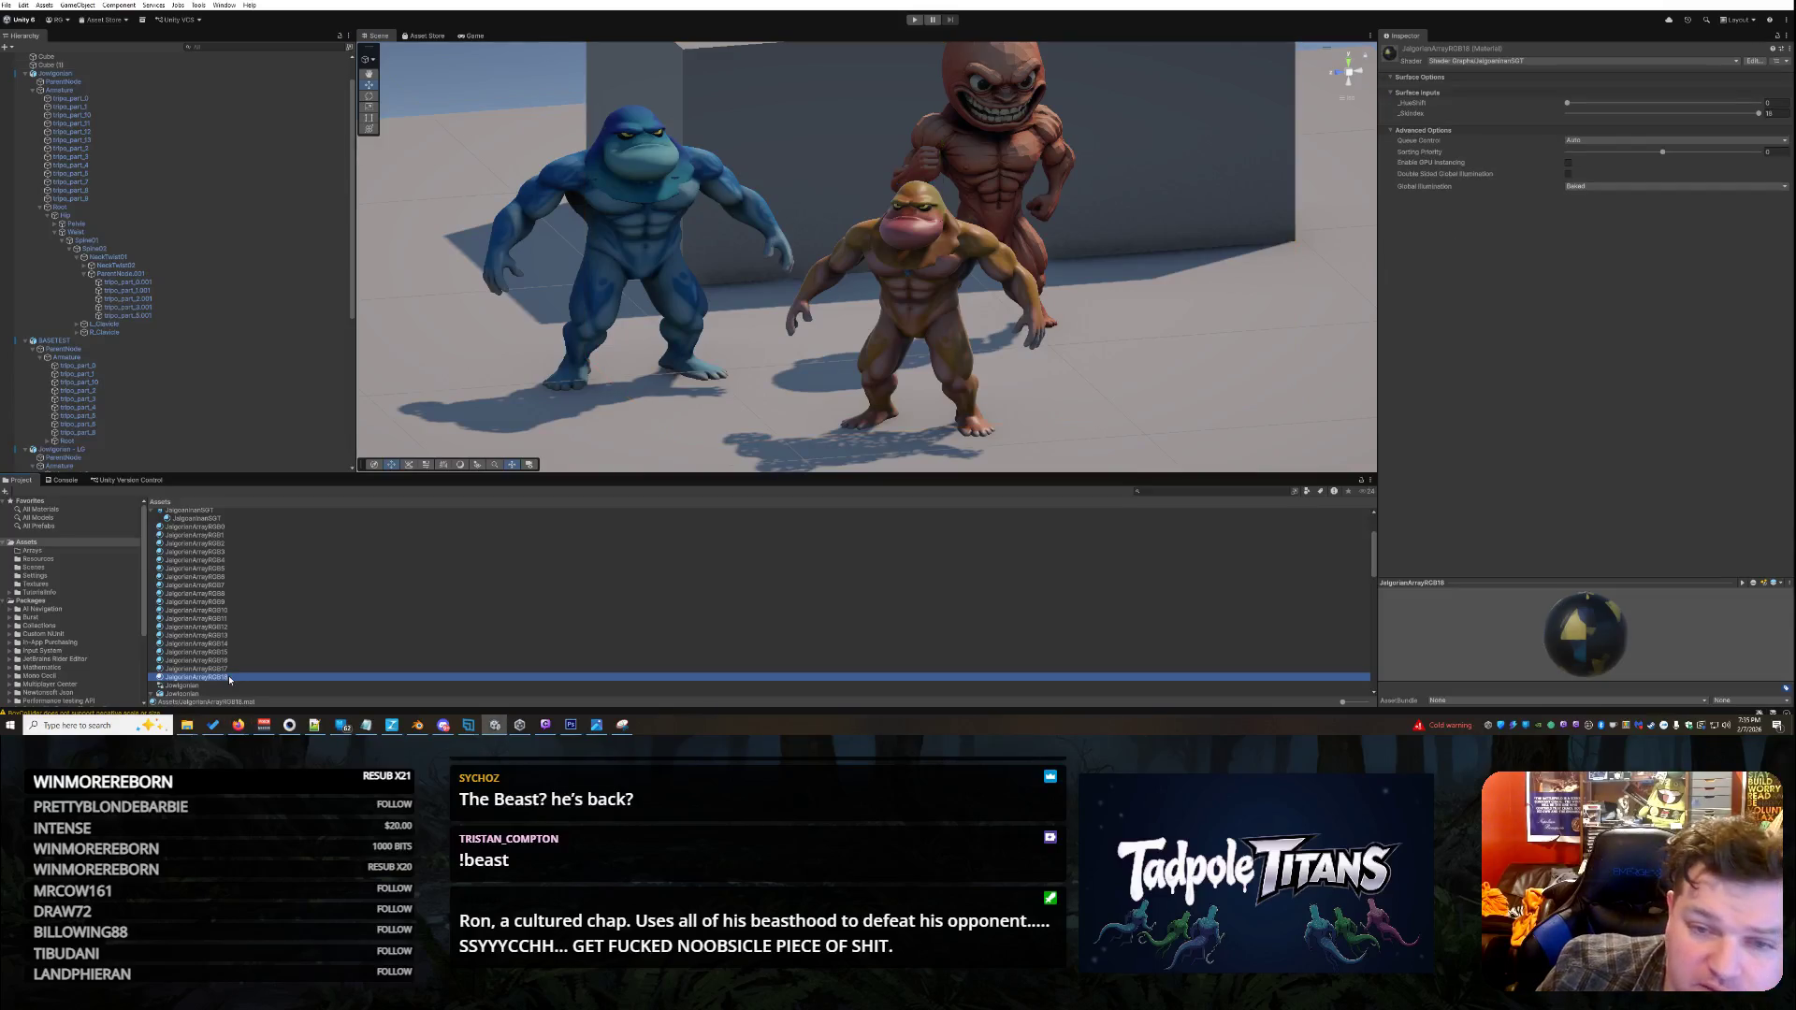
click(922, 211)
click(950, 225)
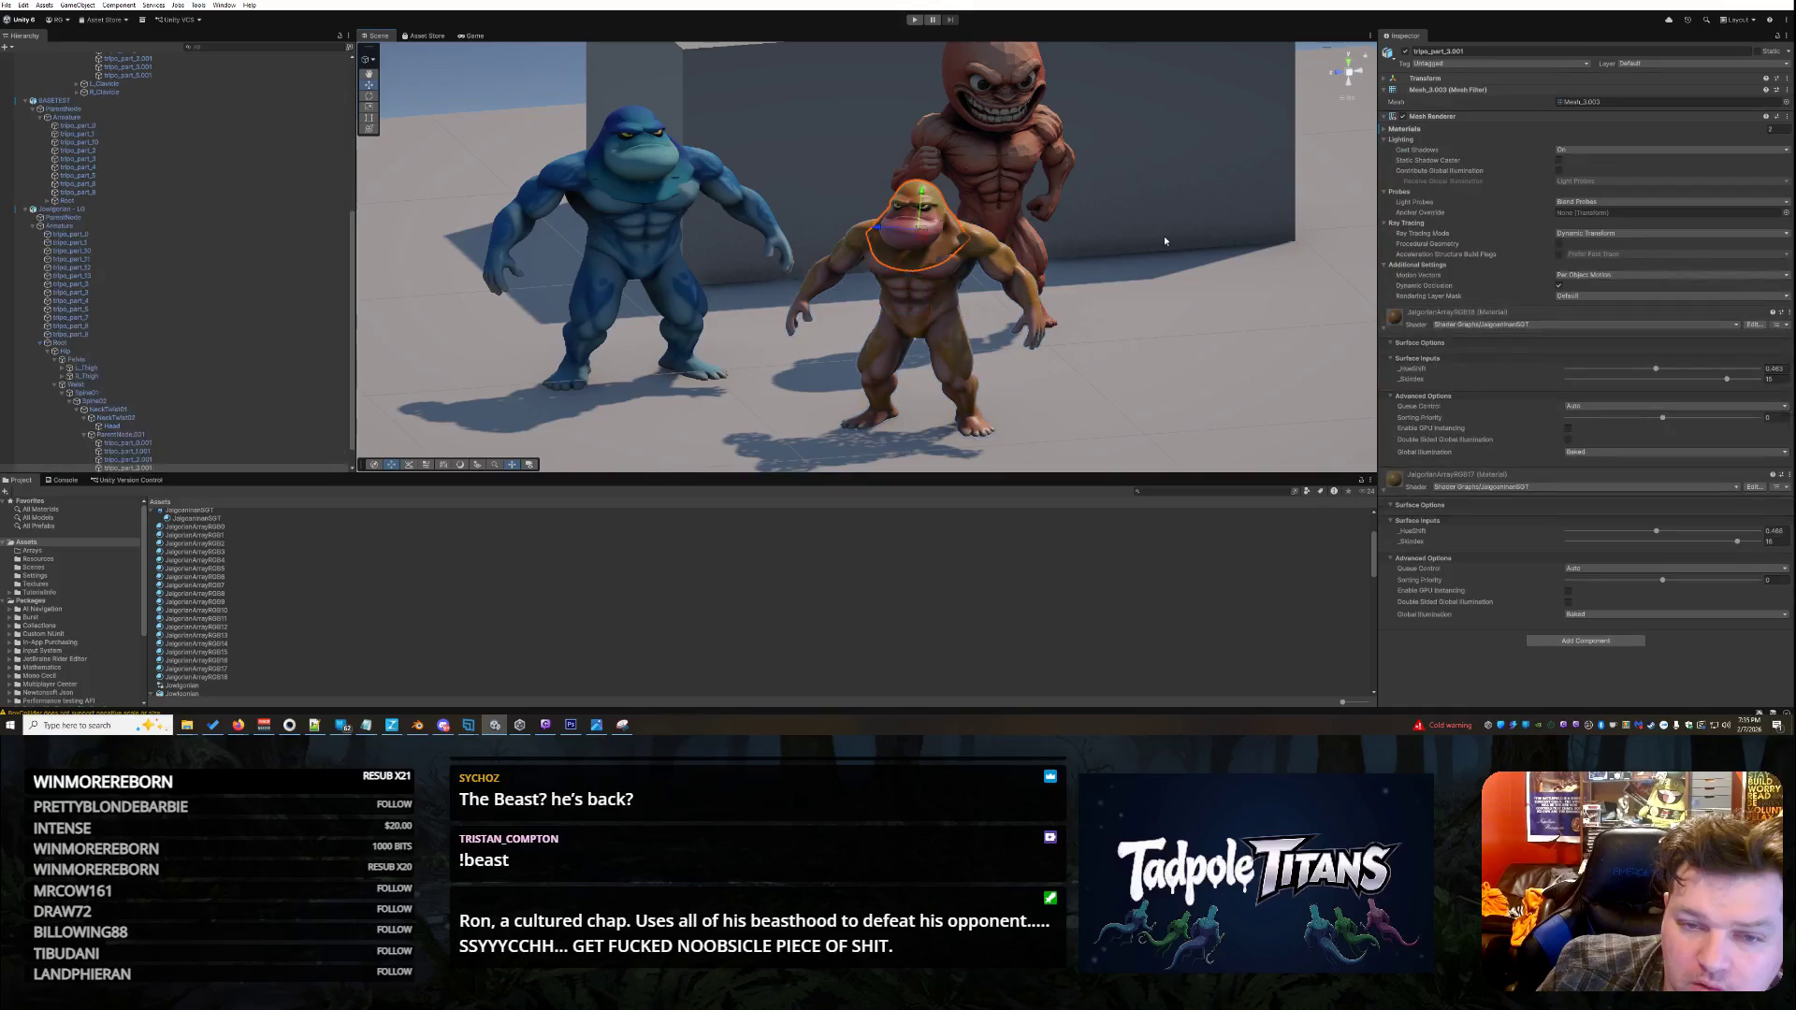
scroll(962, 216, up, 3)
scroll(962, 216, up, 2)
click(989, 161)
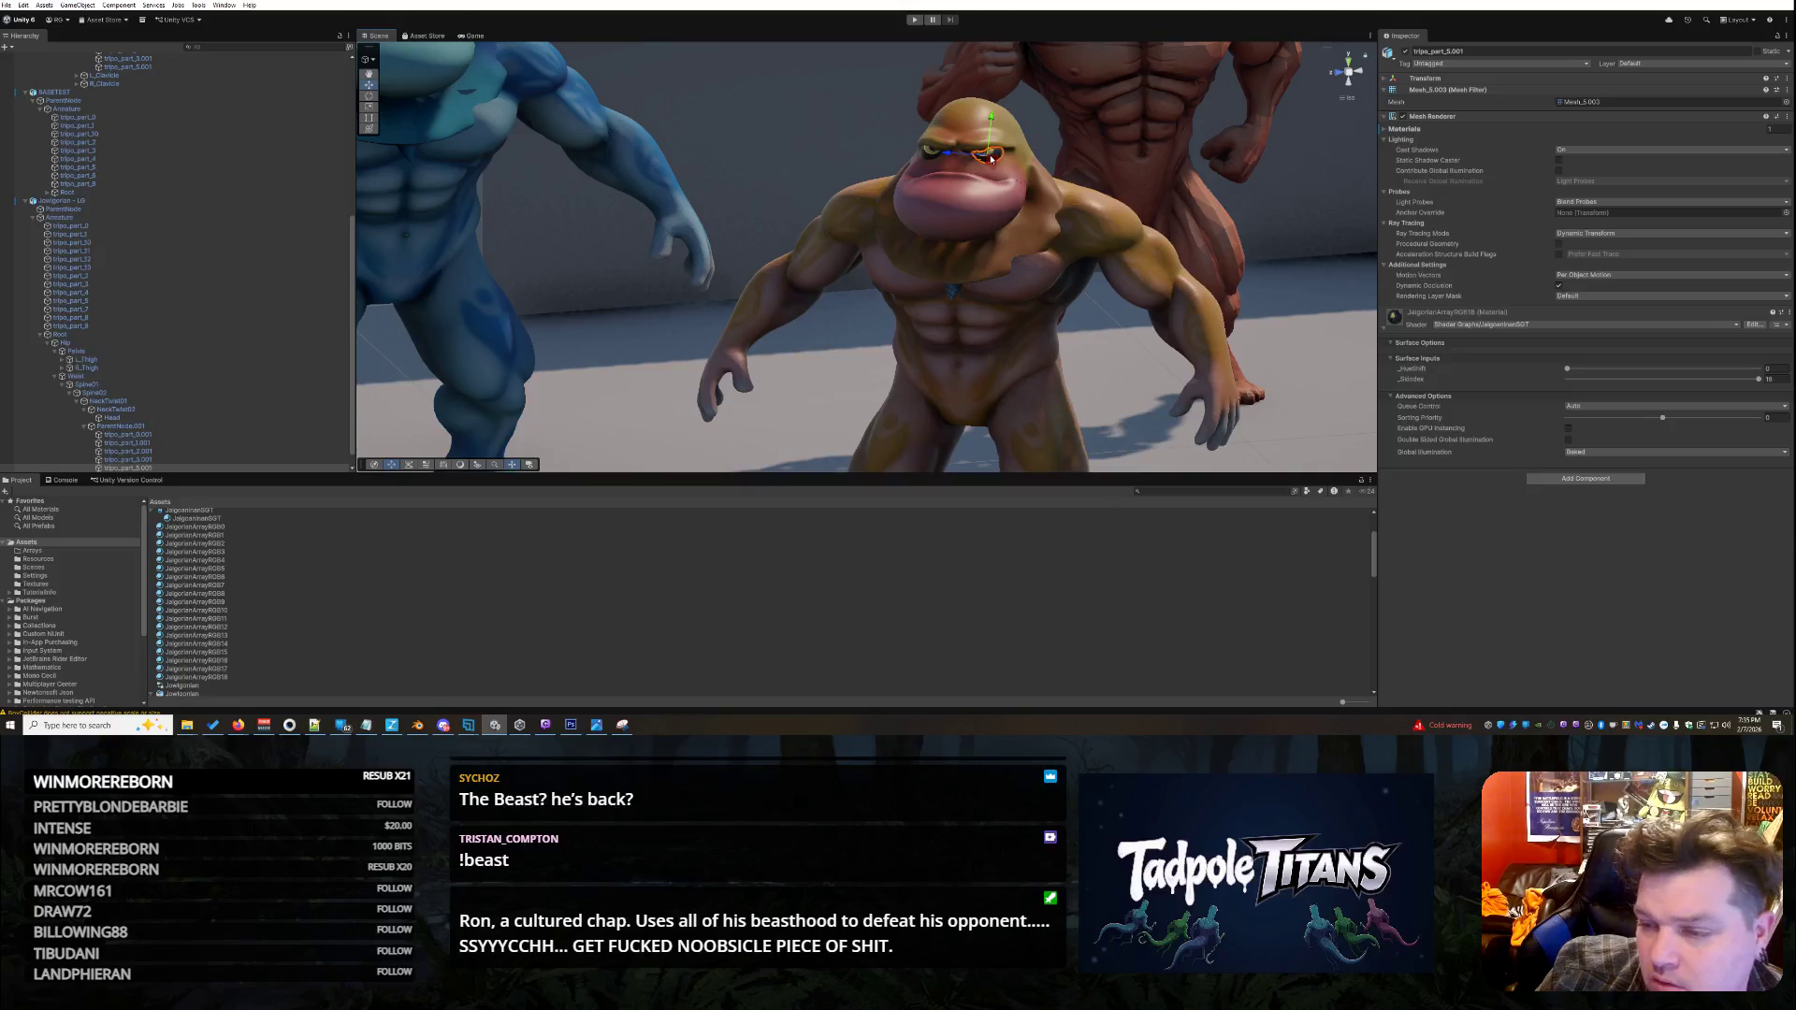
click(926, 156)
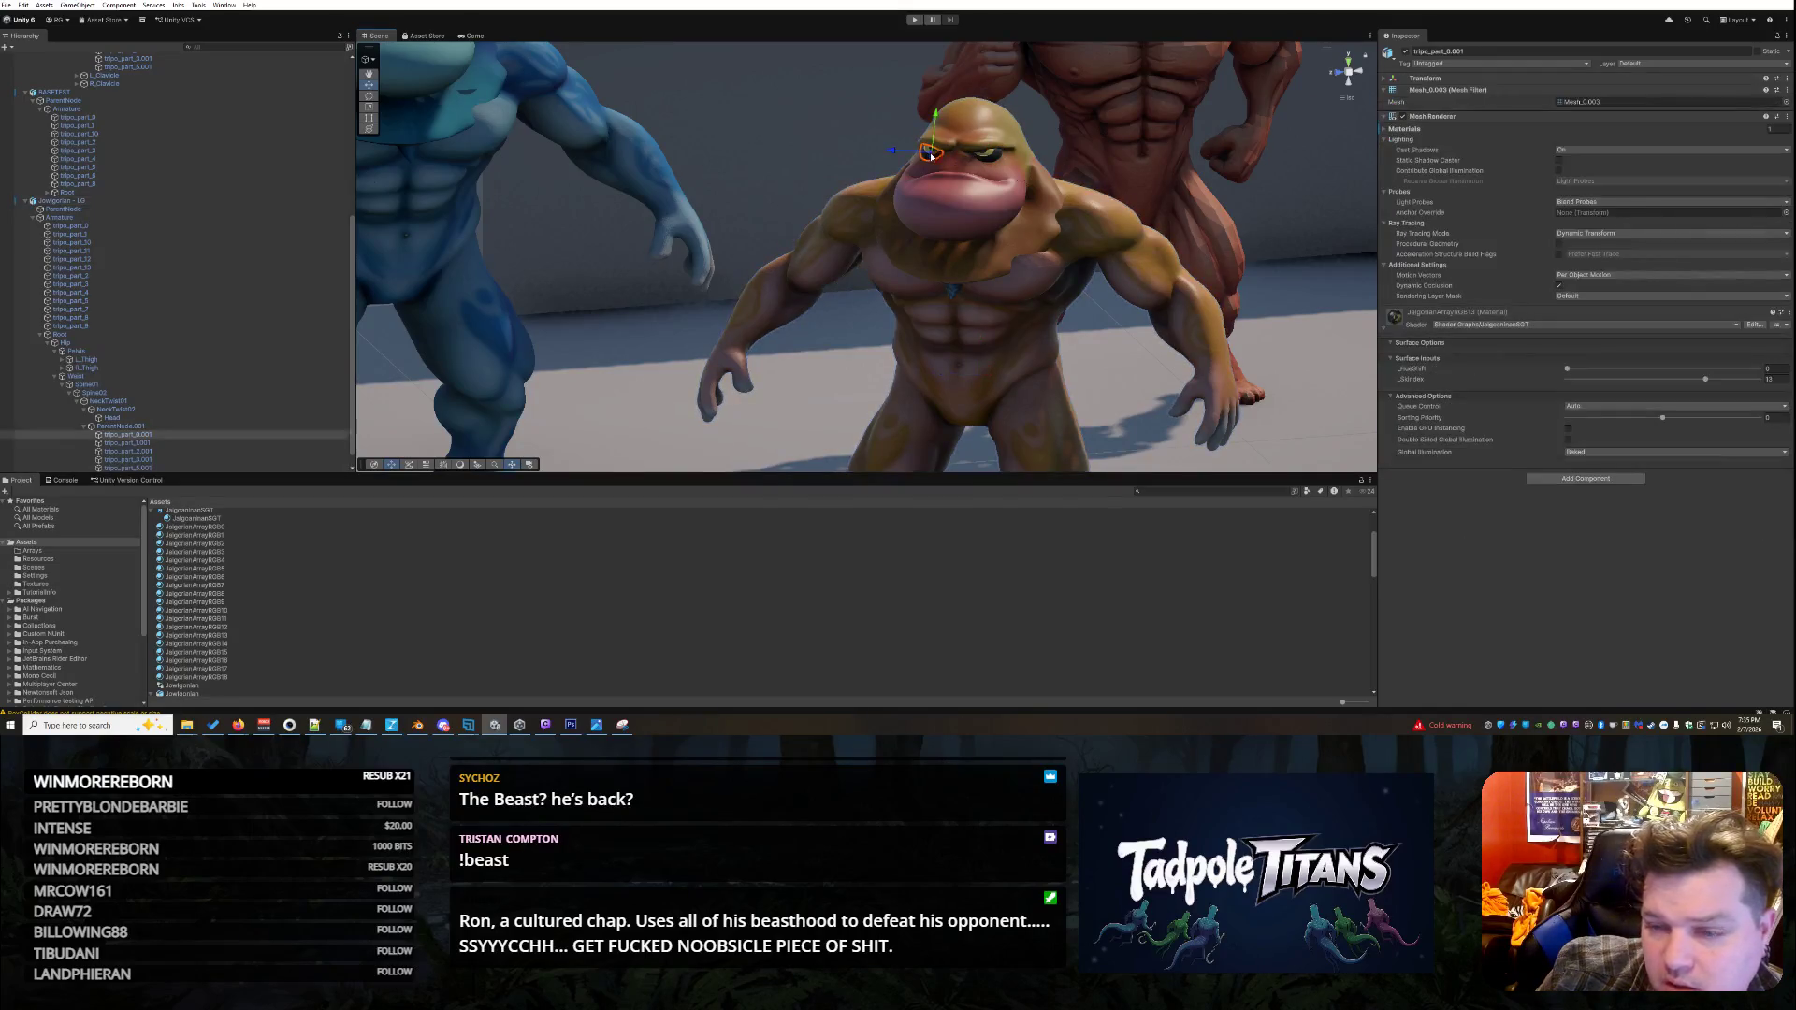
key(alt+Tab)
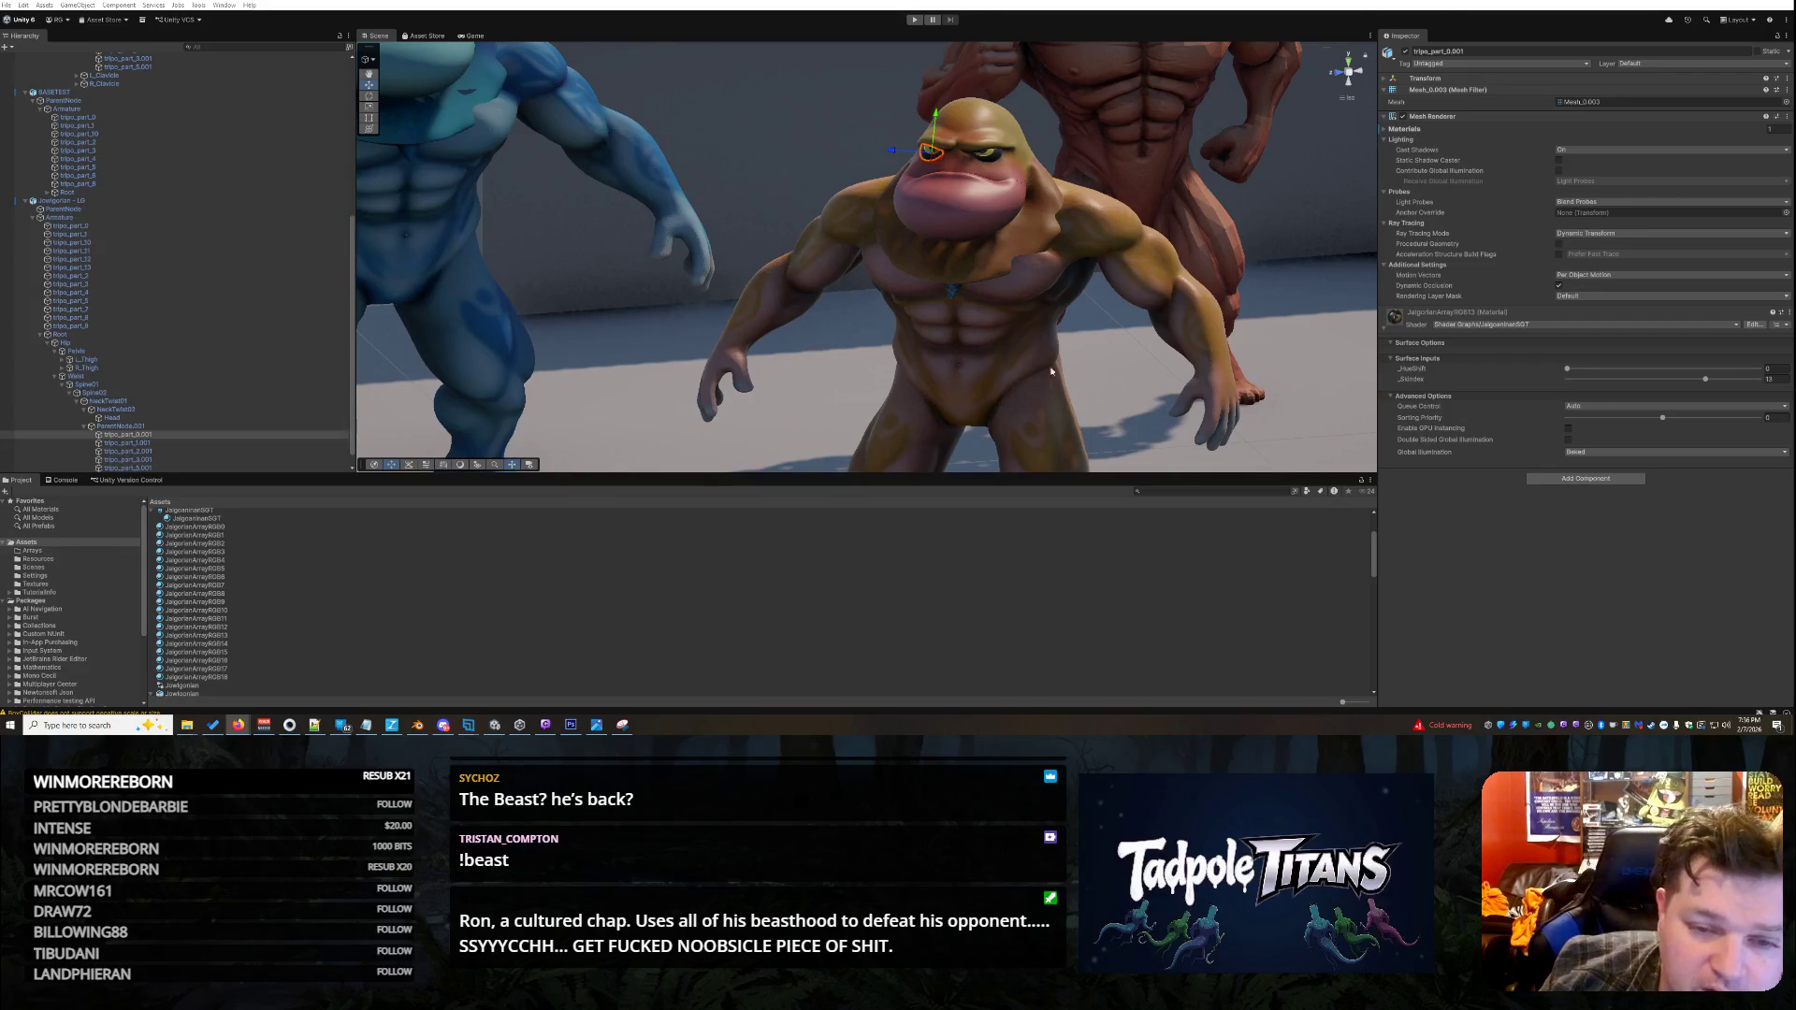
scroll(1051, 371, down, 5)
mouse_move(841, 393)
mouse_down()
mouse_move(655, 383)
mouse_move(1102, 306)
mouse_up()
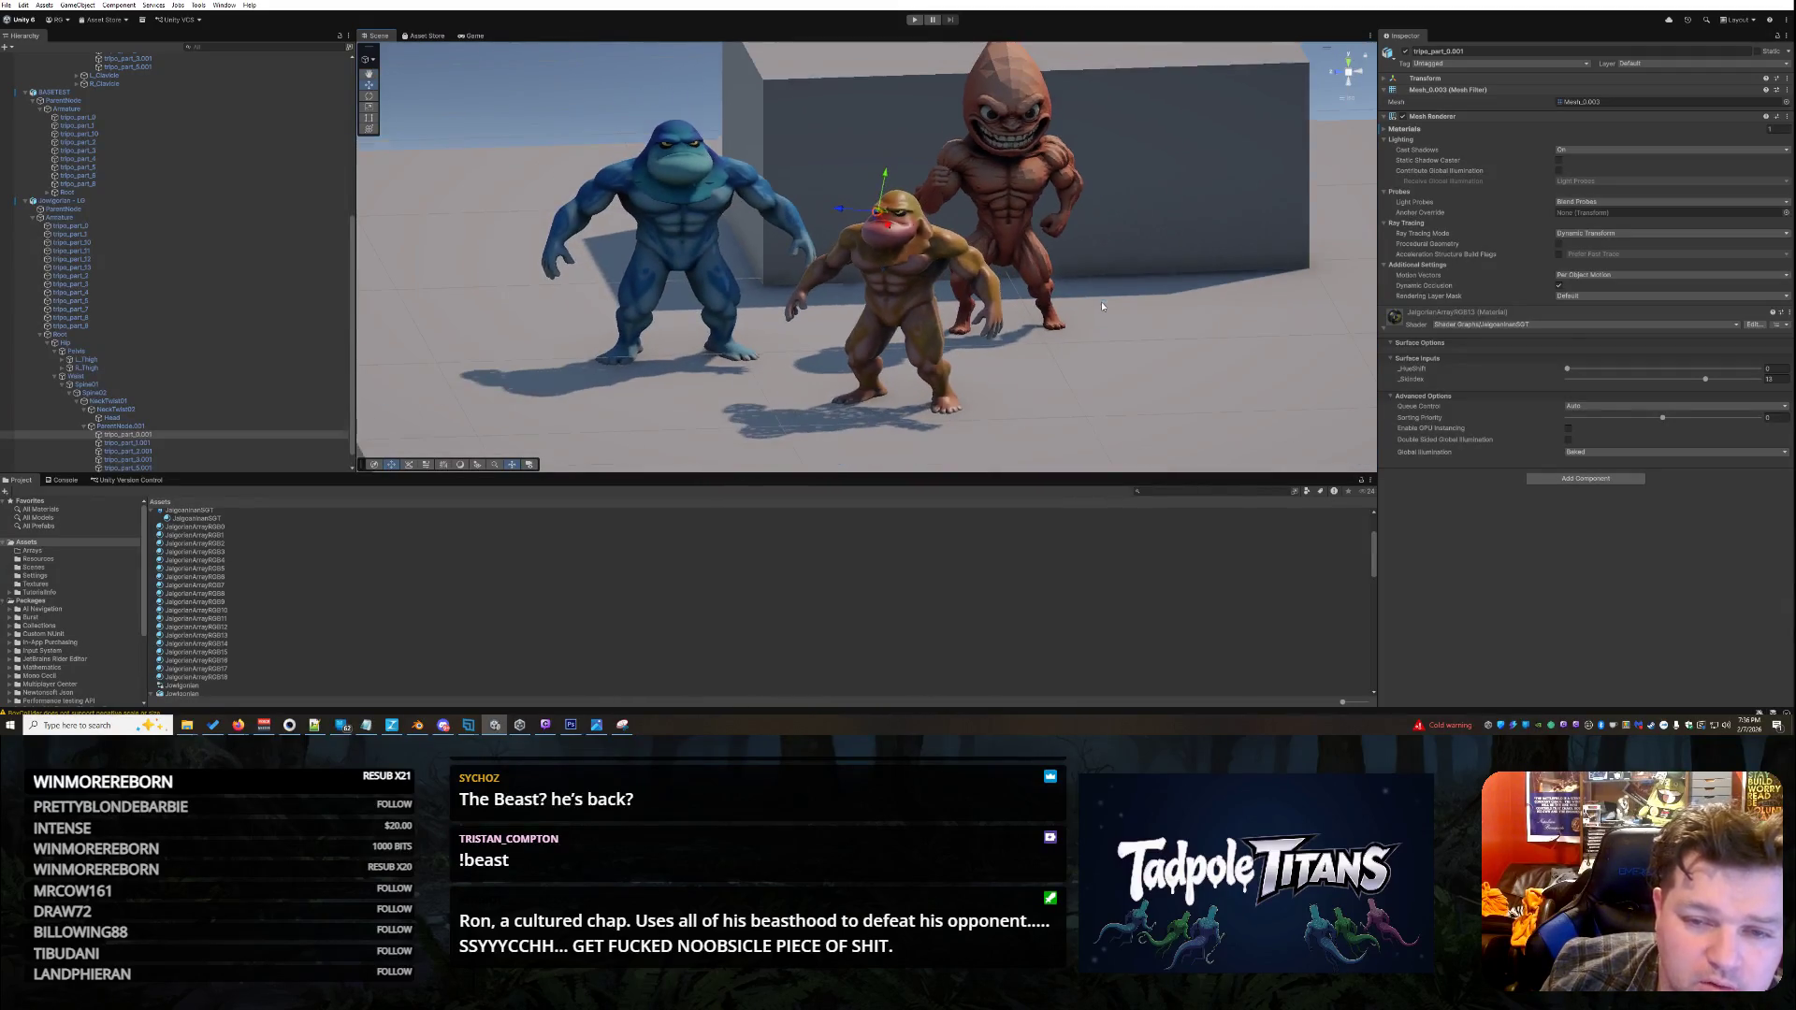
- Delete the red BASETEST creature from the Hierarchy, then select the brown creature
click(1015, 193)
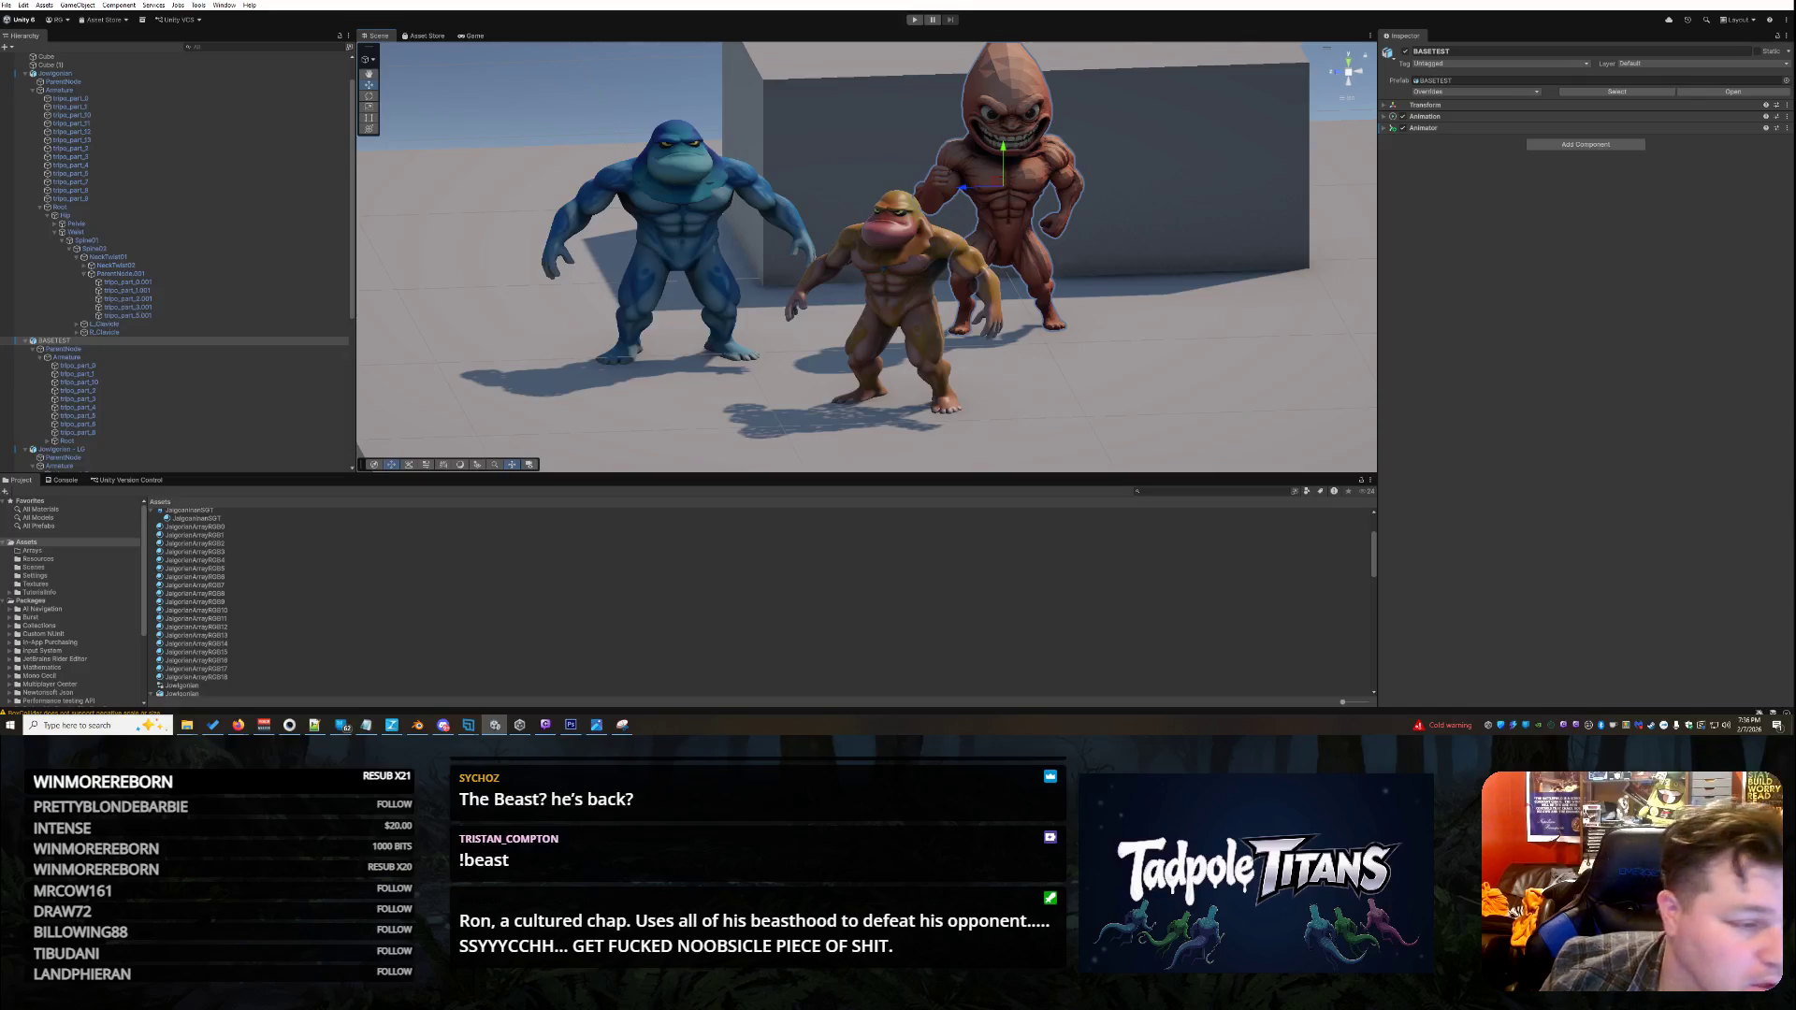
right_click(70, 341)
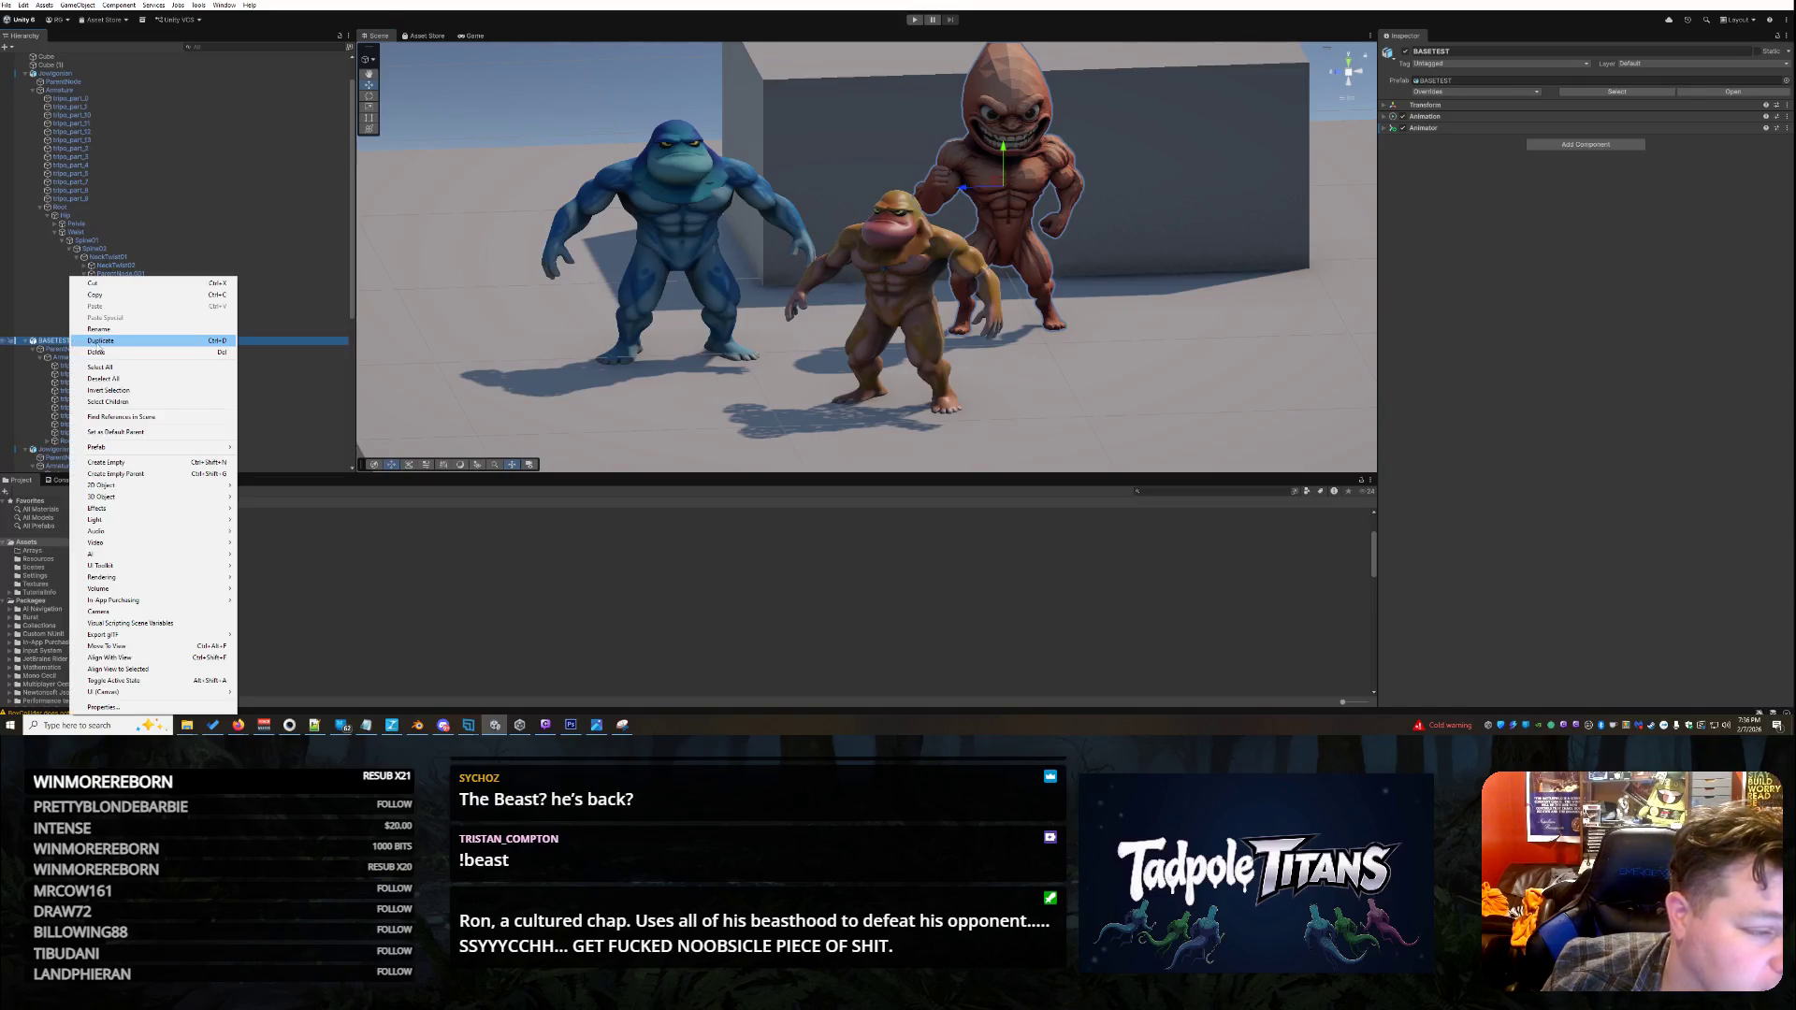
click(116, 354)
click(56, 341)
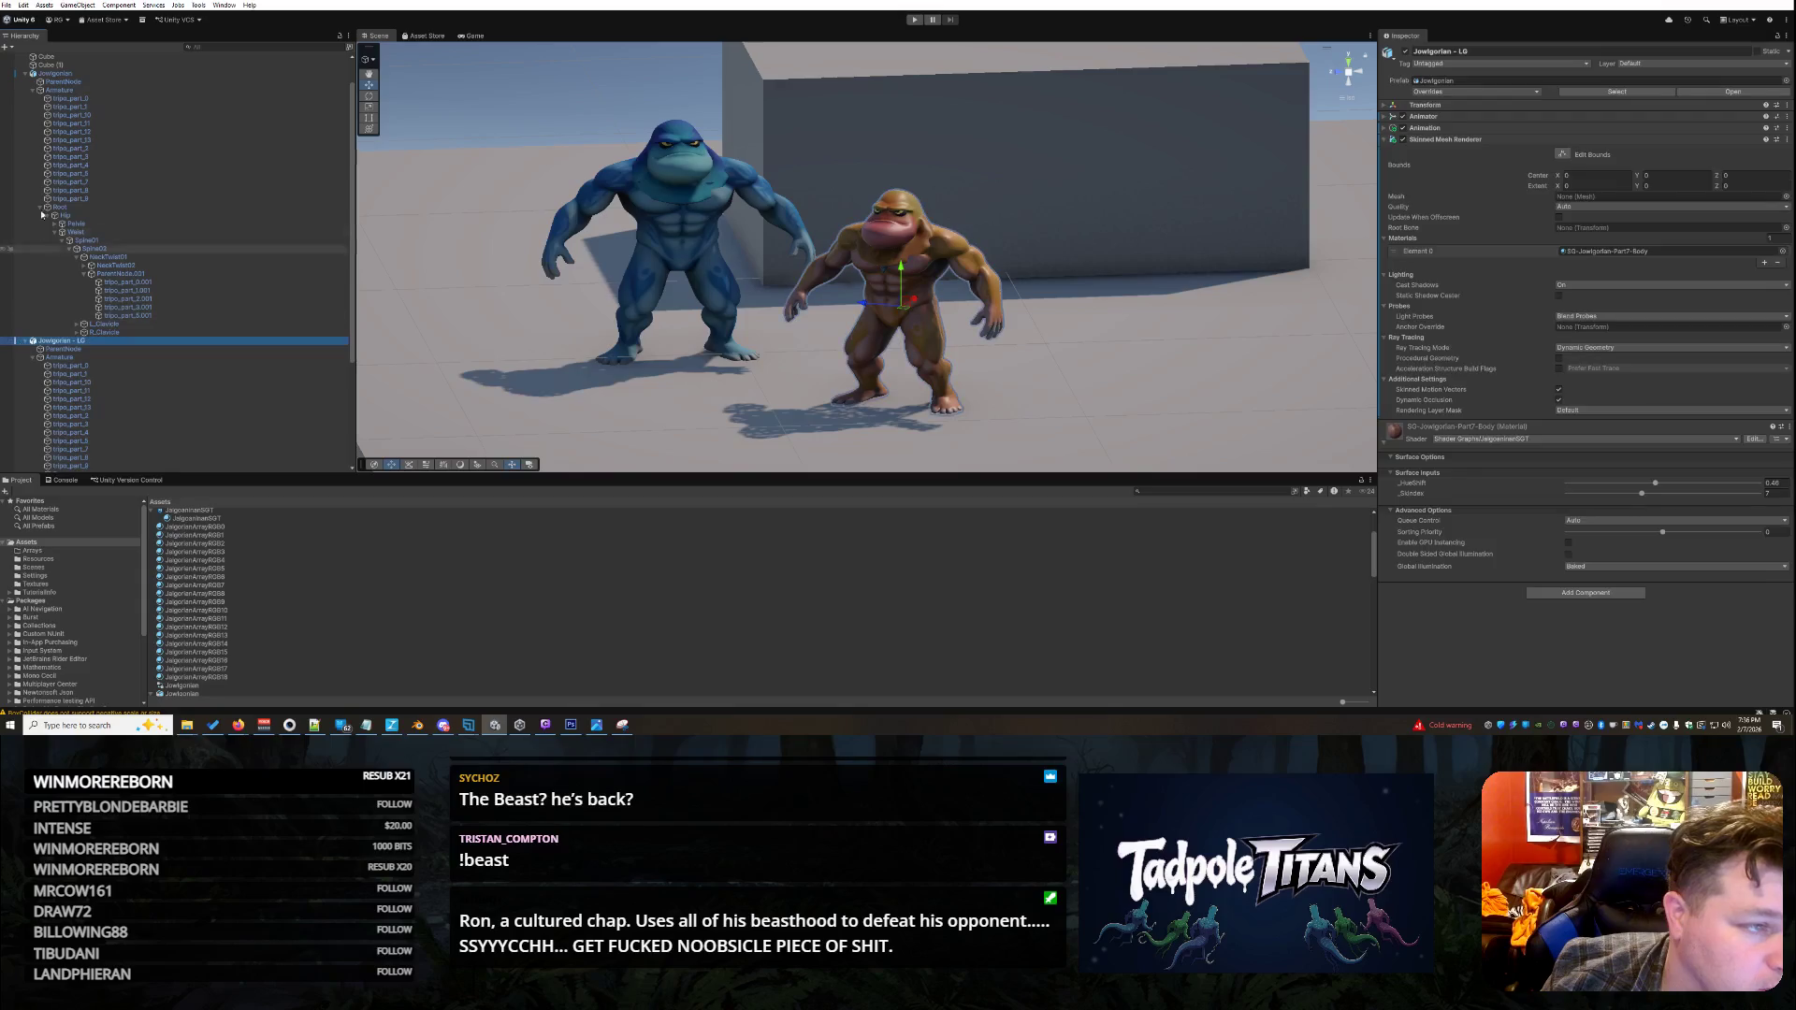
- Collapse both Jowlgorian creatures' children in the Hierarchy and orbit around the creatures
click(25, 74)
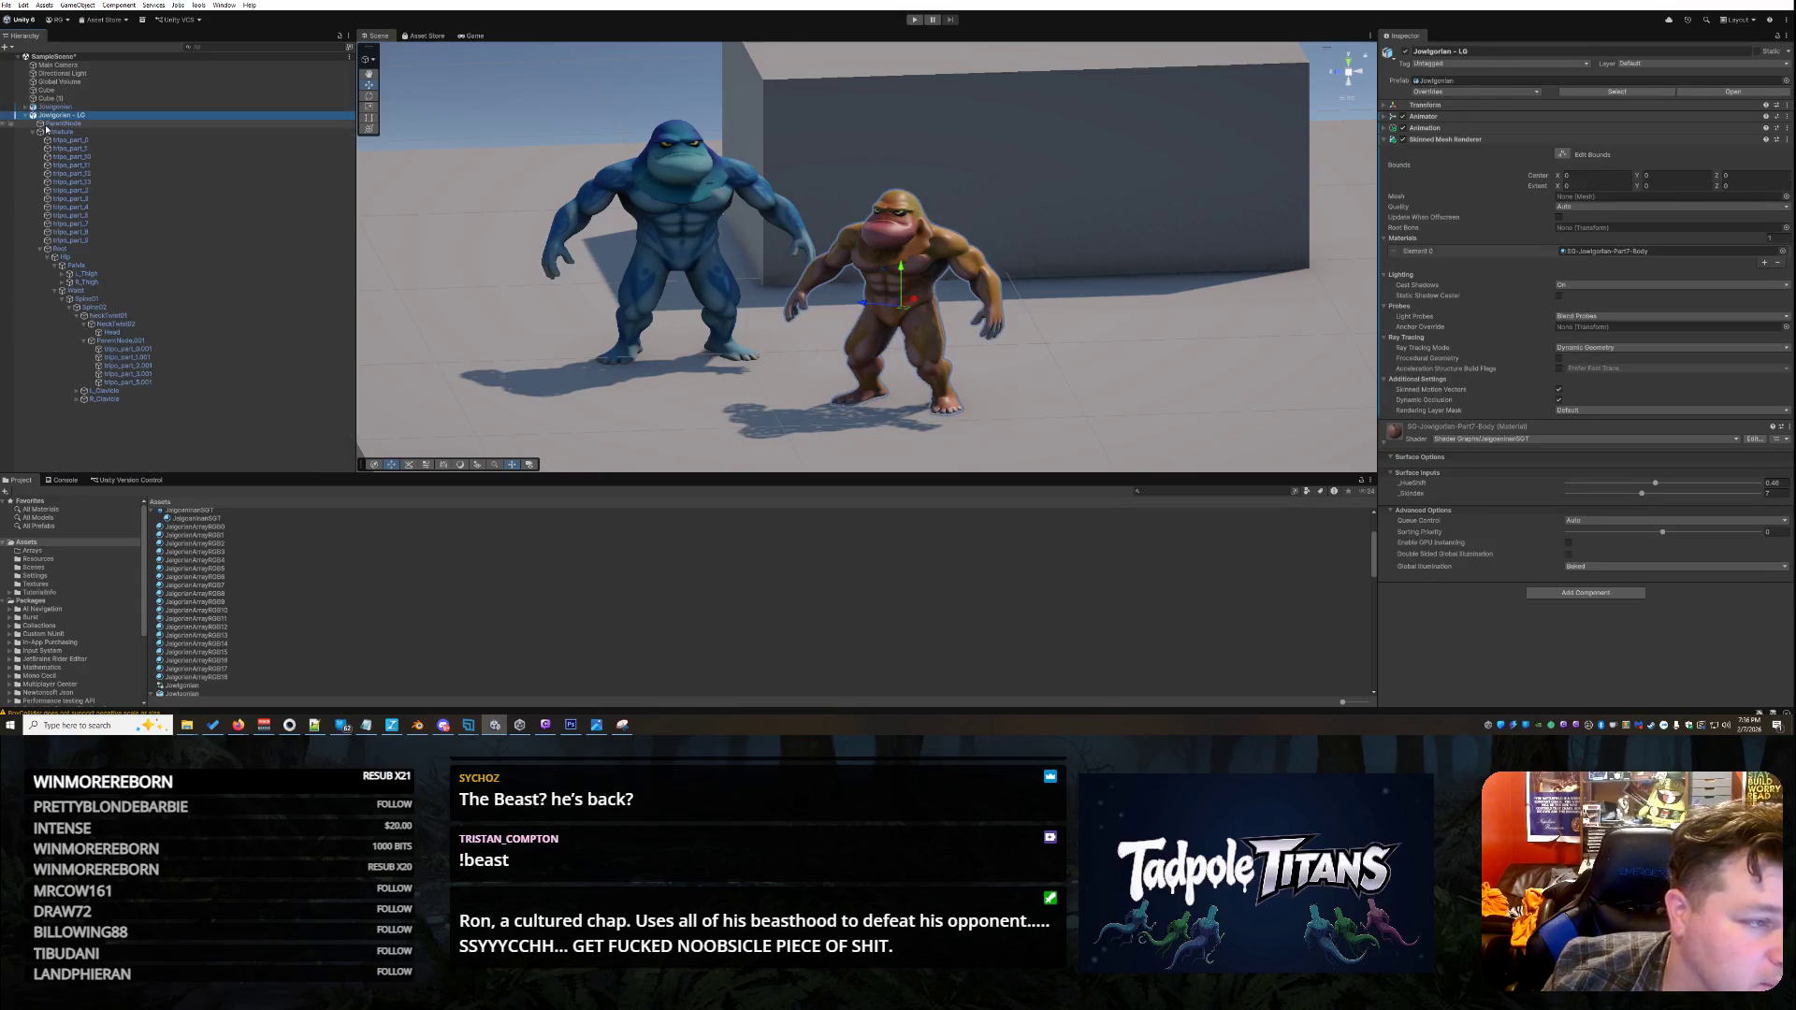
click(25, 115)
scroll(1123, 346, up, 3)
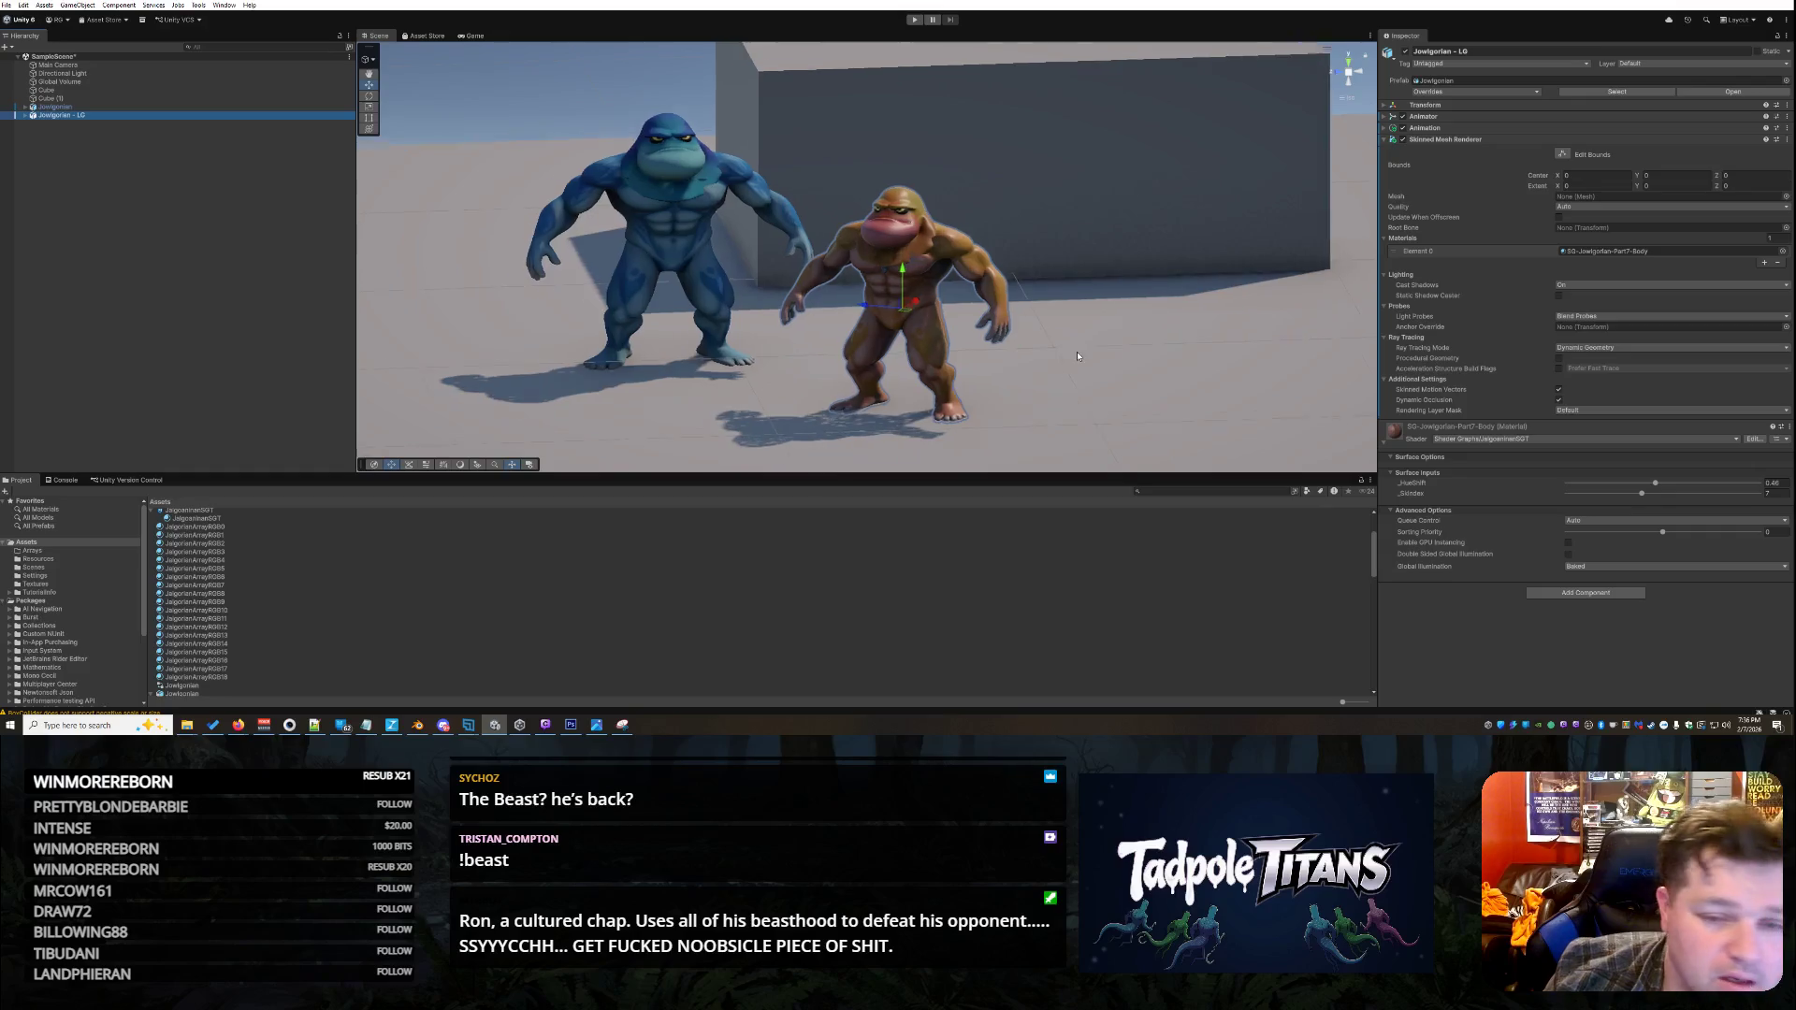
click(1123, 345)
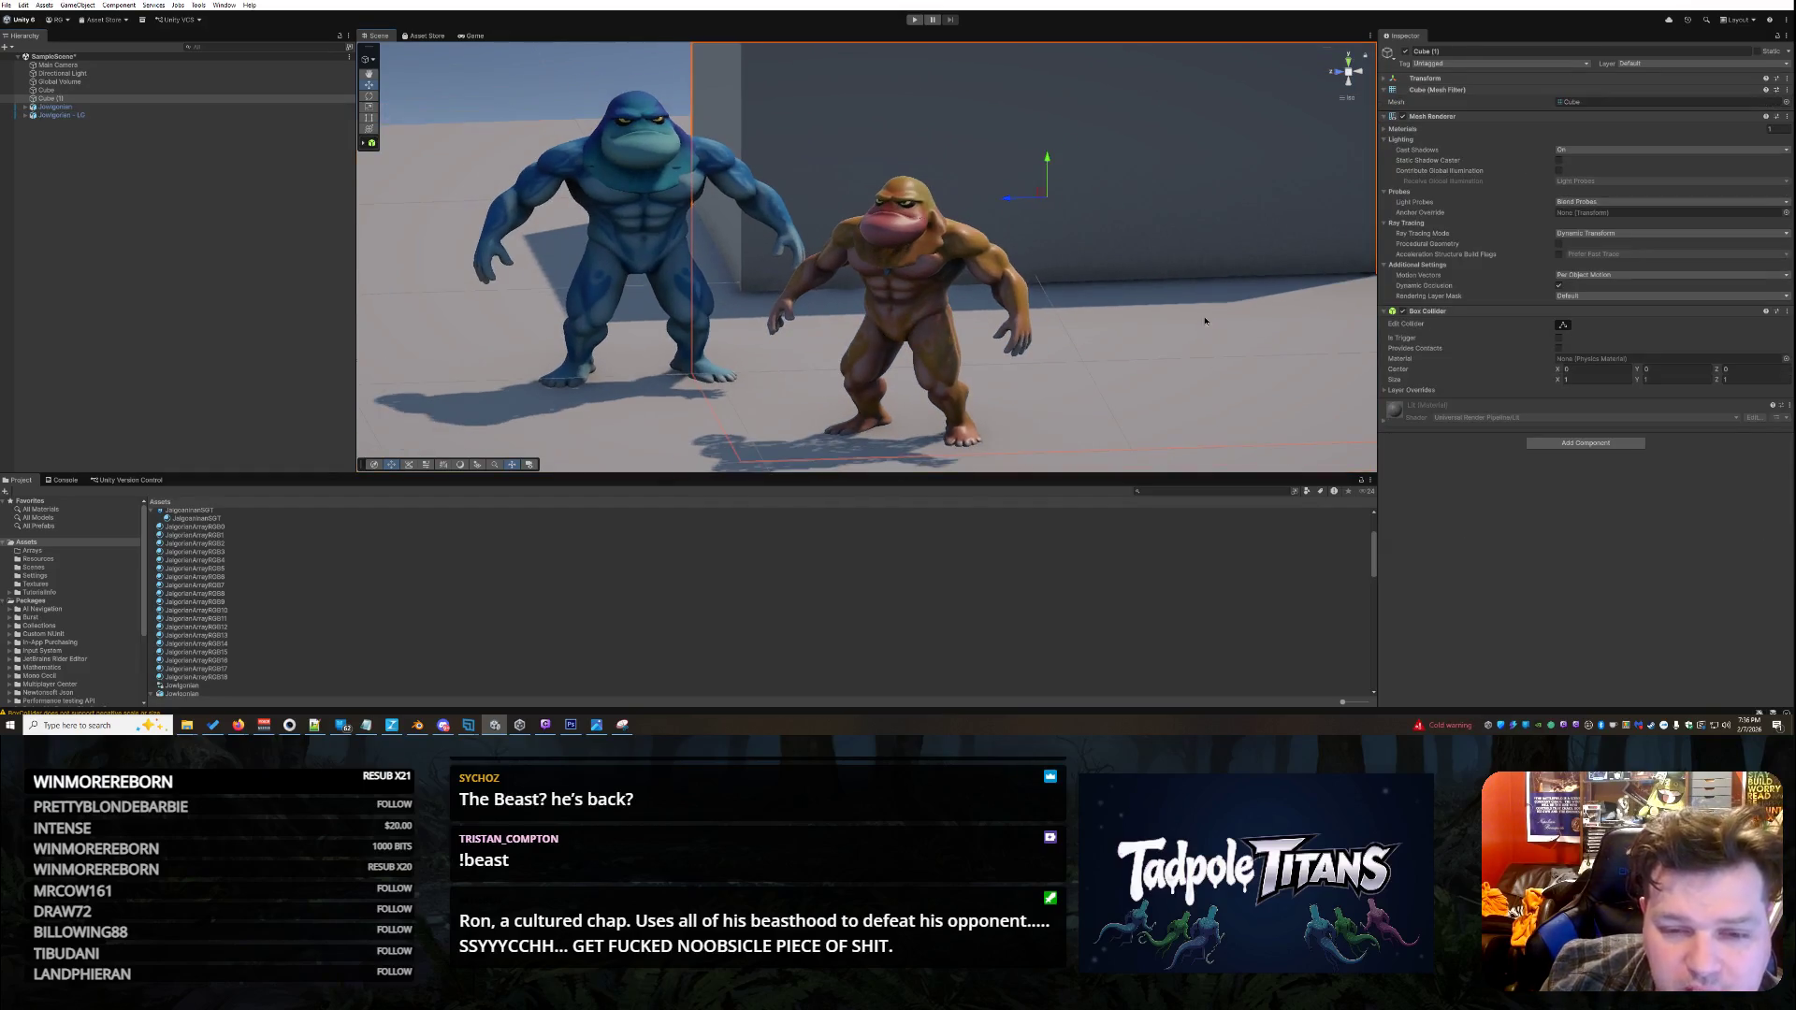
mouse_move(1207, 319)
mouse_down()
mouse_move(1116, 372)
mouse_move(939, 318)
mouse_up()
- Select the brown creature and nudge its _HueShift slider toward 0.25
click(882, 216)
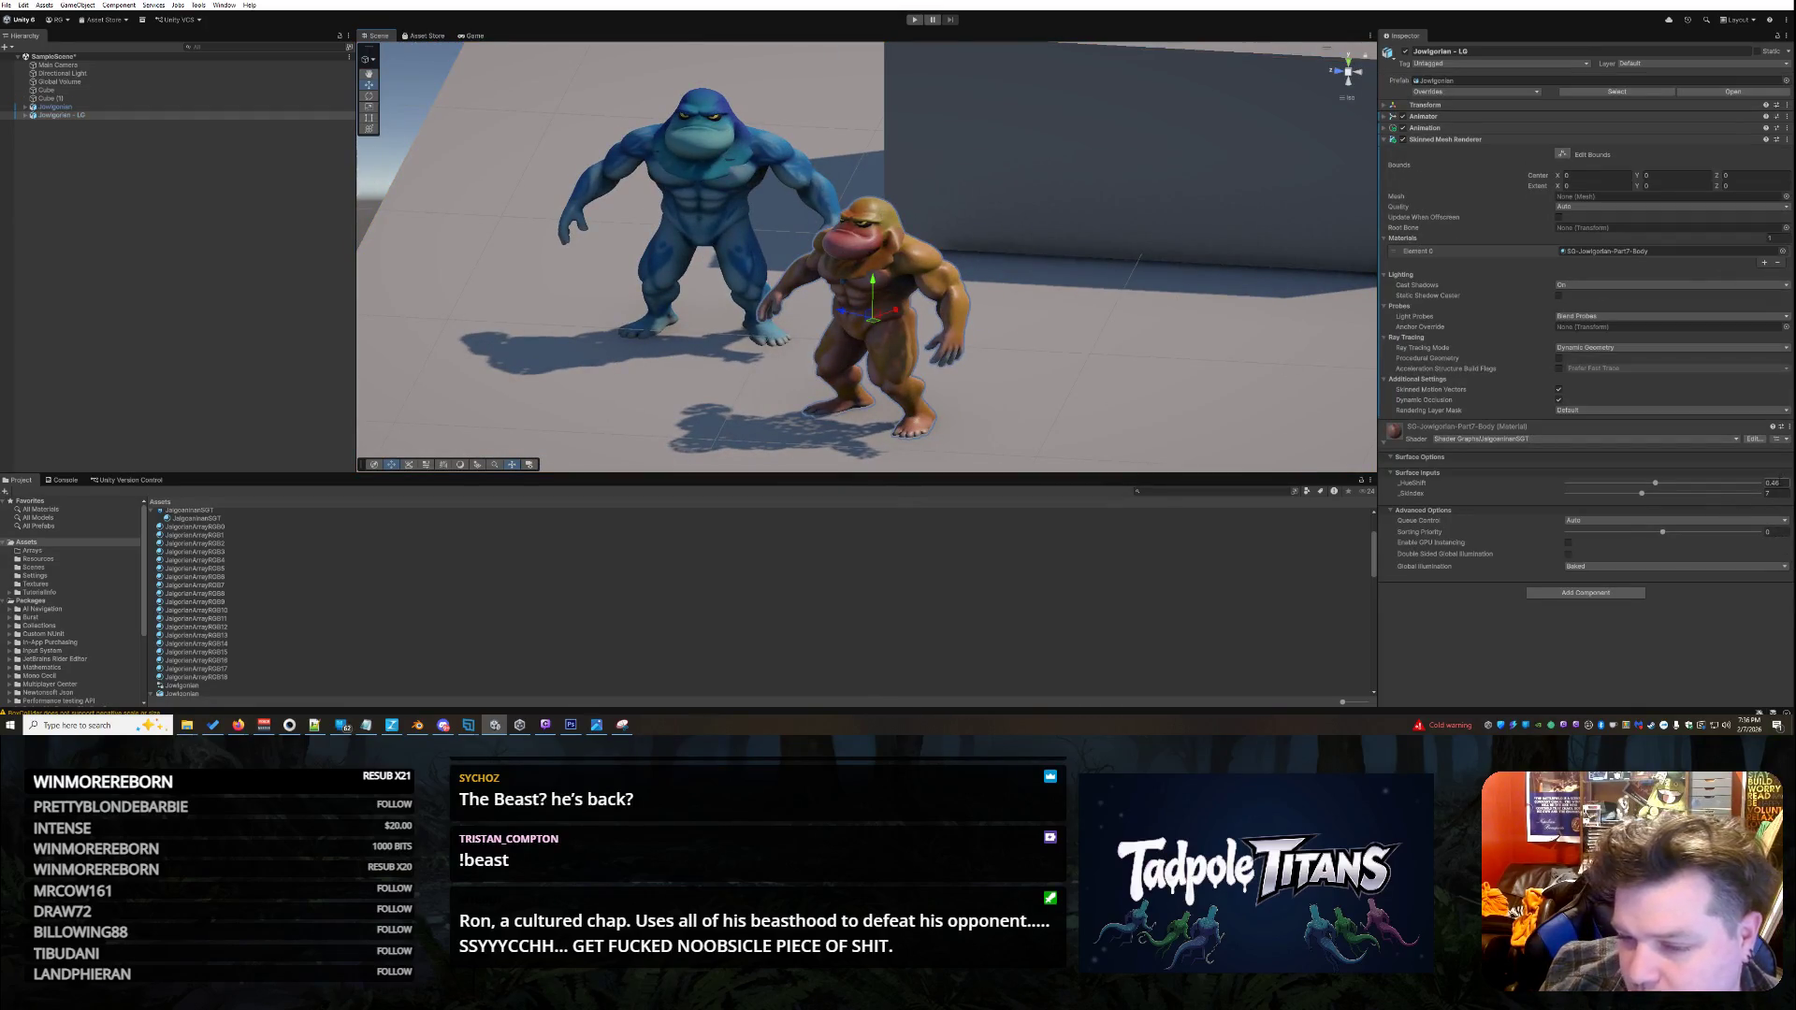
mouse_move(994, 389)
mouse_down()
mouse_move(1102, 400)
mouse_move(1123, 374)
mouse_up()
click(1134, 357)
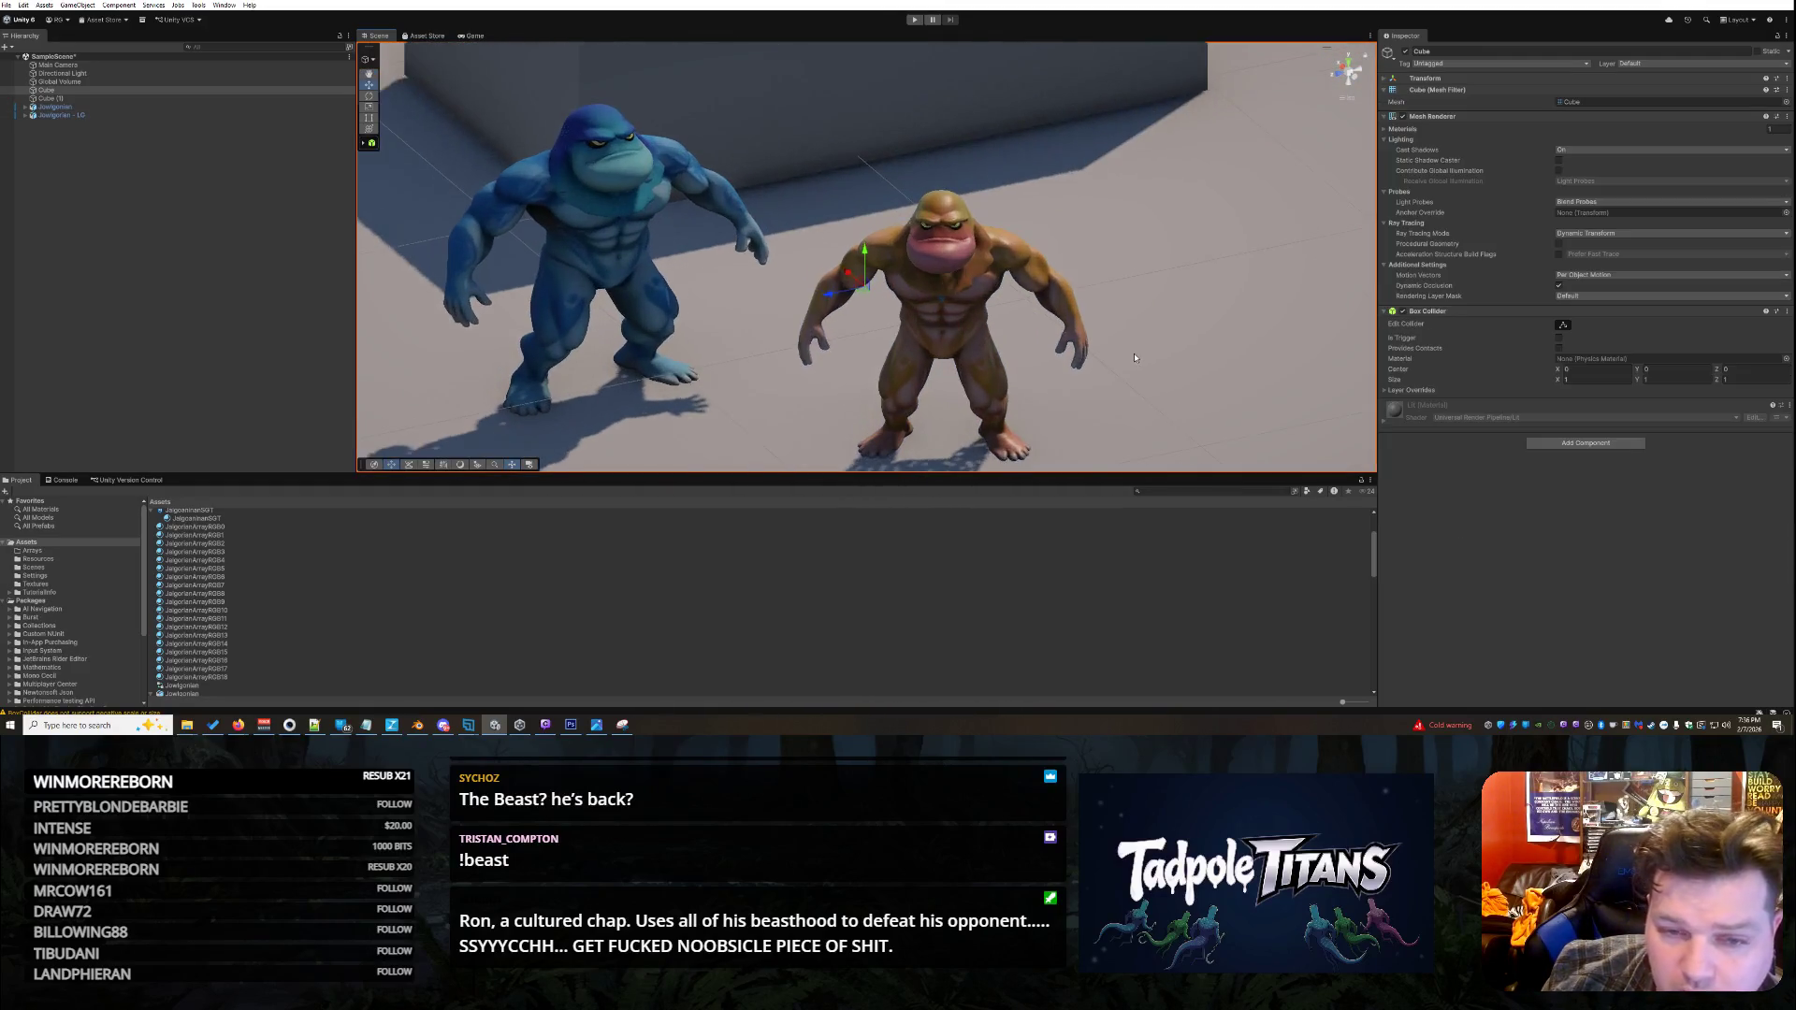
scroll(1076, 291, up, 2)
click(1004, 344)
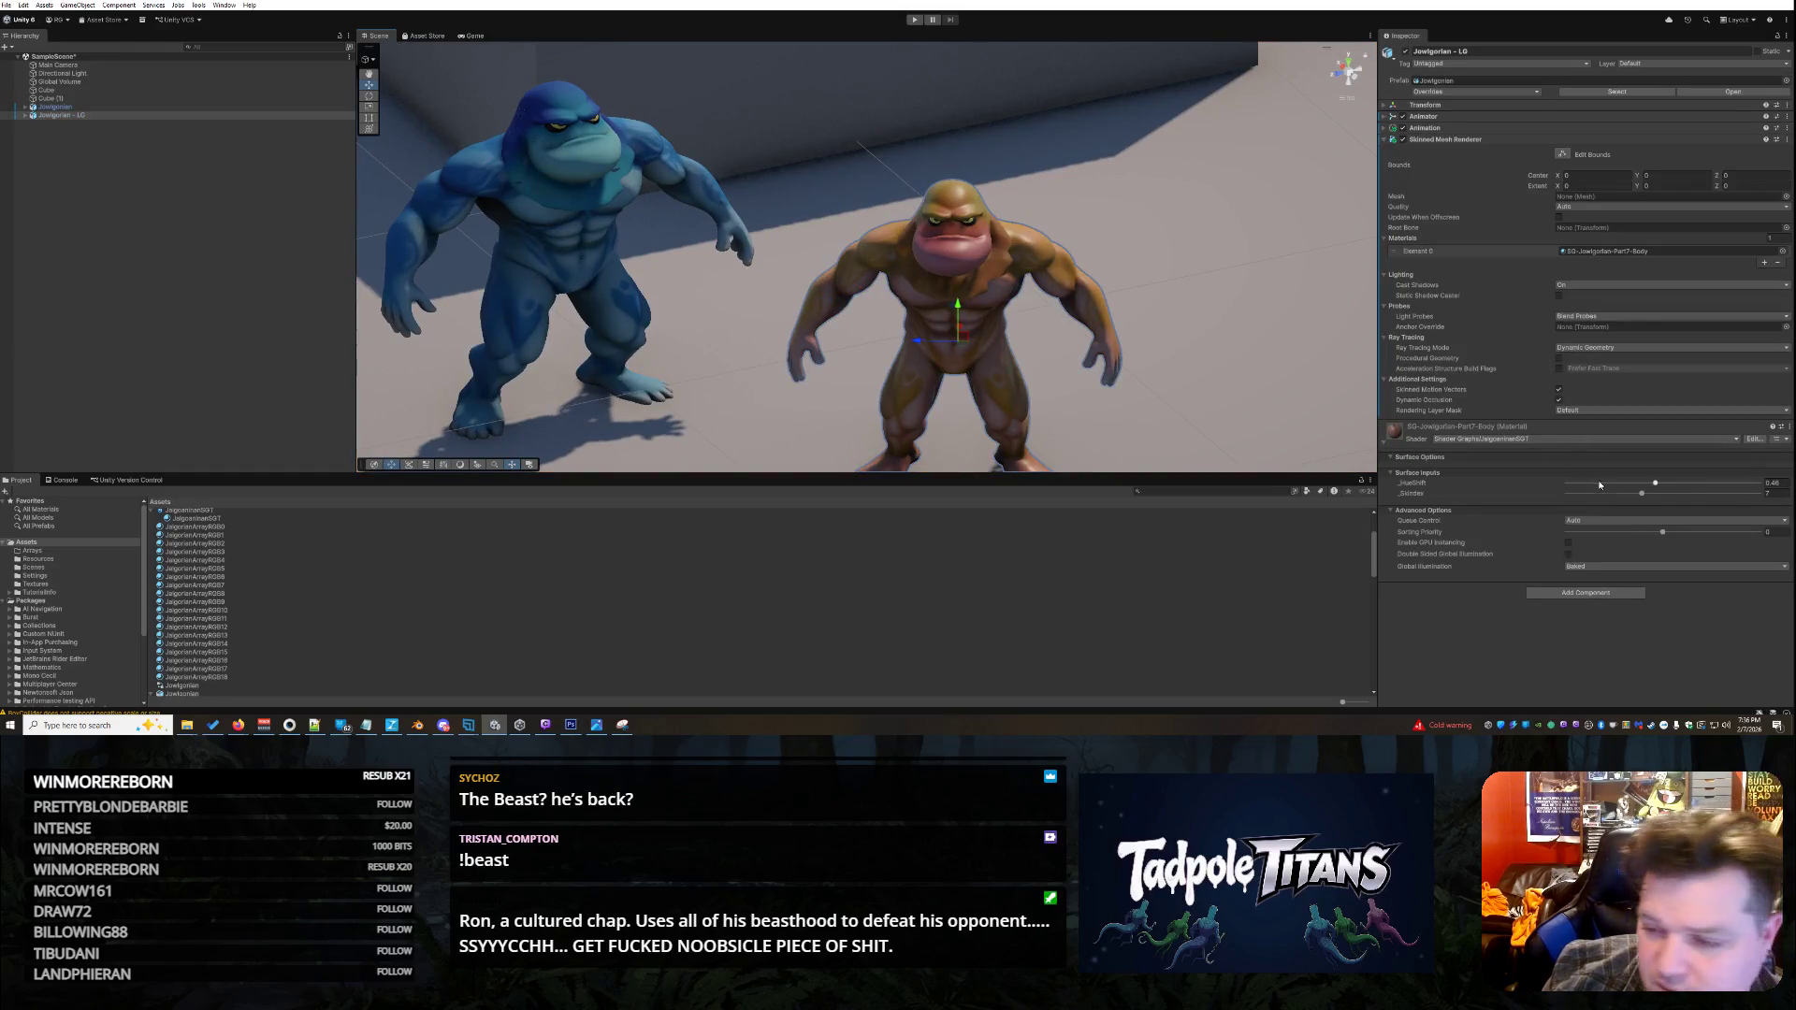
mouse_move(1655, 483)
mouse_down()
mouse_move(1757, 486)
mouse_move(1613, 479)
mouse_move(1654, 483)
mouse_up()
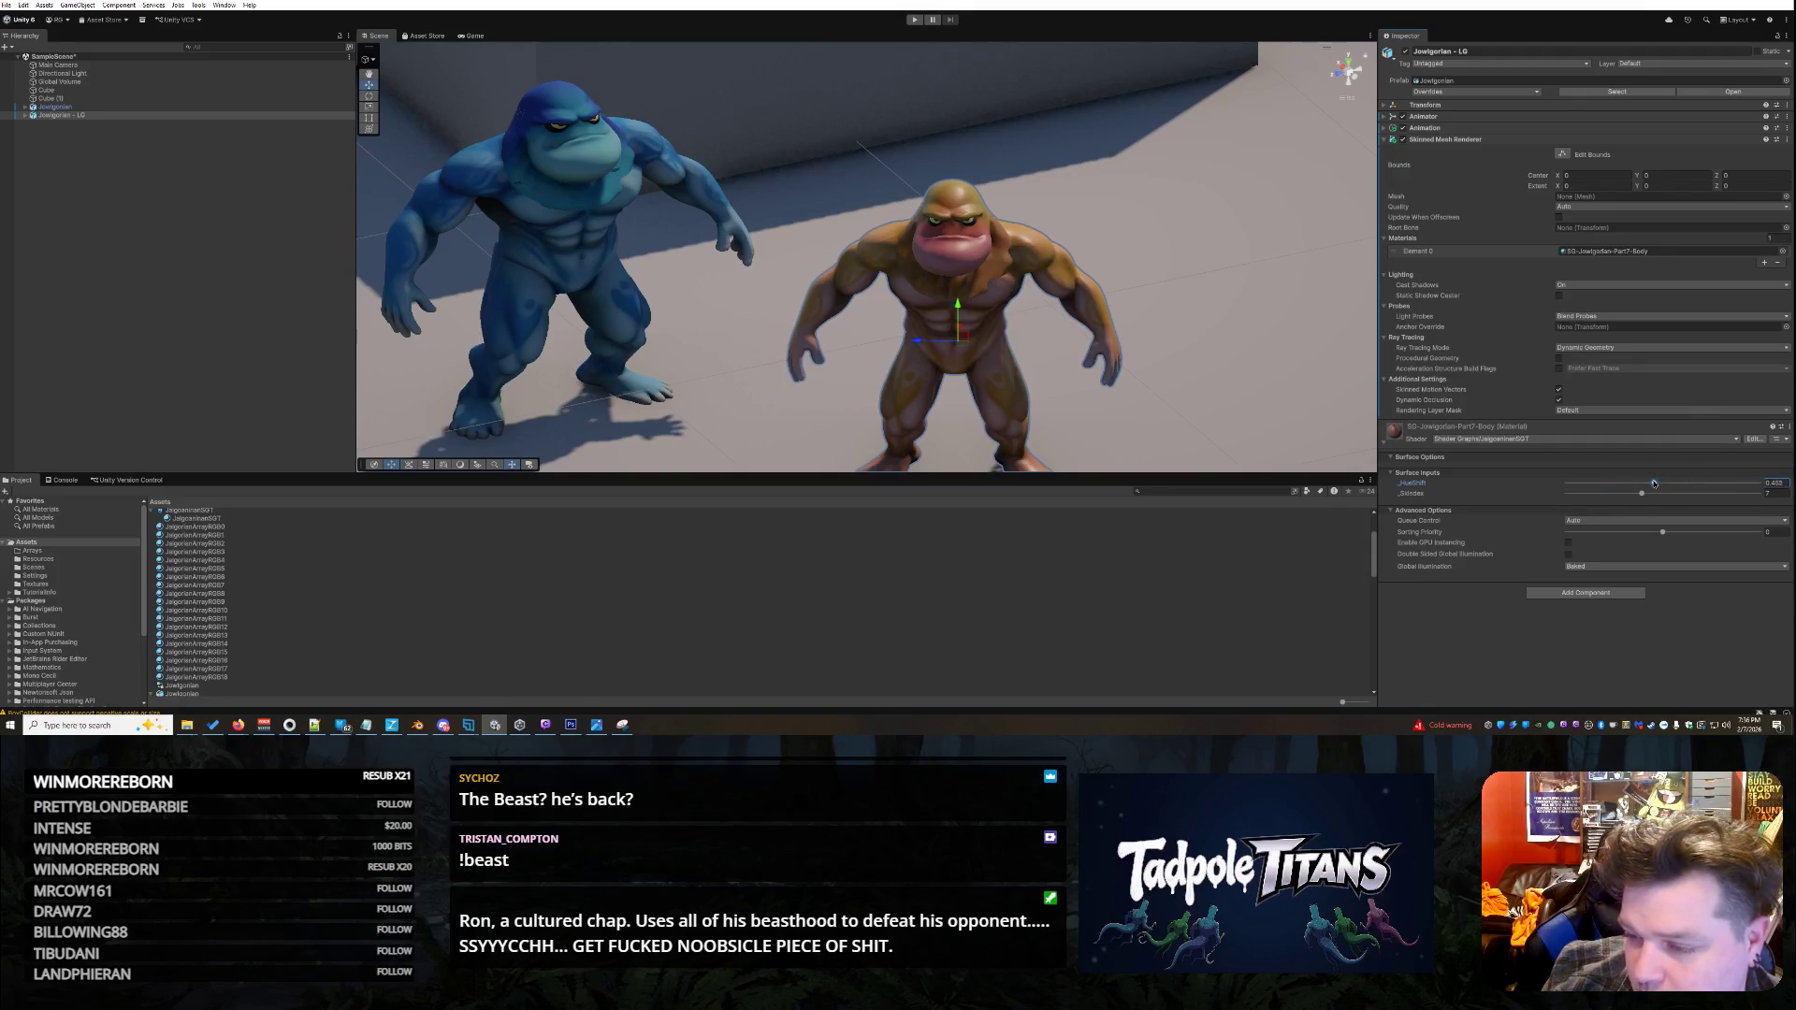
- Select the whole brown creature and raise its _HueShift to 0.567
click(990, 297)
click(971, 341)
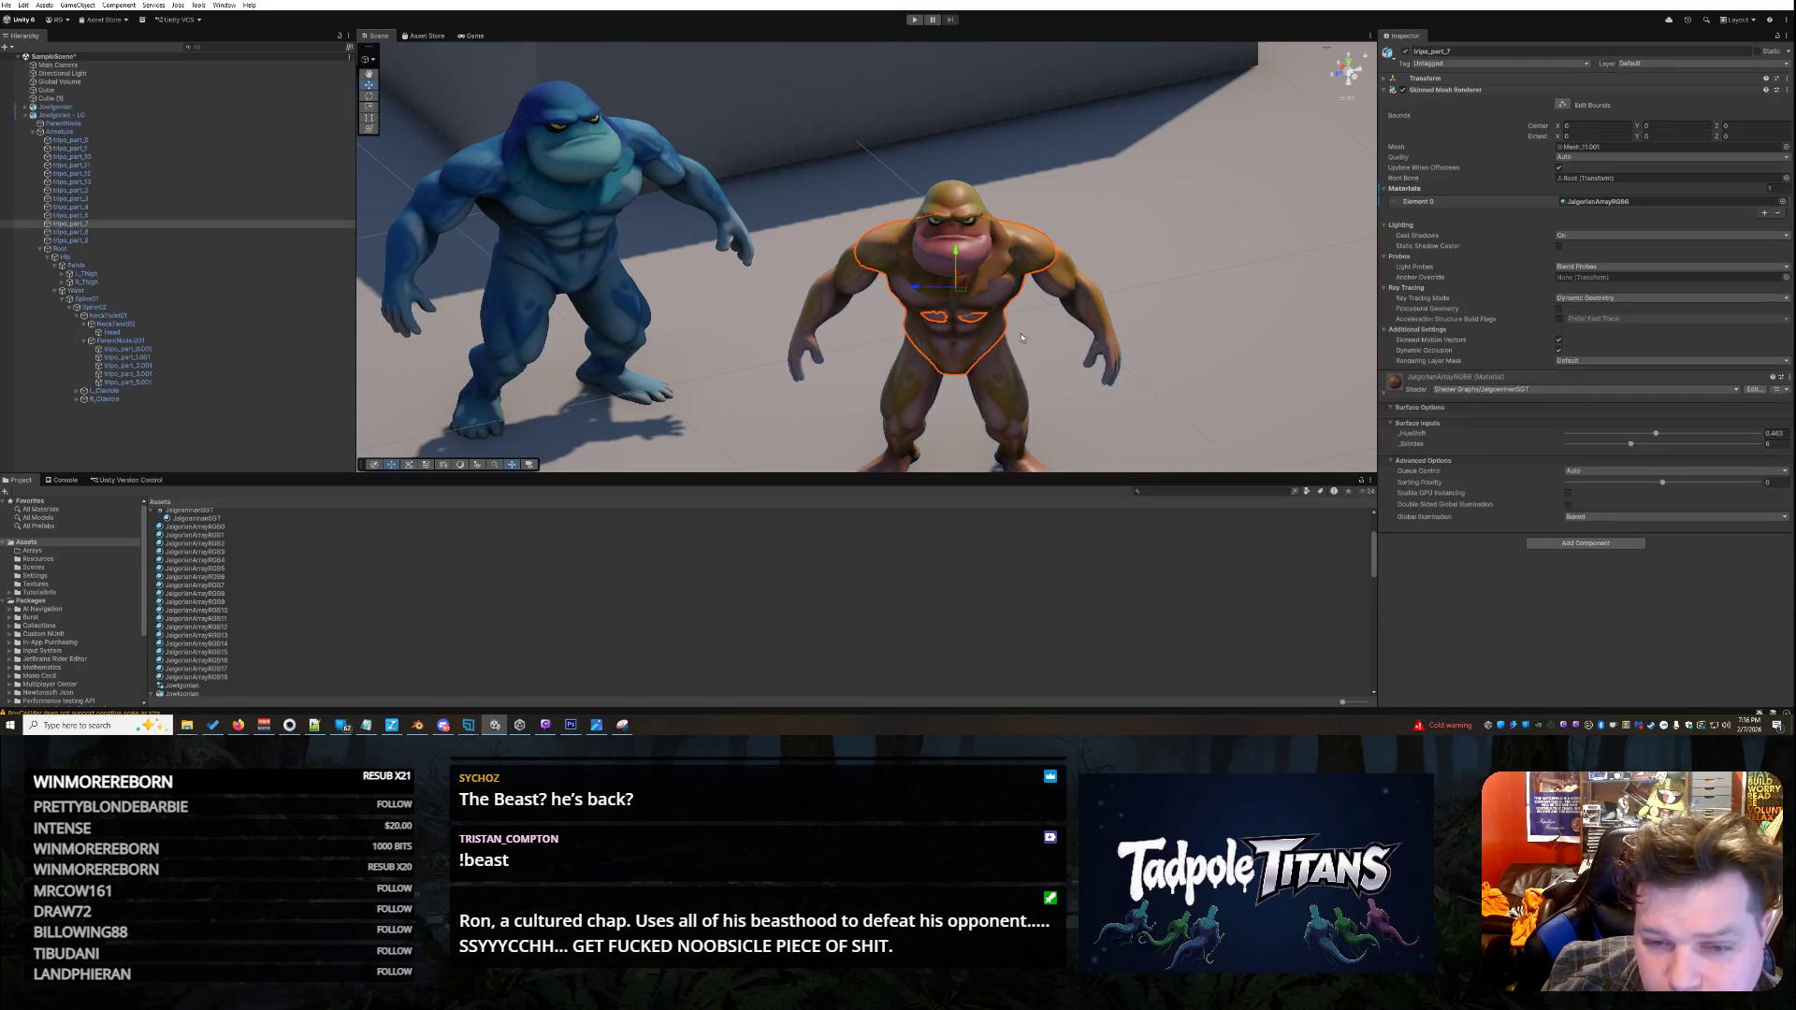
scroll(1167, 357, up, 3)
click(1100, 295)
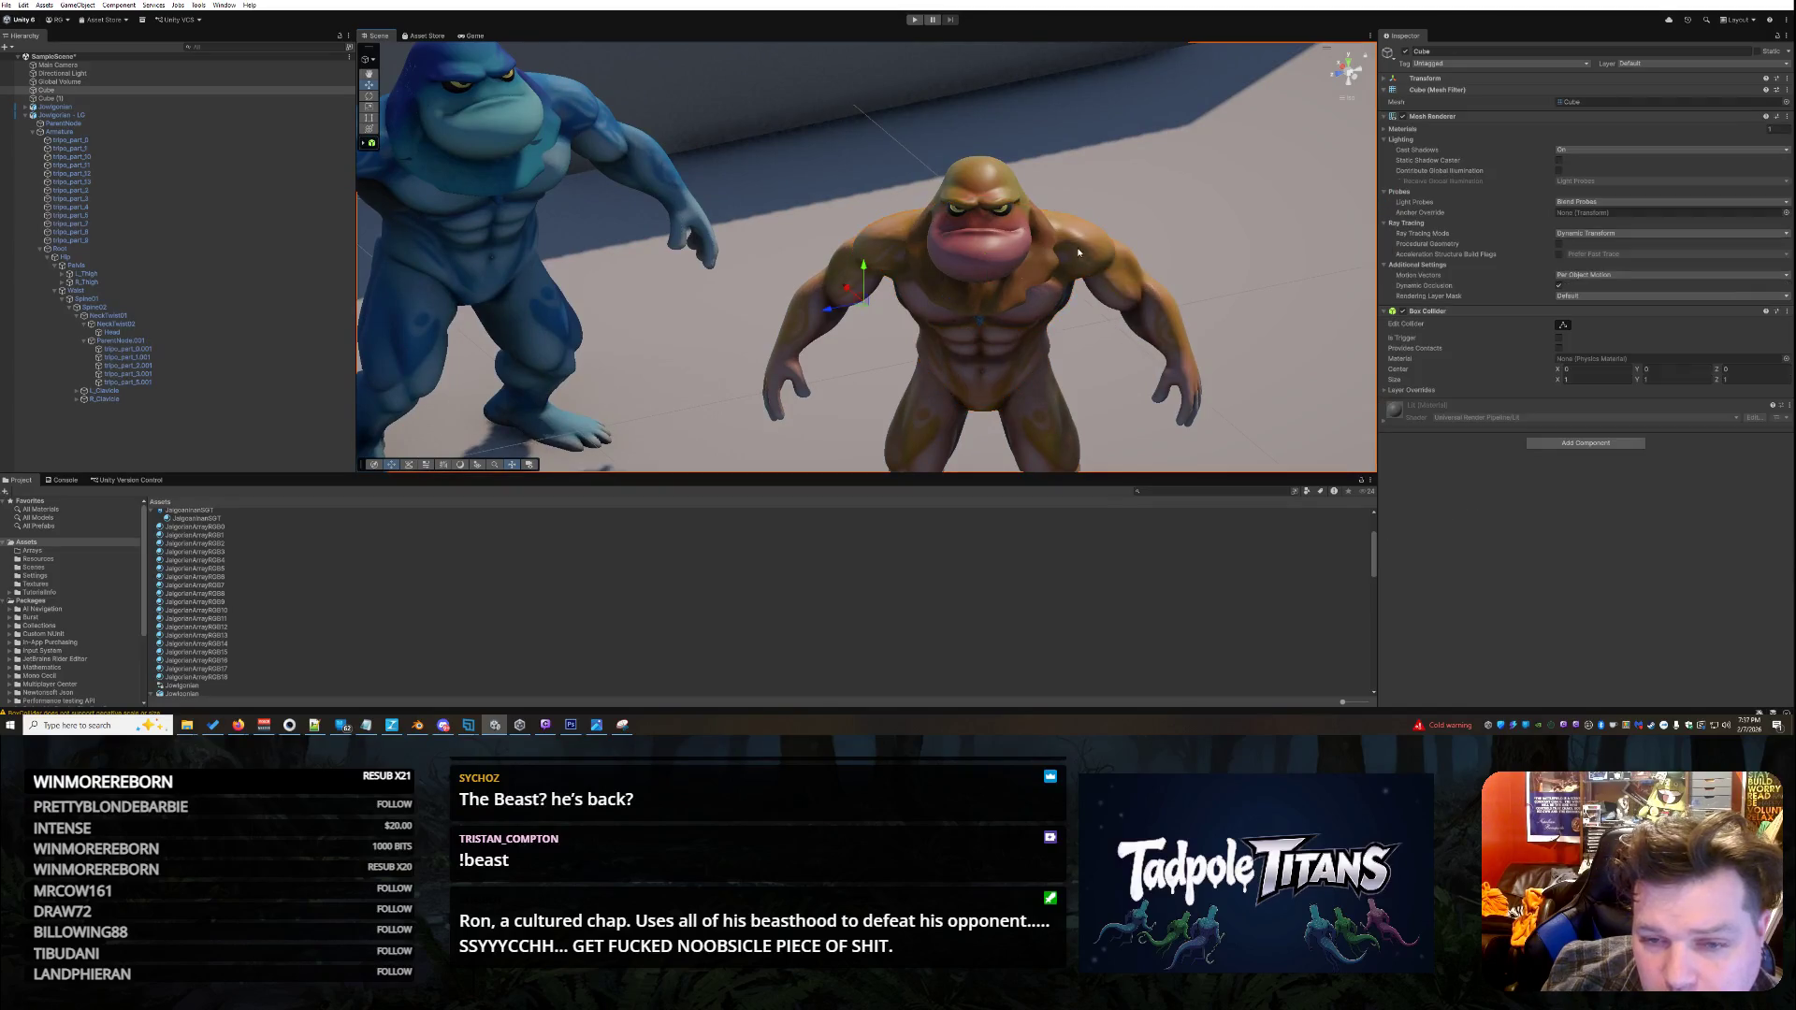
click(1096, 253)
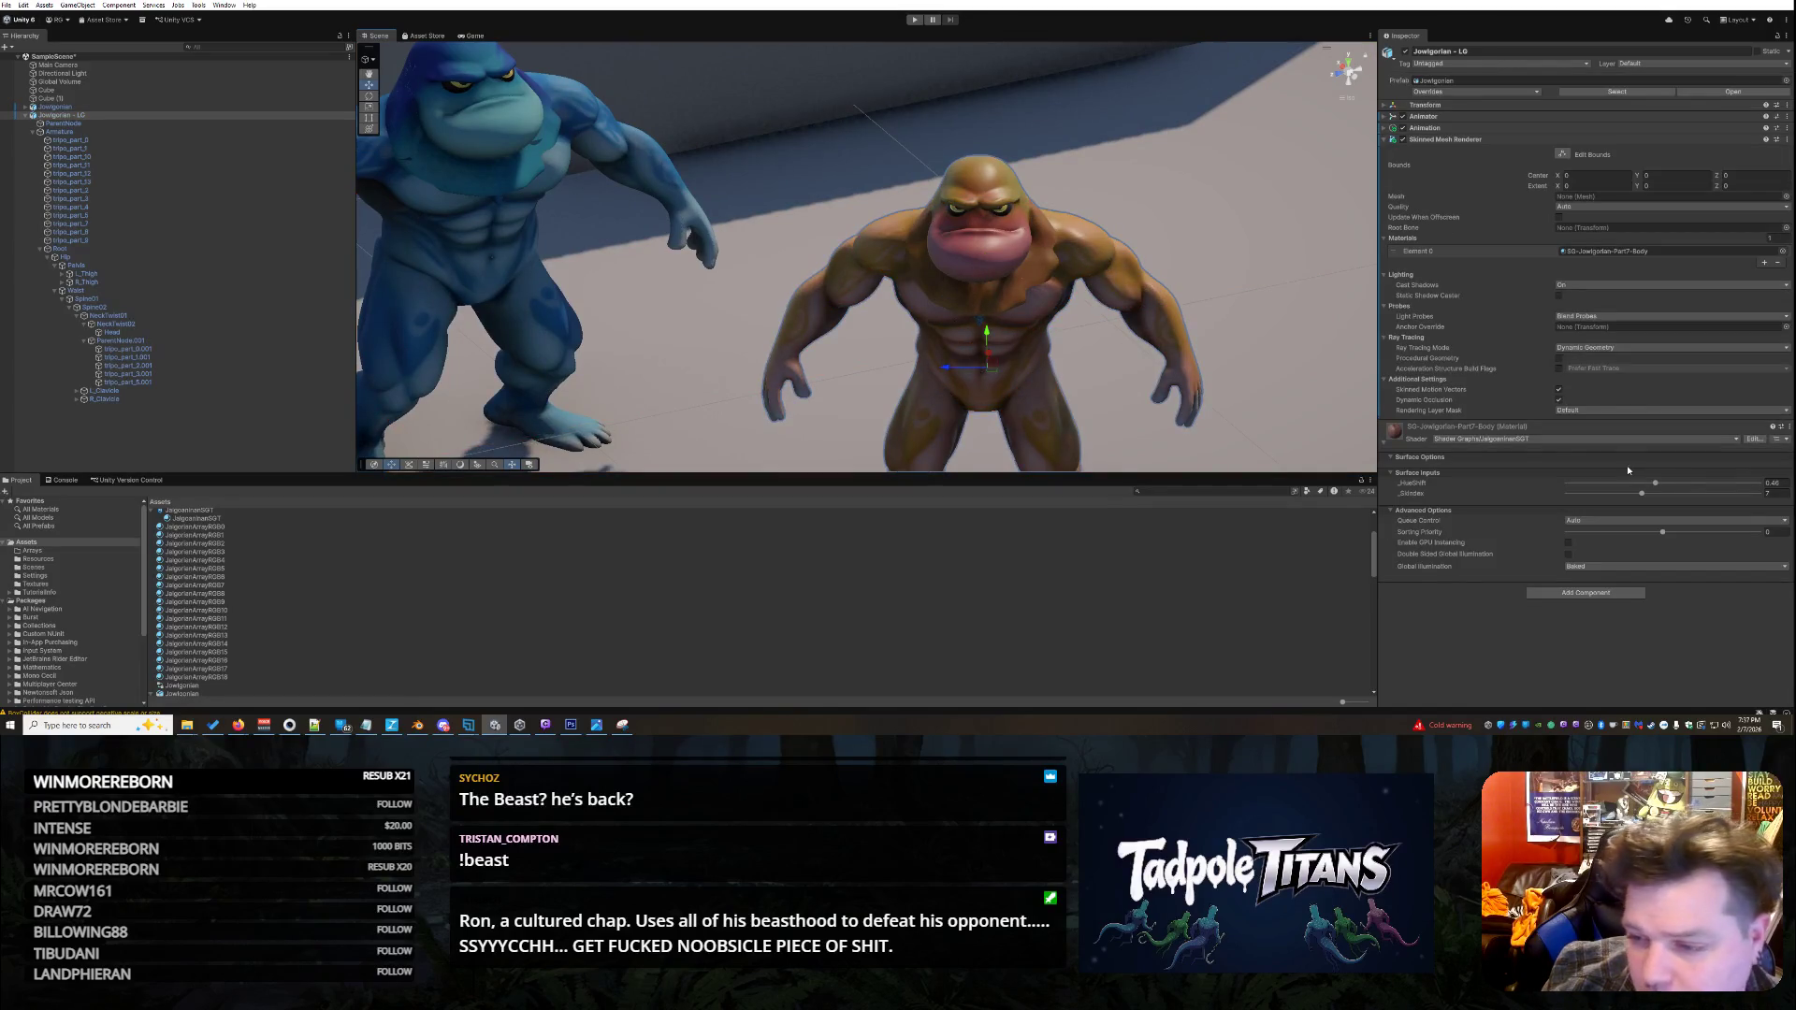
mouse_move(1655, 483)
mouse_down()
mouse_move(1721, 484)
mouse_move(1656, 484)
mouse_up()
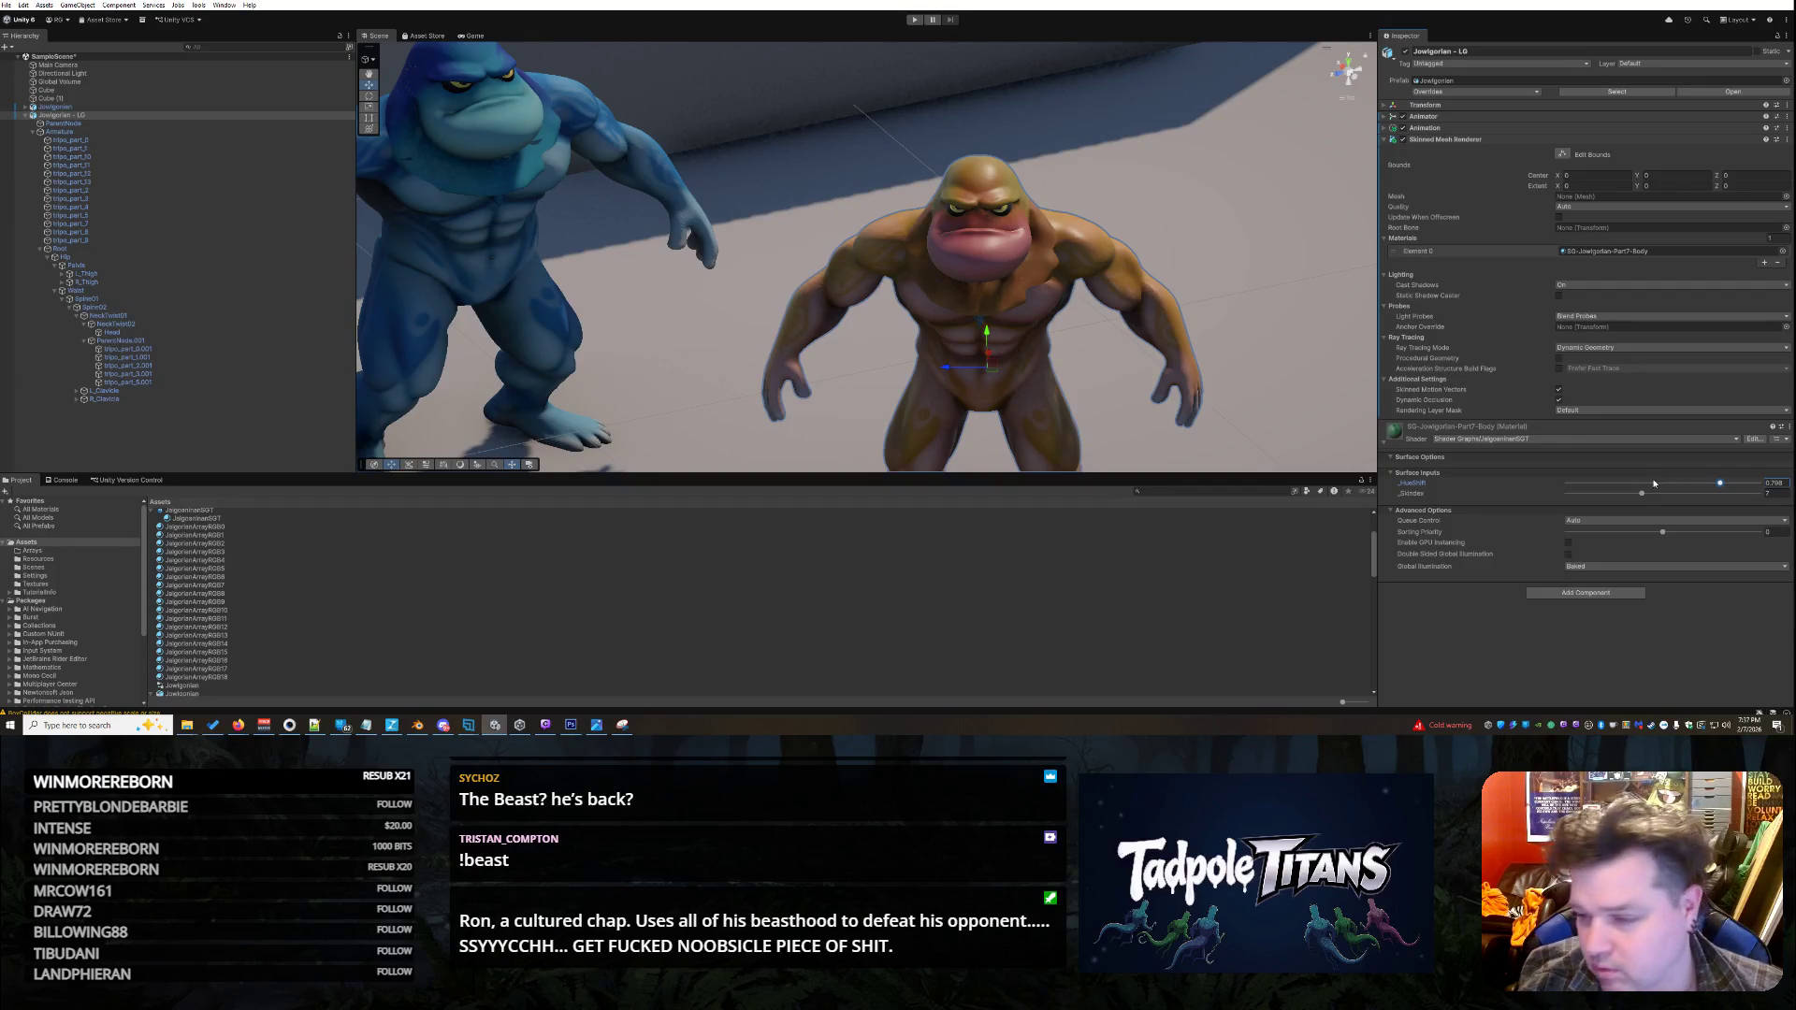
- Raise the body part material's hue shift, then orbit to a low side angle
click(982, 309)
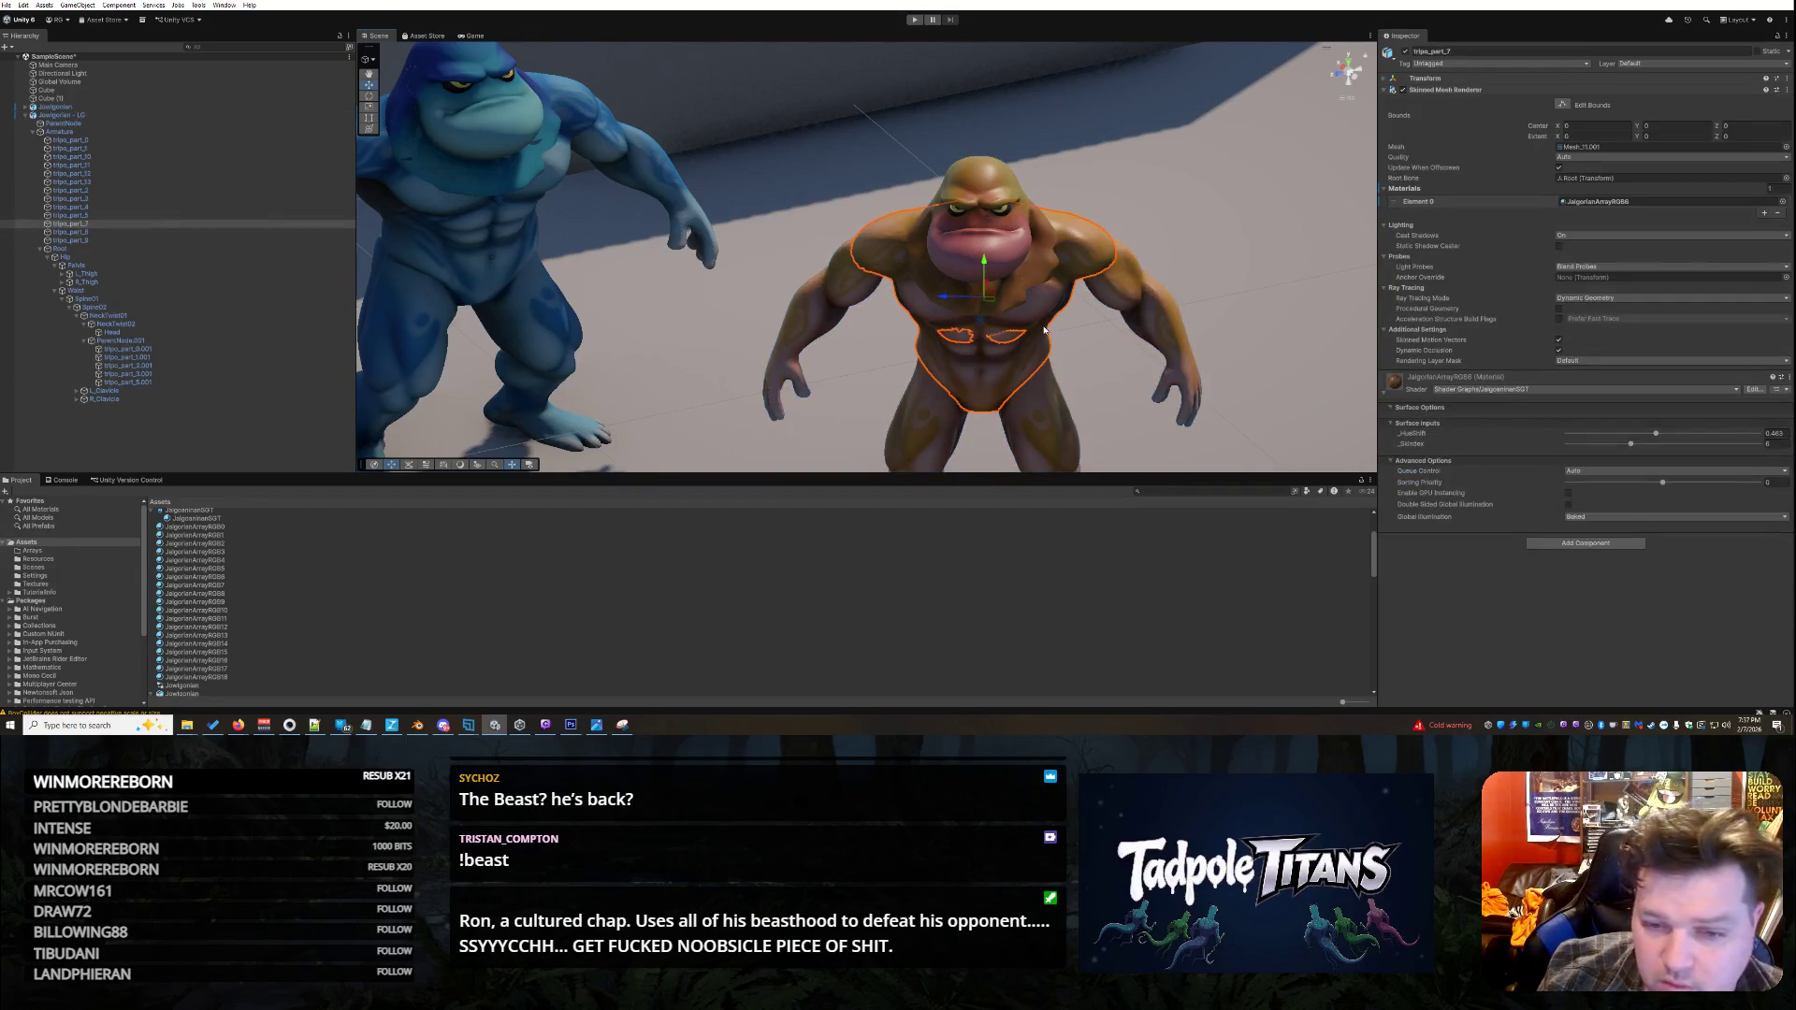
mouse_move(1662, 438)
mouse_down()
mouse_move(1786, 449)
mouse_move(1631, 447)
mouse_up()
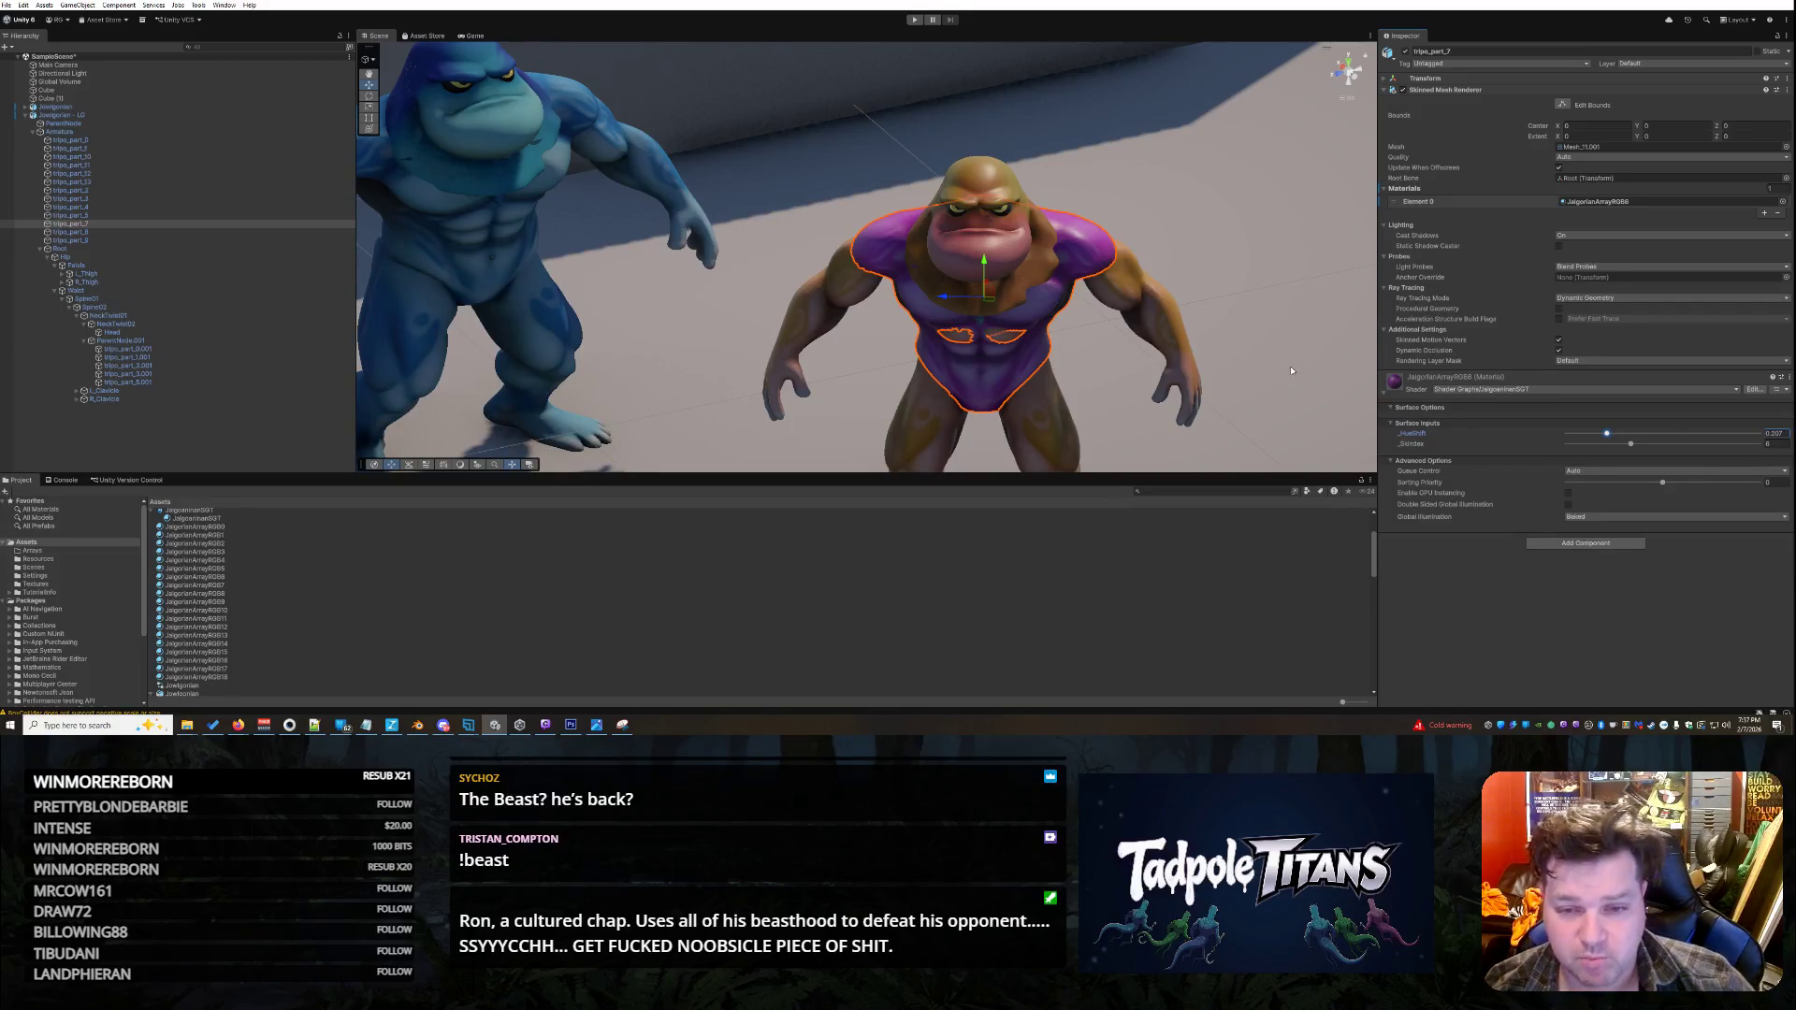
click(1260, 369)
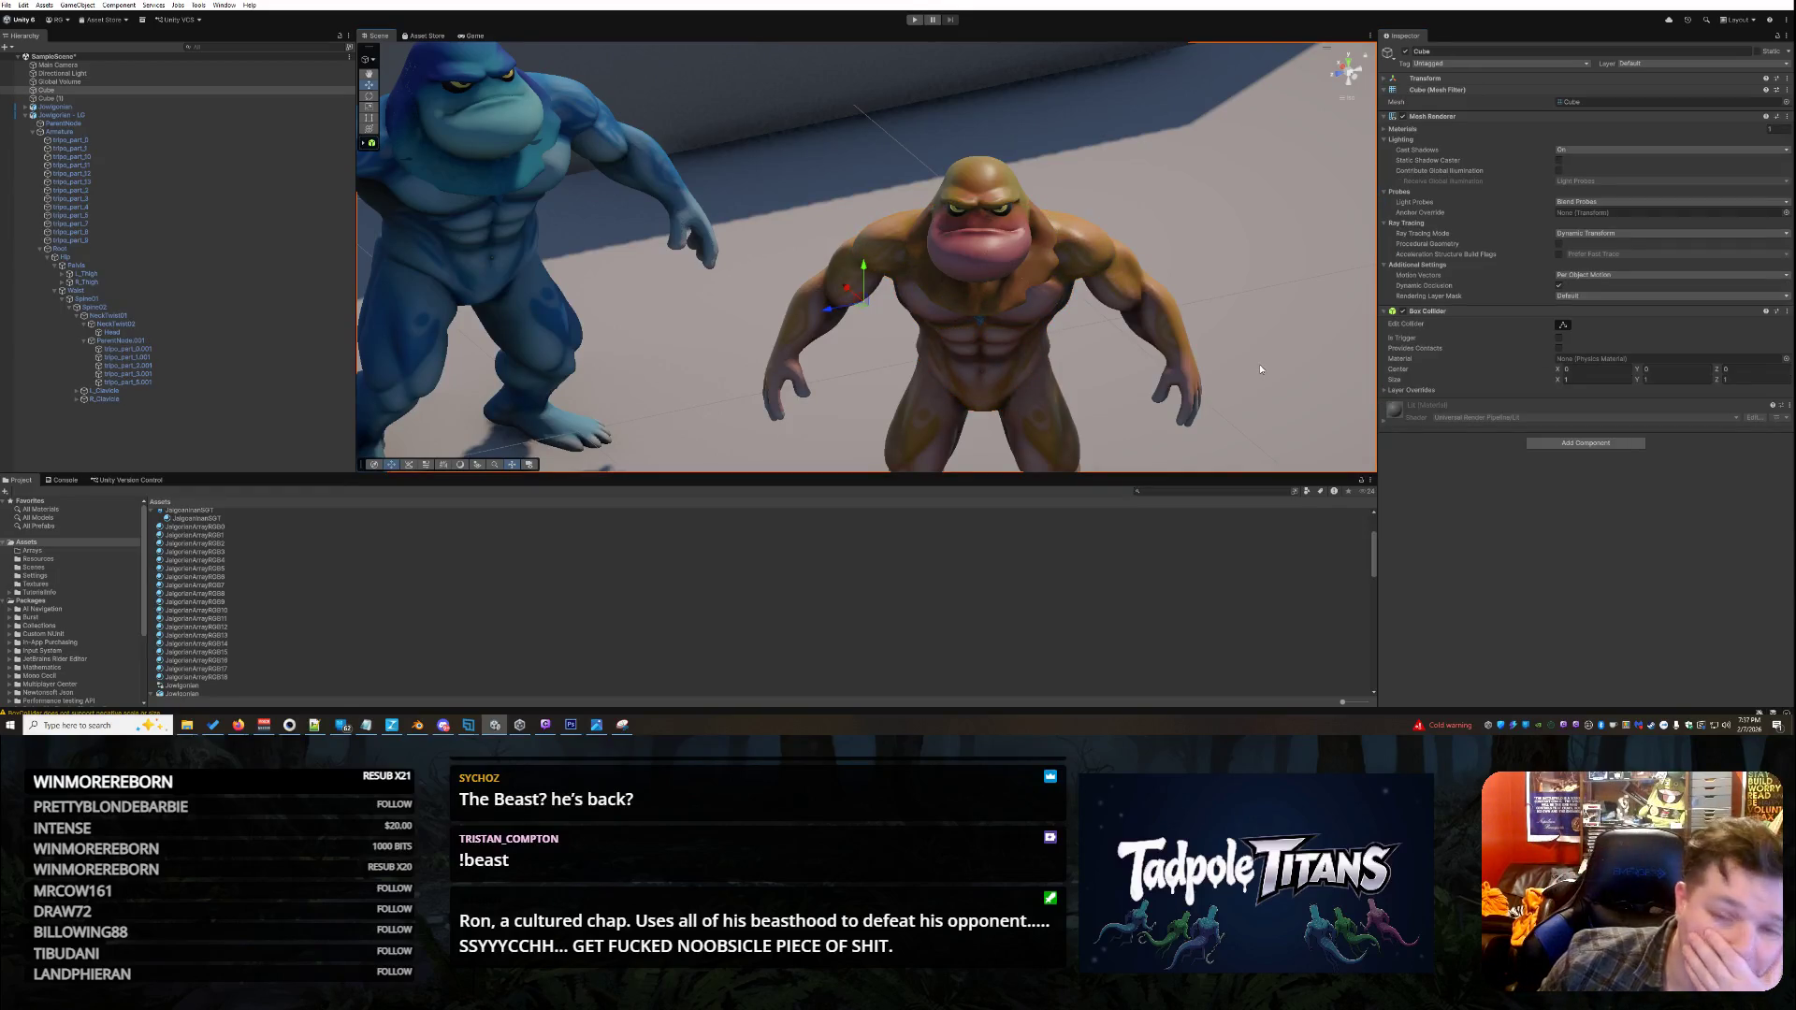
mouse_move(1267, 328)
mouse_down()
mouse_move(1023, 315)
mouse_move(1232, 367)
mouse_up()
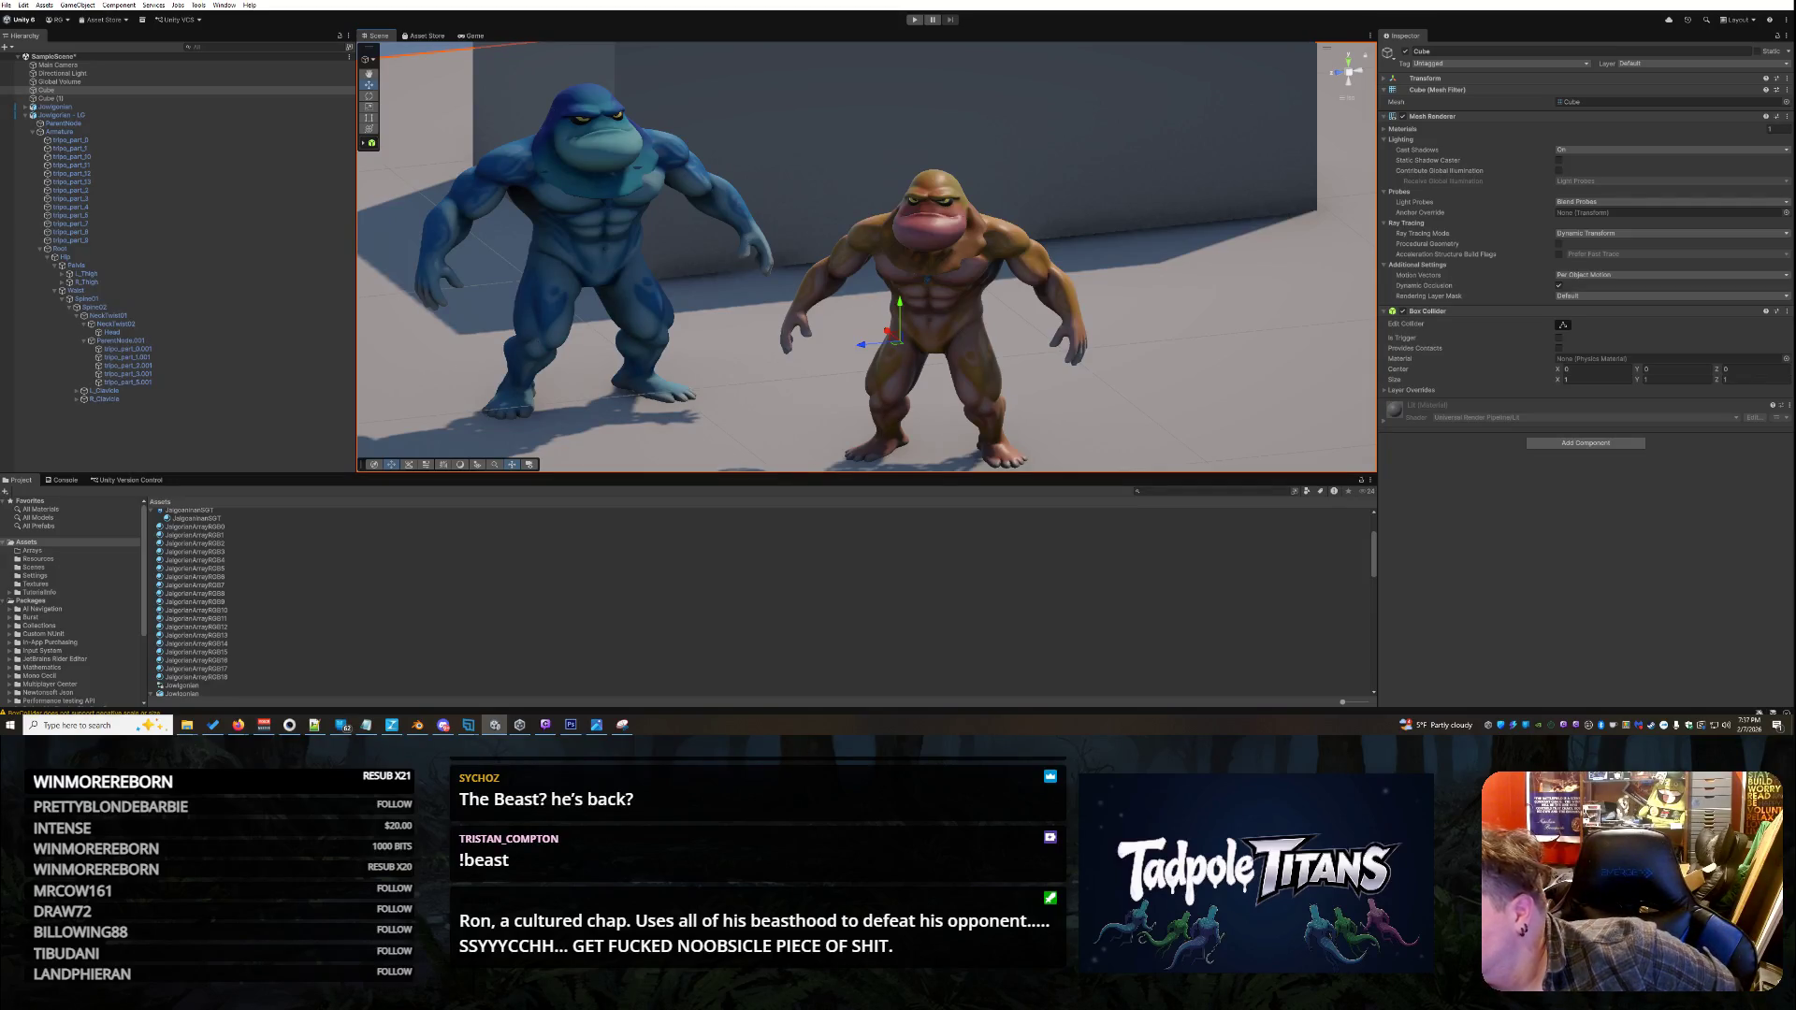
- Create a MonoBehaviour script in Assets via Create > Scripting and name it HueSetter
key(alt+Tab)
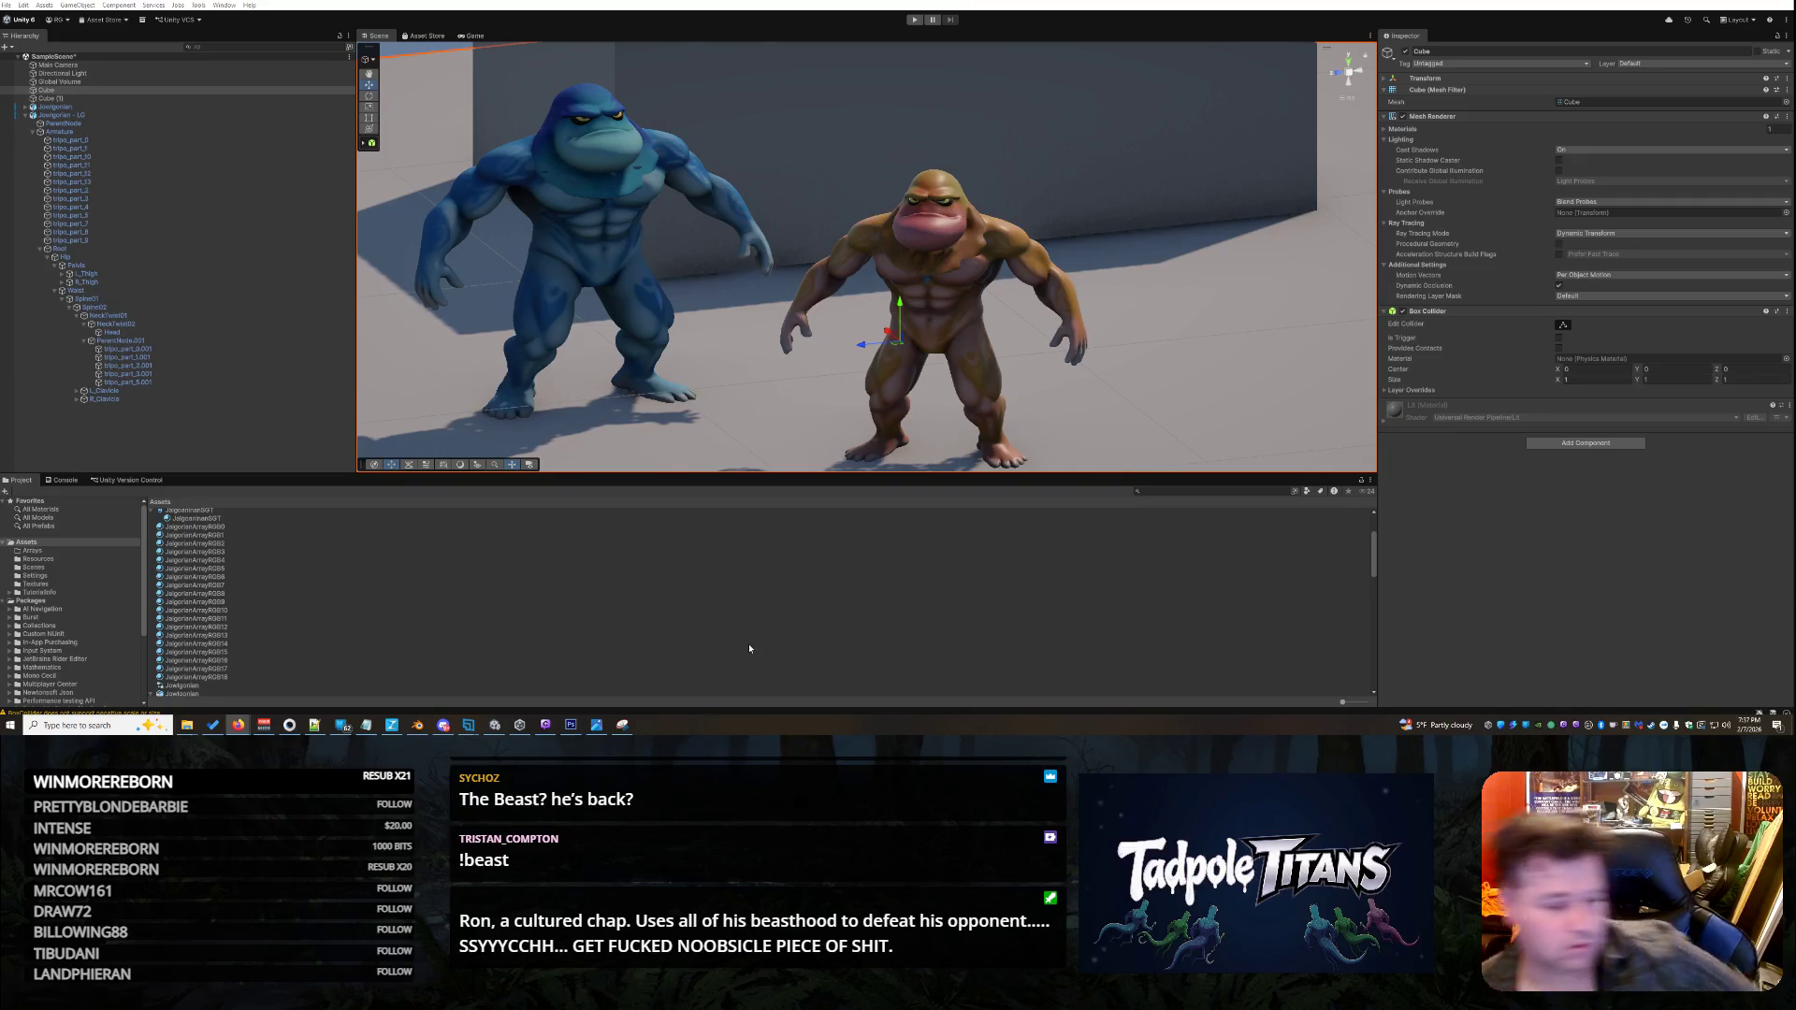
scroll(525, 601, up, 3)
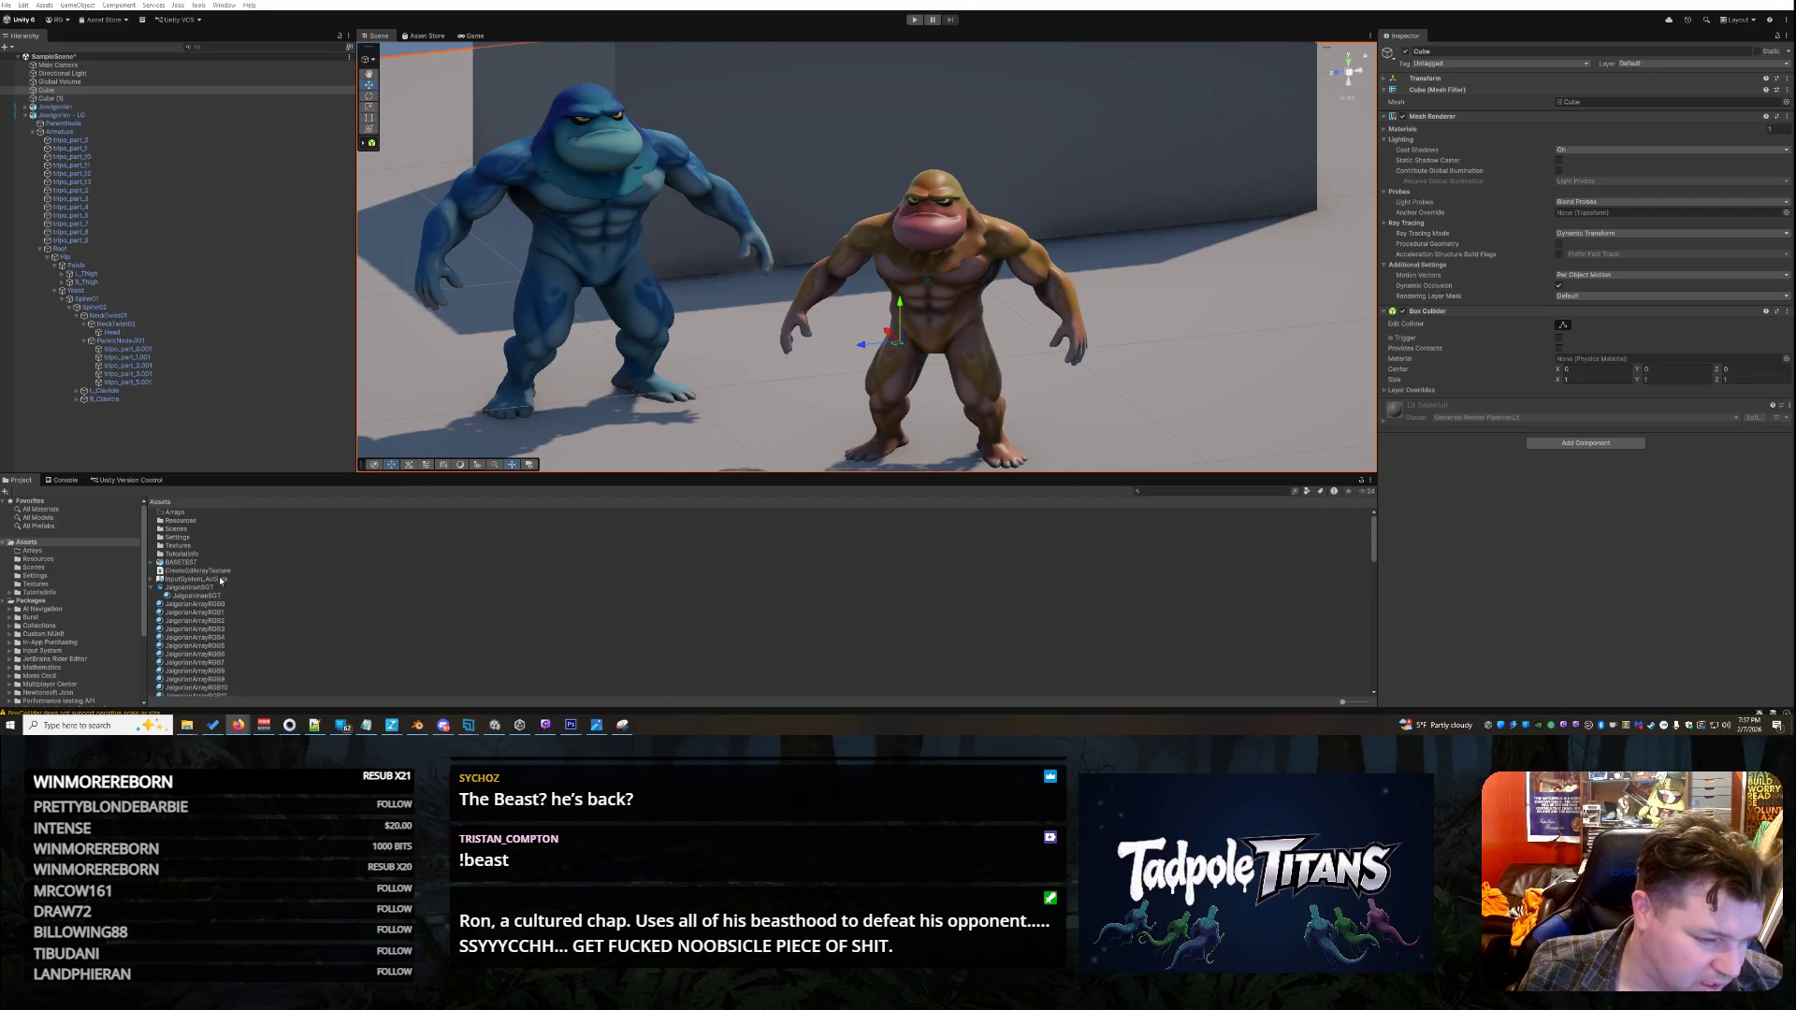
right_click(68, 545)
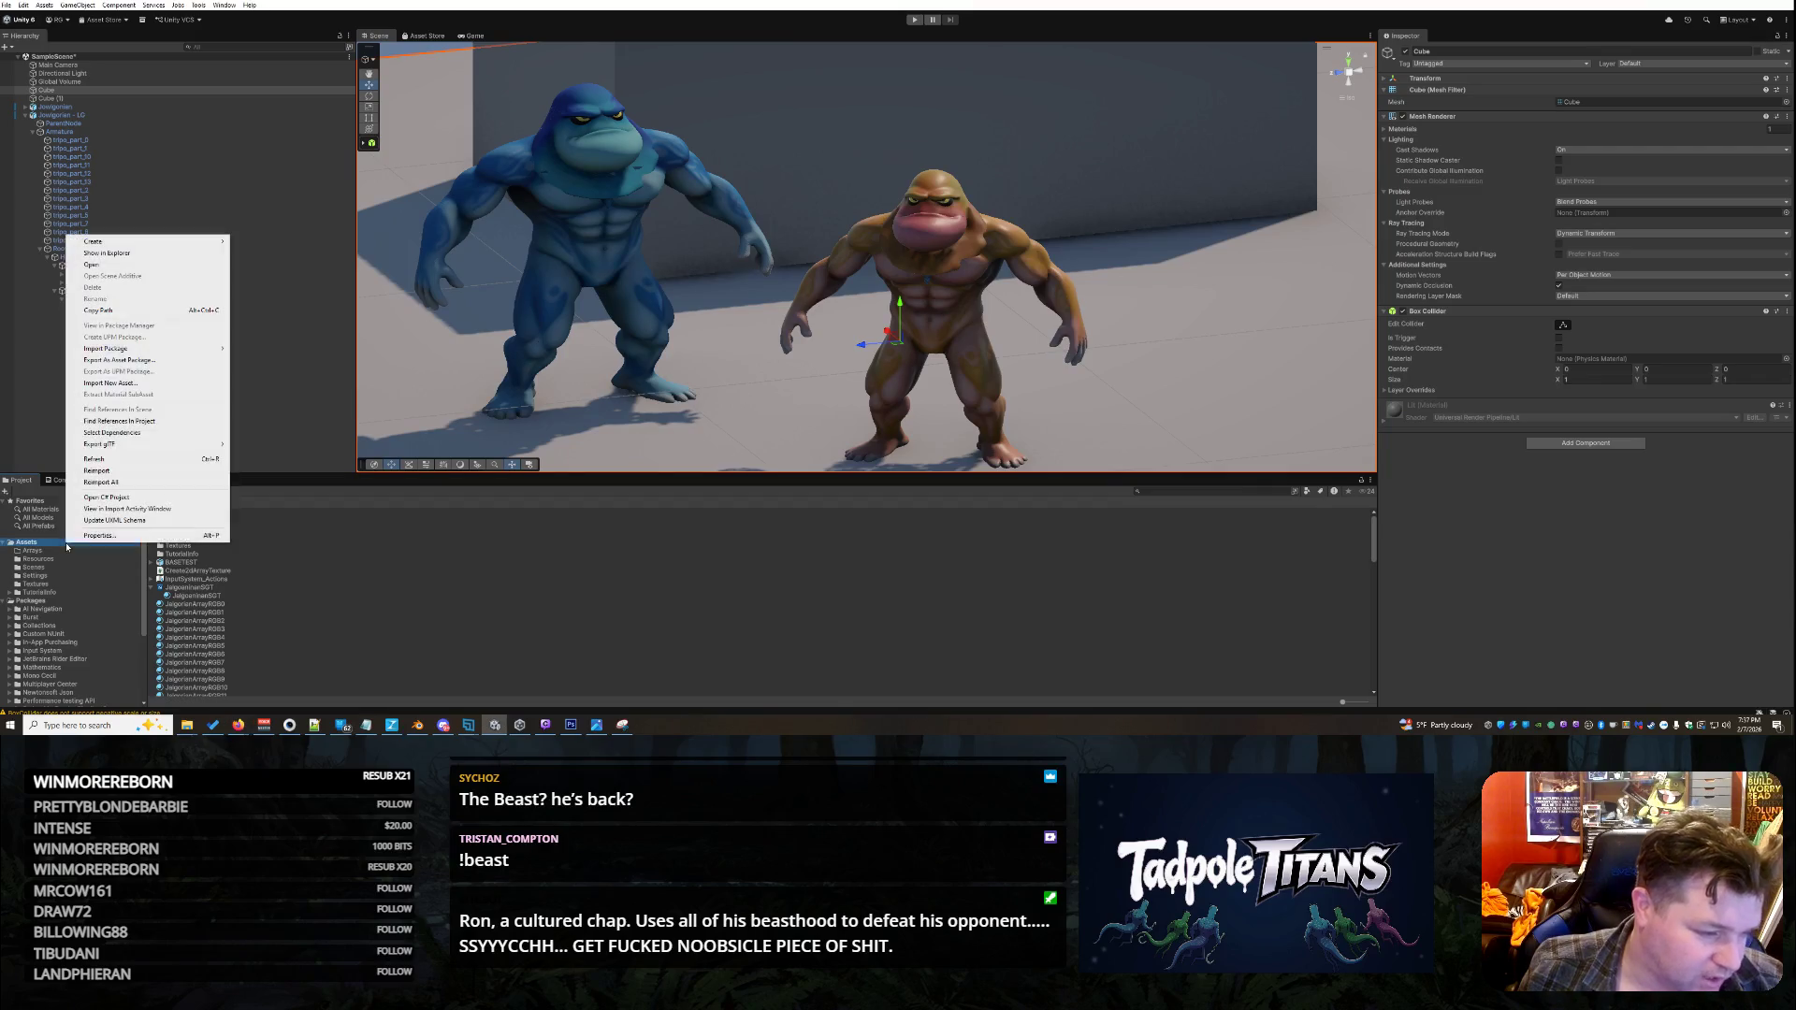
mouse_move(136, 243)
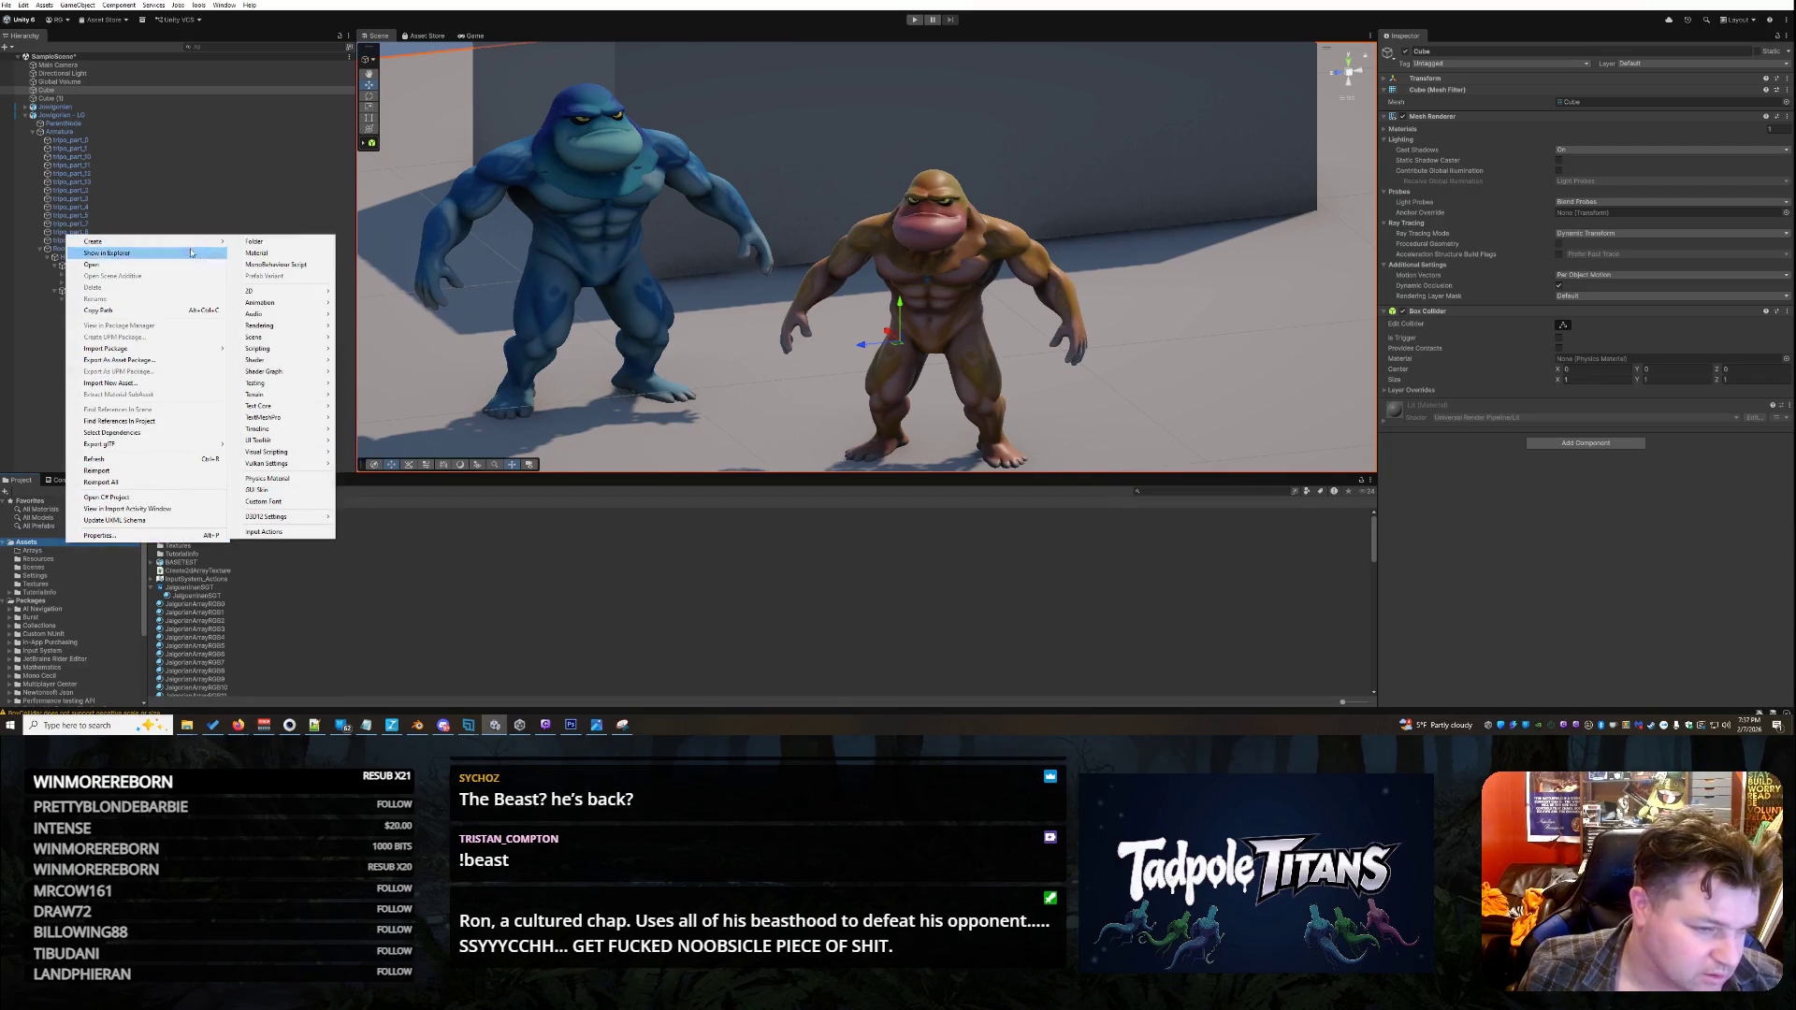
mouse_move(300, 349)
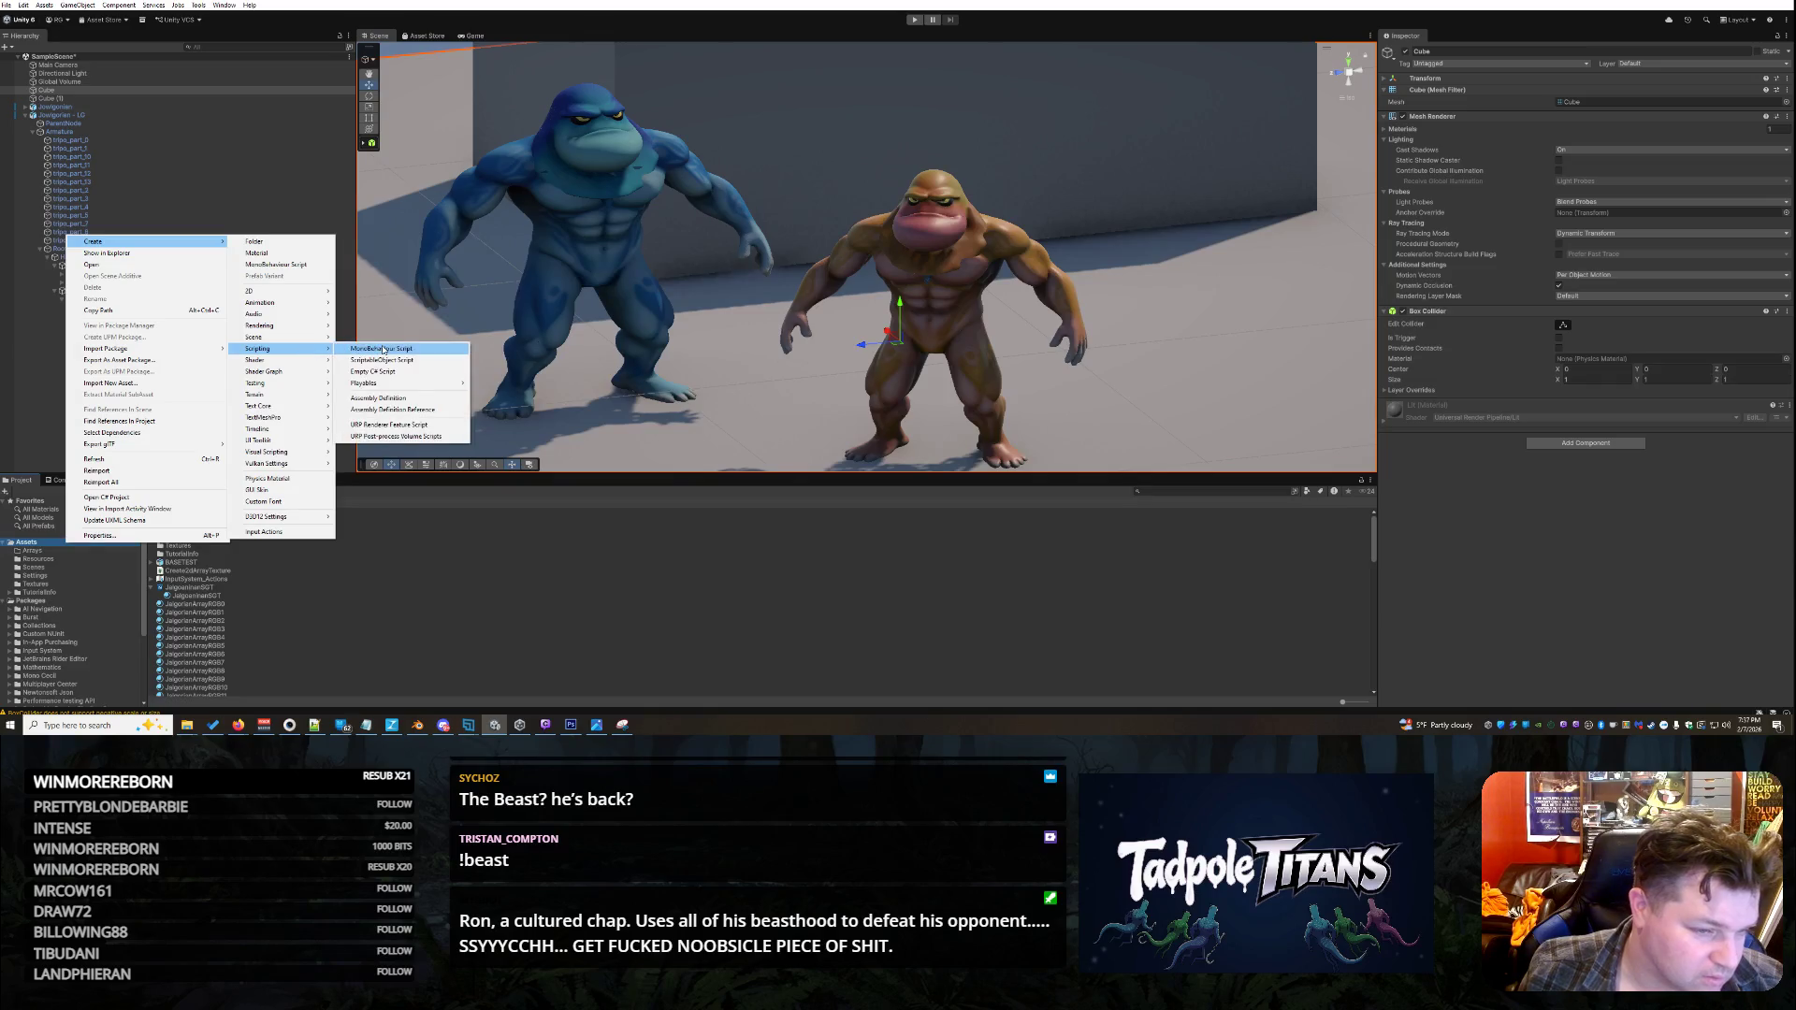
click(372, 372)
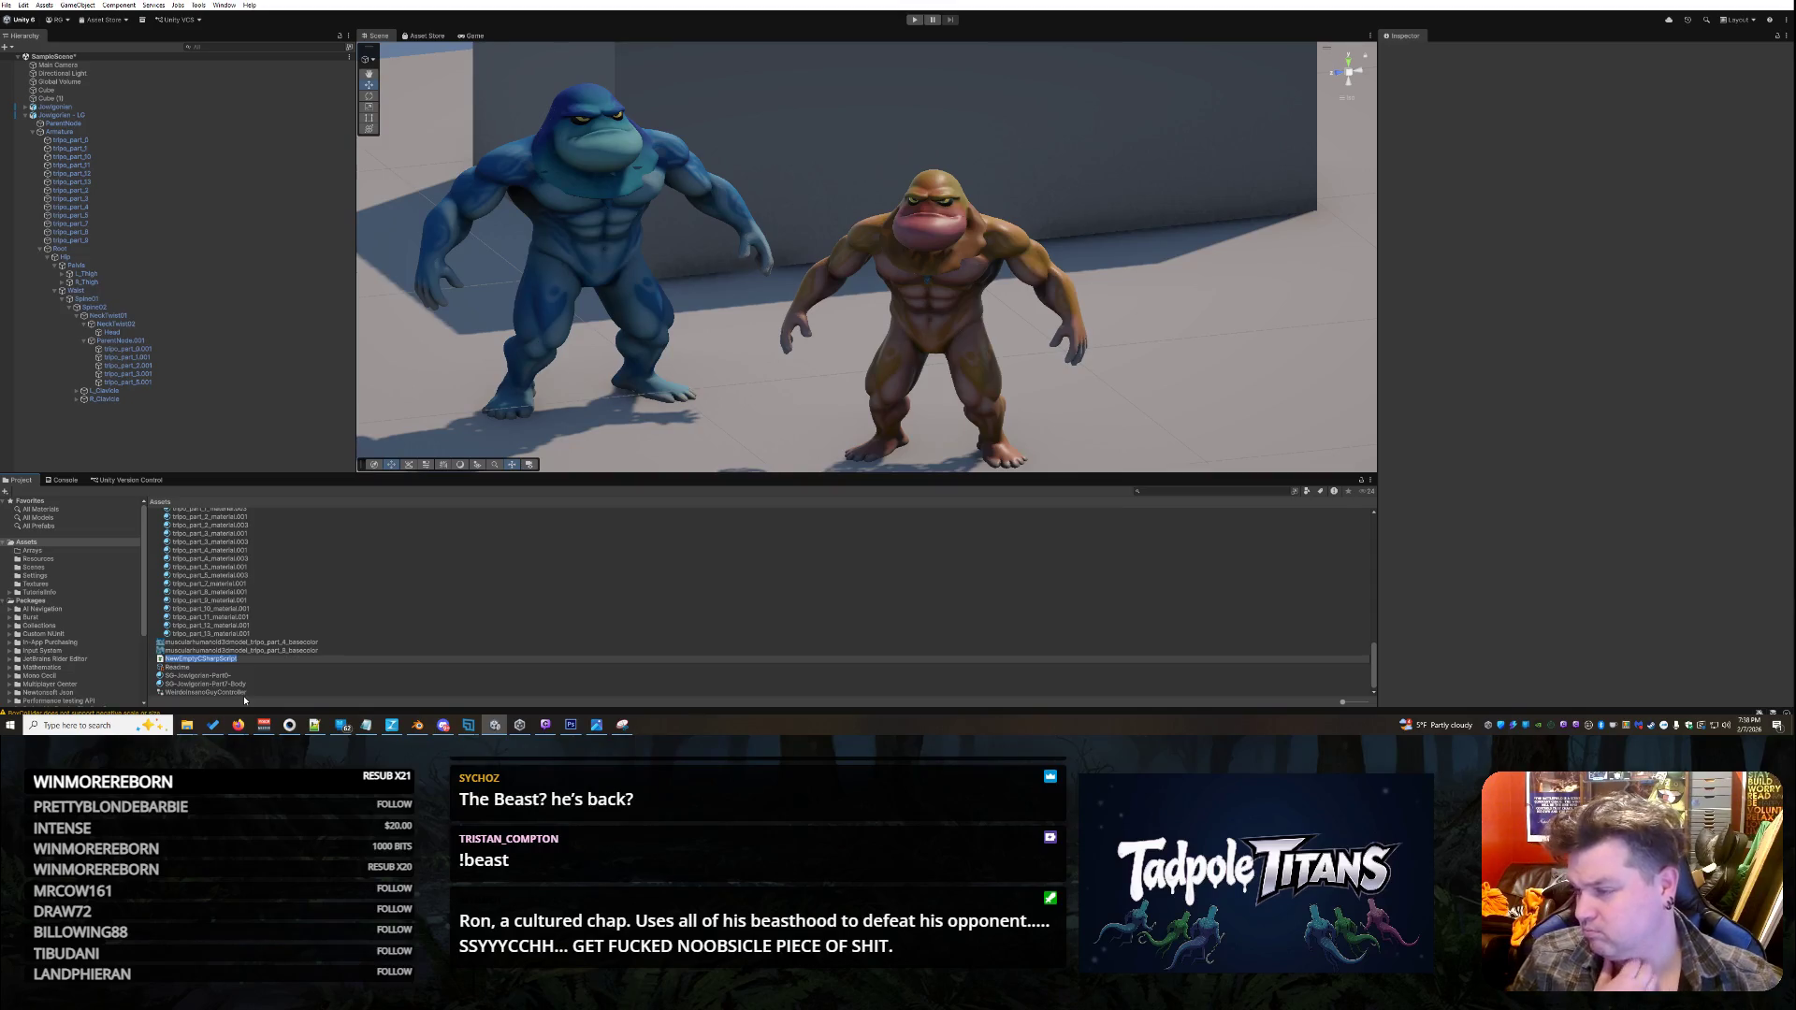
text(HueSetter)
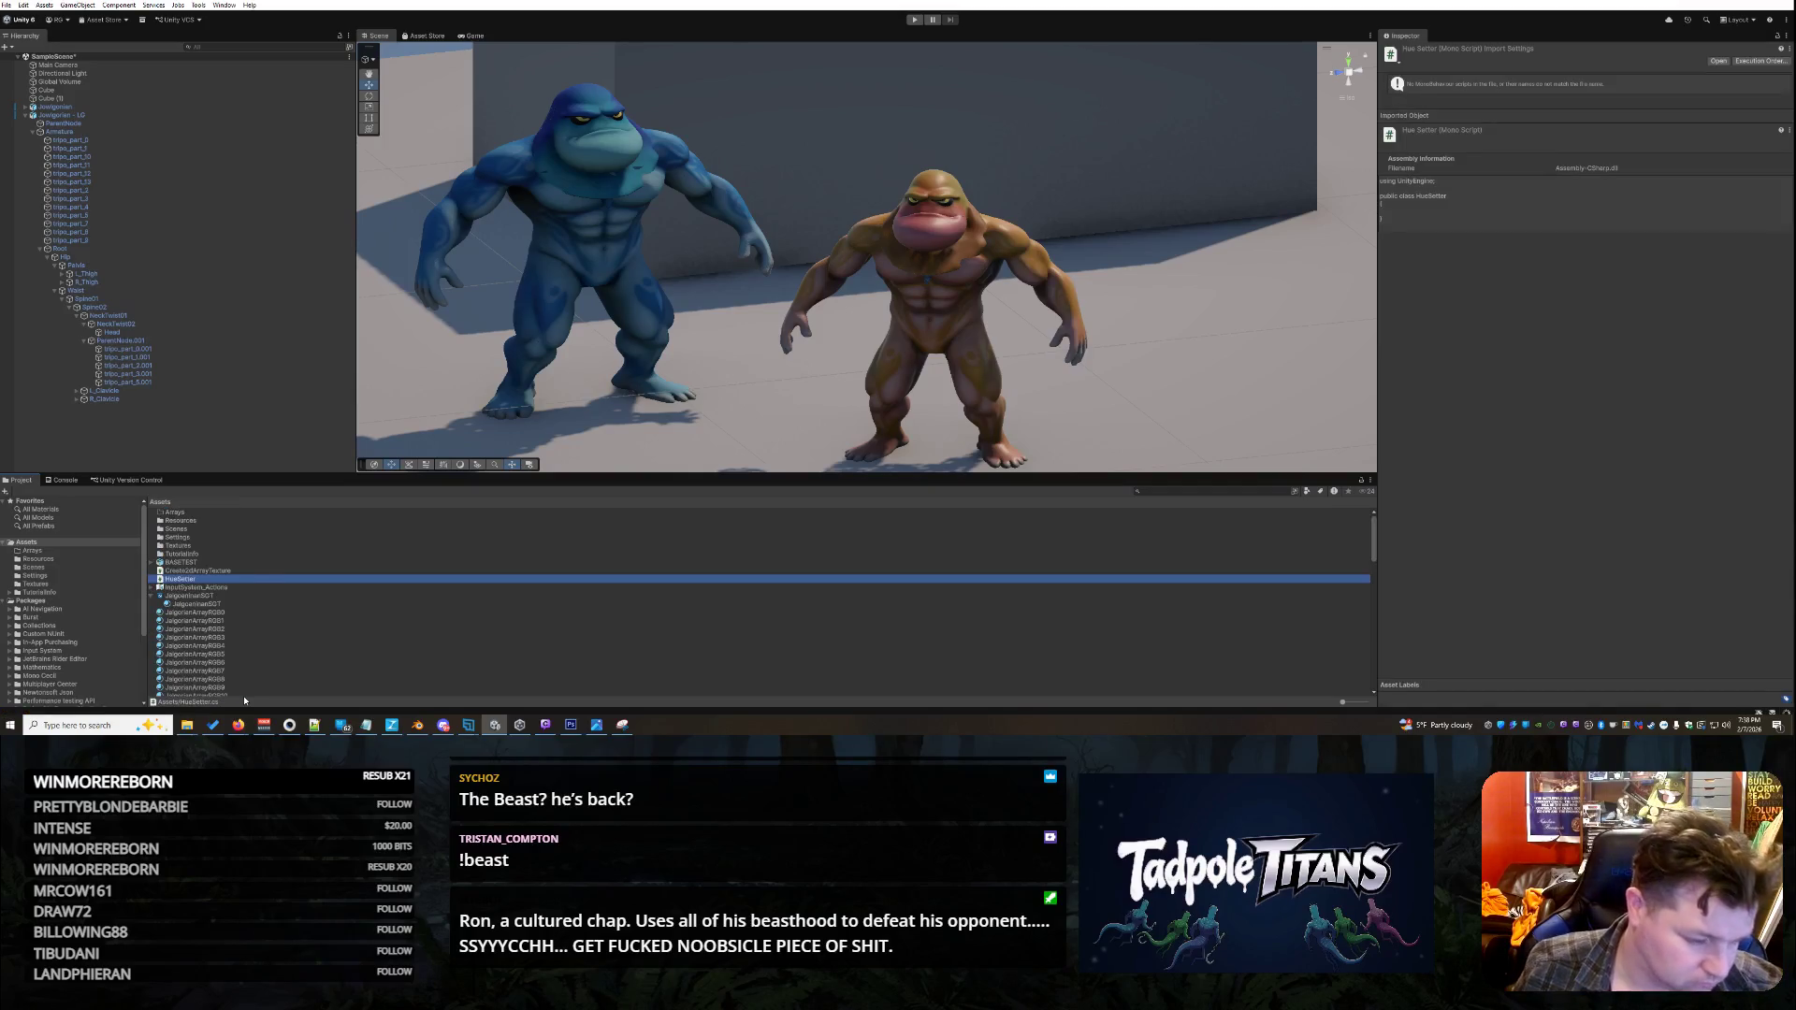
- Open the HueSetter script in Notepad++, chosen under More apps
double_click(251, 576)
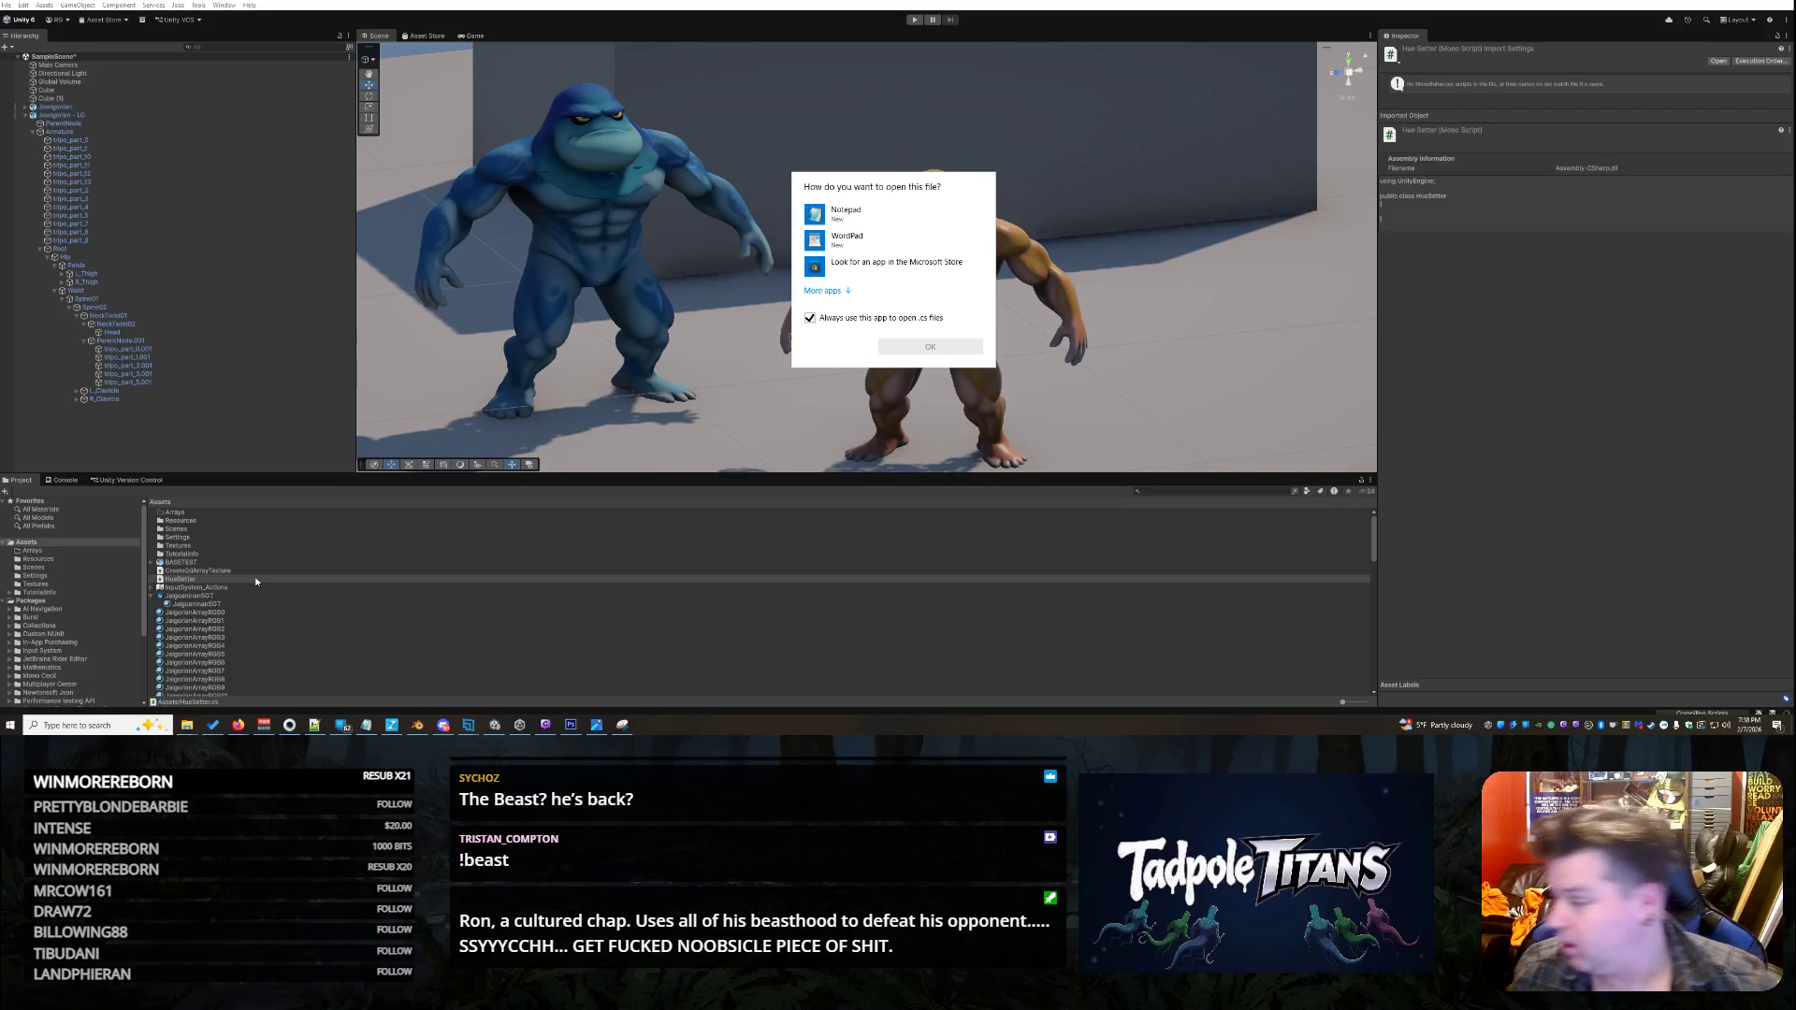
key(Escape)
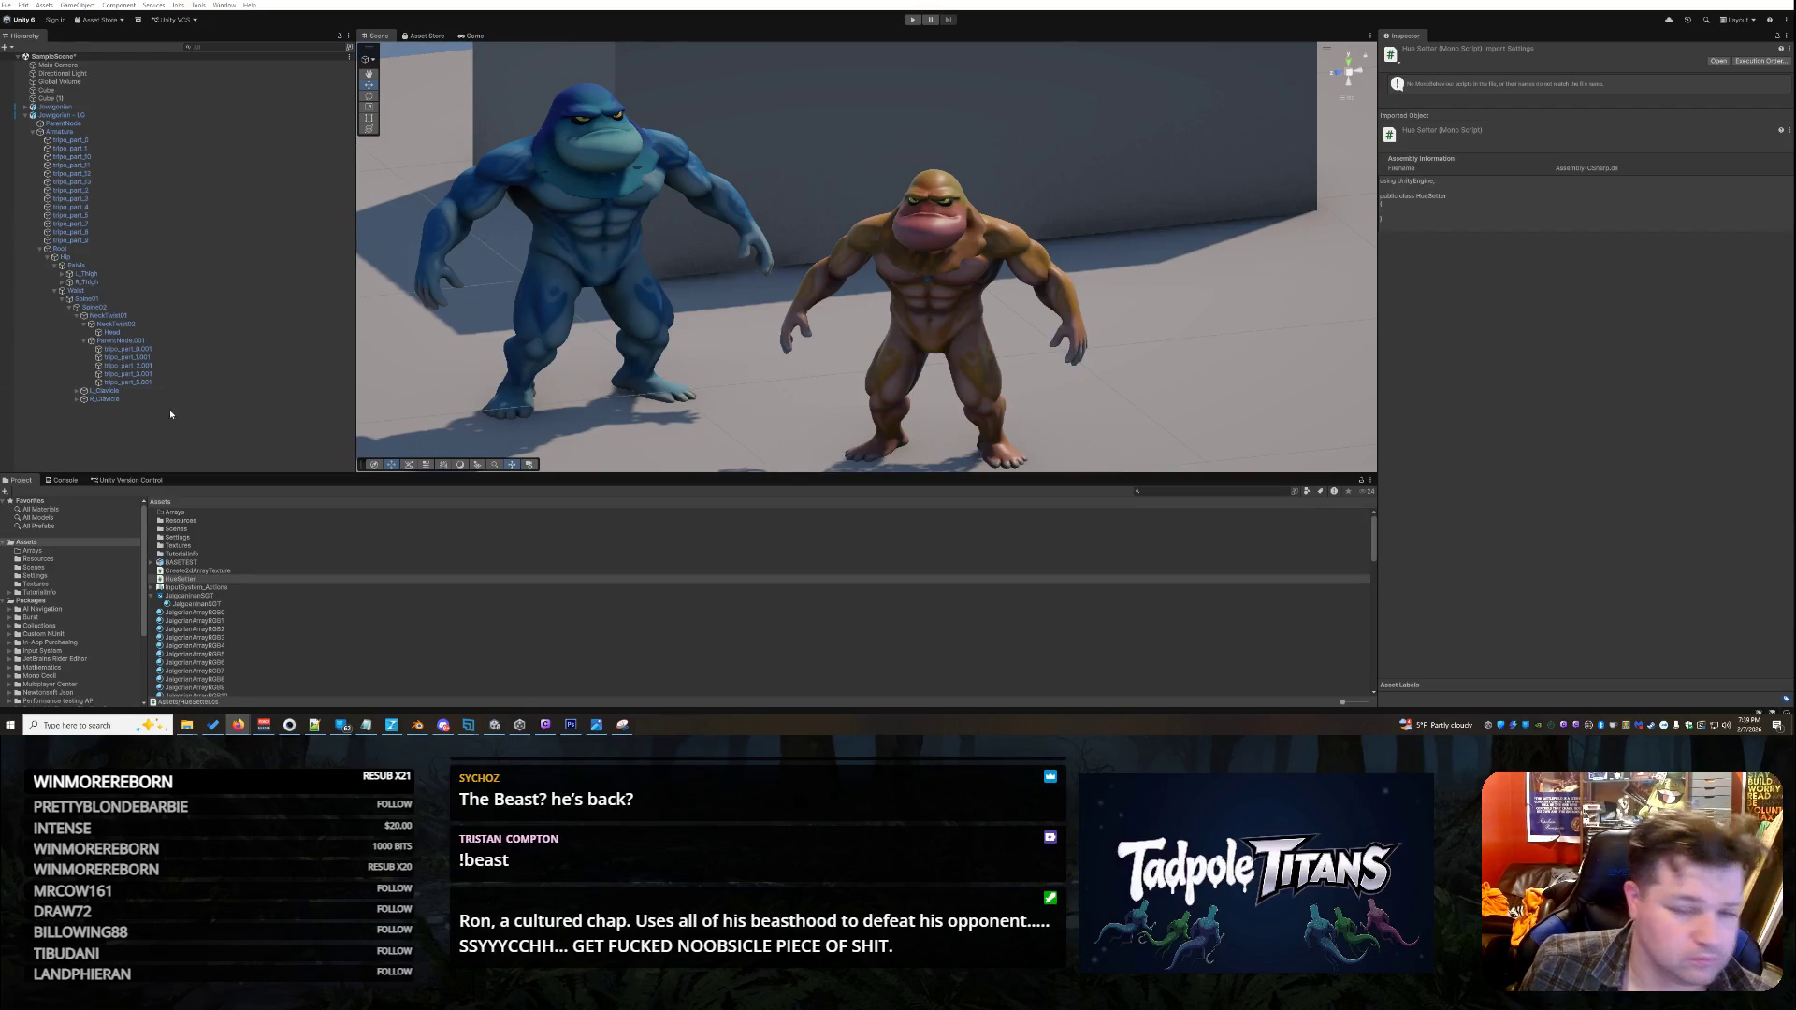
double_click(240, 579)
click(810, 317)
click(823, 290)
scroll(865, 339, down, 5)
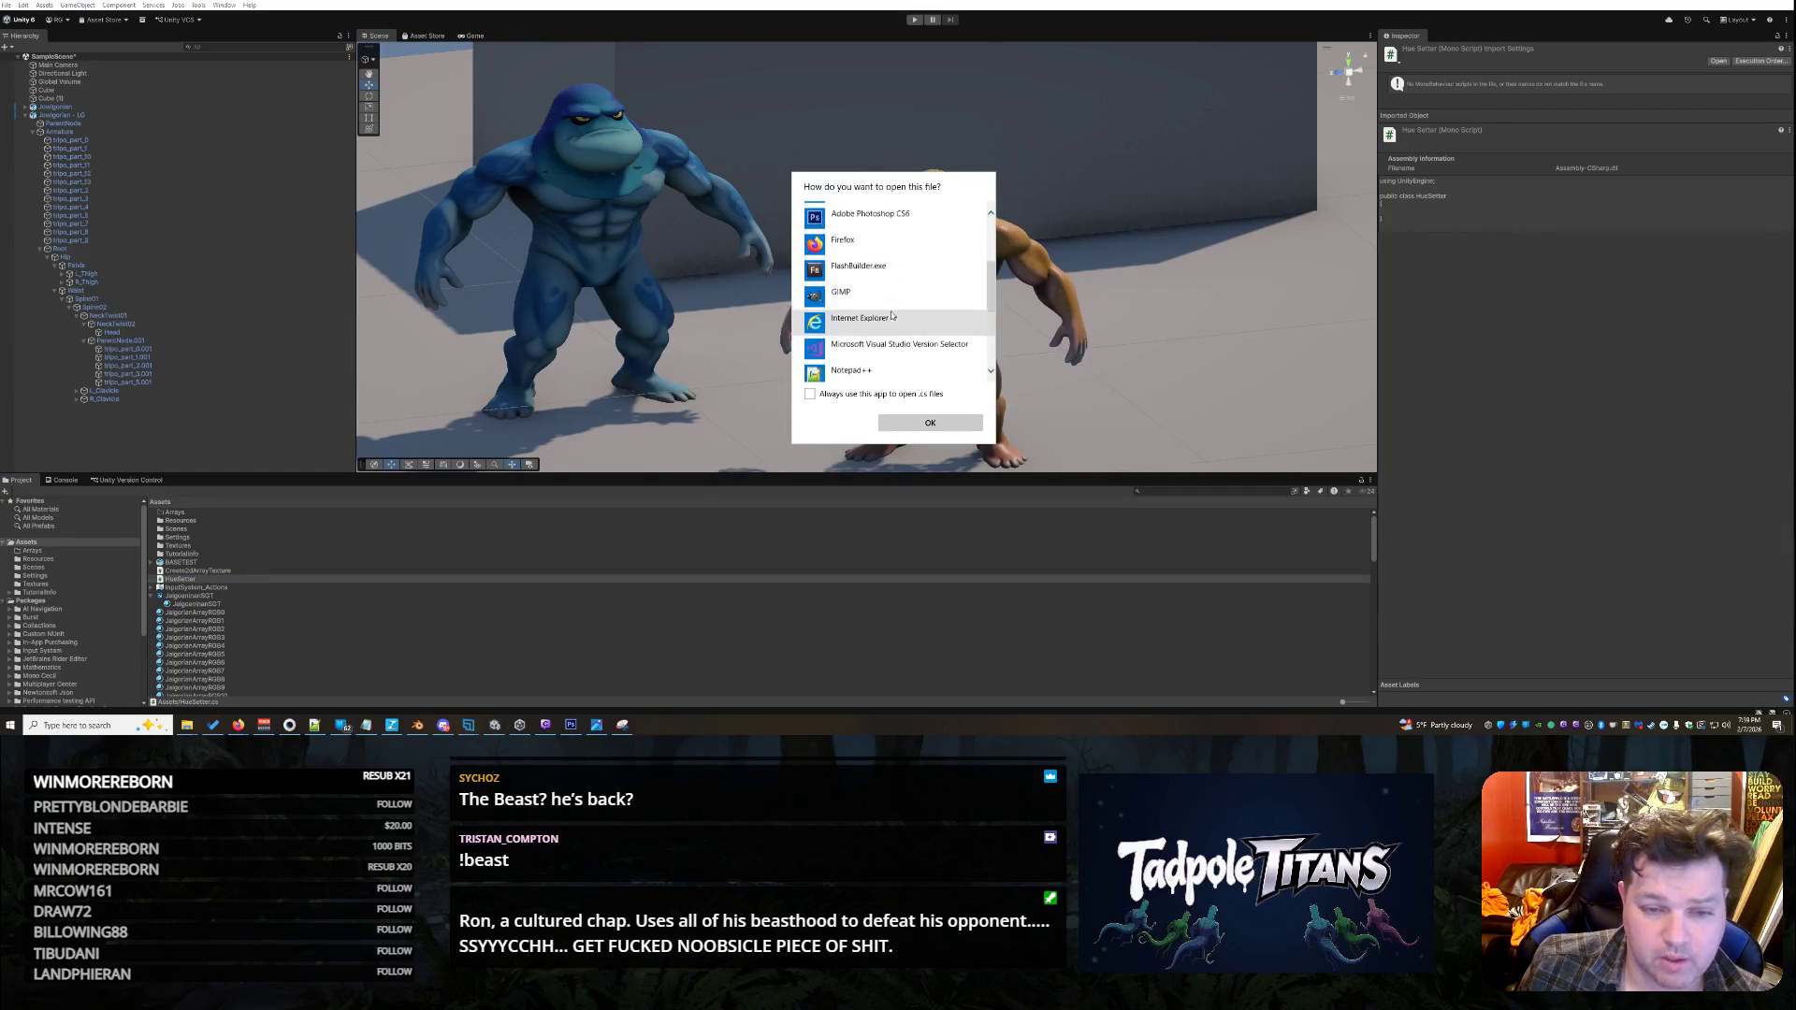
click(856, 306)
click(913, 421)
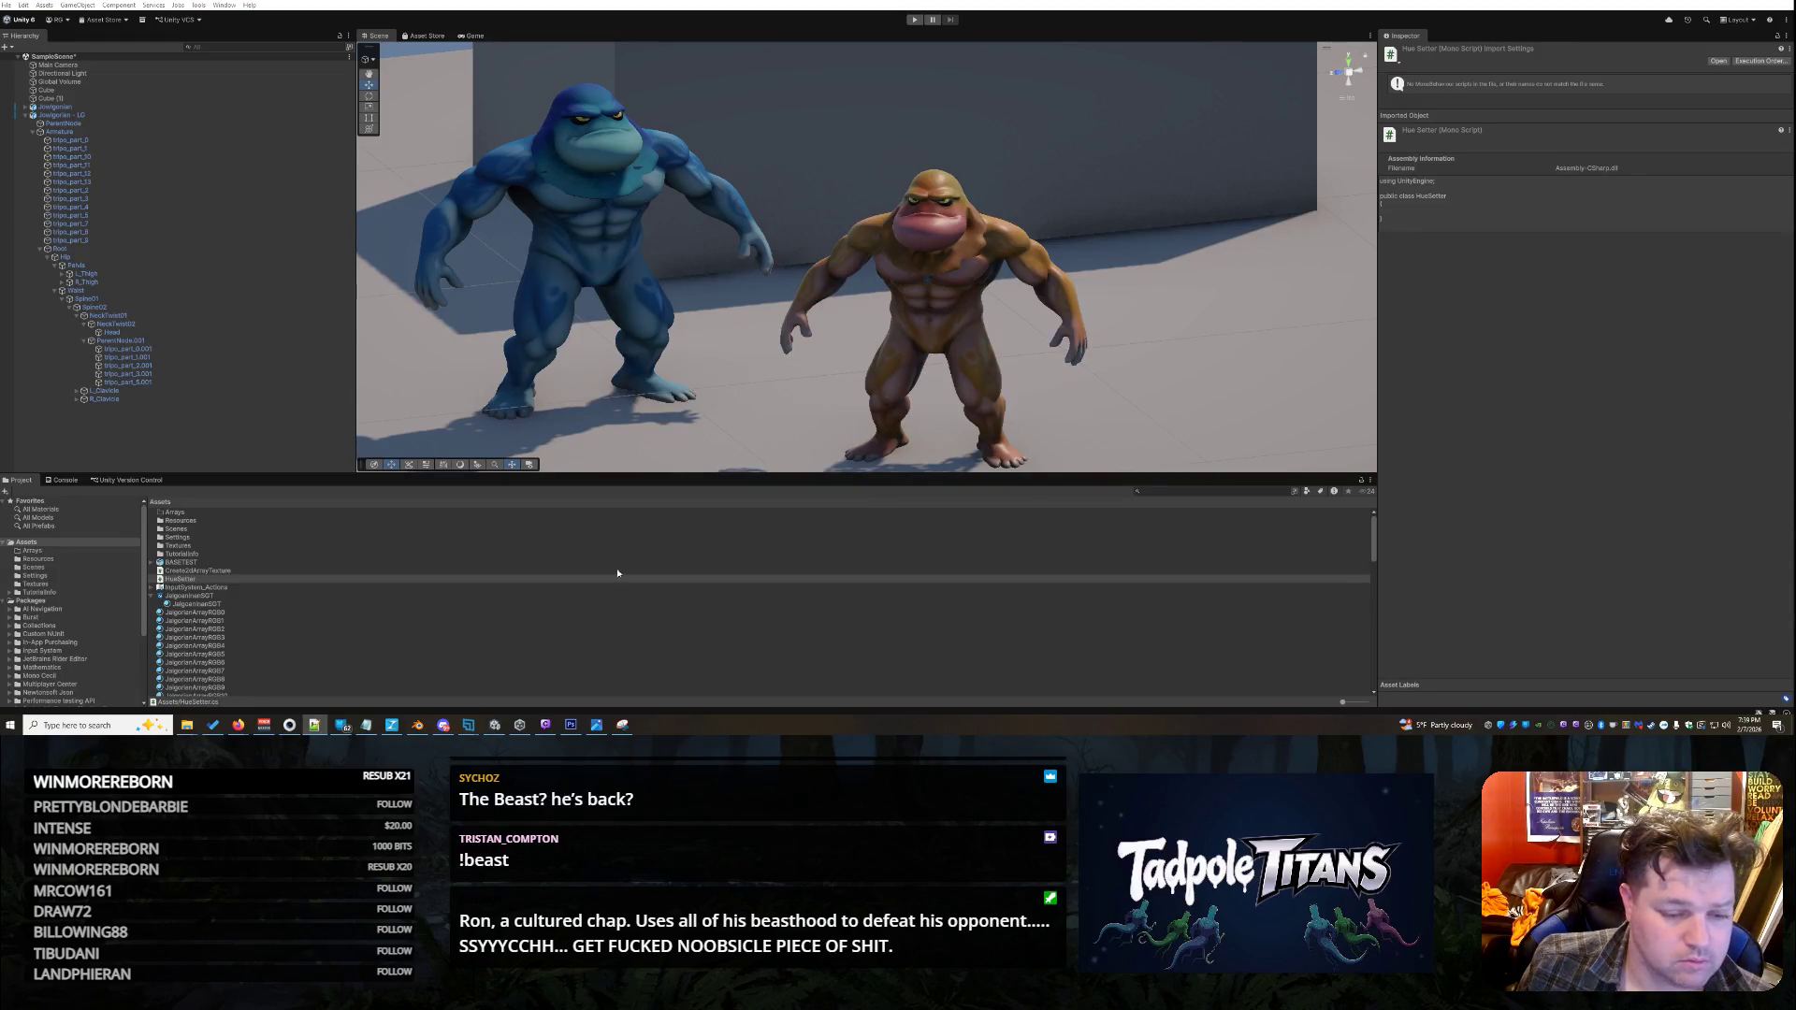
- Replace the placeholder code with the pasted hue-setter script
click(318, 722)
key(ctrl+a)
key(ctrl+v)
scroll(1287, 310, up, 1)
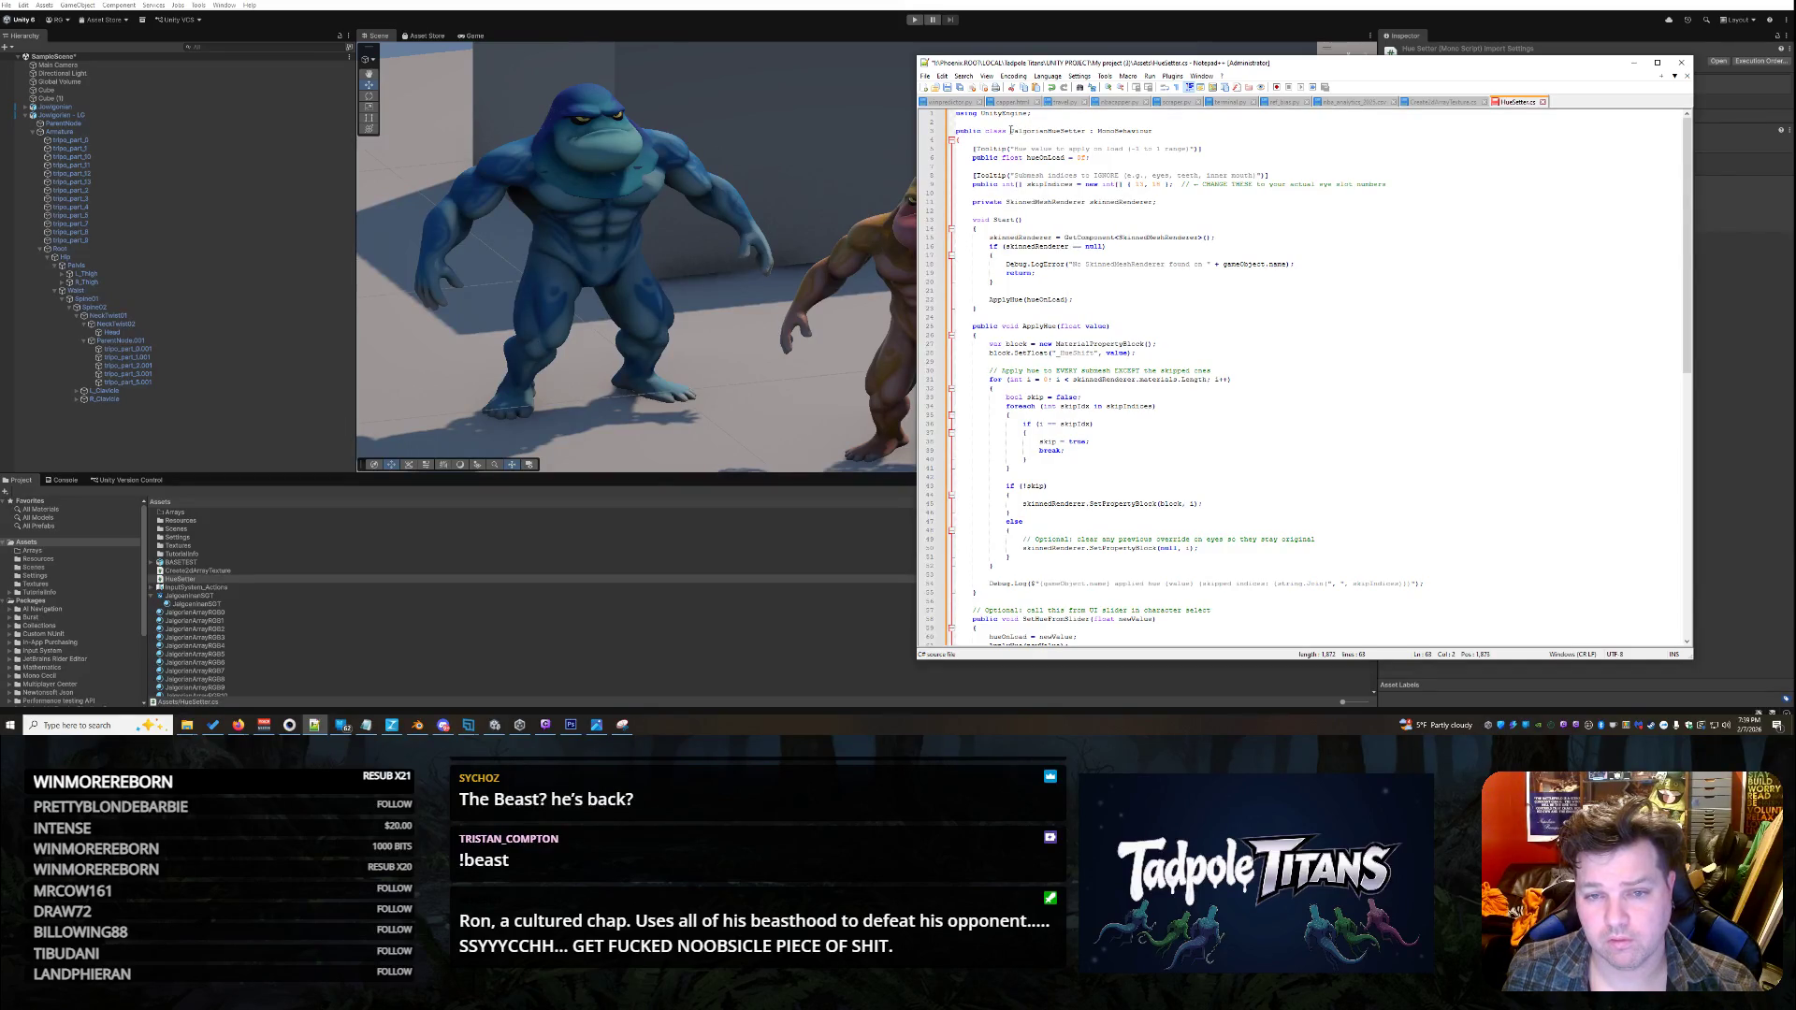
- Save HueSetter.cs and minimize Notepad++
key(ctrl+s)
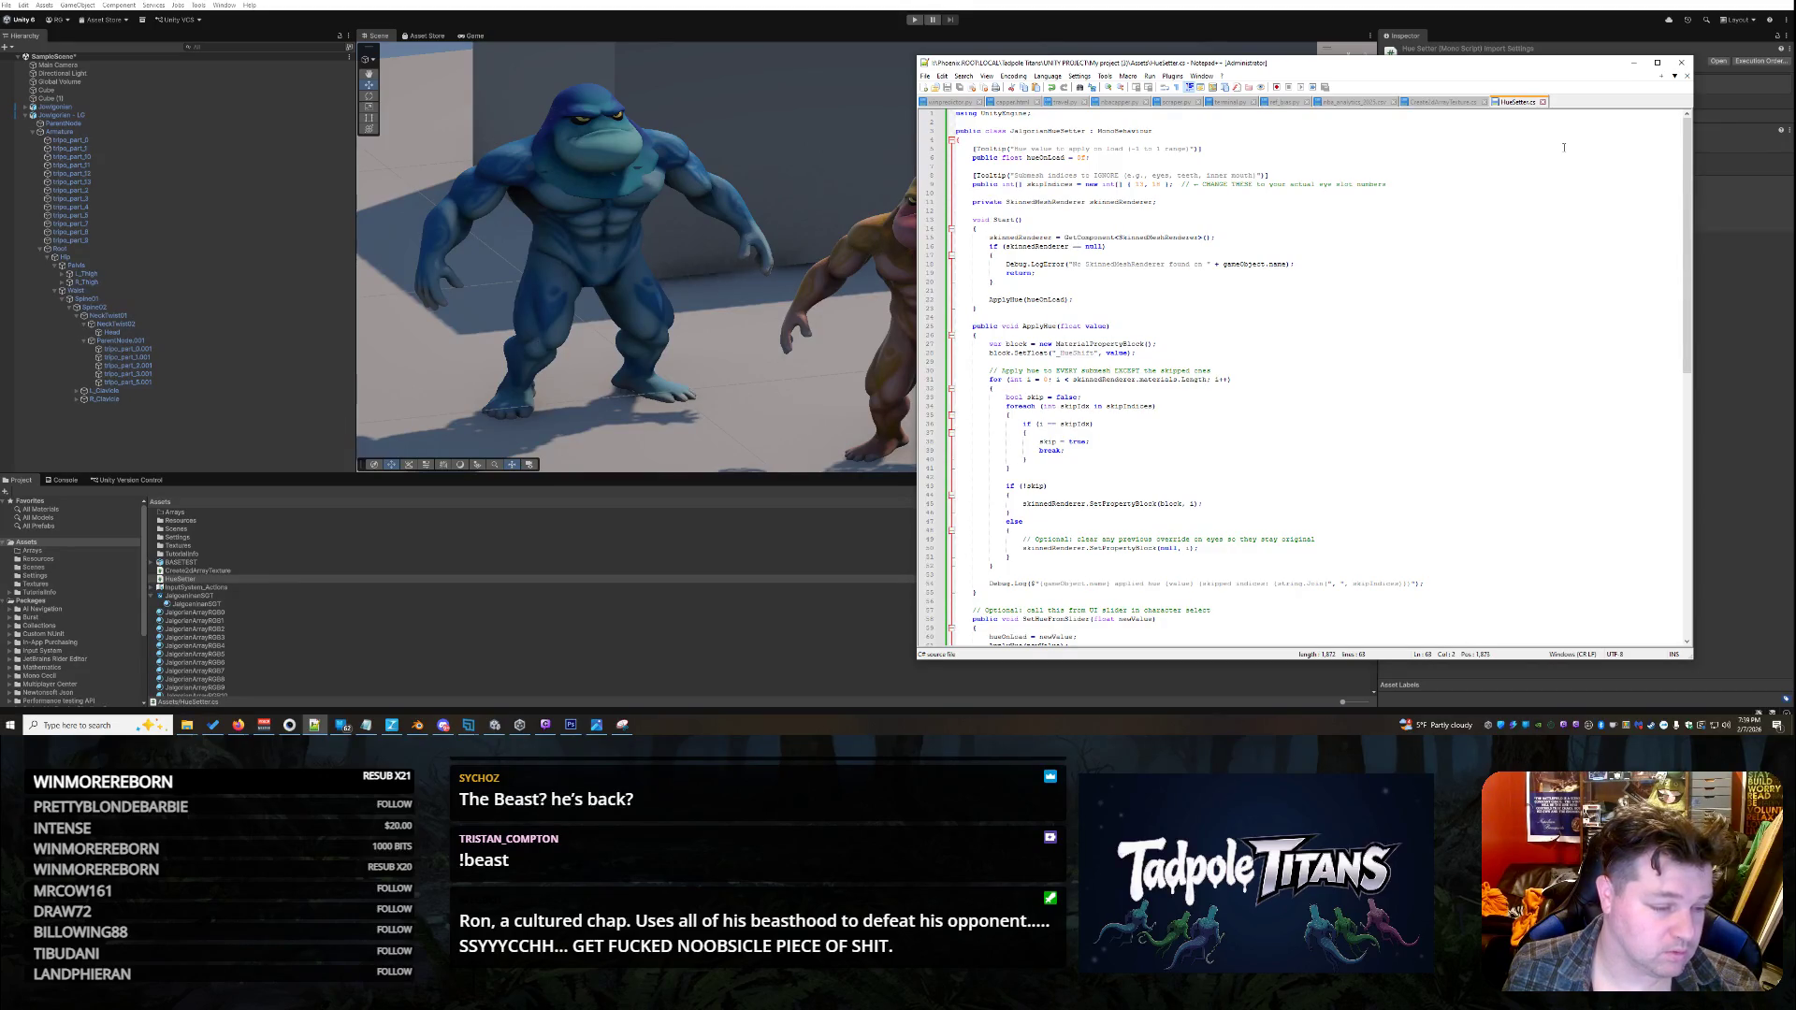
click(1632, 64)
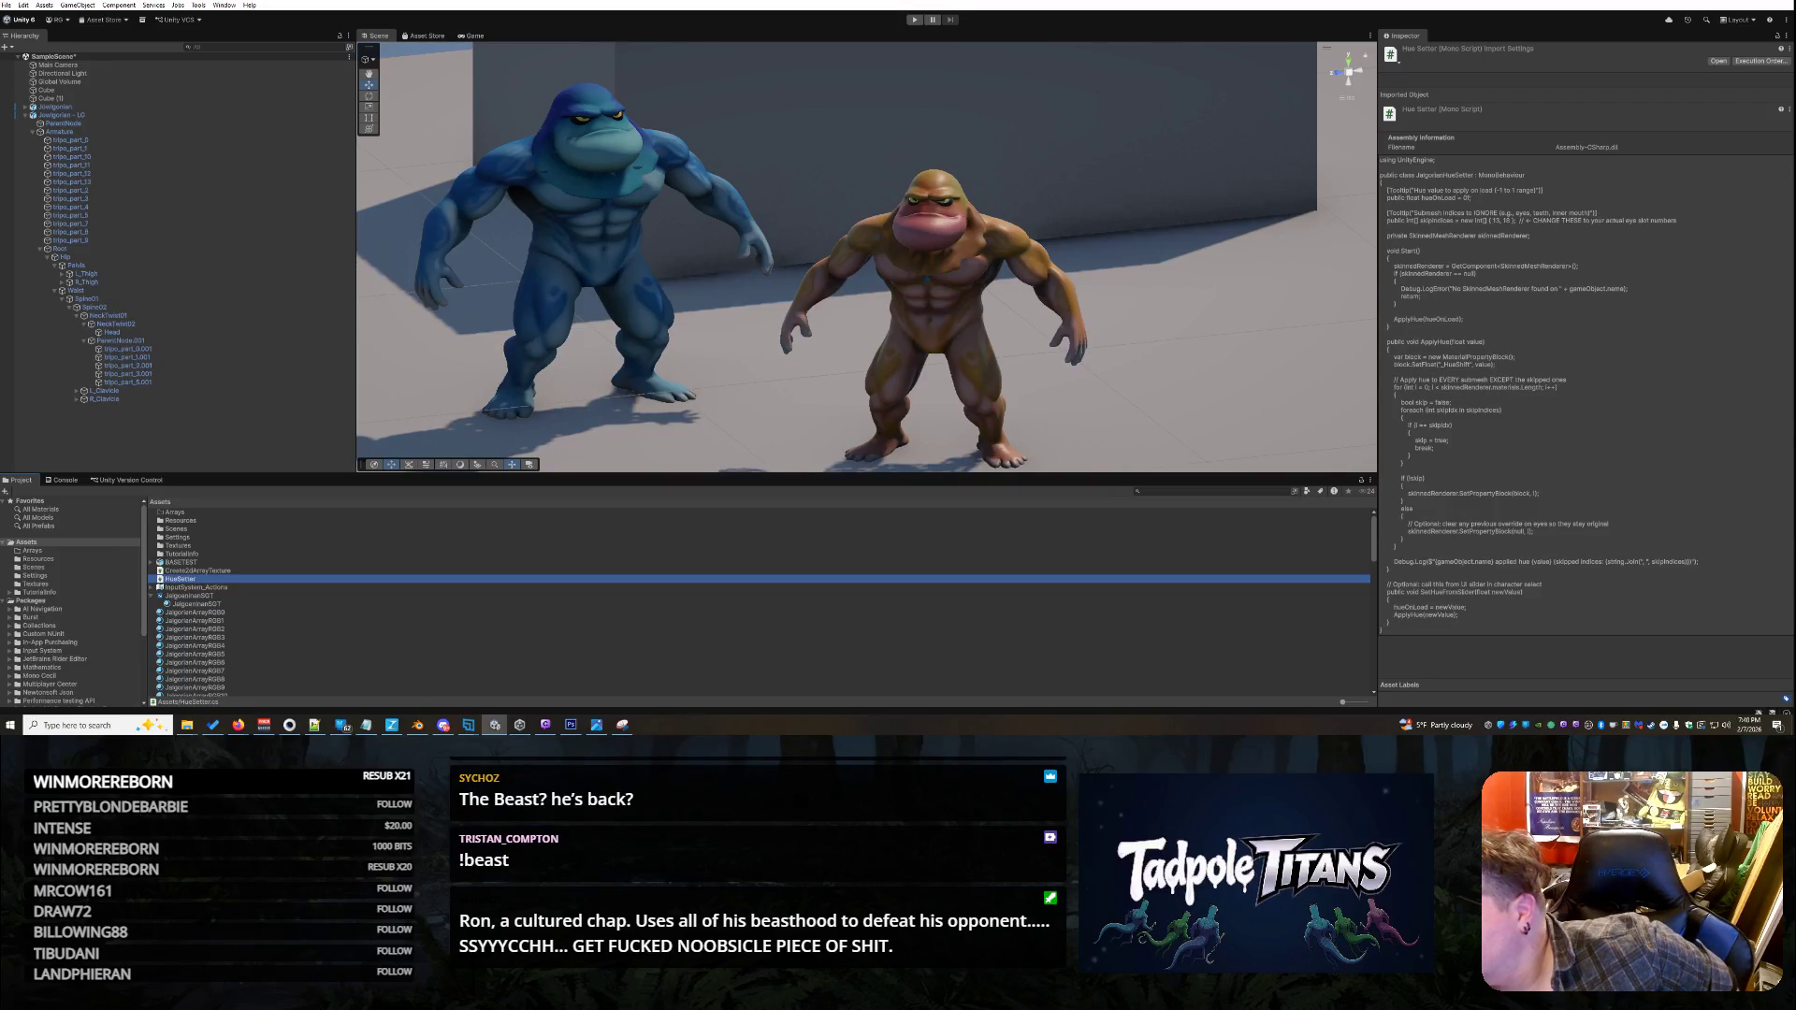
- Restore HueSetter.cs in Notepad++ and place the cursor on the skipIndices list at line 9
key(alt+Tab)
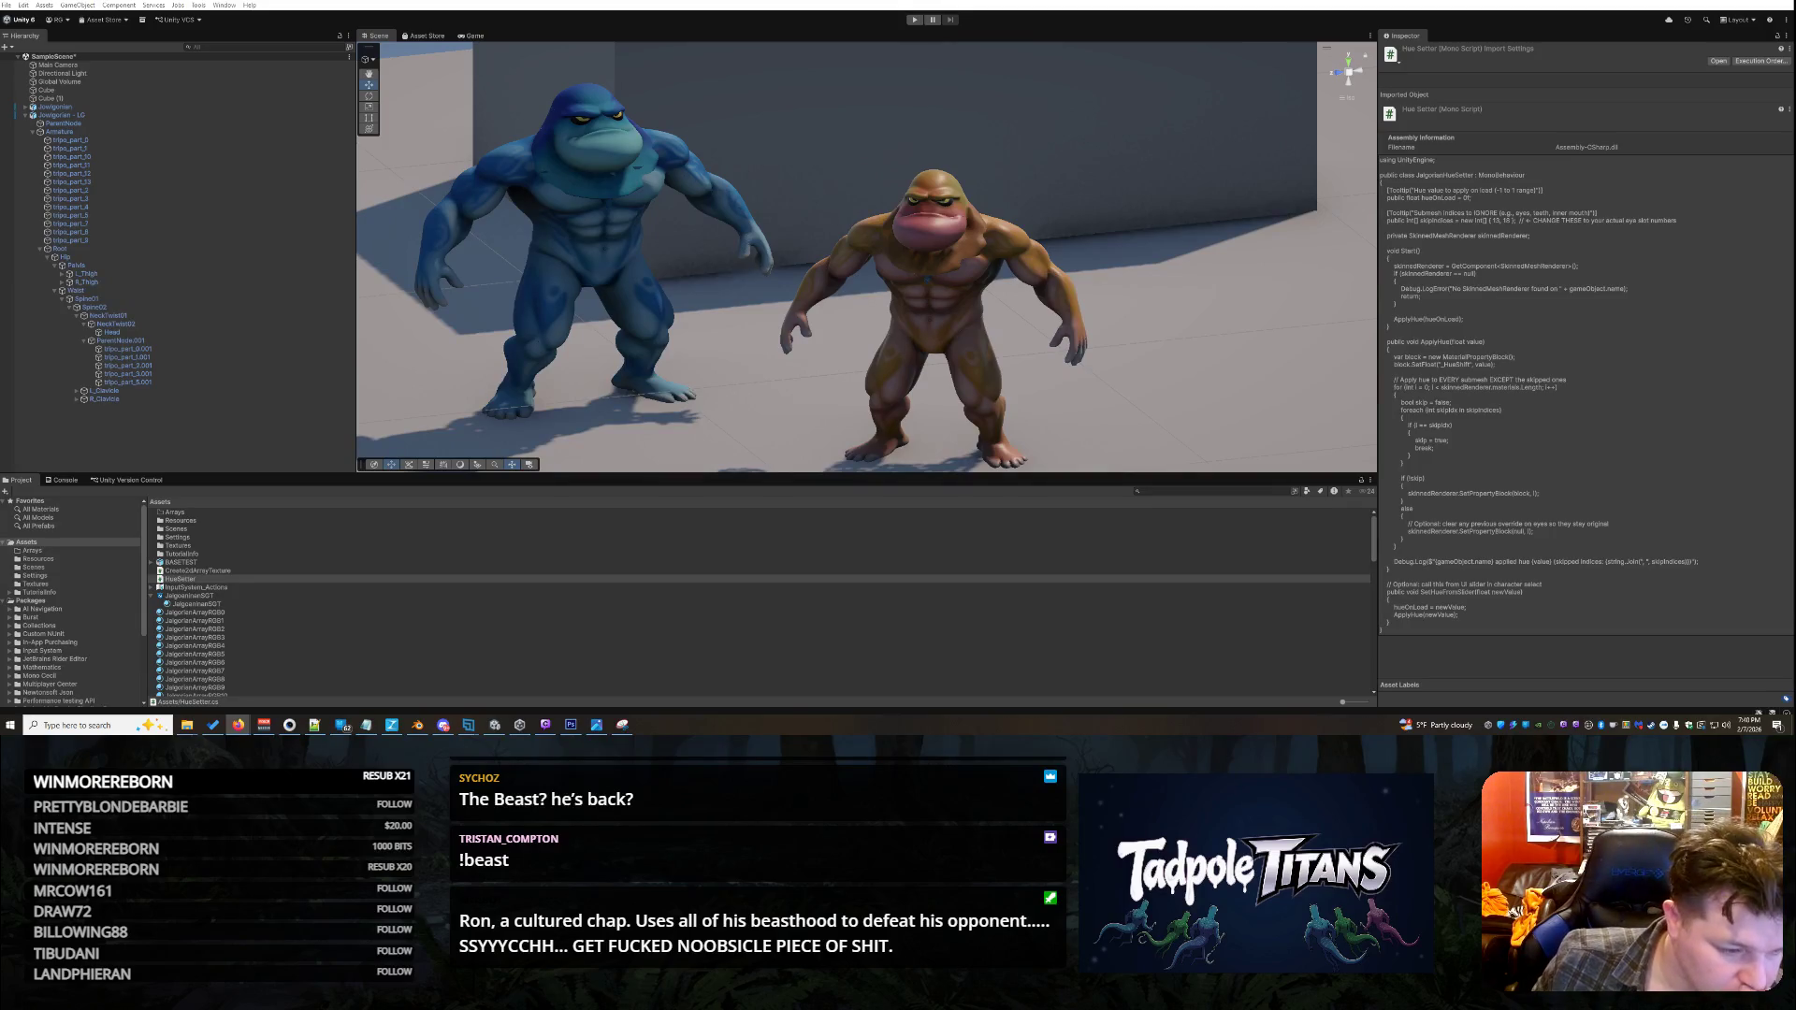
click(315, 724)
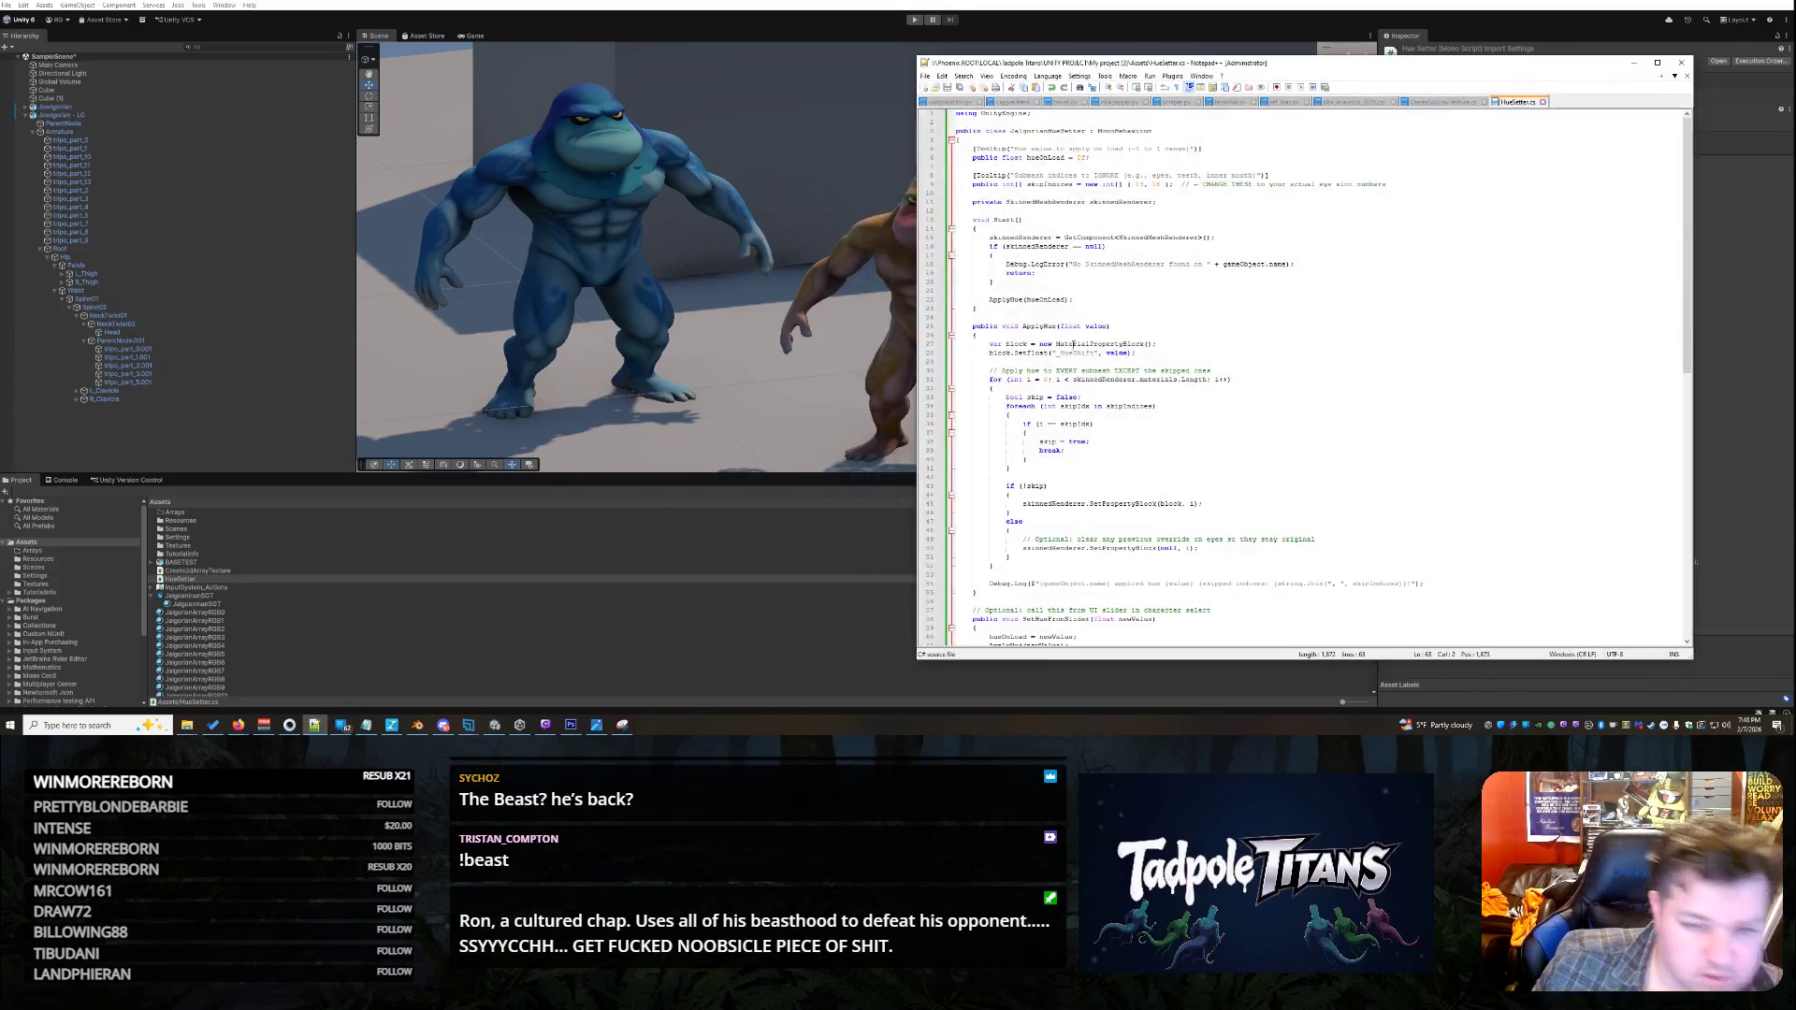
click(1145, 184)
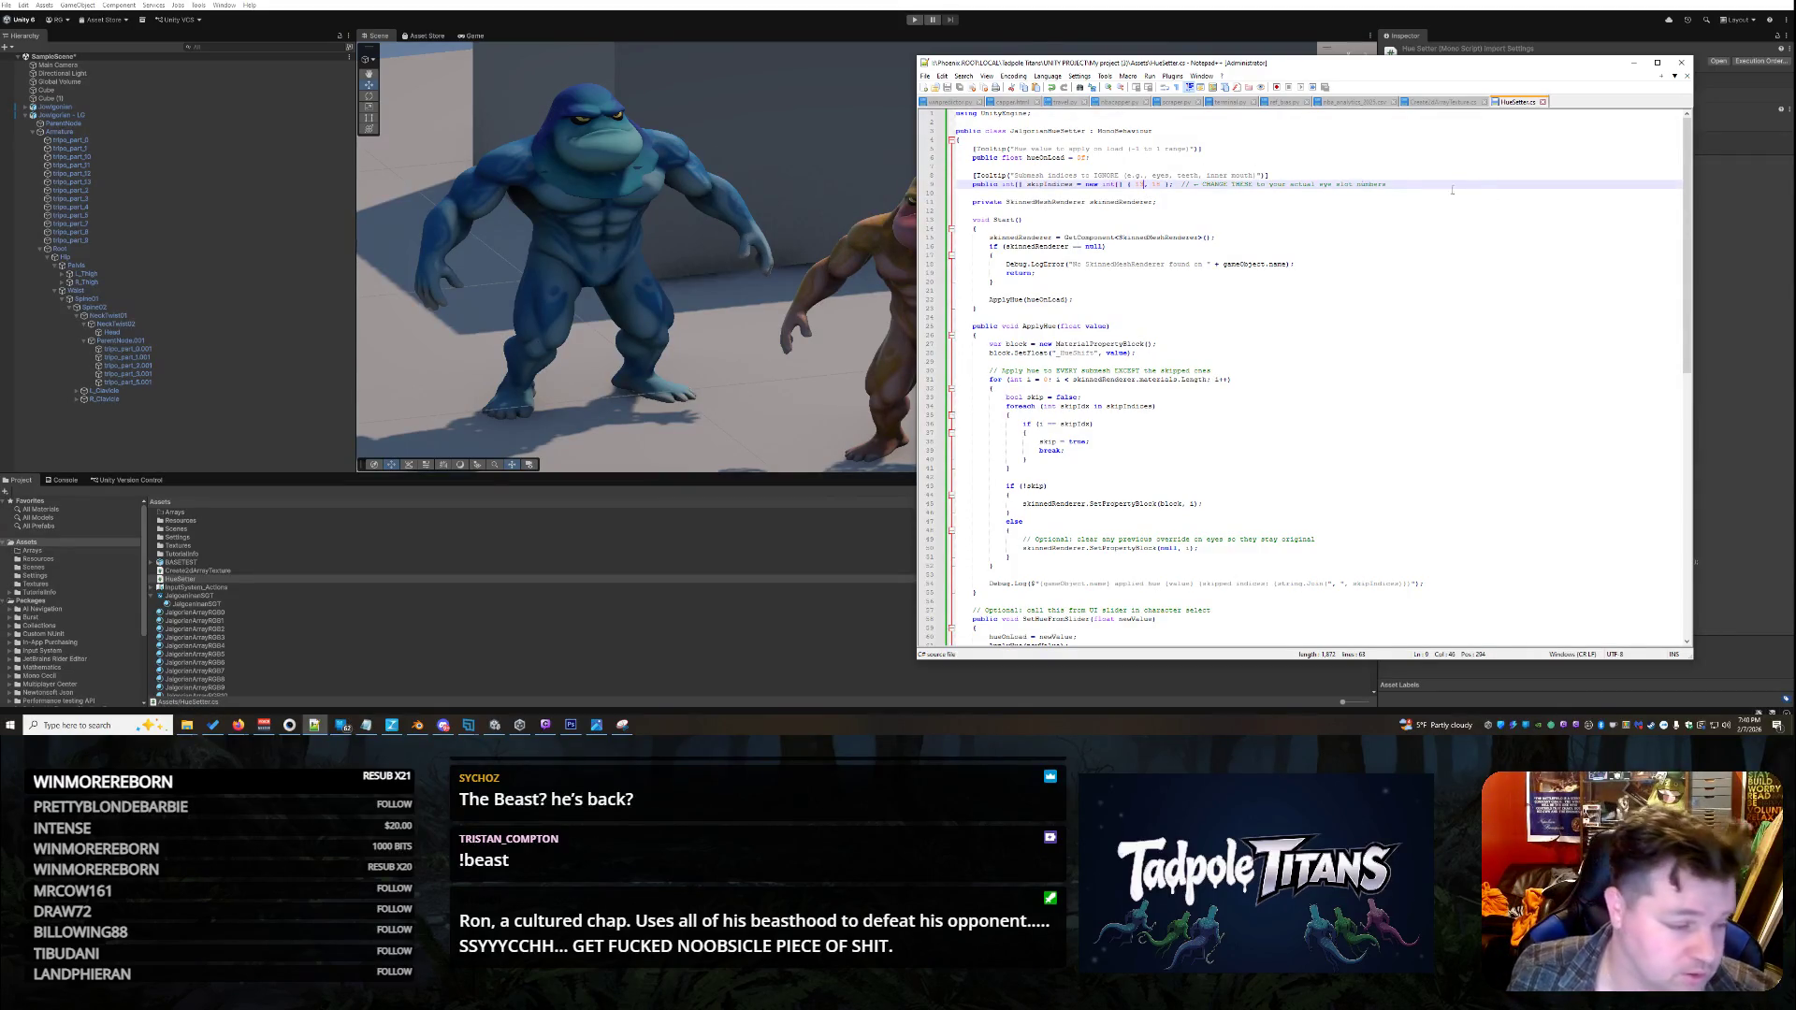
- Check tripo_part_0.001 in the Hierarchy against the skipIndices list, then minimize Notepad++
click(183, 349)
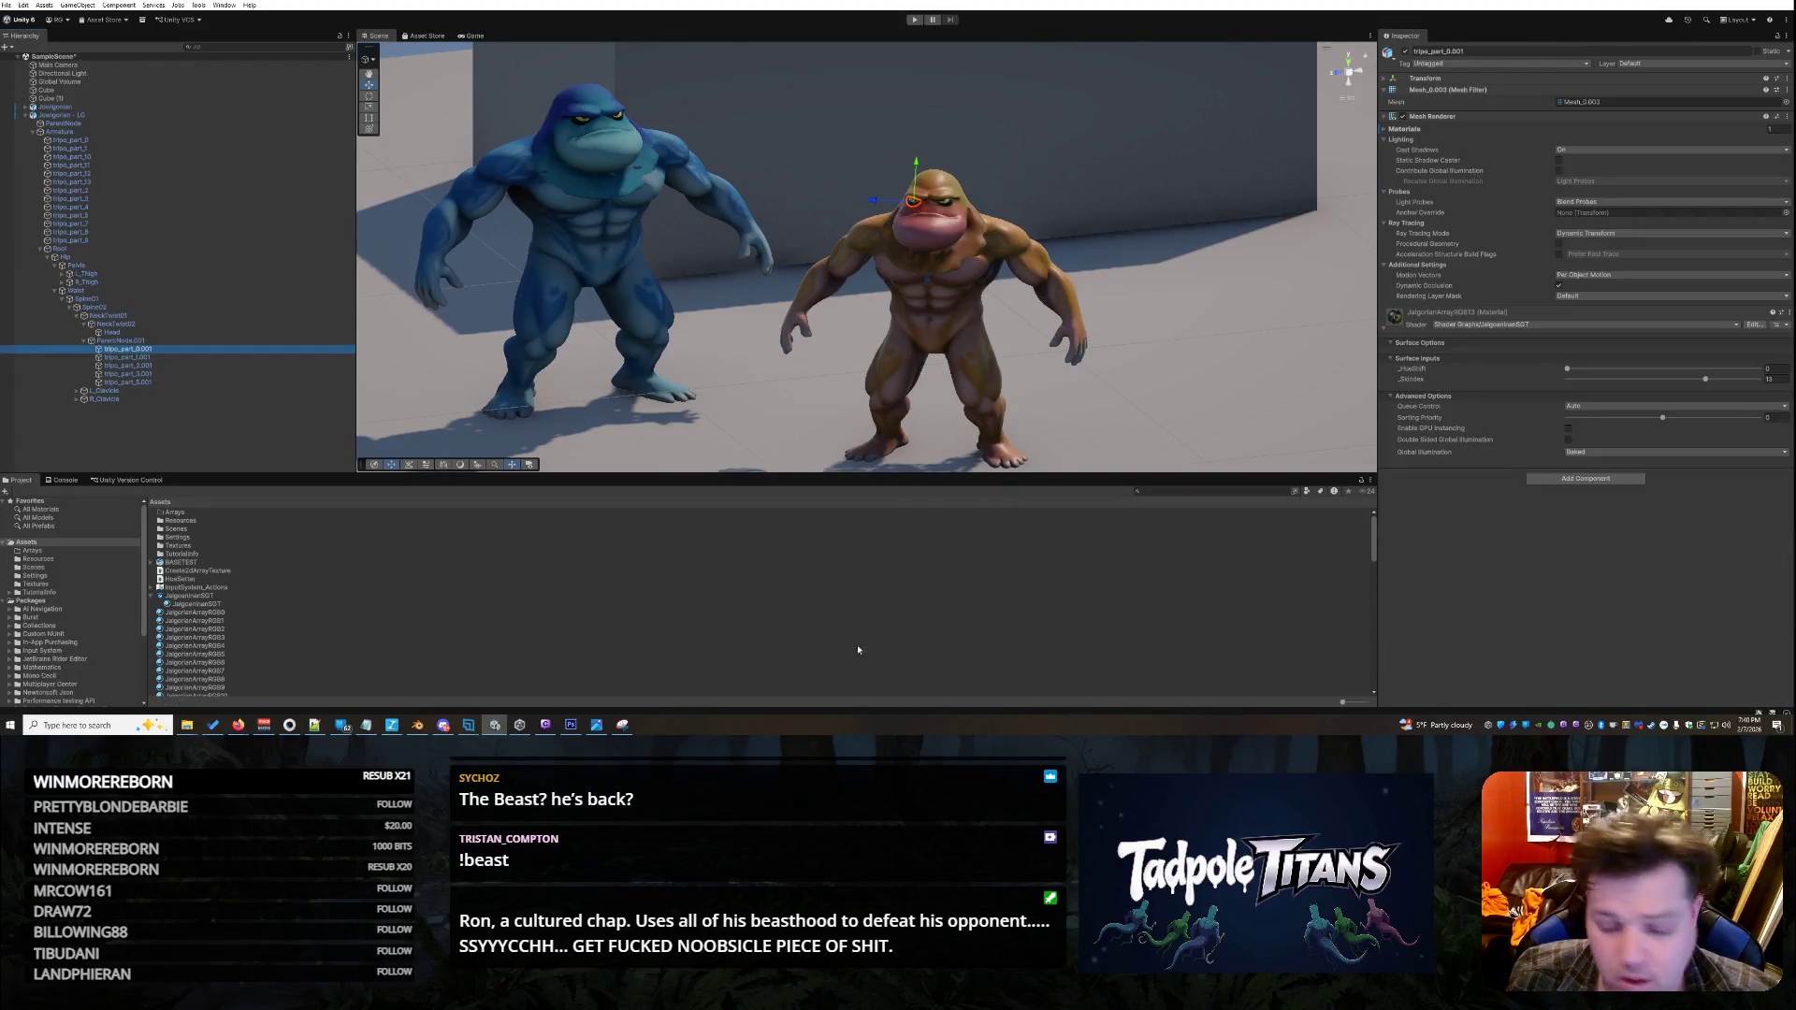
click(315, 725)
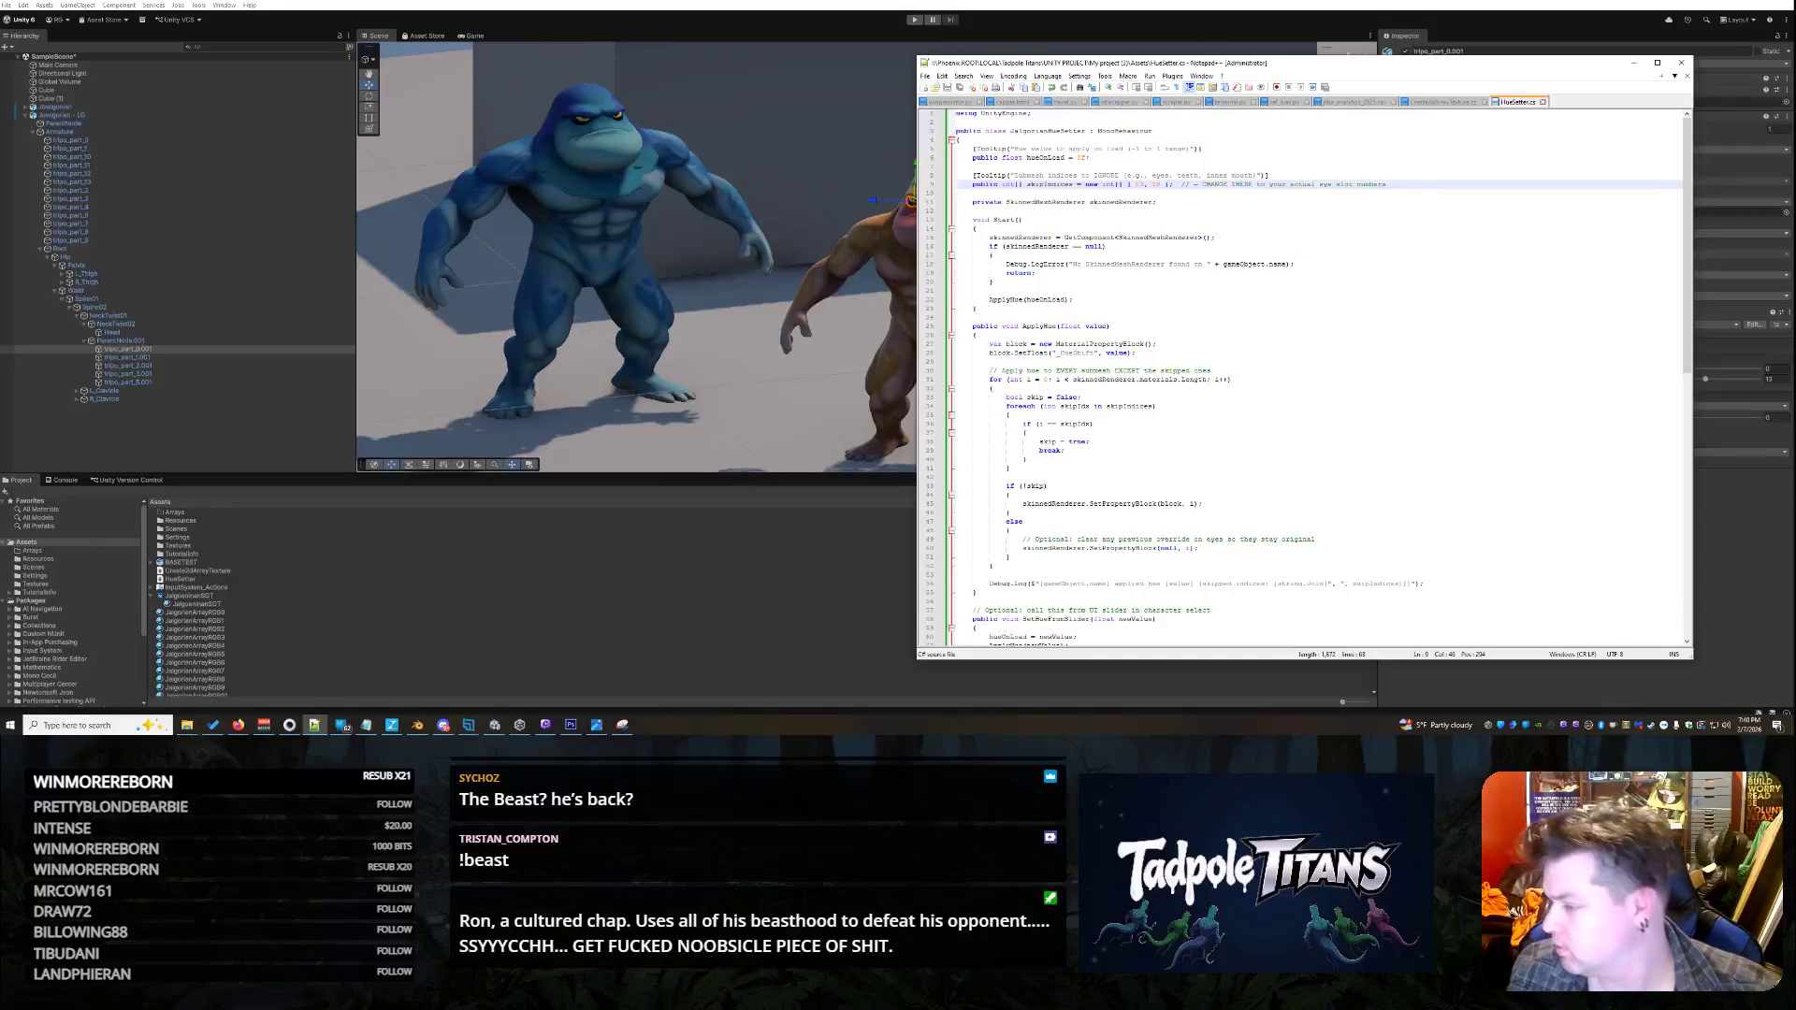
click(239, 725)
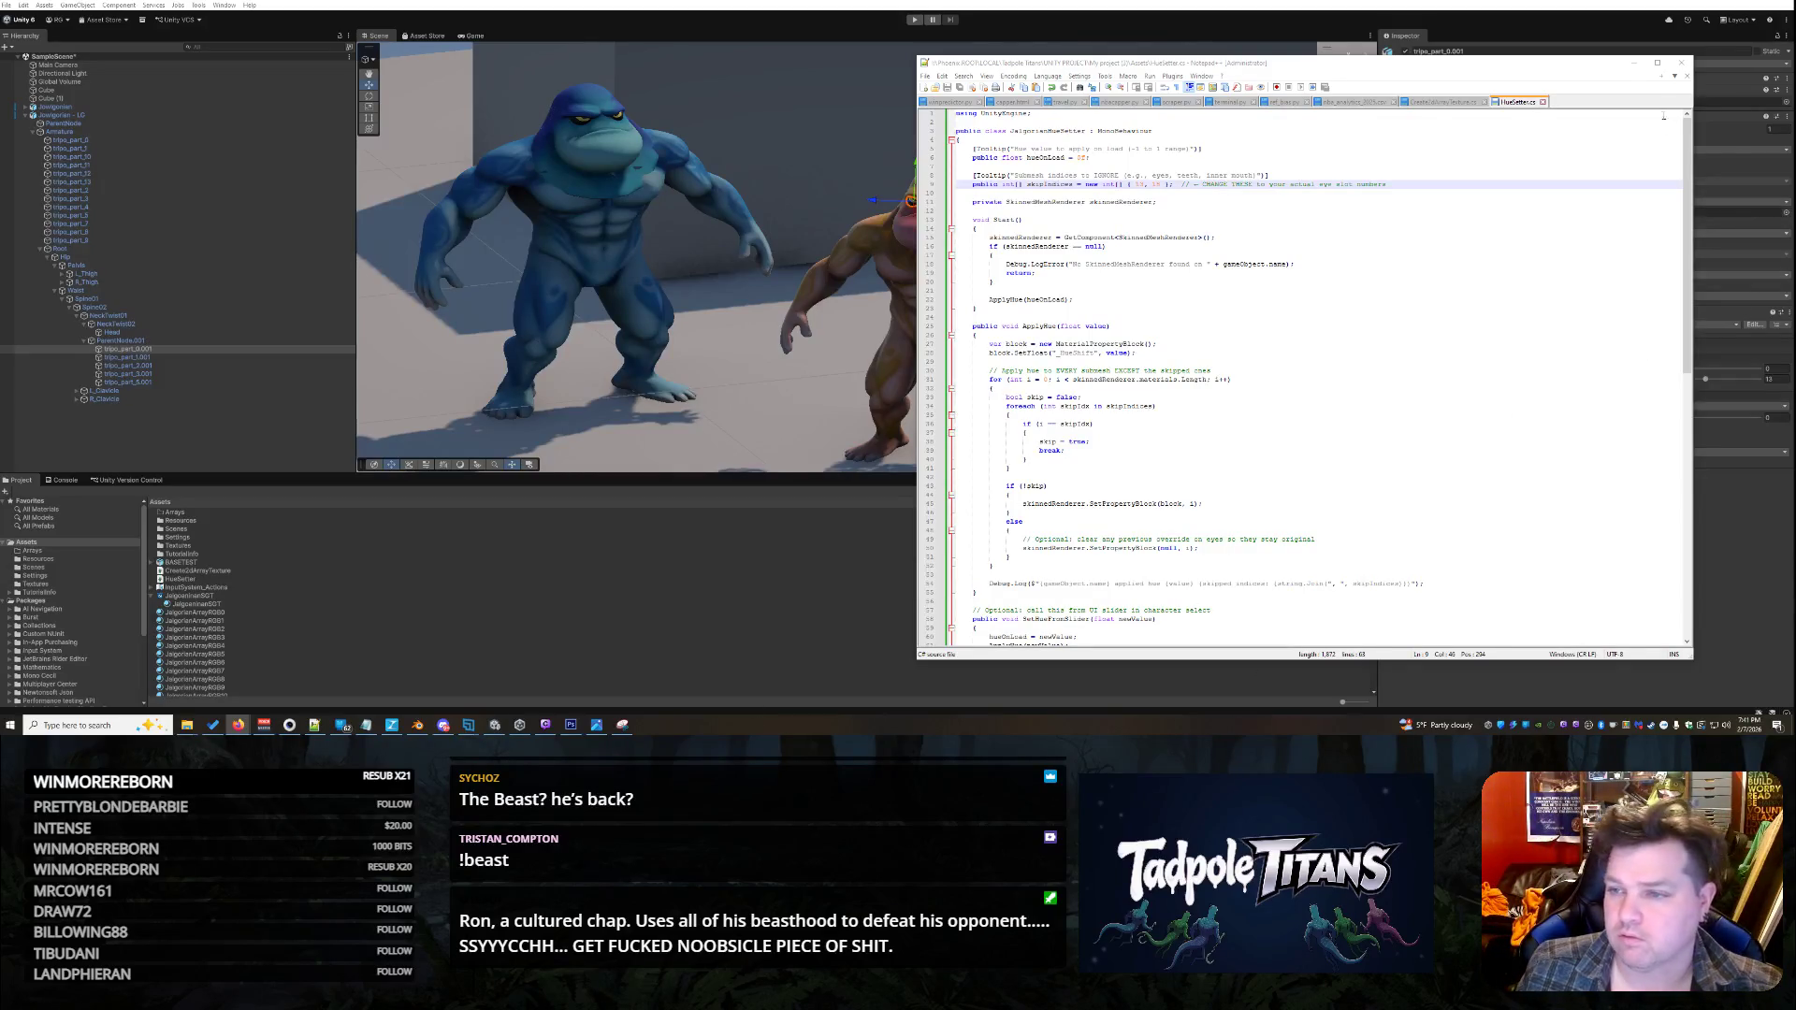
click(1633, 62)
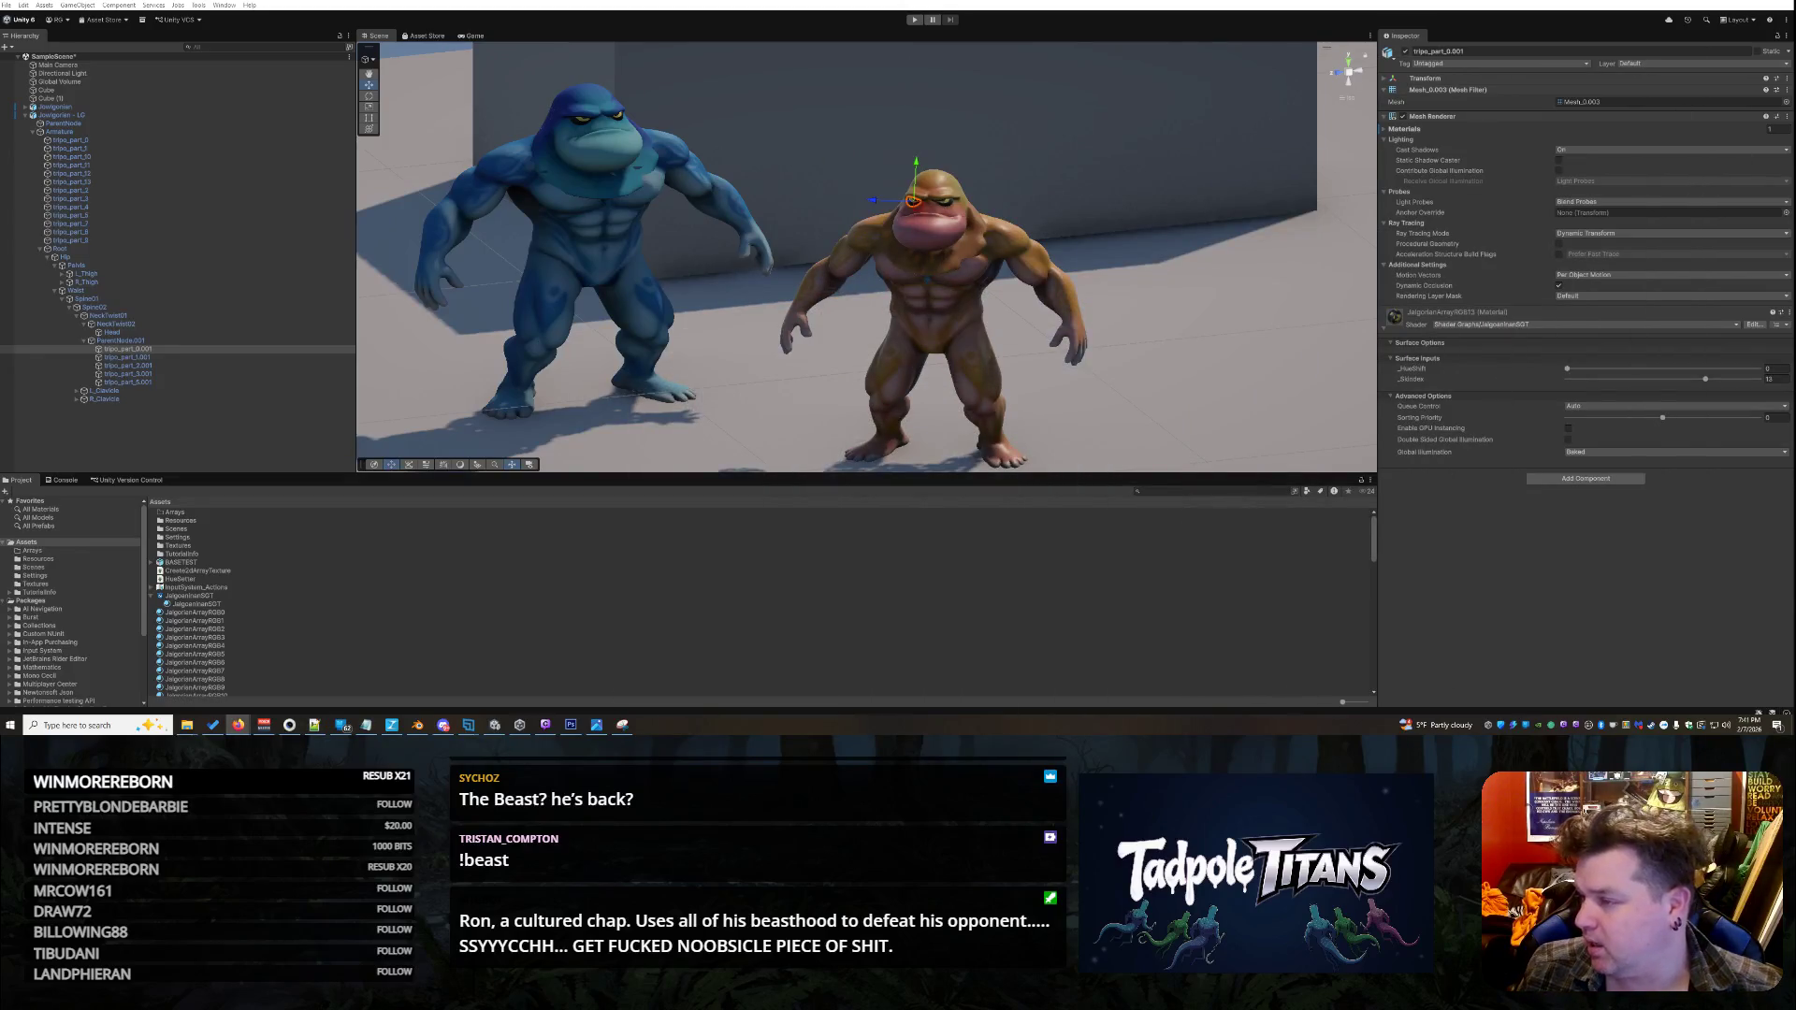
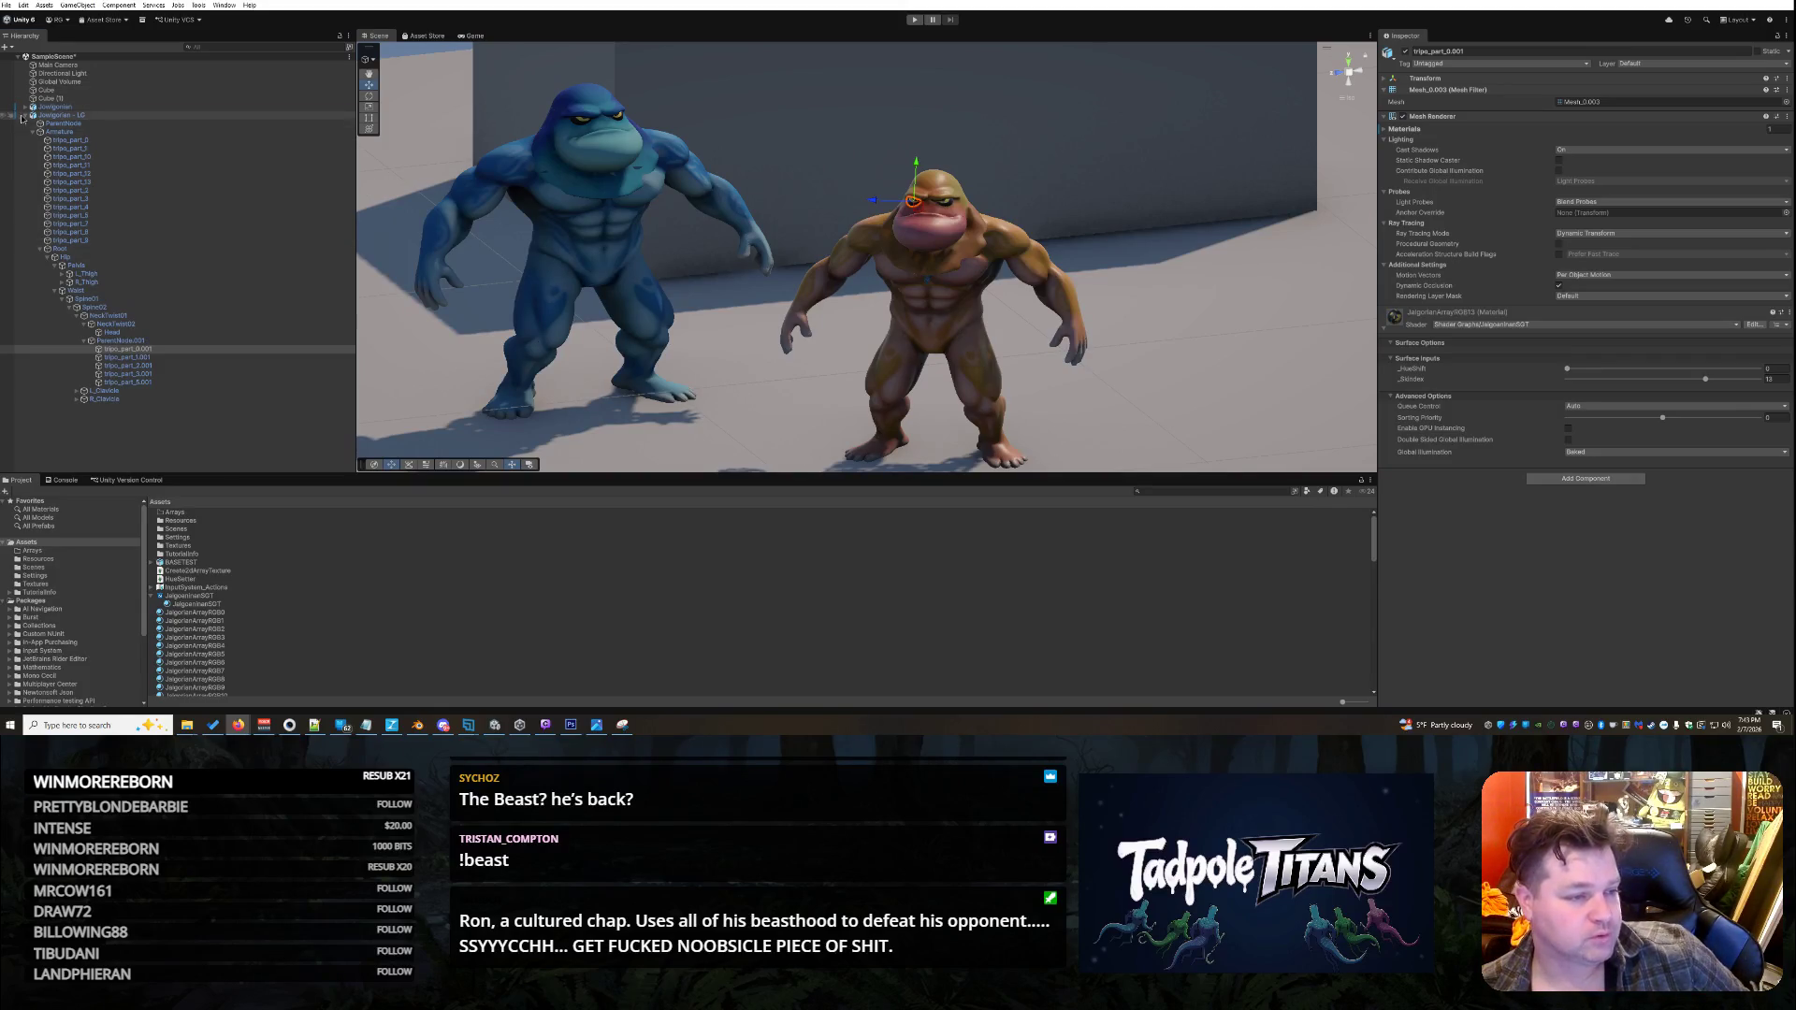
- Select Jowlgorian - LG and collapse its part tree and the material foldout
click(75, 116)
click(24, 115)
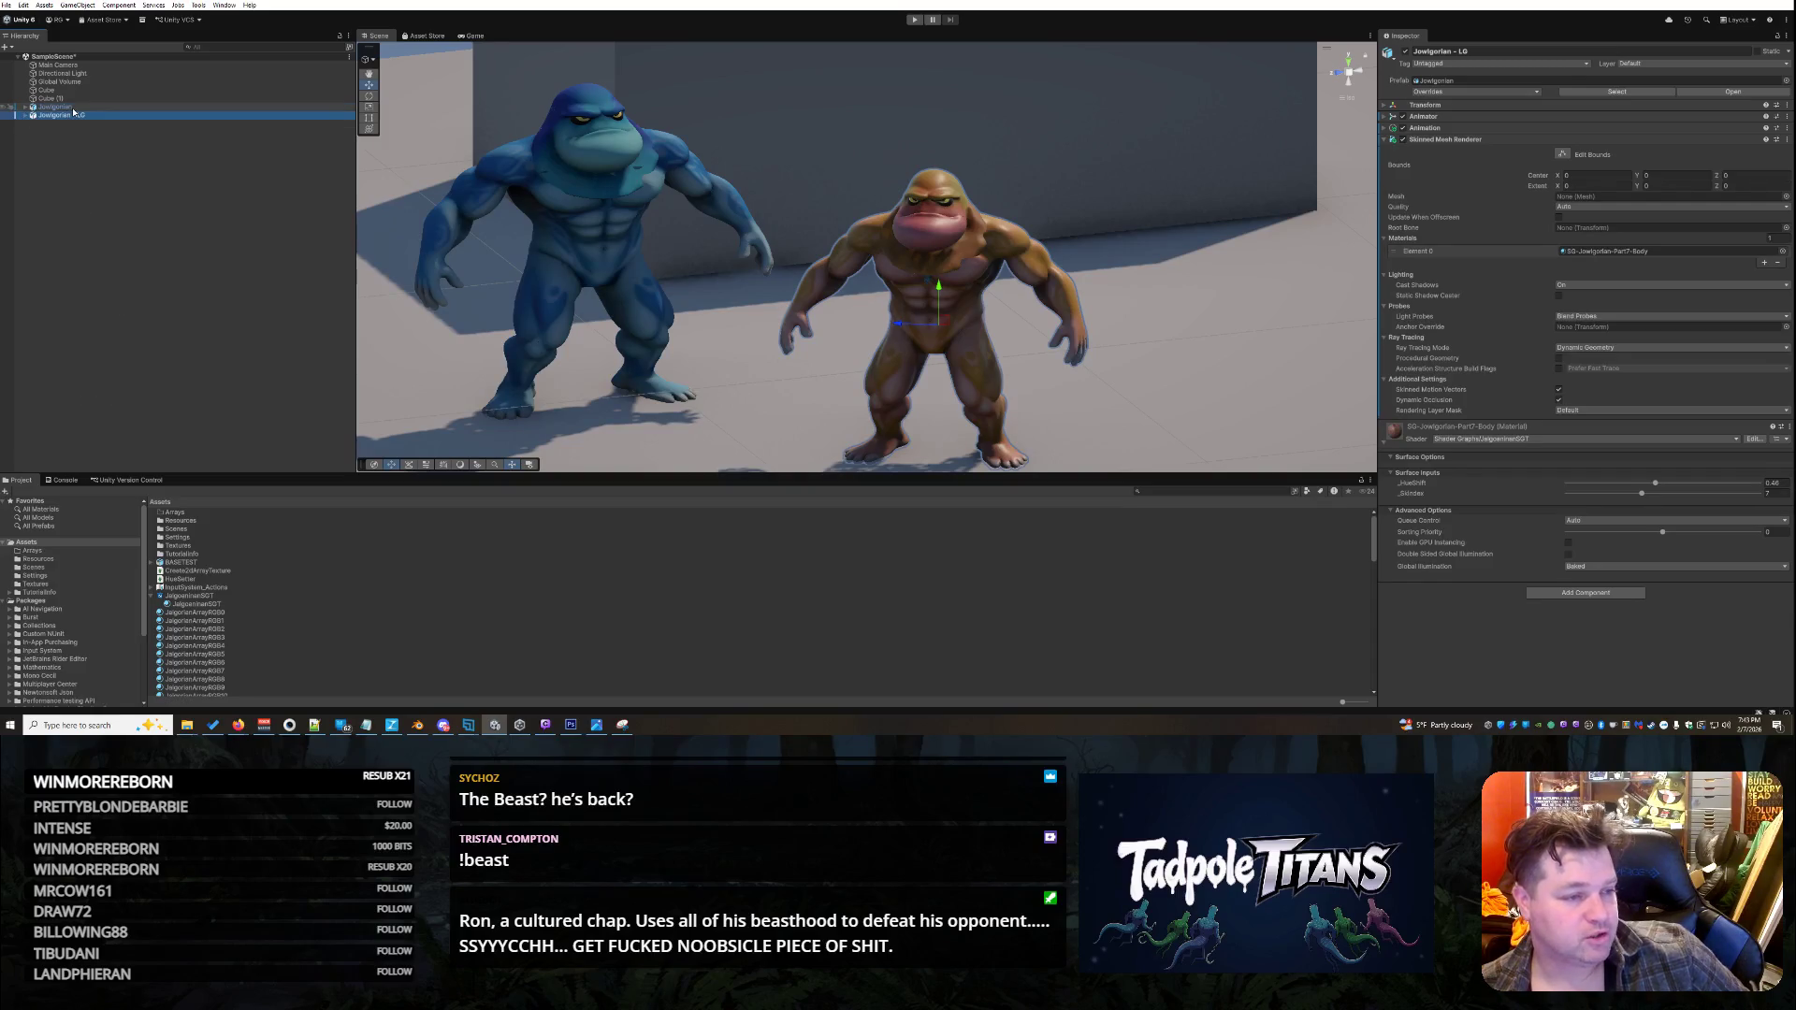
click(92, 108)
click(97, 116)
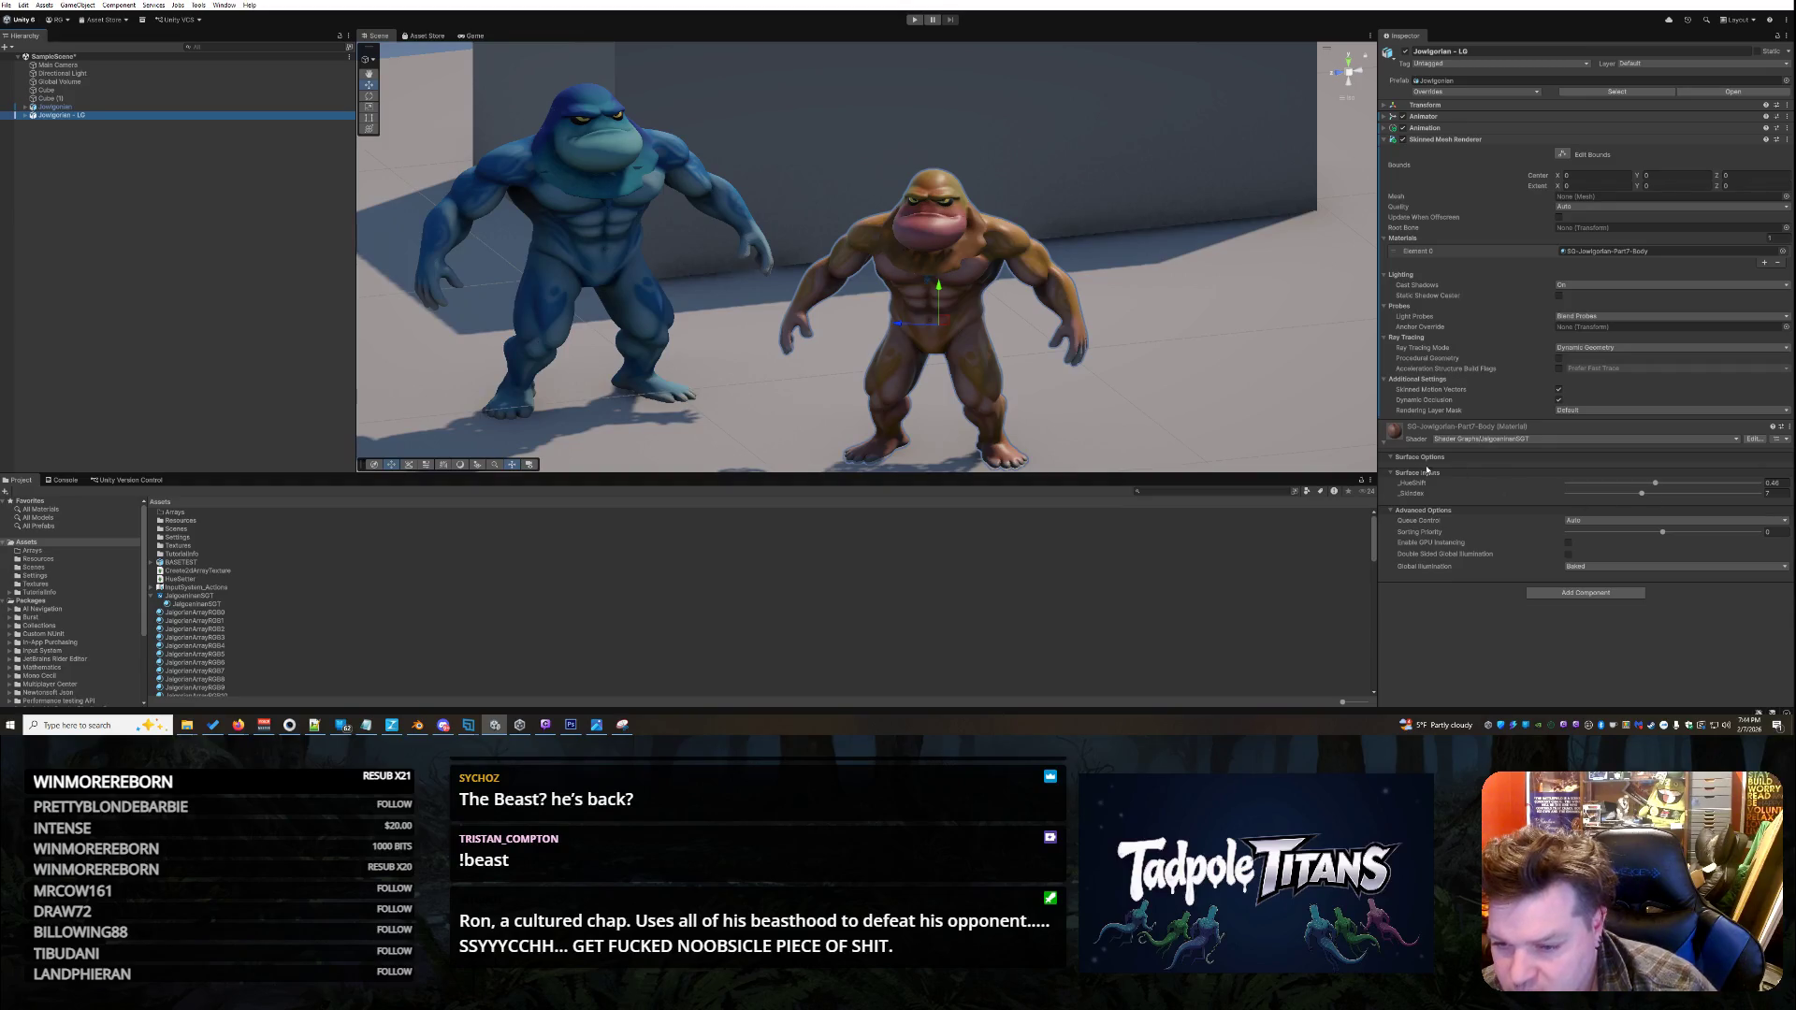
click(1383, 441)
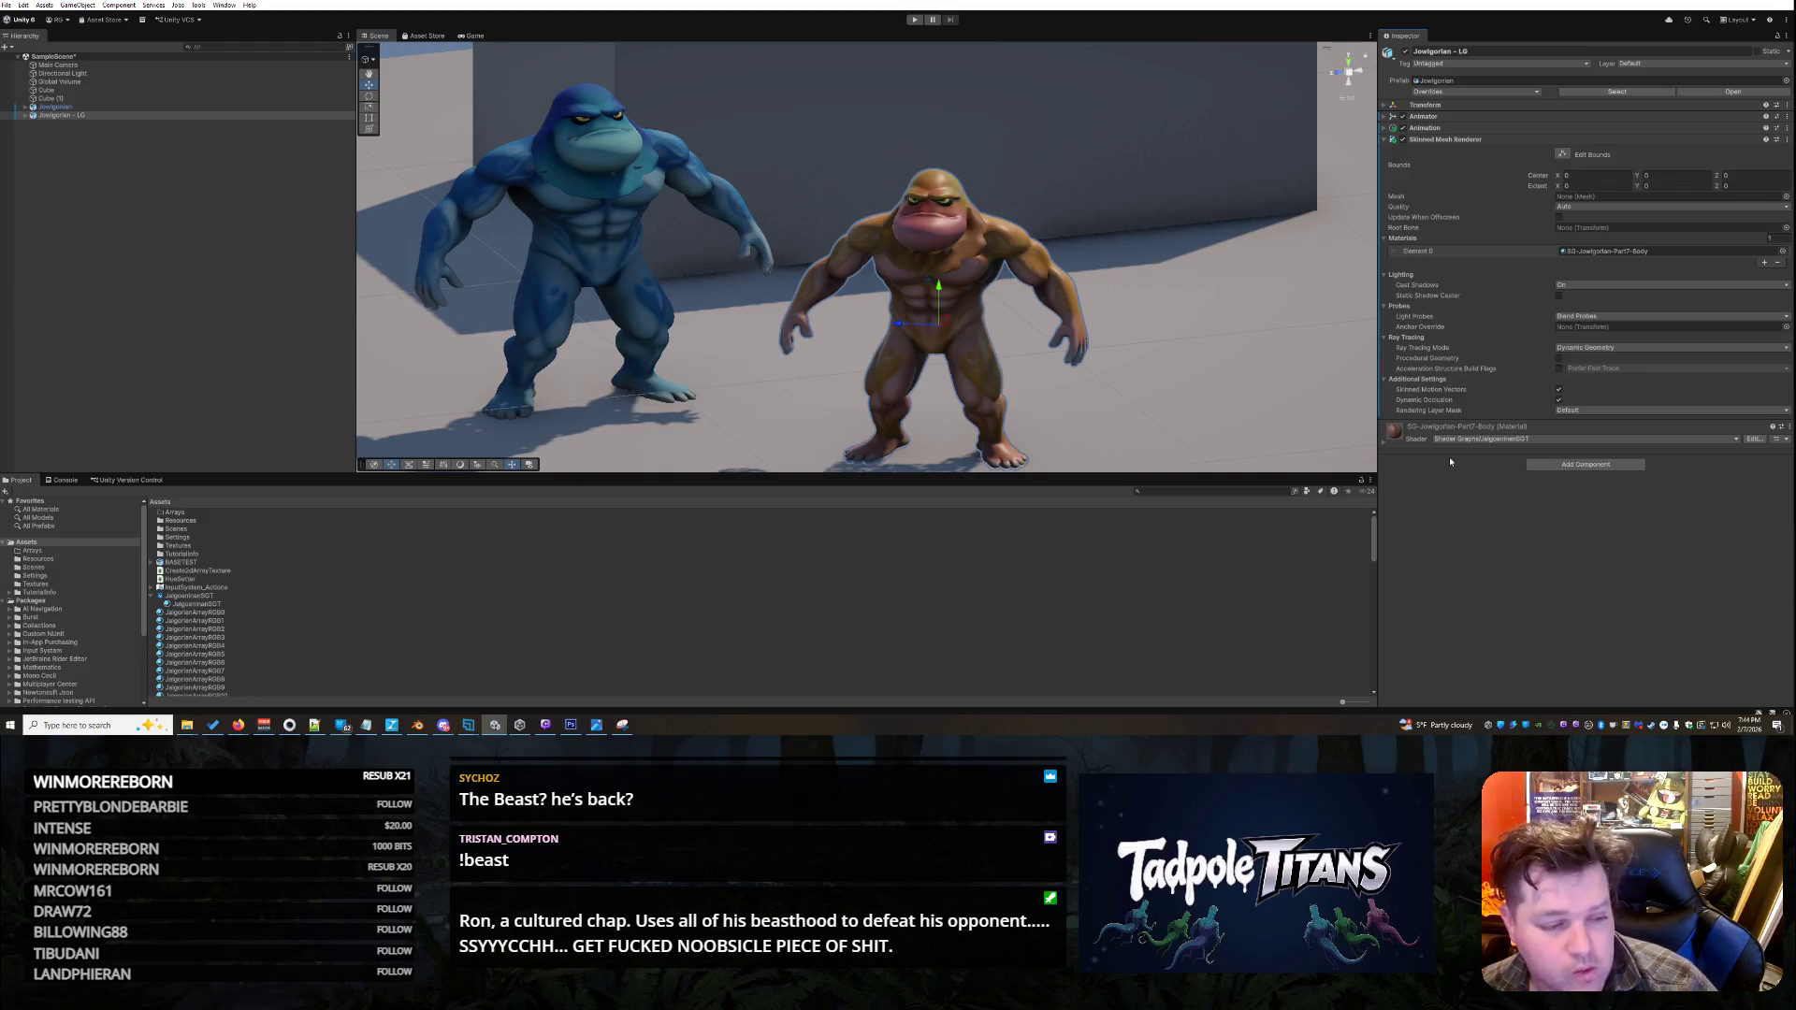
click(136, 117)
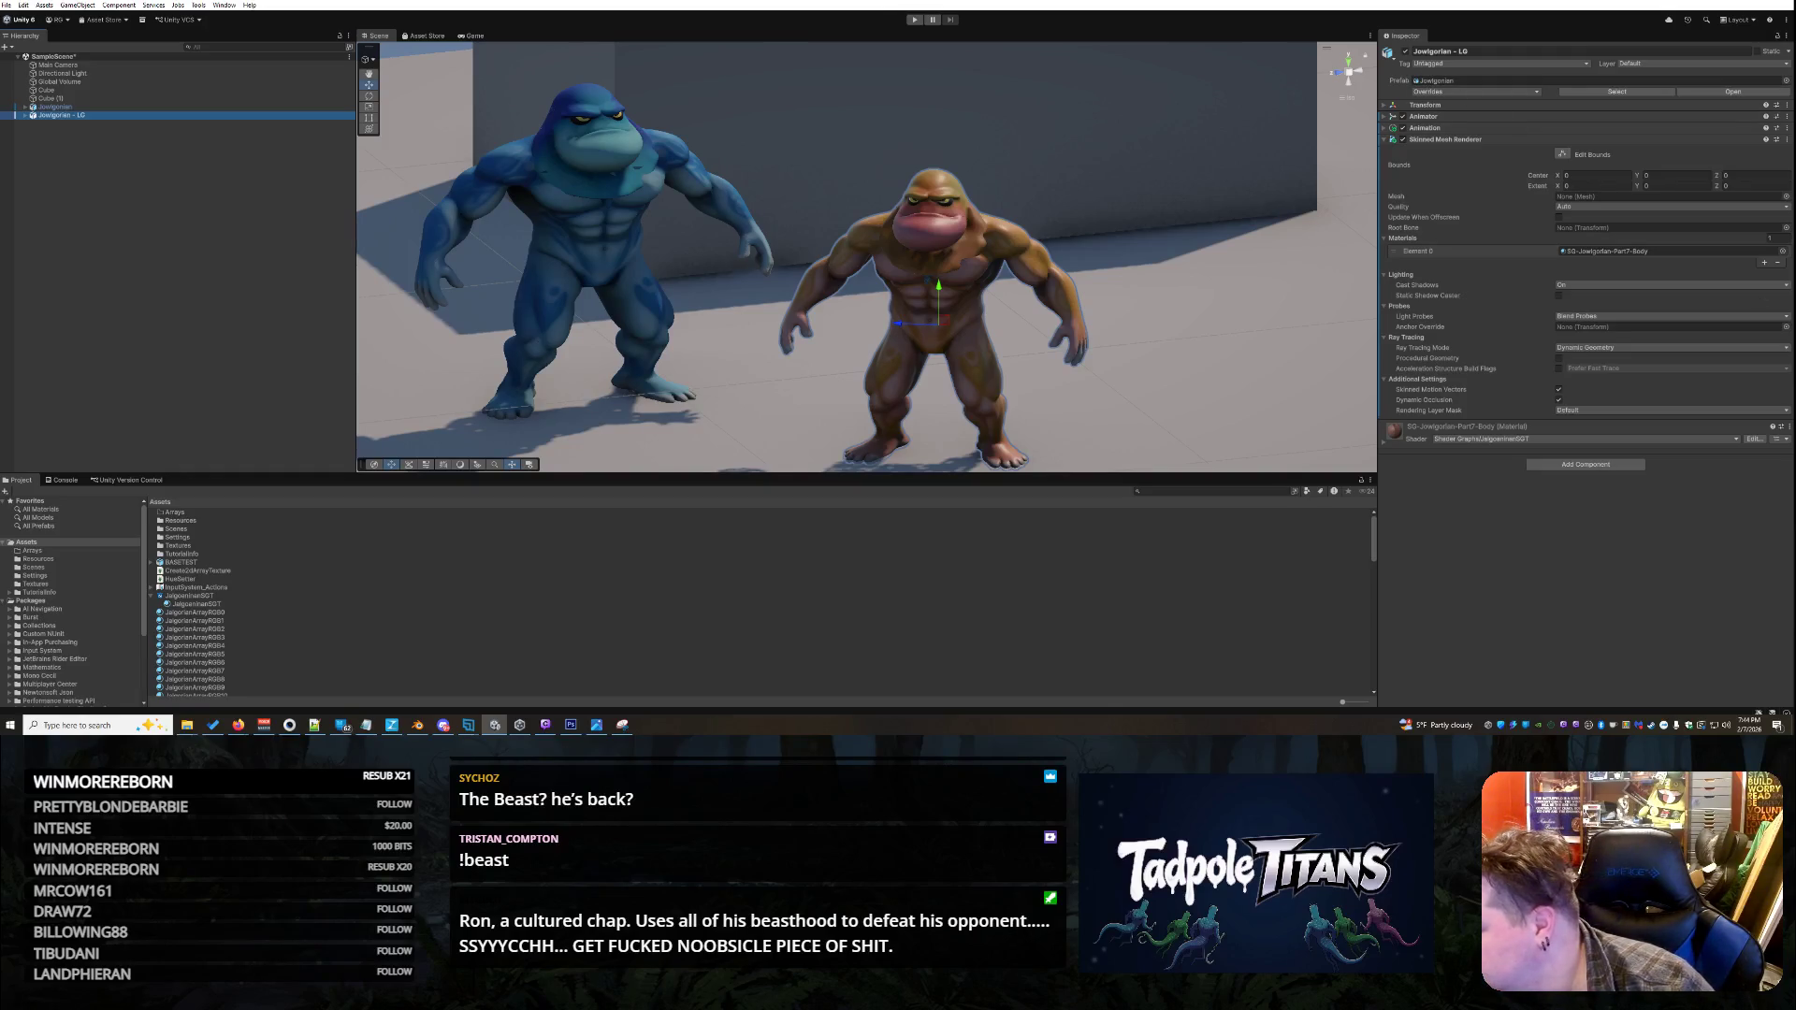
- Reselect Jowlgorian - LG in the Hierarchy and bring up its context menu
key(alt+Tab)
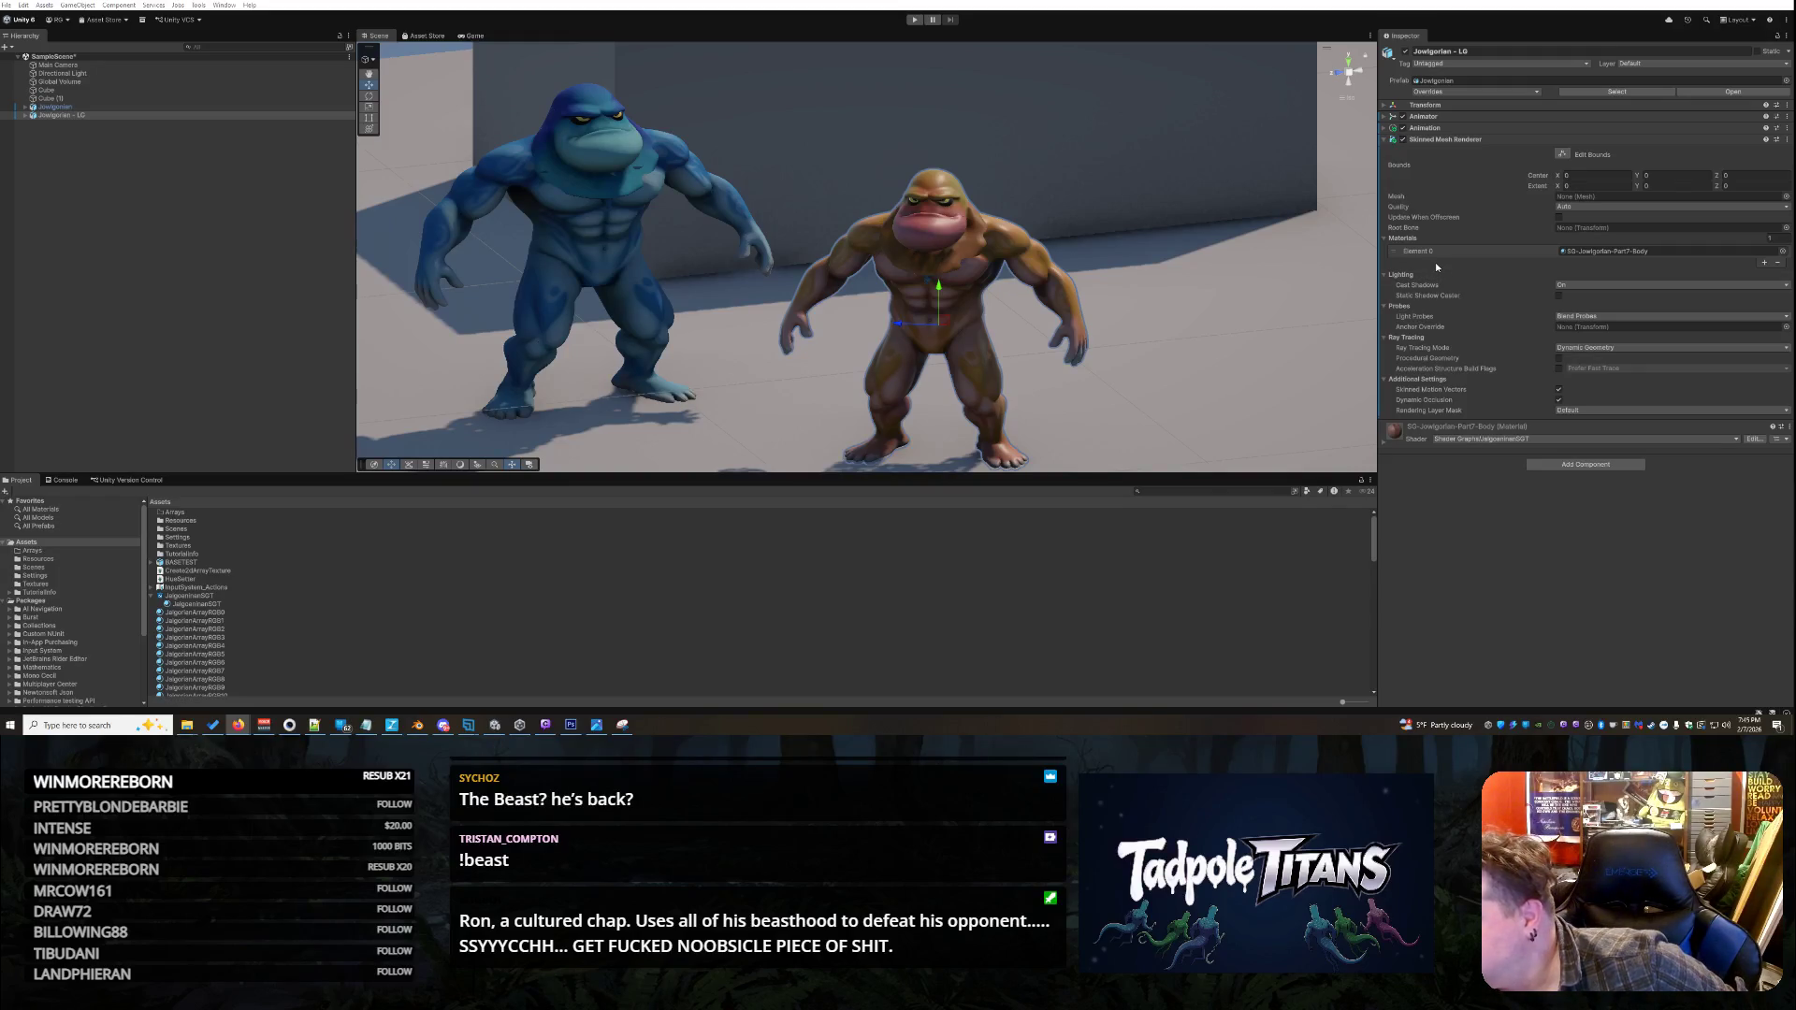
click(97, 119)
right_click(98, 121)
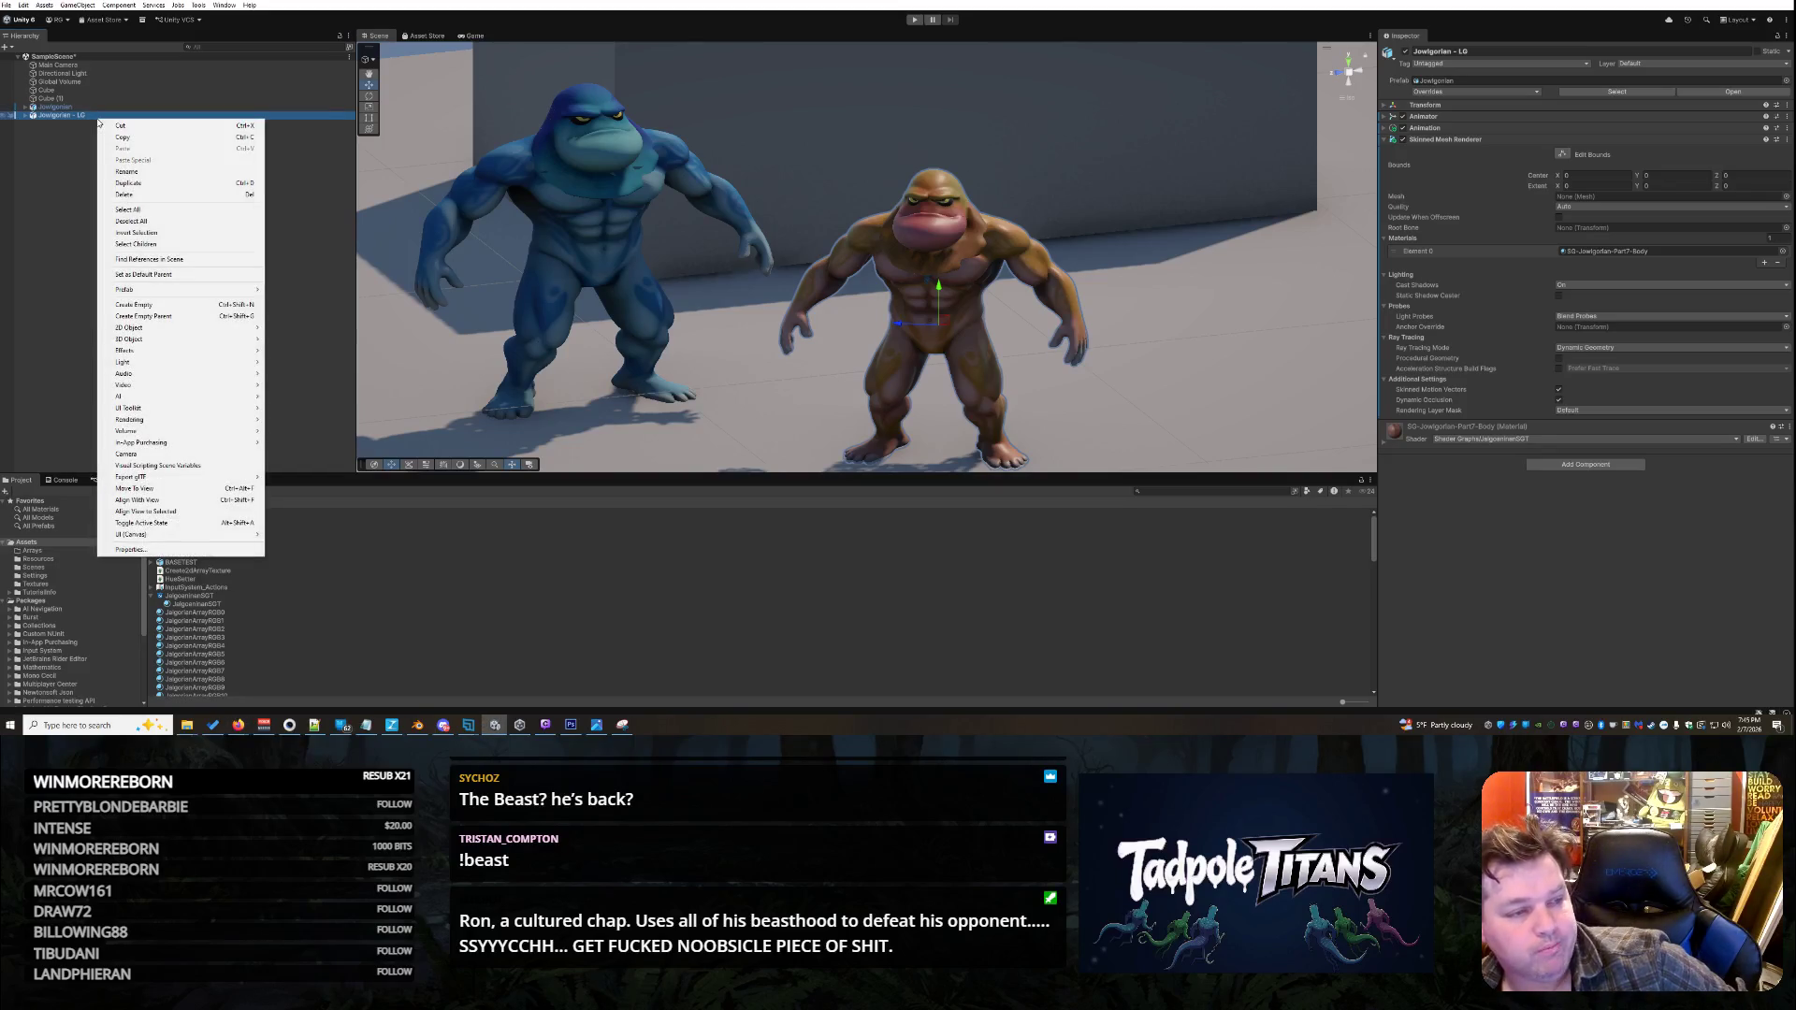
- Ping the brown fighter's prefab in the Project window, collapse it, and select the fighter in the Scene
click(1504, 31)
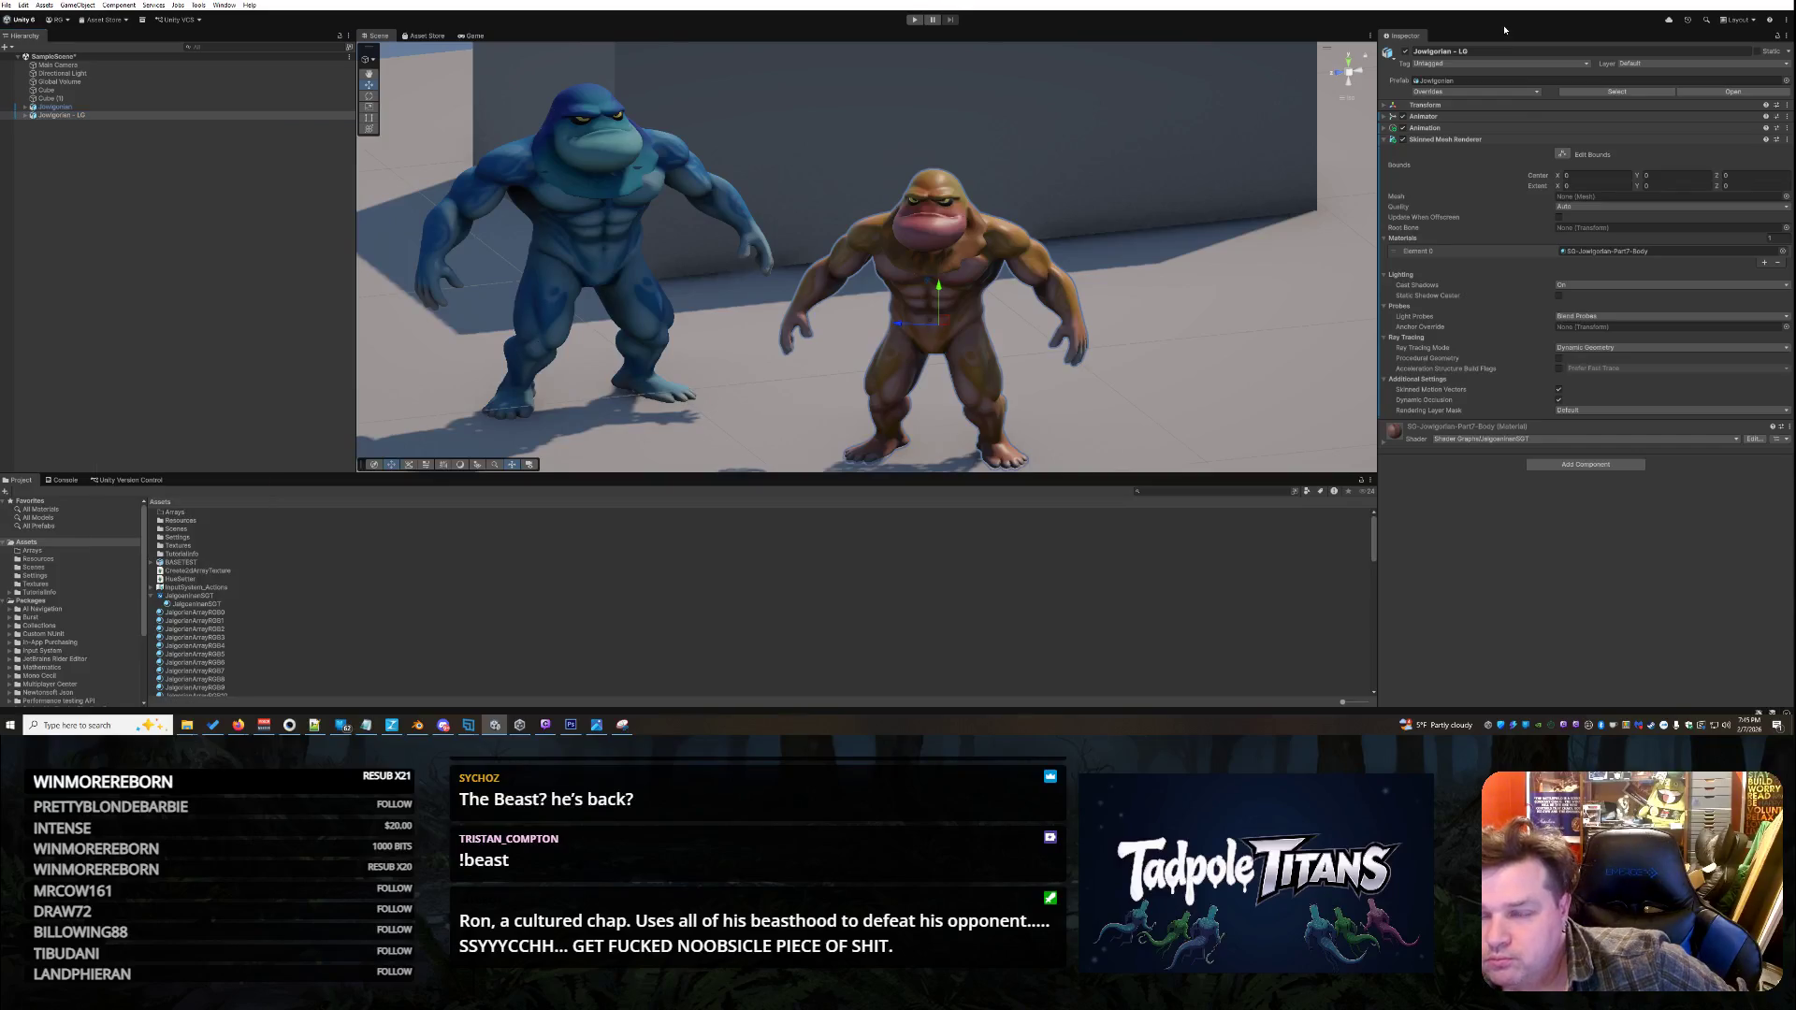
click(1525, 82)
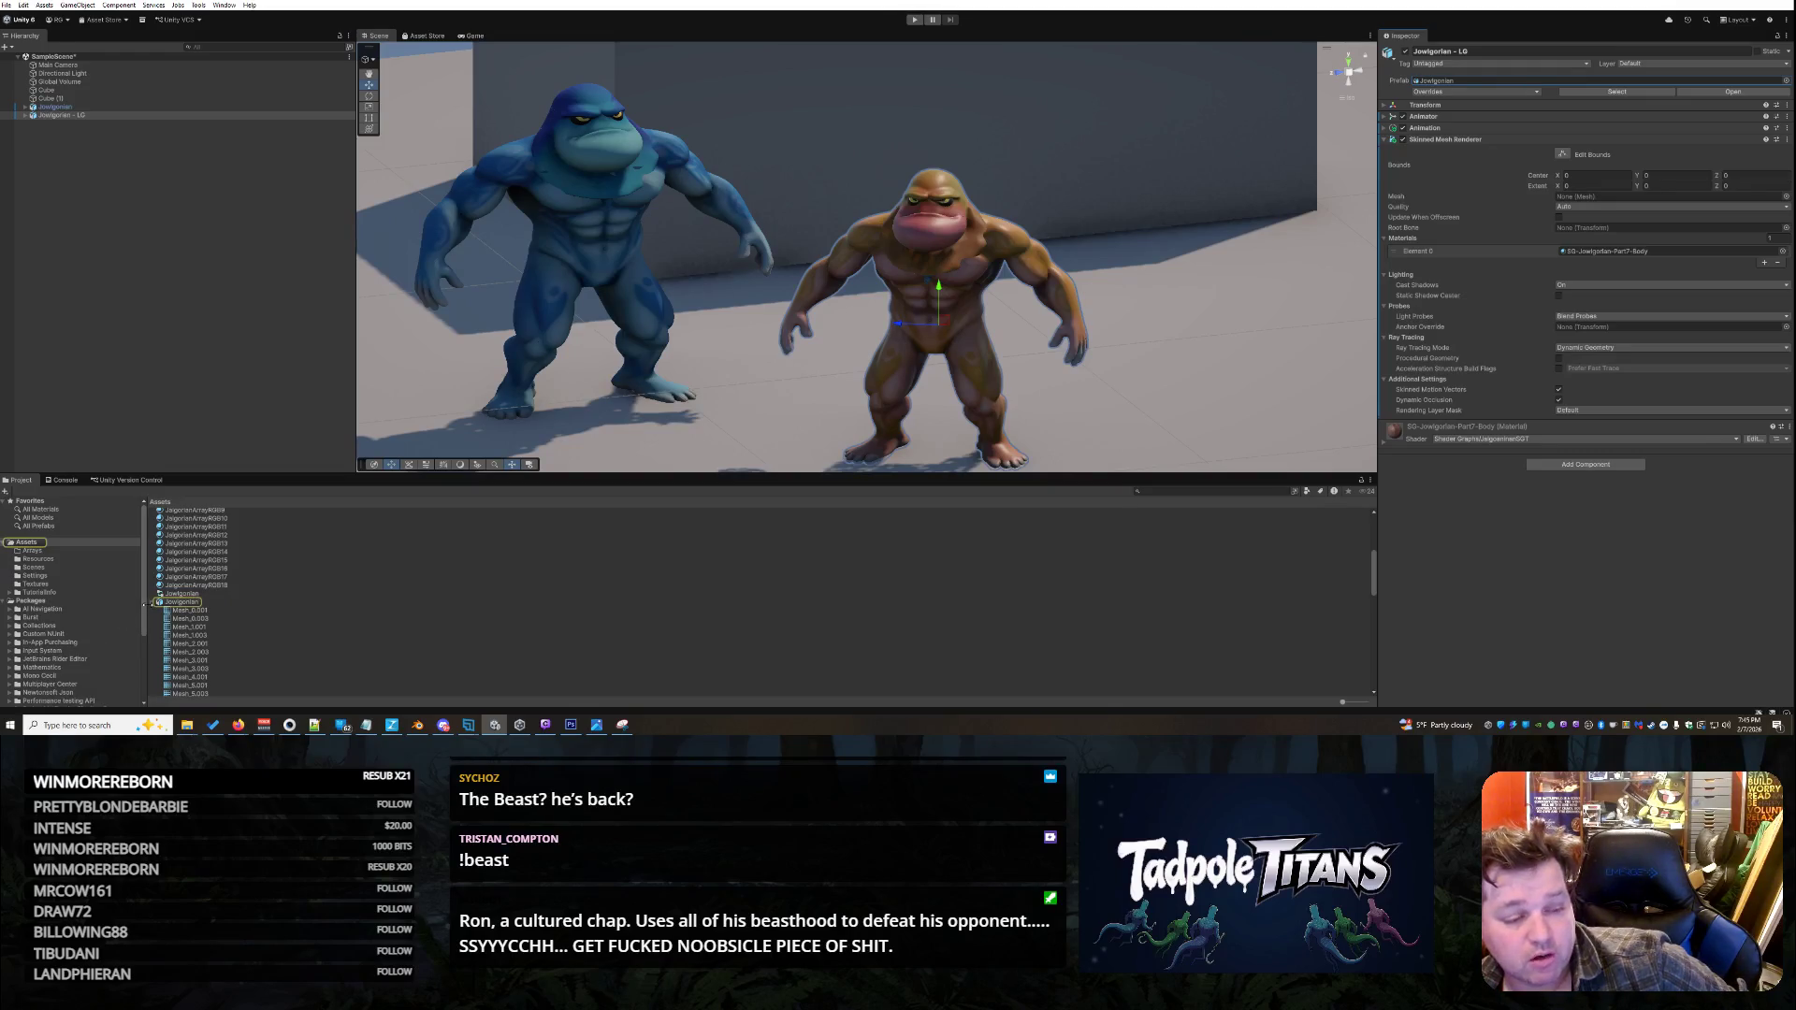
click(151, 602)
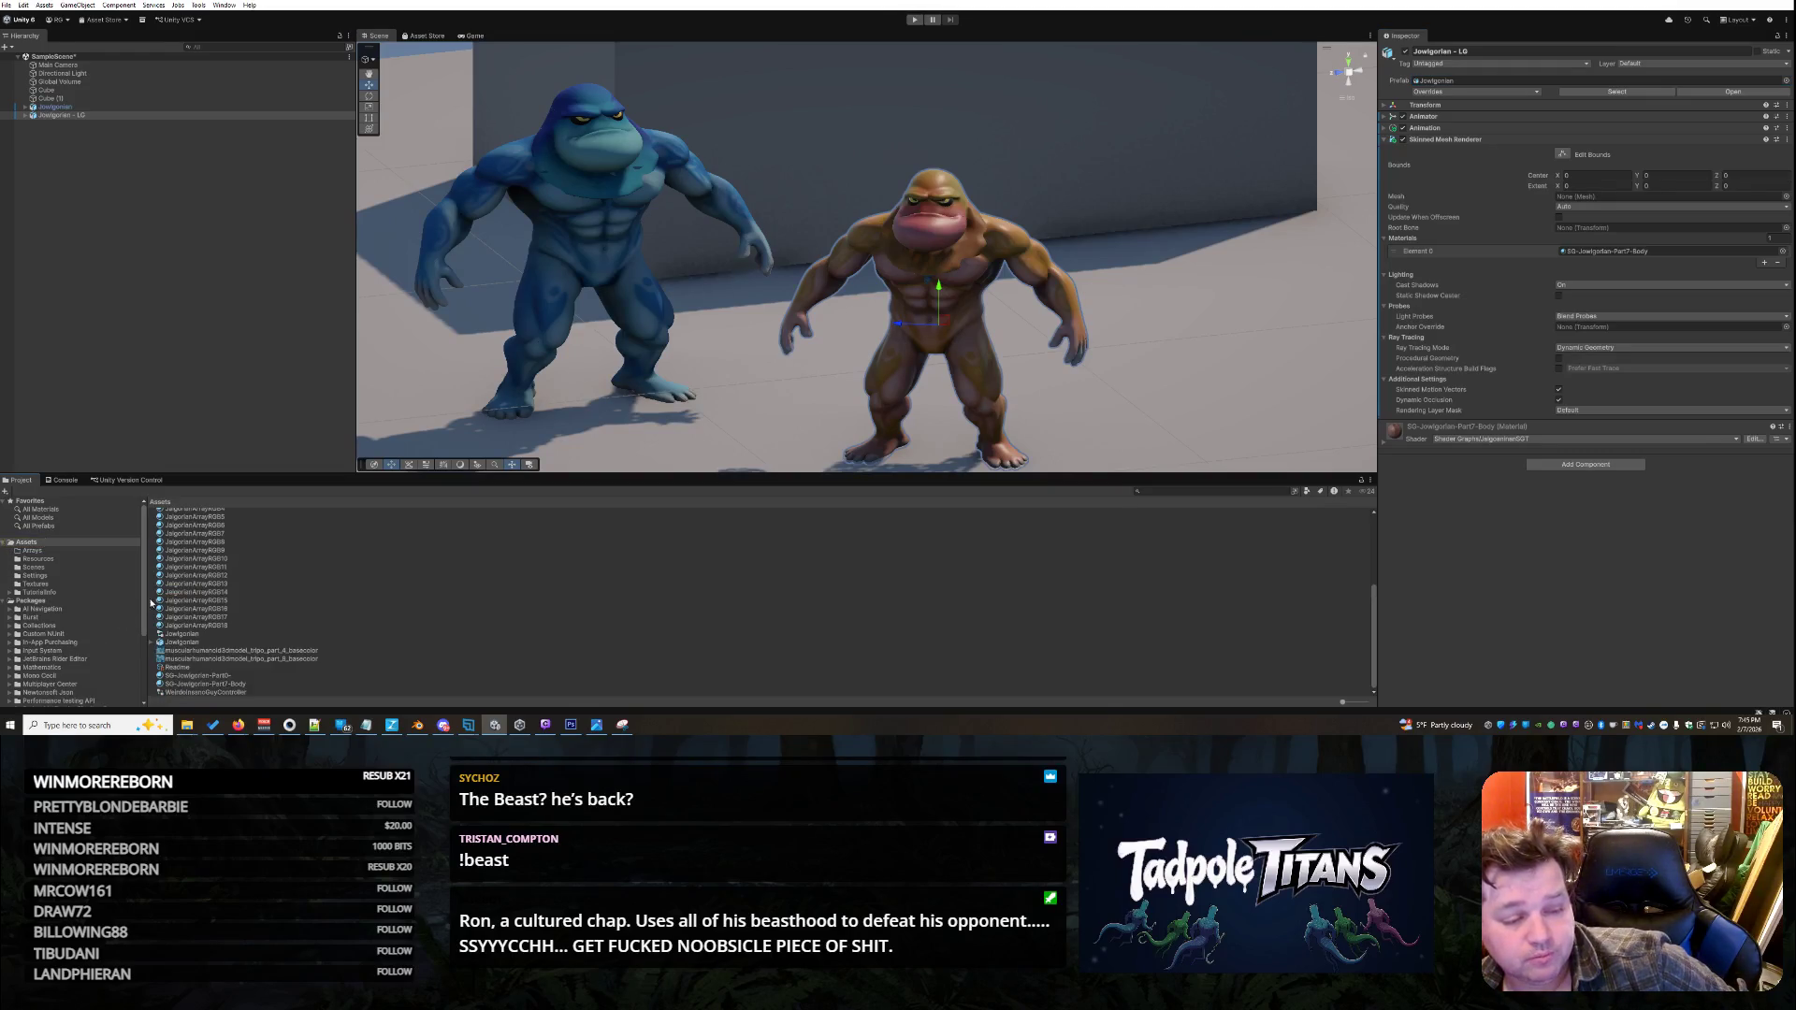
click(939, 232)
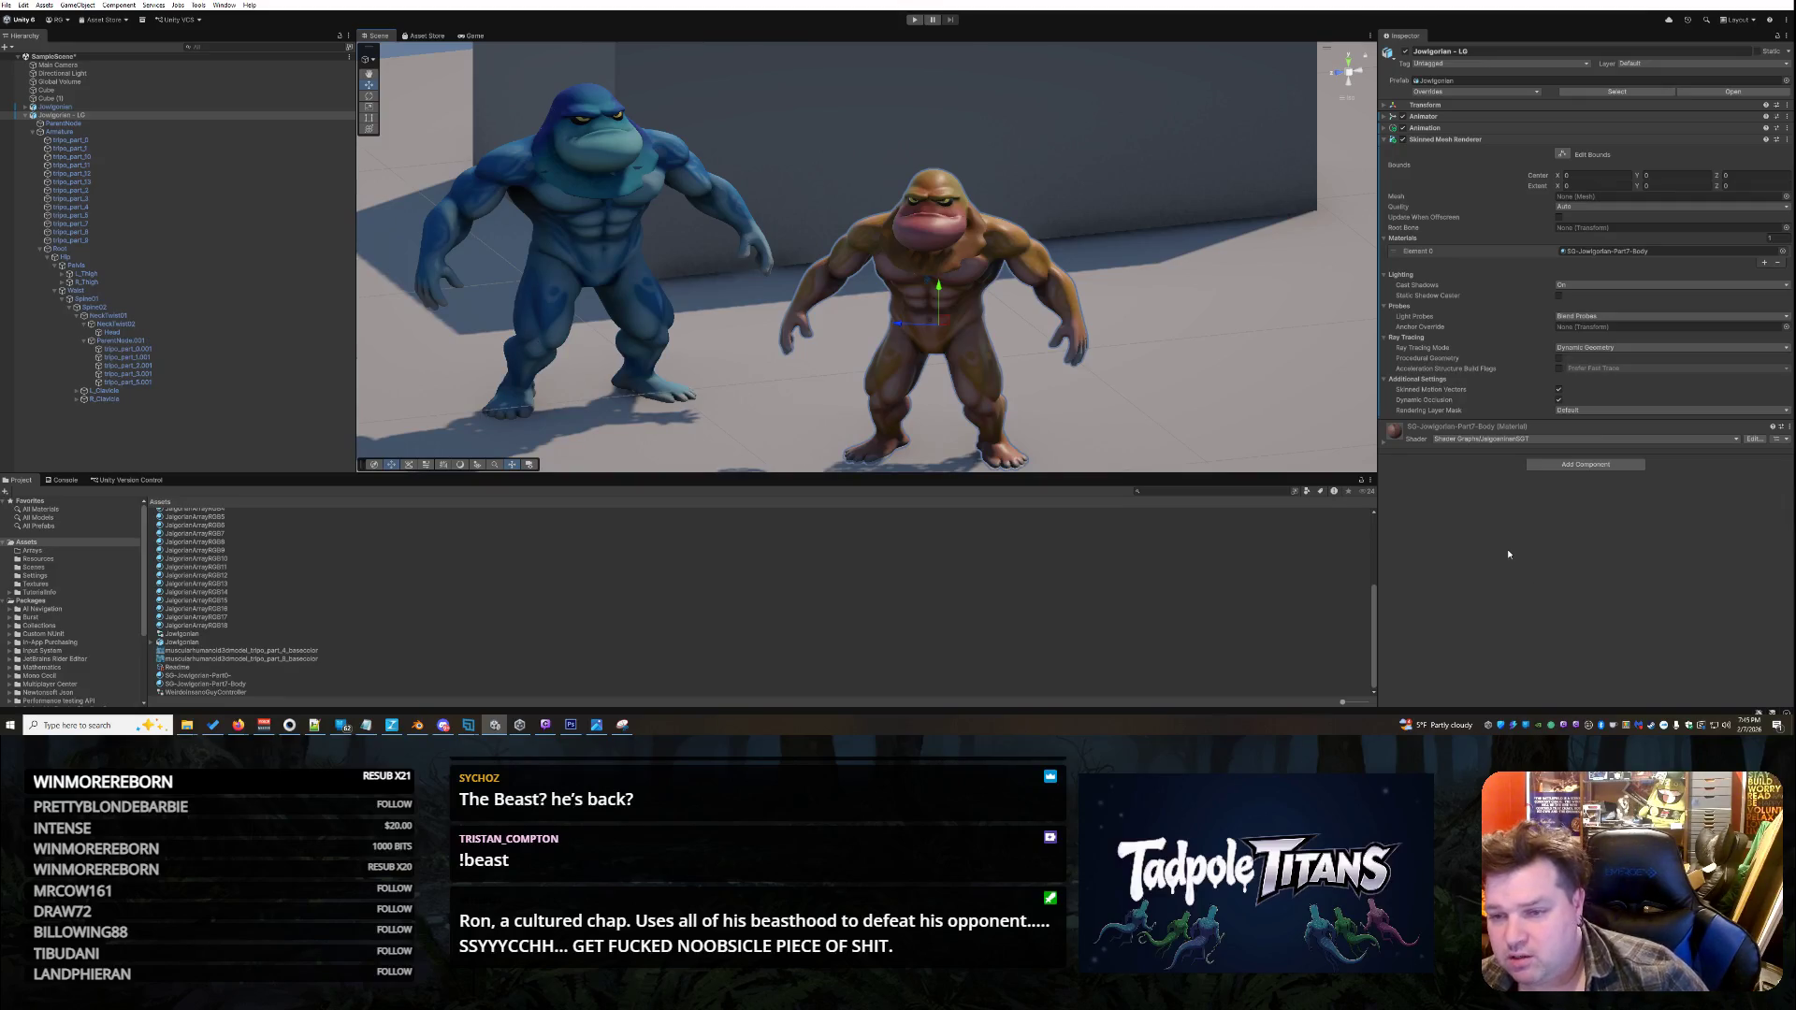
- Add the Hue Setter script component to the brown fighter
click(1590, 464)
scroll(1607, 552, down, 2)
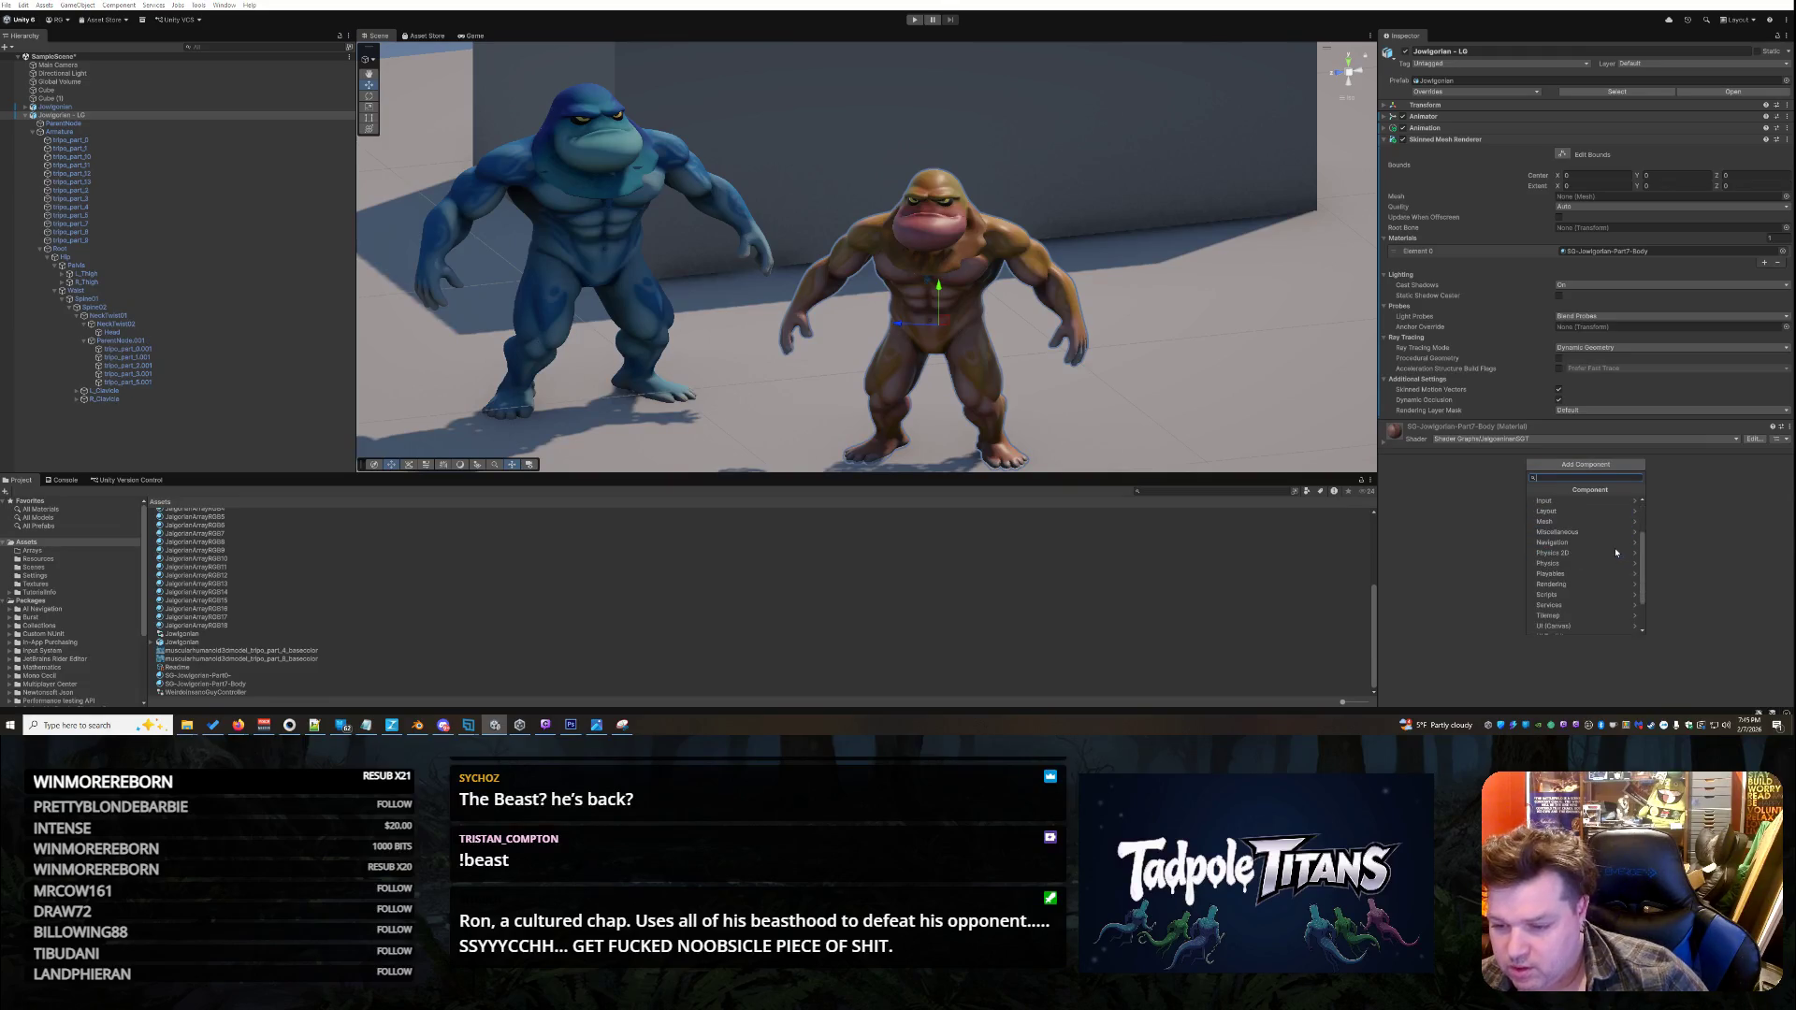
click(1609, 596)
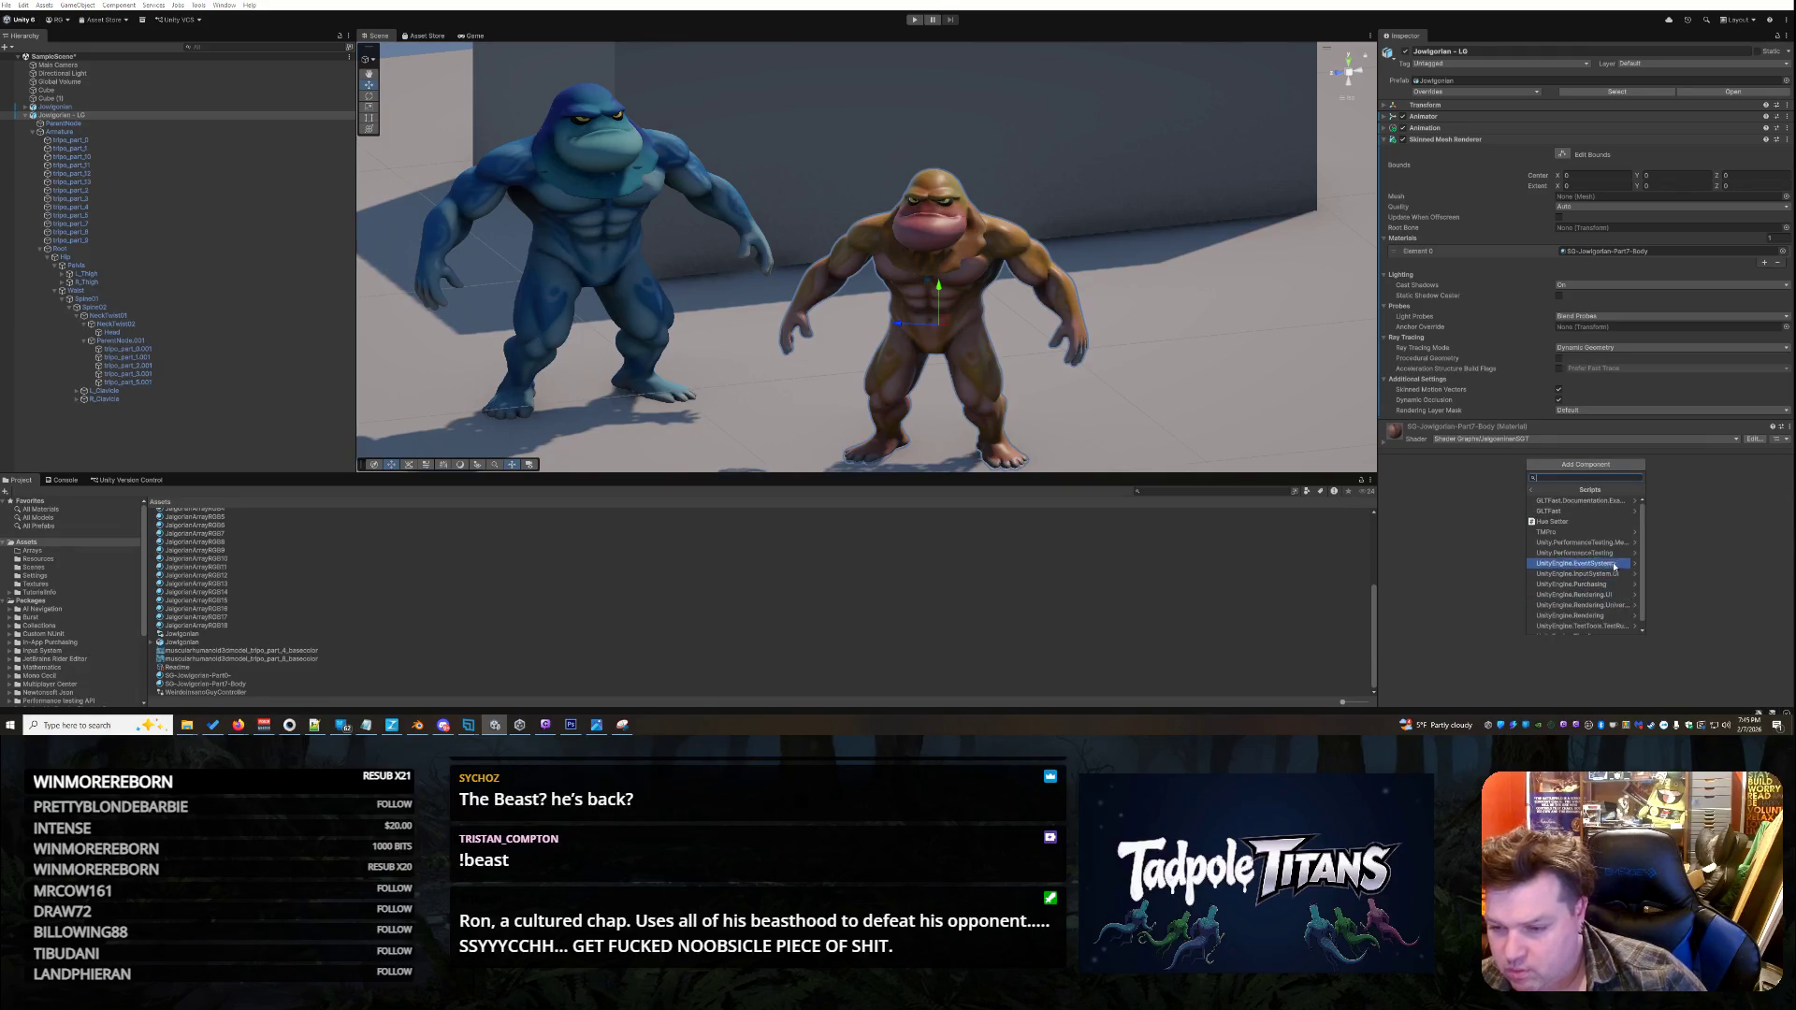
scroll(1620, 551, down, 1)
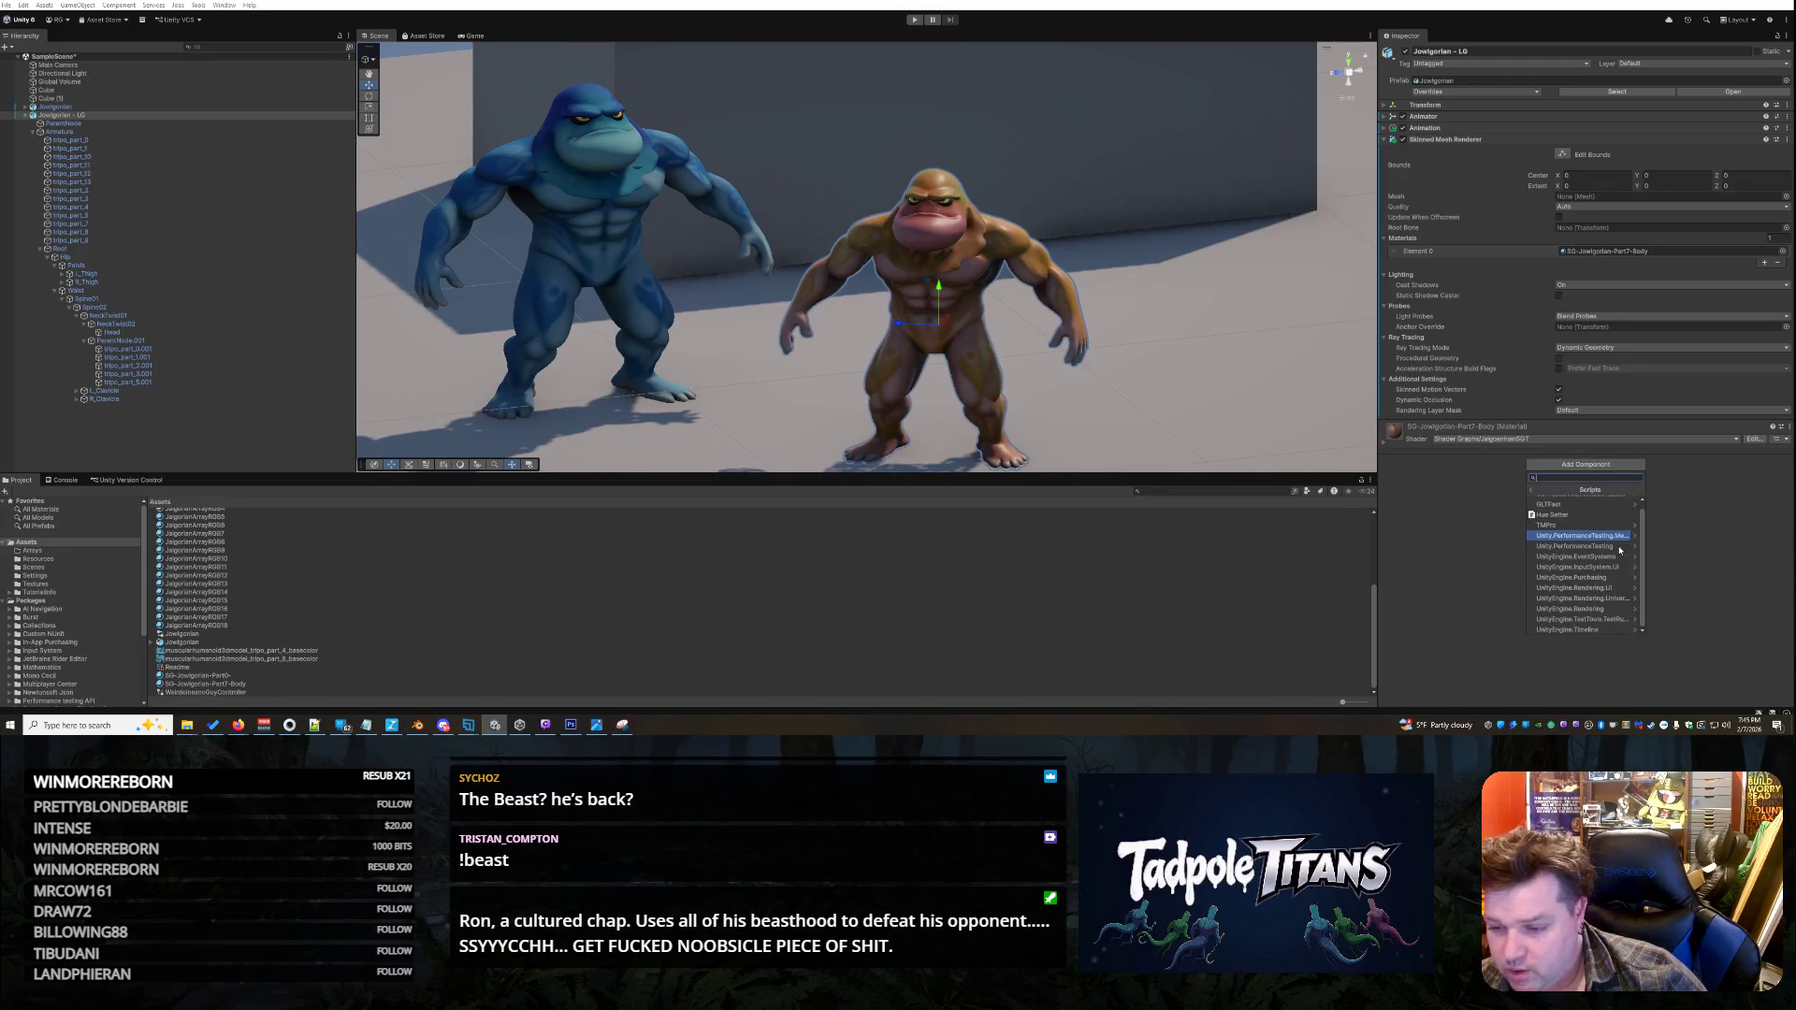
scroll(1577, 524, up, 1)
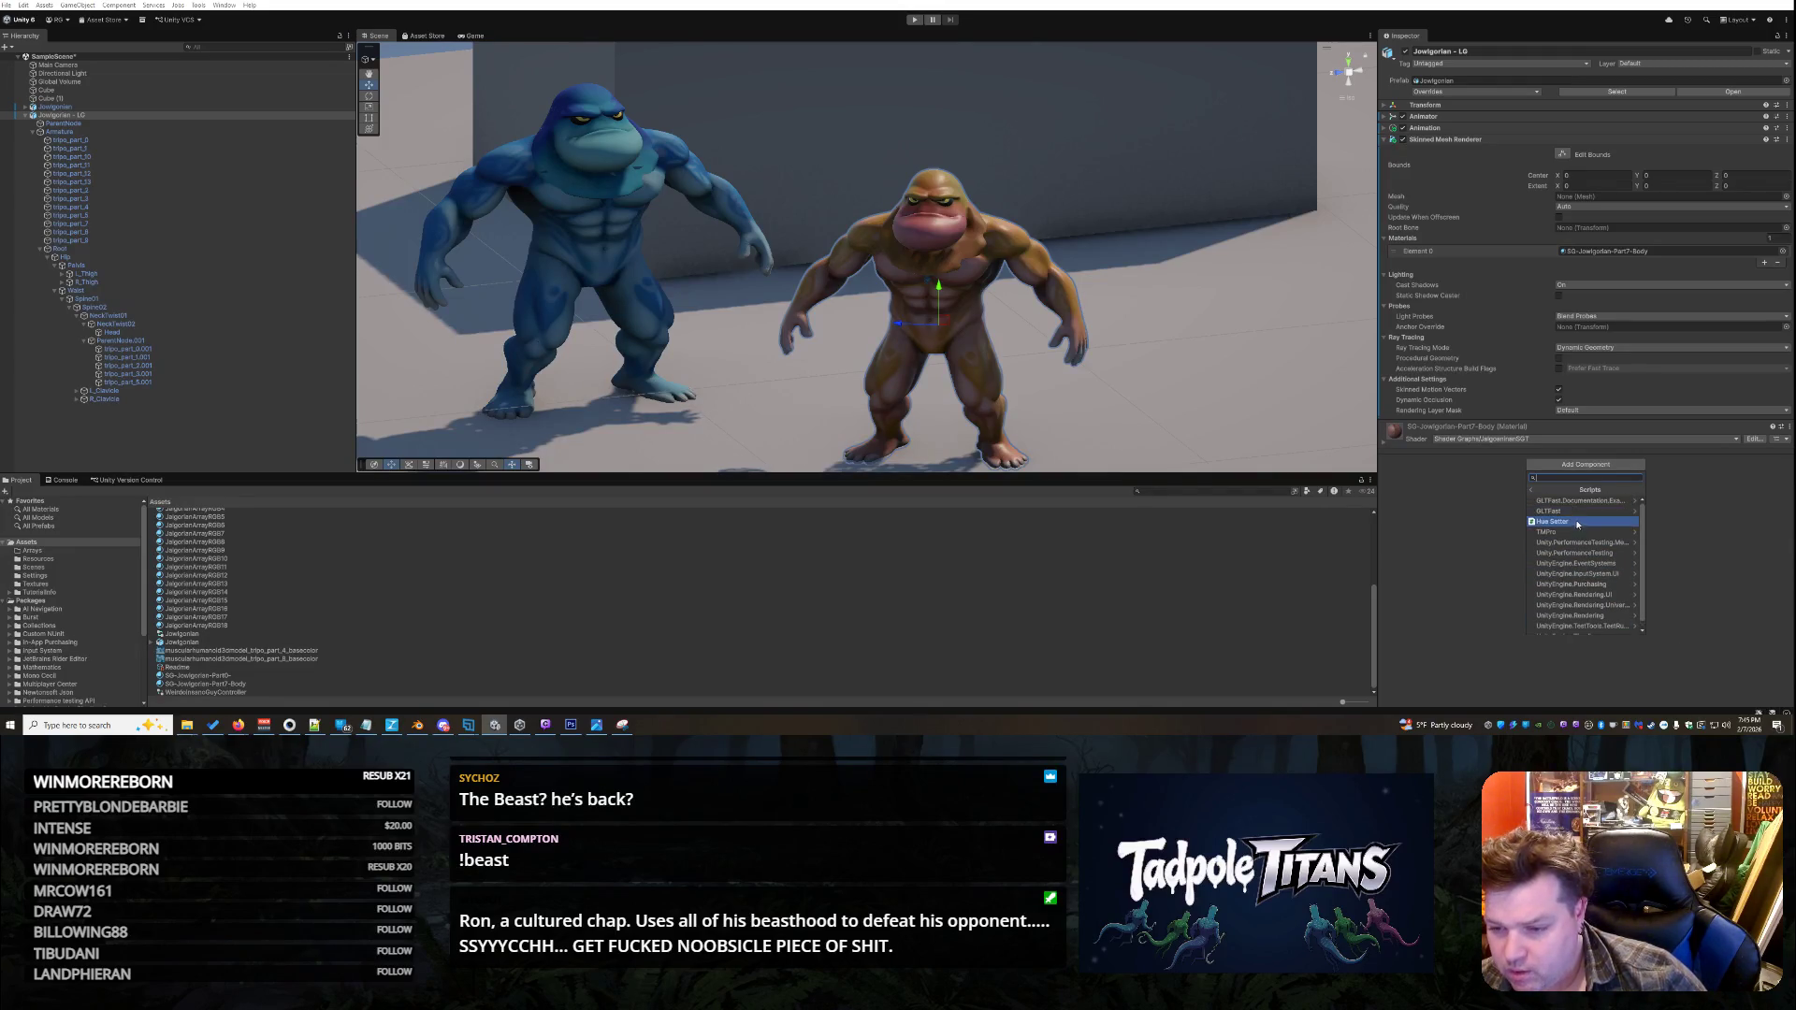
click(1578, 523)
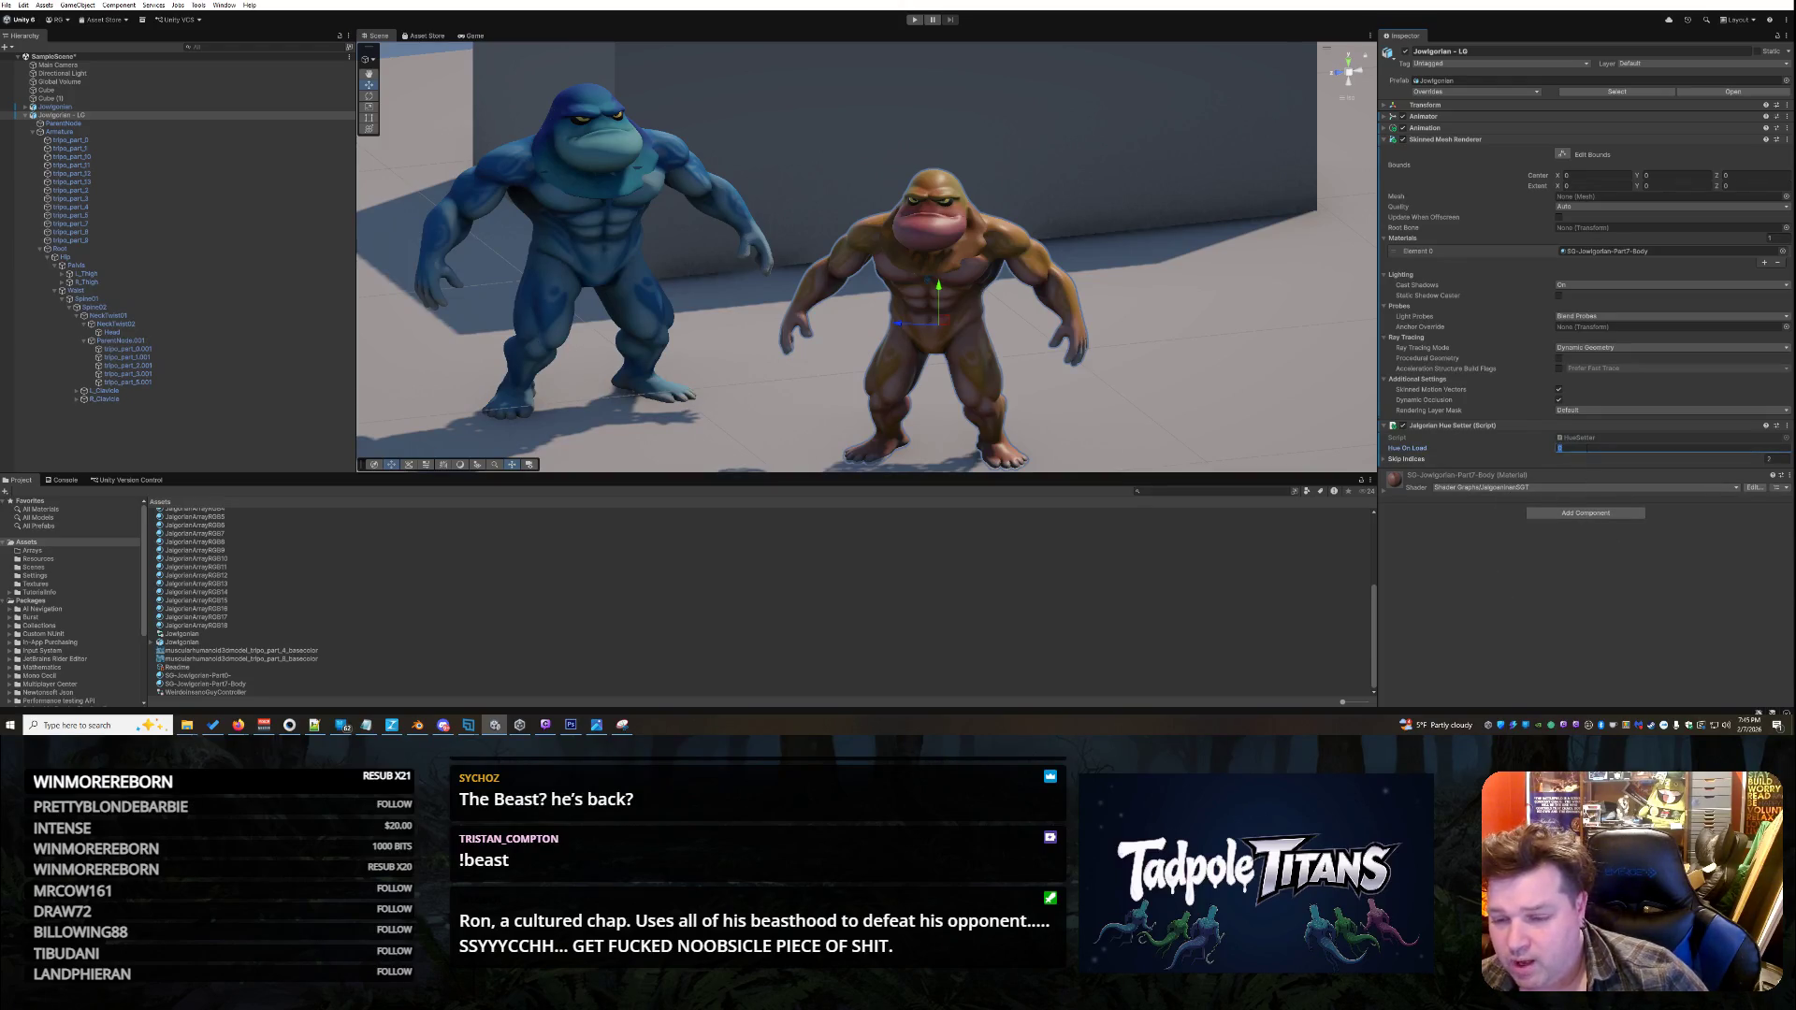
- Expand Skip Indices, set Hue On Load to 0.26, and enter Play mode
click(1390, 459)
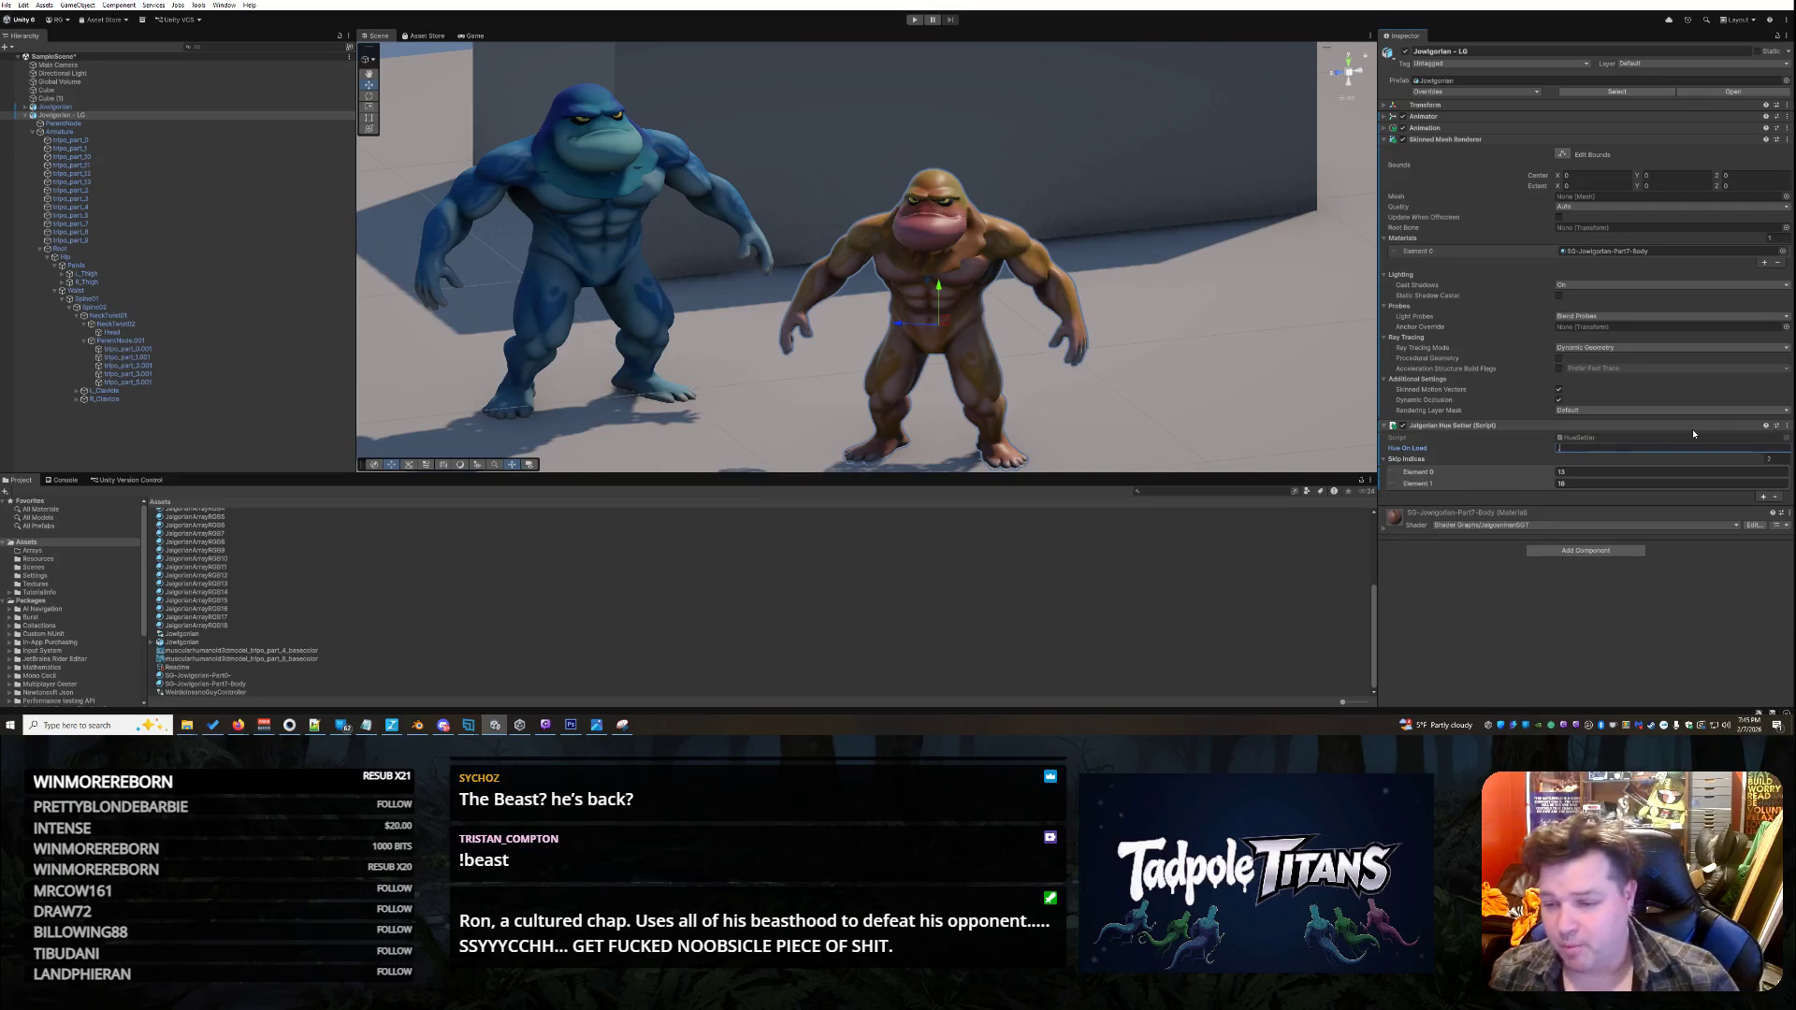
text(.26)
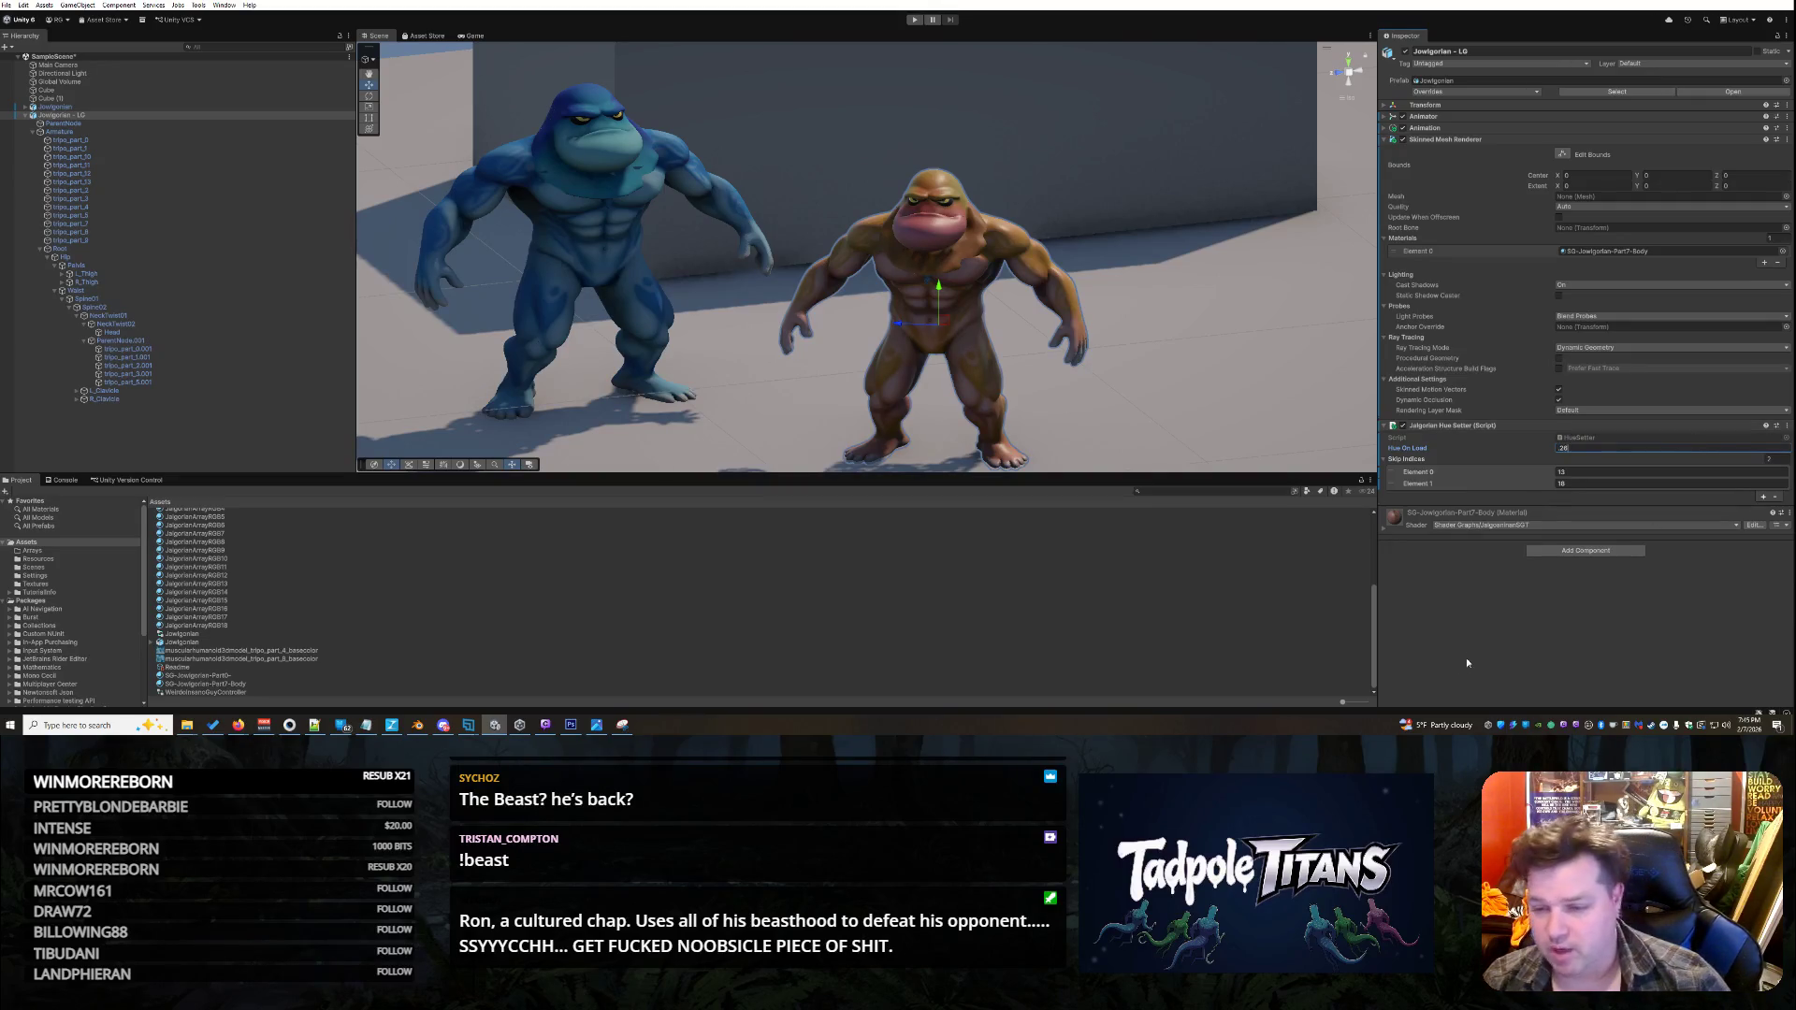
key(Return)
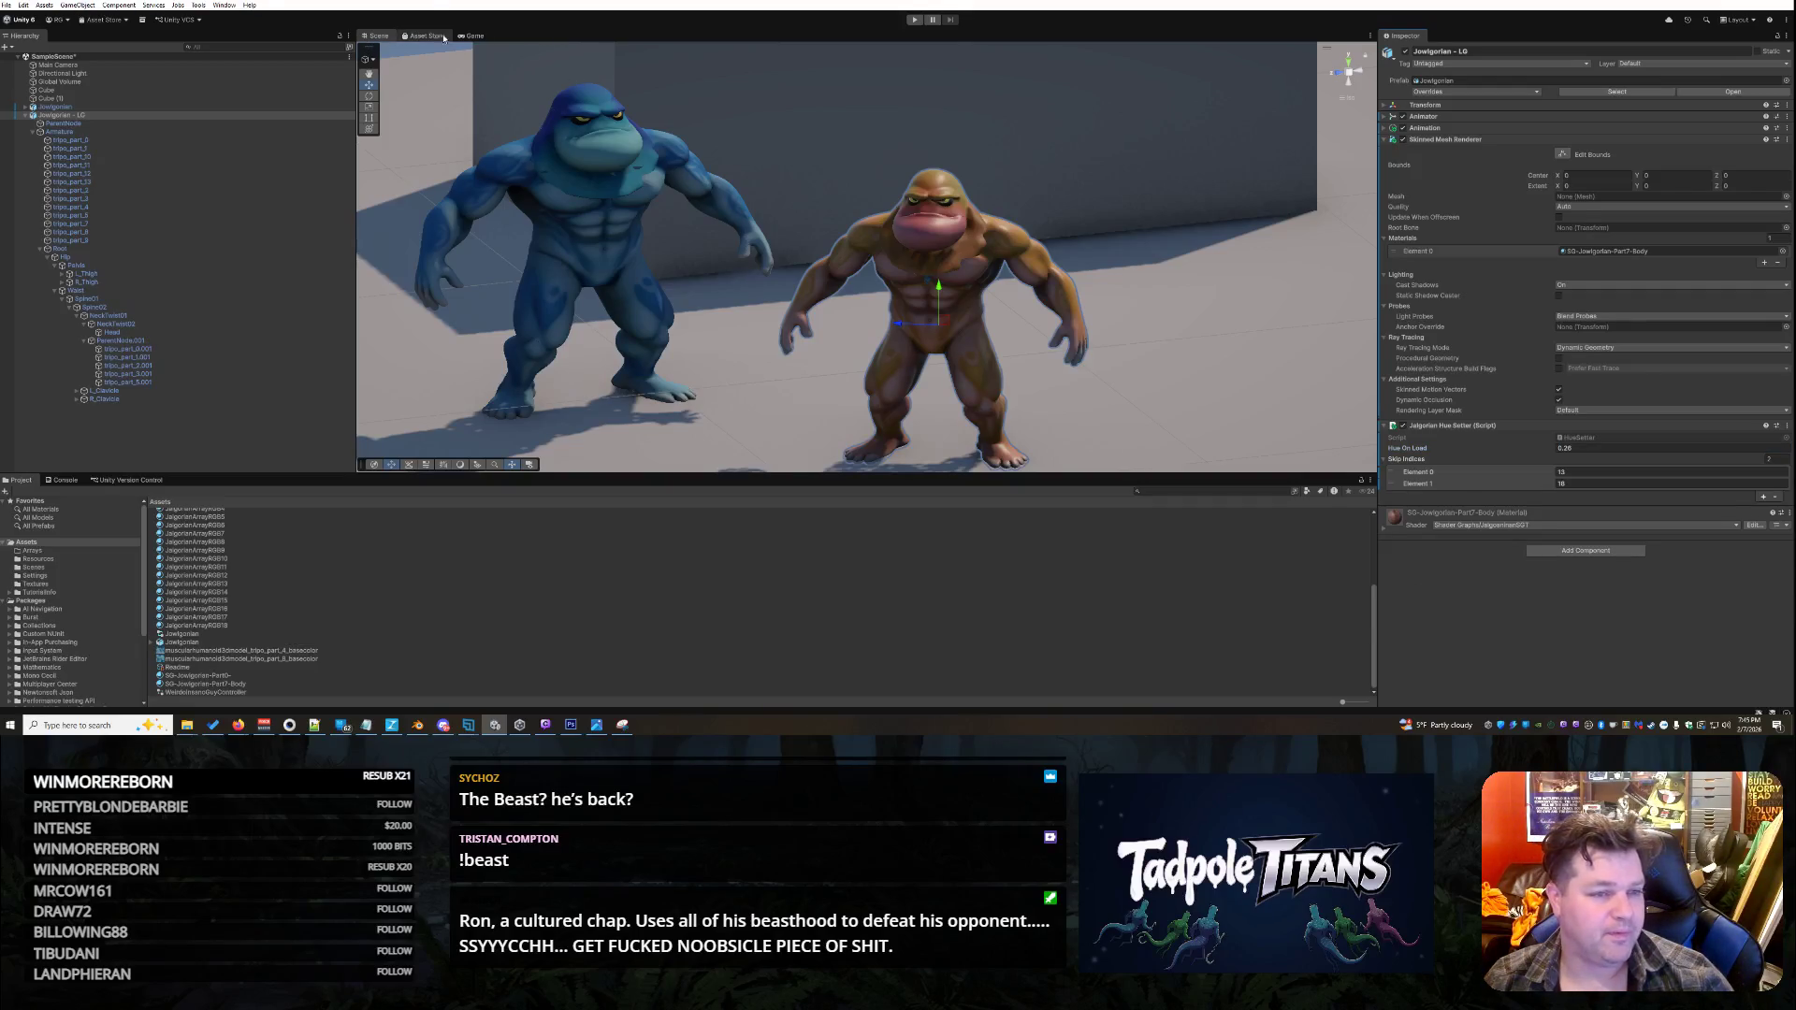
click(912, 21)
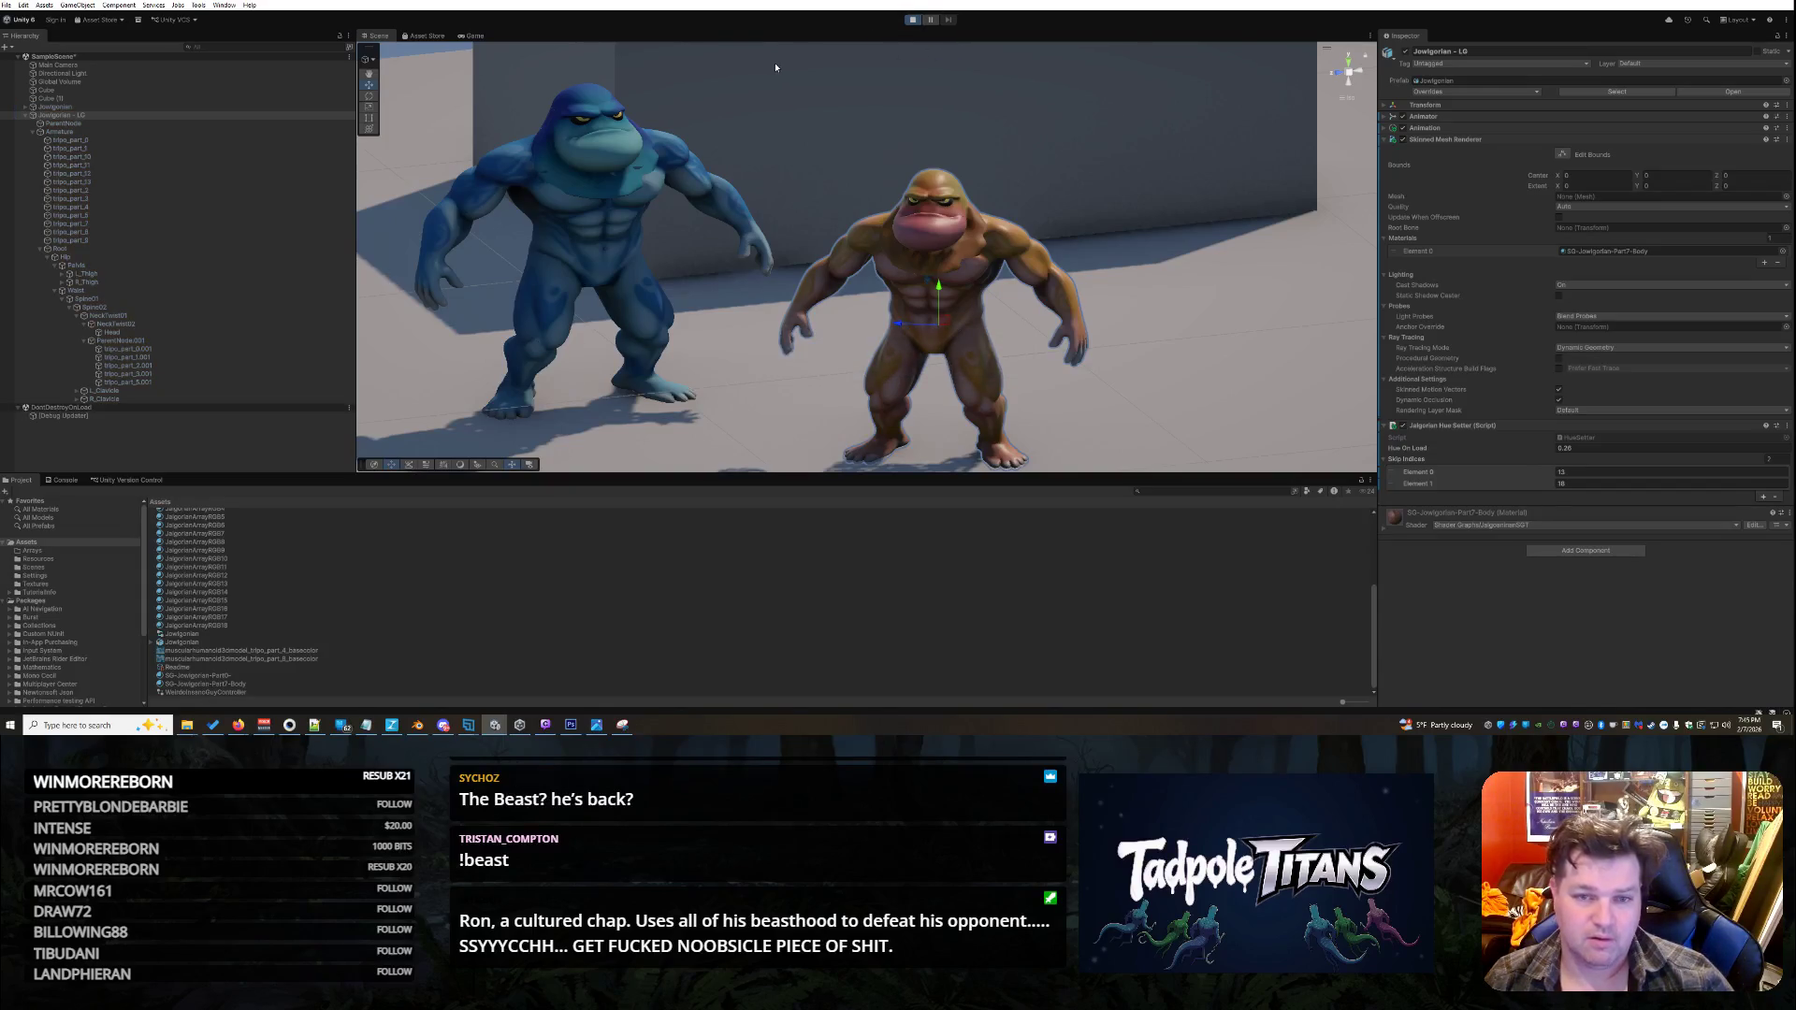
- View the running fighters in the Scene view, select Jowlgorian - LG, and open HueSetter.cs in Notepad++
click(378, 35)
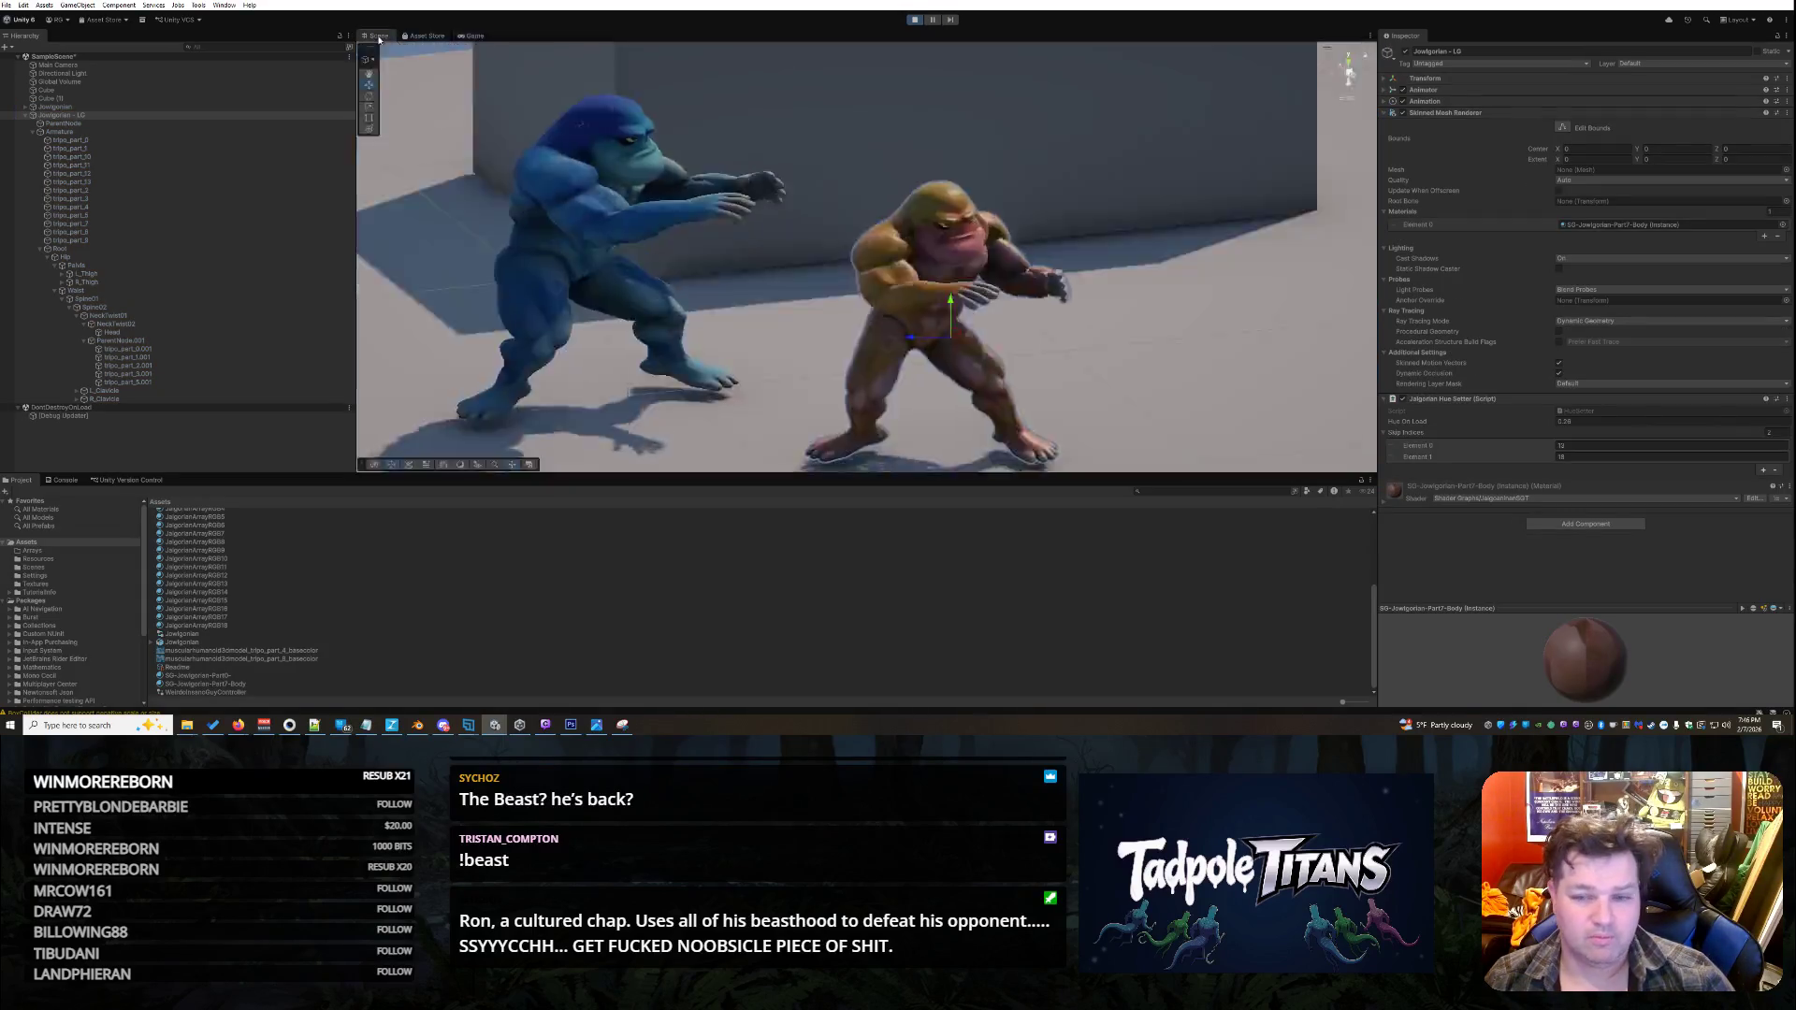
drag(1044, 331, 1070, 337)
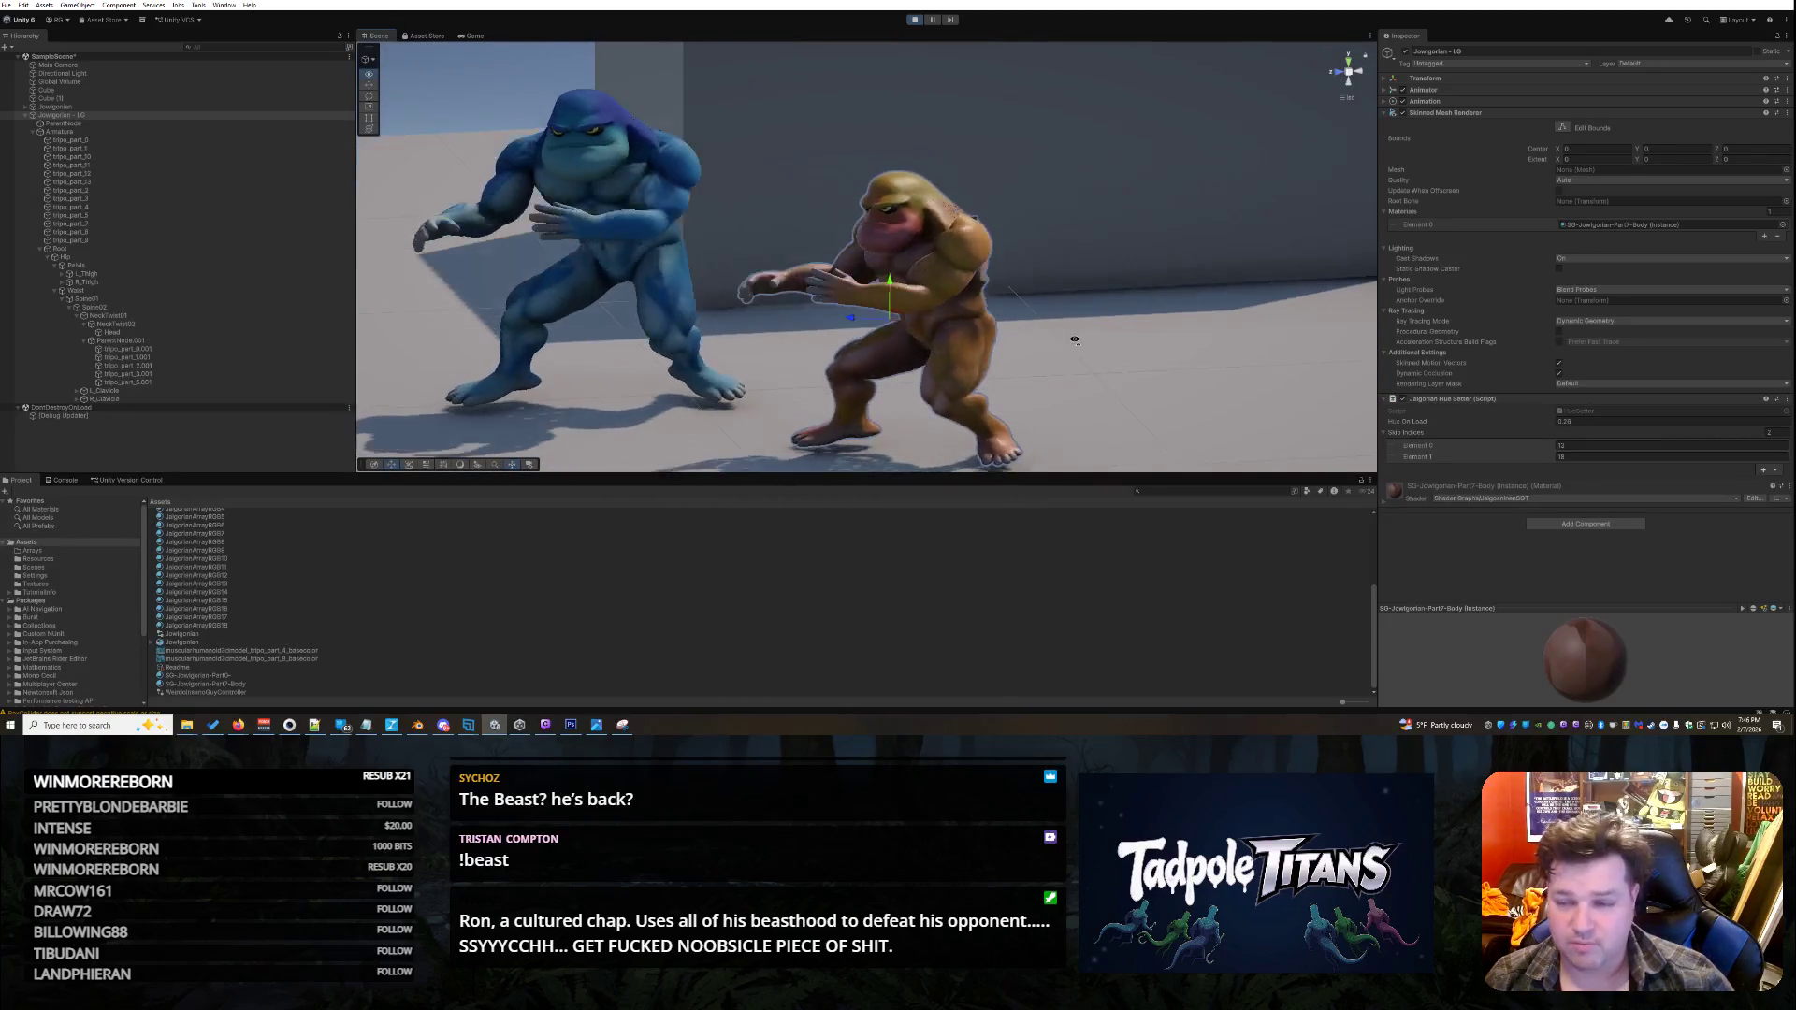
click(81, 114)
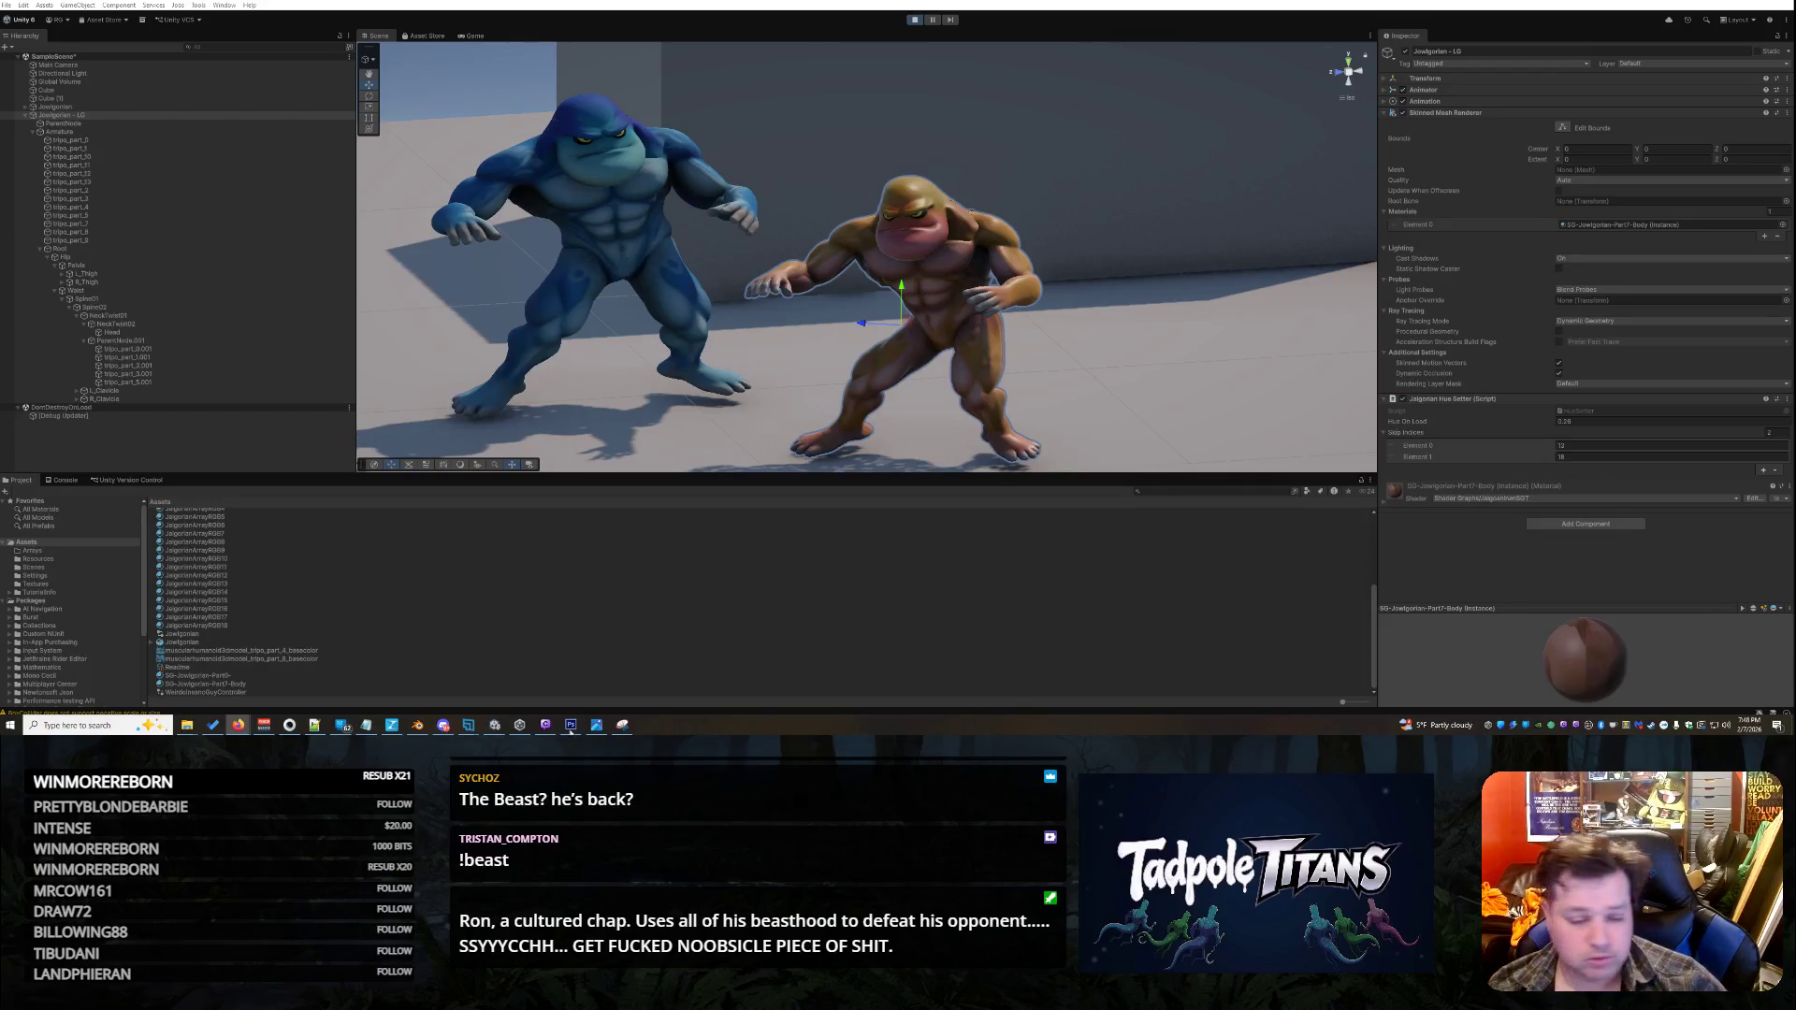
click(315, 725)
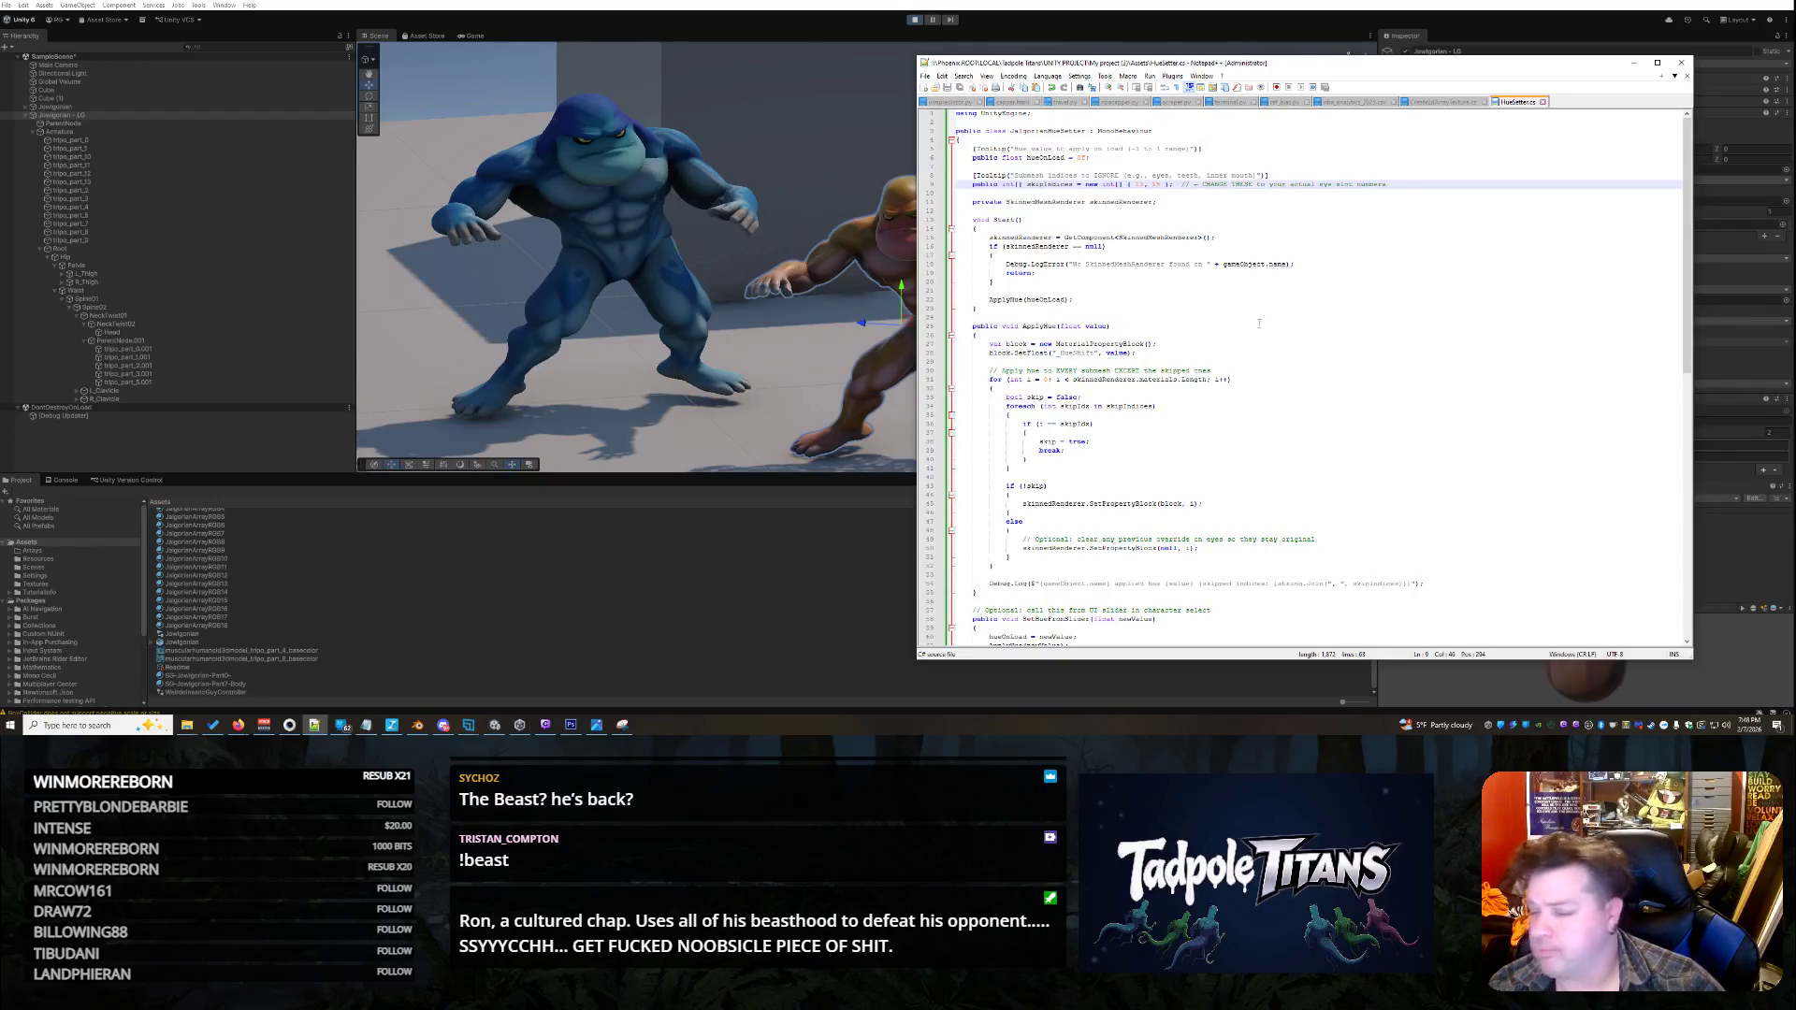
- Add a Debug.Log line that logs the hue to HueSetter.cs and save it
click(1164, 116)
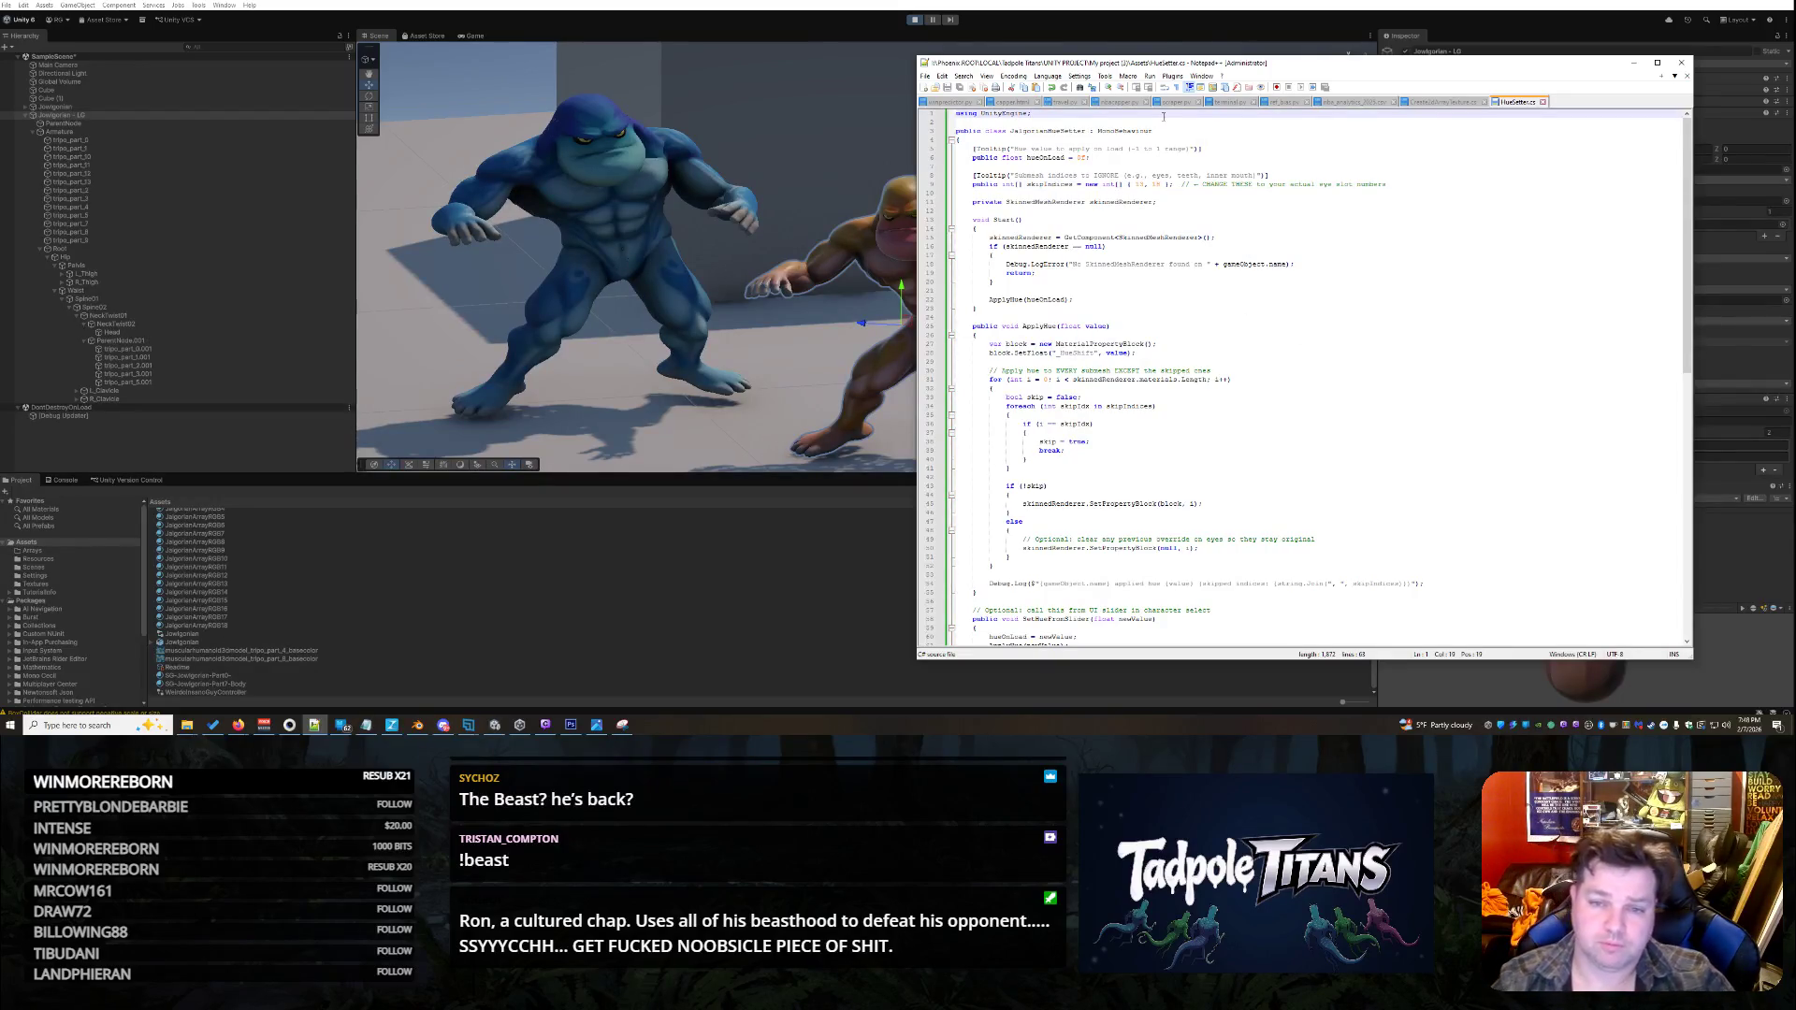
key(Return)
key(Return)
text(Debug.Log(gameObject.name + " is applying hue: " + value);)
key(ctrl+s)
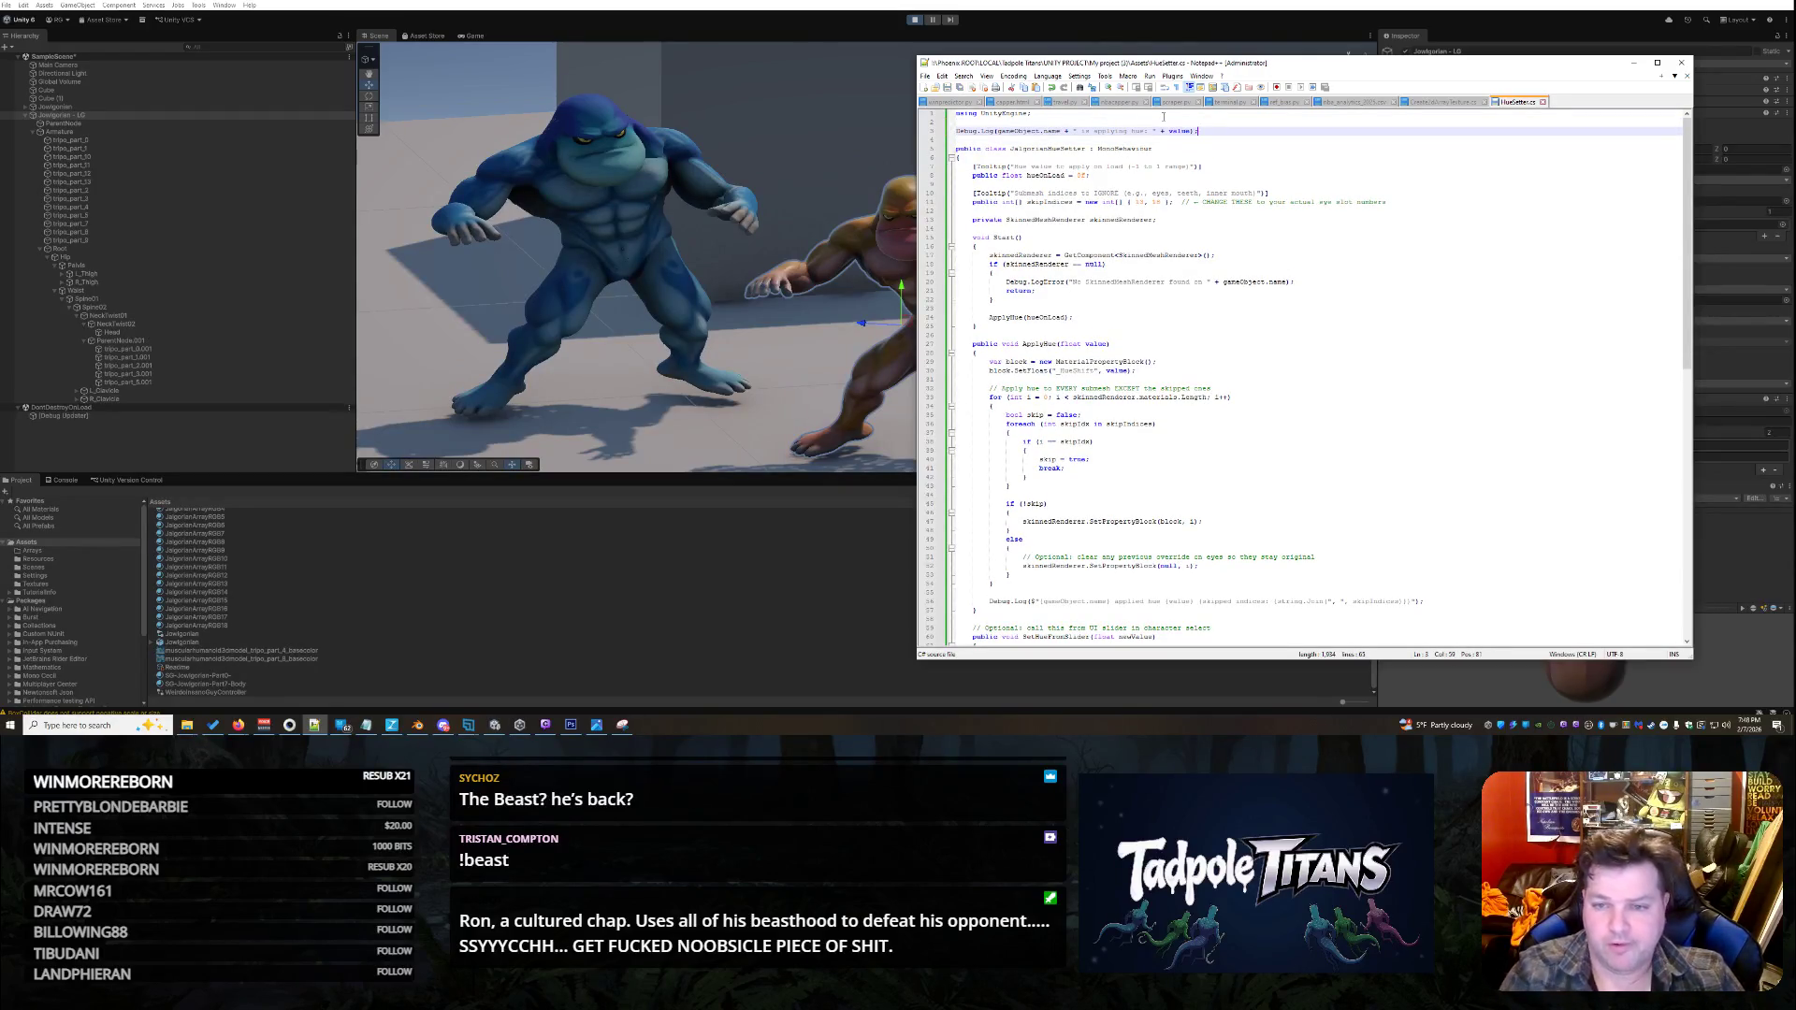
click(1286, 241)
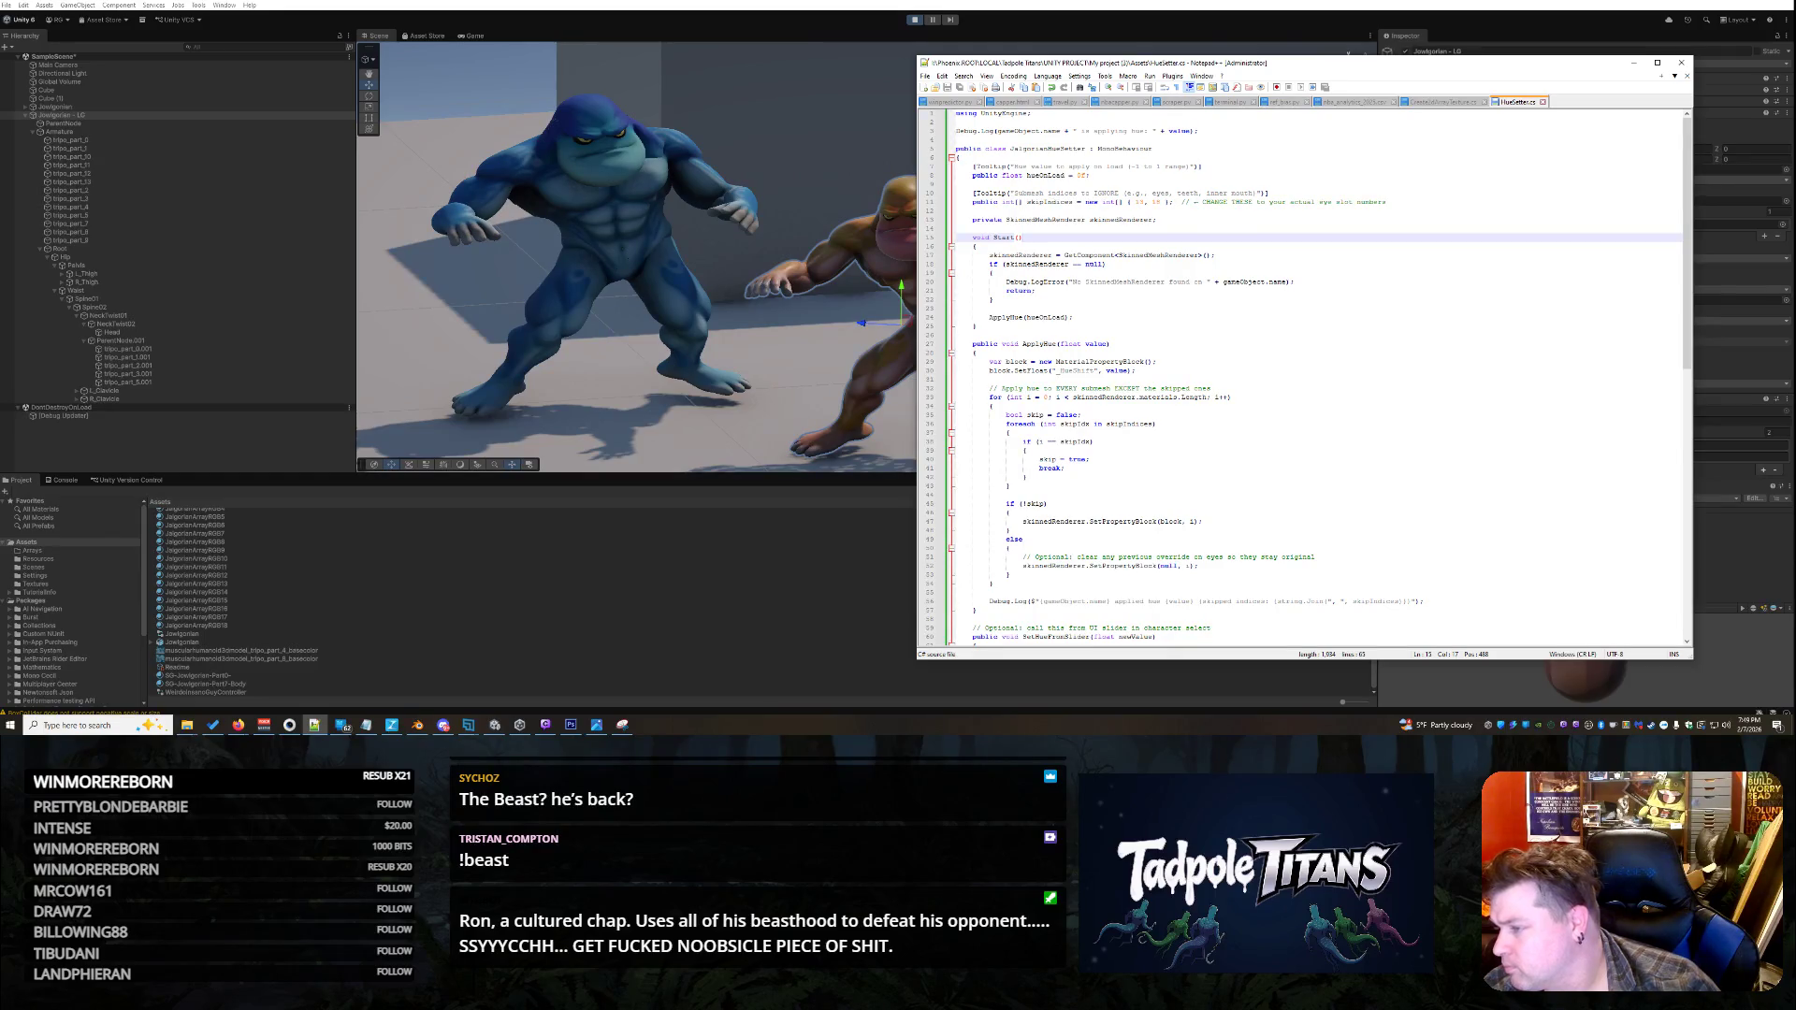
- Replace the whole script with a new version that skips indices 12 and 16 and reapplies hue in Update
key(alt+Tab)
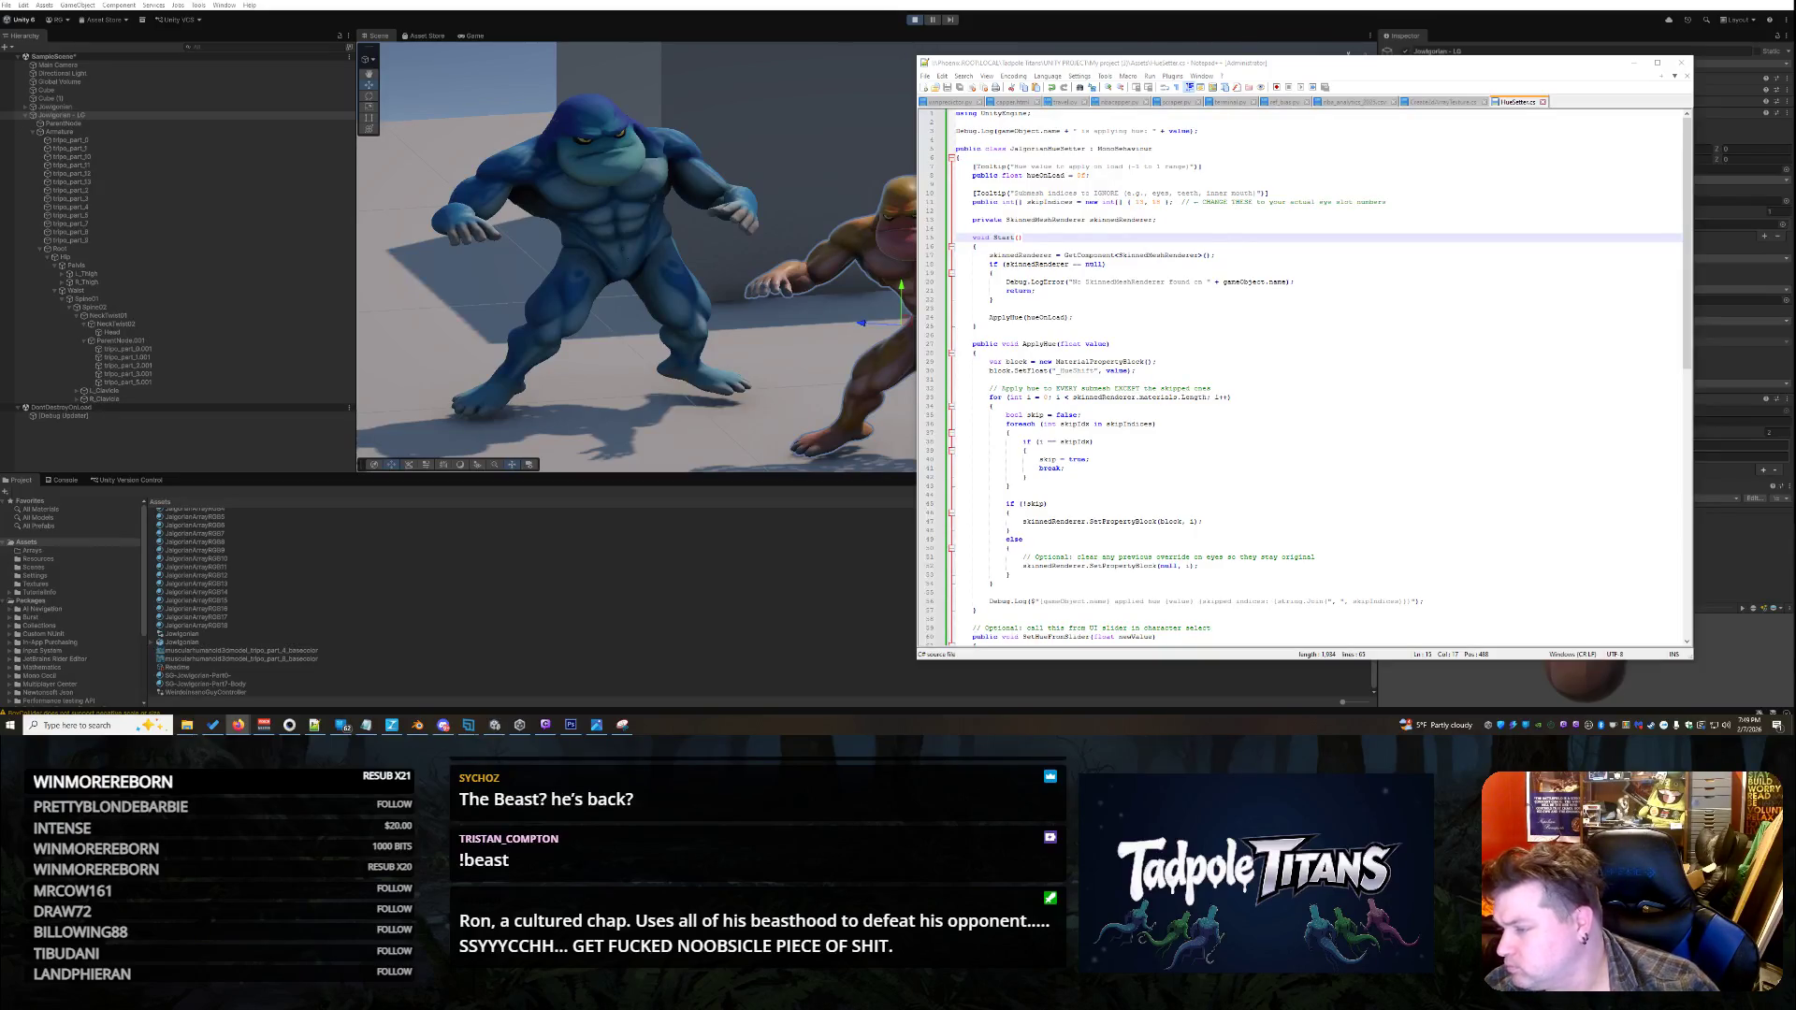
click(1437, 199)
key(ctrl+a)
key(ctrl+v)
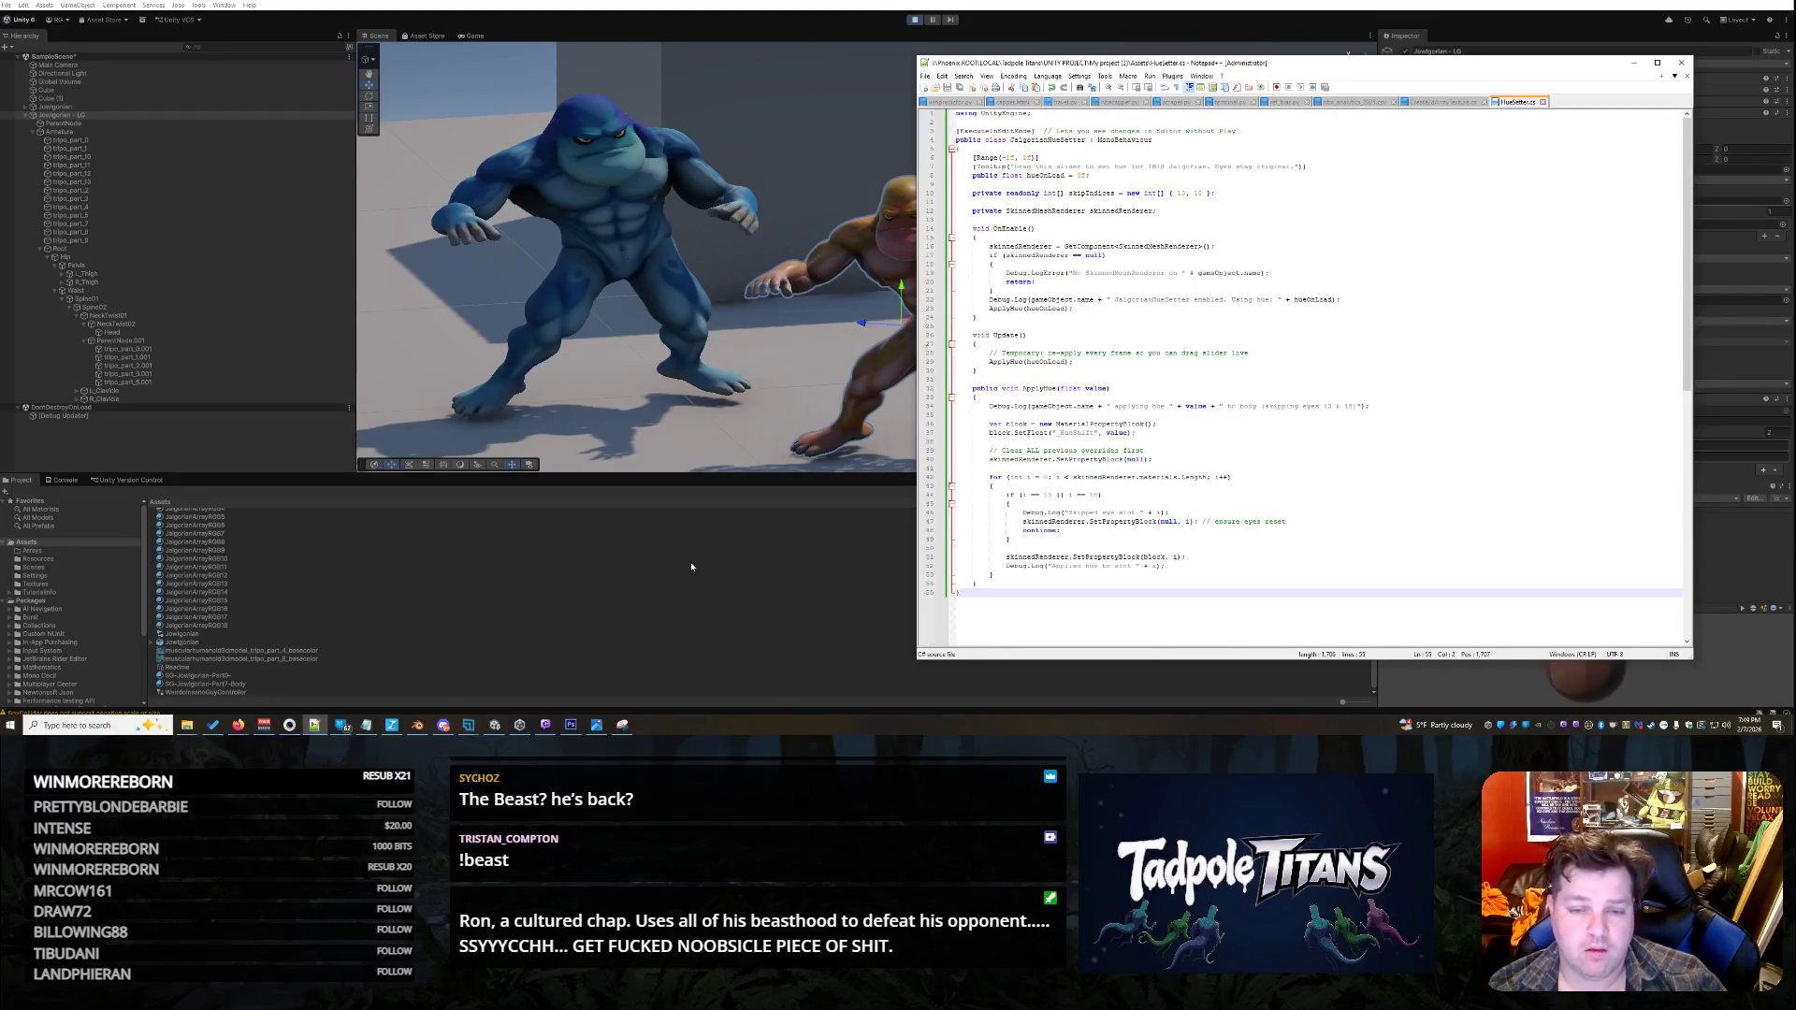
click(690, 561)
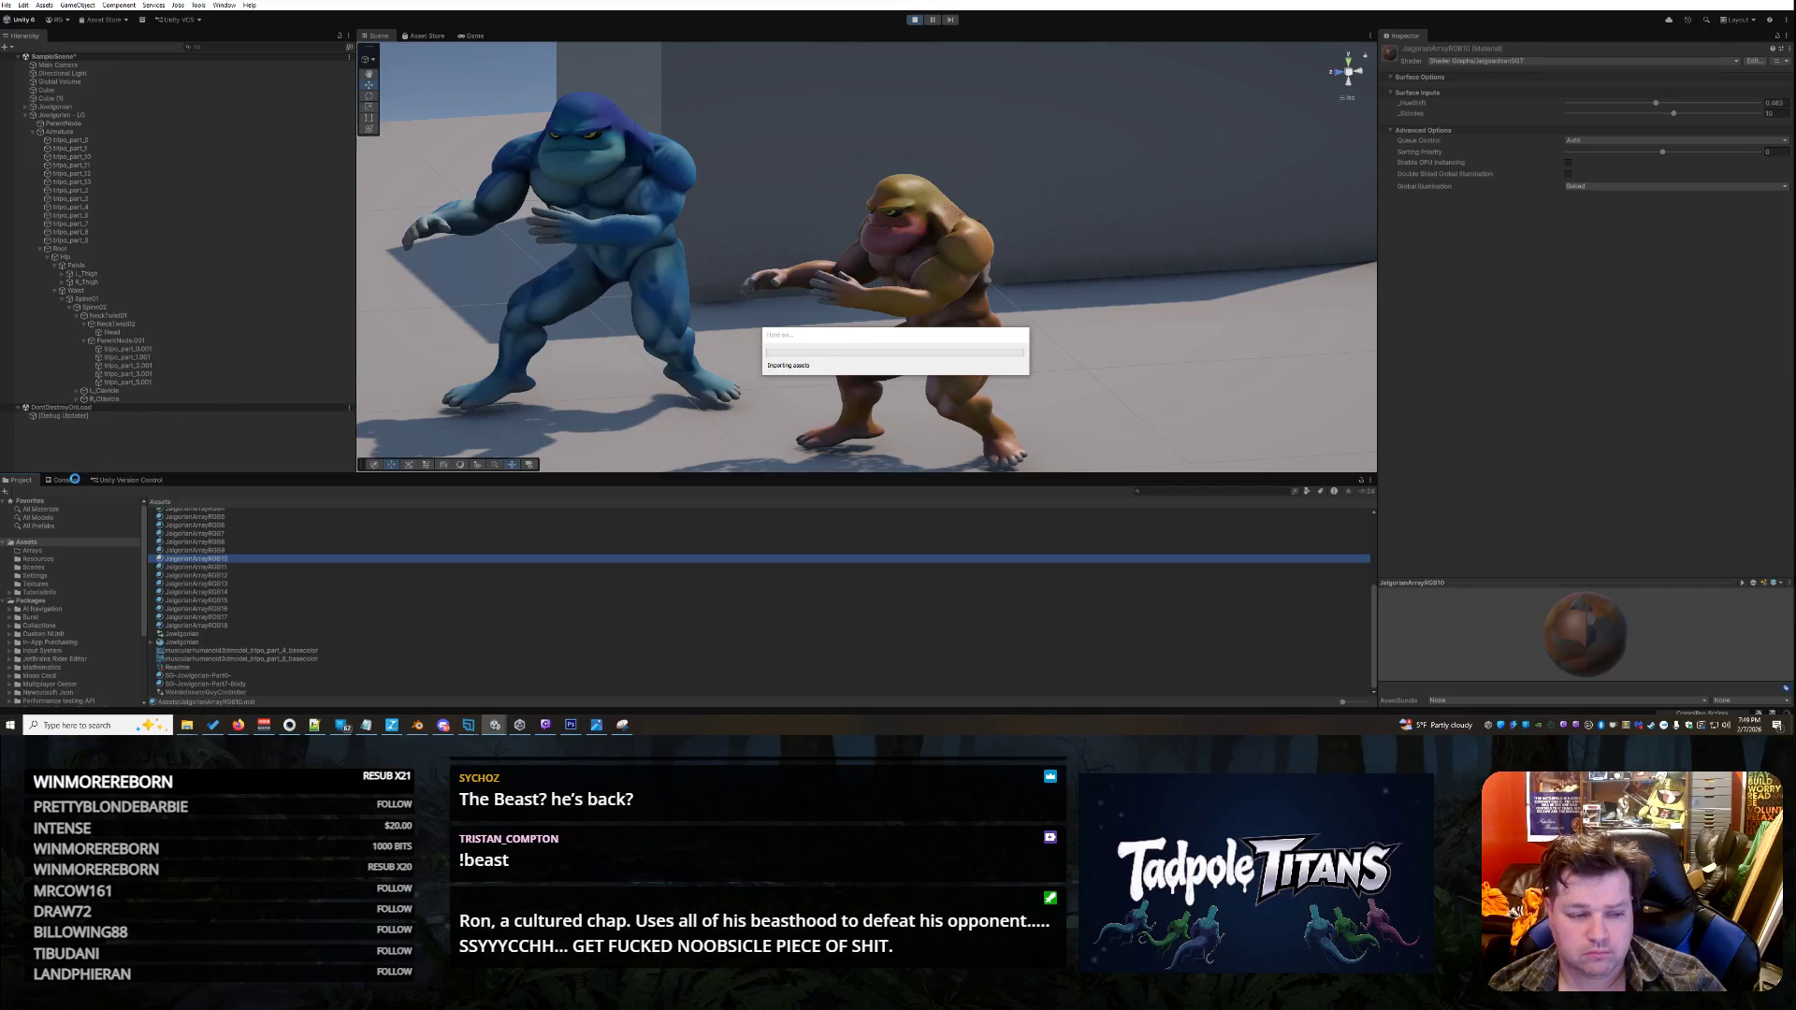
- Clear the Console, then select and copy the red material error's stack trace
click(66, 480)
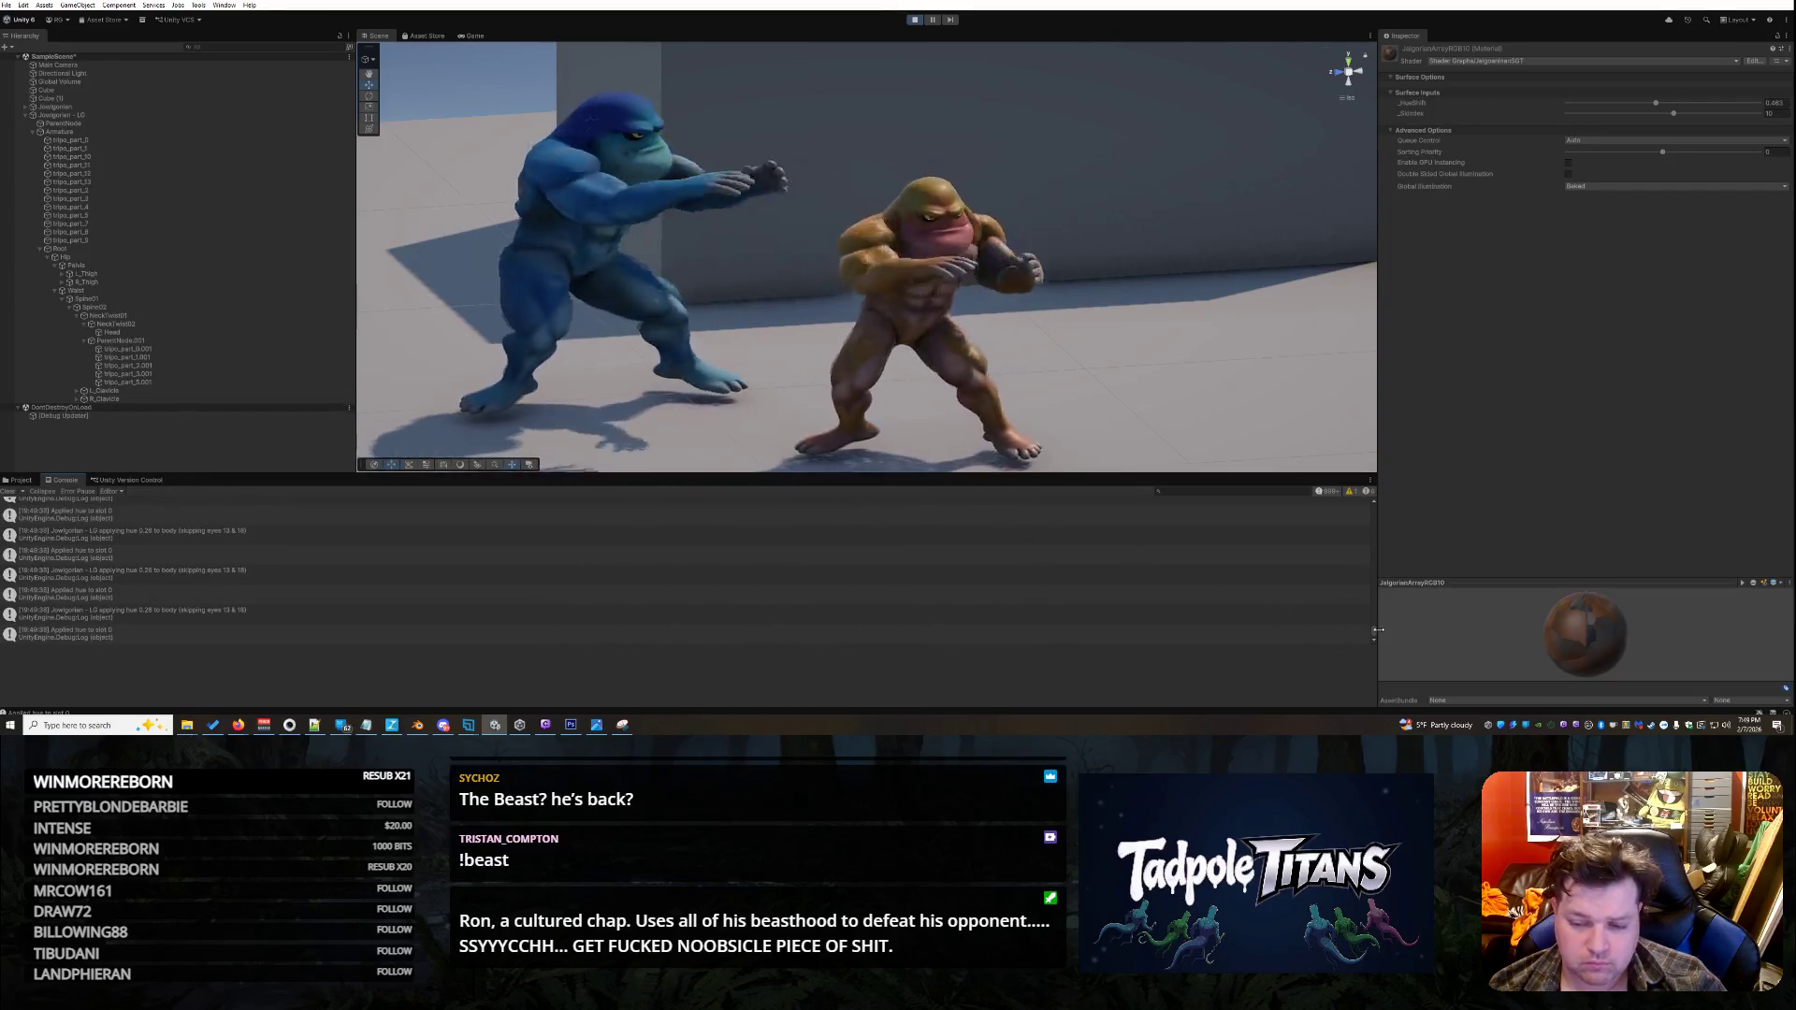
click(11, 491)
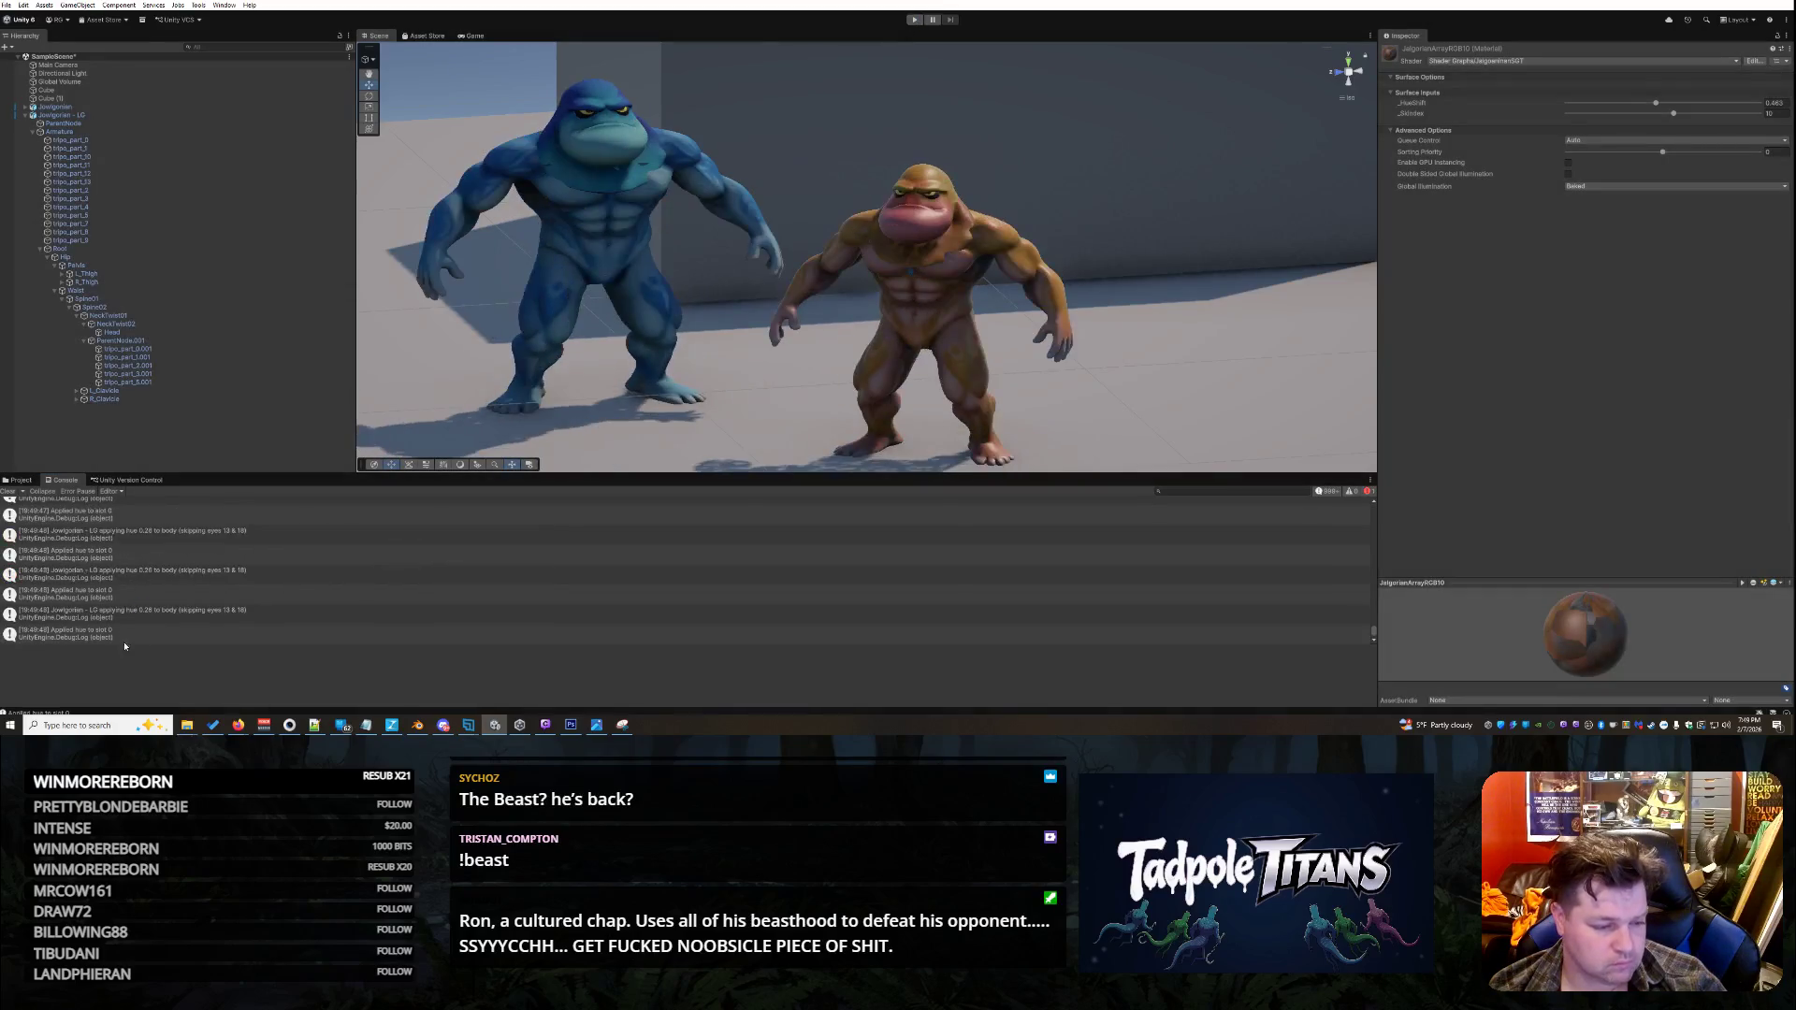
scroll(132, 638, up, 3)
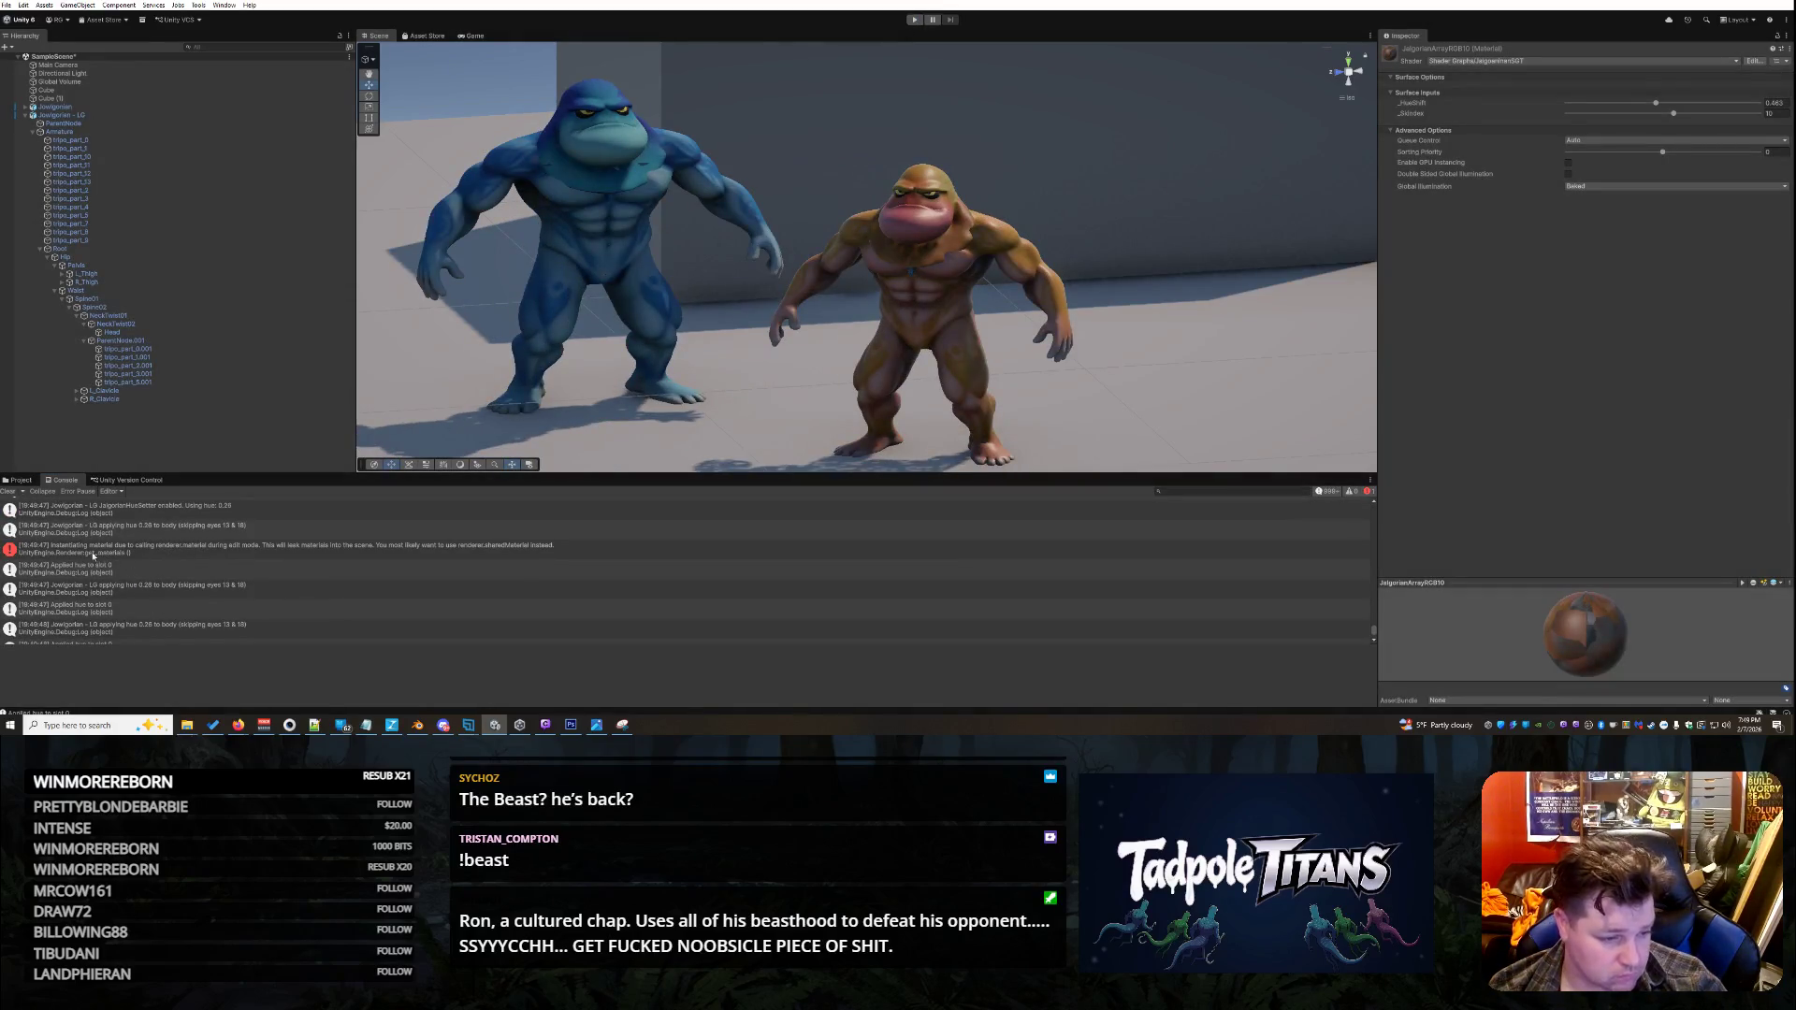
click(12, 545)
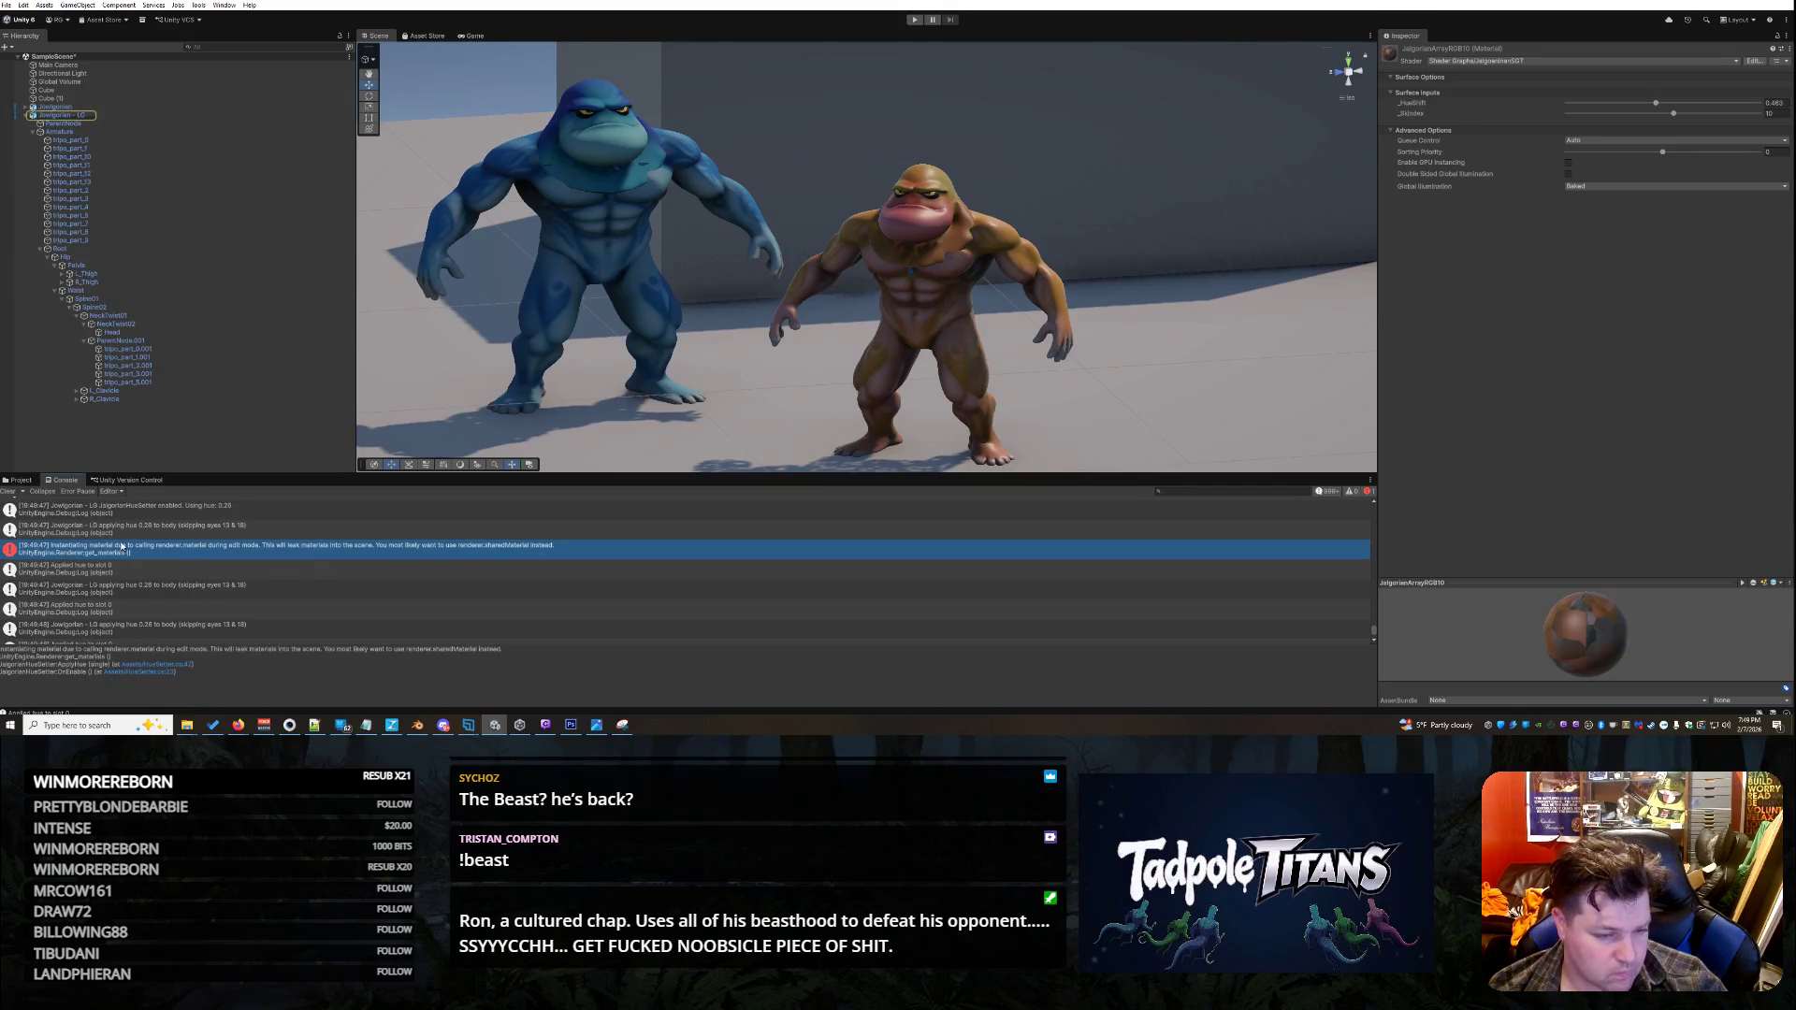
mouse_move(216, 700)
mouse_down()
mouse_move(163, 671)
mouse_move(4, 649)
mouse_up()
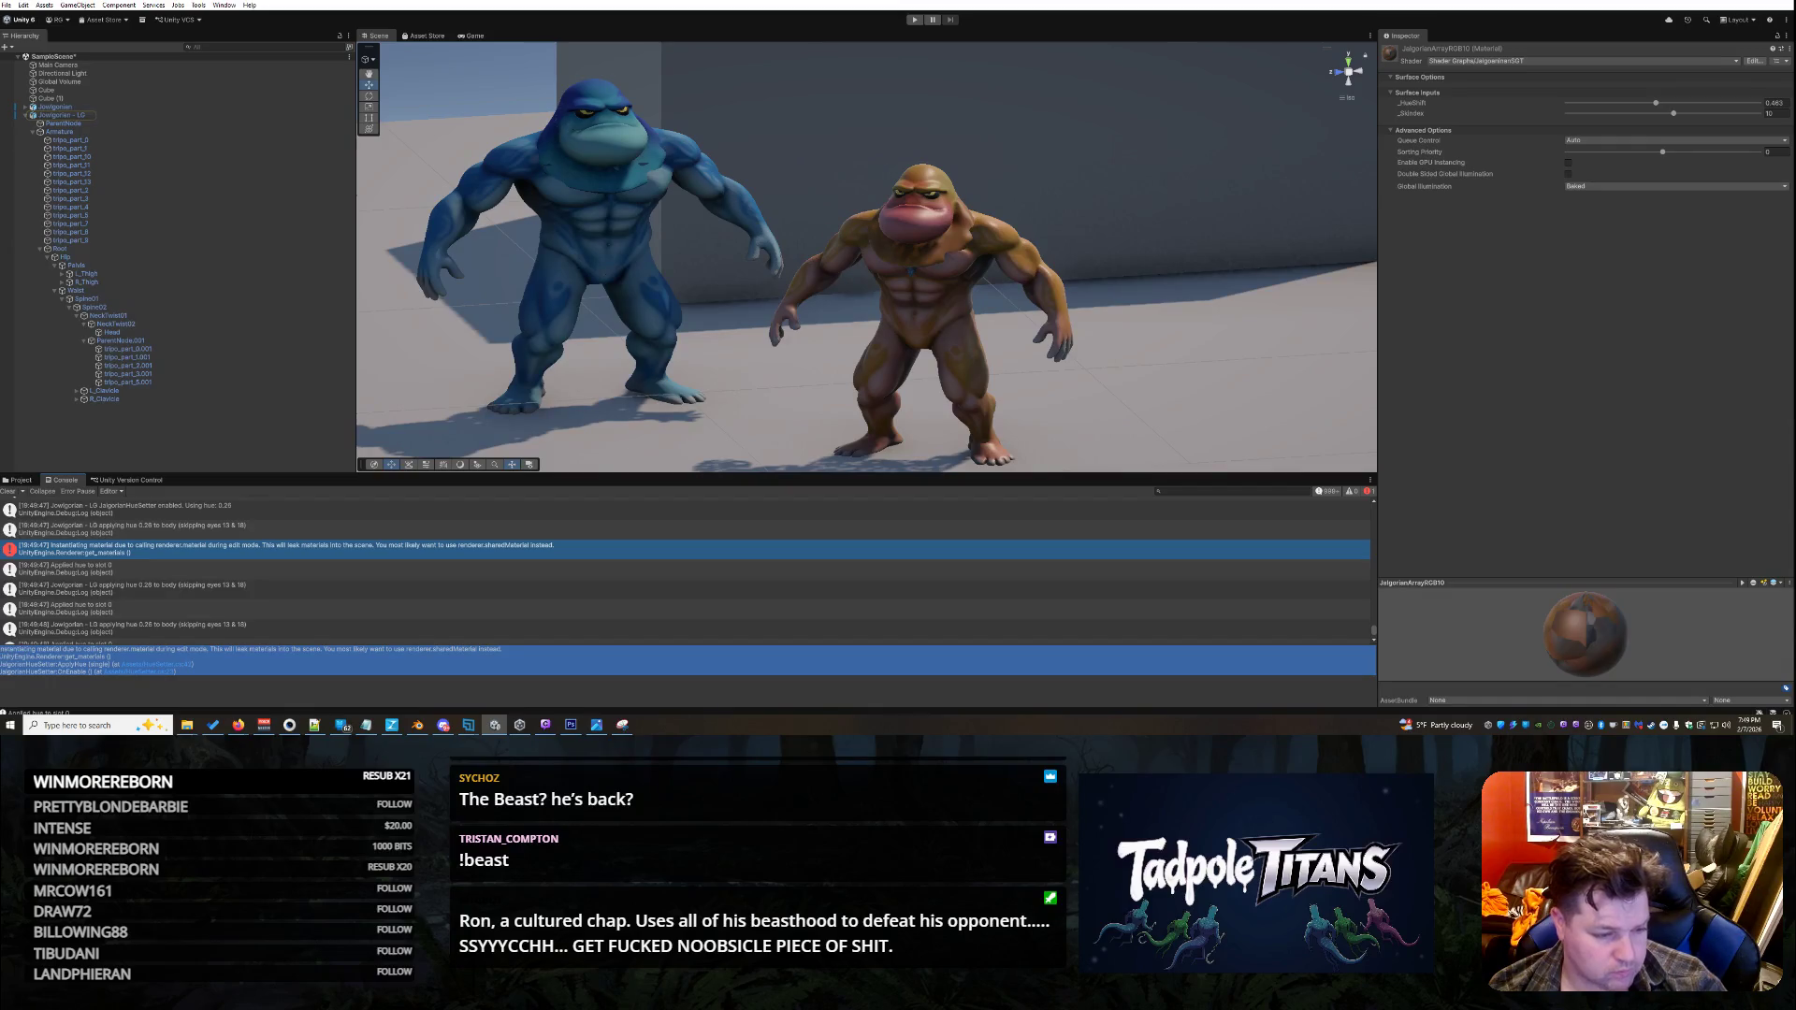
key(alt+Tab)
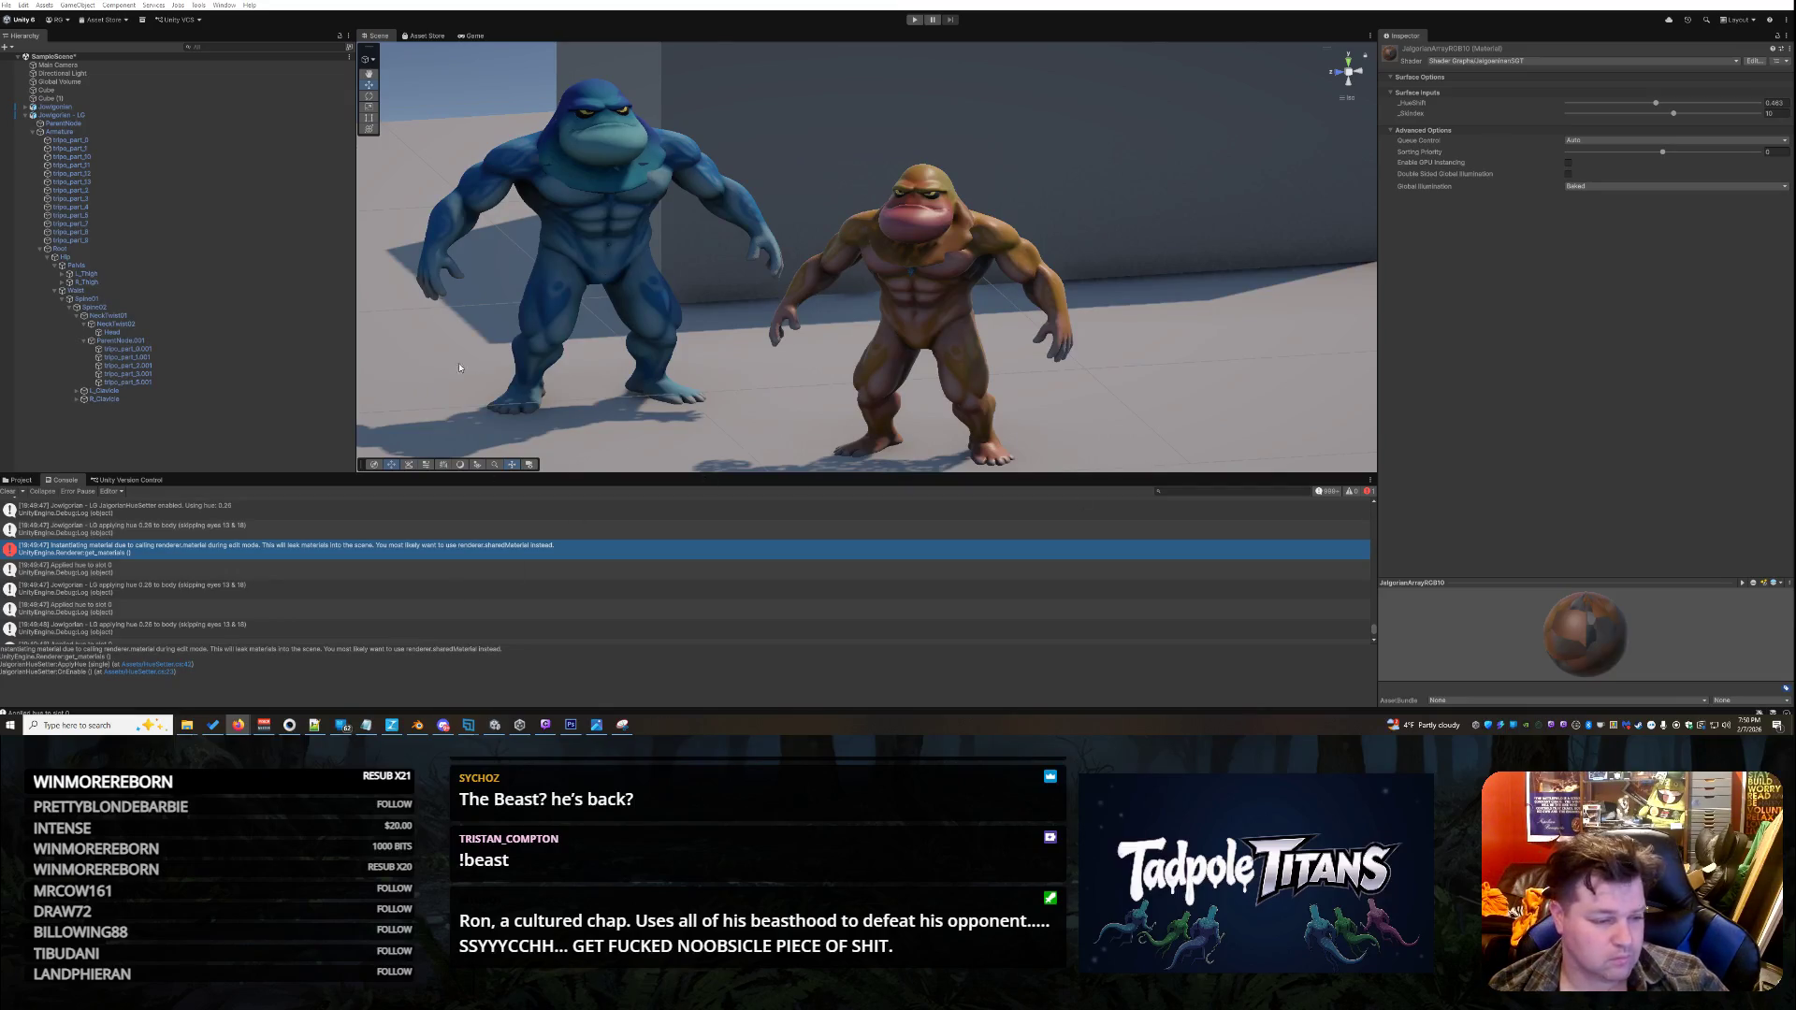
- Replace all of HueSetter.cs with a pasted new version of the code
click(315, 725)
click(1229, 326)
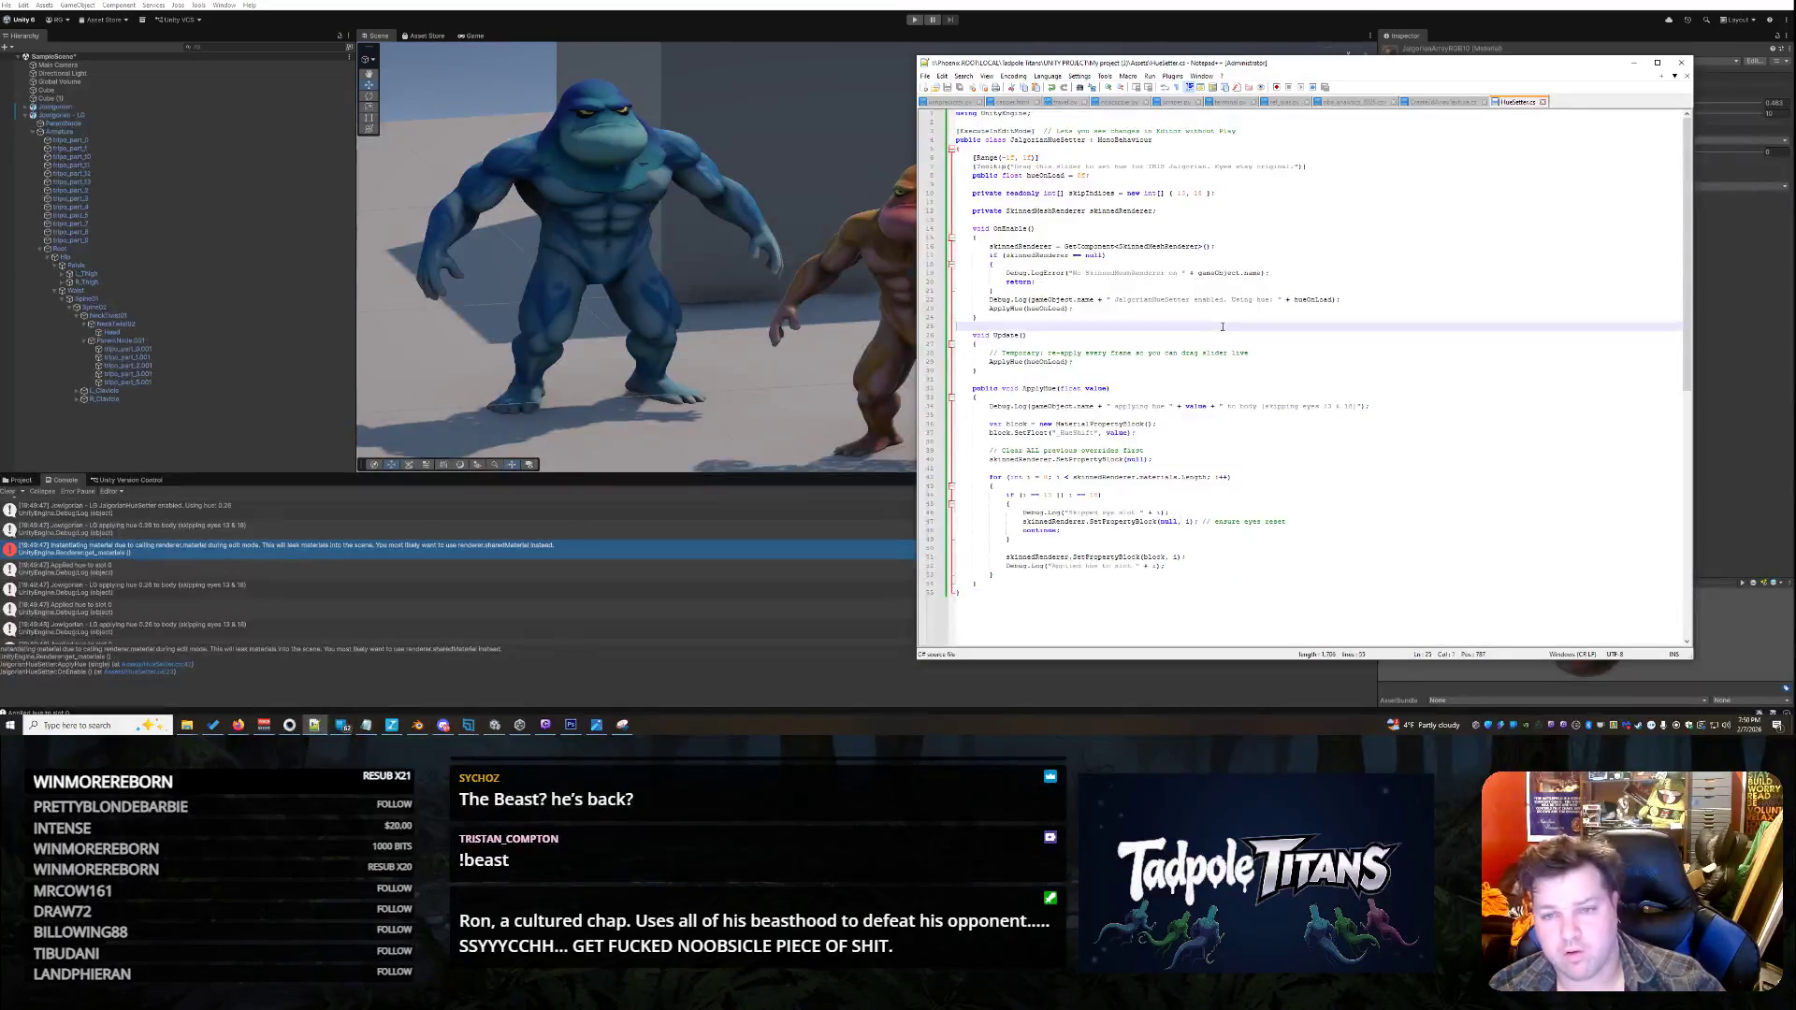
key(ctrl+a)
key(ctrl+v)
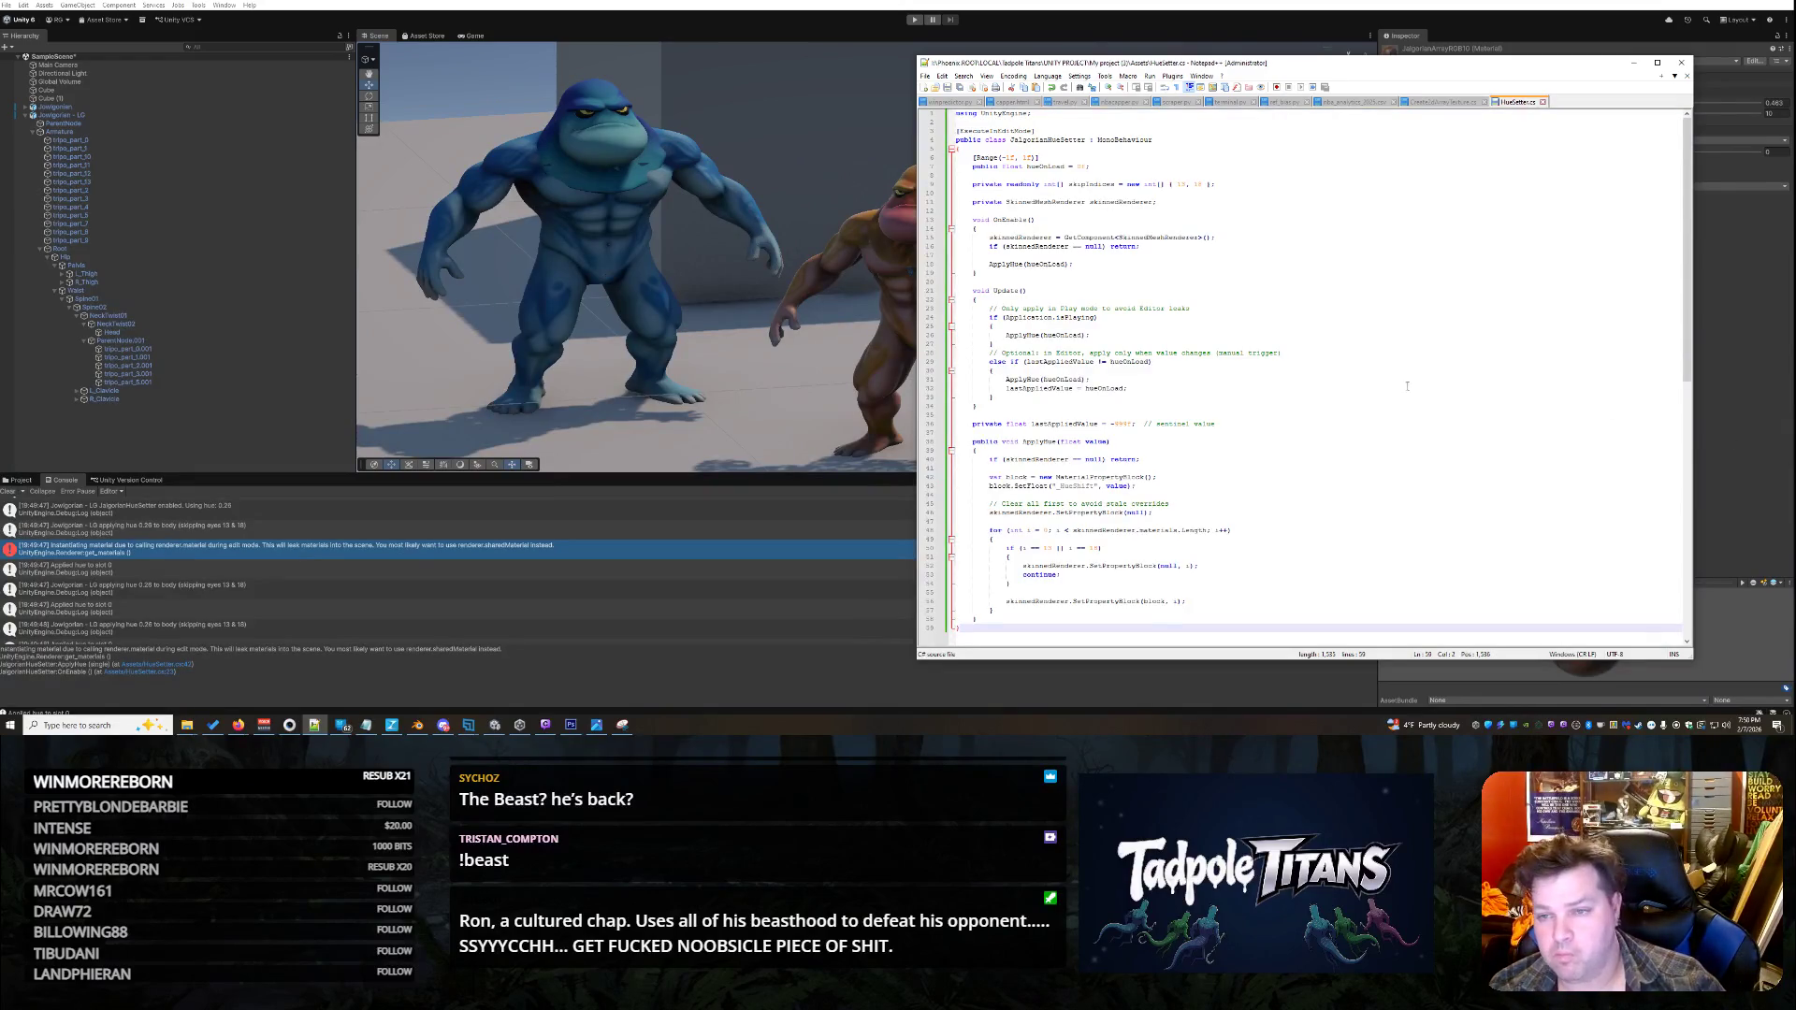
- Paste in the apply-once MaterialPropertyBlock version of HueSetter.cs, save it, and minimize Notepad++
click(239, 725)
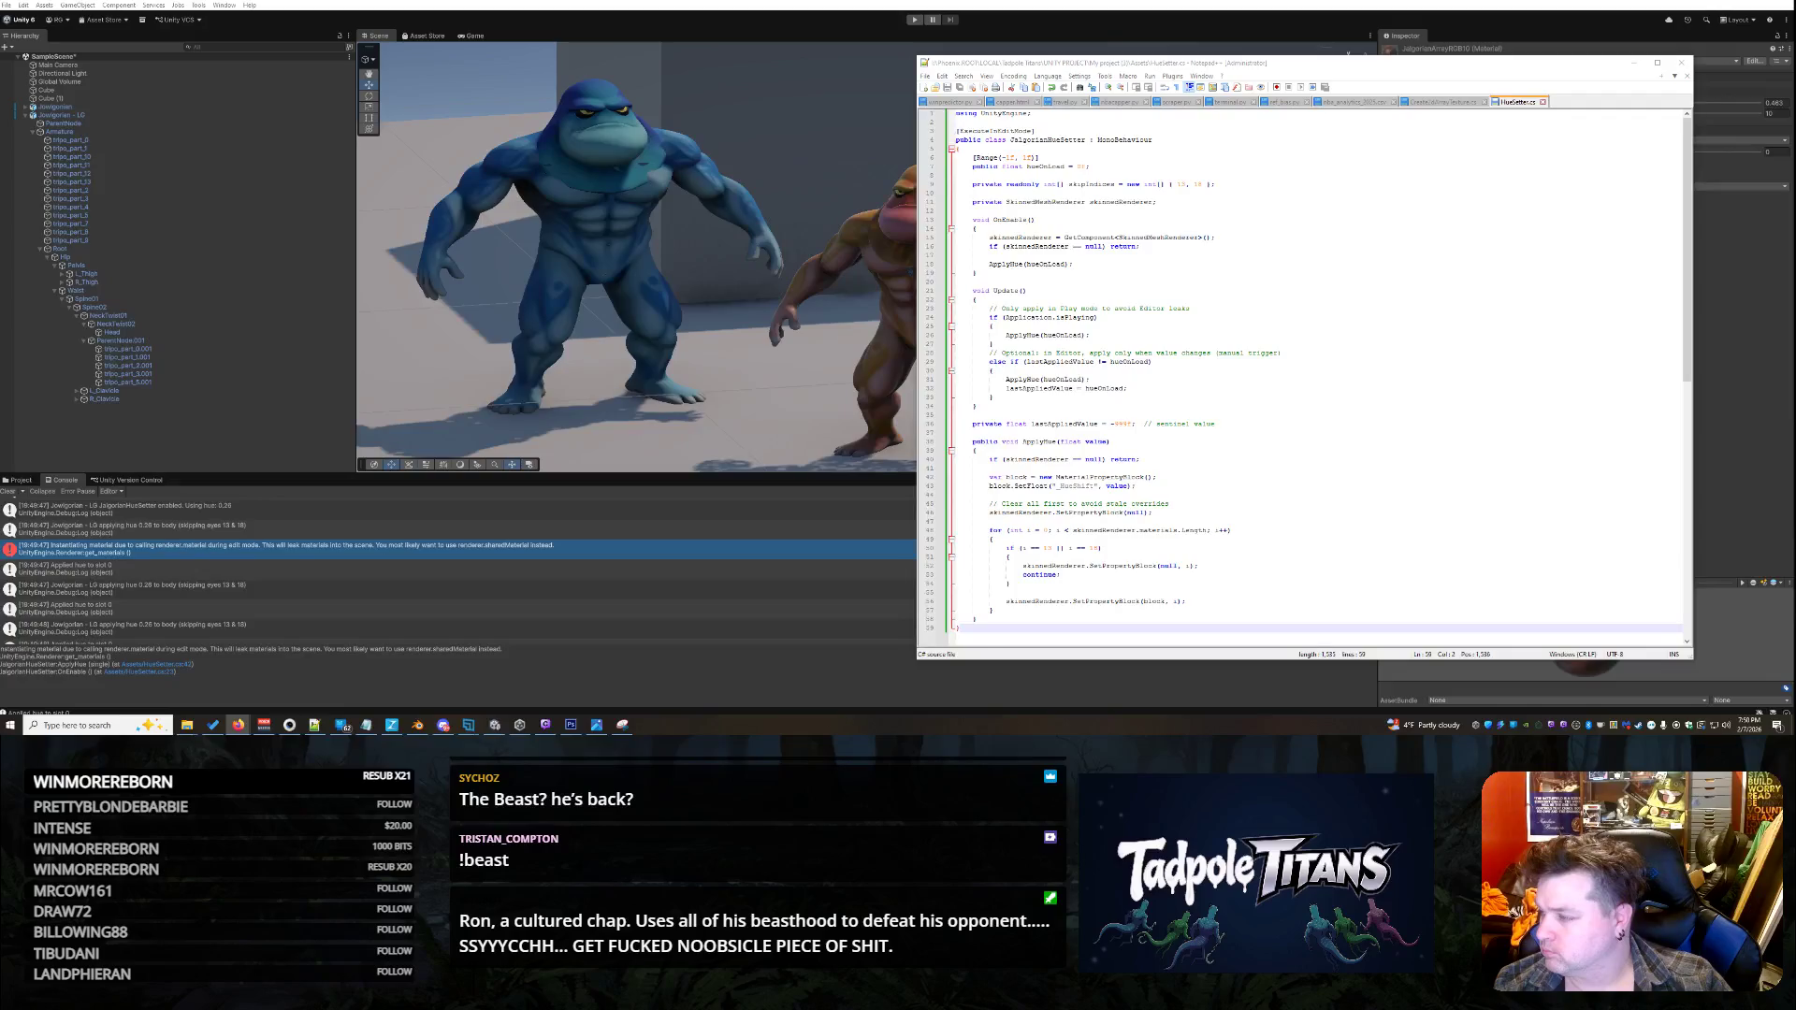
click(1290, 415)
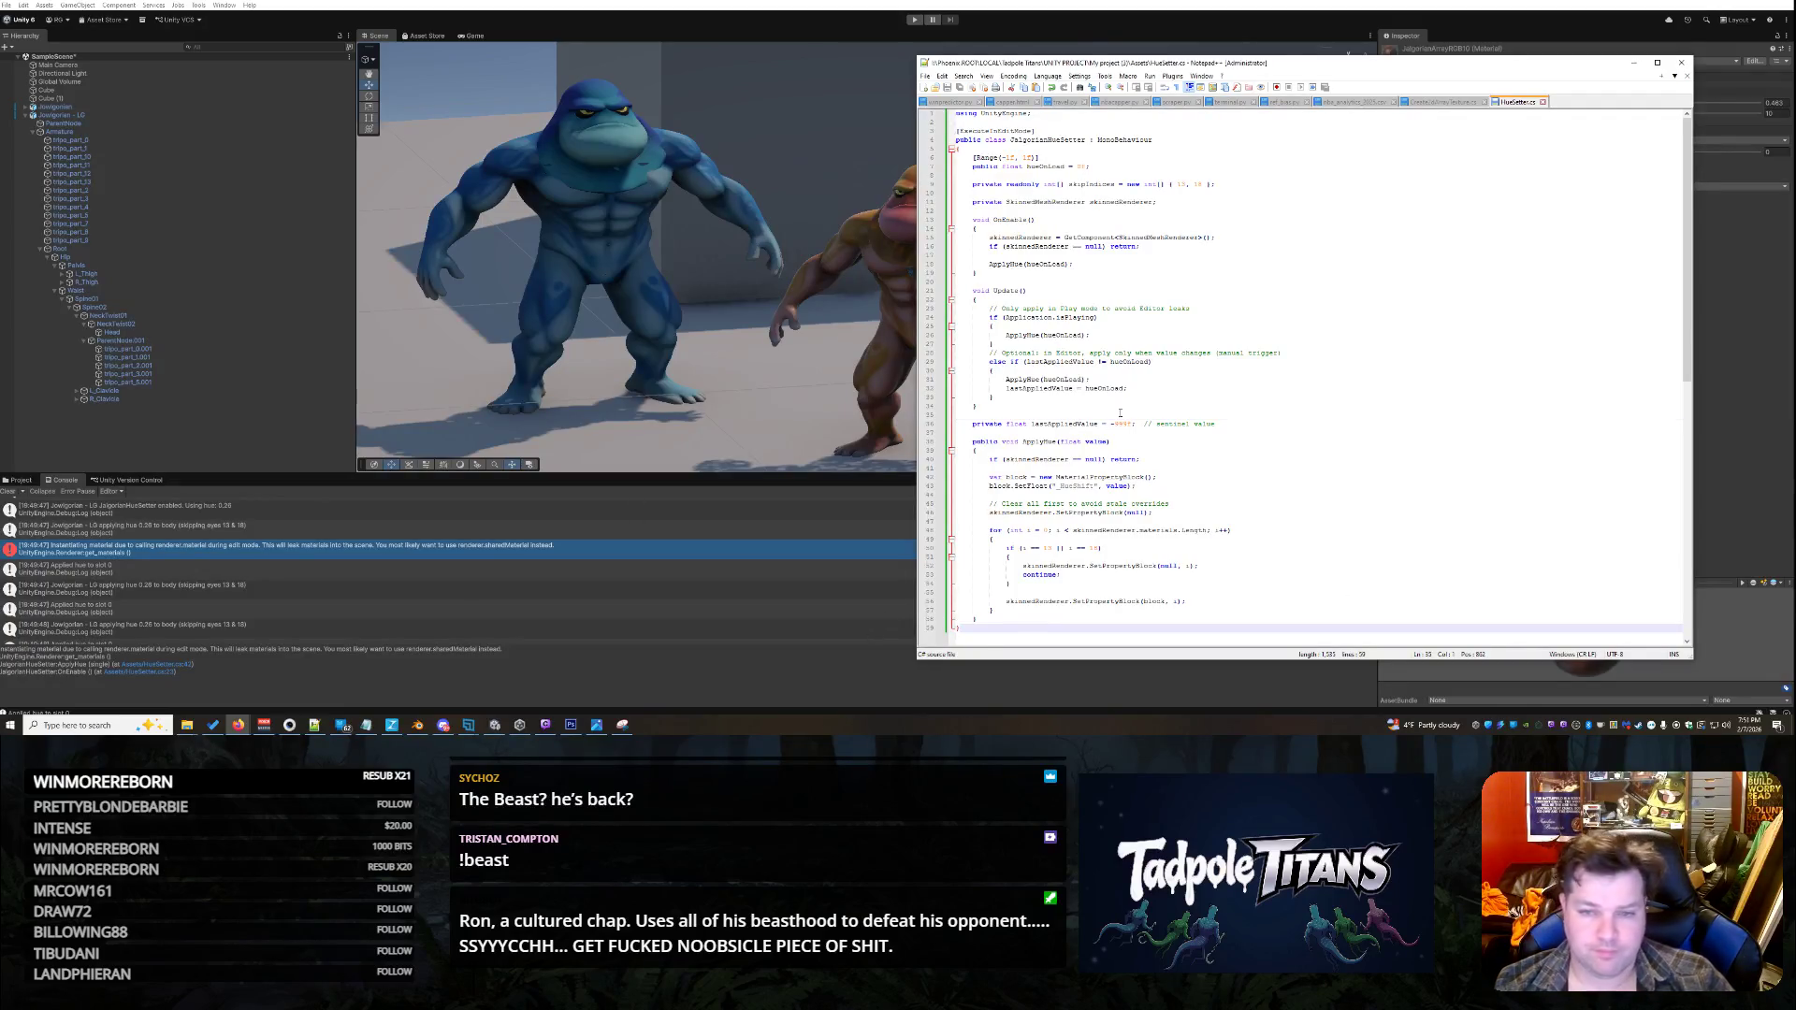
key(ctrl+a)
key(ctrl+v)
key(ctrl+s)
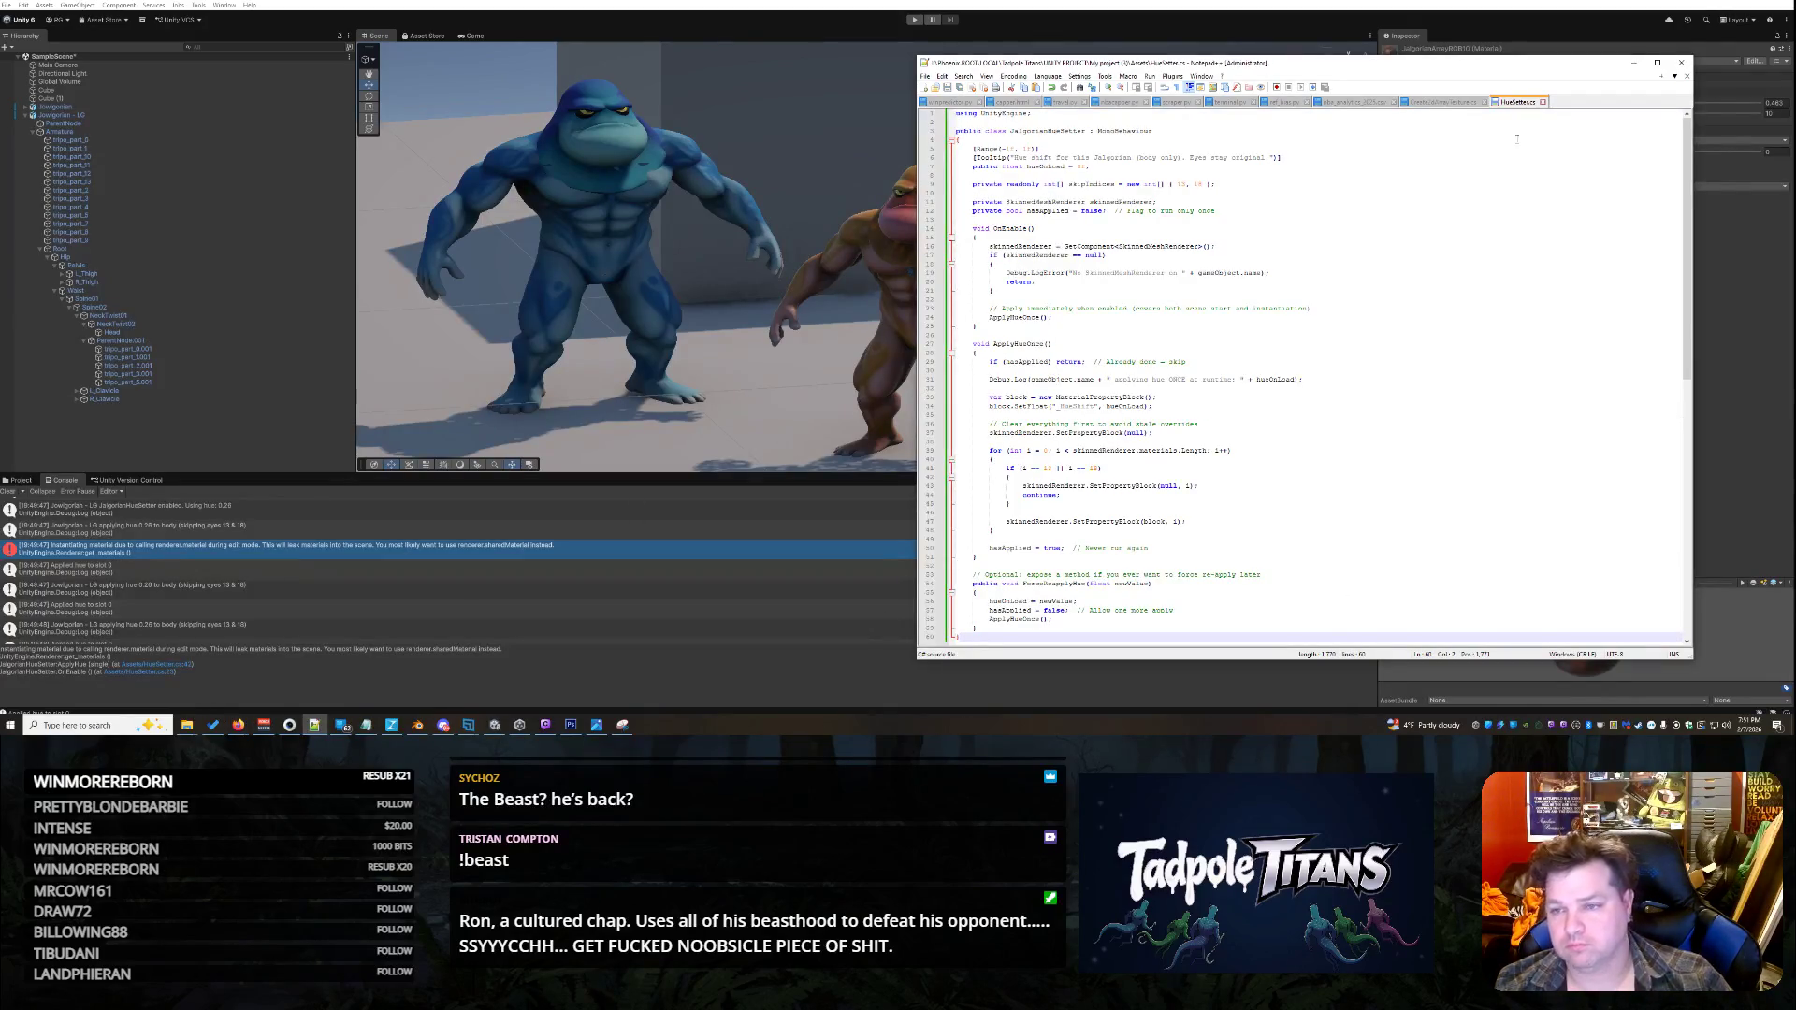
click(1634, 63)
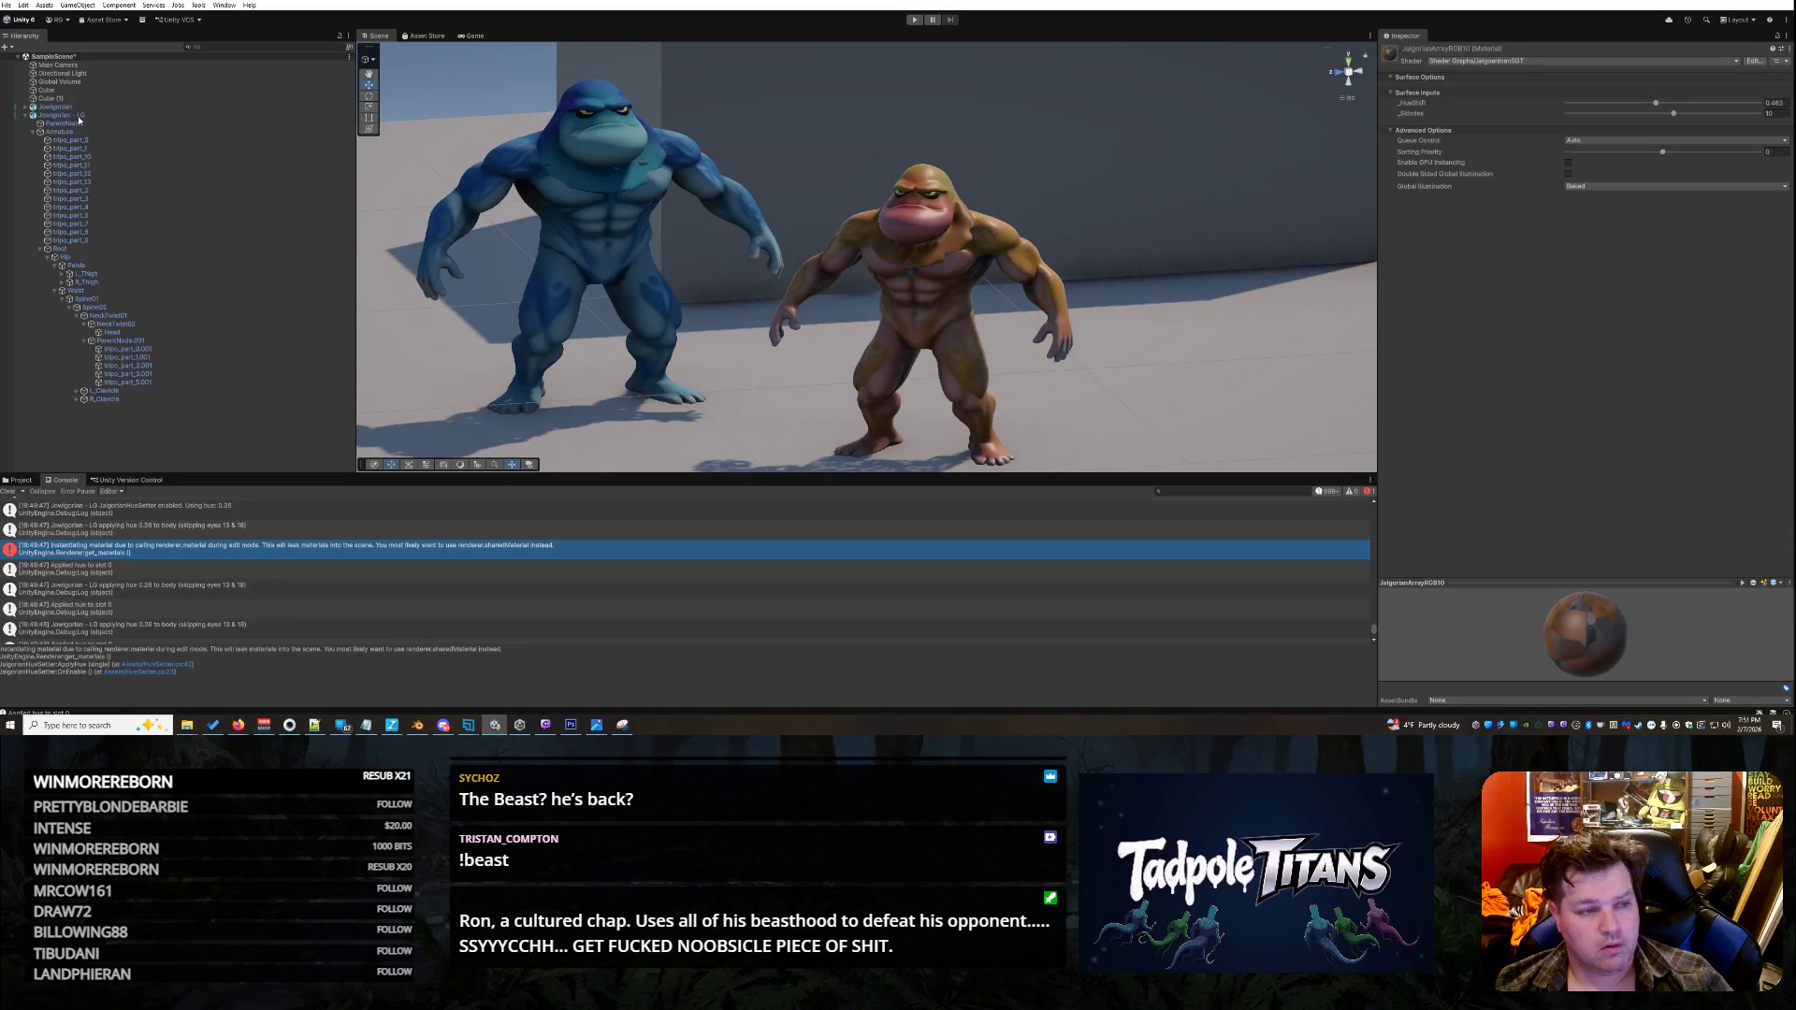
- With Jowlgorian - LG selected, run Play mode, view the fighters in the Scene, then stop
click(82, 116)
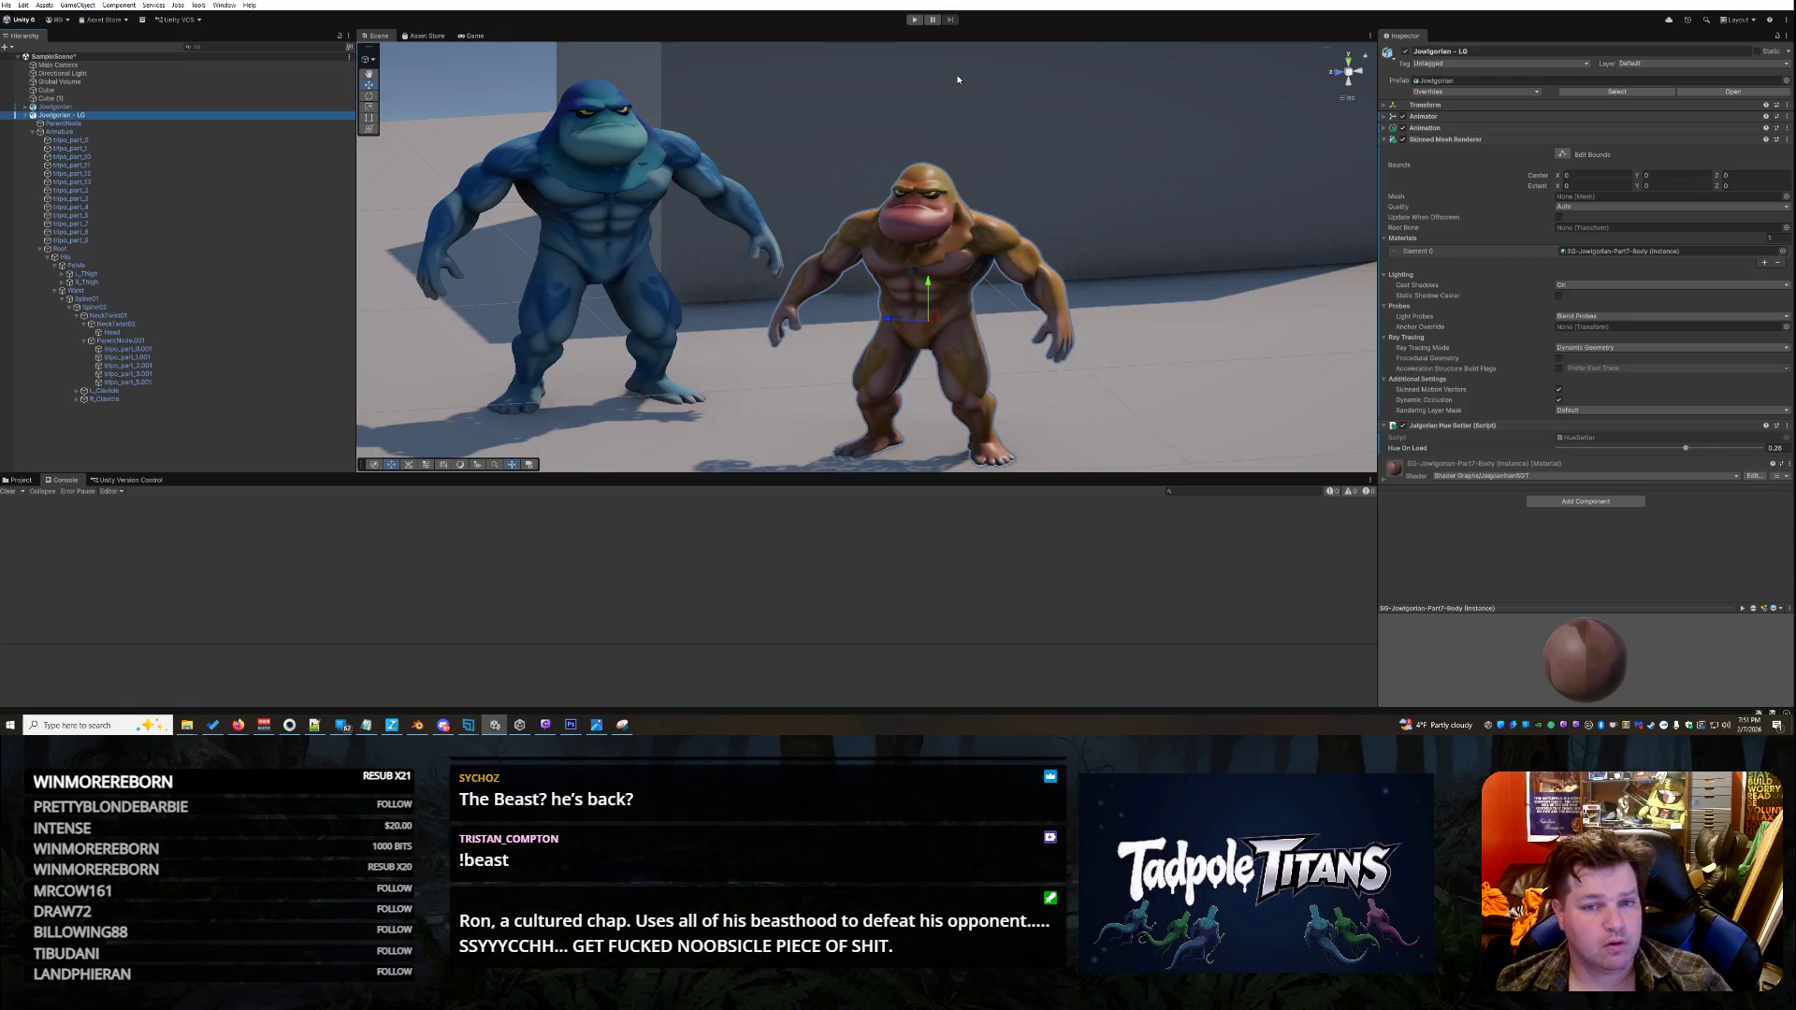
click(915, 18)
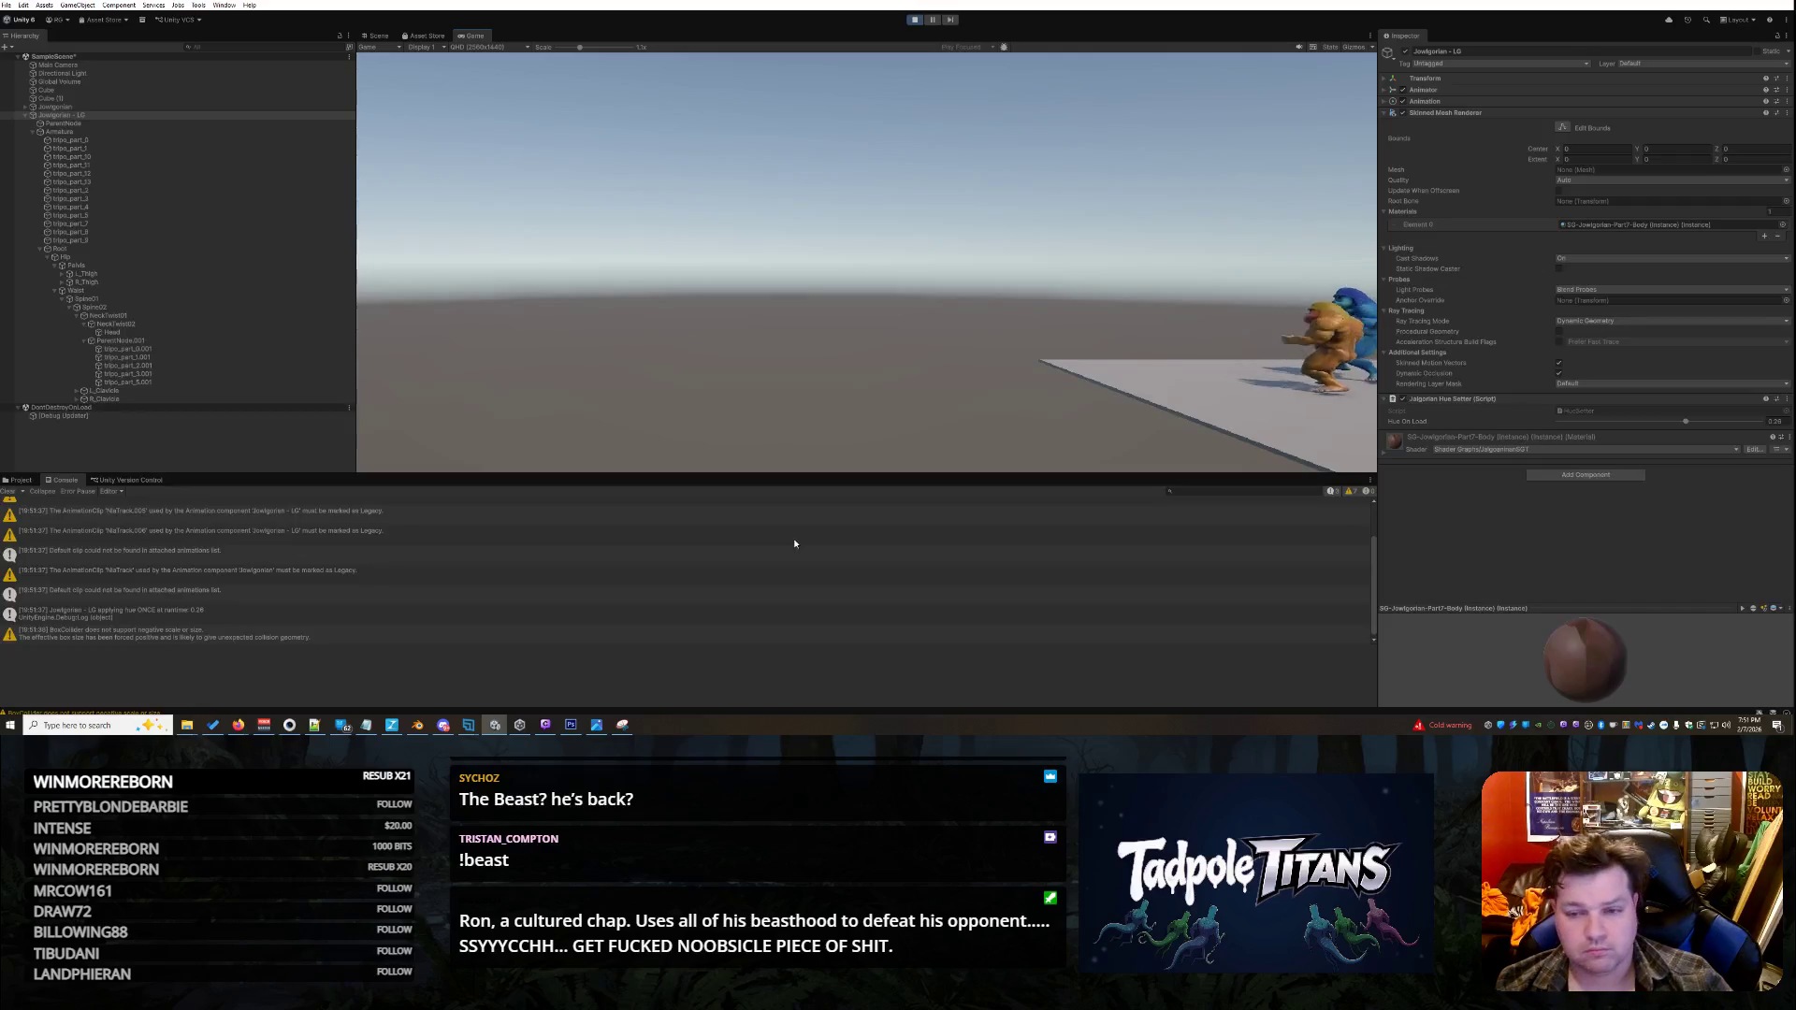
click(376, 36)
drag(985, 287, 938, 79)
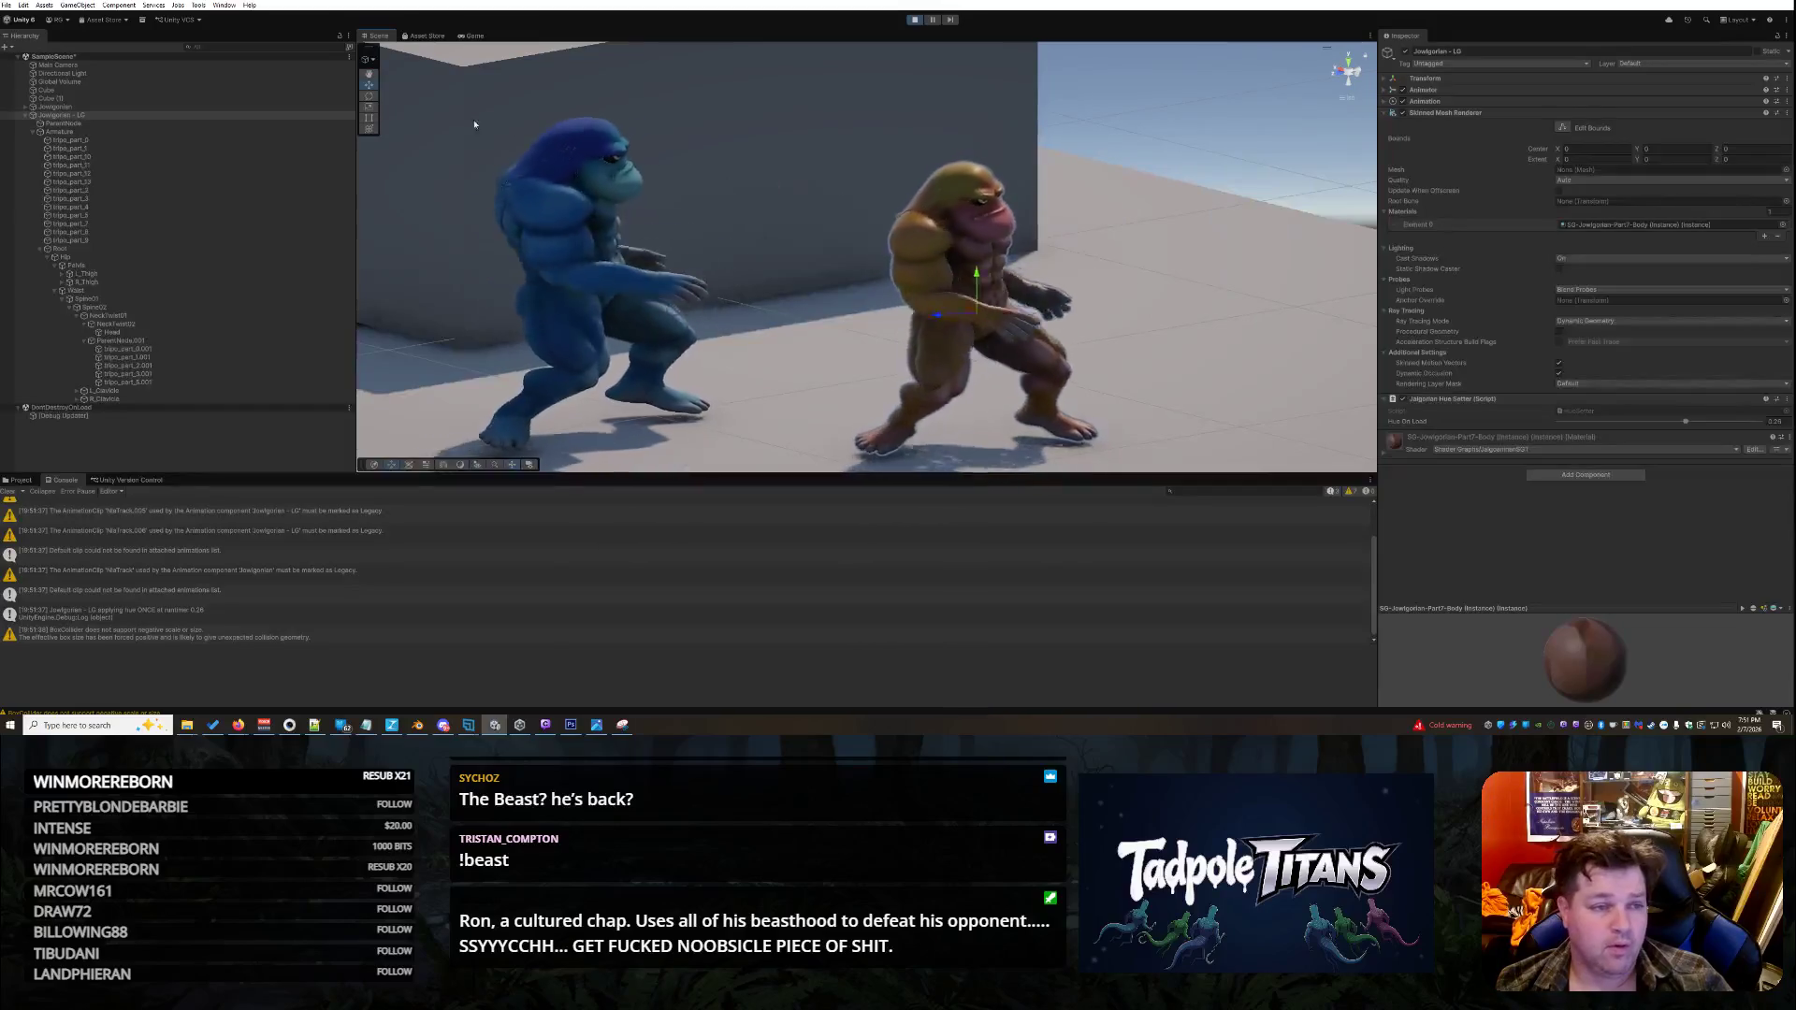
click(914, 19)
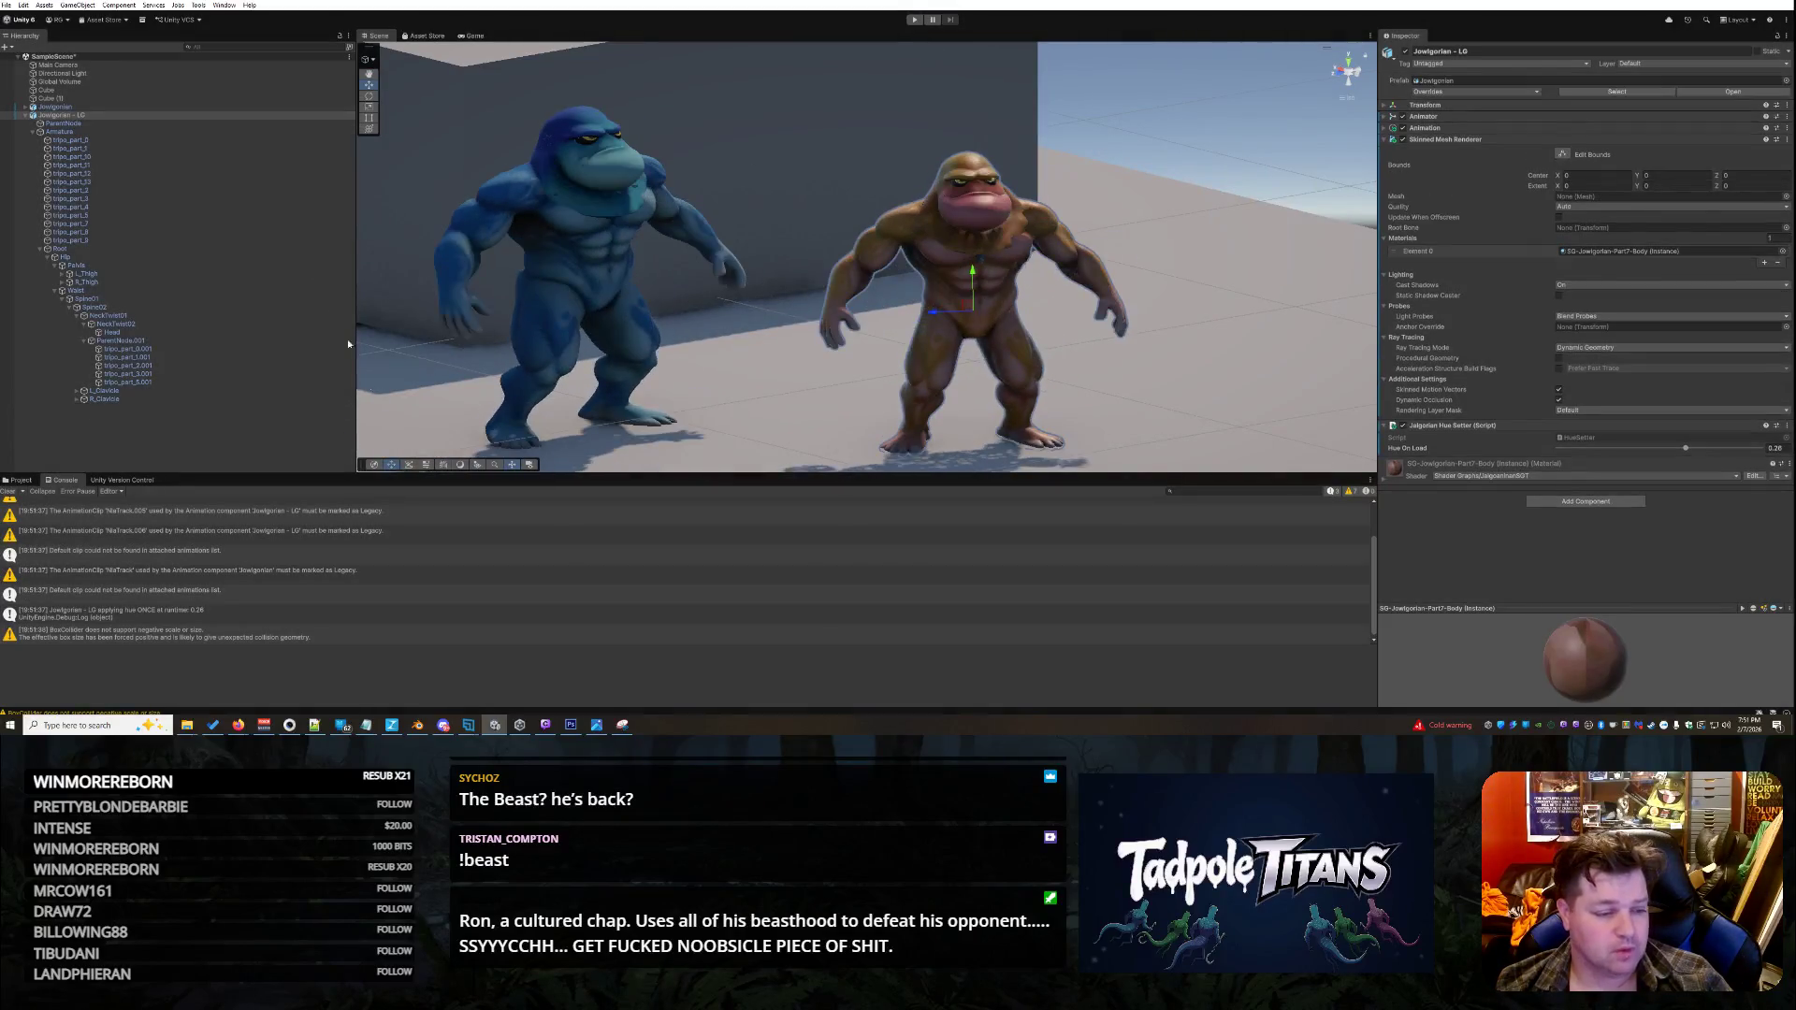
- Review the Console entries, including the 'applying hue ONCE' log and its stack trace, then reopen HueSetter.cs
click(285, 581)
scroll(277, 580, up, 1)
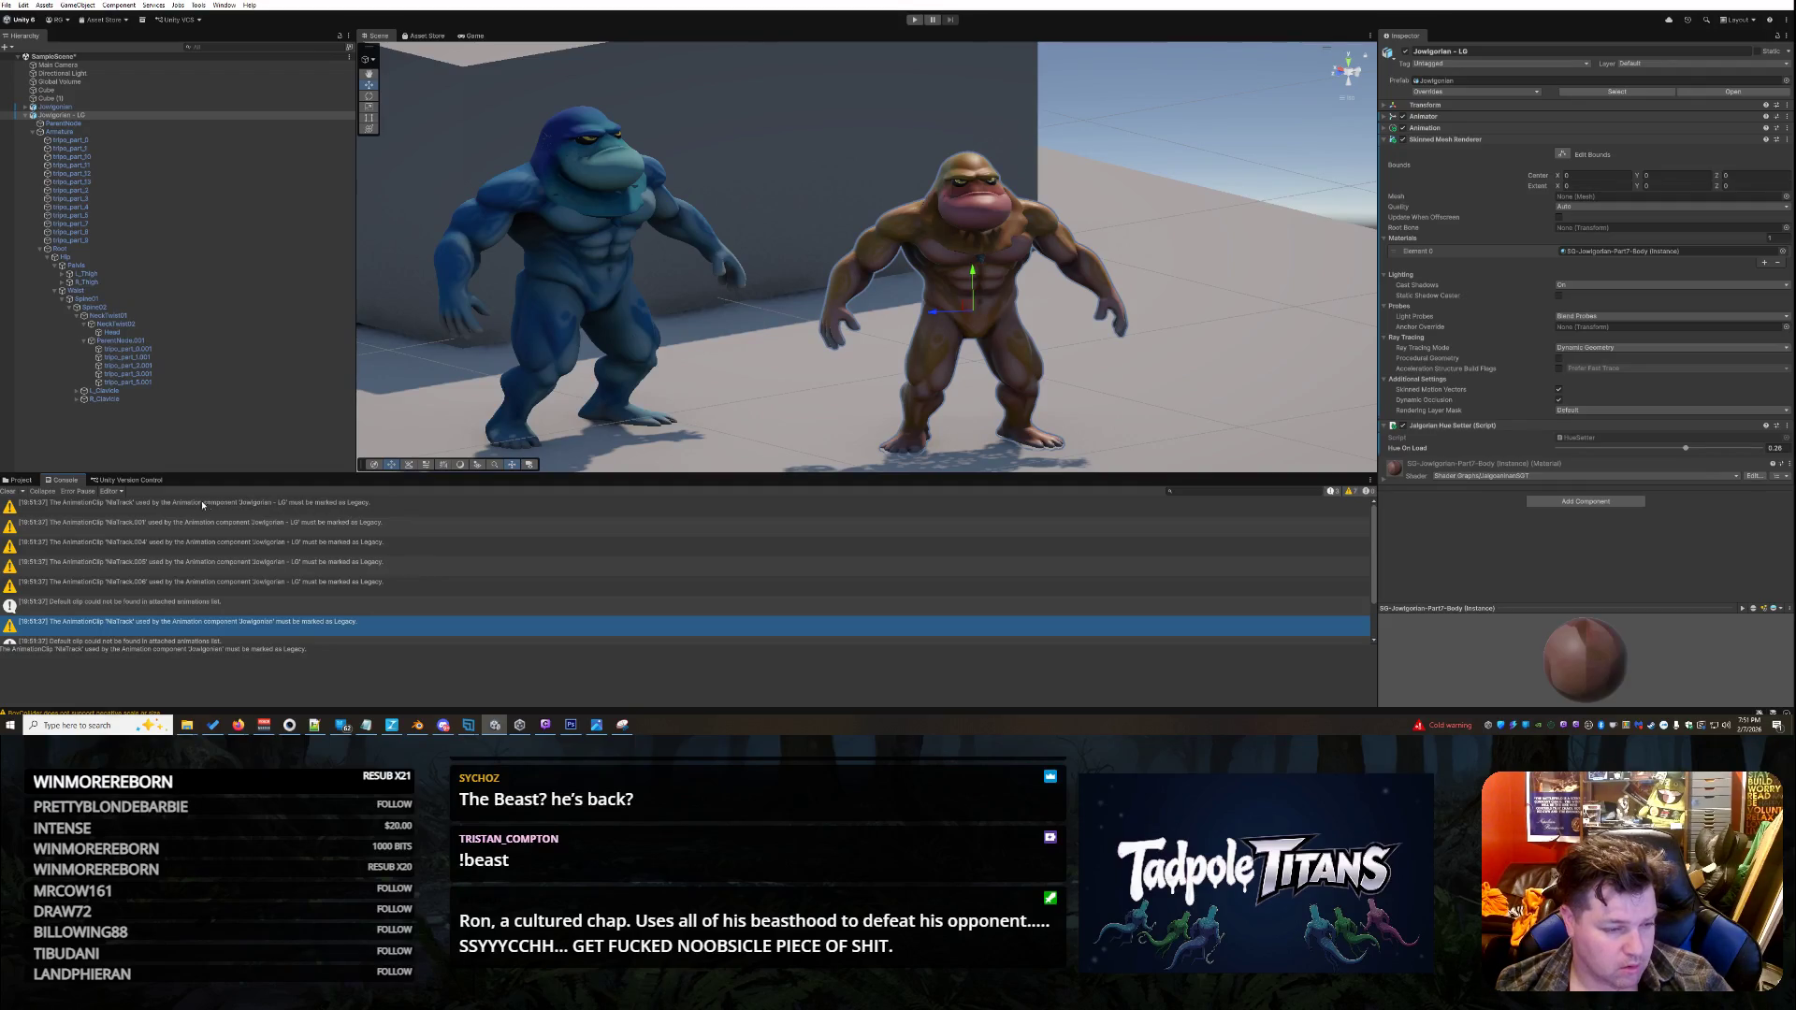
scroll(204, 526, down, 1)
click(262, 589)
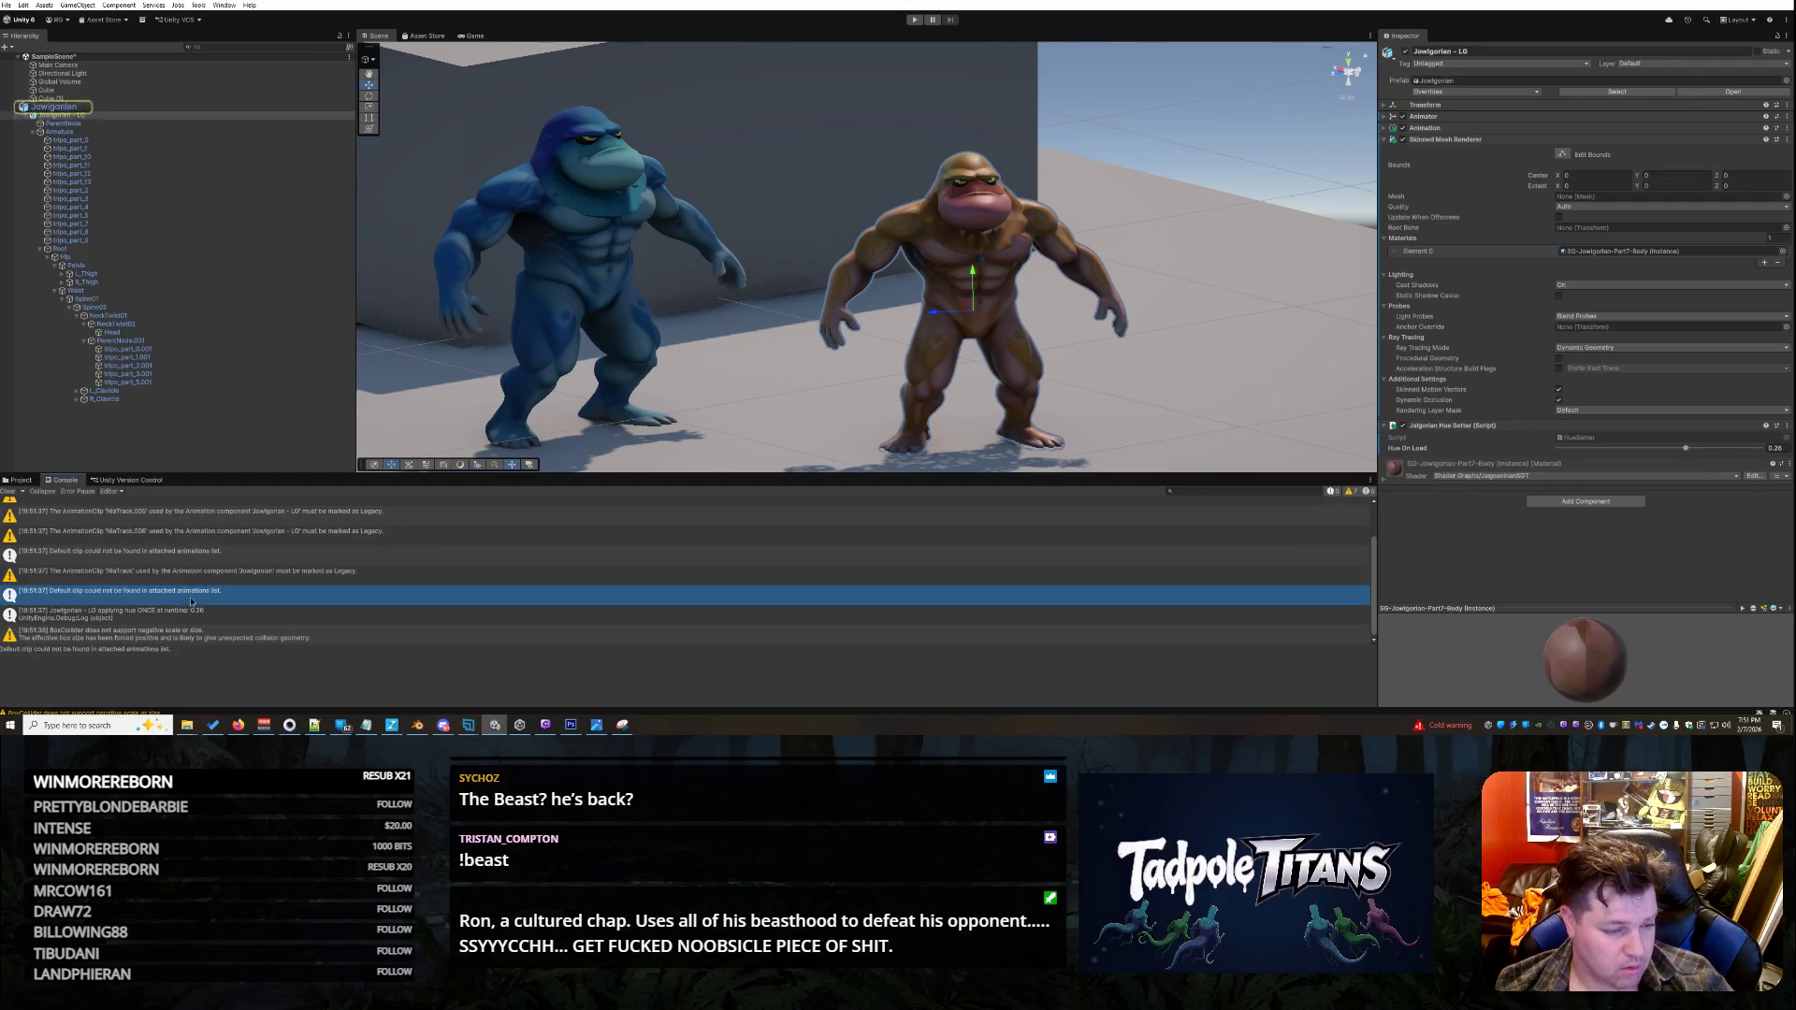
click(301, 608)
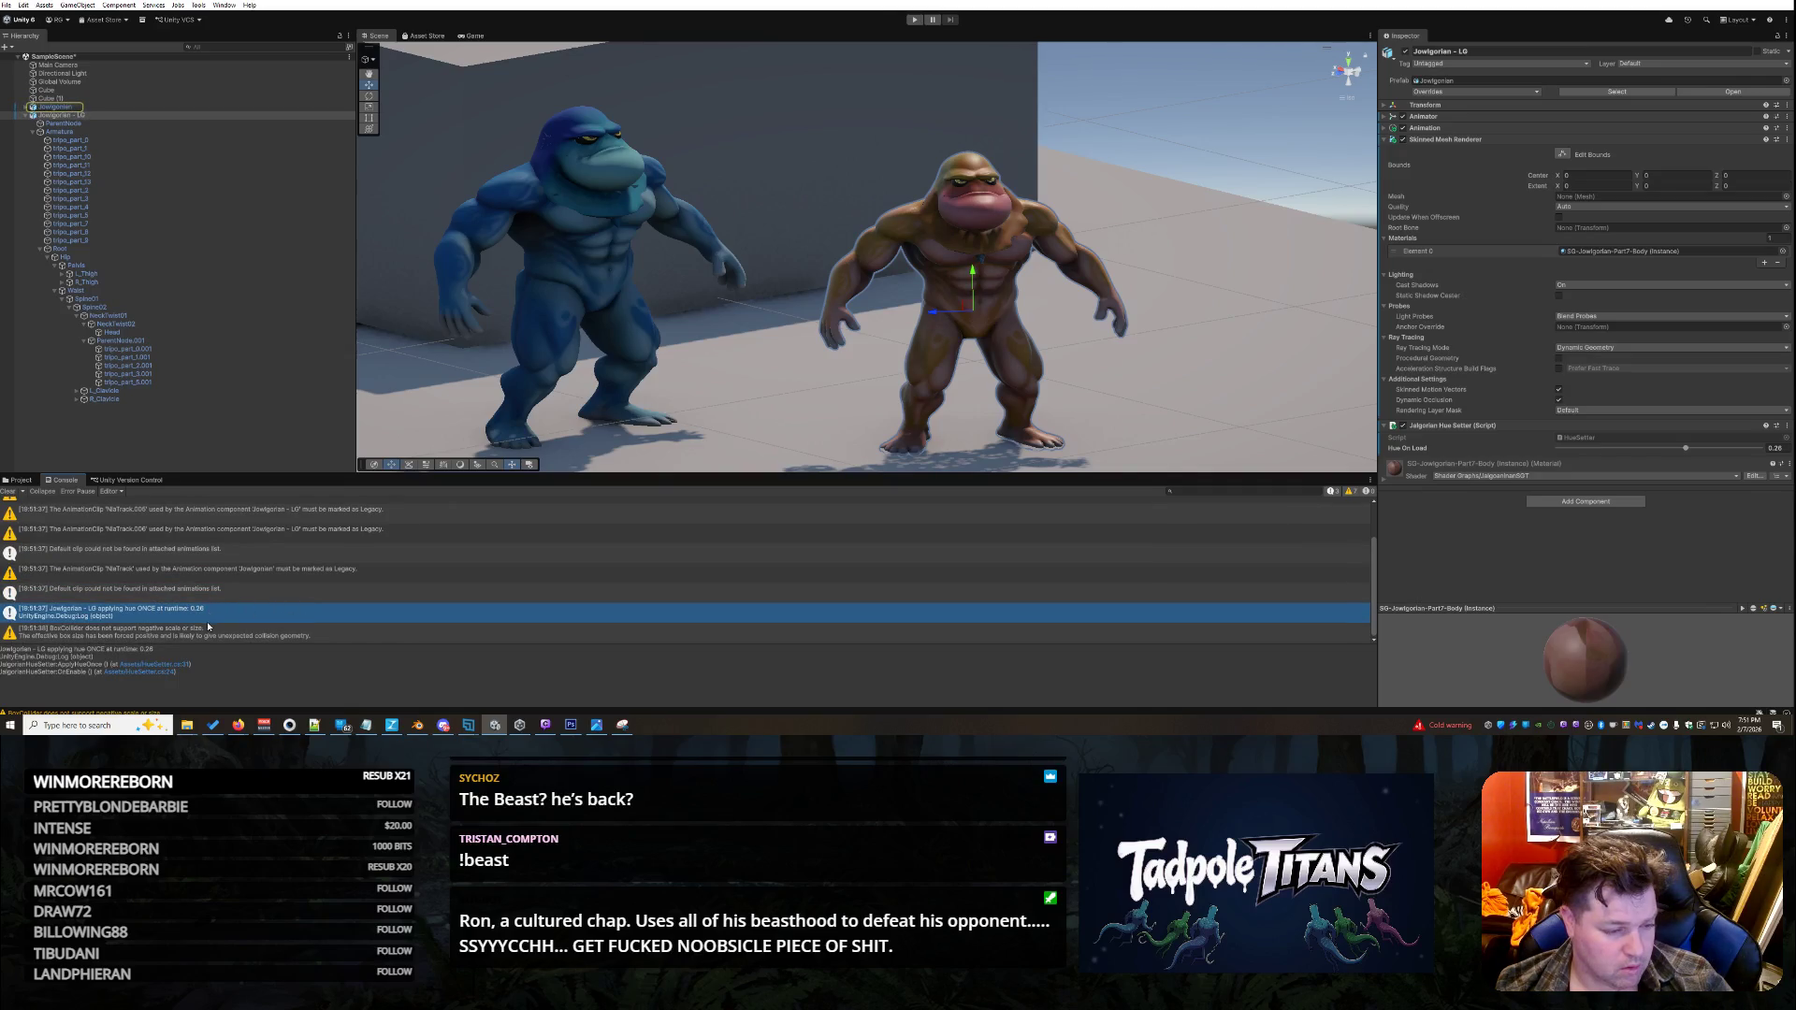
click(248, 637)
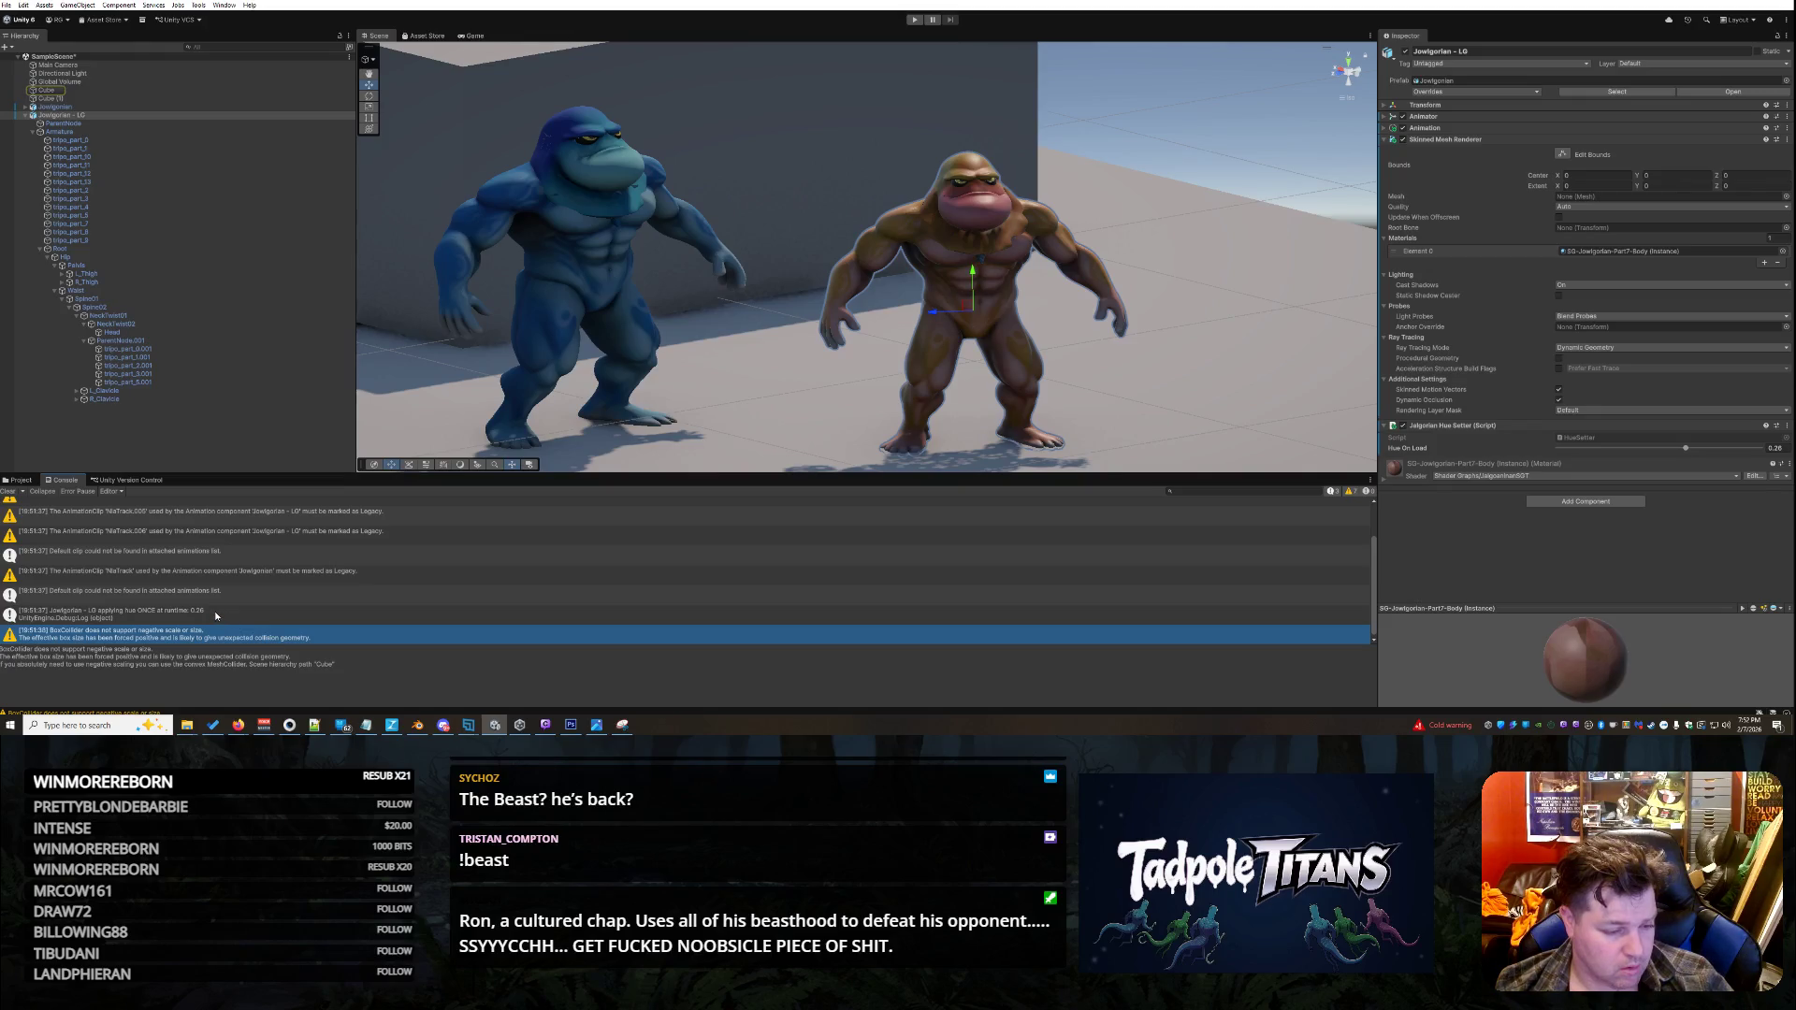
click(217, 615)
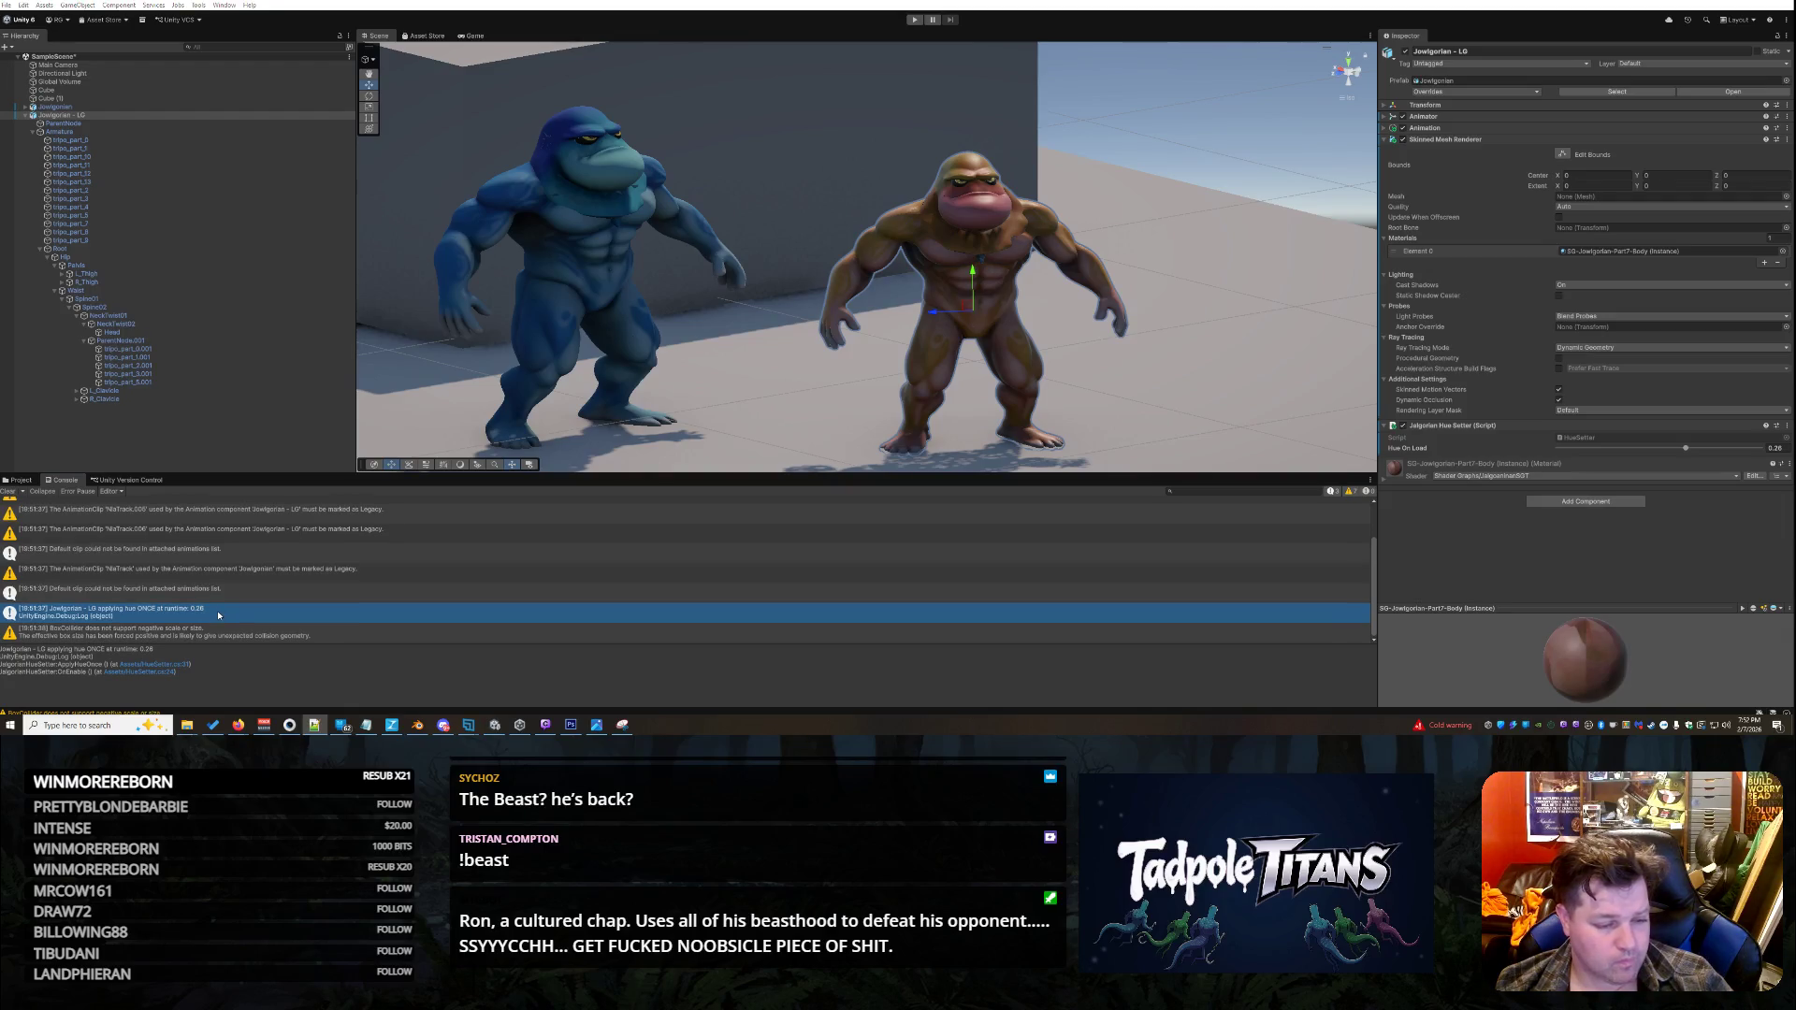
mouse_move(318, 729)
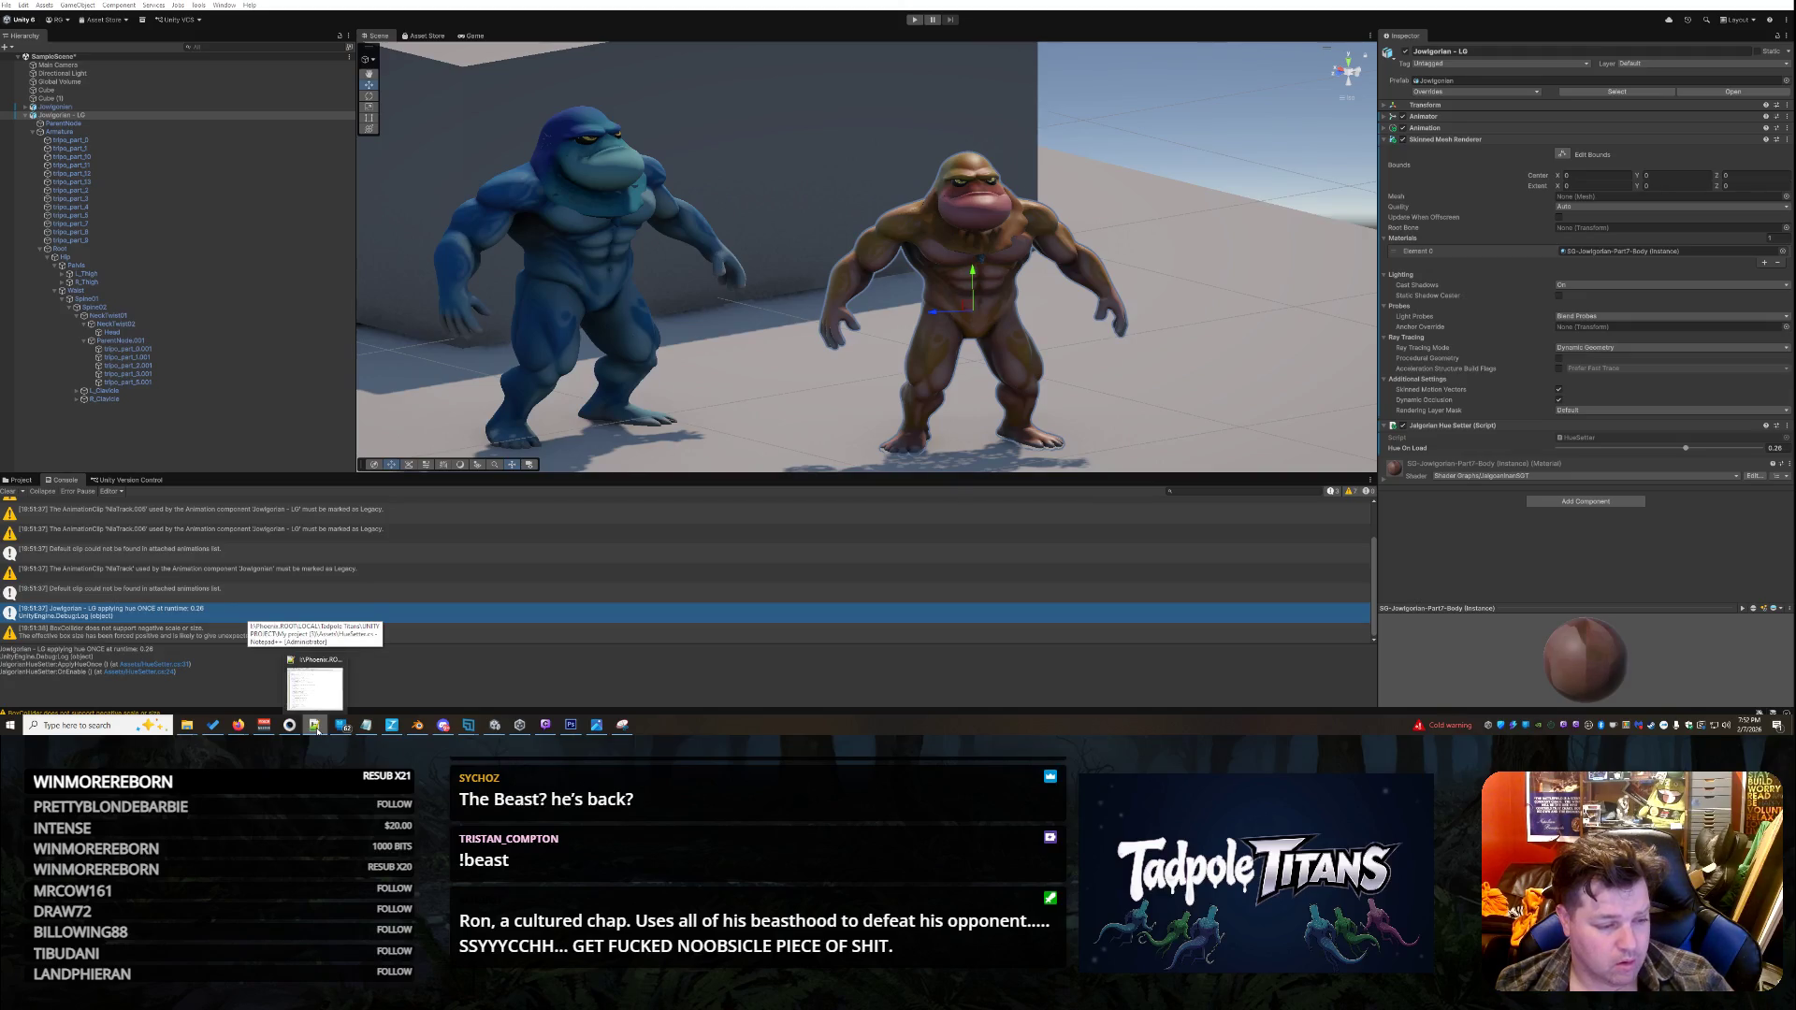
click(317, 729)
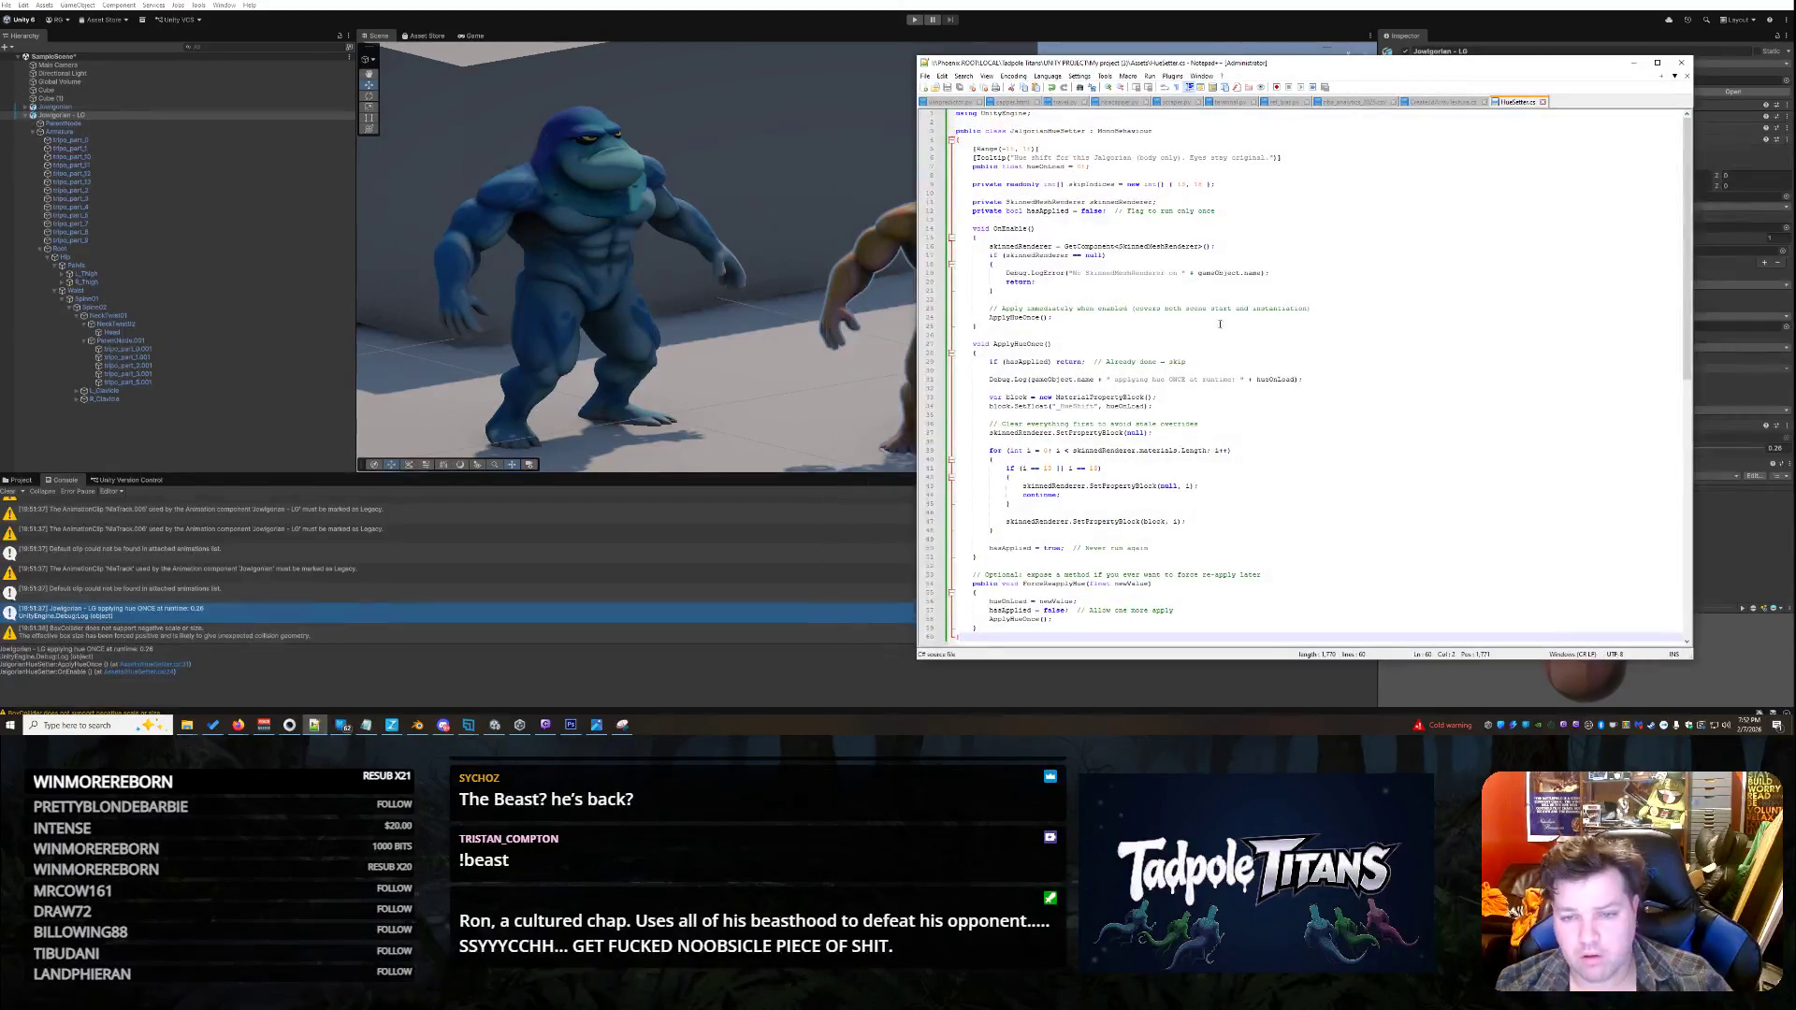
- Look over HueSetter.cs around line 25, then return to Unity's Project tab
scroll(1199, 300, down, 1)
click(1199, 301)
scroll(1199, 300, up, 1)
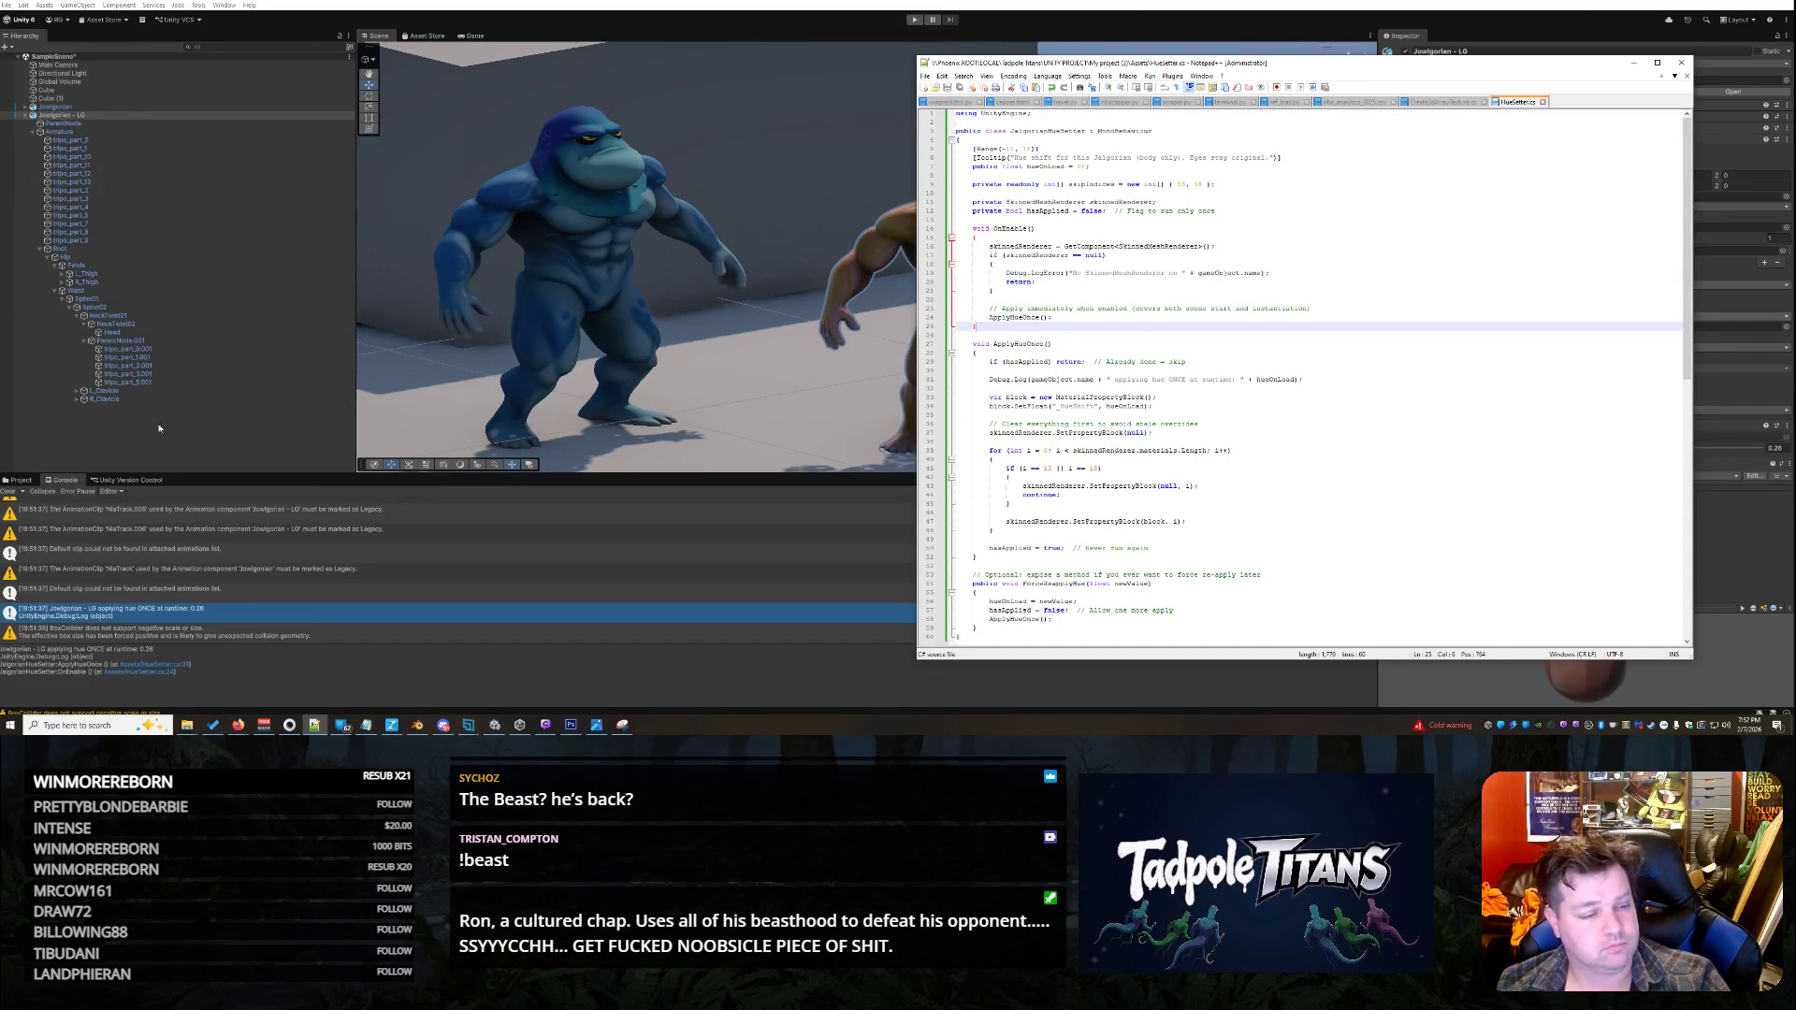
click(29, 481)
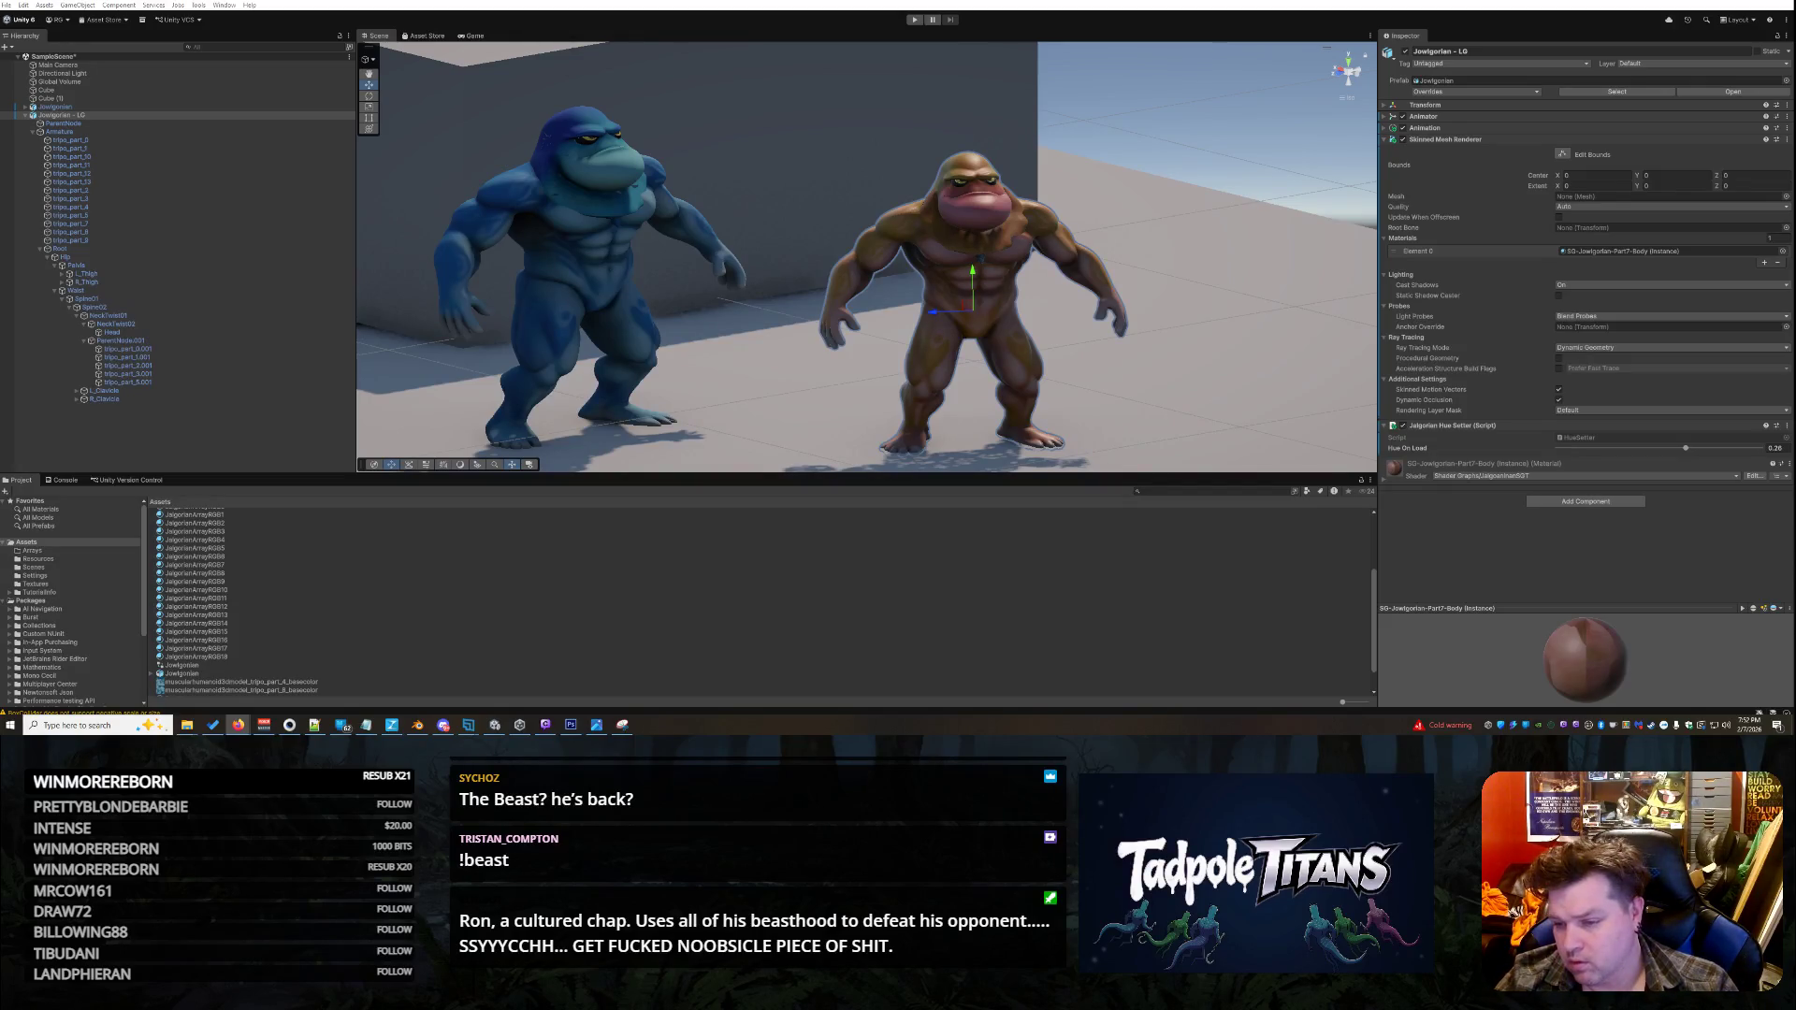
- Click through the fighter's parts in the Scene until torso mesh tripo_part_7 and its JaegerArmy material show
click(1000, 283)
click(999, 278)
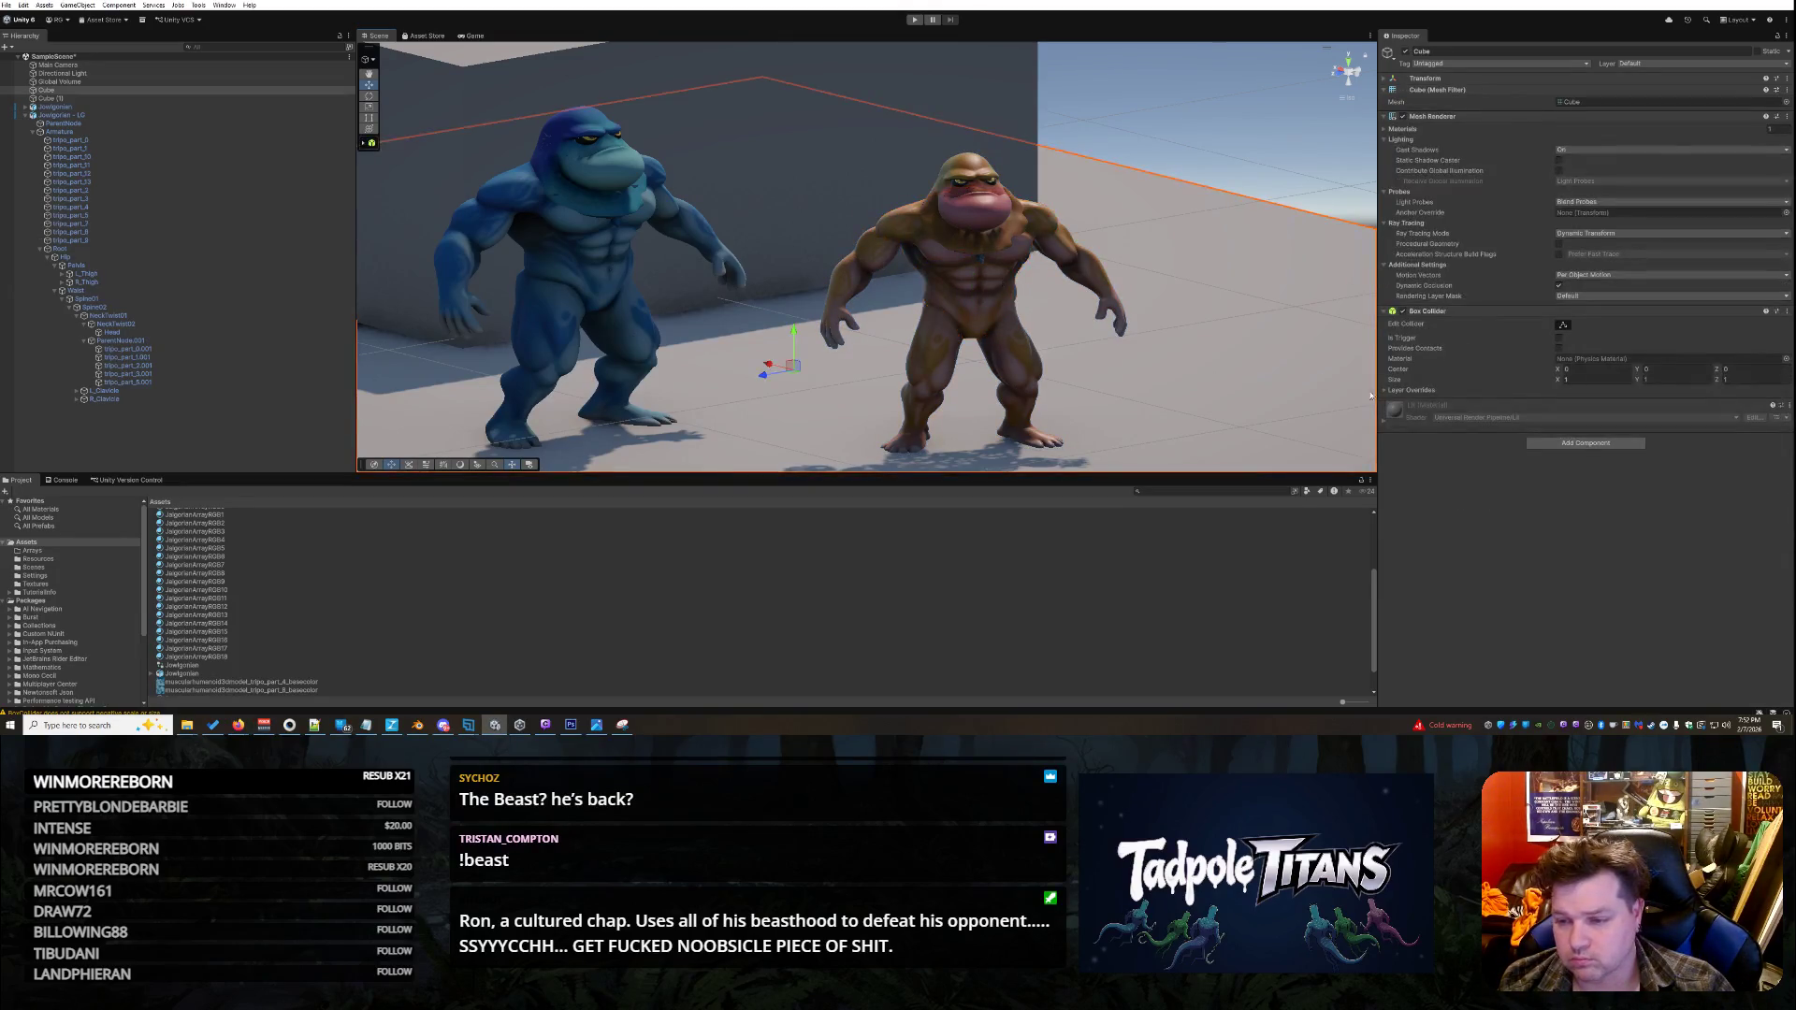
click(1007, 281)
click(1000, 282)
click(996, 317)
click(1003, 319)
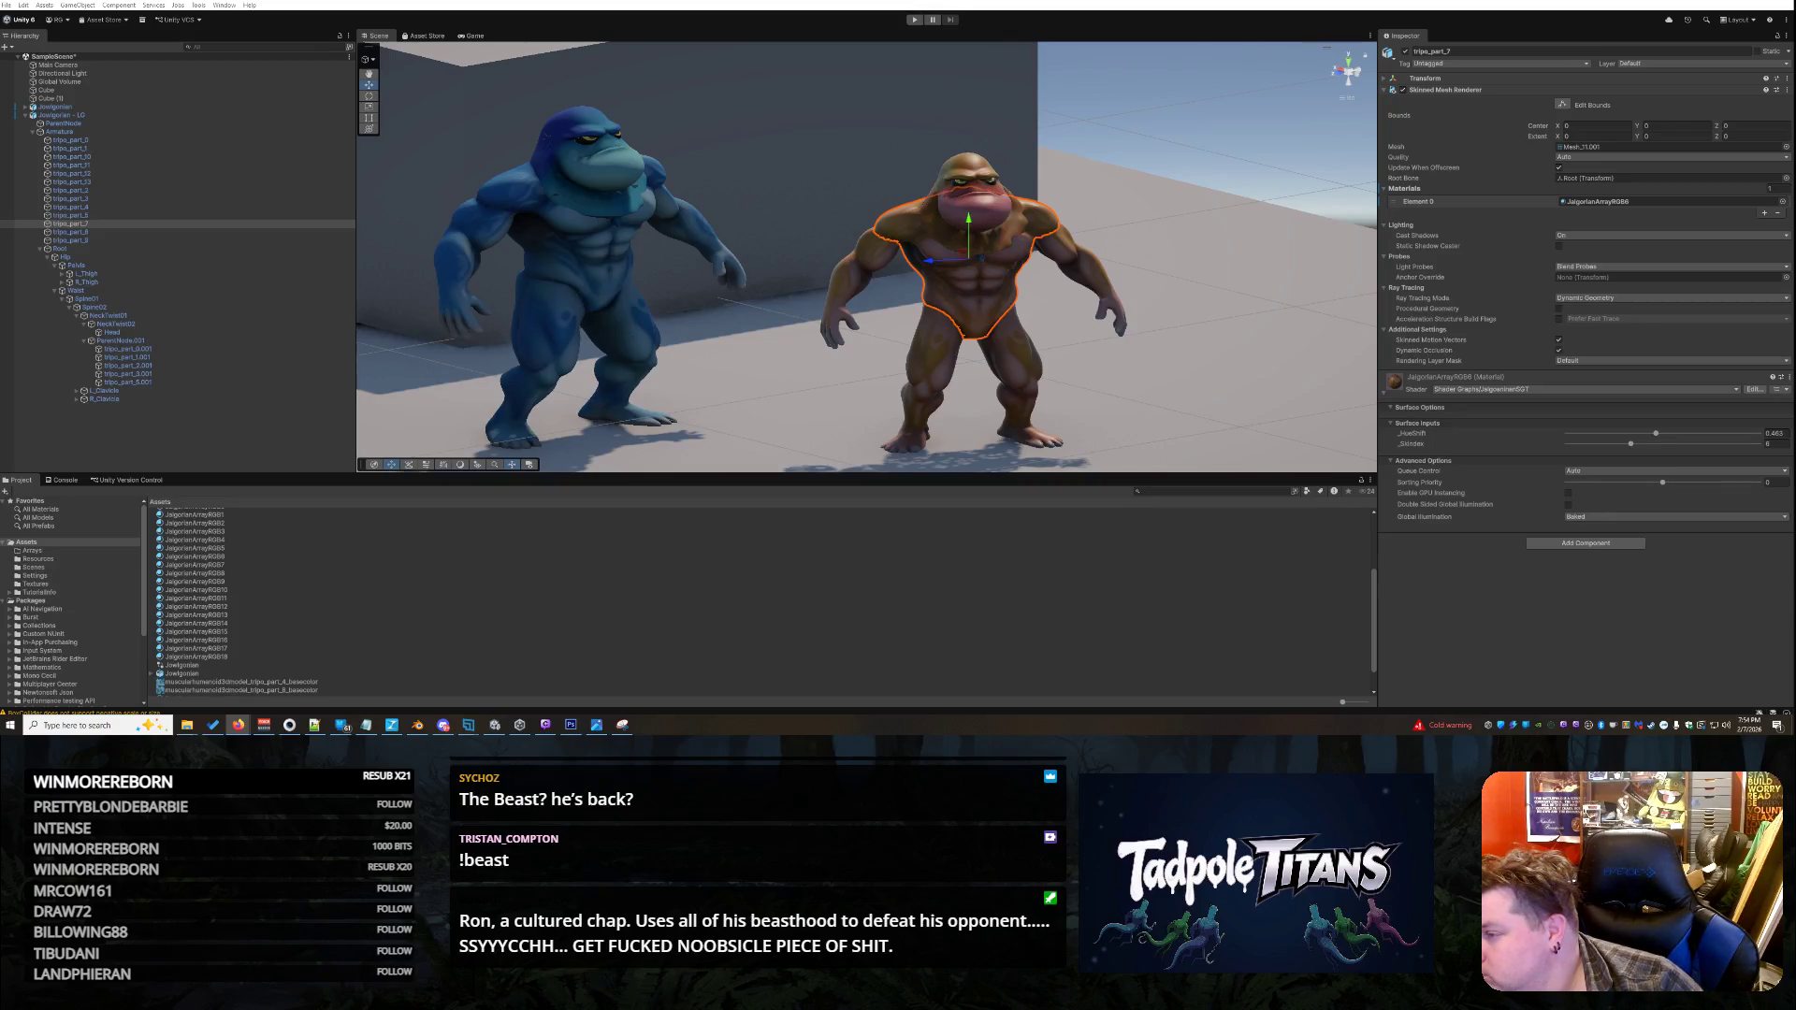
scroll(298, 531, up, 4)
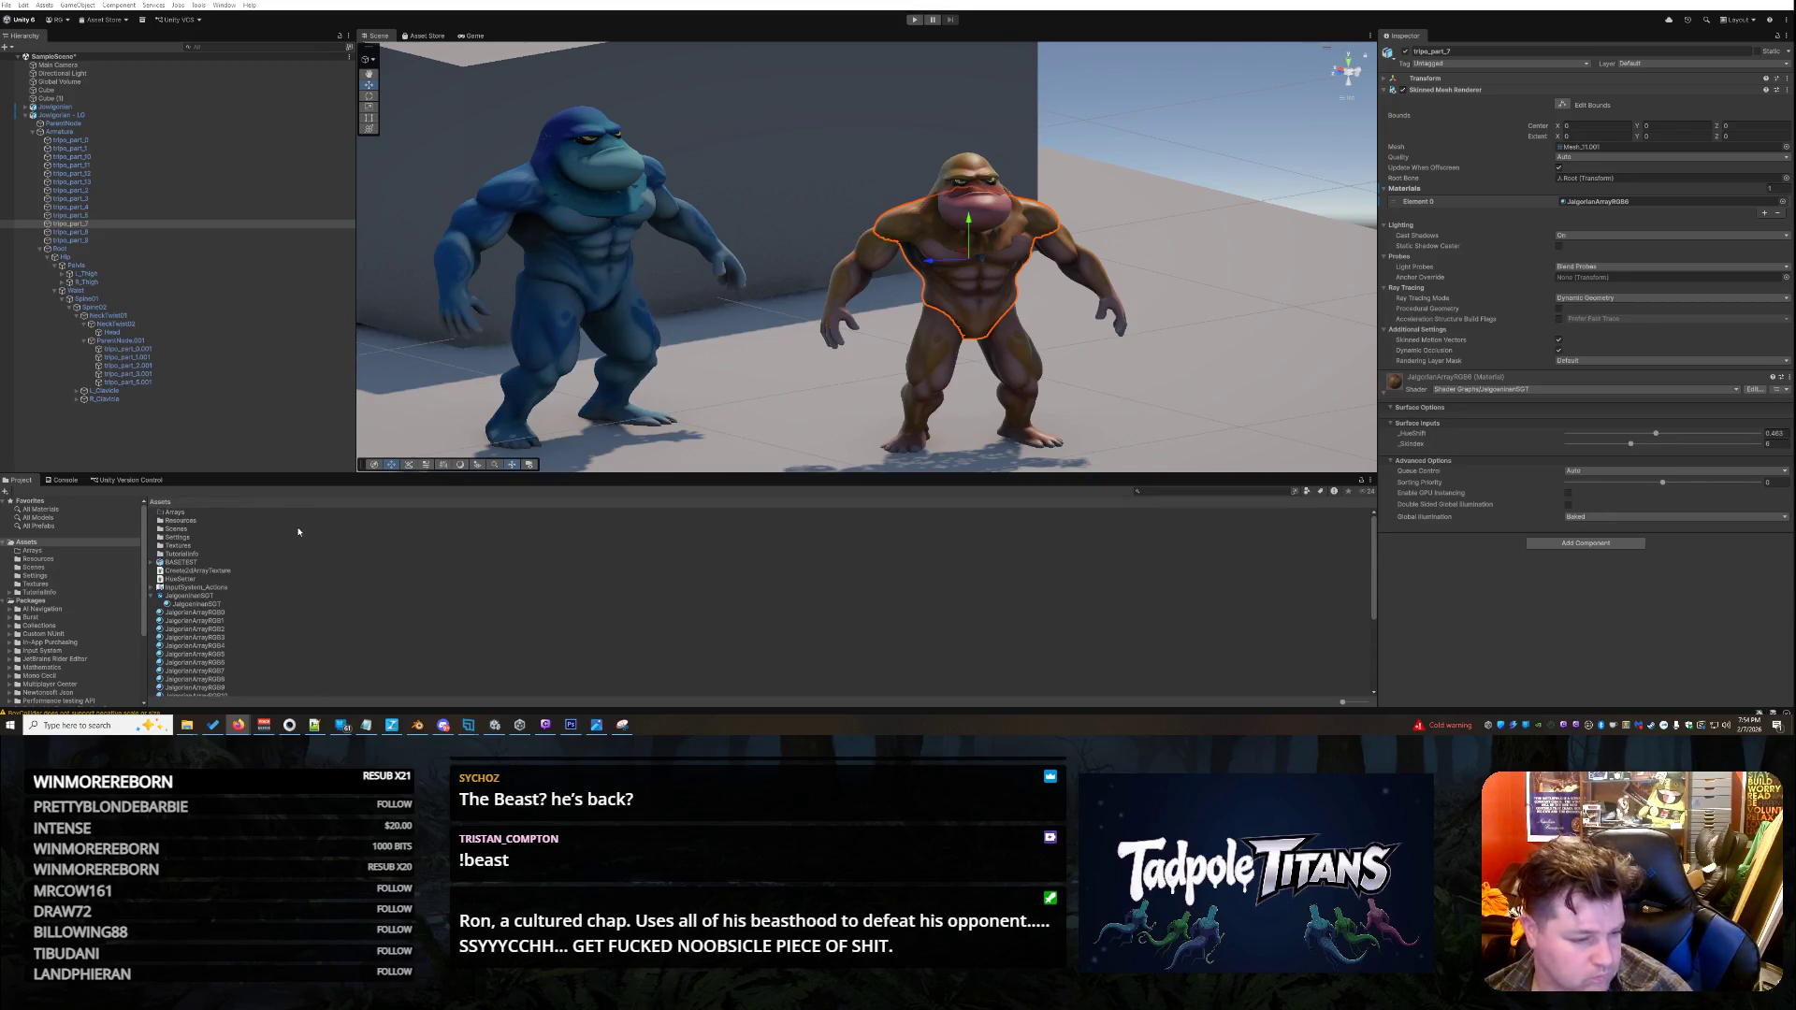
- Open the JaegerArmySGT shader graph and inspect its _HueShift property feeding the Hue node
click(218, 606)
click(211, 599)
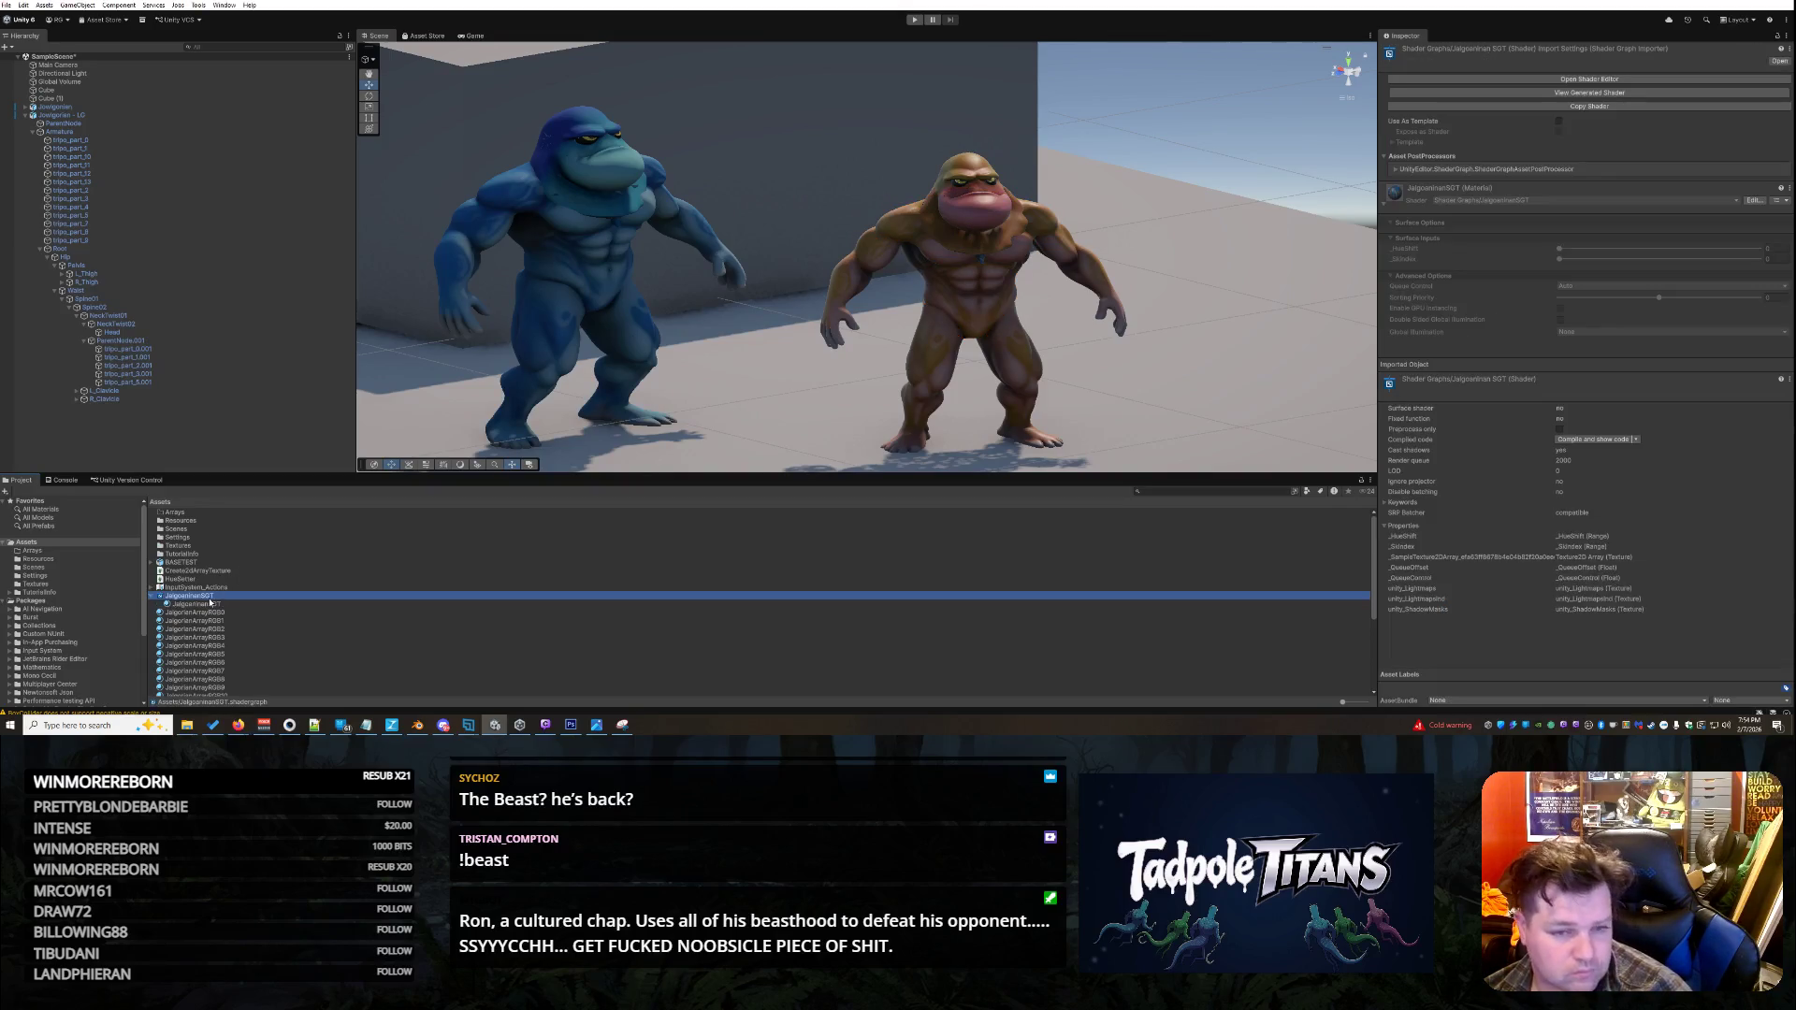
right_click(214, 602)
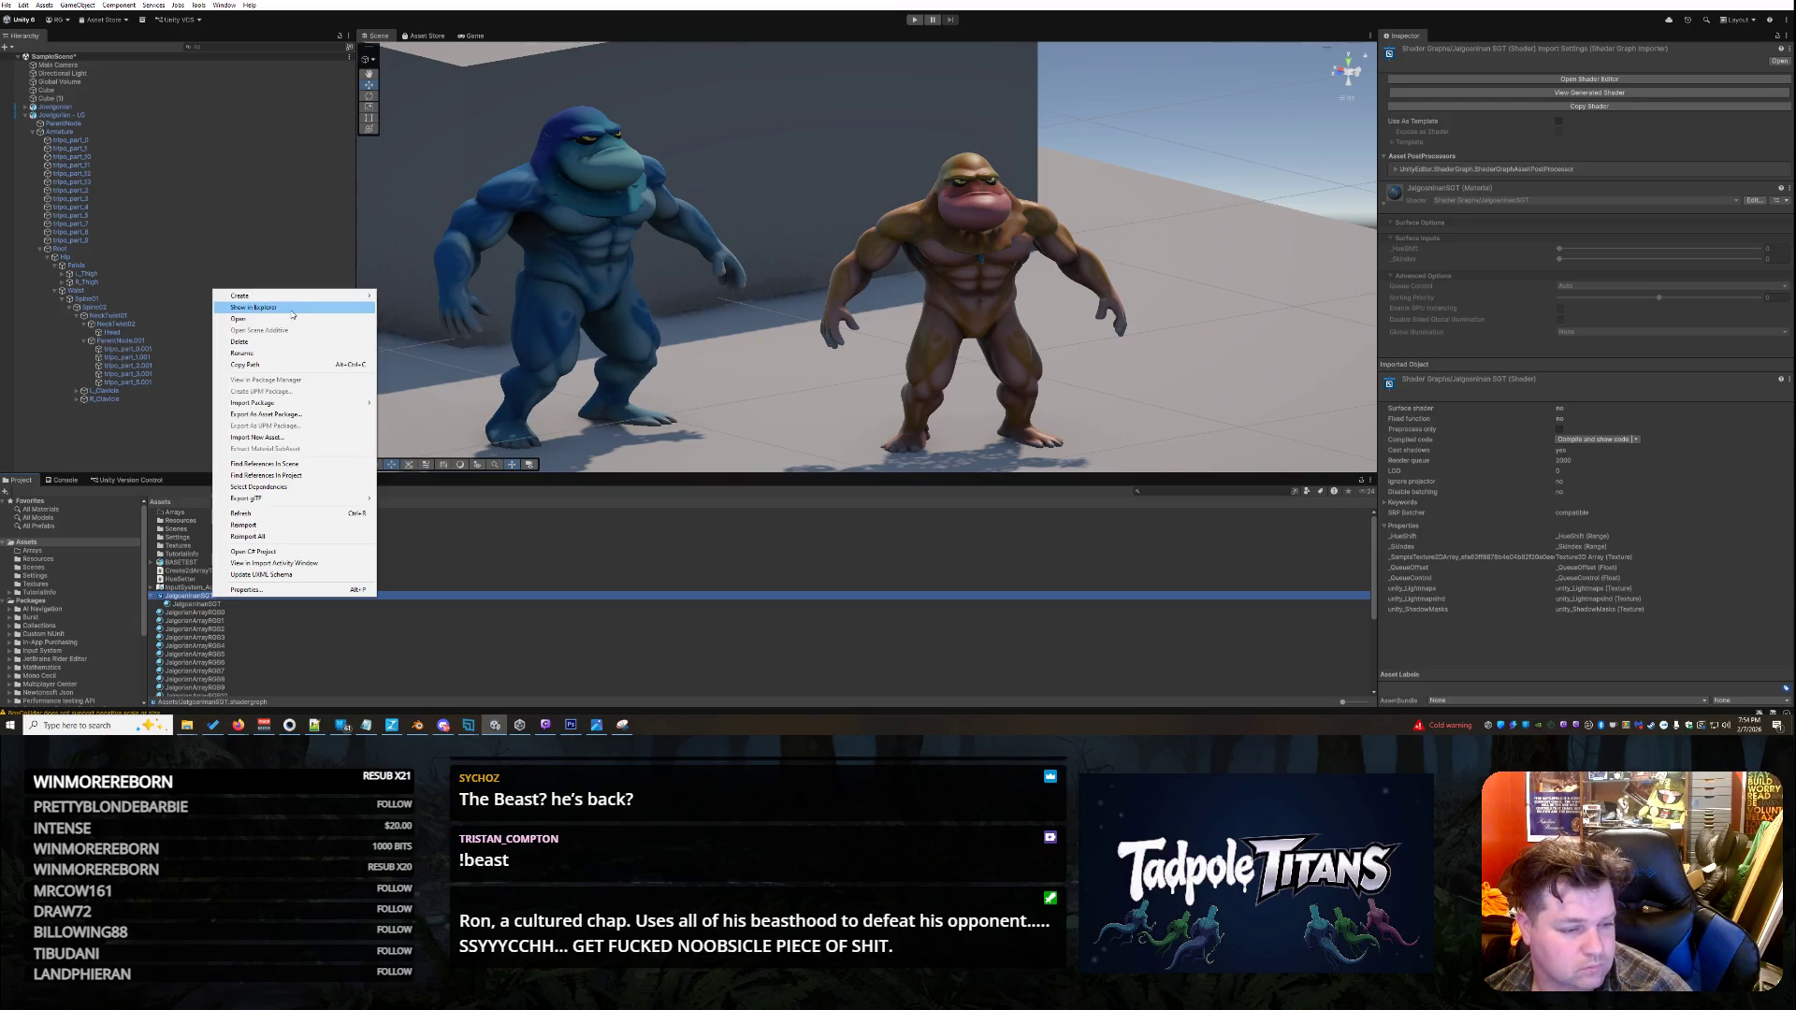
click(198, 599)
double_click(222, 596)
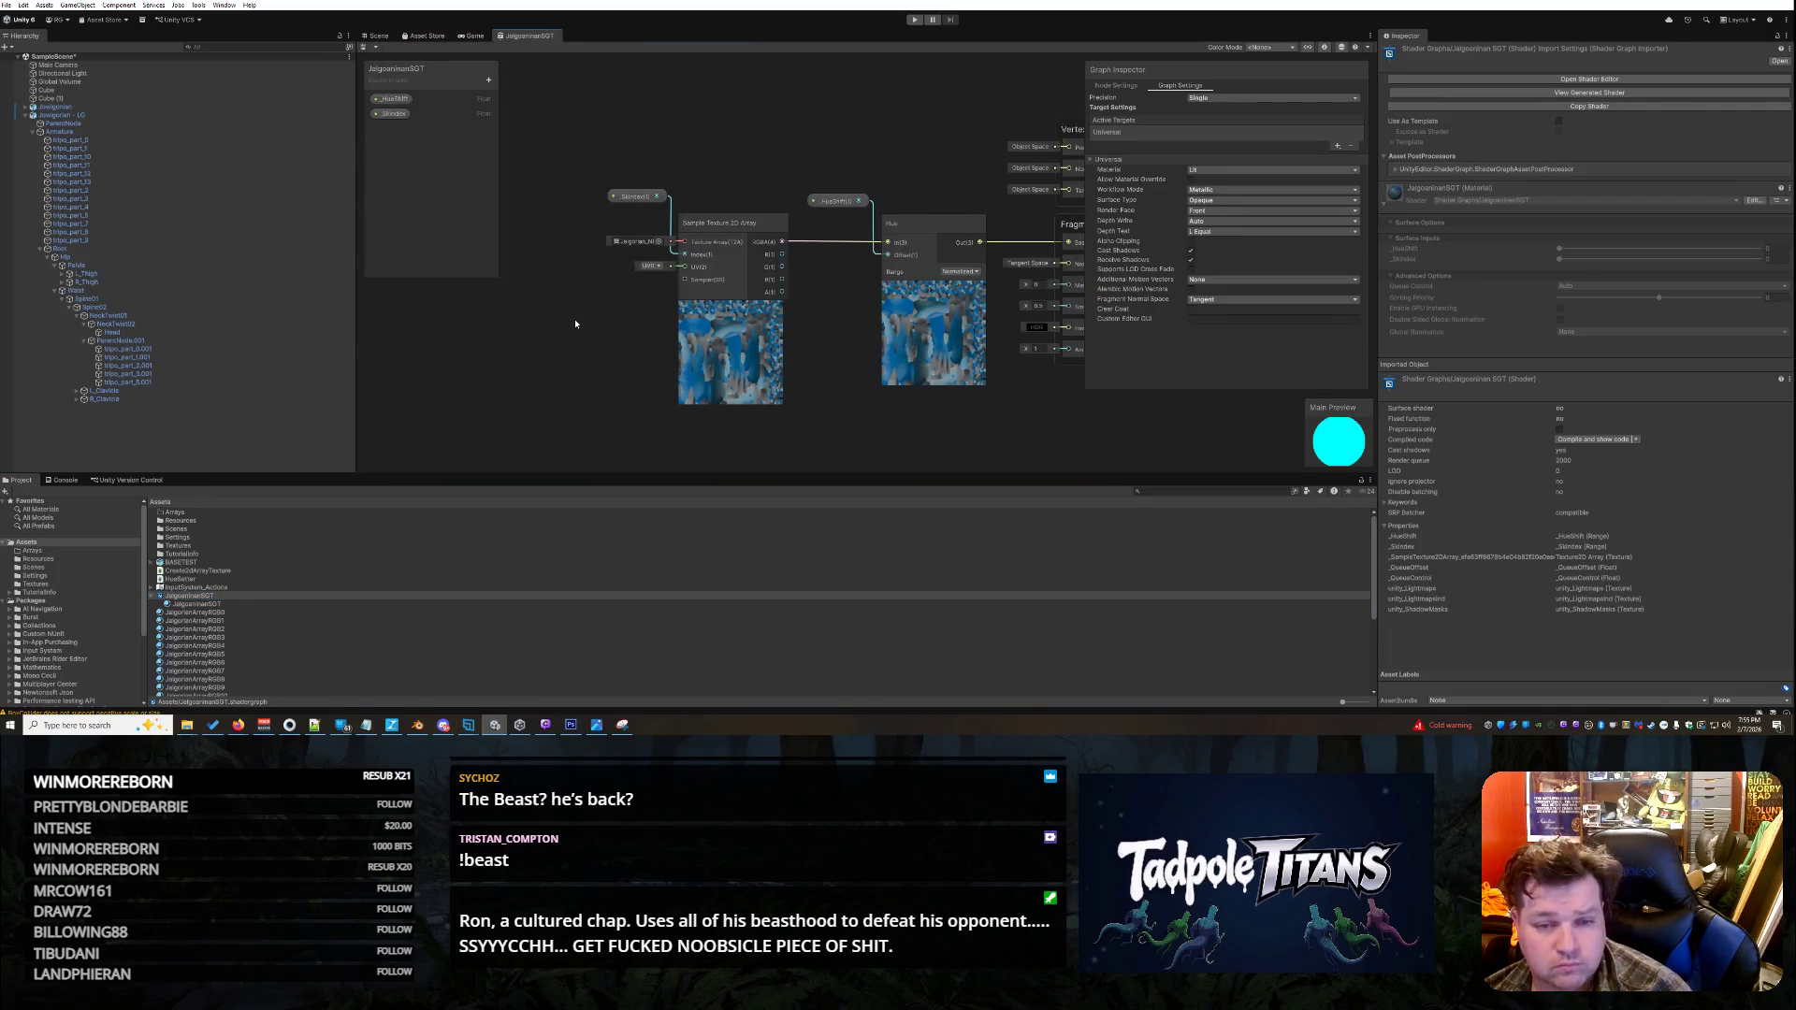
click(835, 201)
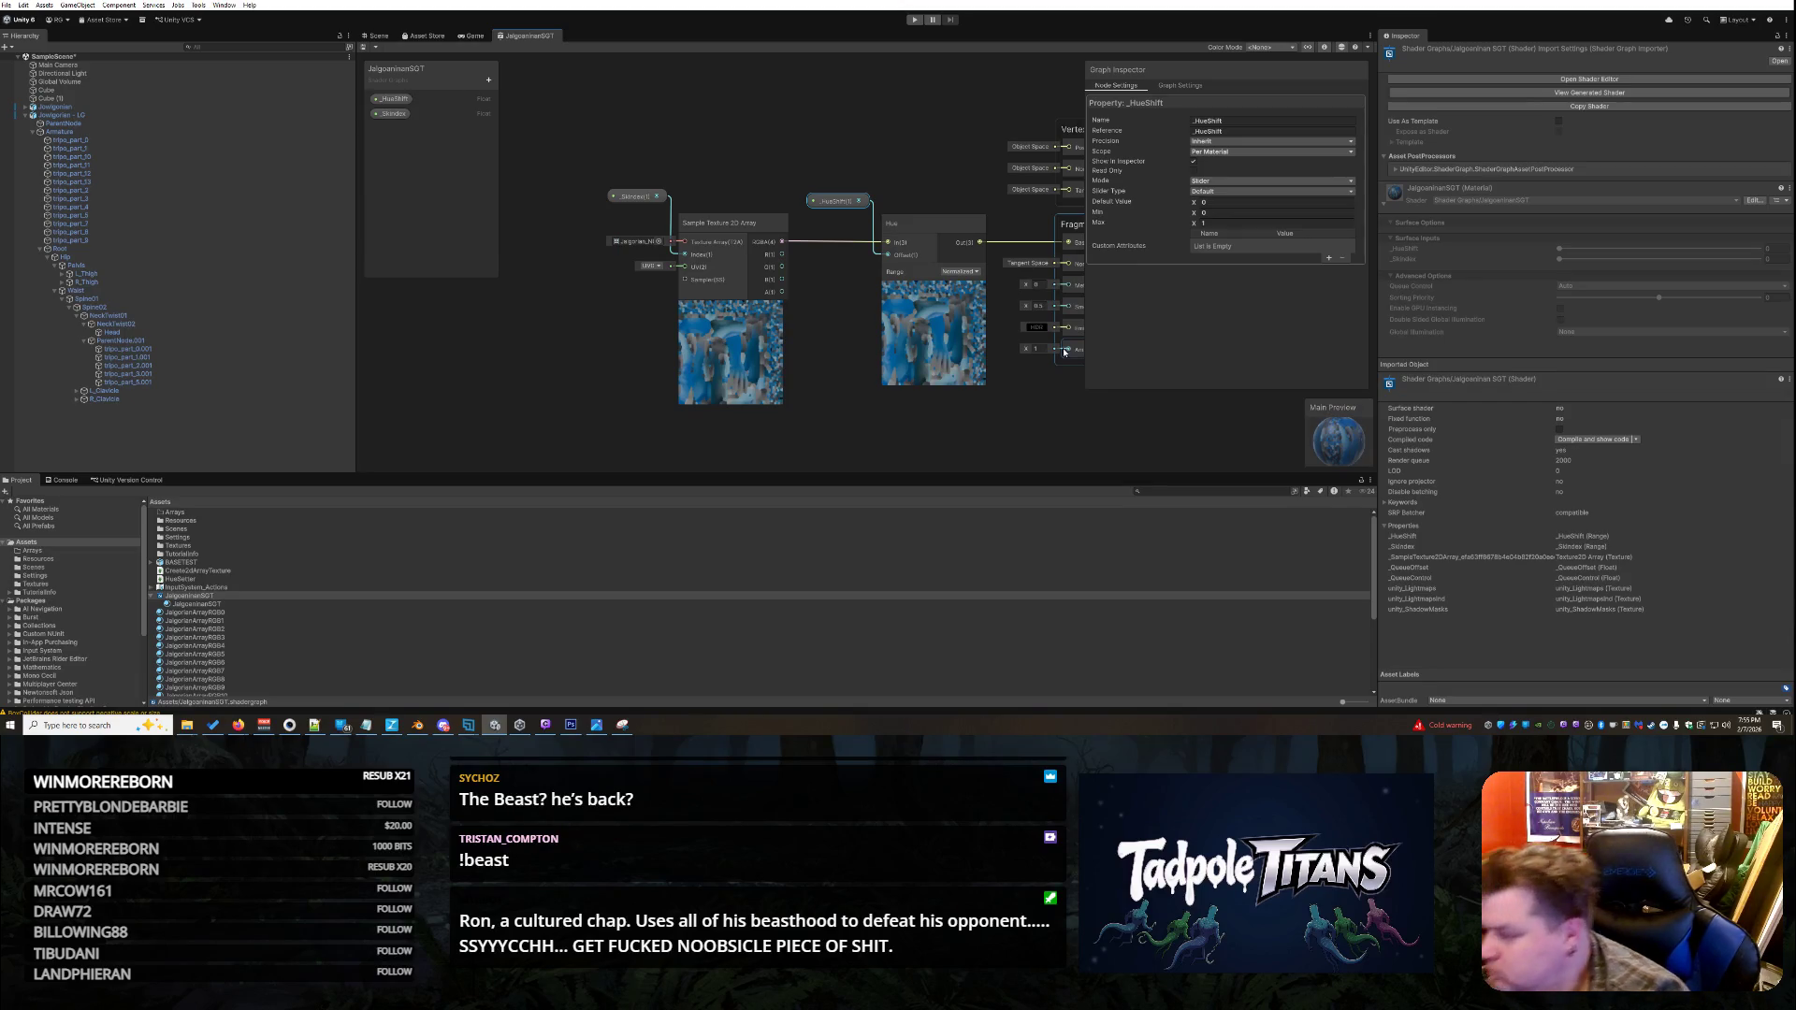
key(alt+Tab)
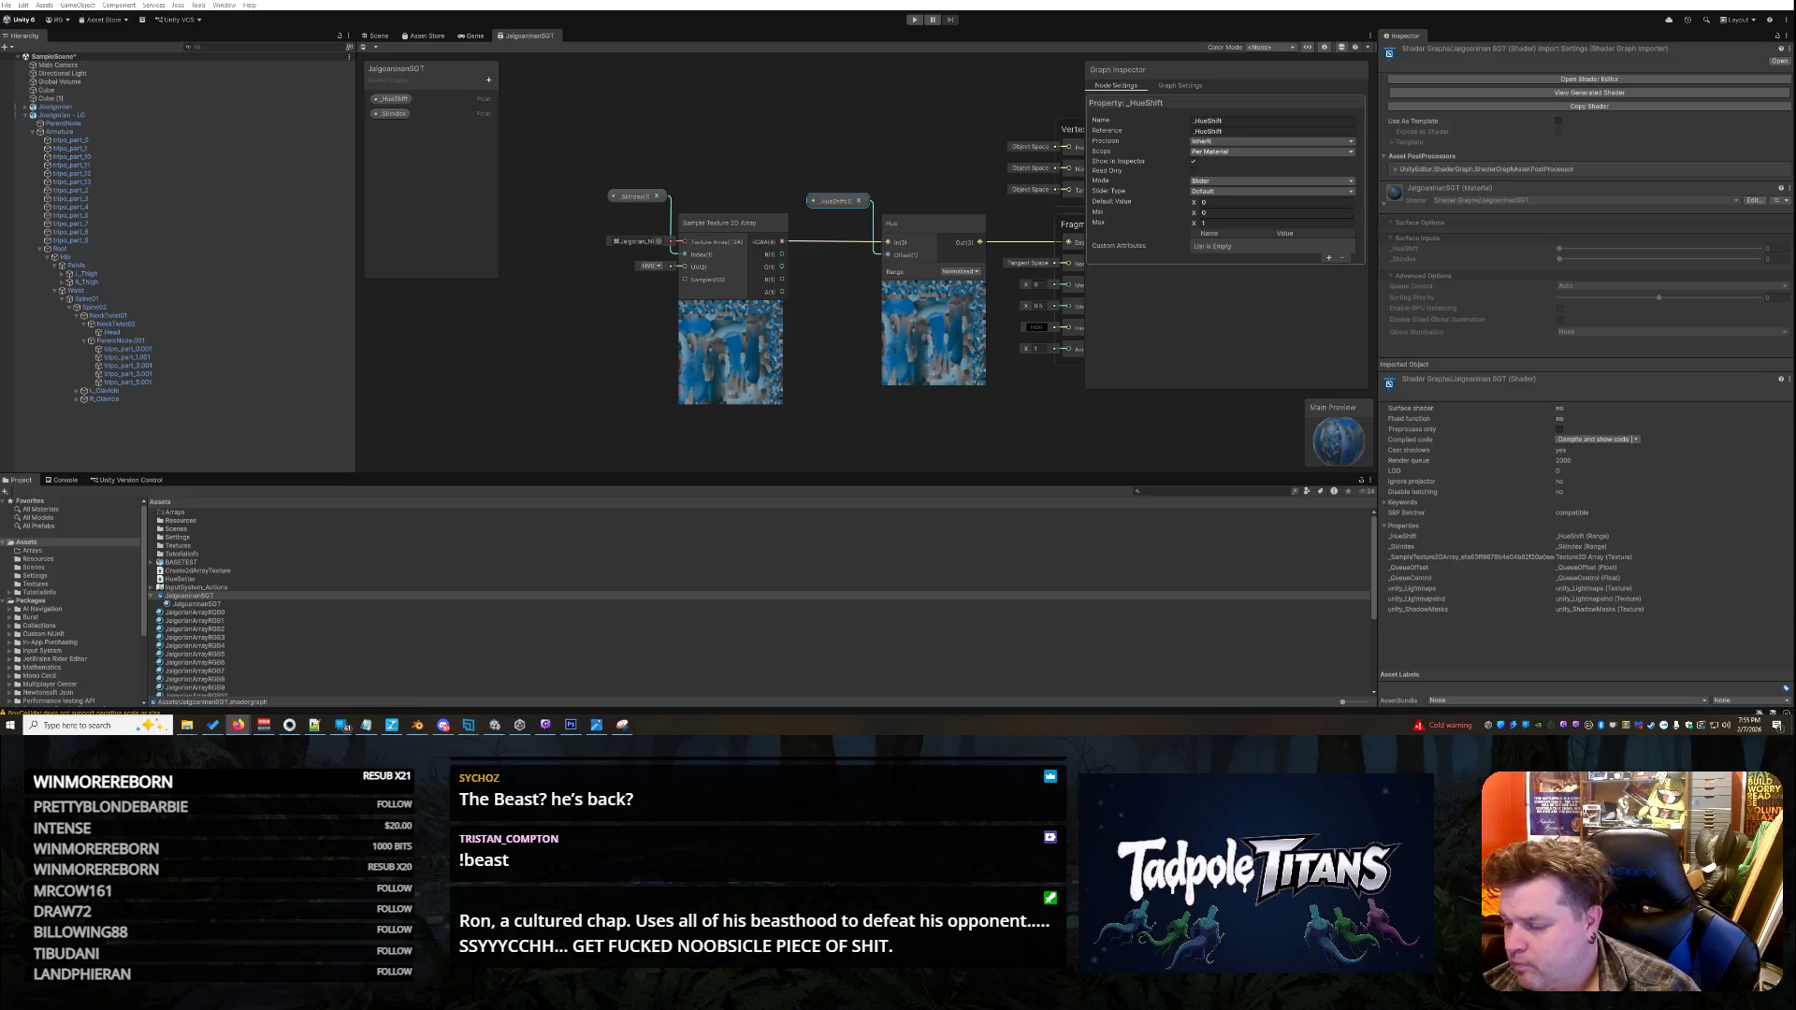
key(alt+Tab)
- Replace all of HueSetter.cs with the shorter 40-line hue script and save it
click(1359, 438)
key(ctrl+a)
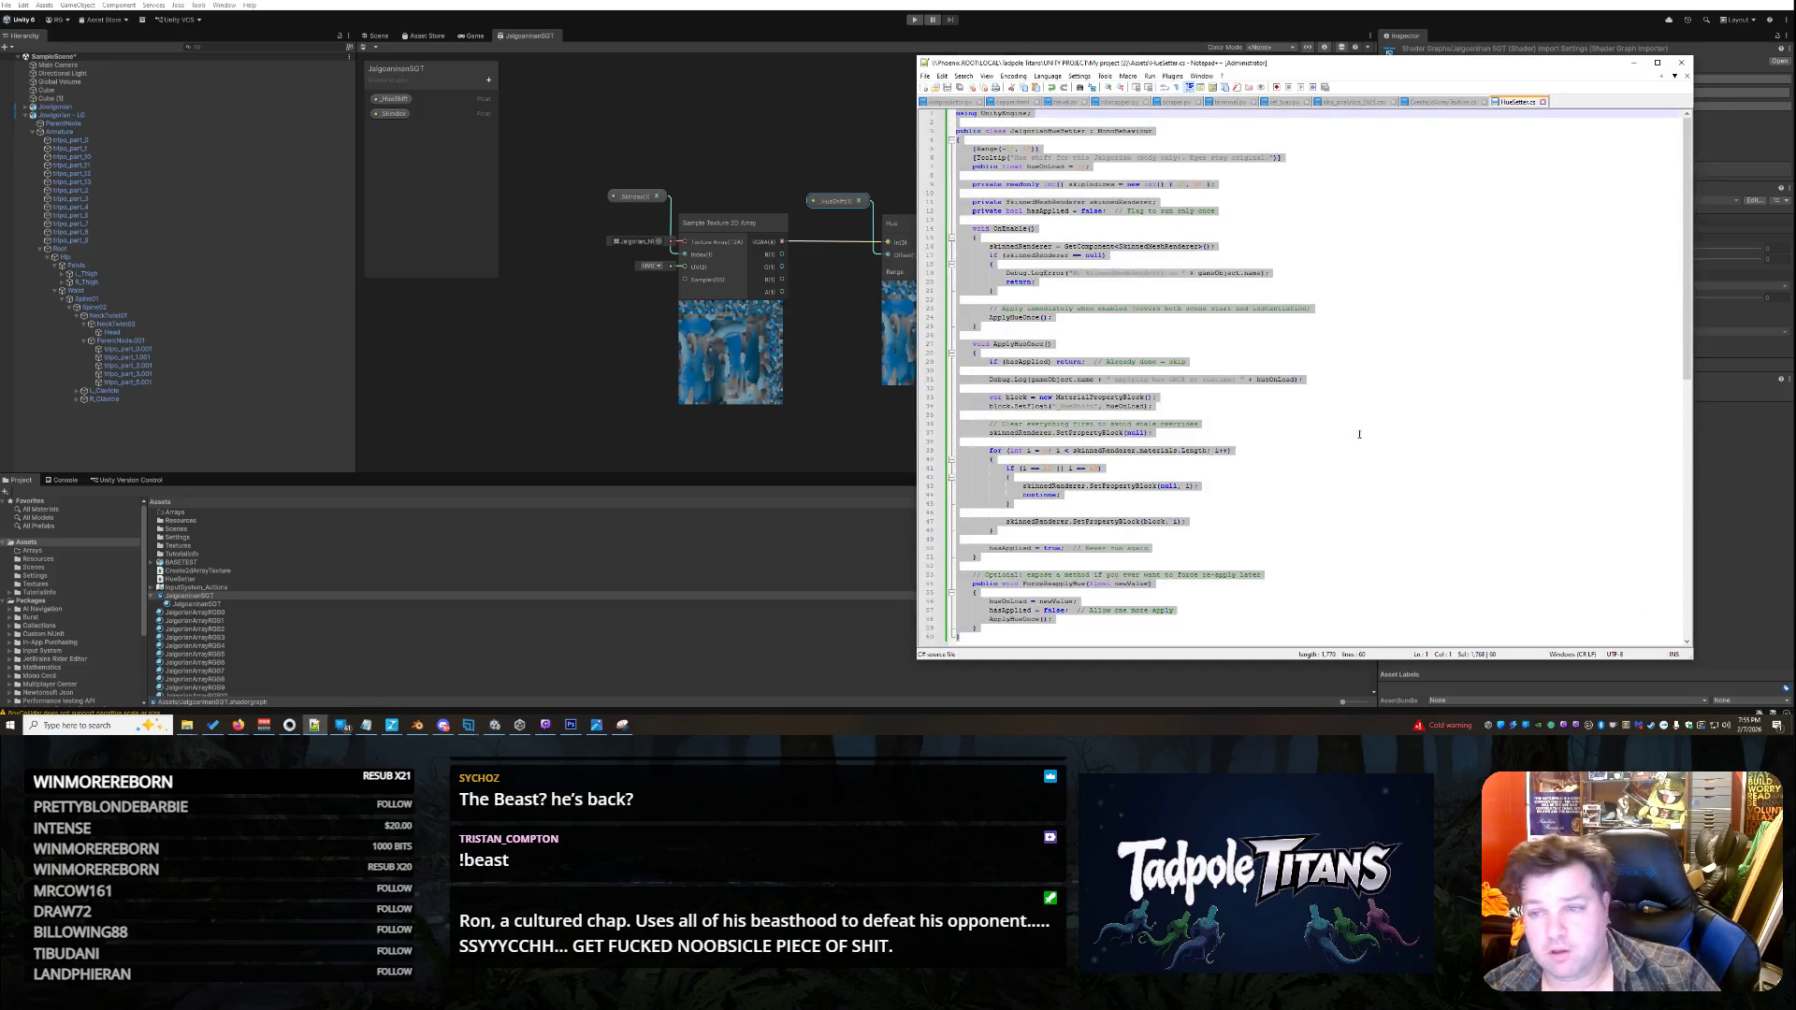
key(ctrl+v)
key(ctrl+s)
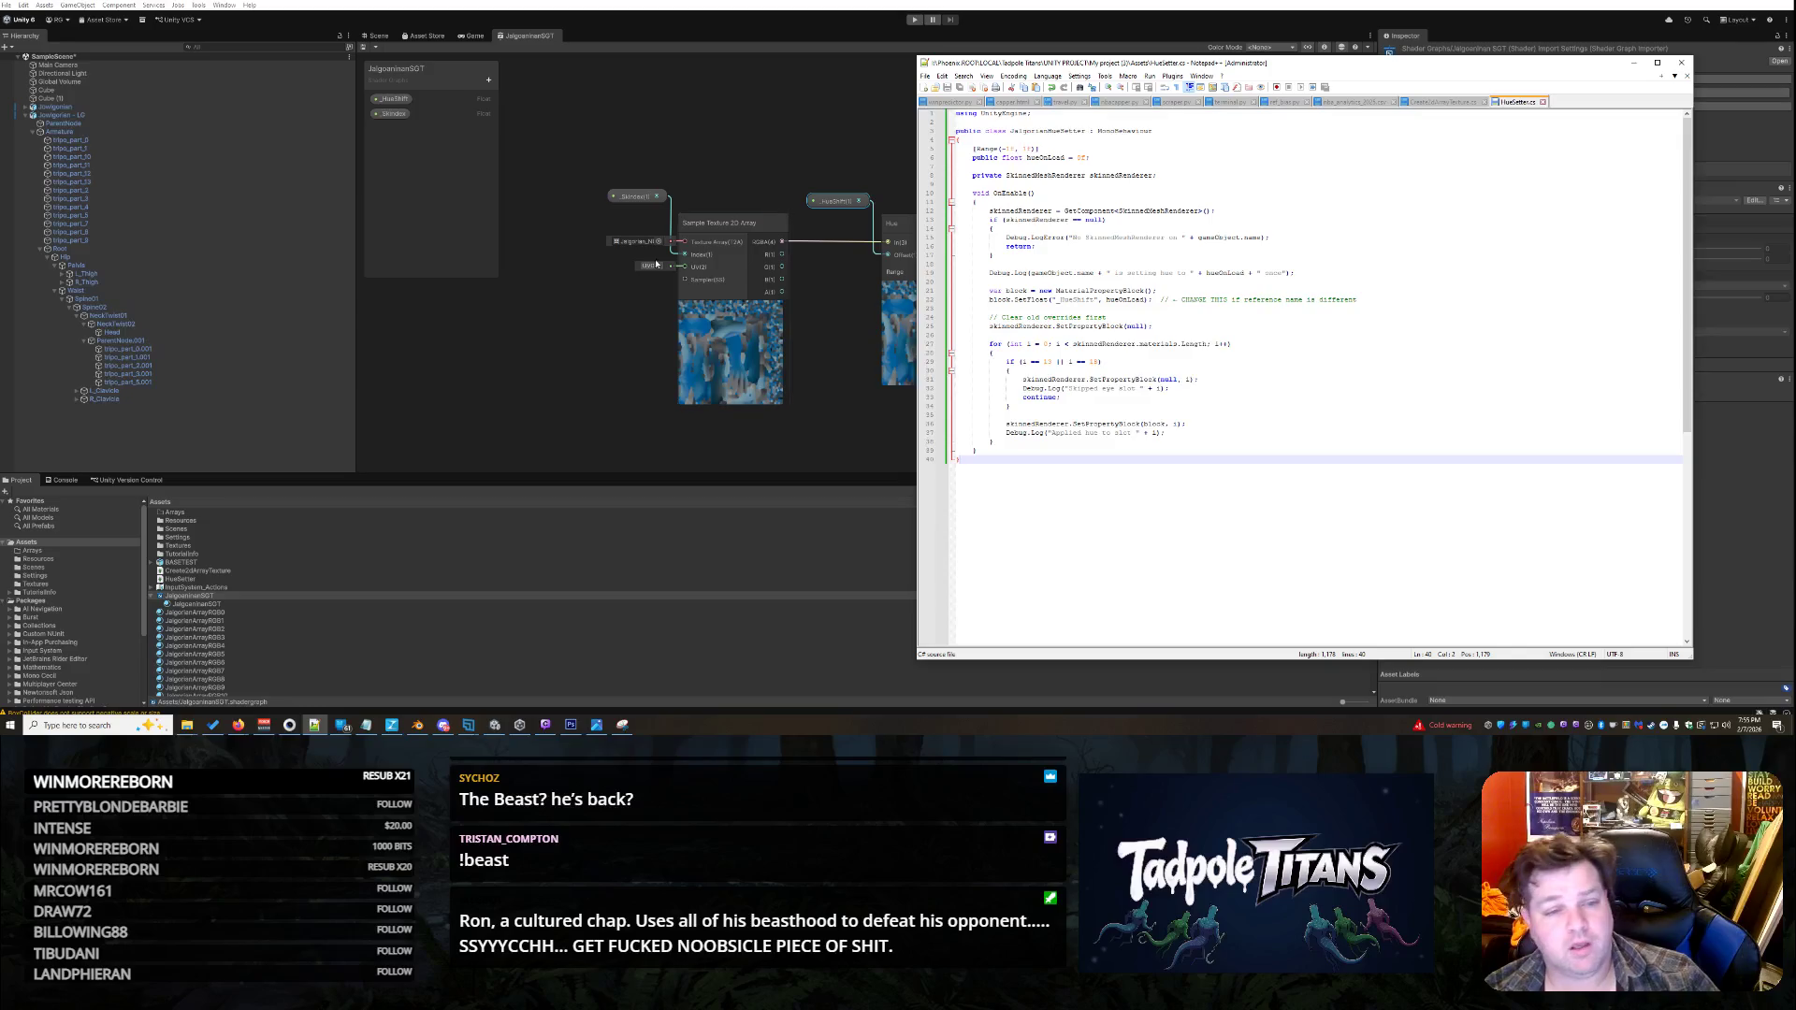
key(alt+Tab)
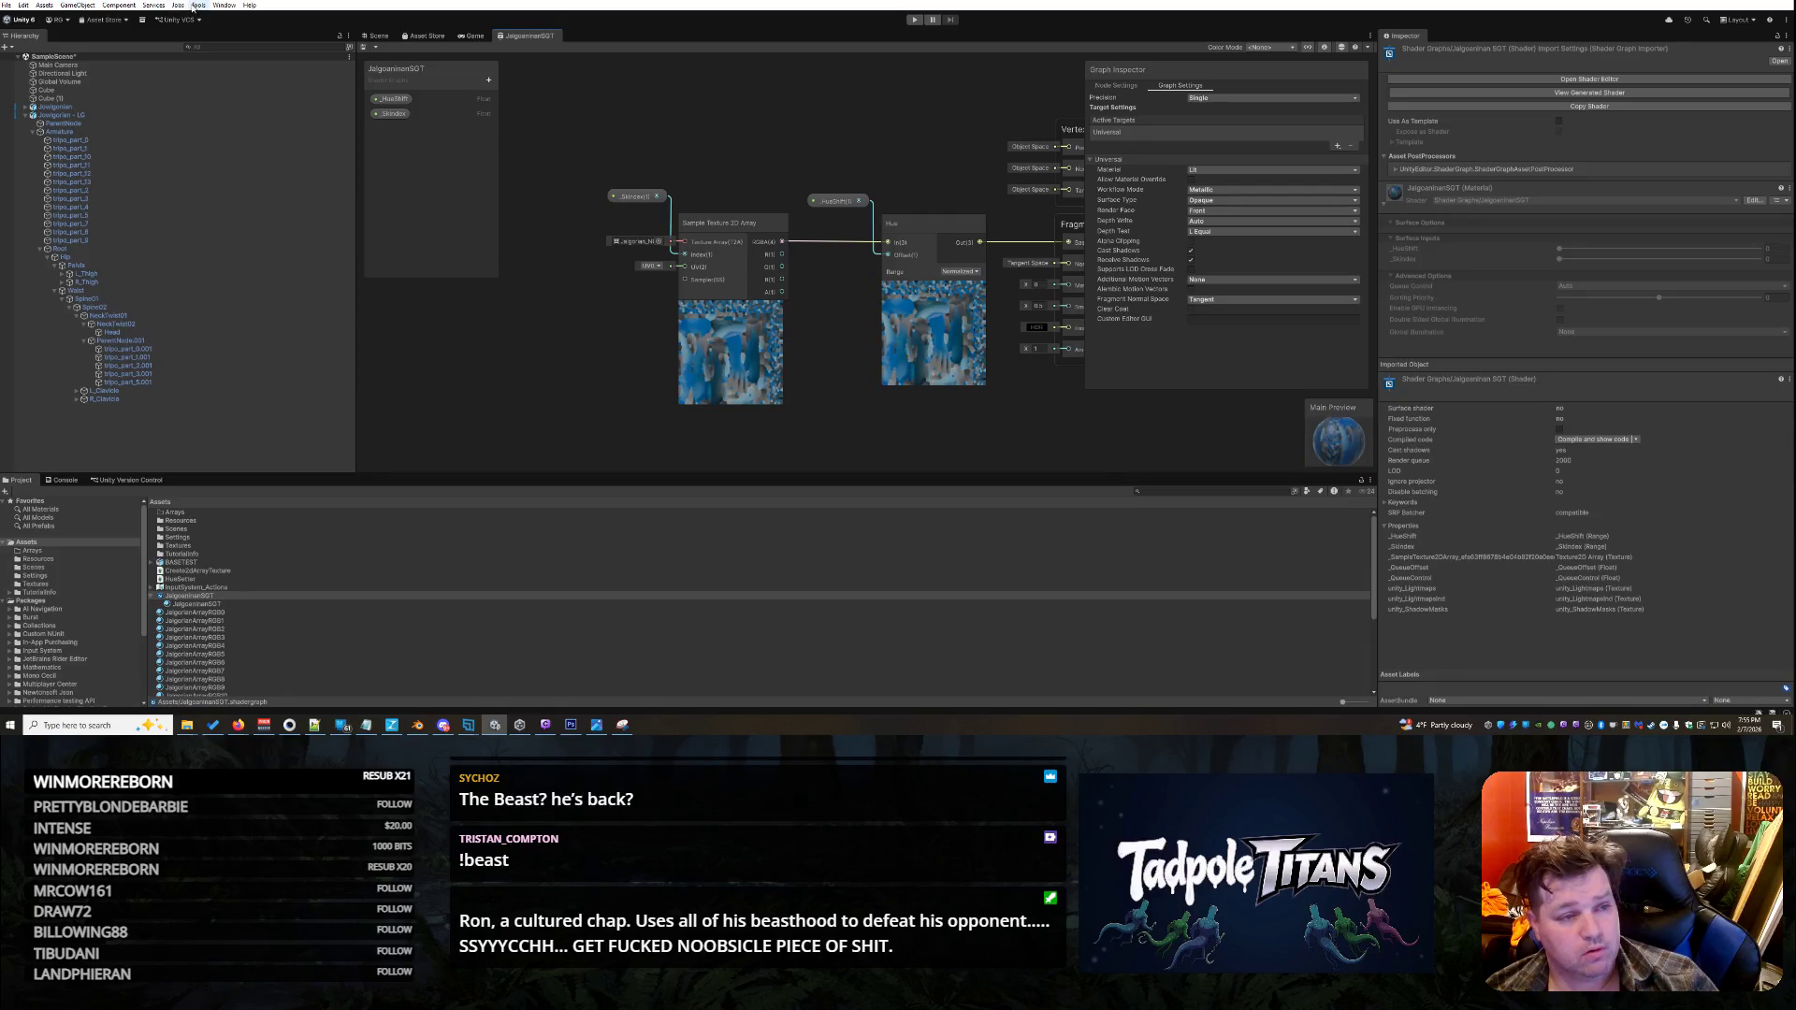
right_click(545, 37)
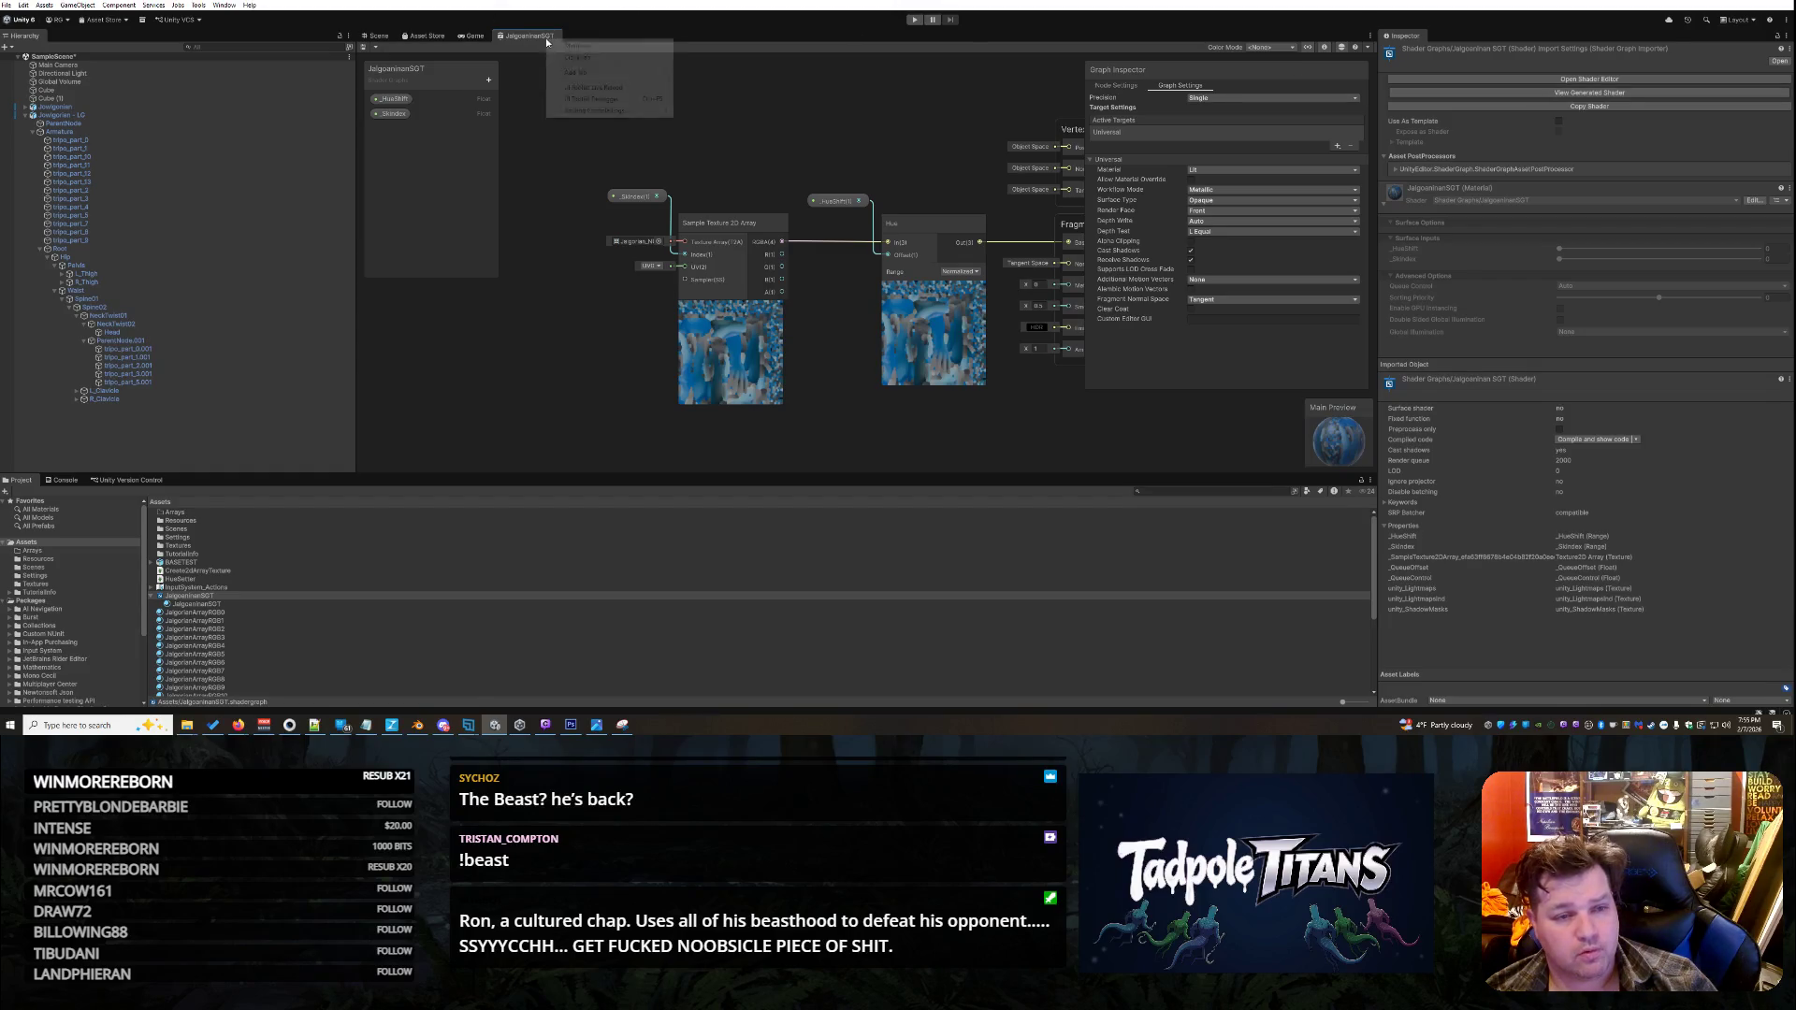
- Close the shader graph and play the scene, watching both fighters in the Scene view
click(566, 57)
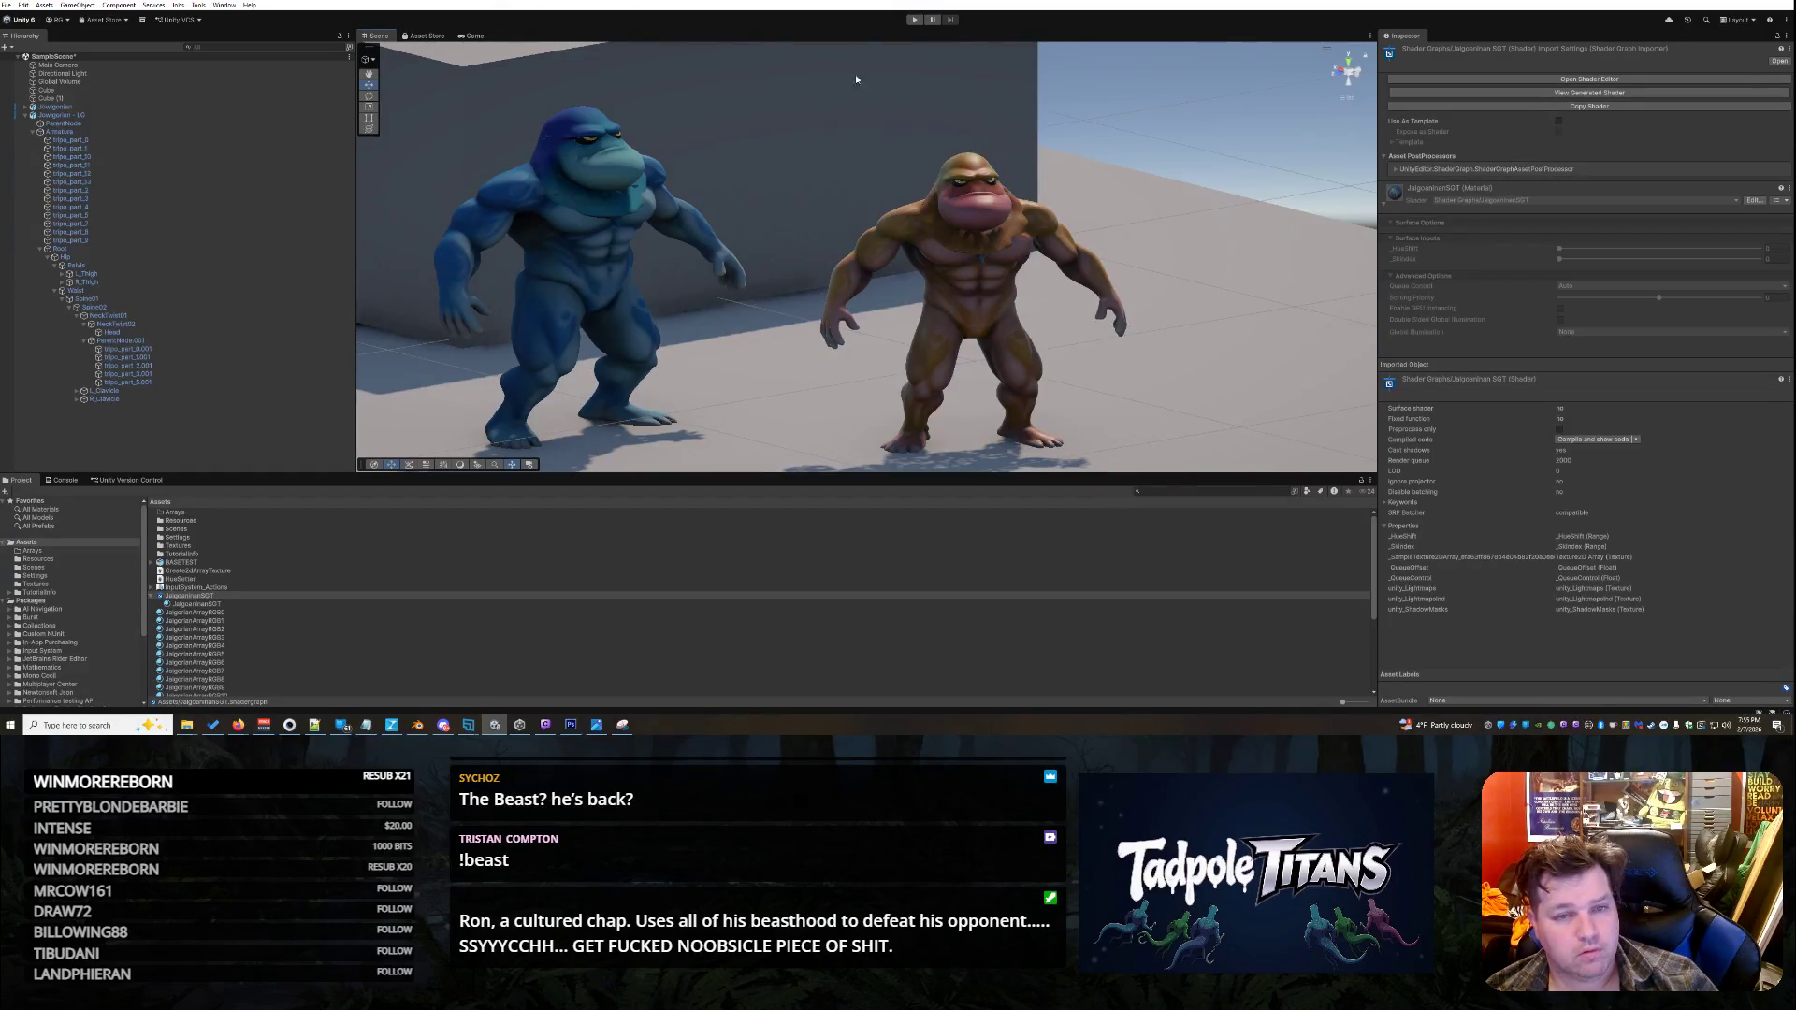
key(ctrl+p)
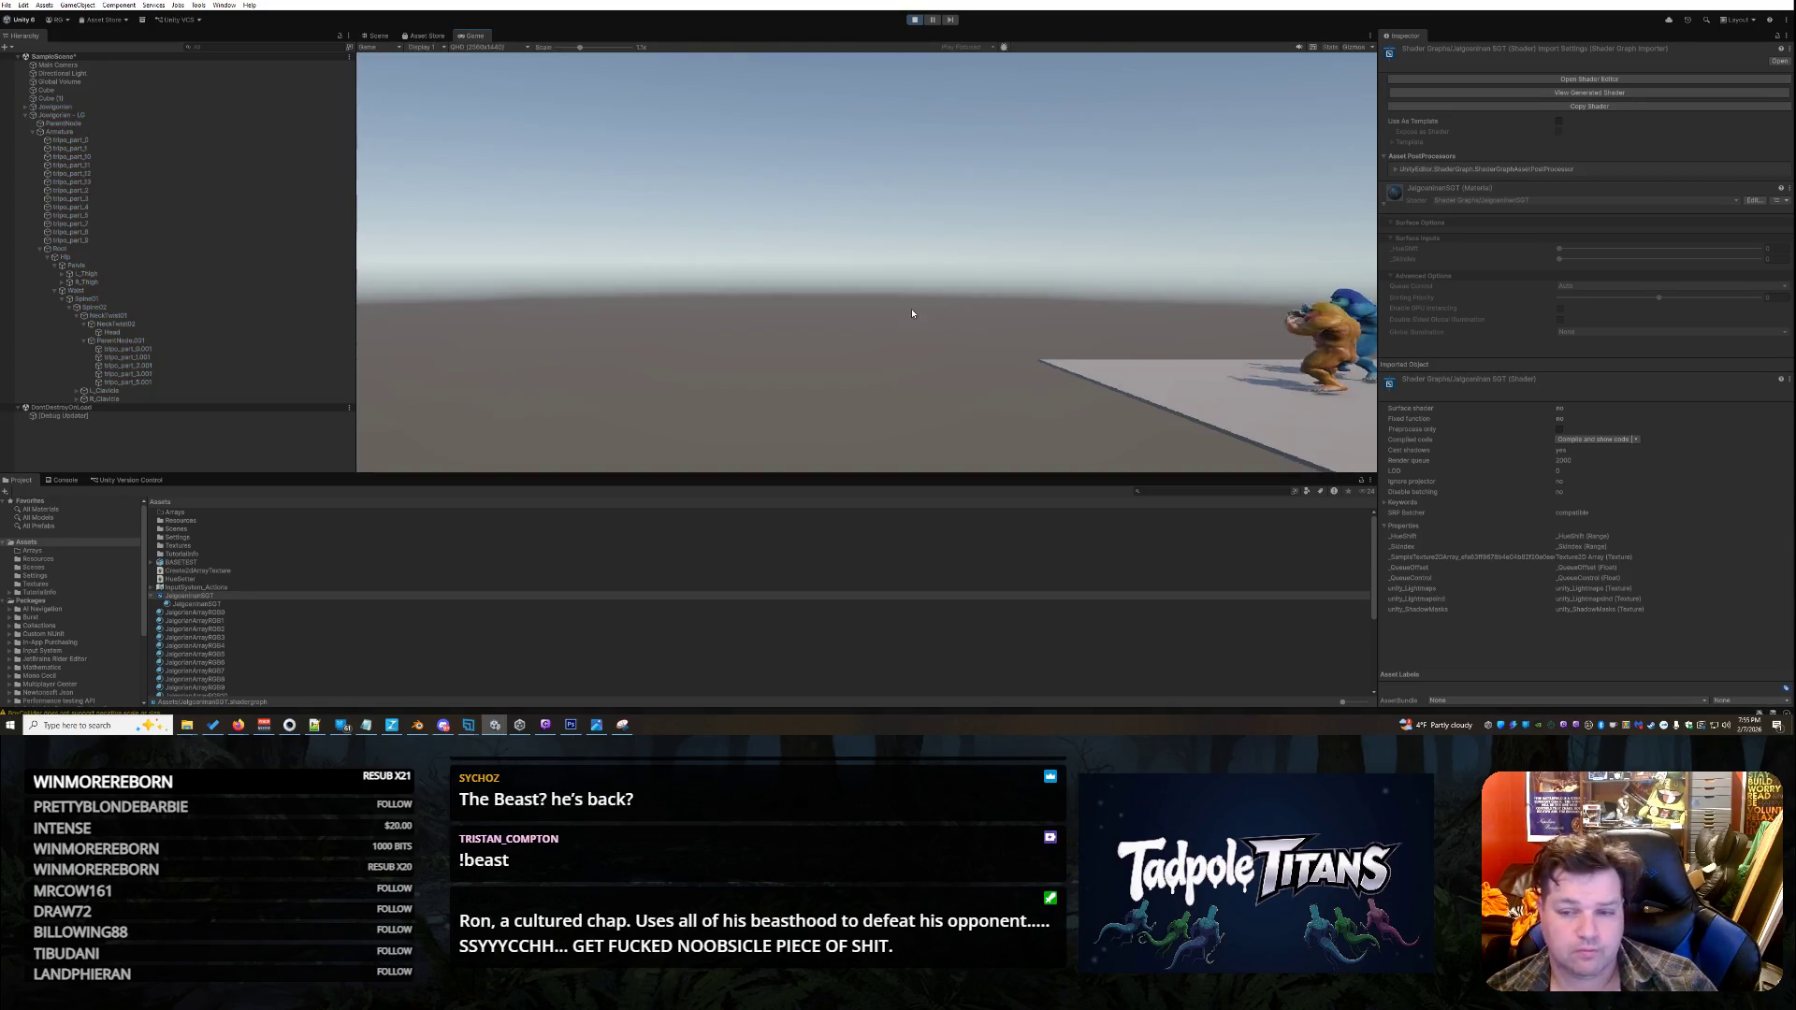
click(376, 36)
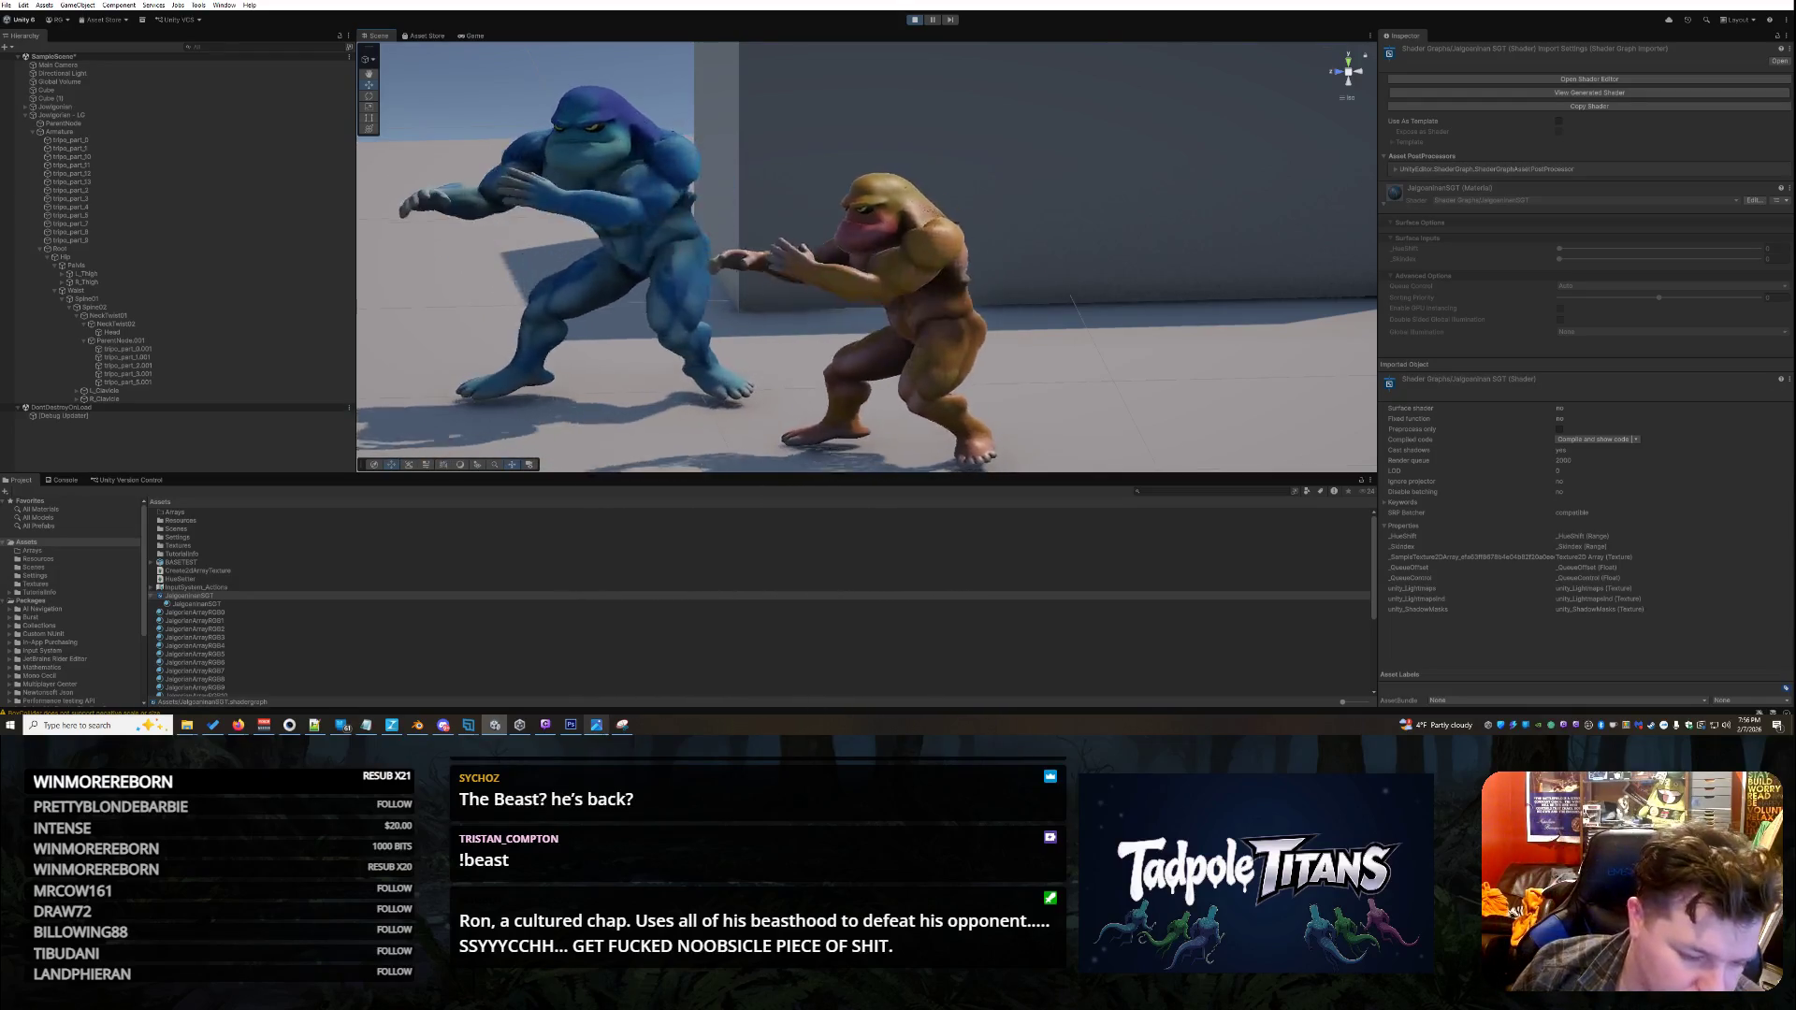
- Close the leftover Snipping Tool window without saving the snip
click(625, 725)
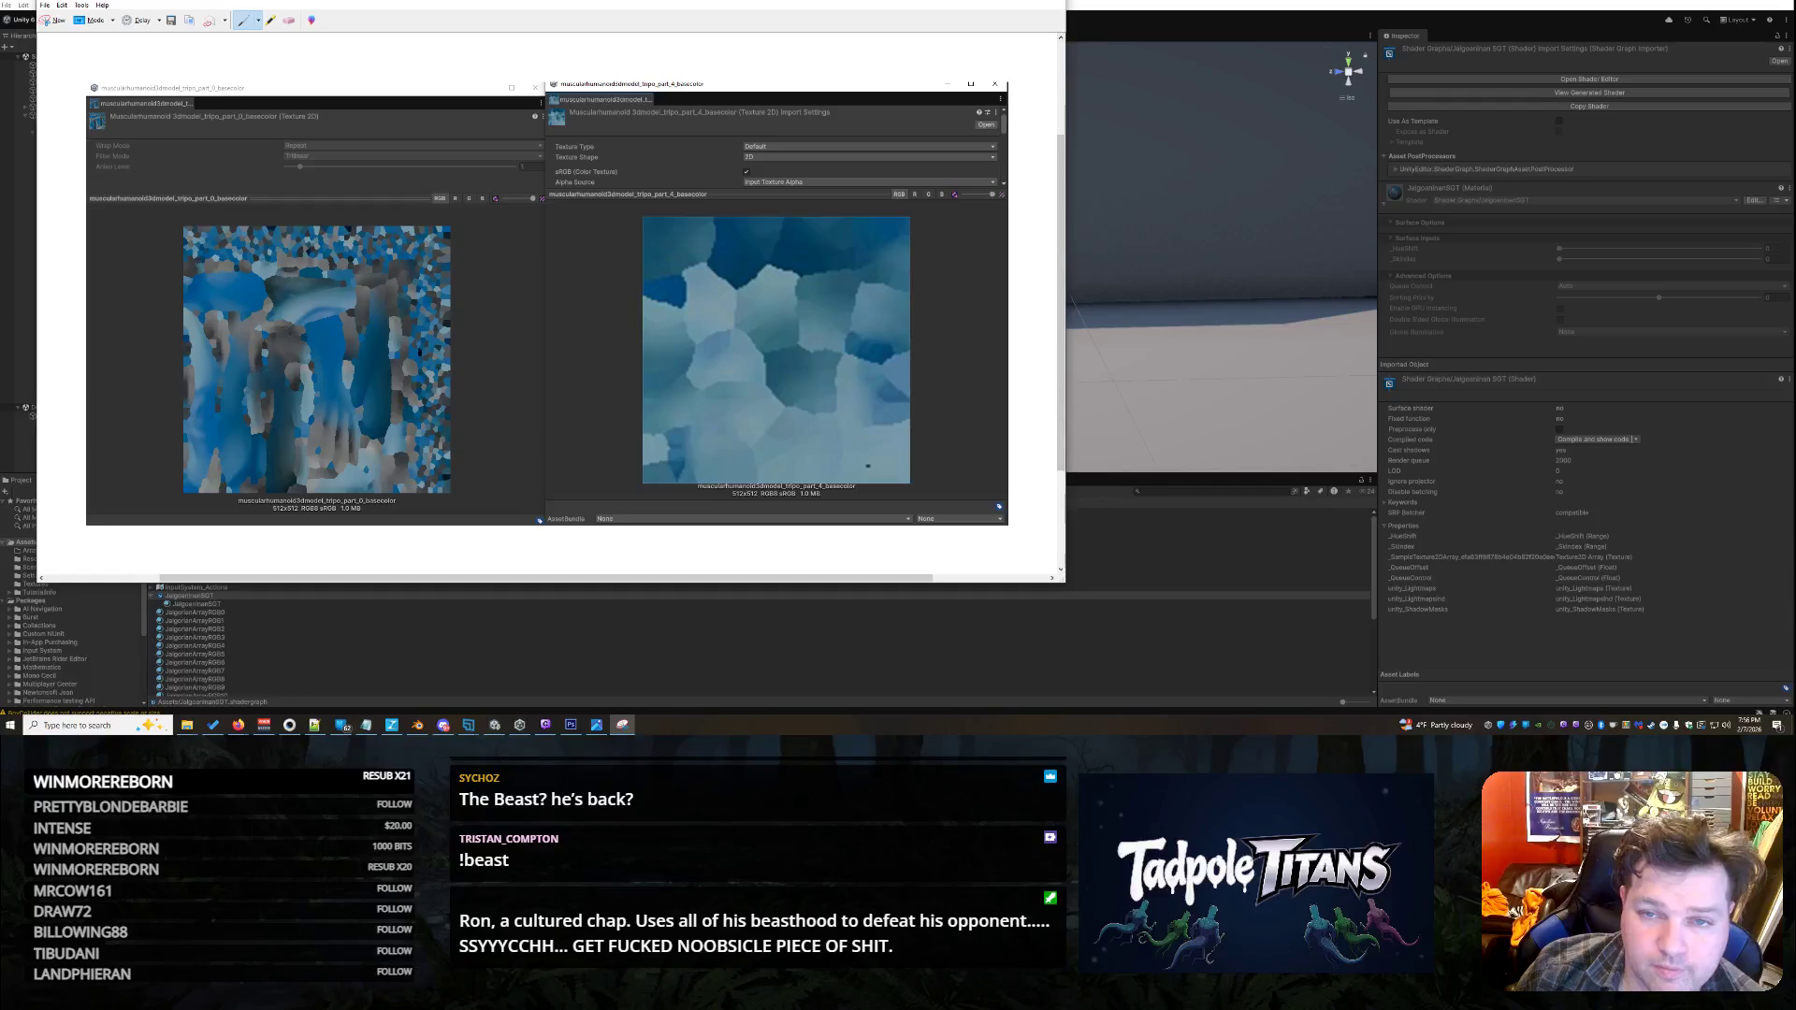
click(1054, 4)
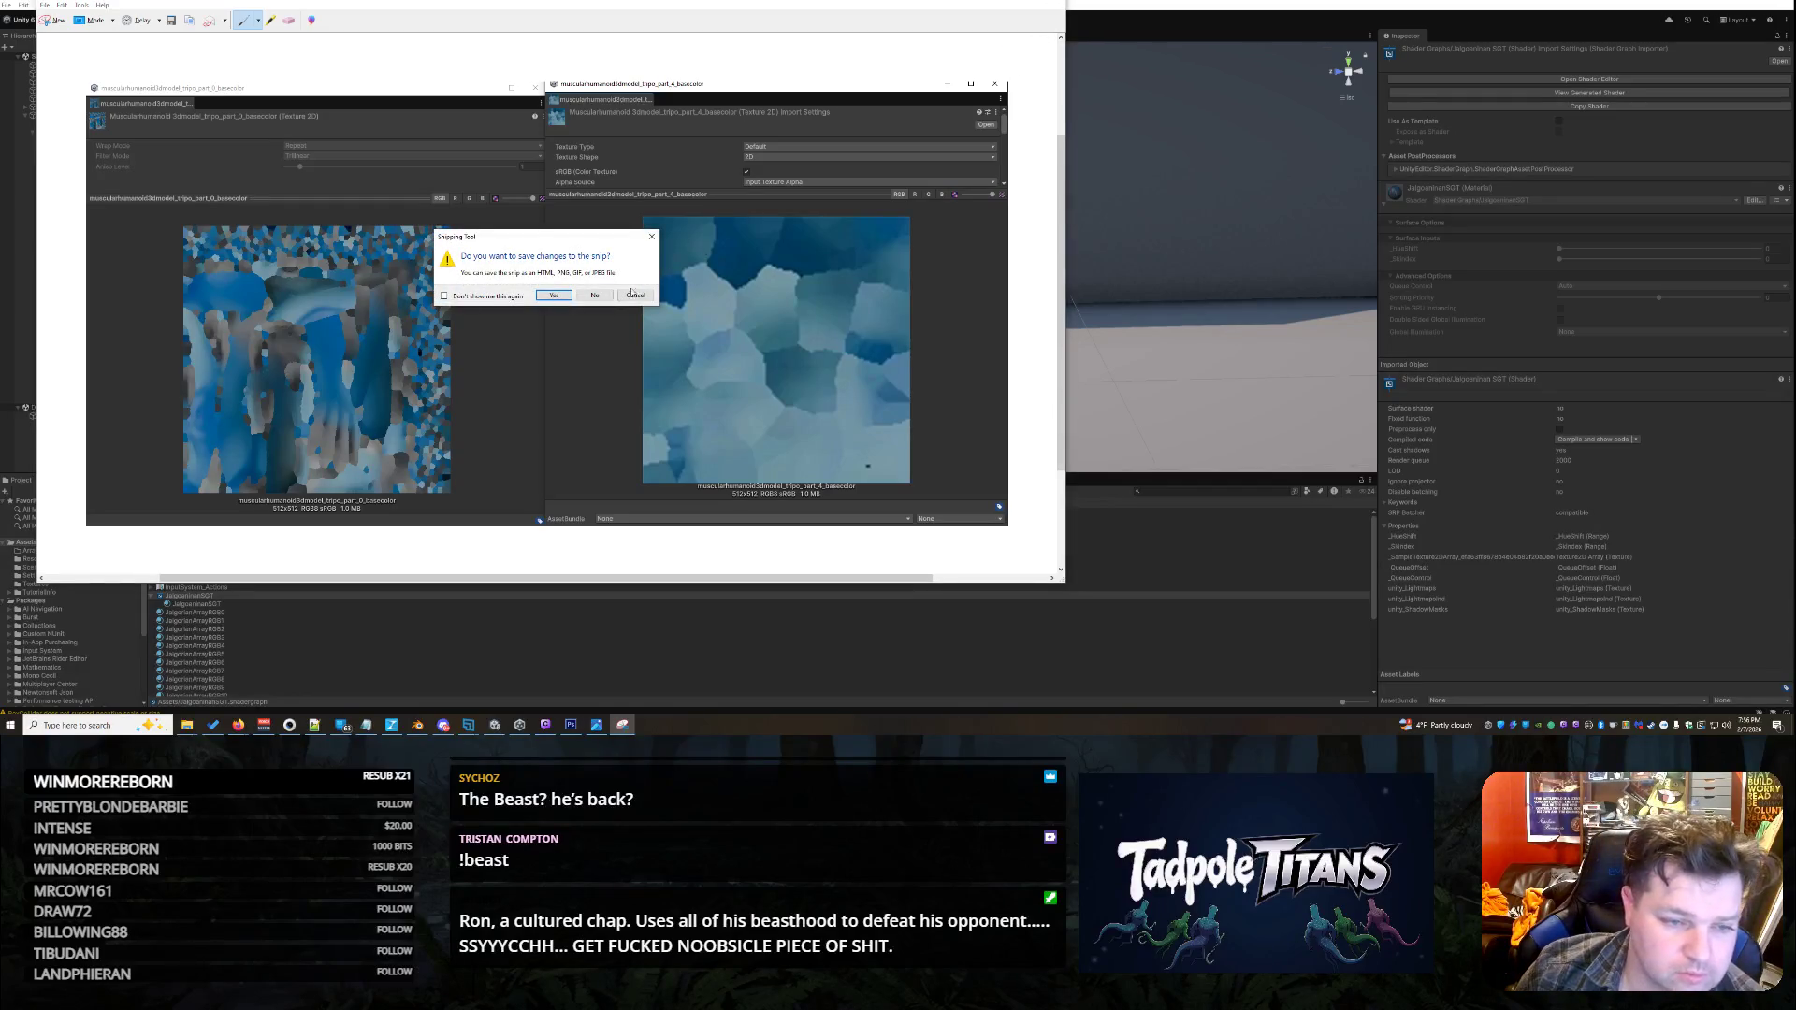
click(594, 296)
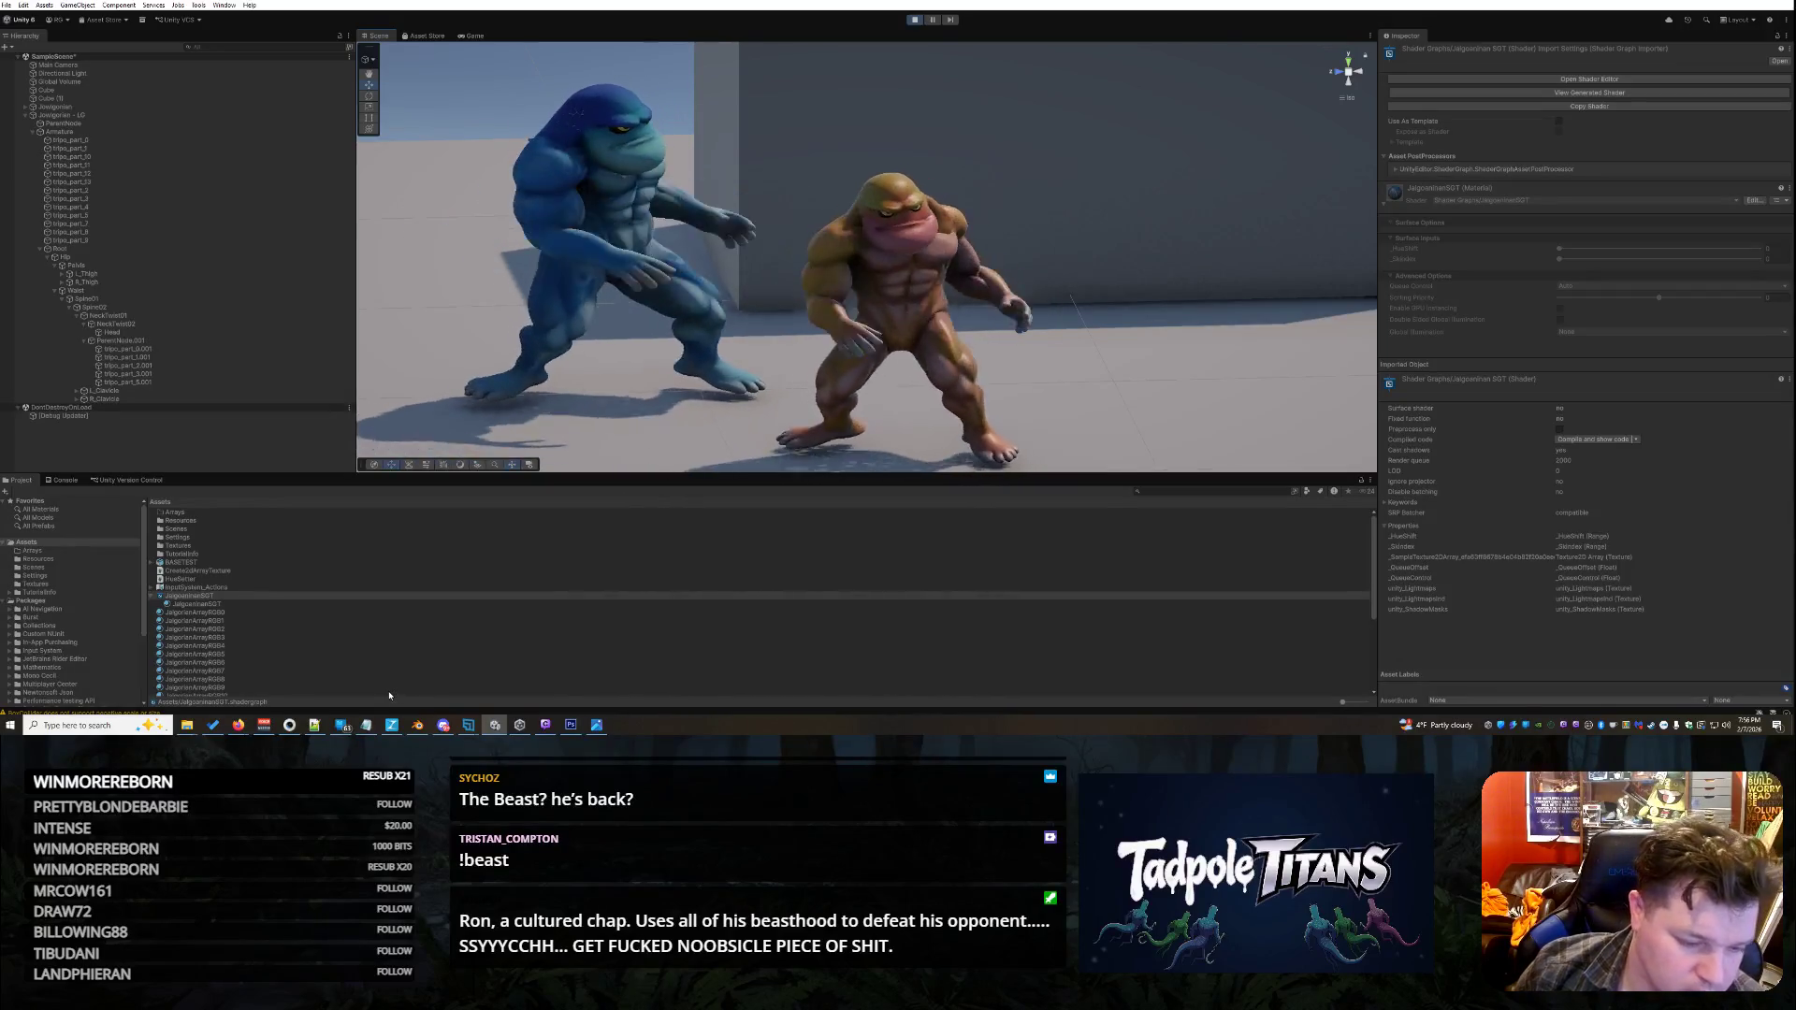
key(alt+Tab)
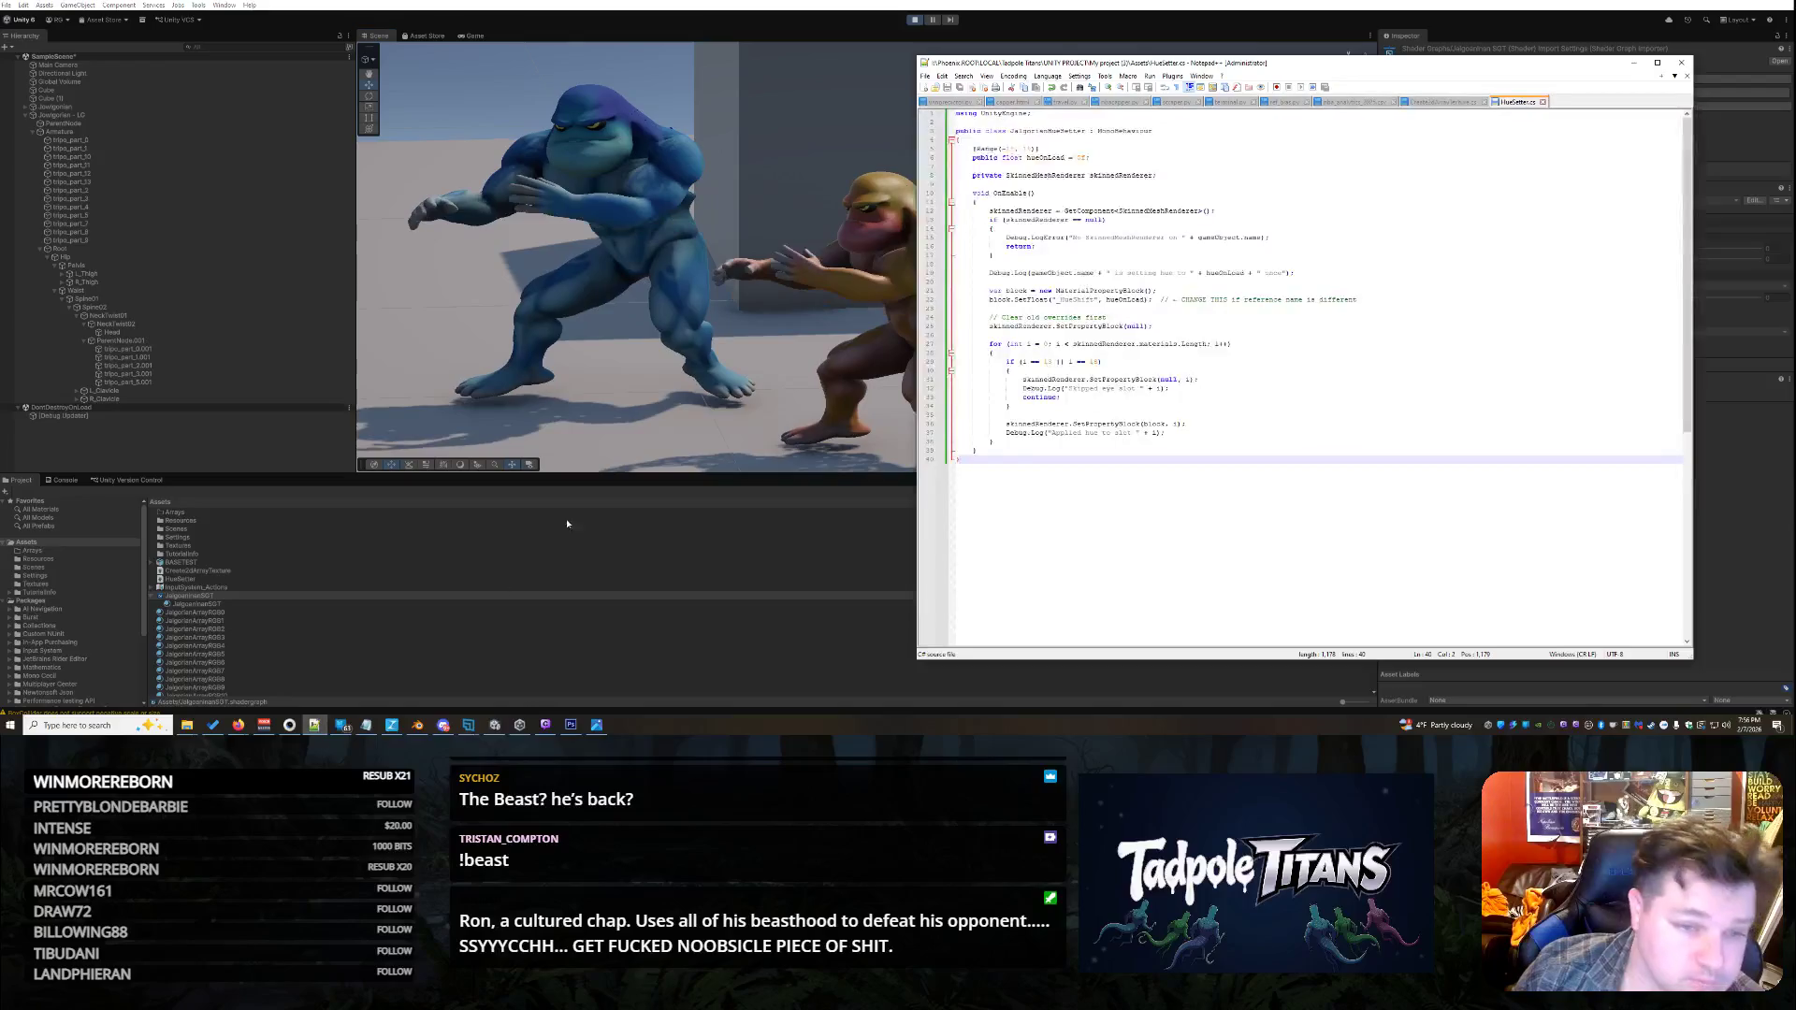
- Check the loop's continue statement and the script's end, then show Unity's Console
click(1175, 395)
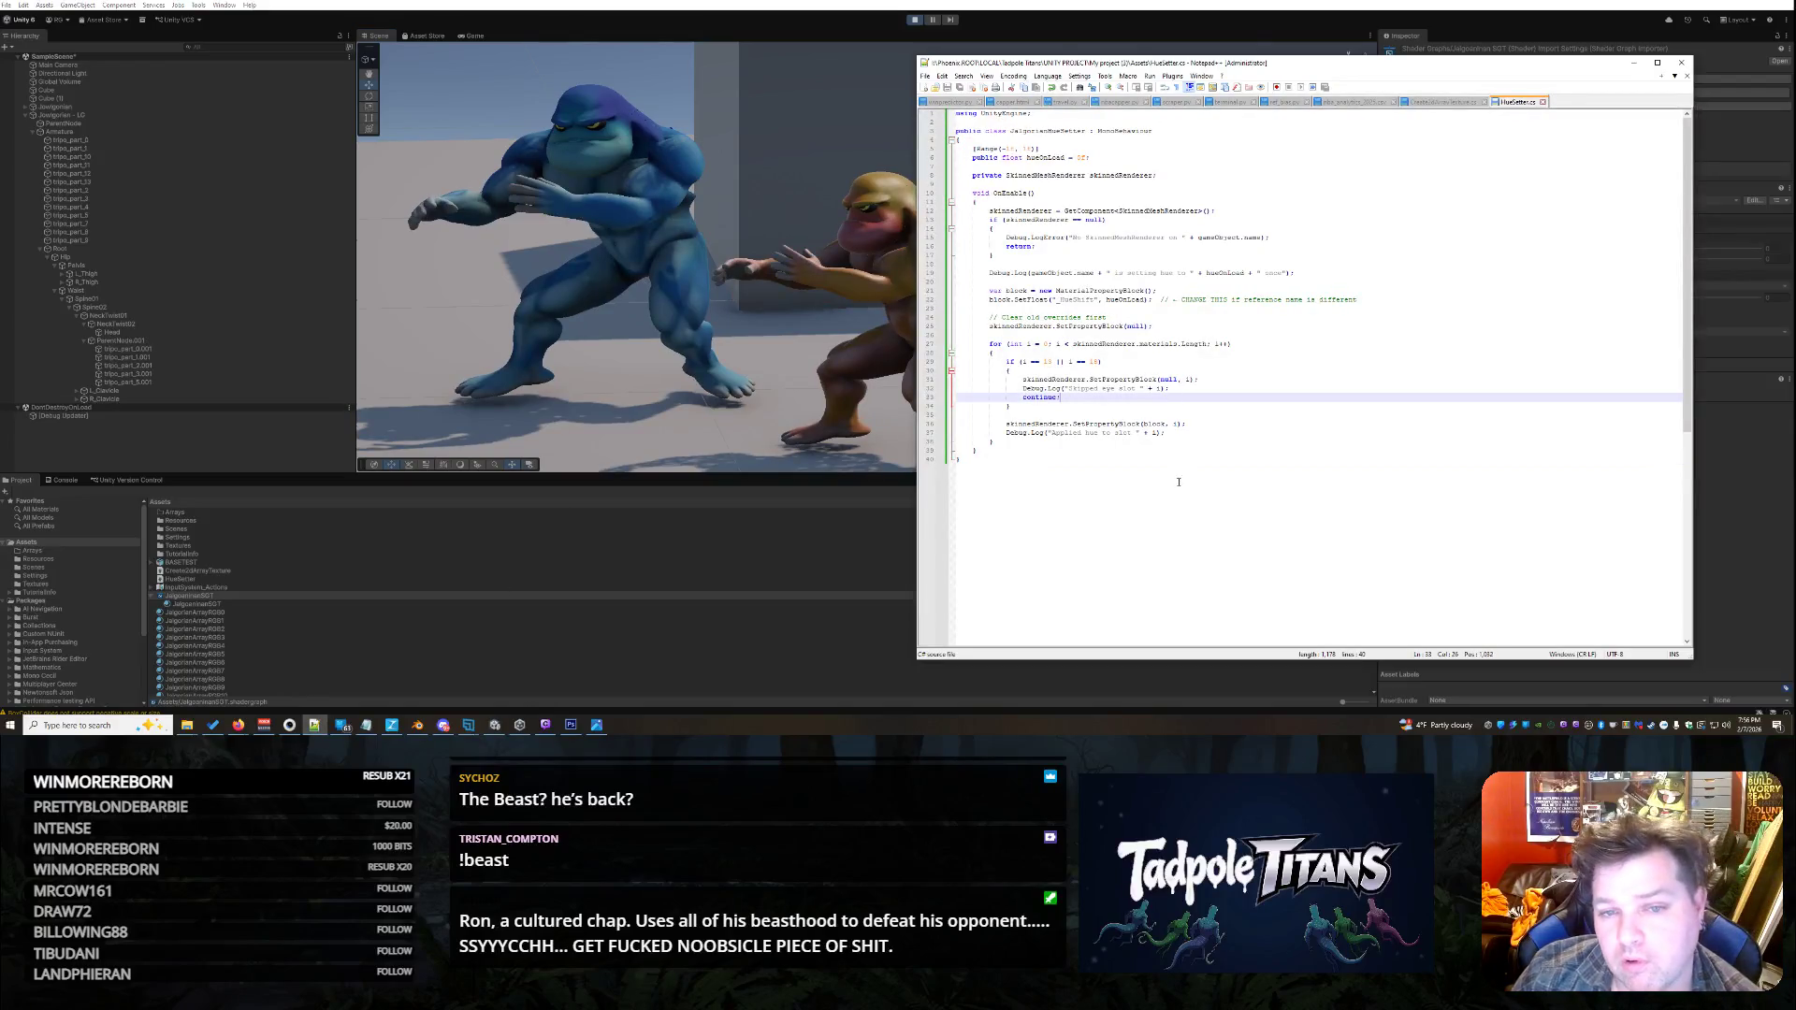
click(1132, 481)
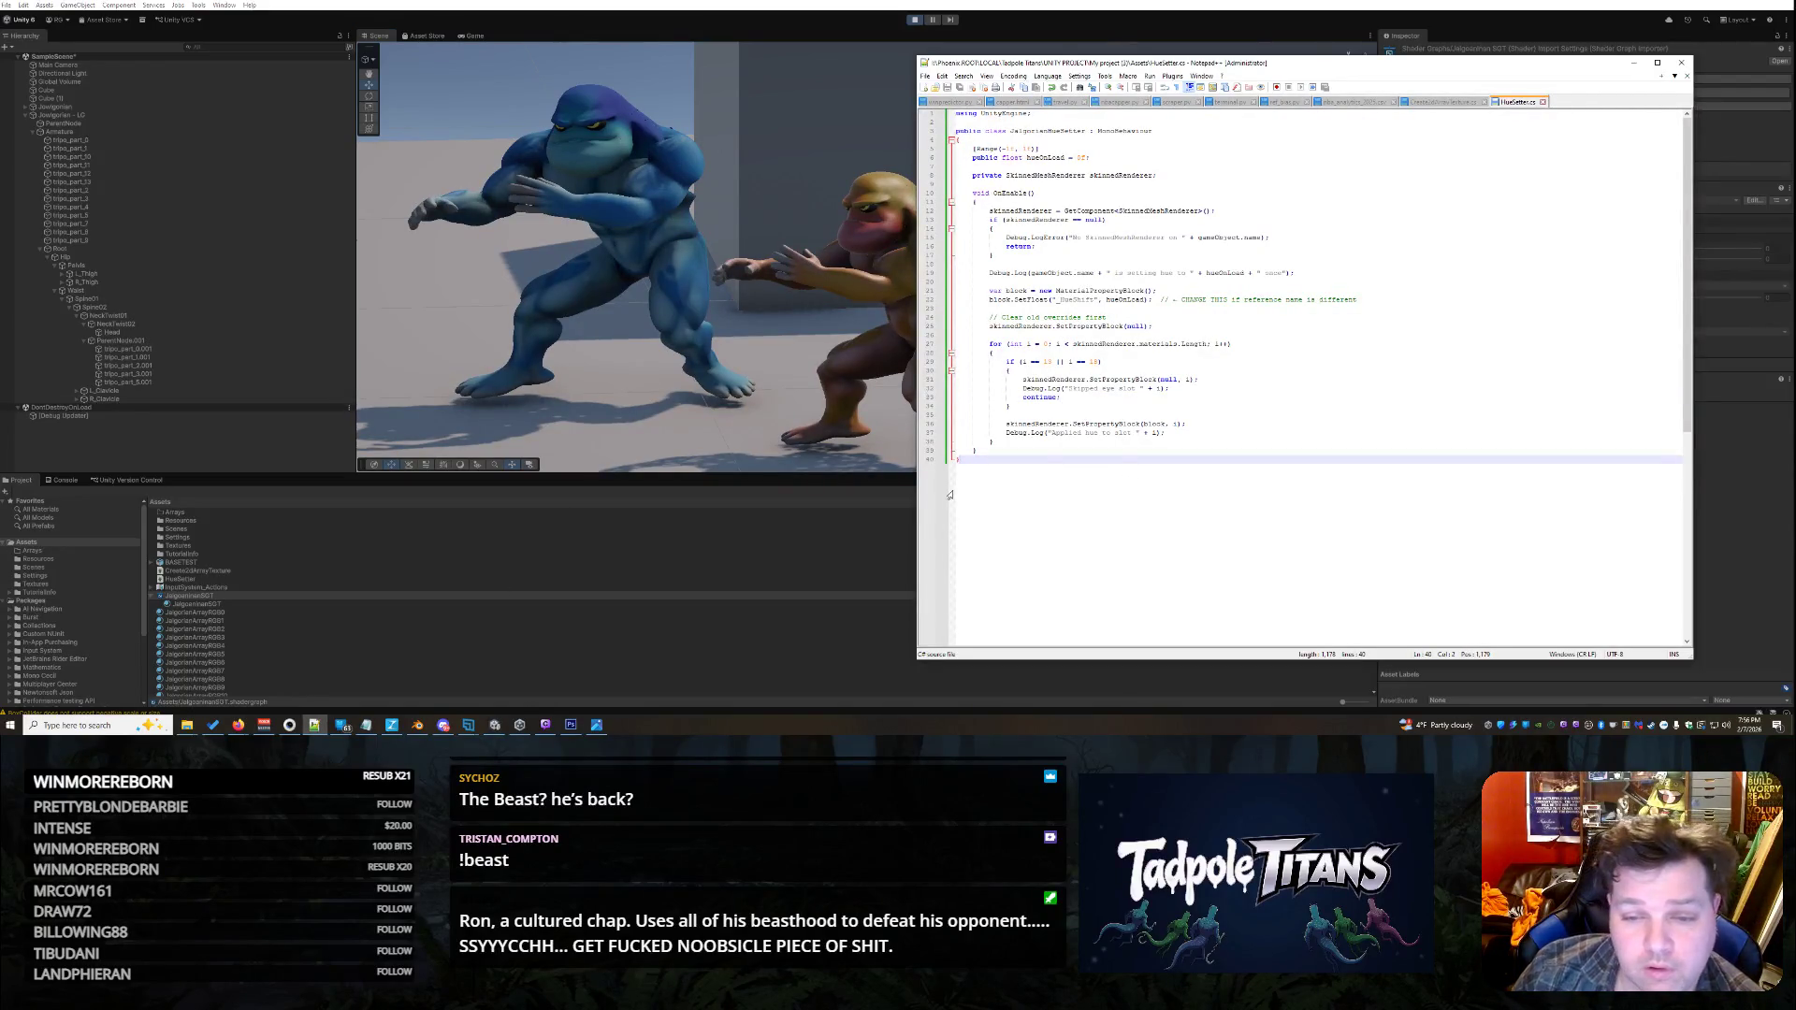
click(87, 479)
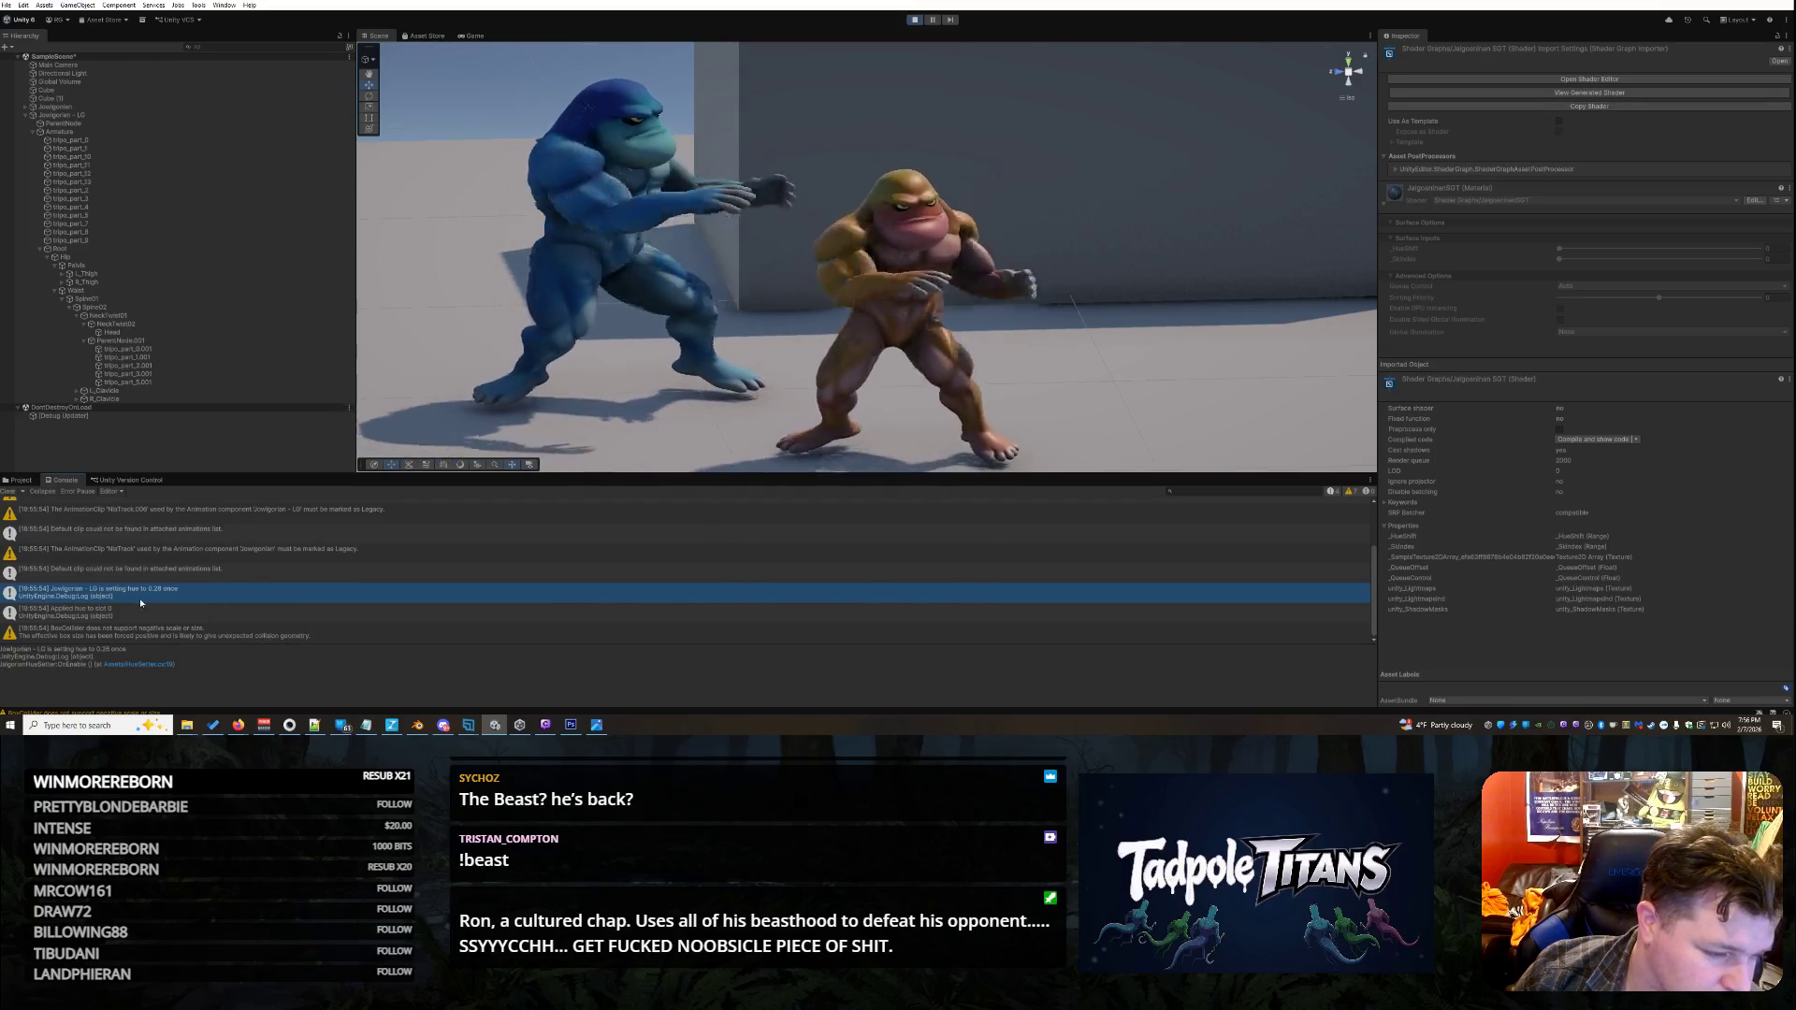
- Read the 'Applied hue to slot 0' log and BoxCollider warning, orbiting over both fighters
click(93, 613)
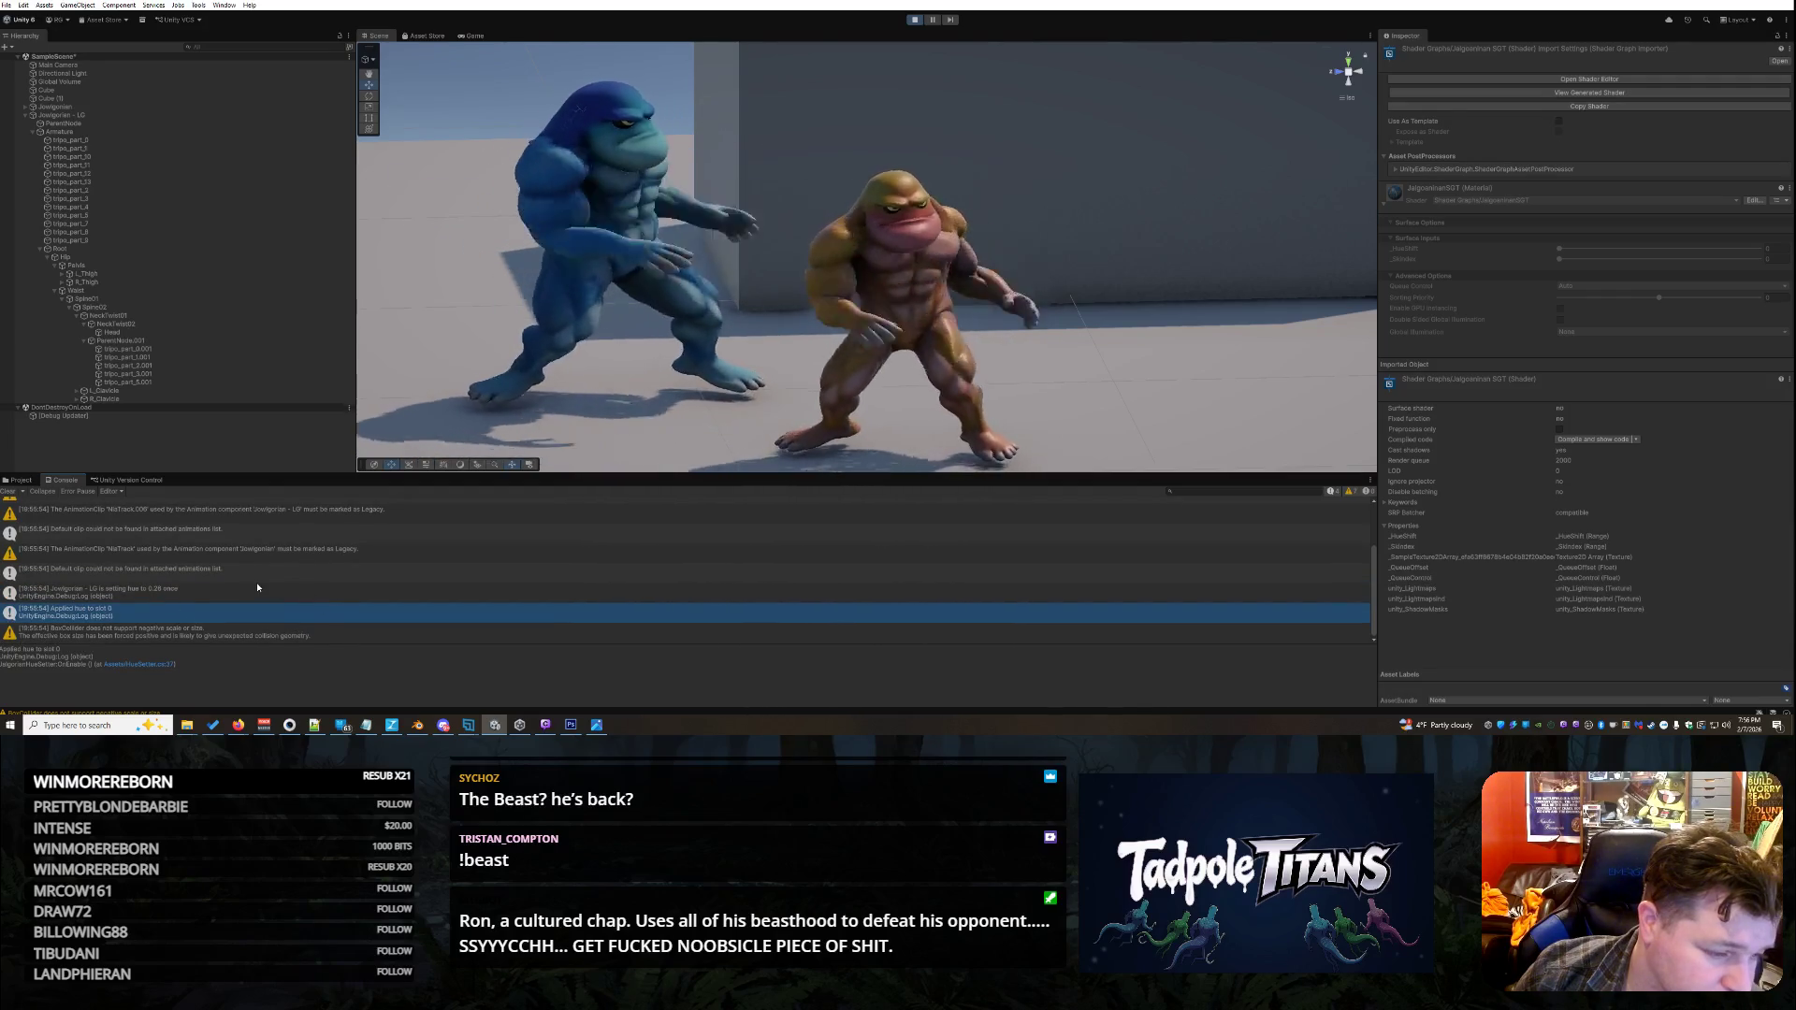
scroll(258, 587, up, 3)
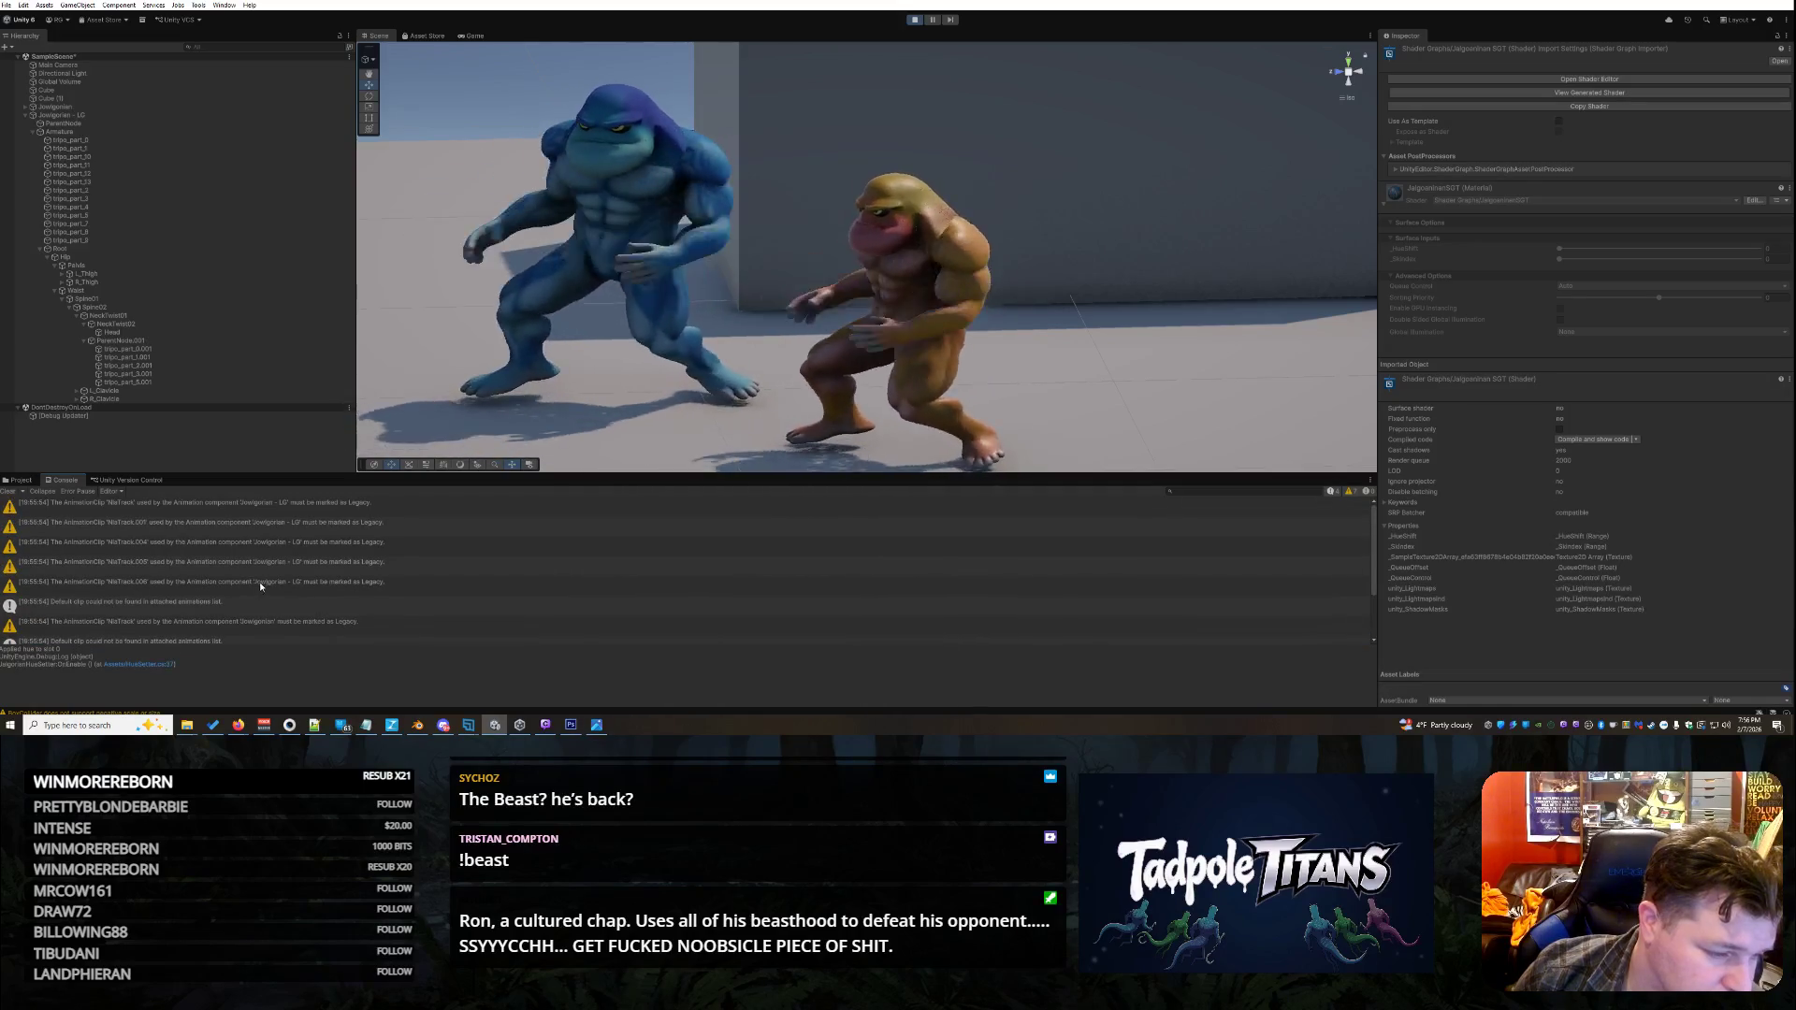
scroll(313, 559, down, 3)
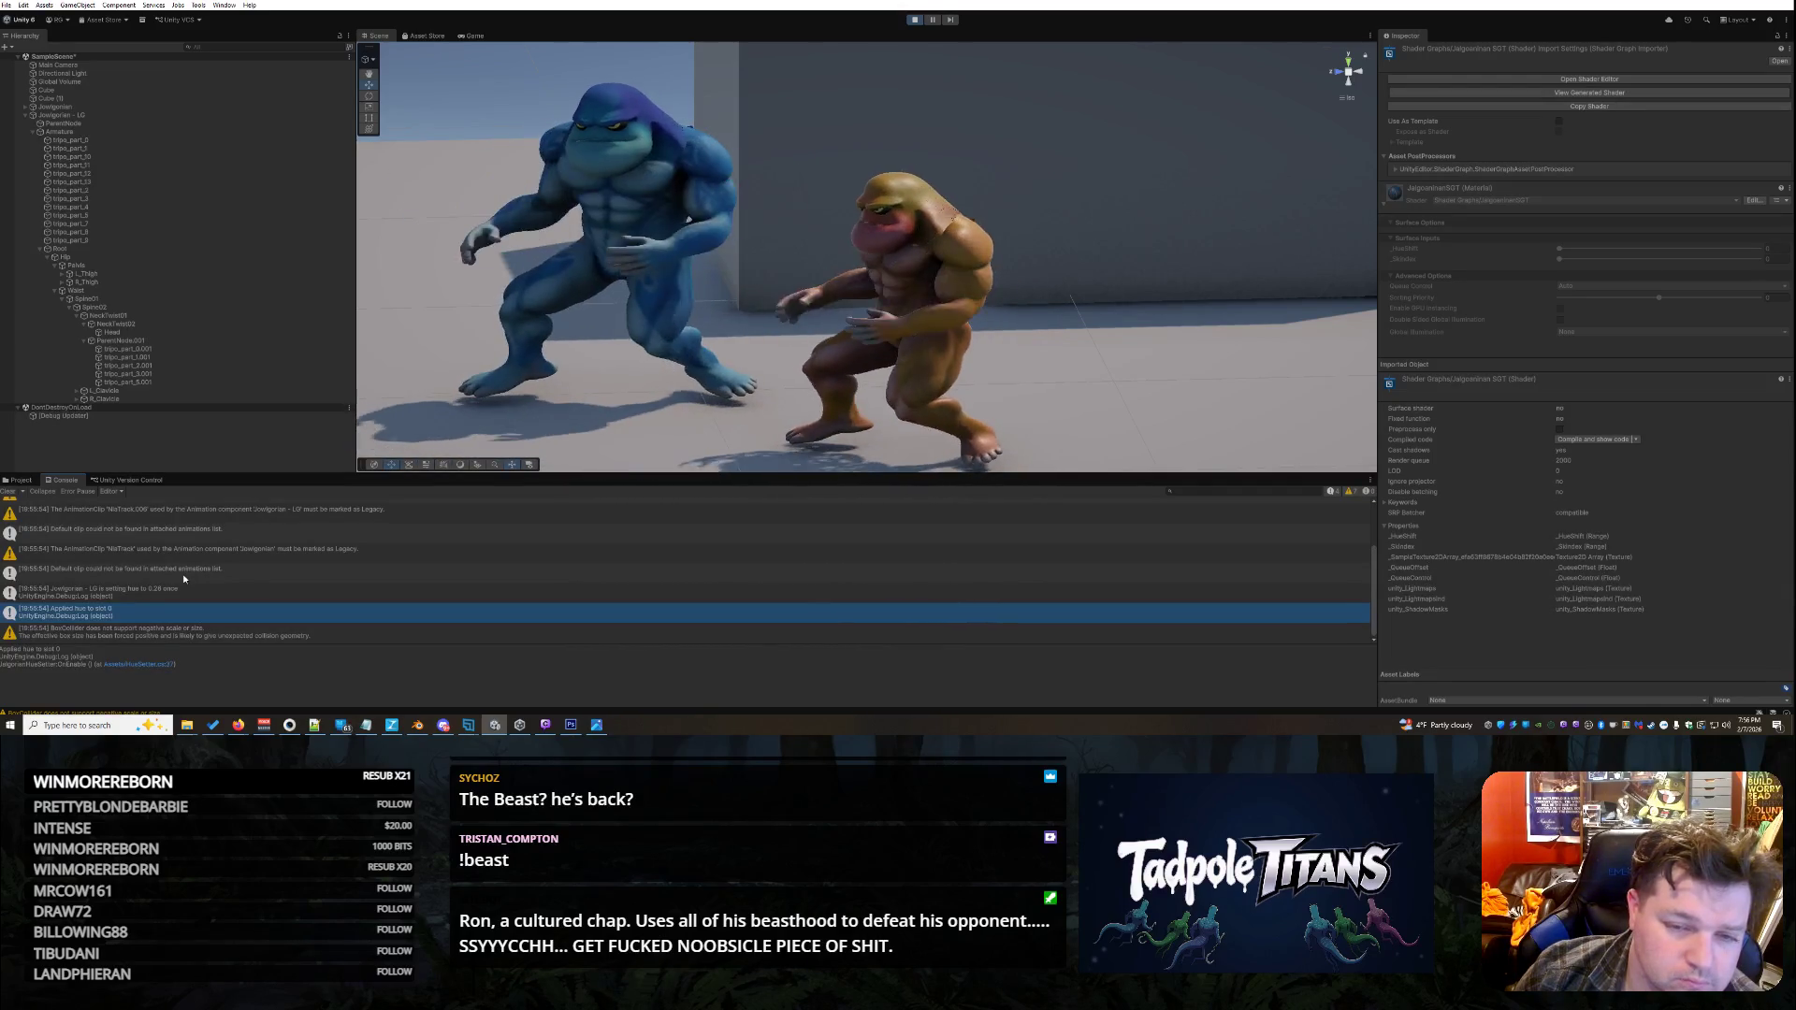
scroll(984, 262, down, 5)
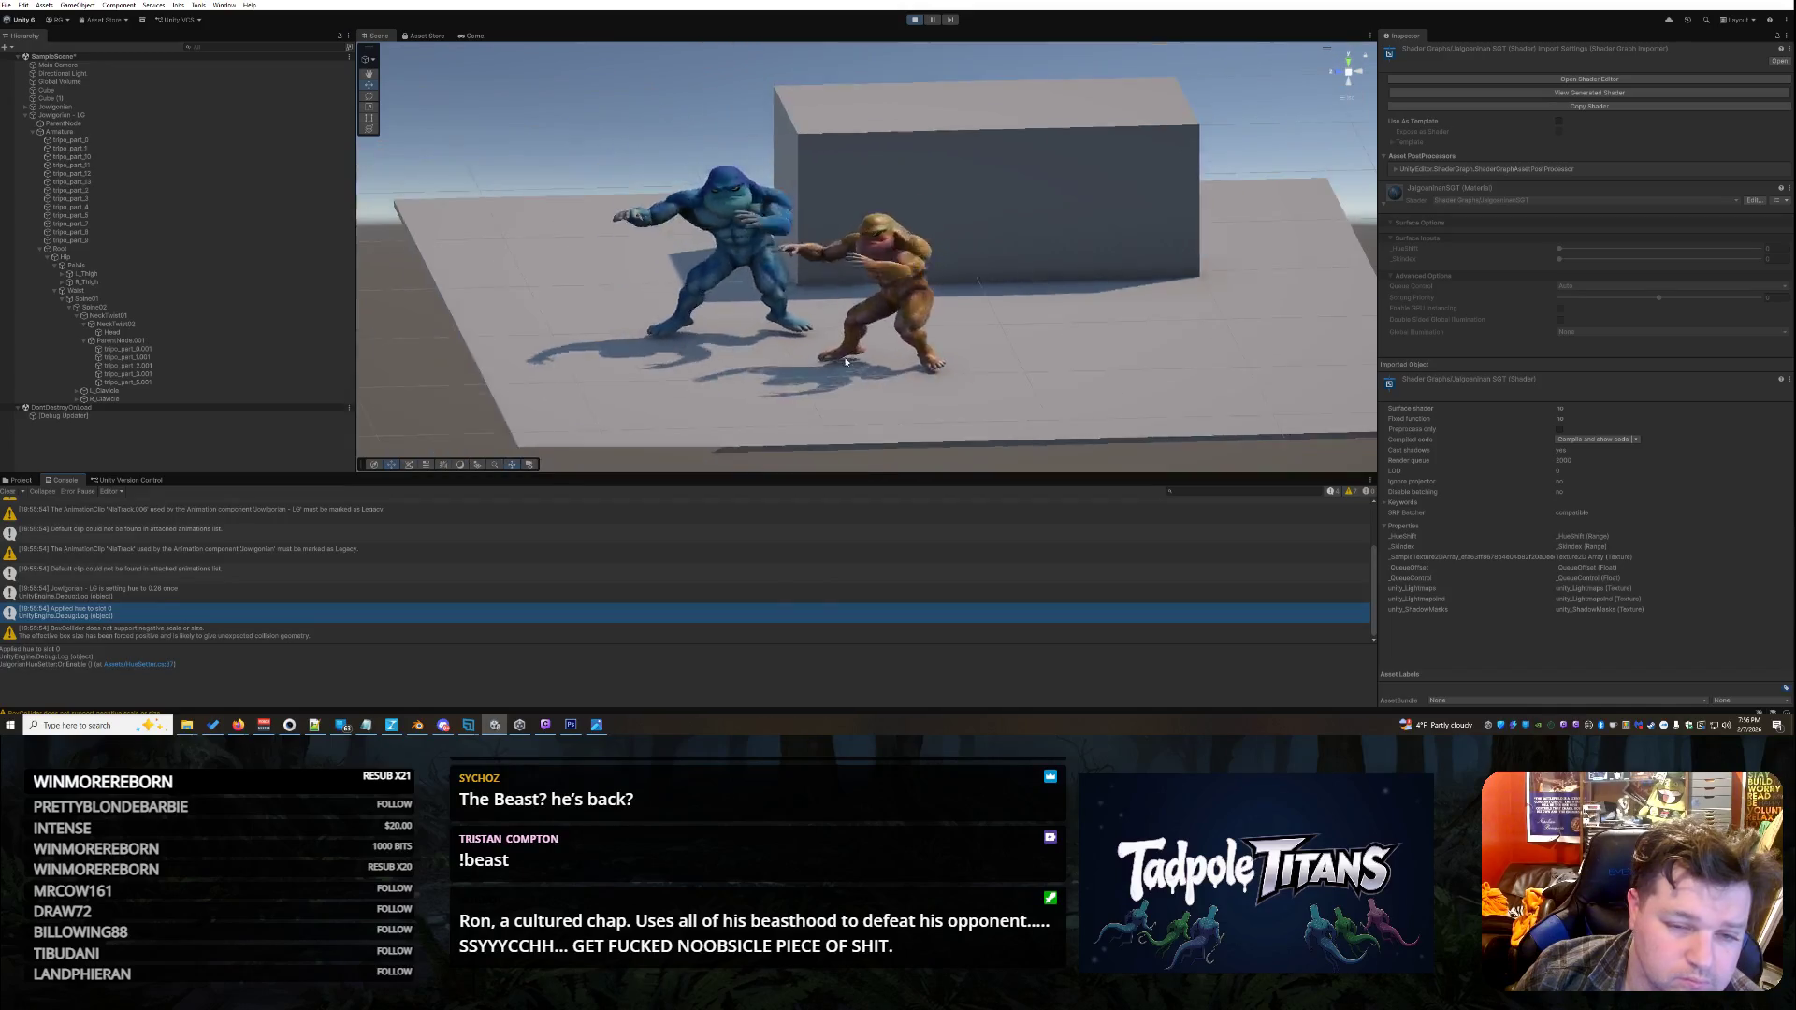
mouse_move(984, 262)
mouse_down()
mouse_move(1024, 306)
mouse_move(1024, 281)
mouse_up()
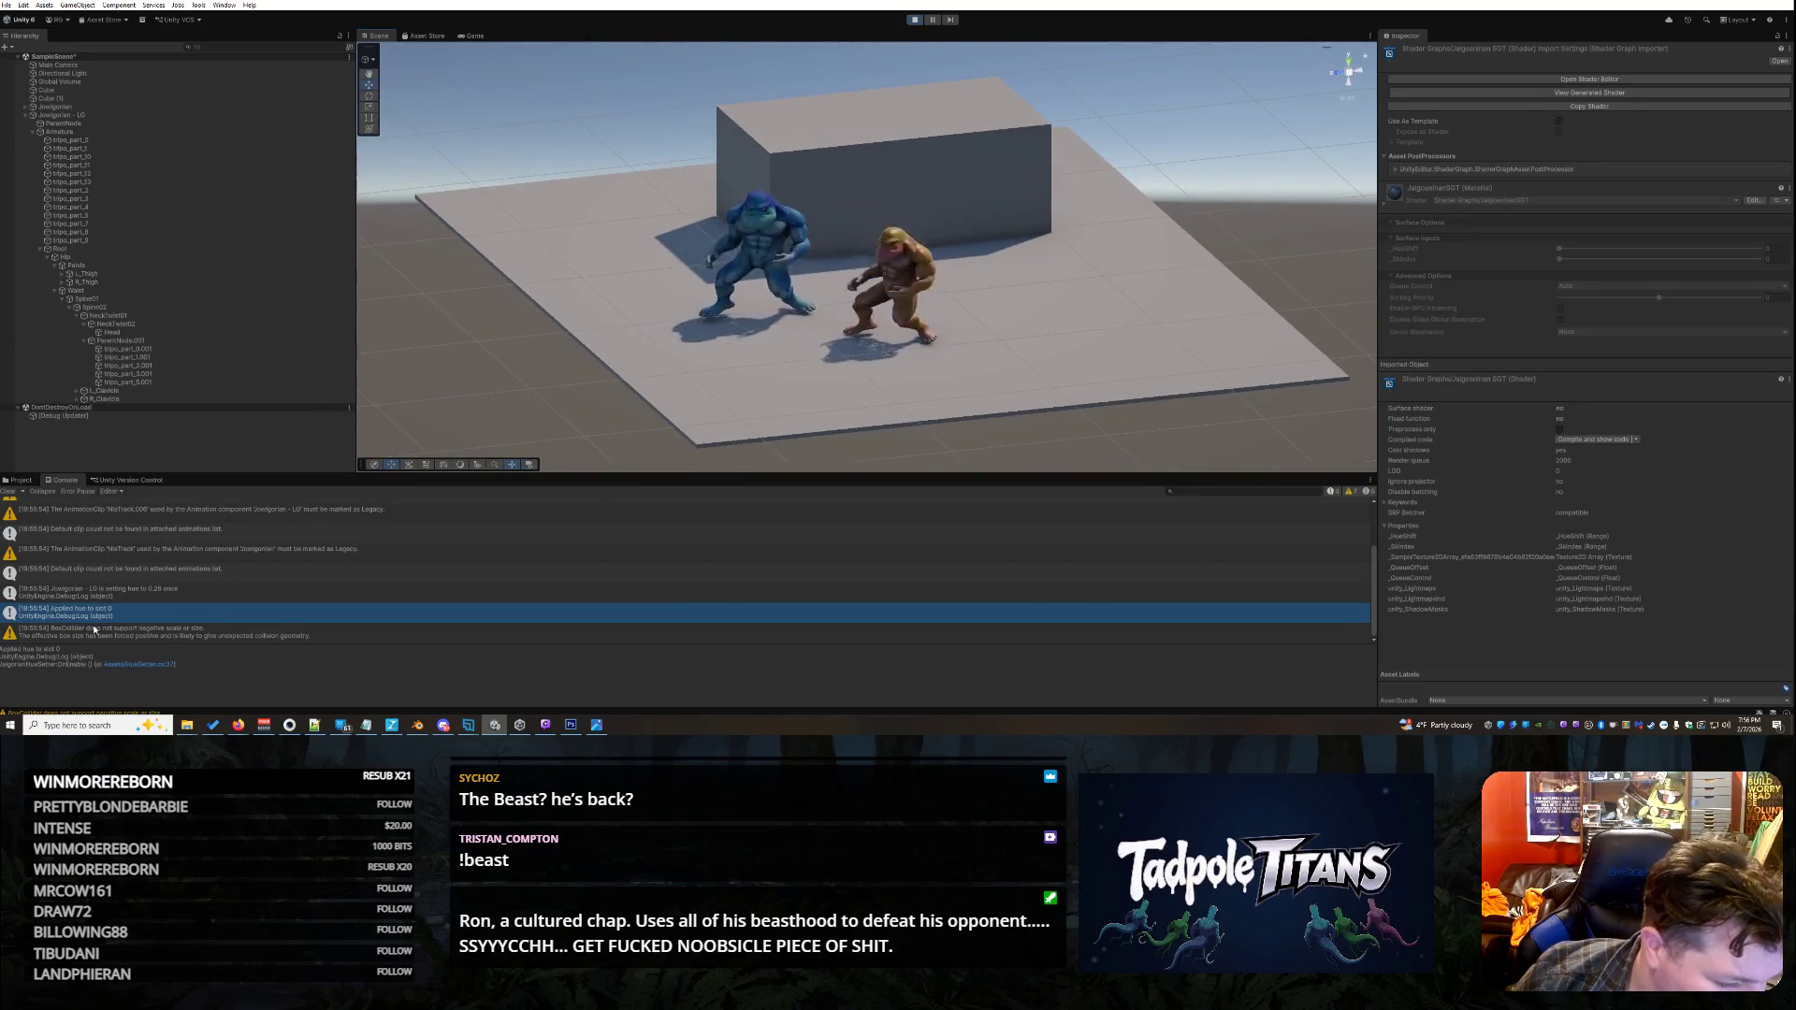
click(94, 631)
click(120, 615)
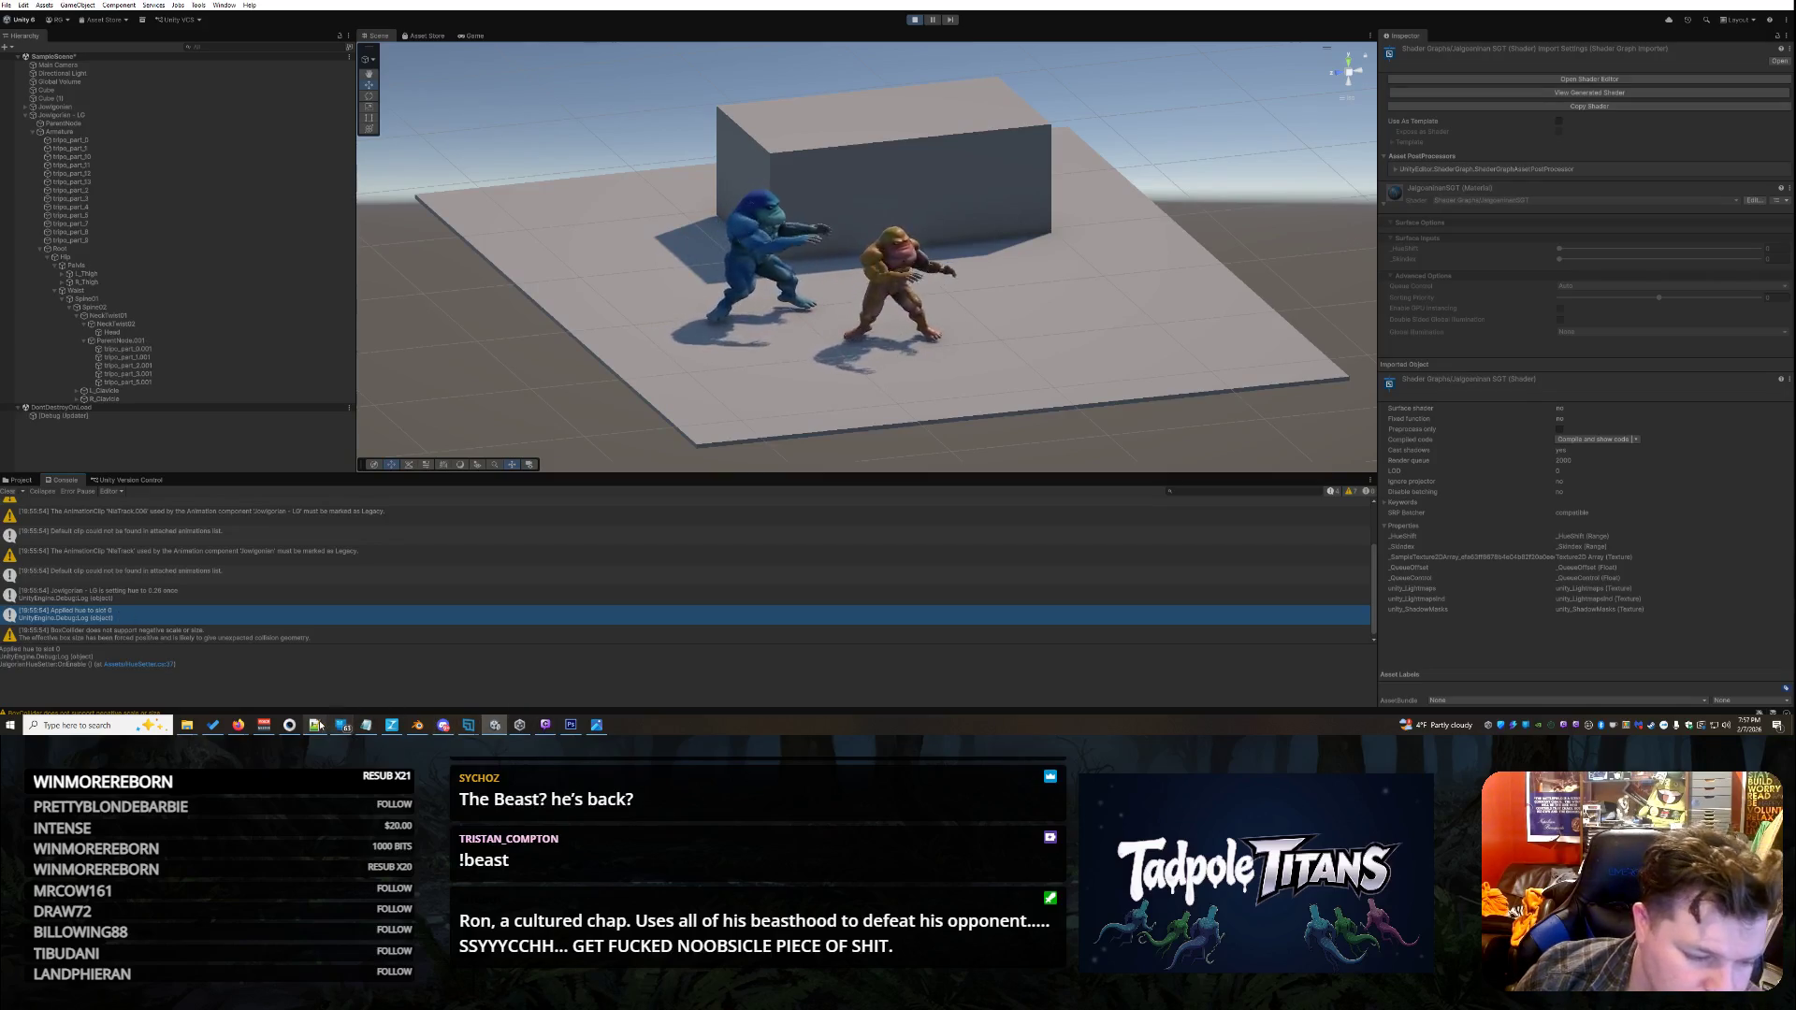
mouse_move(319, 725)
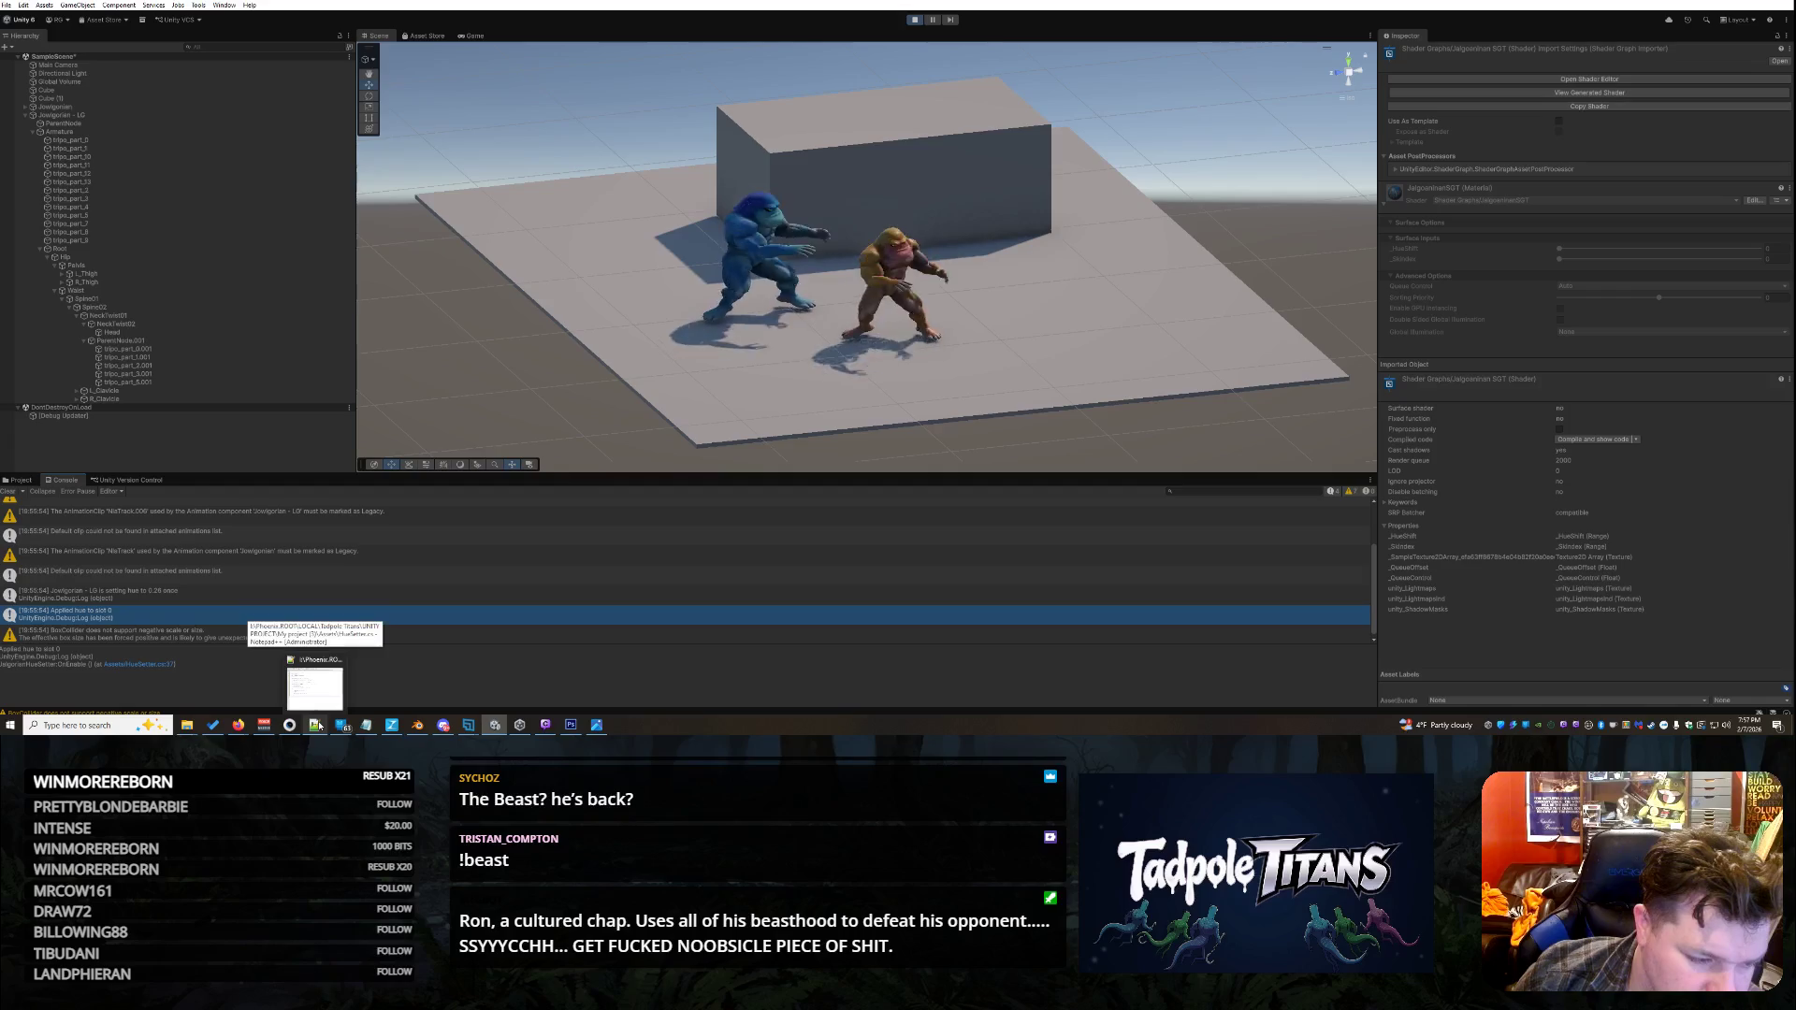
click(319, 724)
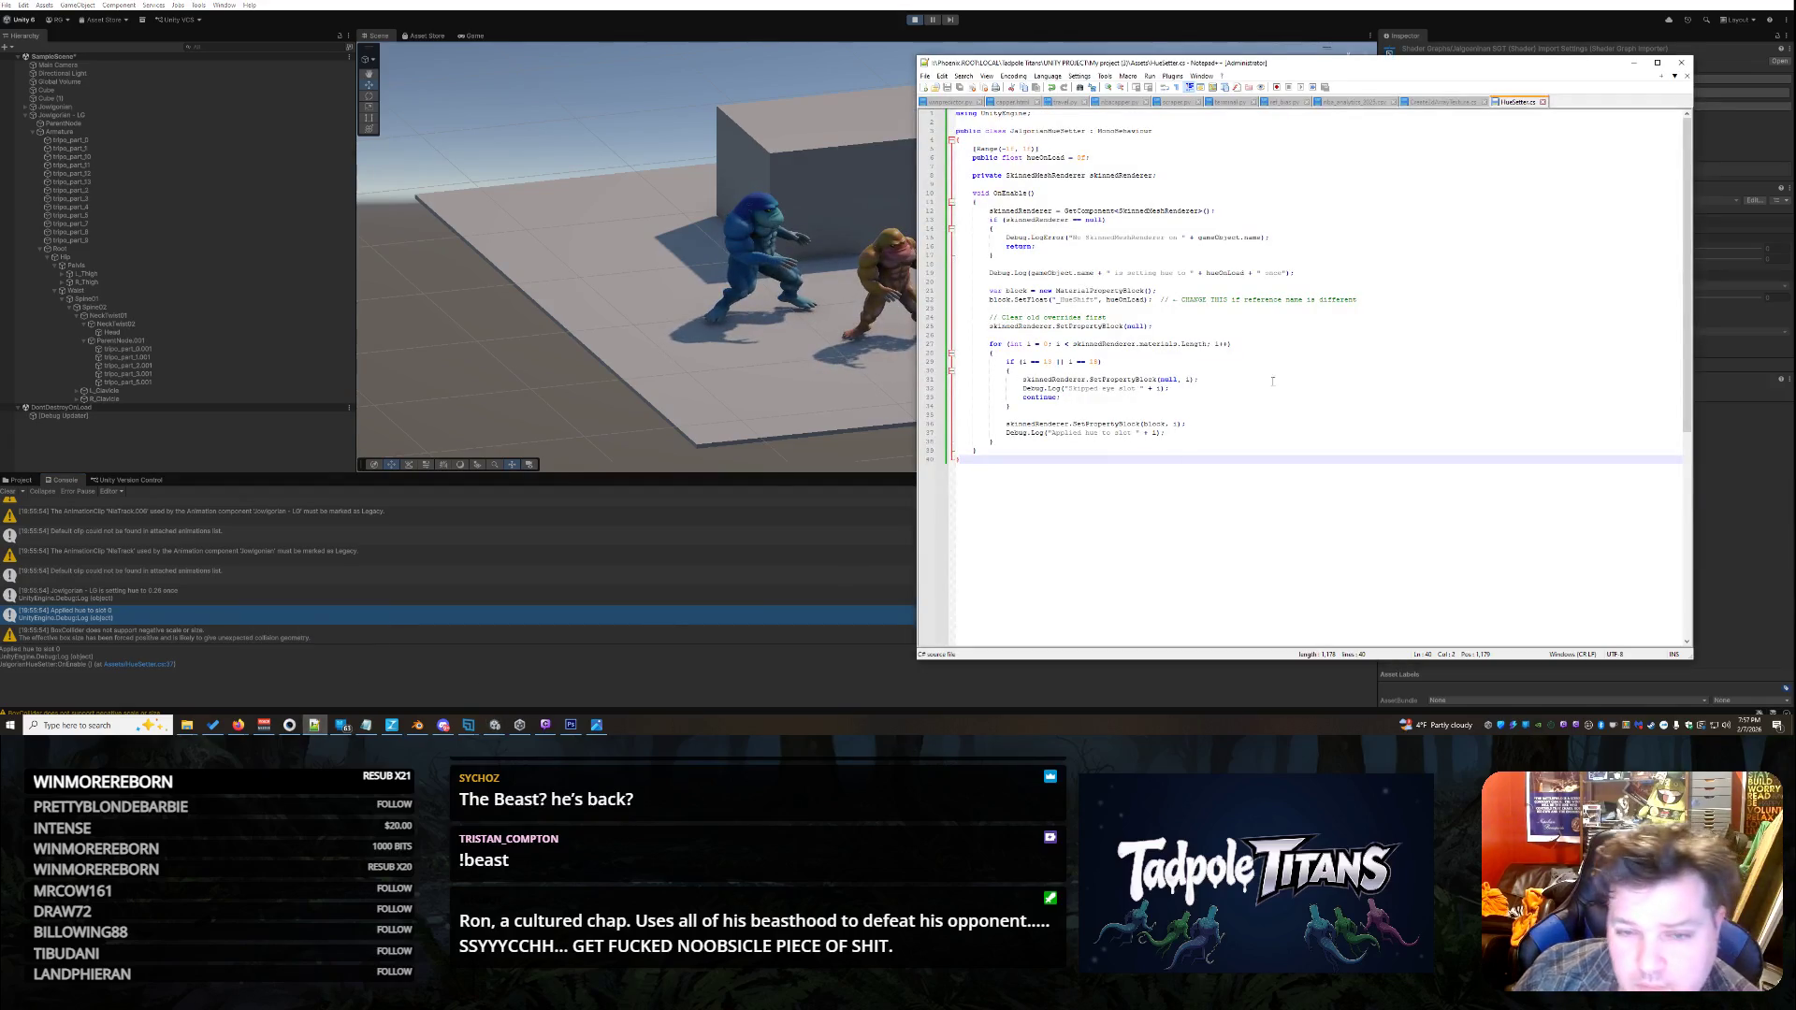
- Minimize the HueSetter.cs window and reopen the JaegerArmySGT shader graph from the Project panel
click(1192, 372)
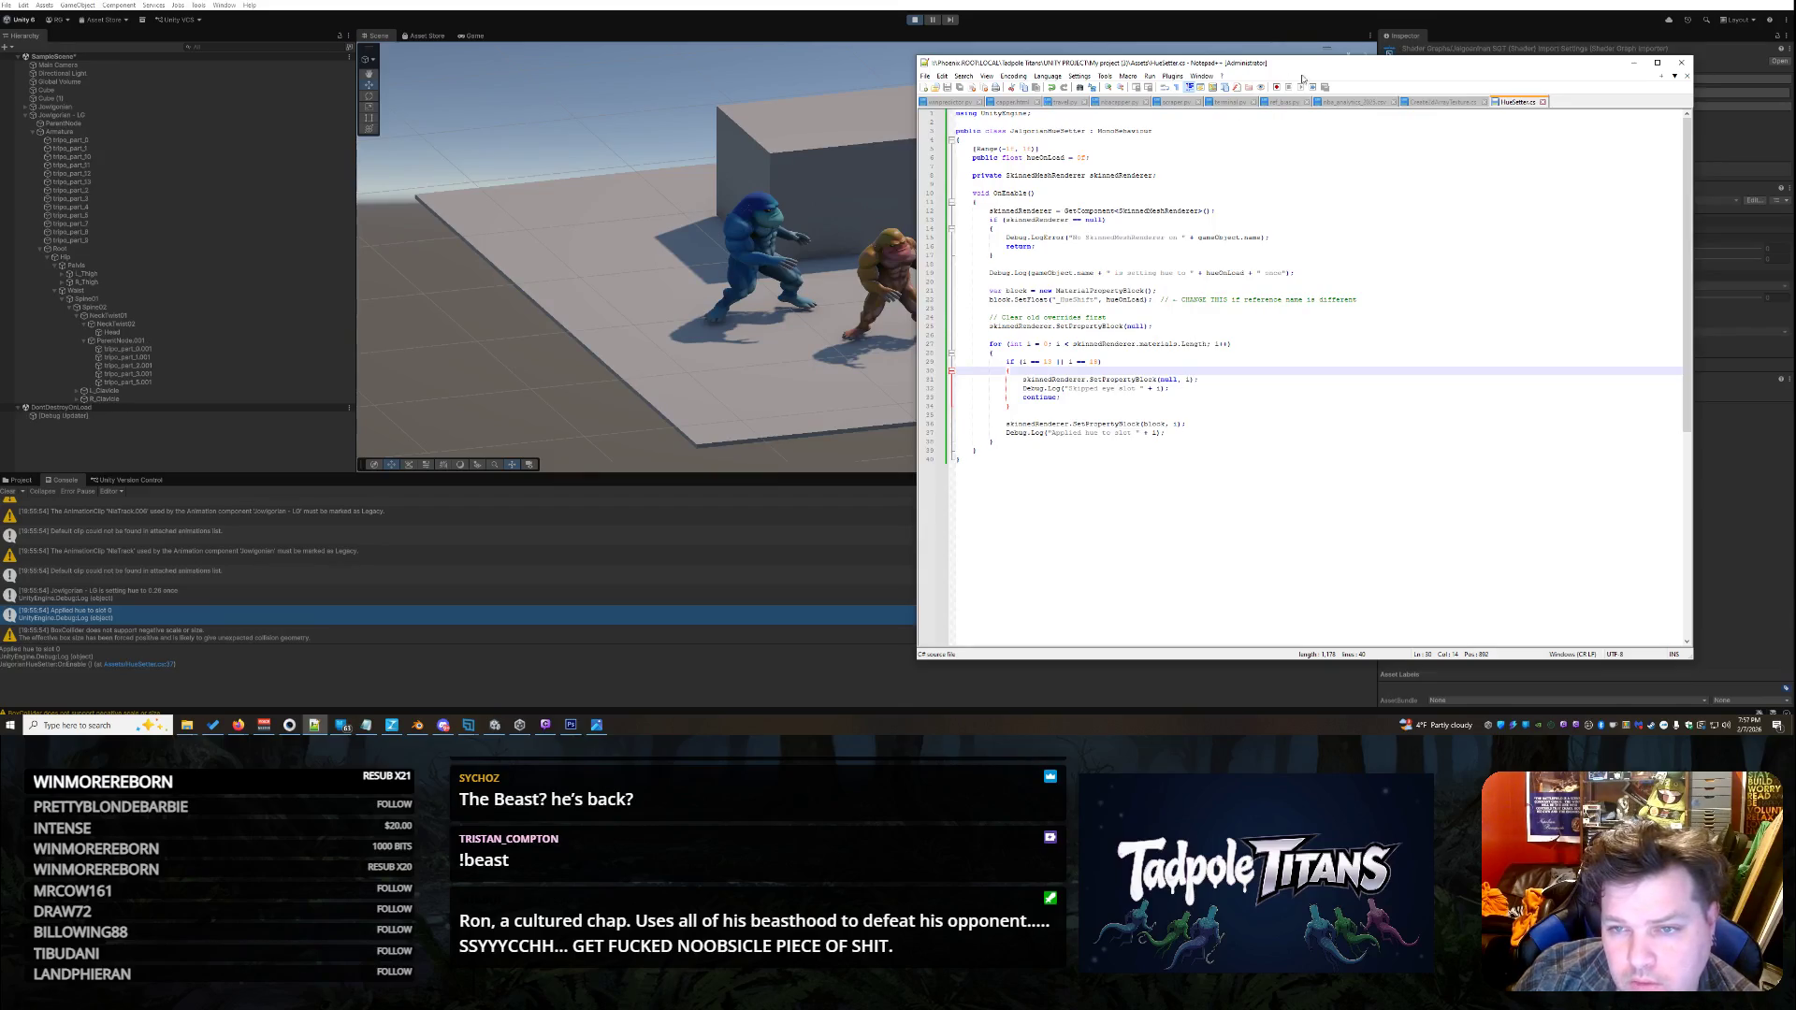
mouse_move(1325, 69)
mouse_down()
mouse_move(342, 74)
mouse_move(561, 81)
mouse_move(488, 94)
mouse_up()
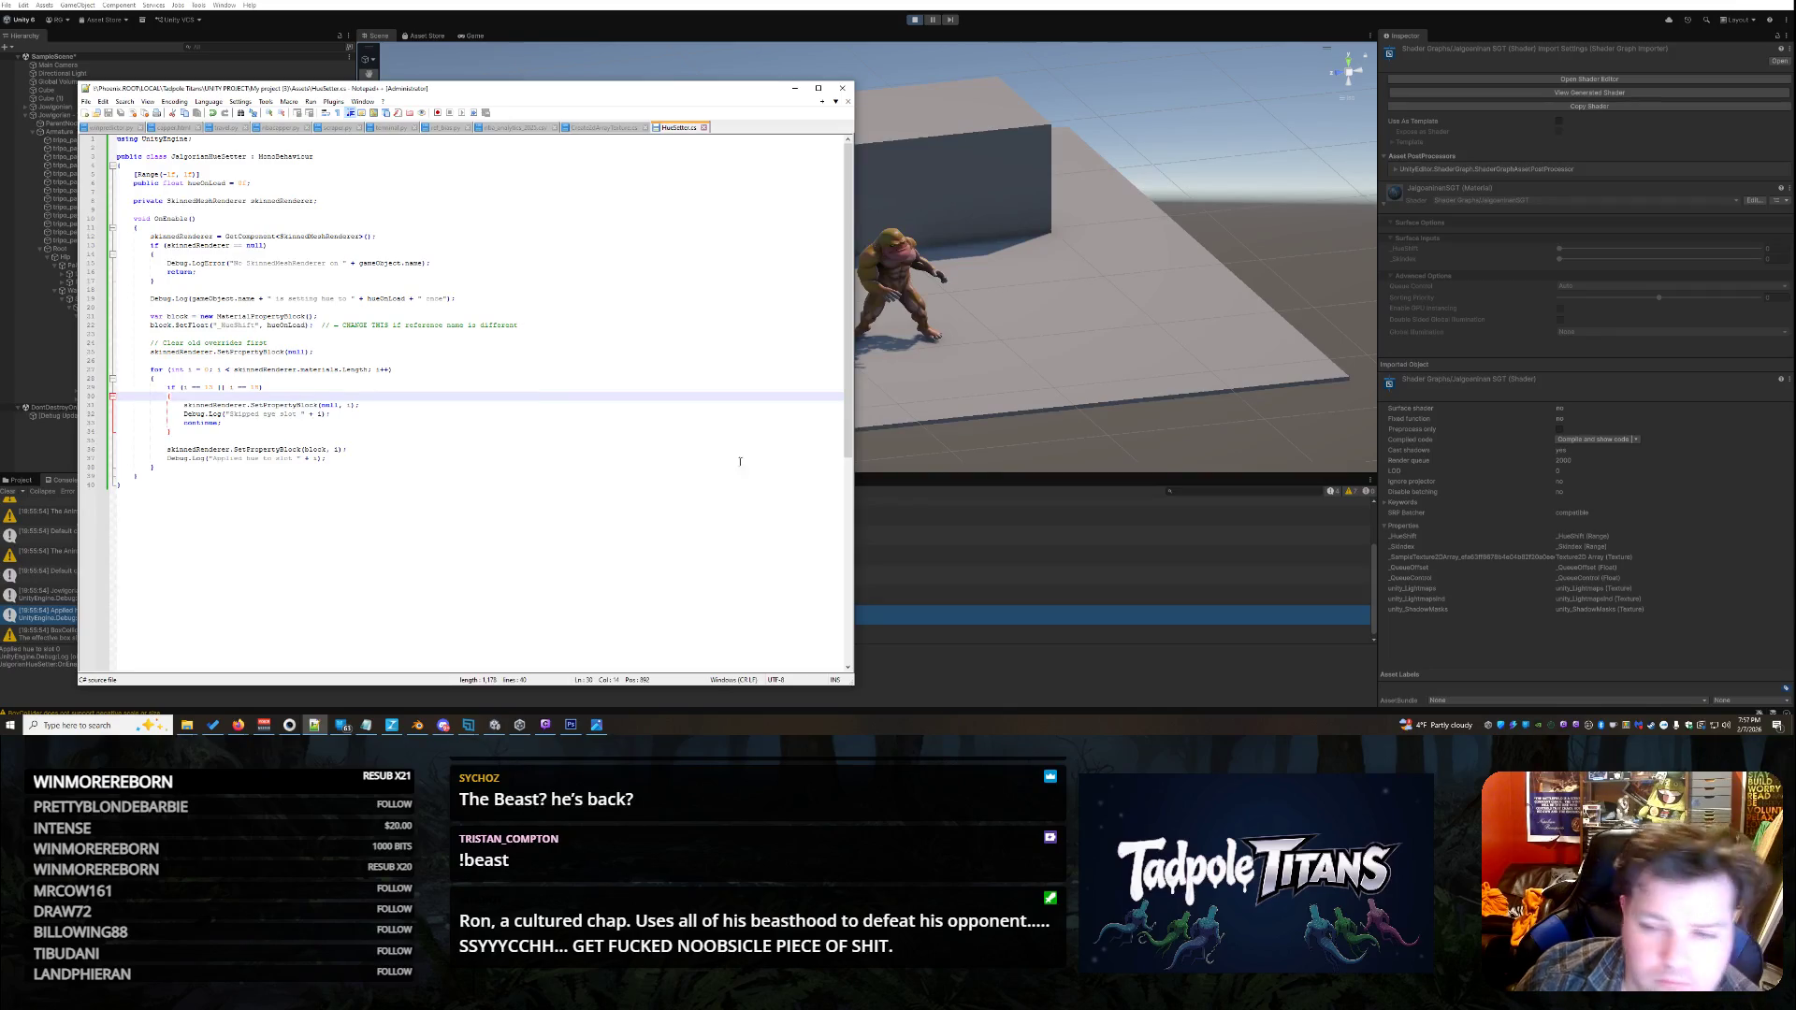
click(794, 88)
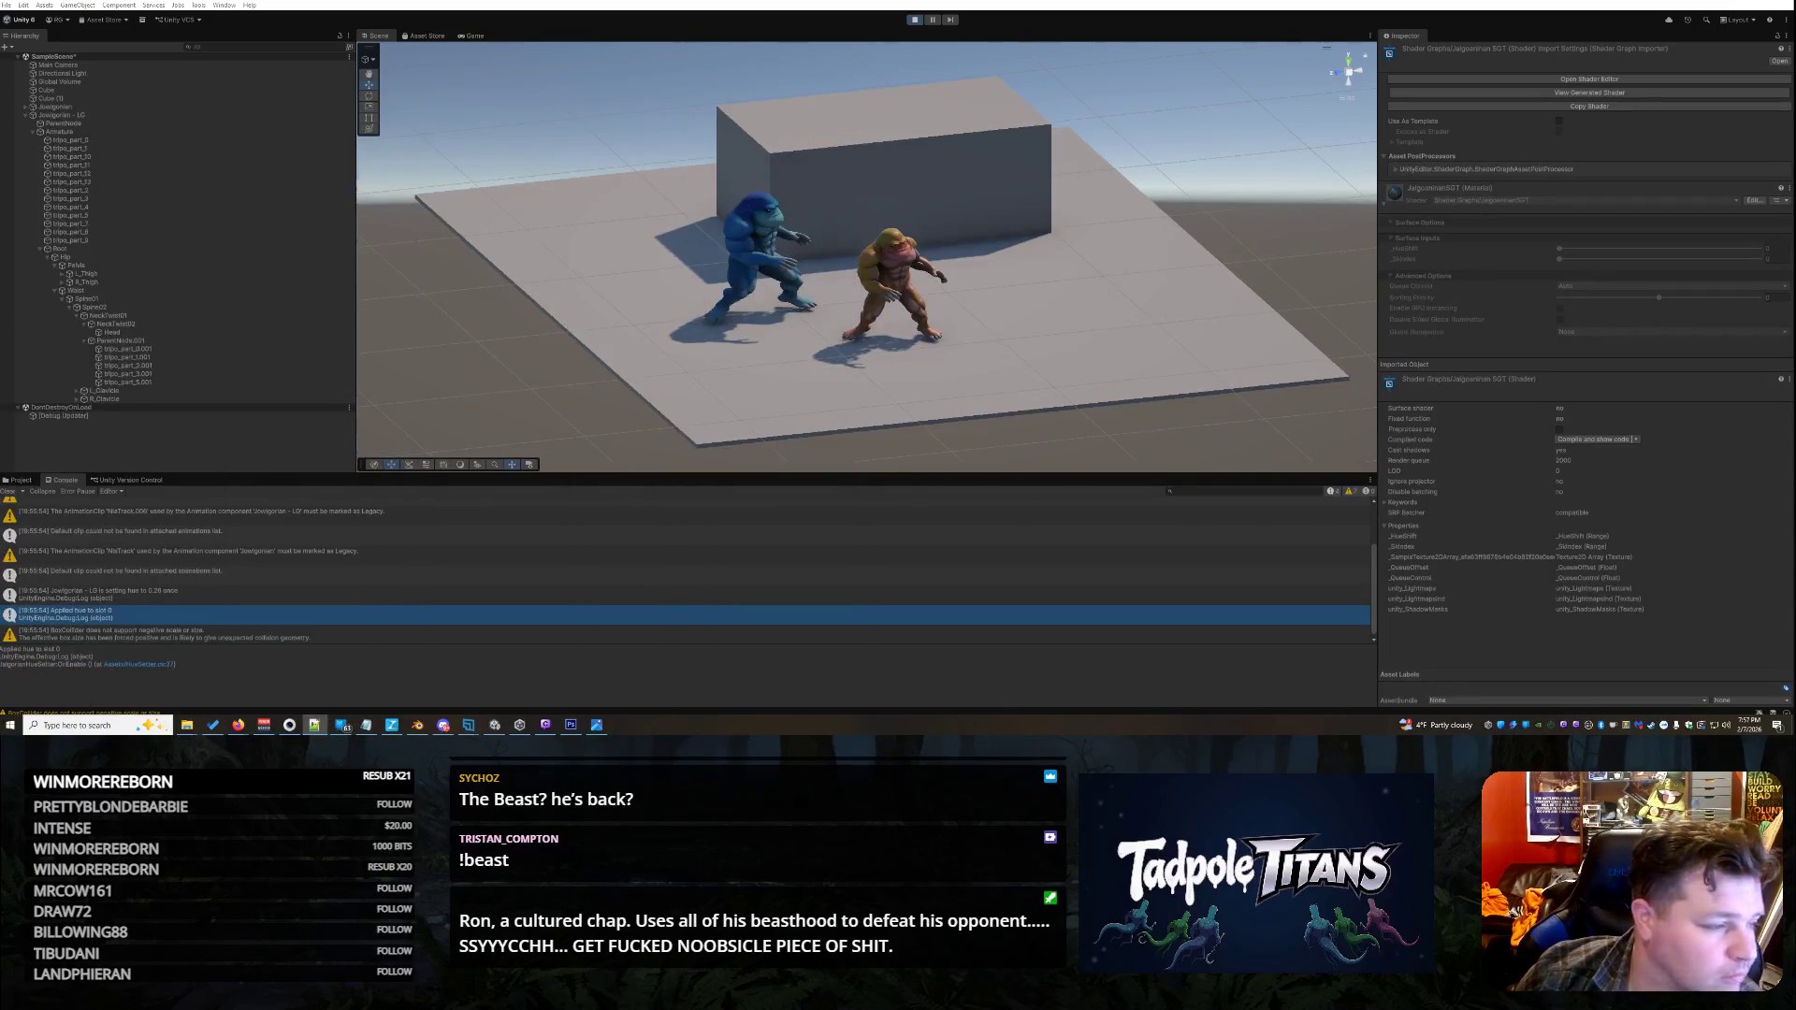
click(19, 479)
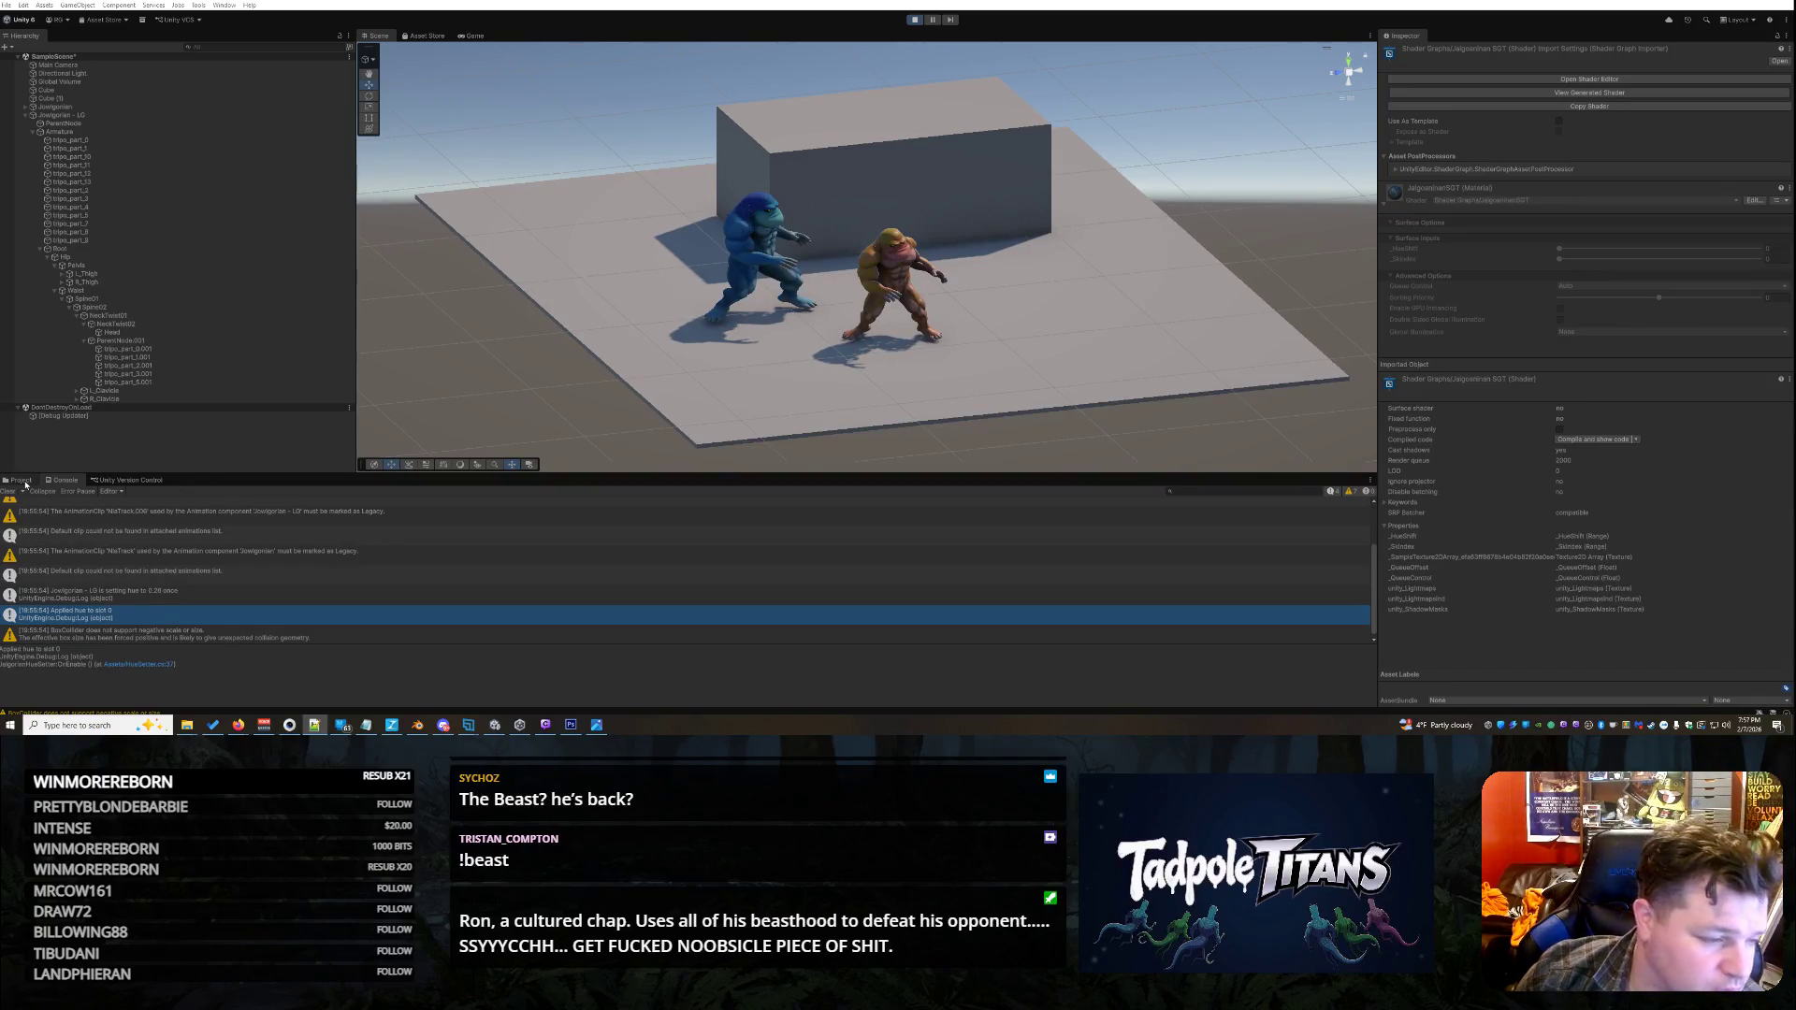
click(232, 595)
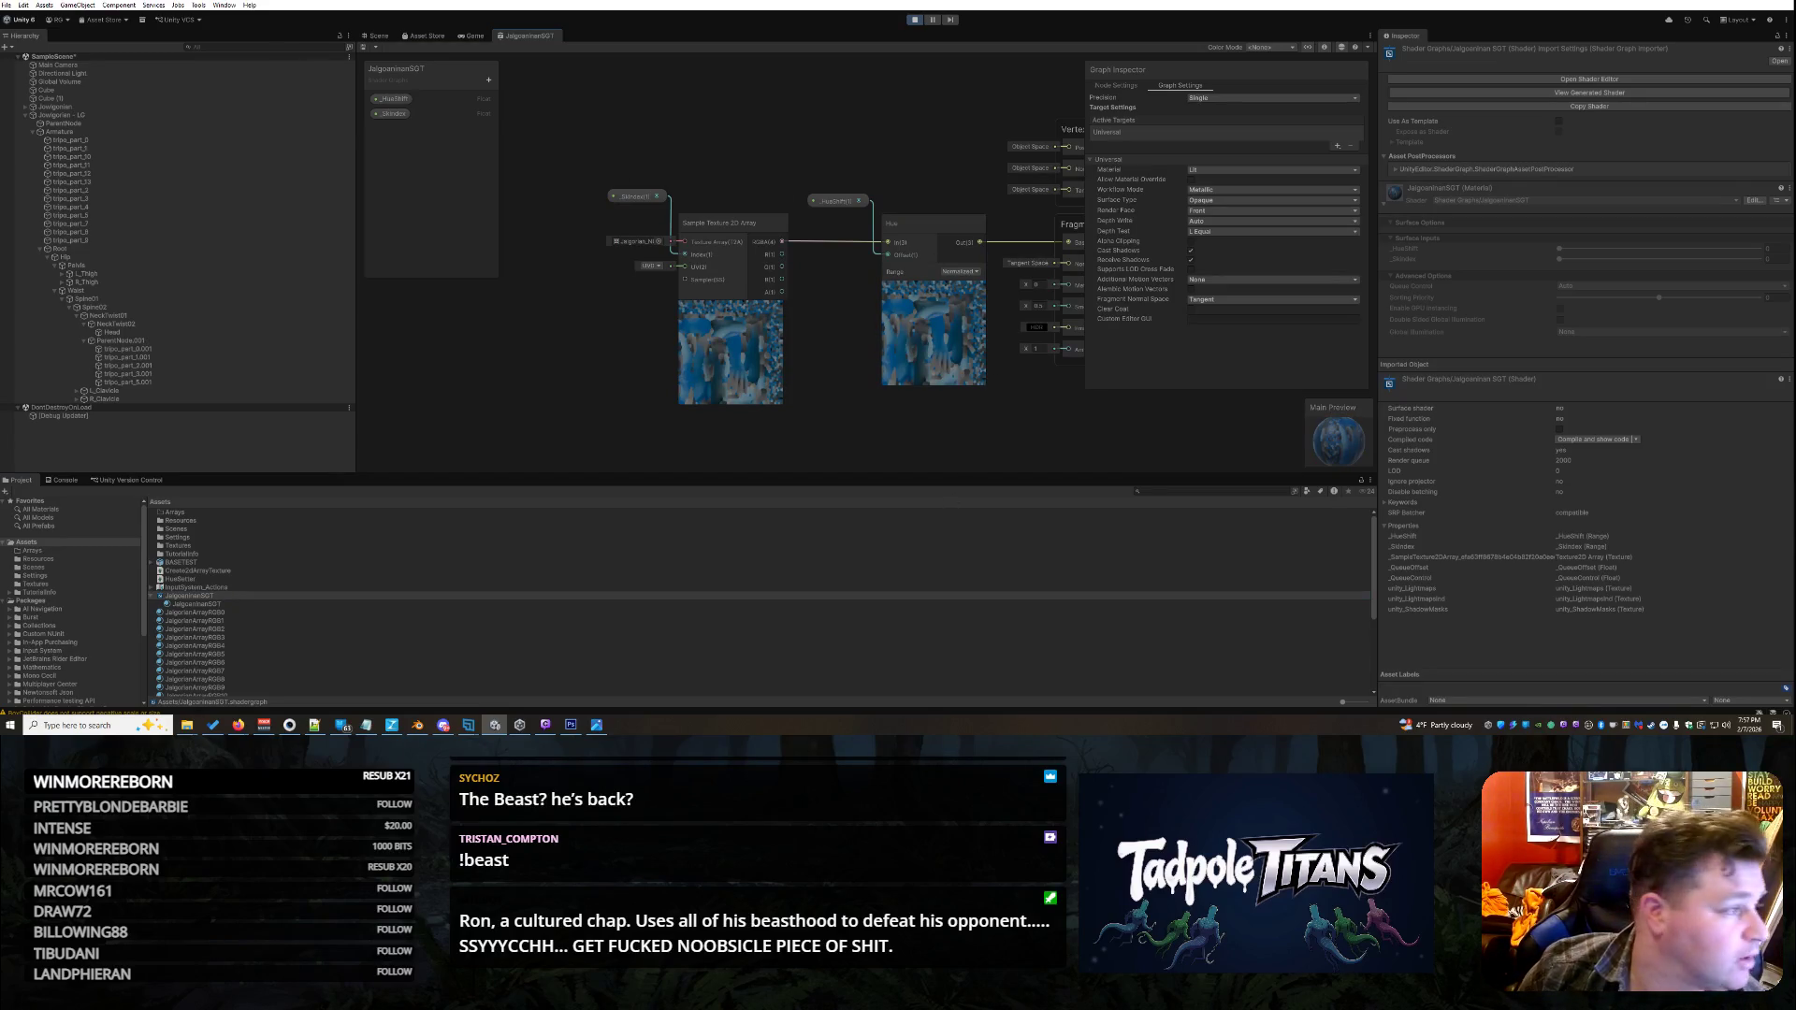
click(315, 725)
mouse_move(711, 384)
mouse_down()
mouse_move(479, 264)
mouse_move(530, 150)
mouse_move(516, 118)
mouse_up()
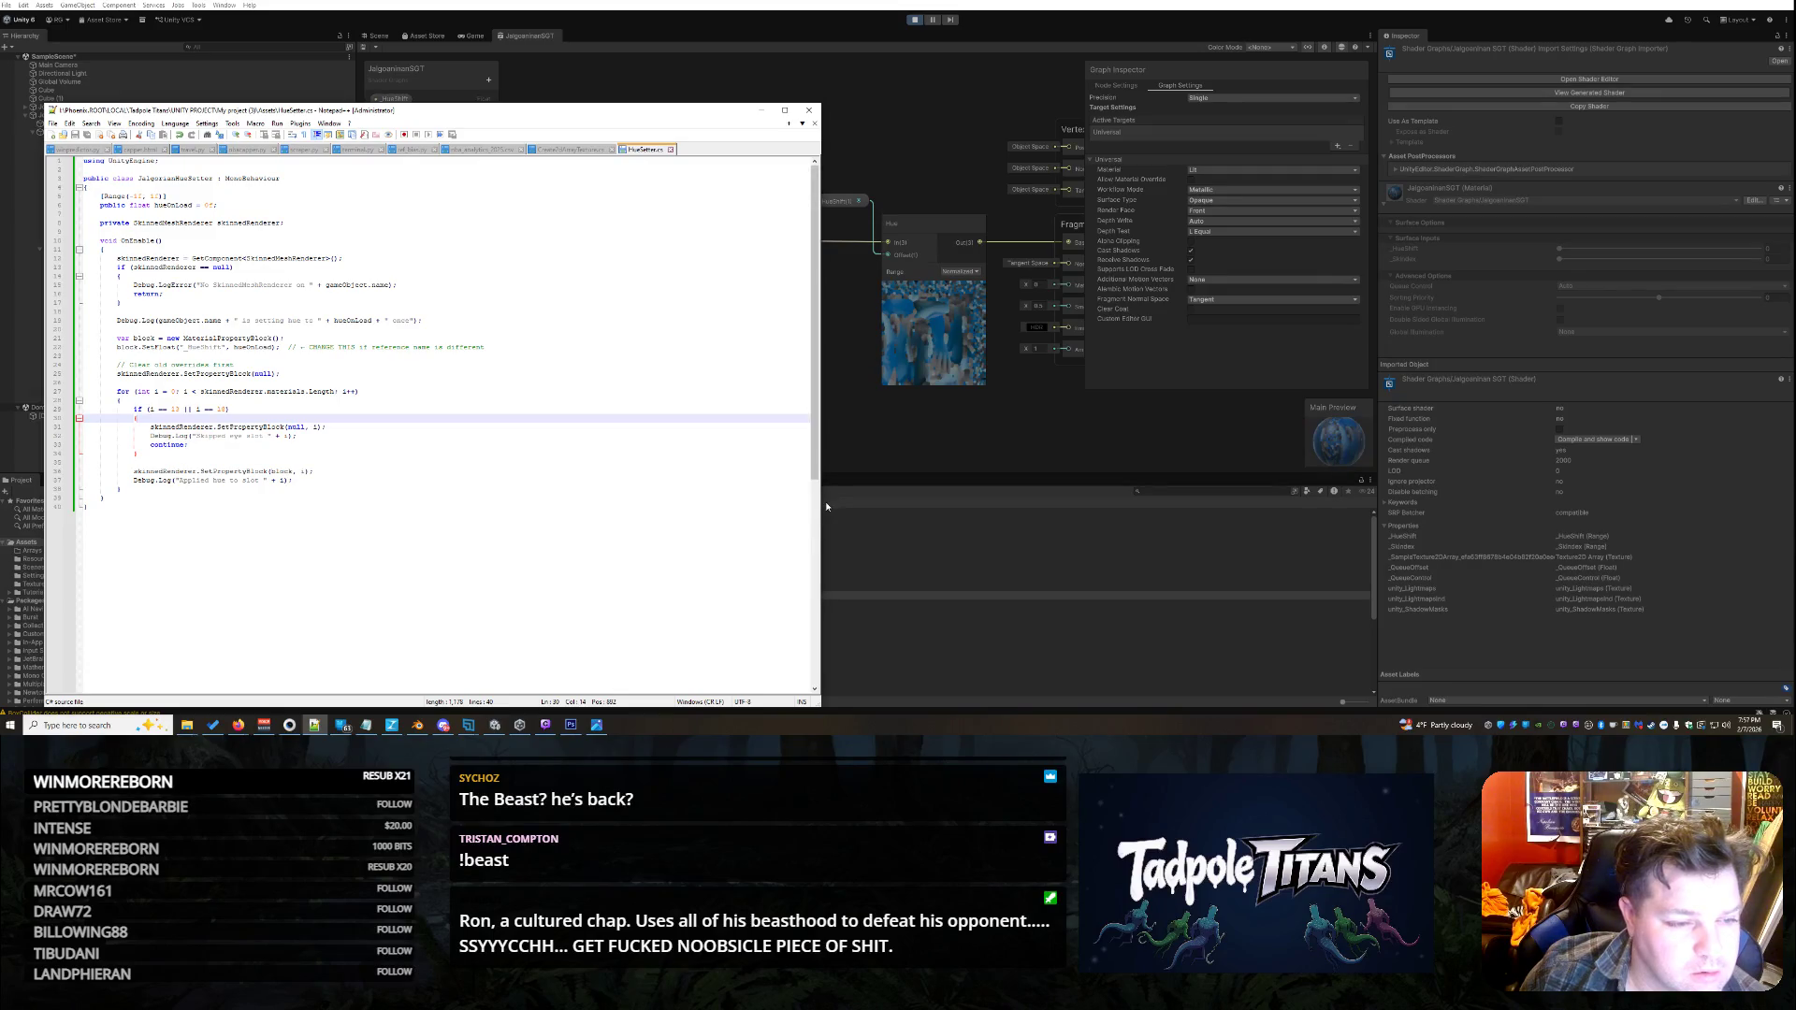
mouse_move(824, 503)
mouse_down()
mouse_move(564, 498)
mouse_move(611, 496)
mouse_up()
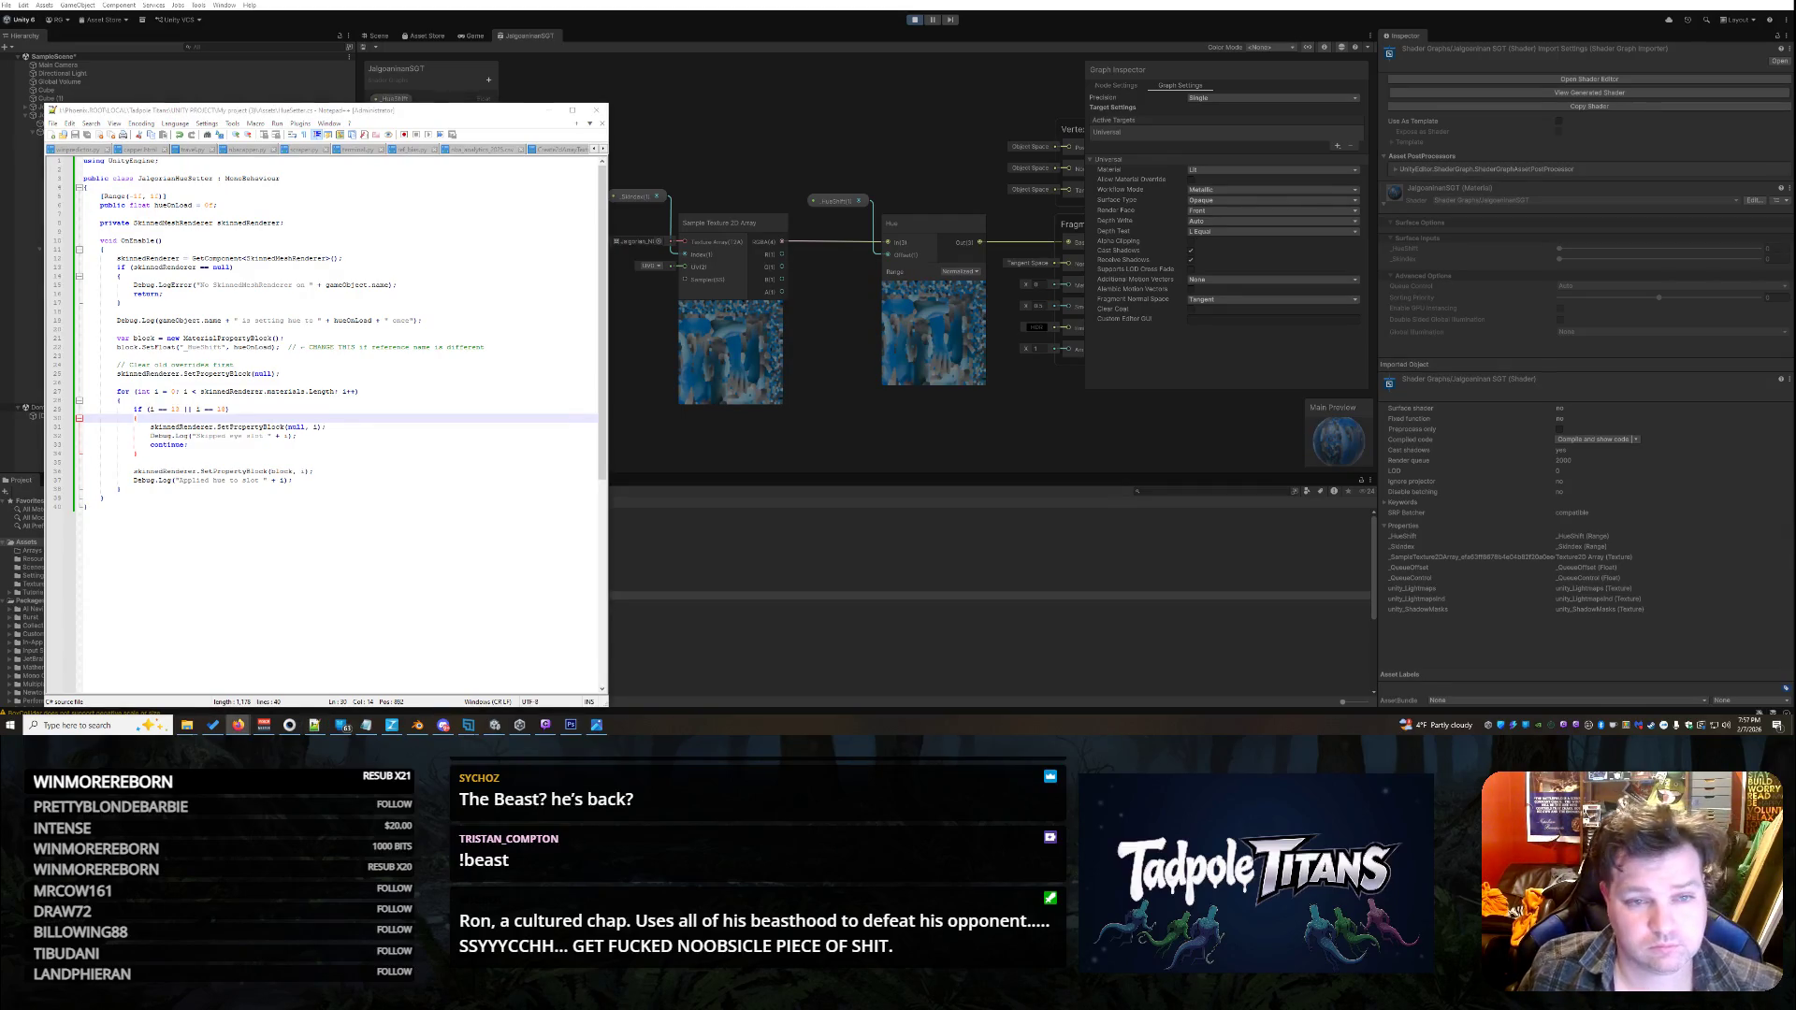
click(801, 112)
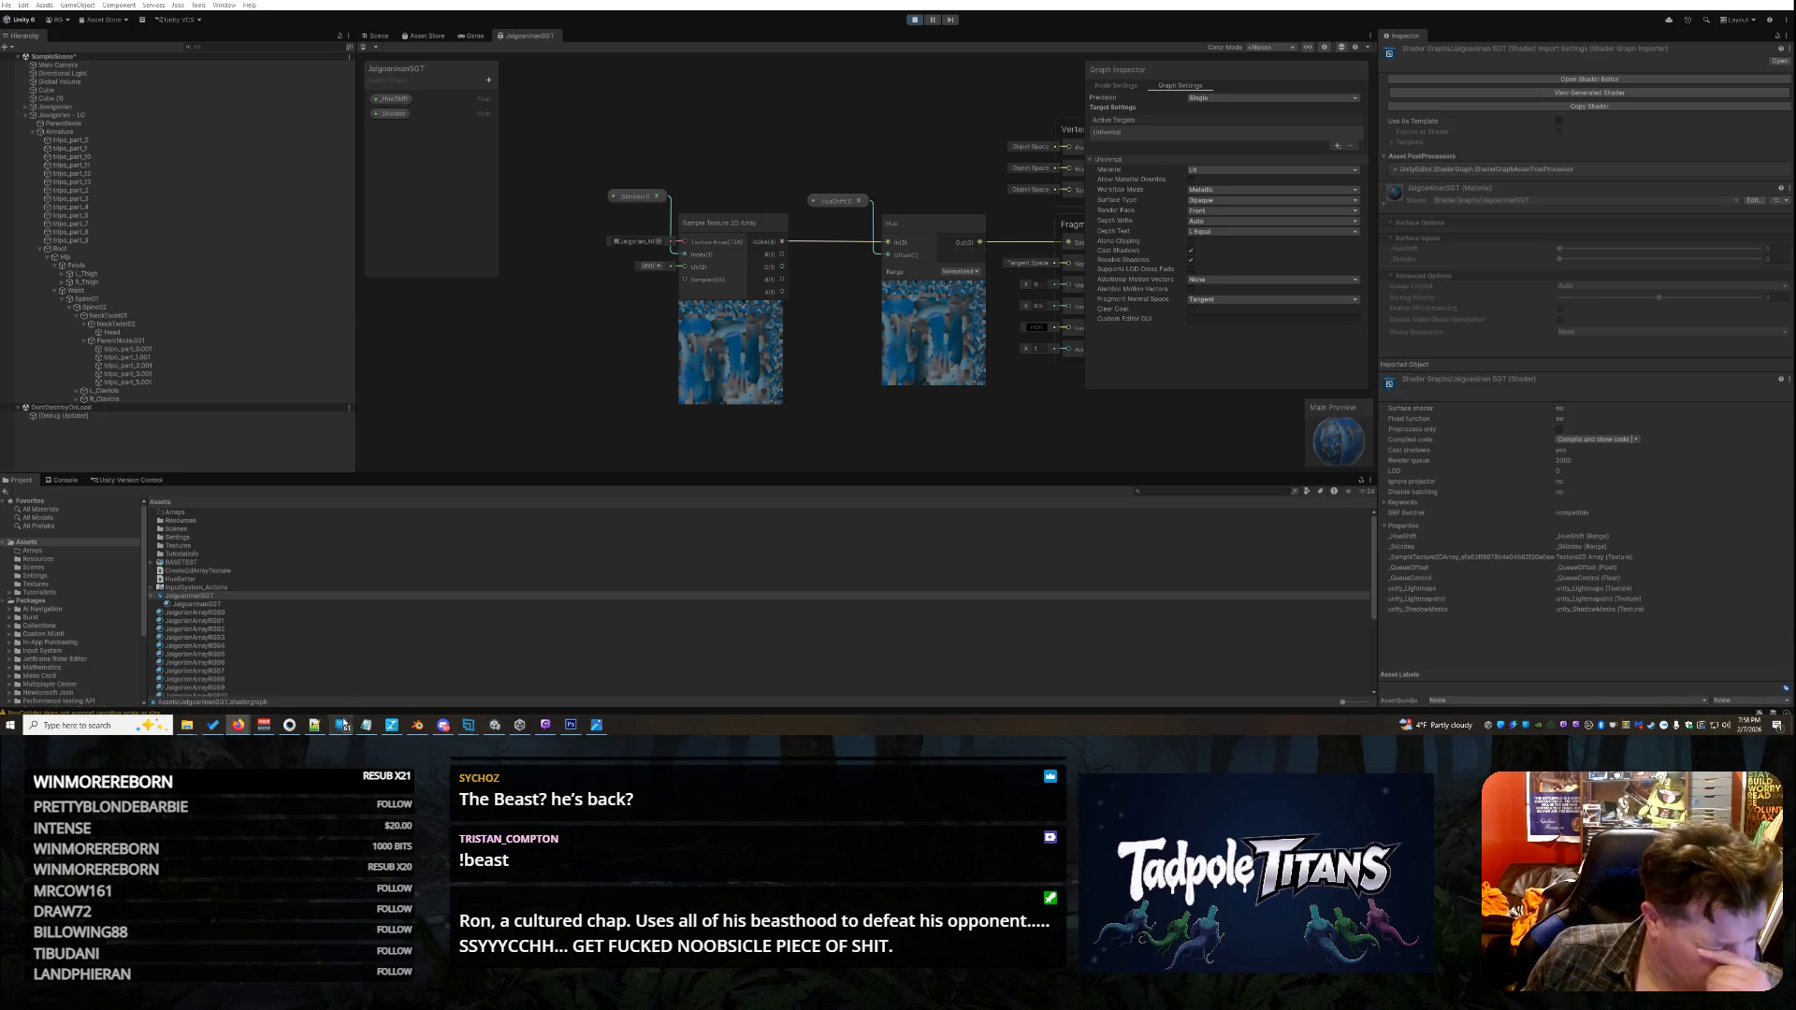
- Paste the 50-line ApplyHue version over the entire HueSetter.cs script
click(309, 726)
click(401, 374)
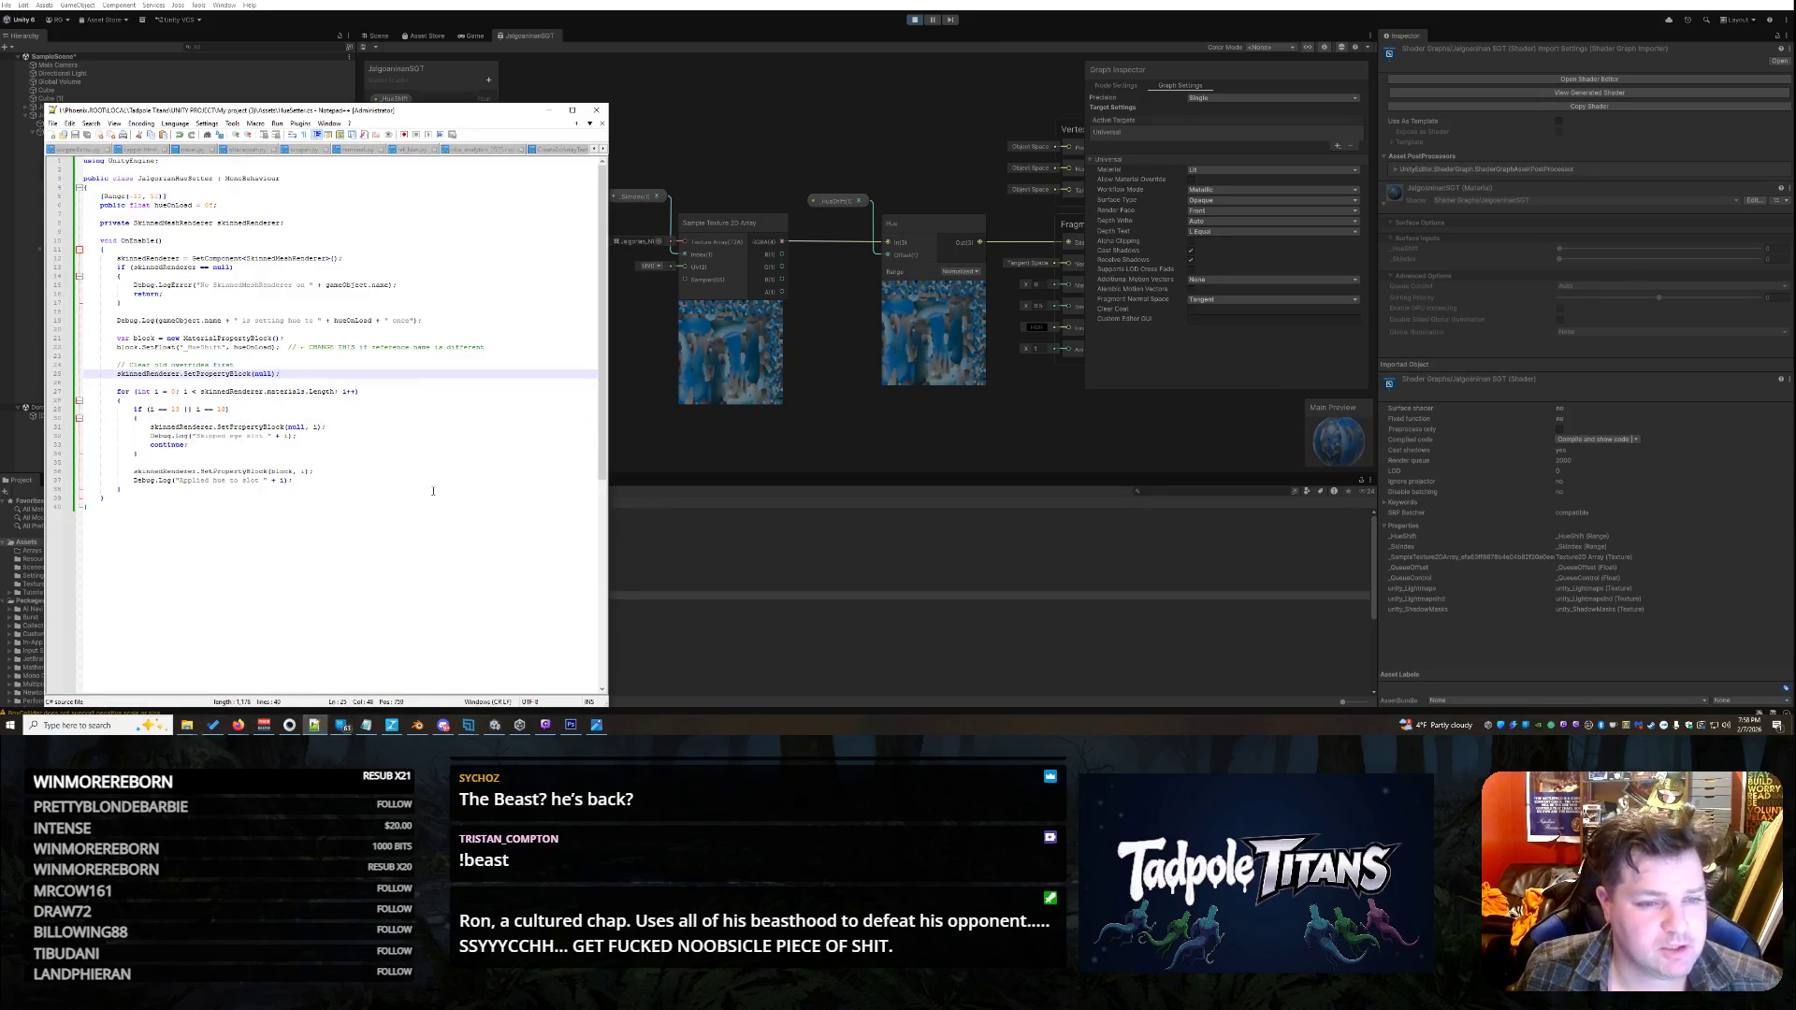
drag(614, 517, 823, 516)
click(461, 465)
key(ctrl+a)
key(ctrl+v)
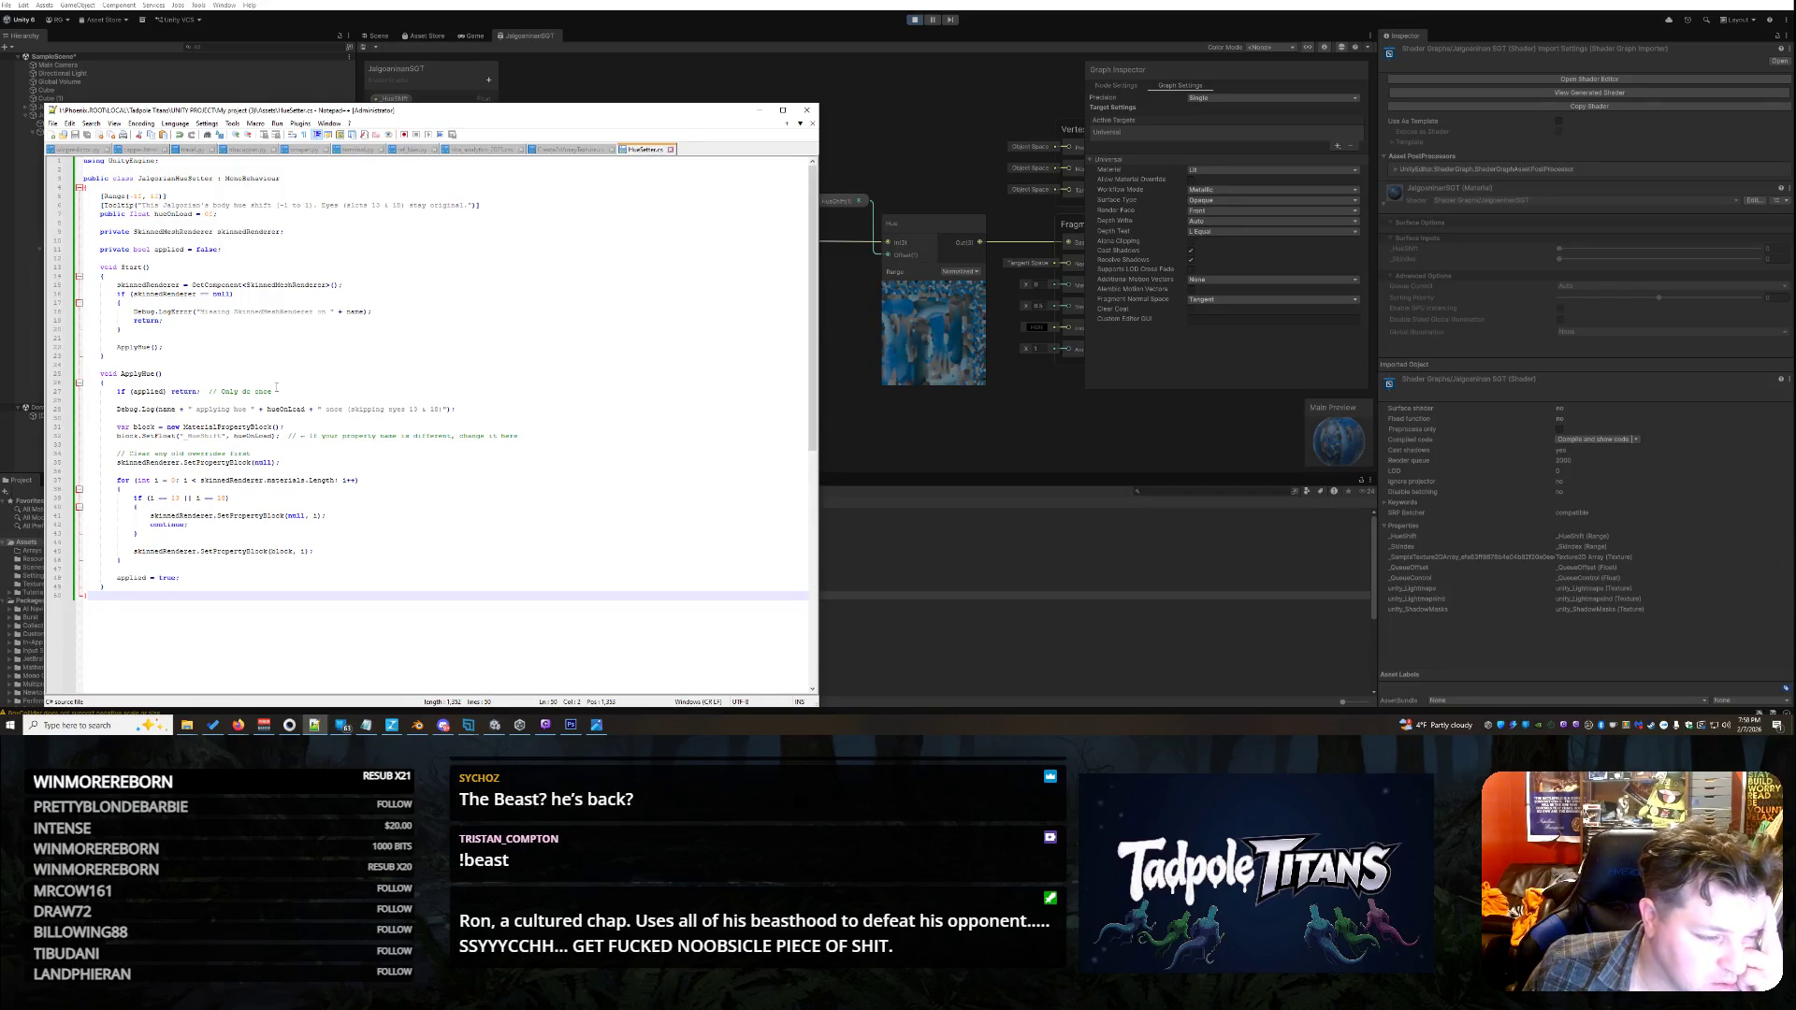
click(758, 110)
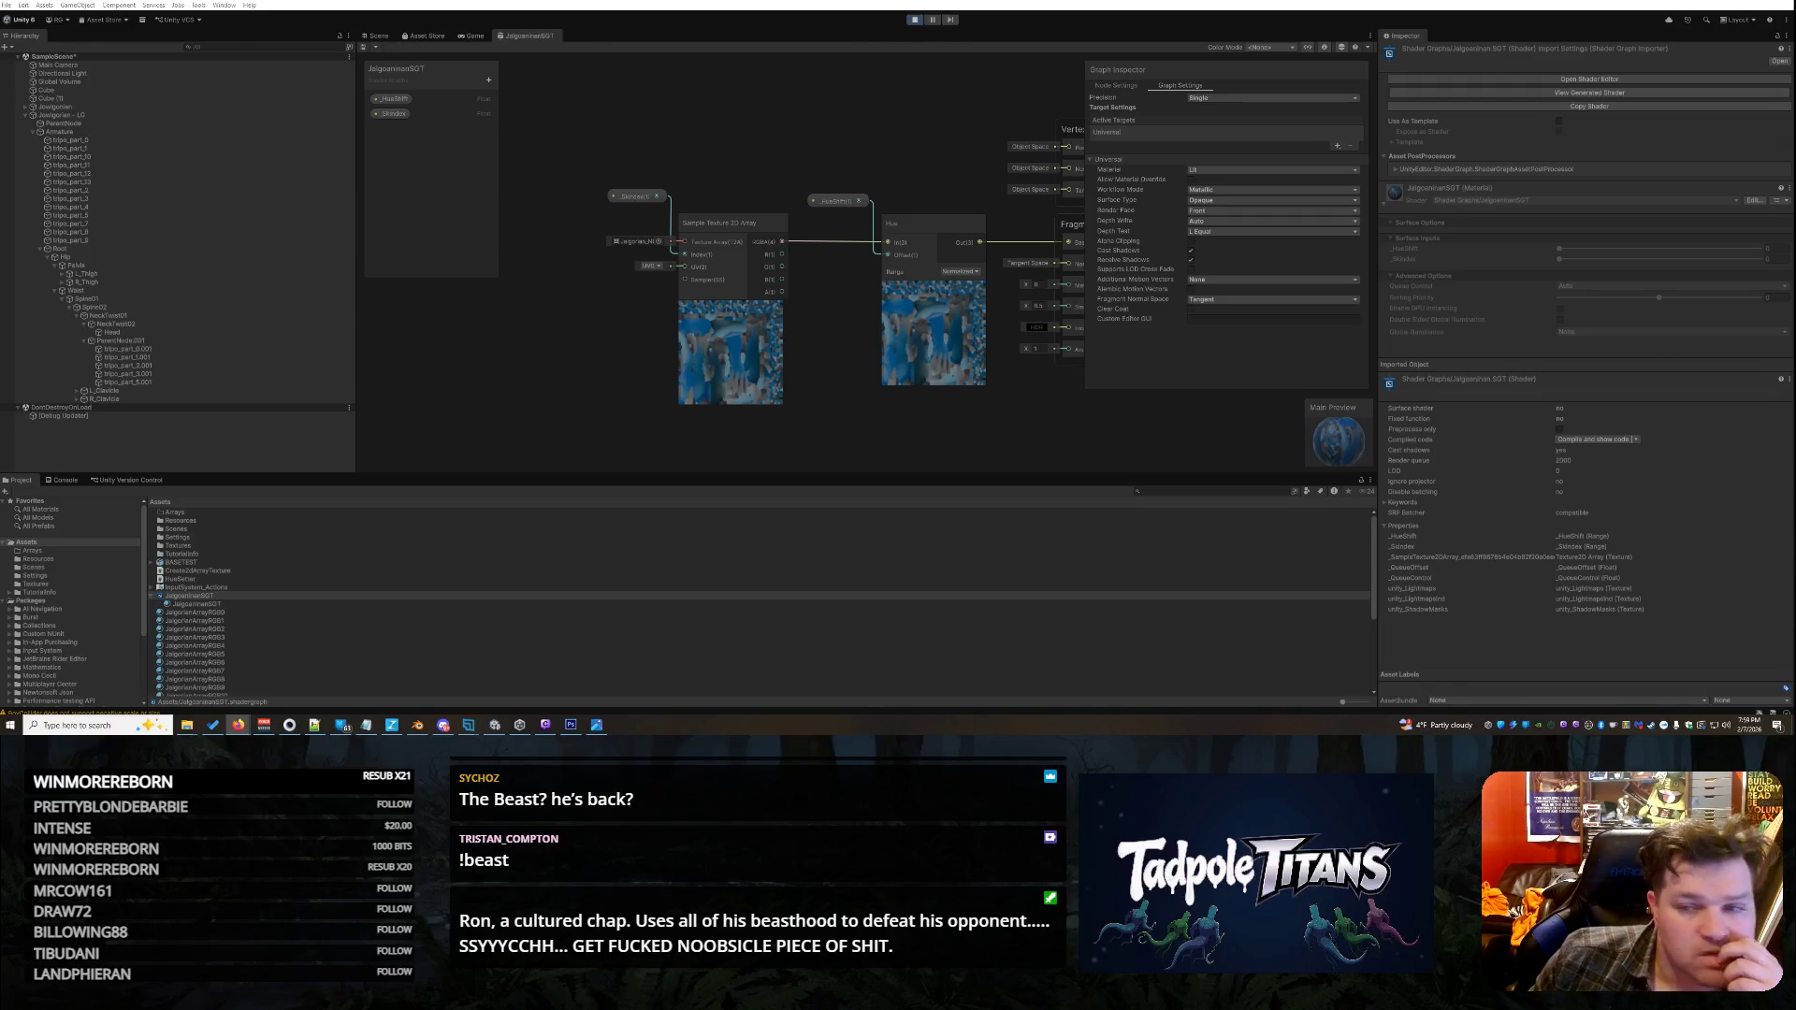
- Stop Play mode, zoom in on the fighters, and select the brown Jowlgorian - LG fighter
click(915, 18)
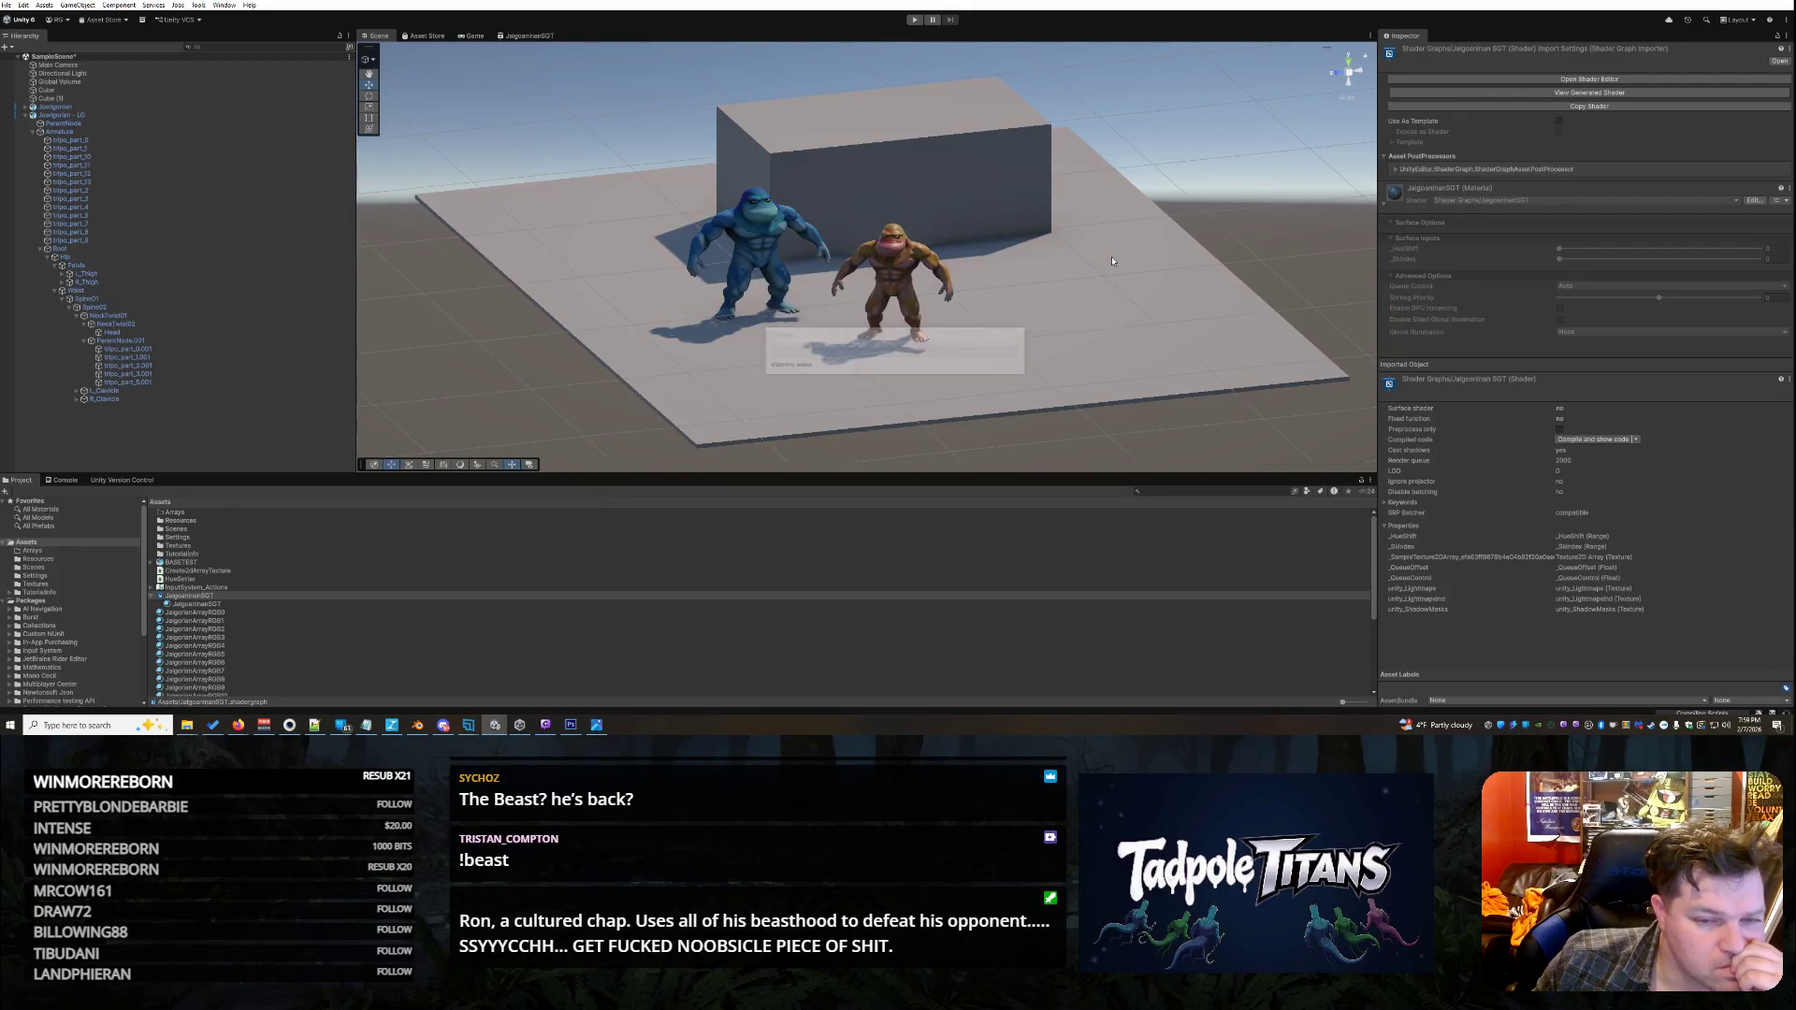
scroll(1112, 261, up, 5)
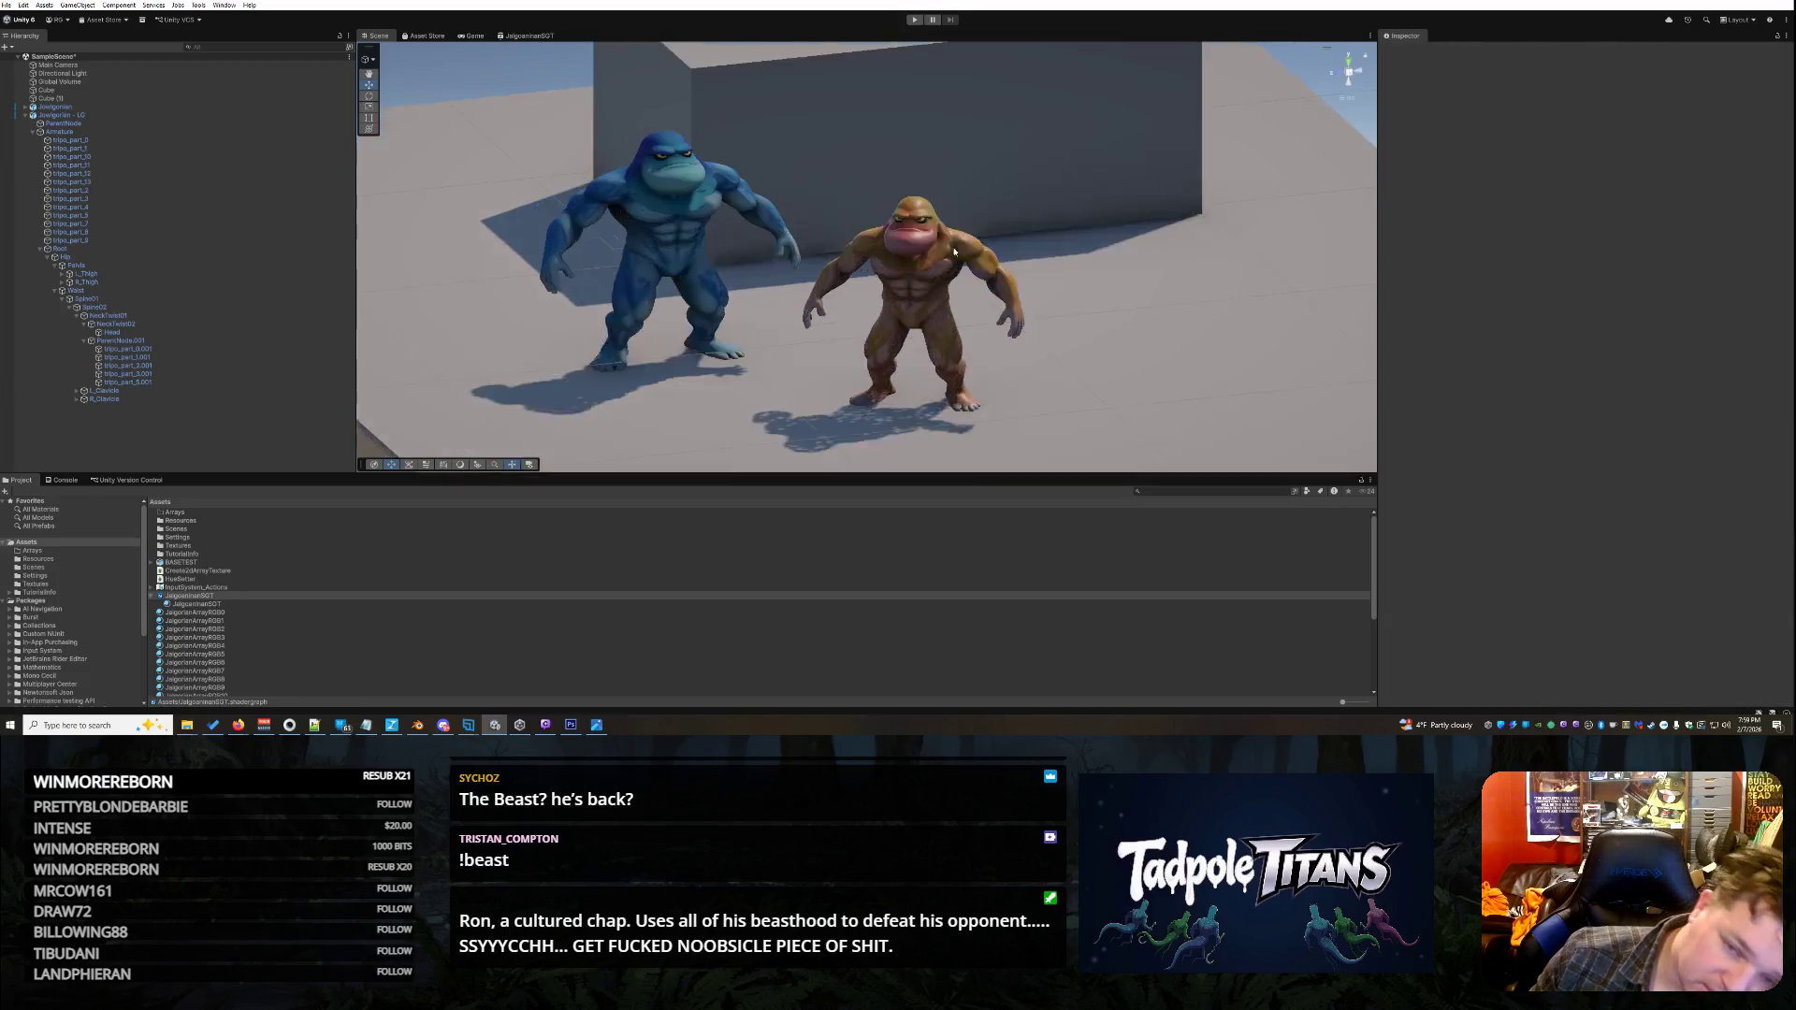
click(938, 201)
scroll(1068, 210, up, 2)
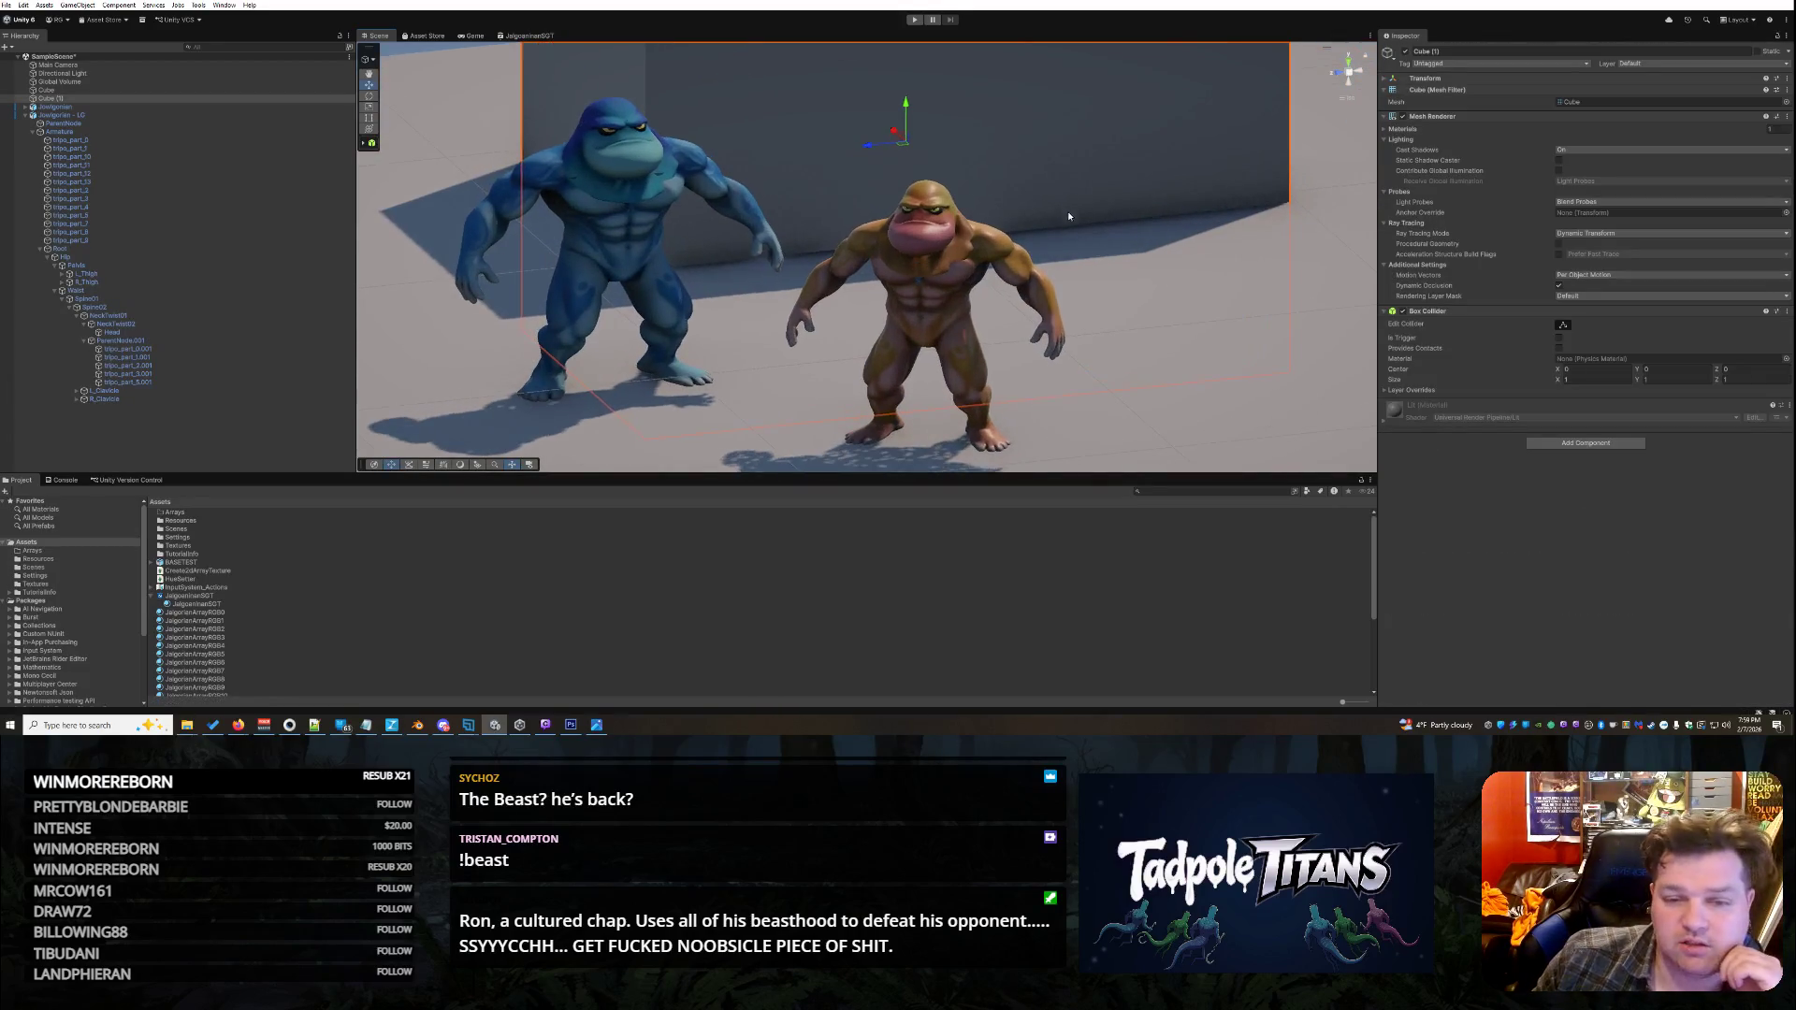
scroll(1113, 227, up, 2)
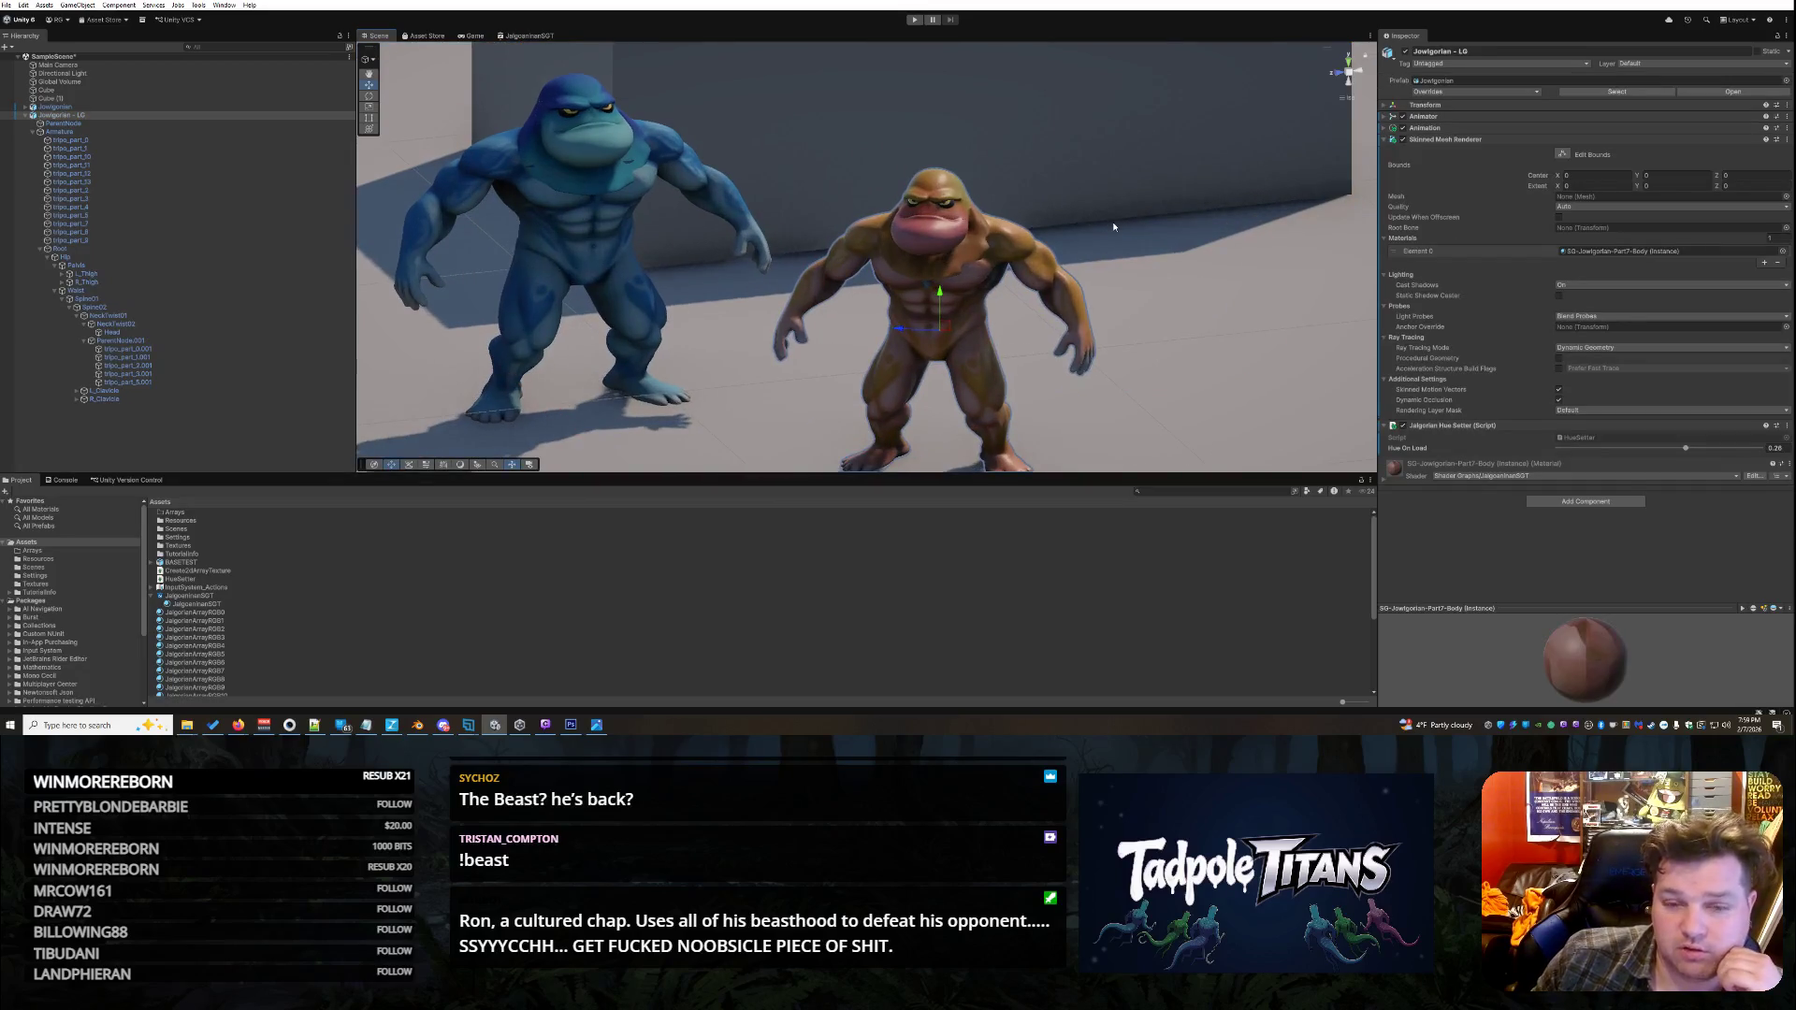
scroll(1113, 226, up, 2)
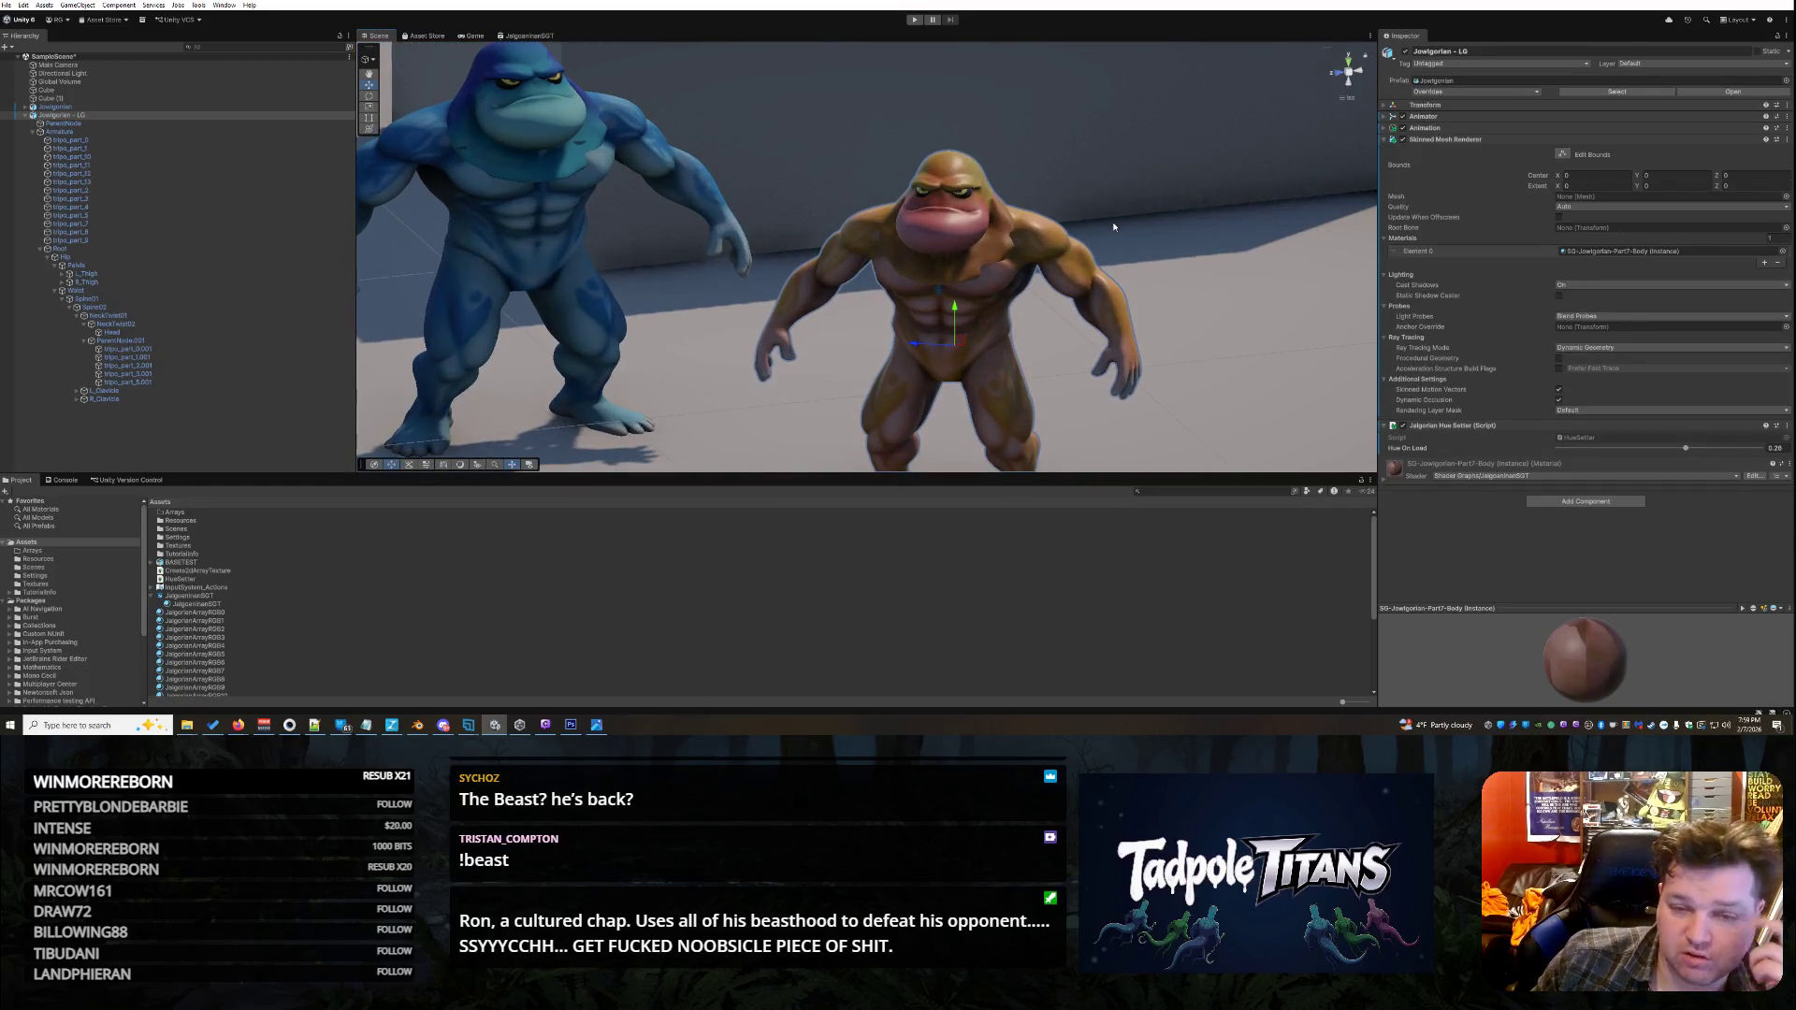
scroll(1113, 226, down, 3)
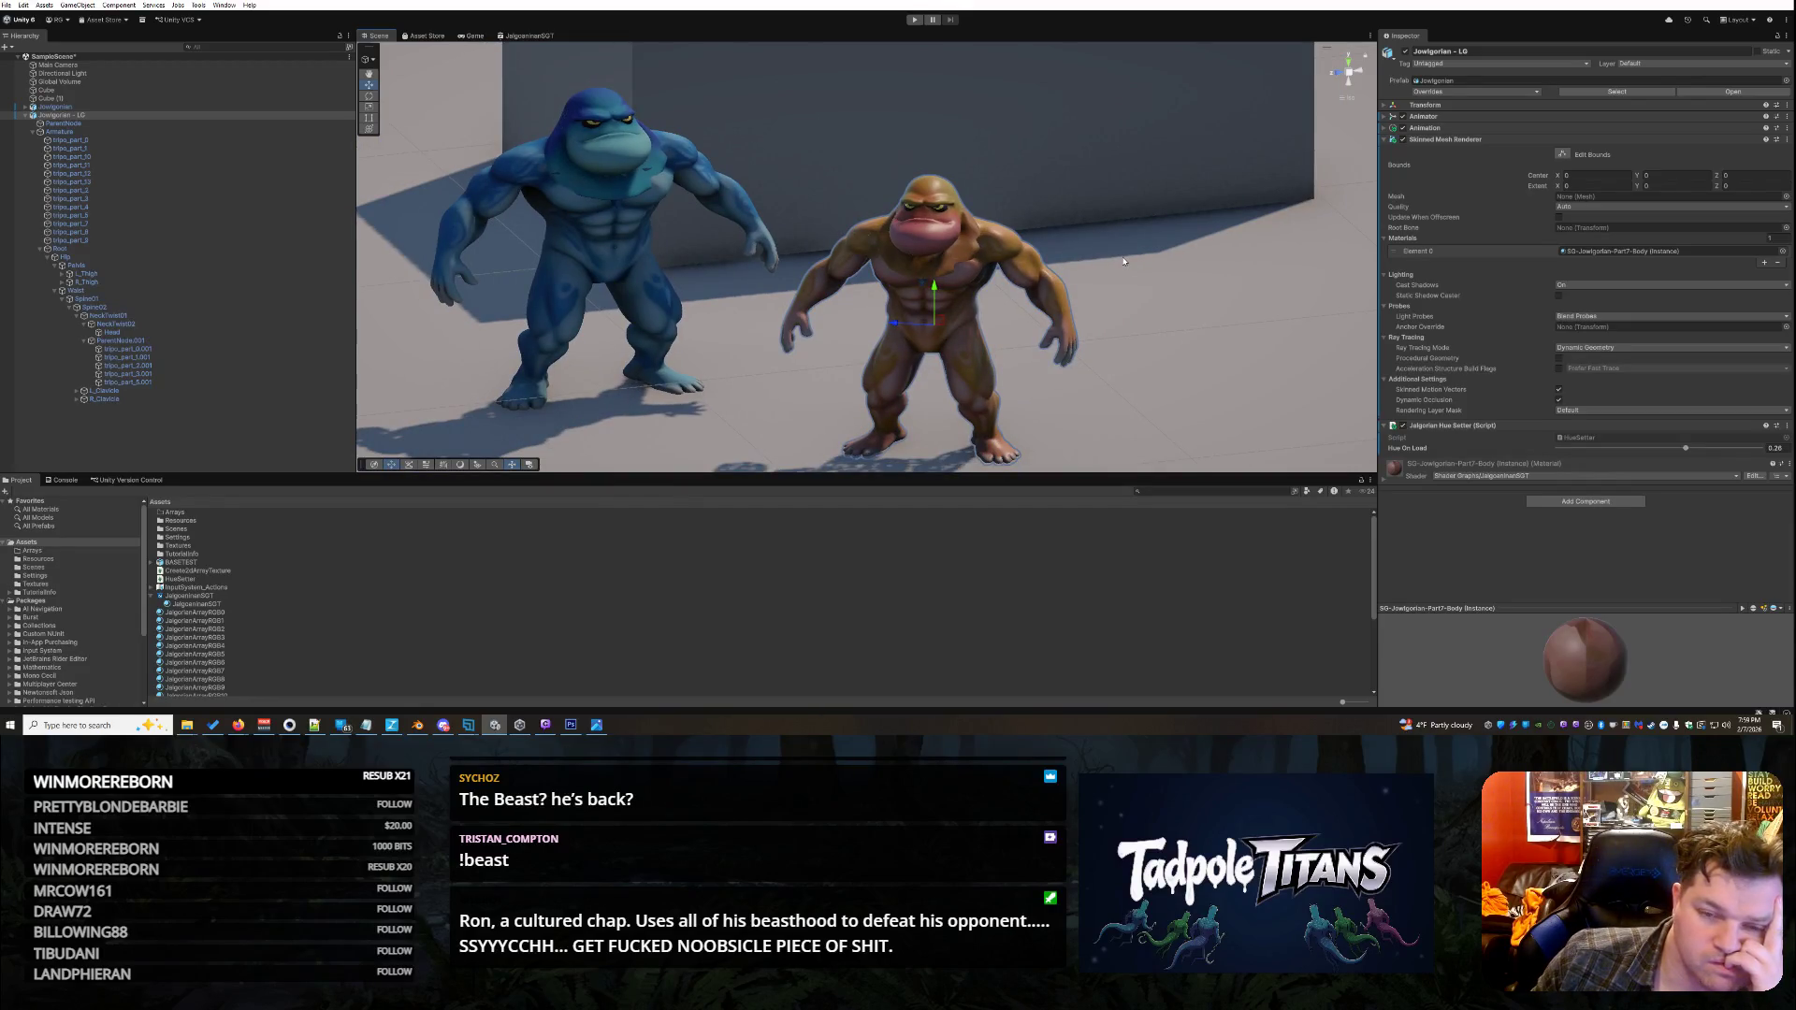
scroll(1123, 261, up, 3)
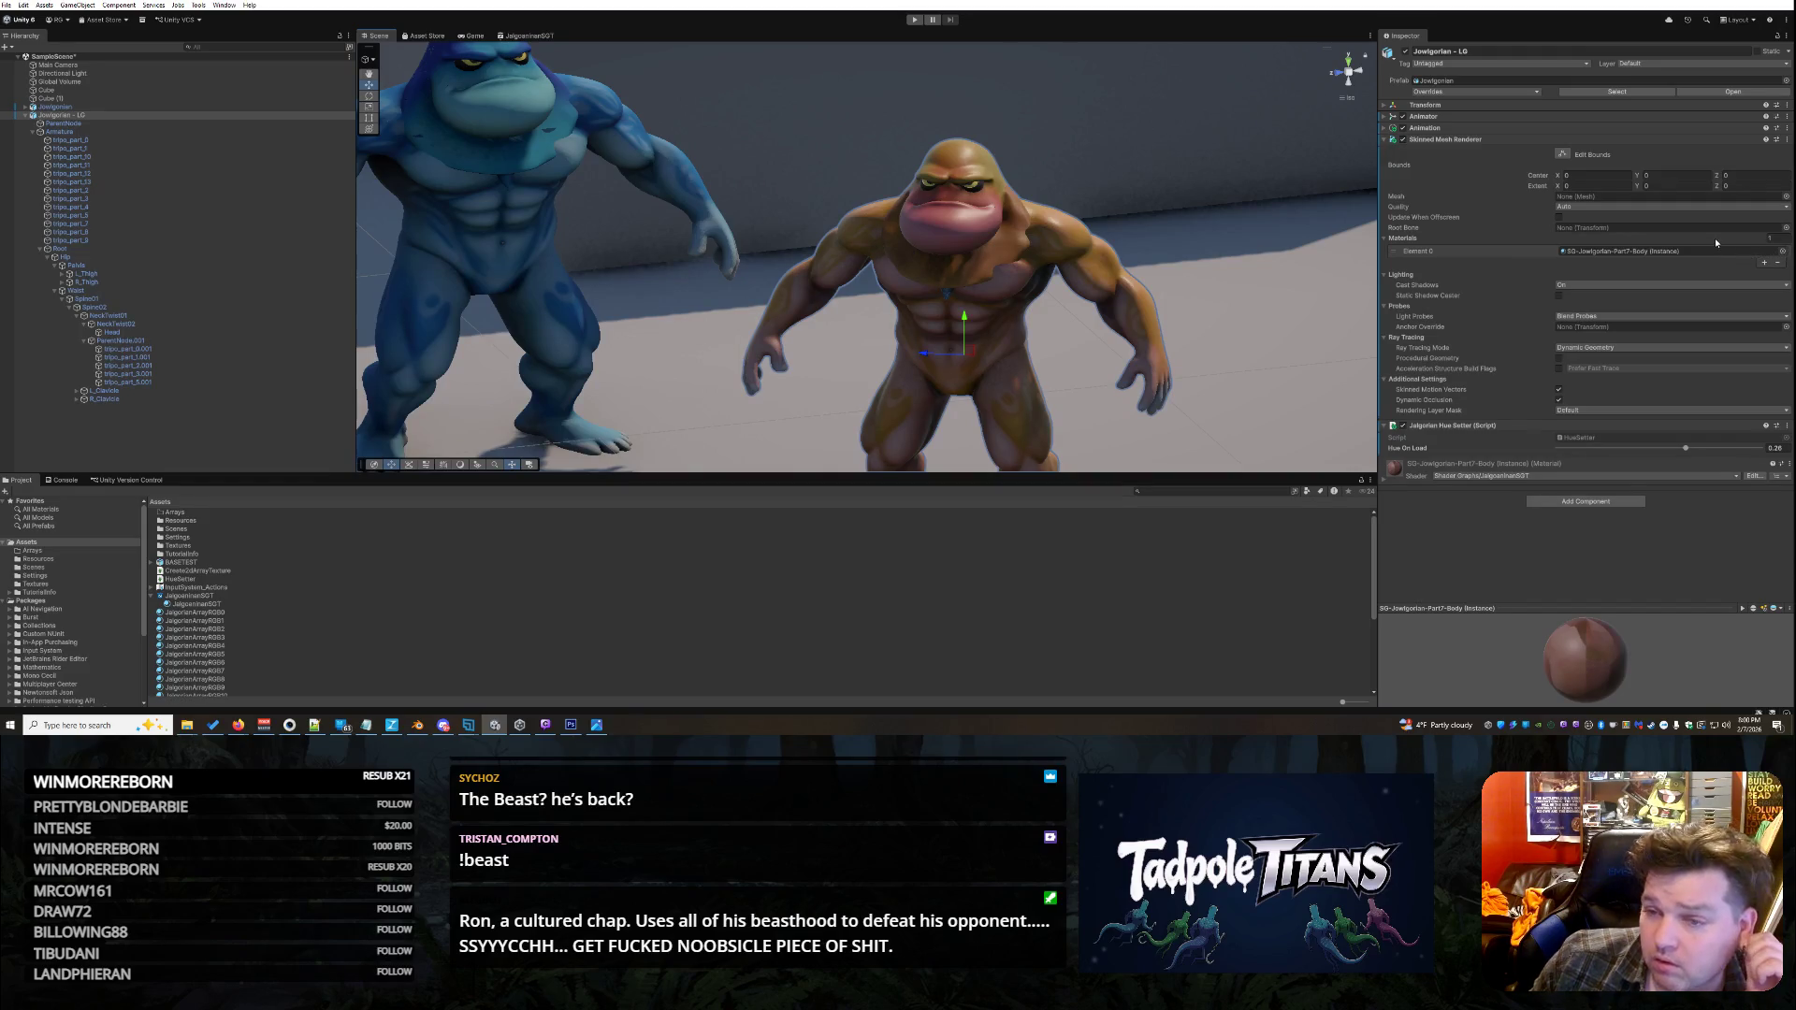
- Expand the brown fighter's animation clip list and pick an NlaTrack clip from the picker
click(1383, 116)
click(1383, 116)
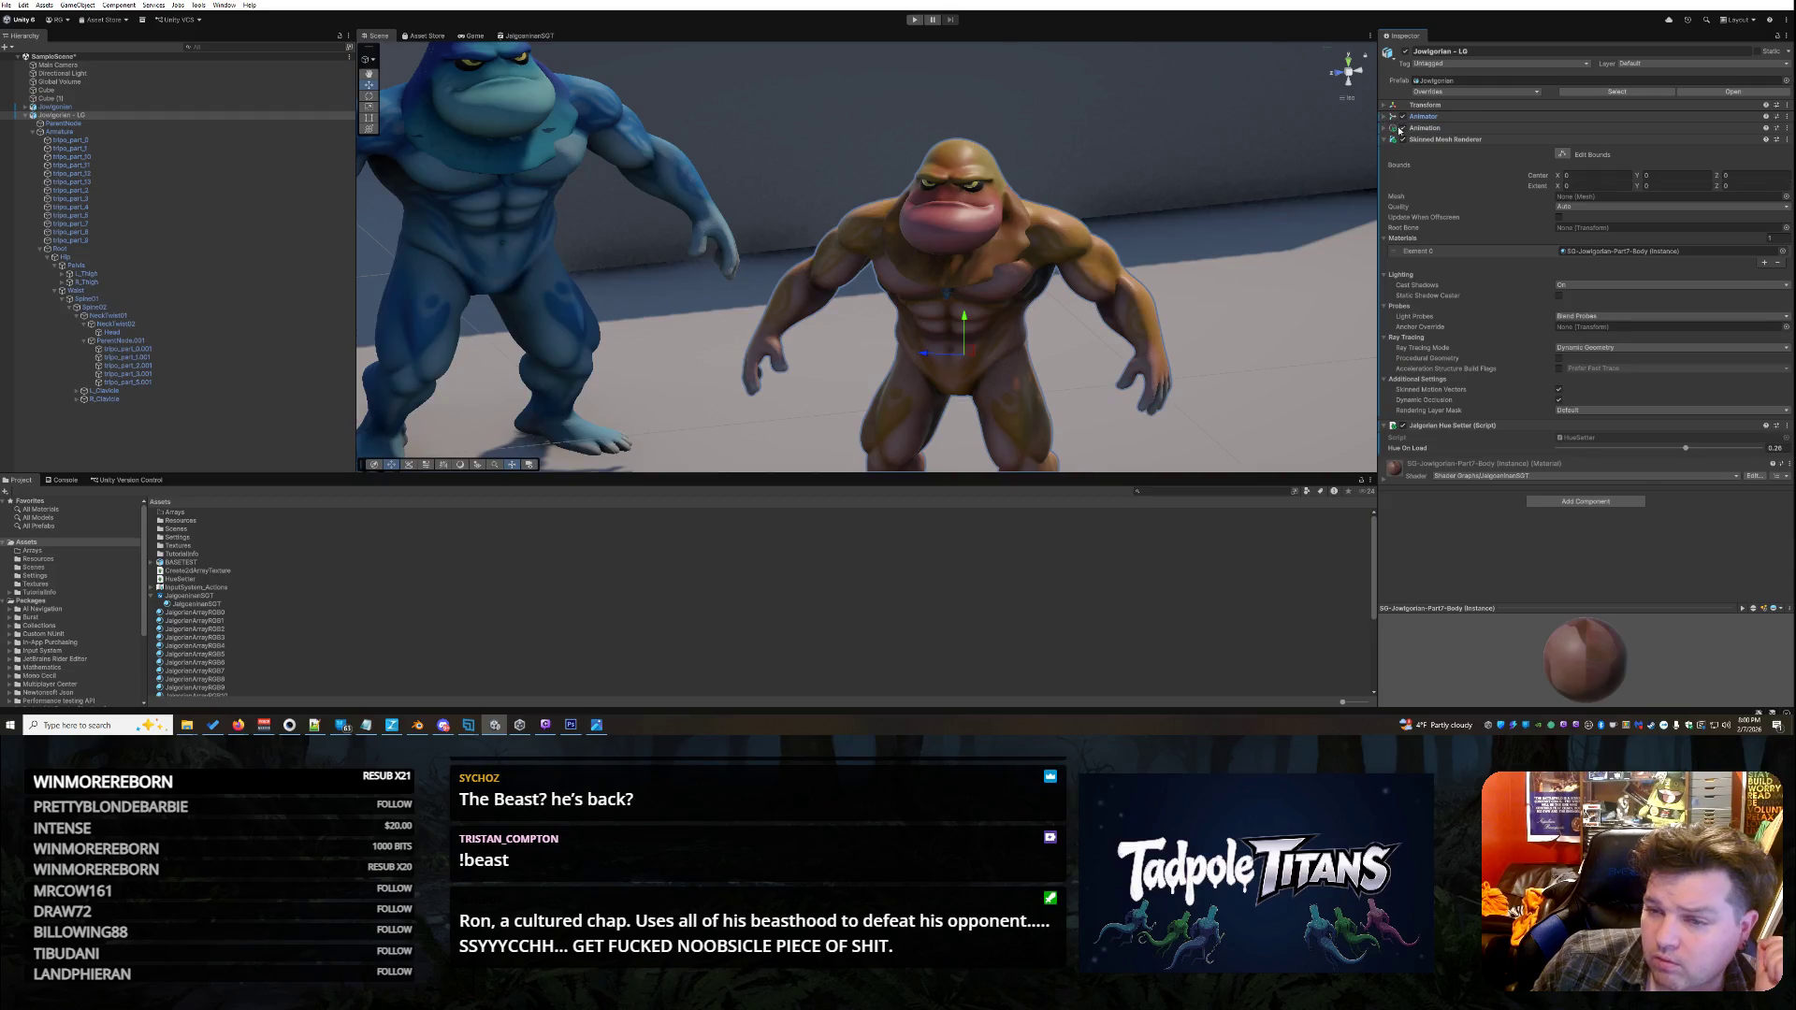
click(1385, 129)
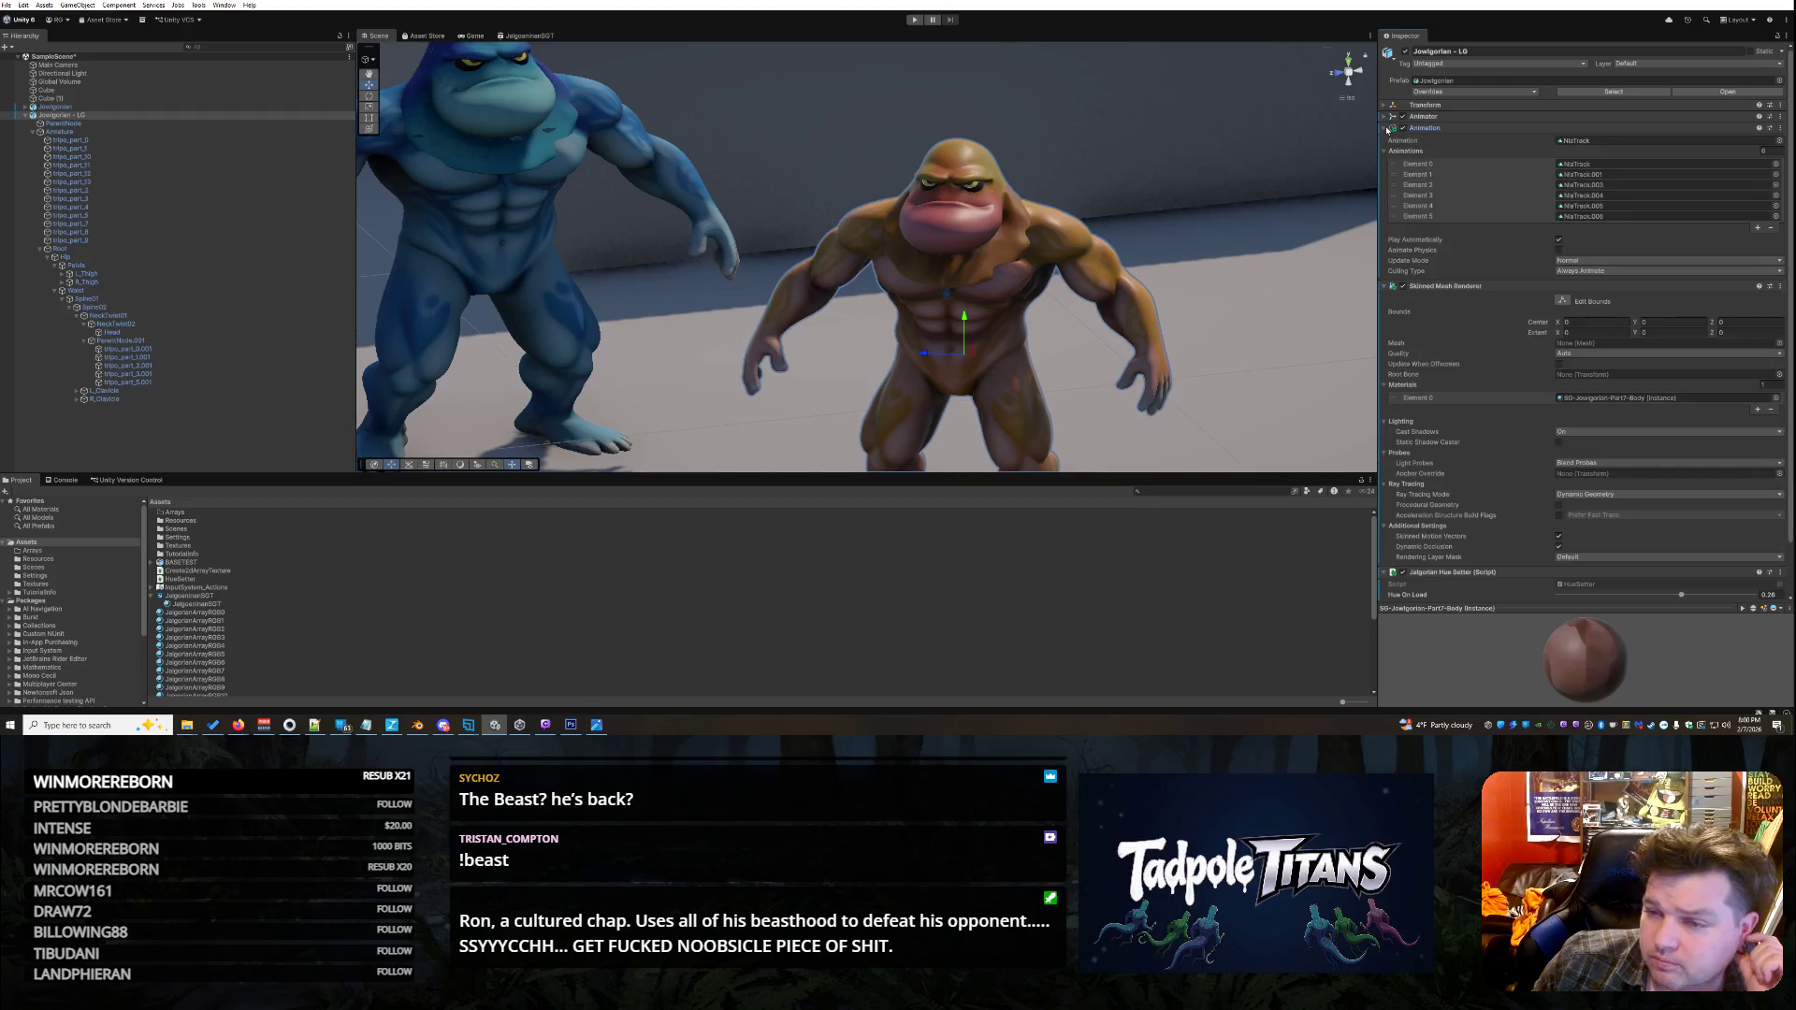
click(1634, 174)
click(1641, 185)
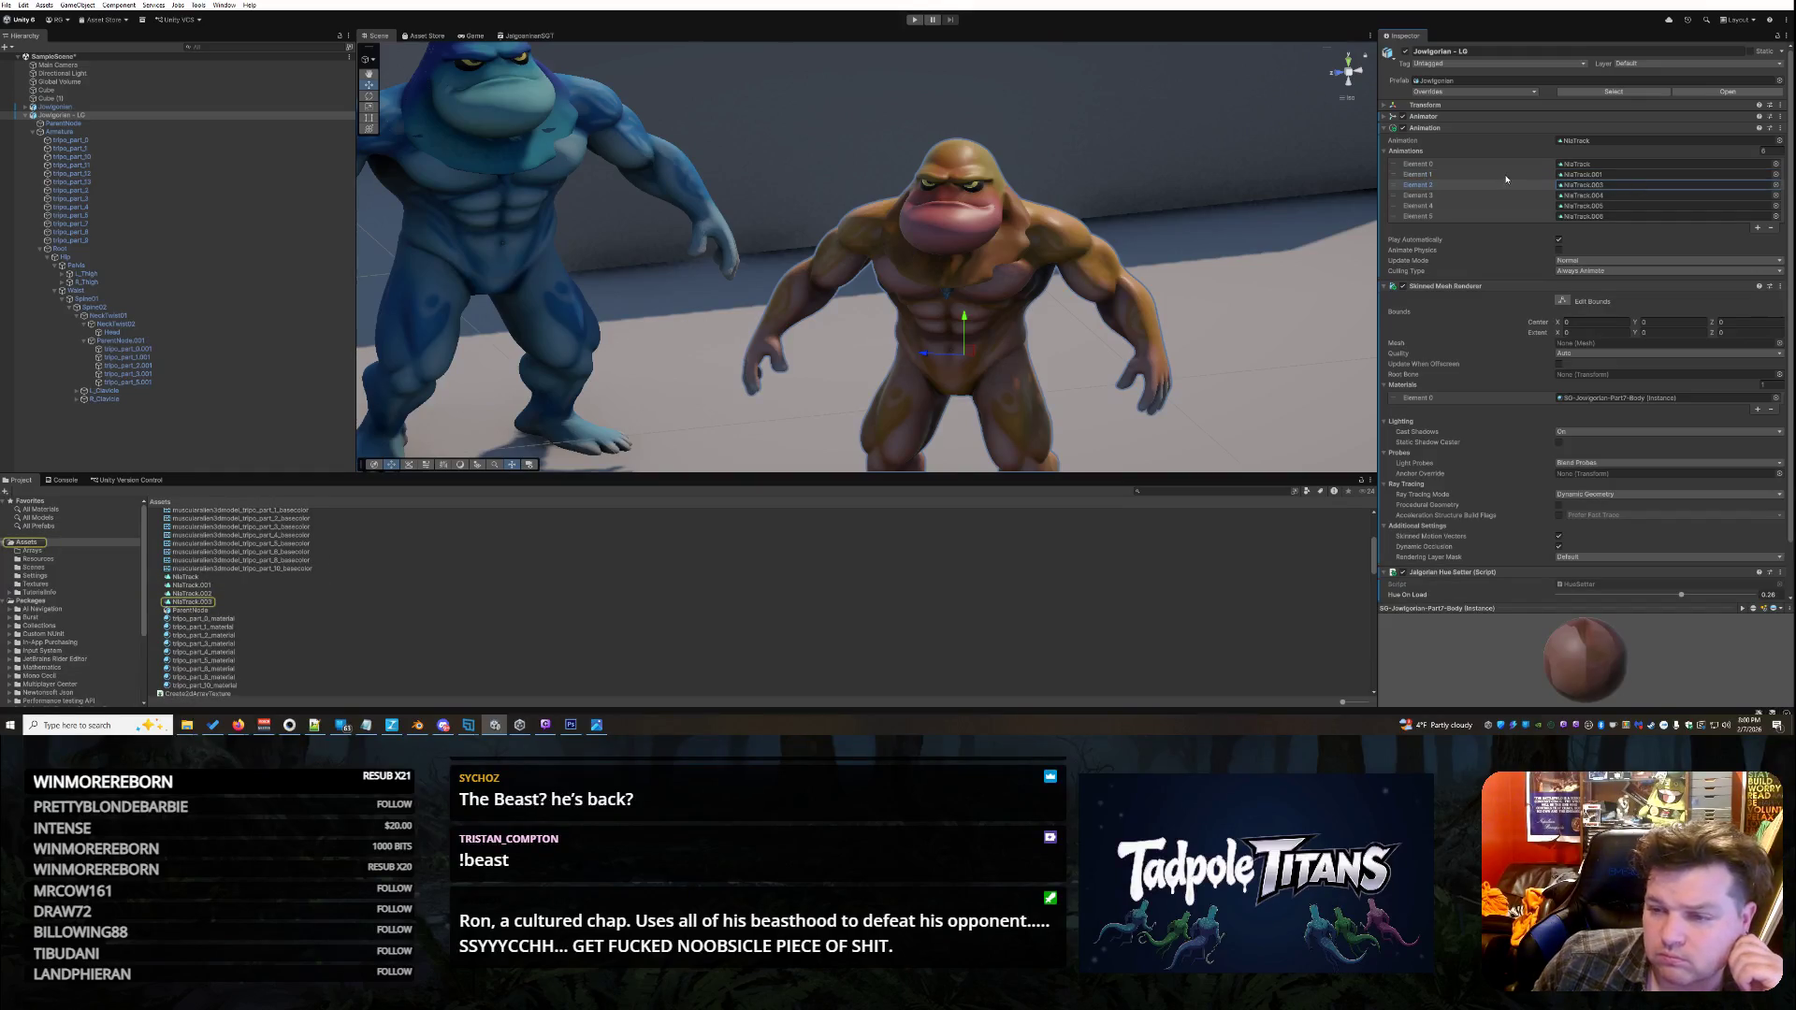
click(1776, 185)
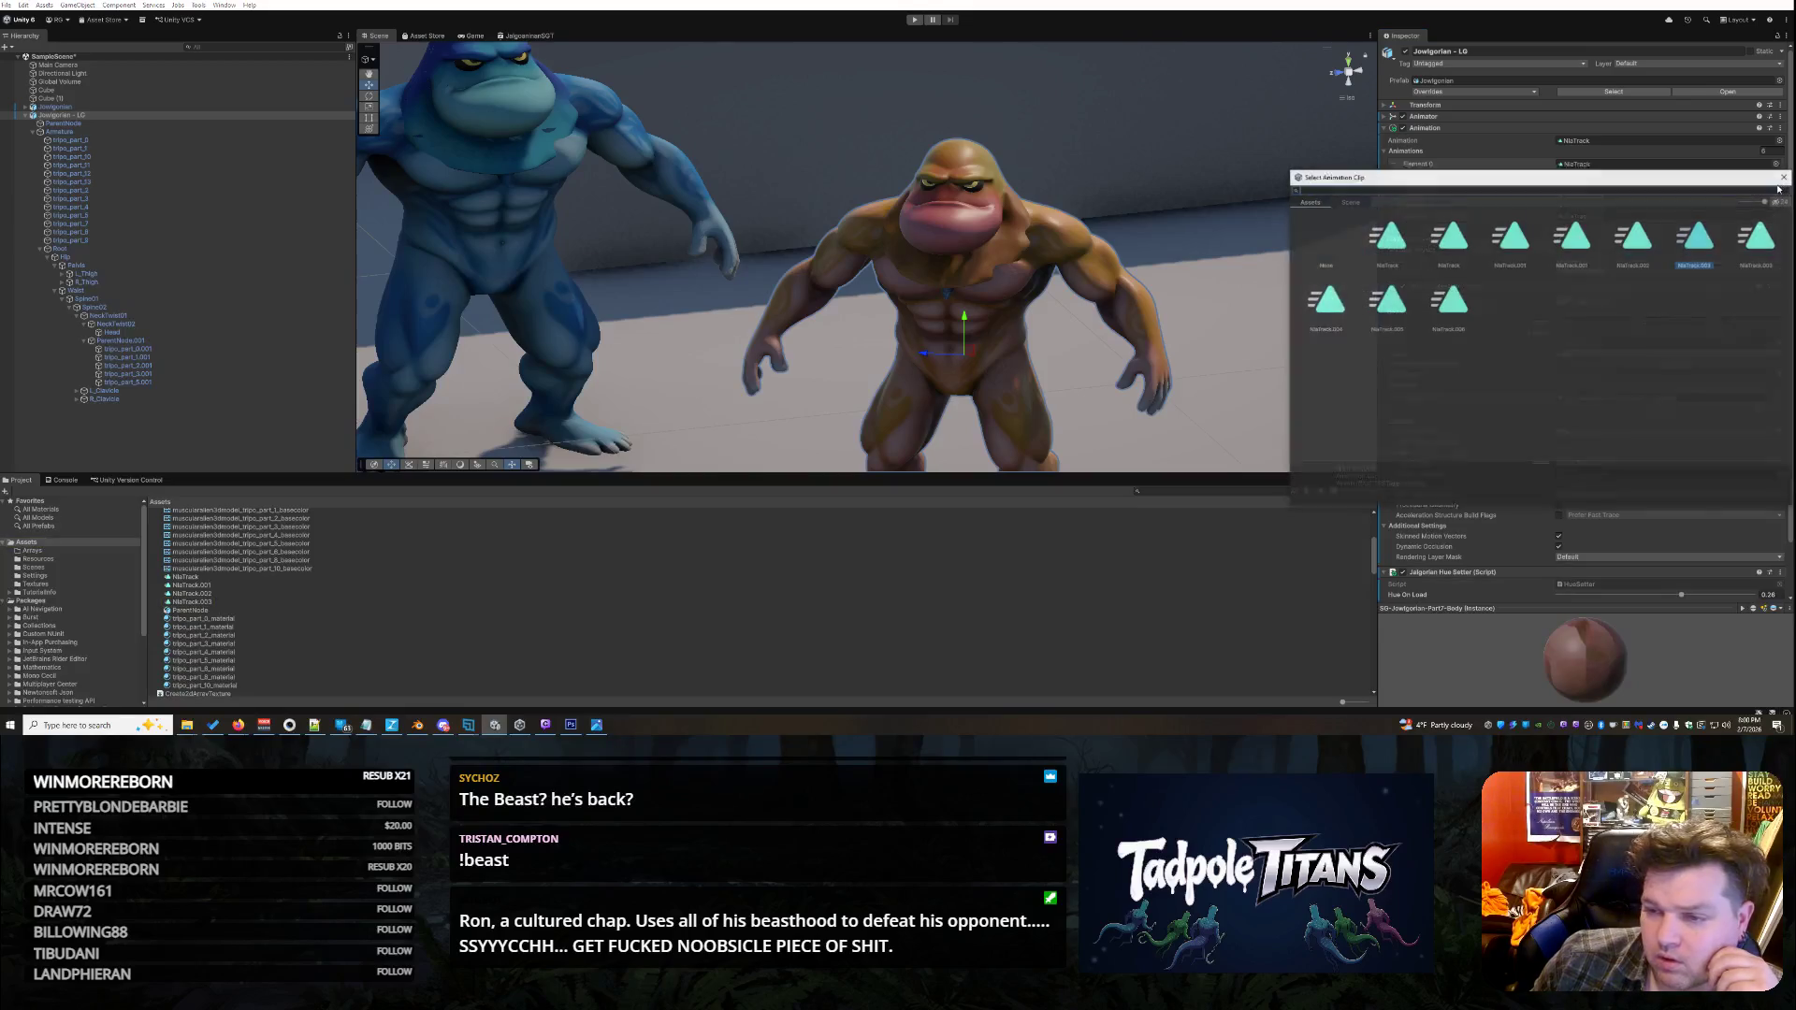
double_click(1763, 245)
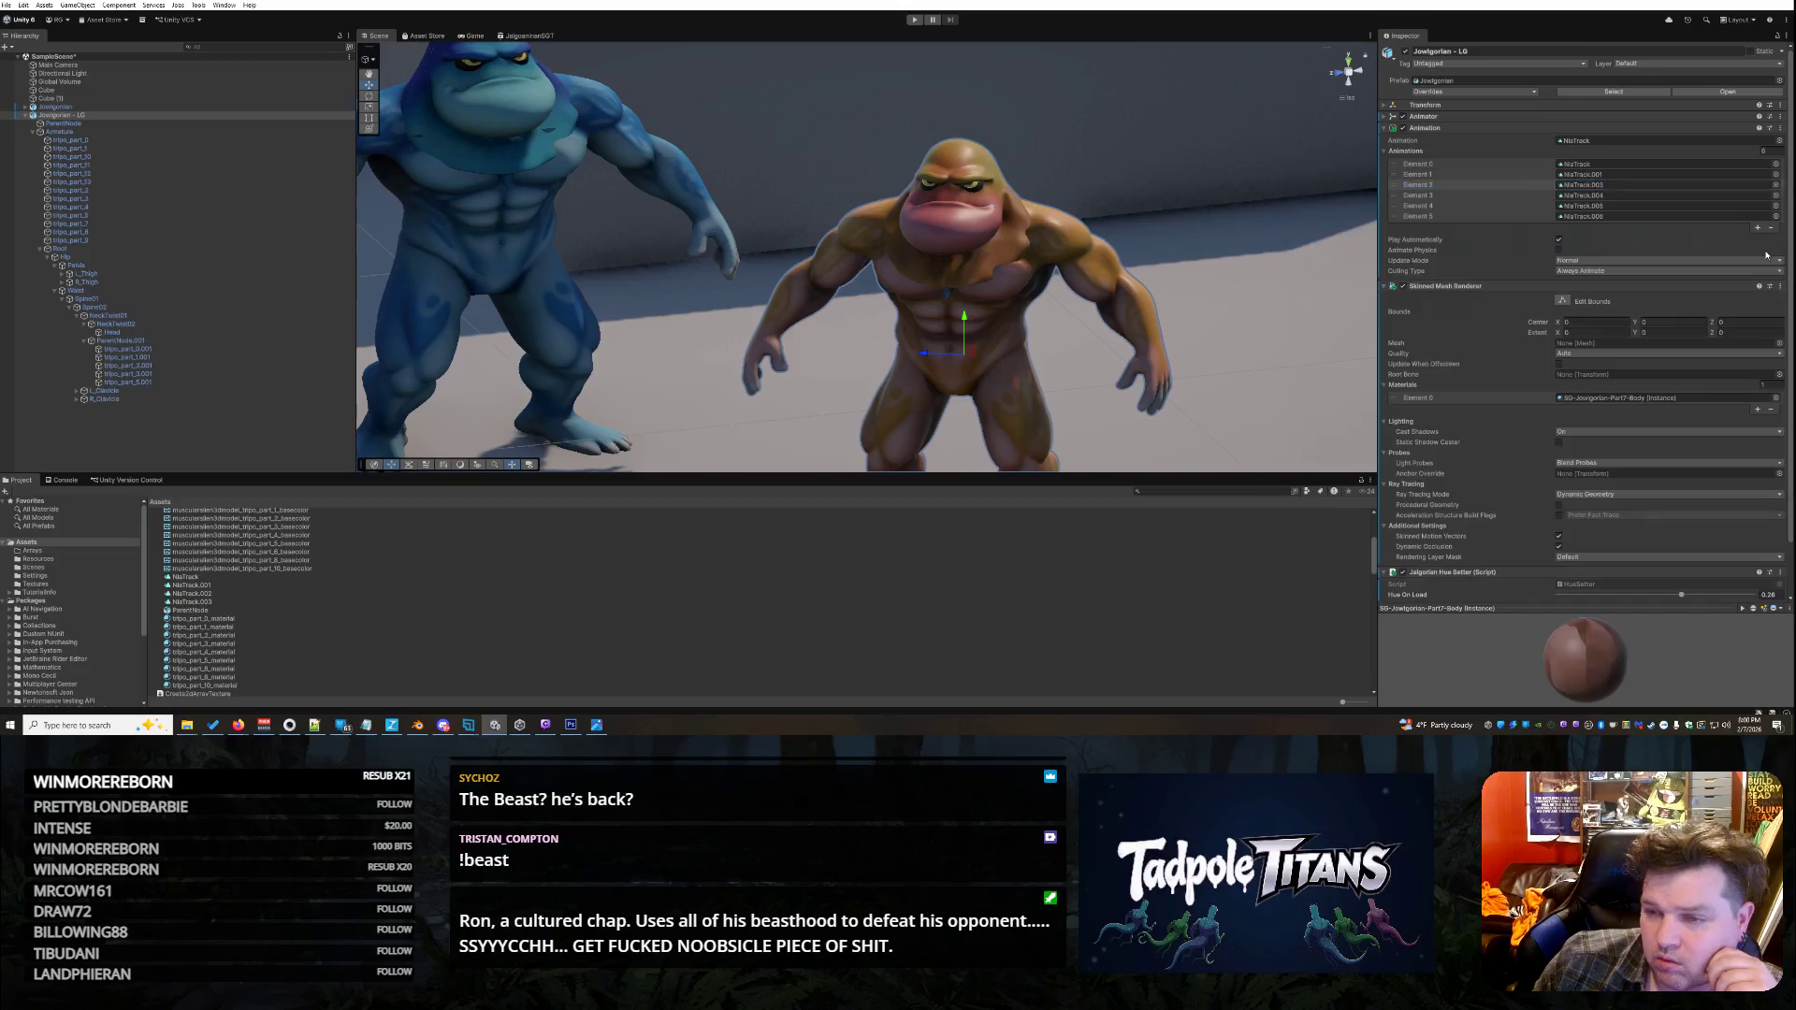
- Check which NlaTrack clips animation elements 0 through 5 use
click(1652, 176)
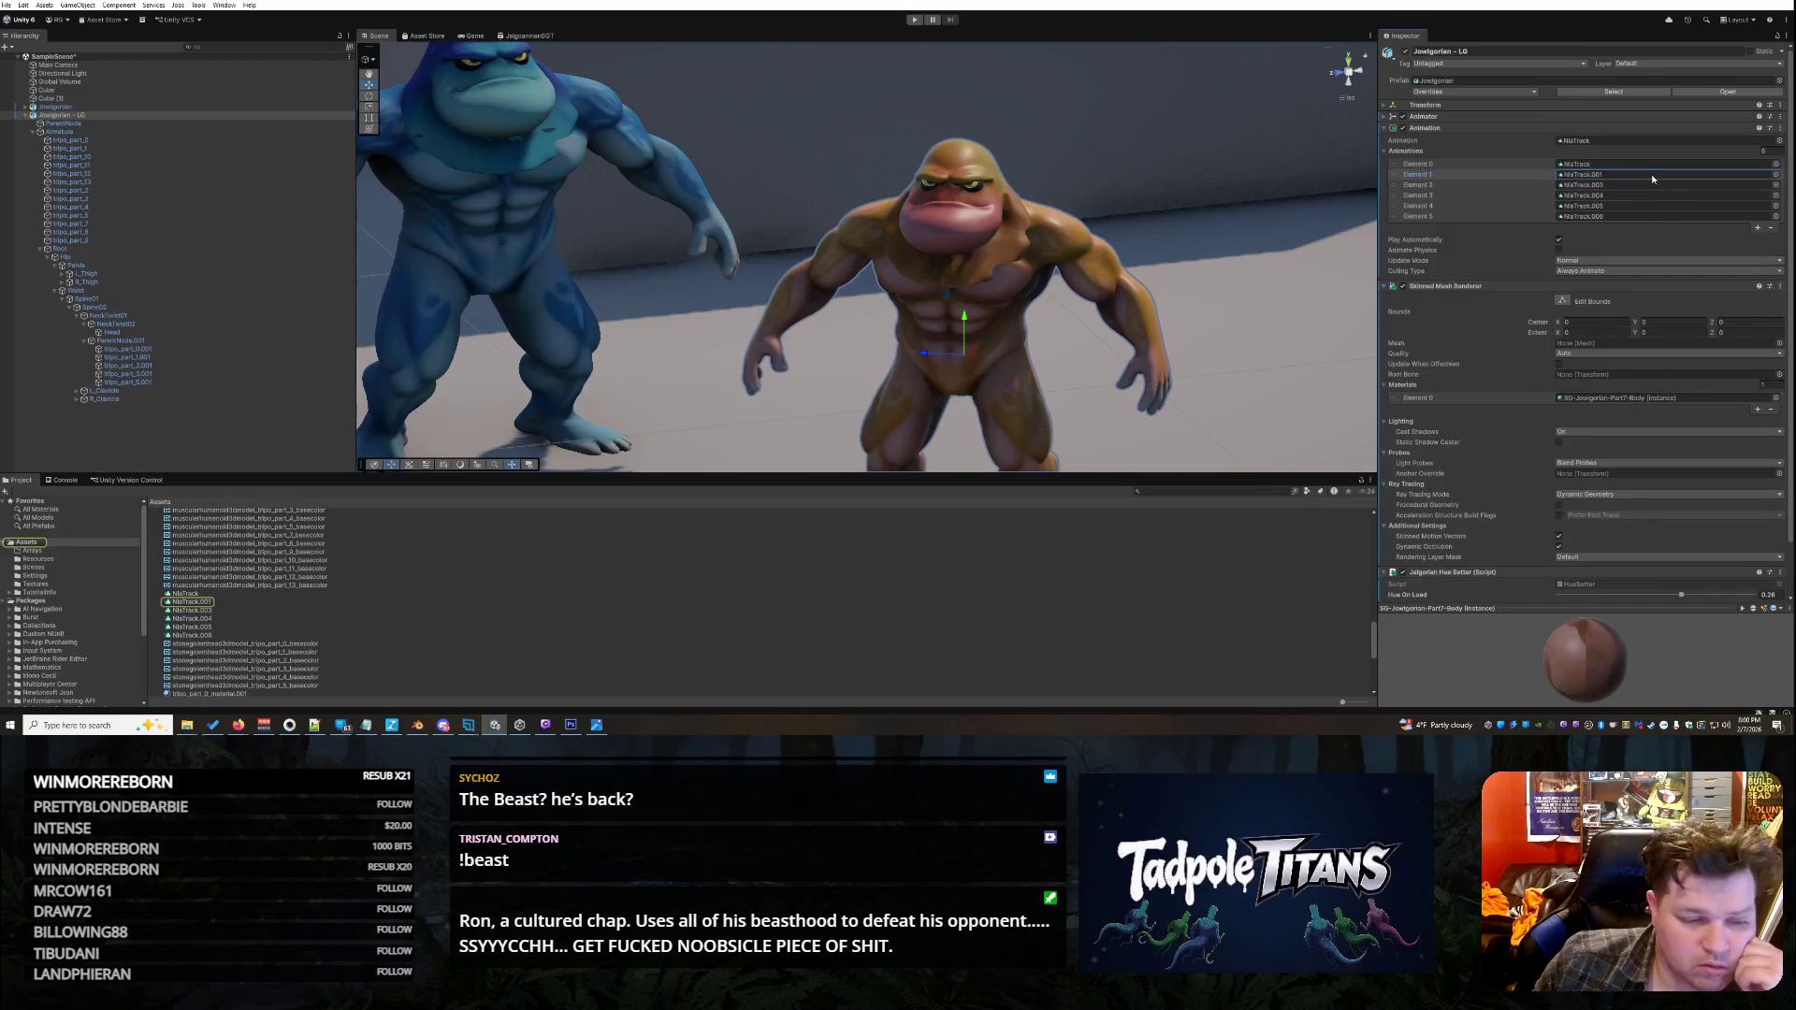
click(1659, 195)
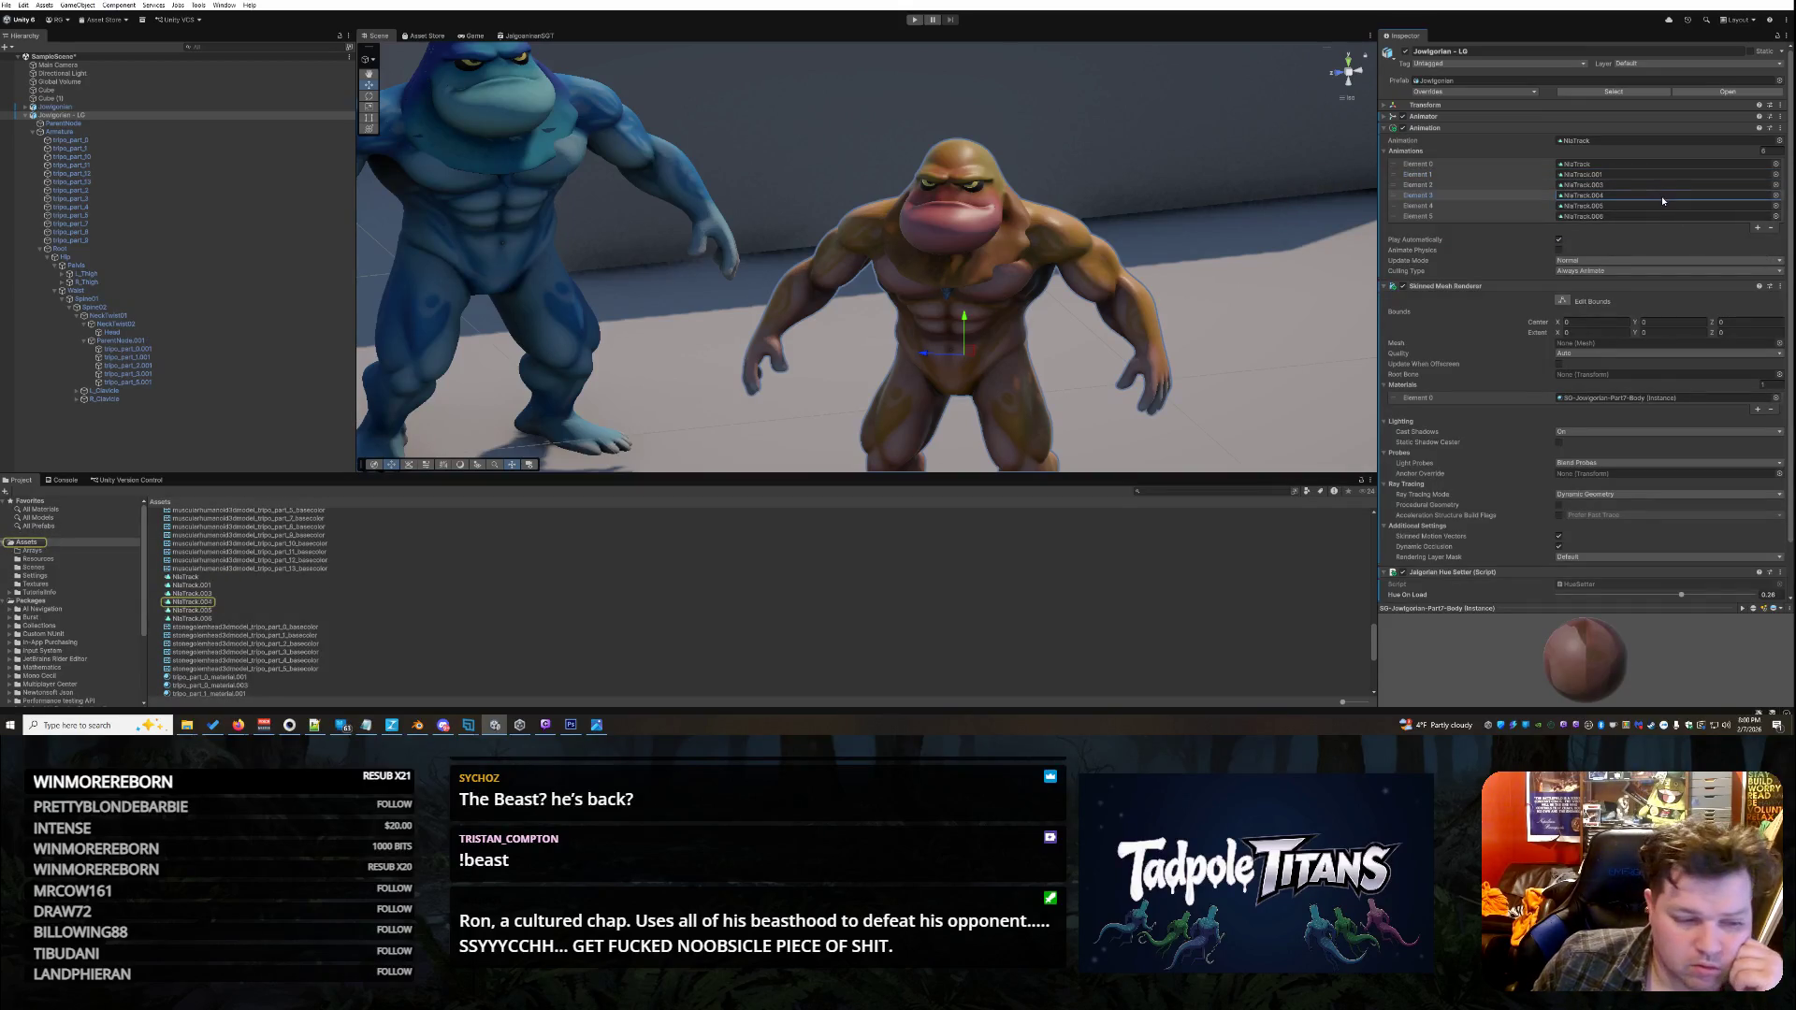
click(1660, 205)
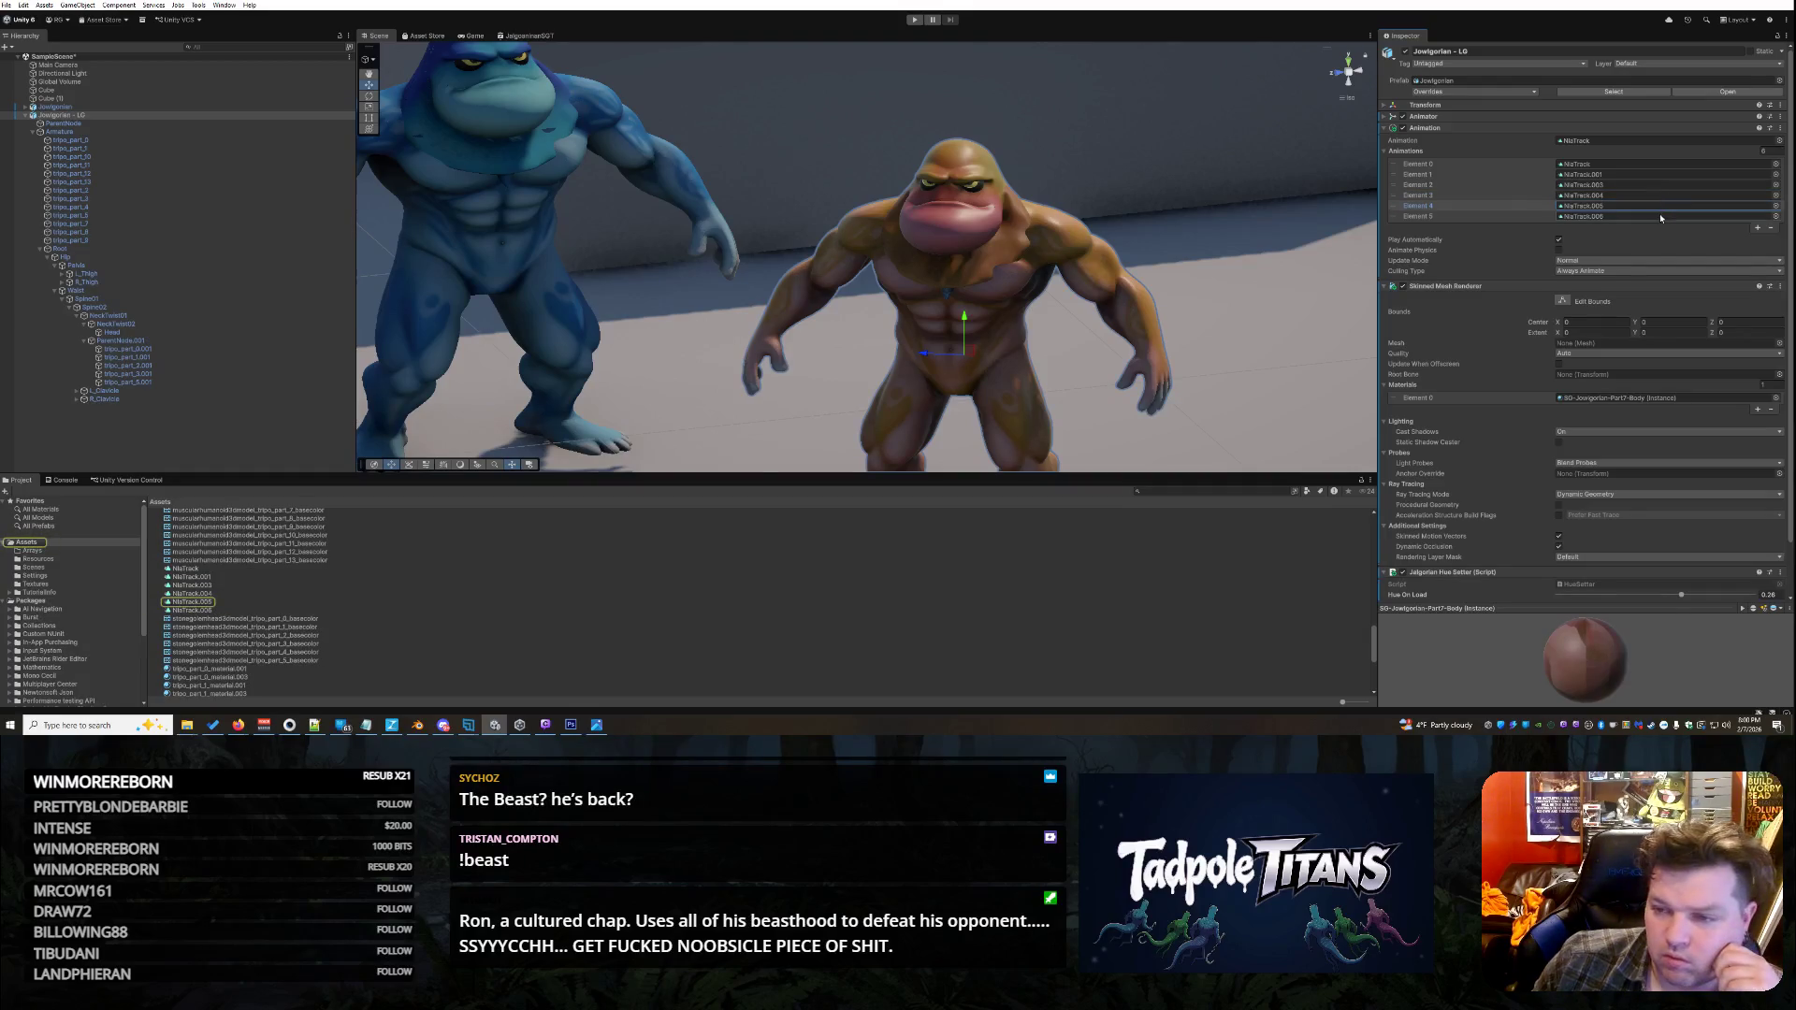
click(1659, 215)
click(1641, 164)
click(1641, 174)
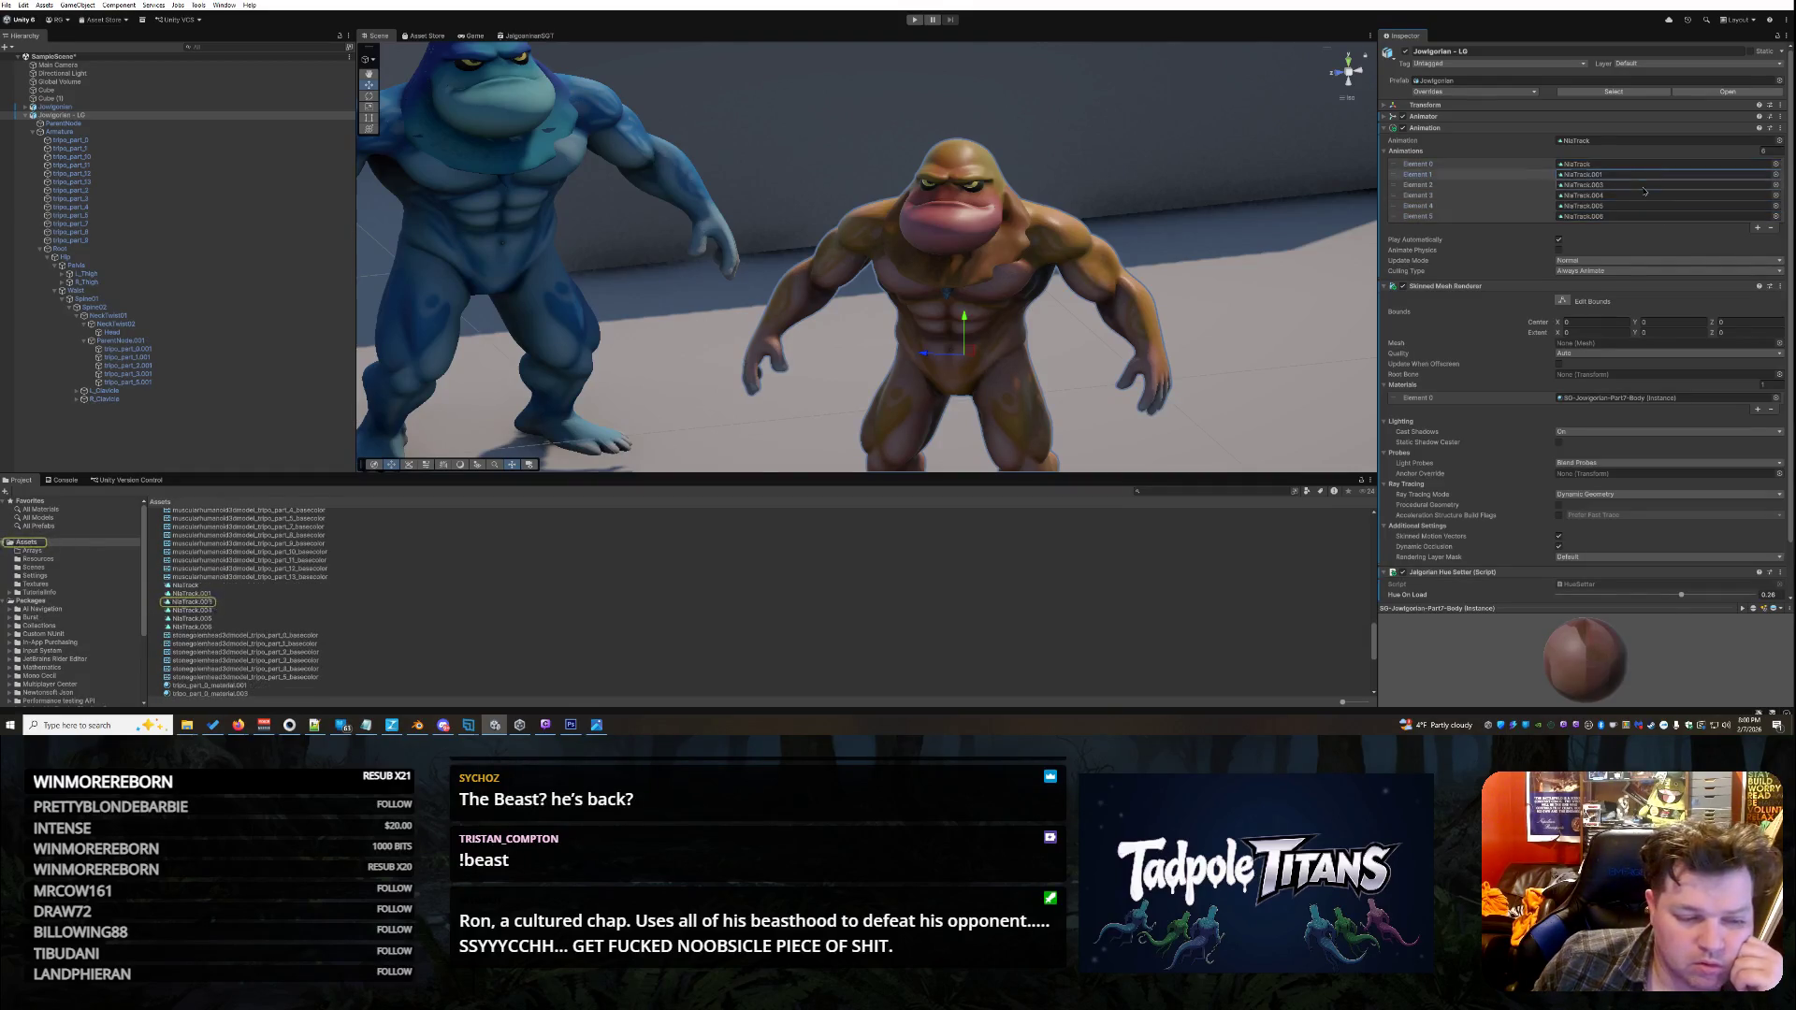
click(1627, 185)
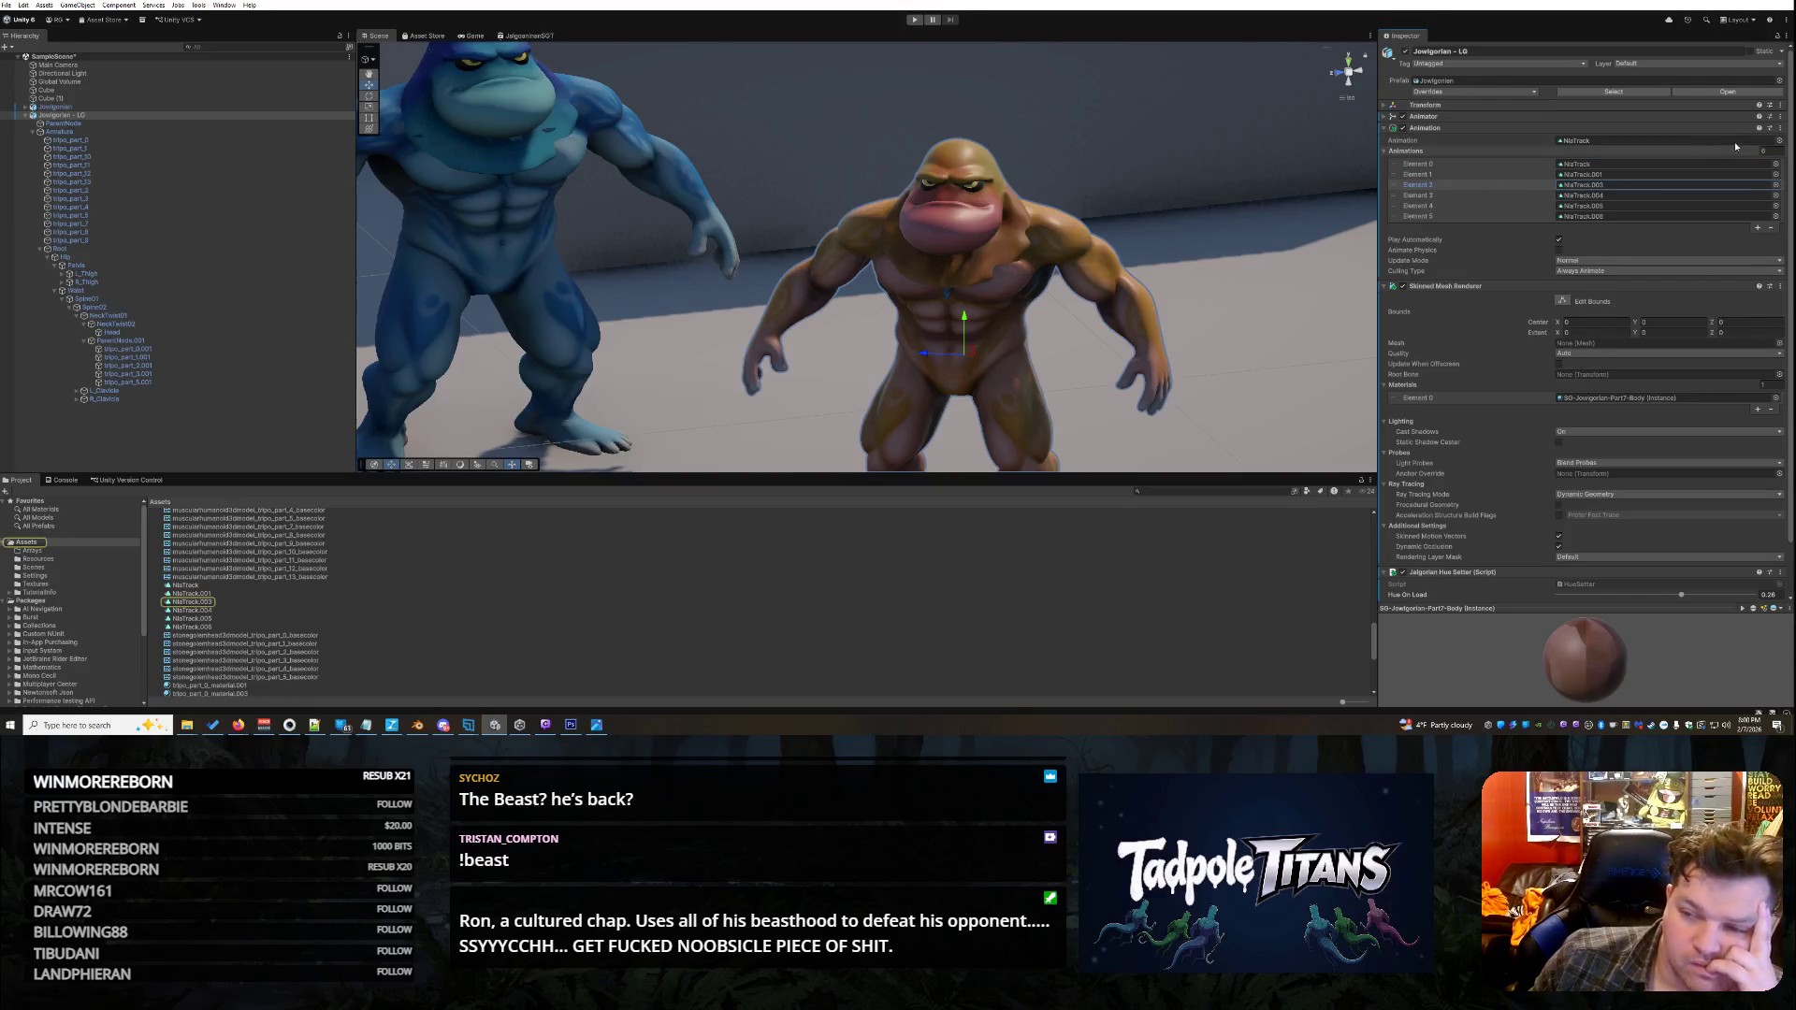
- Raise the brown fighter's Hue On Load from 0.26 to 0.337 and enter Play mode
click(1445, 128)
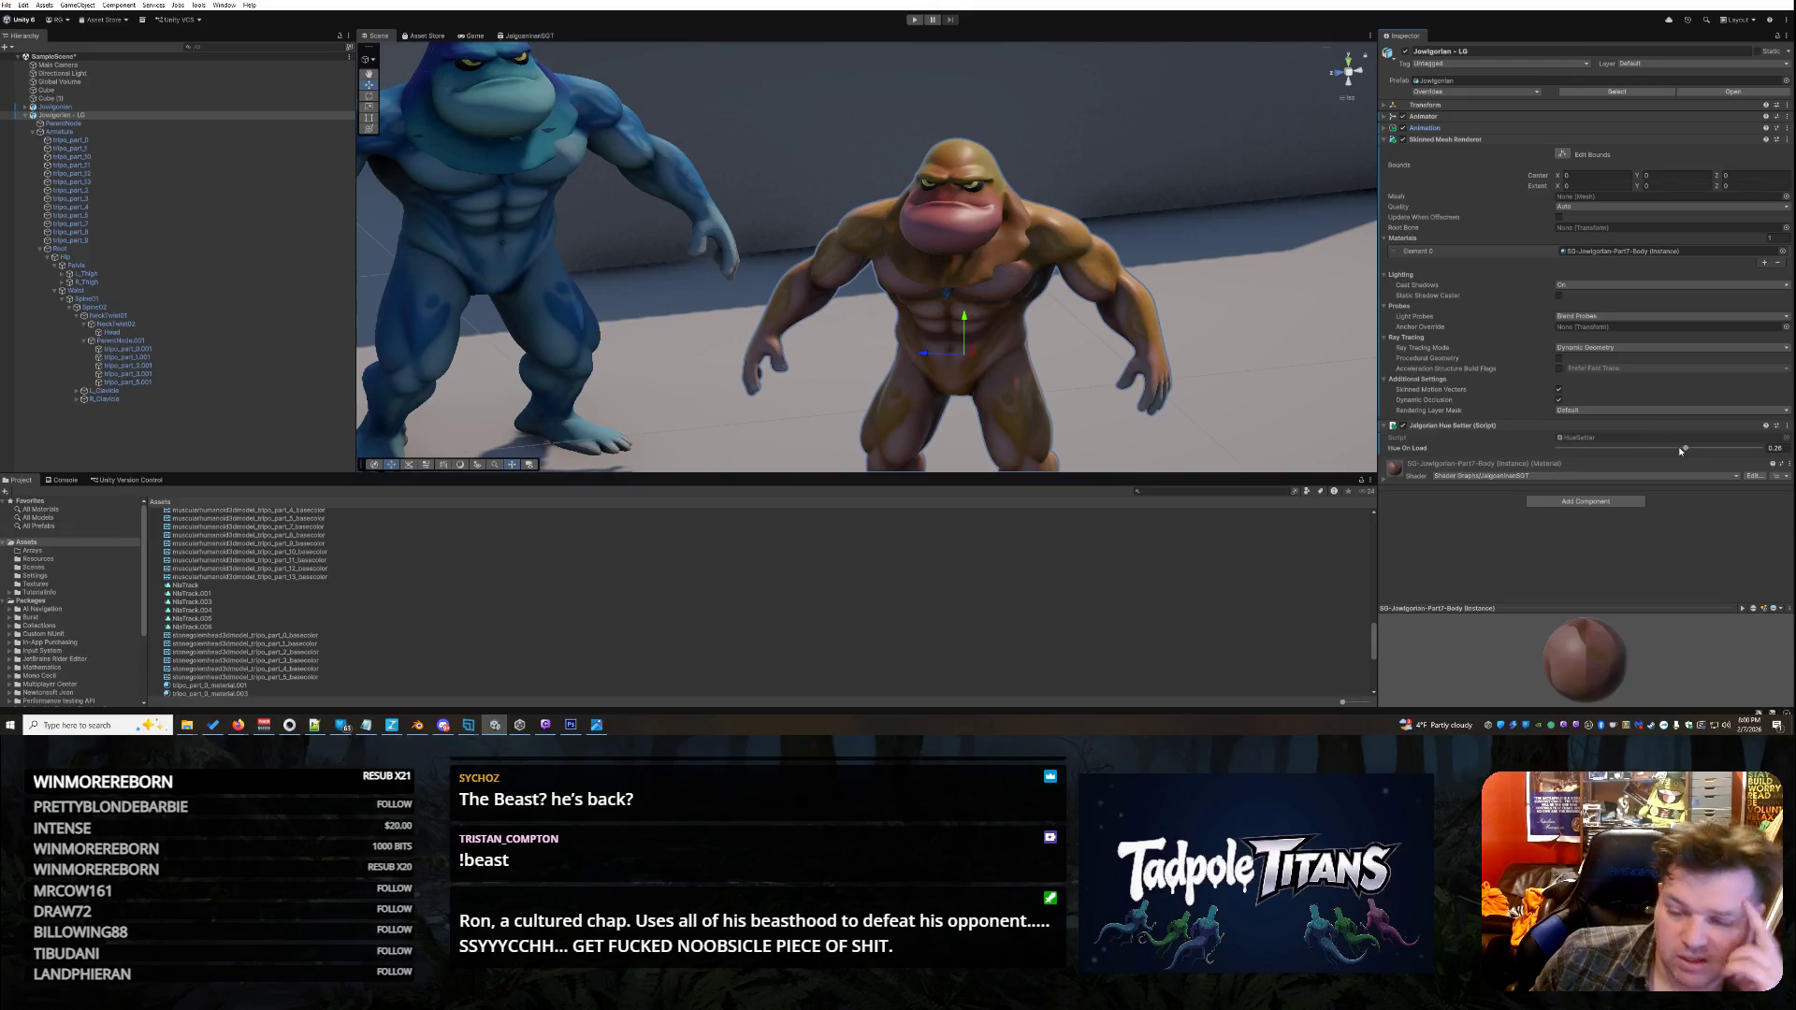
mouse_move(1683, 450)
mouse_down()
mouse_move(1785, 444)
mouse_move(1668, 450)
mouse_move(1689, 452)
mouse_up()
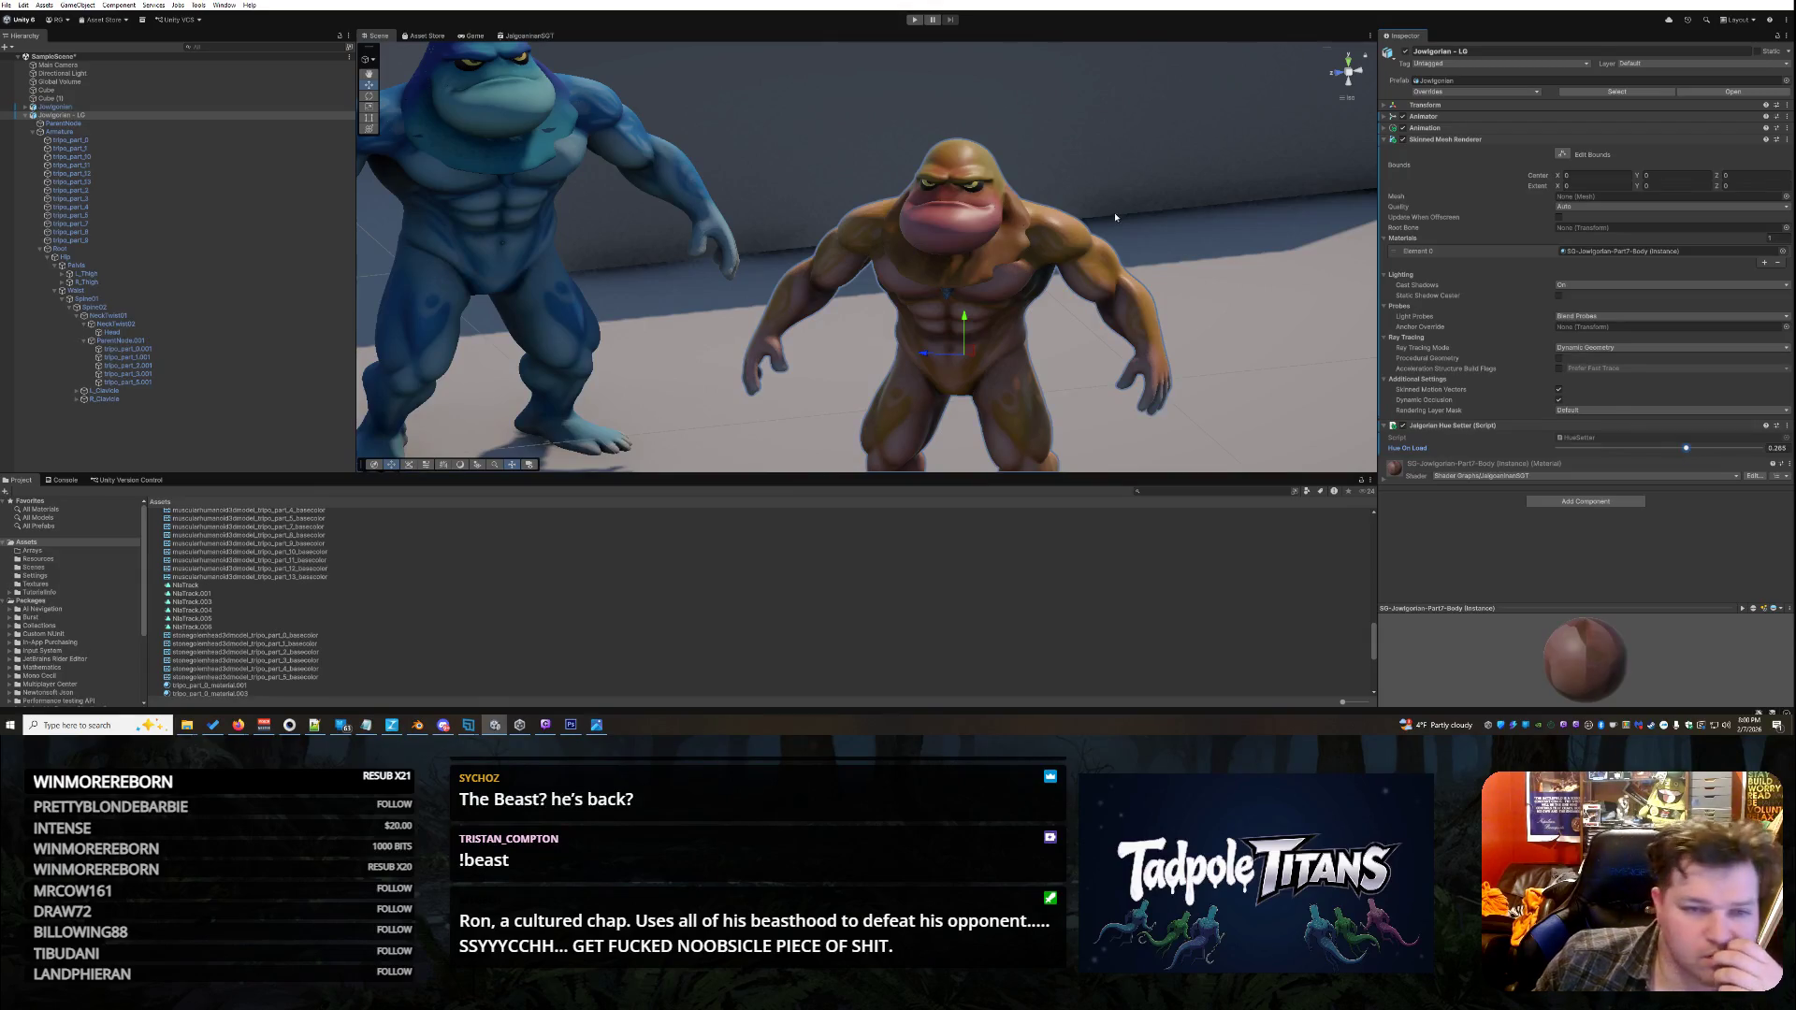
click(915, 20)
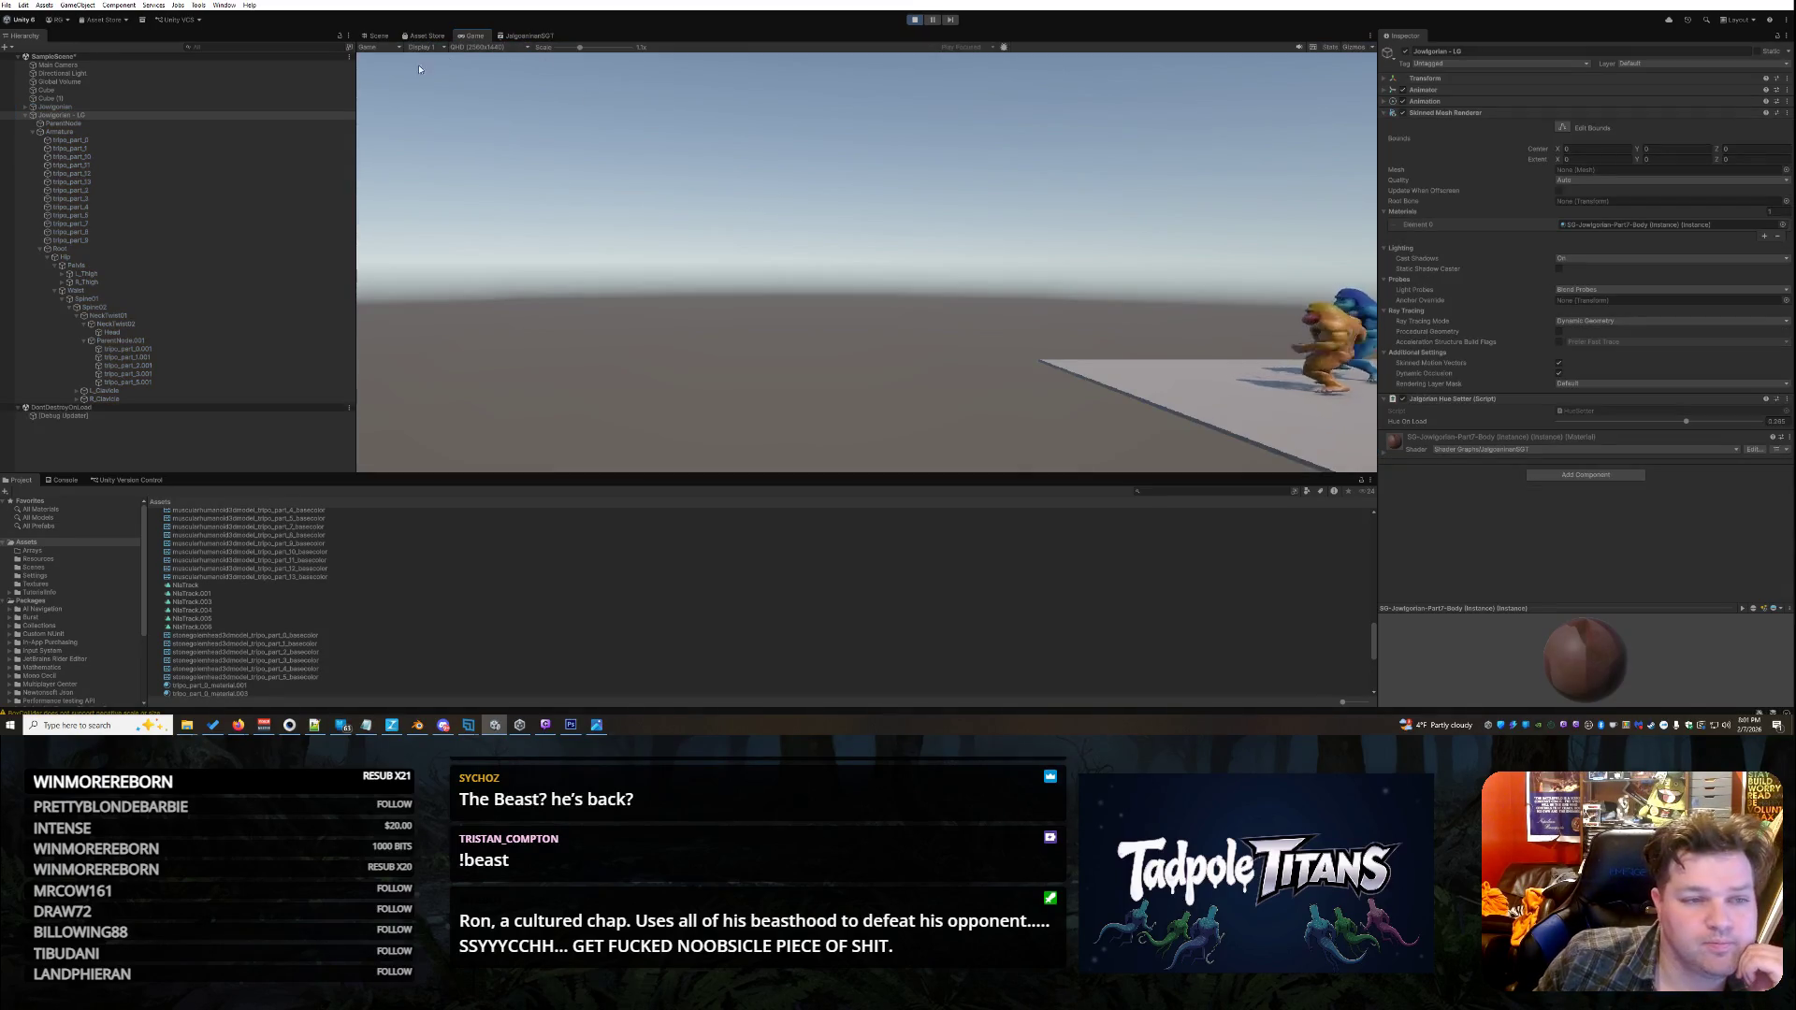
- View the running scene, orbiting higher and closer on the animating fighters
click(377, 35)
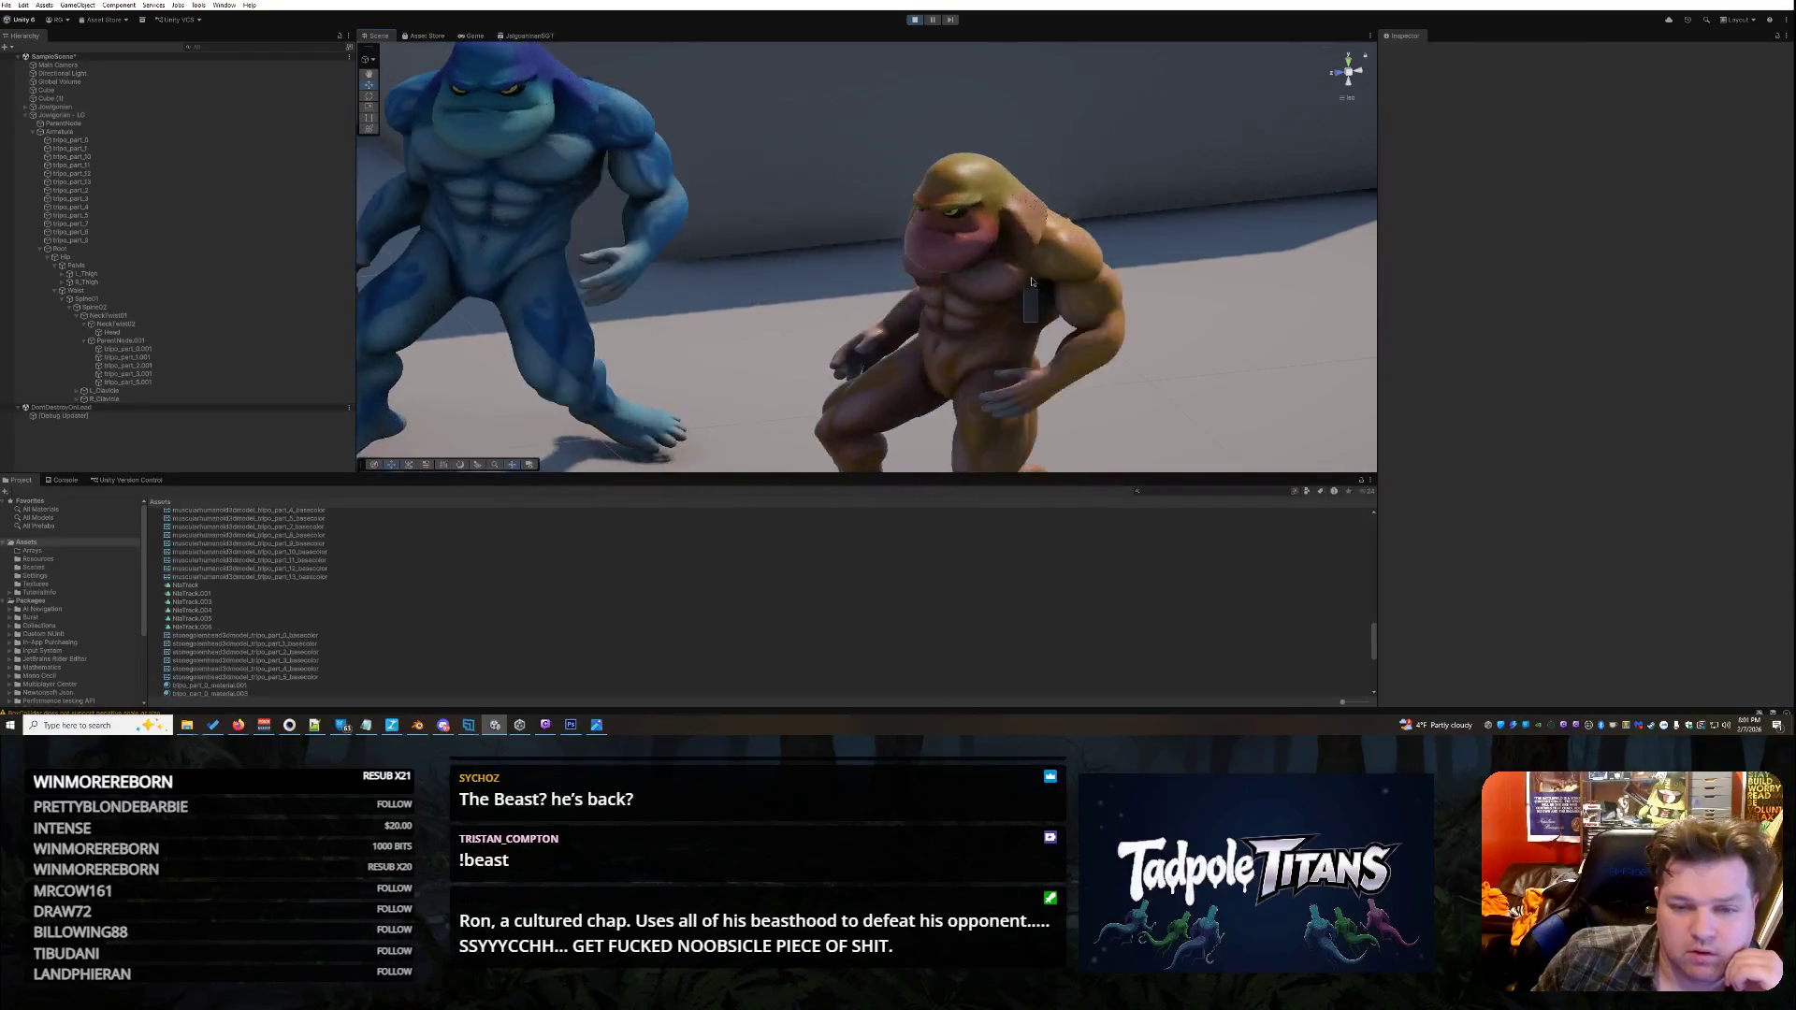
scroll(1031, 282, down, 8)
scroll(1135, 306, up, 3)
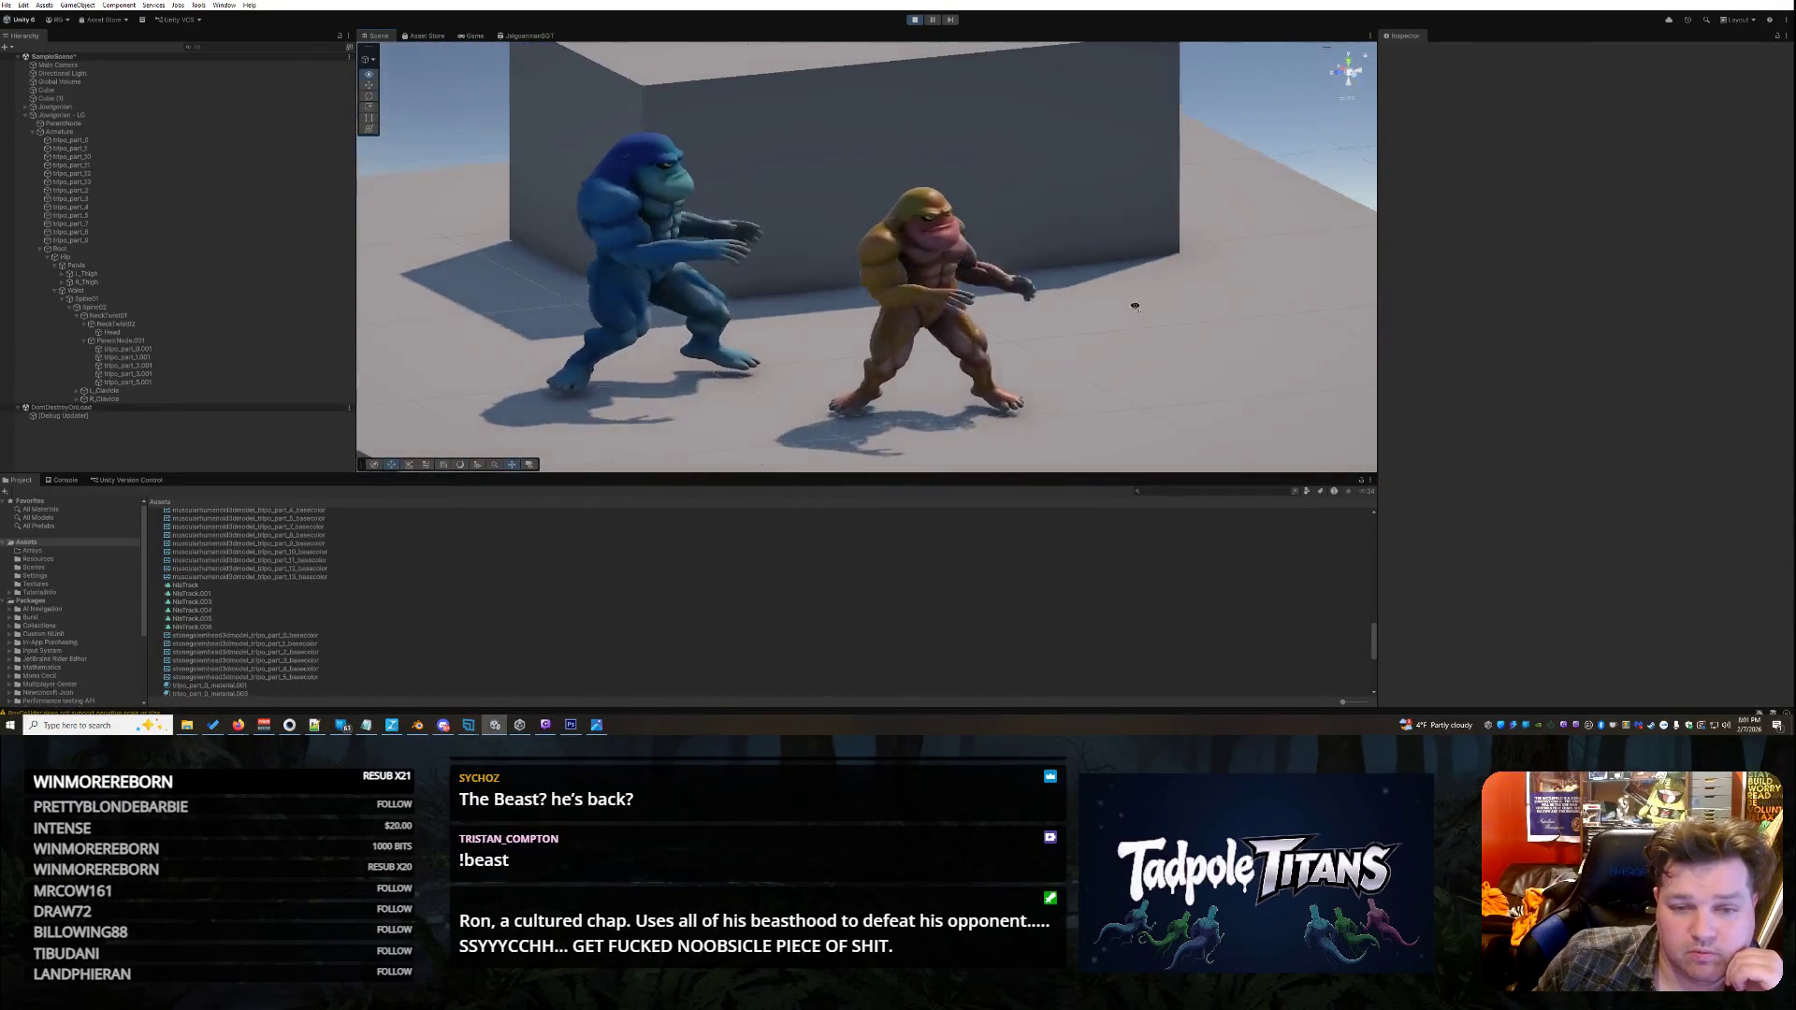
mouse_move(1135, 306)
mouse_down()
mouse_move(1100, 339)
mouse_move(828, 354)
mouse_up()
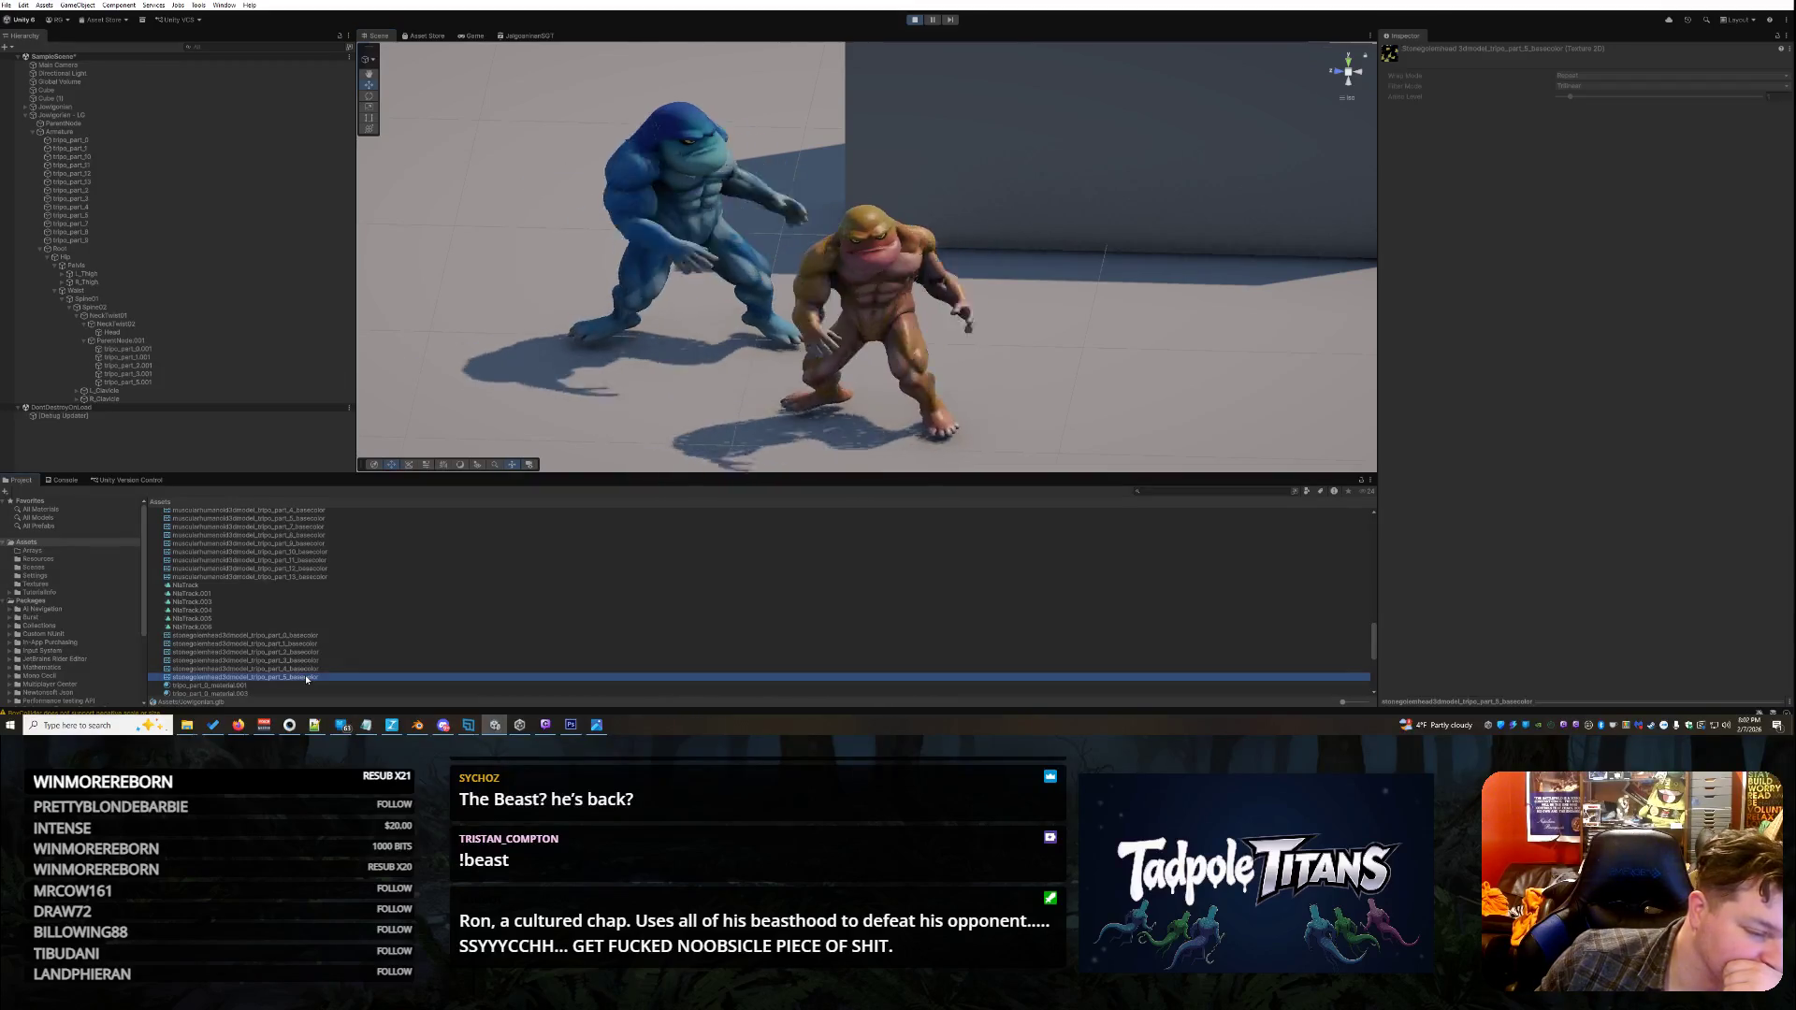
- Step through the stone golem and muscular humanoid basecolor textures in the Project panel
click(305, 675)
click(310, 668)
click(312, 660)
click(314, 652)
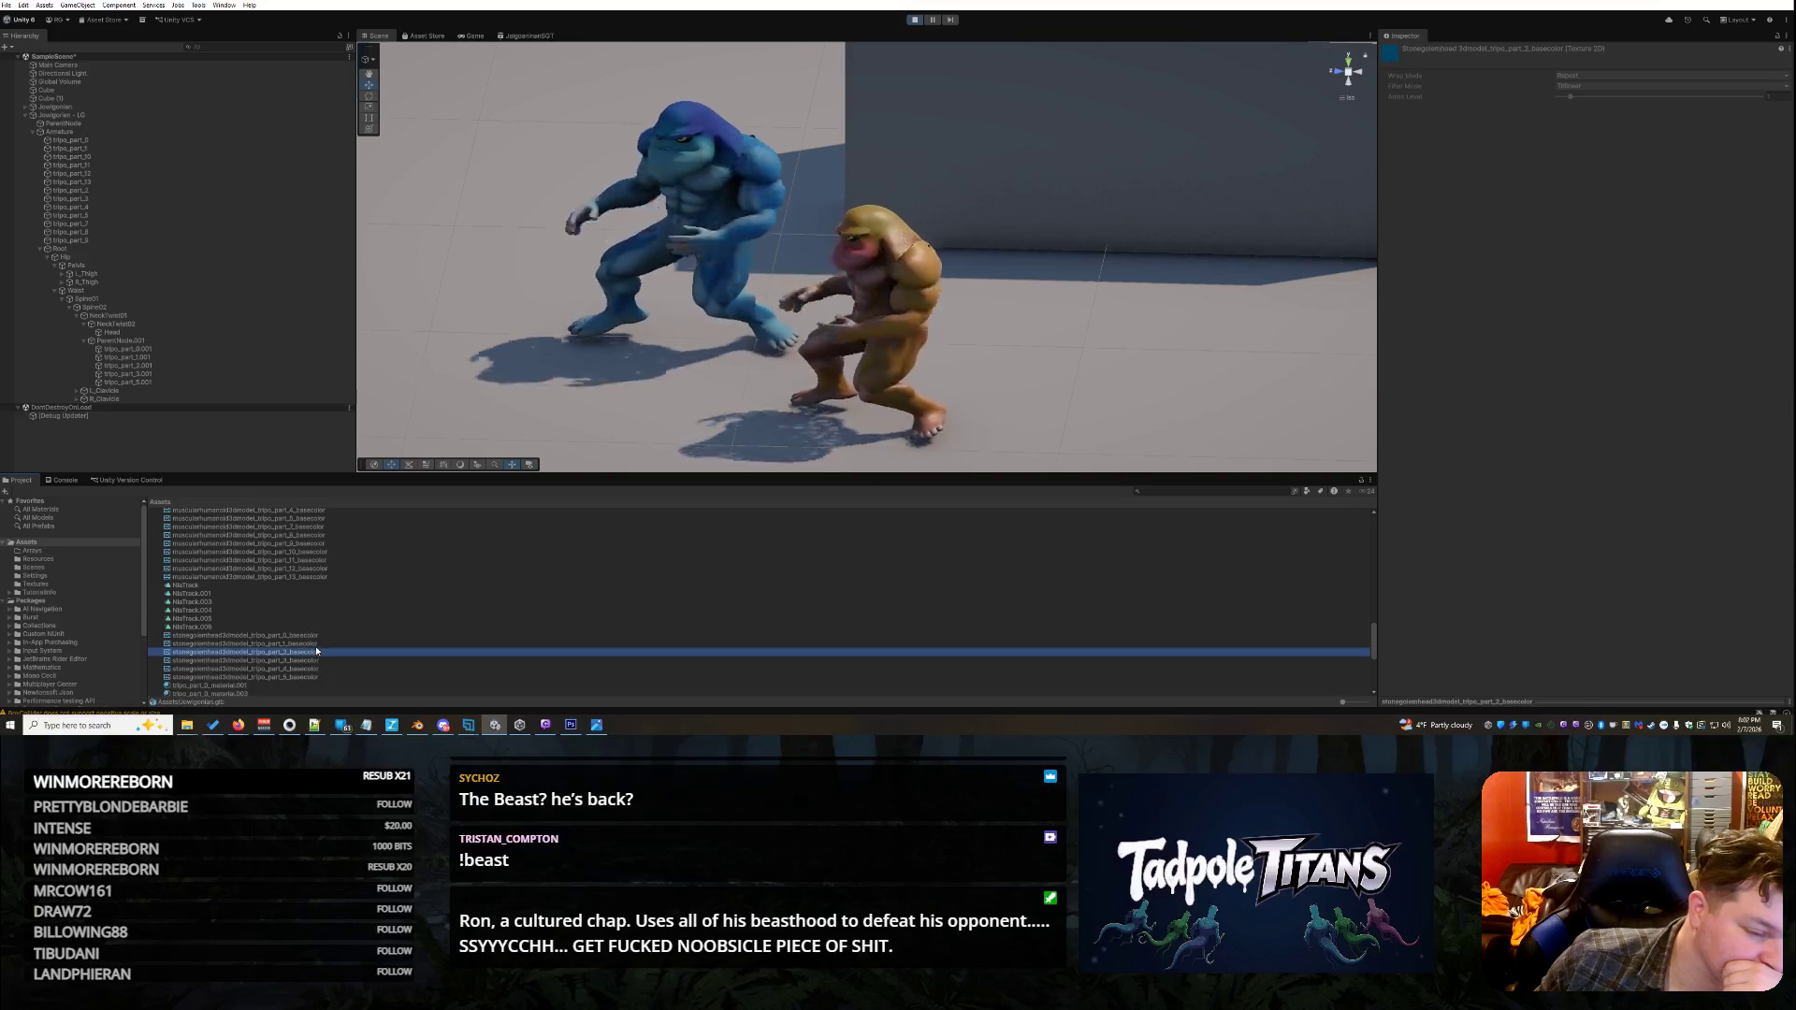
click(317, 643)
click(318, 635)
click(317, 576)
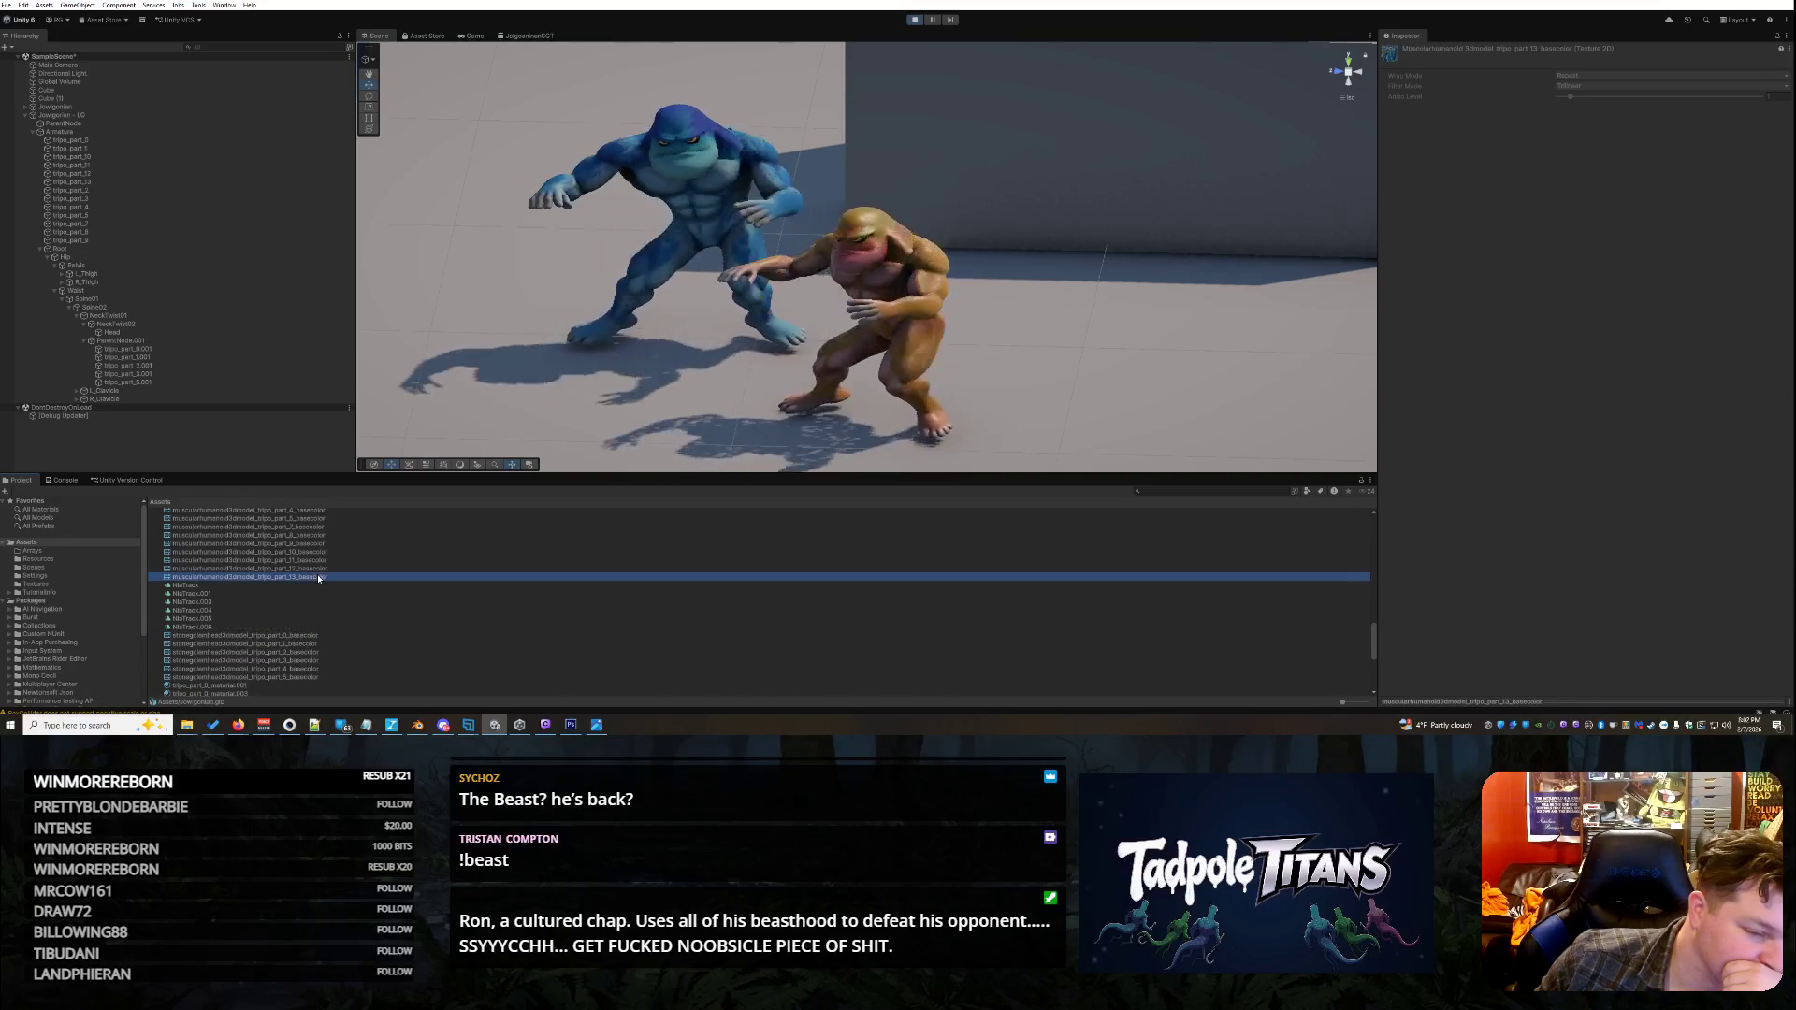
click(317, 567)
key(Up)
key(Up)
key(Up)
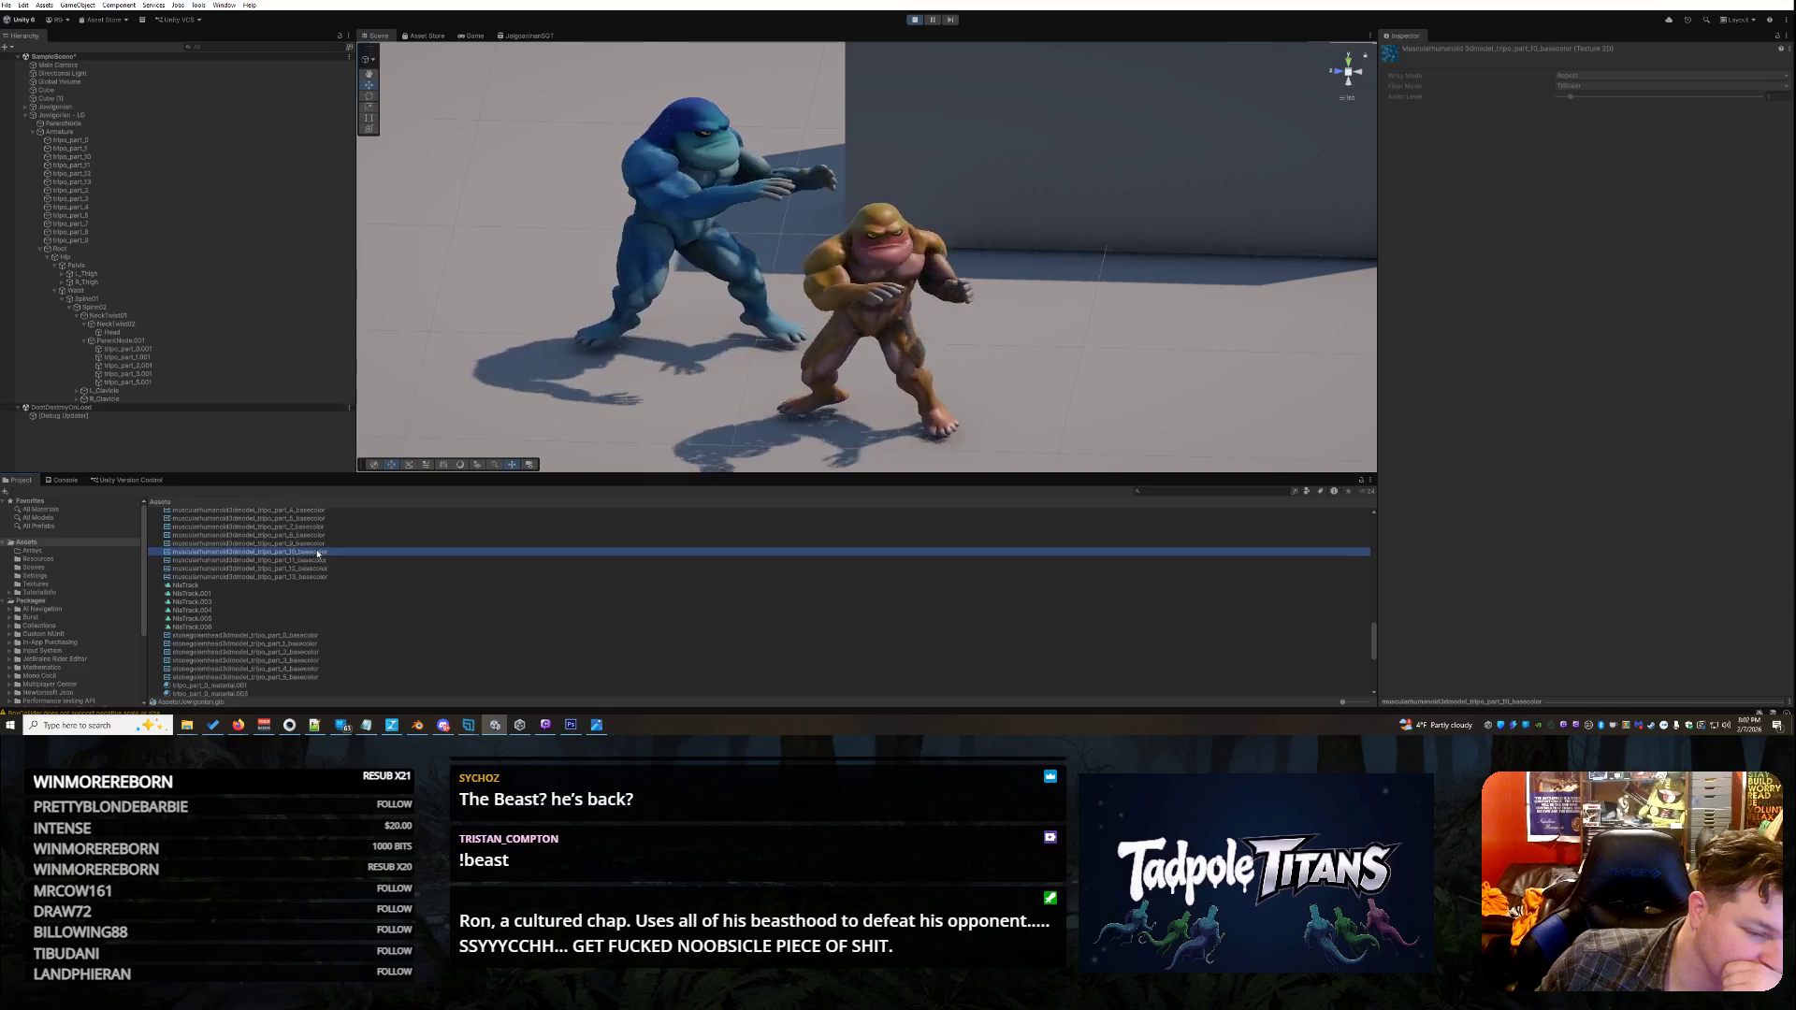
click(316, 576)
click(291, 677)
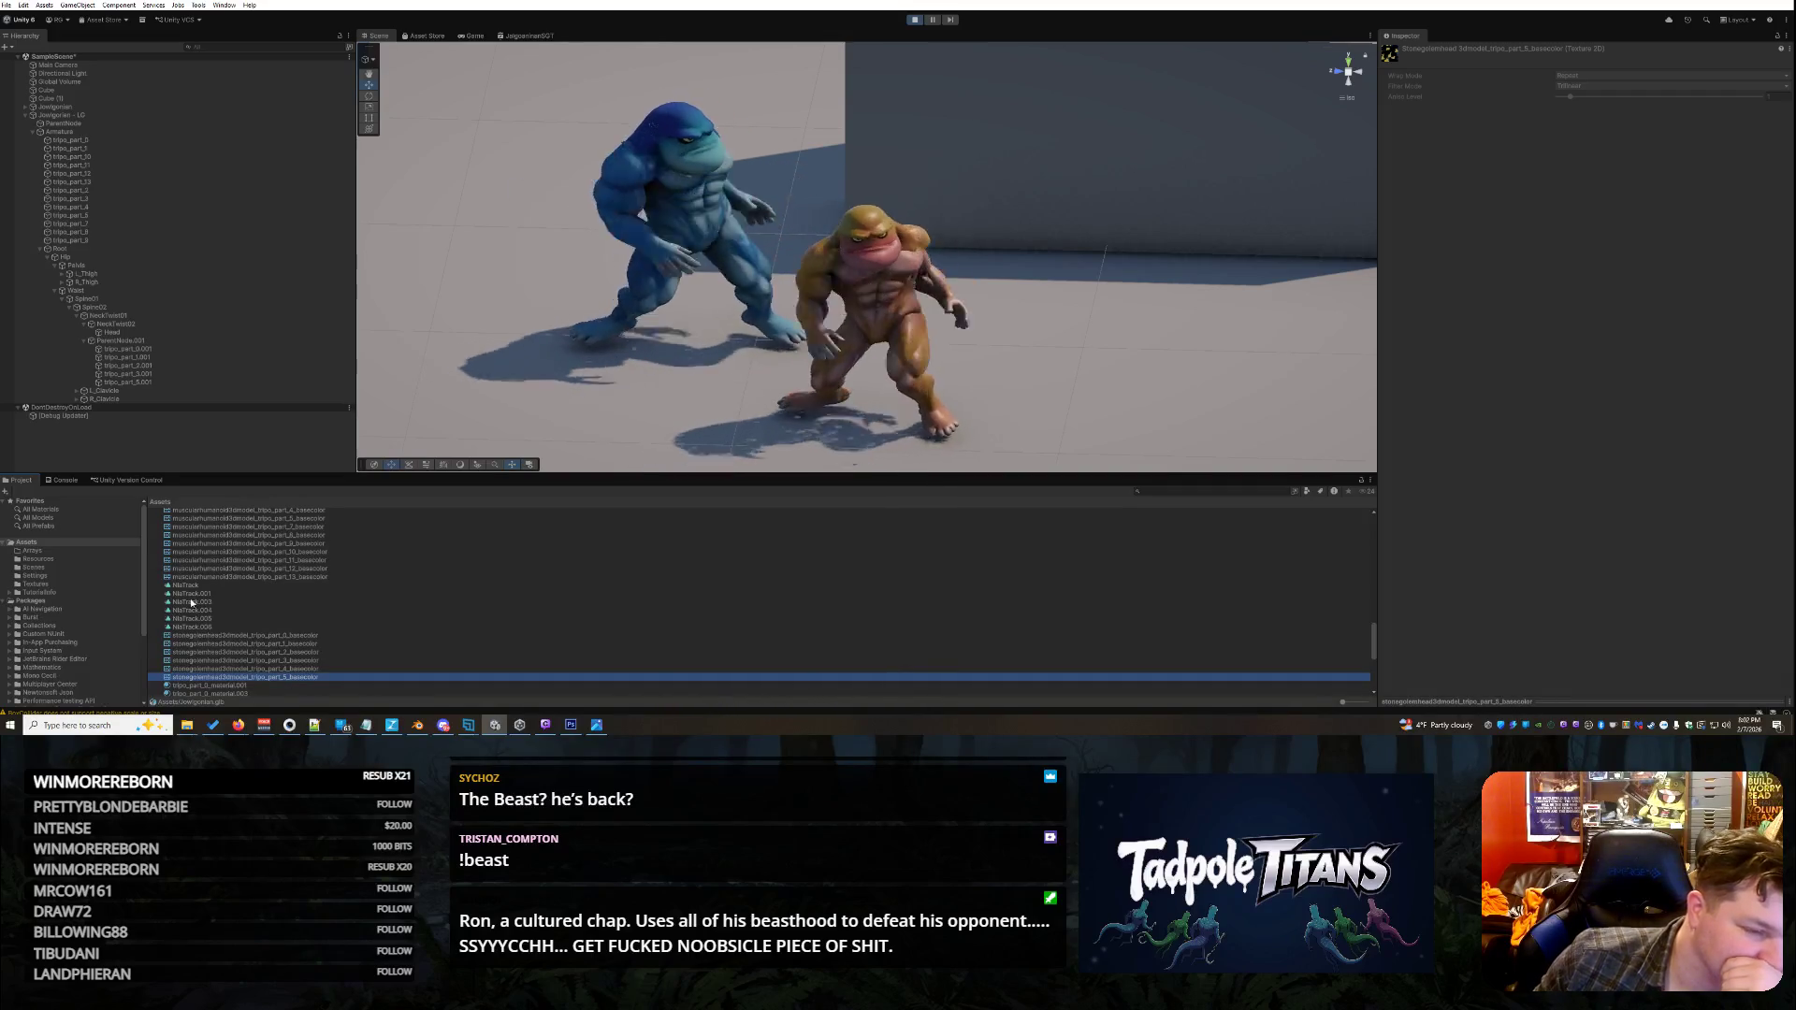
- Show the Console and select the error's stack trace text
key(ctrl+shift+c)
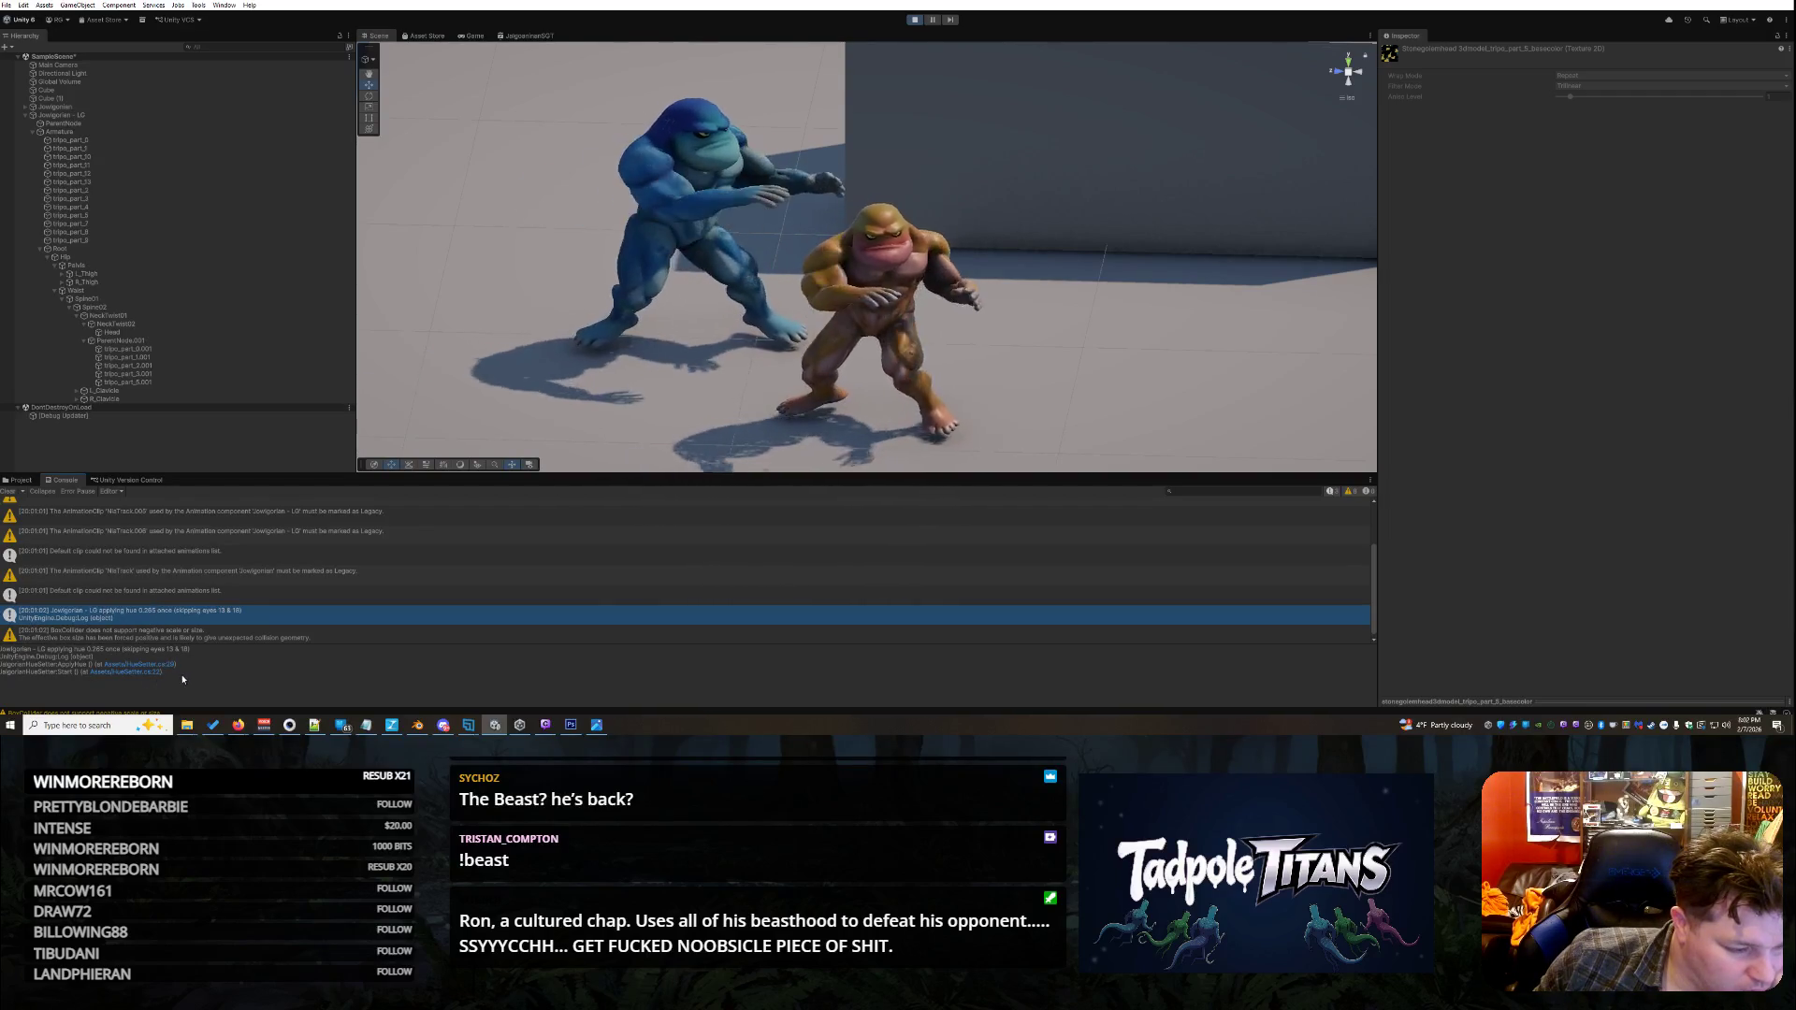
drag(182, 680, 56, 647)
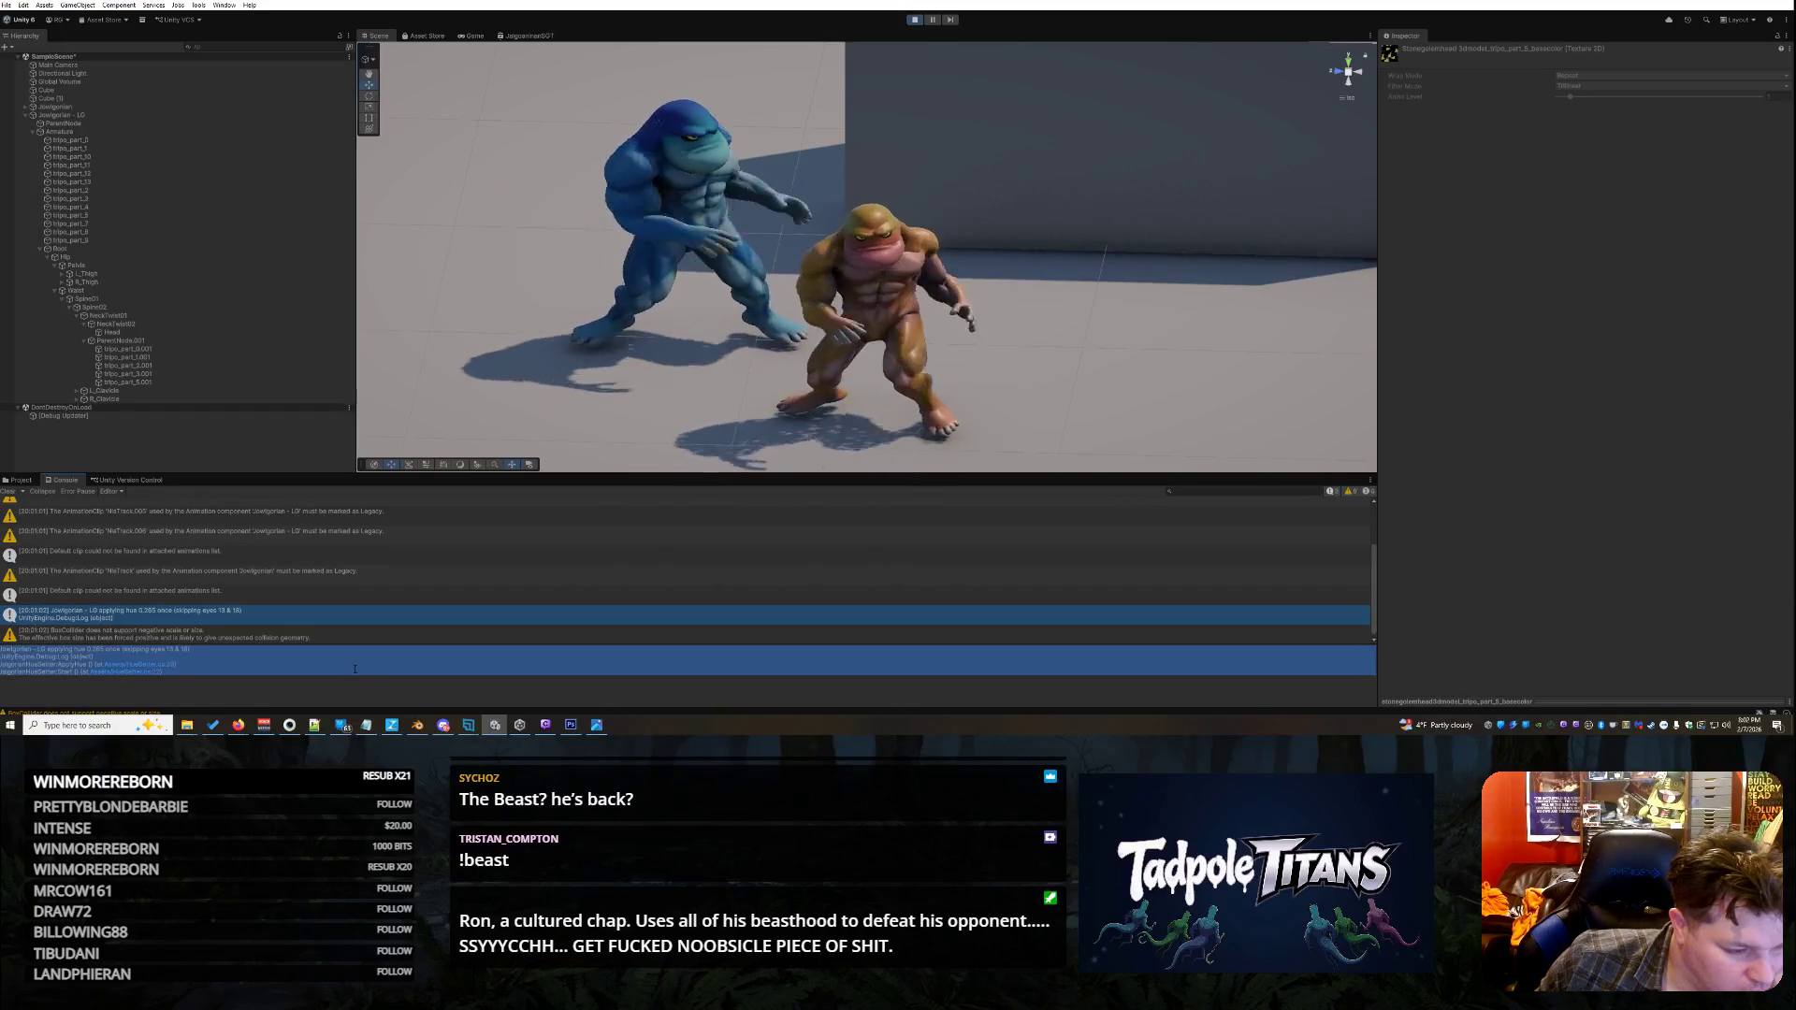
key(alt+Tab)
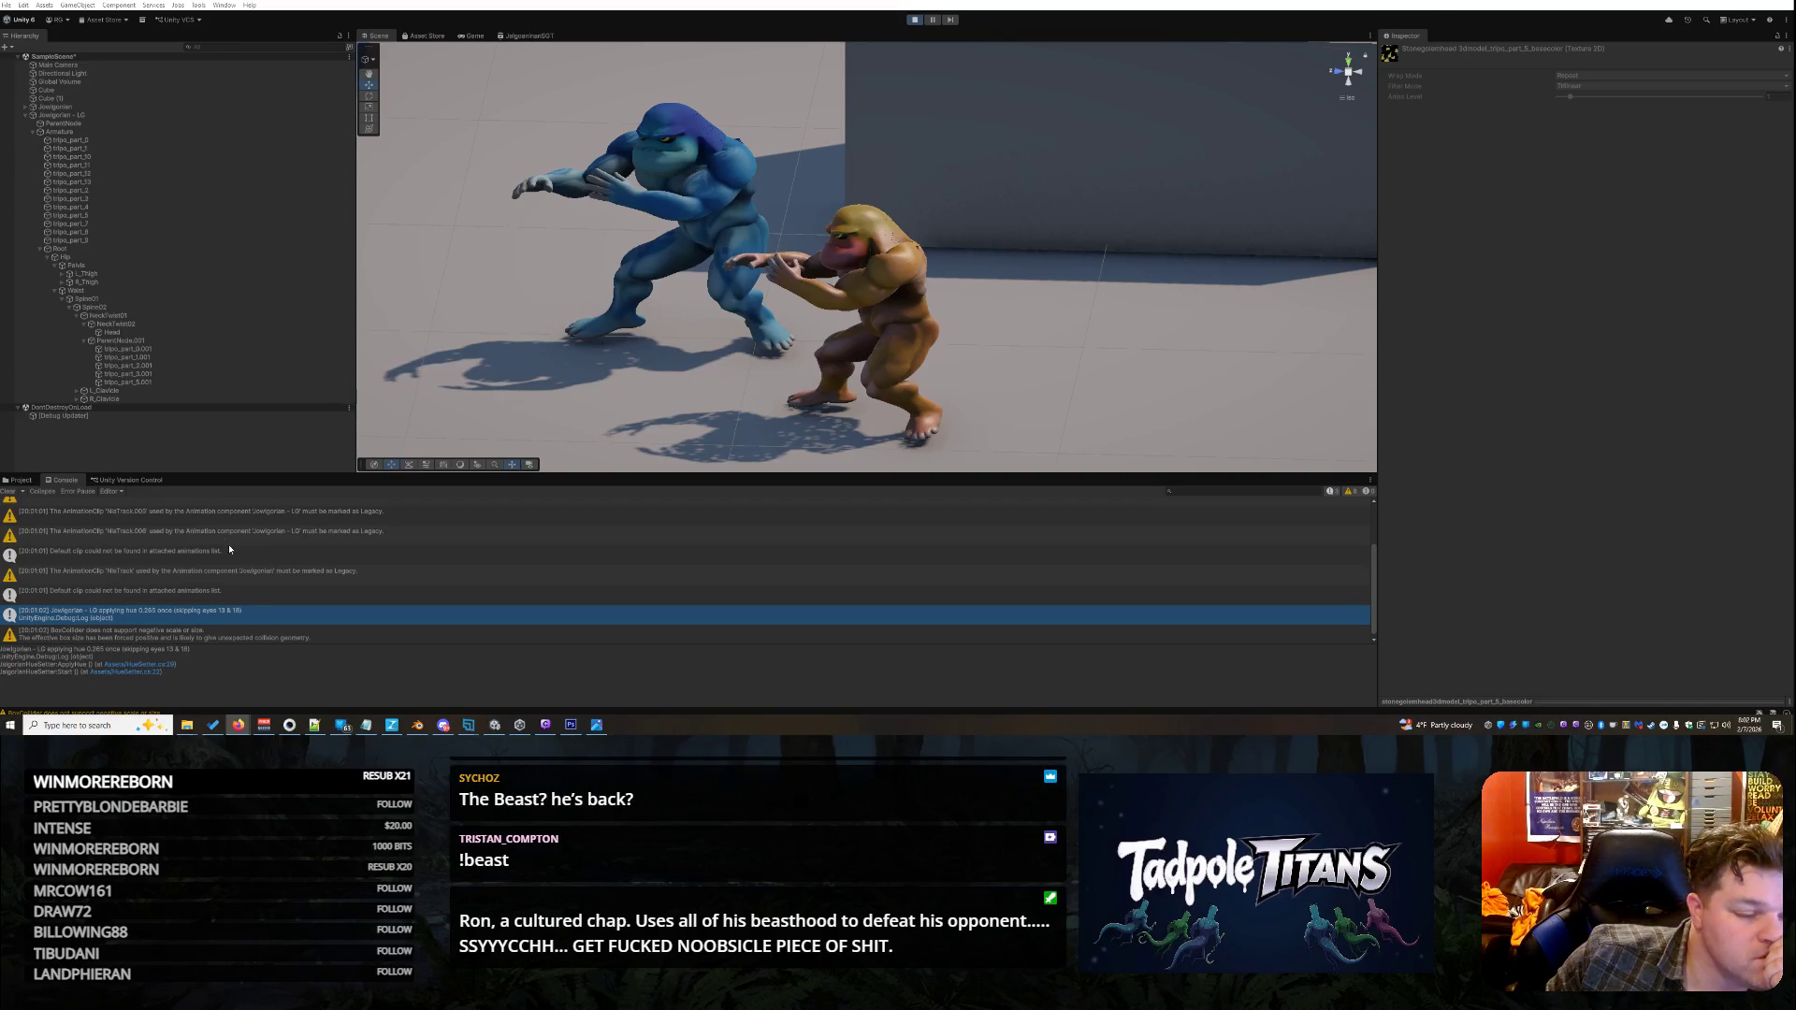
click(19, 480)
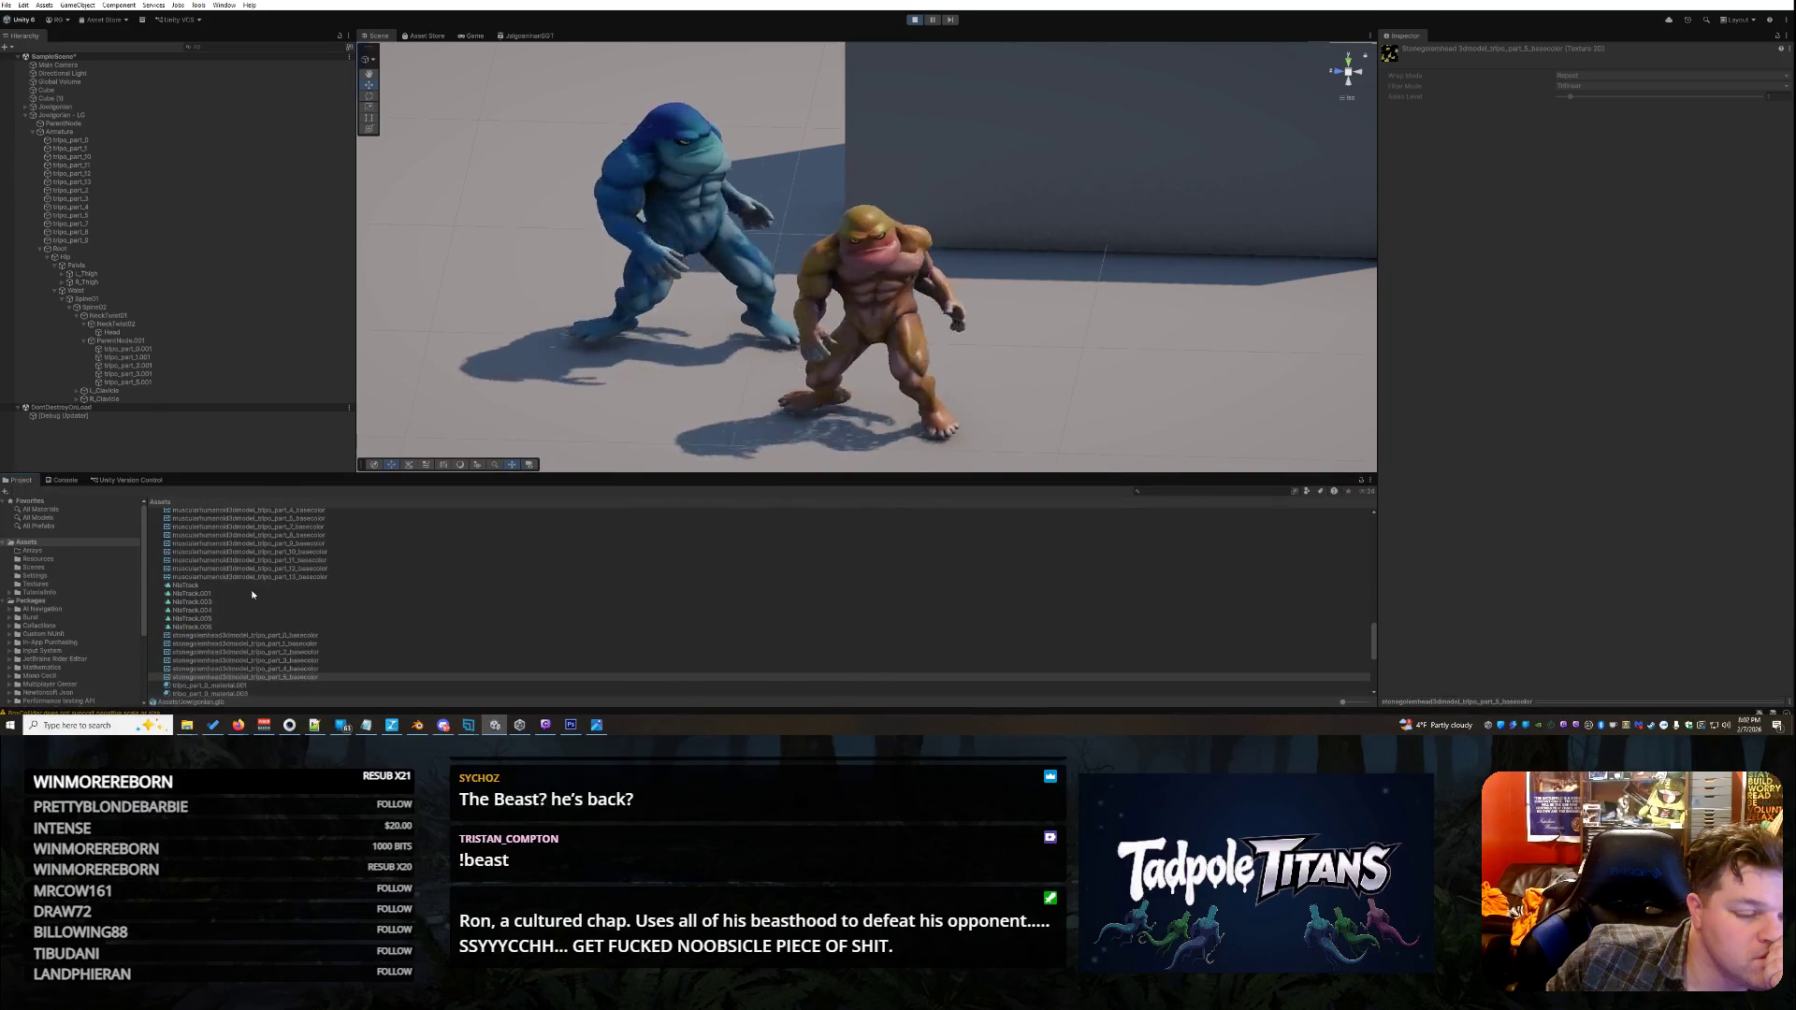
click(314, 725)
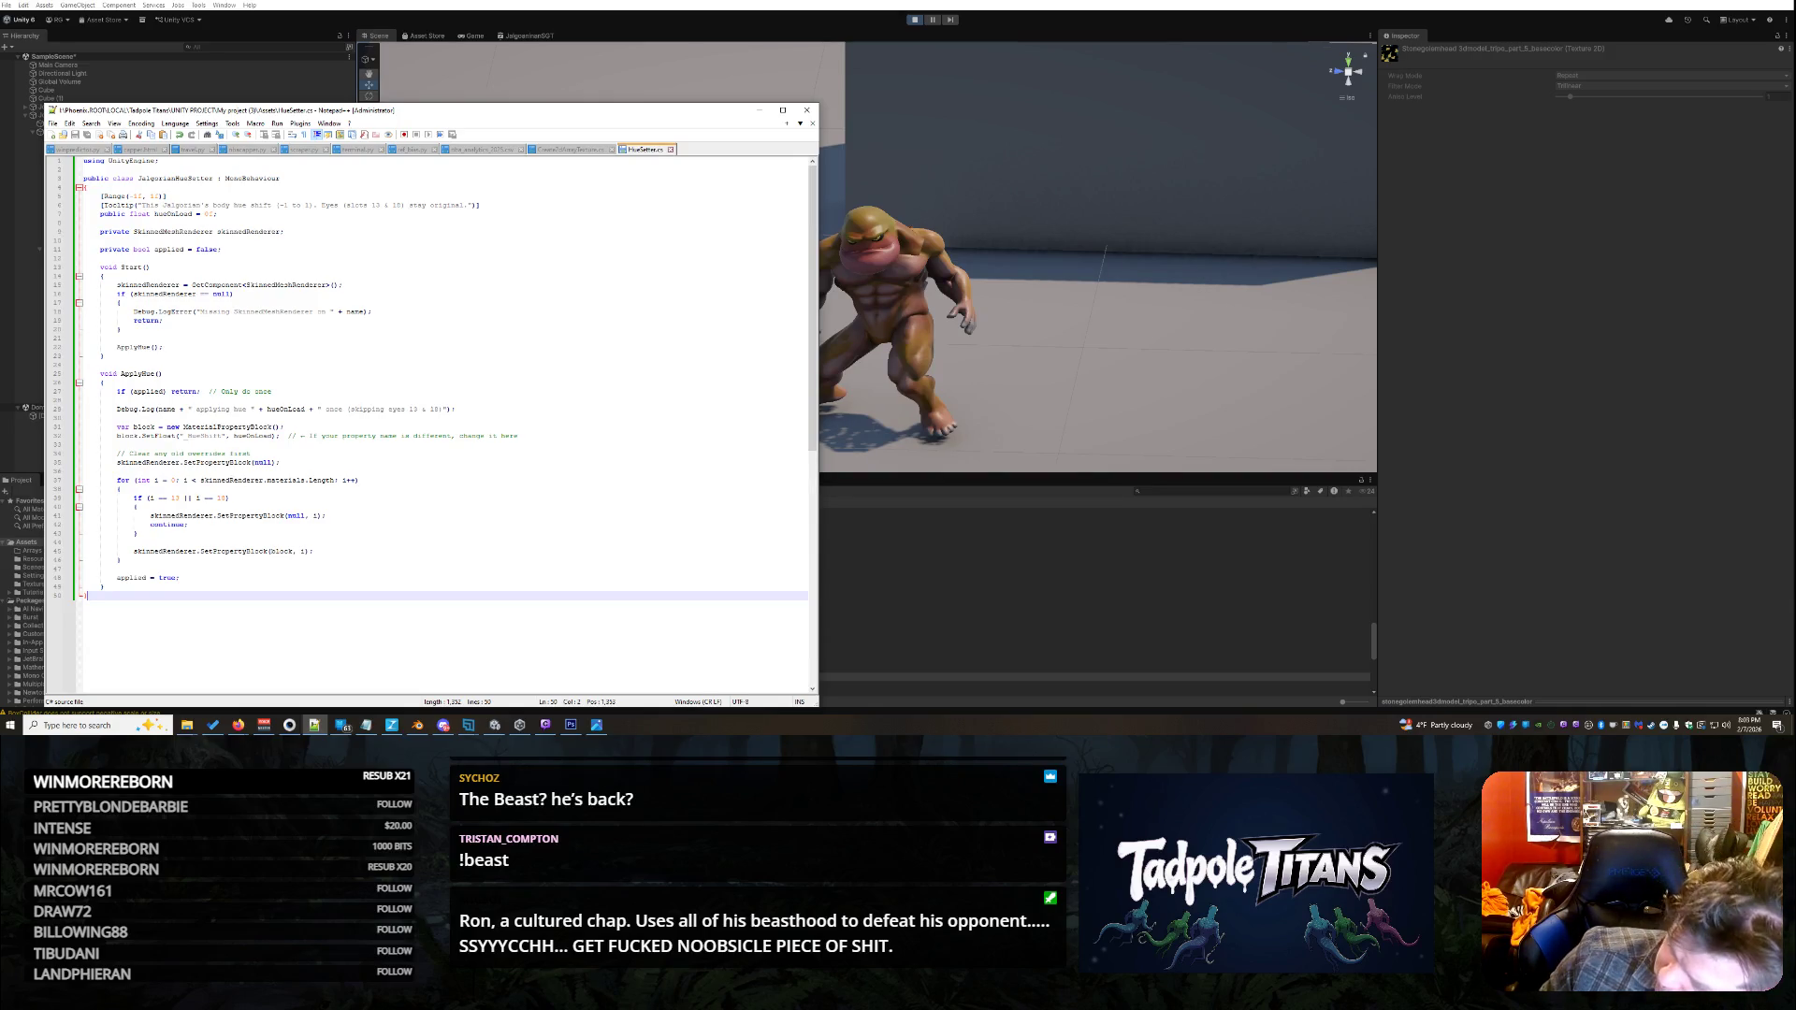
- Minimize the Notepad++ hue-setter script so Unity shows the blue and brown fighters
key(alt+Tab)
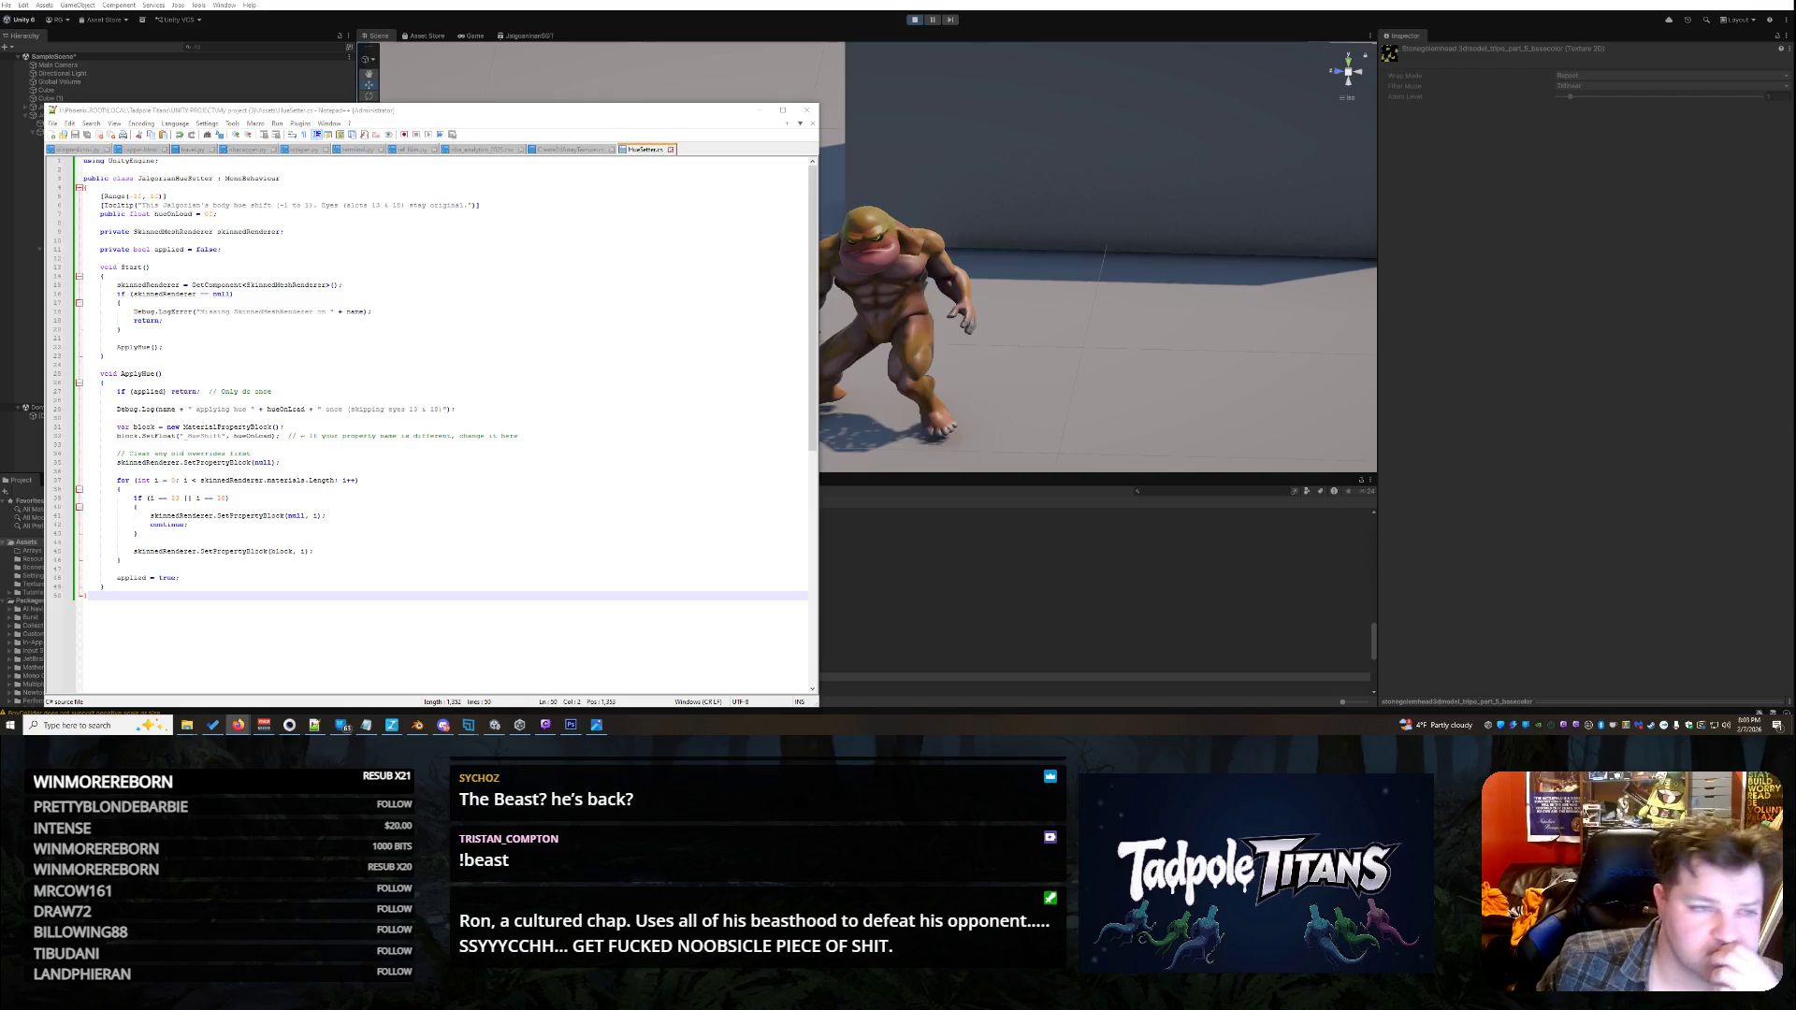
click(315, 725)
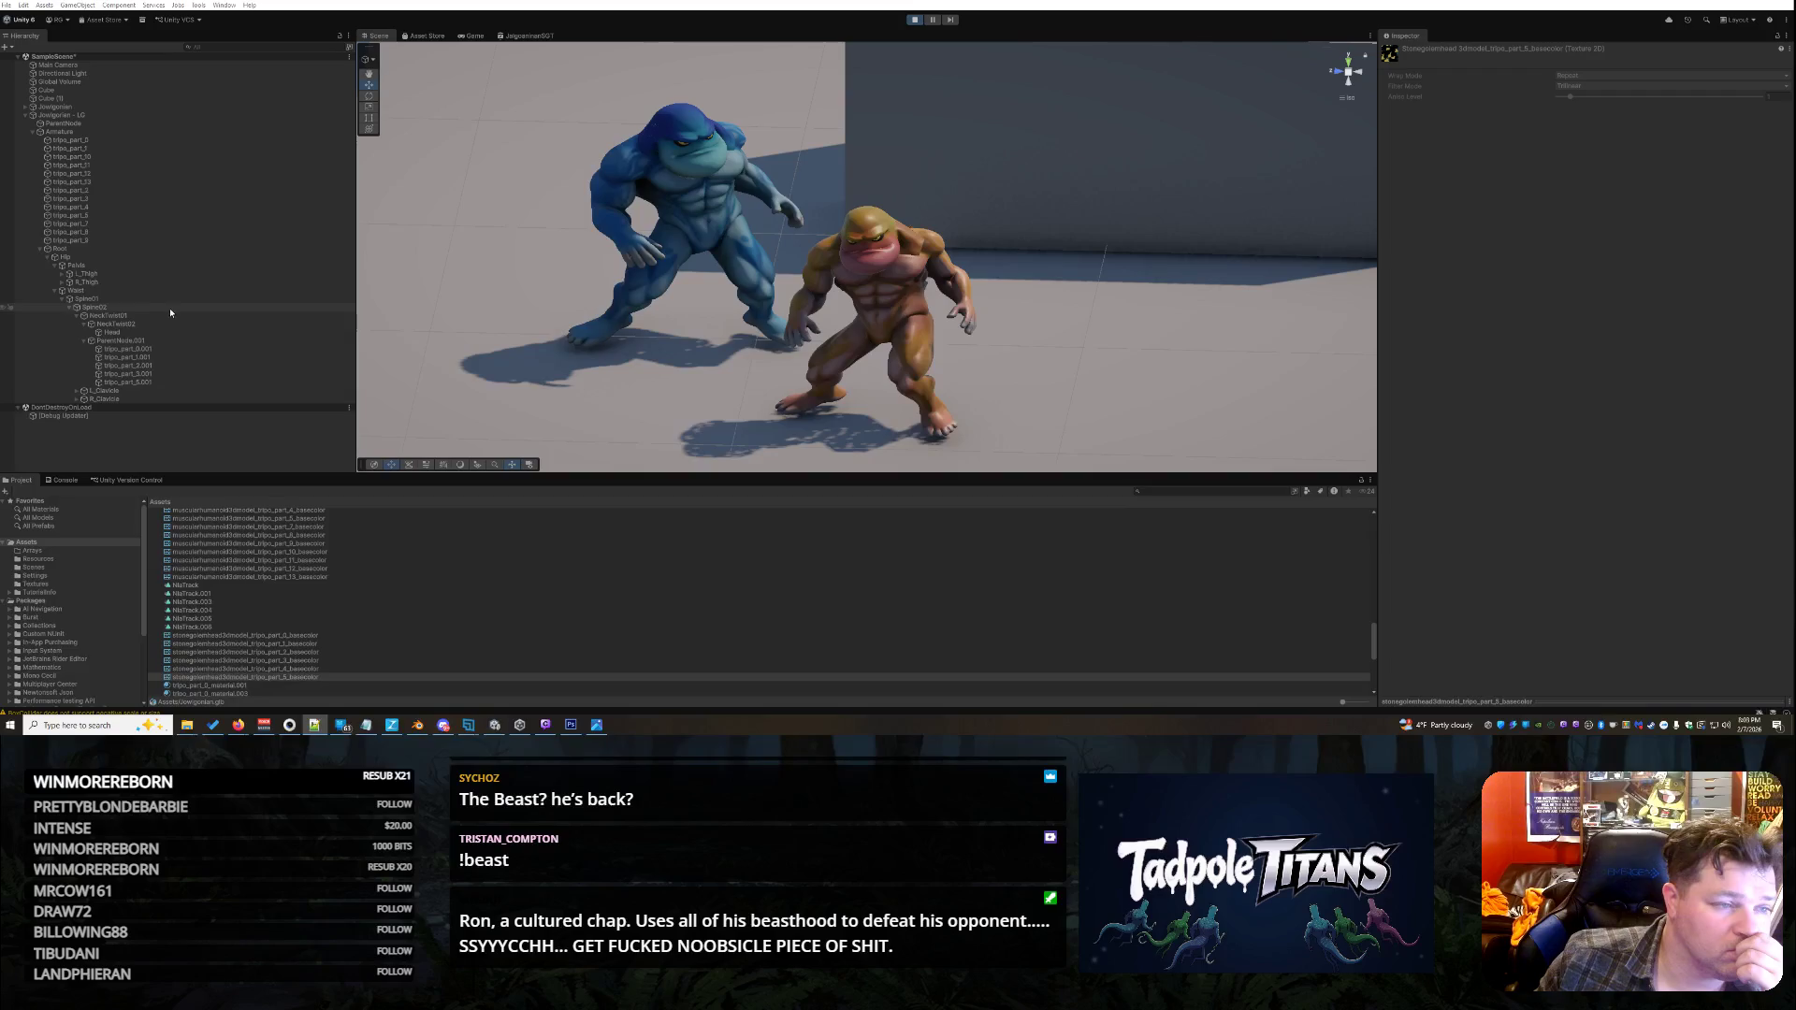
- Select Jowlgorian - LG, exit Play mode with Ctrl+P, and check its Hue Setter's Hue On Load
click(24, 115)
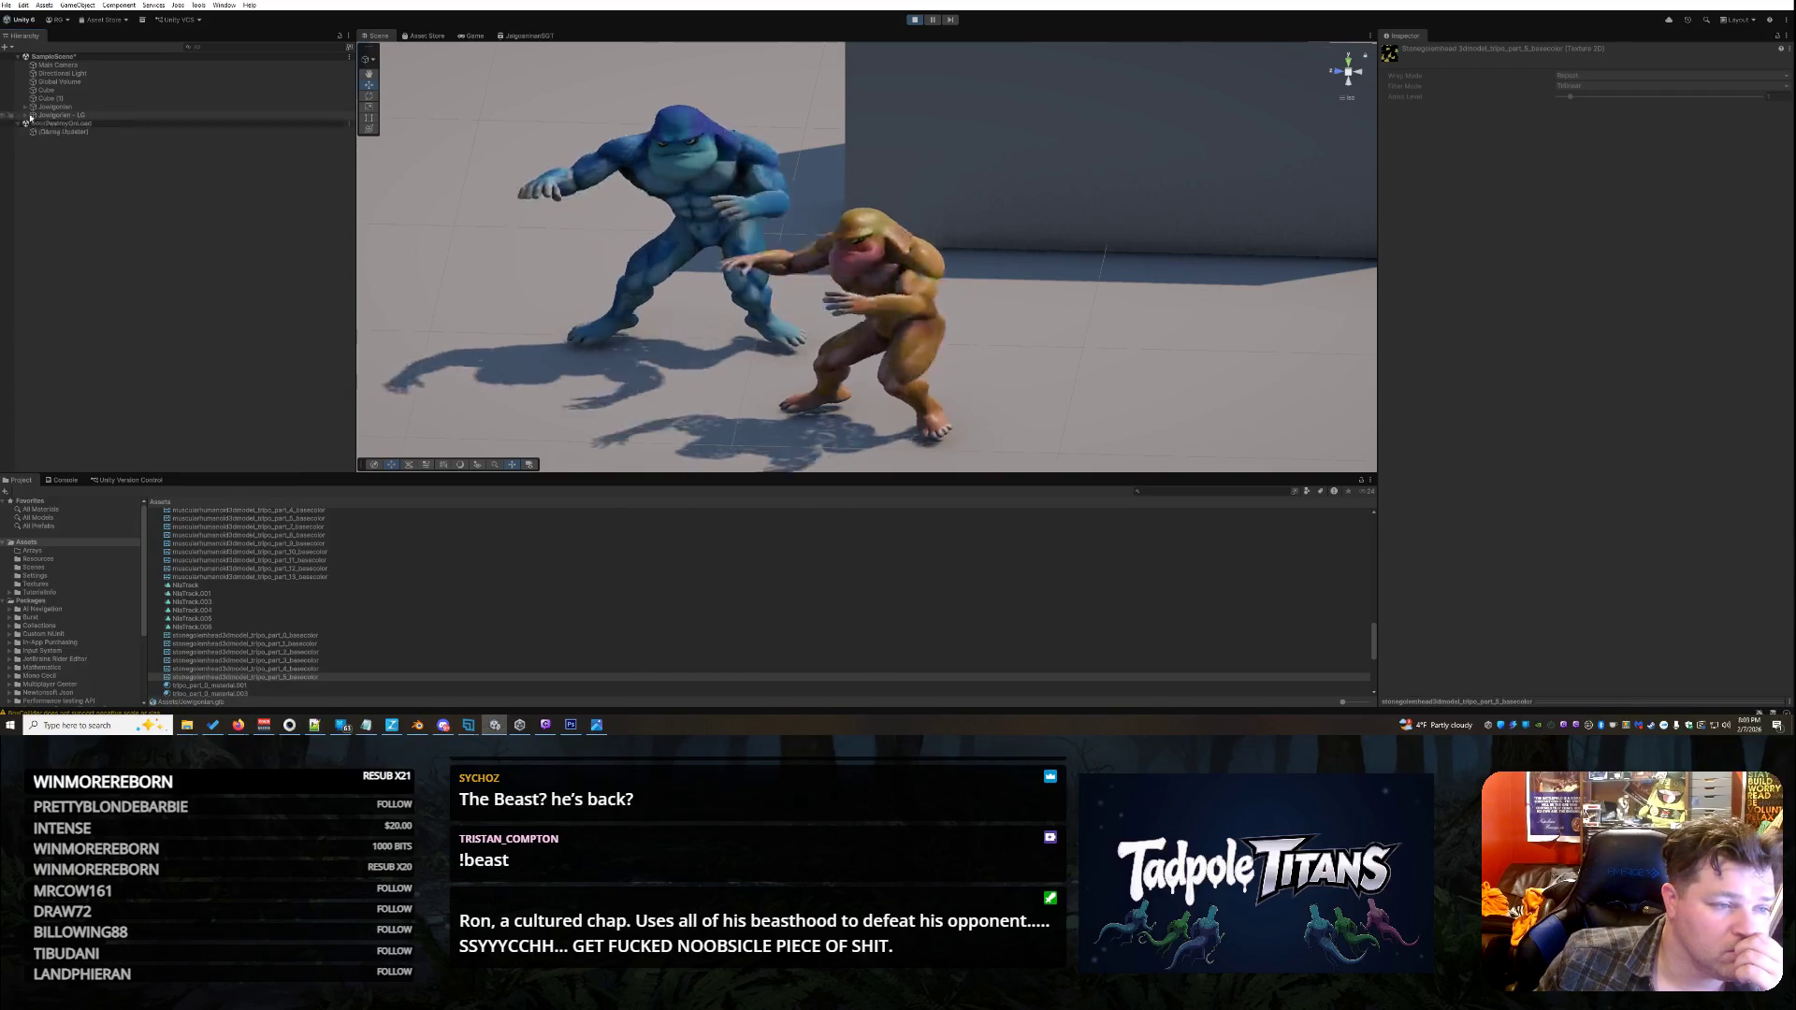
click(97, 115)
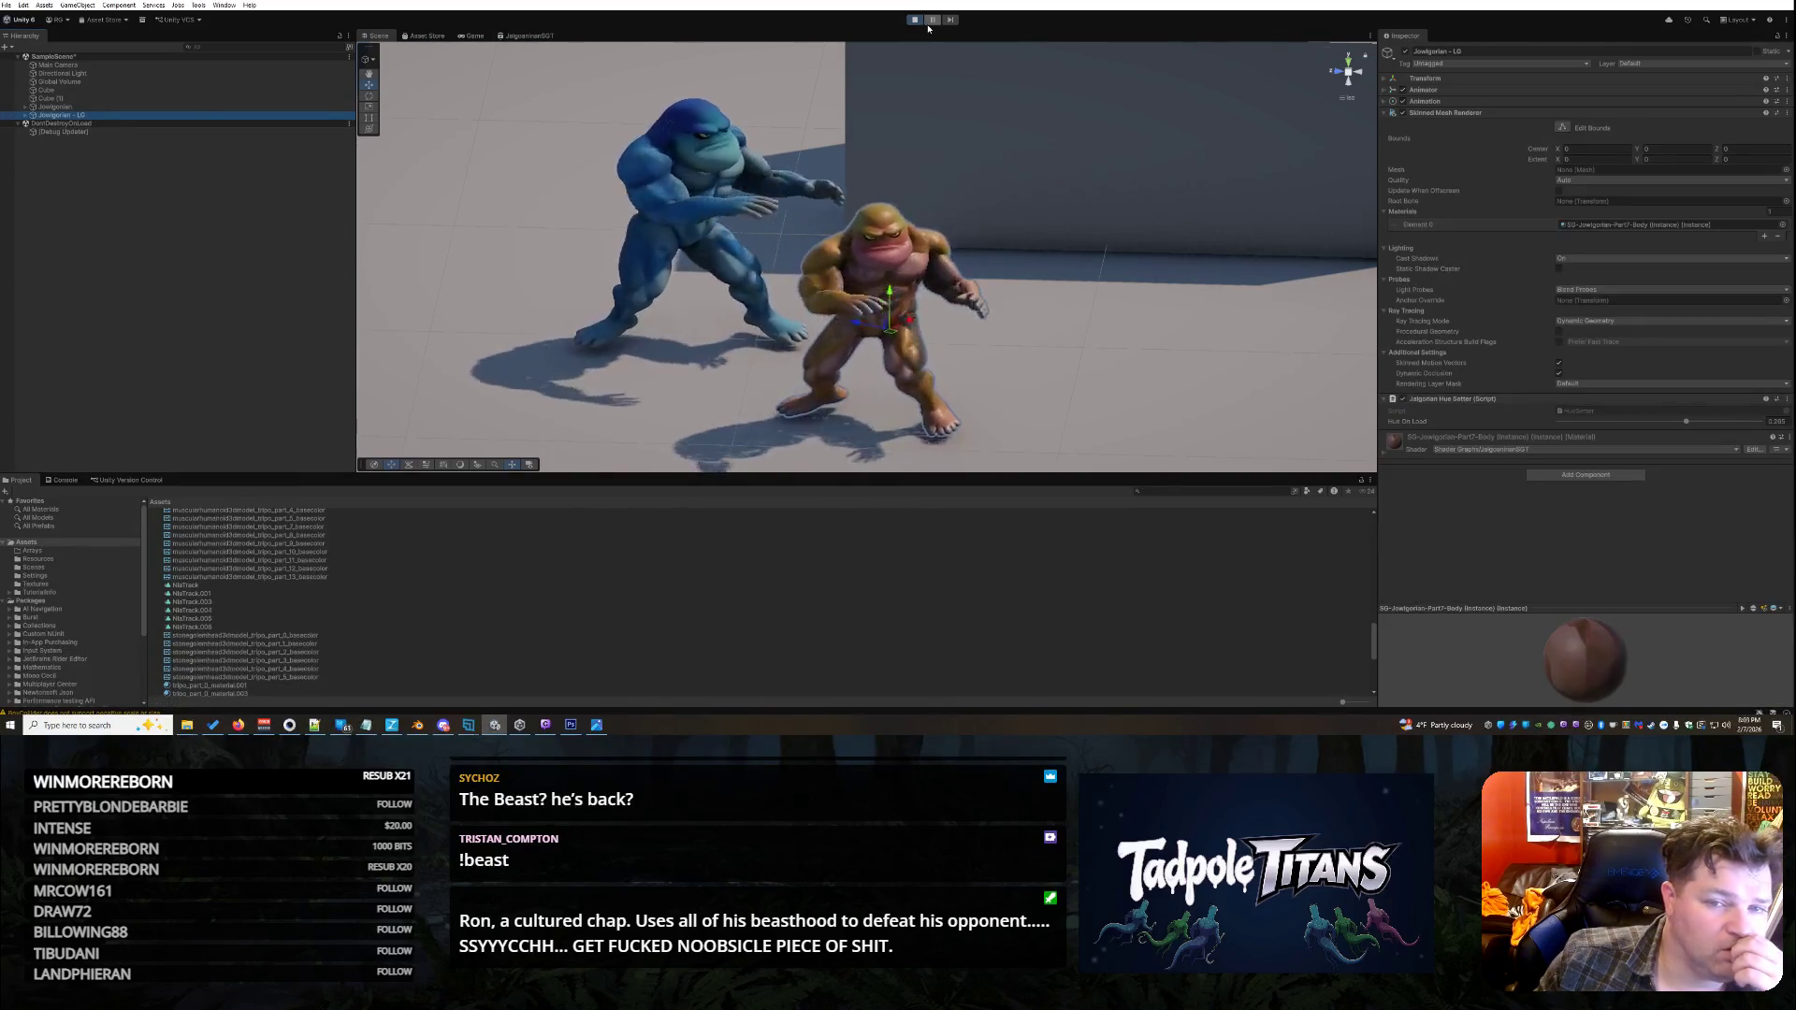
key(ctrl+p)
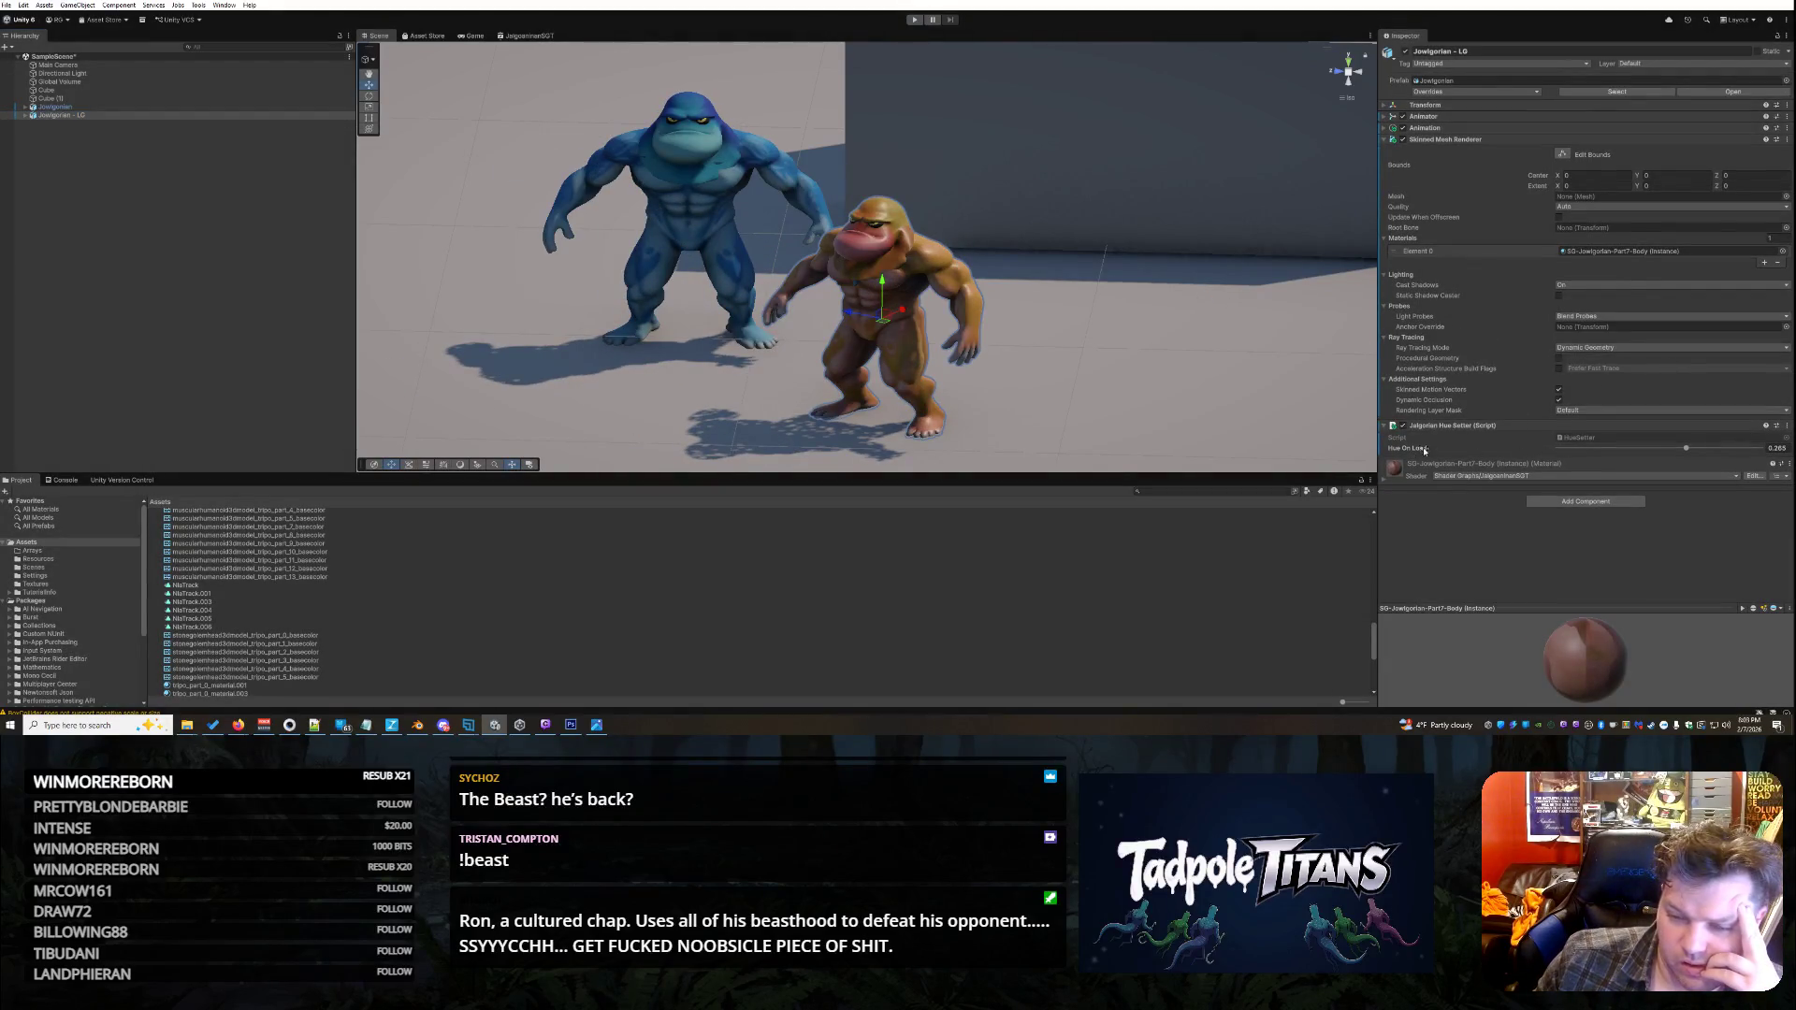
mouse_move(1419, 453)
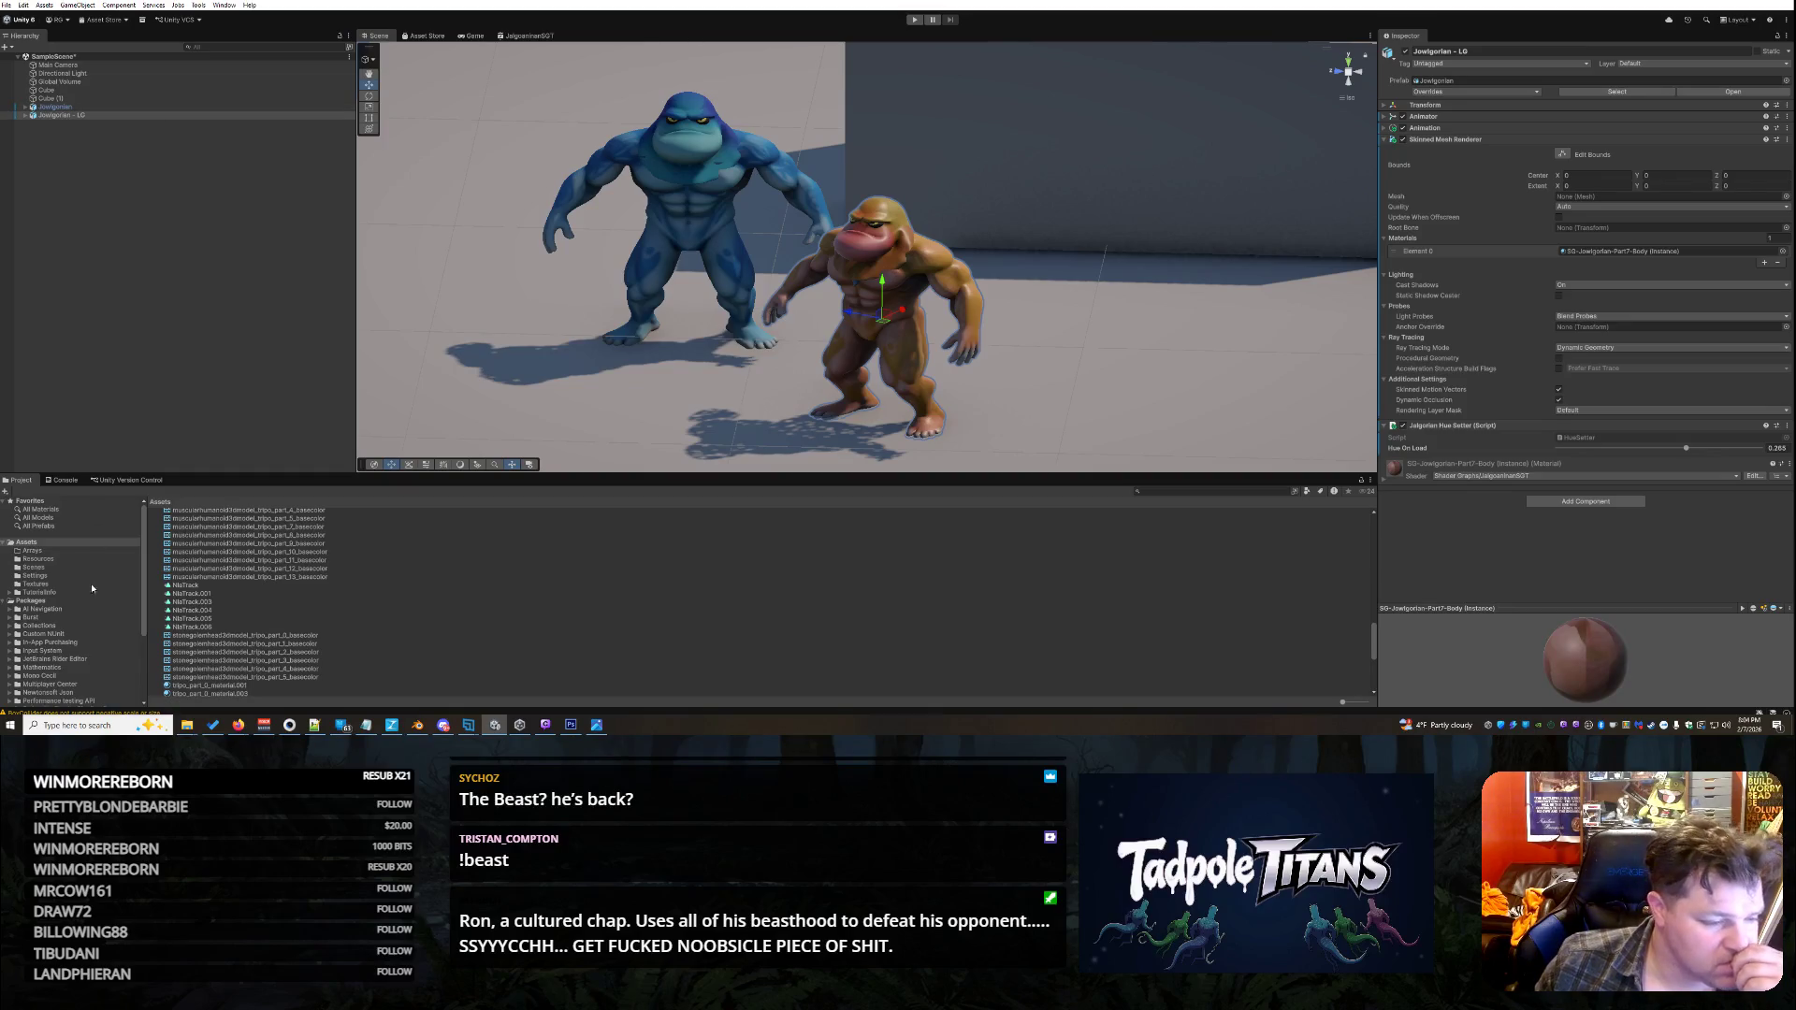
- Set tripo_part_7's JalgorianArrayRGB6 _HueShift to about 0.458, then remove and restore the material
click(875, 282)
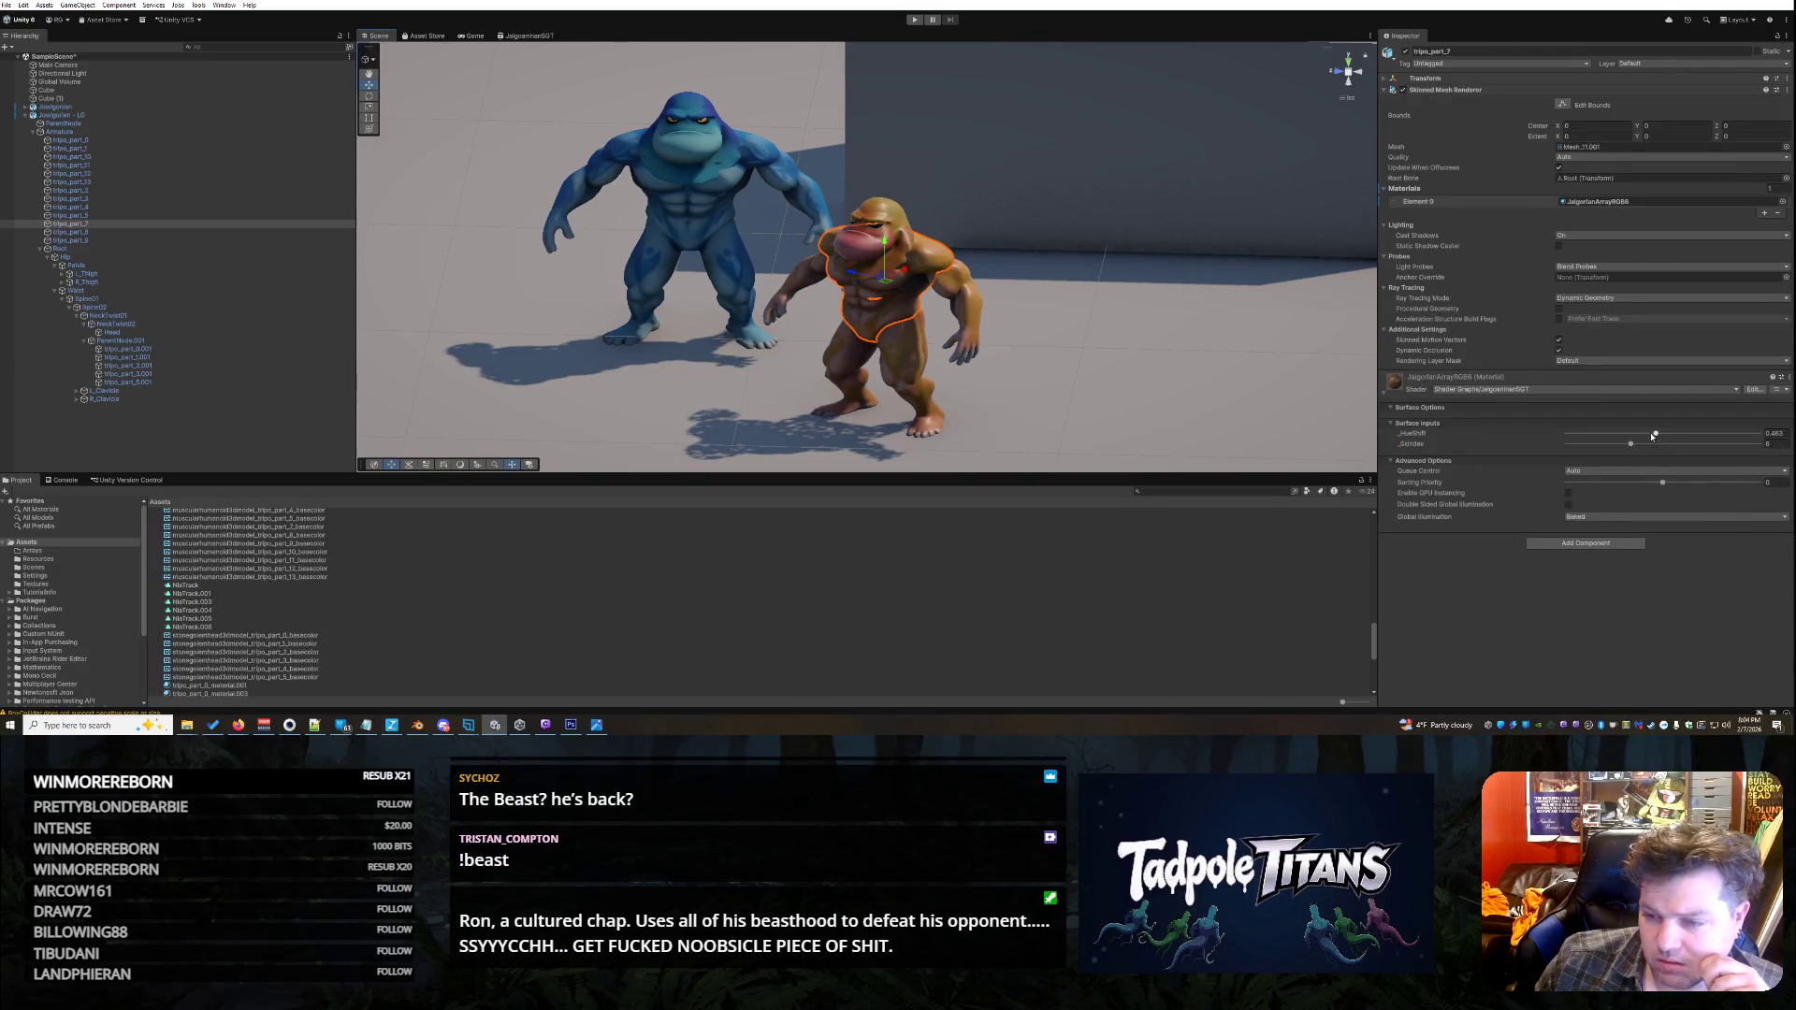
mouse_move(1655, 433)
mouse_down()
mouse_move(1555, 434)
mouse_move(1658, 438)
mouse_up()
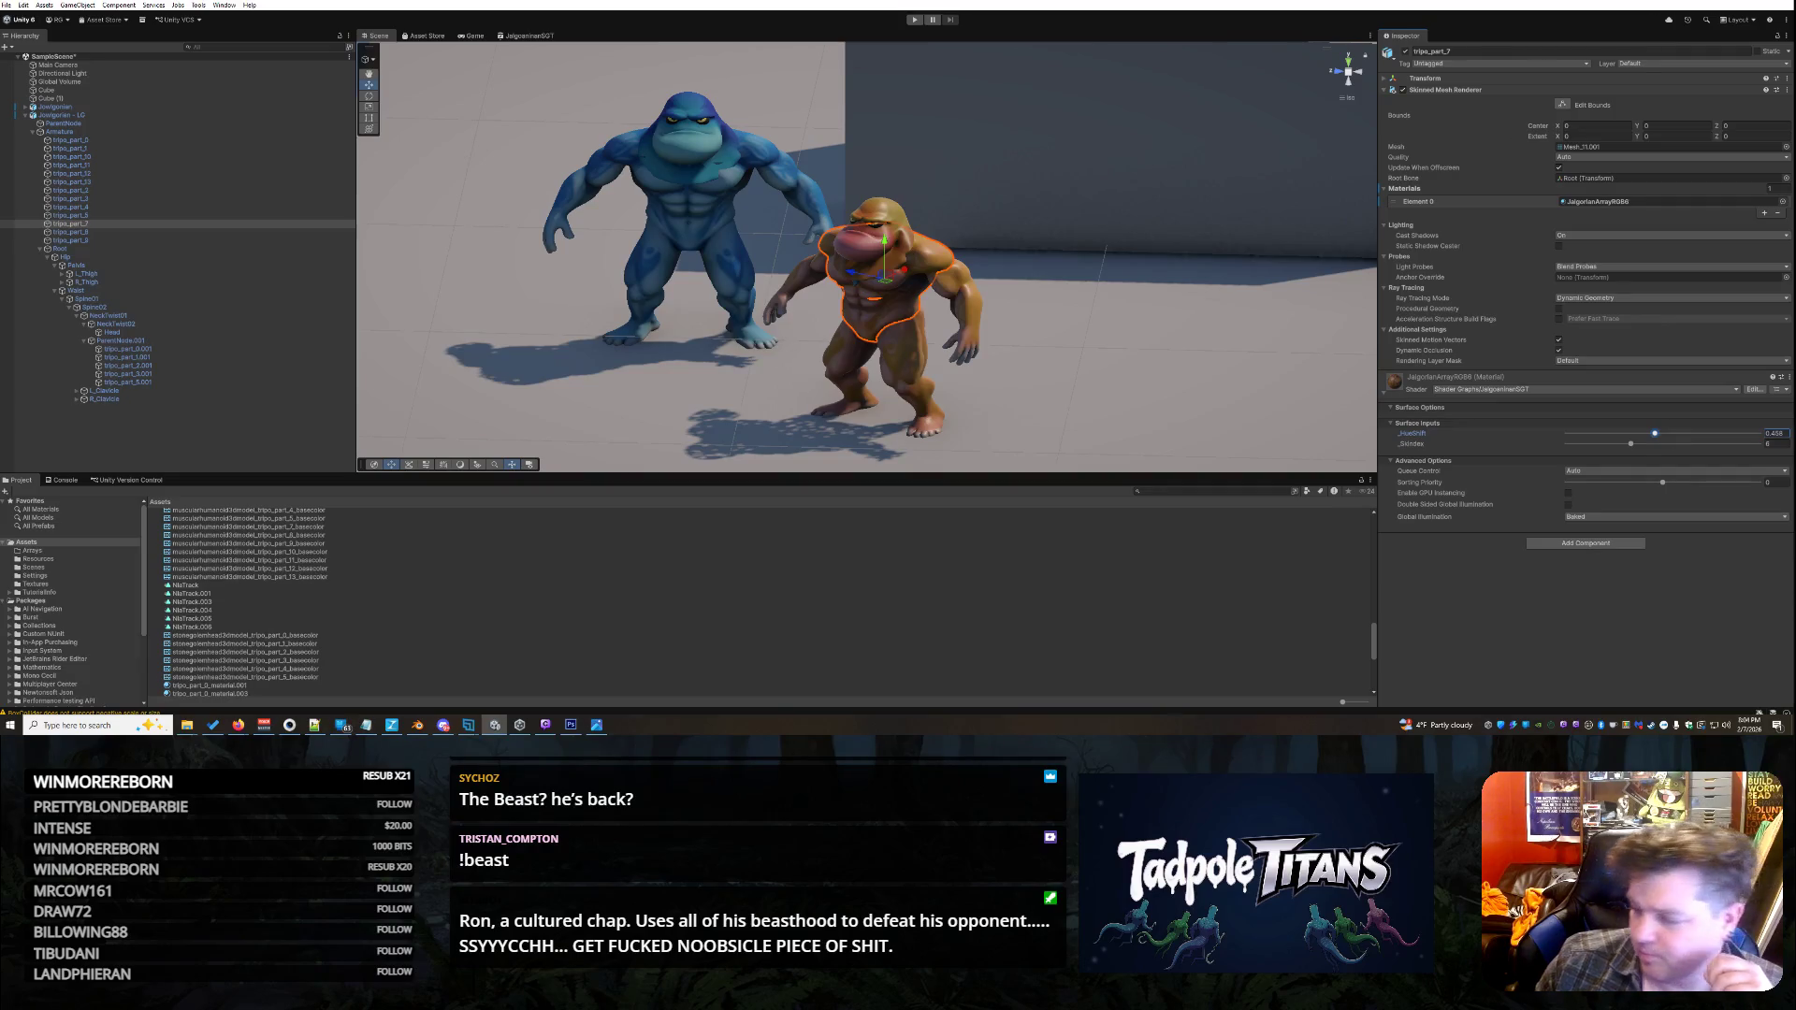
key(alt+Tab)
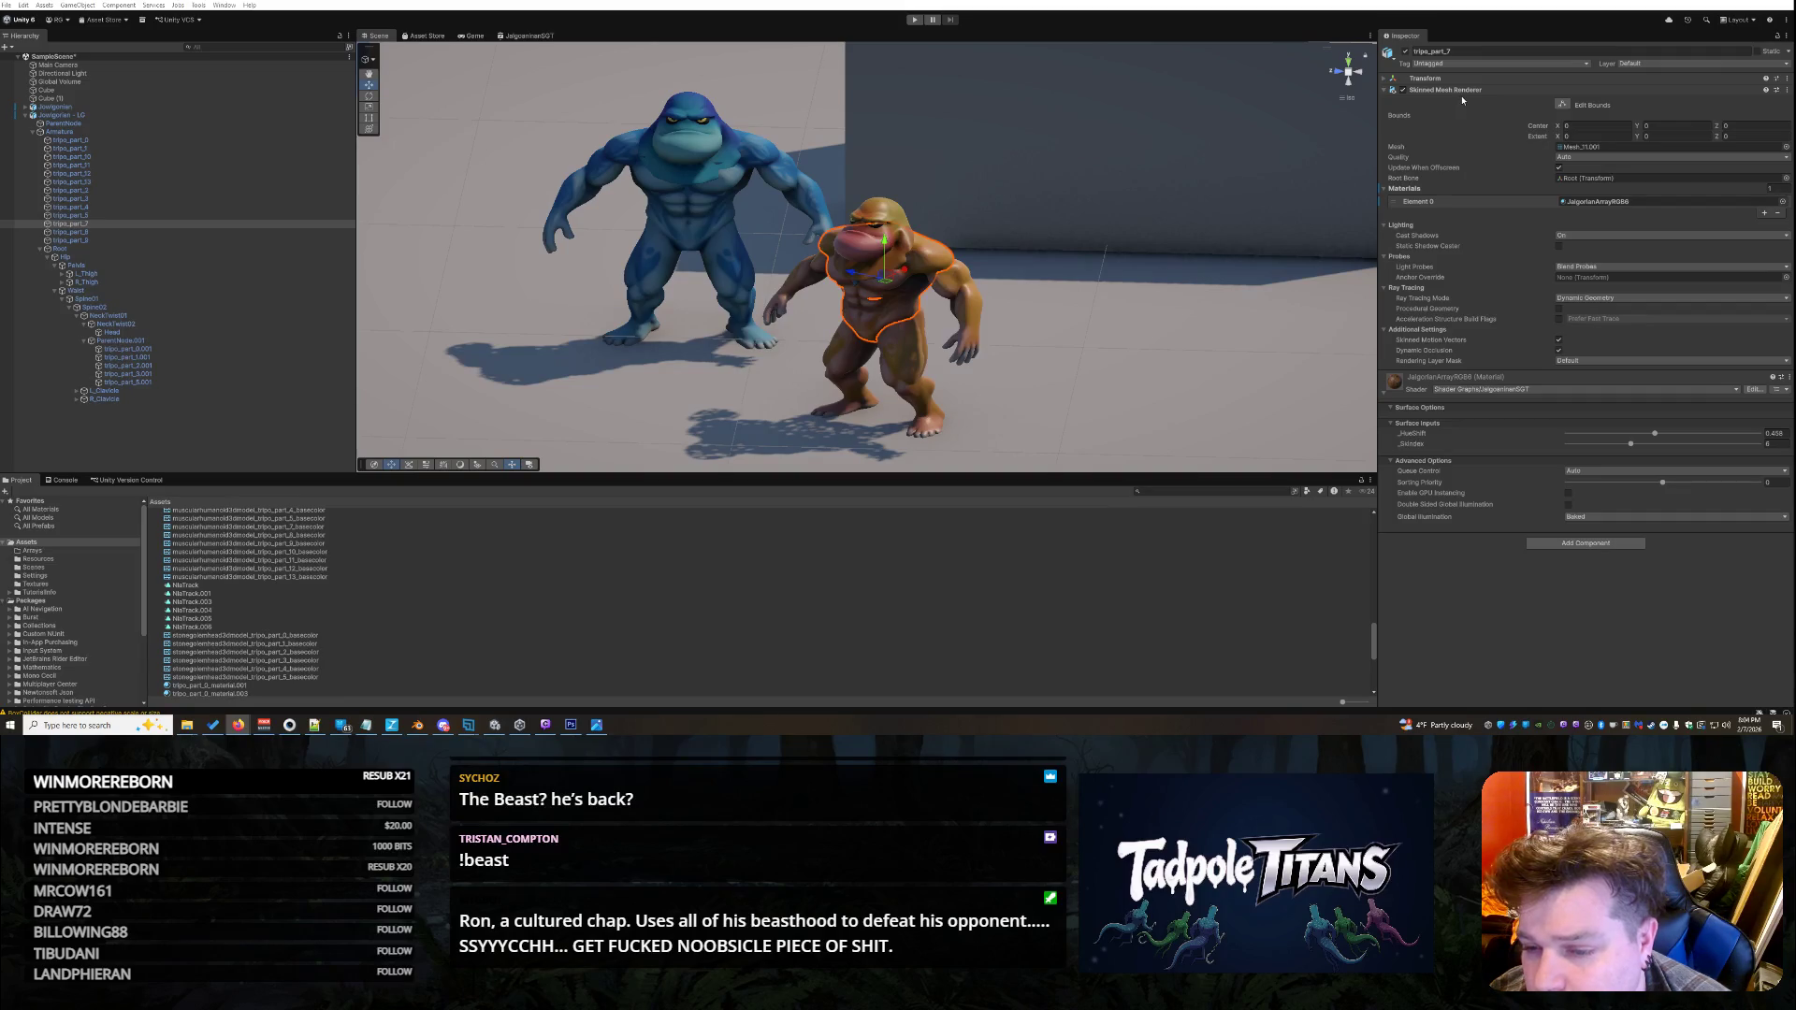
click(1384, 90)
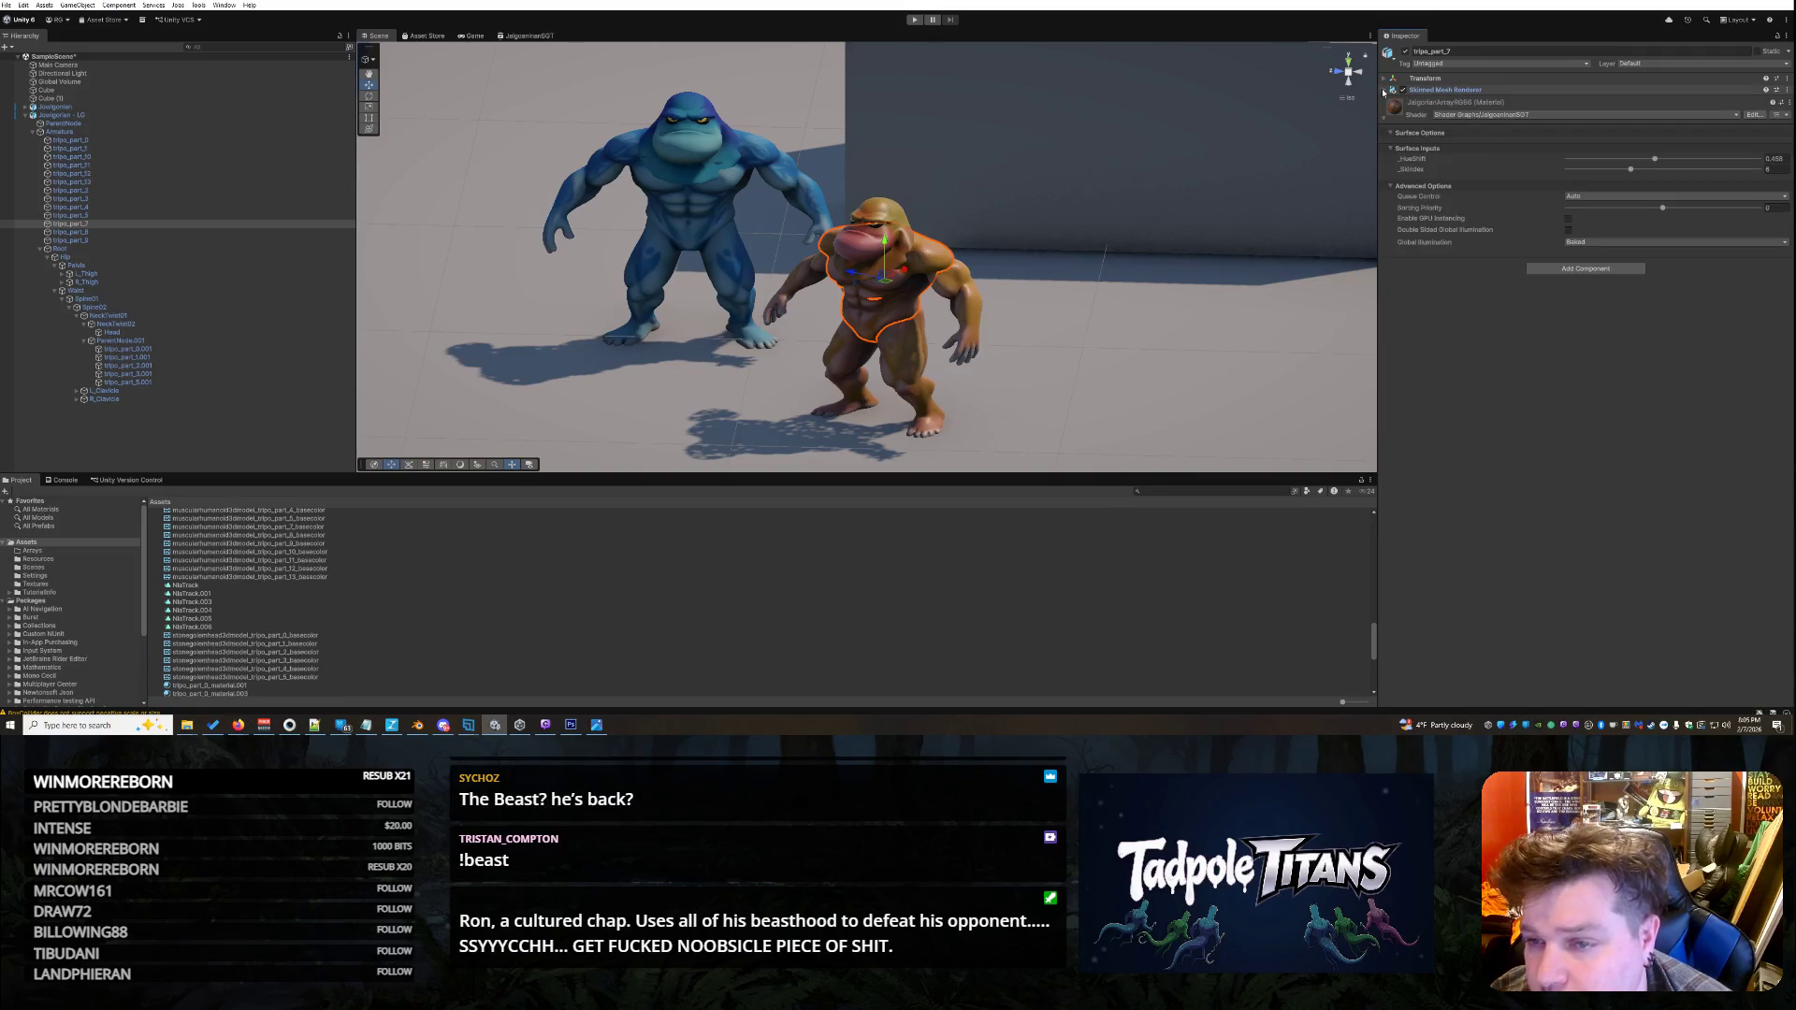
click(1383, 89)
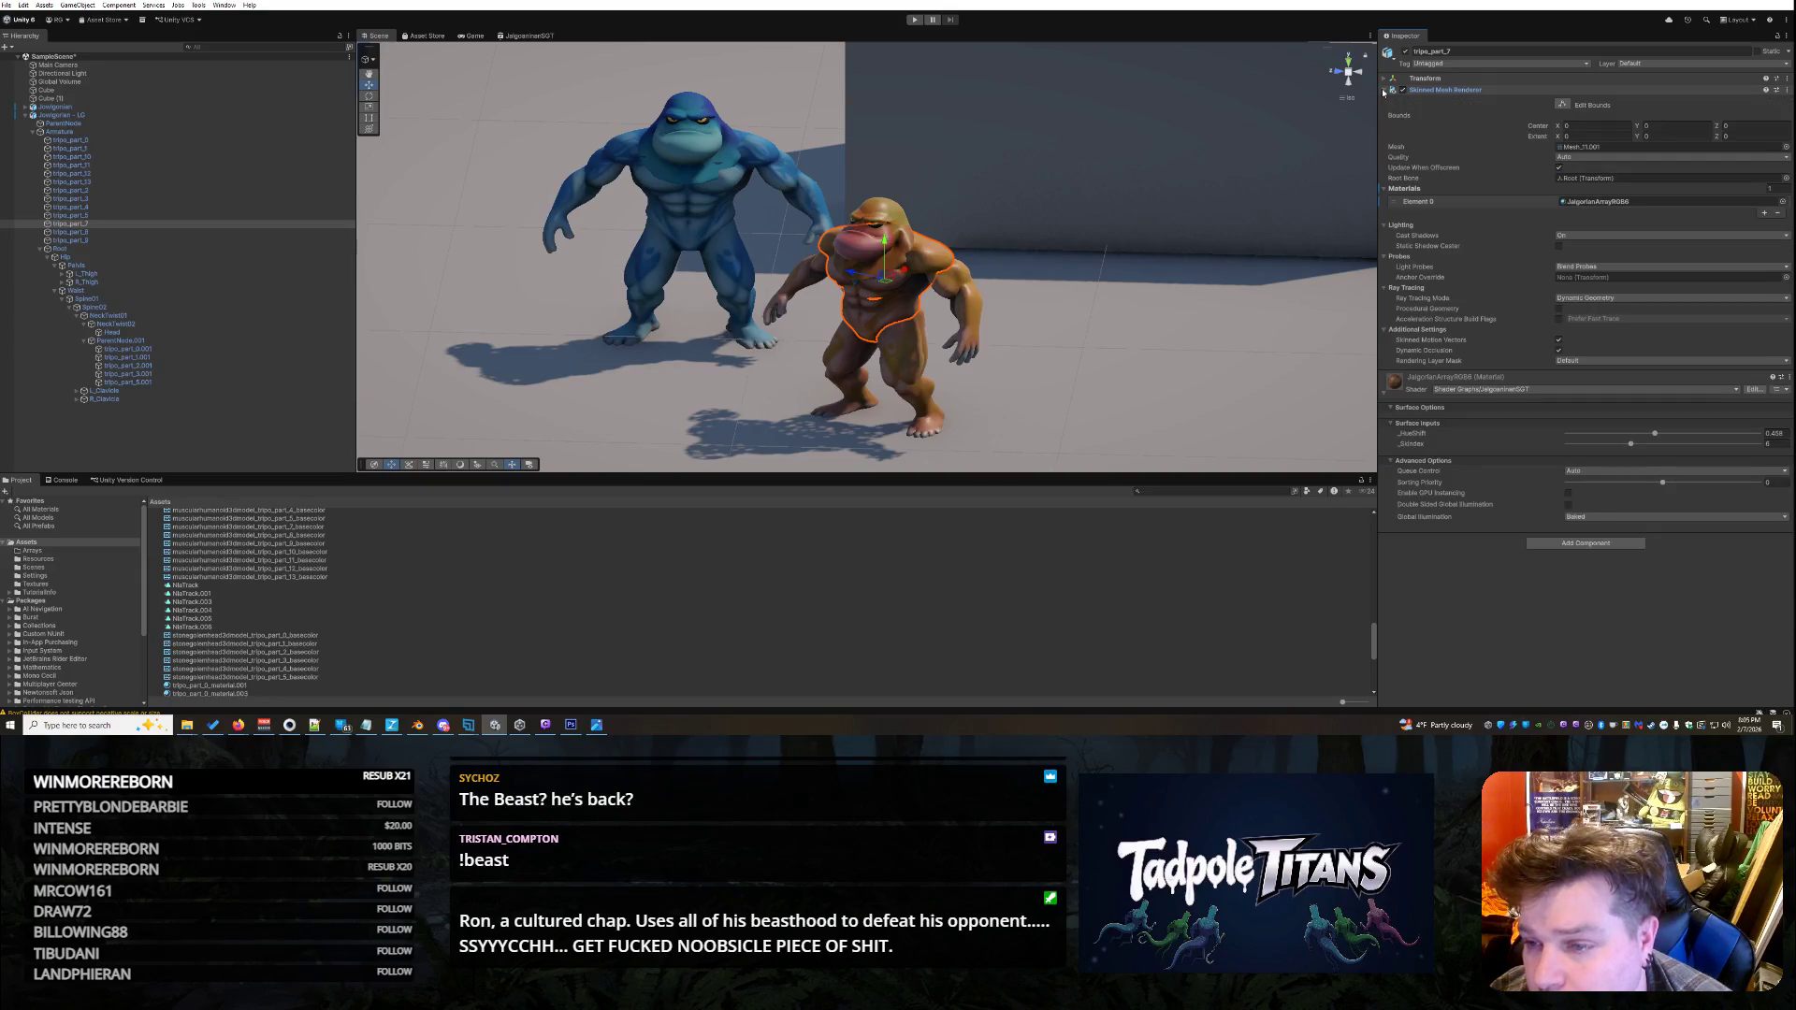
click(1781, 215)
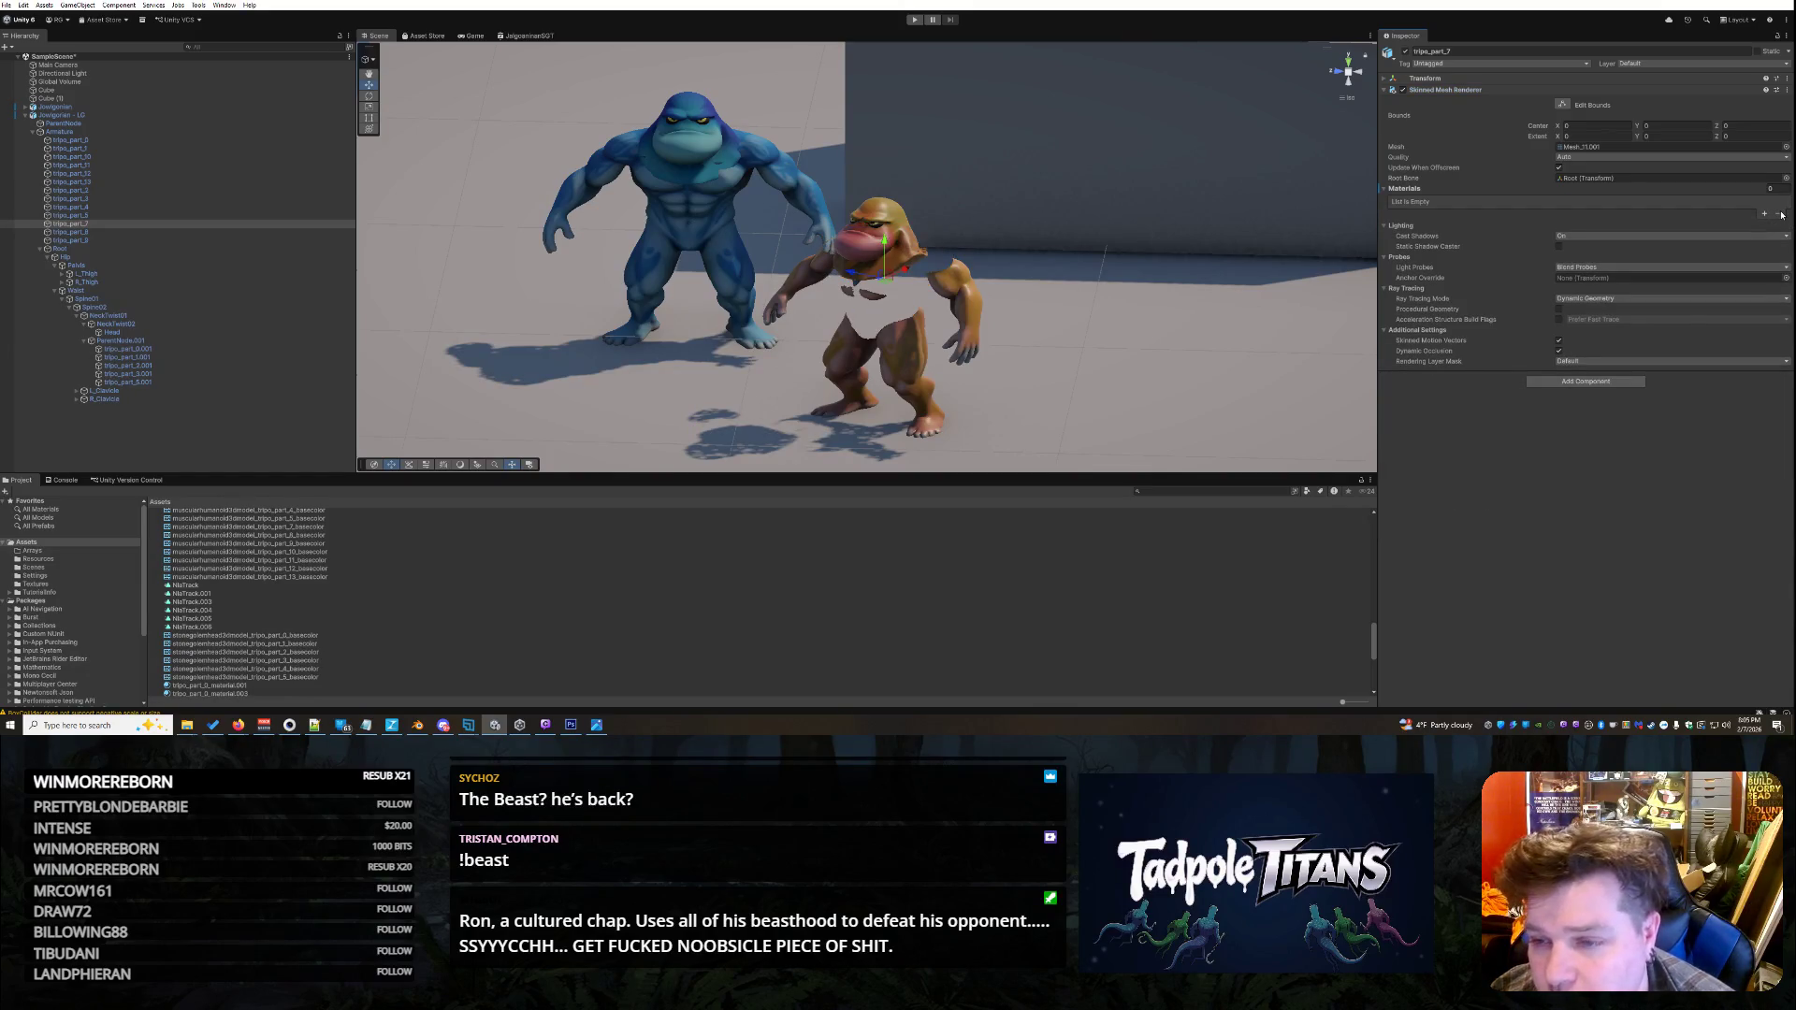
key(ctrl+z)
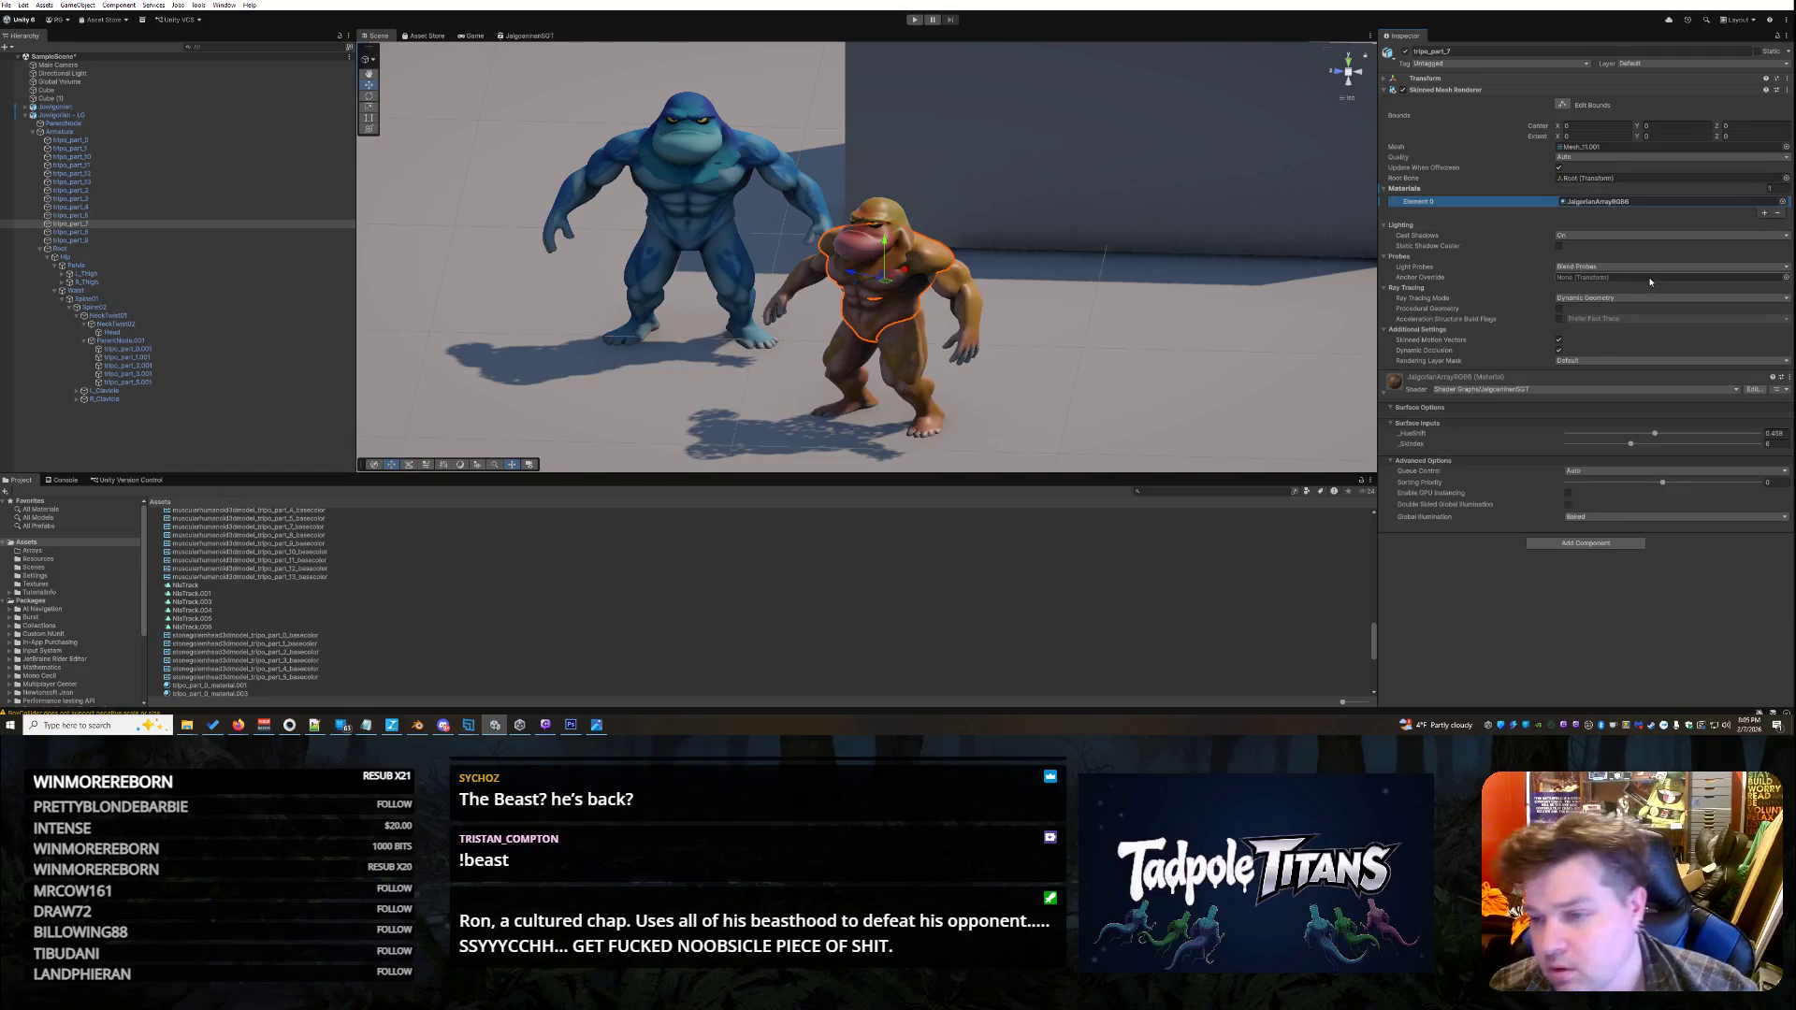
- Click through Cube, Cube (1) and other fighter parts, ending on pelvis mesh tripo_part_3
click(915, 349)
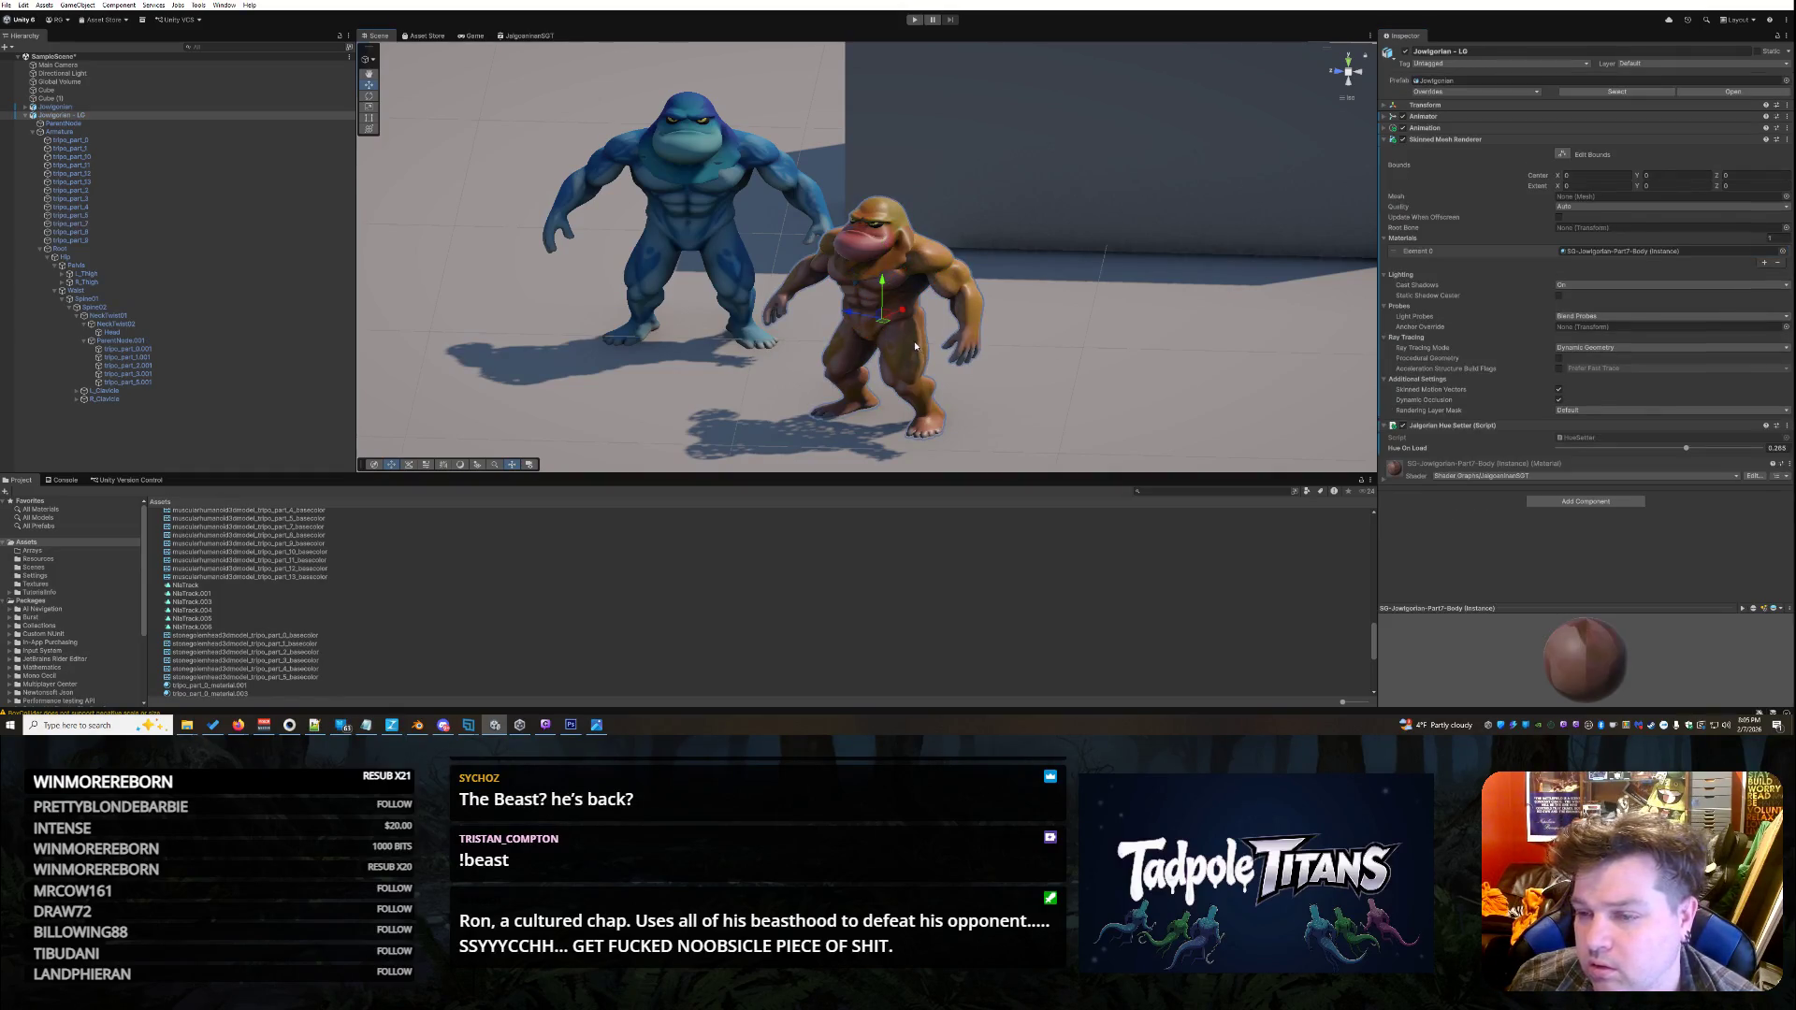
click(907, 283)
click(907, 283)
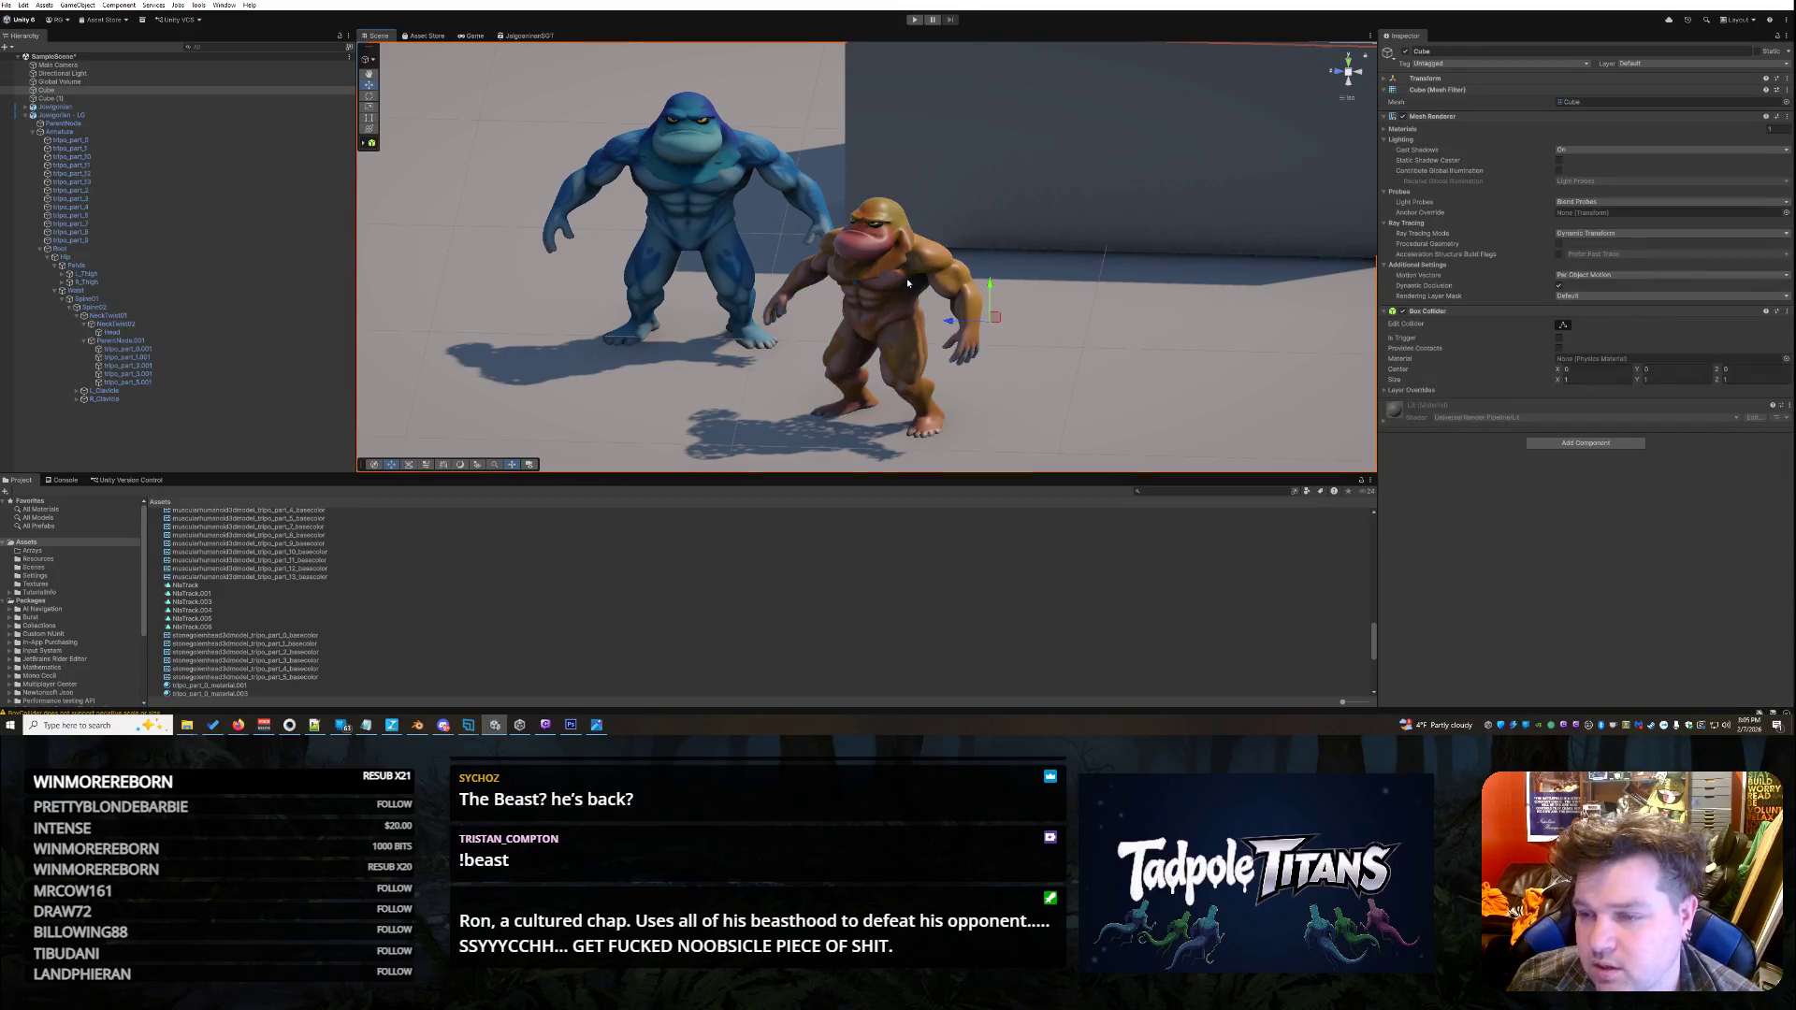
click(902, 294)
click(861, 303)
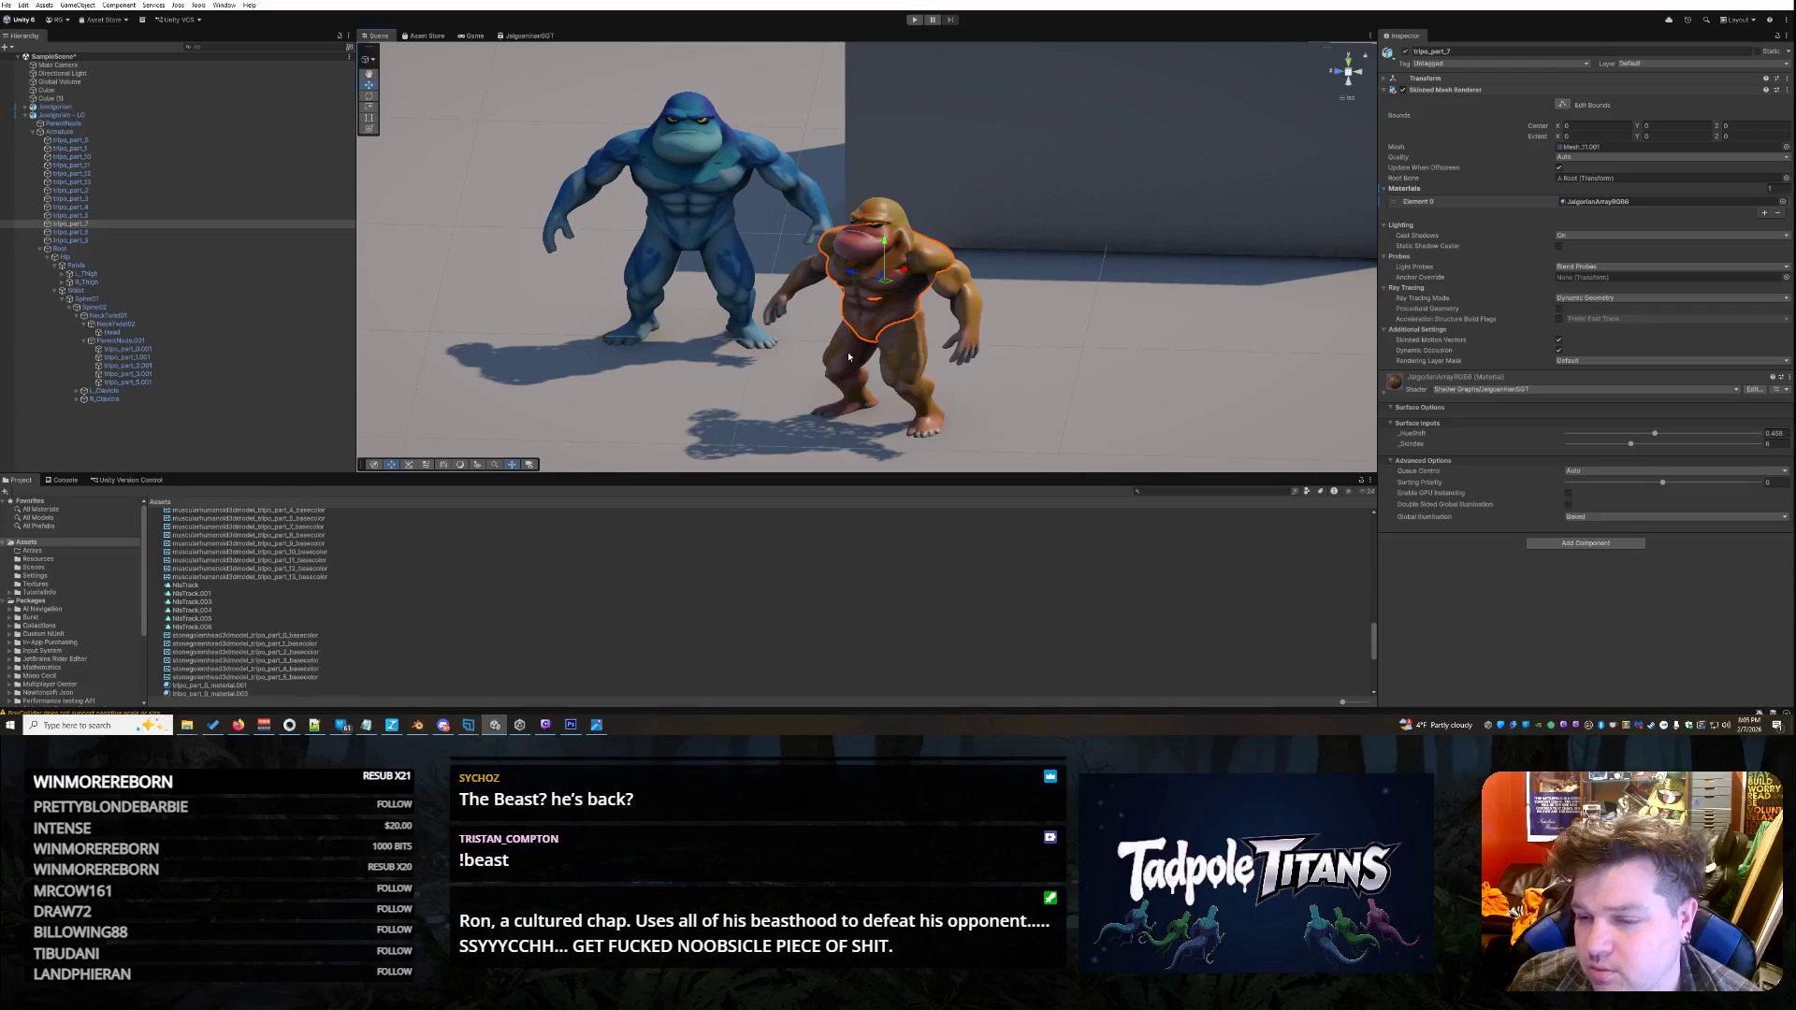
click(848, 356)
click(852, 357)
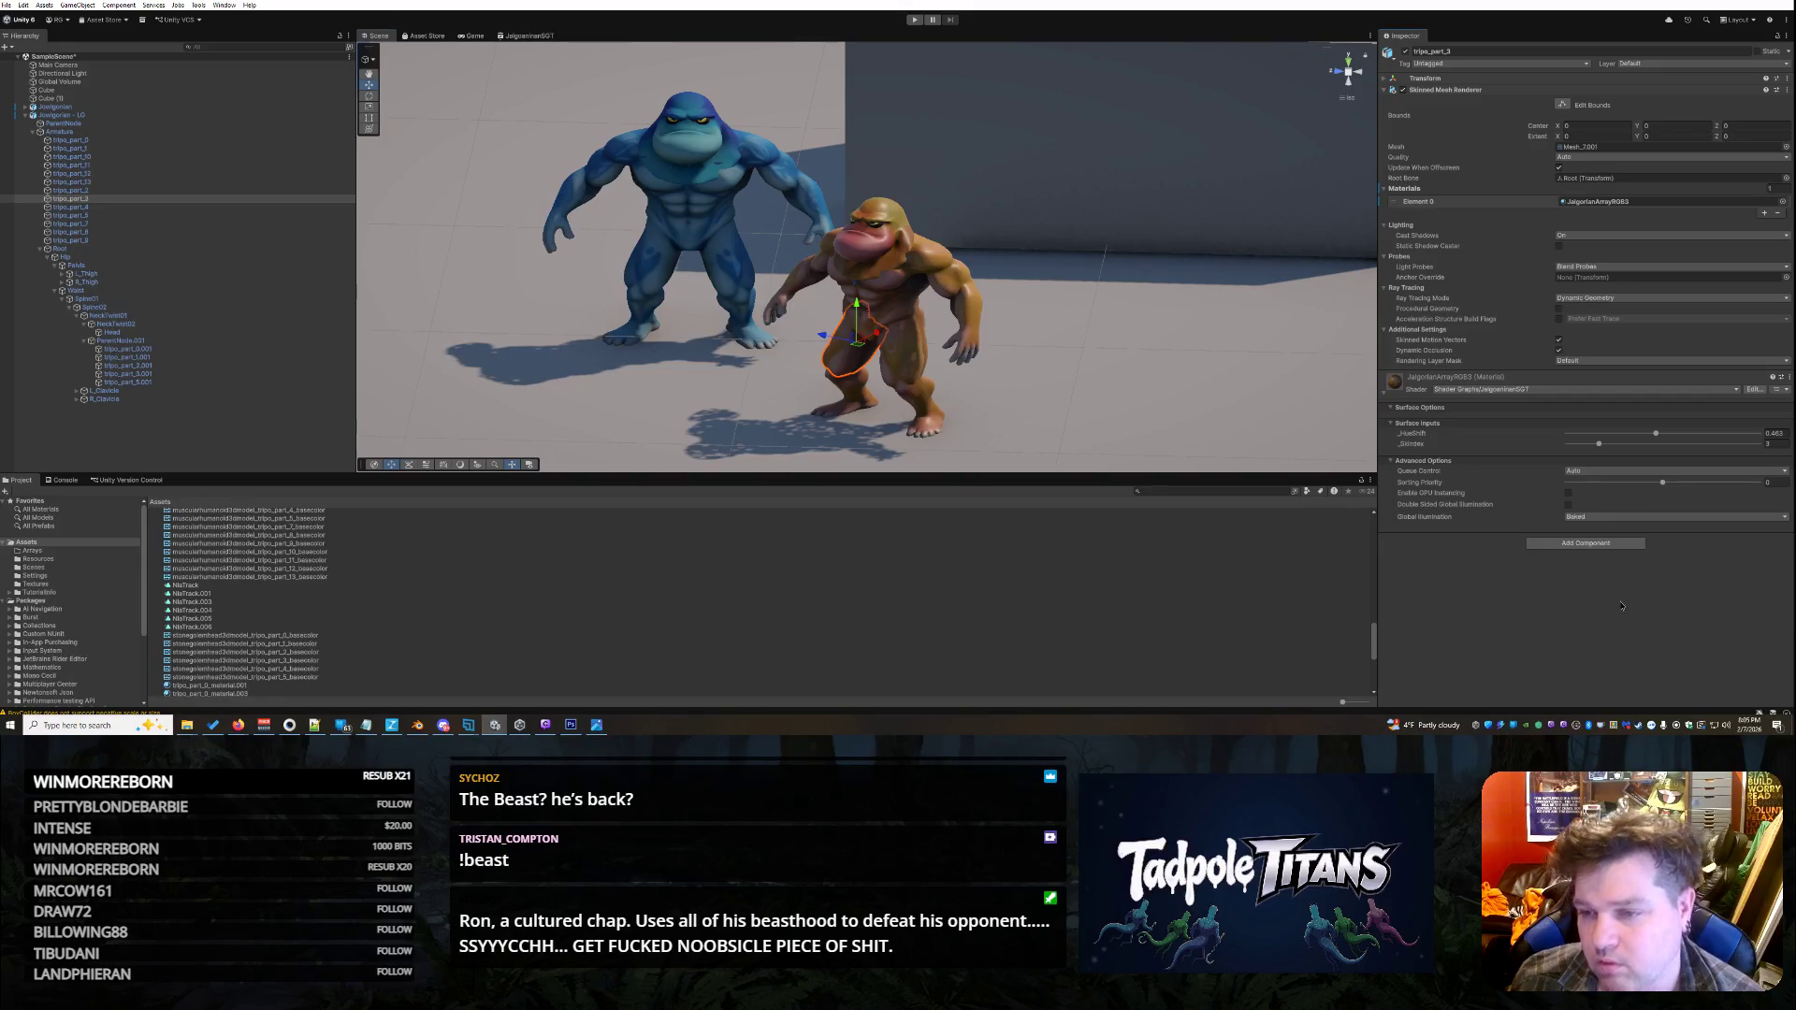
click(69, 726)
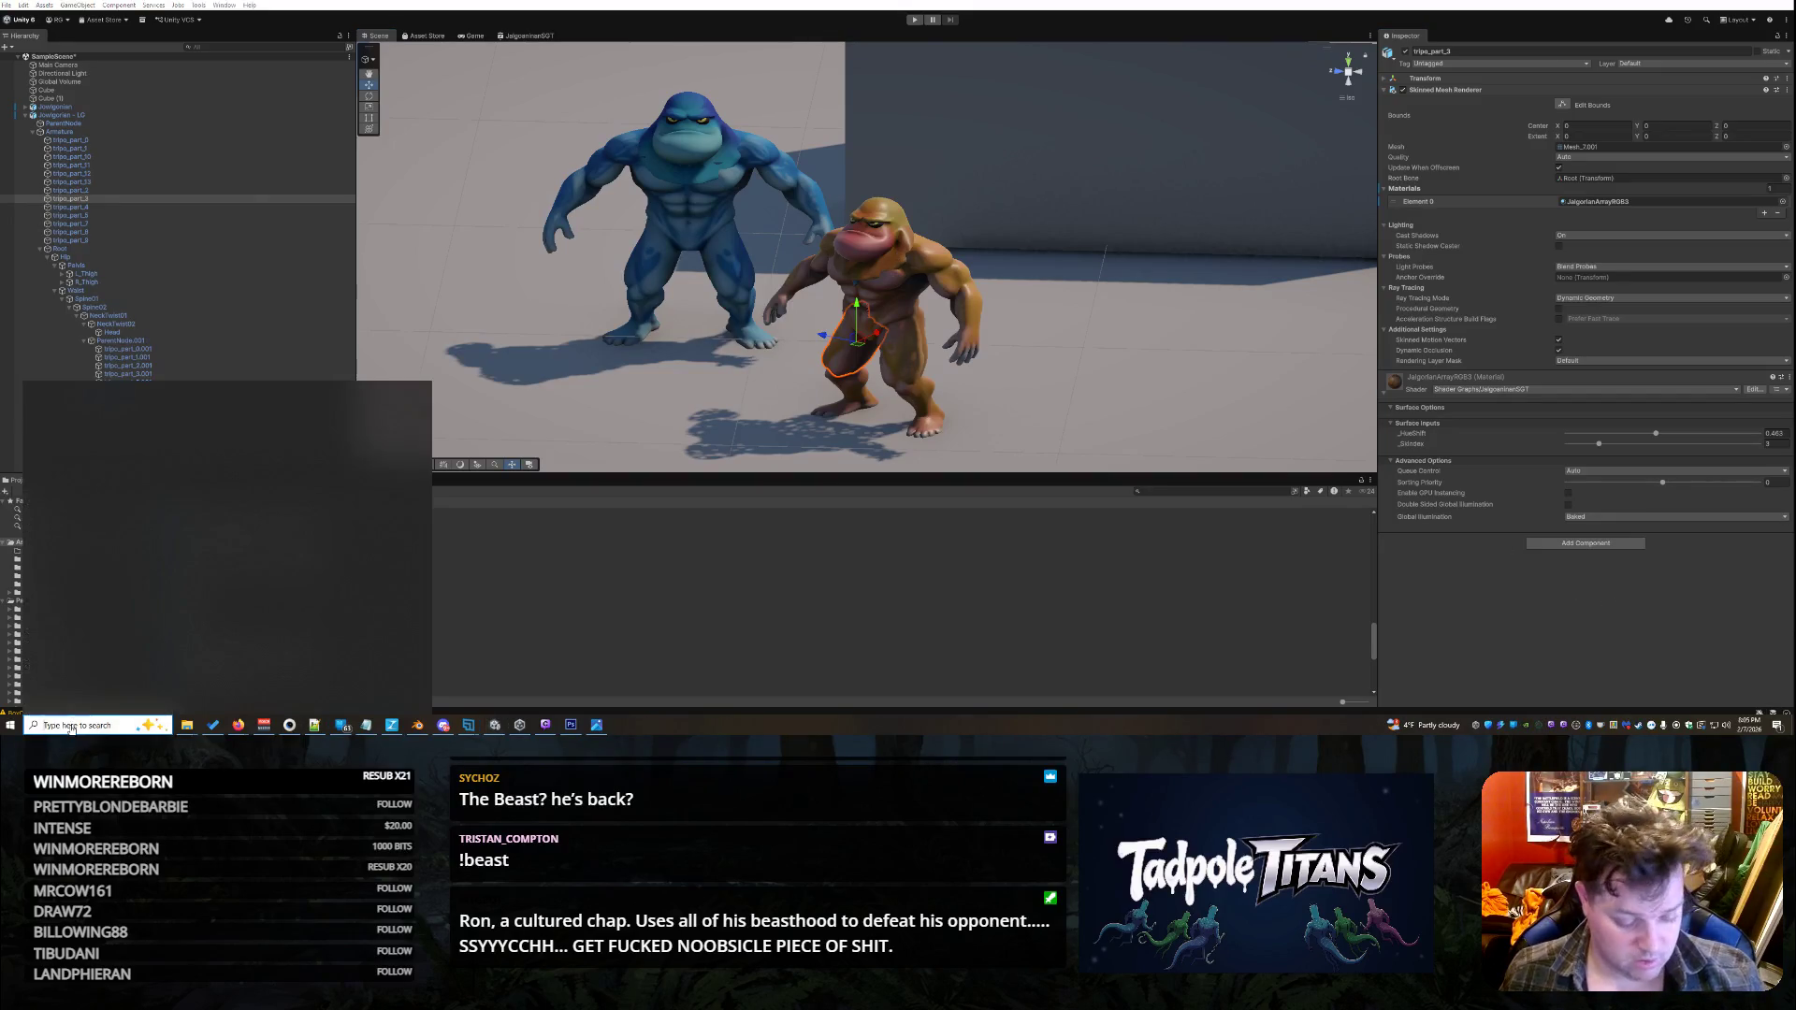
- Launch Snipping Tool from a Windows search for 'snipp' and move its window aside
text(snipp)
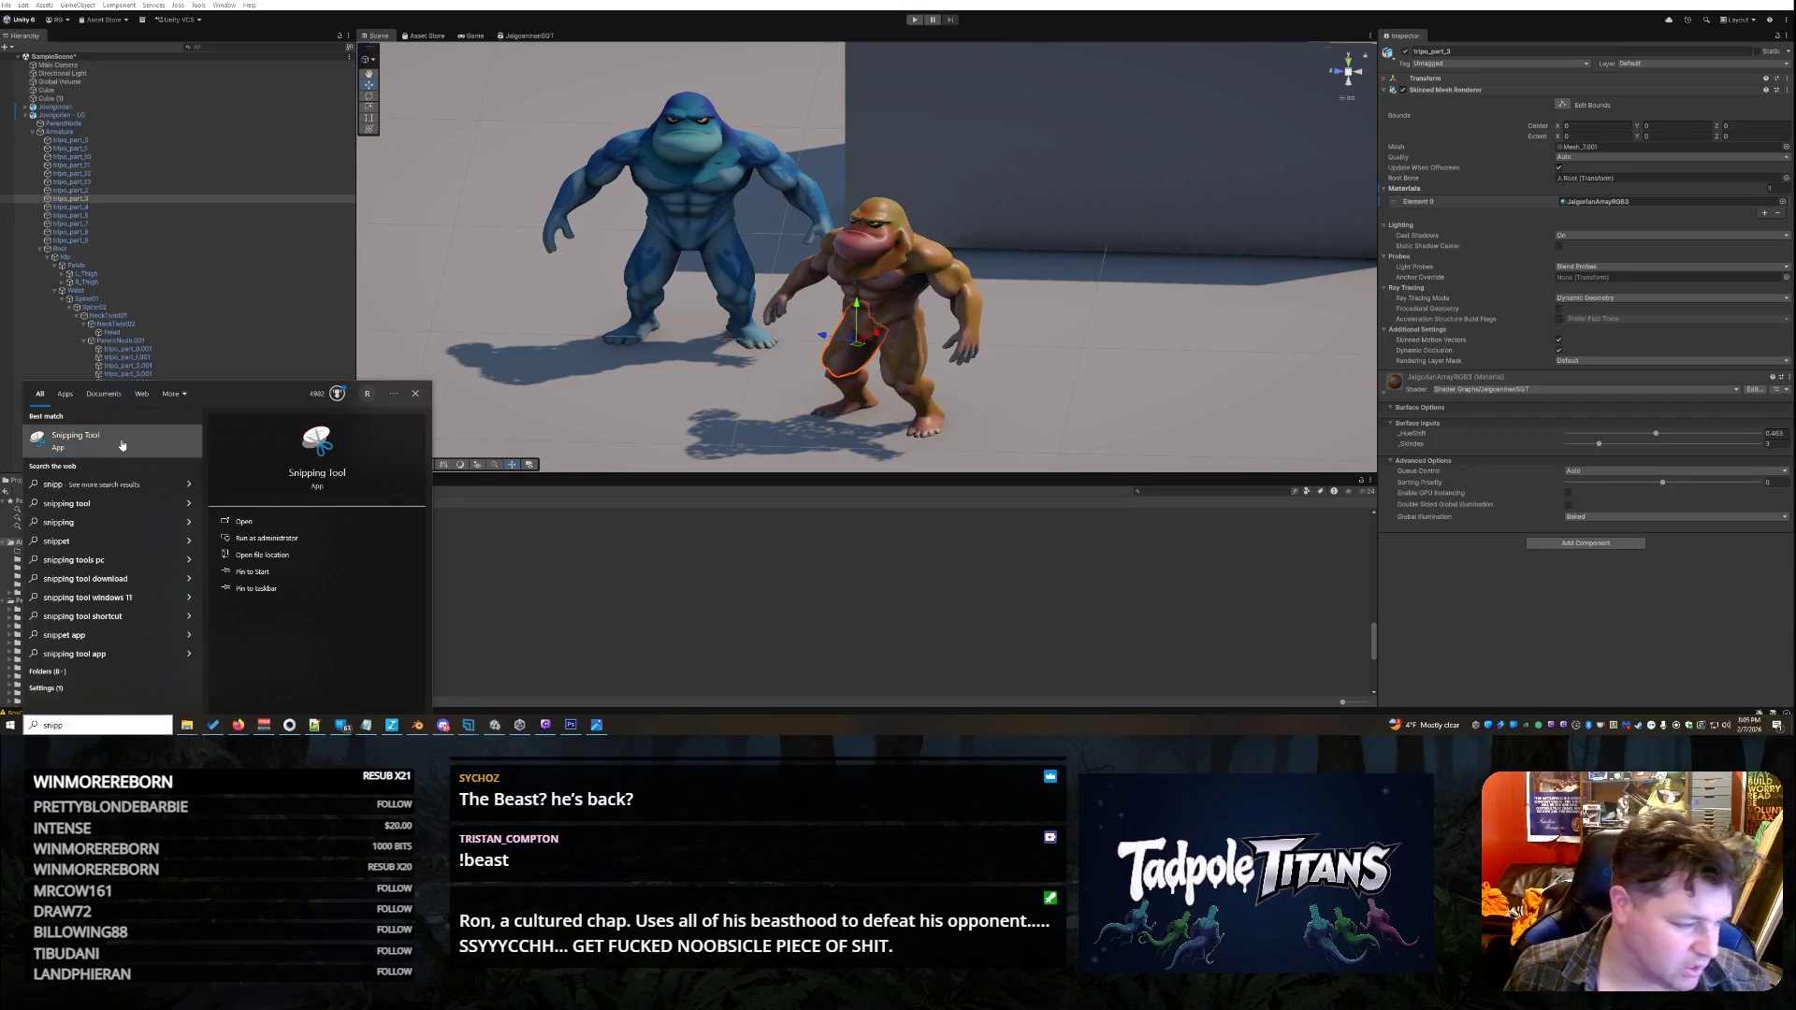
click(75, 437)
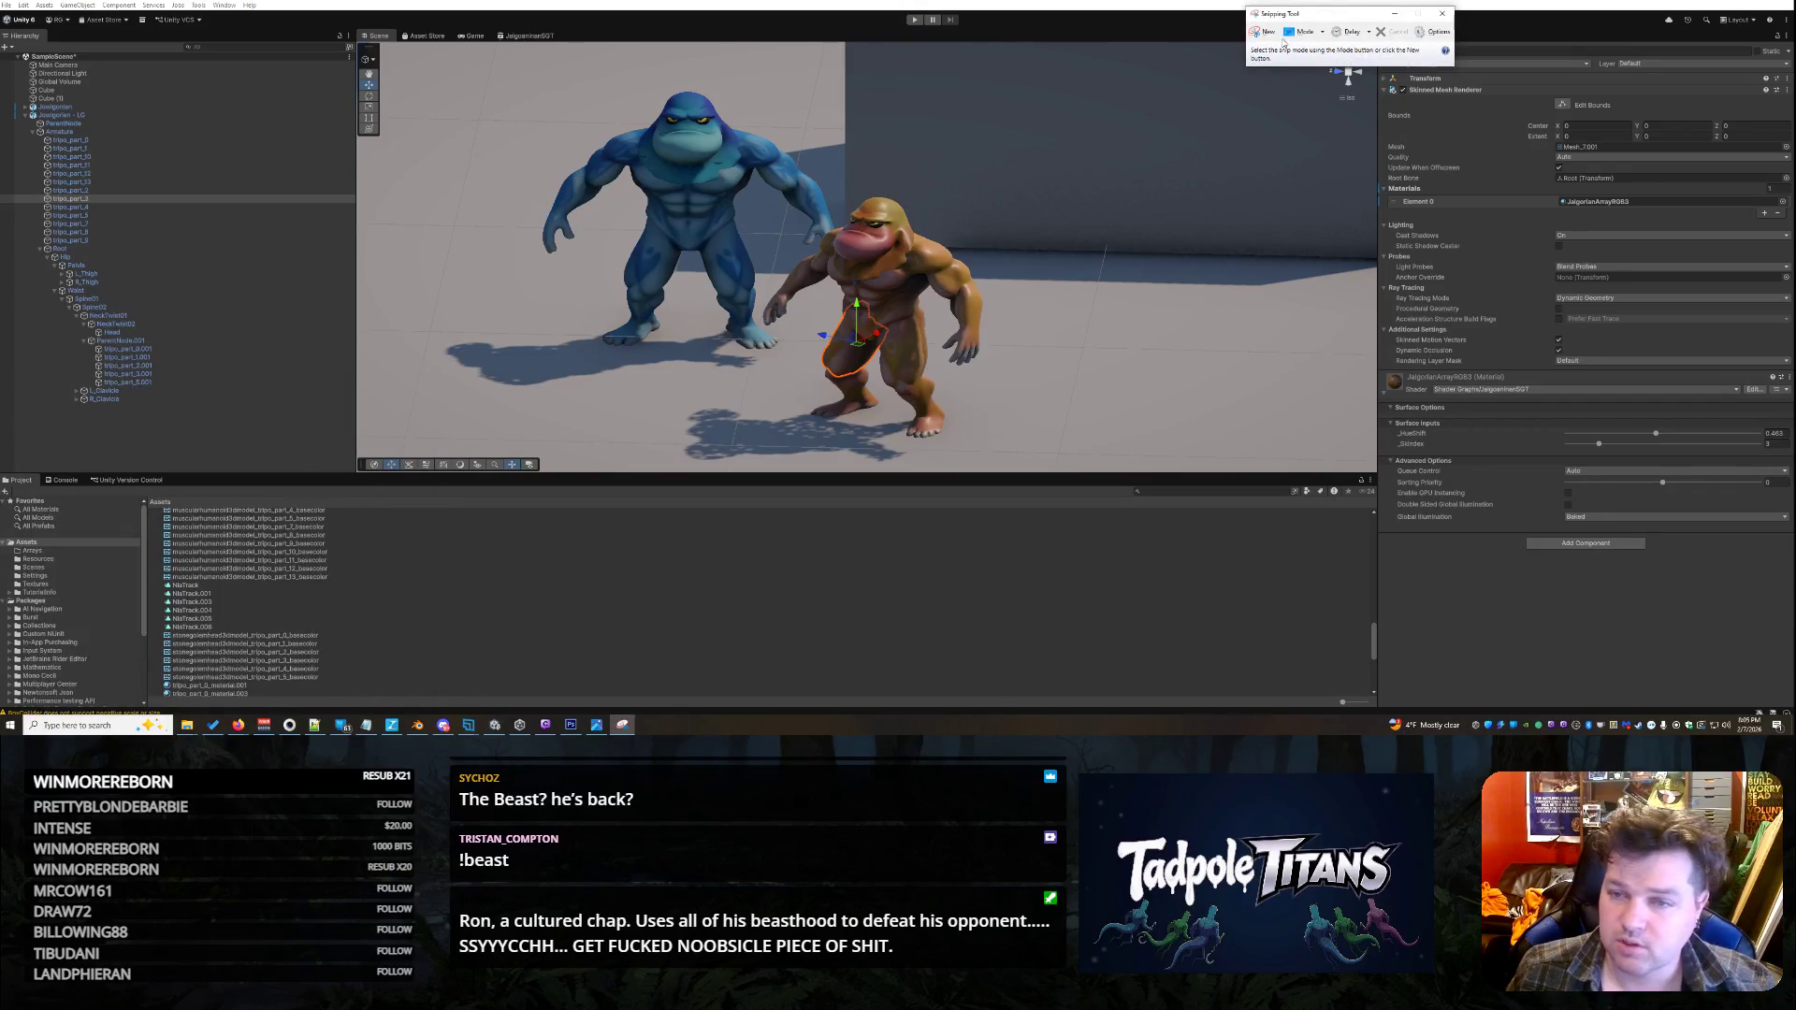
drag(1309, 13, 1185, 18)
- Snip the Inspector's renderer and material settings, copy the snip, and close without saving
click(1139, 36)
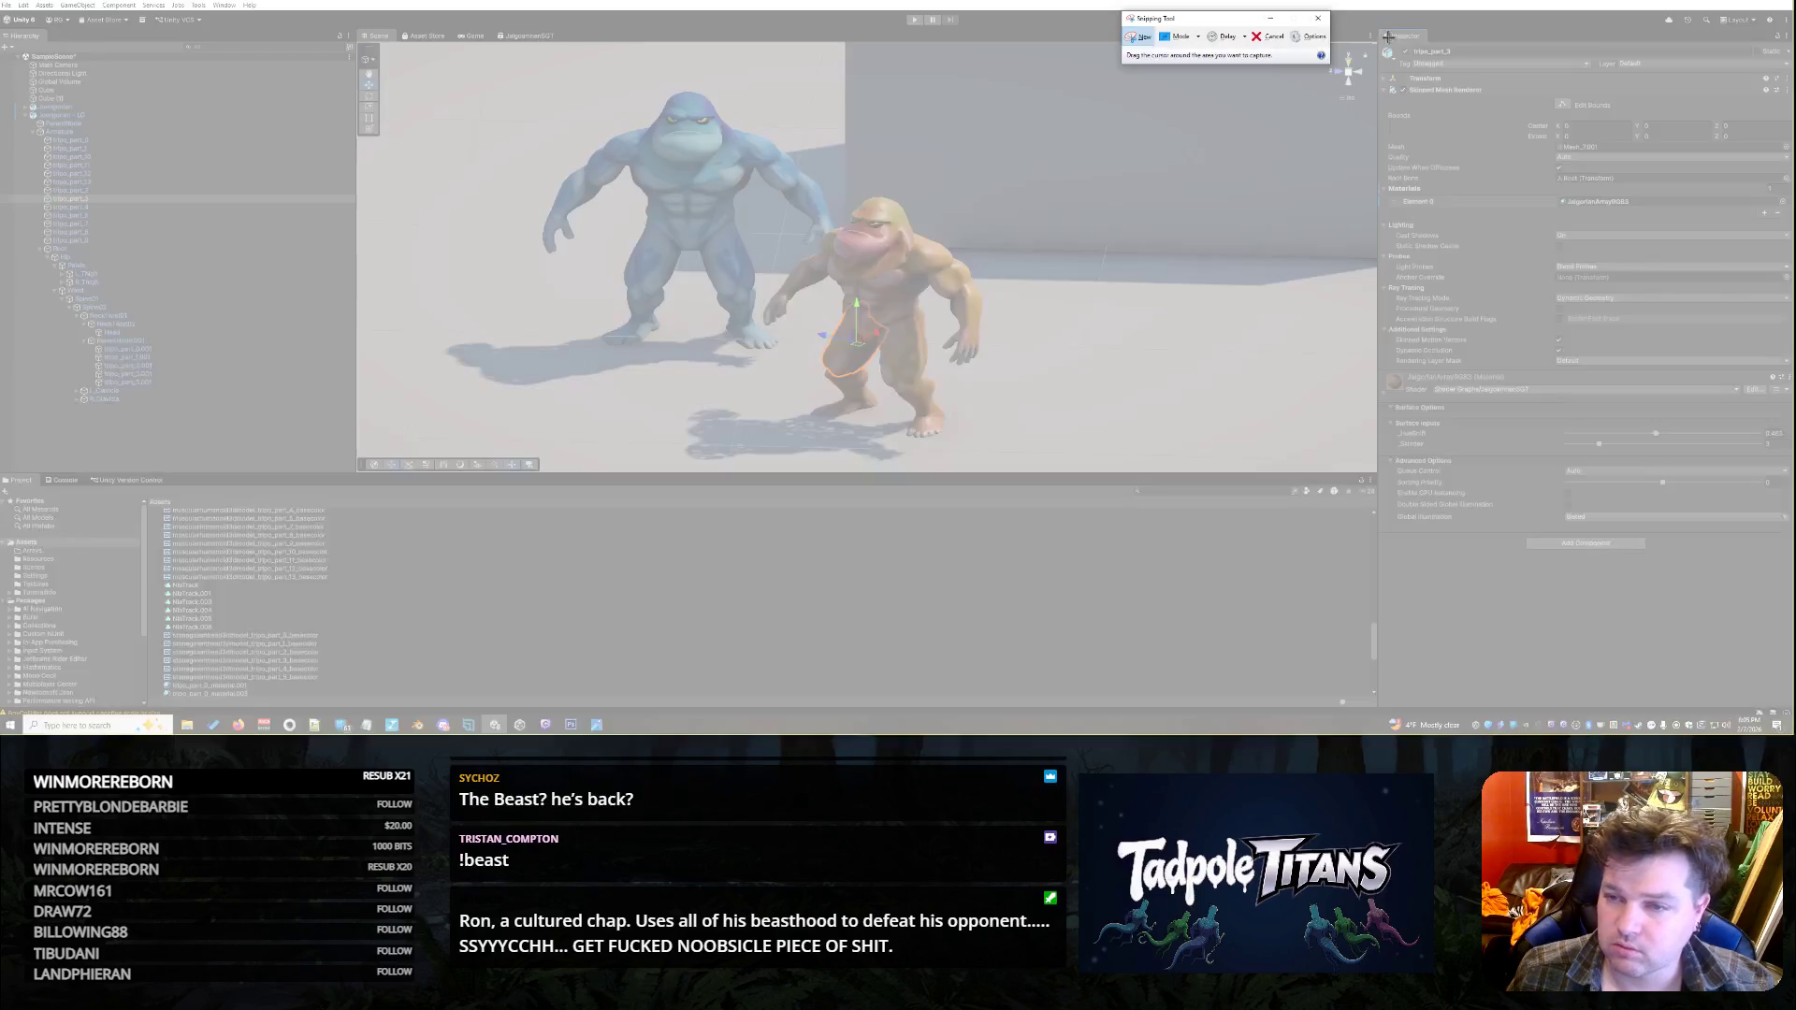
mouse_move(1376, 29)
mouse_down()
mouse_move(1793, 711)
mouse_move(1792, 695)
mouse_up()
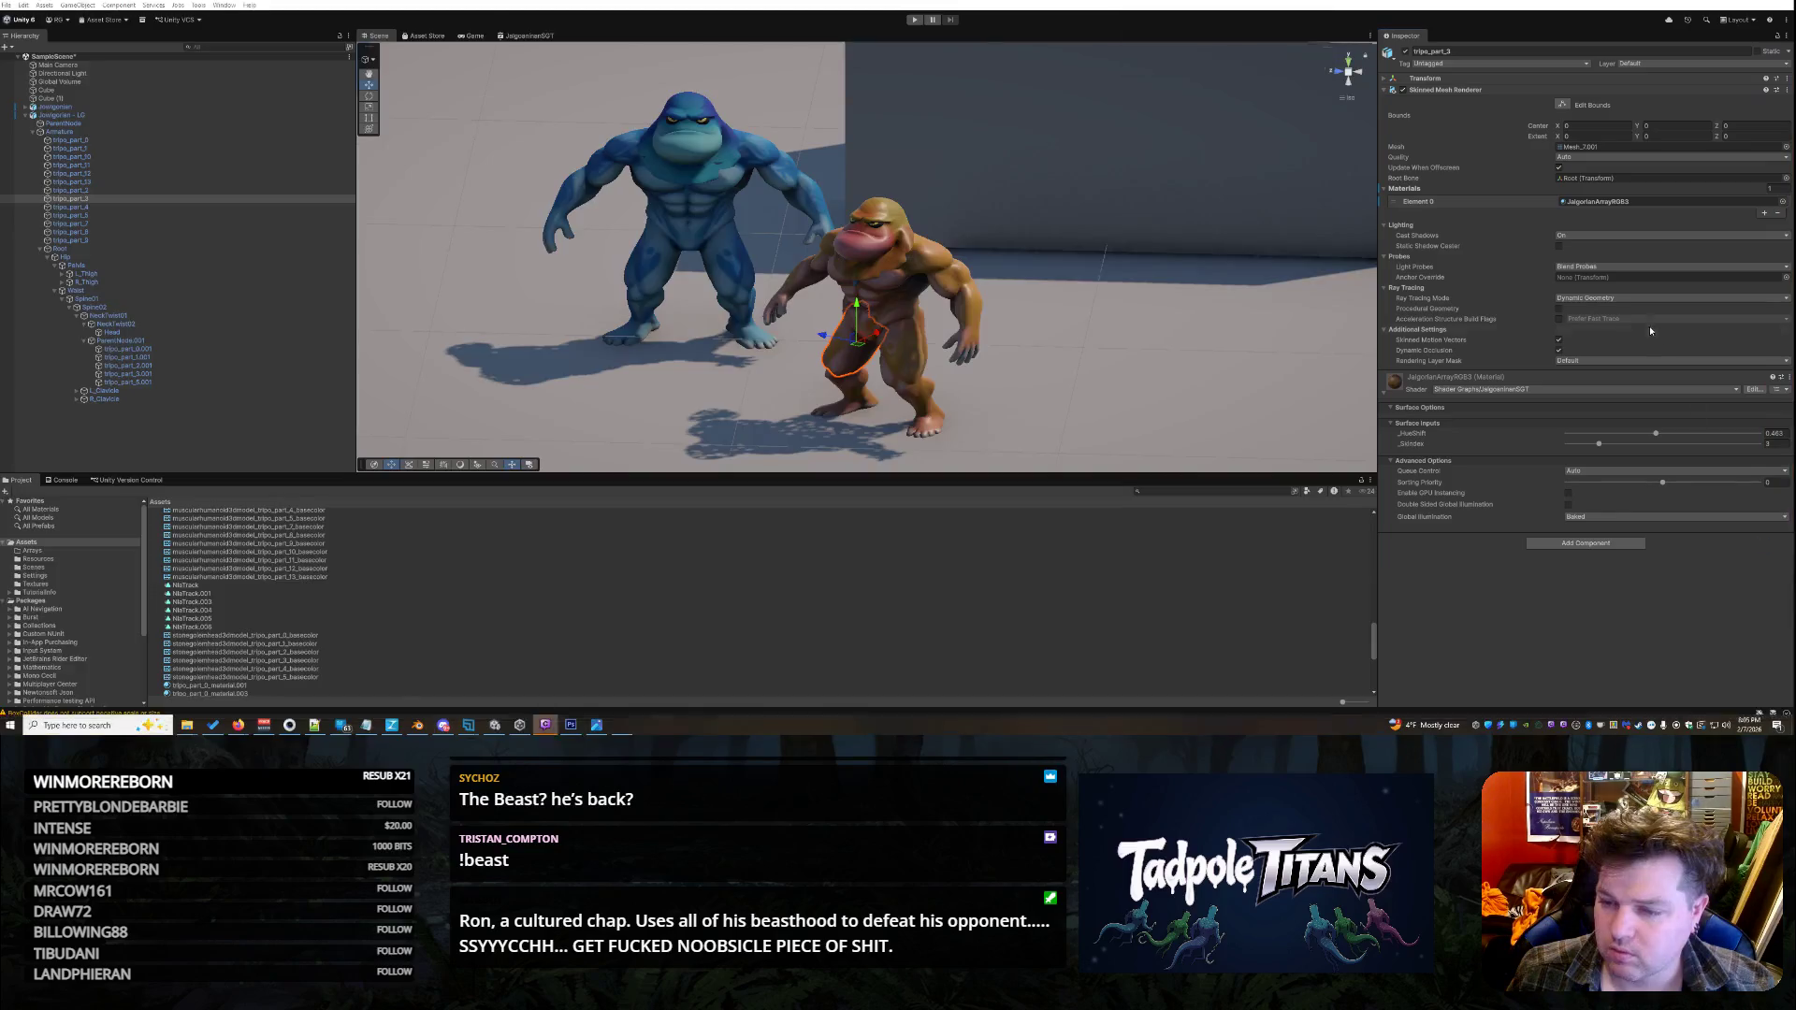
right_click(1648, 325)
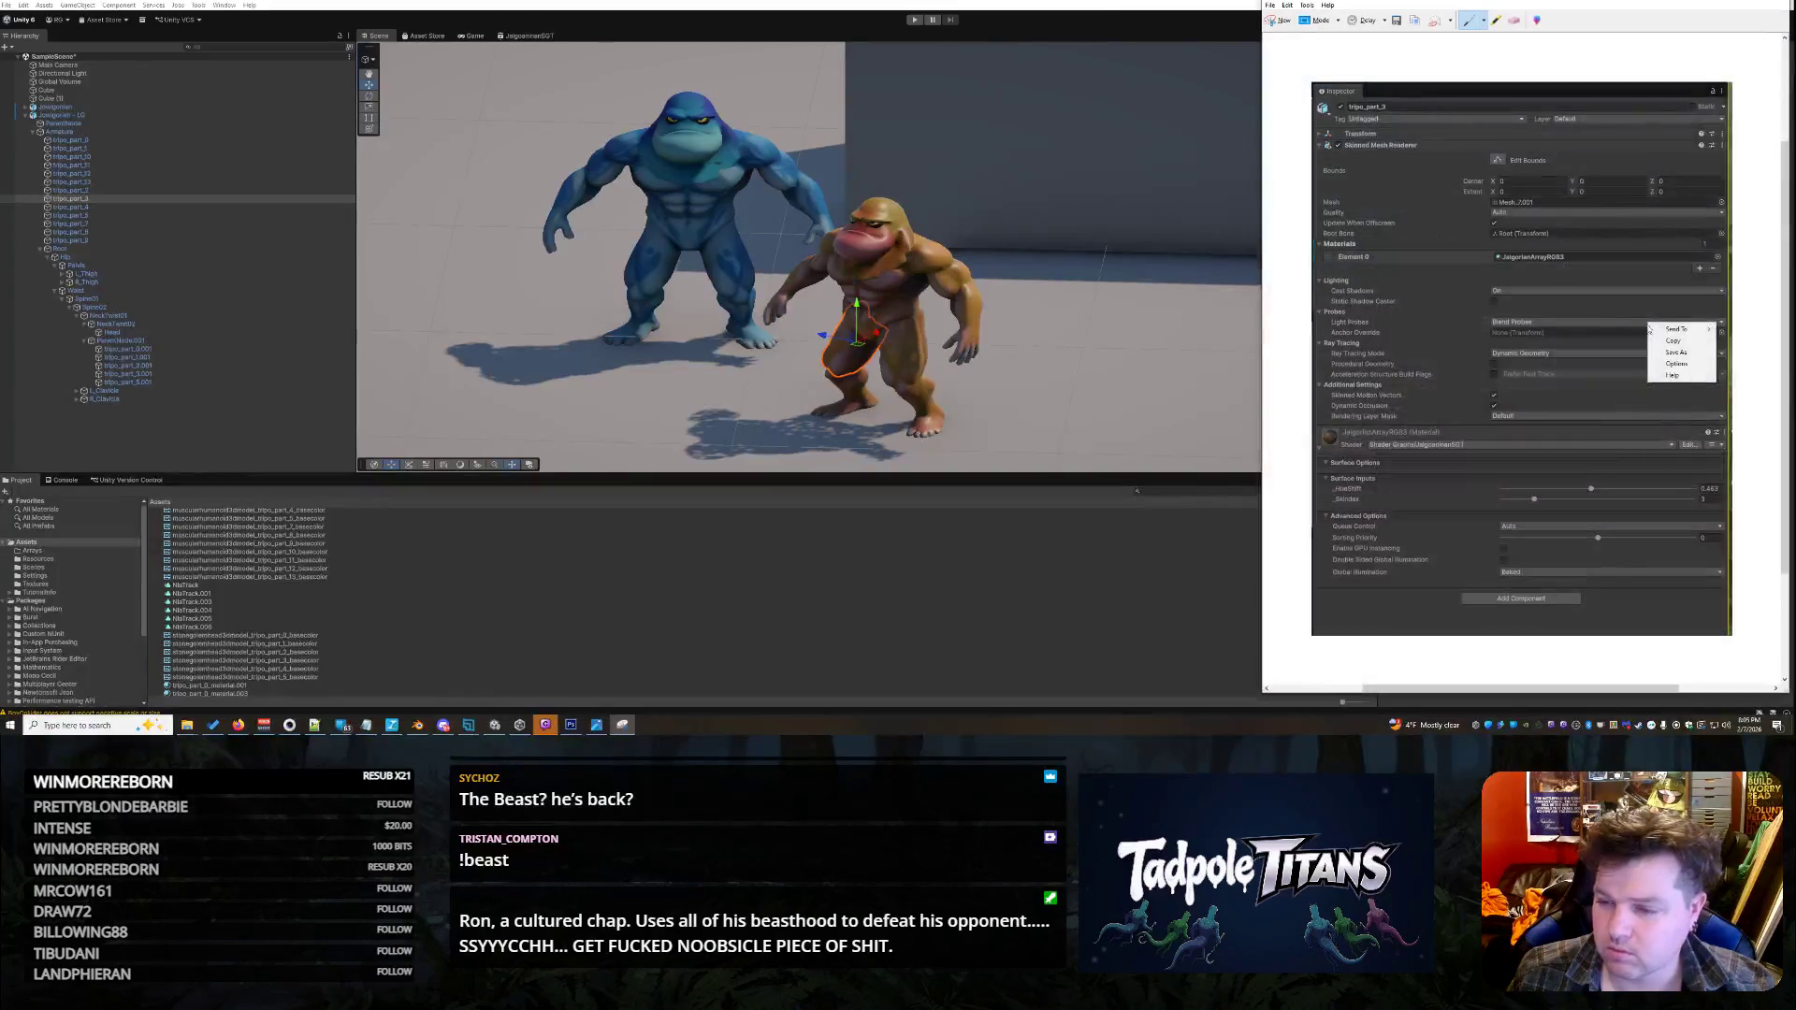
click(1673, 341)
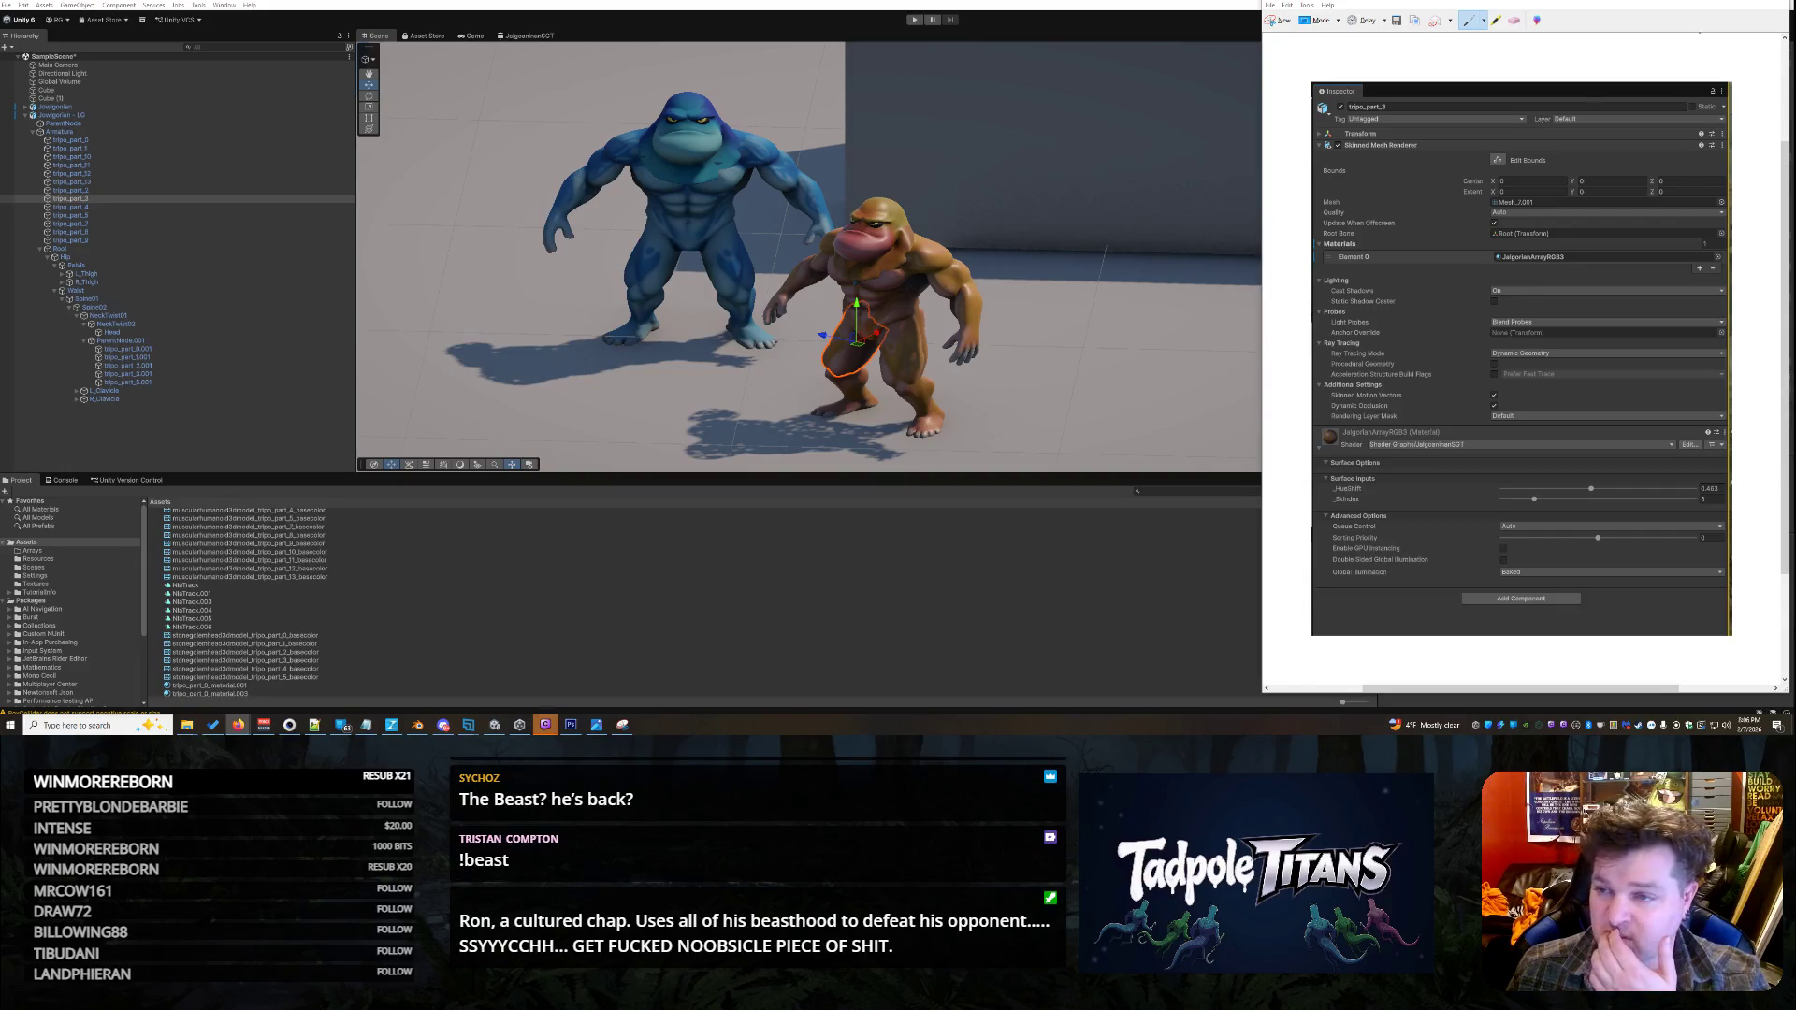
key(alt+F4)
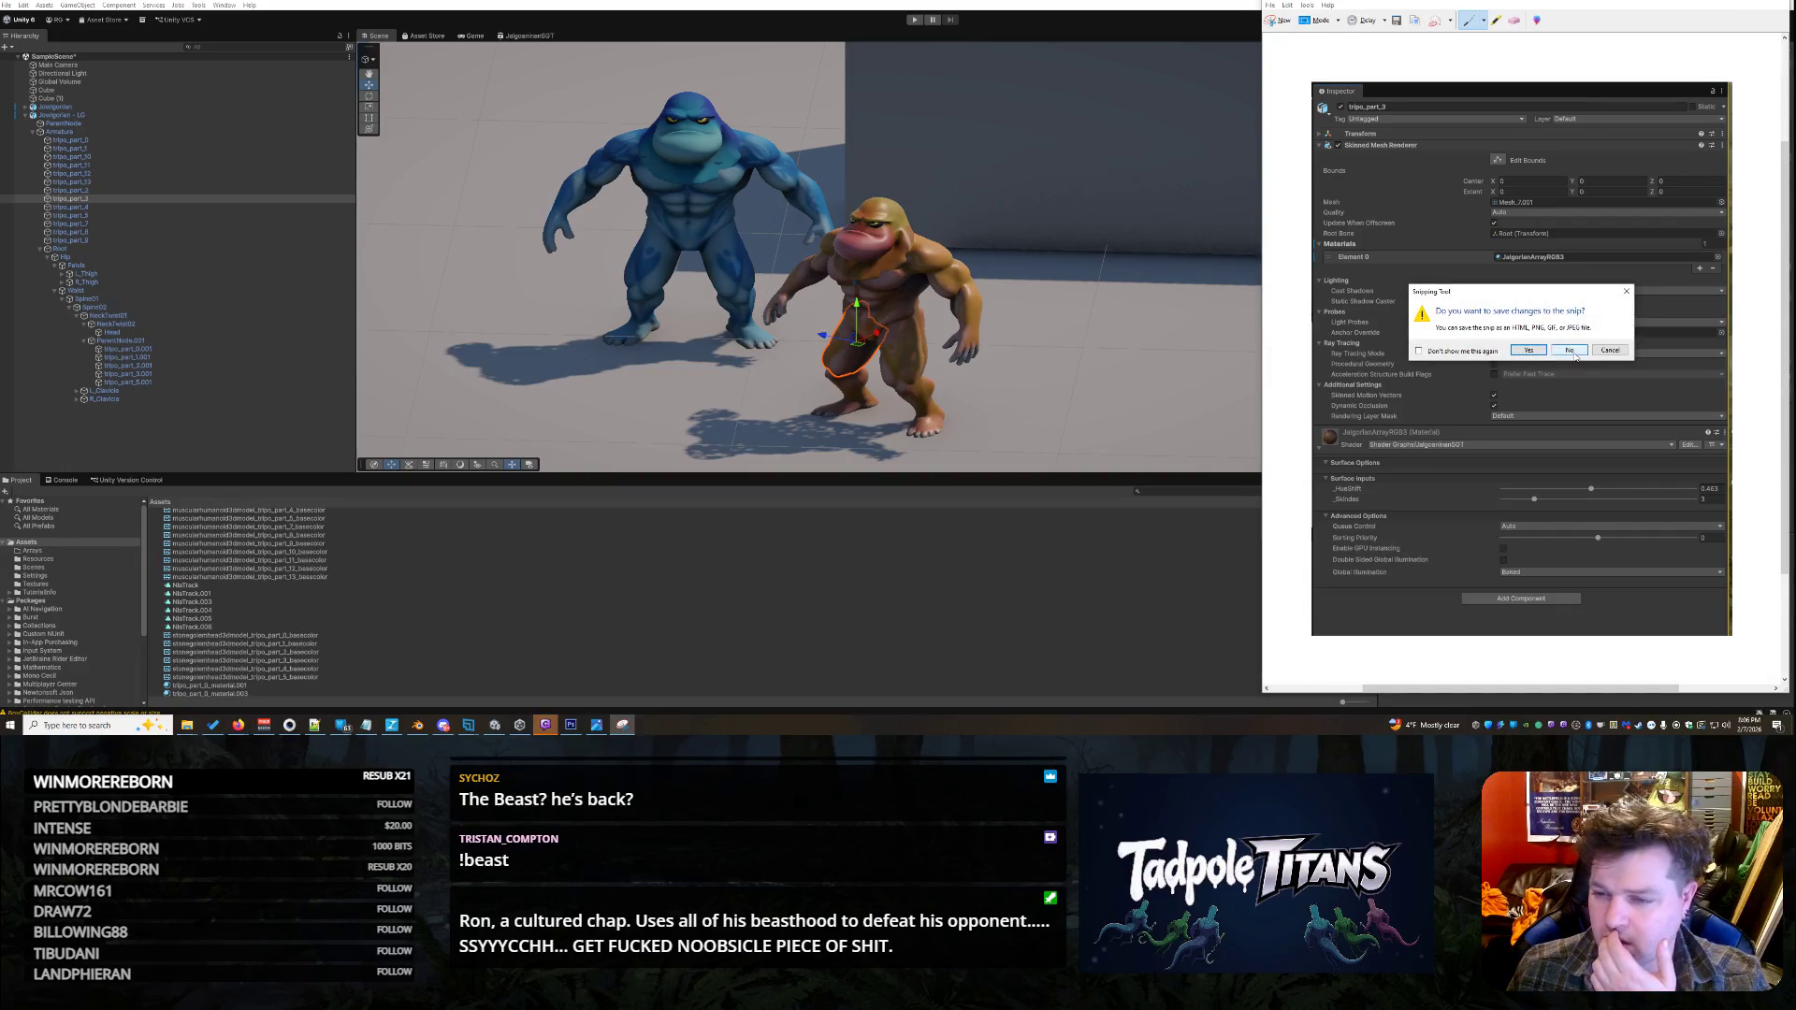
click(1569, 350)
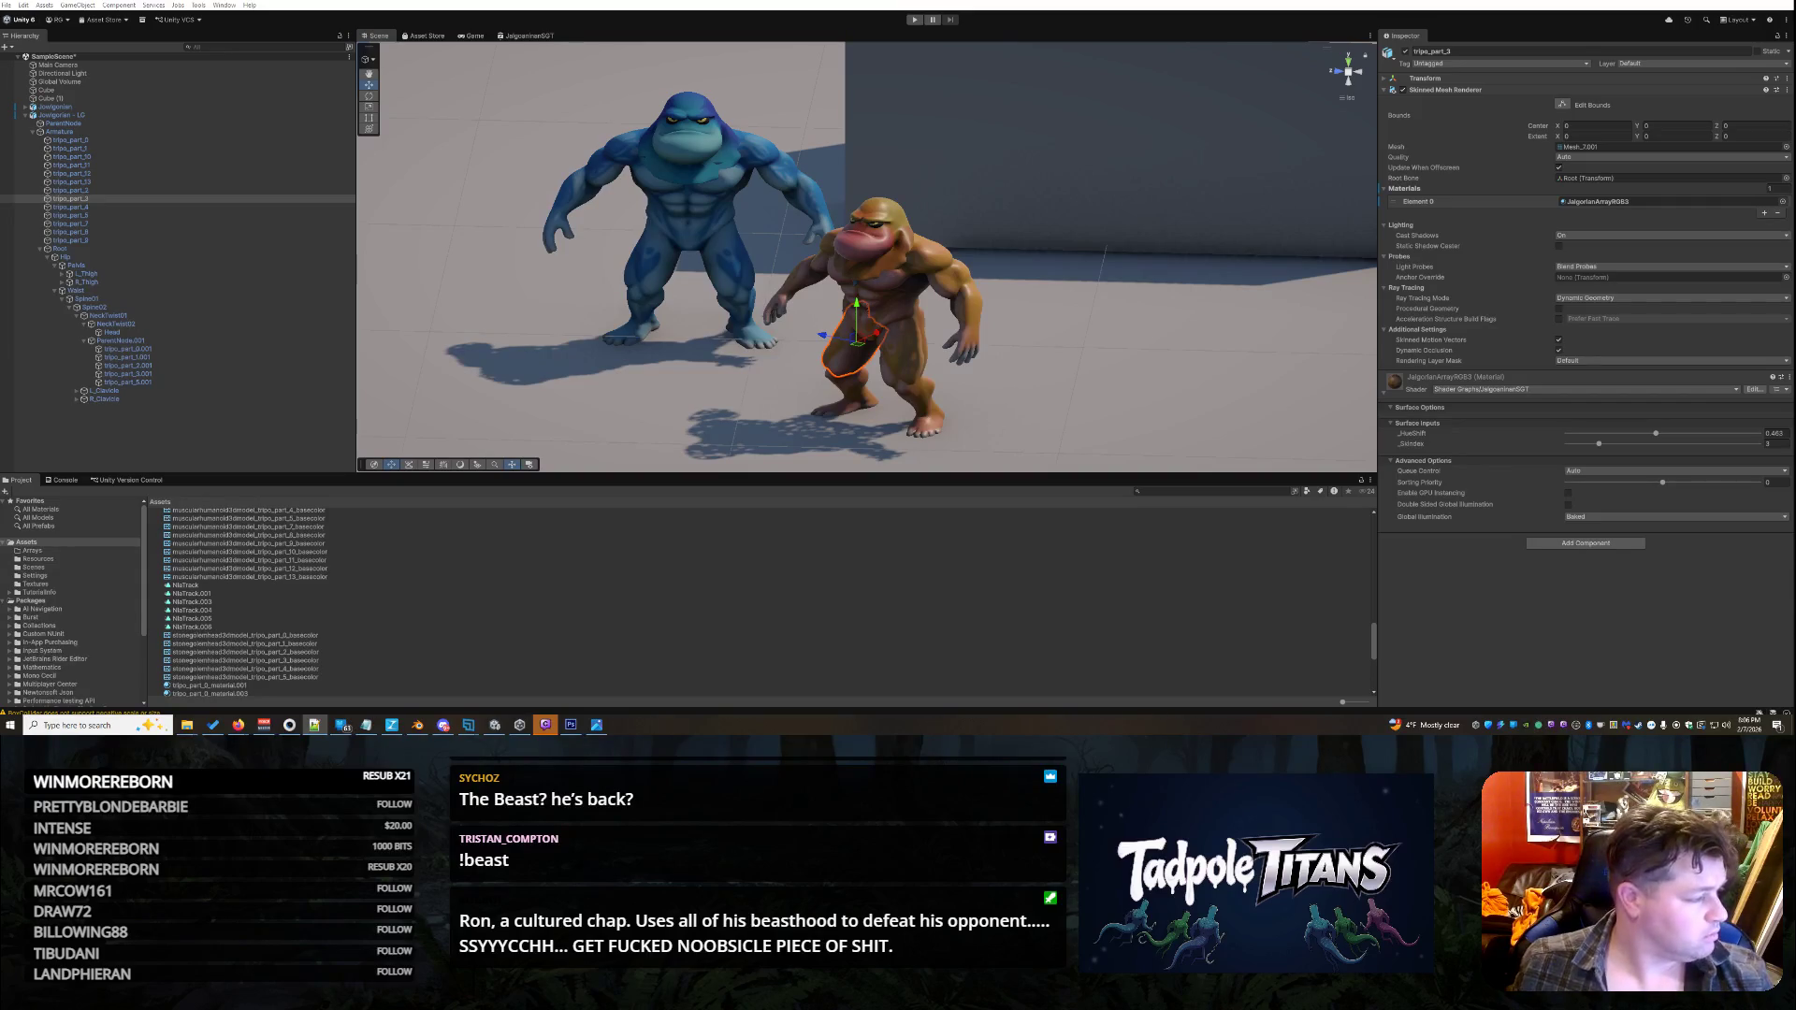
- Select Cube, try Play, and show the full CS1061 HueSetter.cs error about int[] lacking Contains
click(764, 535)
click(864, 177)
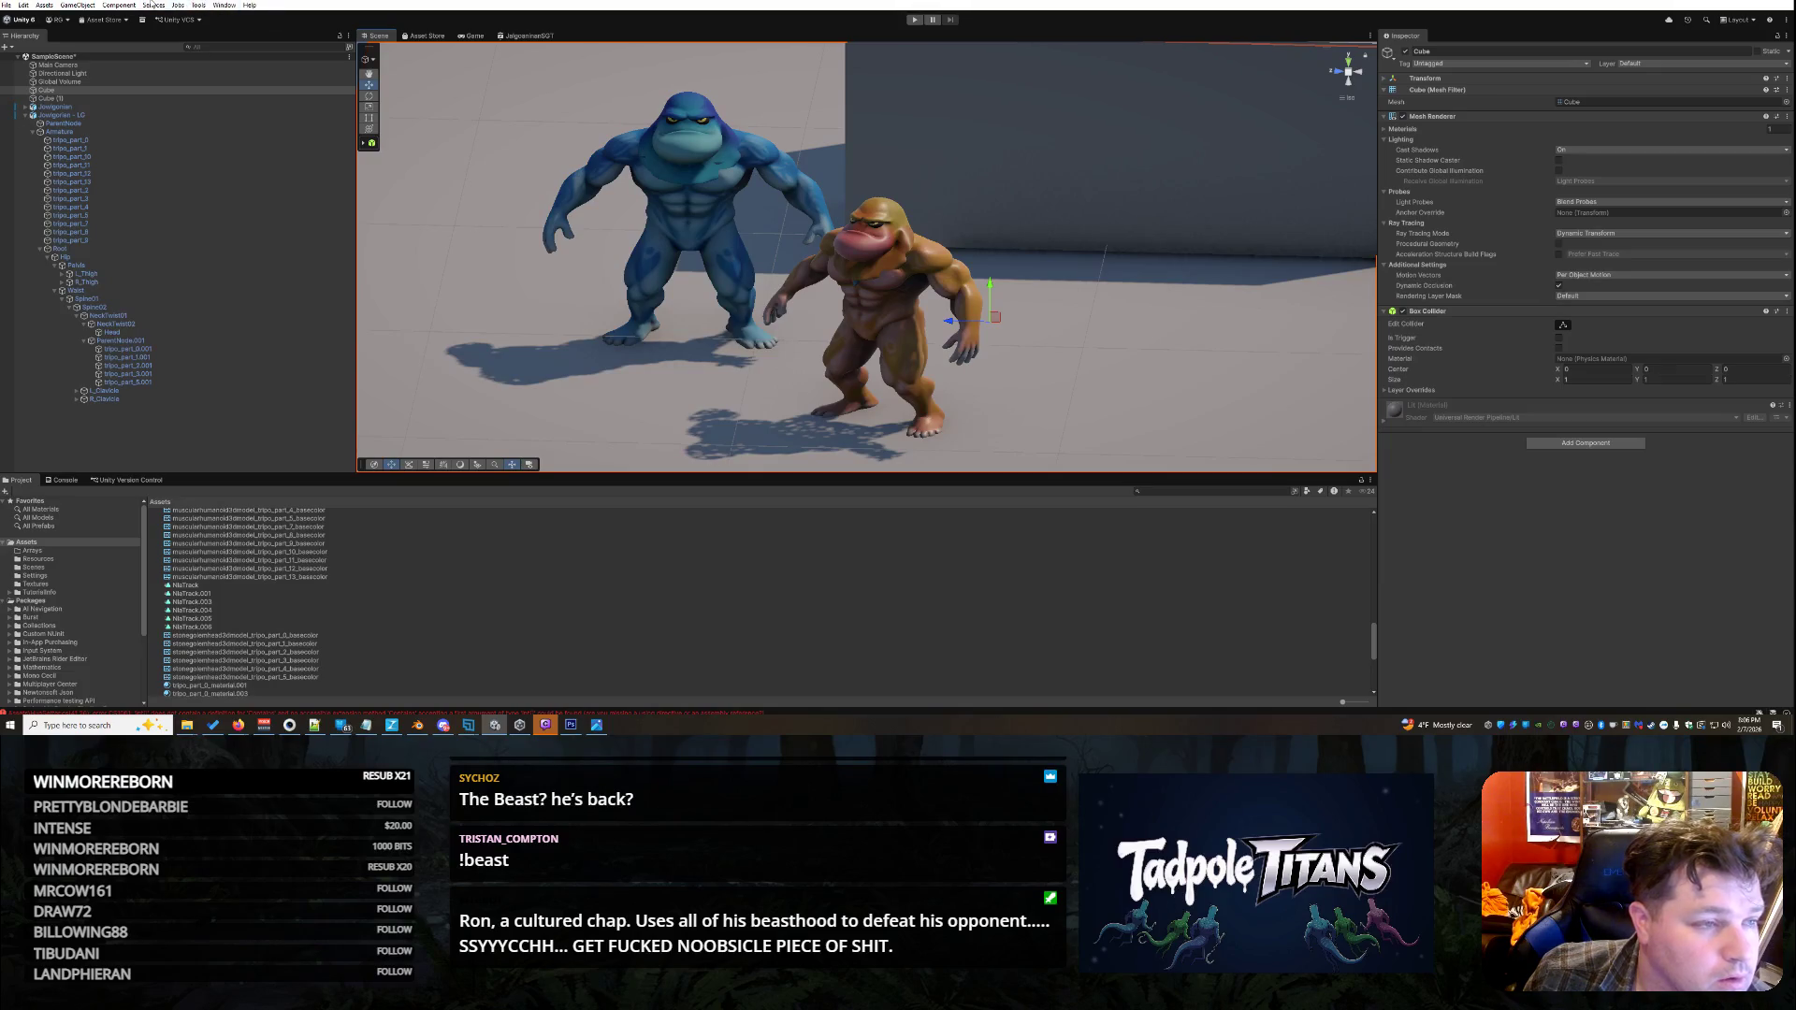
click(915, 20)
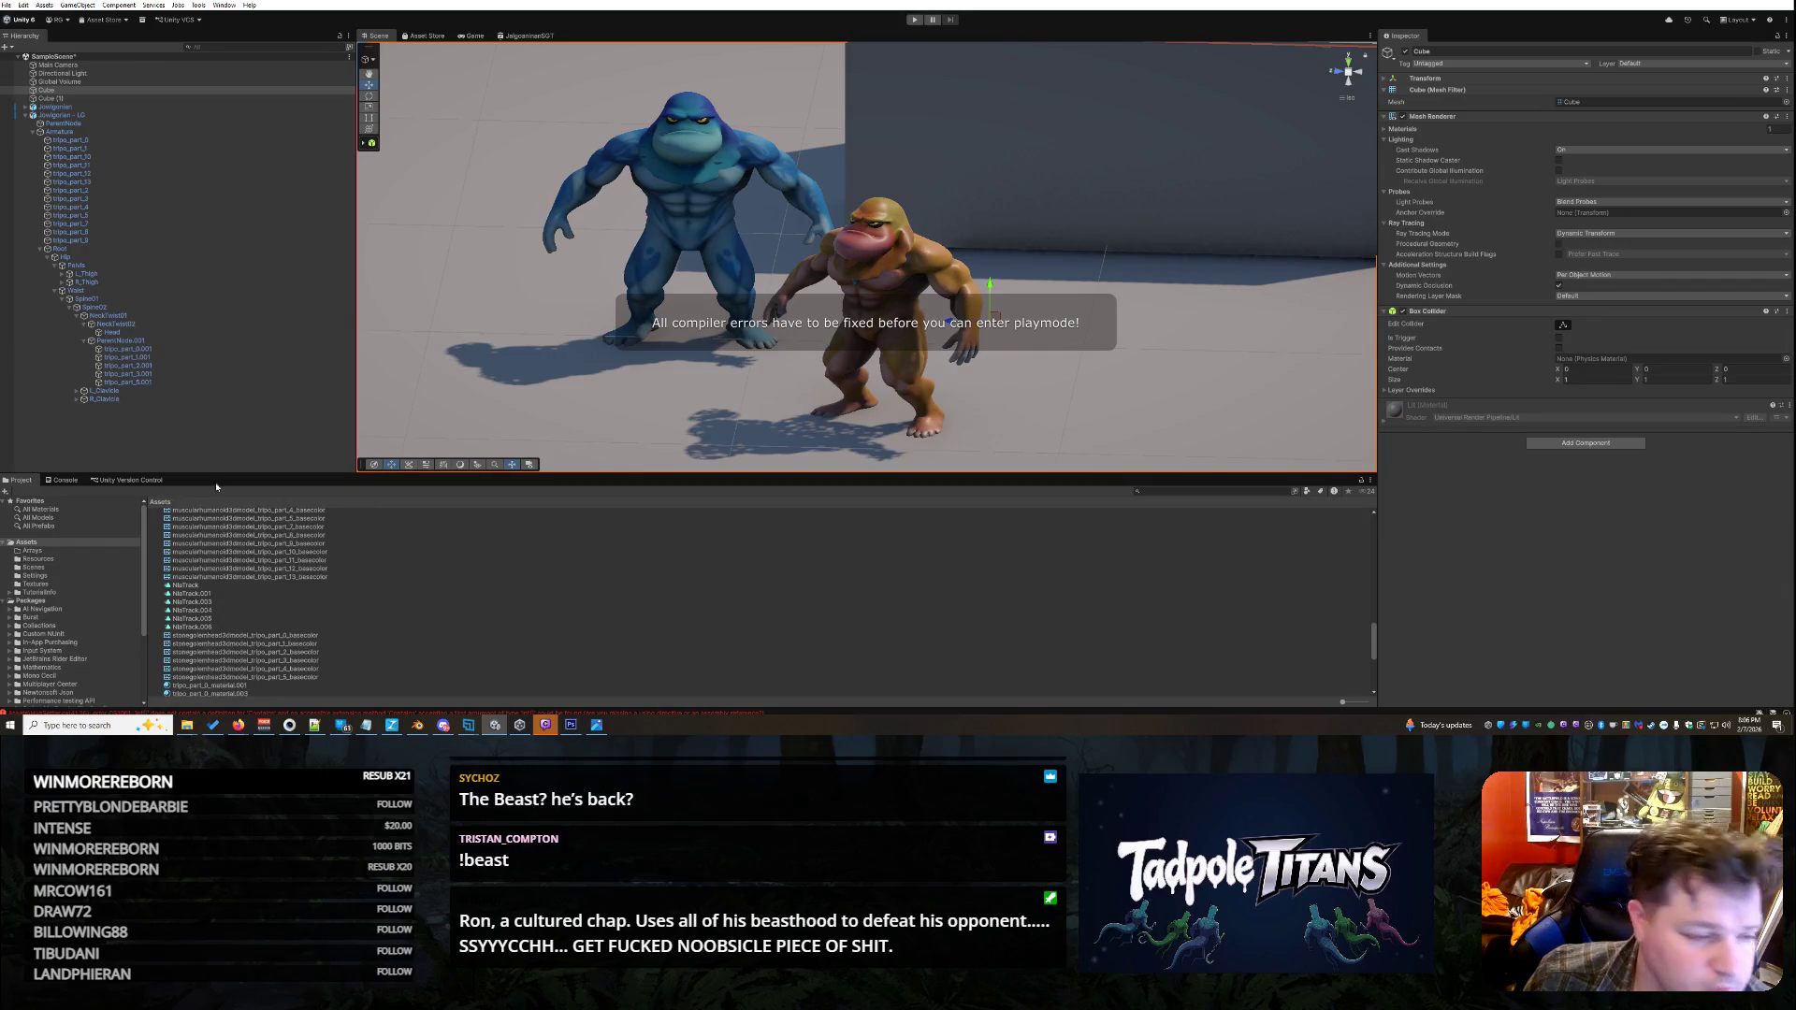
click(77, 483)
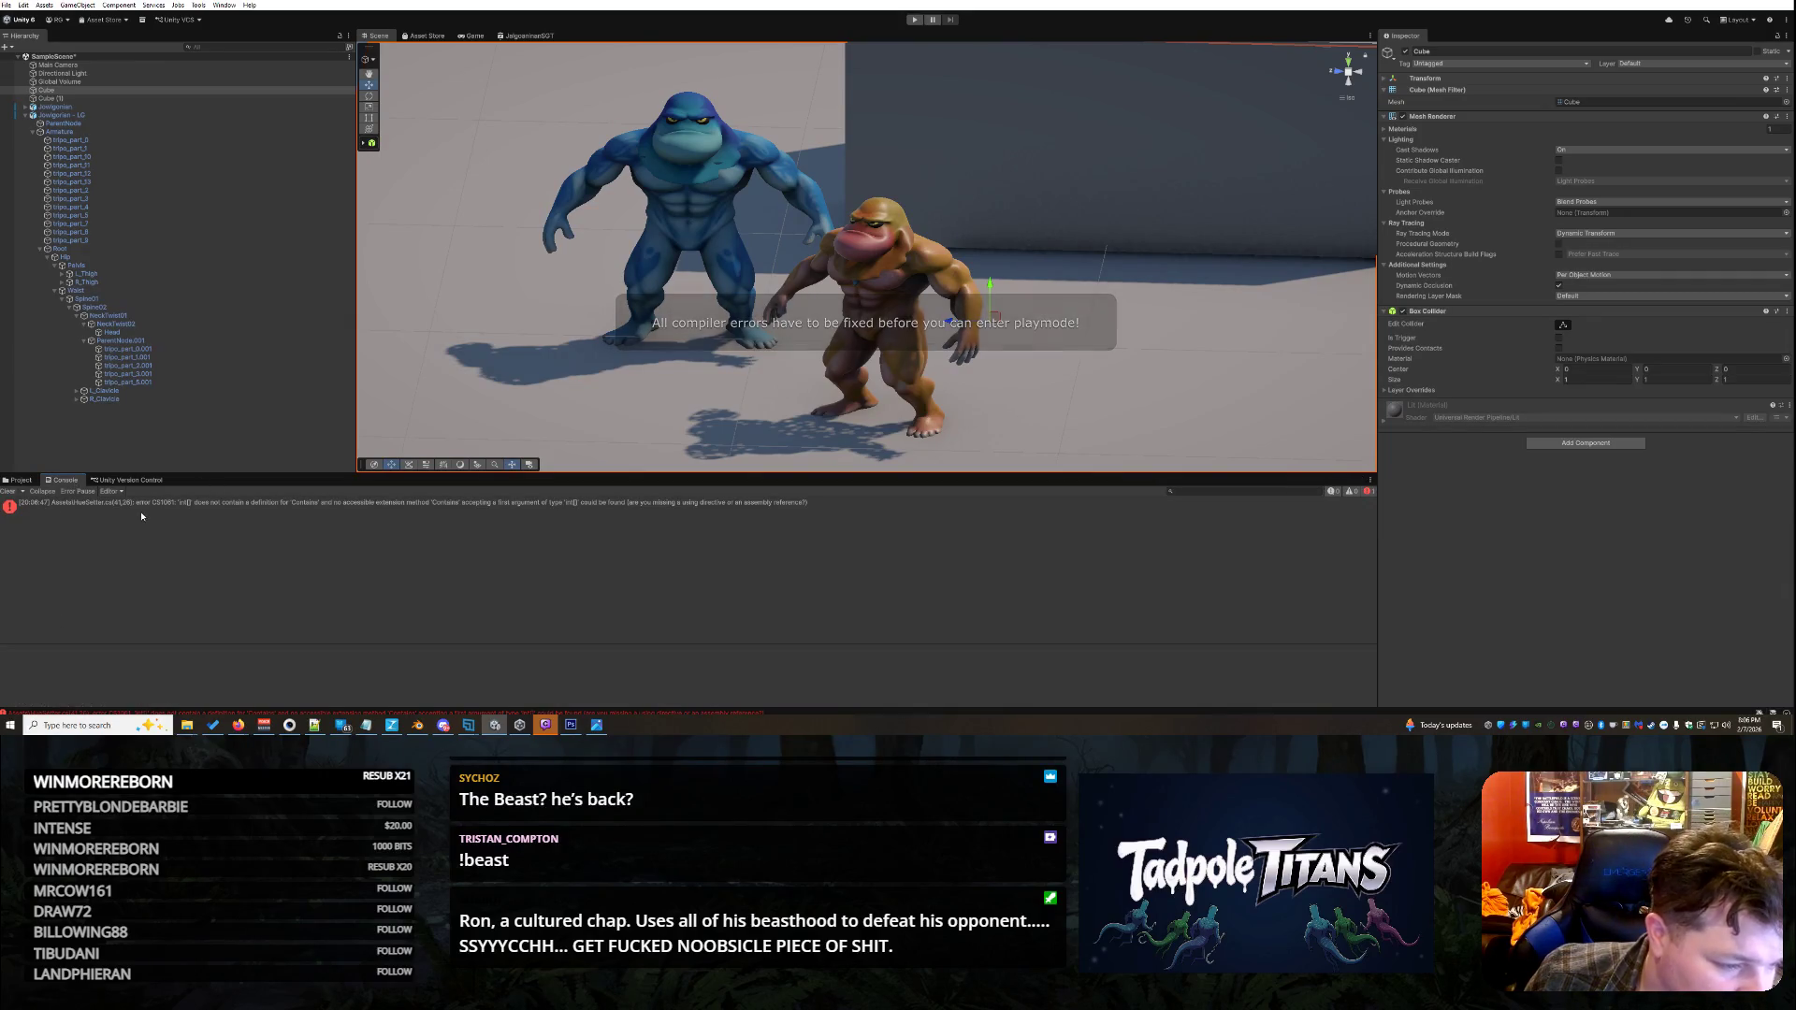
click(290, 506)
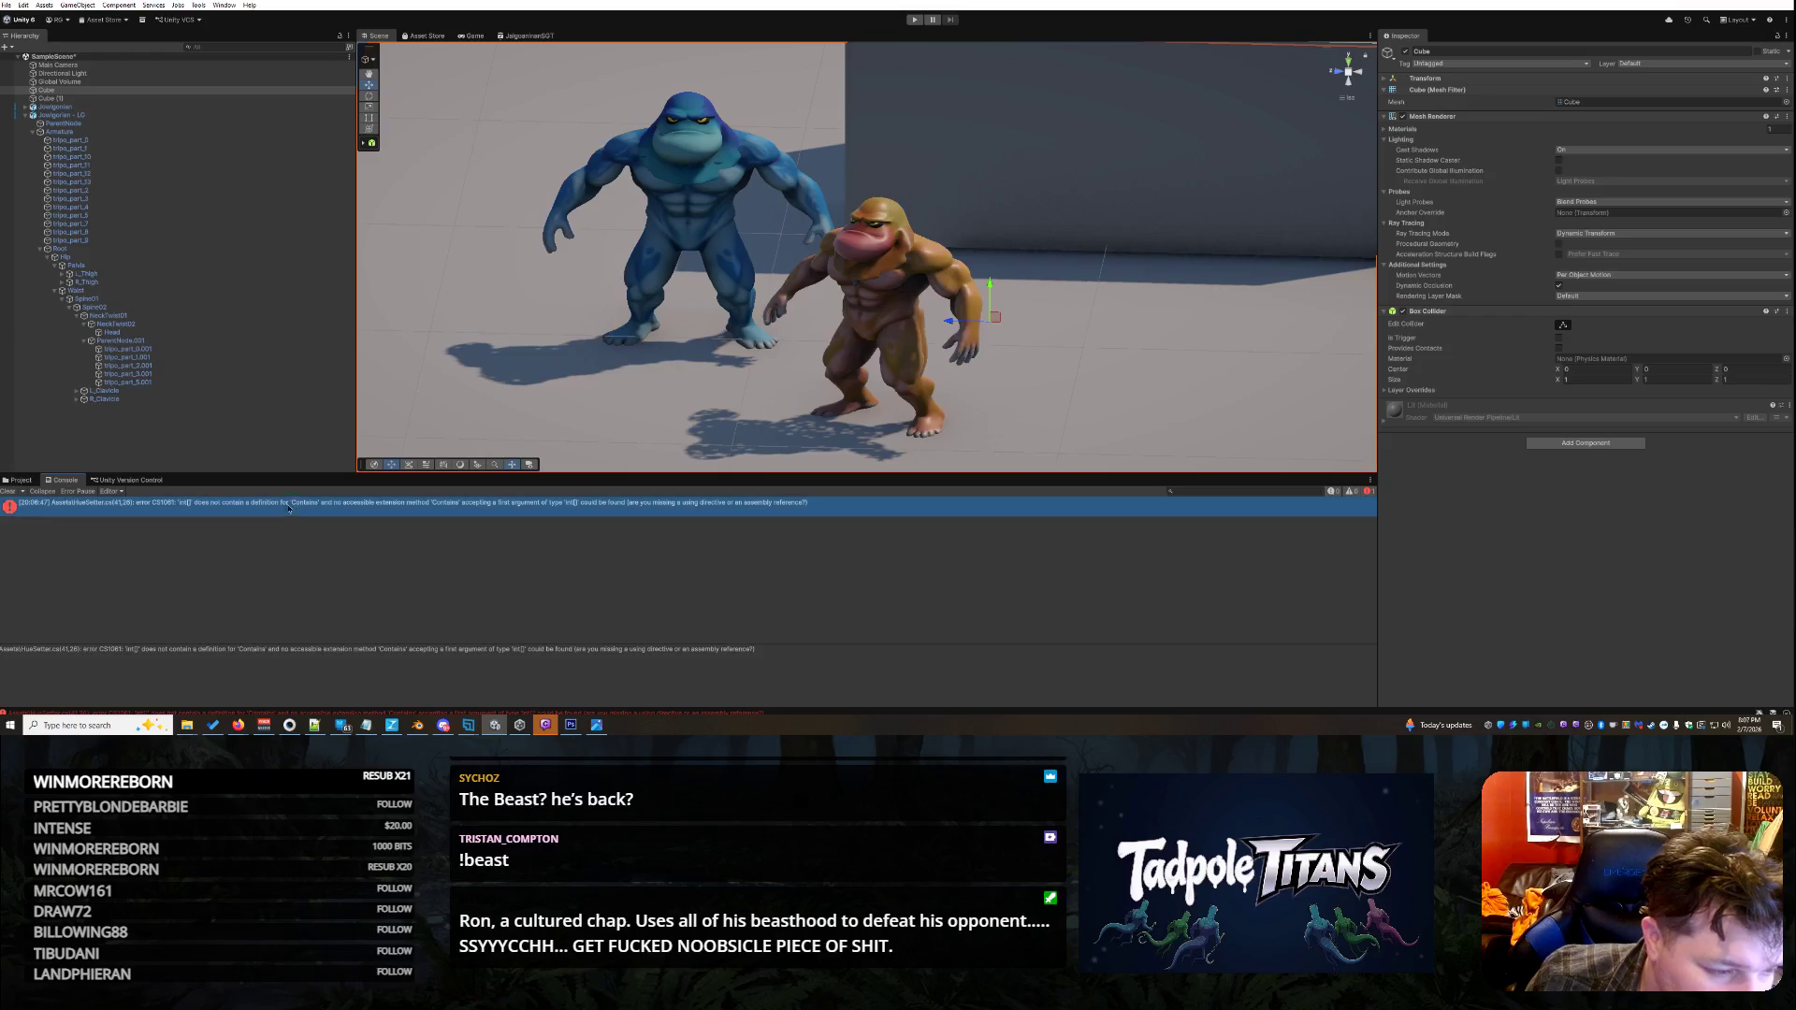
triple_click(768, 654)
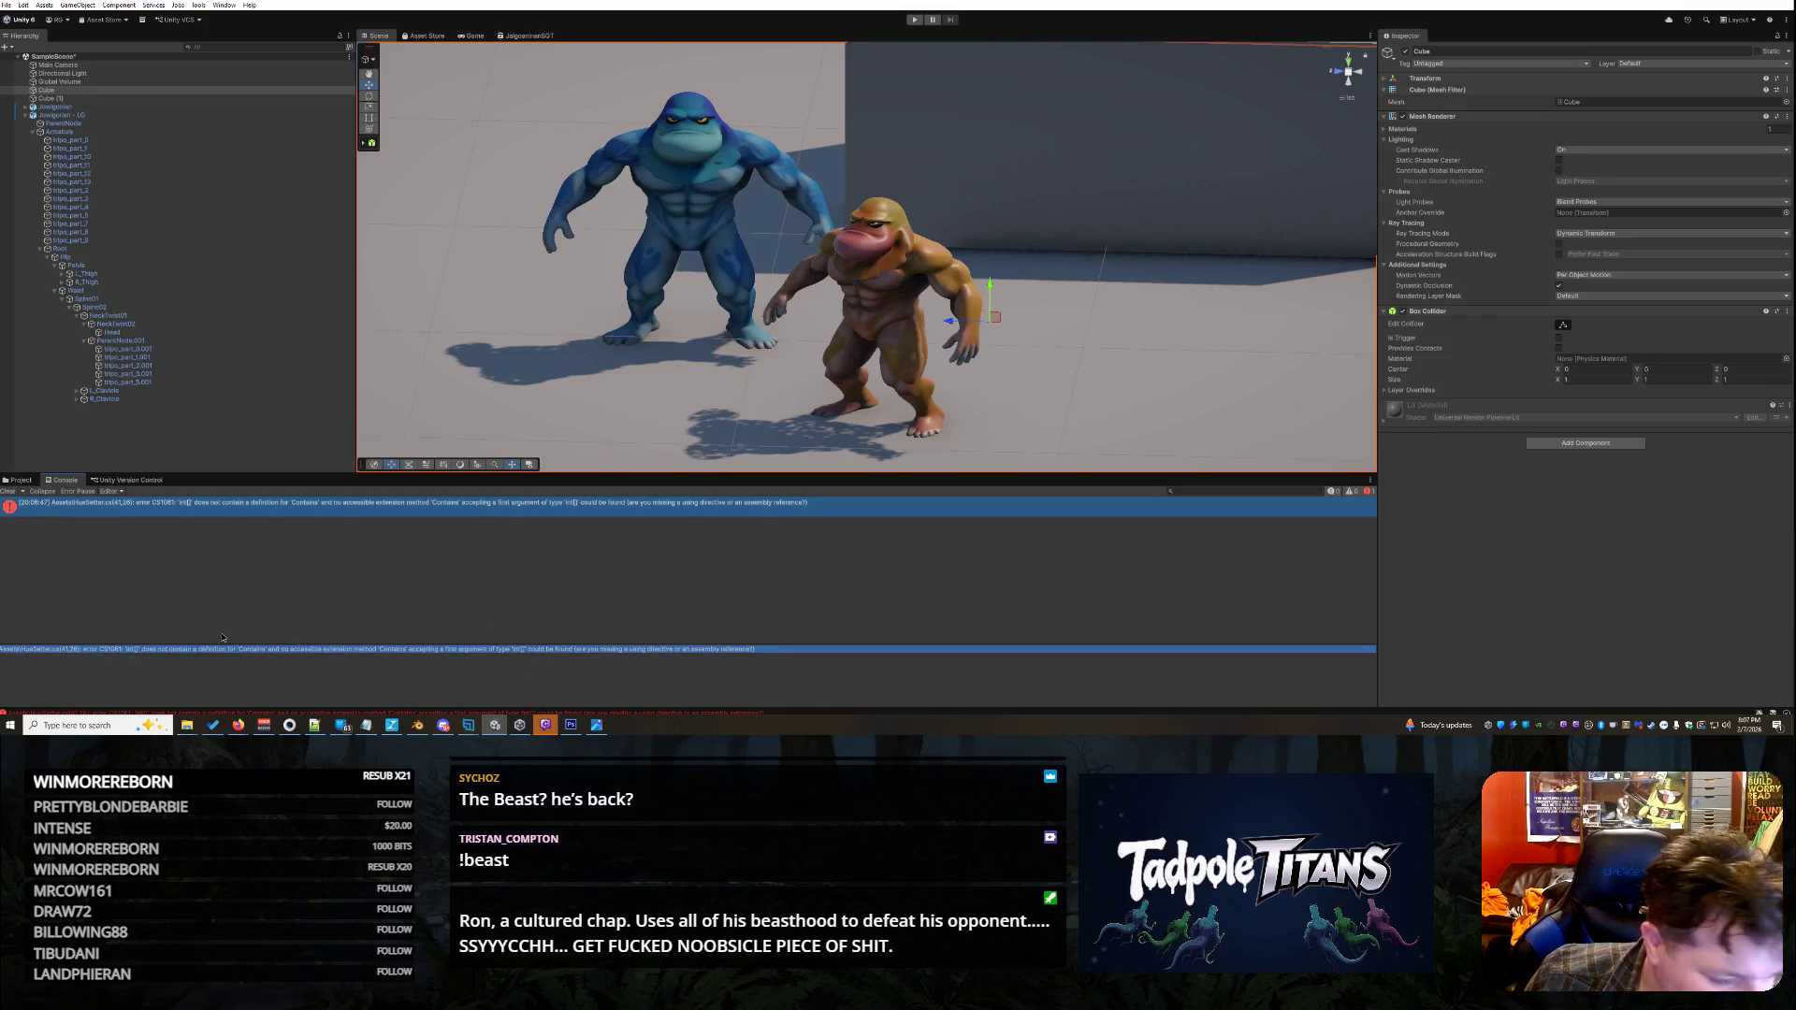